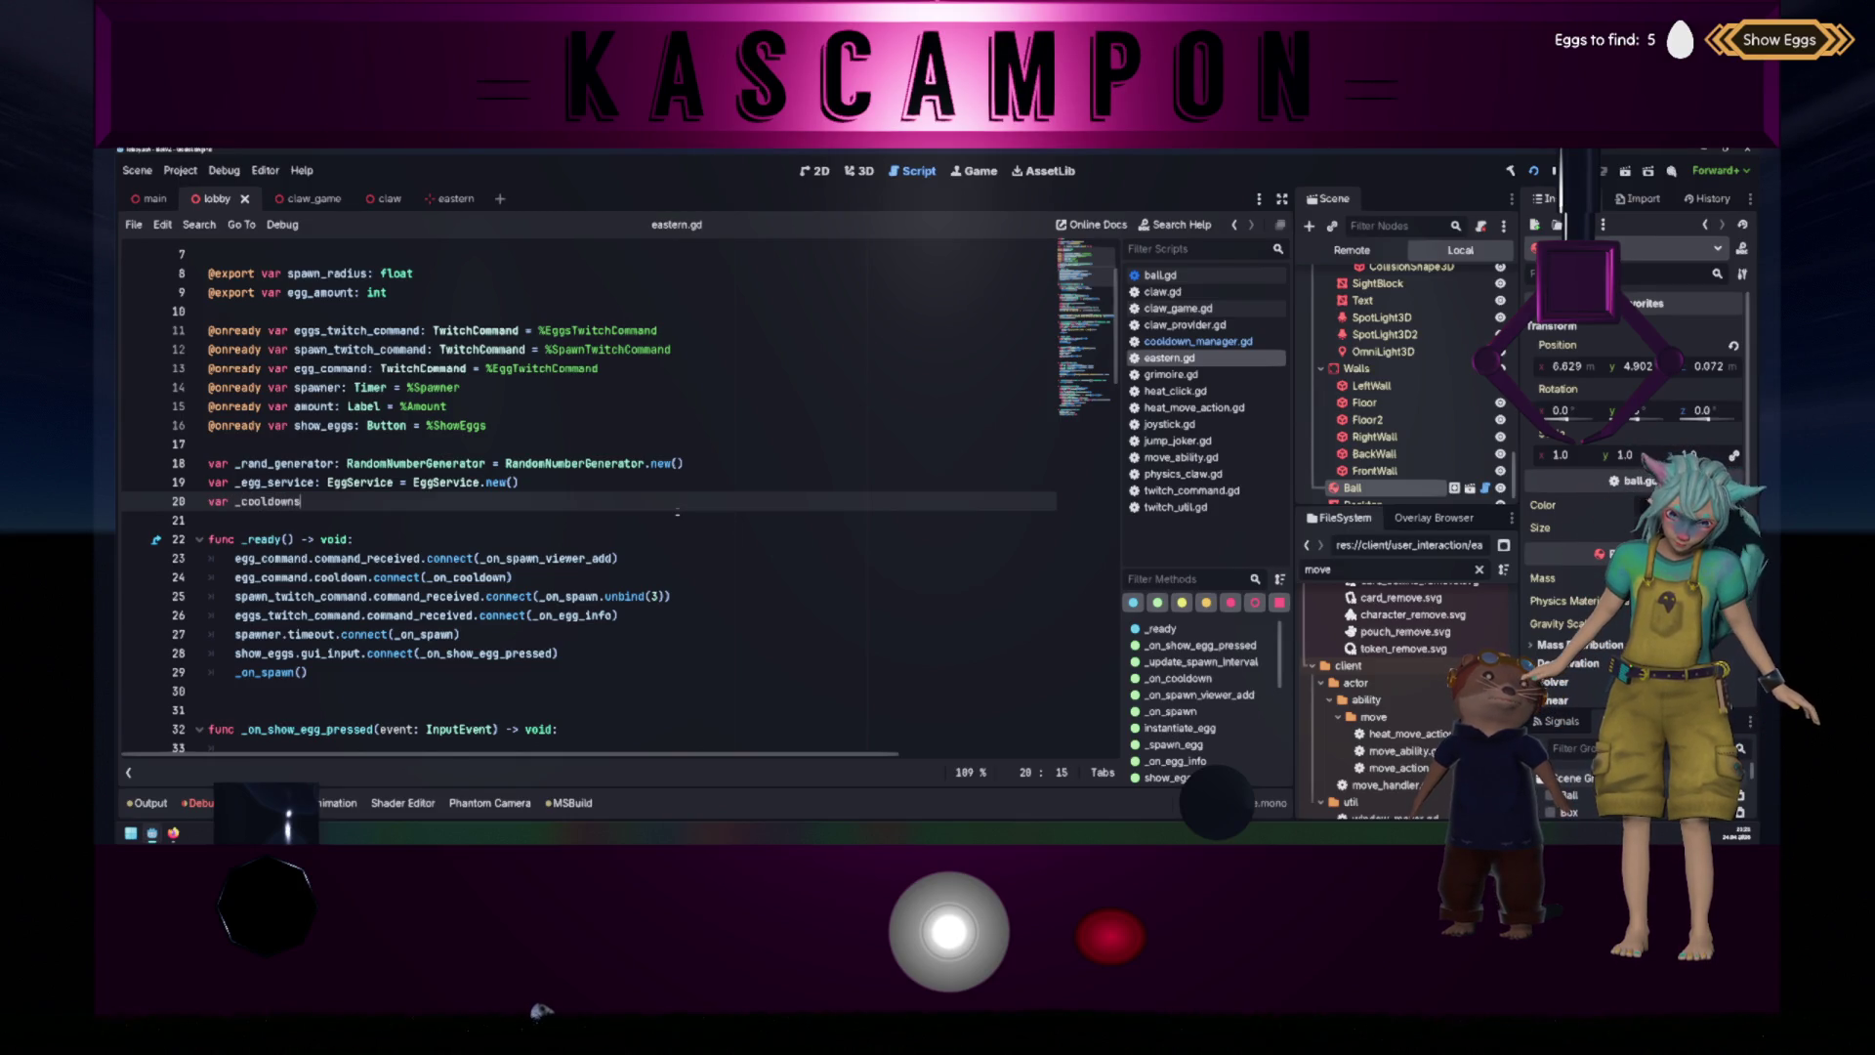
# Complete line 20 as var _cooldowns: CooldownManager = CooldownManager.new()
pyautogui.write('CooldownManager = CooldownManager.ne')
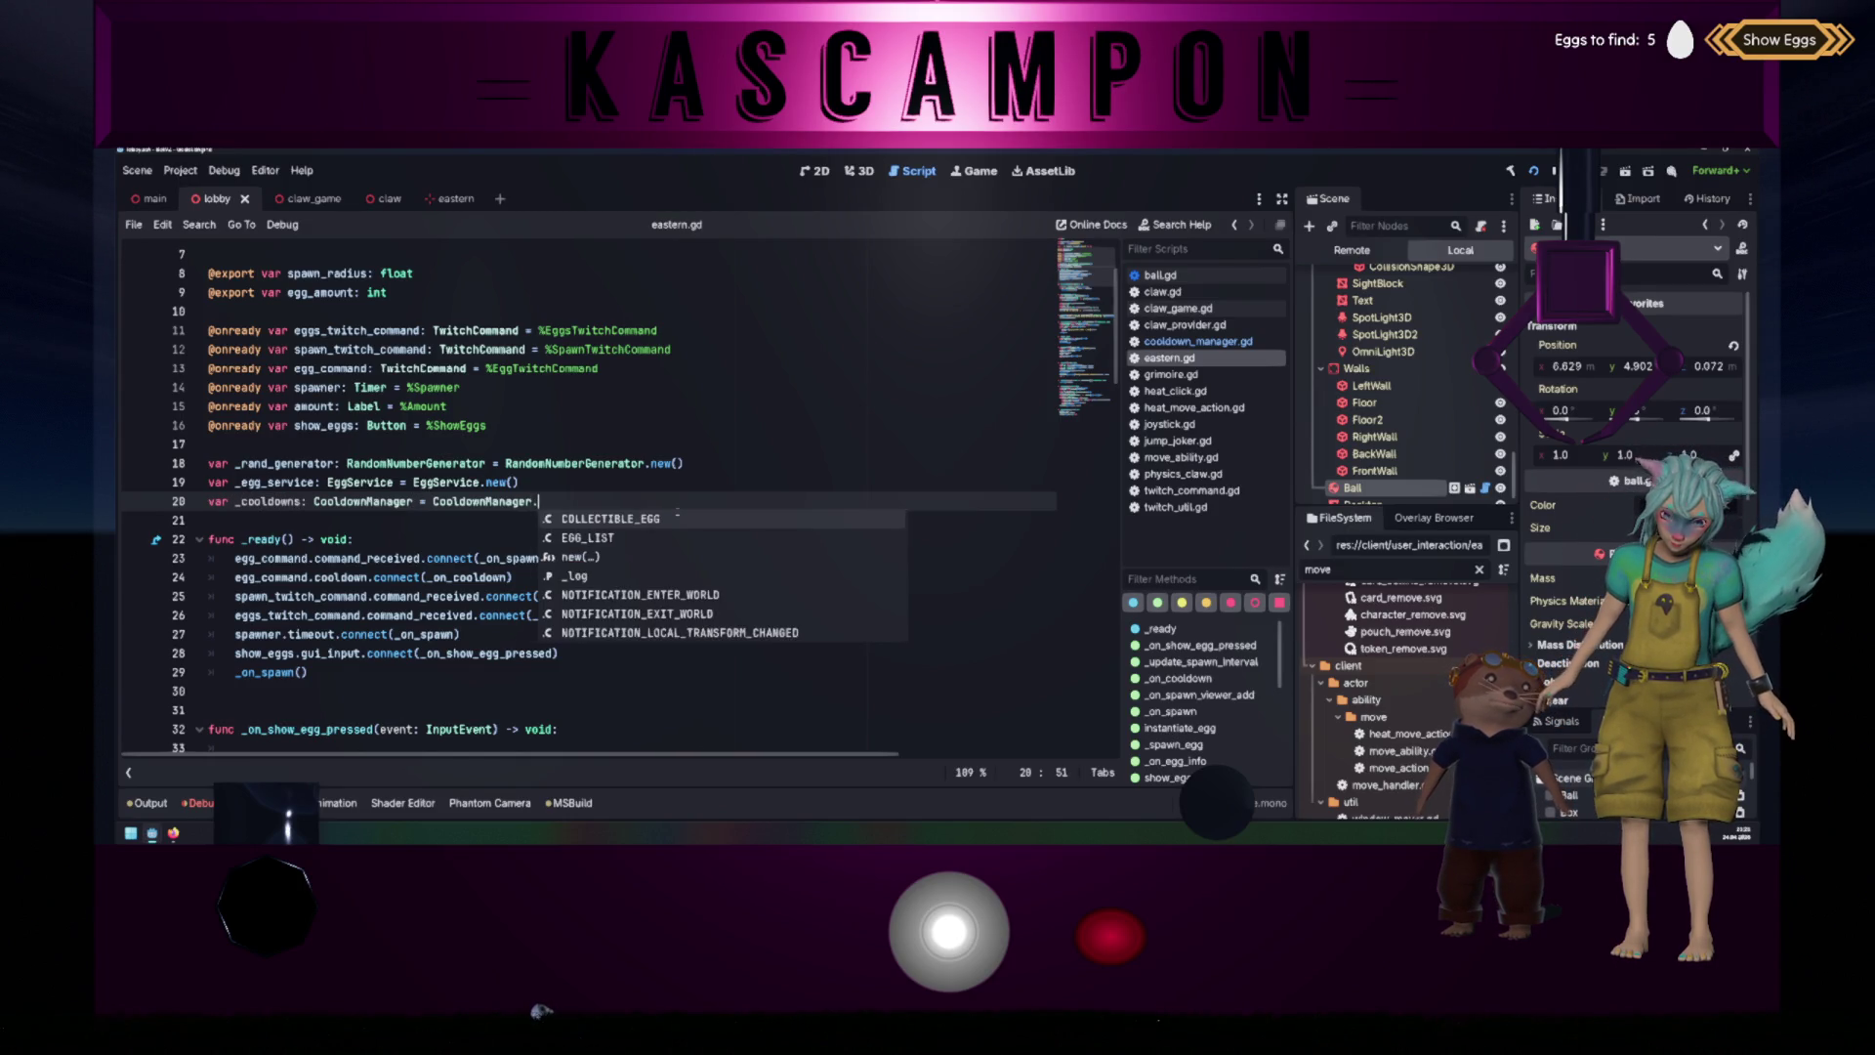
pyautogui.press('Return')
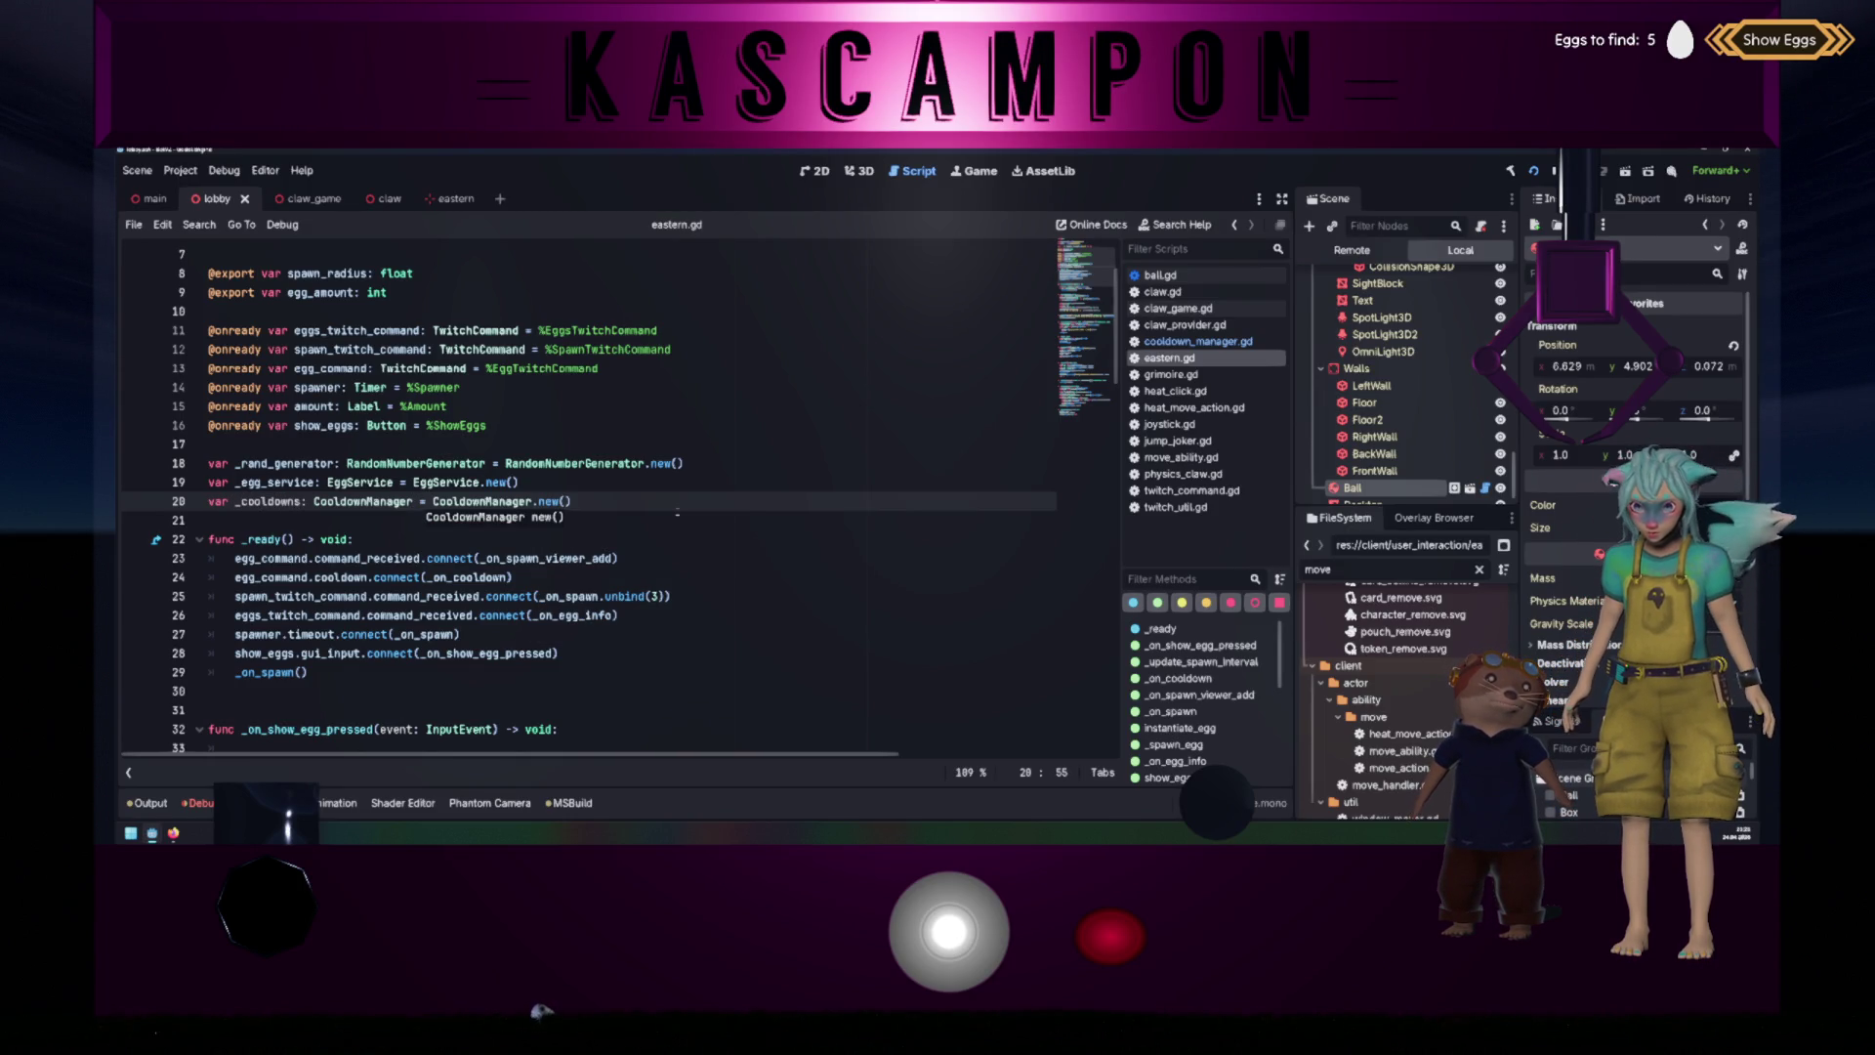
pyautogui.press('Escape')
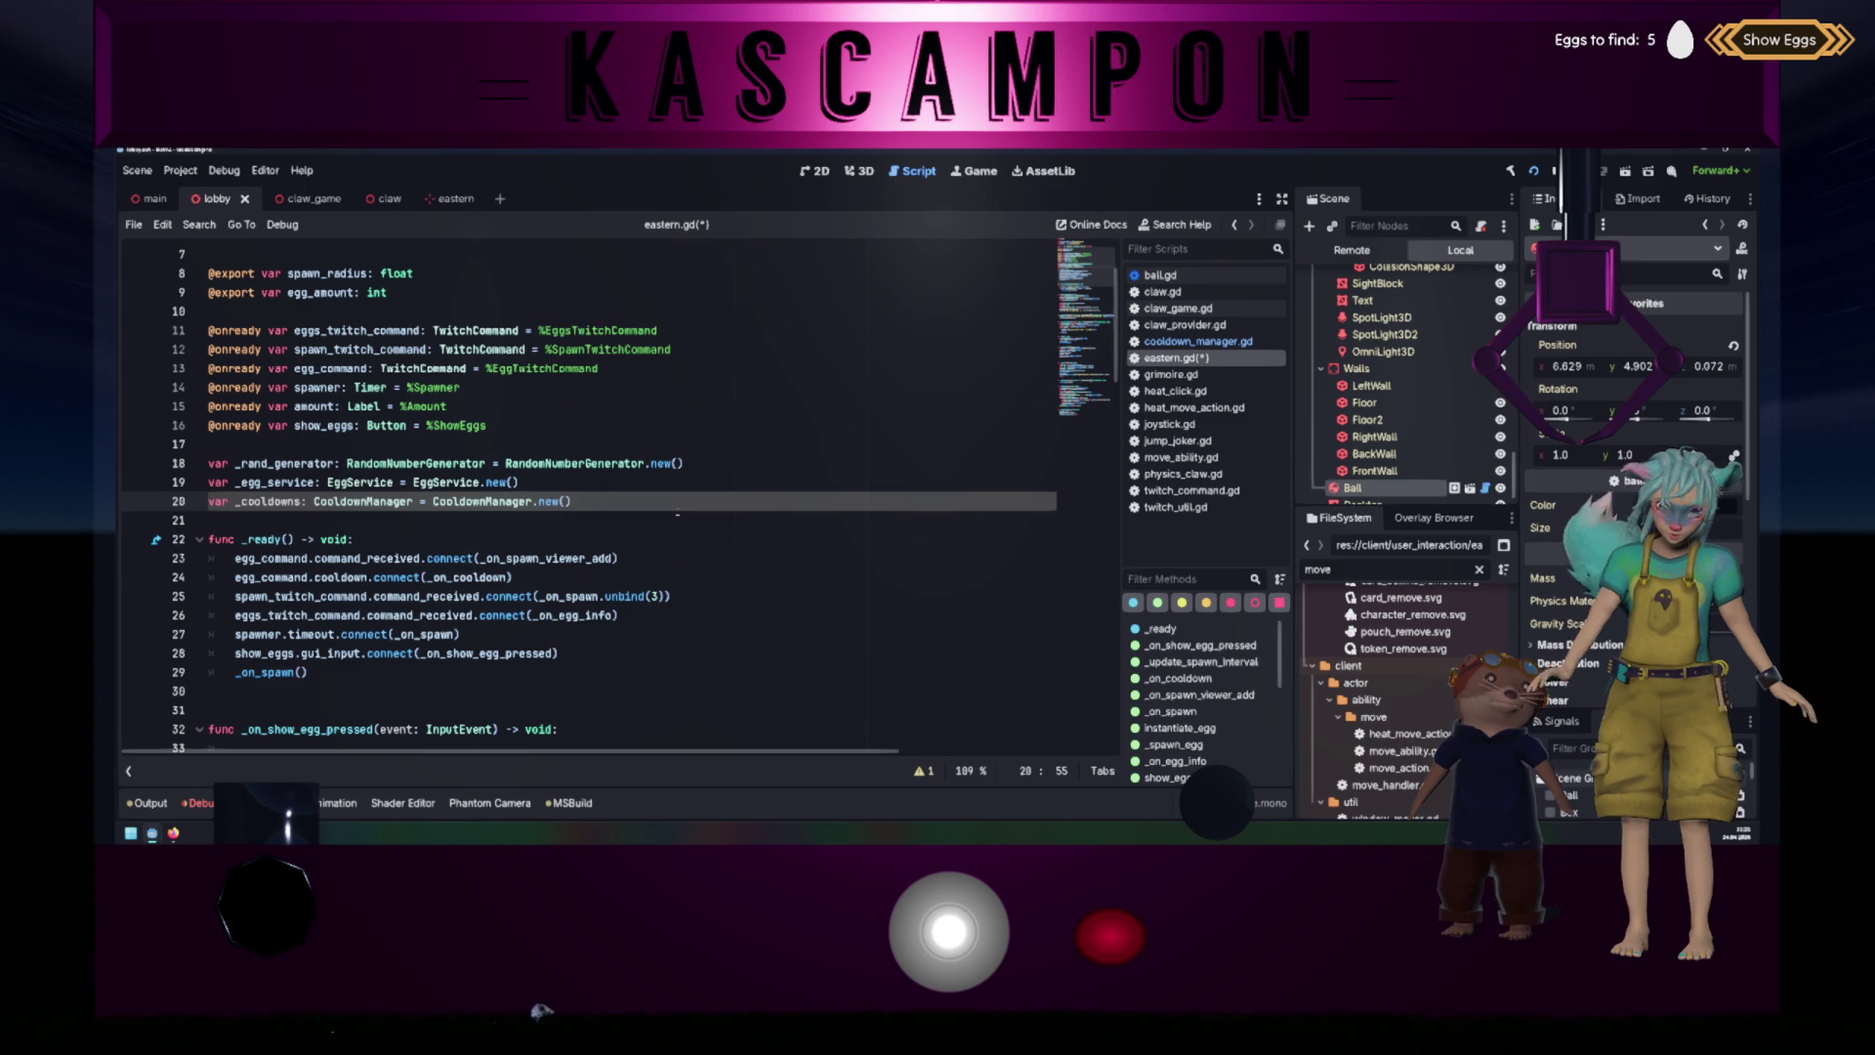
pyautogui.doubleClick(283, 501)
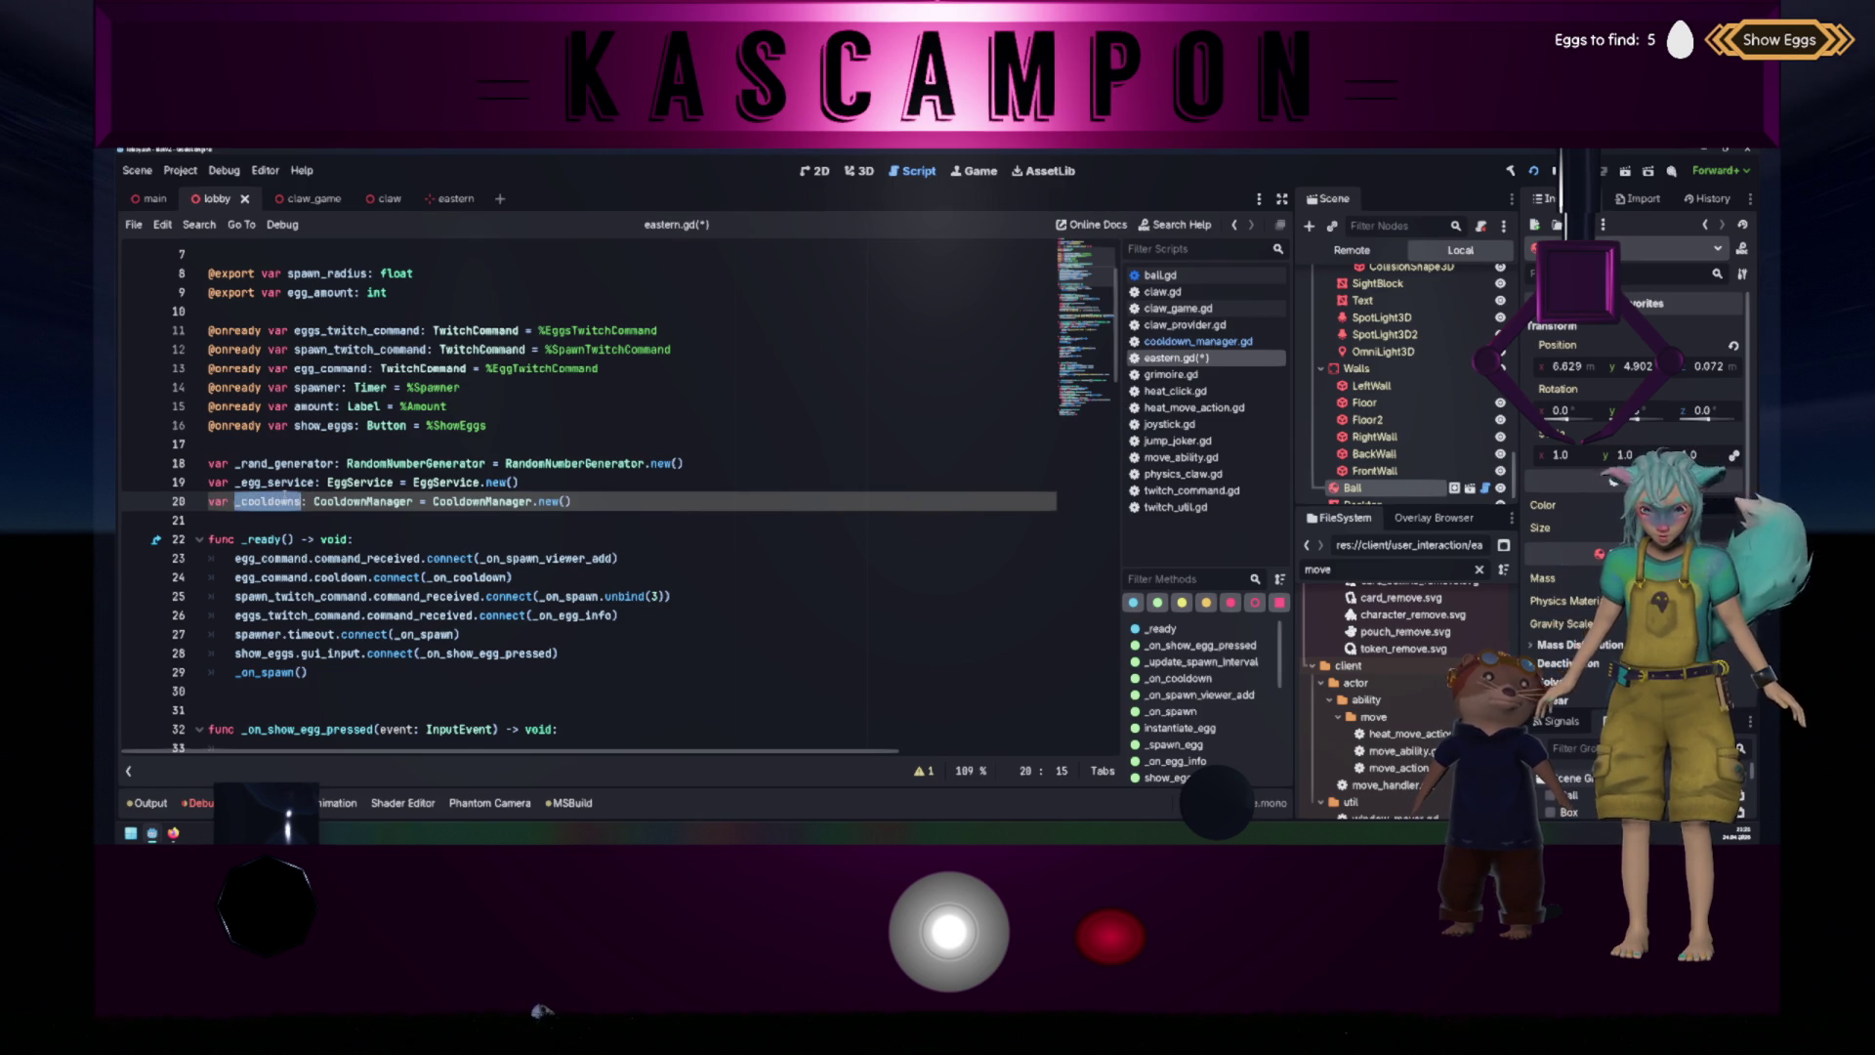
# Open cooldown_manager.gd from the CooldownManager type reference
pyautogui.scroll(-7, 283, 501)
pyautogui.click(372, 348)
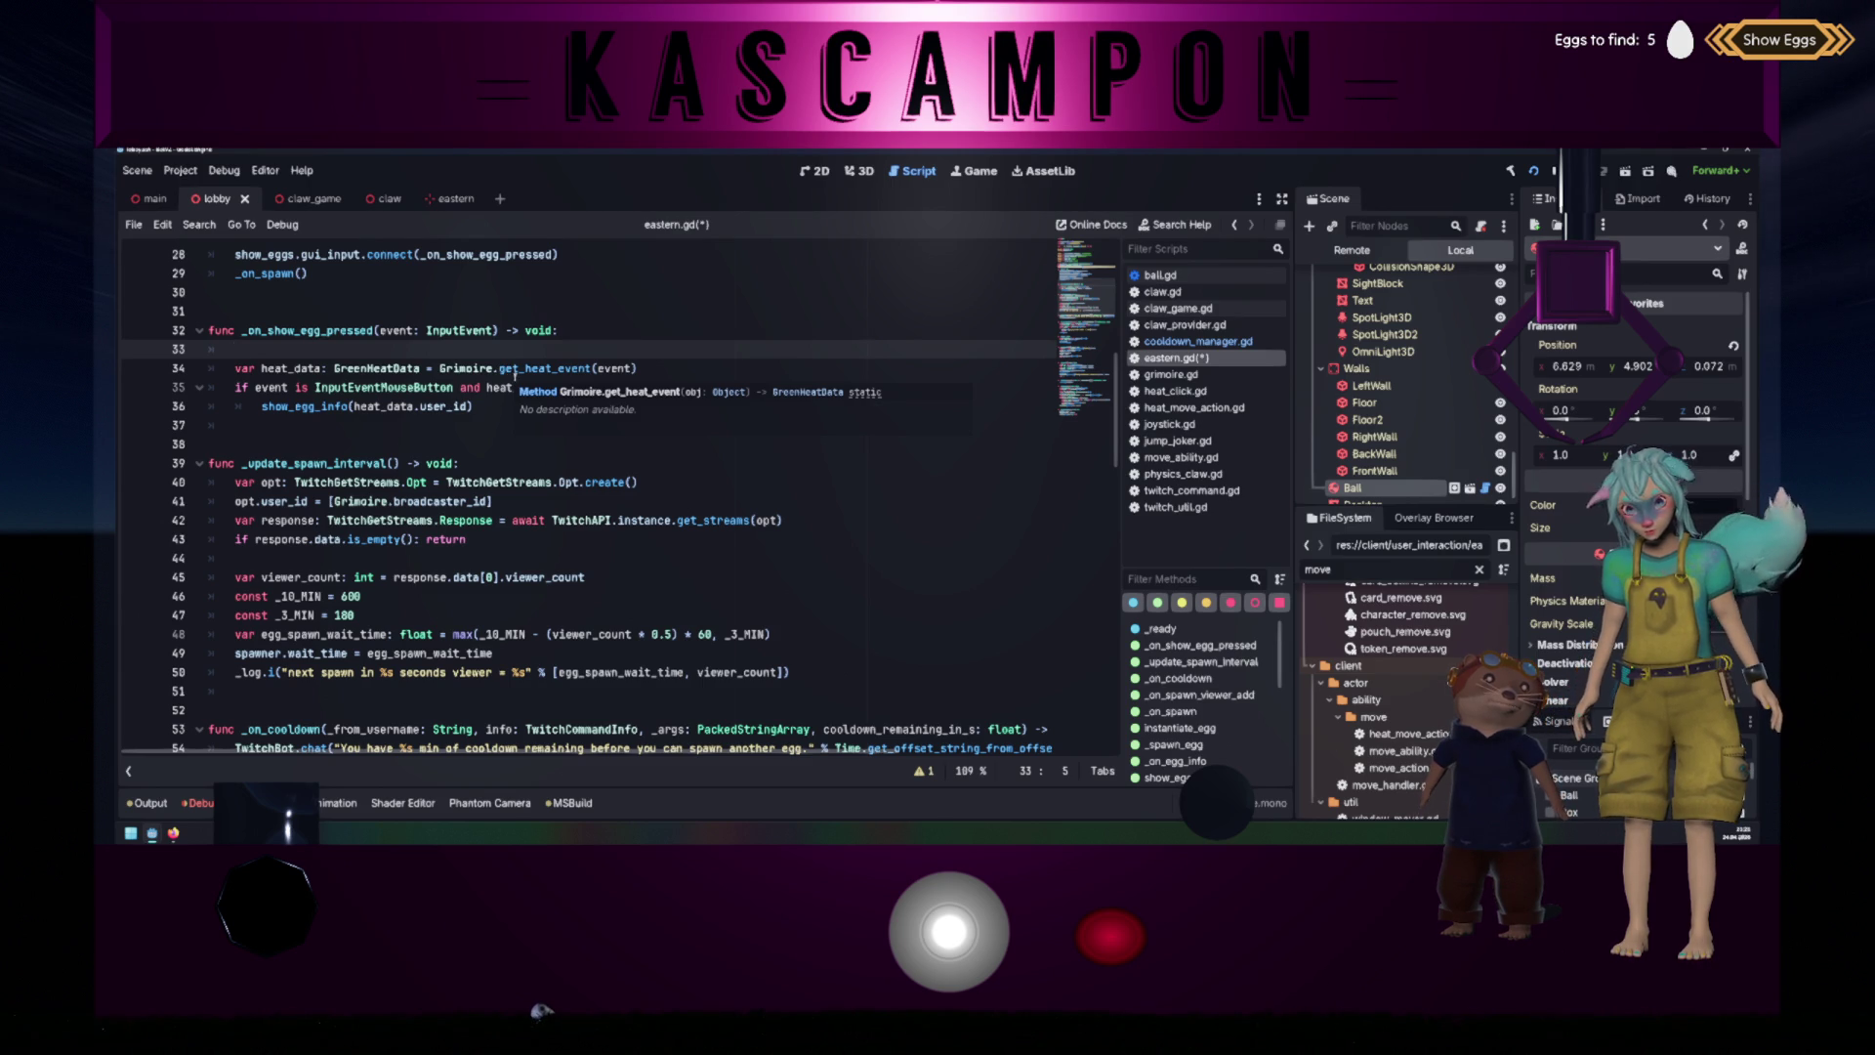
pyautogui.scroll(4, 510, 378)
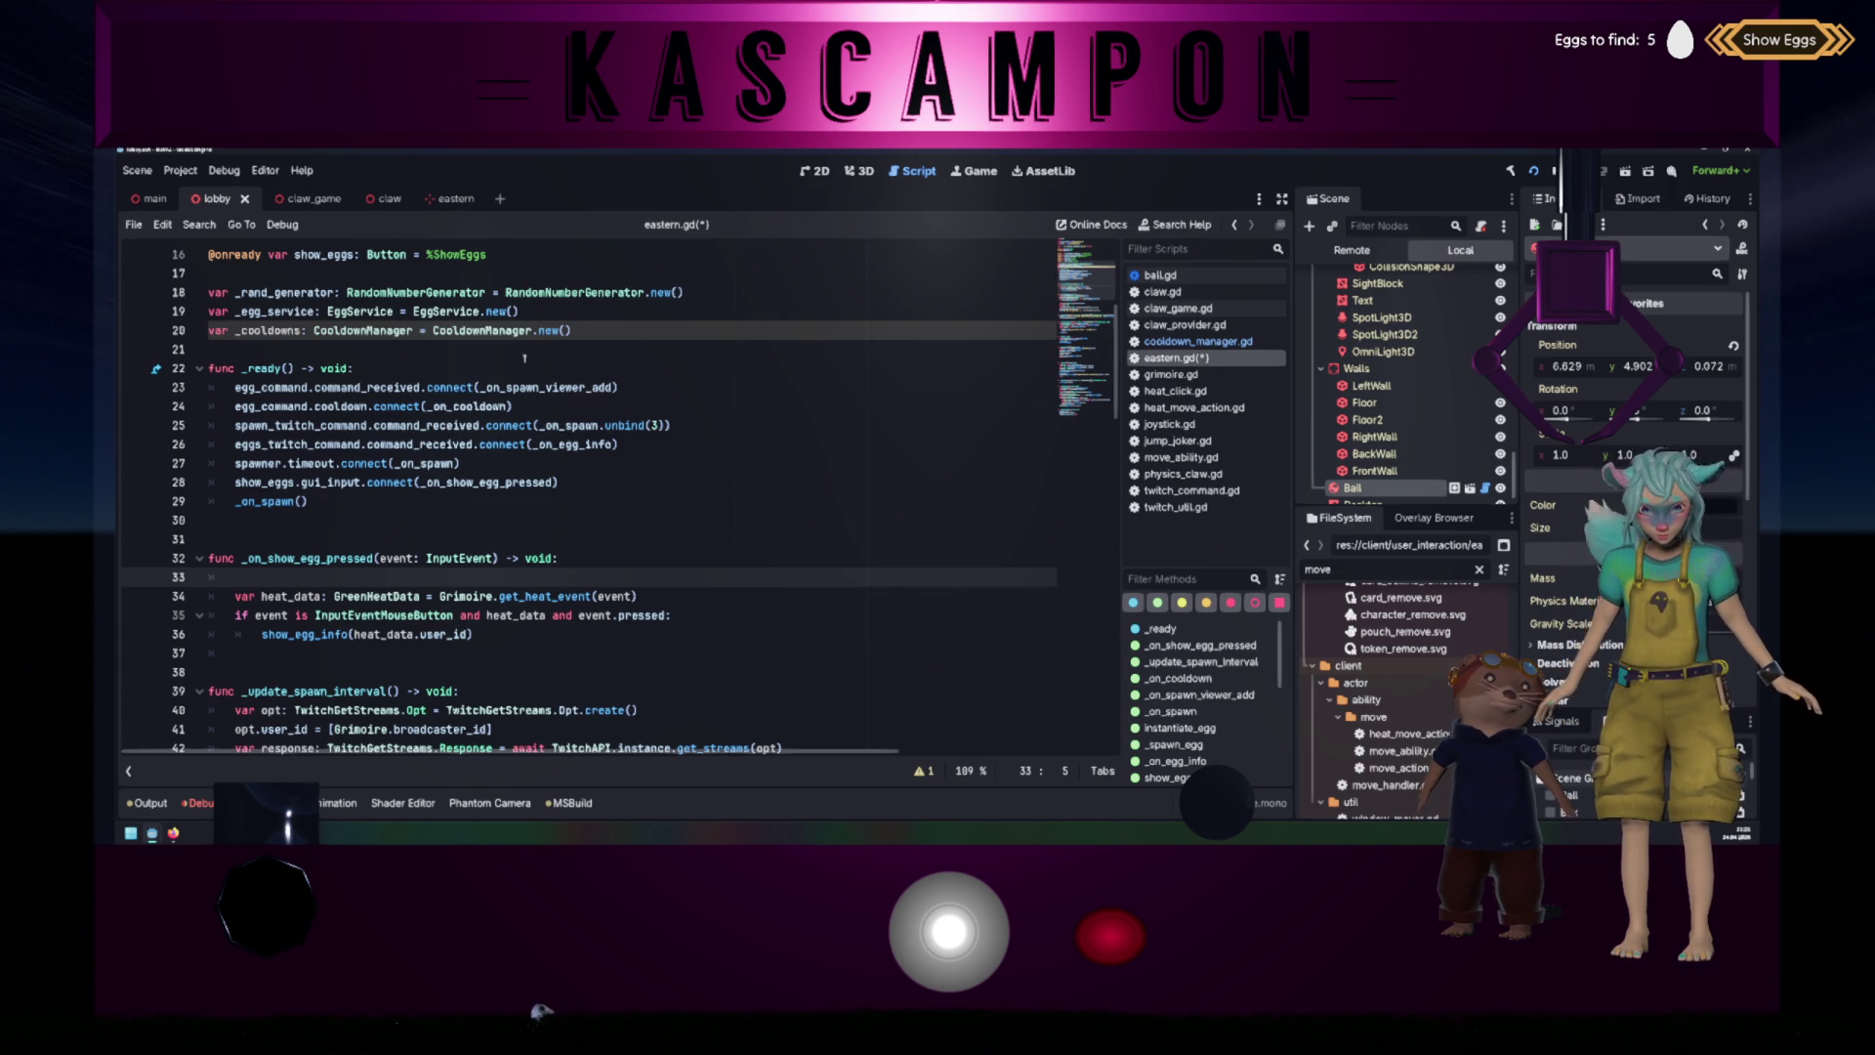
pyautogui.keyDown('ctrl'); pyautogui.click(528, 334); pyautogui.keyUp('ctrl')
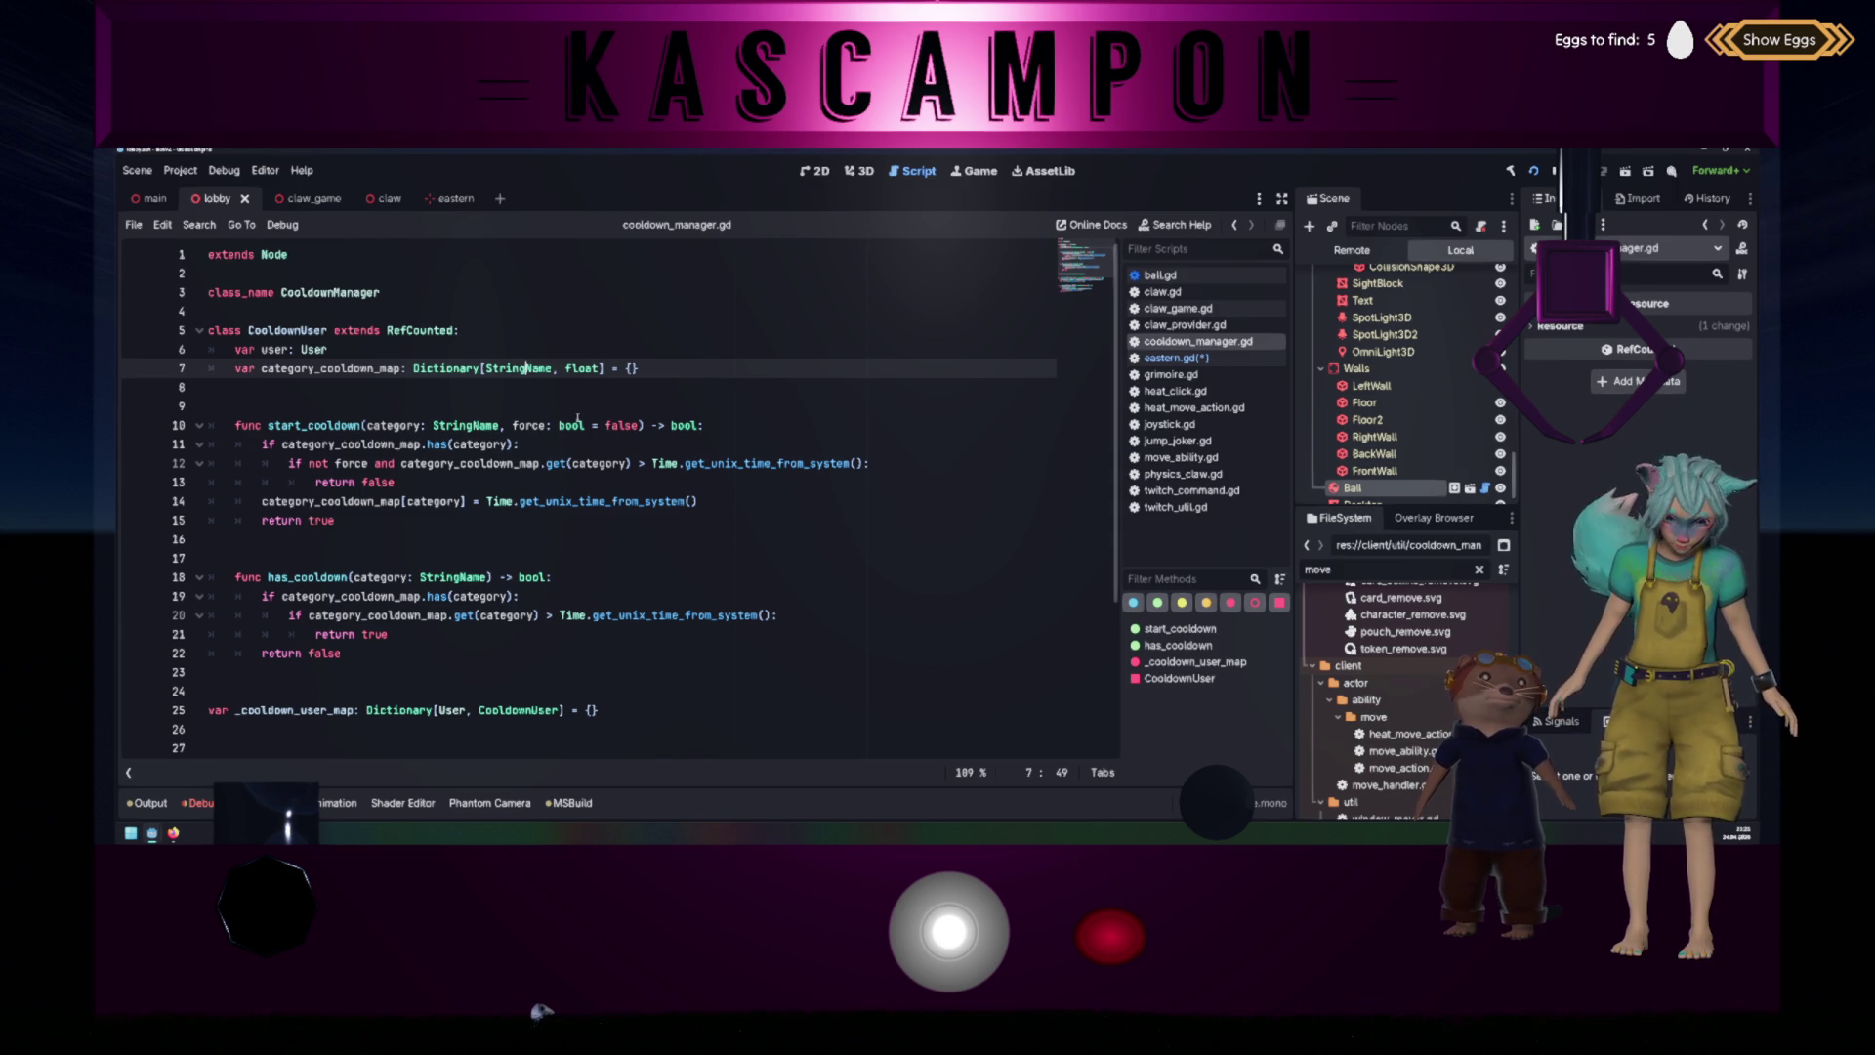
# Add a duration: float parameter to the first start_cooldown and append + duration on line 14
pyautogui.click(510, 426)
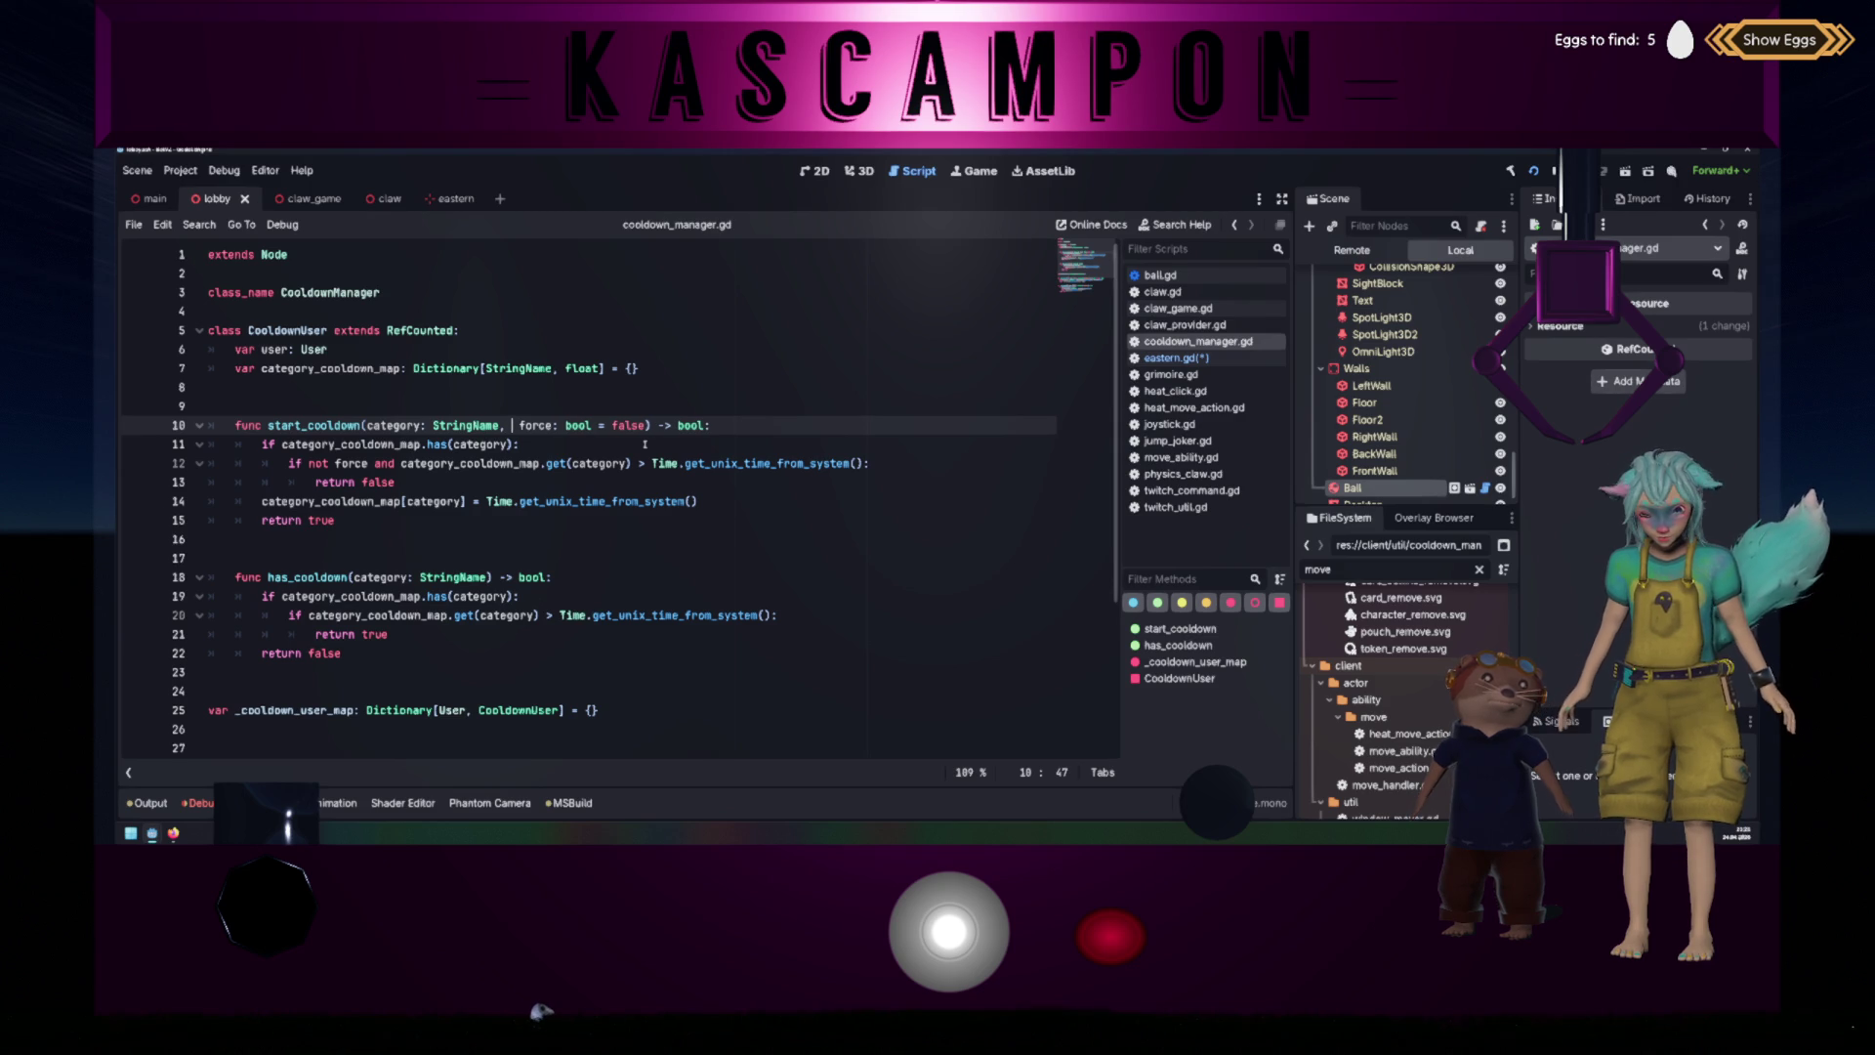
pyautogui.write('duration: float,')
pyautogui.hotkey('ctrl', 'shift', 'Left')
pyautogui.hotkey('ctrl', 'shift', 'Left')
pyautogui.hotkey('ctrl', 'shift', 'Left')
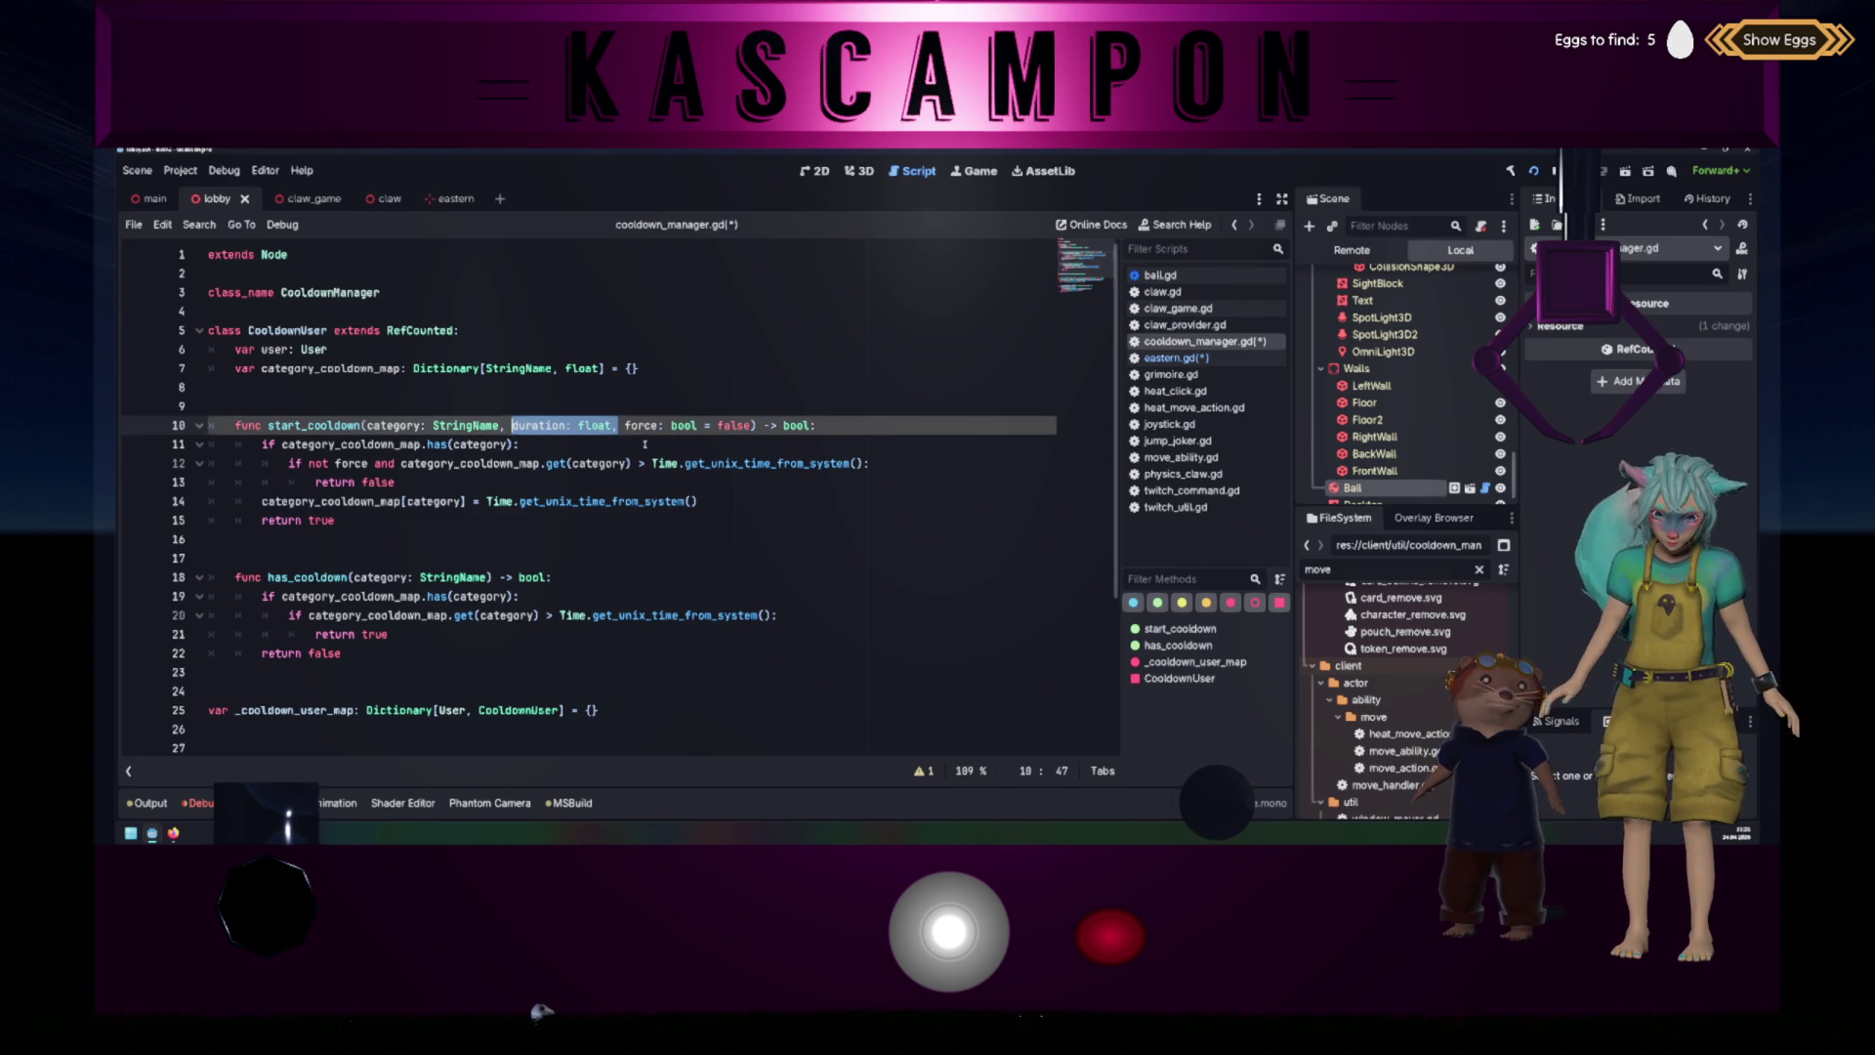
pyautogui.click(713, 501)
pyautogui.write('+ duration')
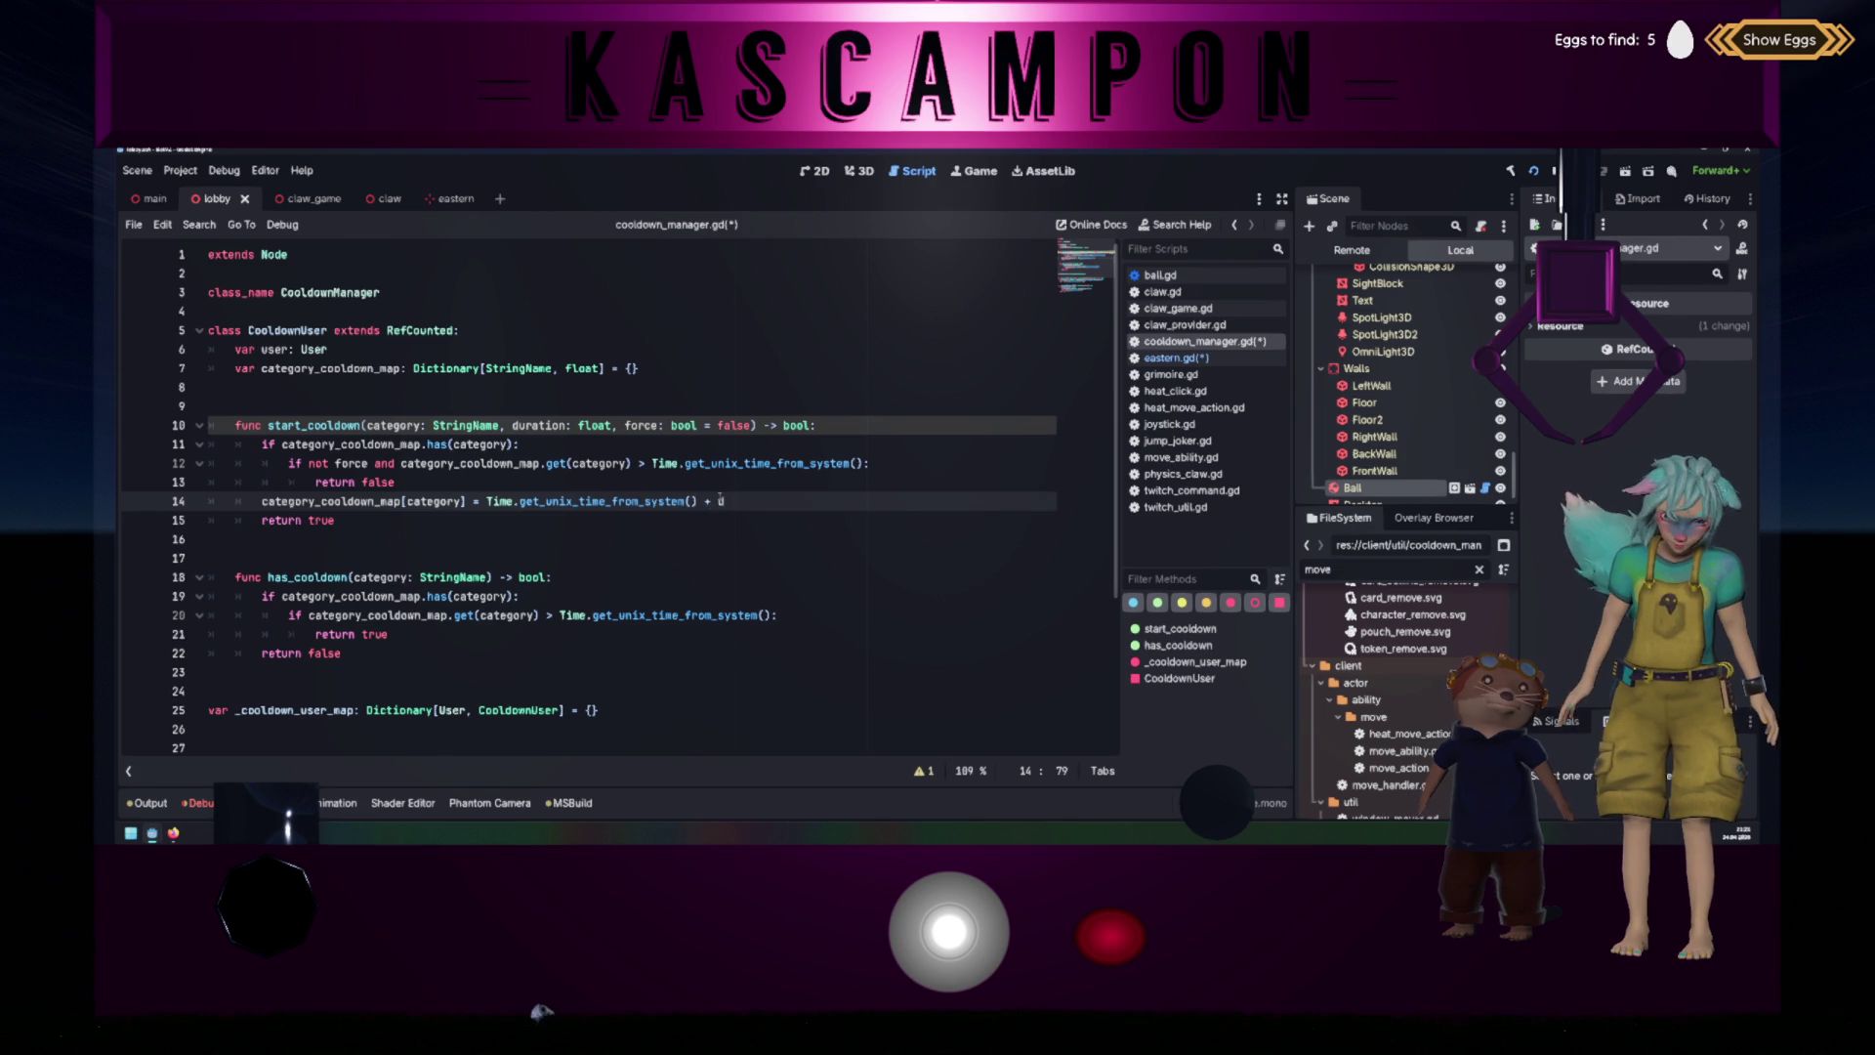
# Add duration: float to the second start_cooldown signature and pass duration on line 30
pyautogui.scroll(-4, 519, 535)
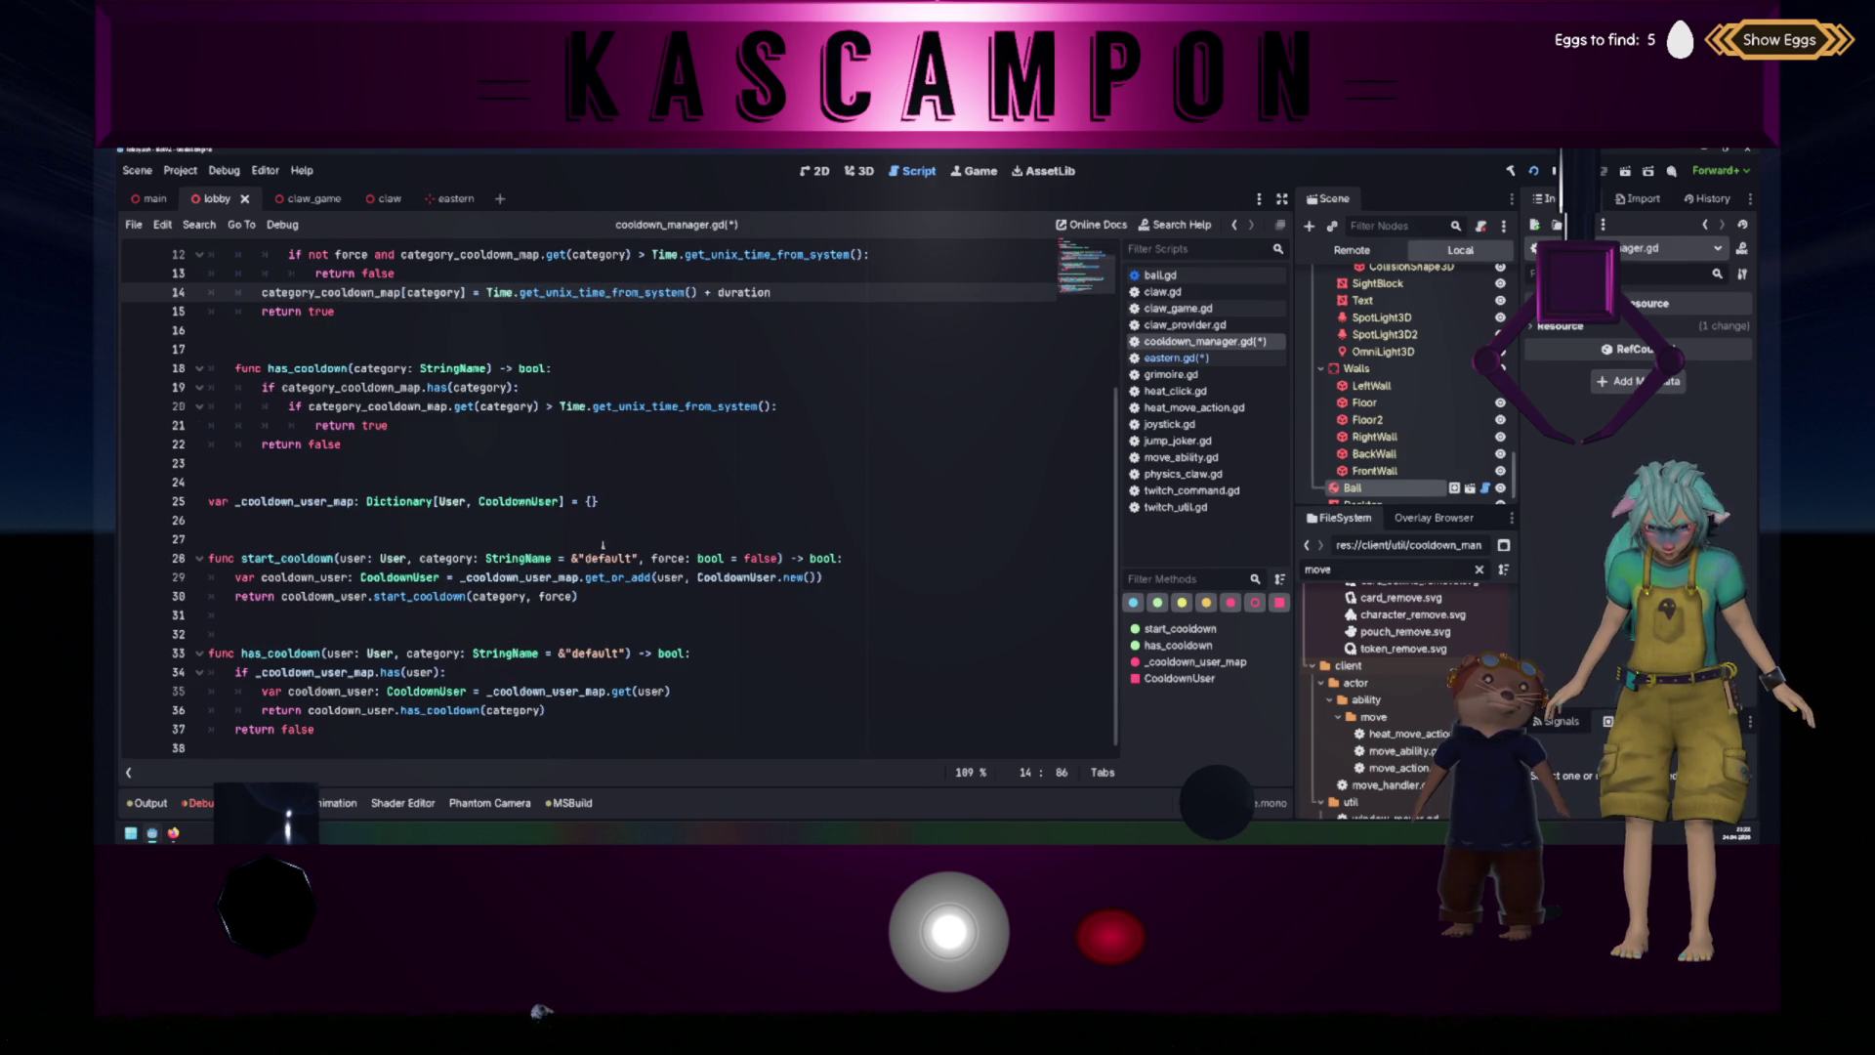
pyautogui.click(412, 558)
pyautogui.write('duration: float,')
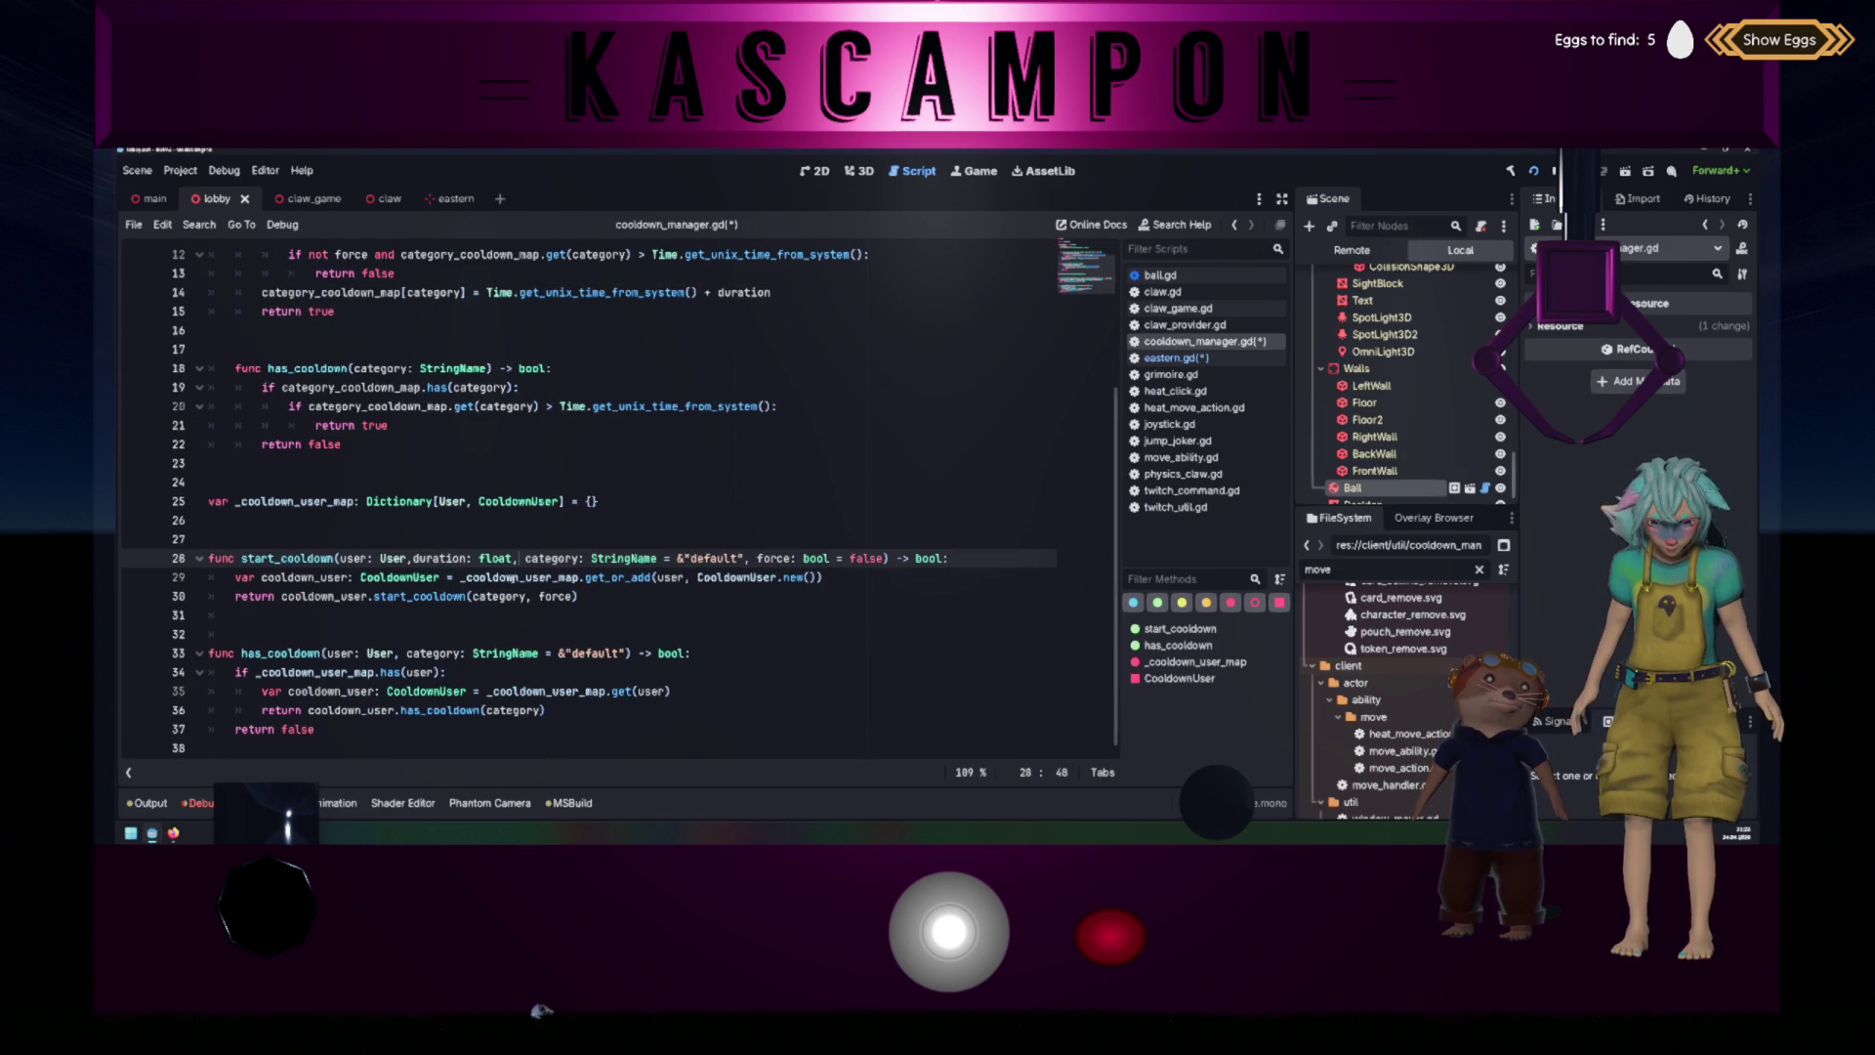
pyautogui.click(410, 558)
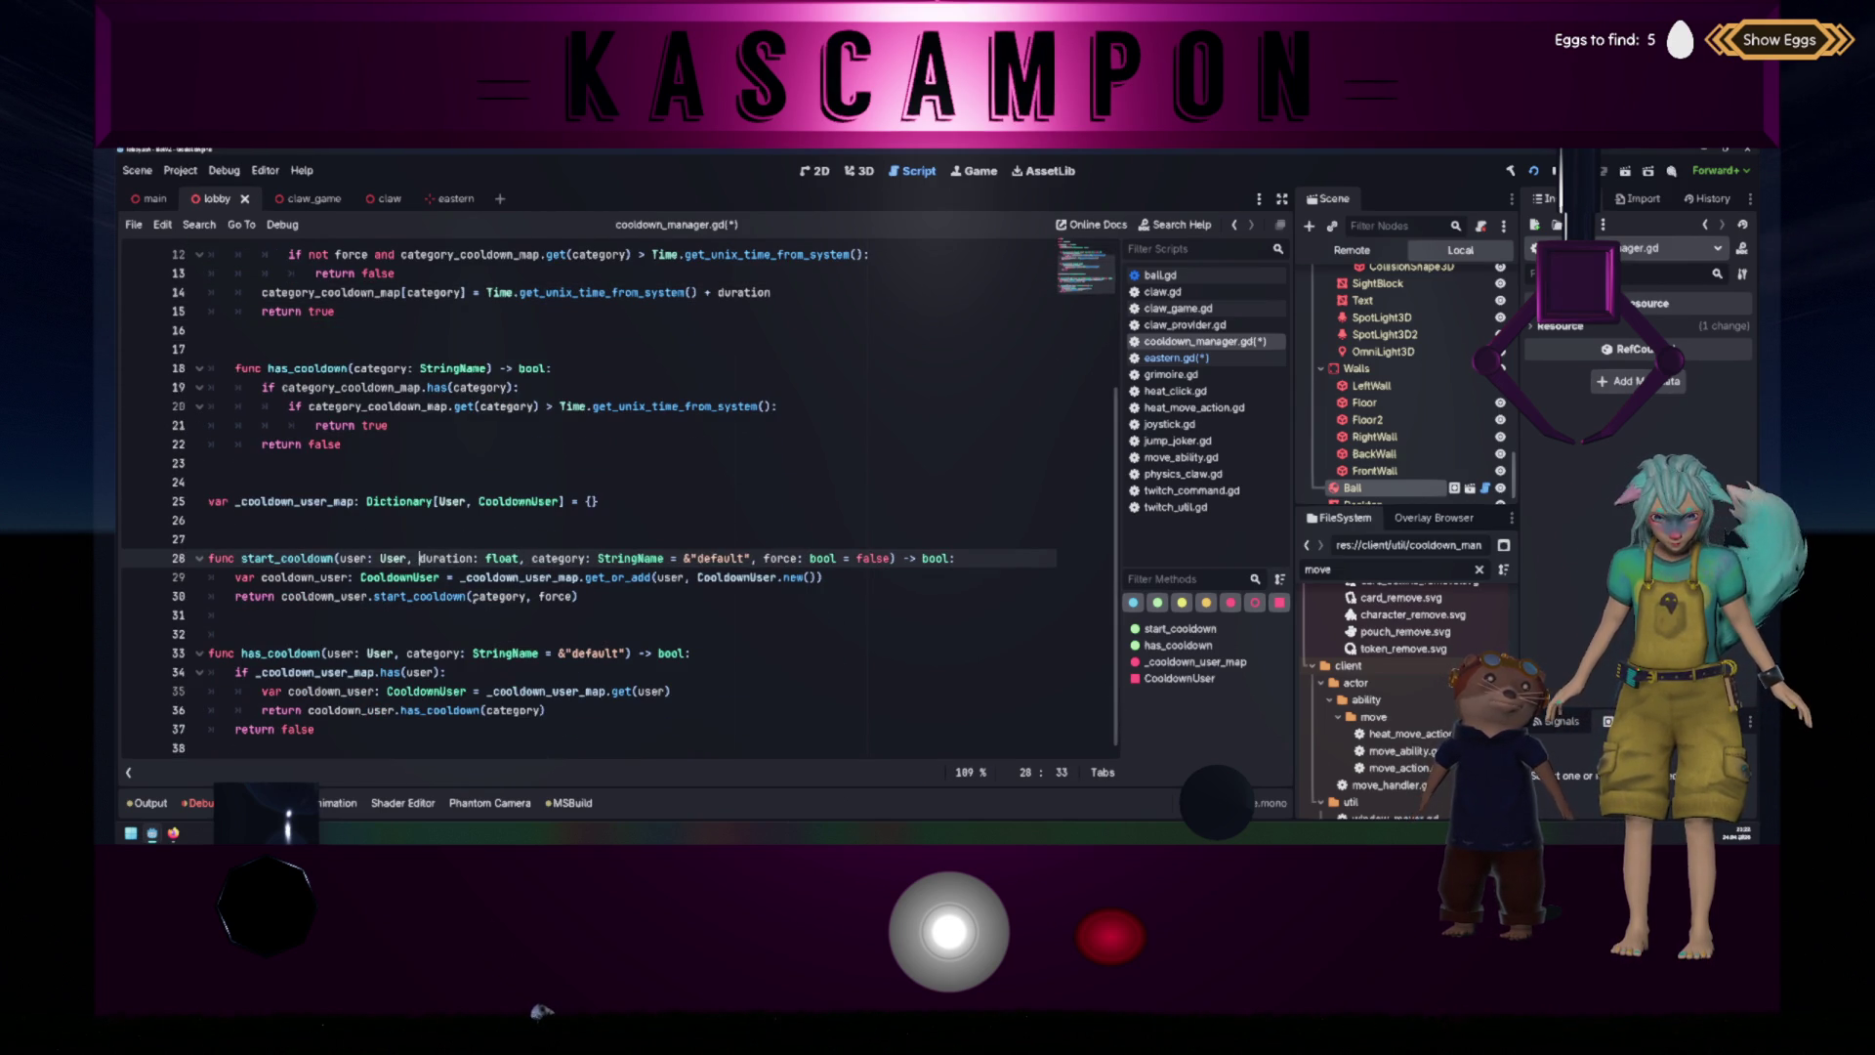
pyautogui.click(534, 596)
pyautogui.write('duration ')
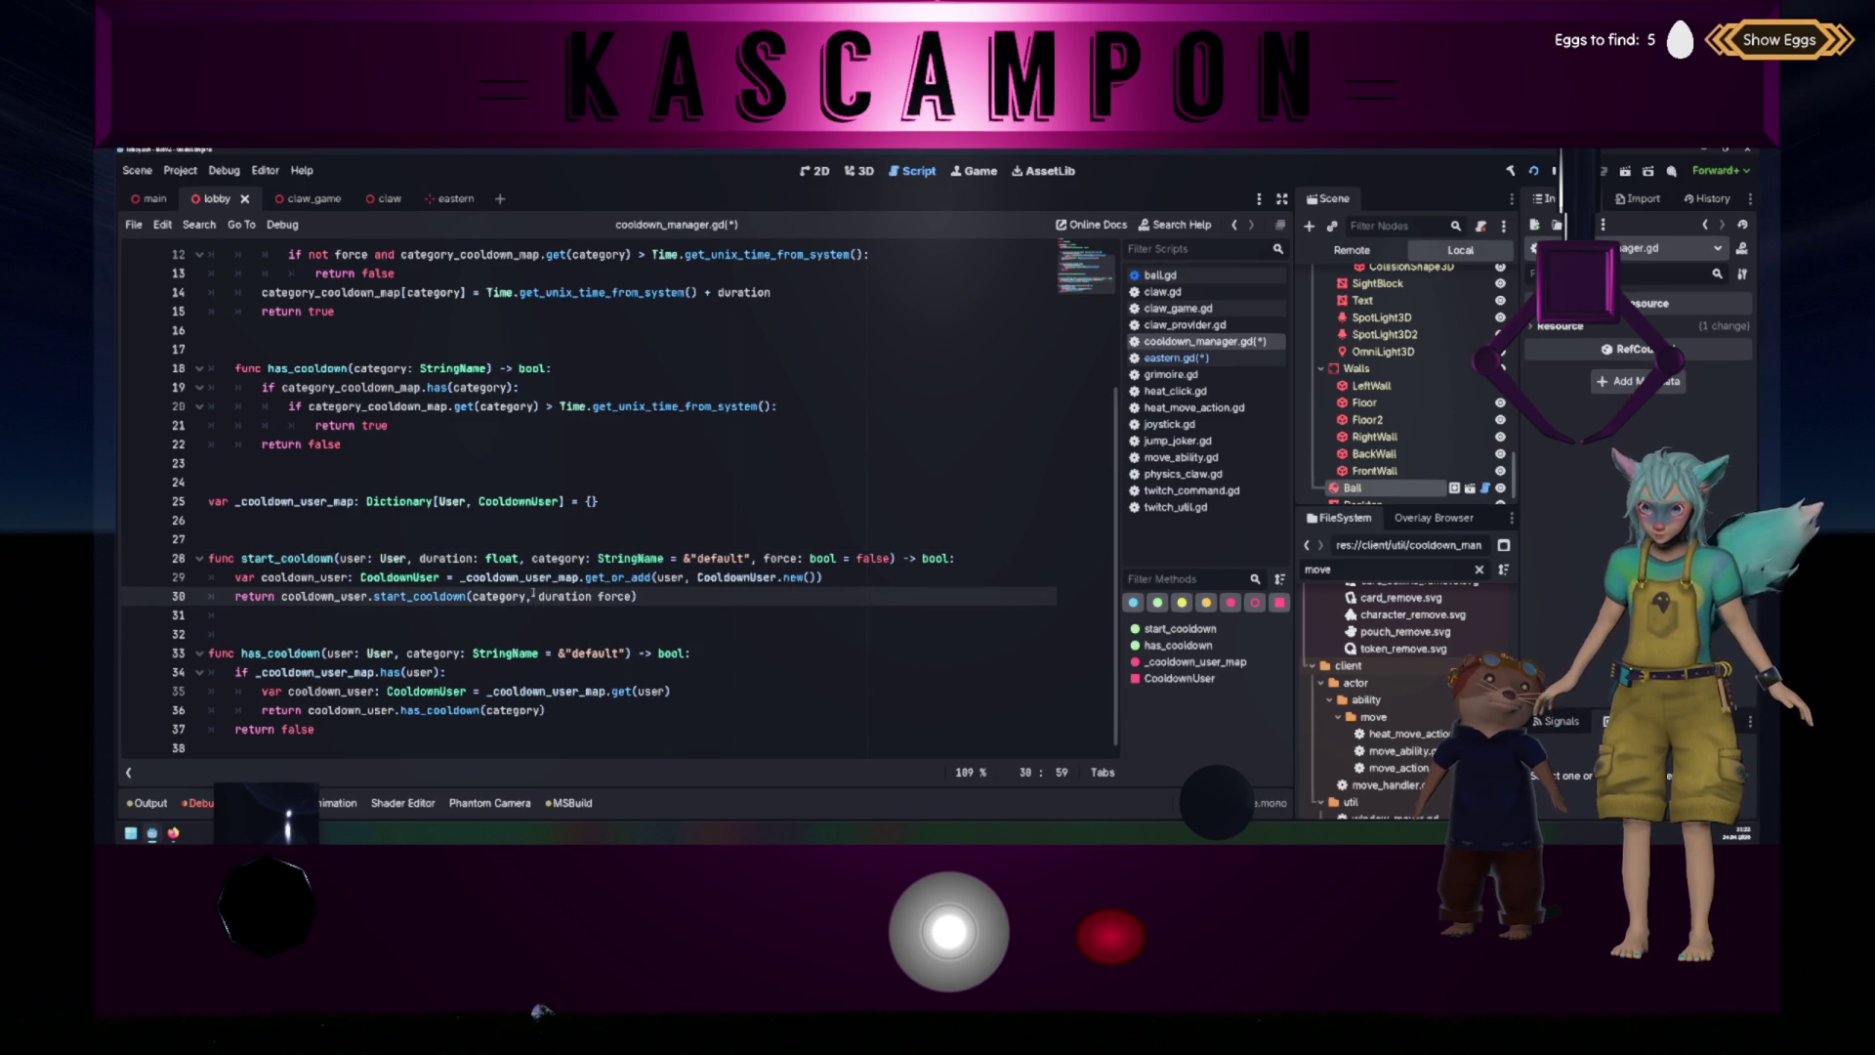
pyautogui.write(',')
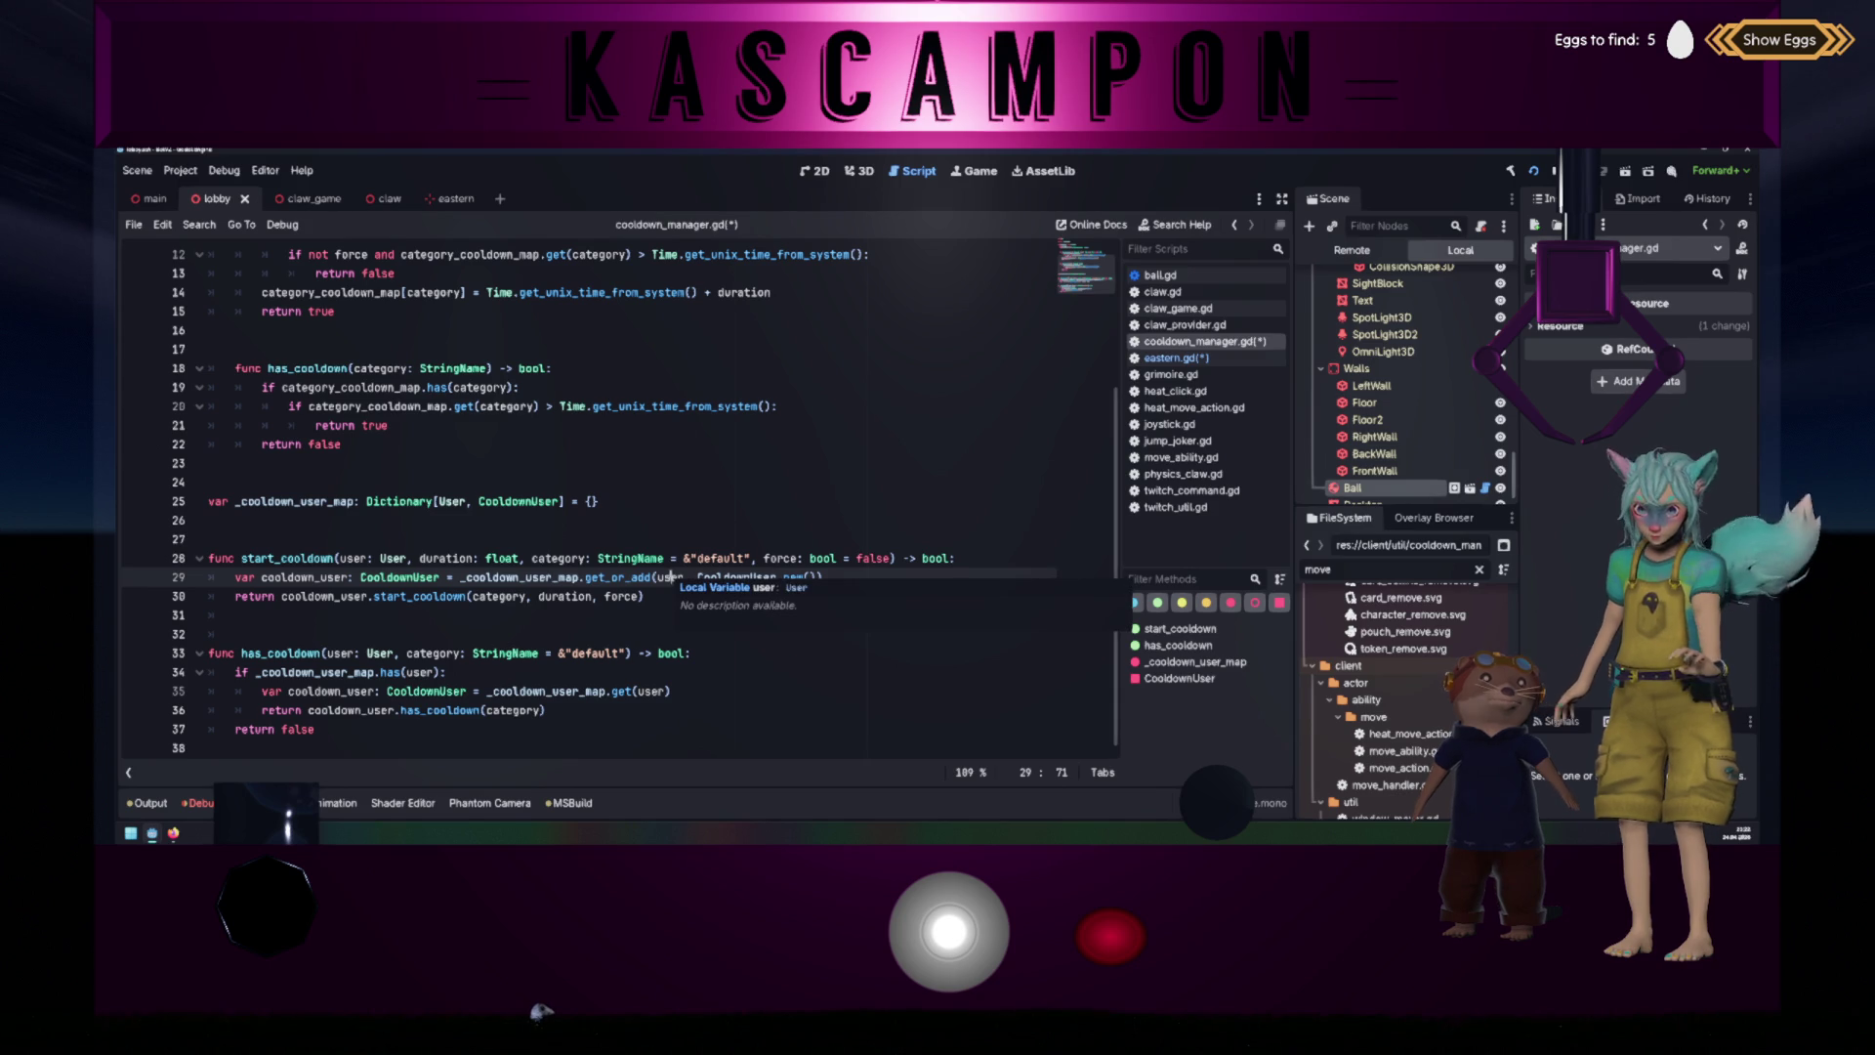
# Insert the missing comma so line 30 passes category, duration, force
pyautogui.click(597, 595)
pyautogui.click(670, 600)
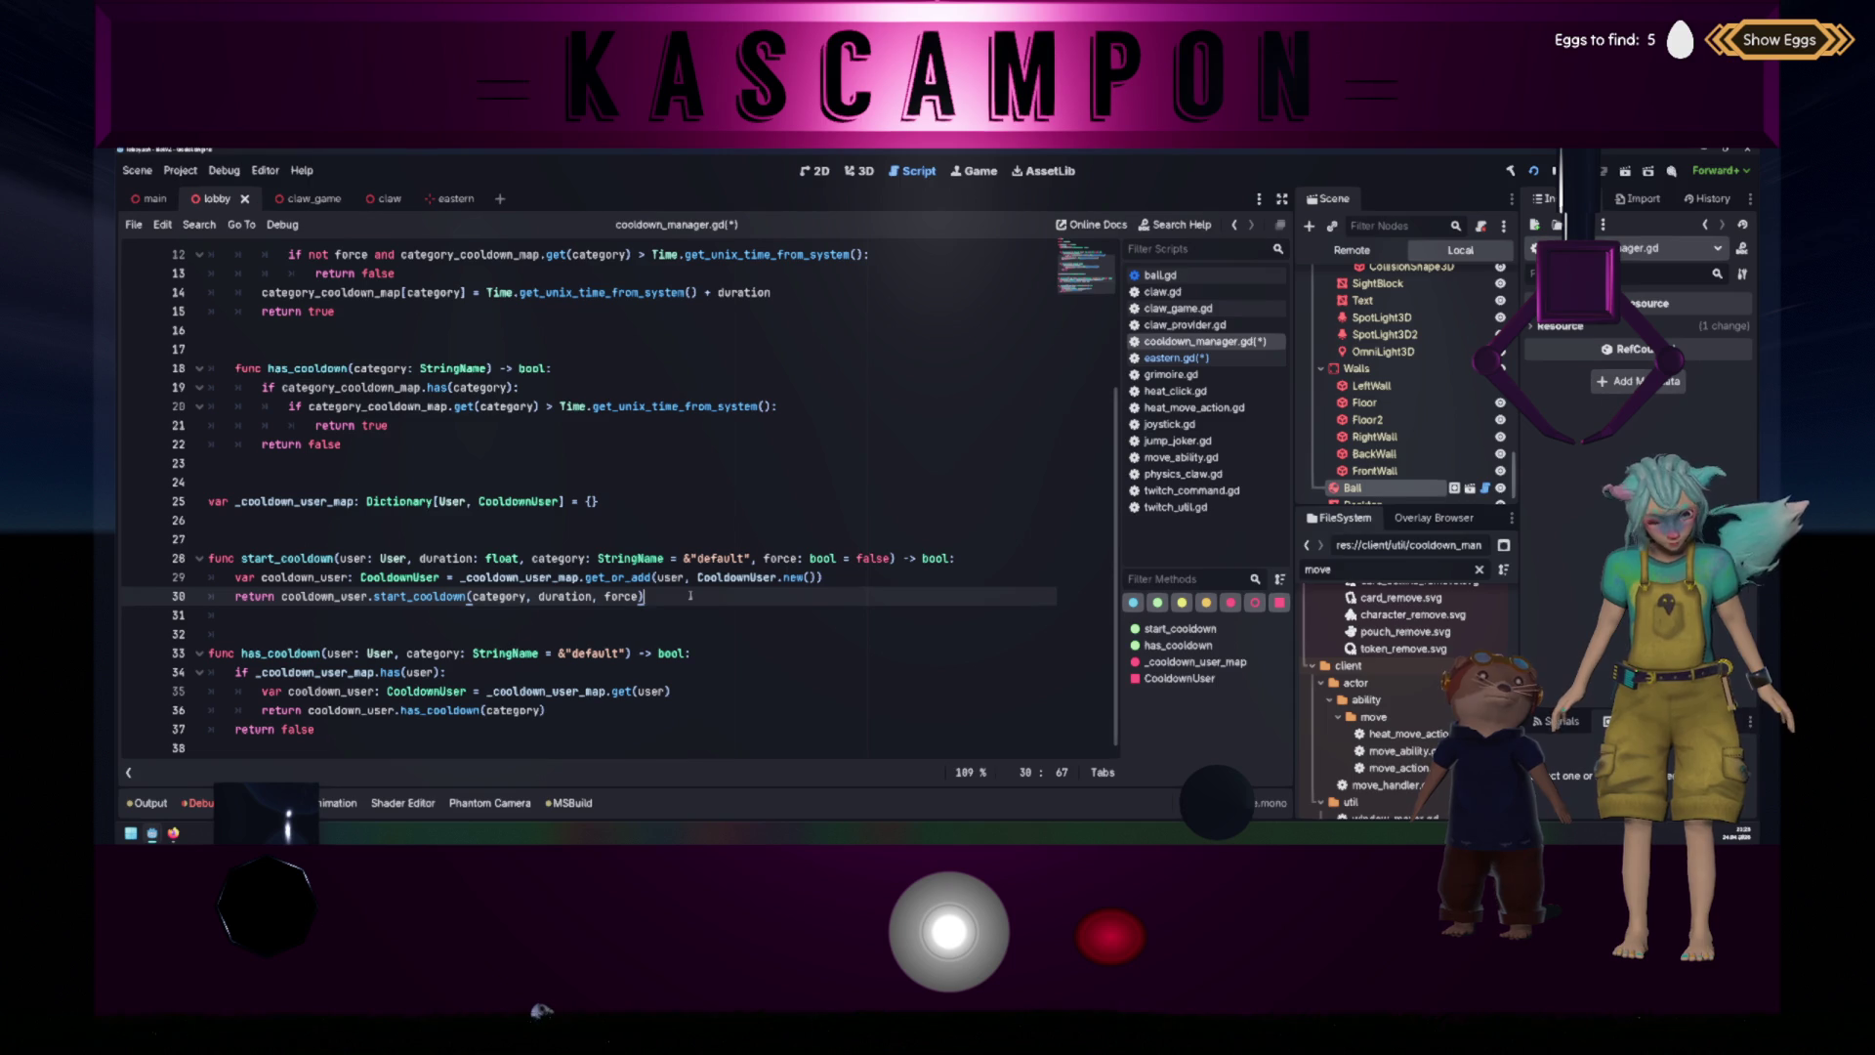
# Run the project, relaunch after the CooldownManager parser error, and return to the editor
pyautogui.press('F5')
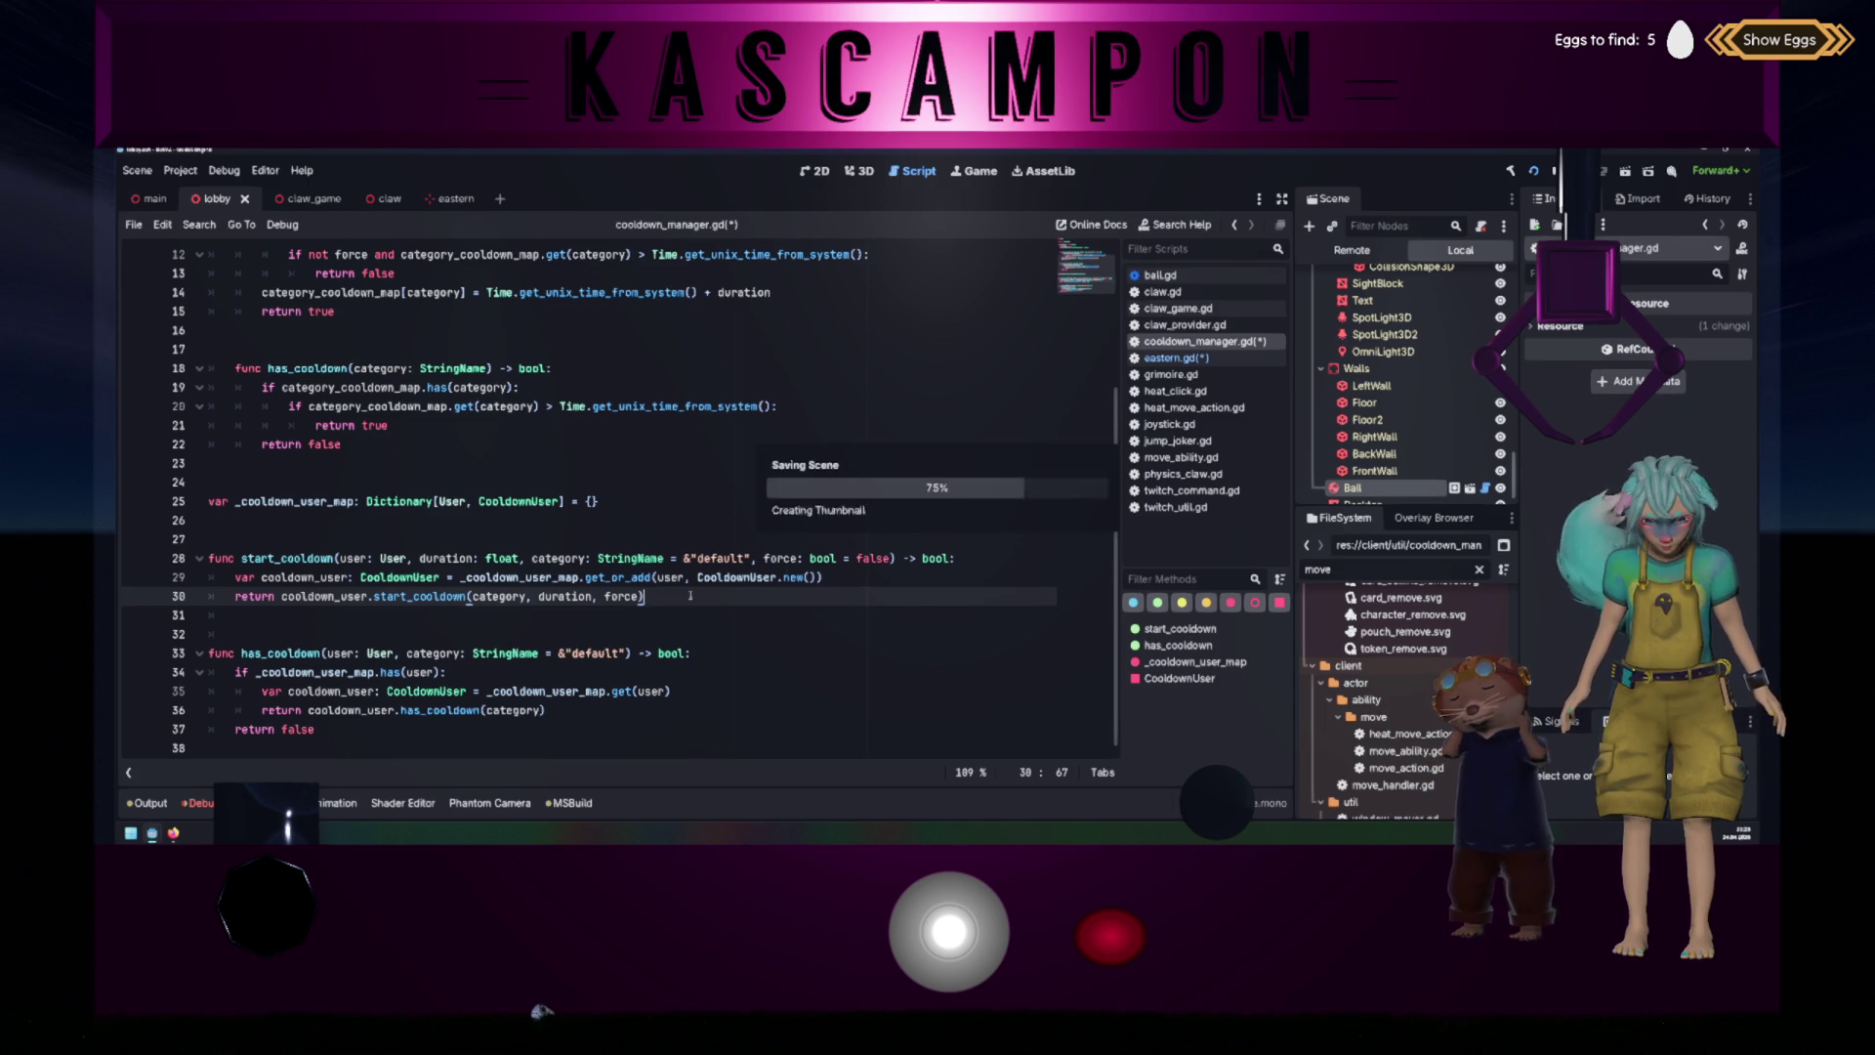
pyautogui.scroll(-3, 510, 319)
pyautogui.scroll(-1, 511, 319)
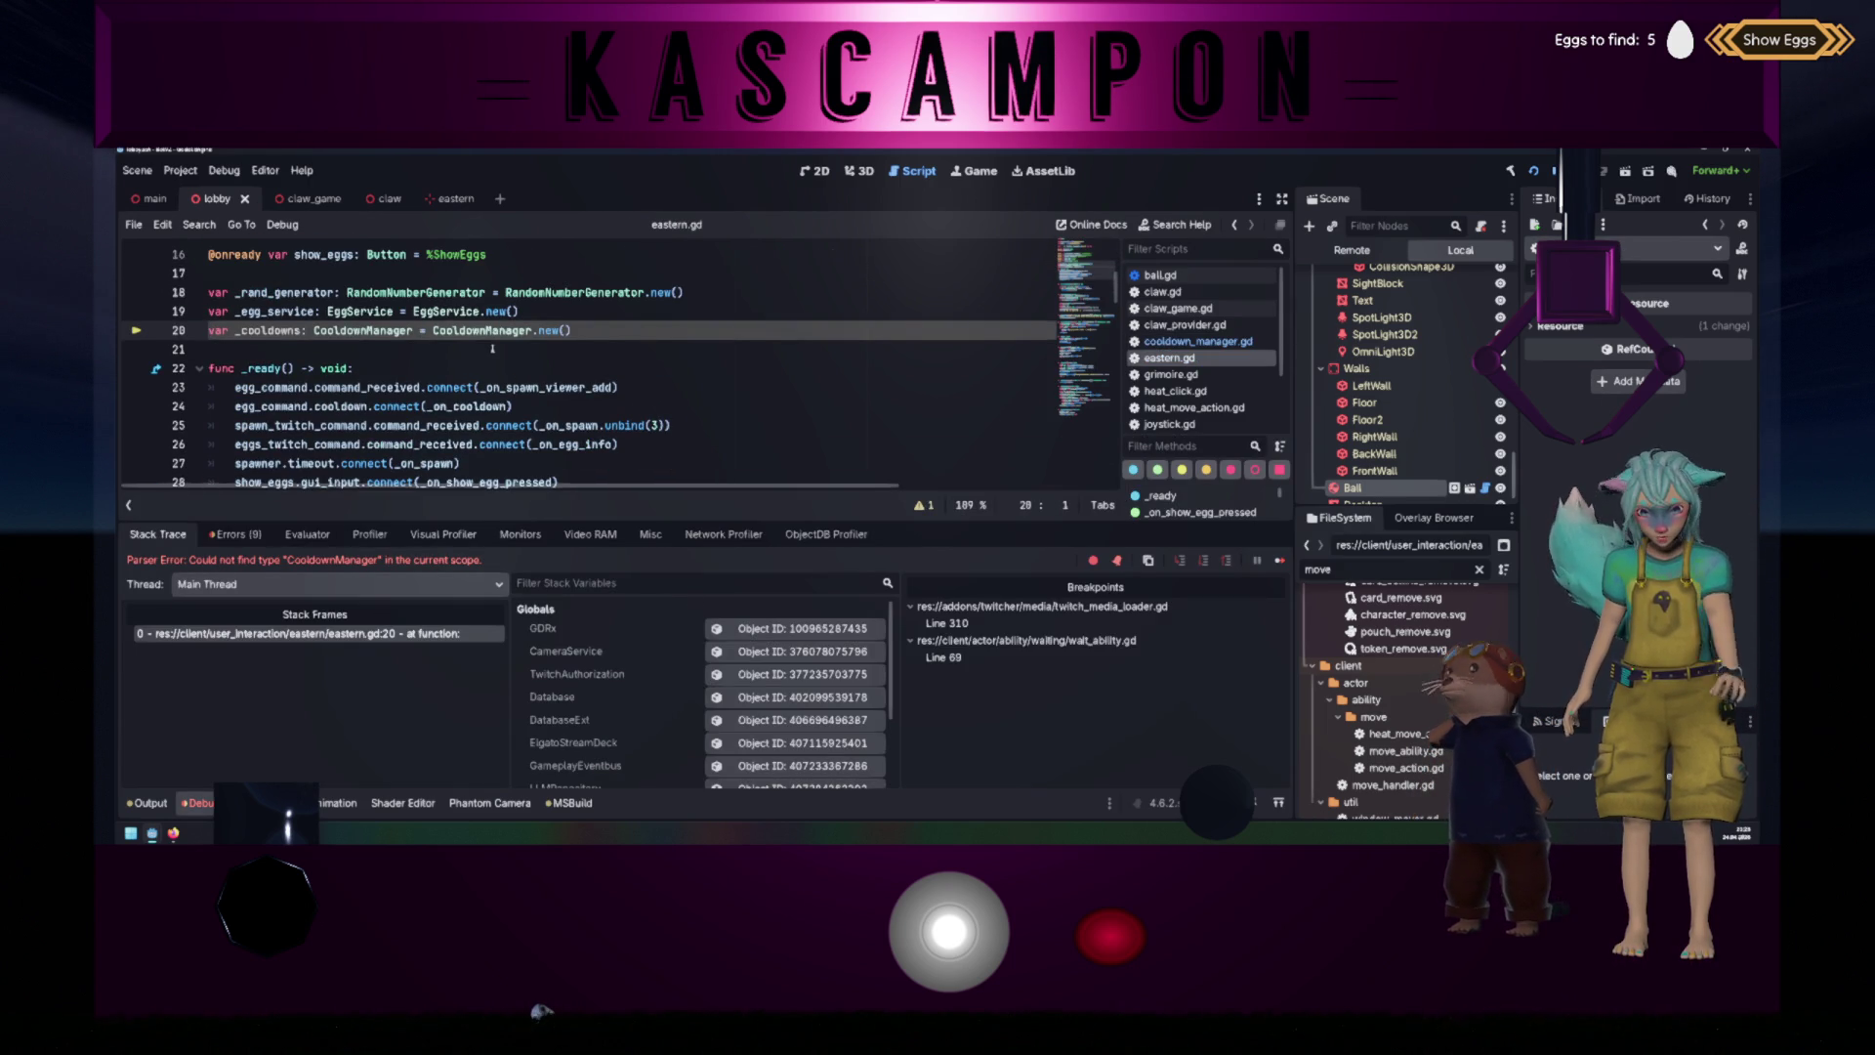
pyautogui.press('Down')
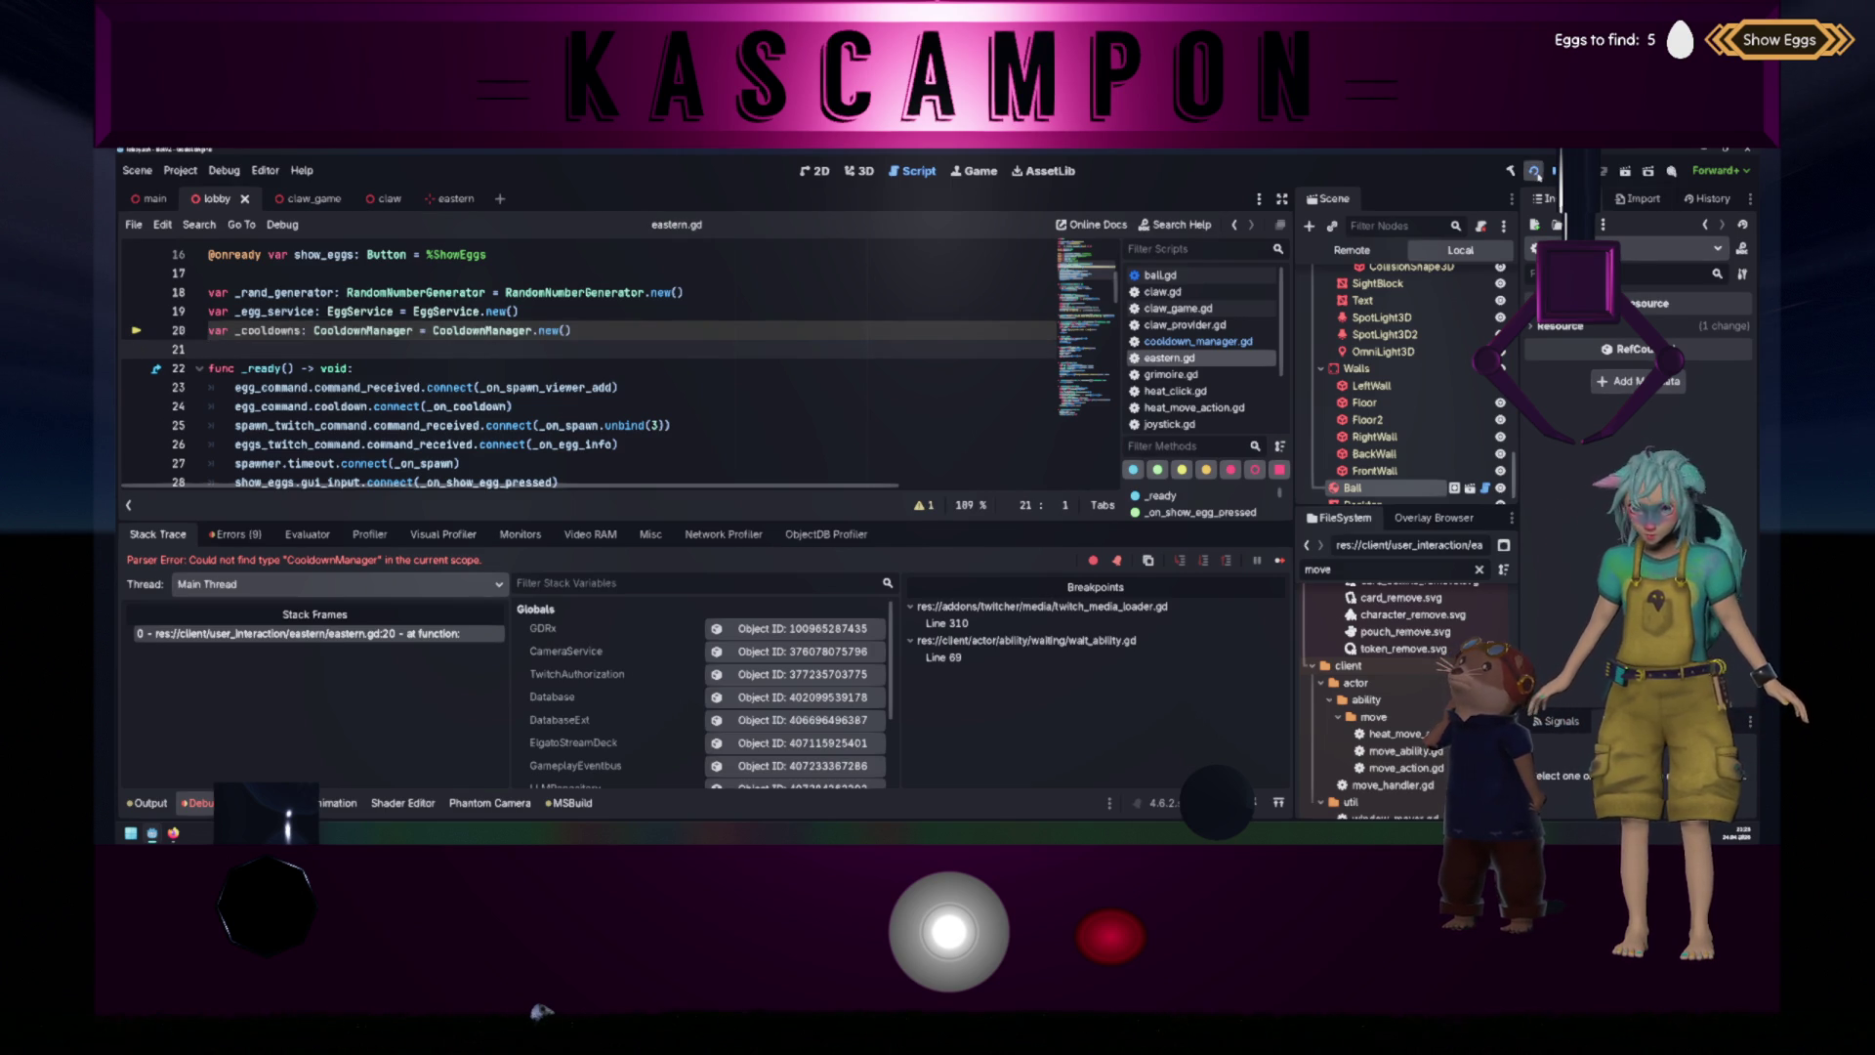
pyautogui.press('F5')
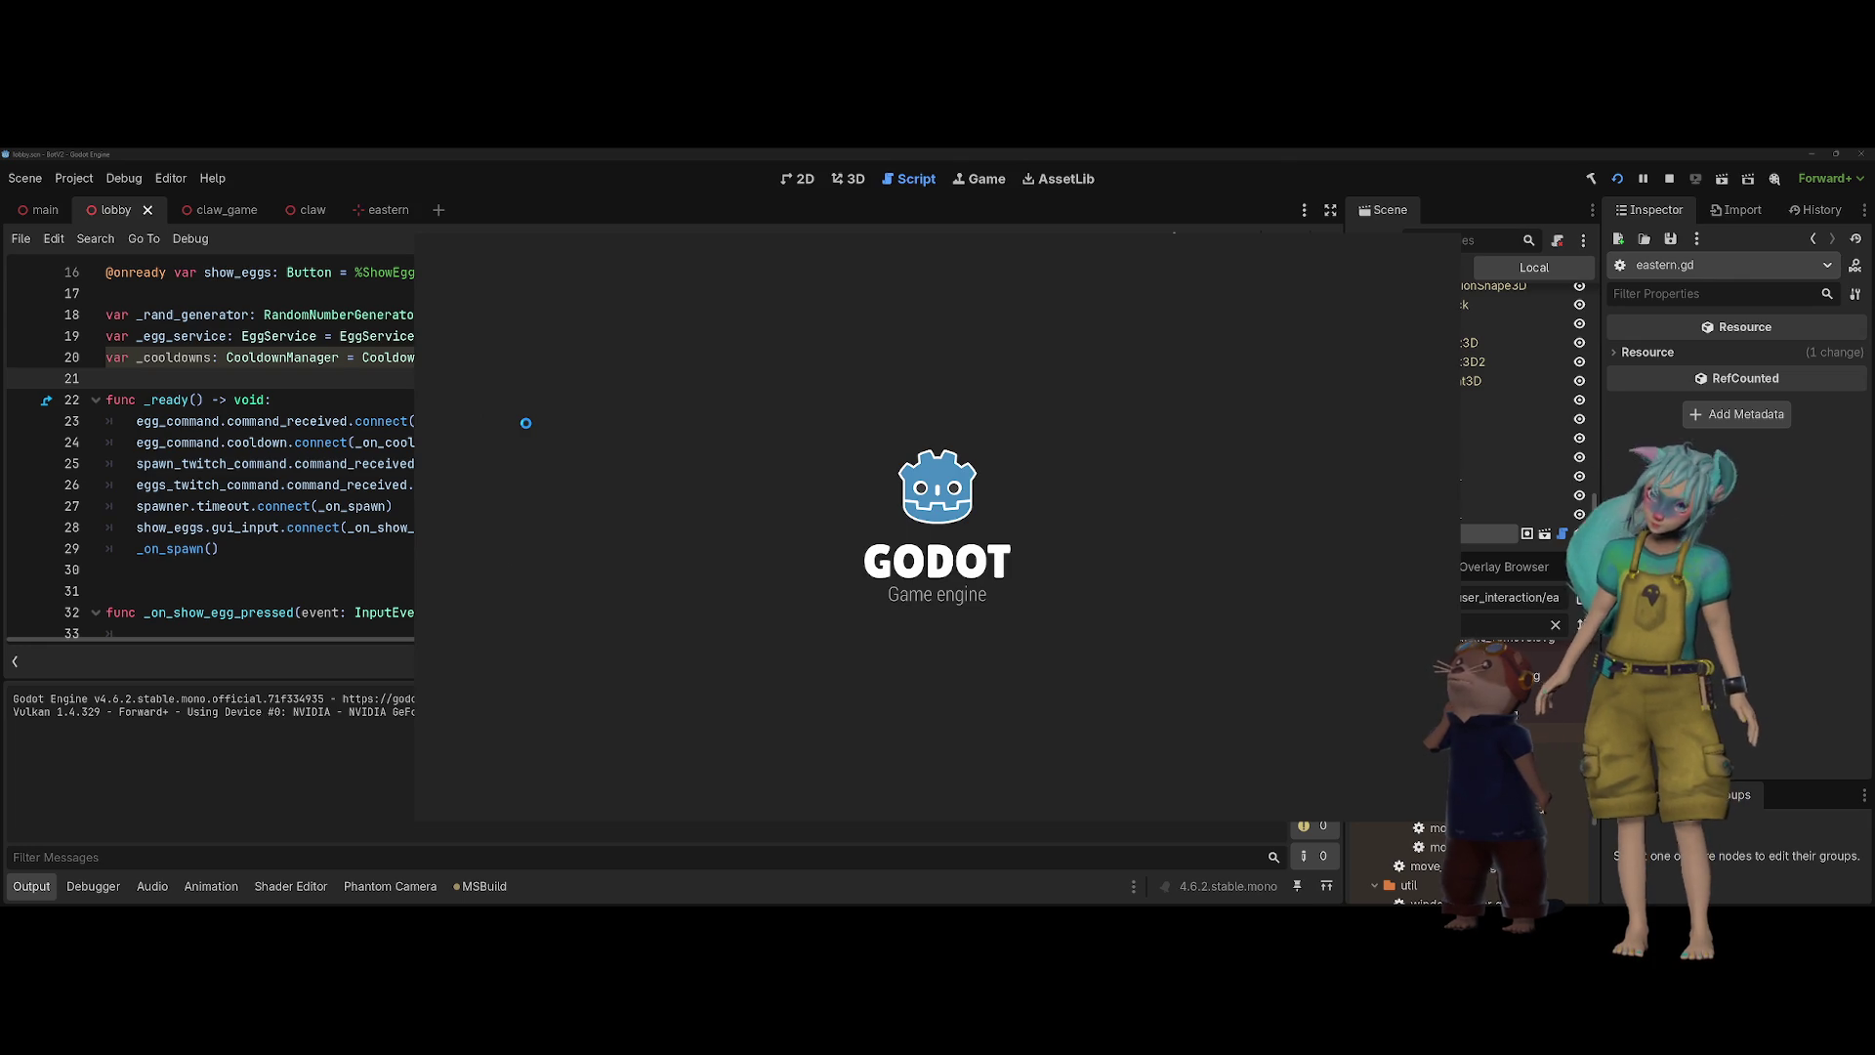
pyautogui.click(484, 503)
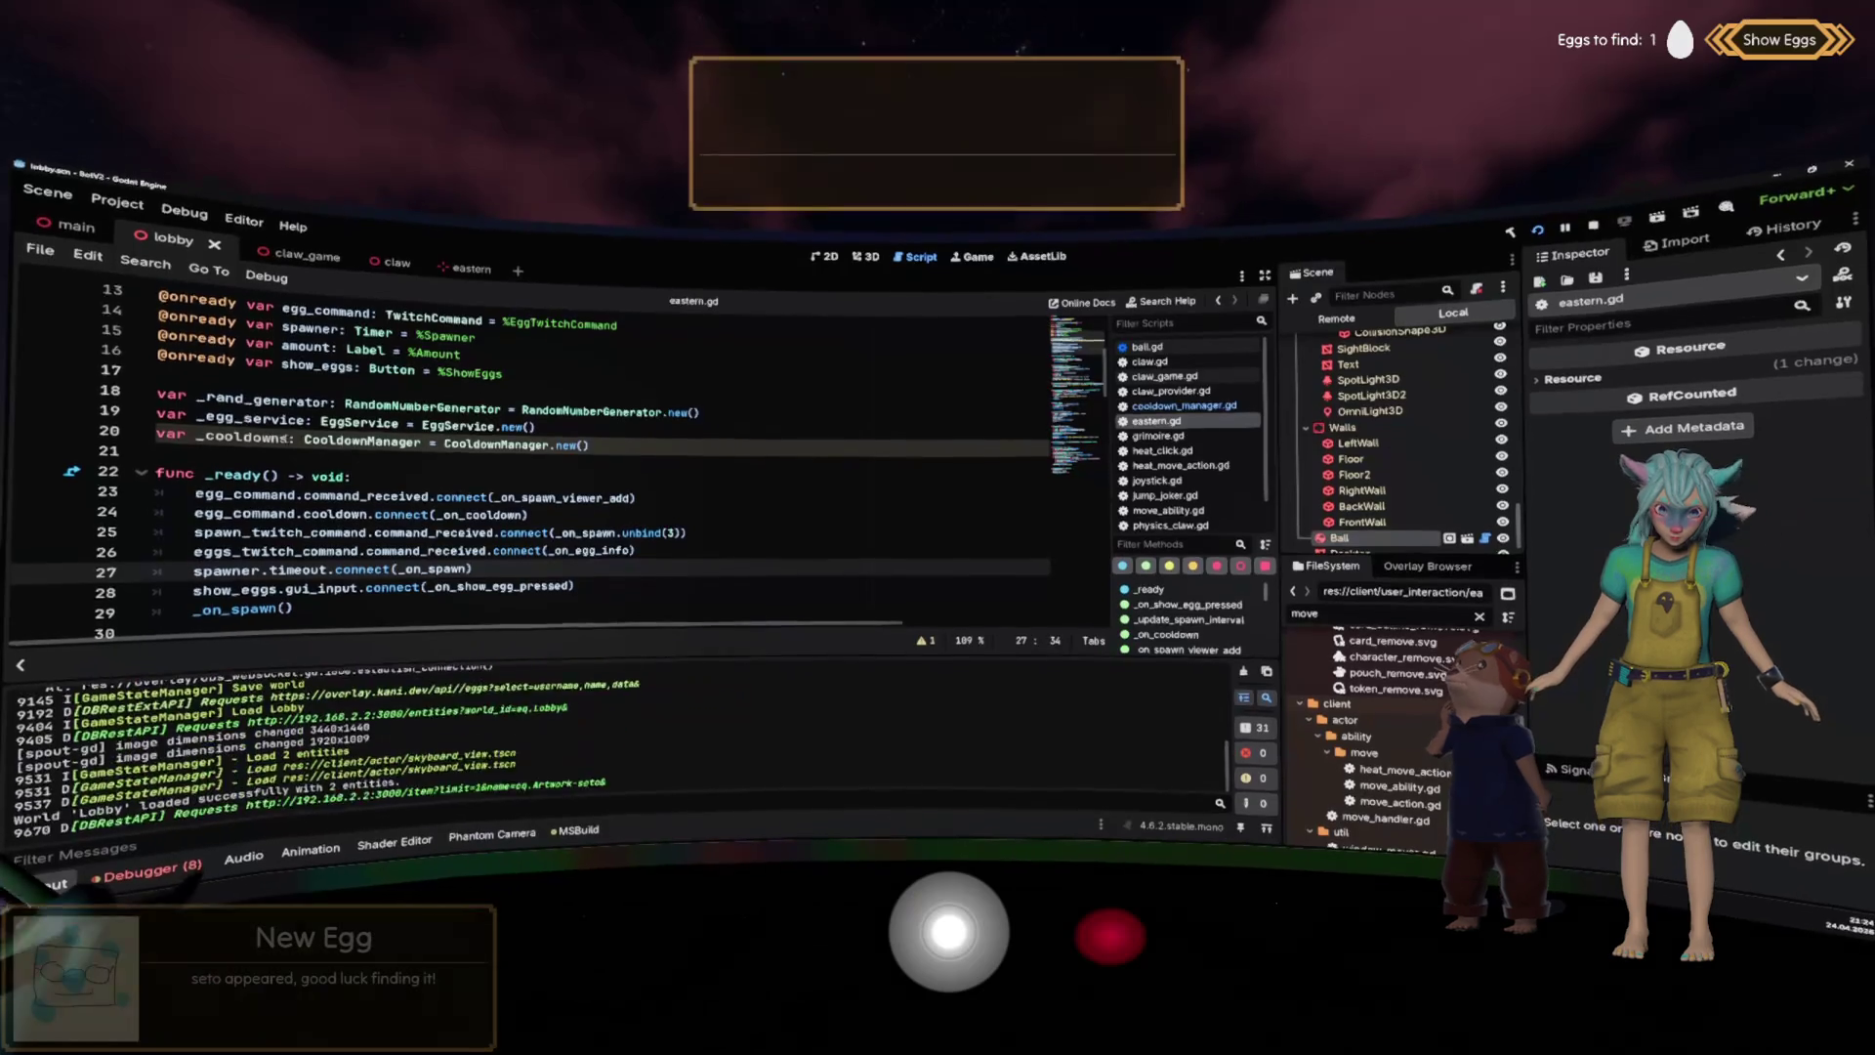
pyautogui.scroll(-7, 404, 454)
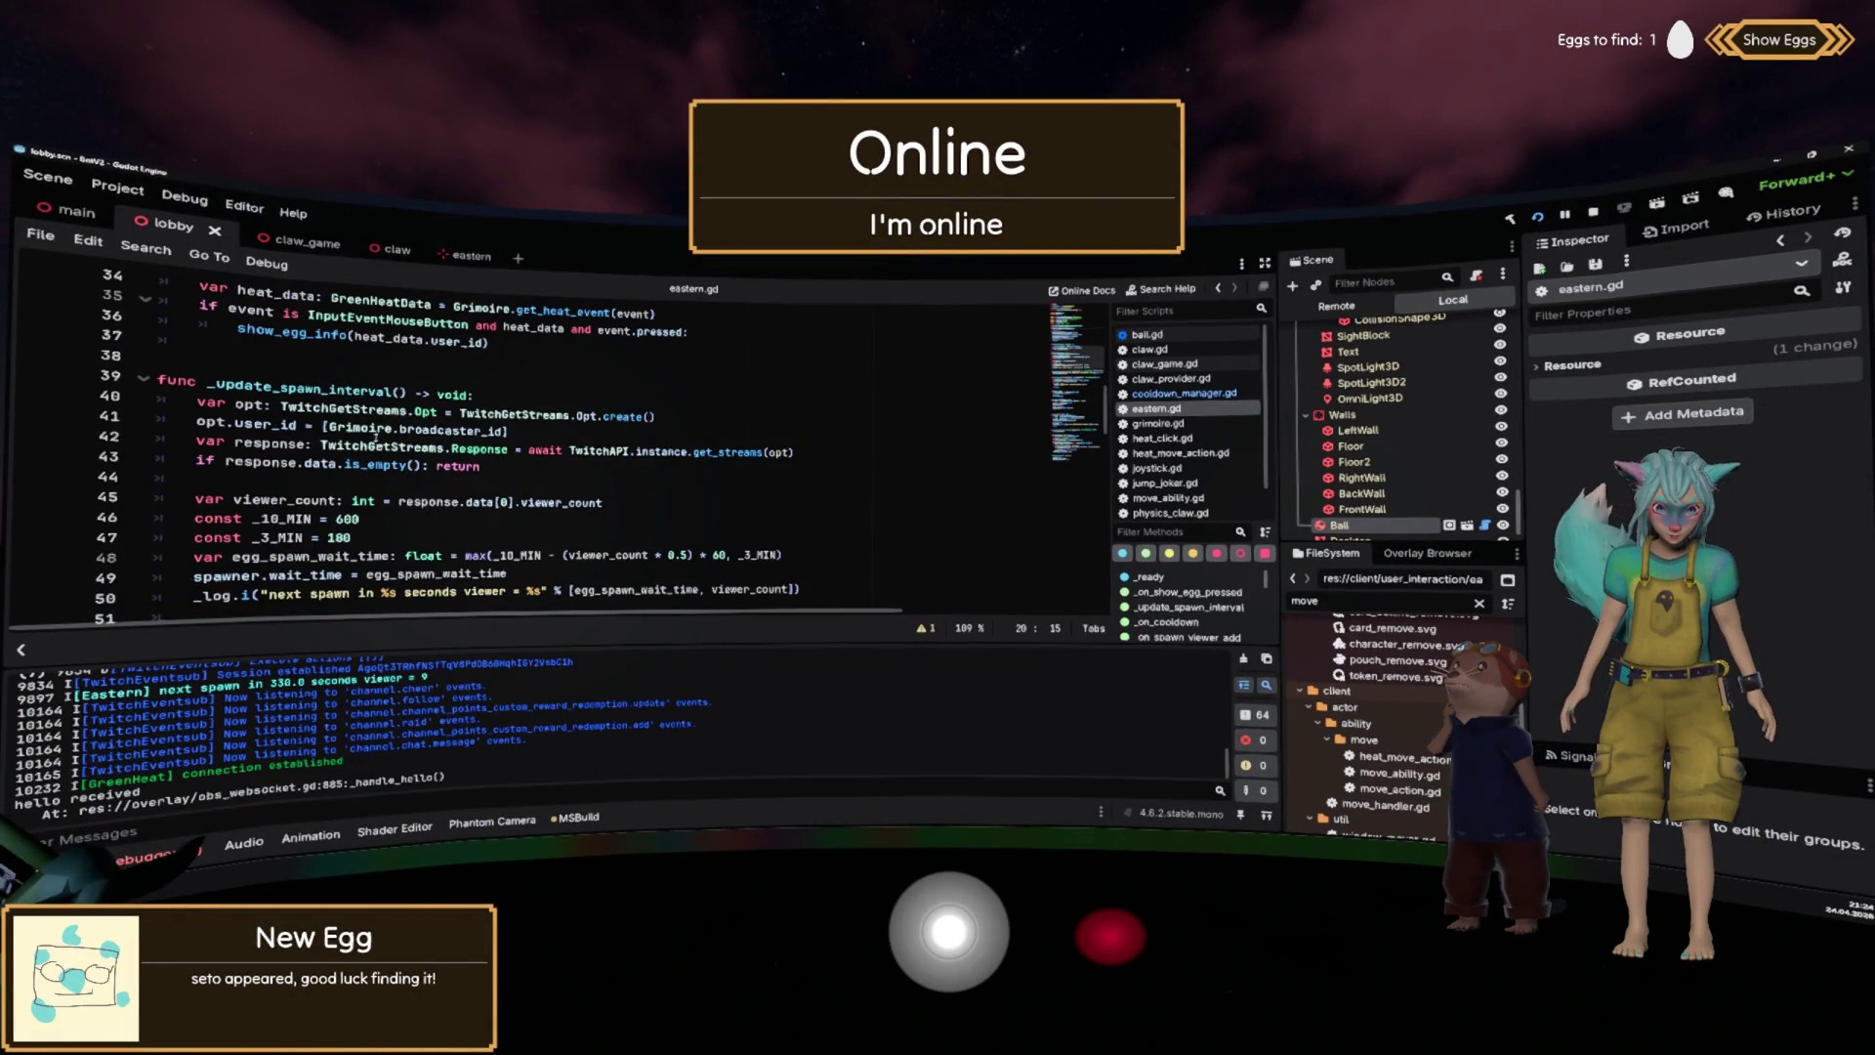
# Draft a _cooldowns.start_cooldown call in _on_show_egg_pressed, then take it back out
pyautogui.scroll(2, 361, 429)
pyautogui.click(576, 379)
pyautogui.press('Return')
pyautogui.write('_cooldowns.star')
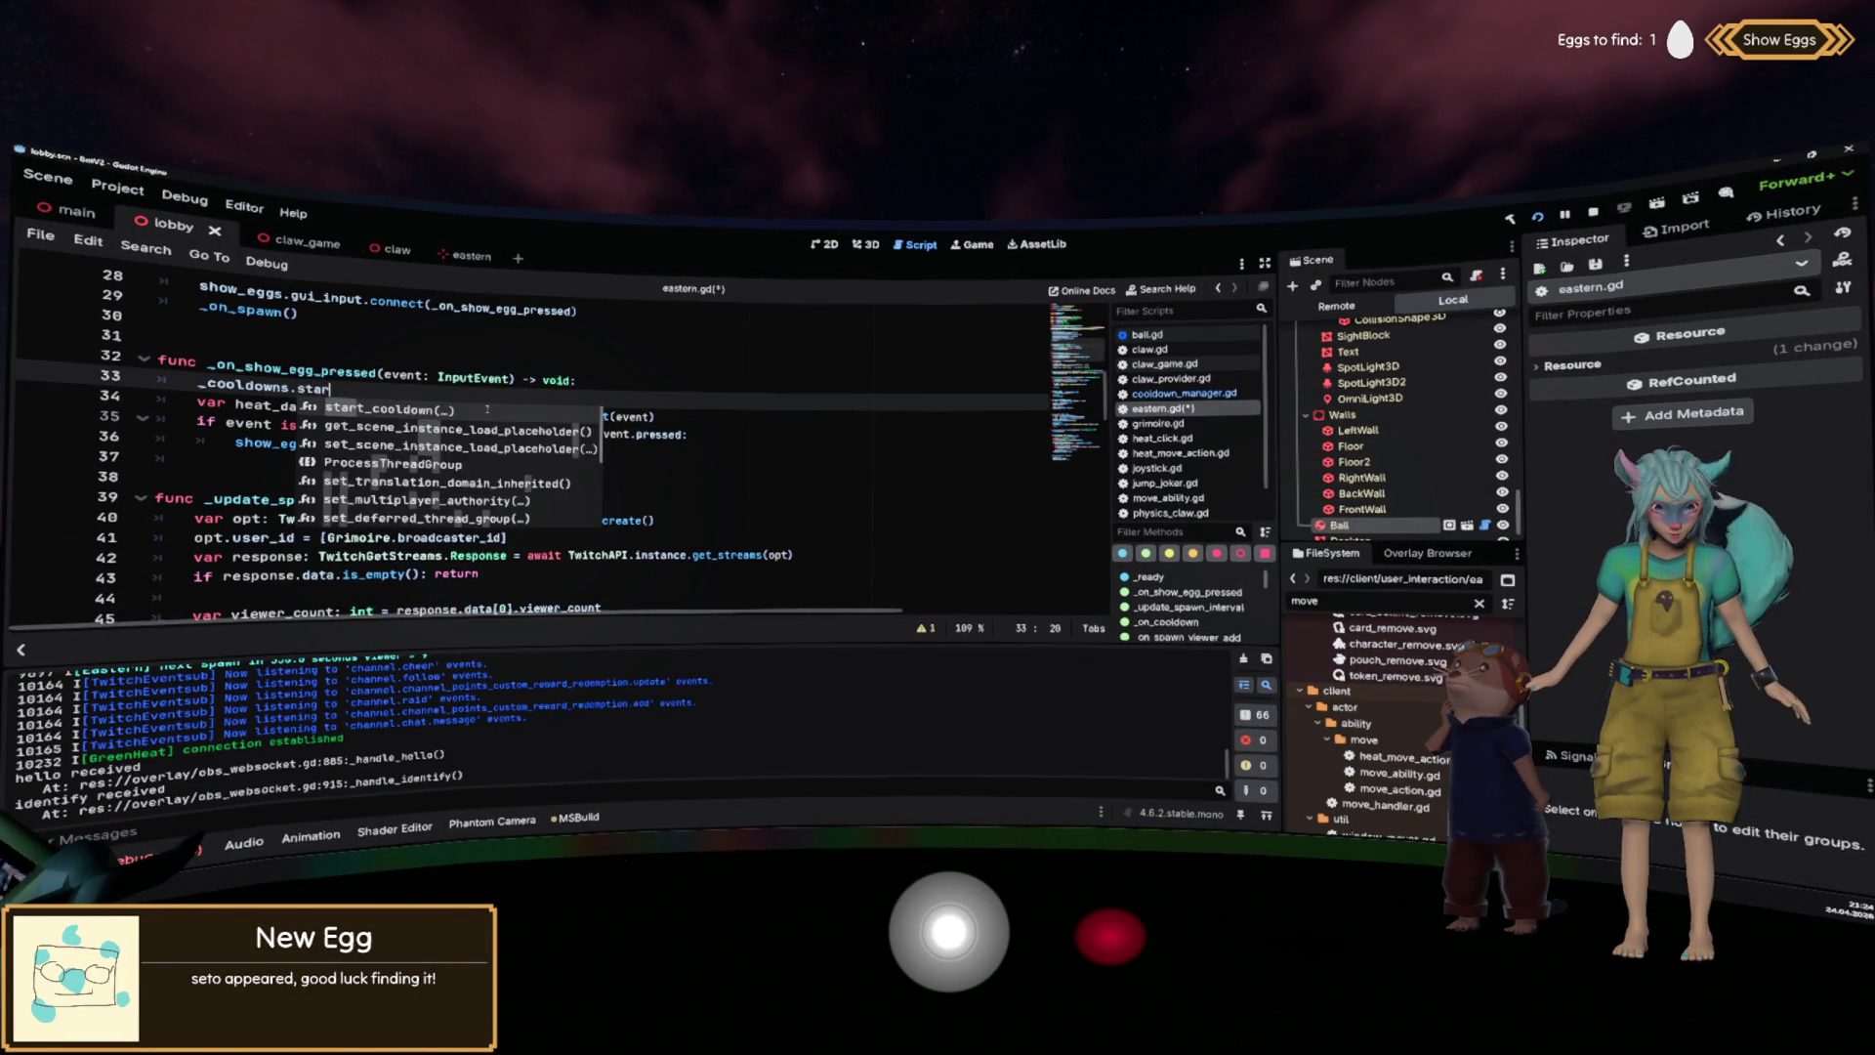
pyautogui.press('Return')
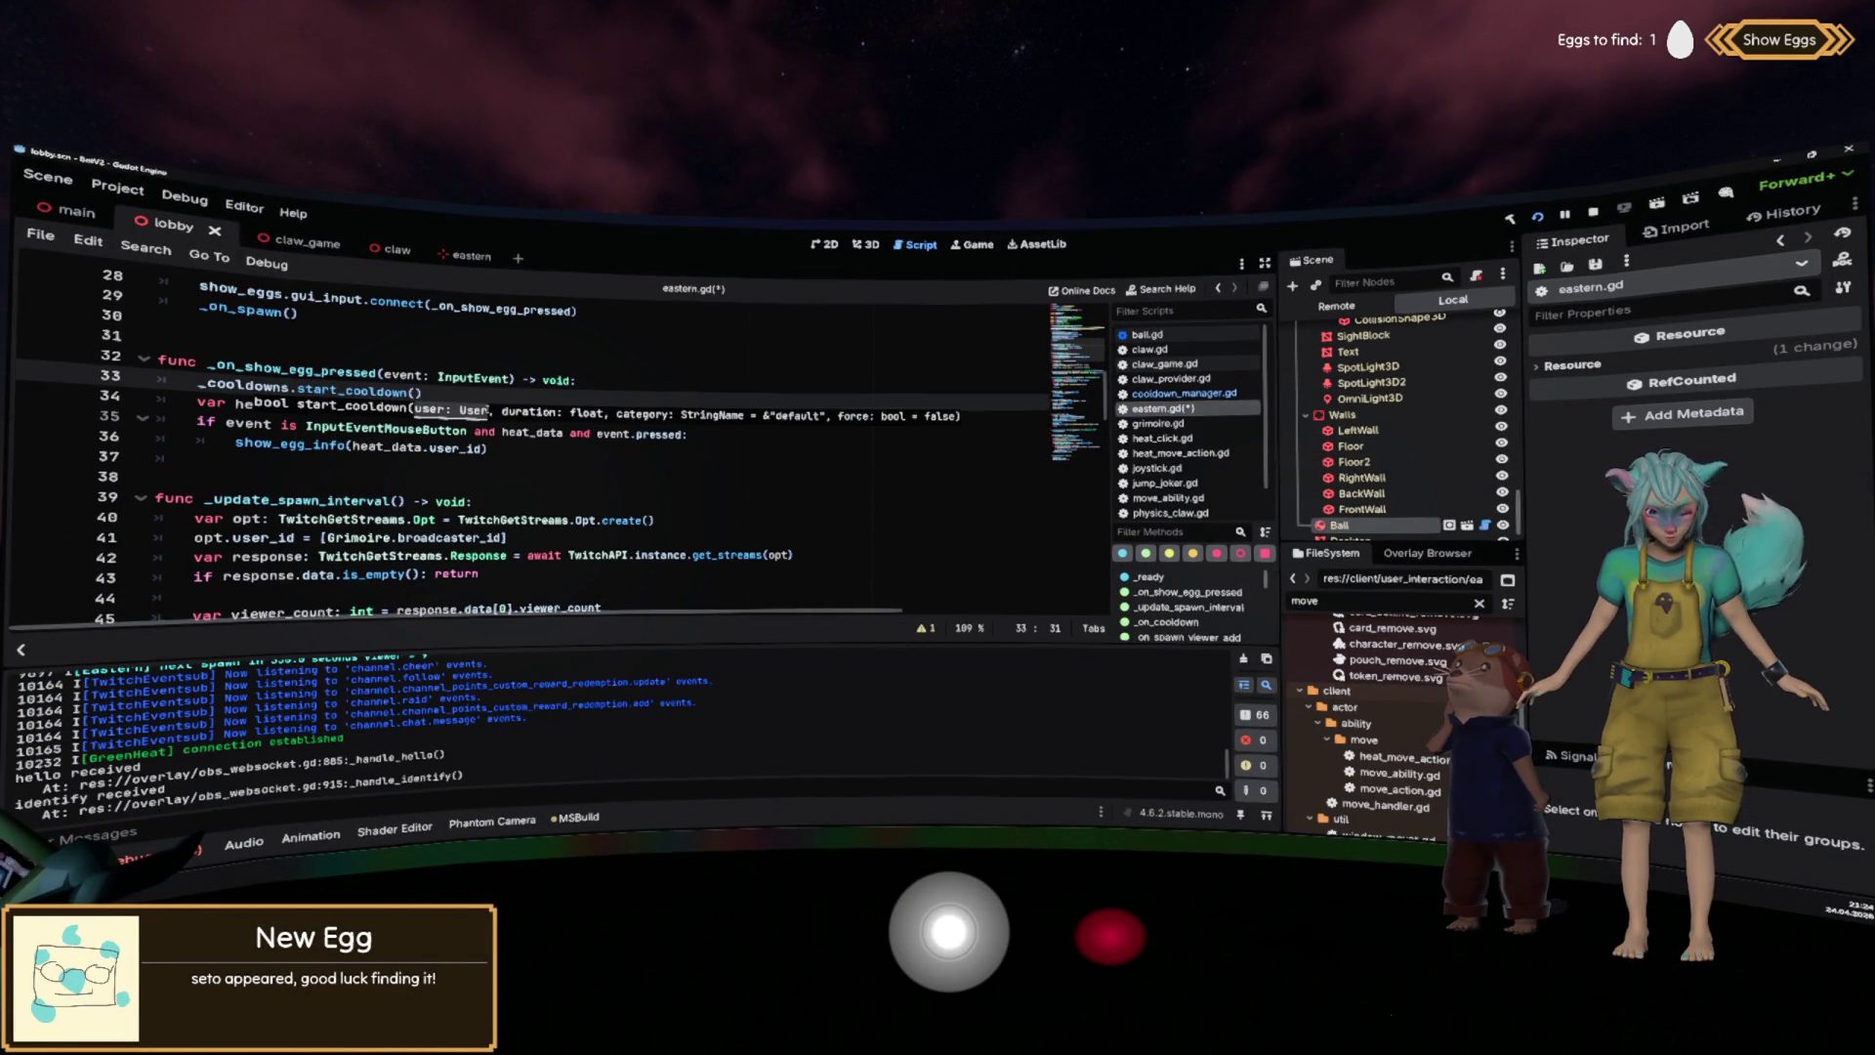
pyautogui.write('user')
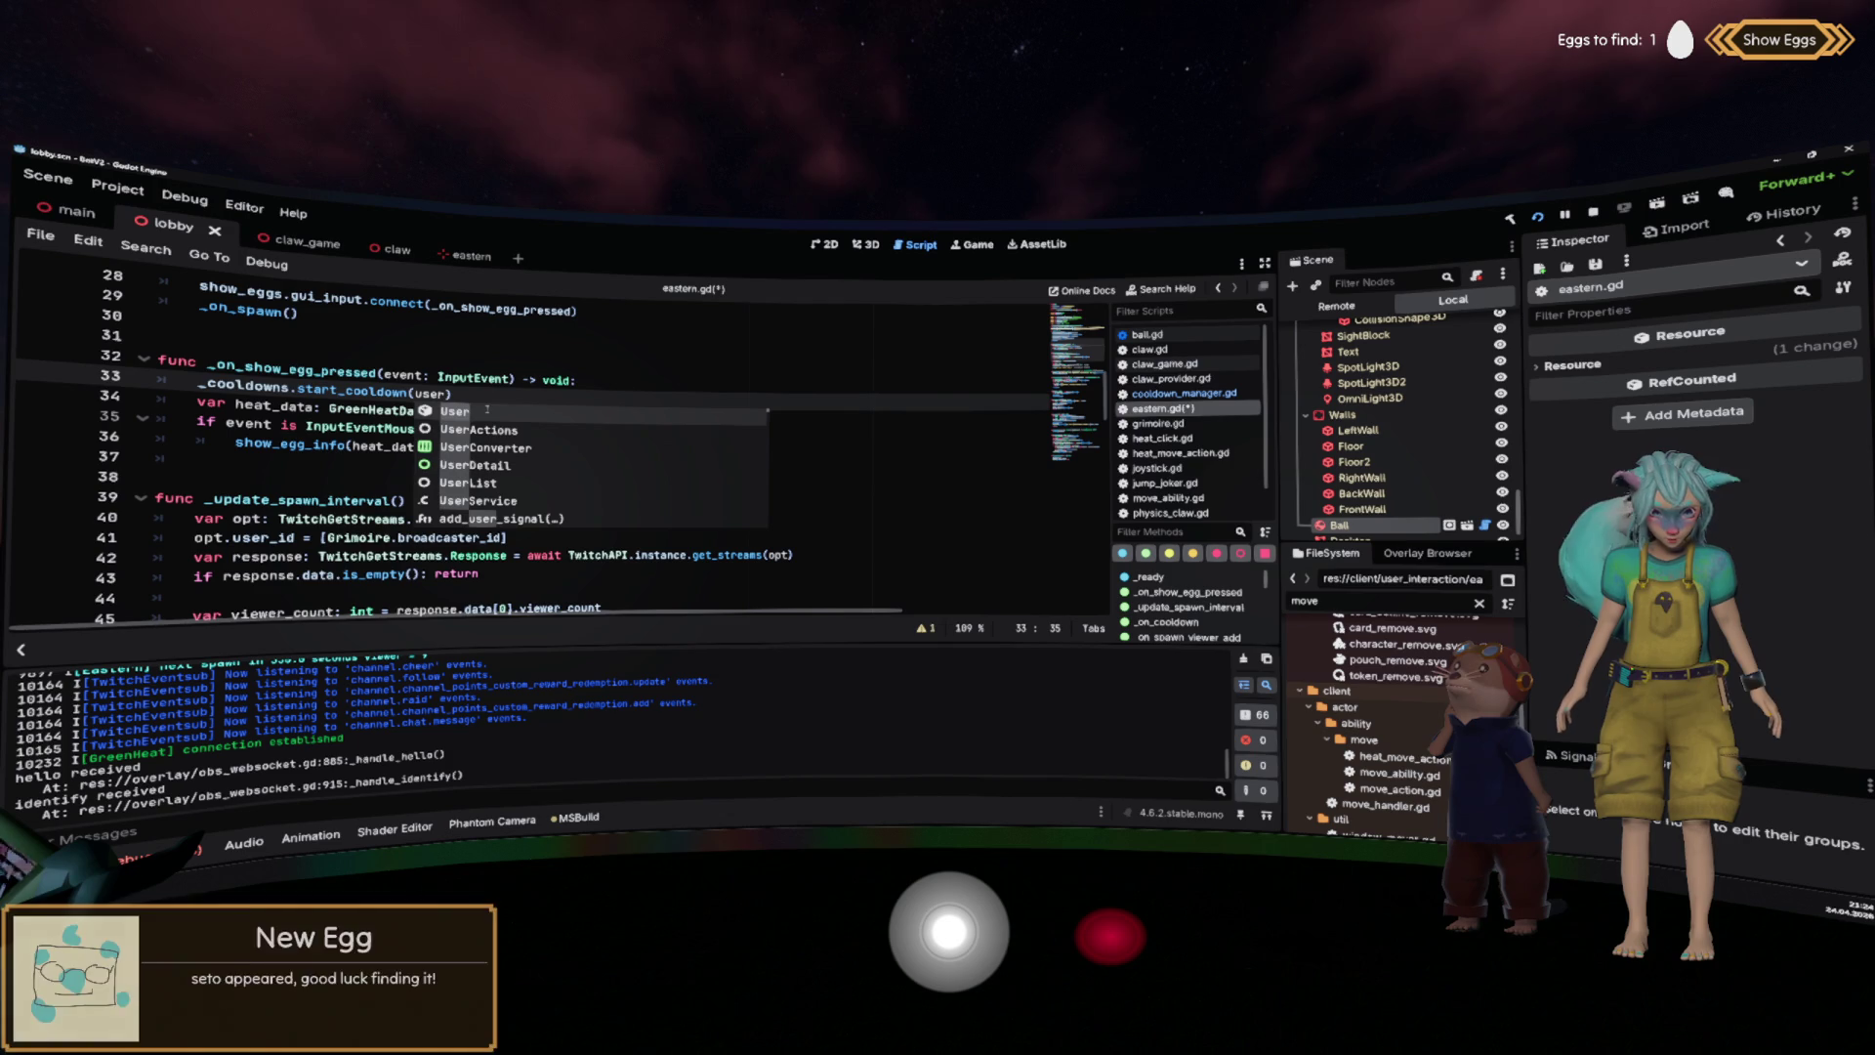
pyautogui.press('BackSpace')
pyautogui.press('BackSpace')
pyautogui.press('BackSpace')
pyautogui.write('event.')
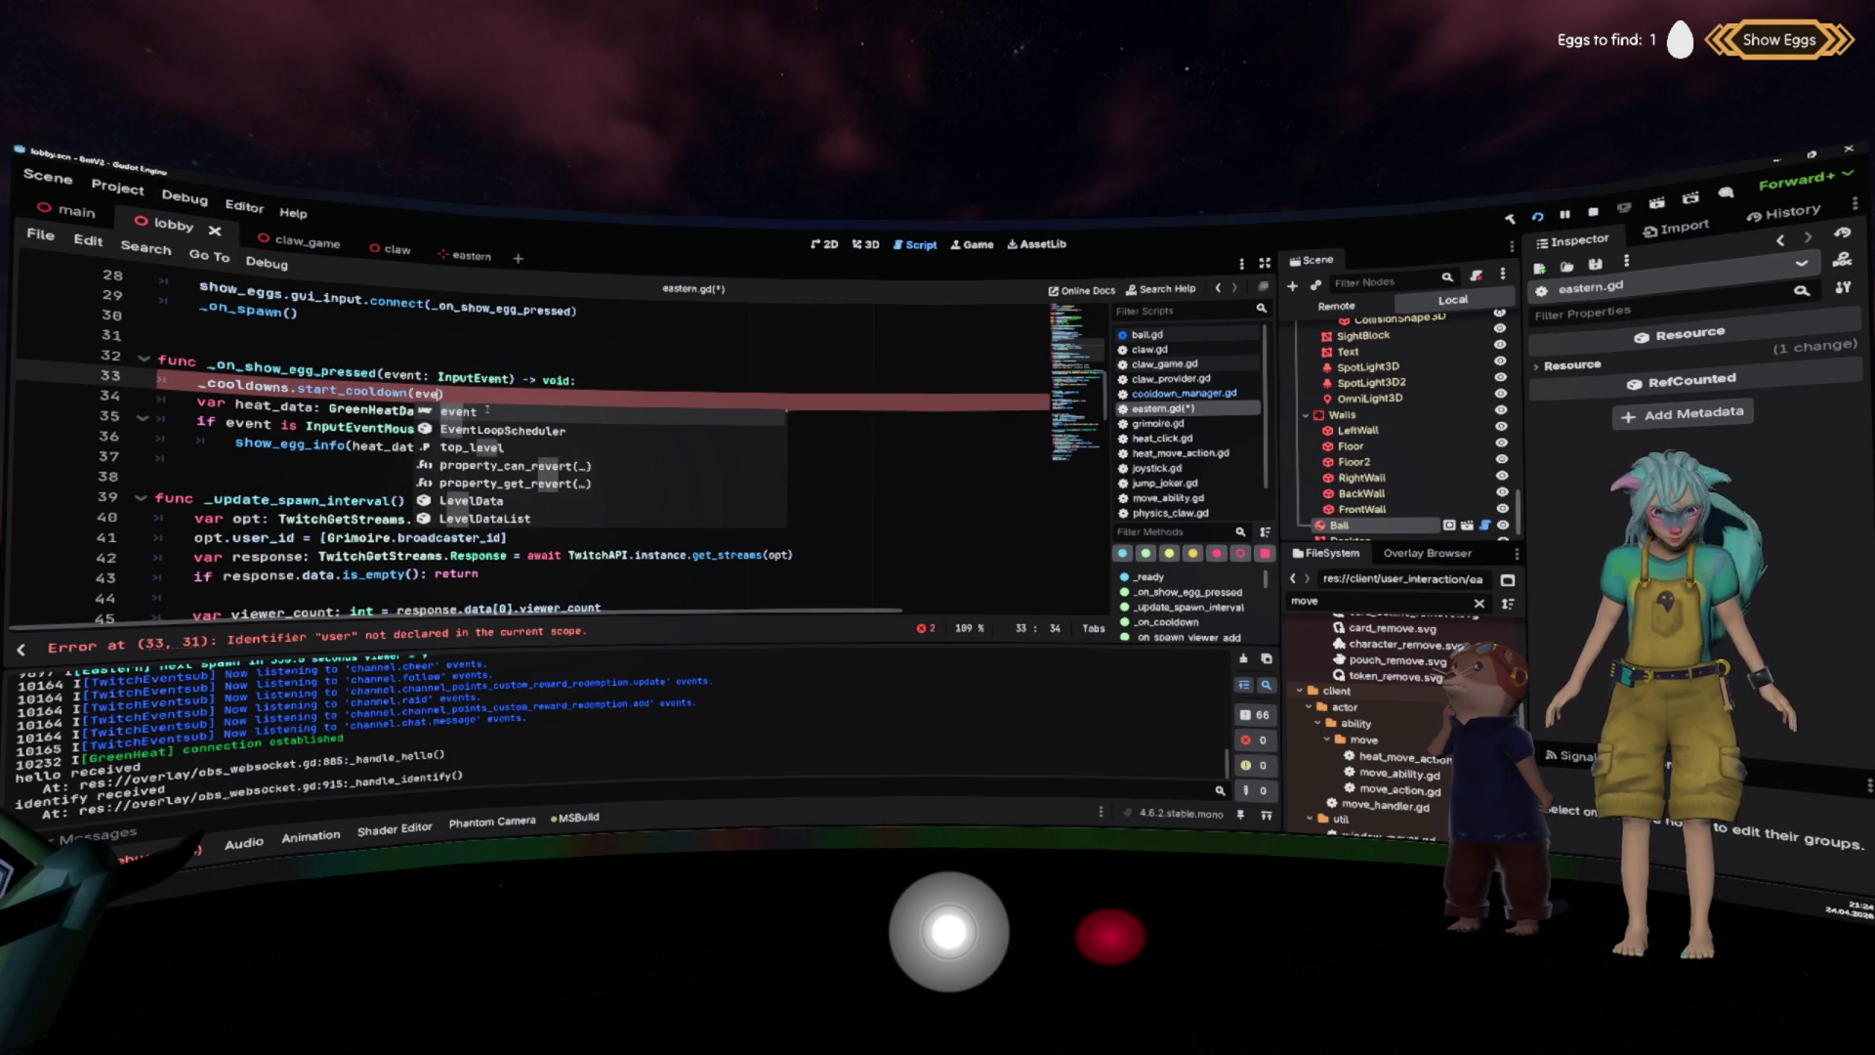
pyautogui.write('user')
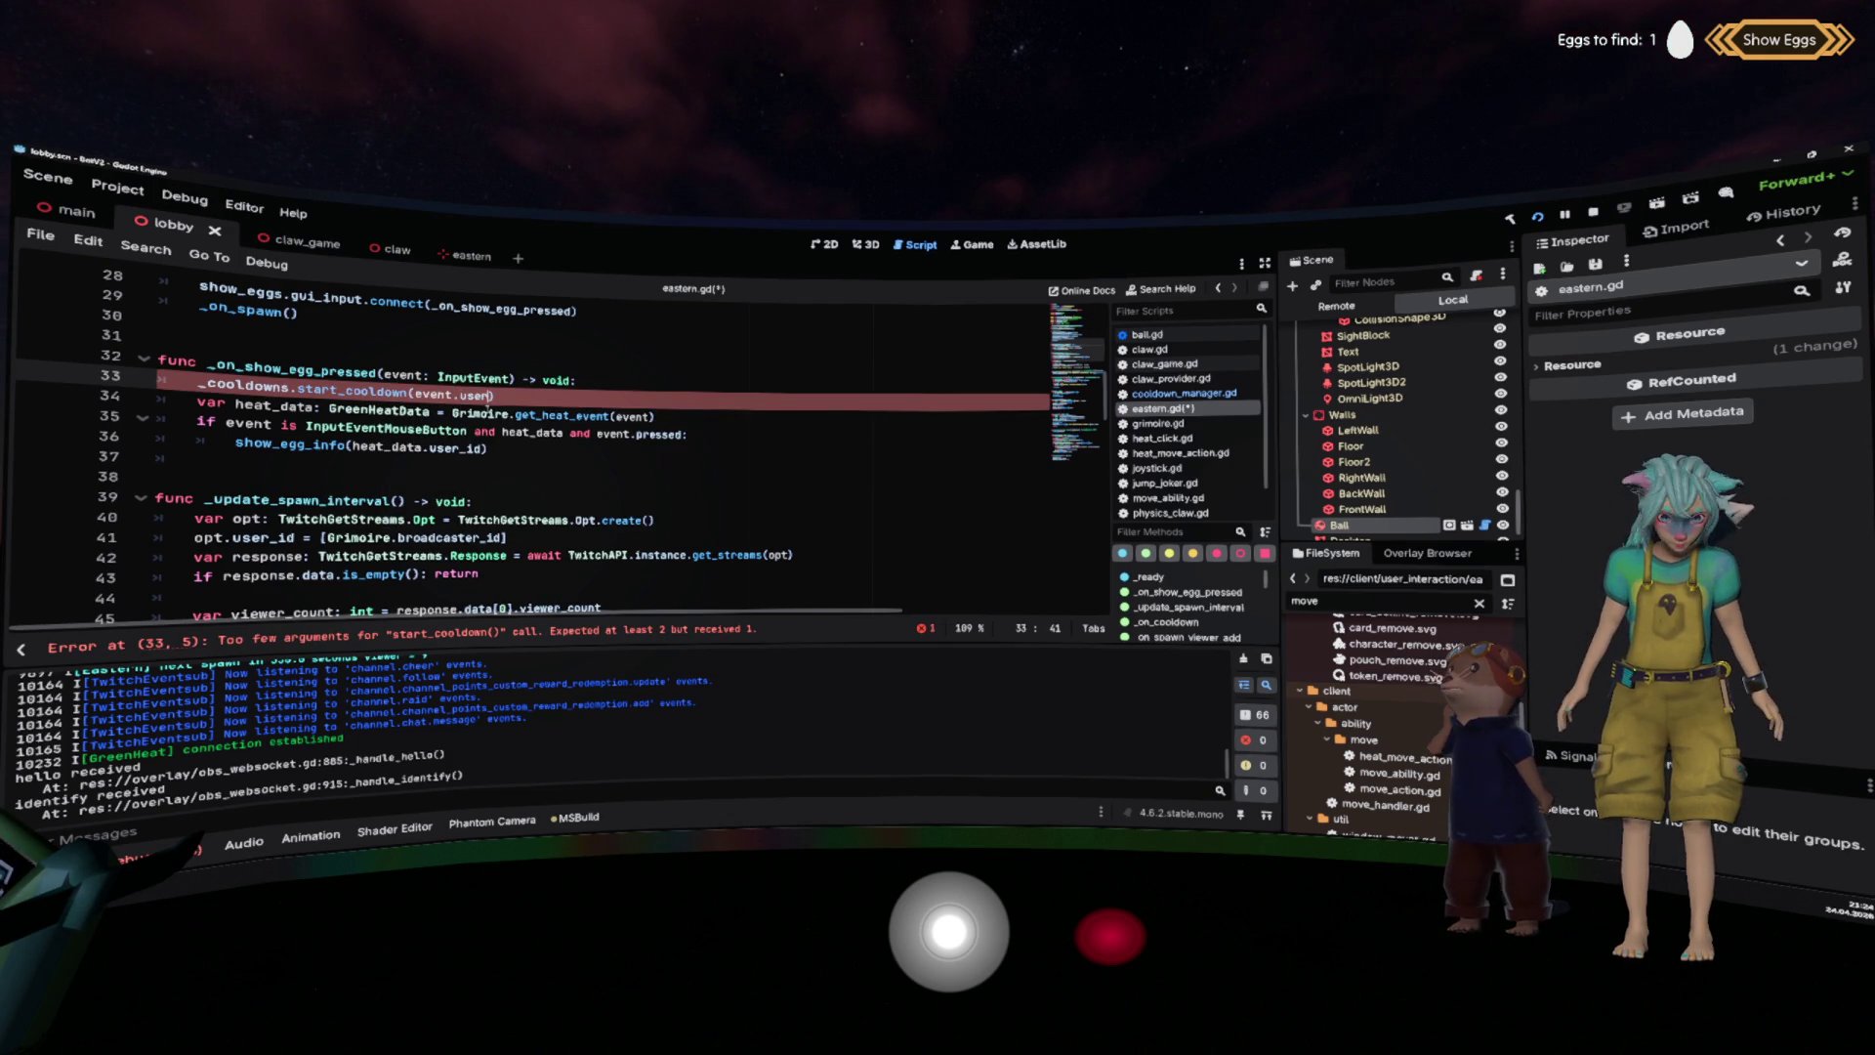
pyautogui.press('BackSpace')
pyautogui.press('BackSpace')
pyautogui.press('BackSpace')
pyautogui.hotkey('shift', 'Home')
pyautogui.hotkey('ctrl', 'c')
pyautogui.press('BackSpace')
pyautogui.press('BackSpace')
pyautogui.press('BackSpace')
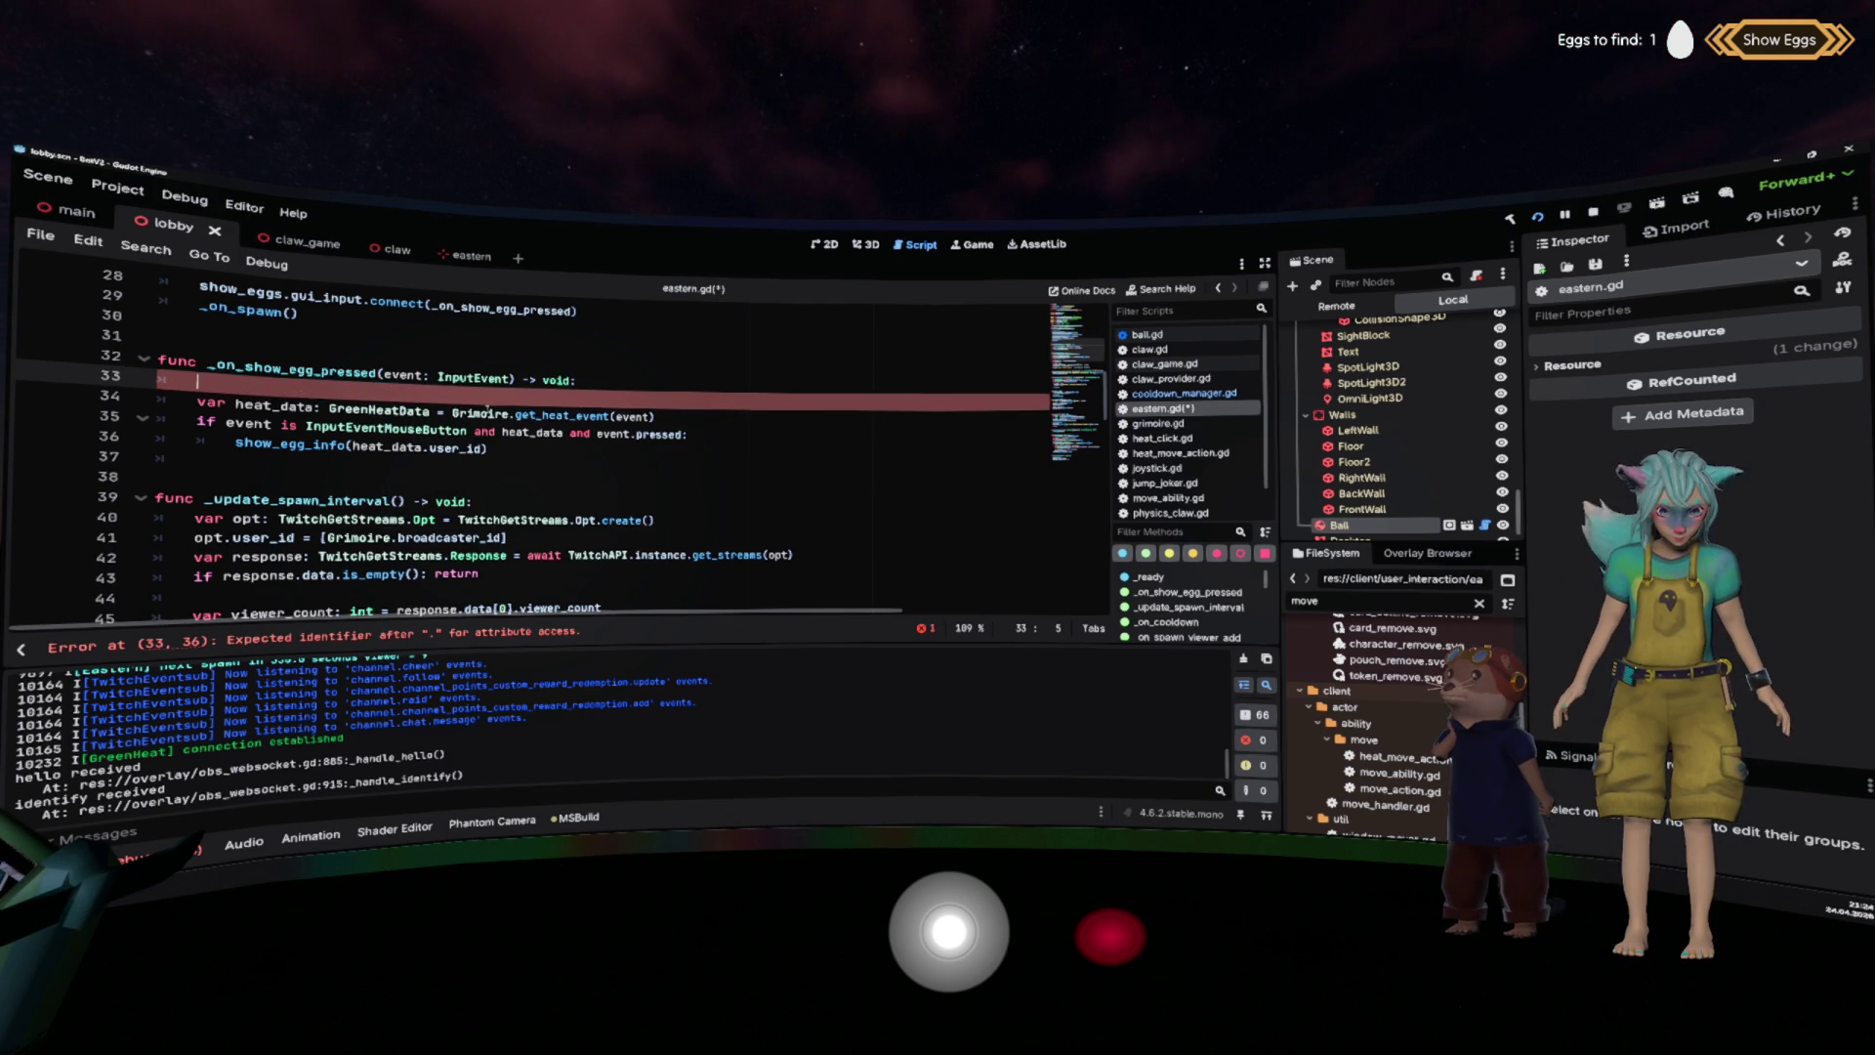
# Paste the start_cooldown call into show_egg_info after the user lookup, passing user
pyautogui.keyDown('ctrl'); pyautogui.click(319, 428); pyautogui.keyUp('ctrl')
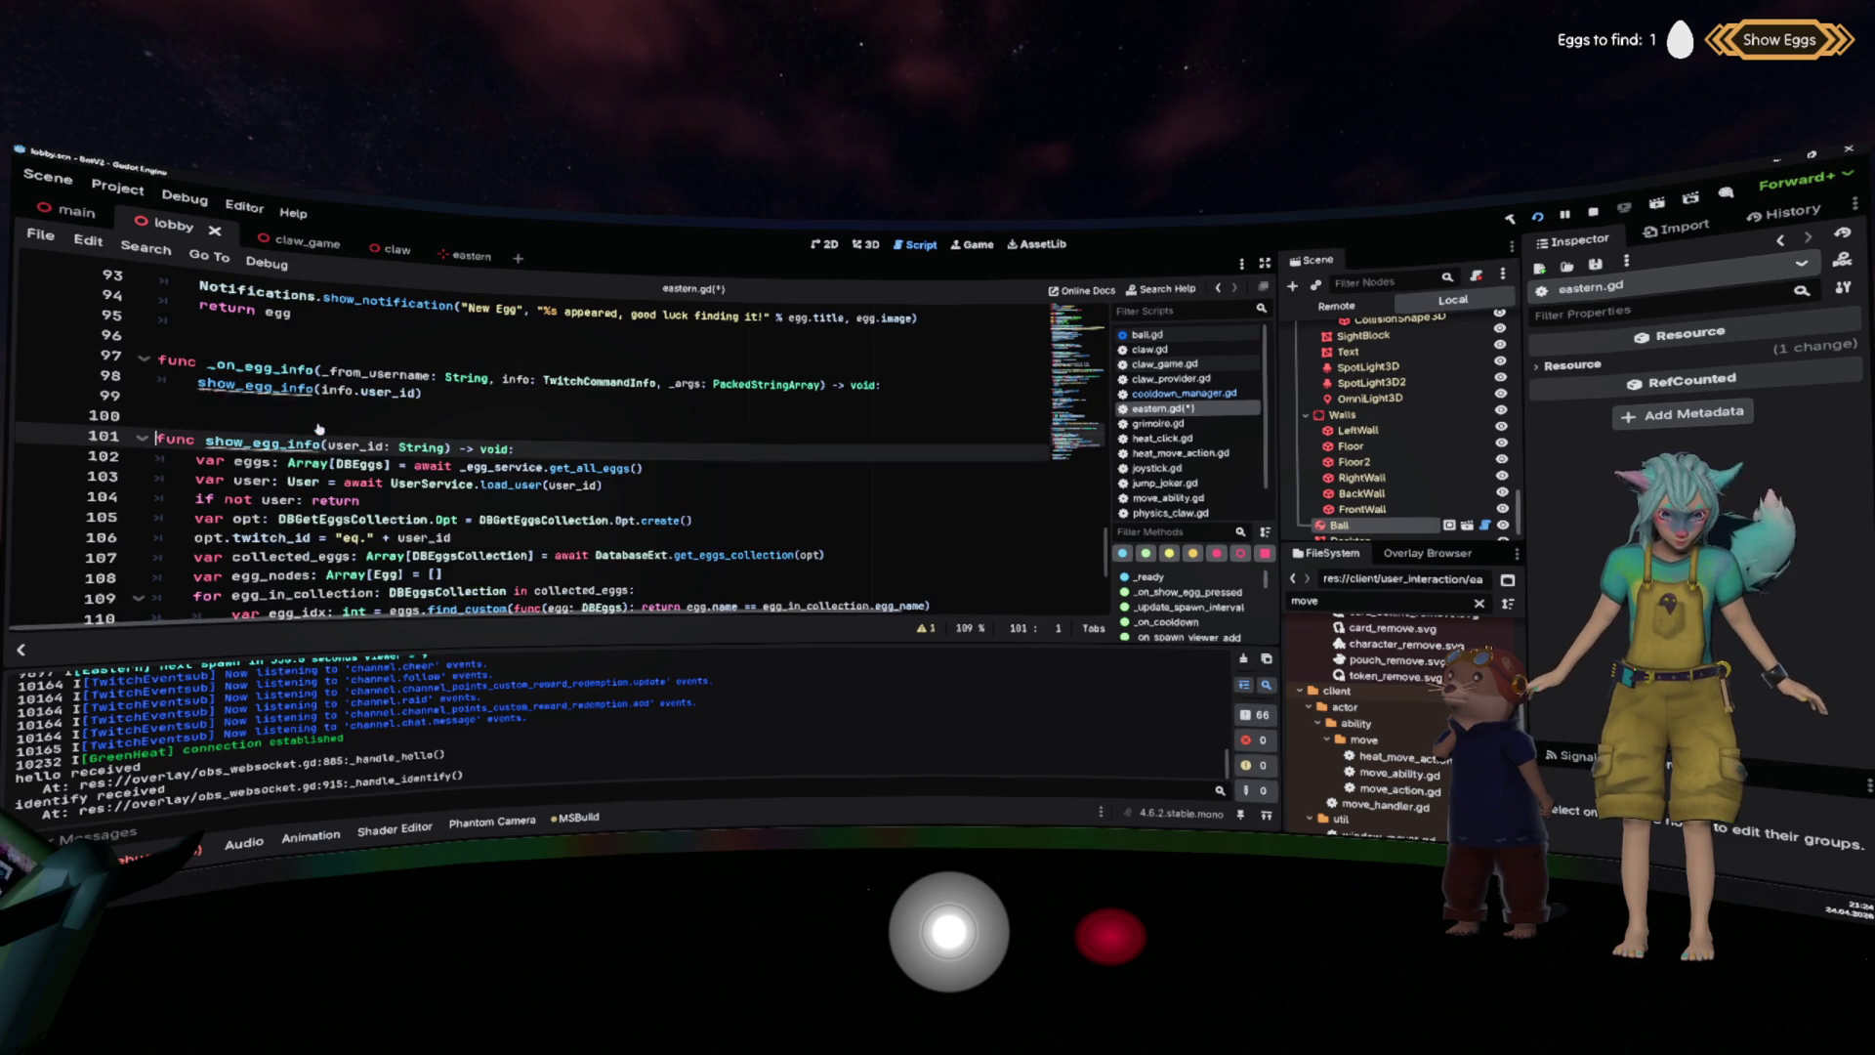
pyautogui.scroll(-1, 527, 408)
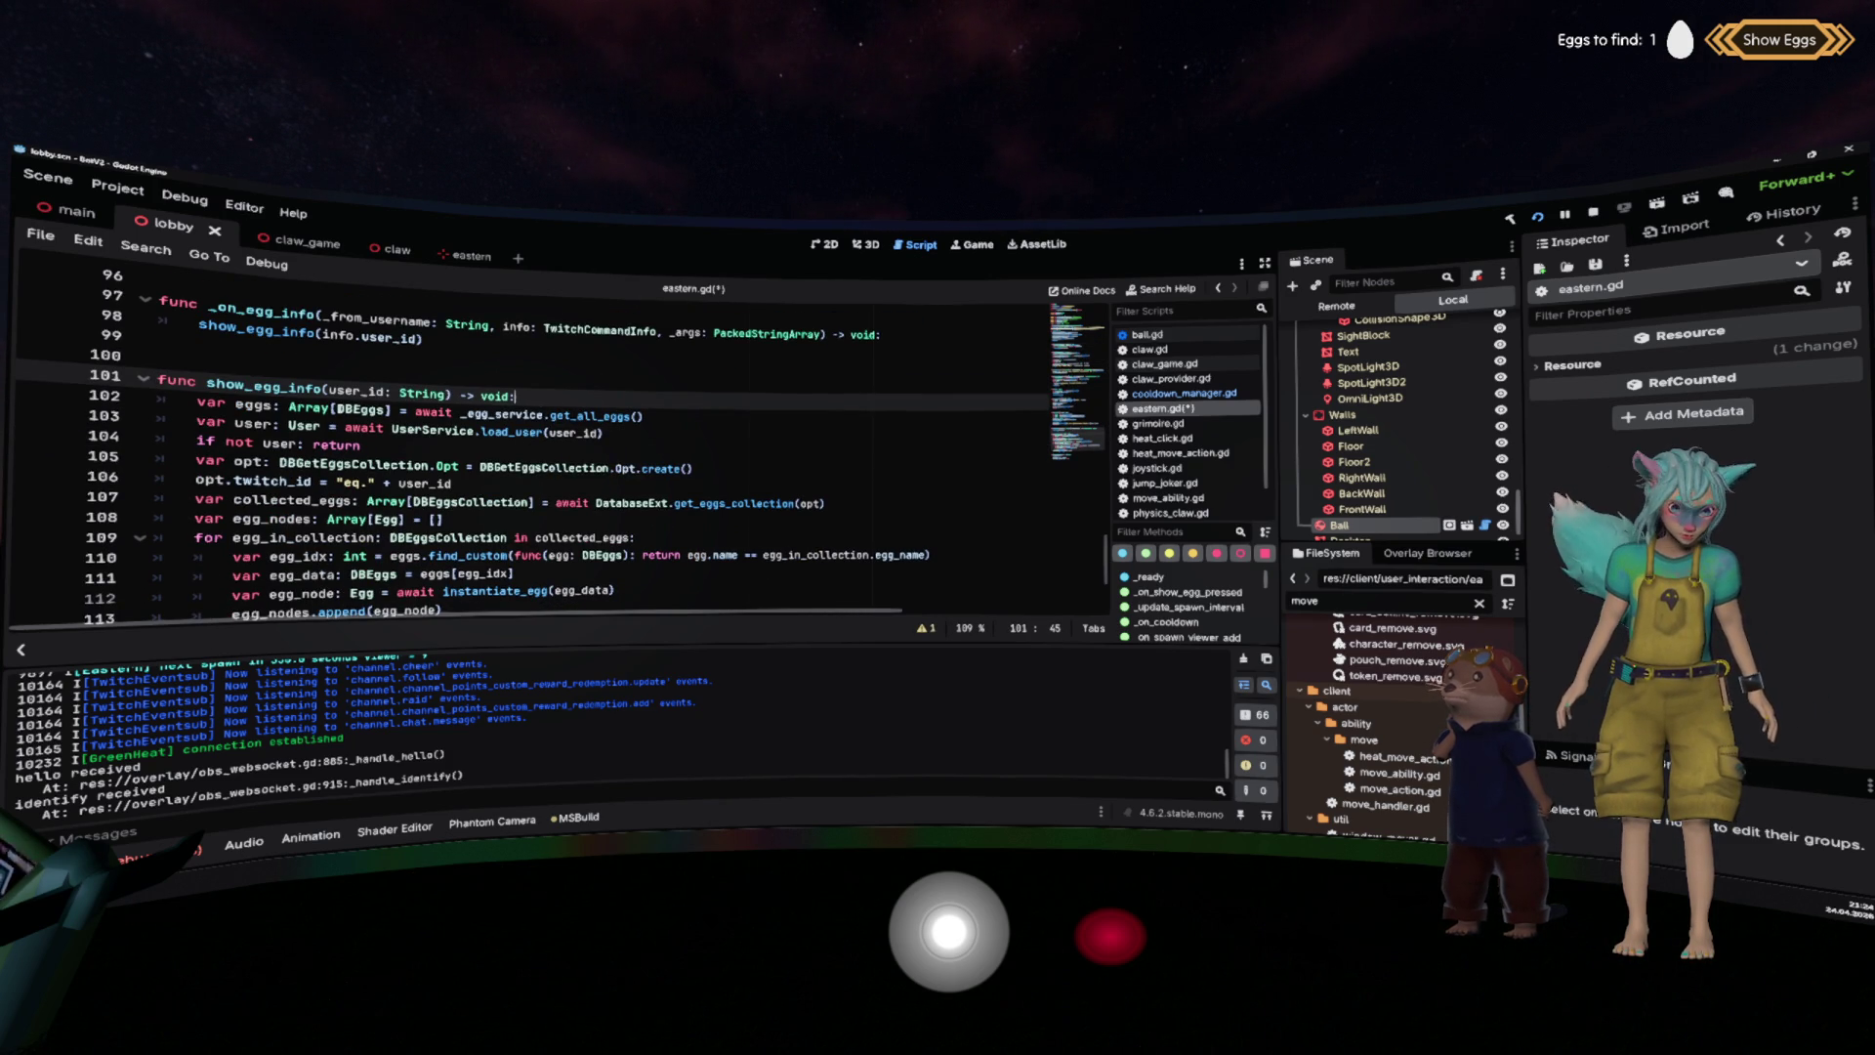
pyautogui.press('Down')
pyautogui.press('Down')
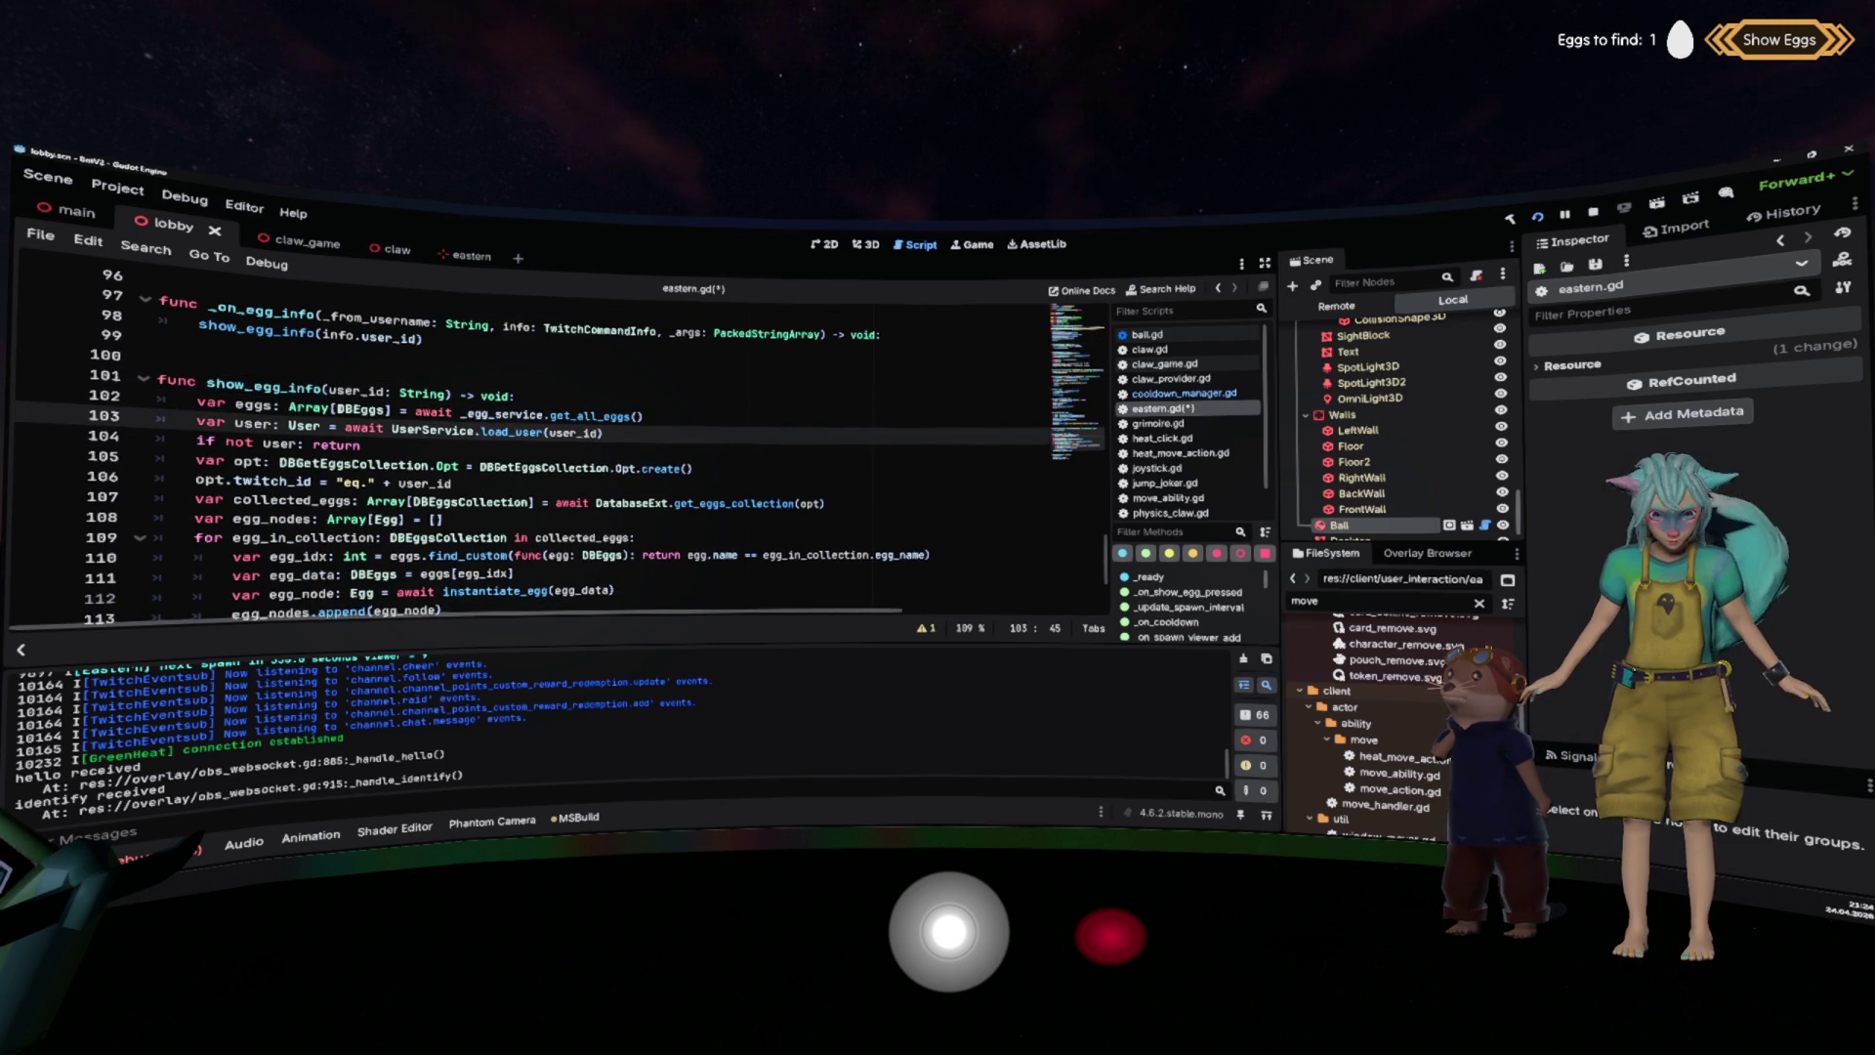
pyautogui.press('Return')
pyautogui.hotkey('ctrl', 'v')
pyautogui.hotkey('ctrl', 'shift', 'Return')
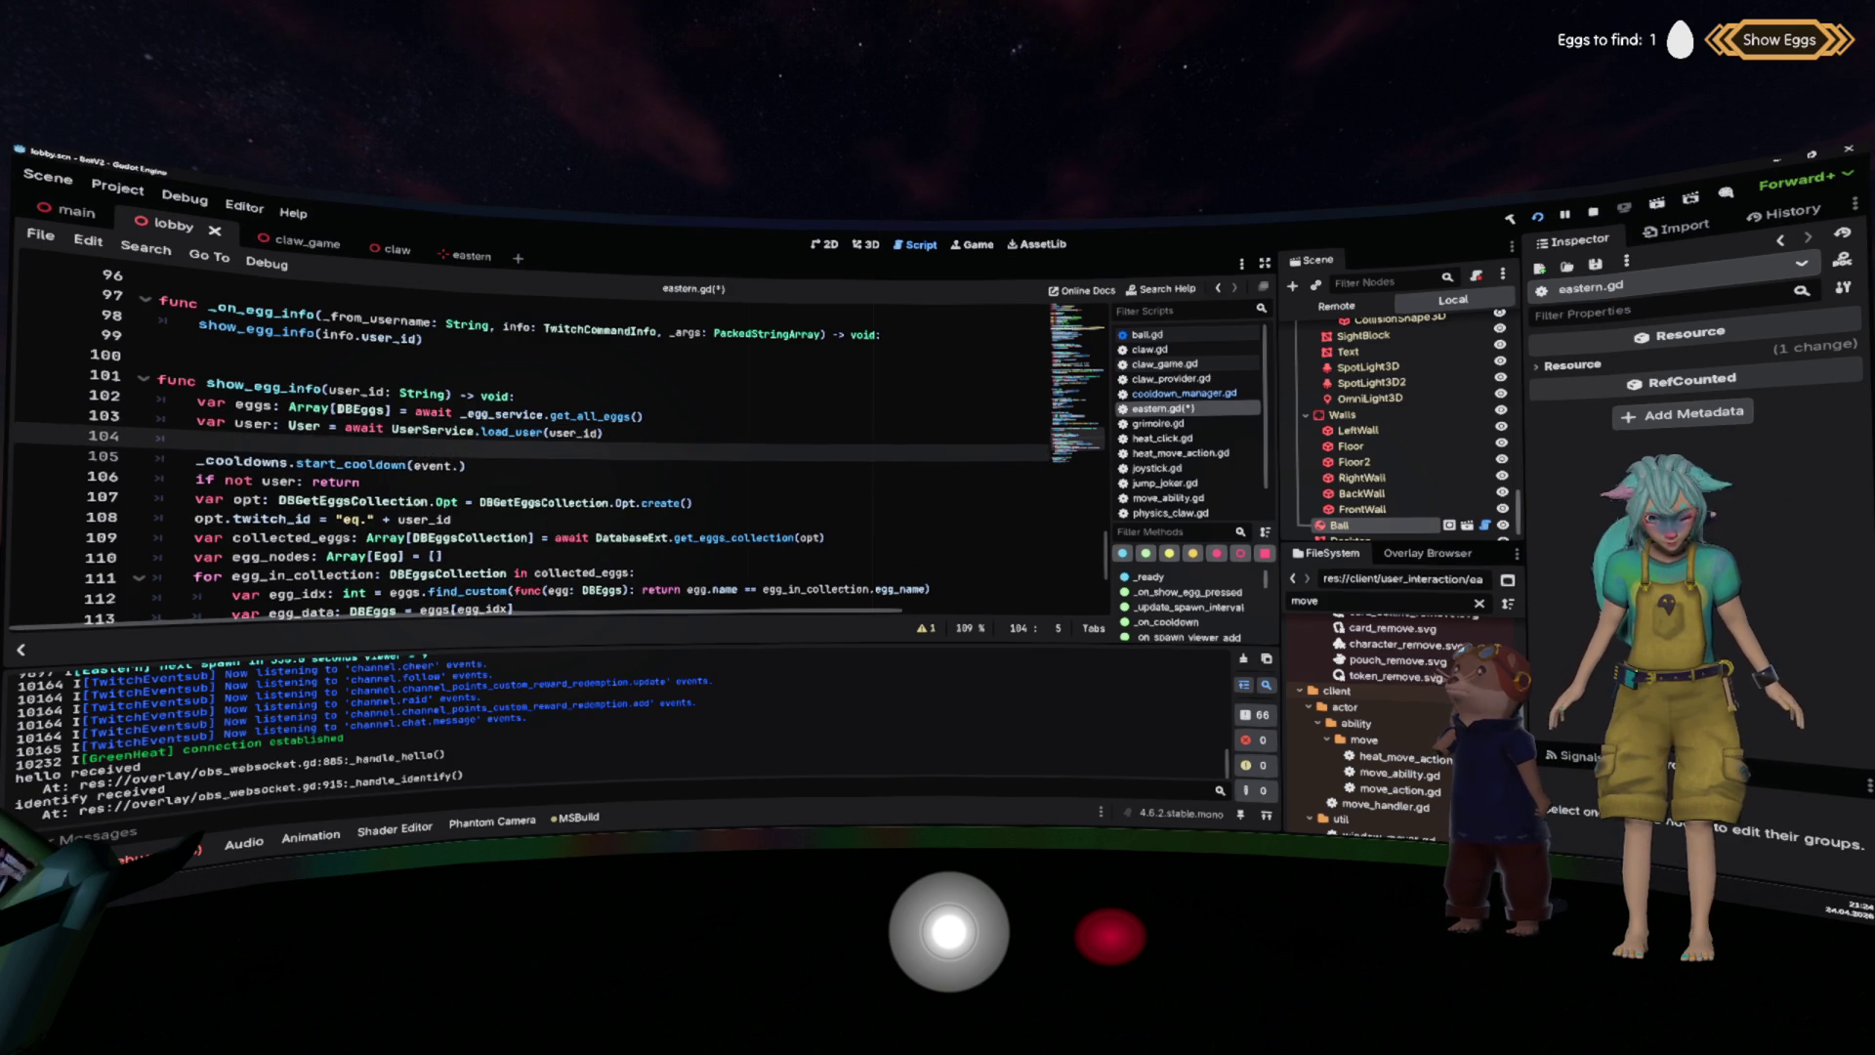
pyautogui.click(406, 465)
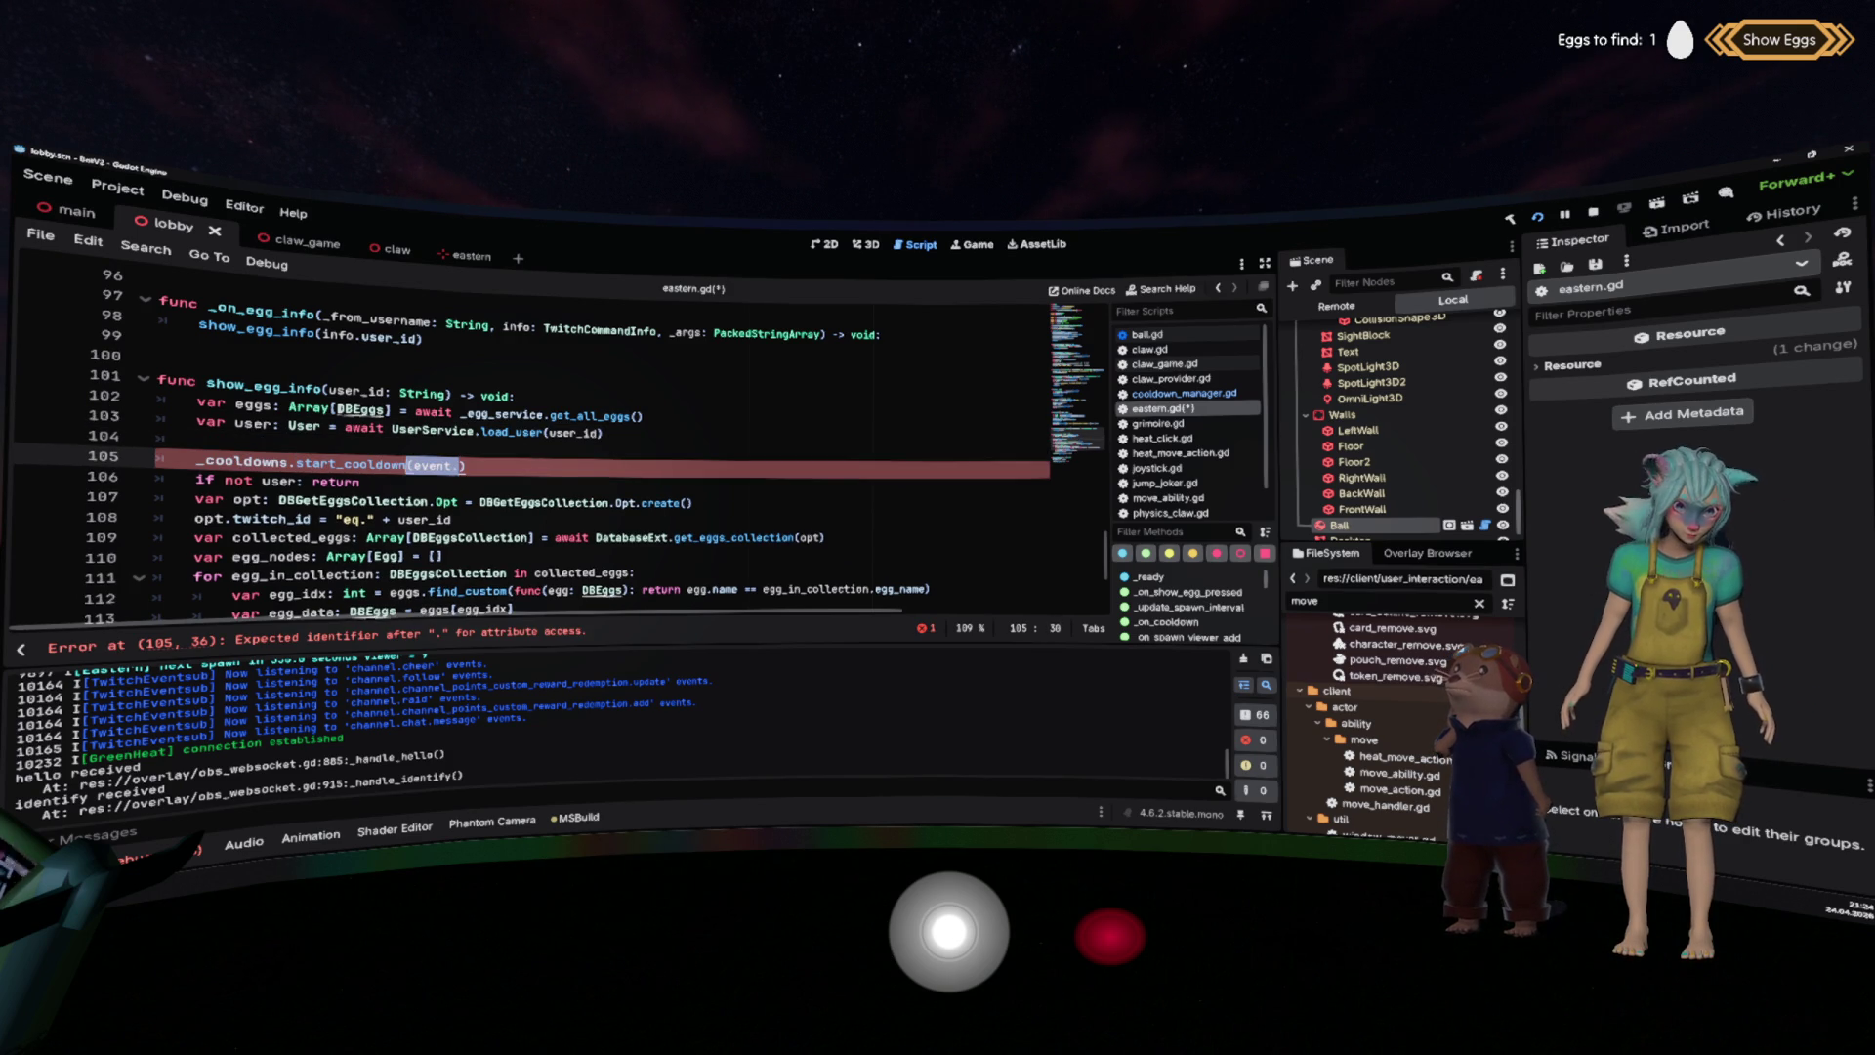
pyautogui.write('user')
# Move the get_all_eggs line below the cooldown call and remove the leftover empty line
pyautogui.click(451, 413)
pyautogui.tripleClick(340, 403)
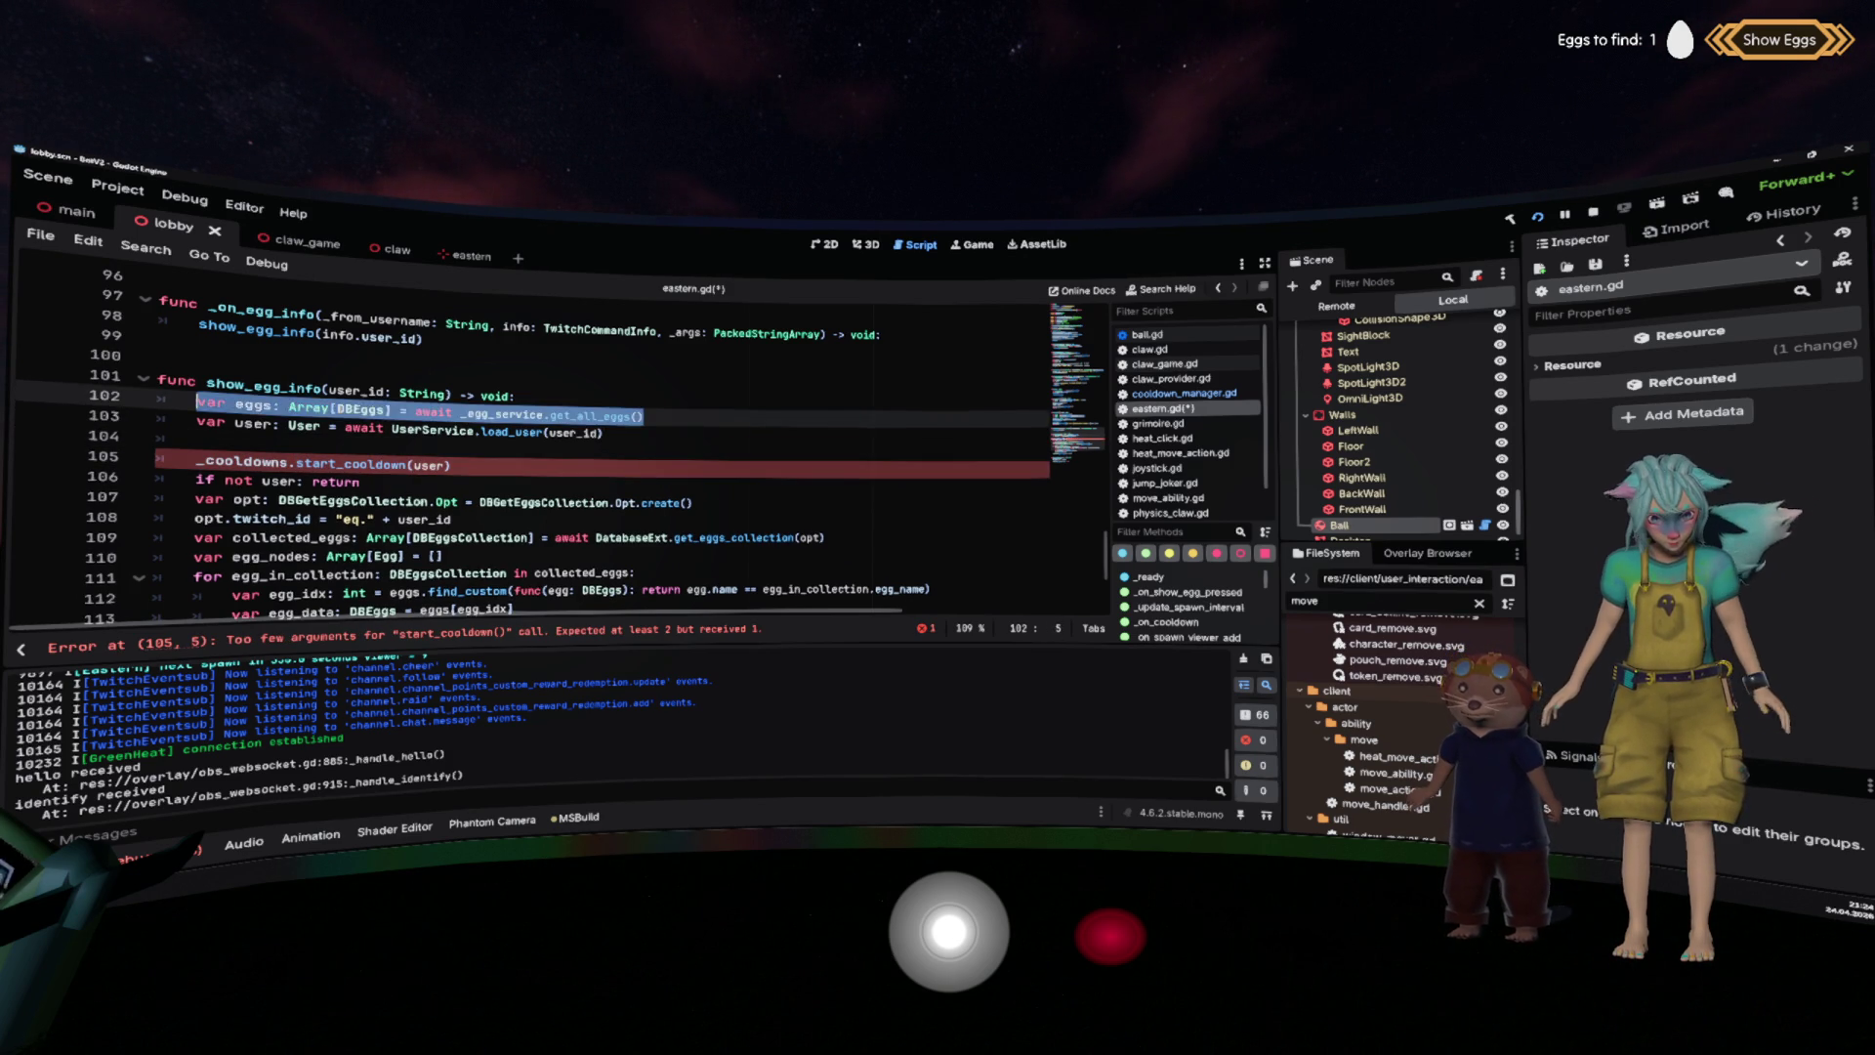
pyautogui.hotkey('ctrl', 'x')
pyautogui.press('Down')
pyautogui.press('Down')
pyautogui.press('Down')
pyautogui.press('End')
pyautogui.press('Return')
pyautogui.hotkey('ctrl', 'v')
pyautogui.press('Up')
pyautogui.press('Up')
pyautogui.hotkey('ctrl', 'shift', 'k')
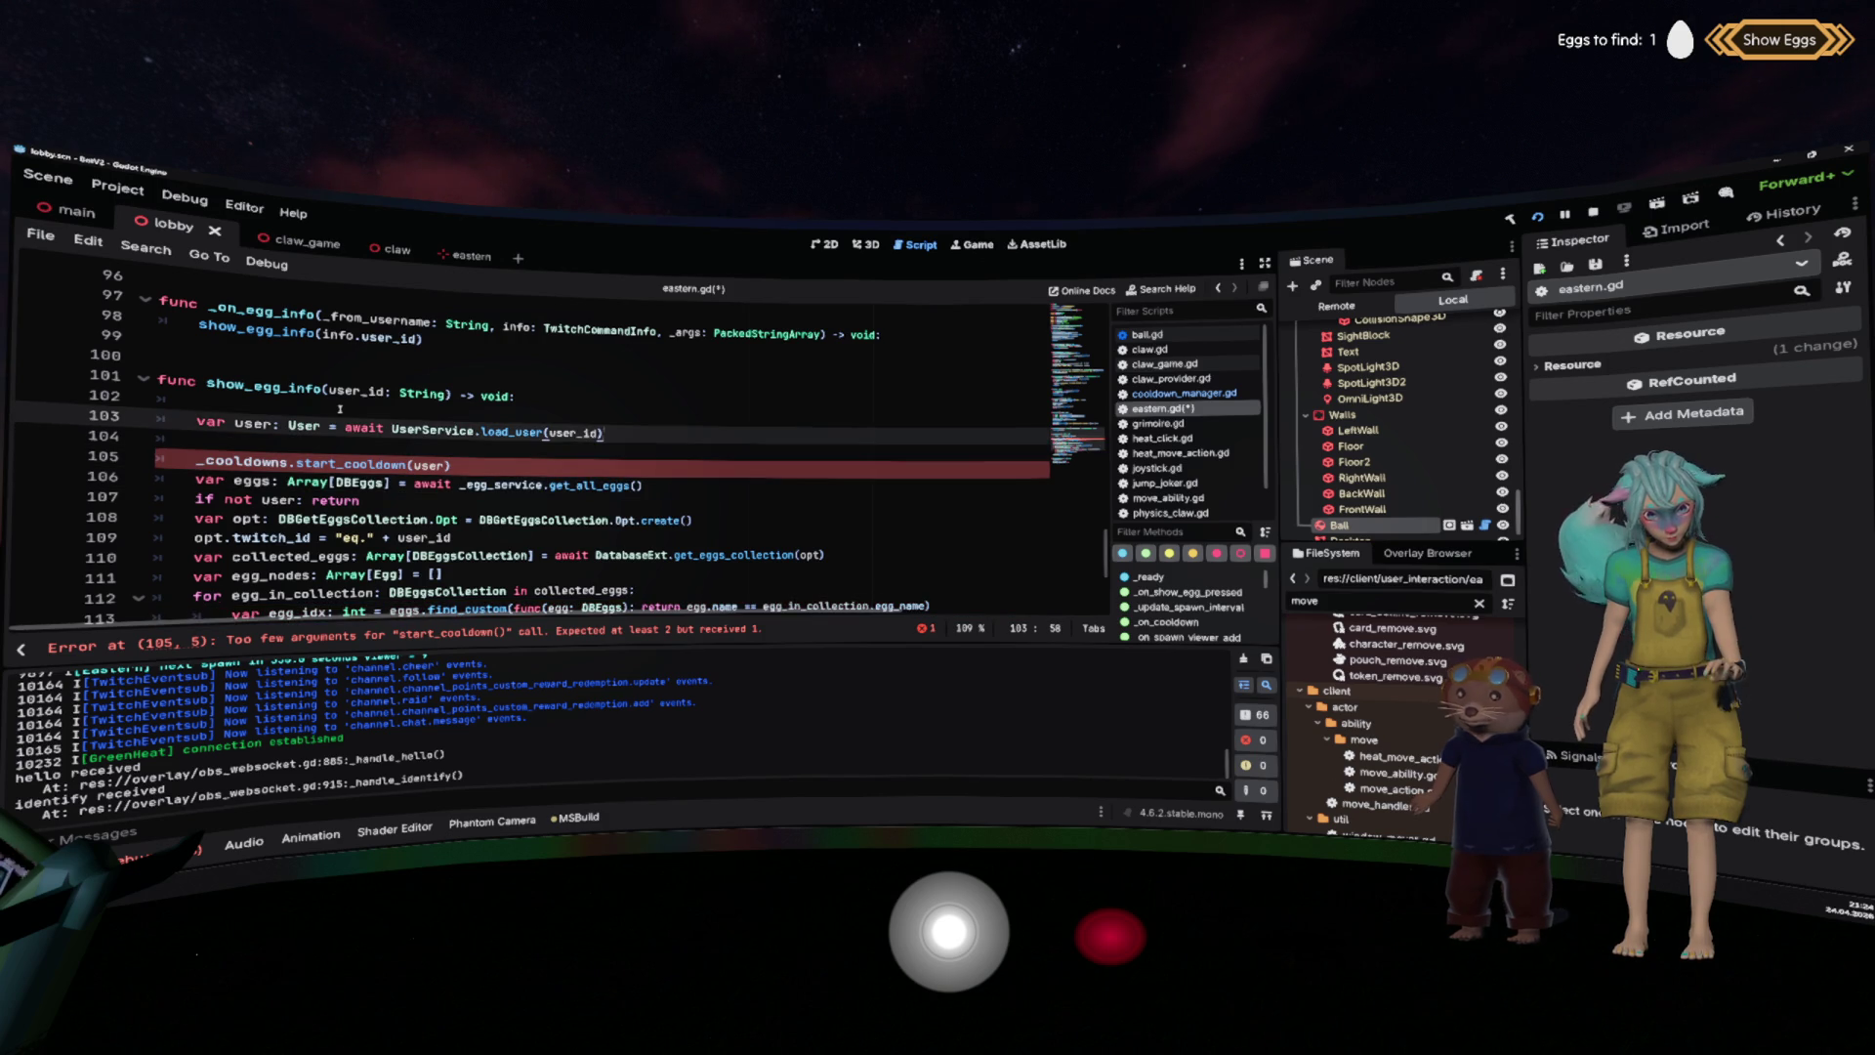
pyautogui.press('Up')
pyautogui.press('Up')
pyautogui.press('Down')
pyautogui.hotkey('ctrl', 'shift', 'k')
# Wrap the call as an early-return guard: if _cooldowns.start_cooldown(user, …): return
pyautogui.press('End')
pyautogui.write('if')
pyautogui.press('End')
pyautogui.write(': return')
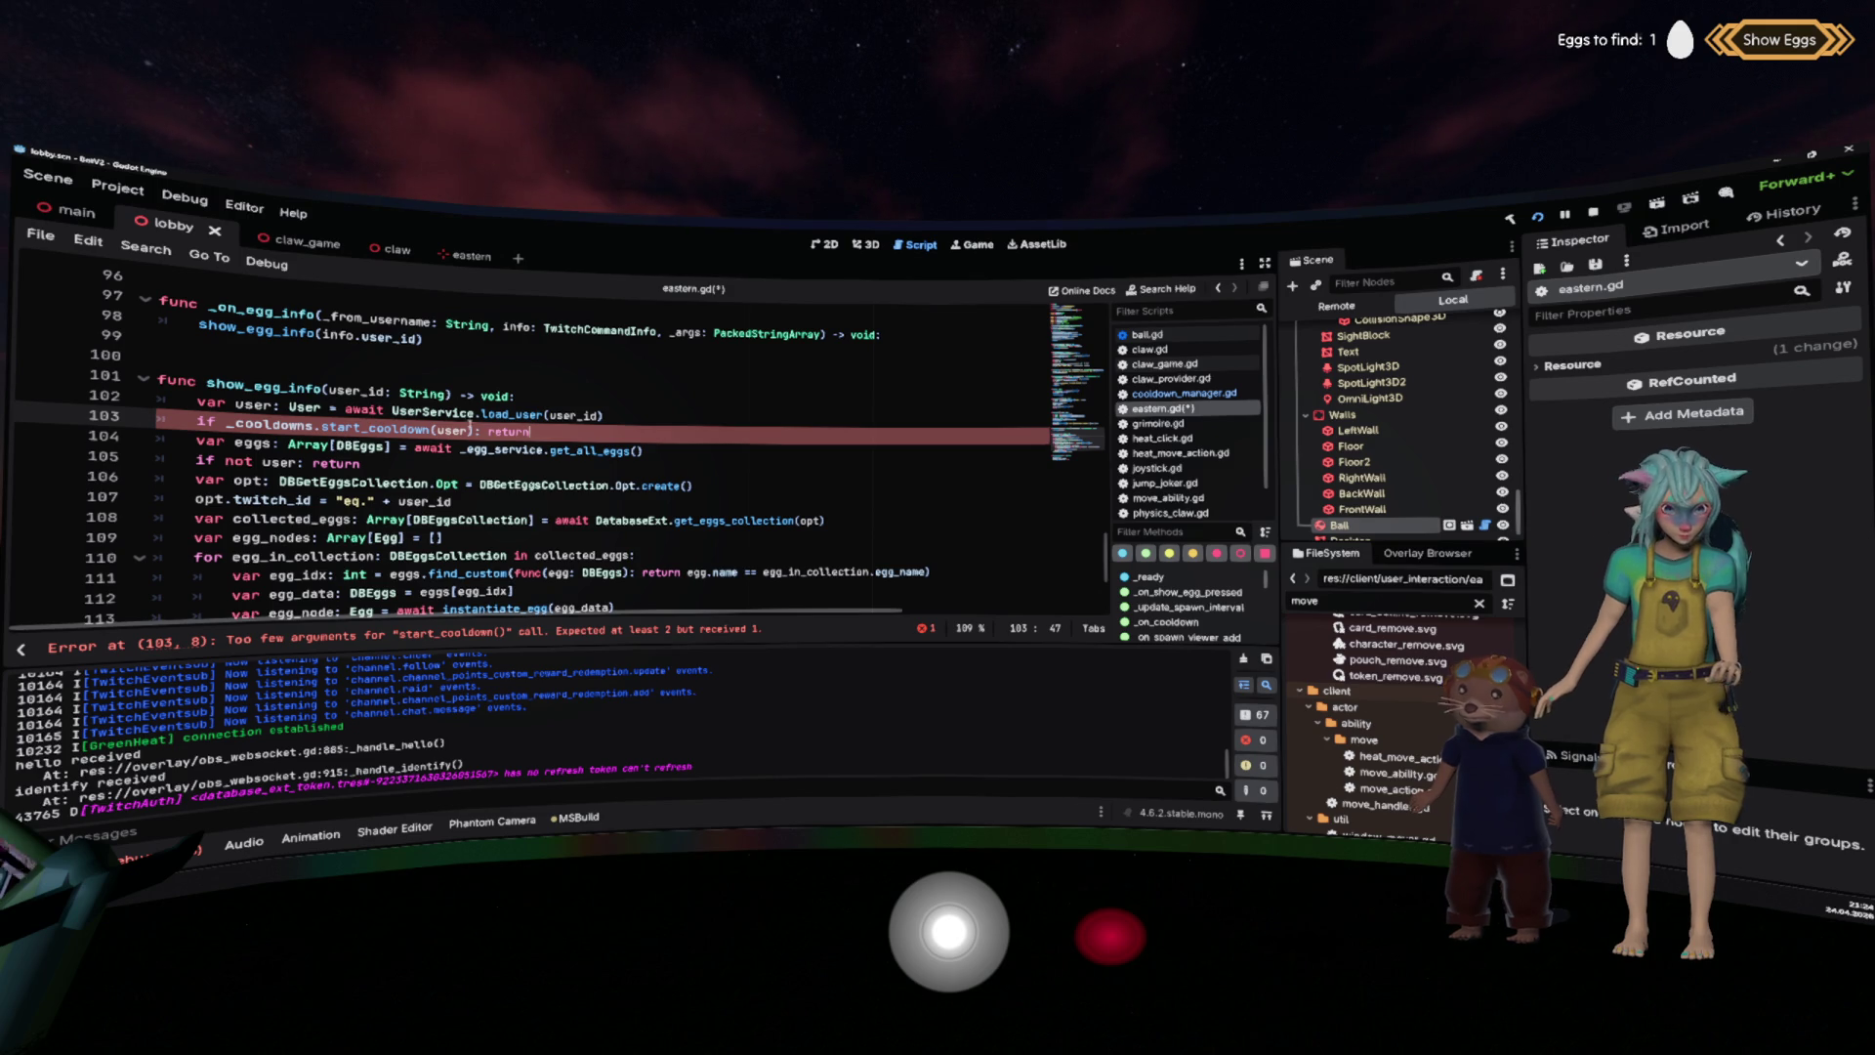
pyautogui.click(477, 430)
pyautogui.write(',')
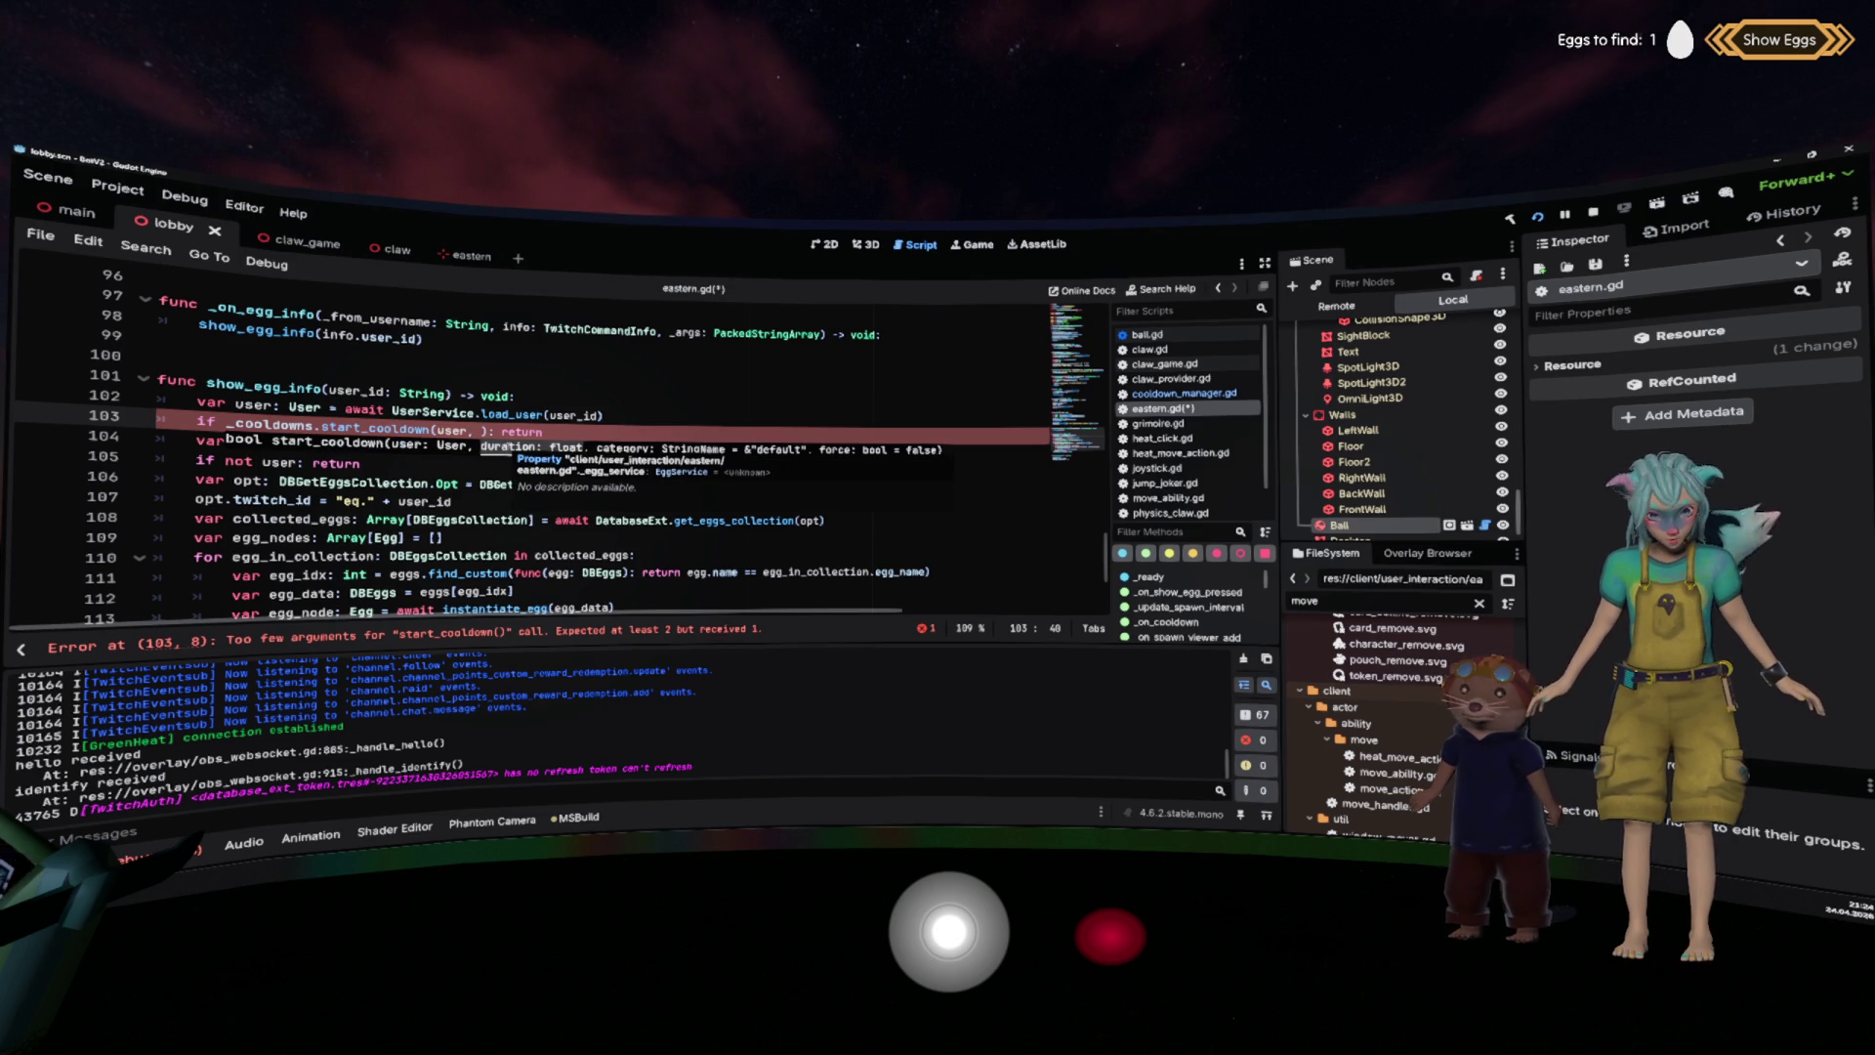
pyautogui.scroll(-3, 502, 450)
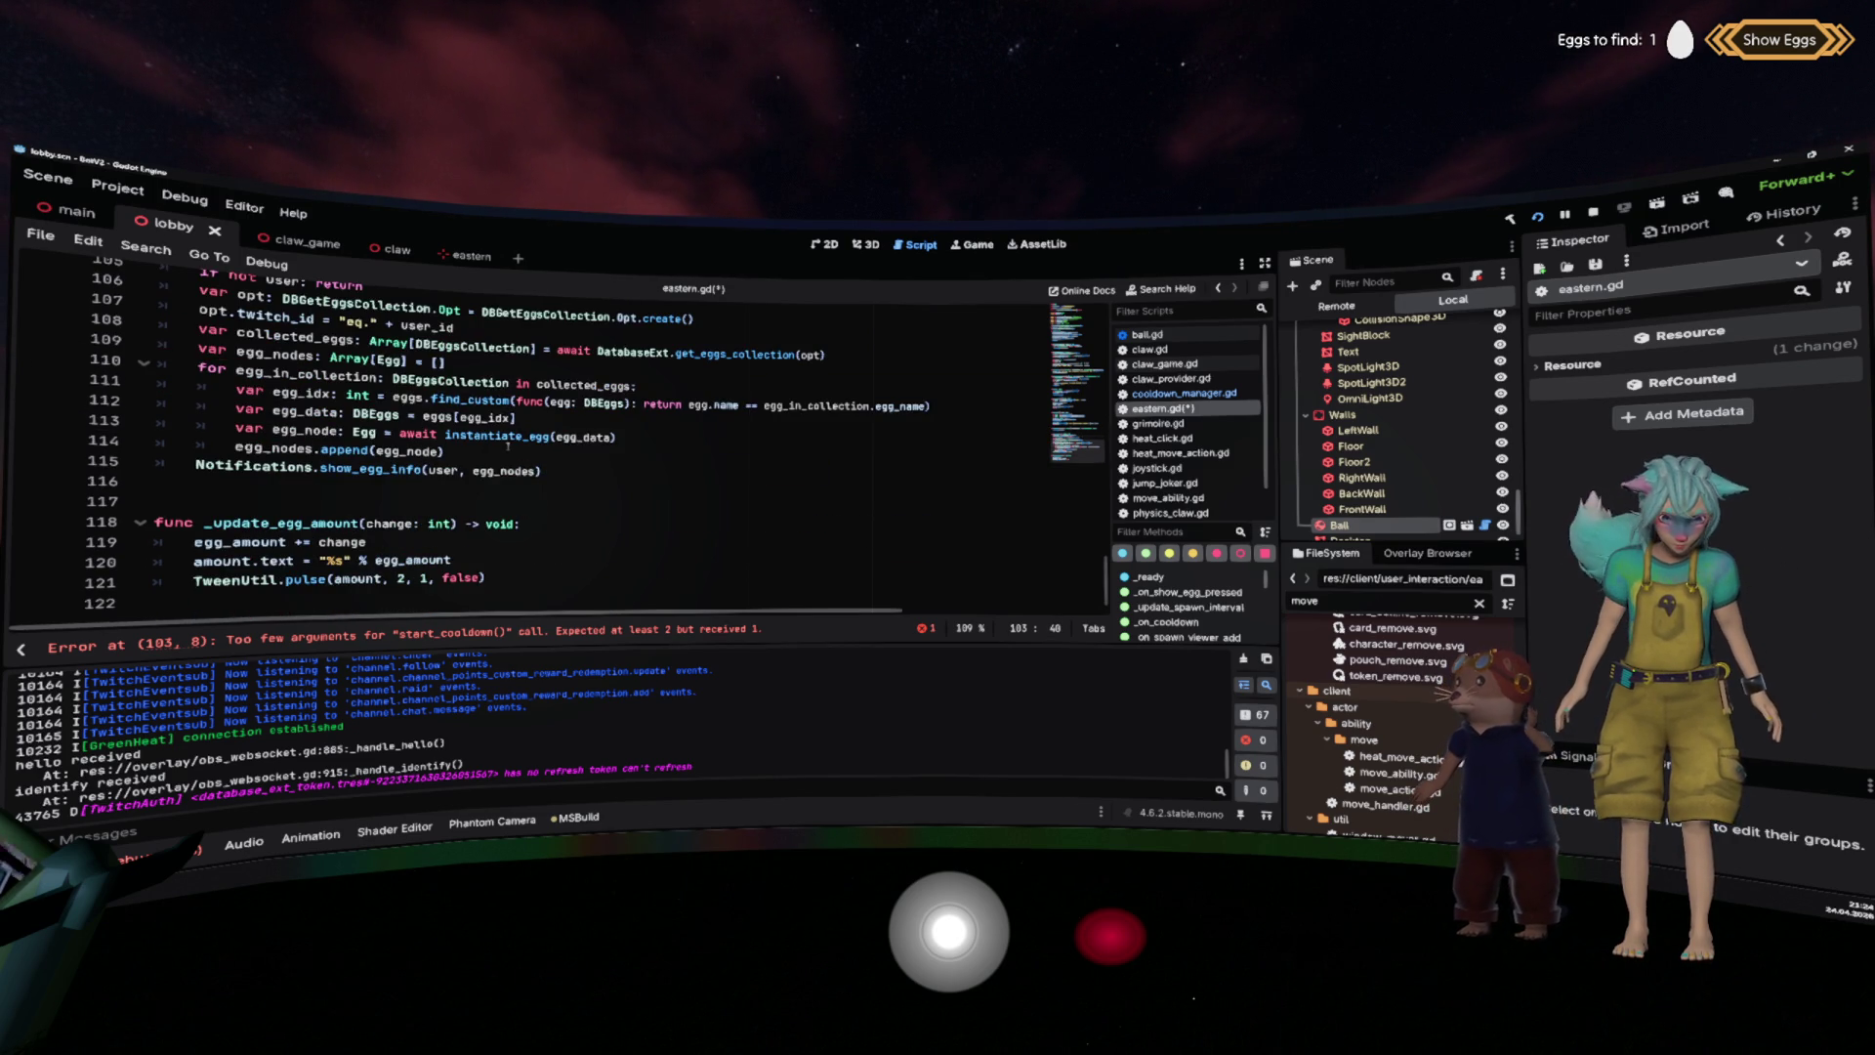
# Open show_egg_info in notifications.gd and trace duration to its exported 8-second declaration
pyautogui.click(344, 466)
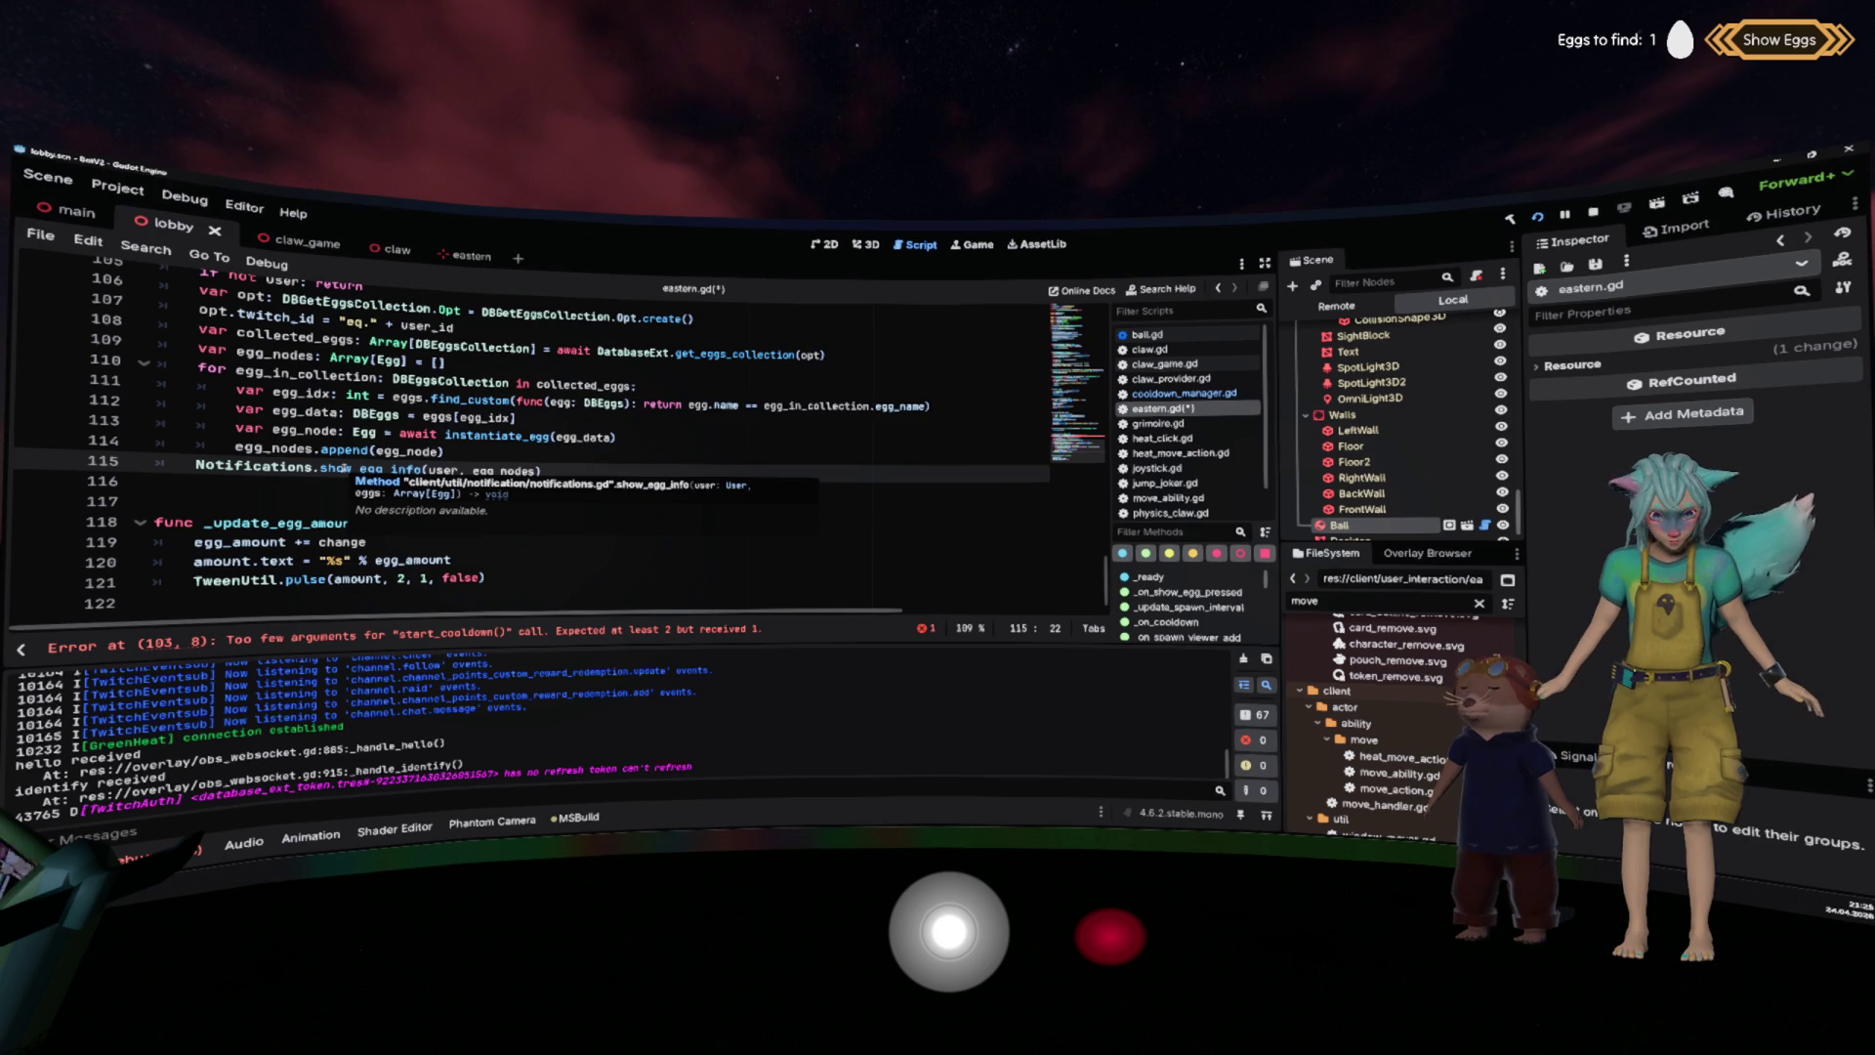
pyautogui.keyDown('ctrl'); pyautogui.click(344, 466); pyautogui.keyUp('ctrl')
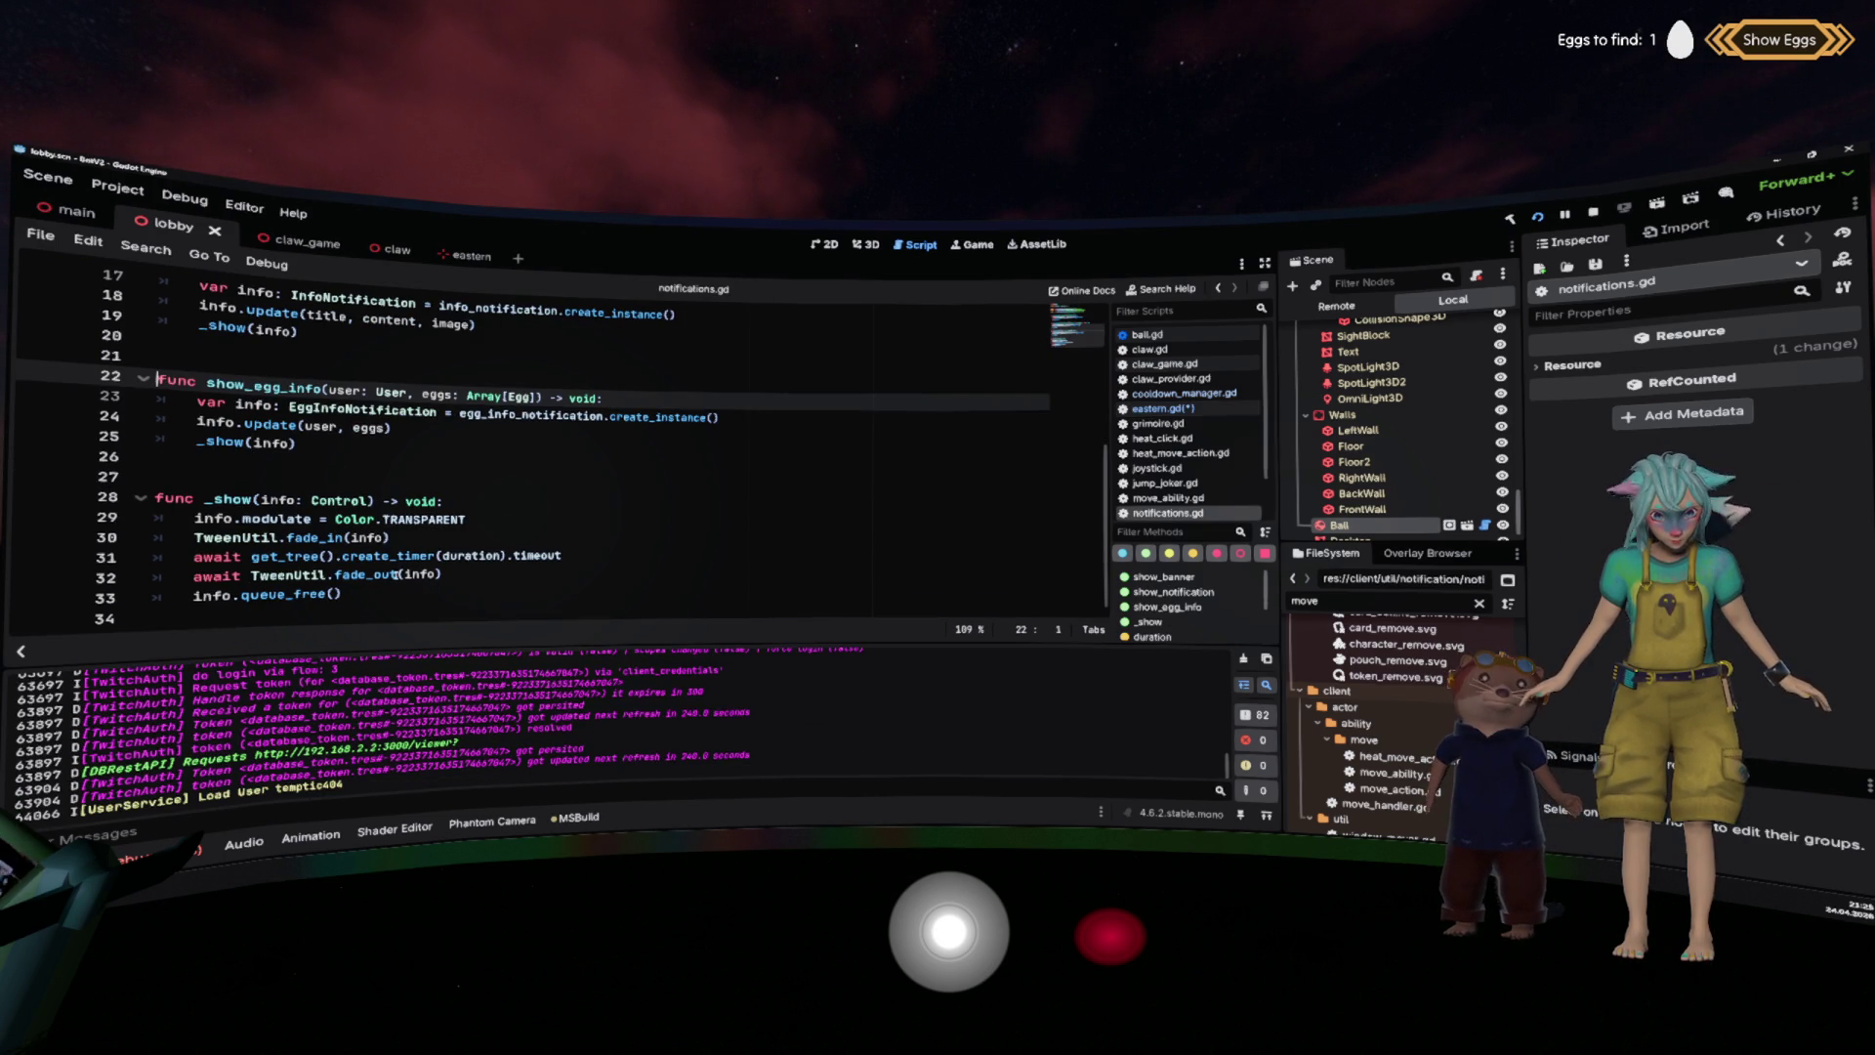
pyautogui.doubleClick(465, 554)
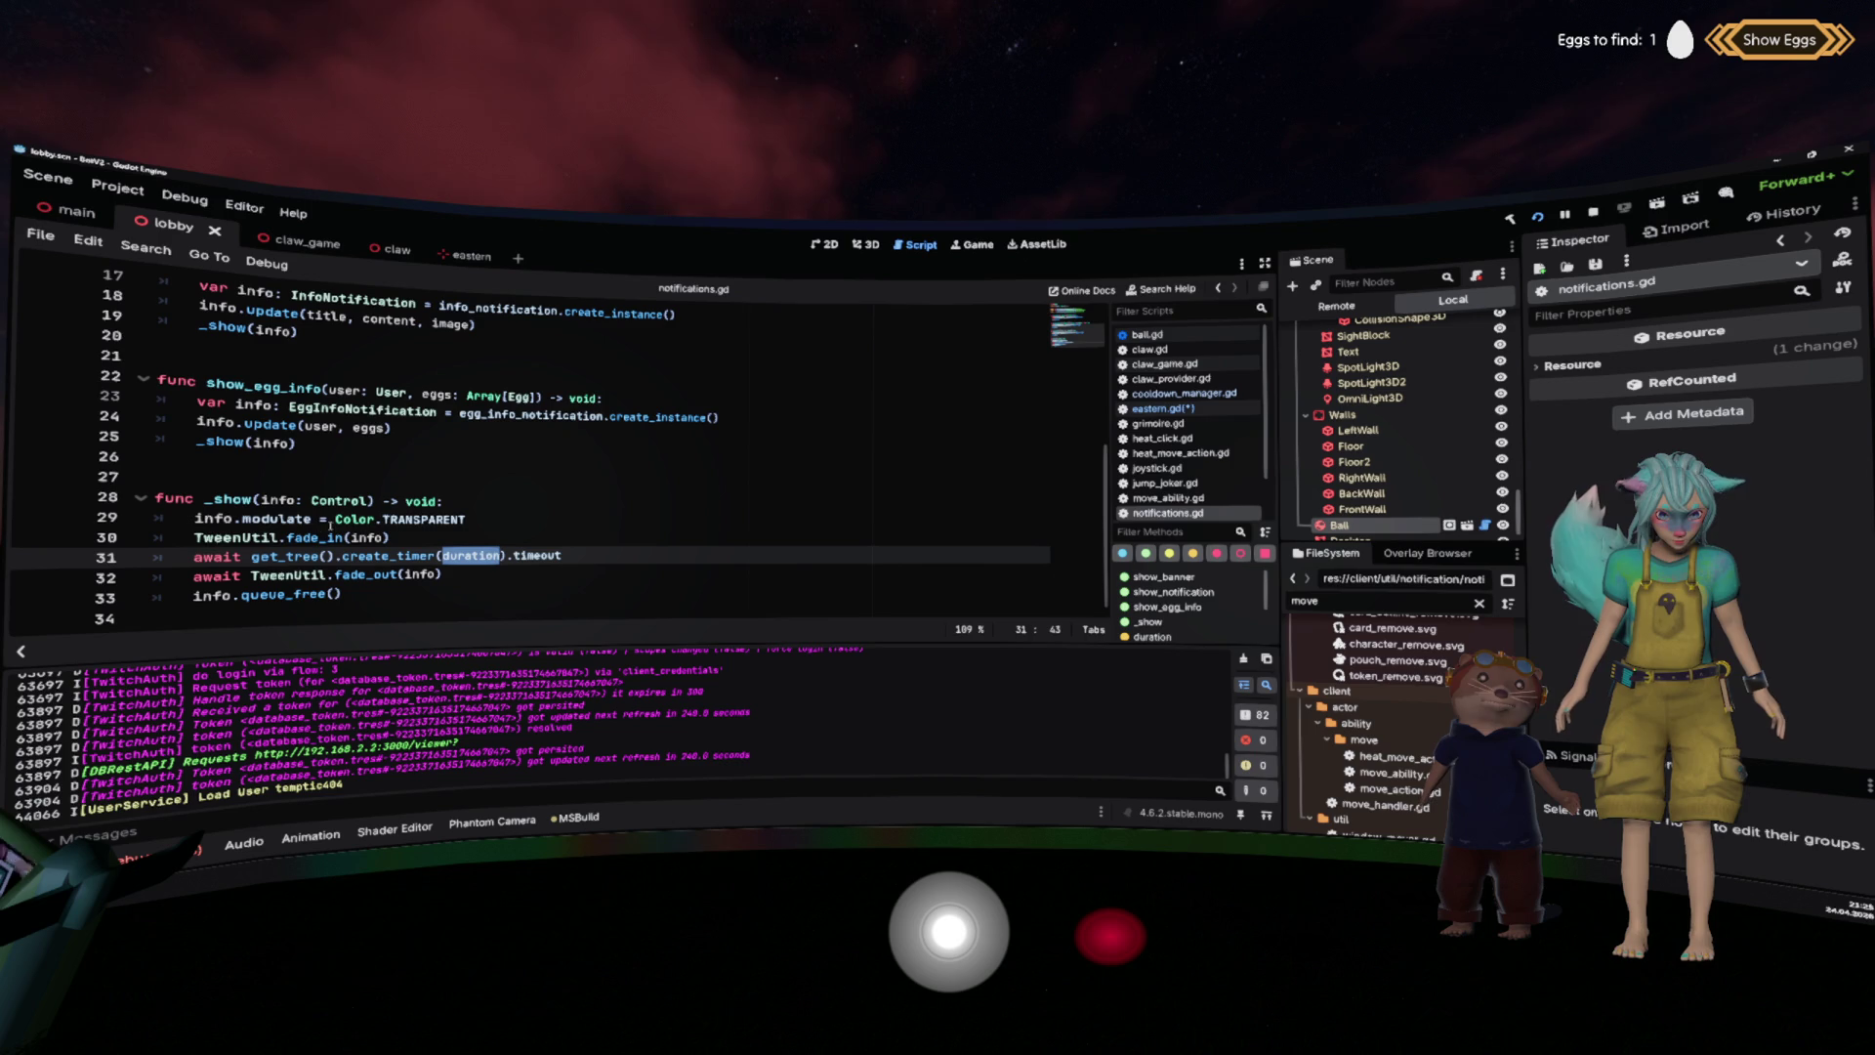
pyautogui.keyDown('ctrl'); pyautogui.click(482, 558); pyautogui.keyUp('ctrl')
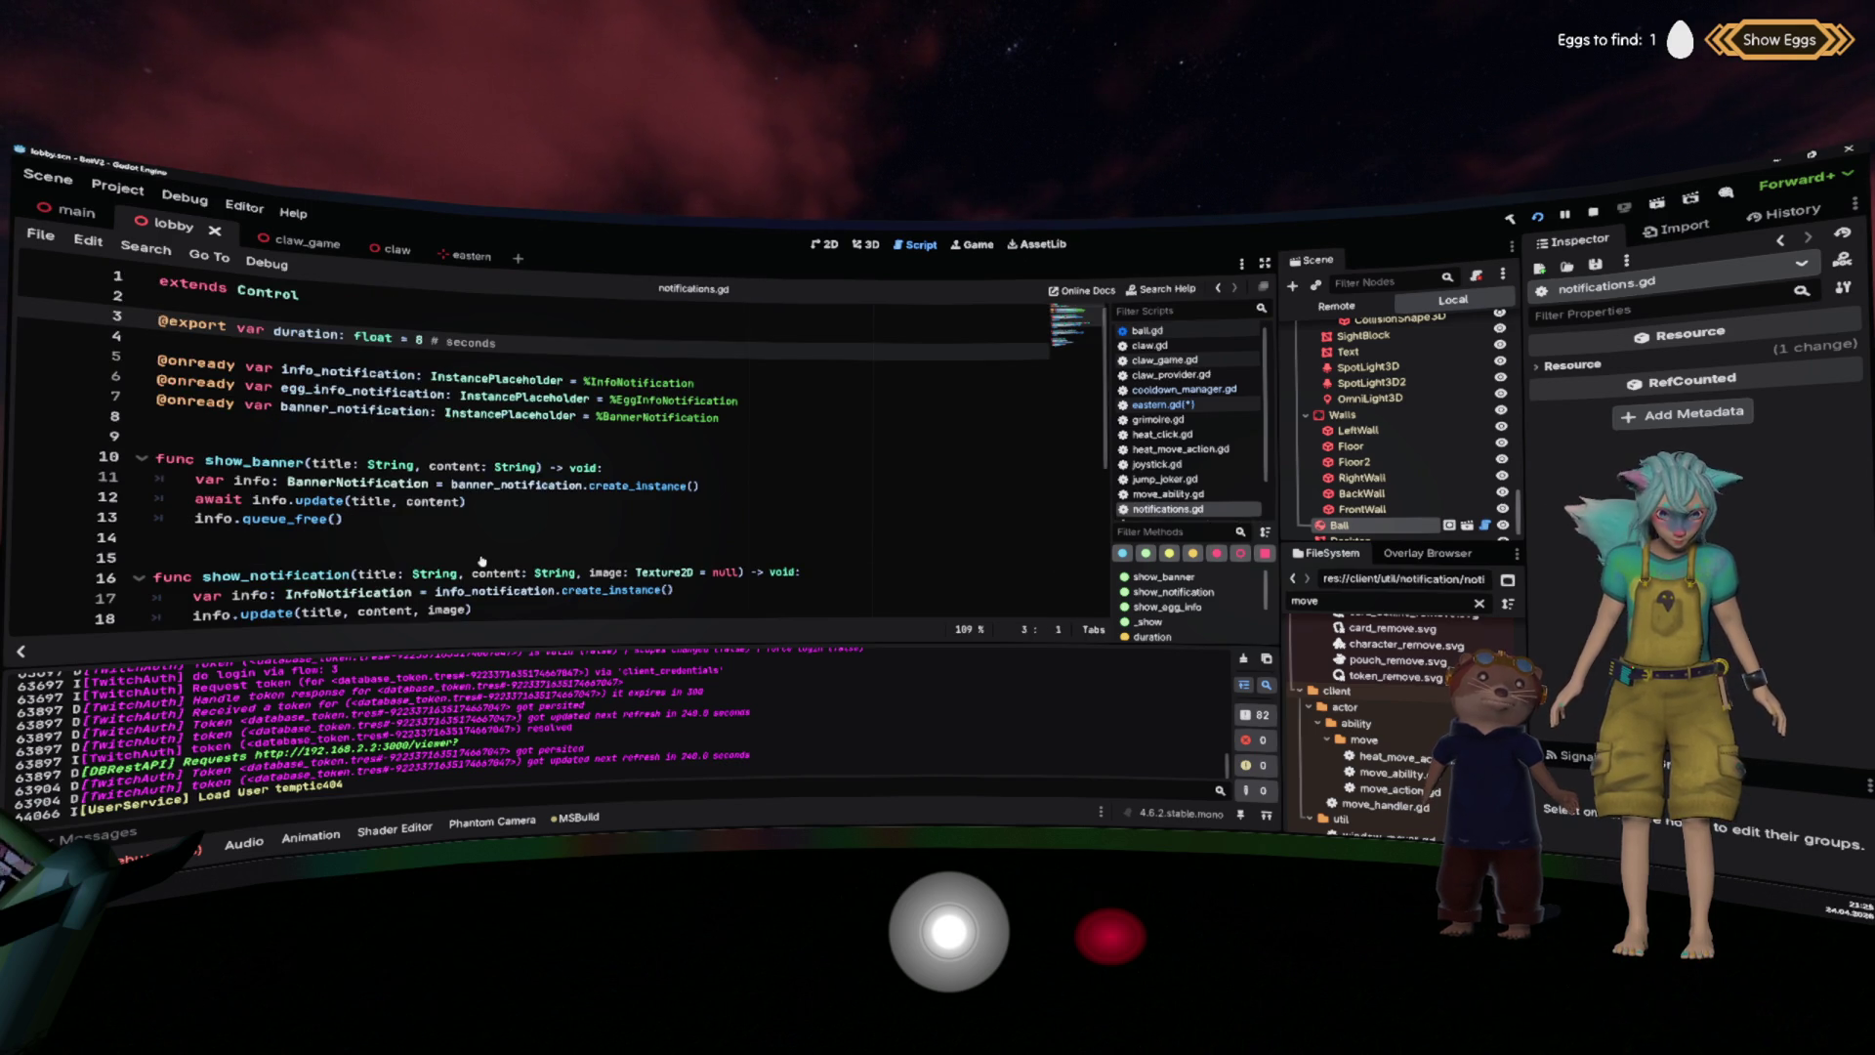
pyautogui.scroll(-5, 467, 540)
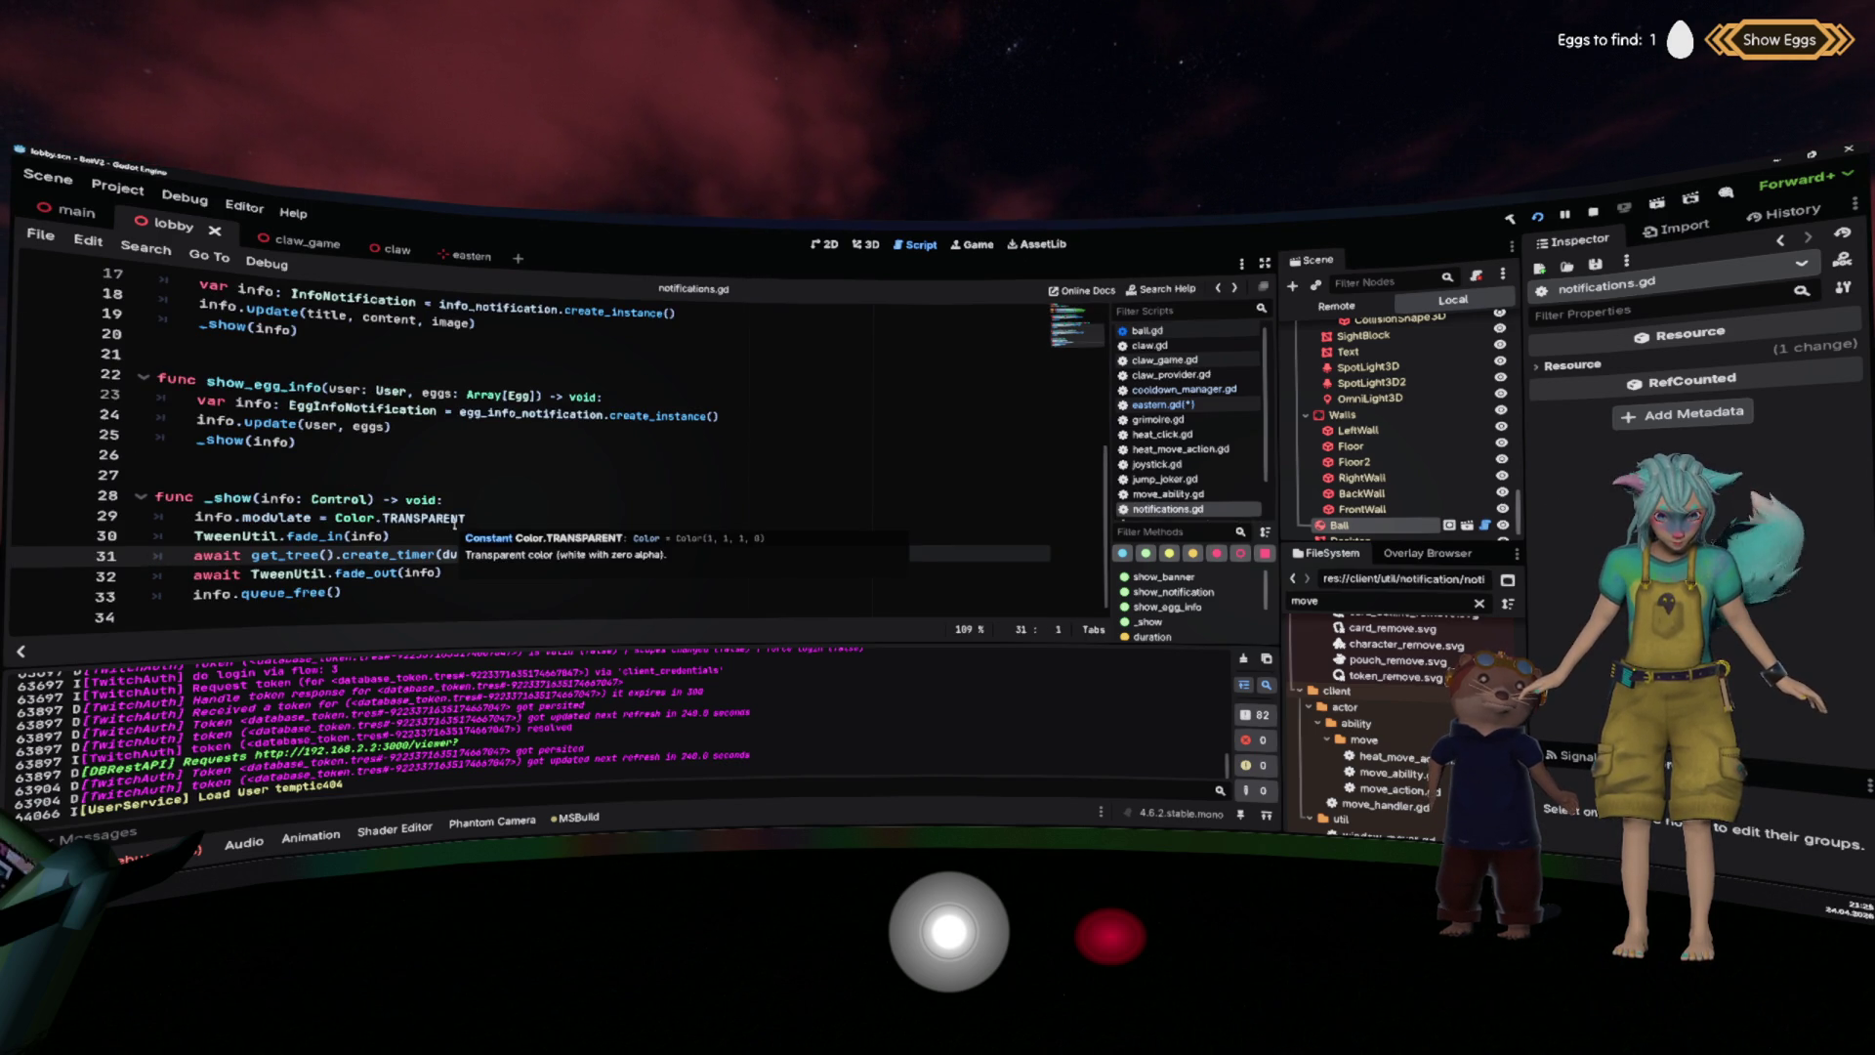
pyautogui.hotkey('ctrl', 'Home')
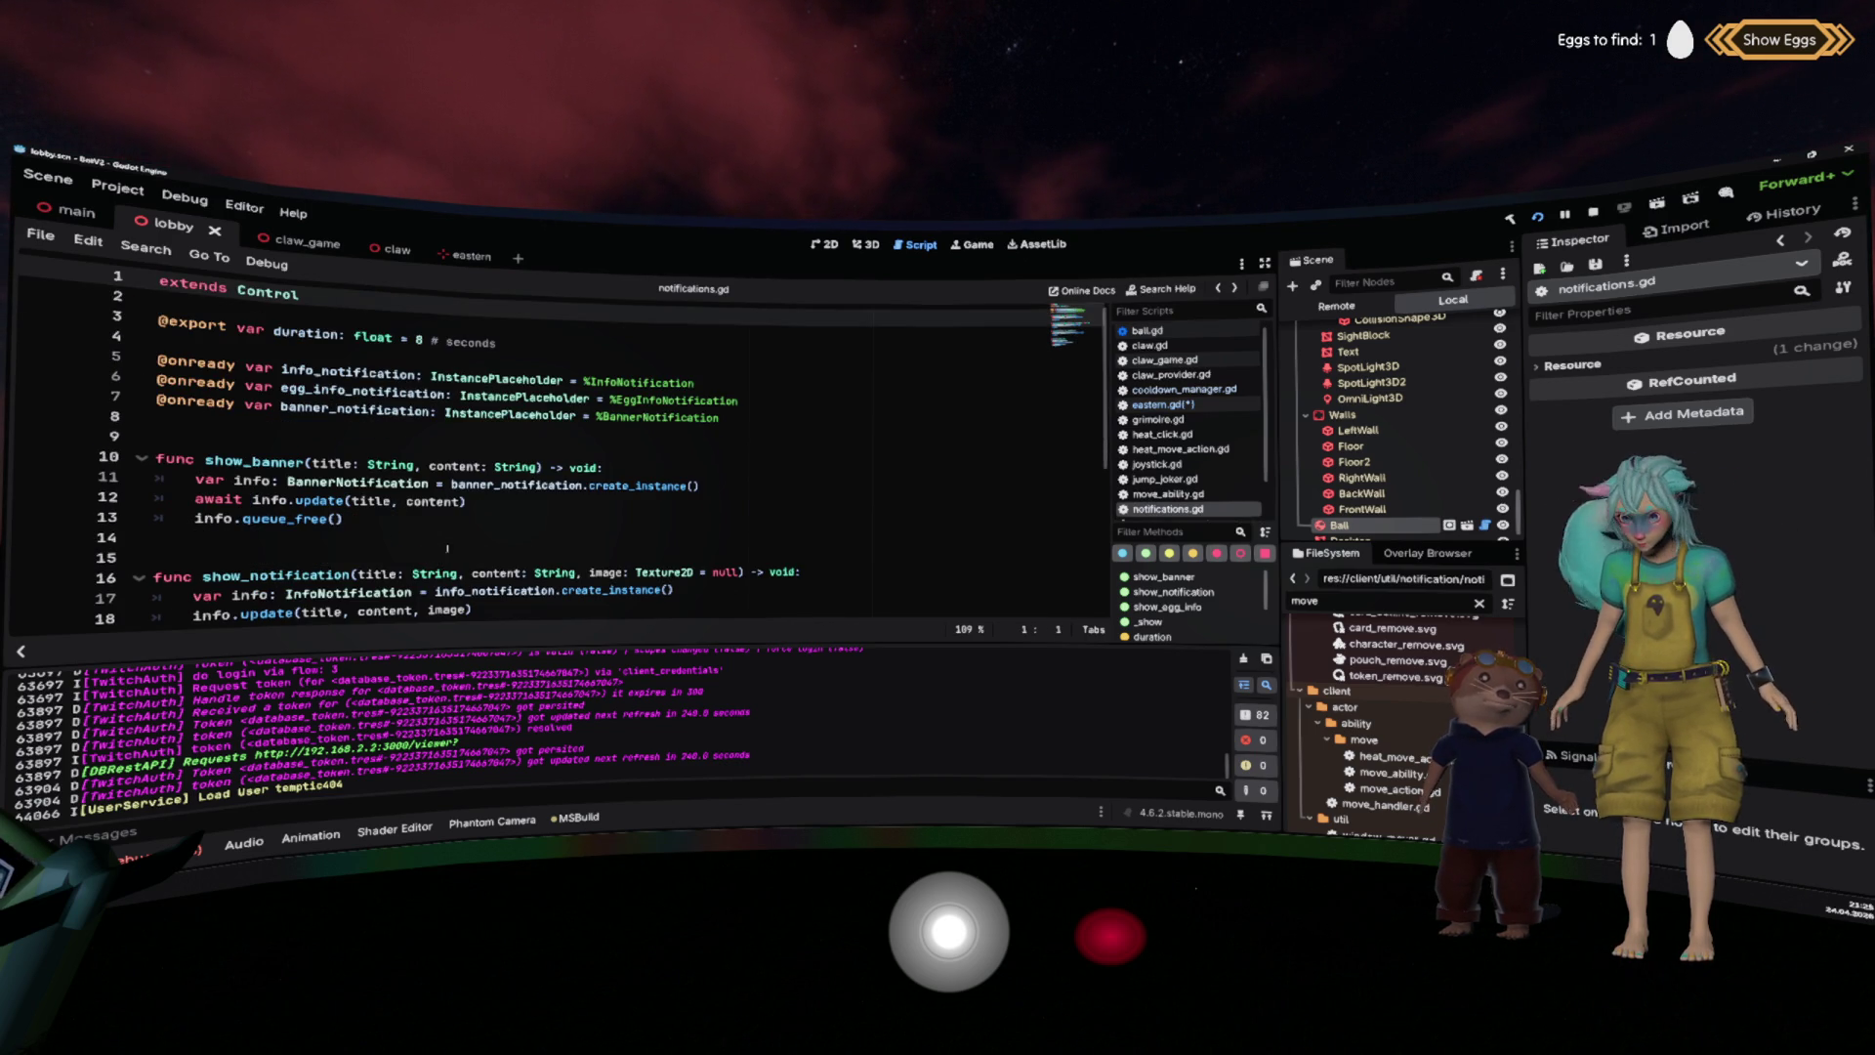
pyautogui.scroll(-5, 439, 514)
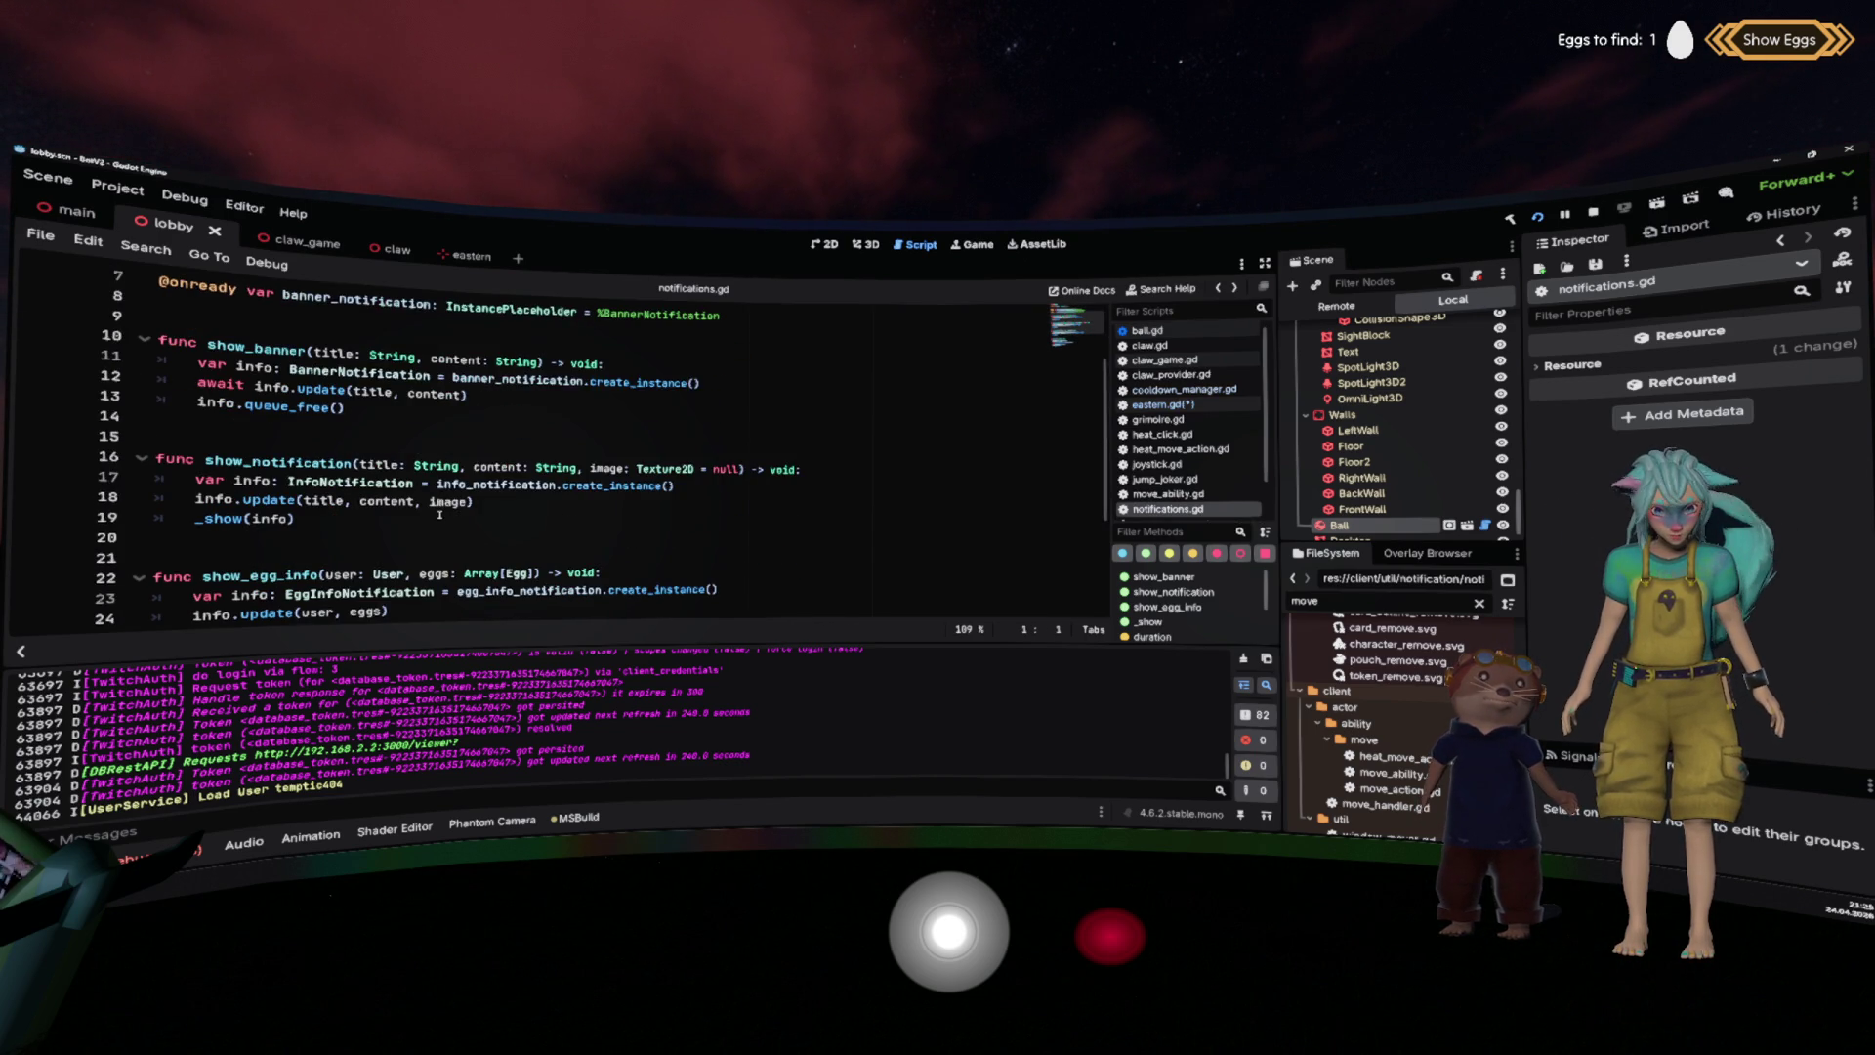
# Back in eastern.gd, pass Notifications.duration as the second start_cooldown argument
pyautogui.hotkey('alt', 'Left')
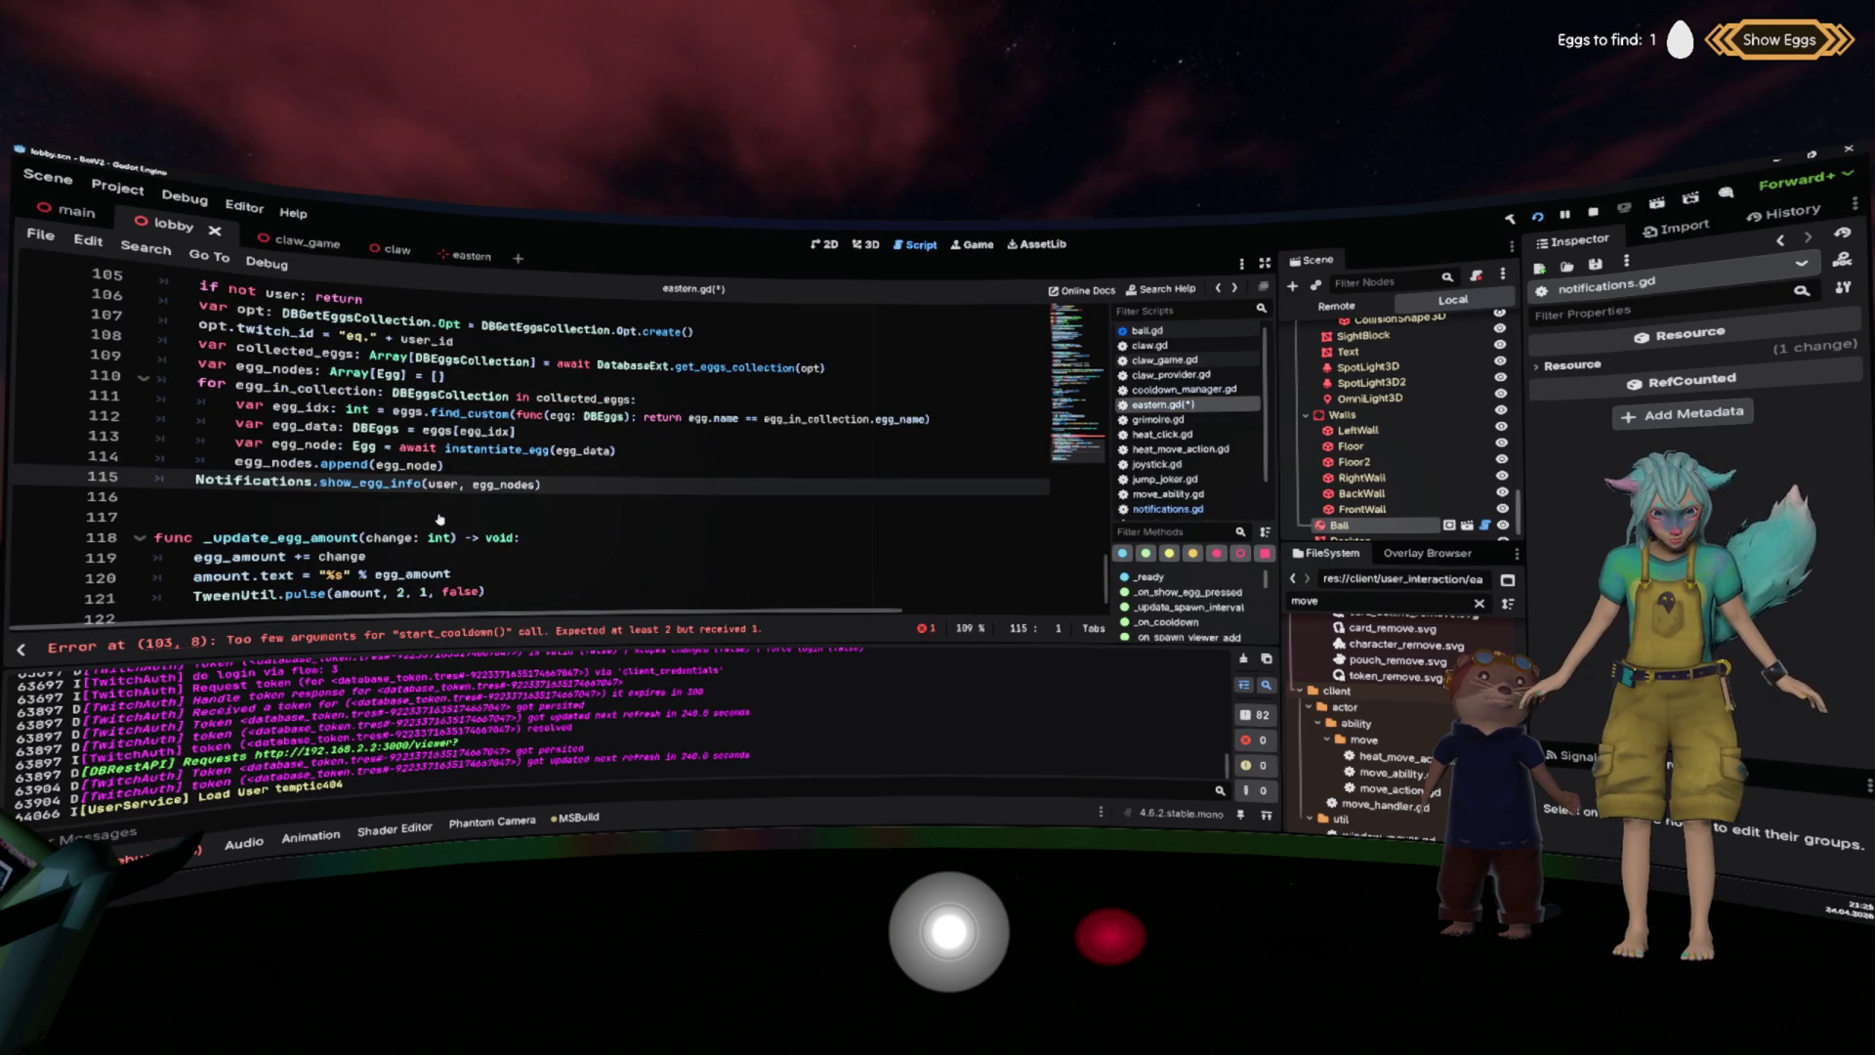
pyautogui.click(475, 378)
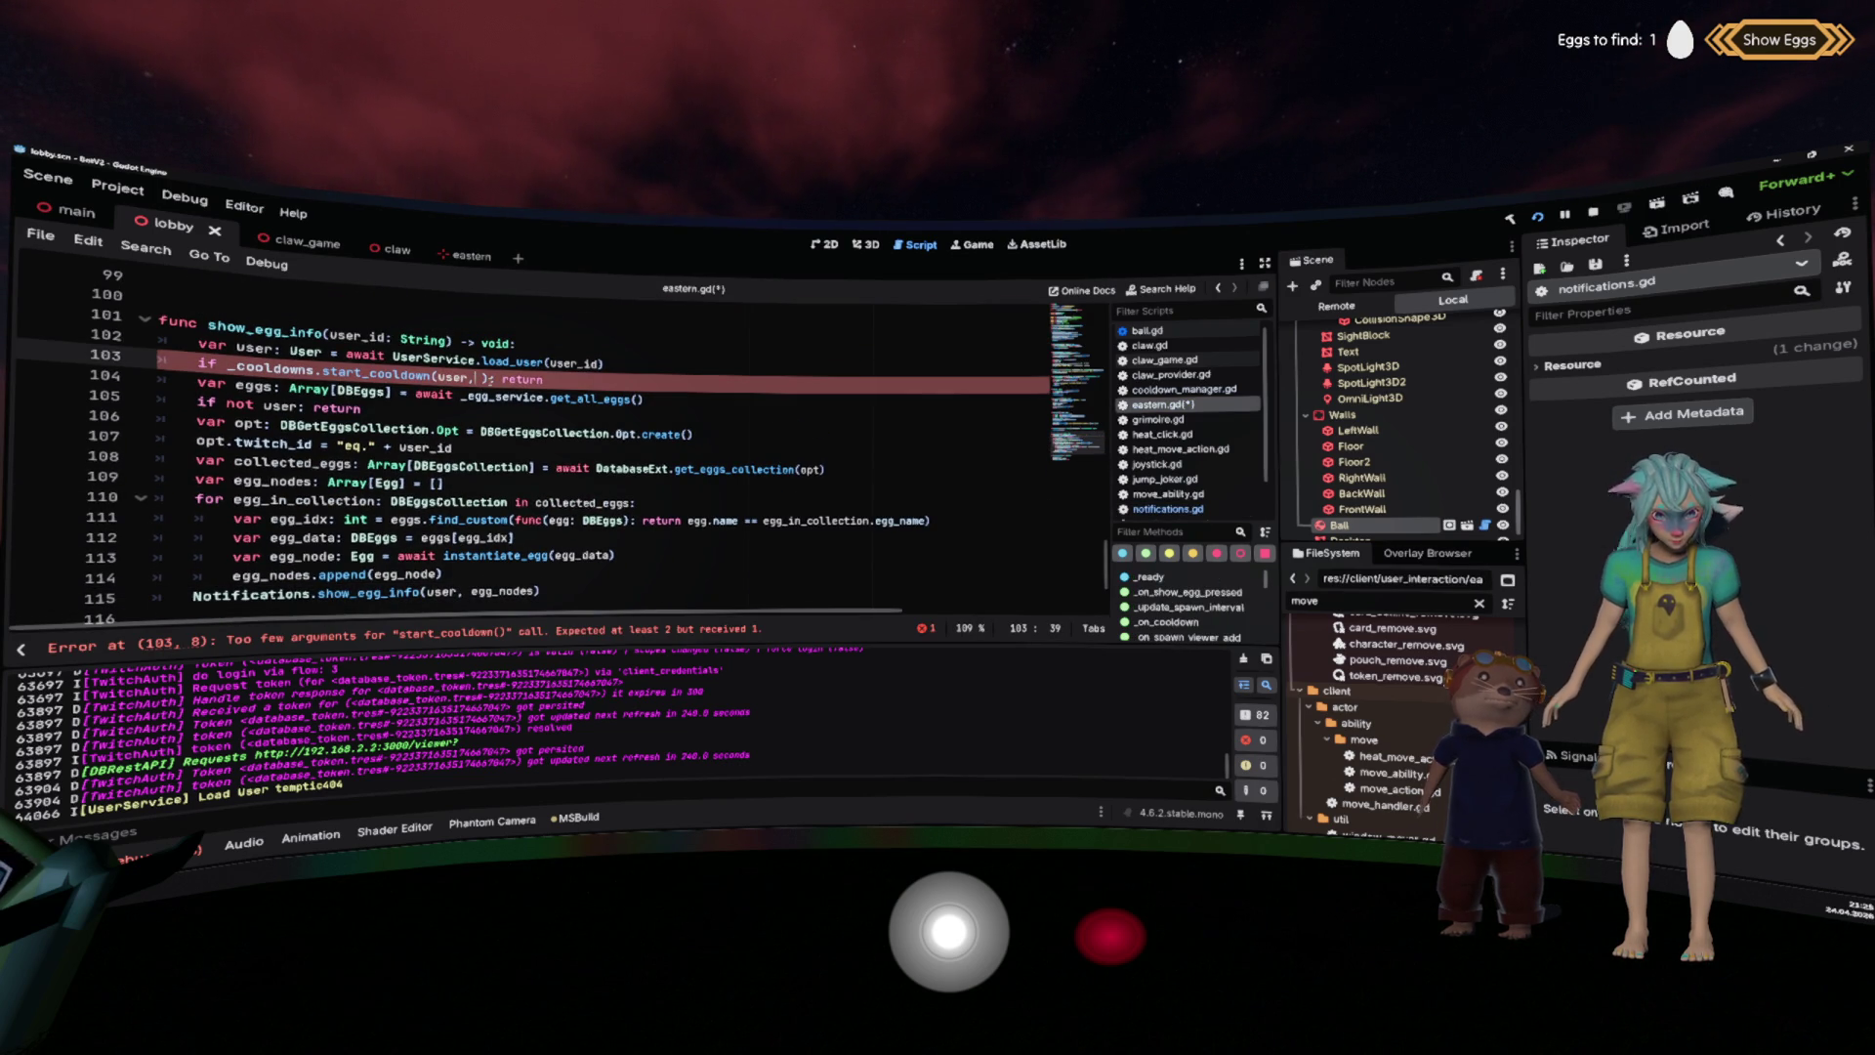
pyautogui.moveTo(540, 392)
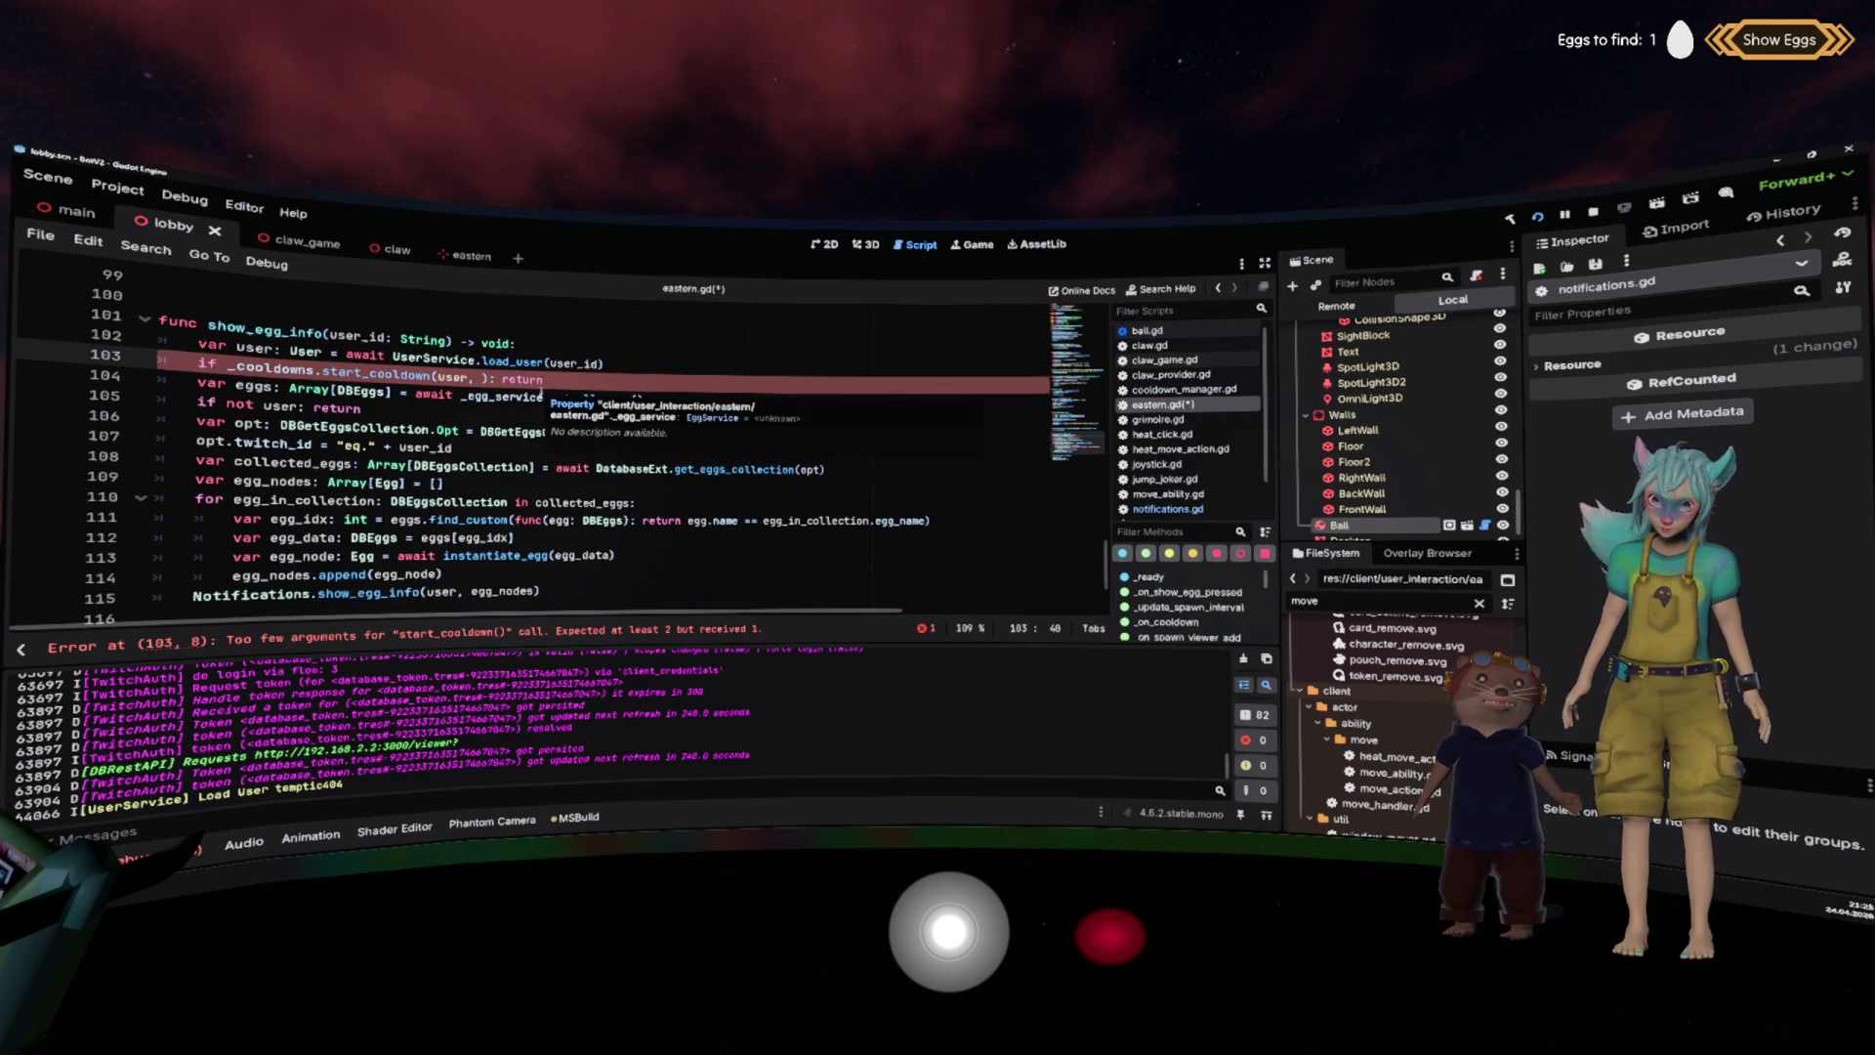
pyautogui.write('Notif')
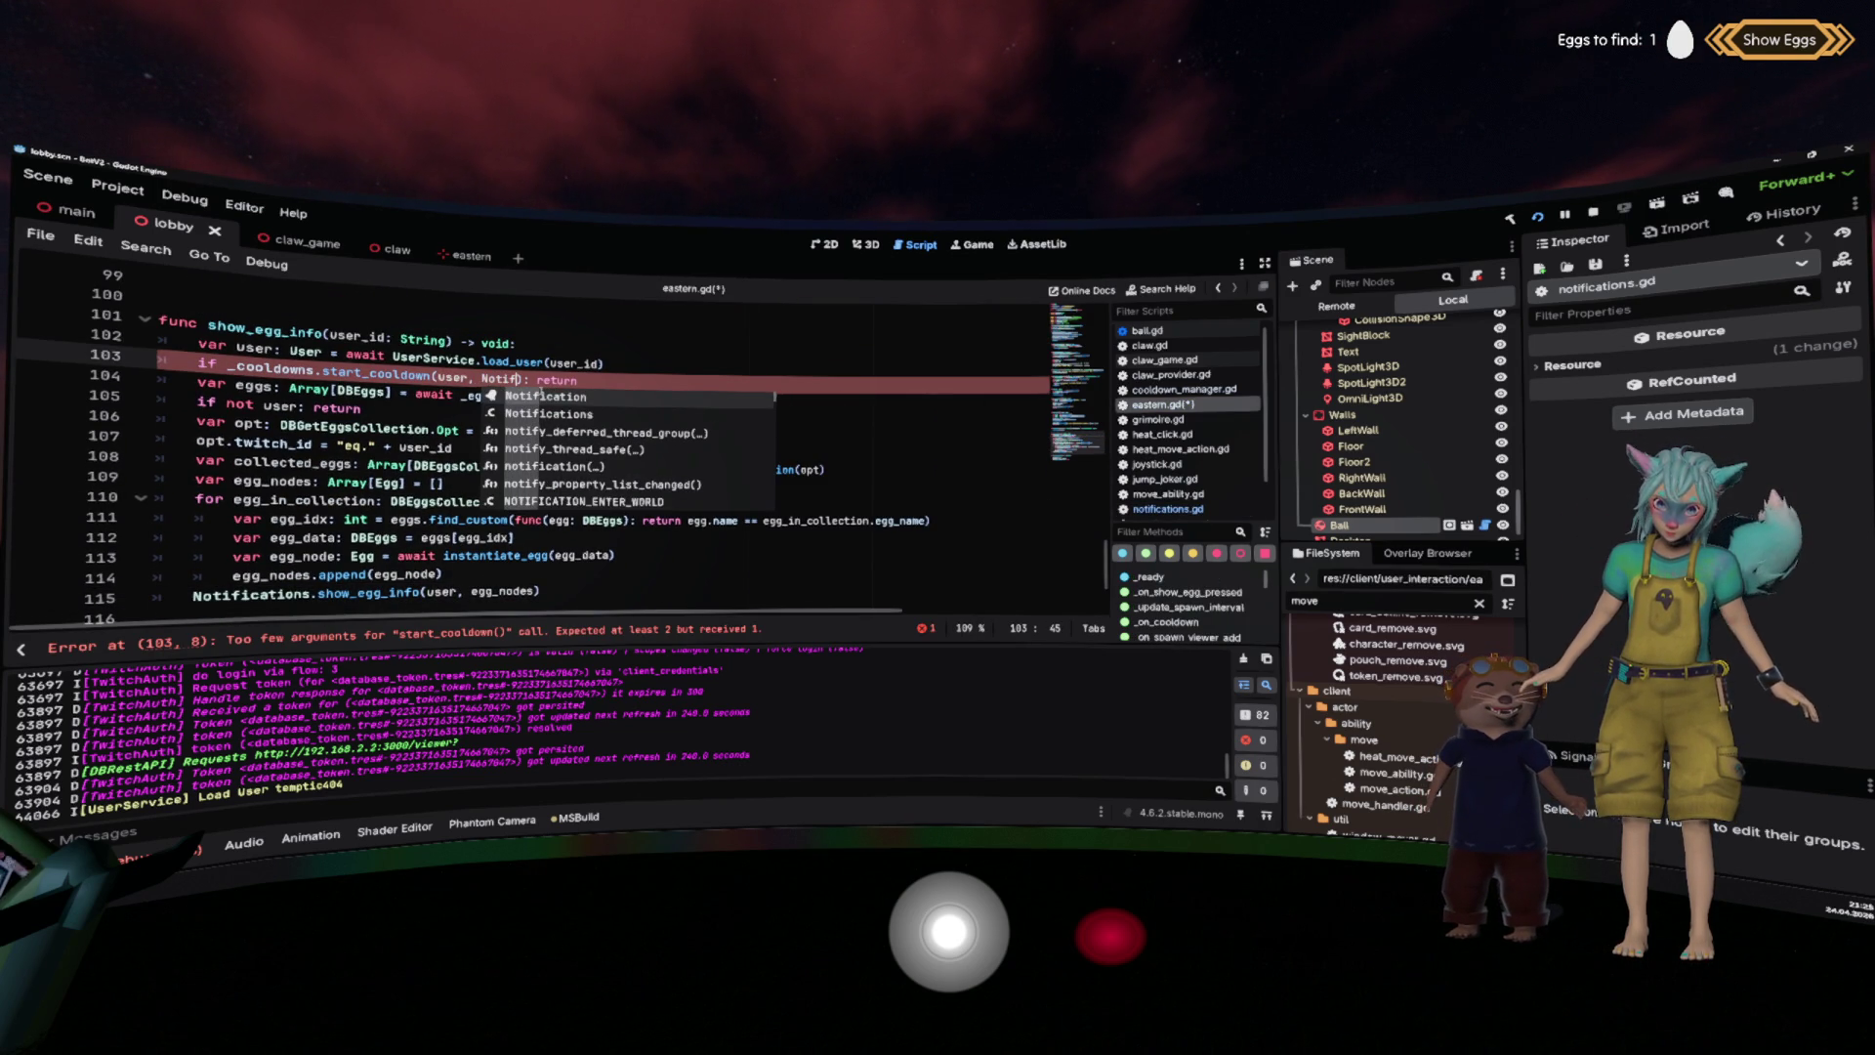
pyautogui.press('Down')
pyautogui.press('Return')
pyautogui.write('.')
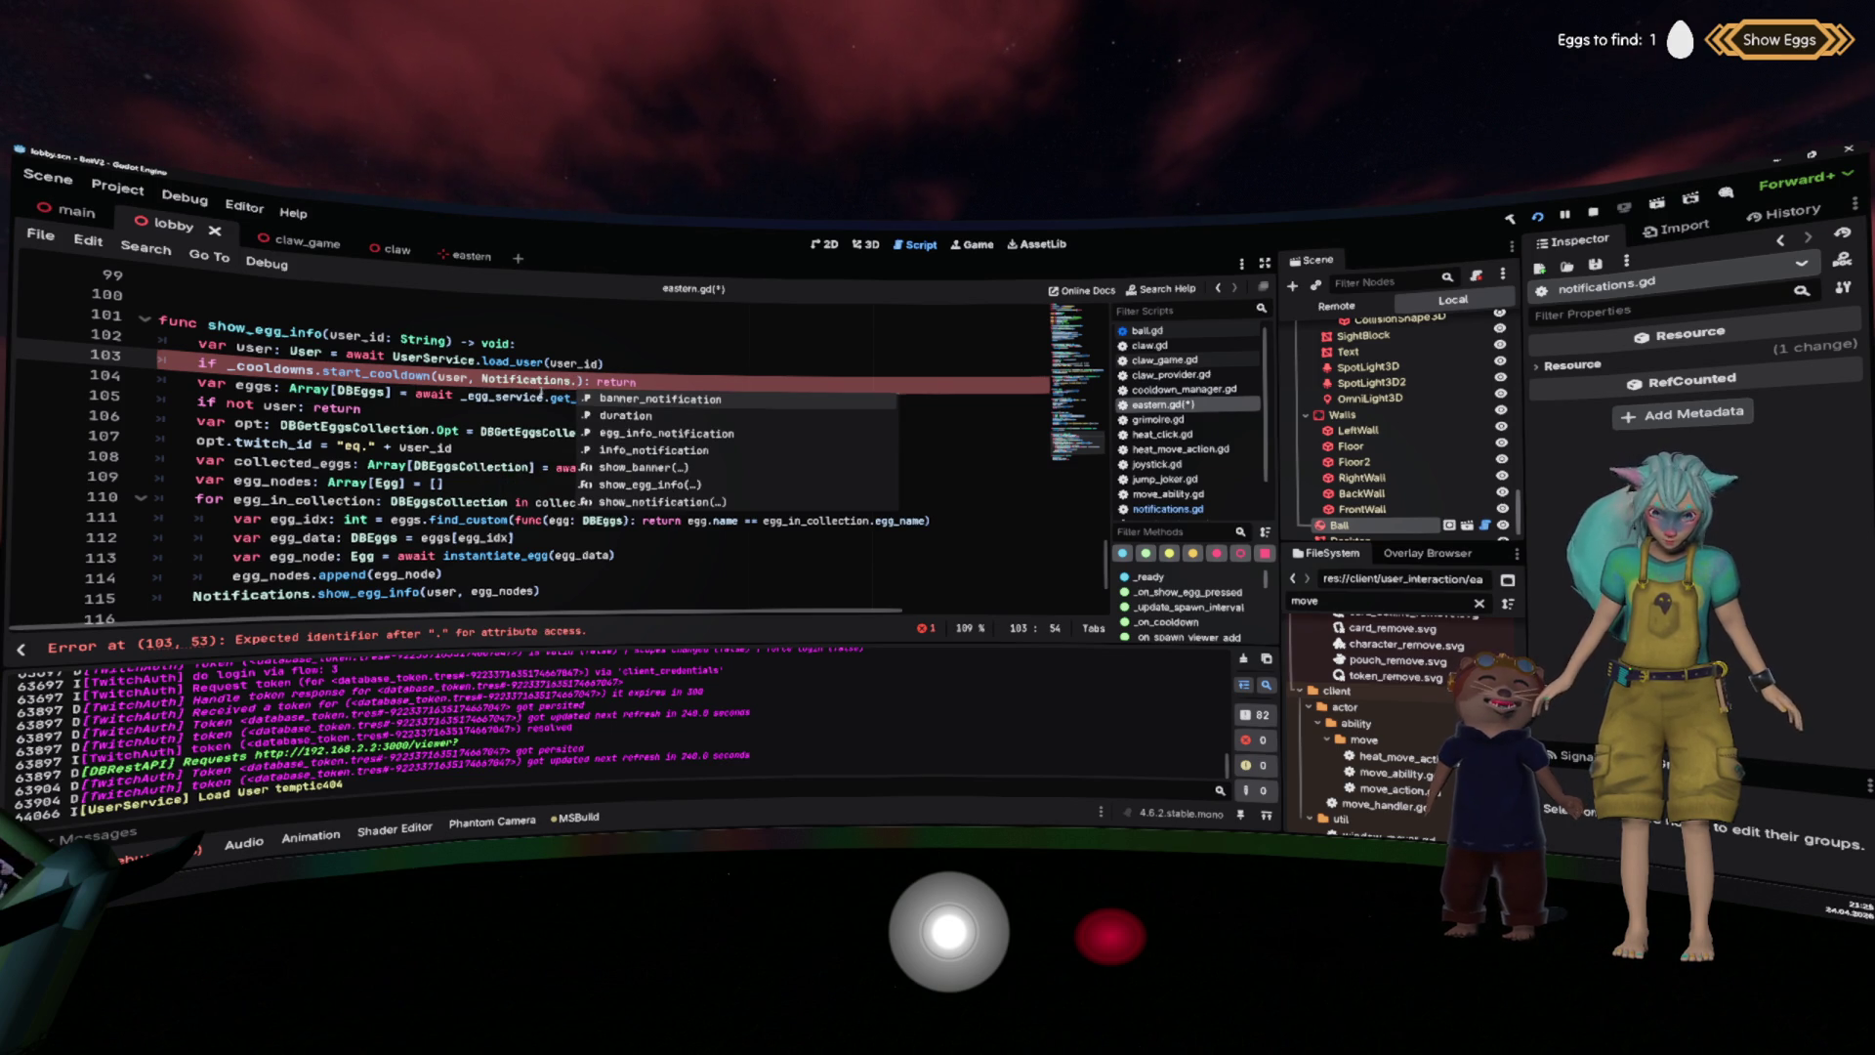
pyautogui.press('Down')
pyautogui.press('Return')
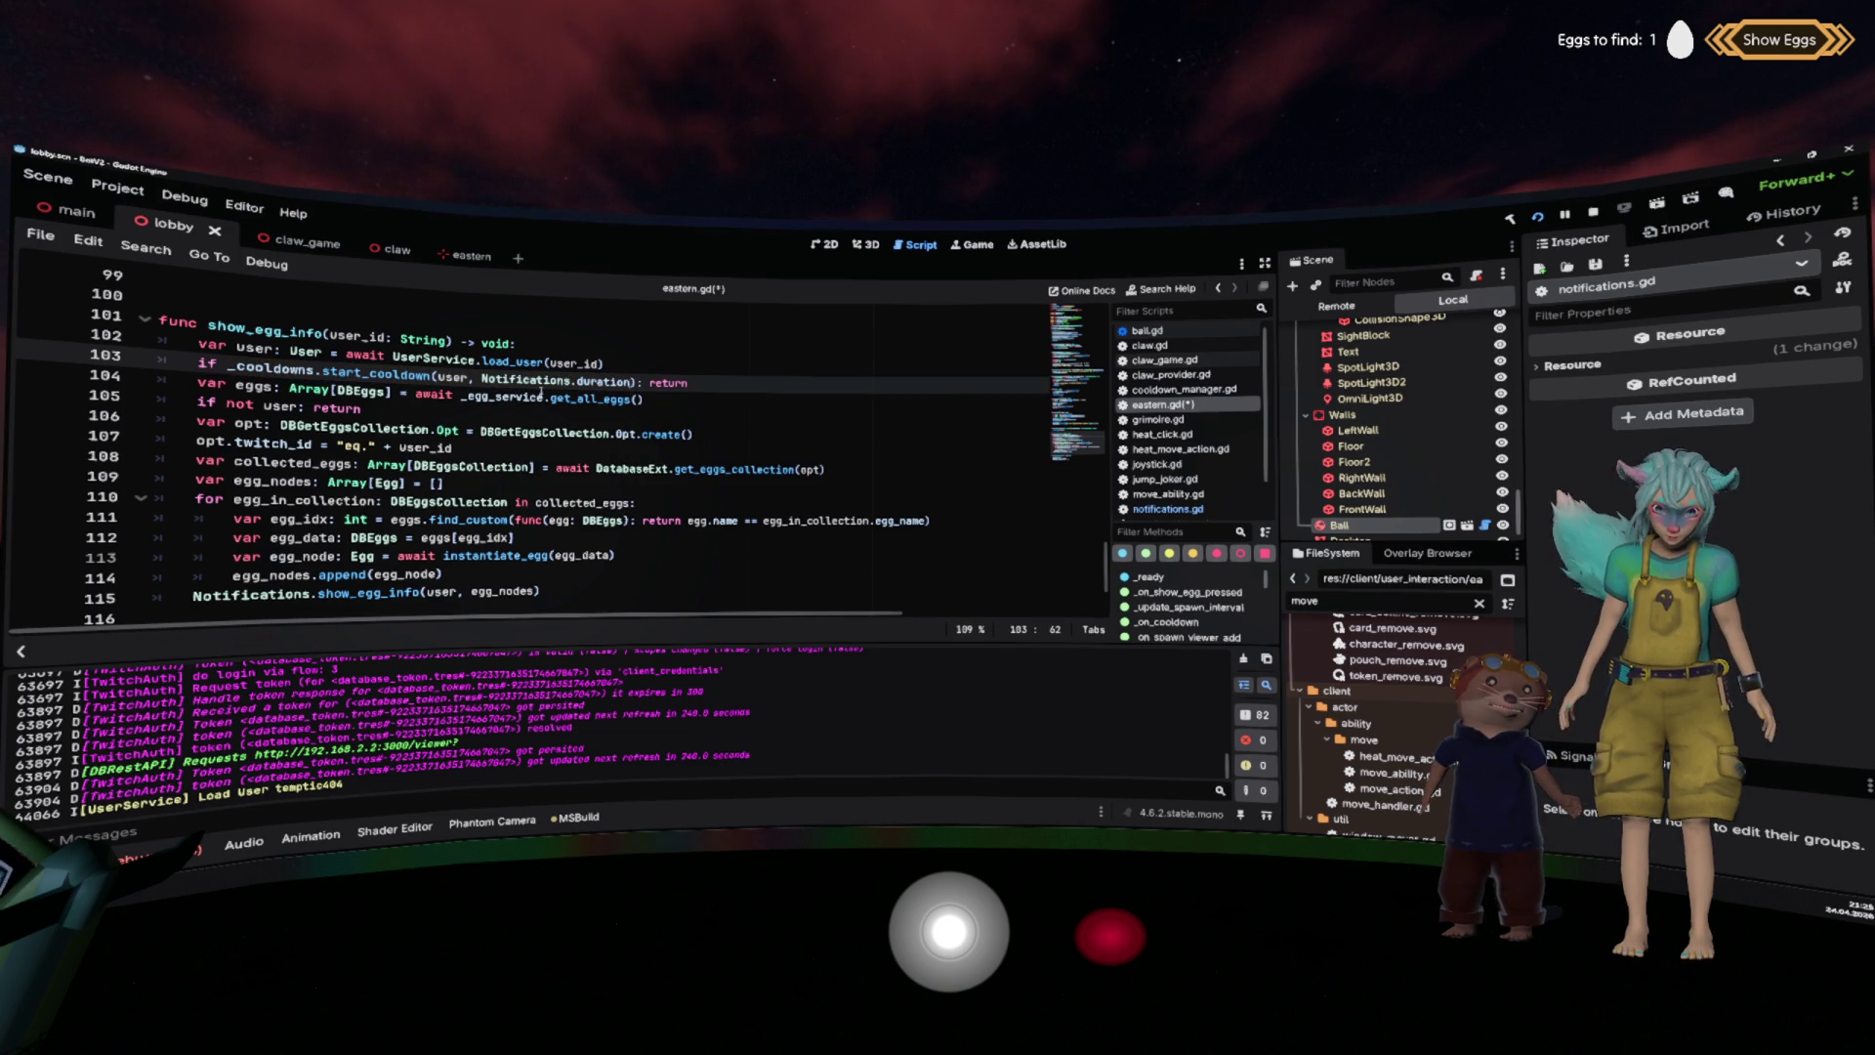
# Add a blank line after the cooldown check and save eastern.gd
pyautogui.press('Up')
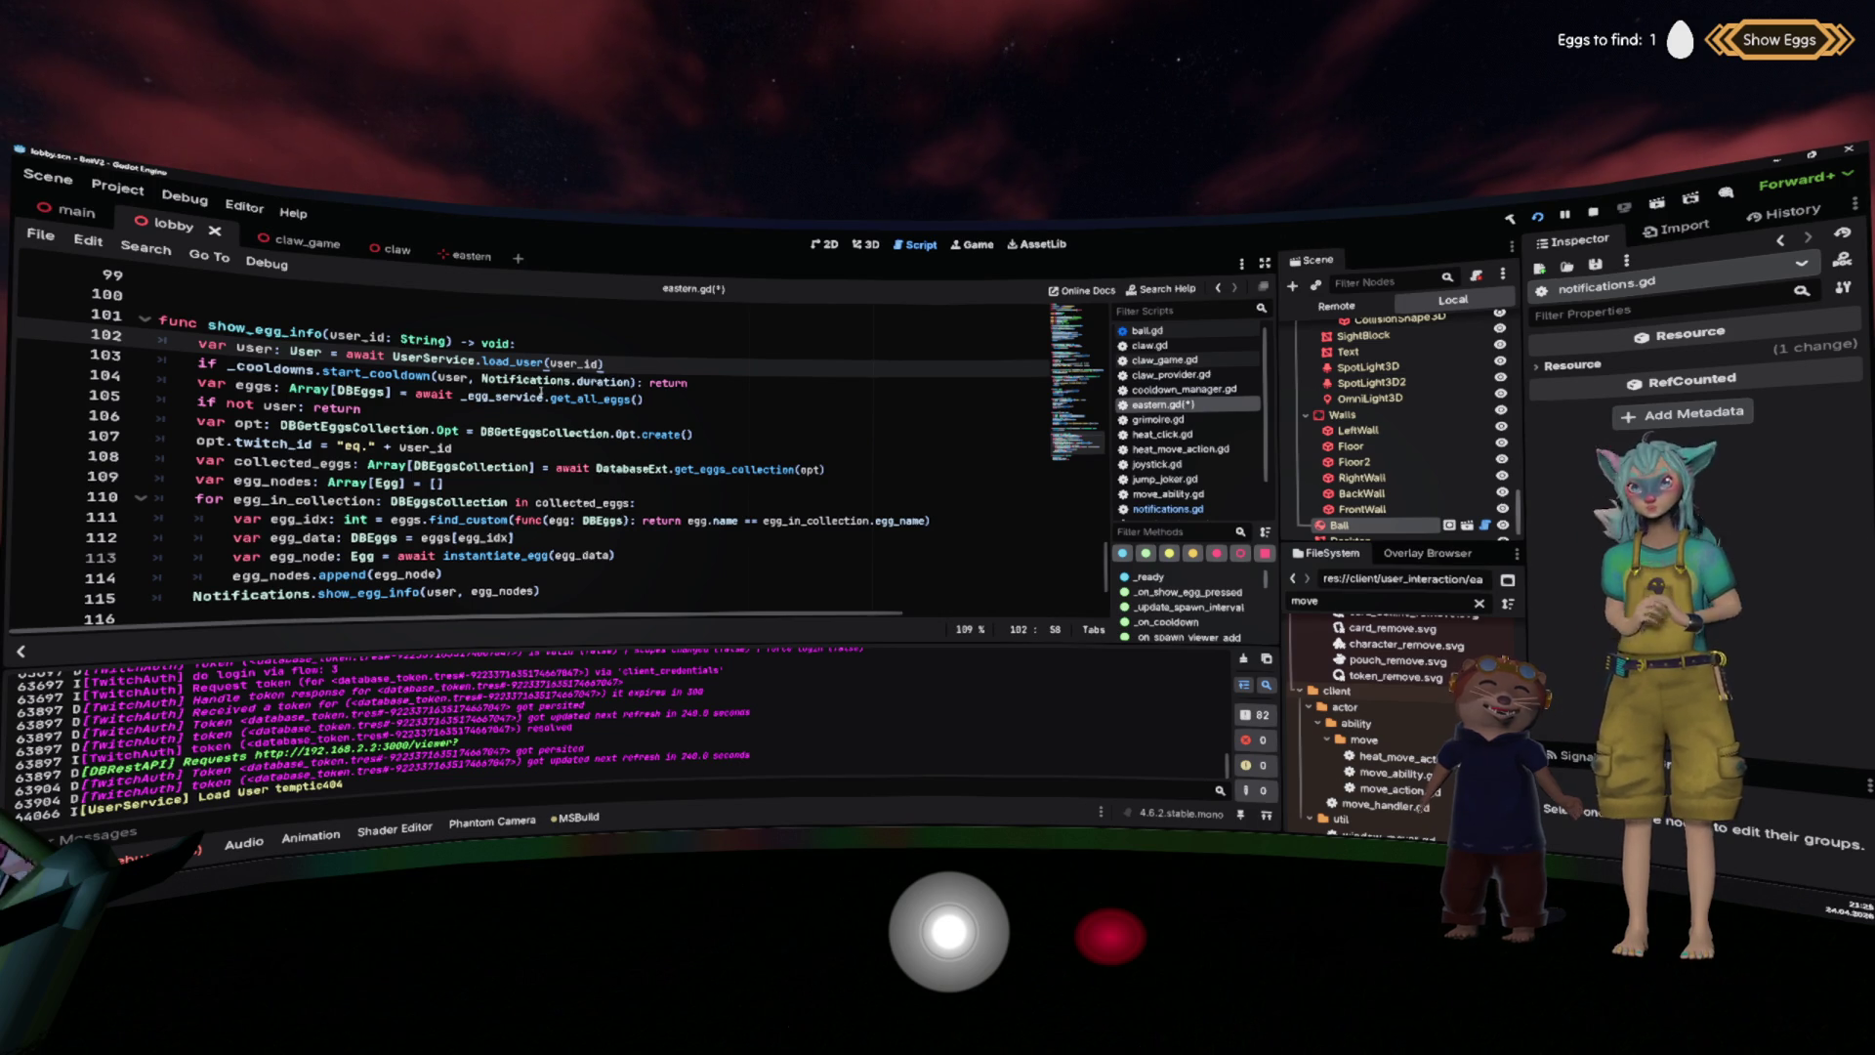
pyautogui.press('Down')
pyautogui.press('End')
pyautogui.press('Return')
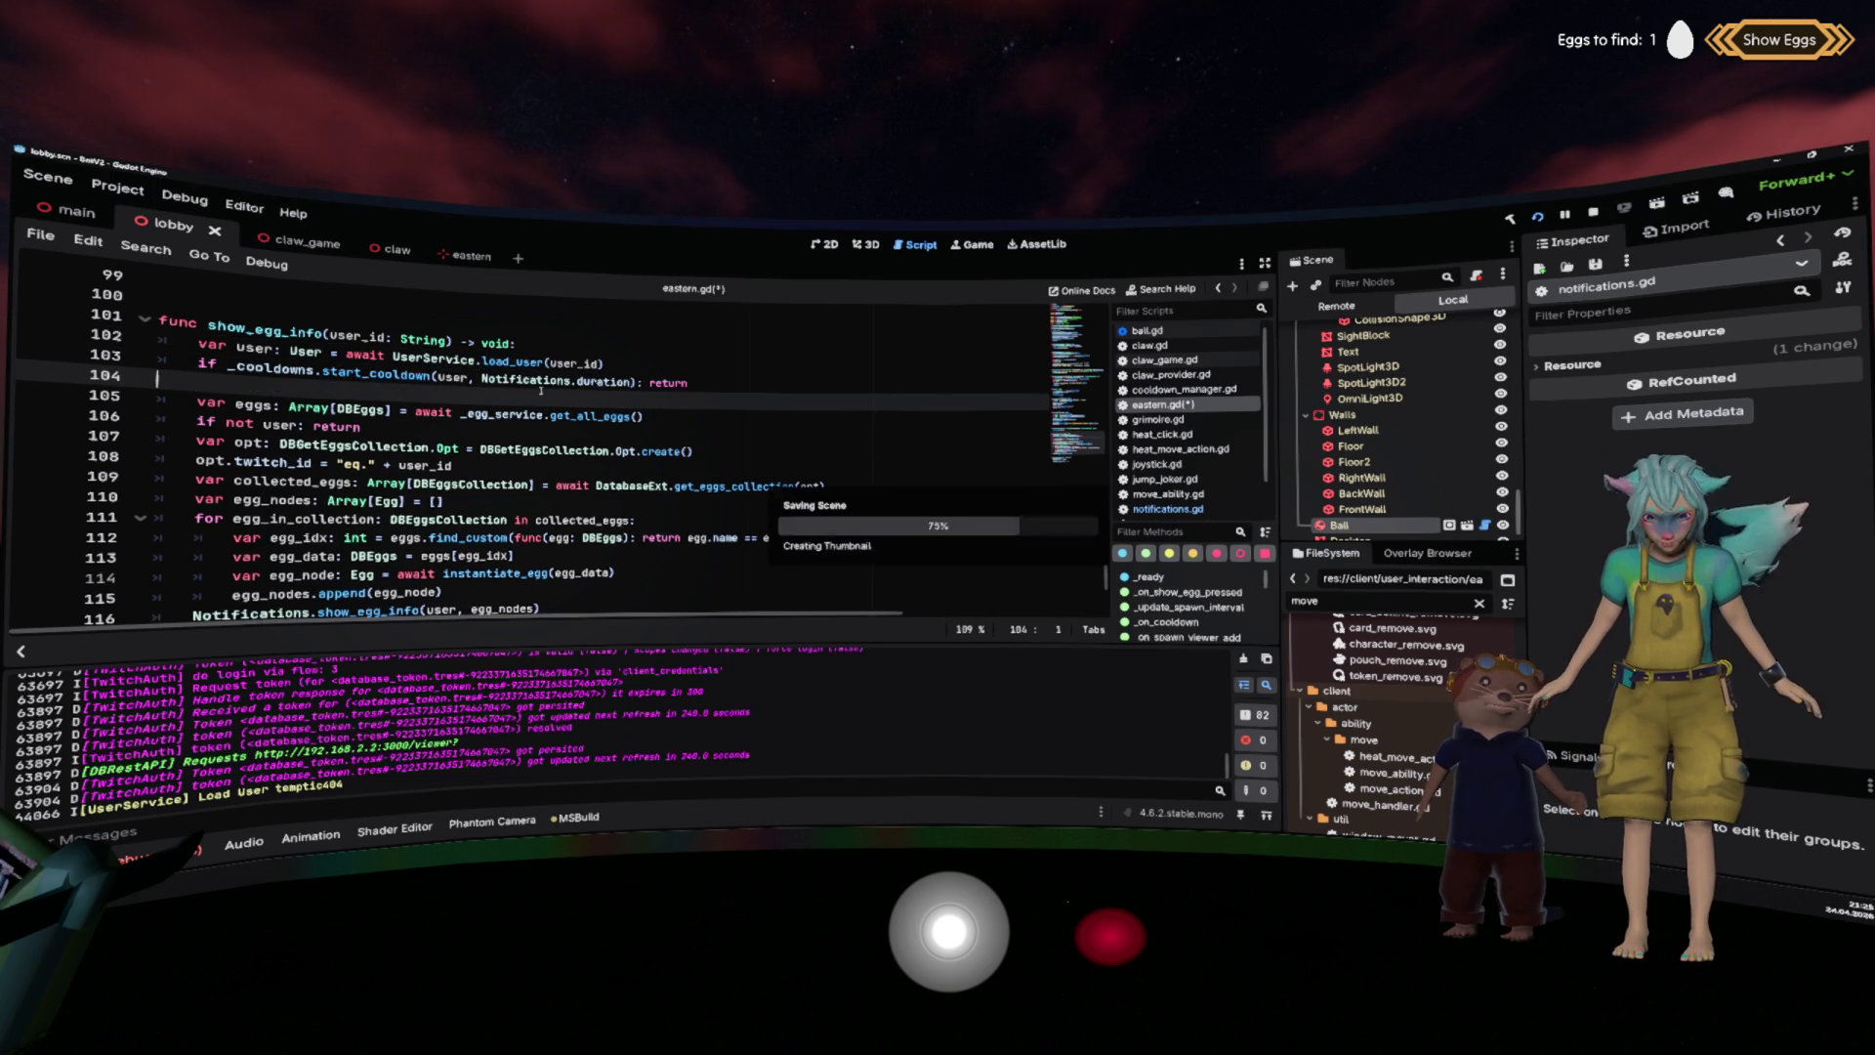
pyautogui.hotkey('ctrl', 'z')
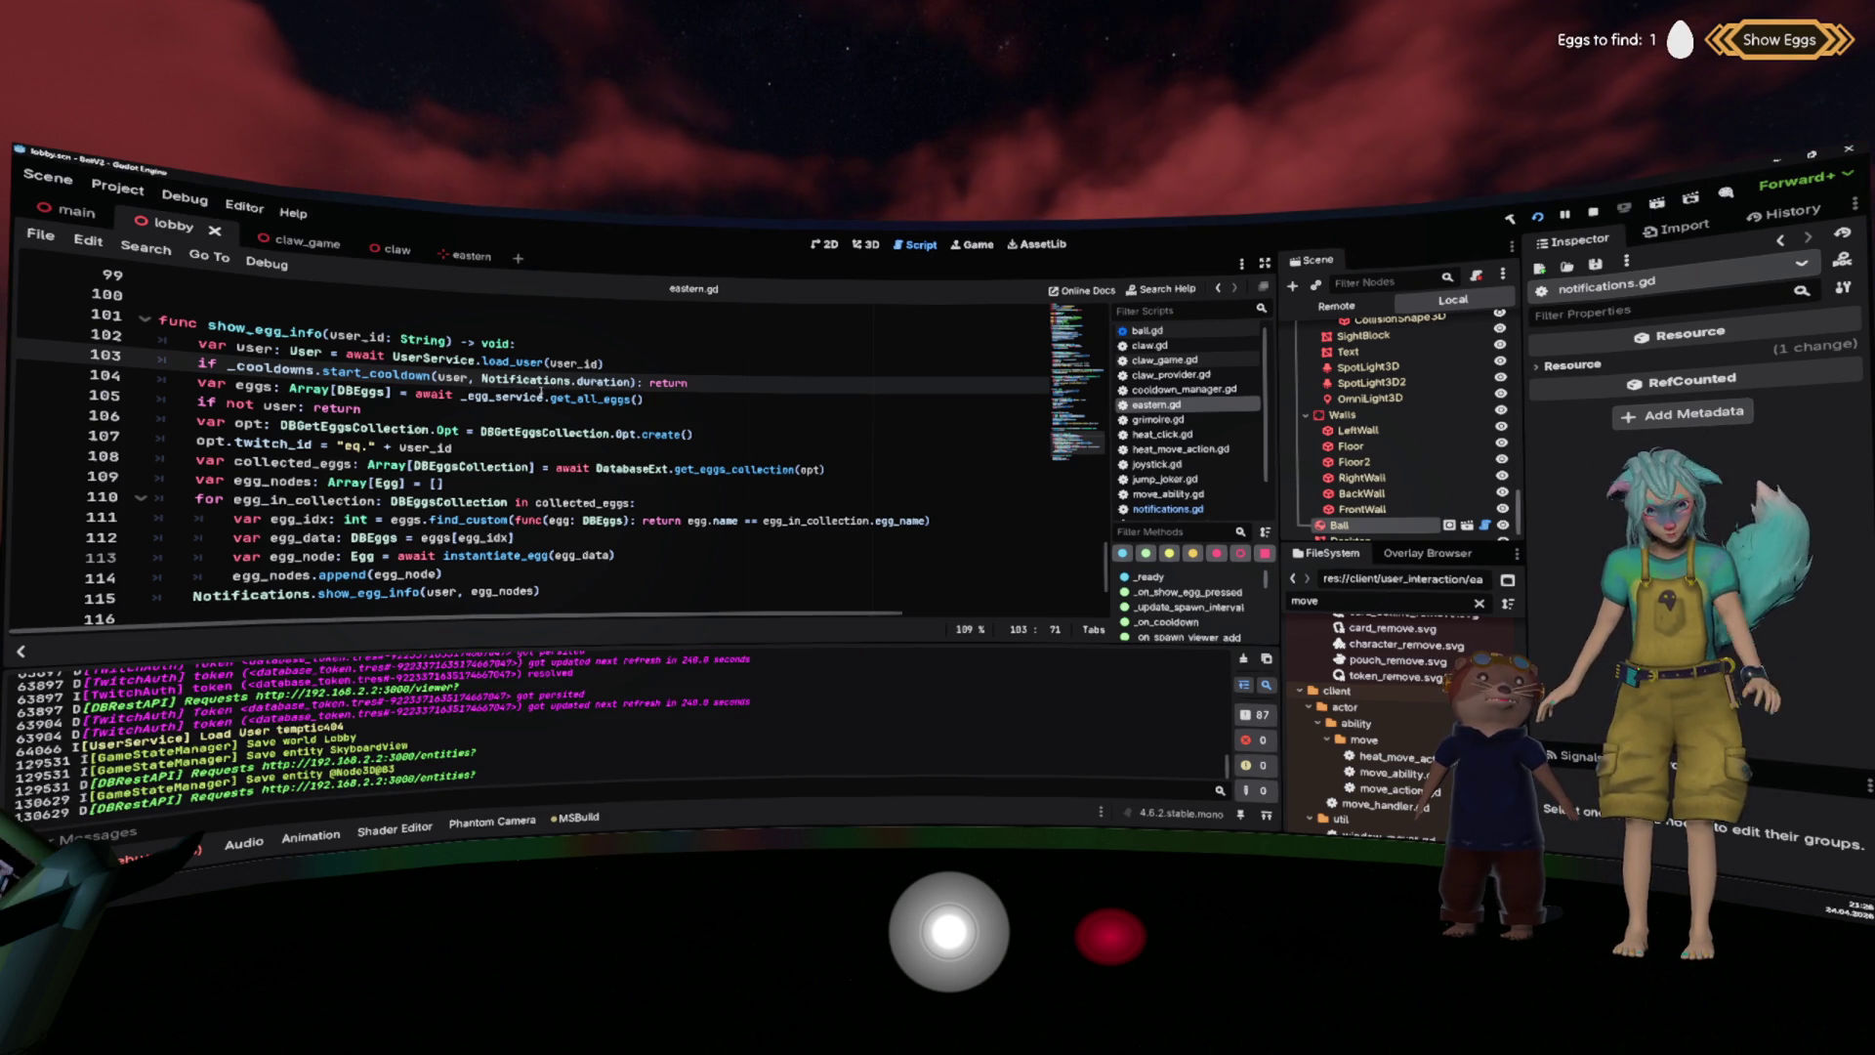
# Place the caret on the get_all_eggs line and dismiss the editor's context menu
pyautogui.click(622, 399)
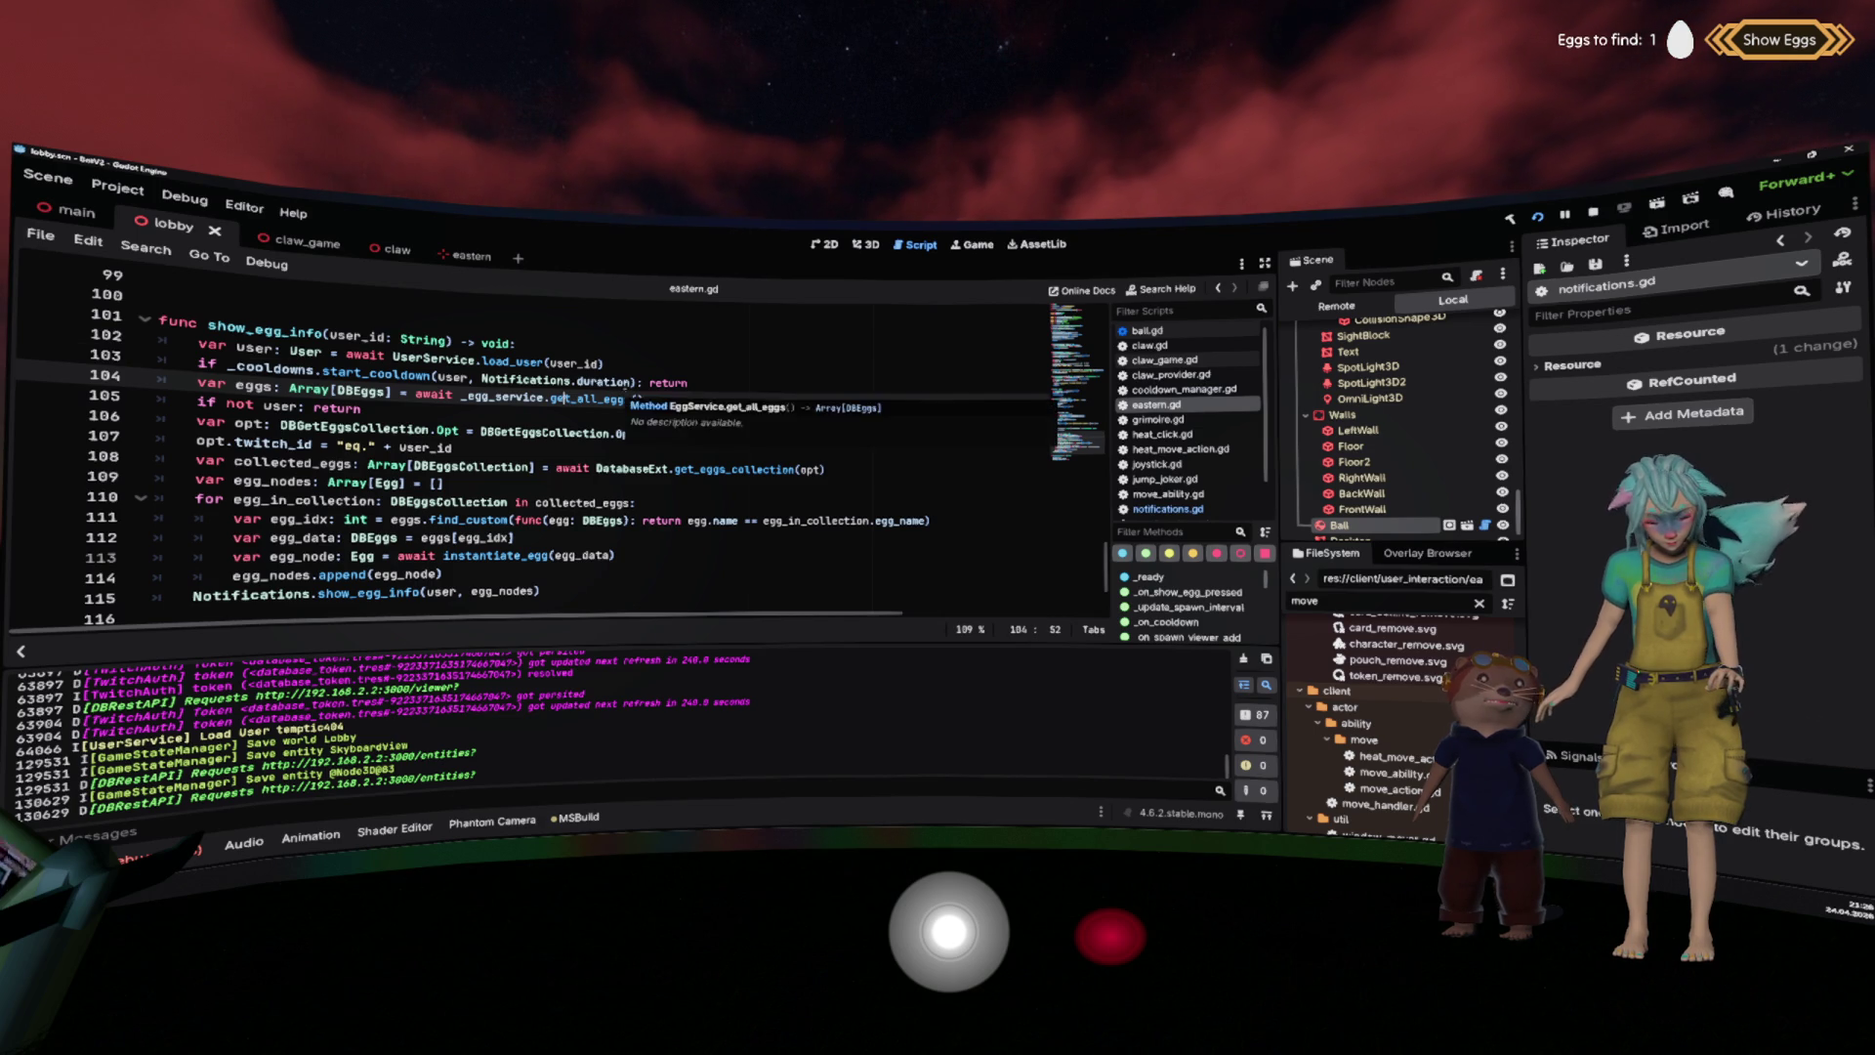
pyautogui.rightClick(719, 375)
pyautogui.press('Escape')
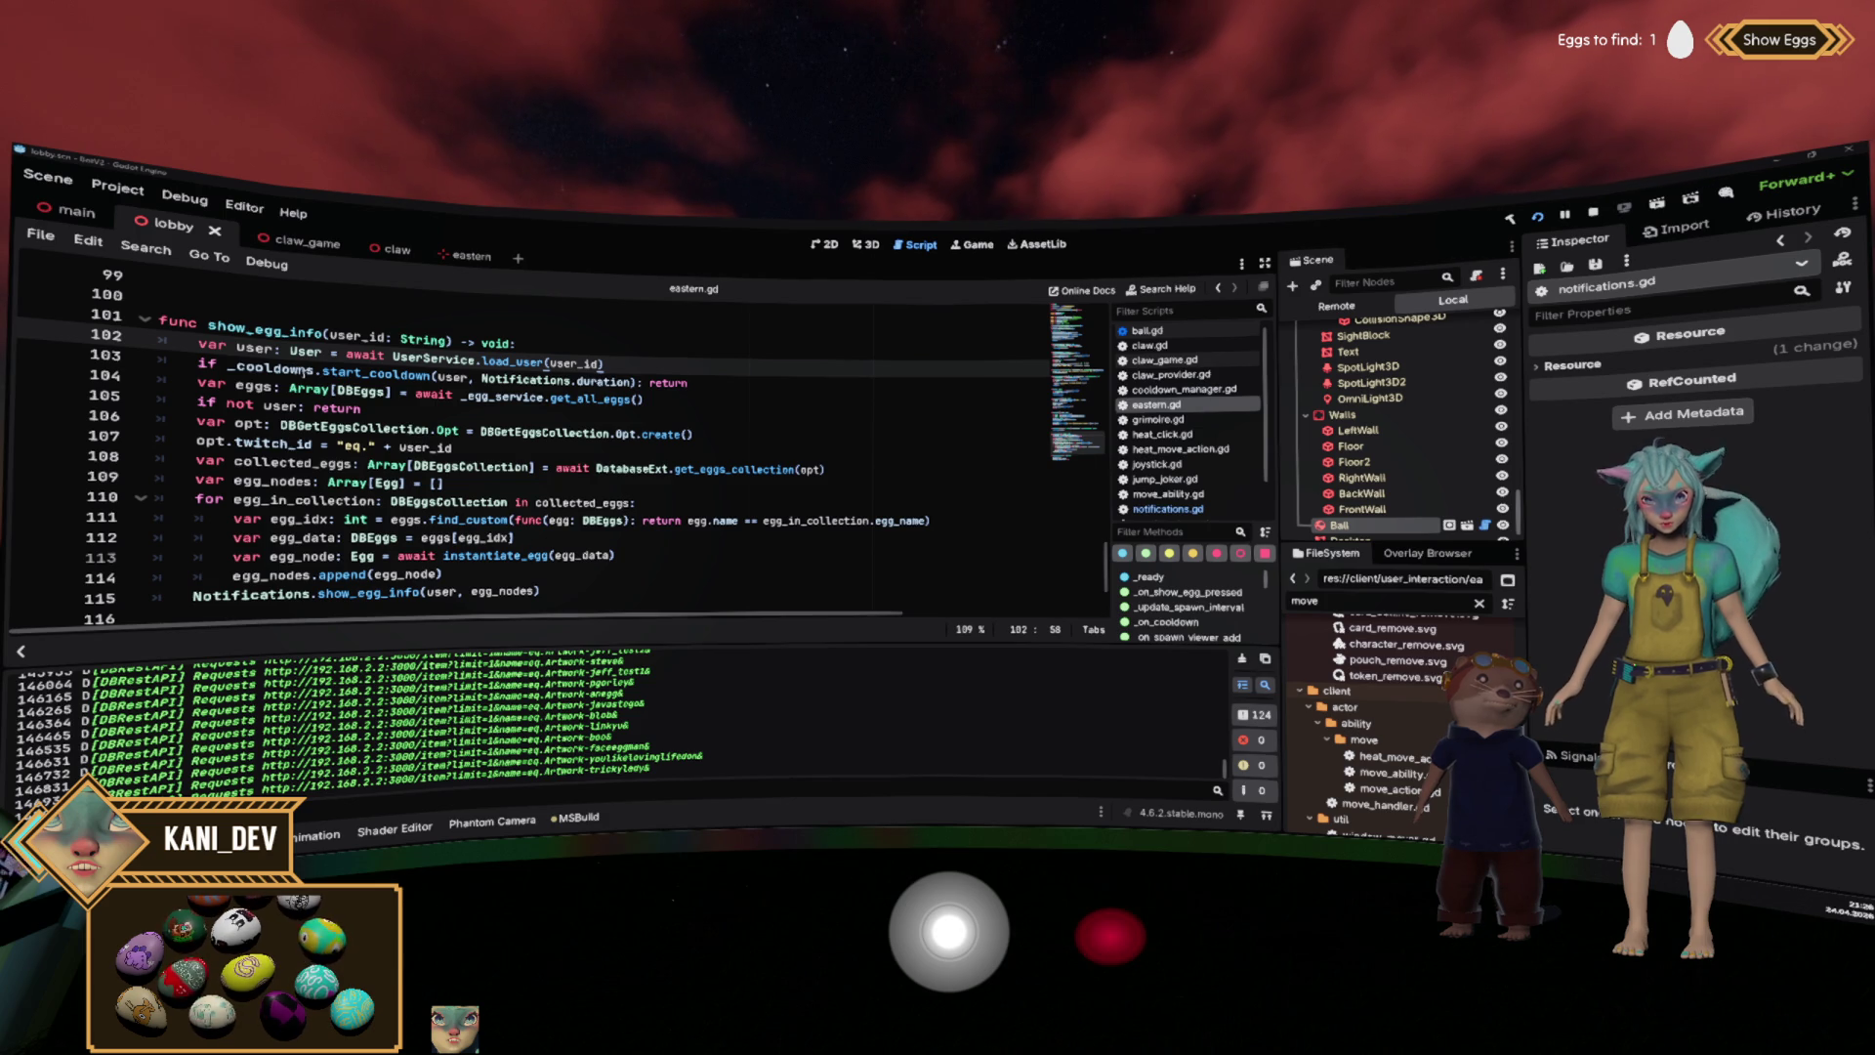
pyautogui.click(228, 367)
pyautogui.write('not')
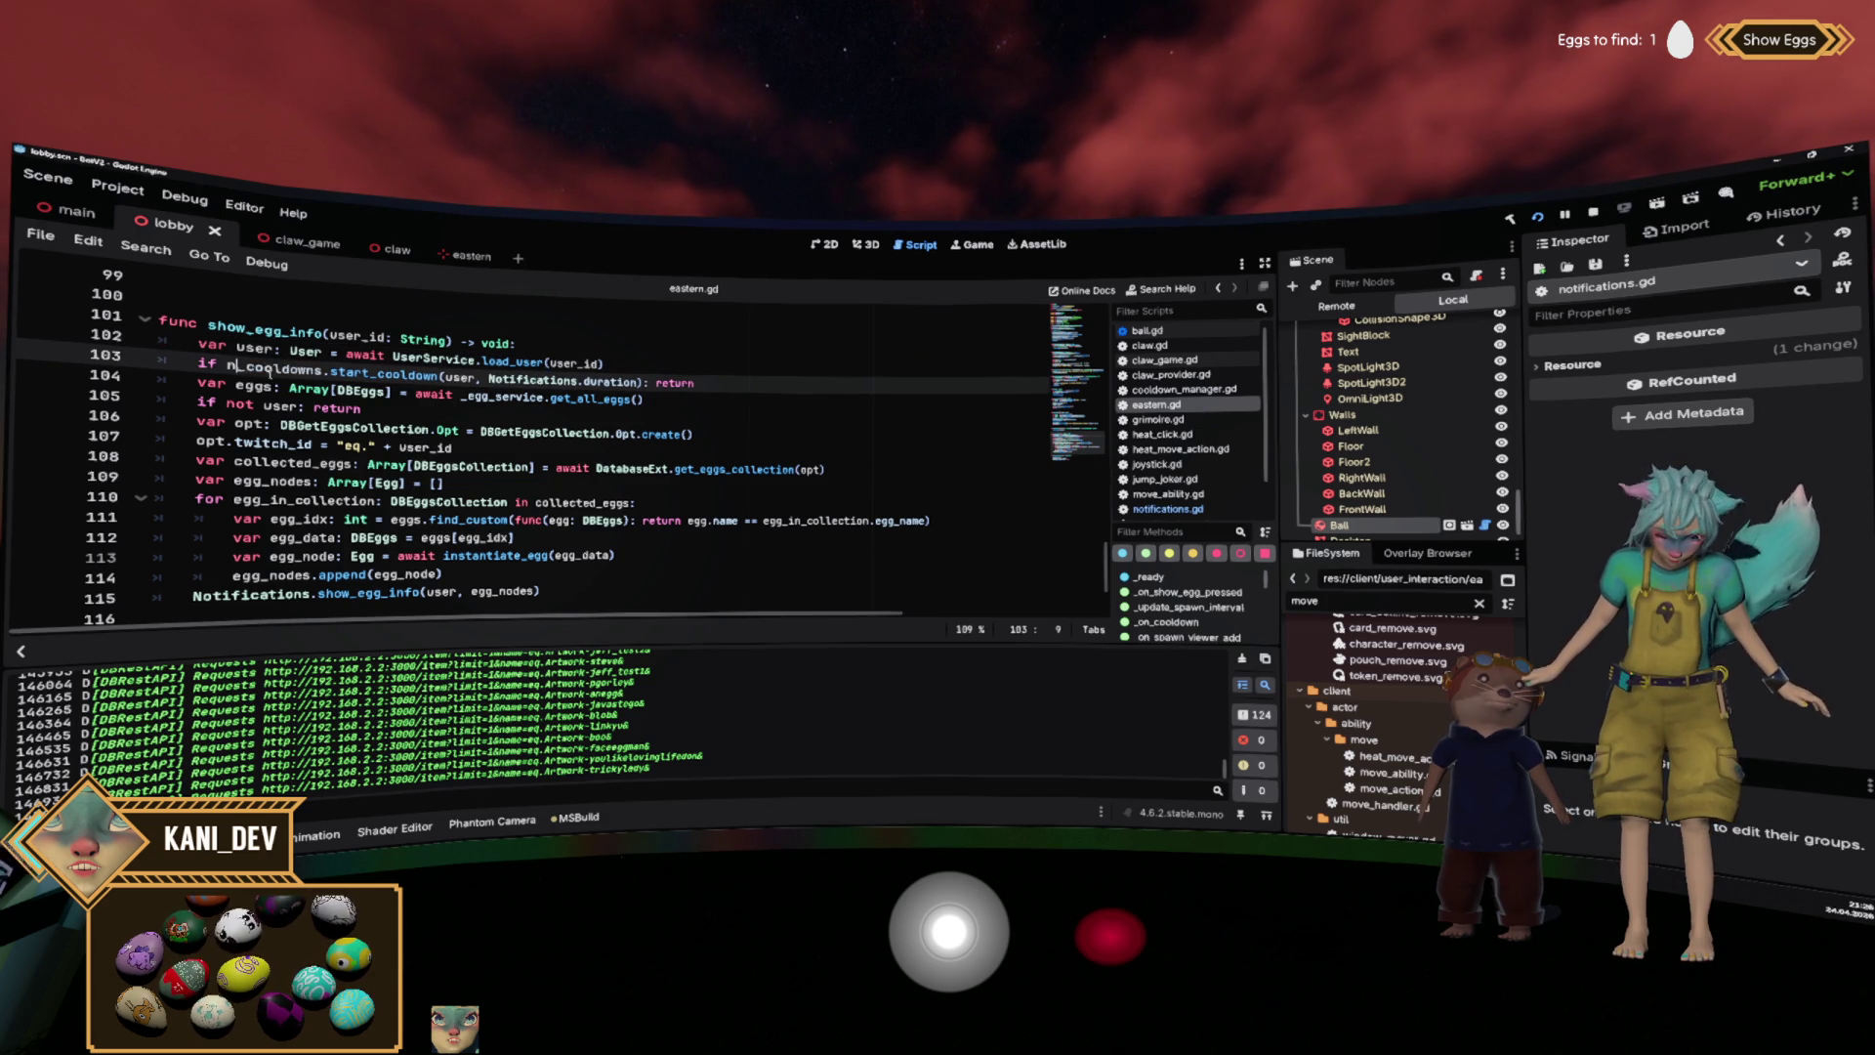
pyautogui.click(389, 405)
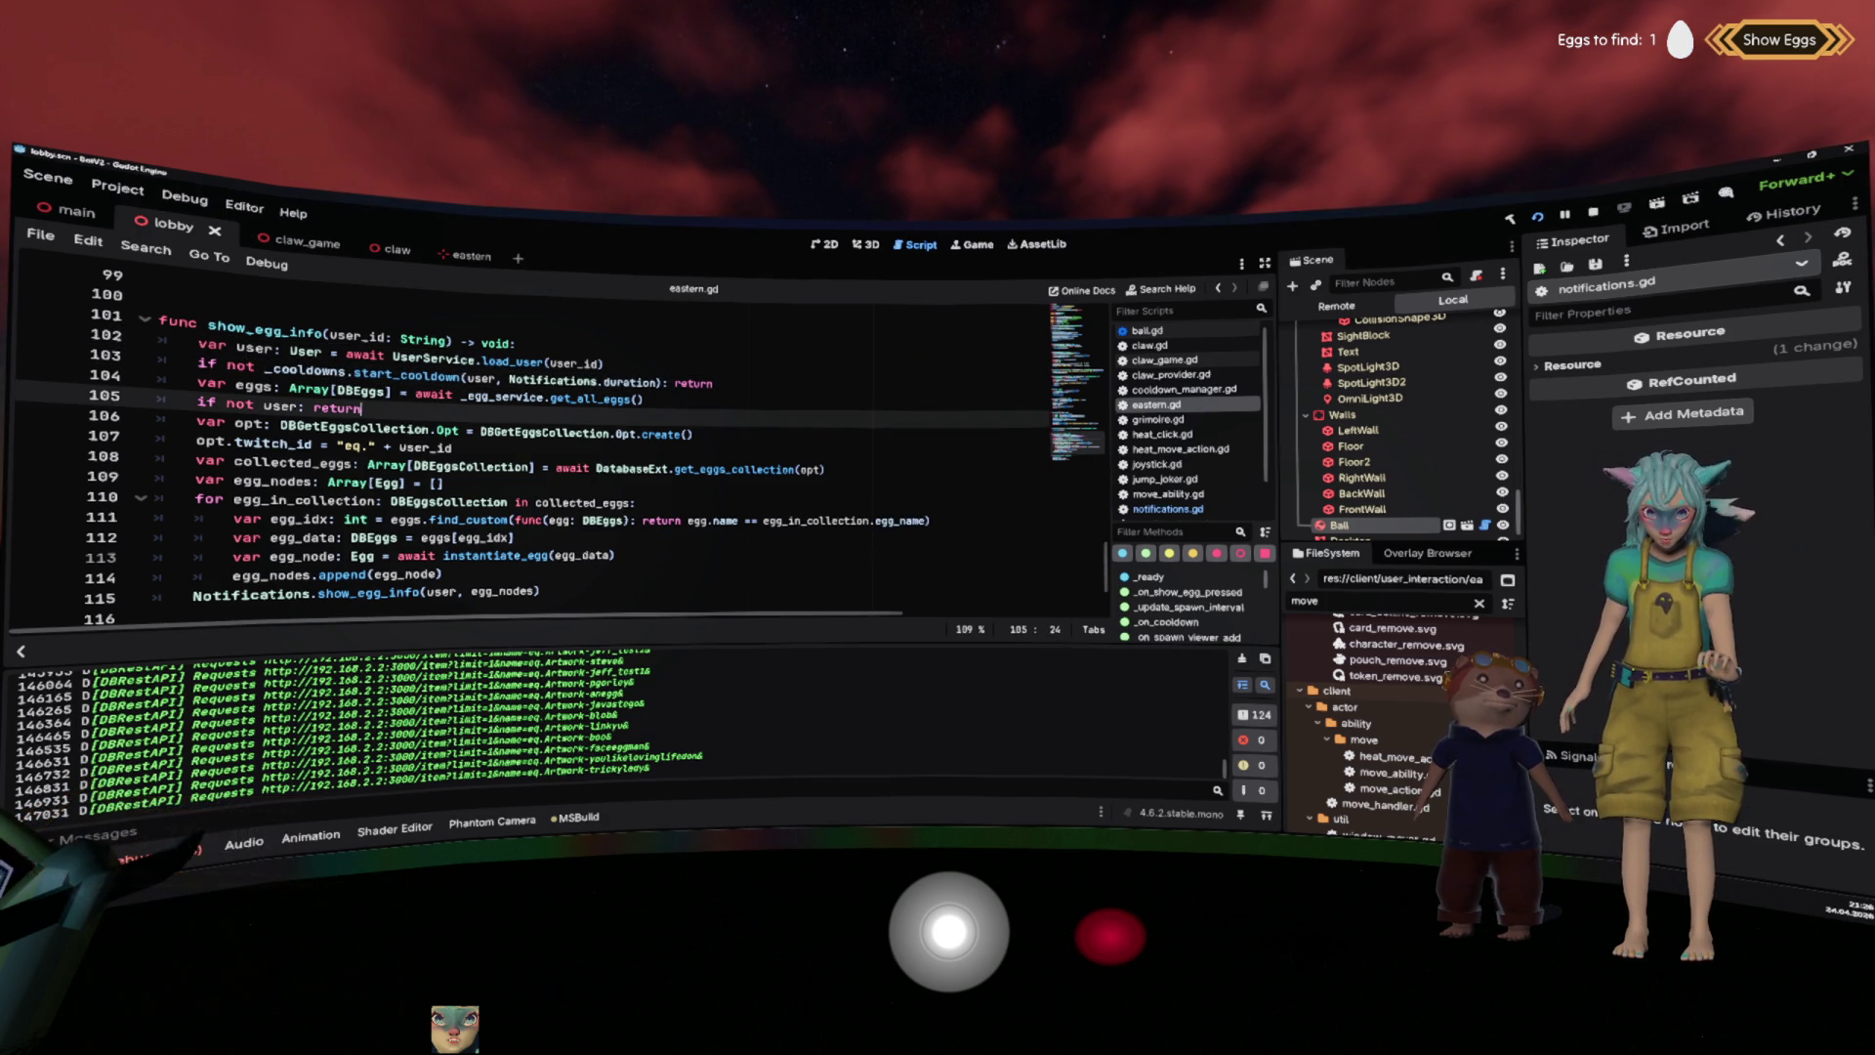
pyautogui.click(1755, 38)
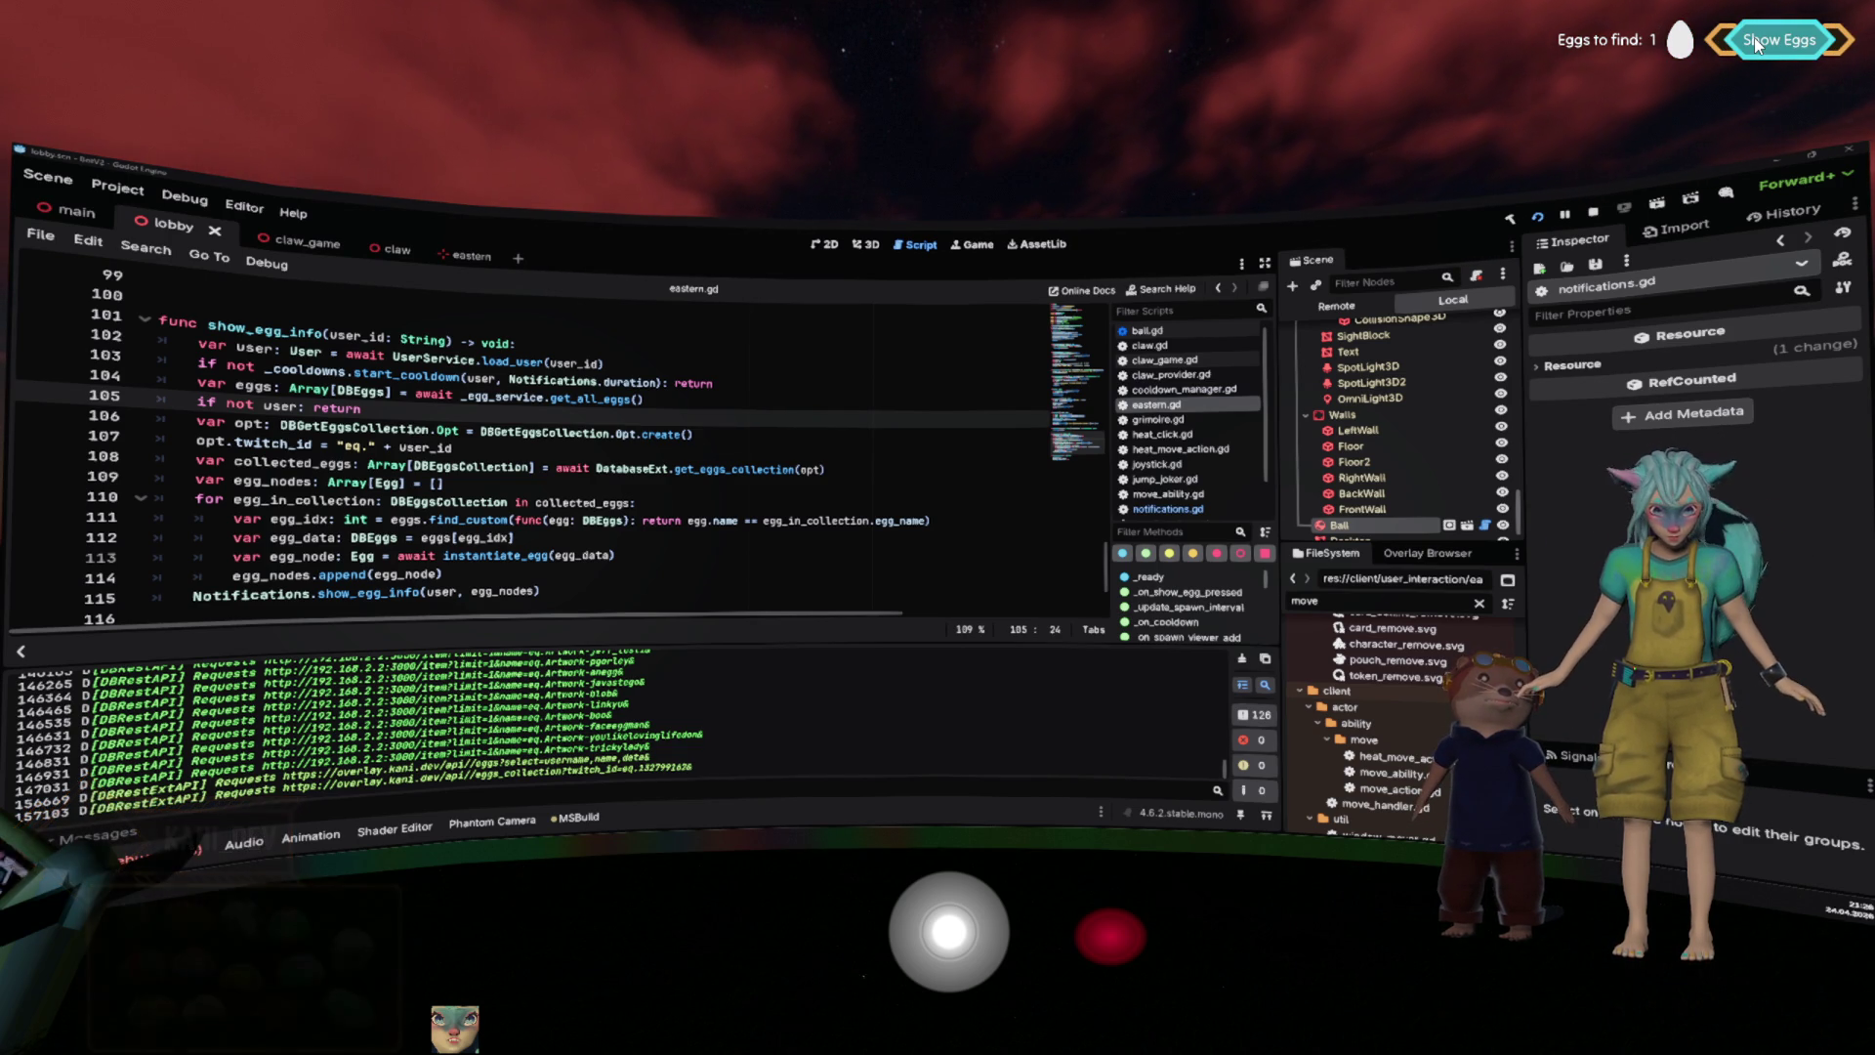
pyautogui.click(1754, 37)
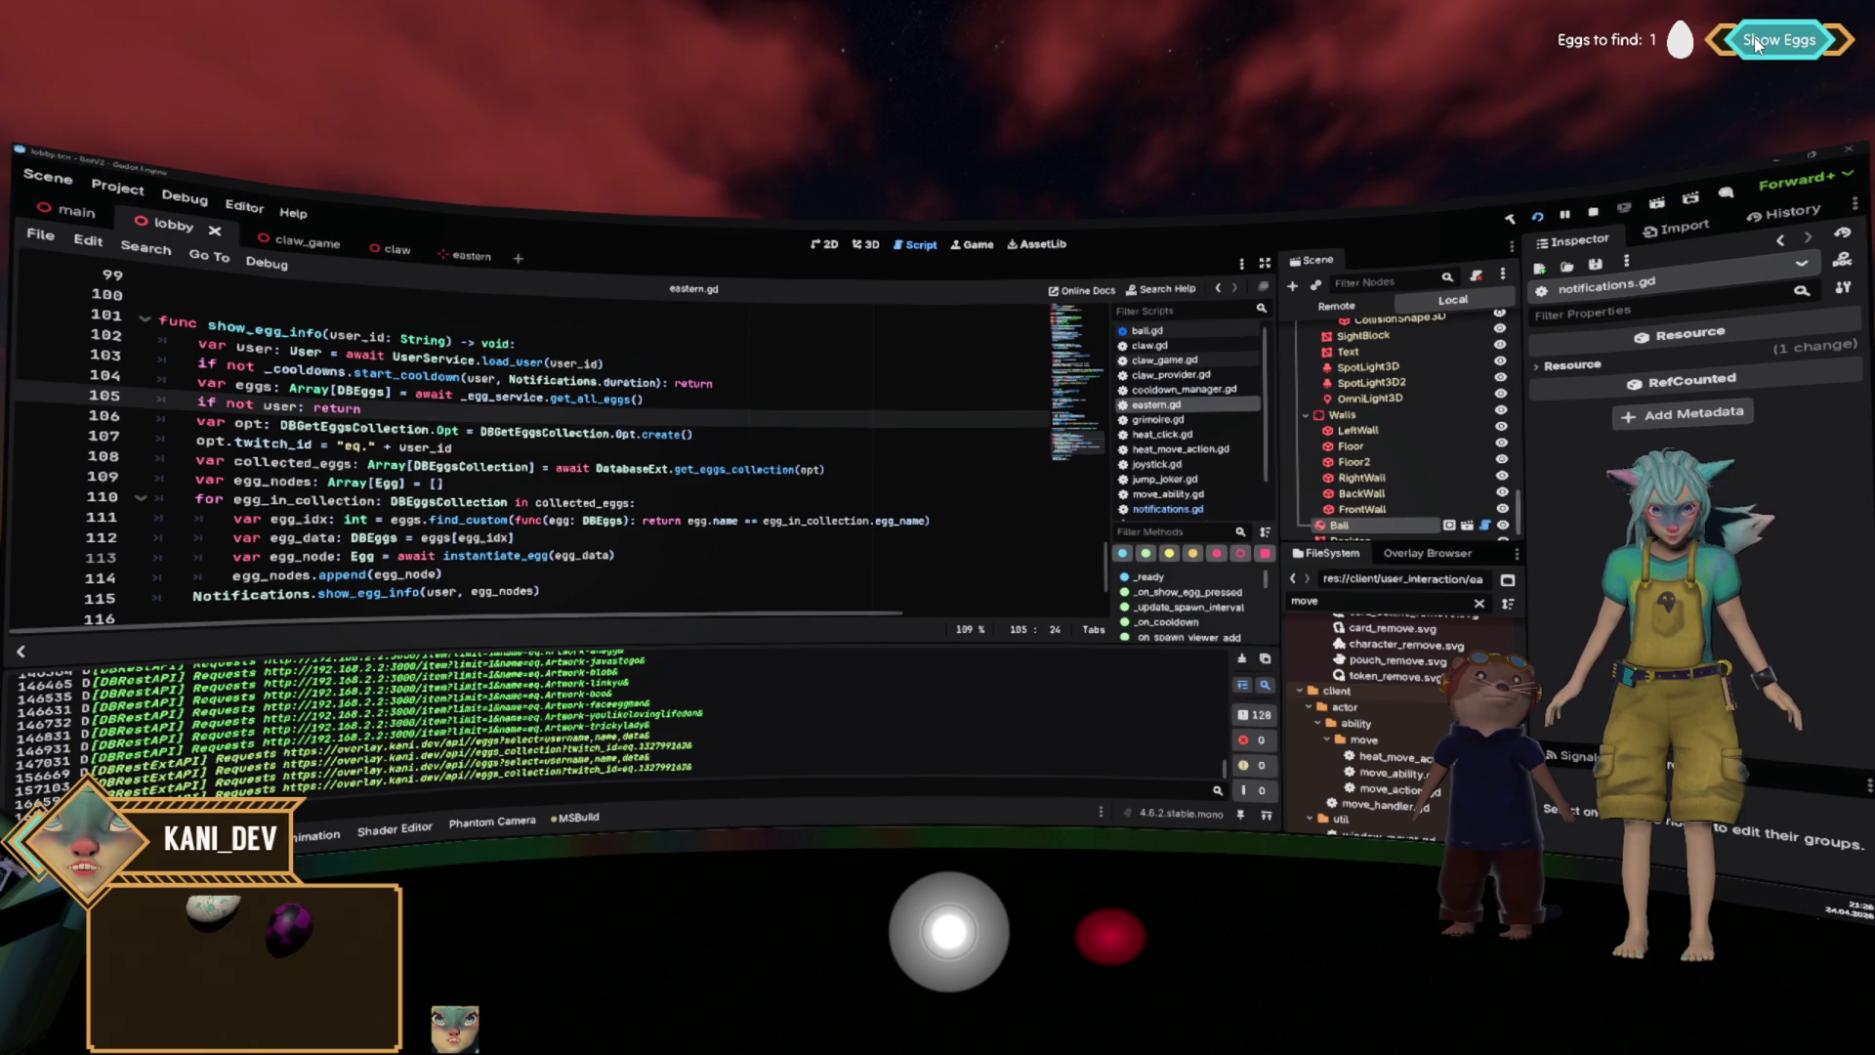
pyautogui.click(672, 469)
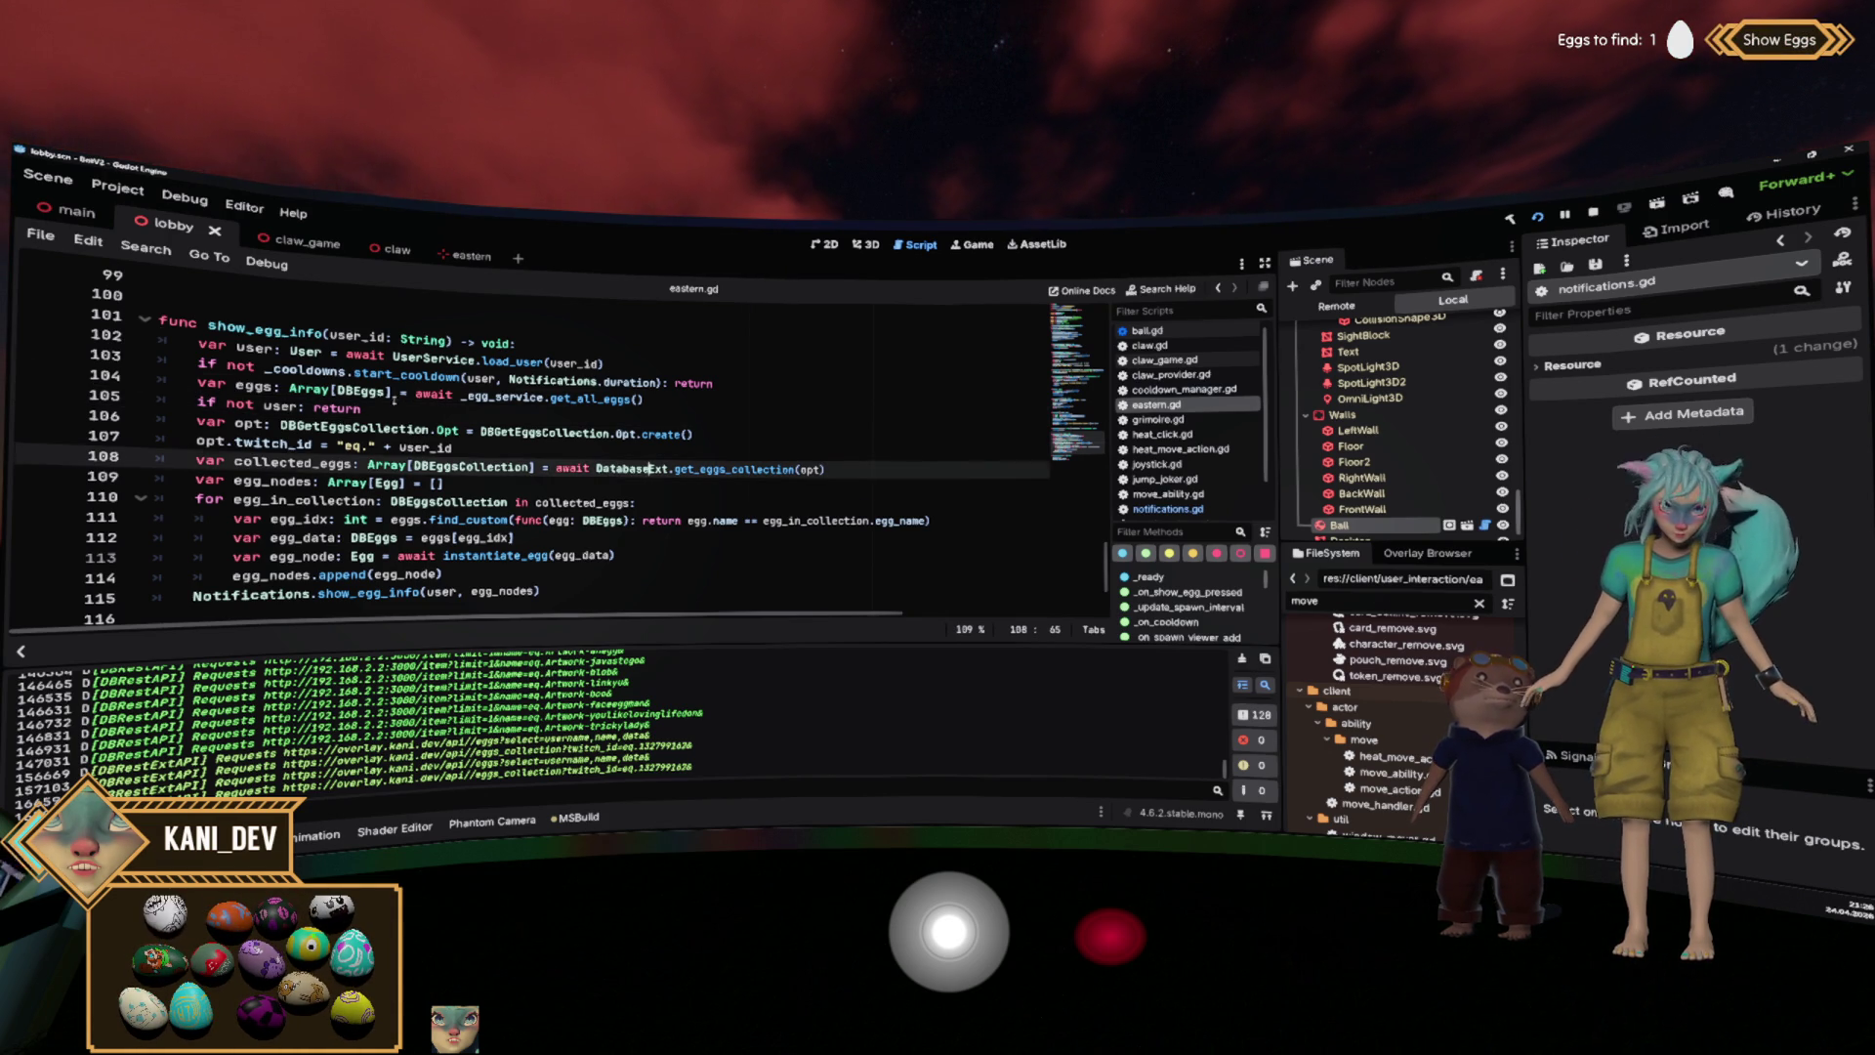
pyautogui.click(391, 391)
pyautogui.moveTo(496, 398)
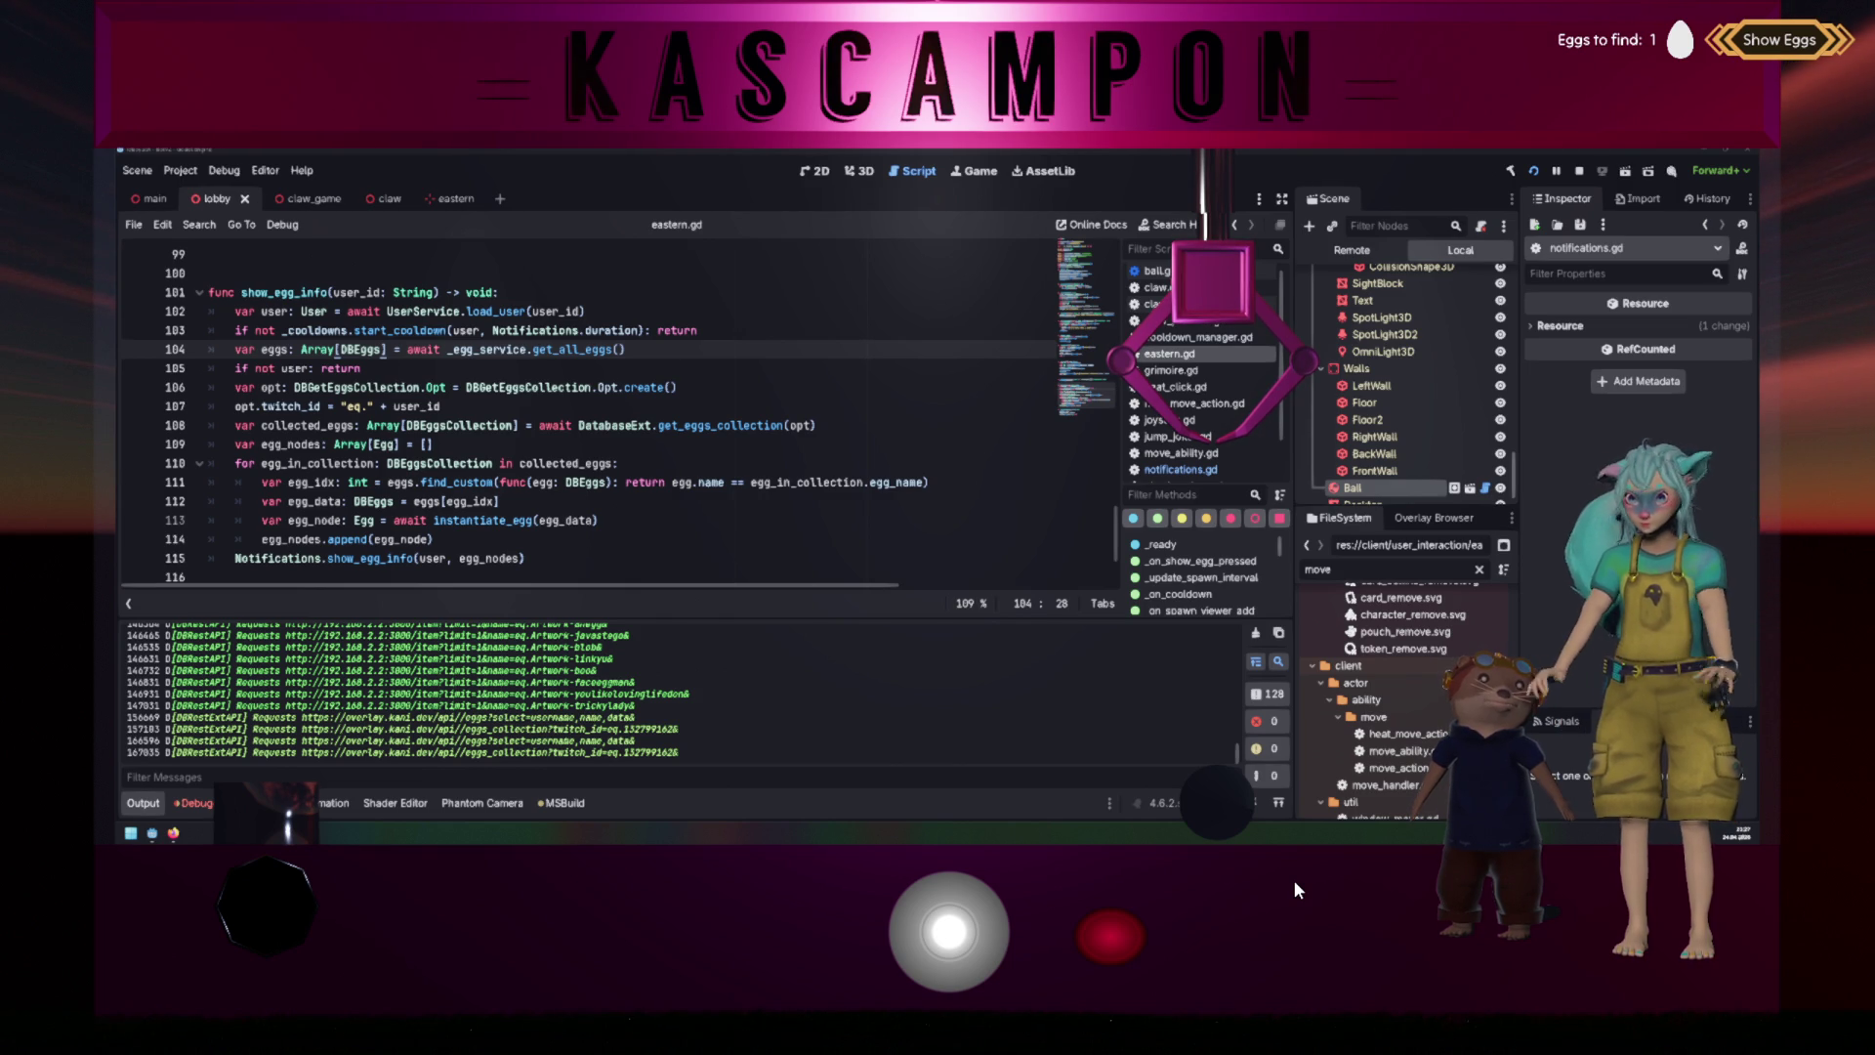
# Open claw_provider.gd and add a blank line after class_name ClawProvider
pyautogui.click(835, 330)
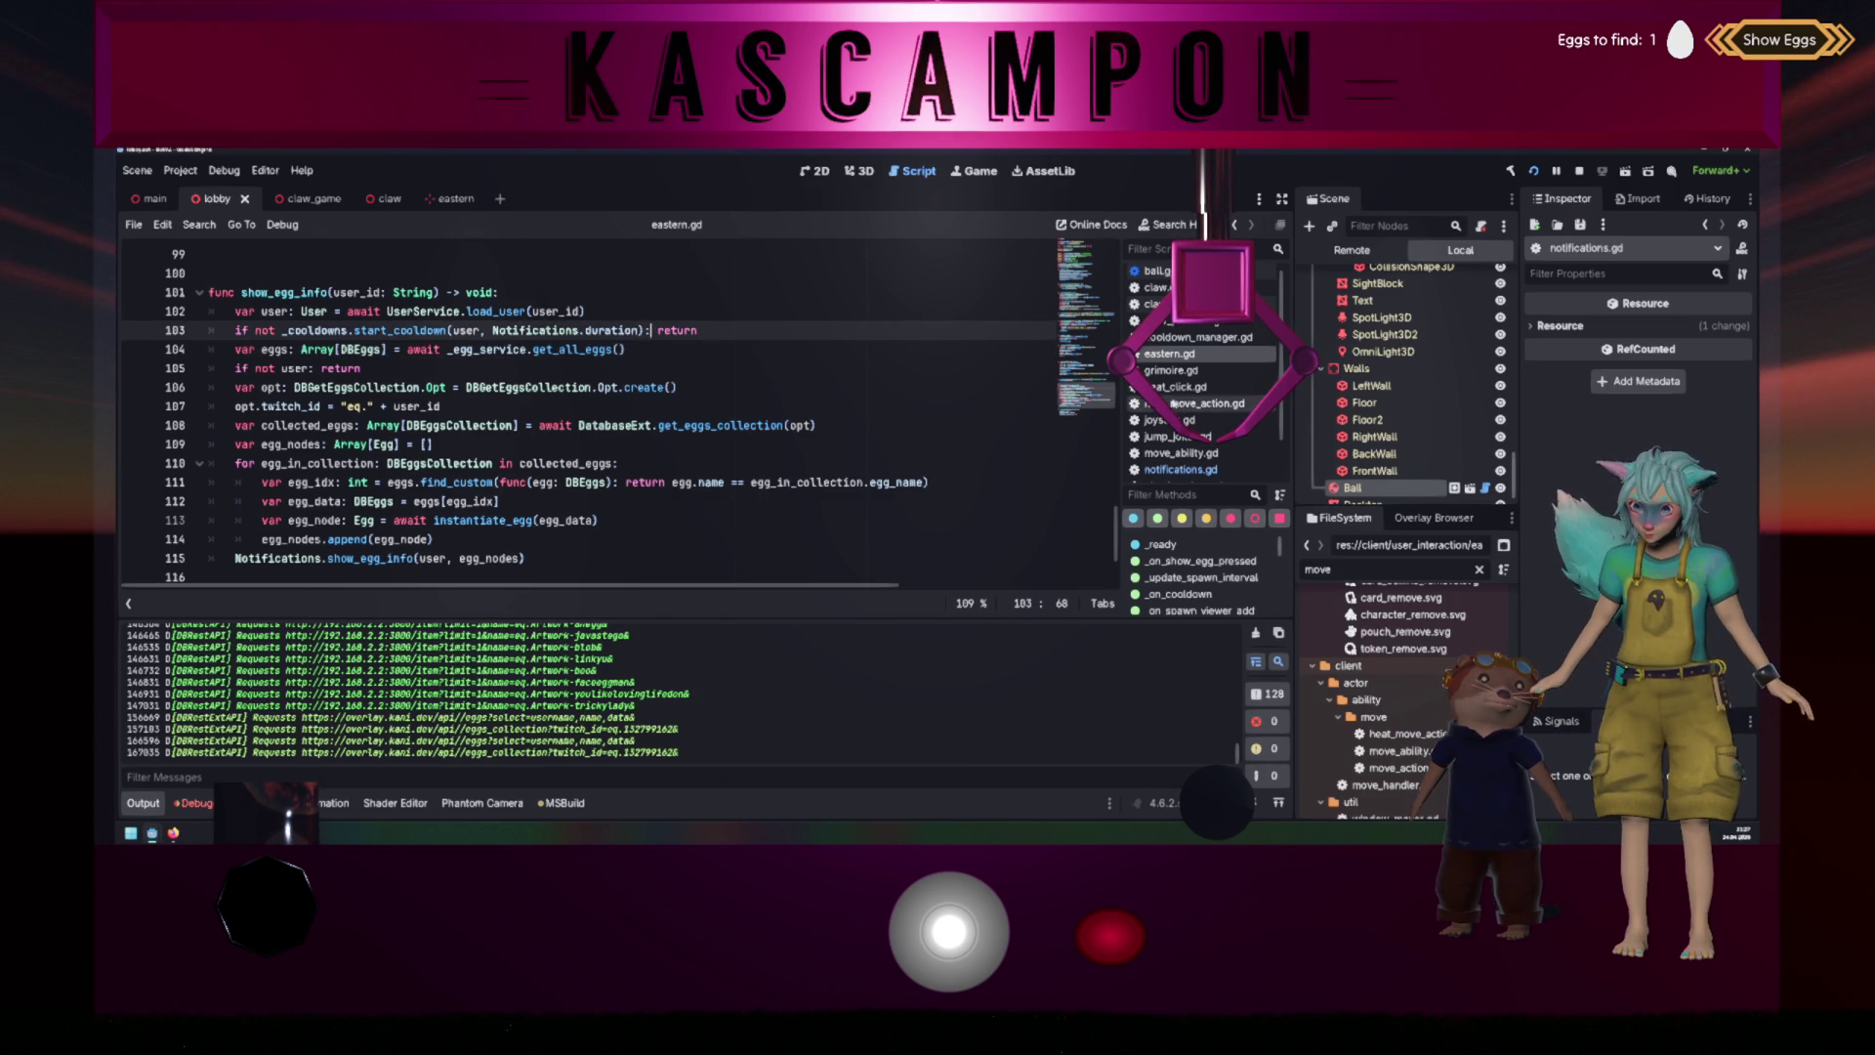
pyautogui.scroll(-2, 1193, 388)
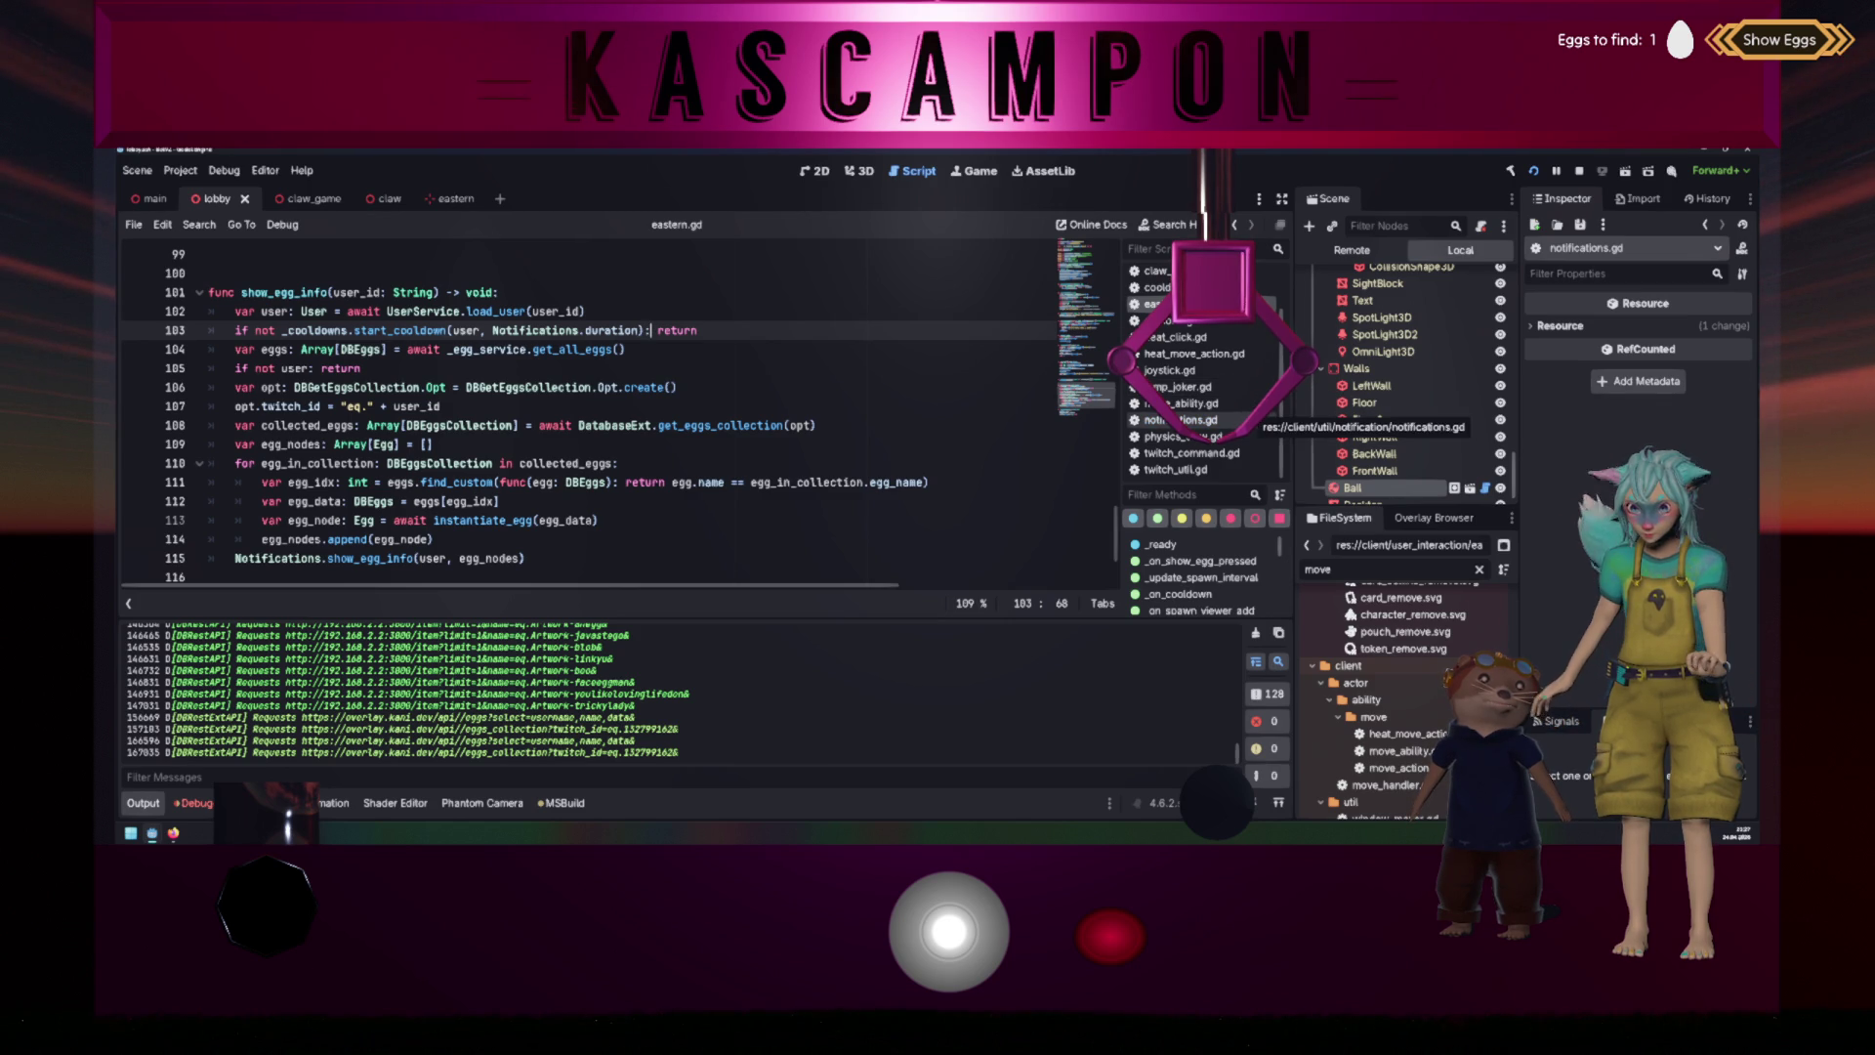
pyautogui.scroll(2, 1196, 420)
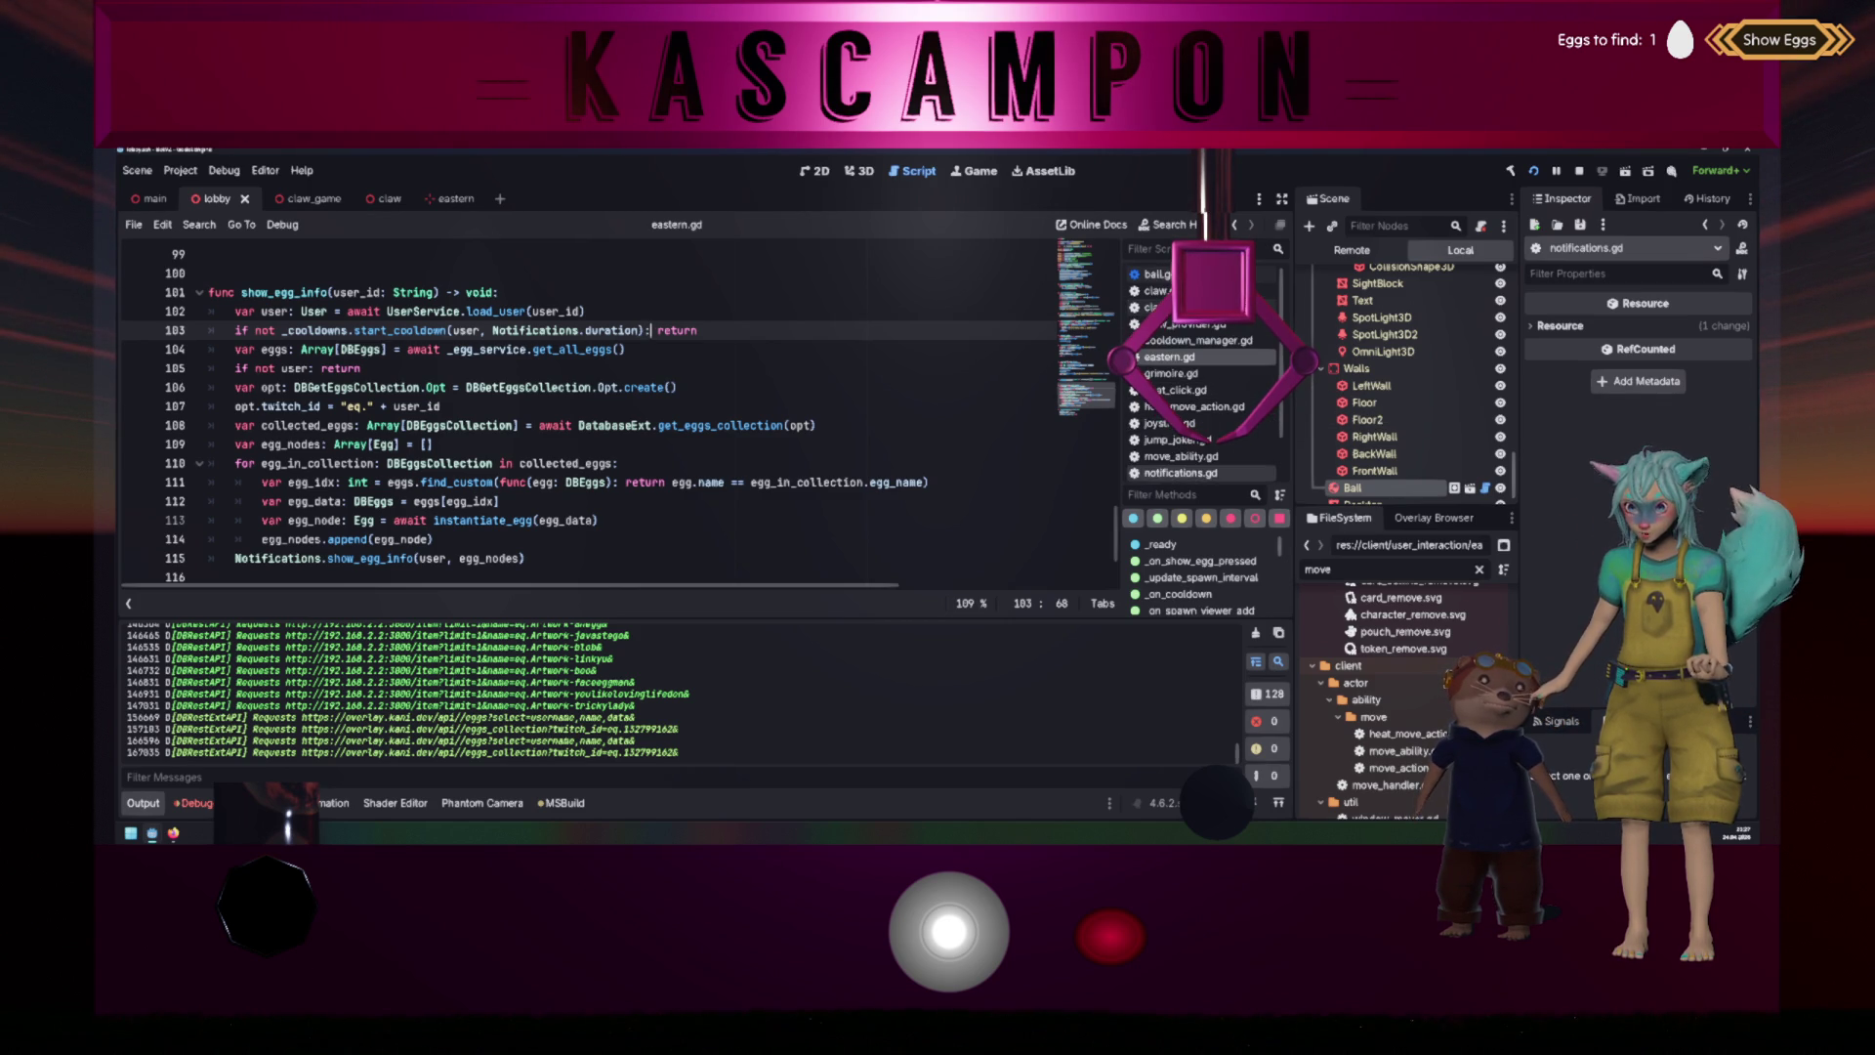
pyautogui.click(1191, 325)
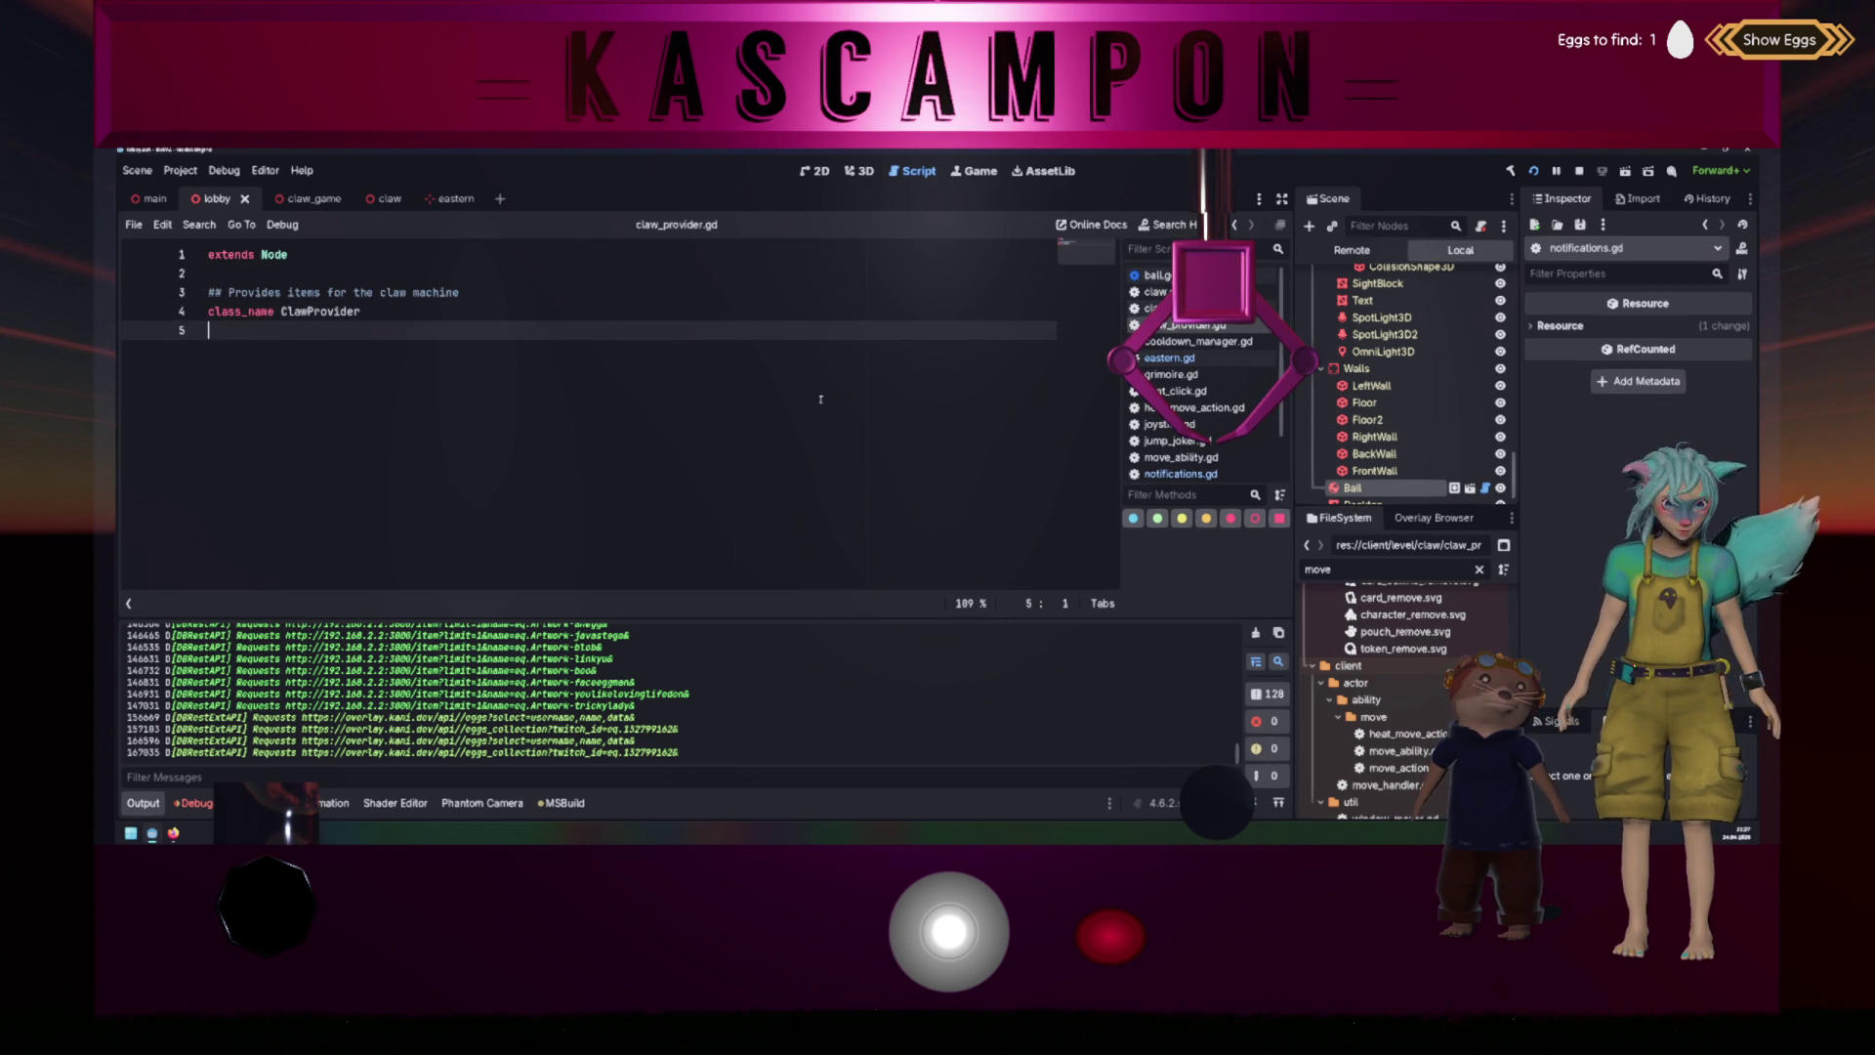
pyautogui.press('Return')
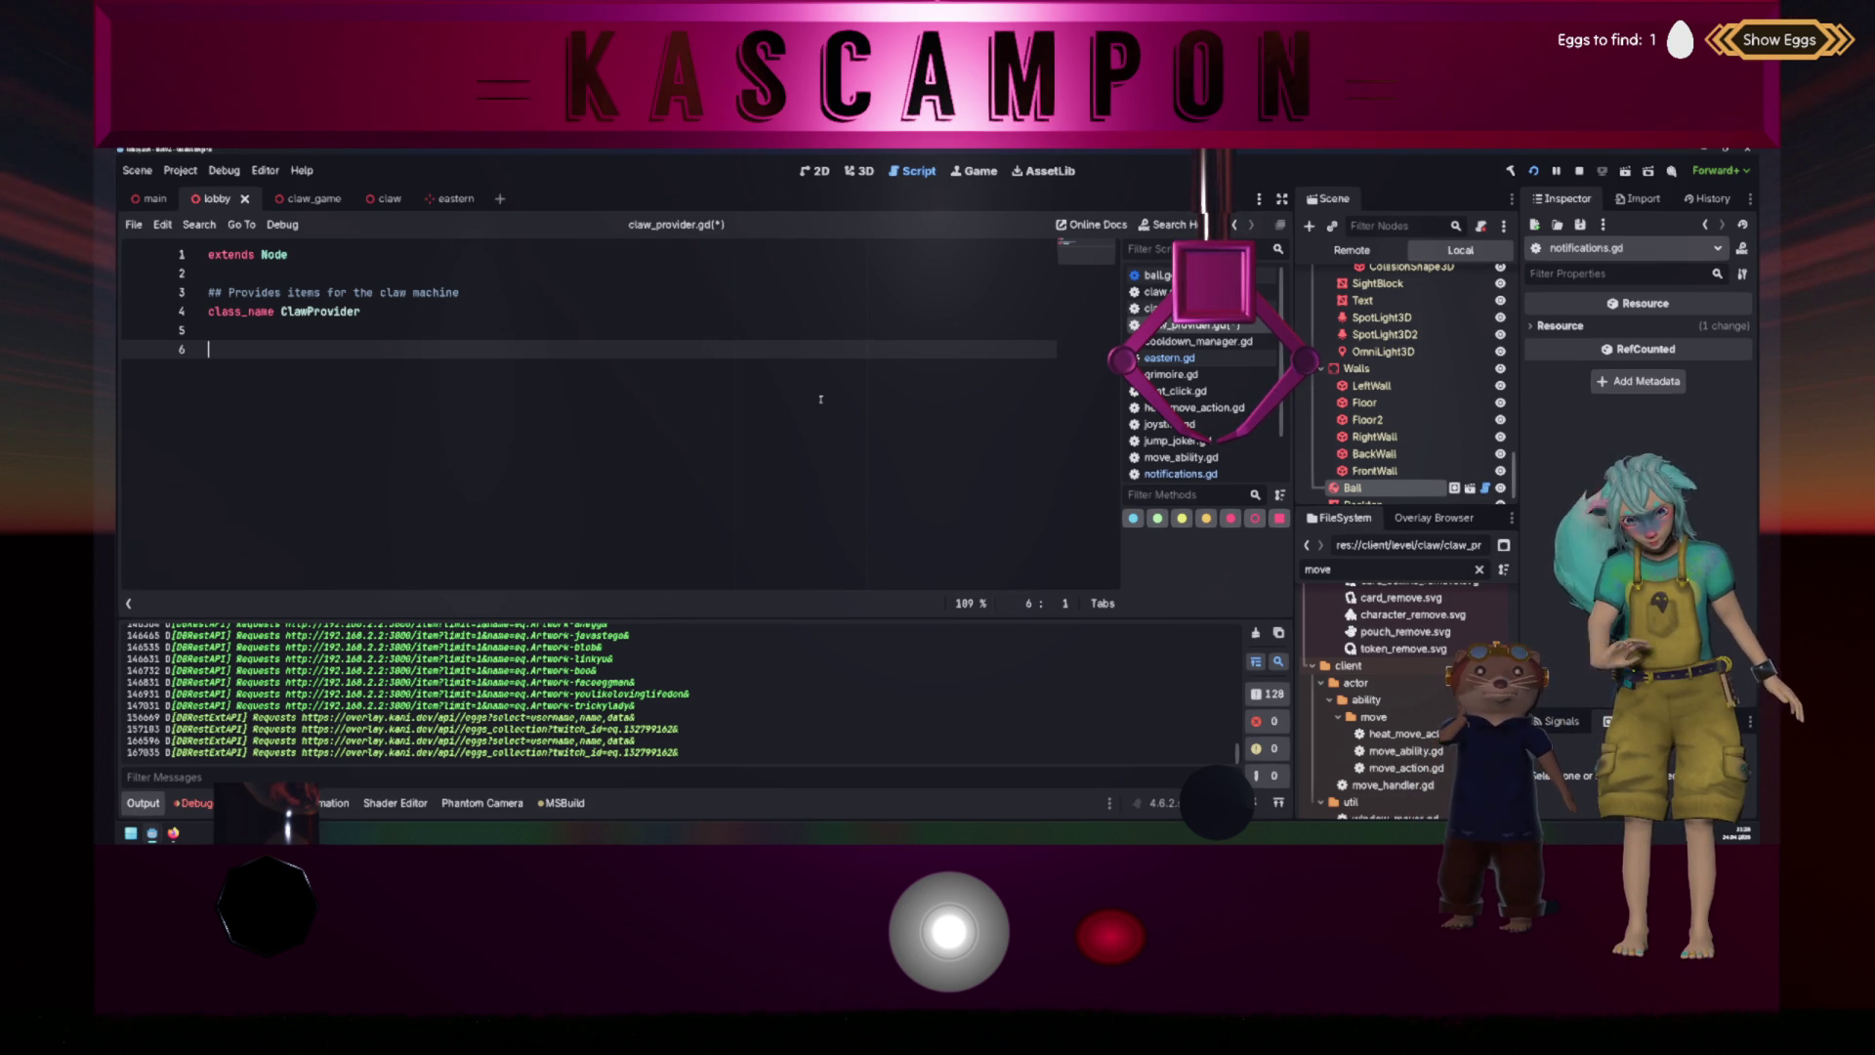
pyautogui.hotkey('ctrl', 'Home')
pyautogui.press('End')
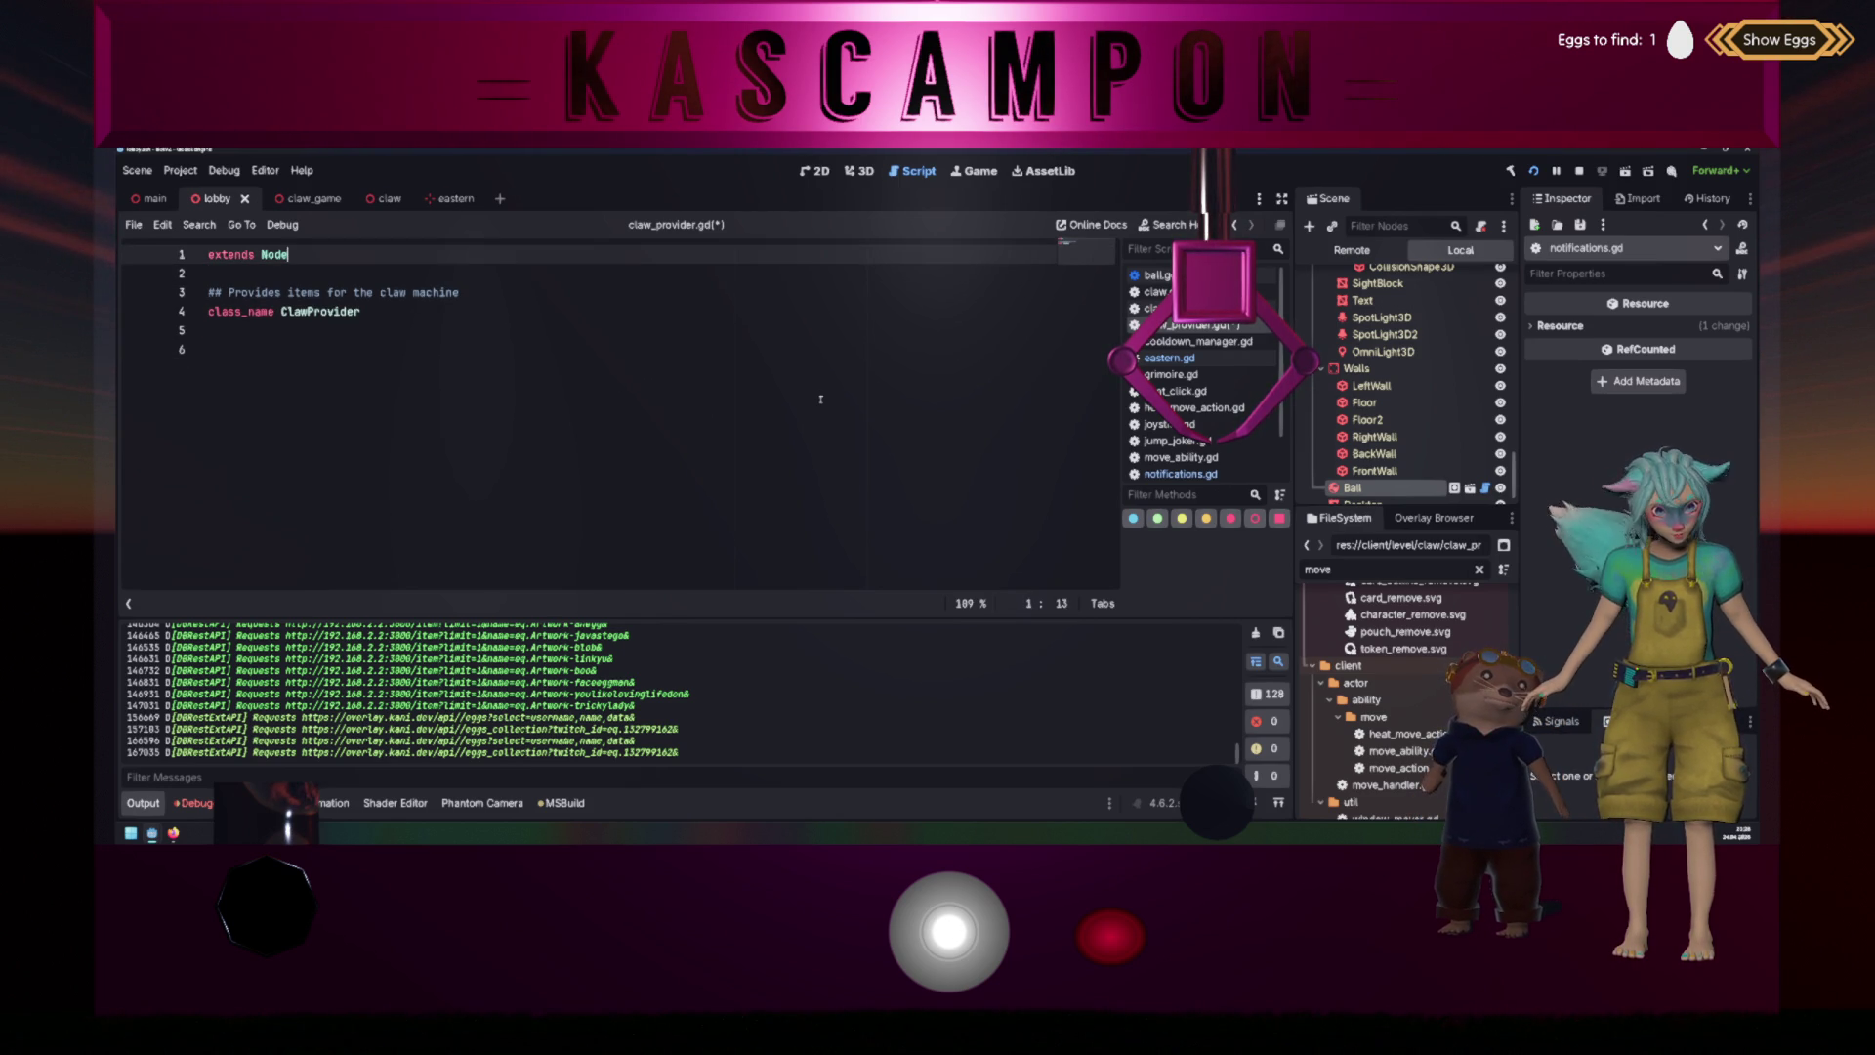
pyautogui.press('Return')
pyautogui.press('Up')
pyautogui.write('@abstract')
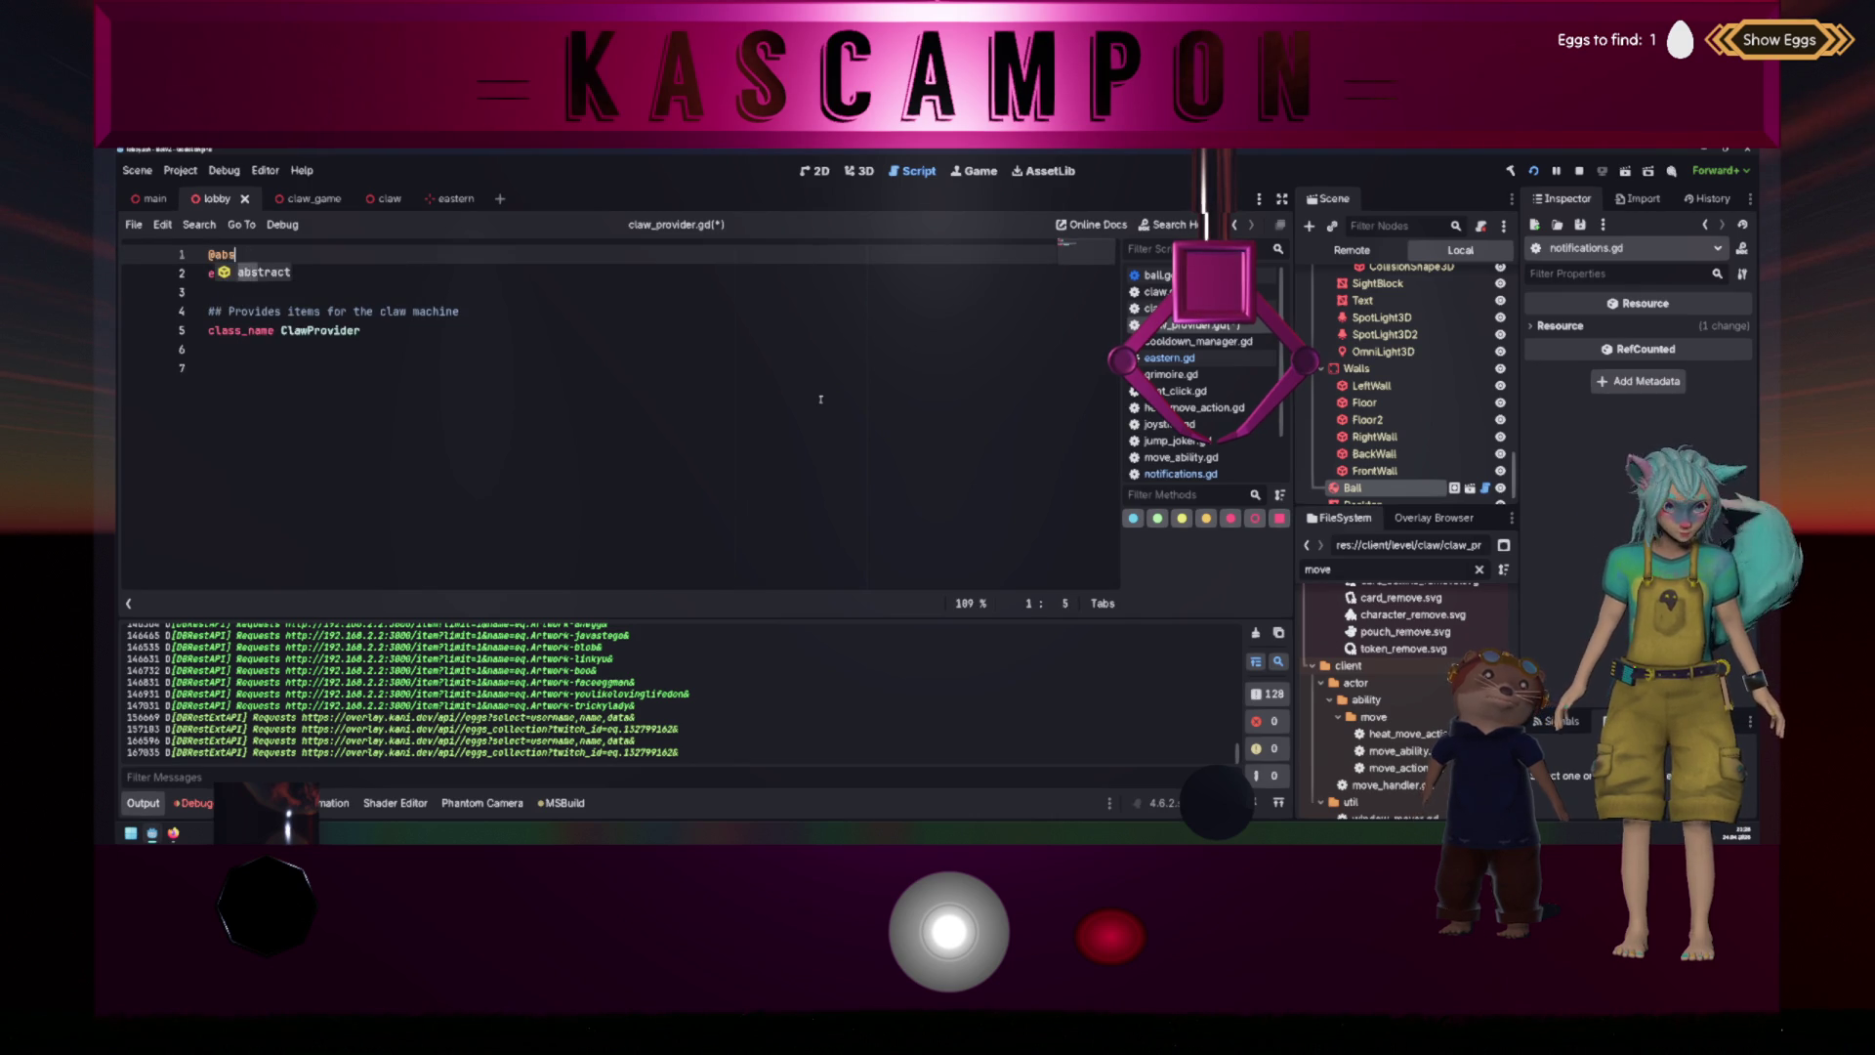
pyautogui.press('Down')
pyautogui.press('Down')
pyautogui.press('Down')
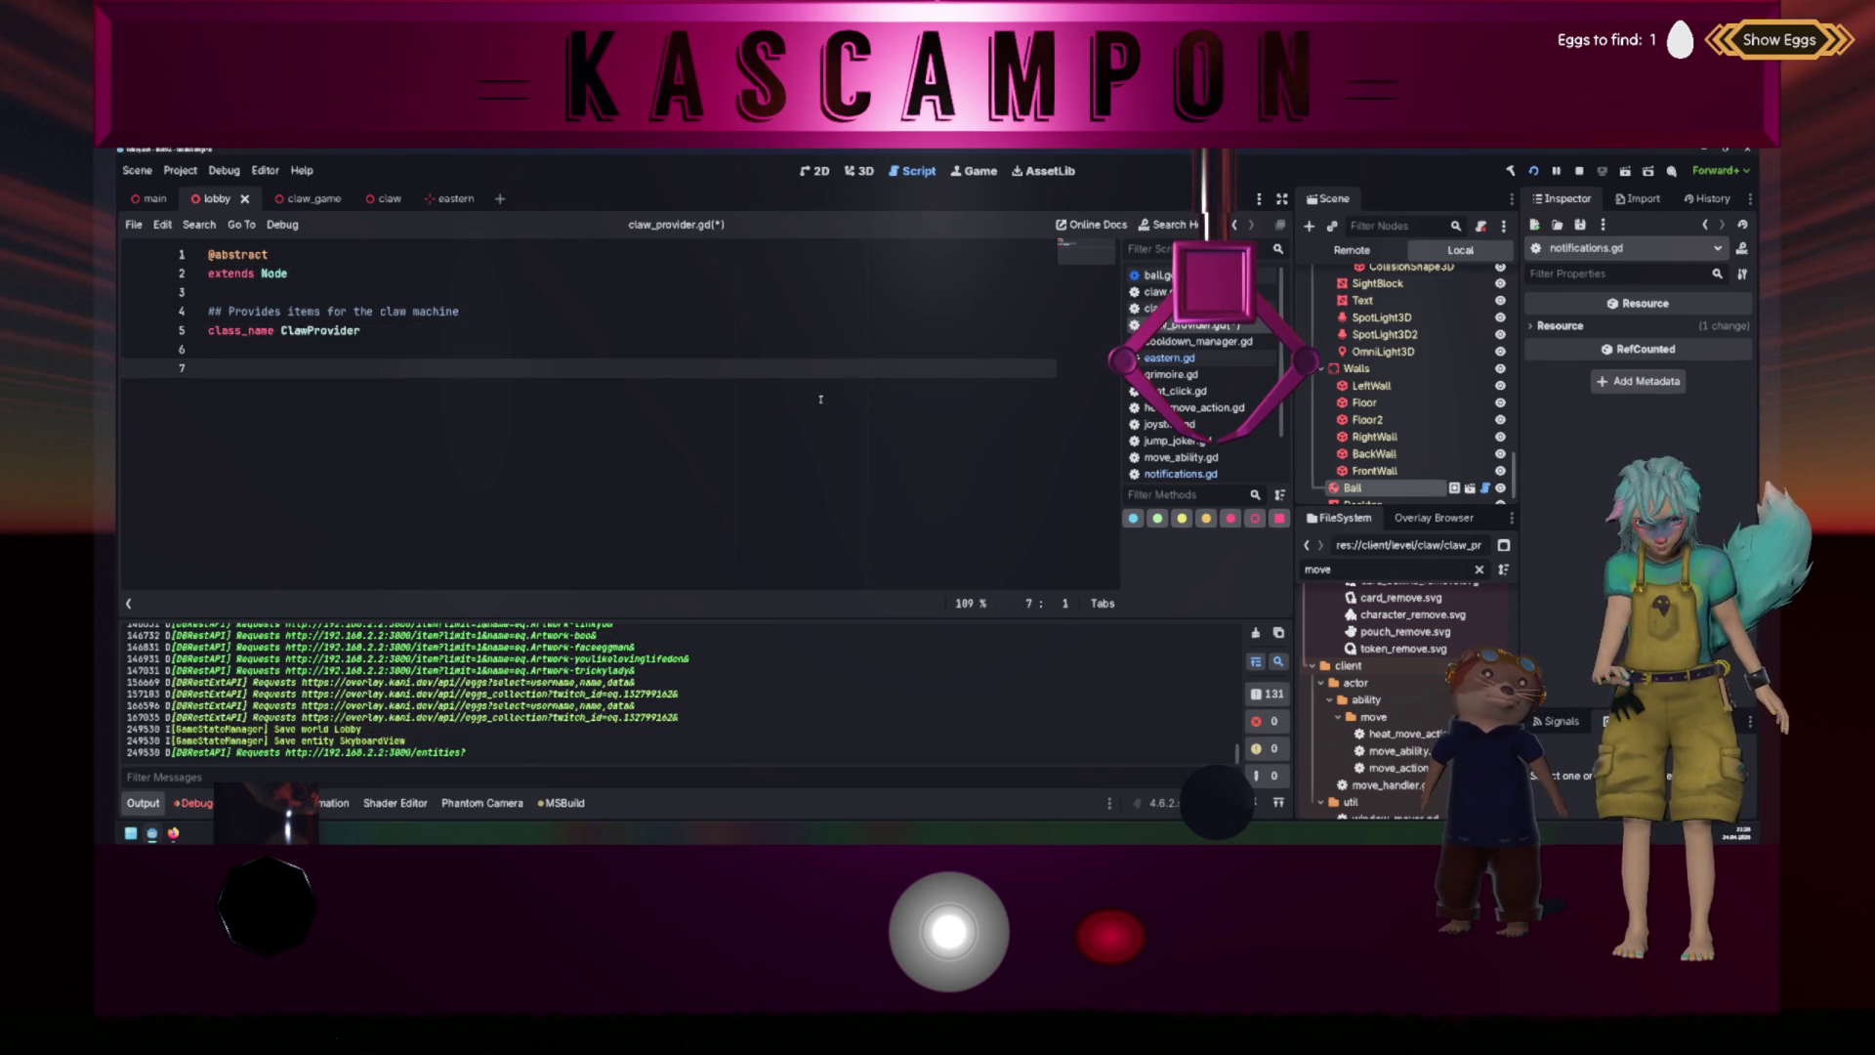
pyautogui.press('Up')
pyautogui.press('Up')
pyautogui.press('Up')
pyautogui.hotkey('shift', 'Home')
pyautogui.press('BackSpace')
pyautogui.press('Delete')
pyautogui.press('Down')
pyautogui.press('Down')
pyautogui.press('Down')
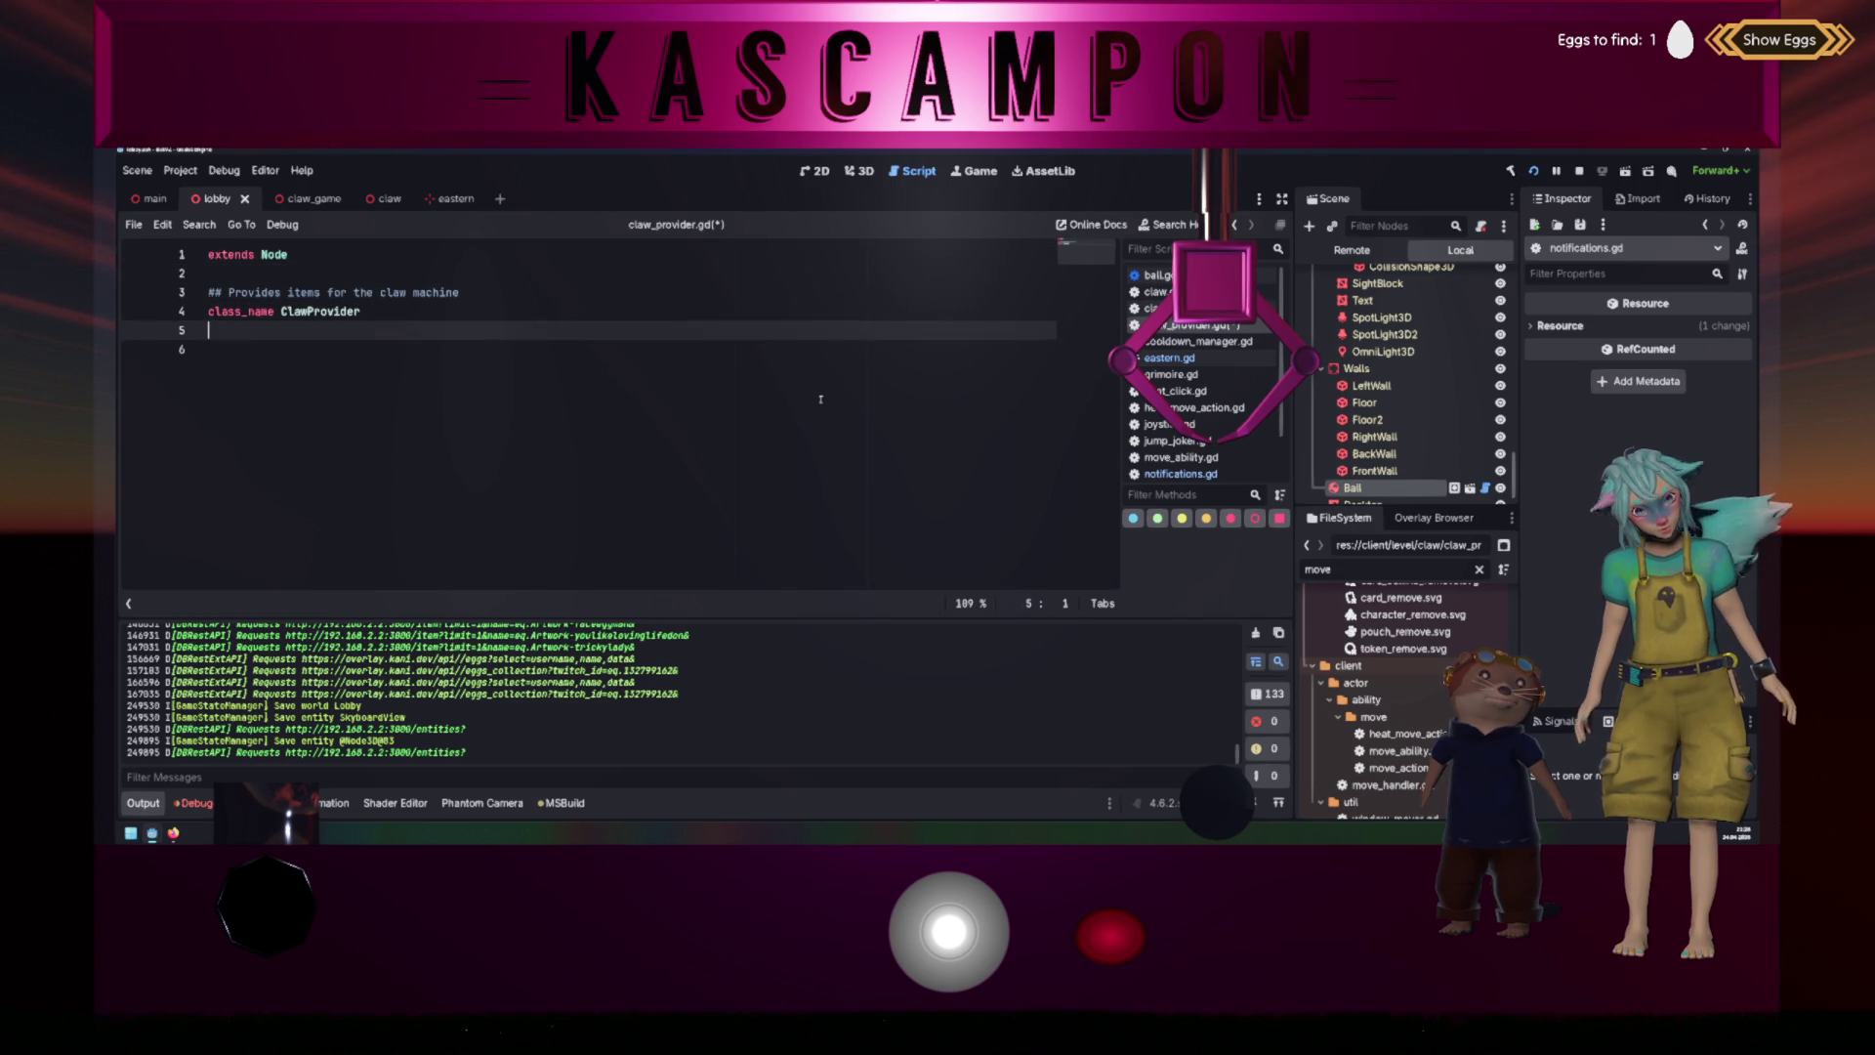
pyautogui.press('Down')
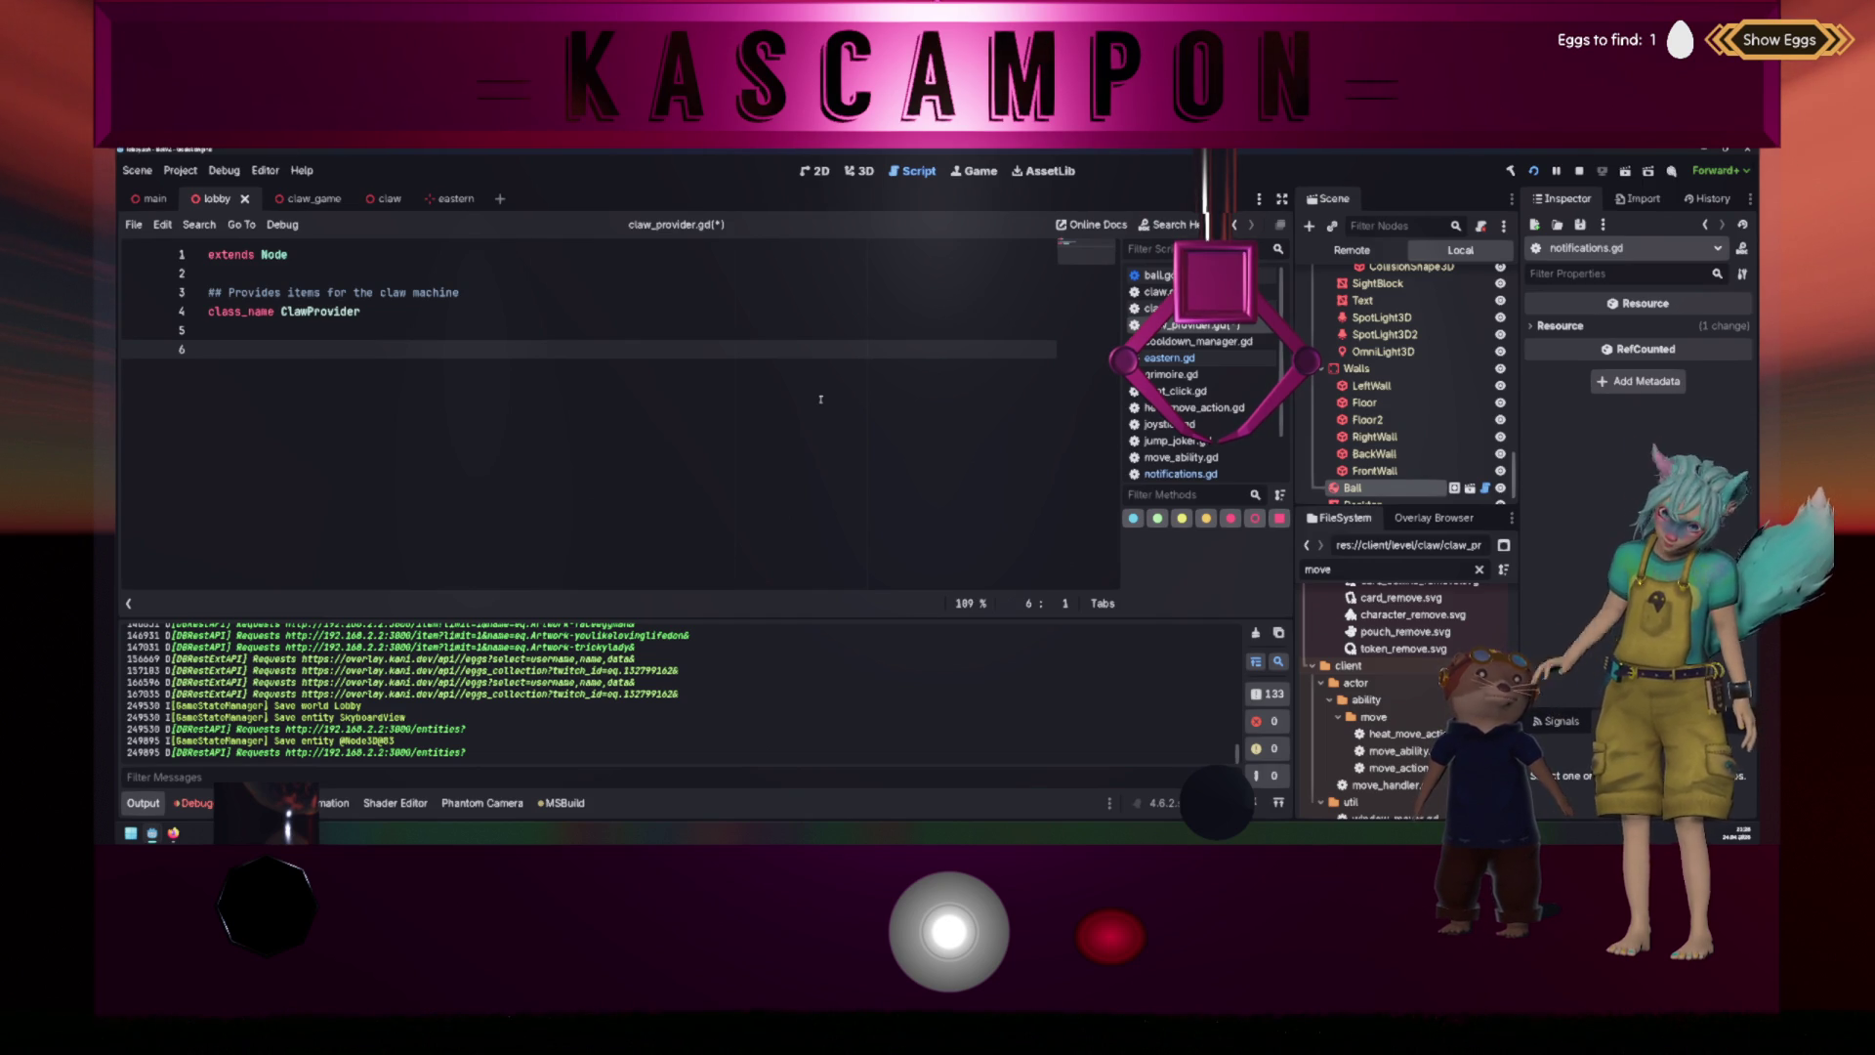
pyautogui.write('@')
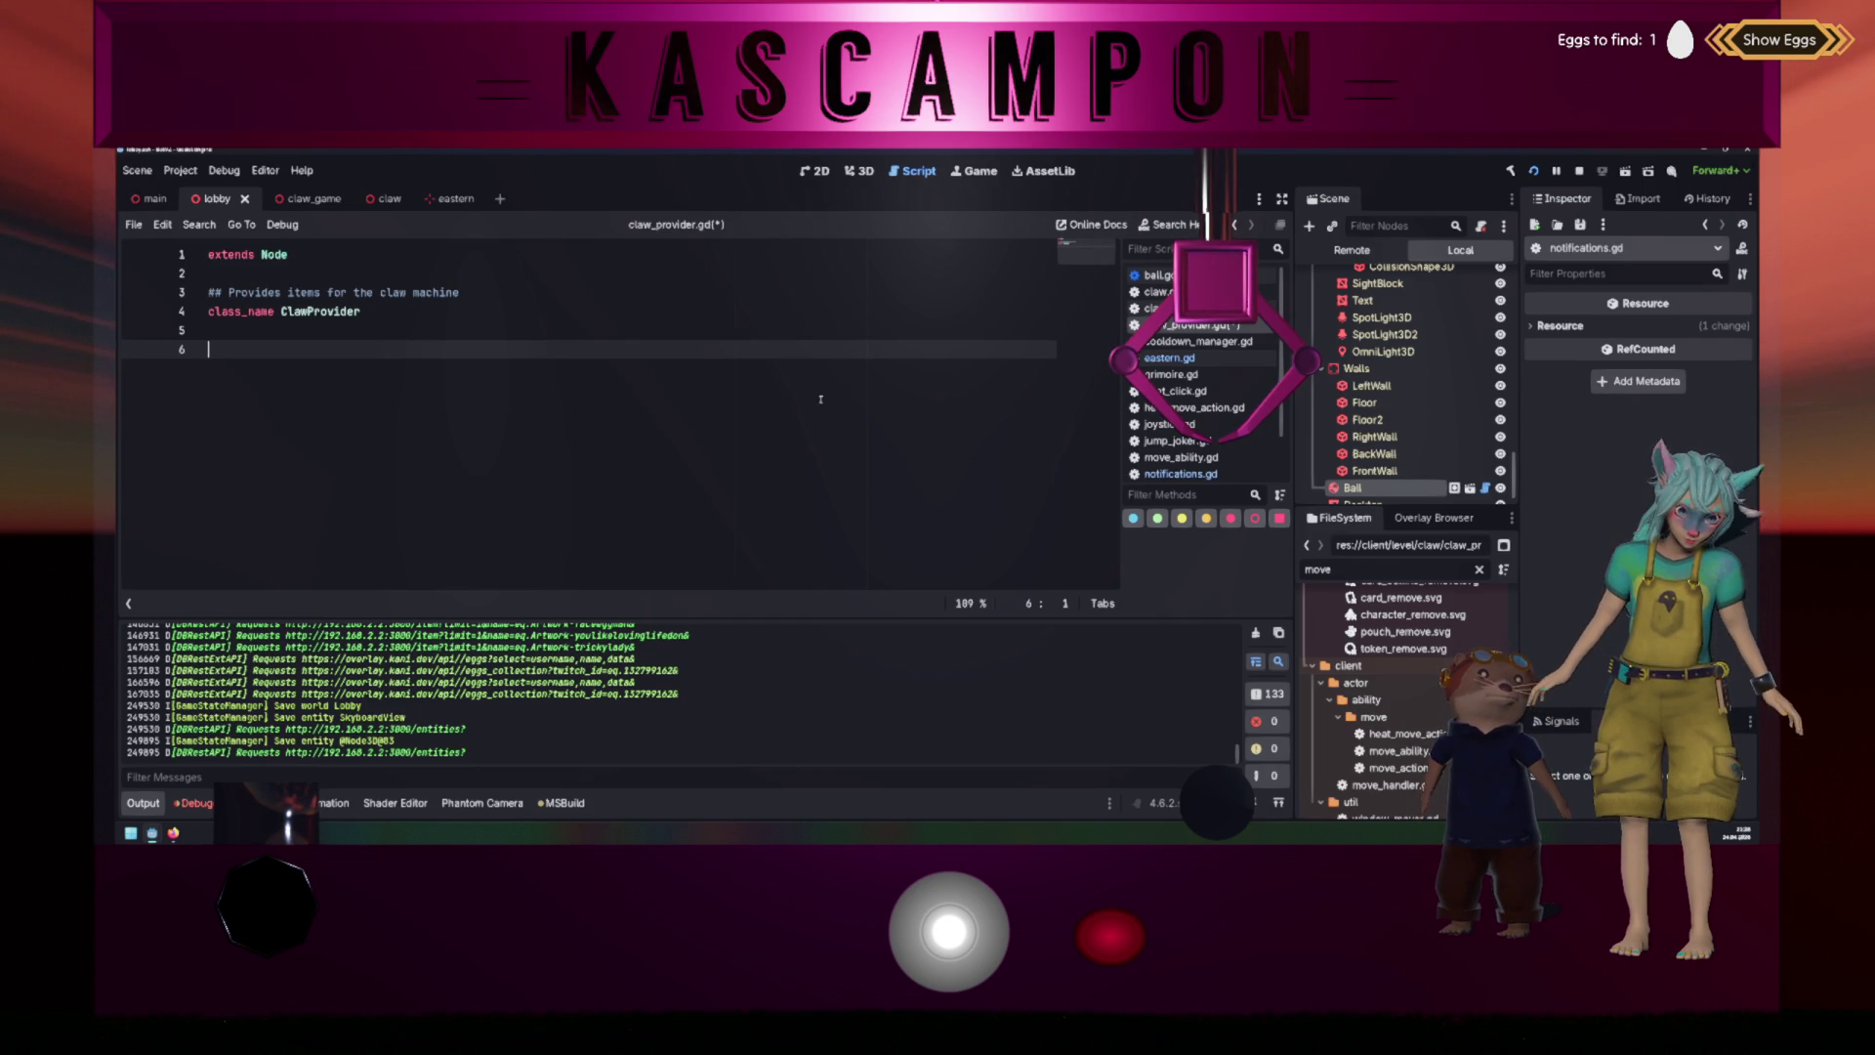
pyautogui.write('@export v')
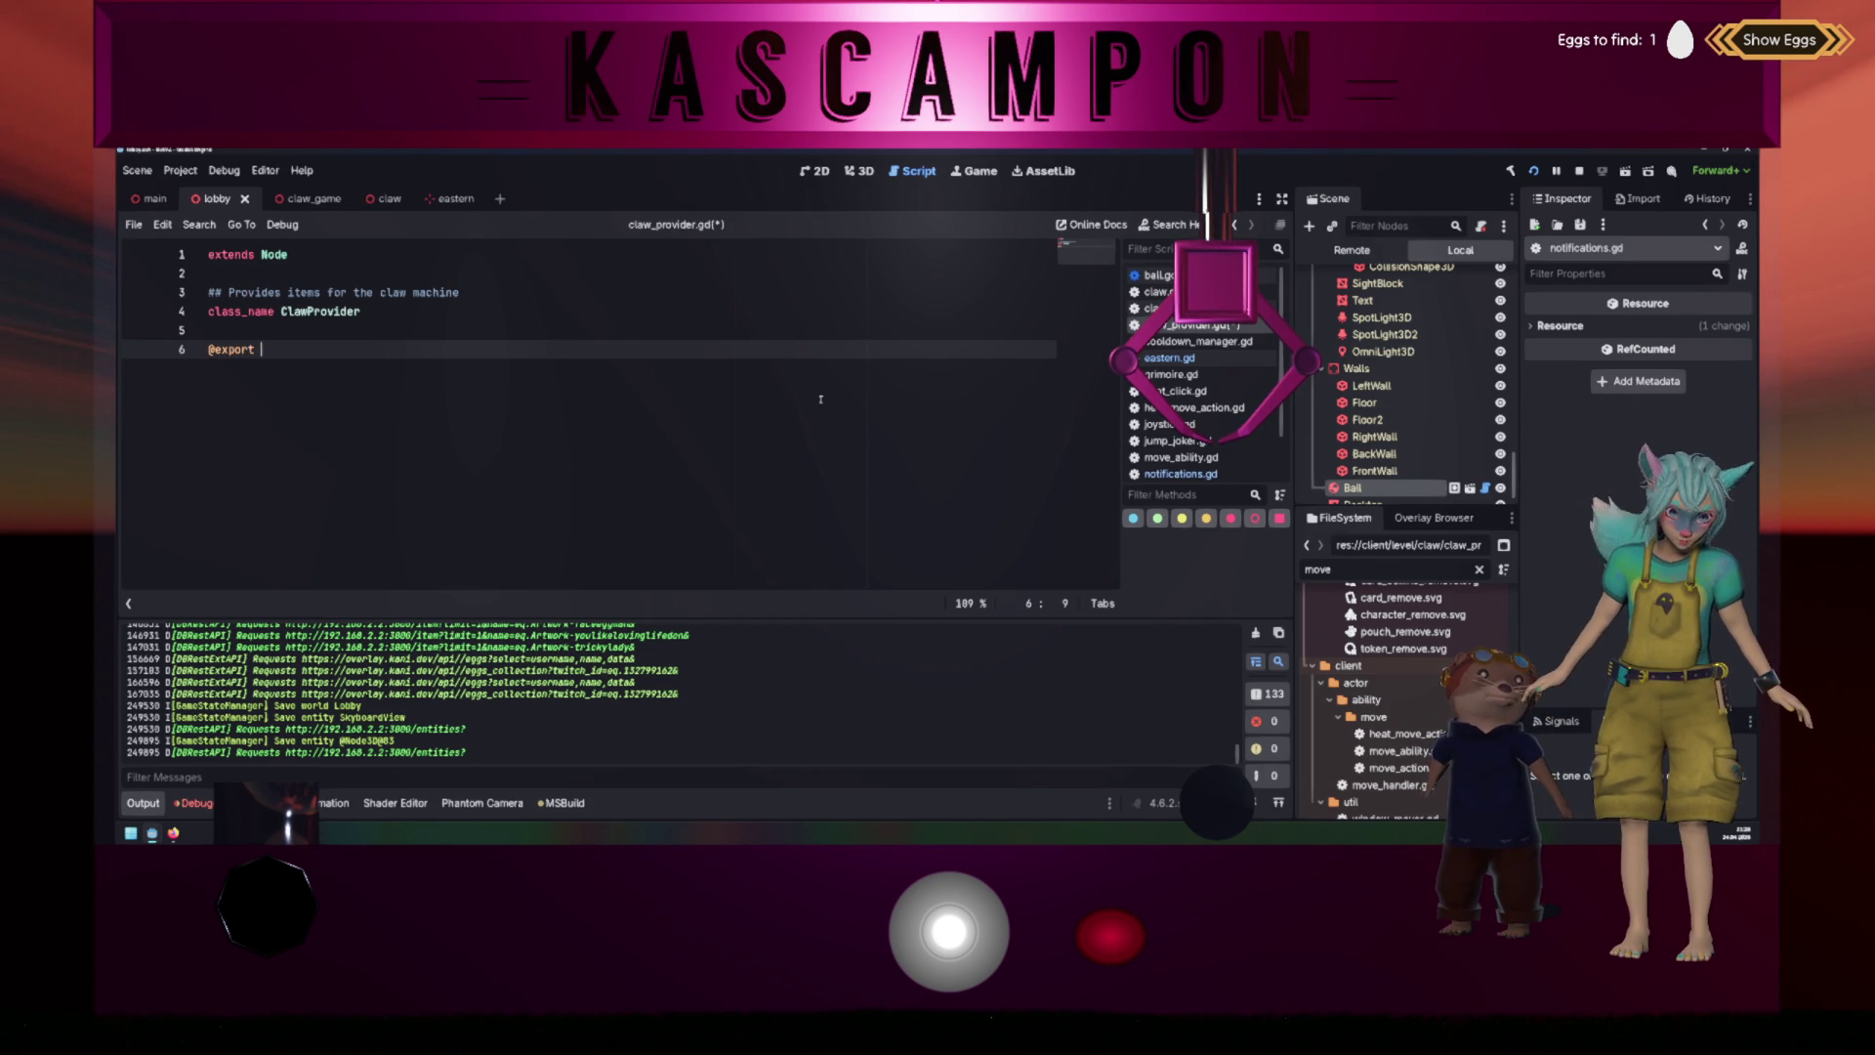
pyautogui.write('ar ')
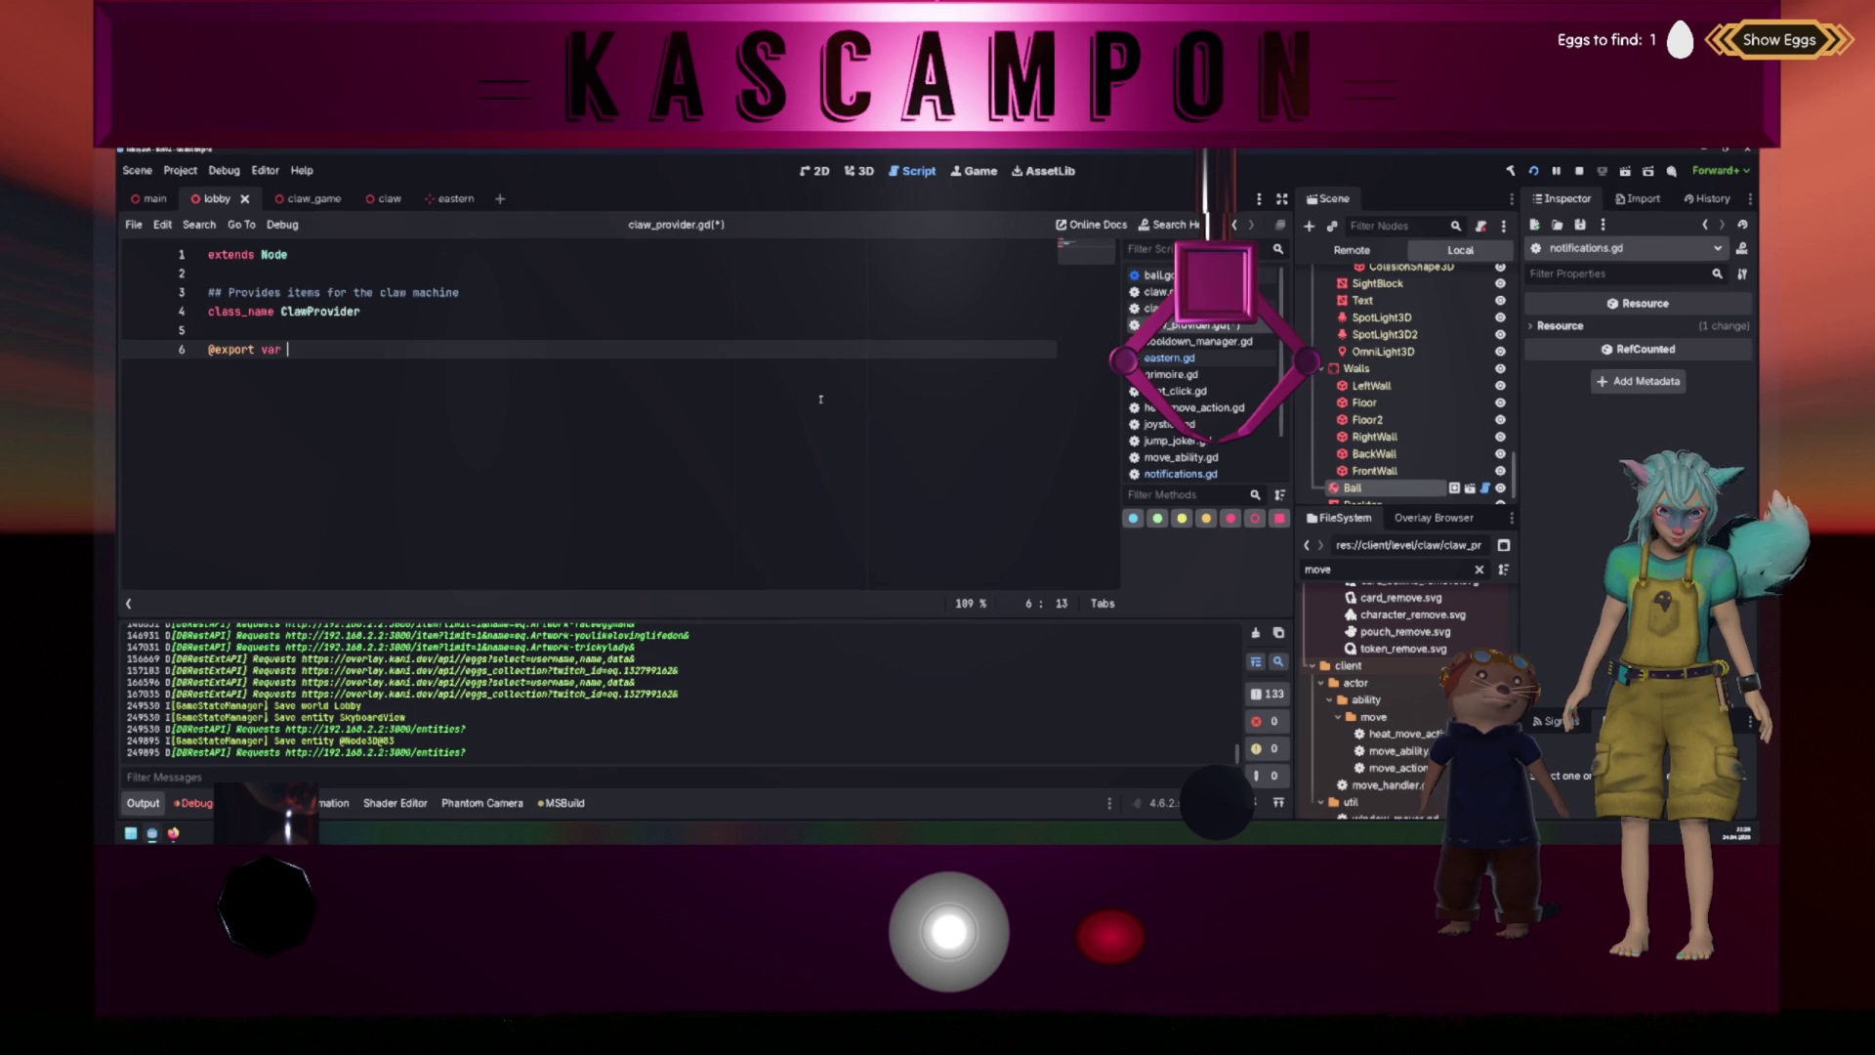
pyautogui.write('spawnm')
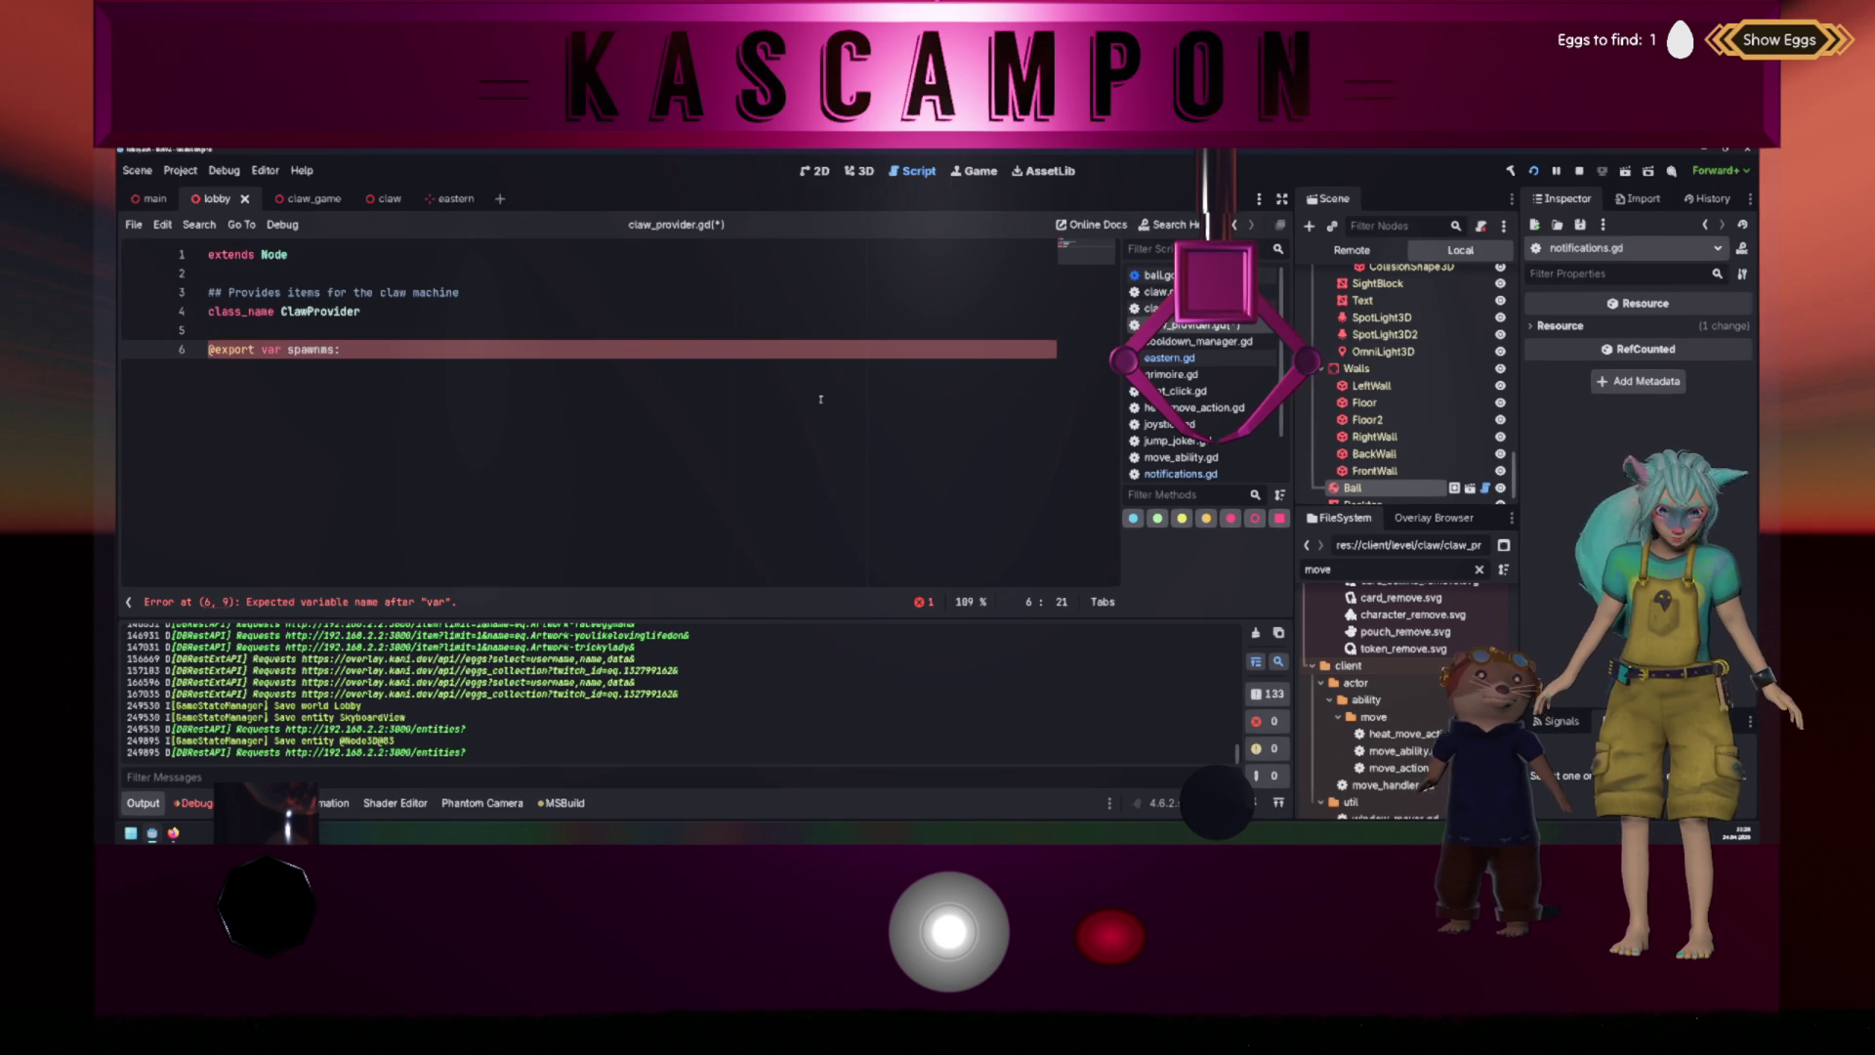
pyautogui.press('BackSpace')
pyautogui.write('s: ')
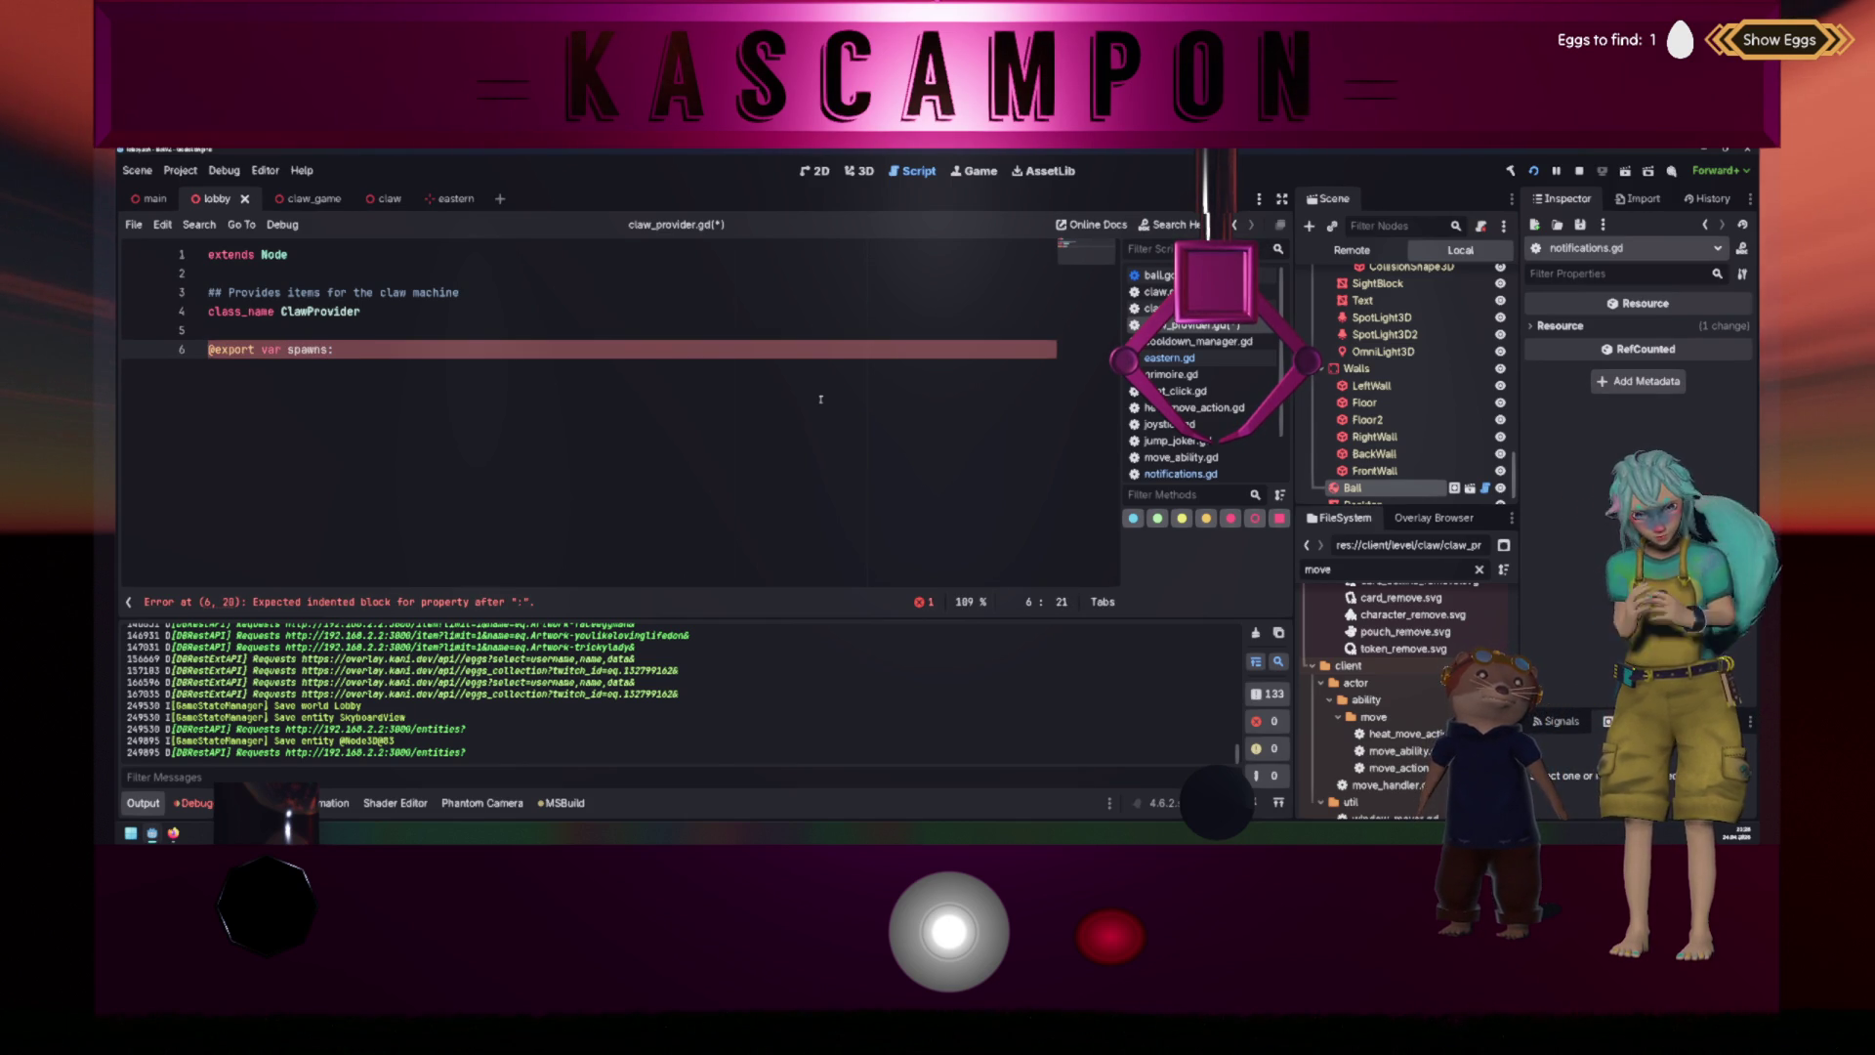
pyautogui.write('N')
pyautogui.press('BackSpace')
pyautogui.write('Array[Node')
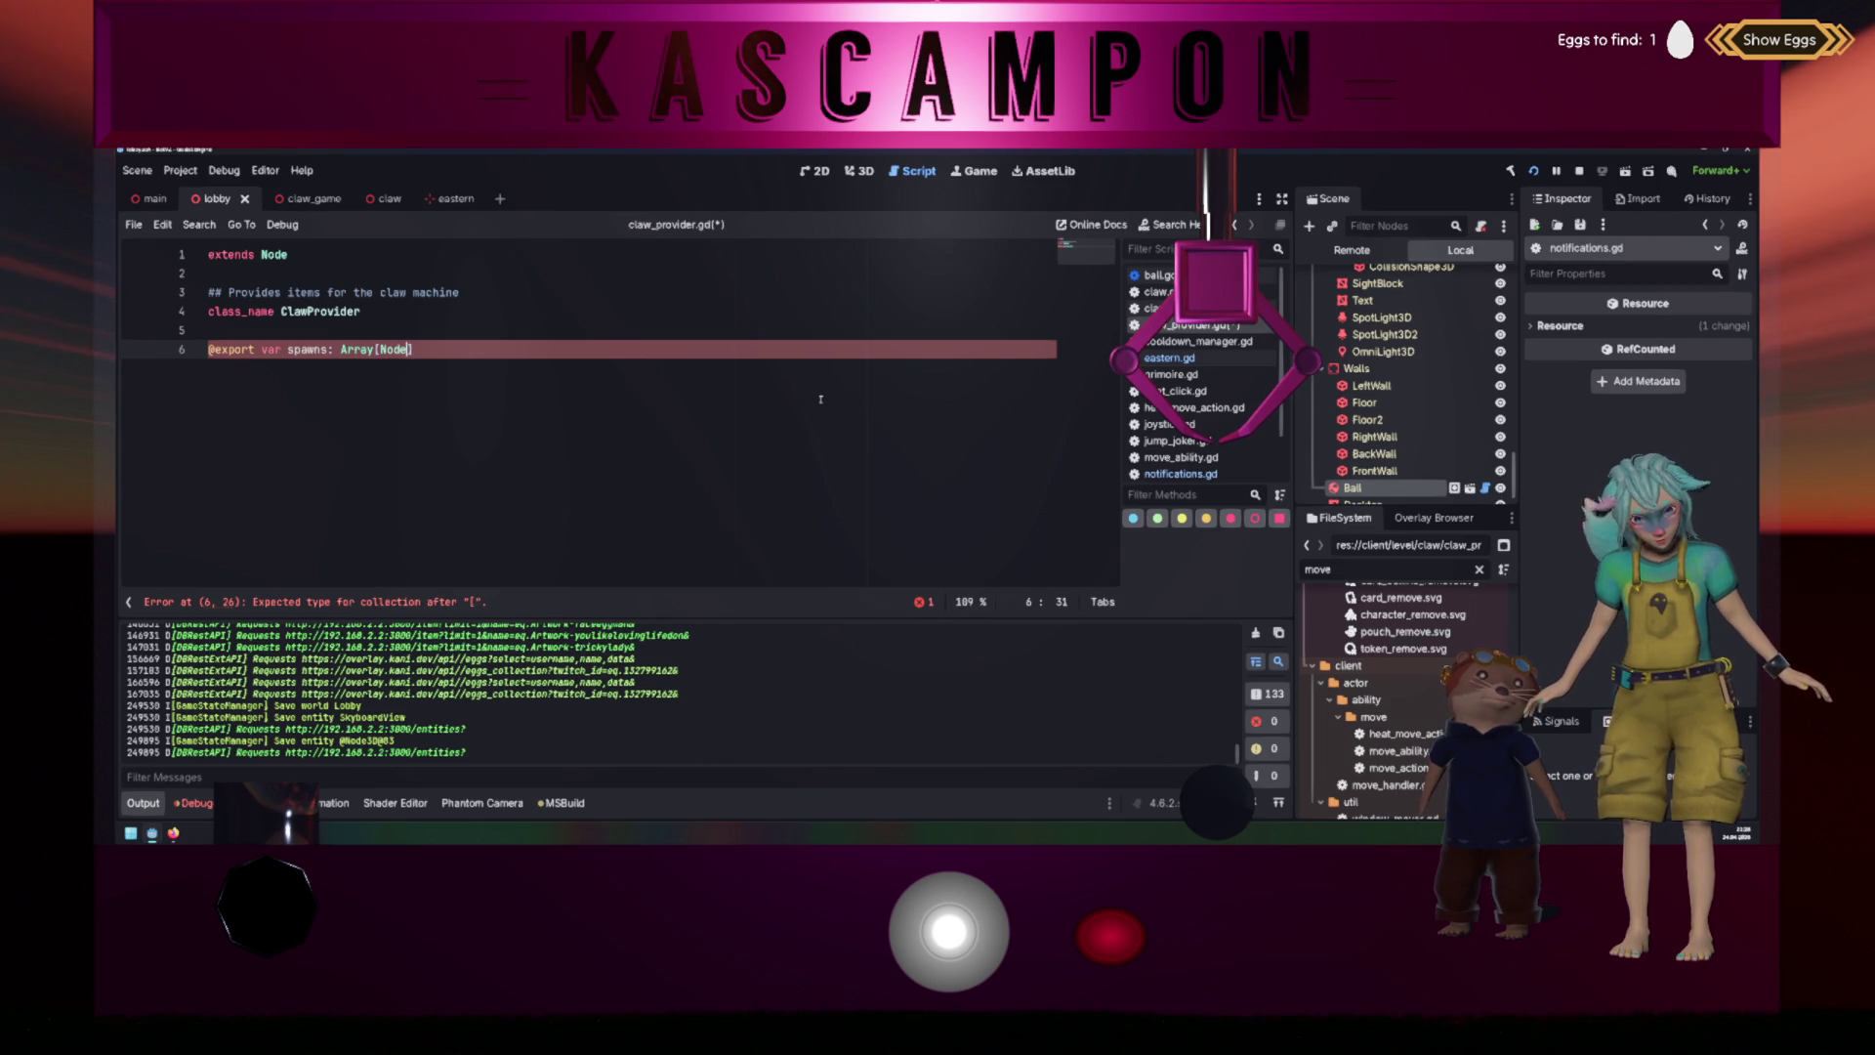
pyautogui.write(']')
pyautogui.press('Return')
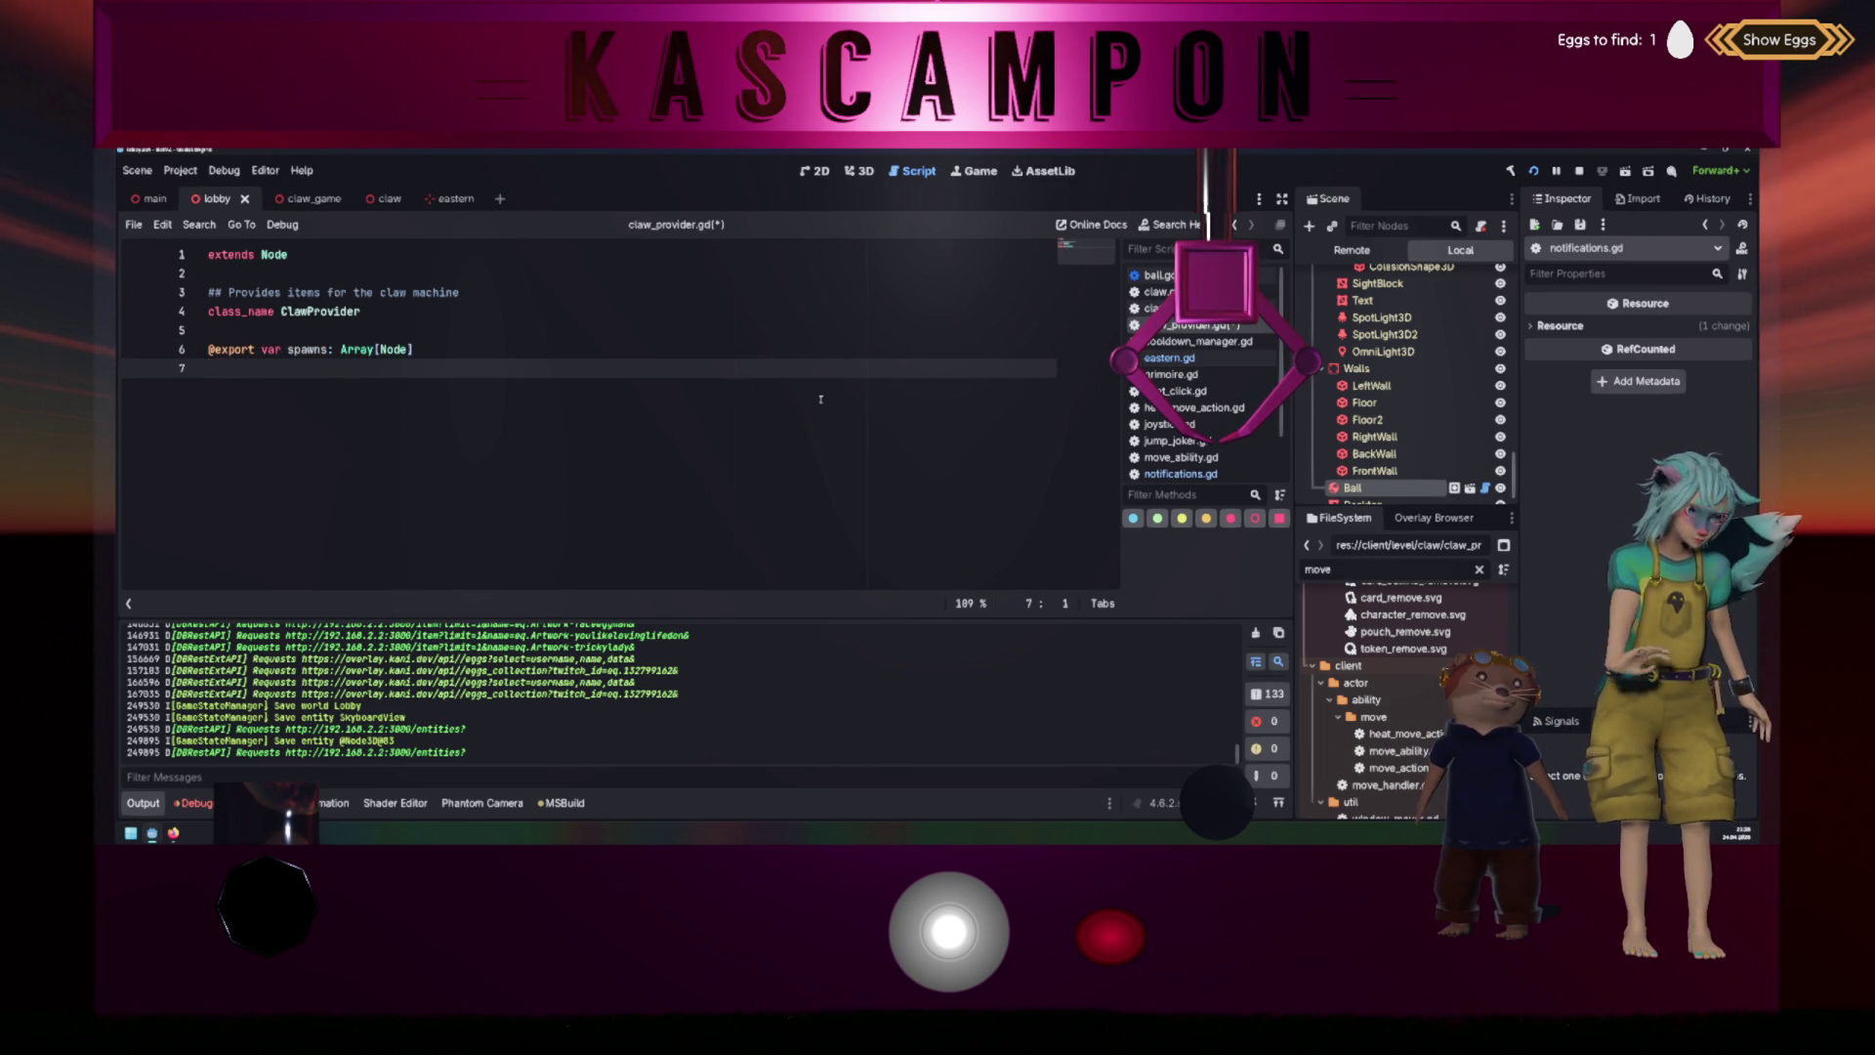
pyautogui.press('Return')
pyautogui.write('func _ready')
# Declare func _ready() -> void: with an indented body, using autocomplete
pyautogui.press('Return')
pyautogui.write('> void')
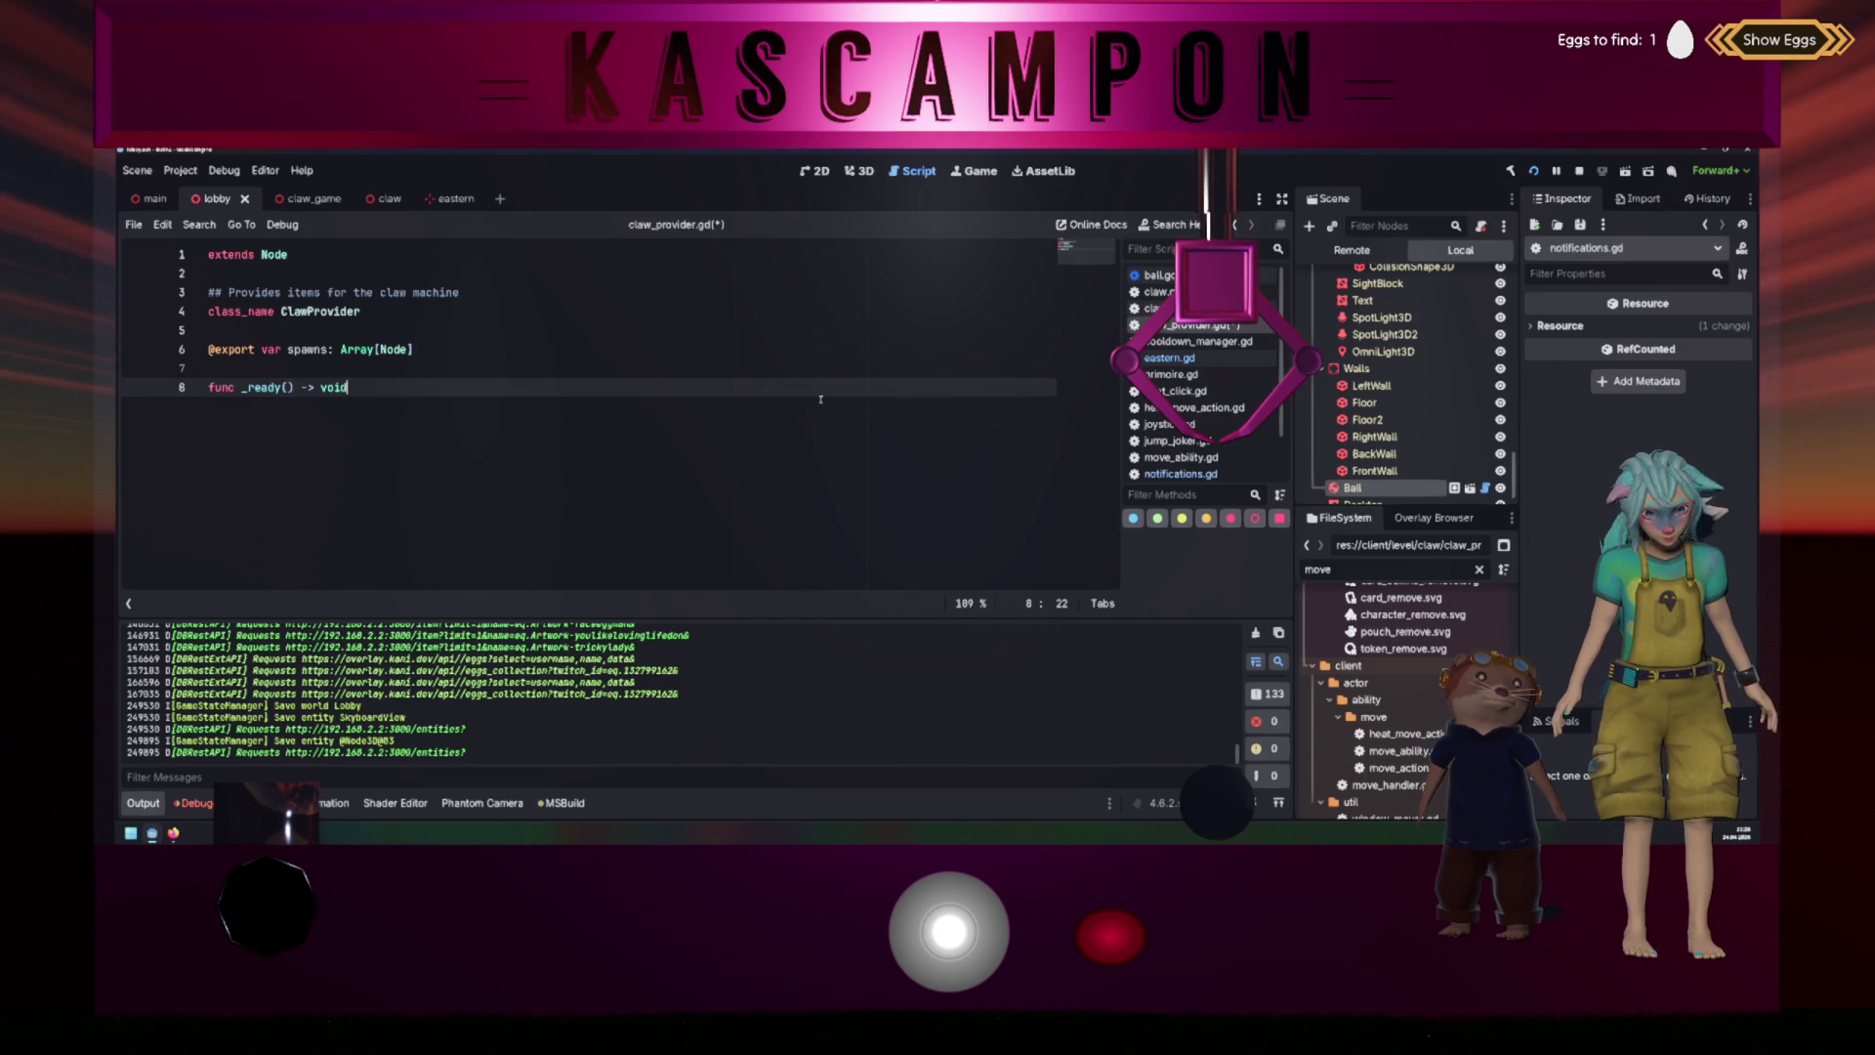
pyautogui.press('Return')
pyautogui.write(':')
pyautogui.press('Return')
# Inside _ready, call _add_all_spawns(), correcting the typed name add_all_nodes
pyautogui.write('add_all_nod')
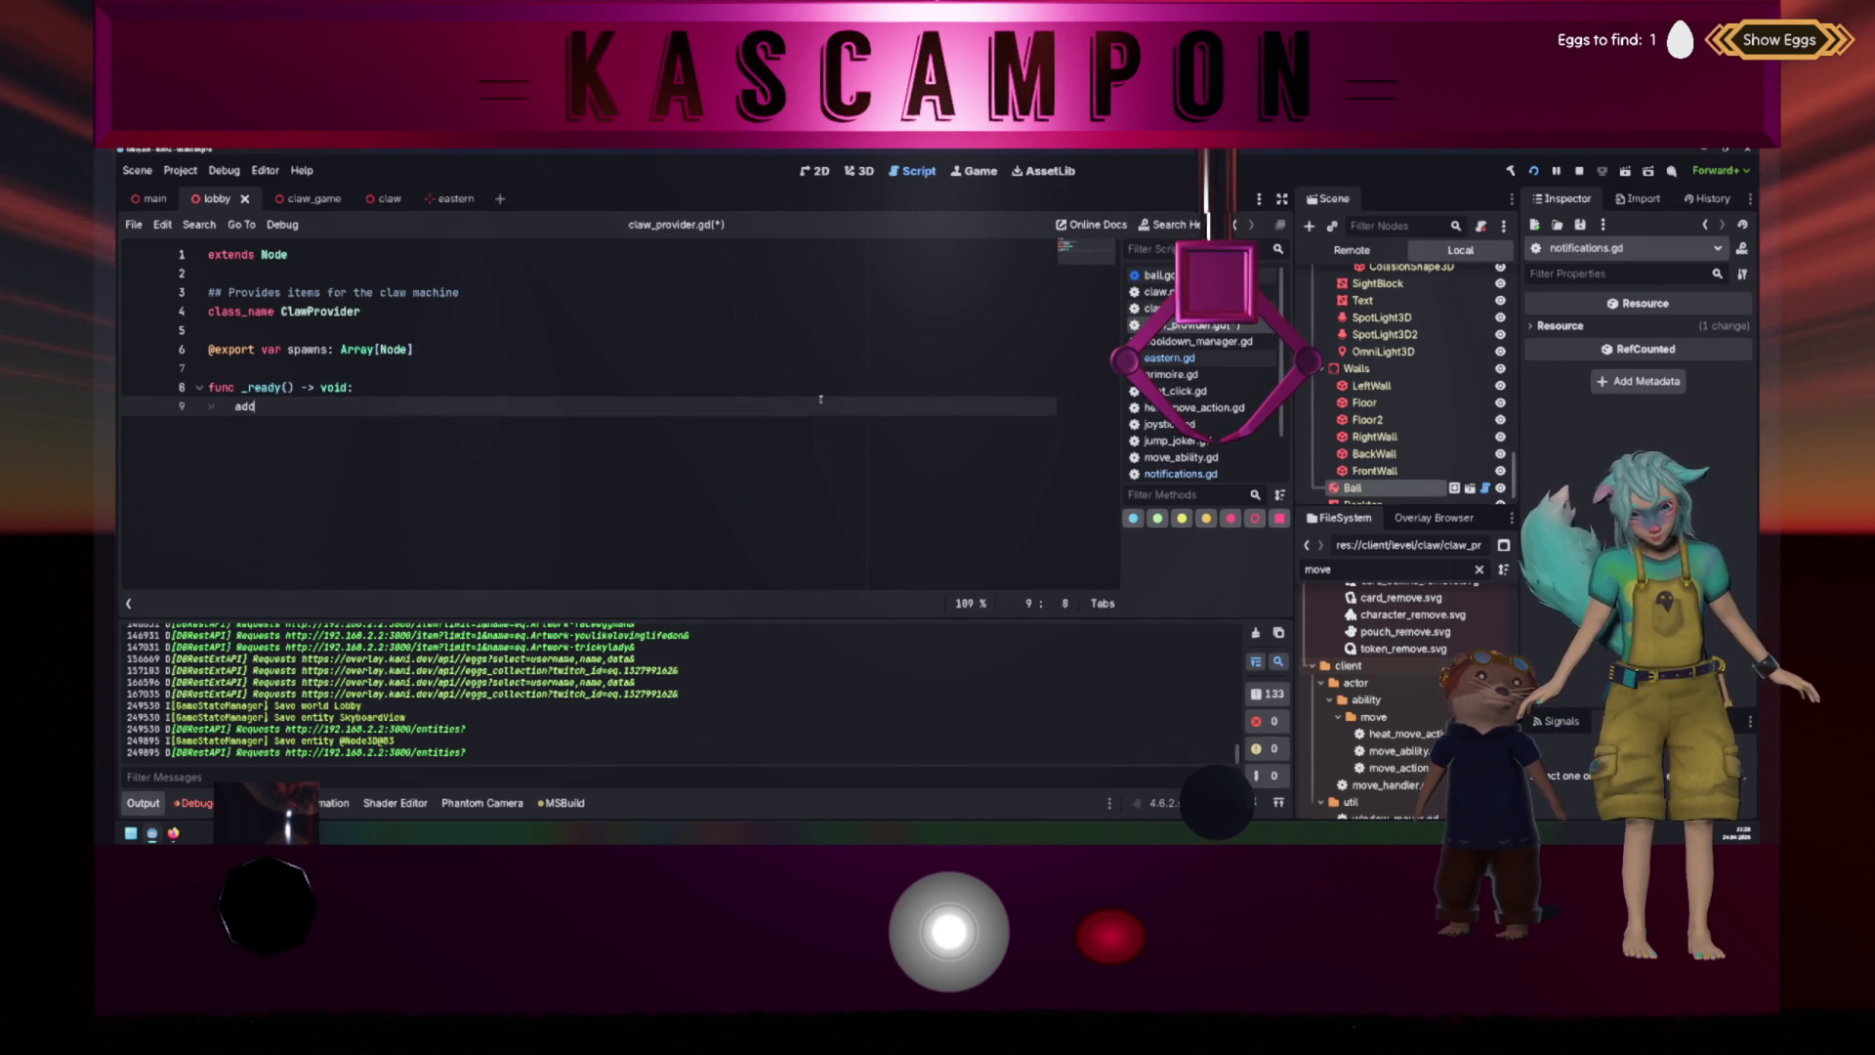
pyautogui.write('es')
pyautogui.hotkey('ctrl', 'shift', 'Left')
pyautogui.hotkey('shift', 'Right')
pyautogui.hotkey('shift', 'Right')
pyautogui.hotkey('shift', 'Right')
pyautogui.write('_spawns')
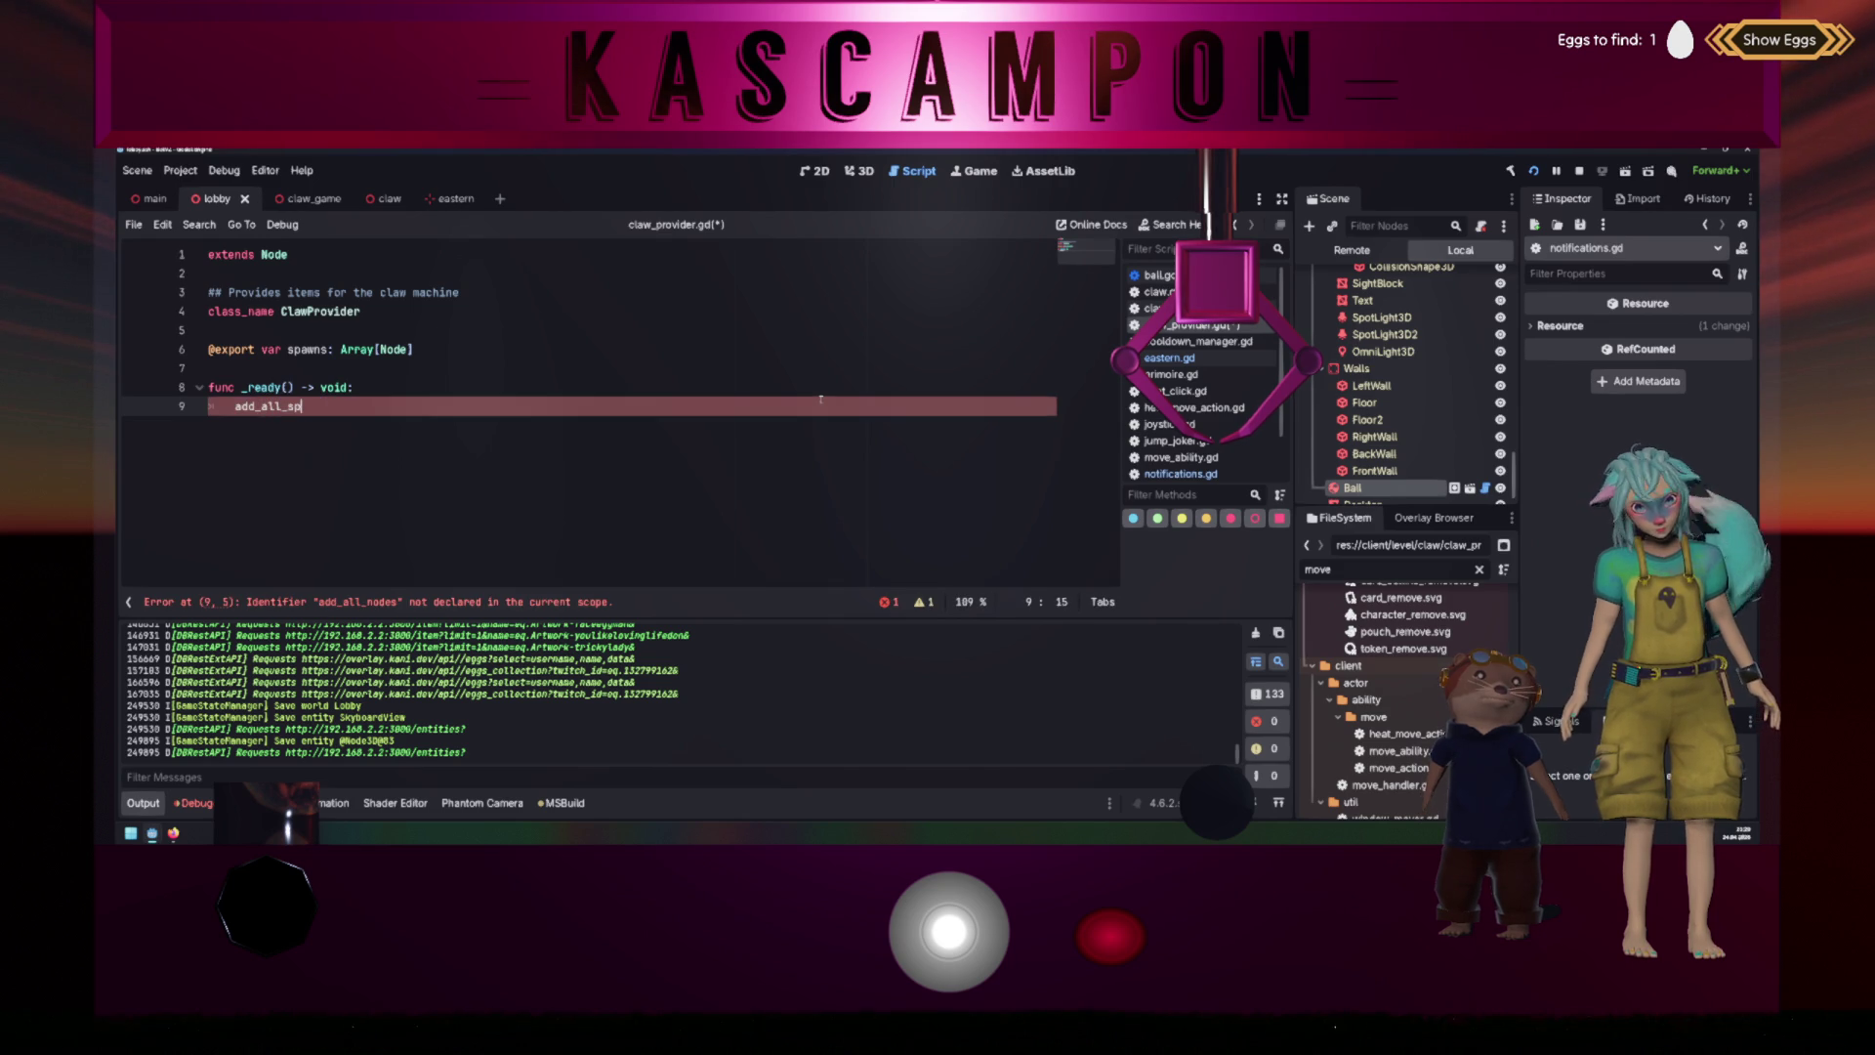
pyautogui.press('Home')
pyautogui.write('_')
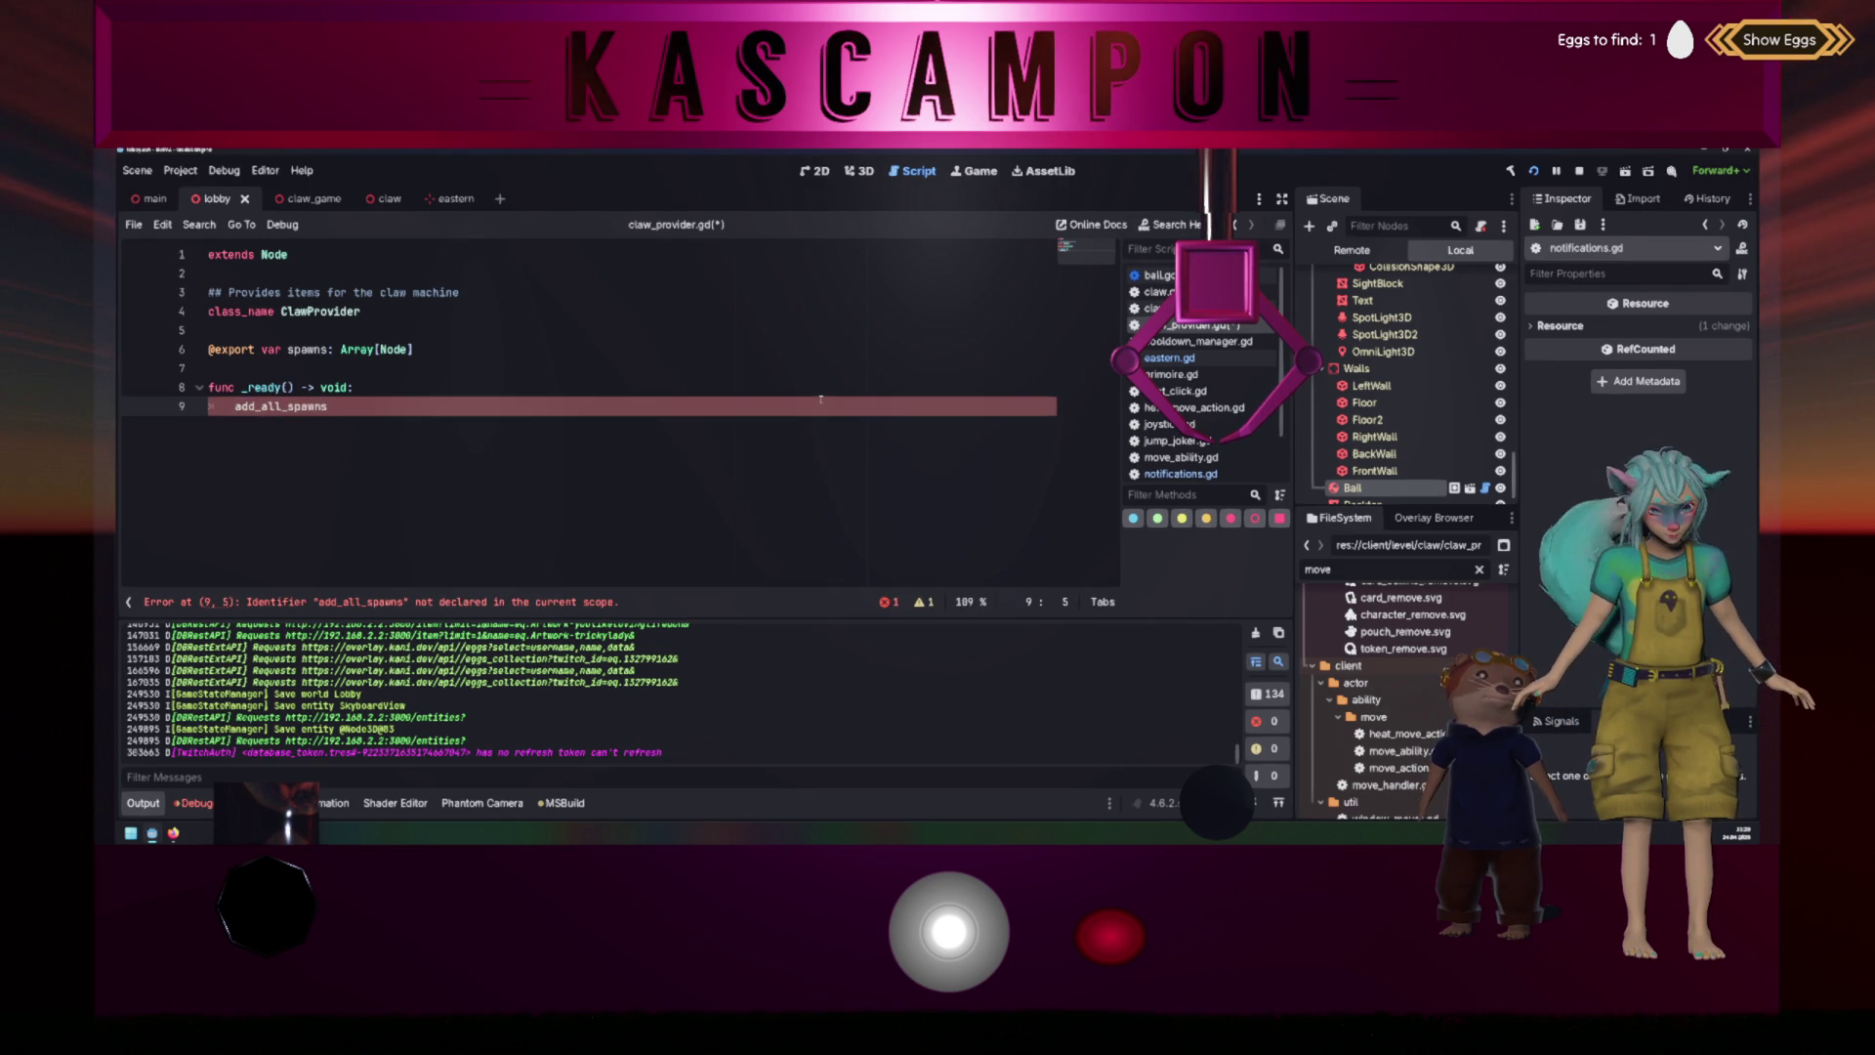
pyautogui.press('End')
pyautogui.write('()')
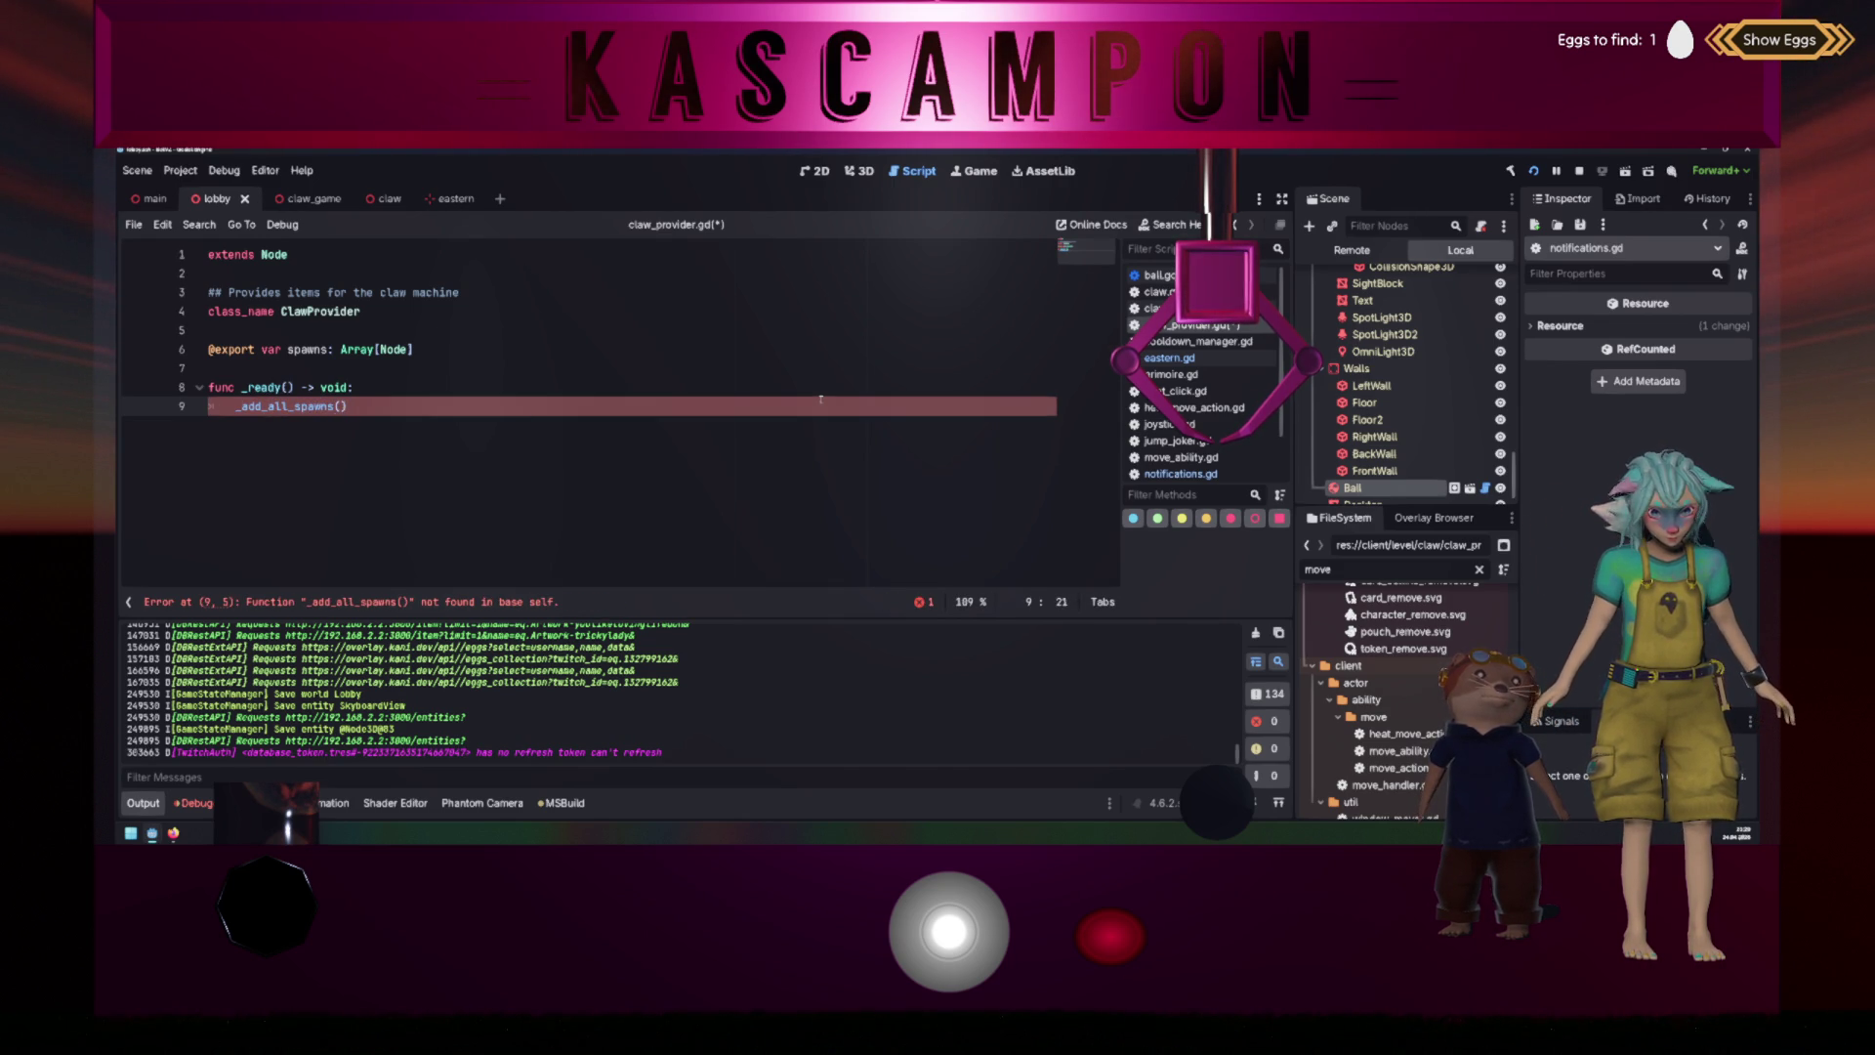
# Define func _add_all_spawns() -> void: below _ready, with a blank line above _ready
pyautogui.press('Return')
pyautogui.press('Return')
pyautogui.write('func _add_all_spawns()')
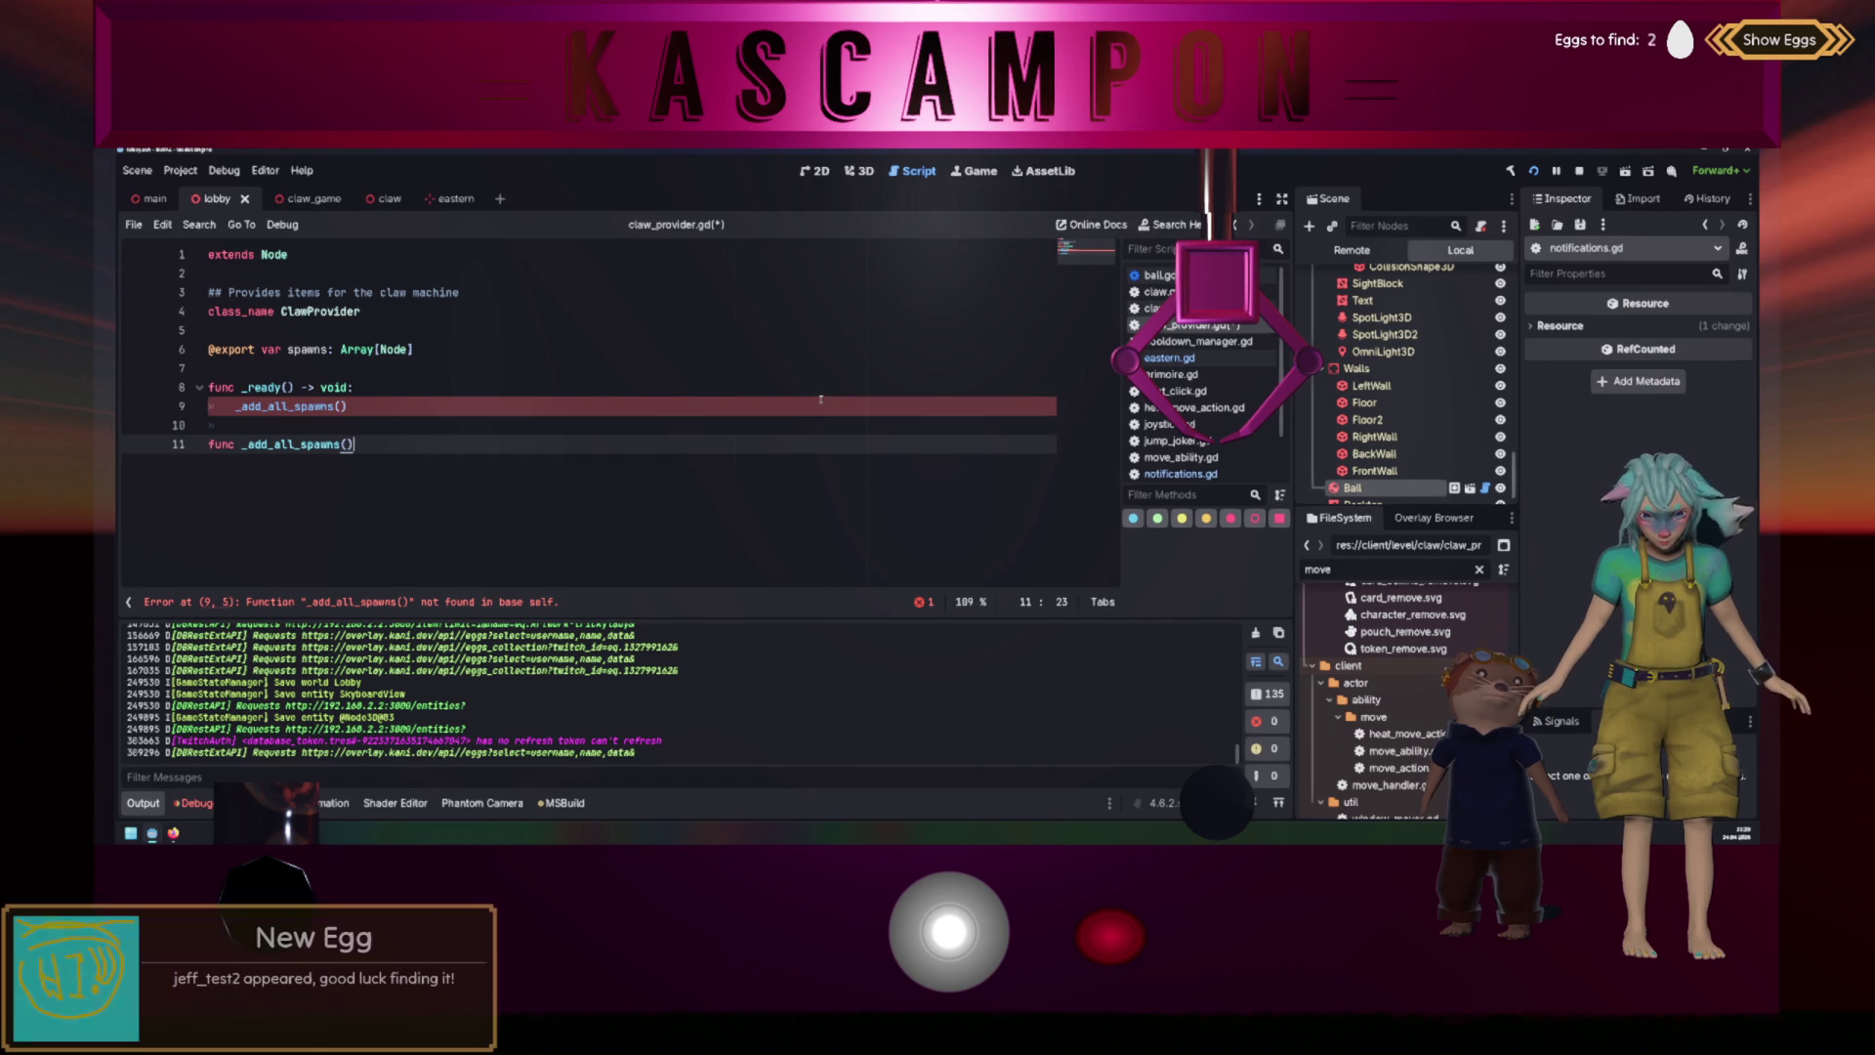
pyautogui.write(' -> void:')
pyautogui.press('Up')
pyautogui.press('Return')
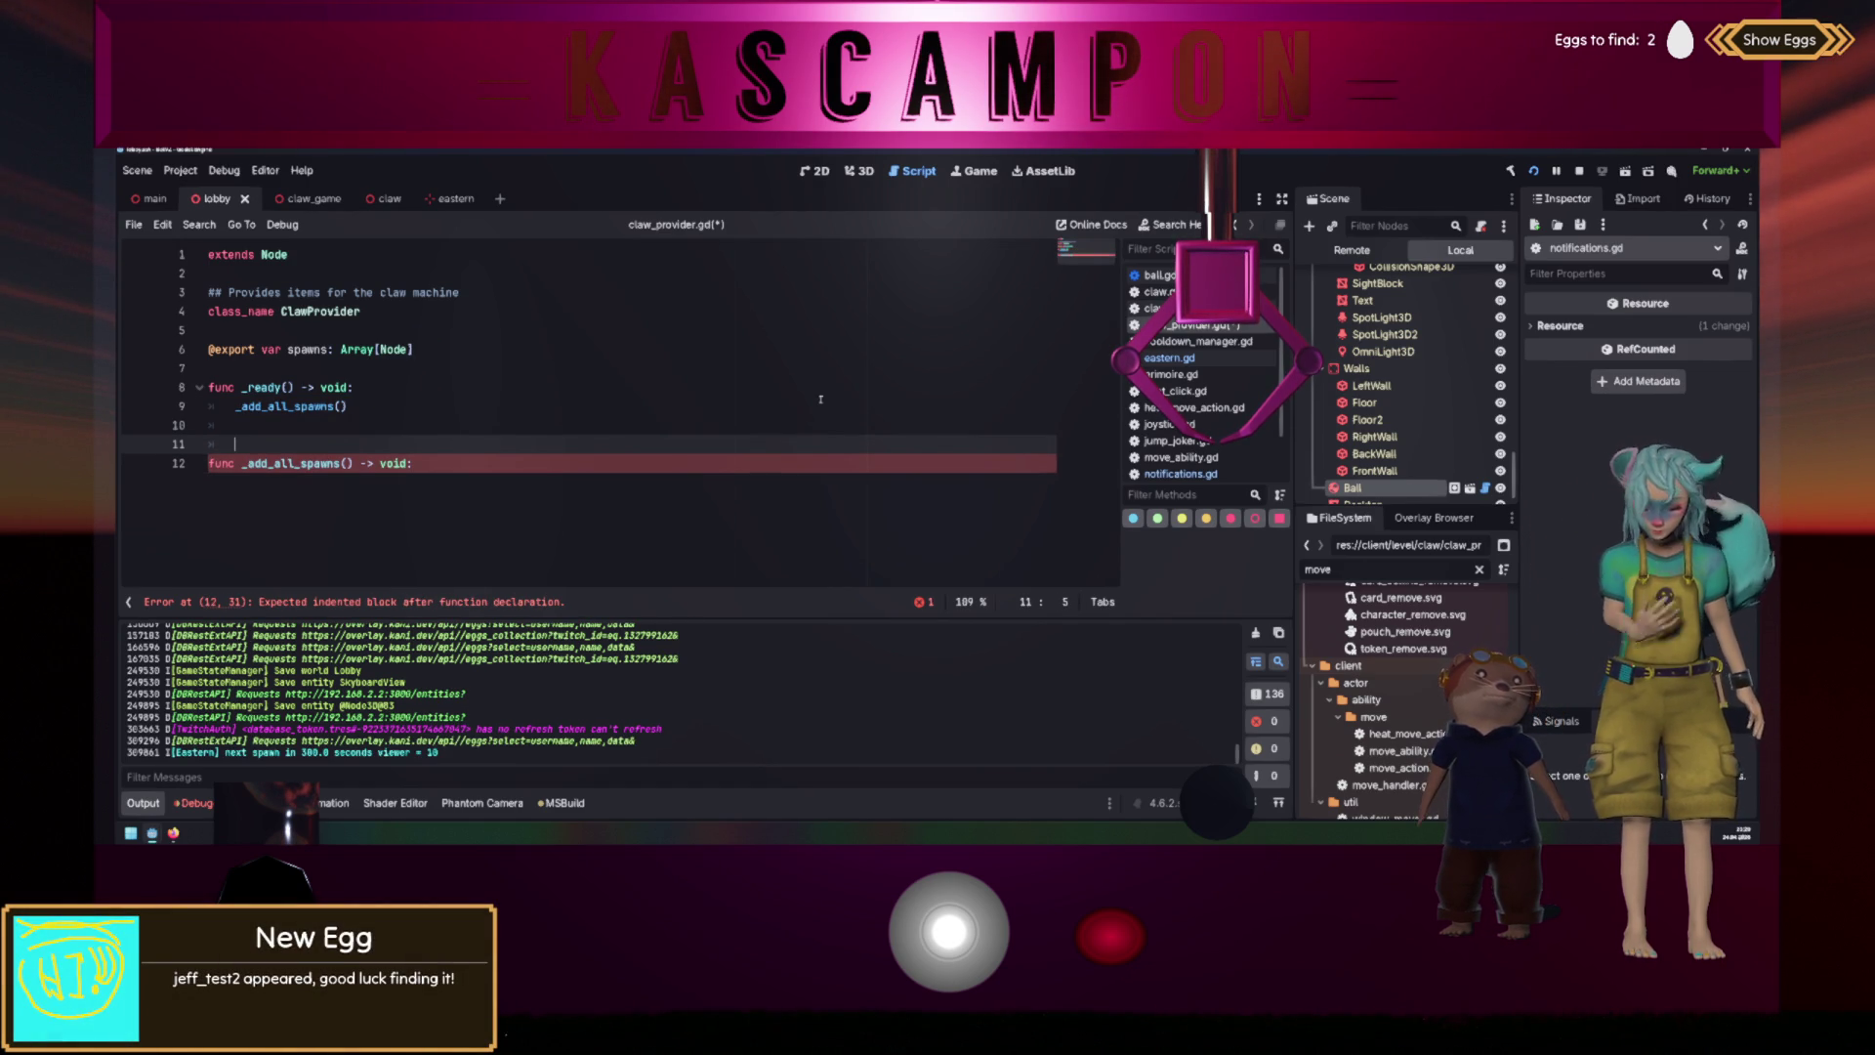
pyautogui.press('Up')
pyautogui.press('Up')
pyautogui.press('Up')
pyautogui.press('Home')
pyautogui.press('Return')
pyautogui.press('Down')
pyautogui.press('Down')
pyautogui.press('Down')
pyautogui.press('End')
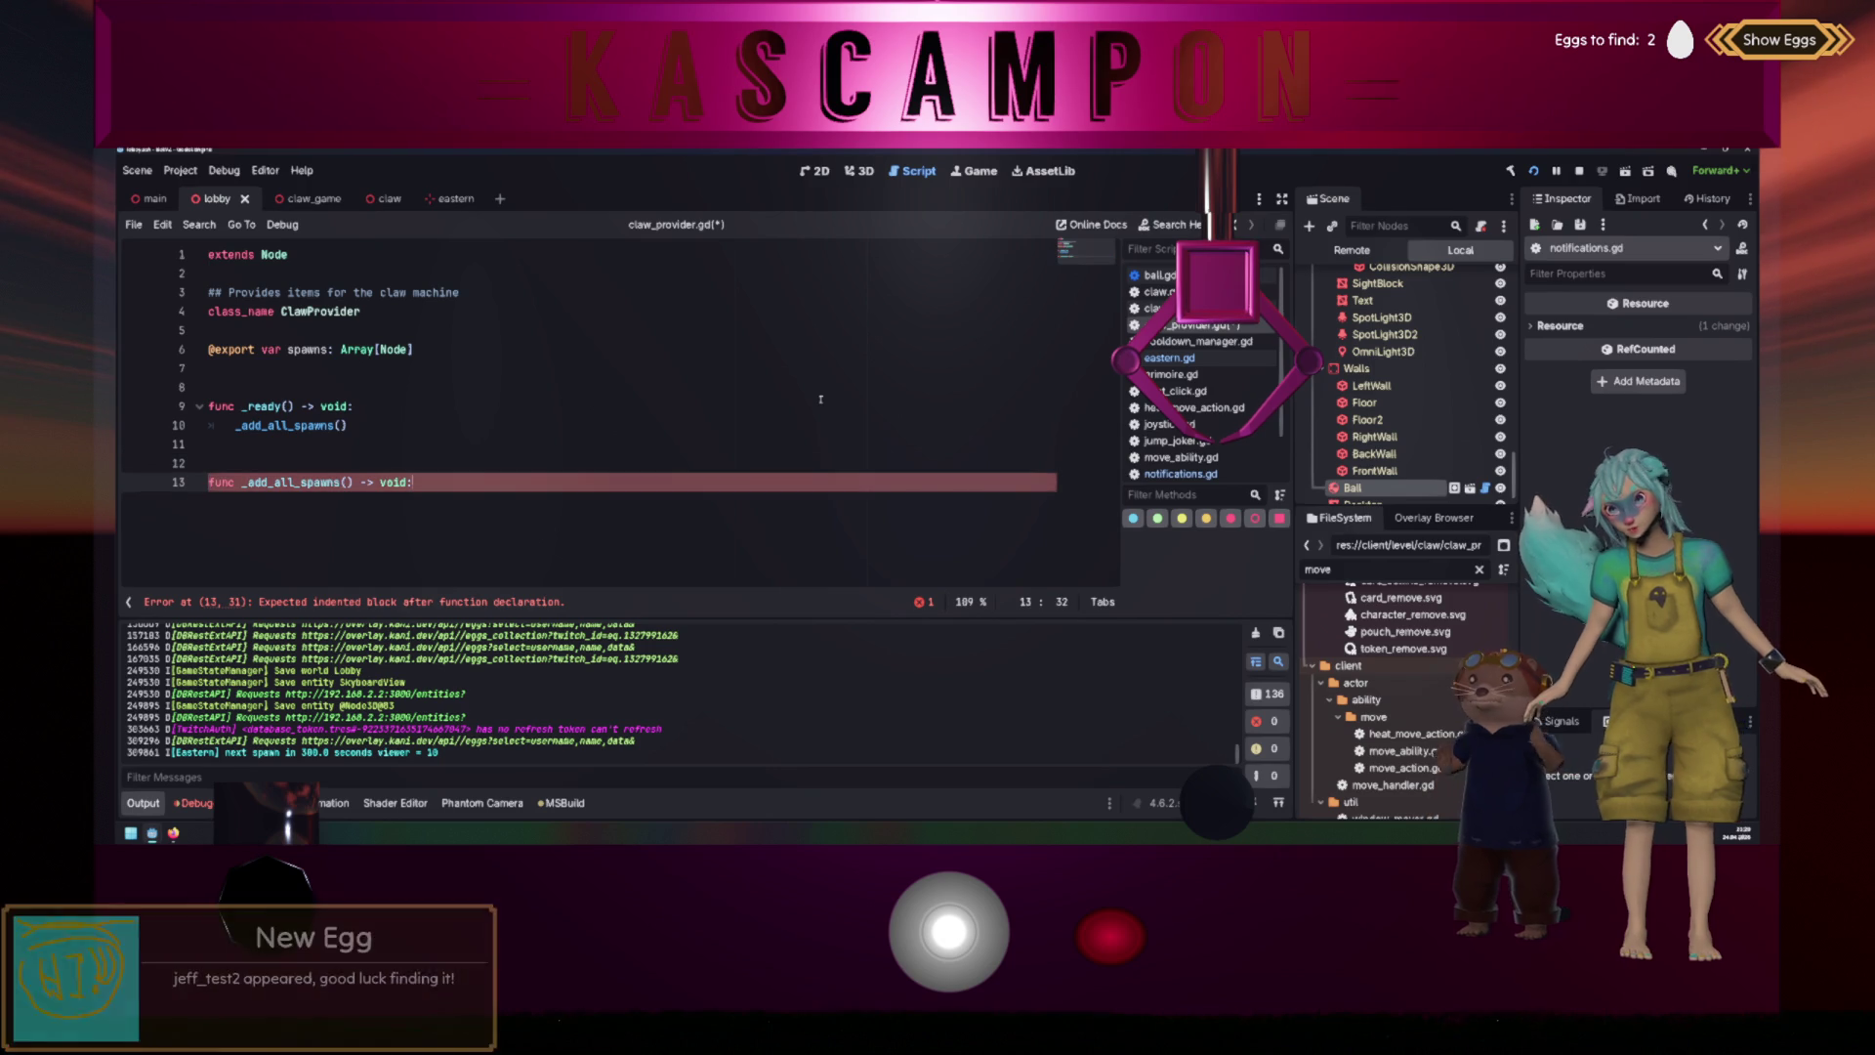
pyautogui.press('Return')
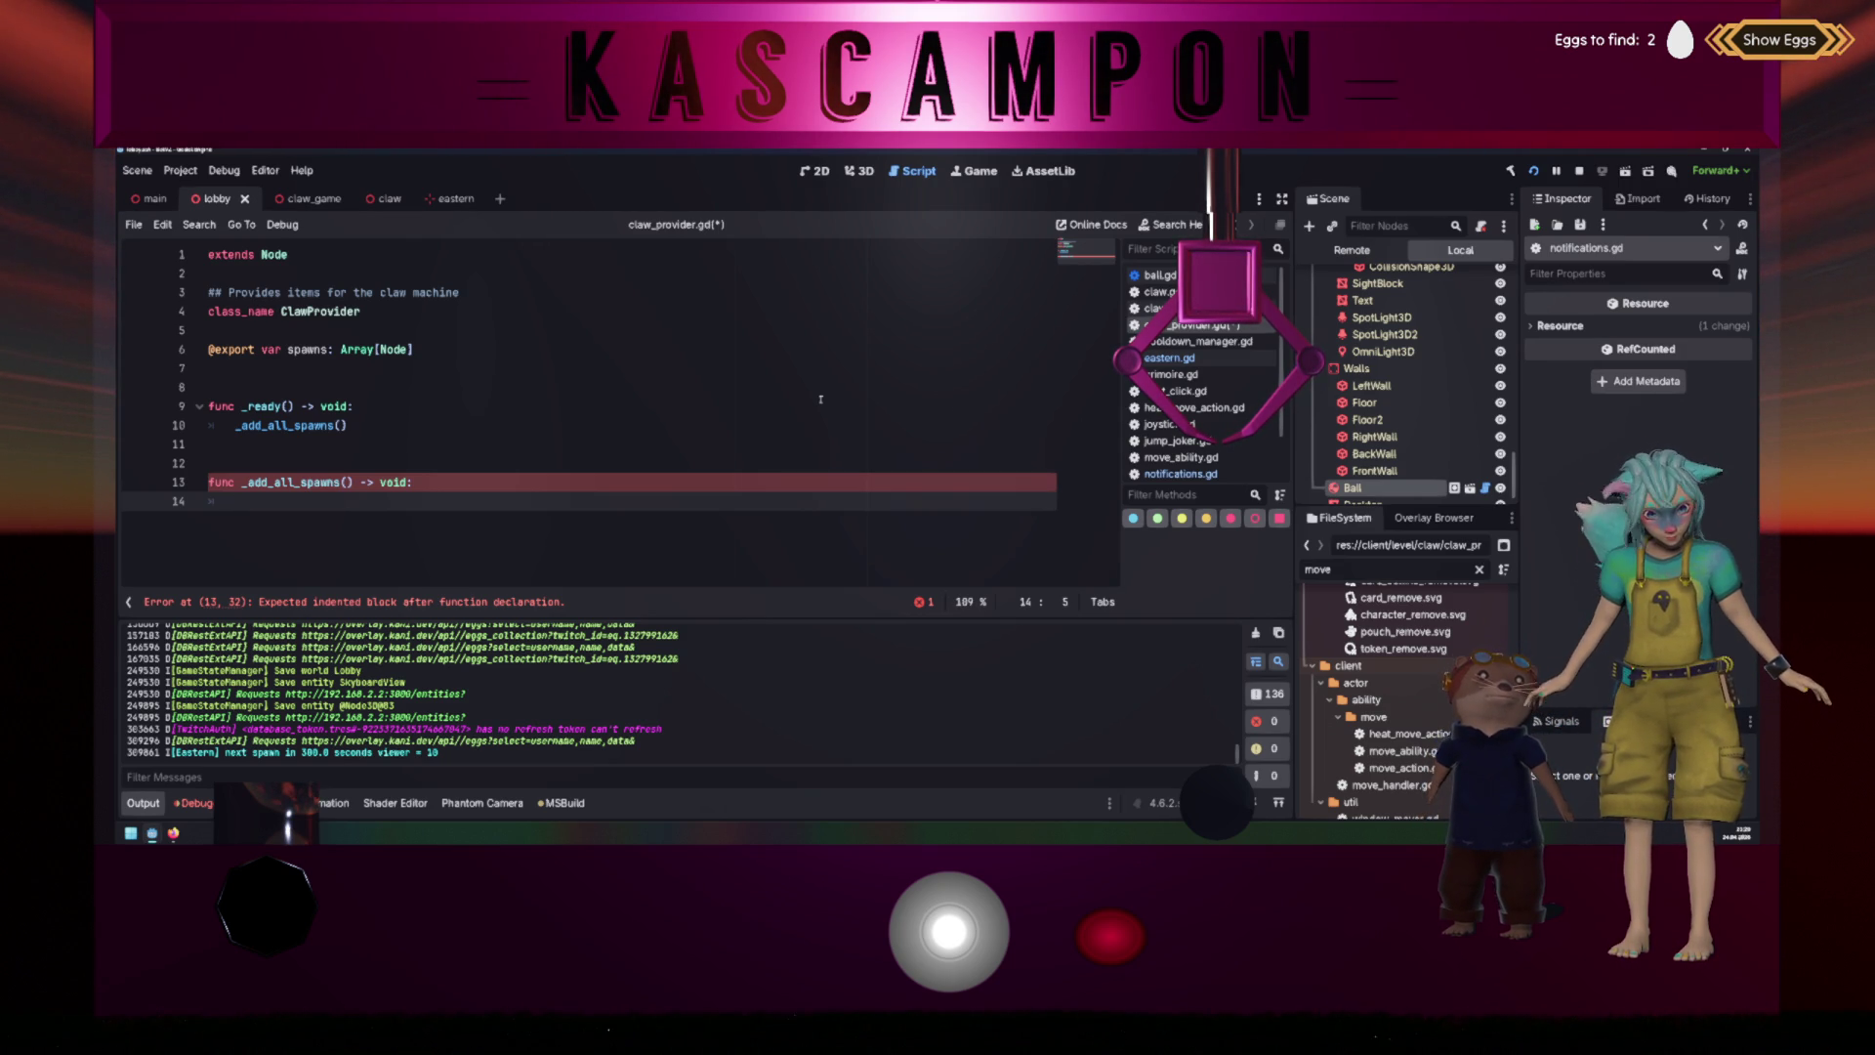
# Write the loop header 'for spawn: Node in spawns:' inside _add_all_spawns
pyautogui.press('Up')
pyautogui.press('Down')
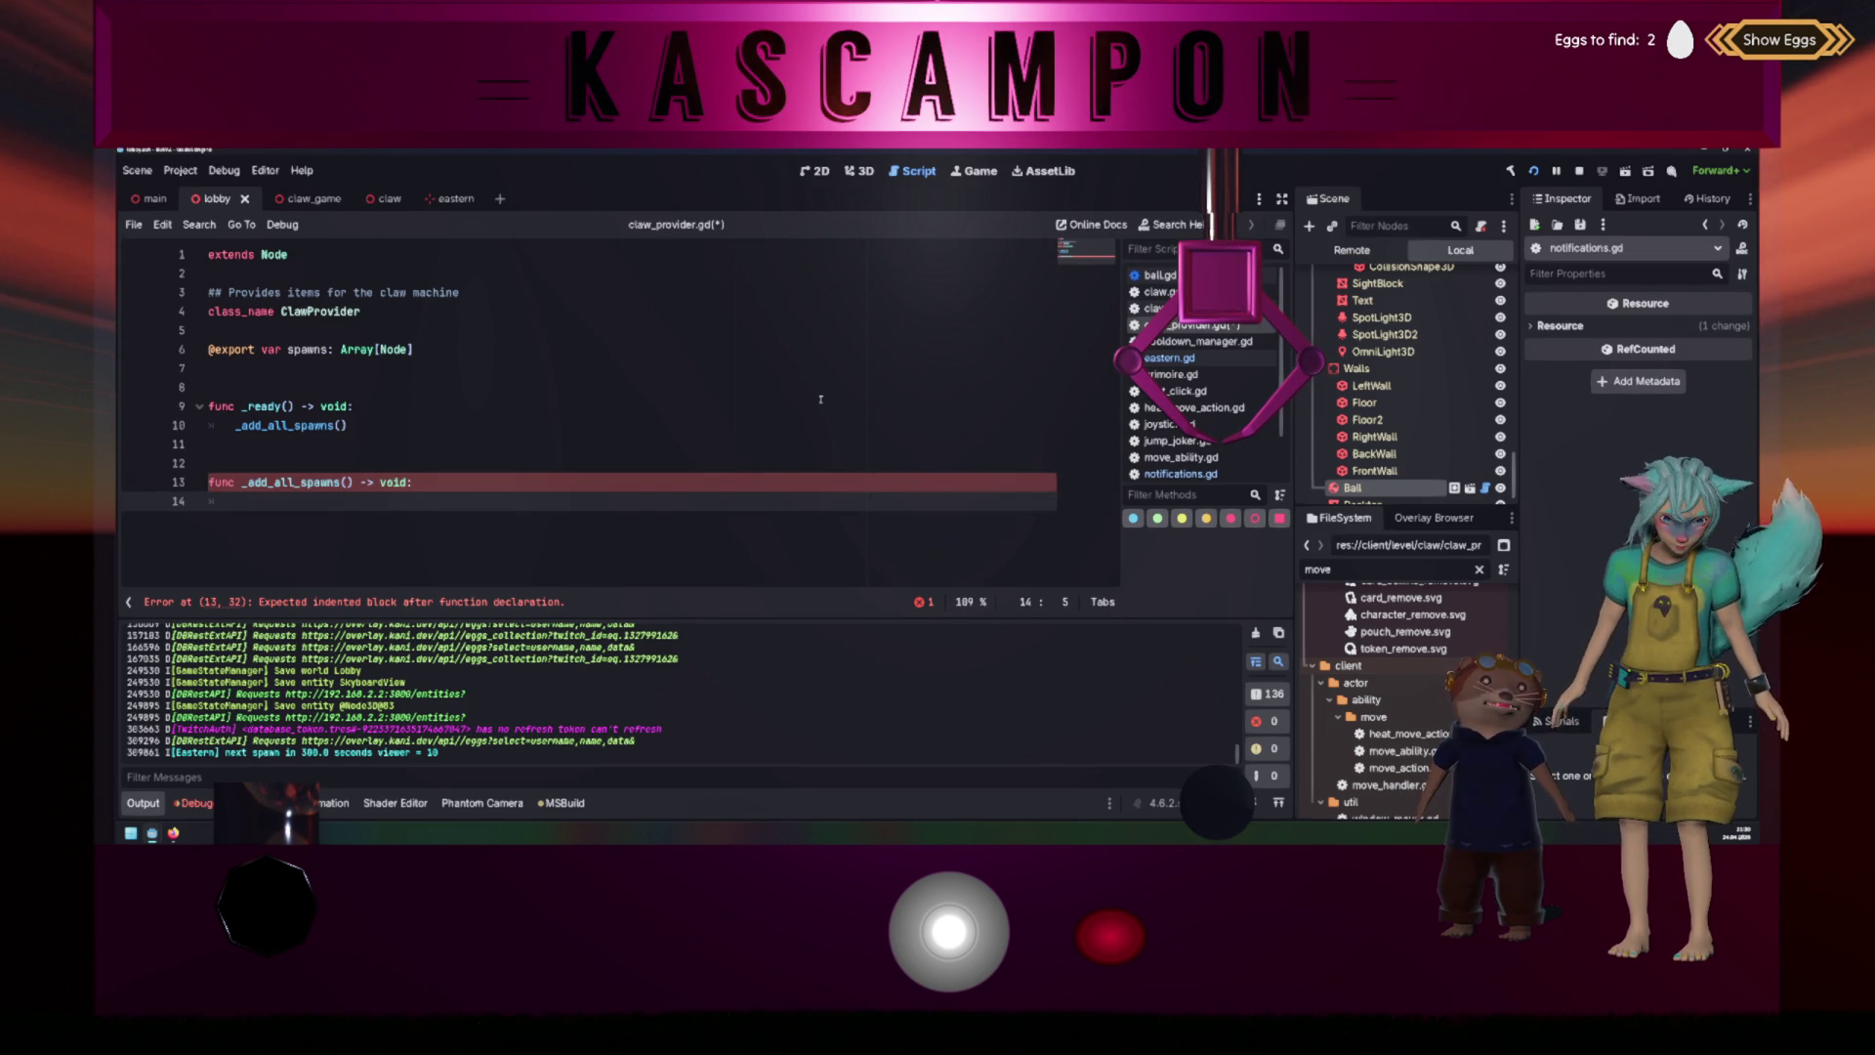
pyautogui.write('for spawn ')
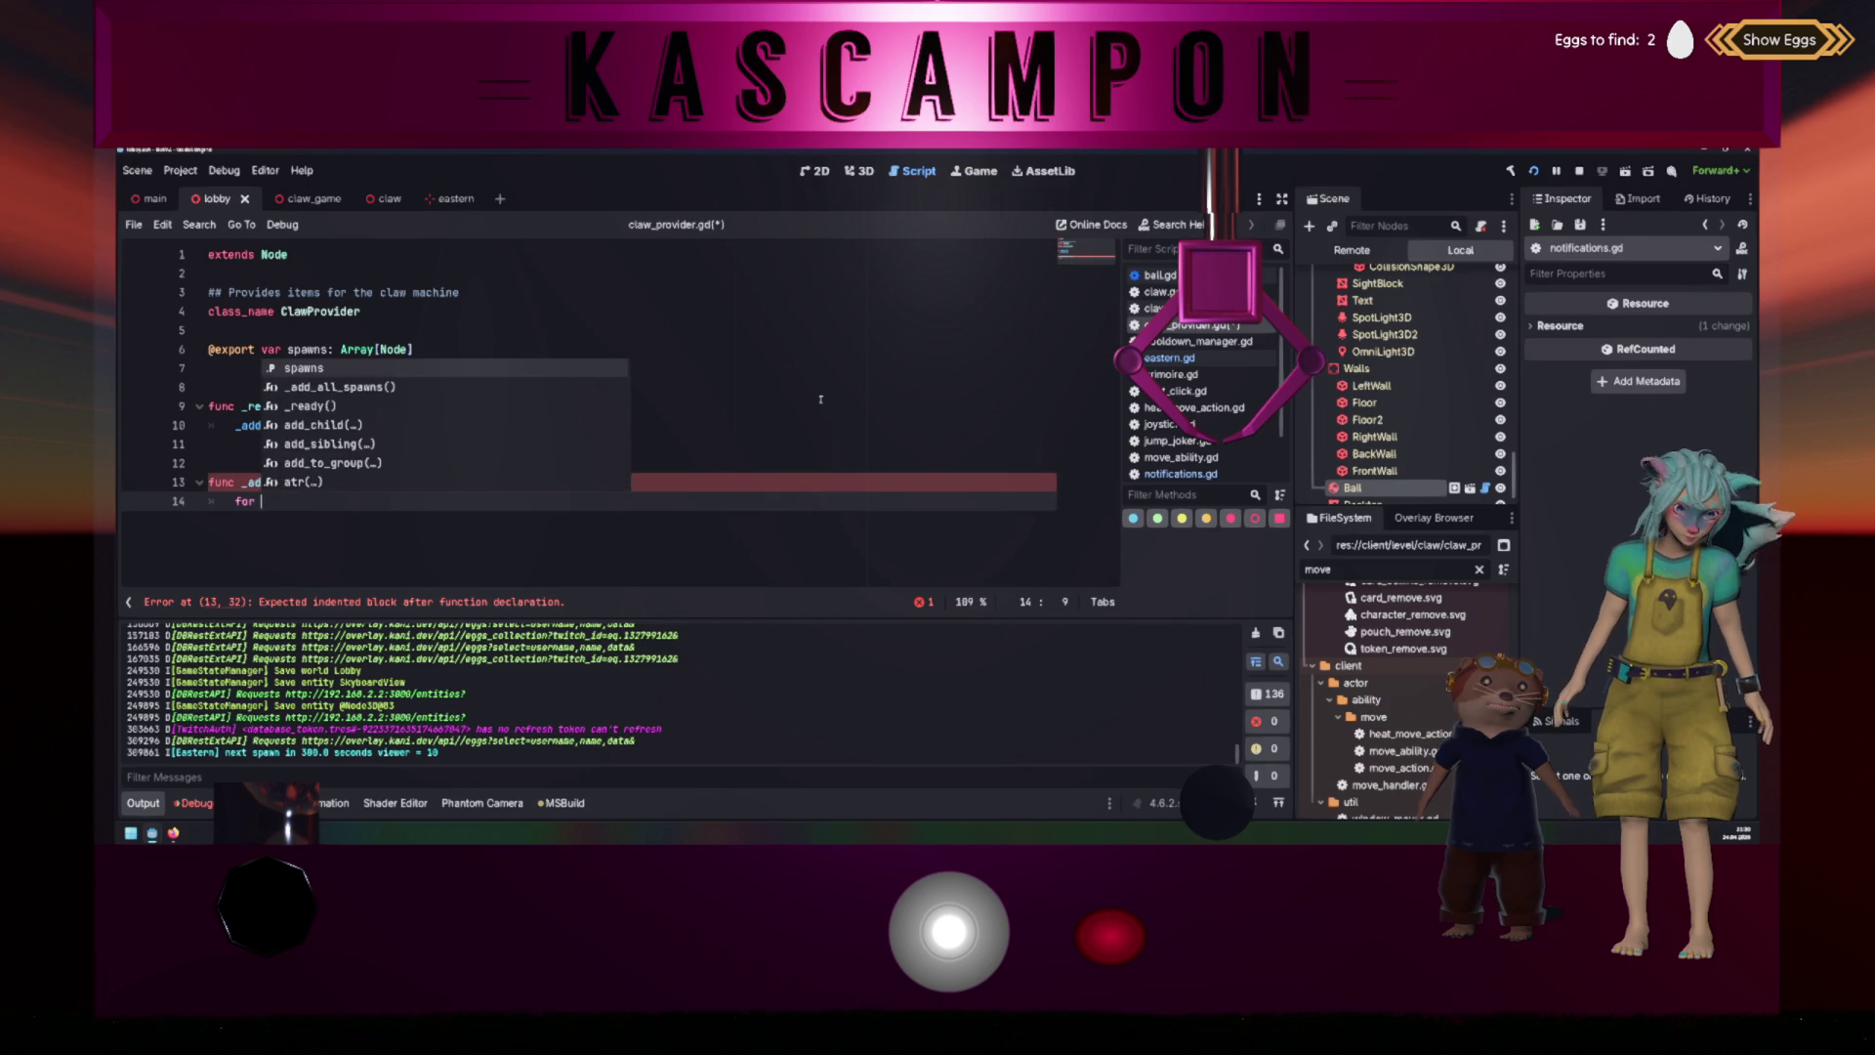
pyautogui.write('in spa')
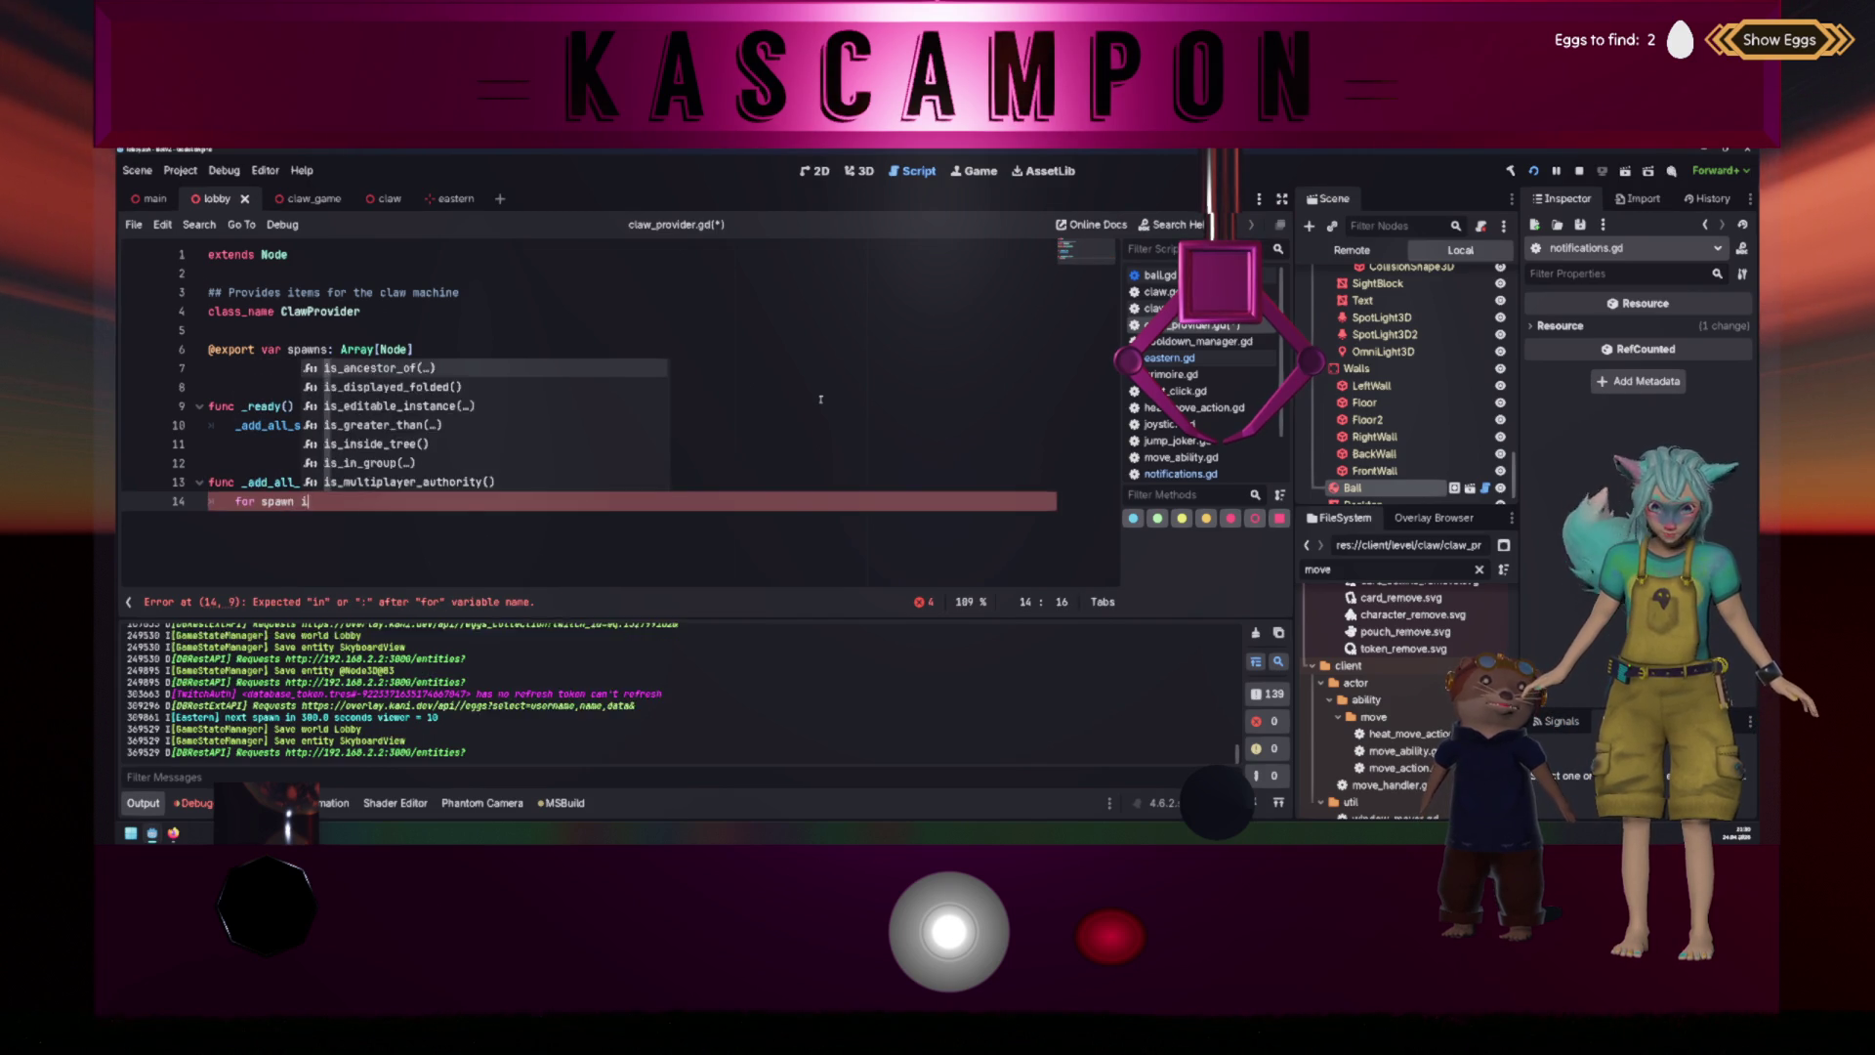
pyautogui.write('wns:')
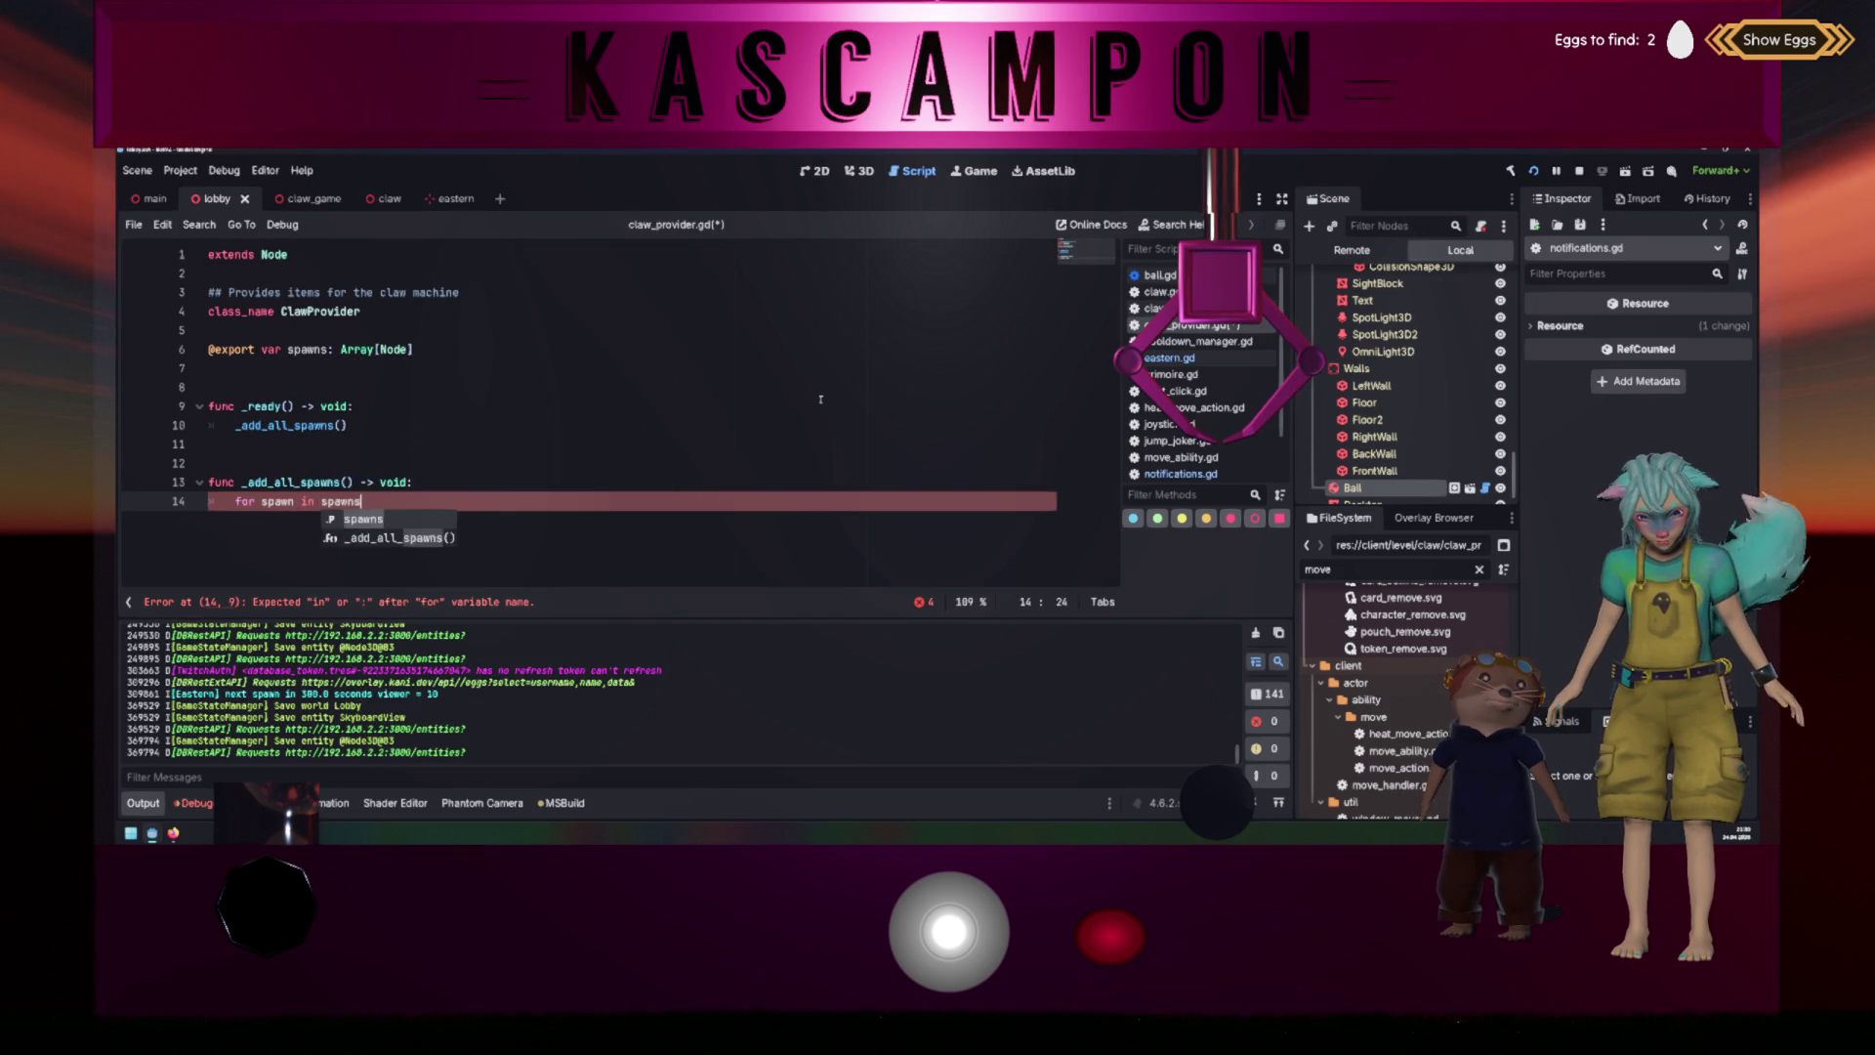
pyautogui.press('Return')
pyautogui.press('Up')
pyautogui.hotkey('ctrl', 'Right')
pyautogui.write(': Node')
pyautogui.press('Escape')
pyautogui.press('Down')
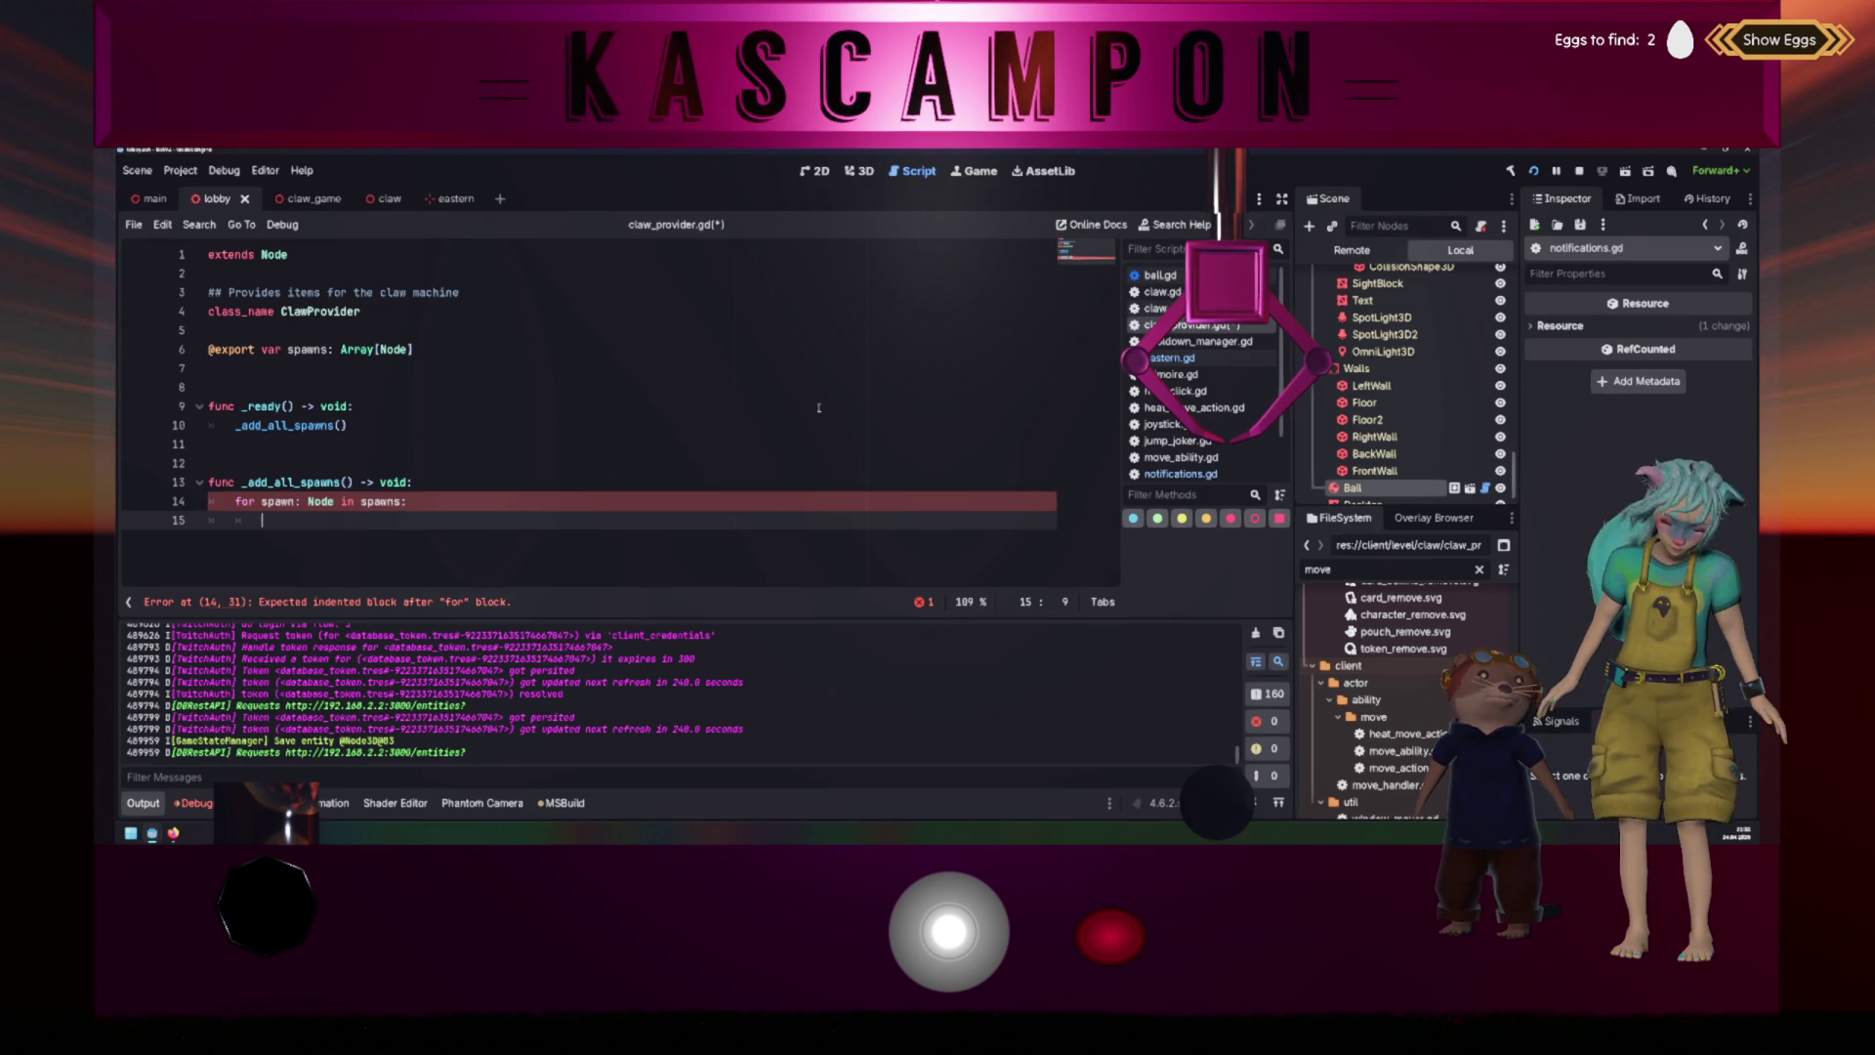
# Switch the editor to the 3D workspace
pyautogui.click(858, 172)
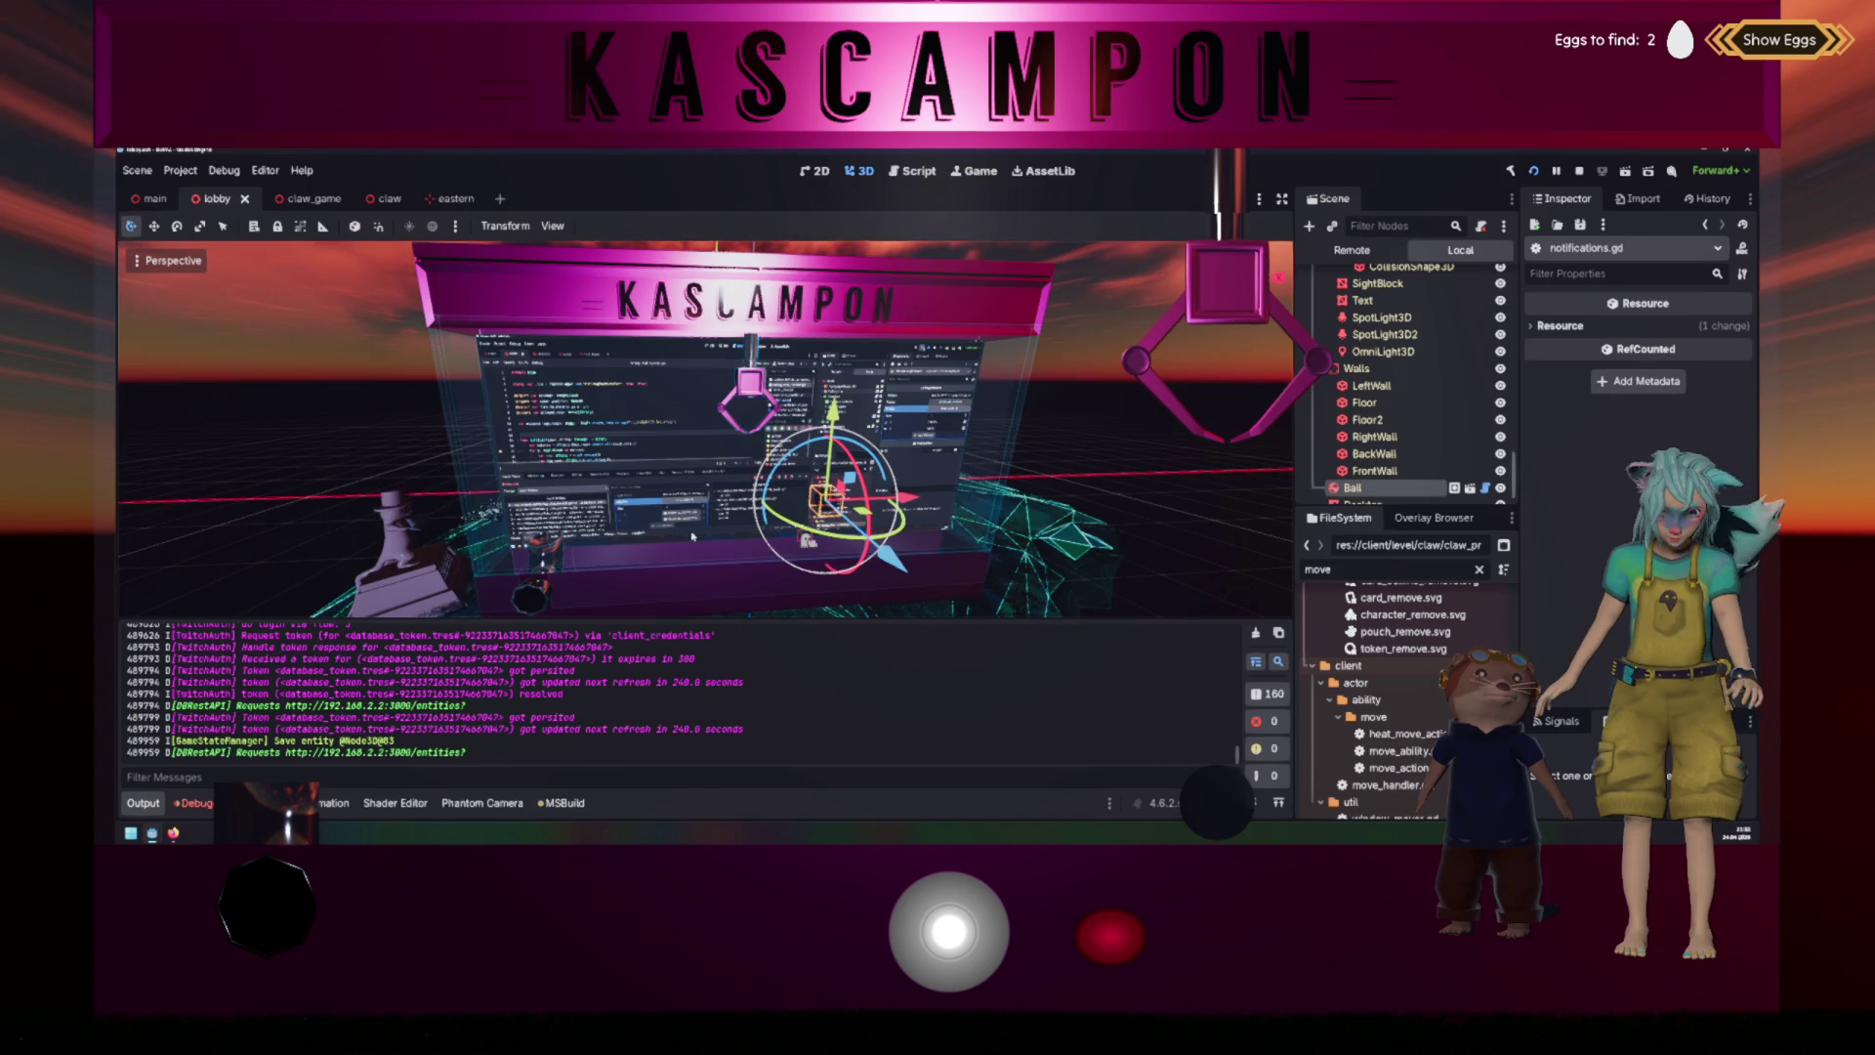
pyautogui.scroll(5, 691, 536)
pyautogui.scroll(-3, 753, 540)
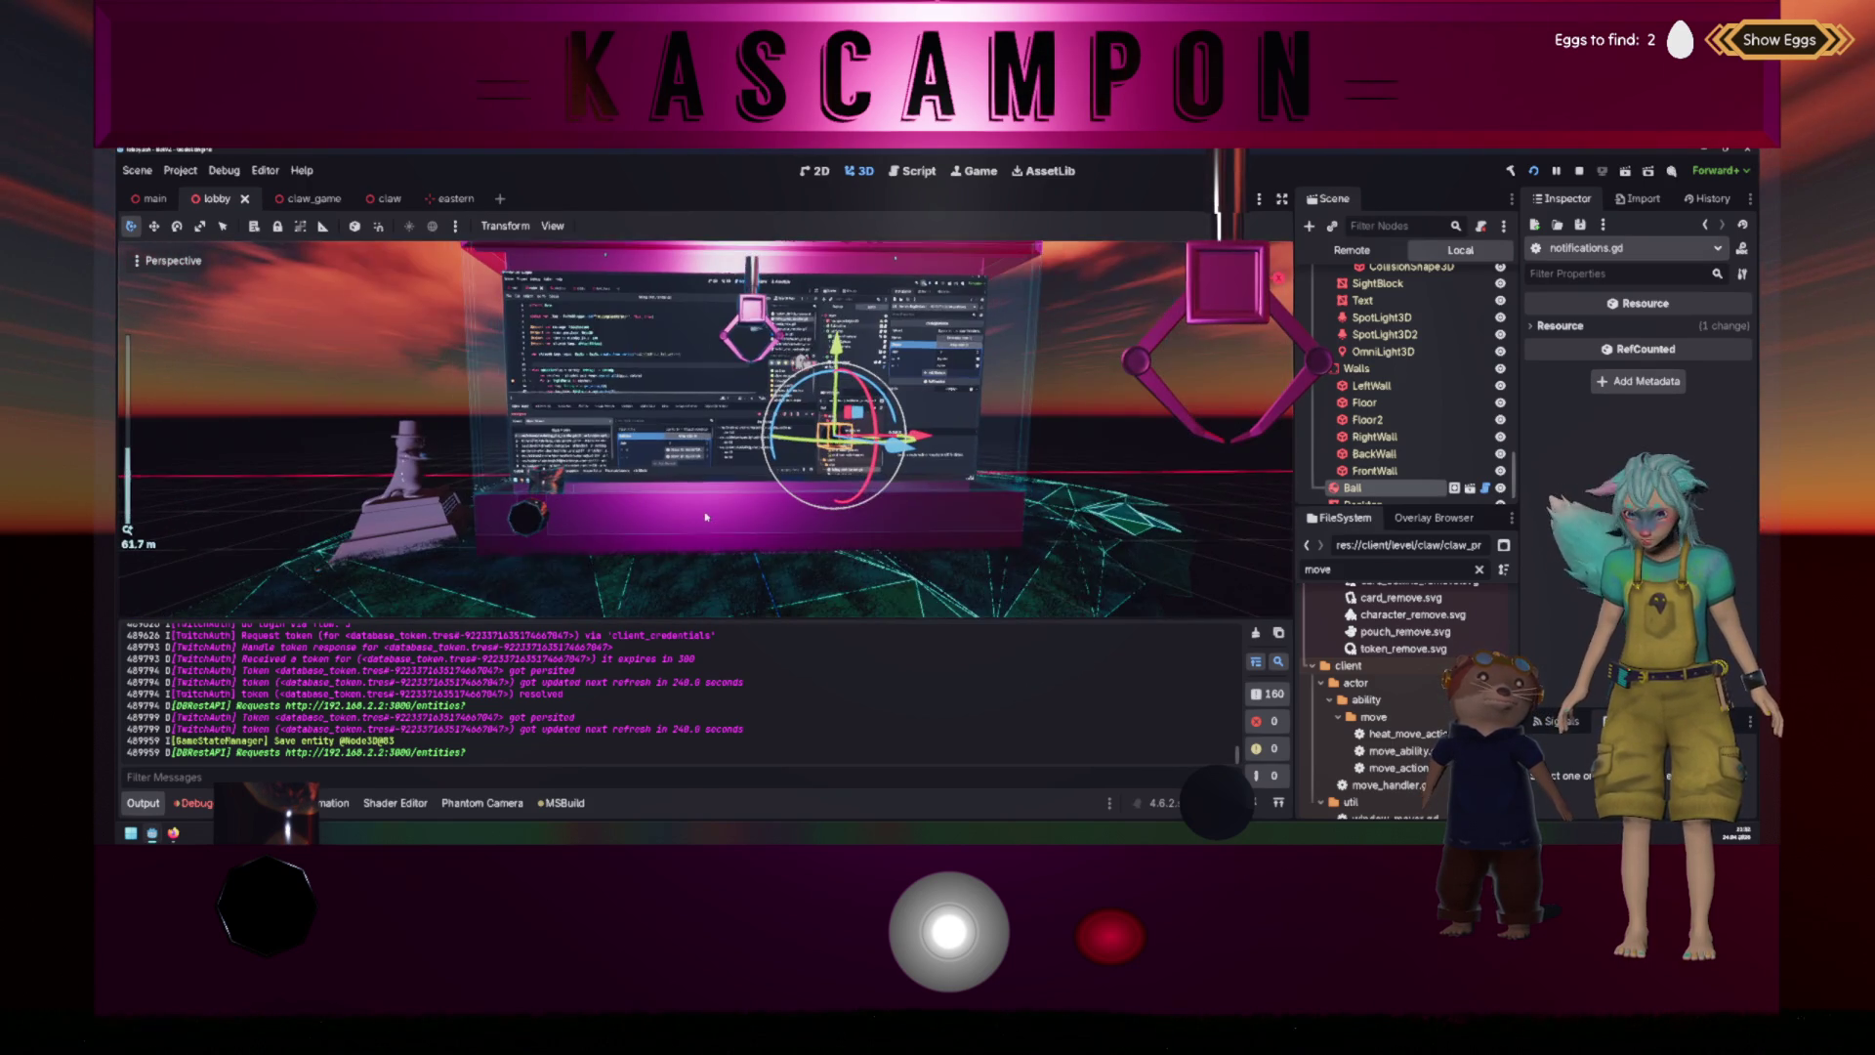
# Open the claw_game scene tab and bring up the ClawGame node's context menu
pyautogui.moveTo(369, 202)
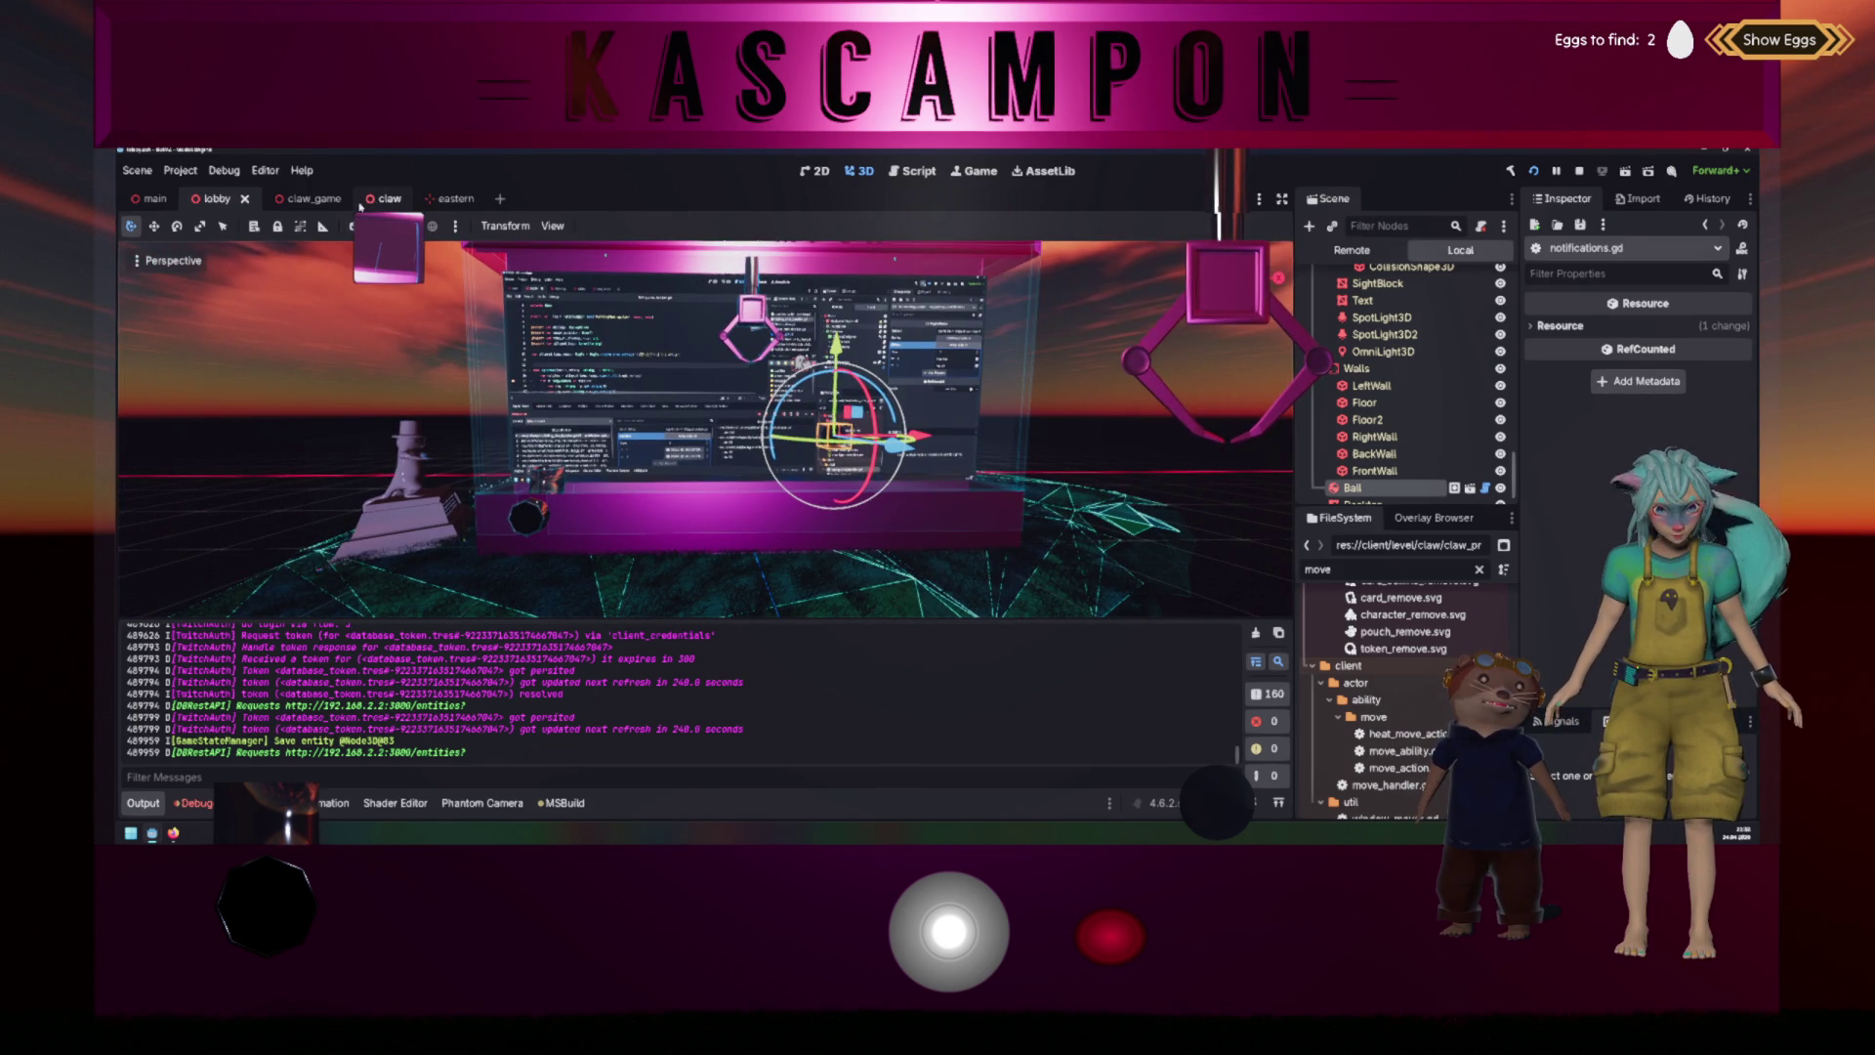
pyautogui.click(297, 198)
pyautogui.scroll(2, 1094, 453)
pyautogui.scroll(1, 1095, 453)
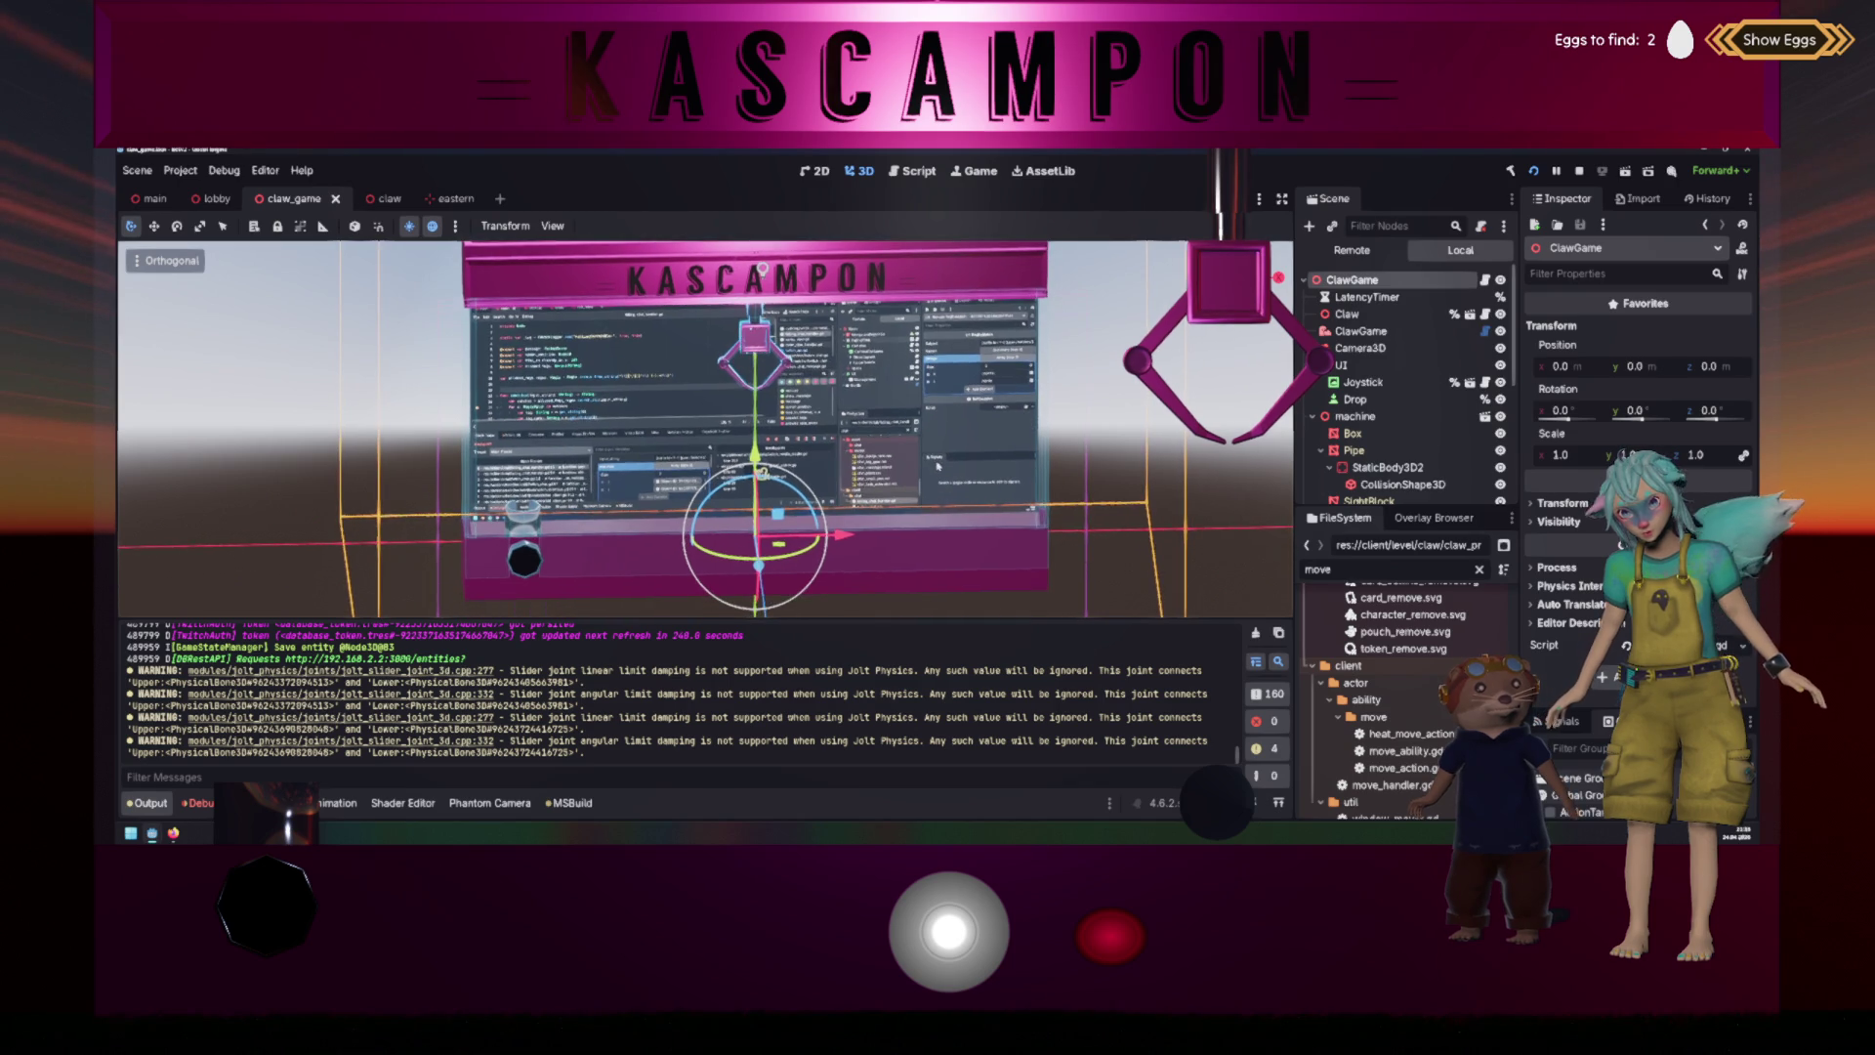
pyautogui.scroll(3, 947, 457)
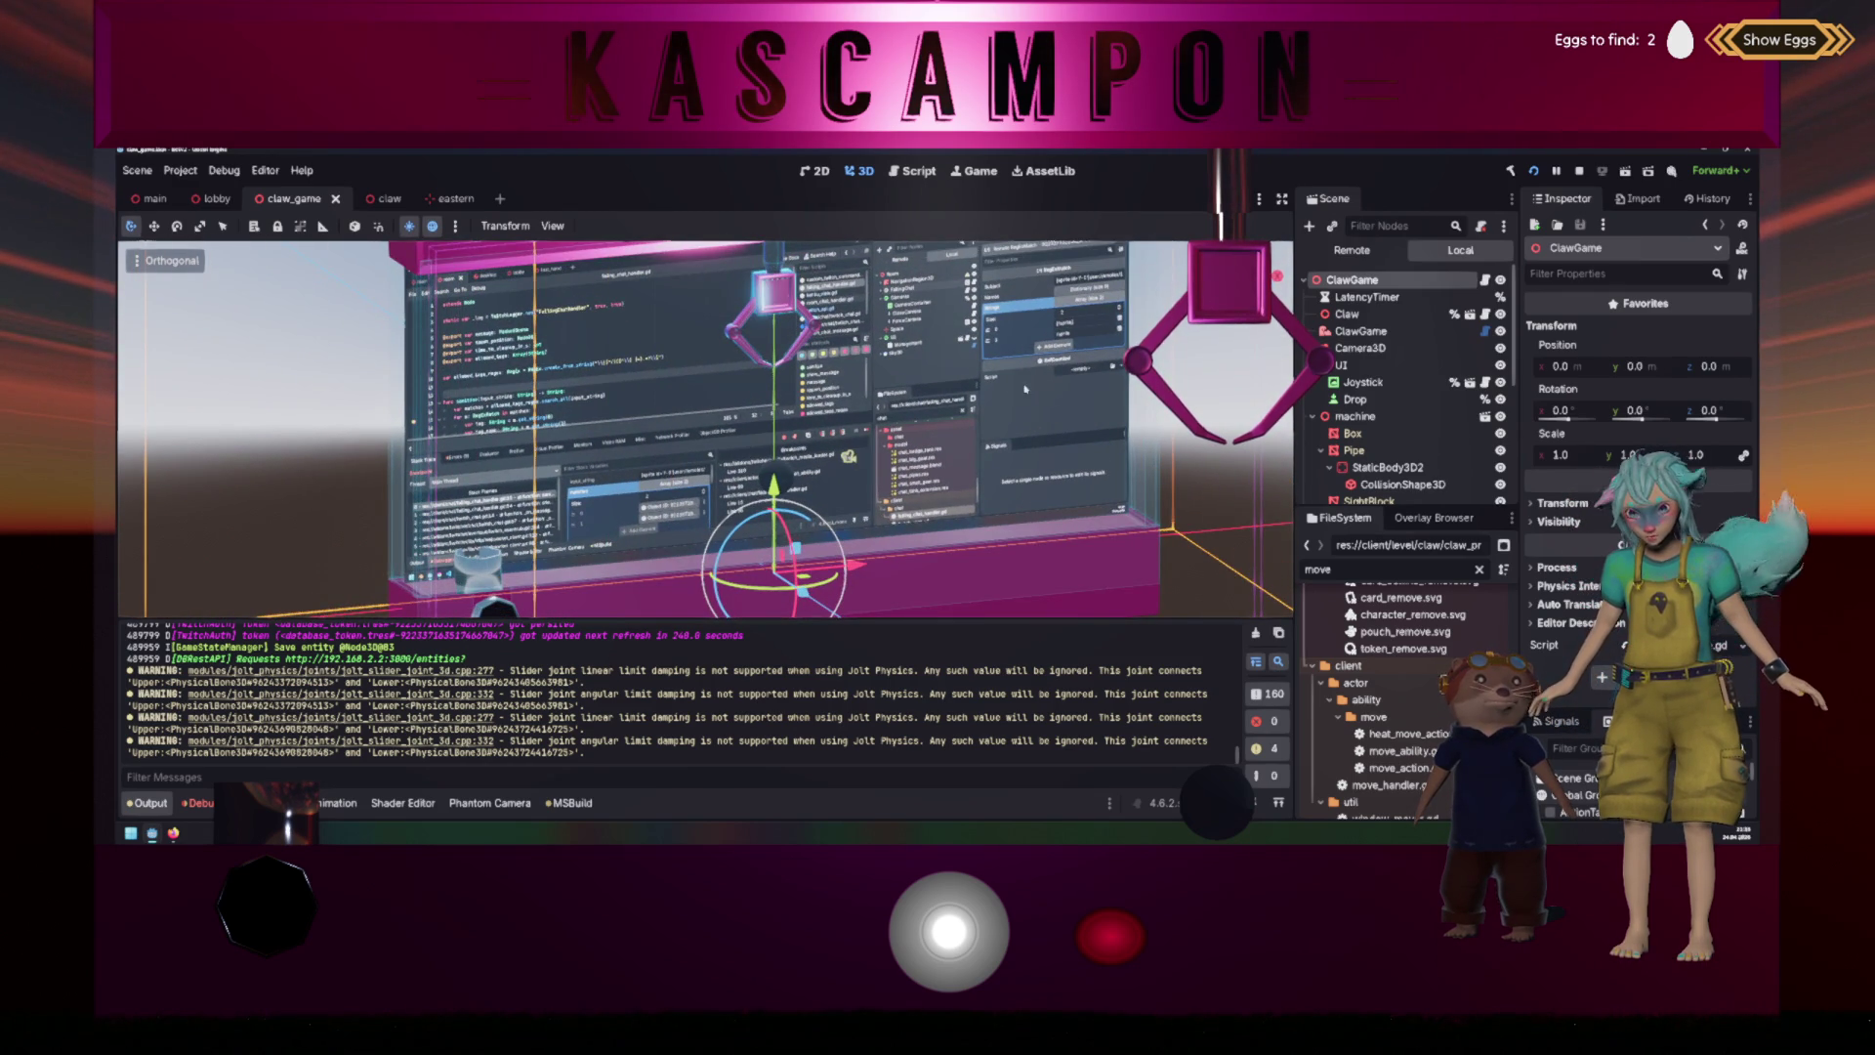
pyautogui.scroll(-4, 1025, 389)
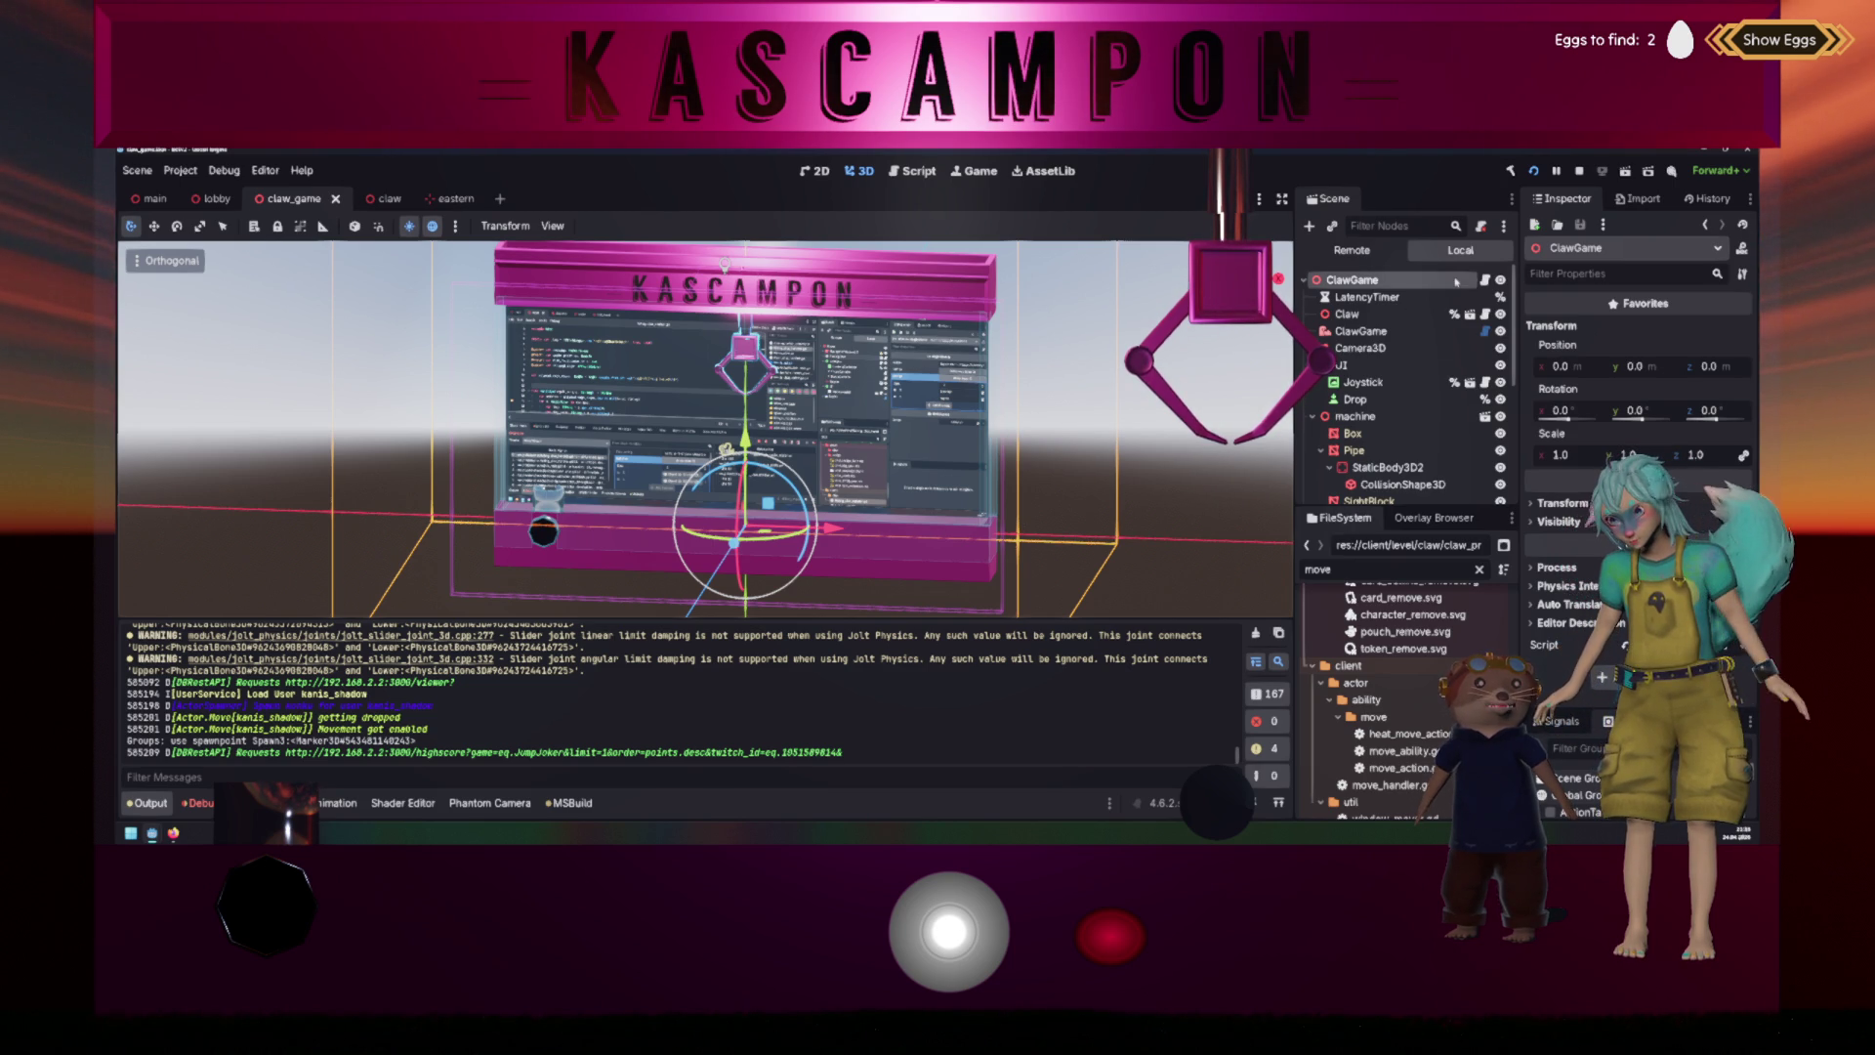
pyautogui.rightClick(1410, 283)
pyautogui.click(1415, 319)
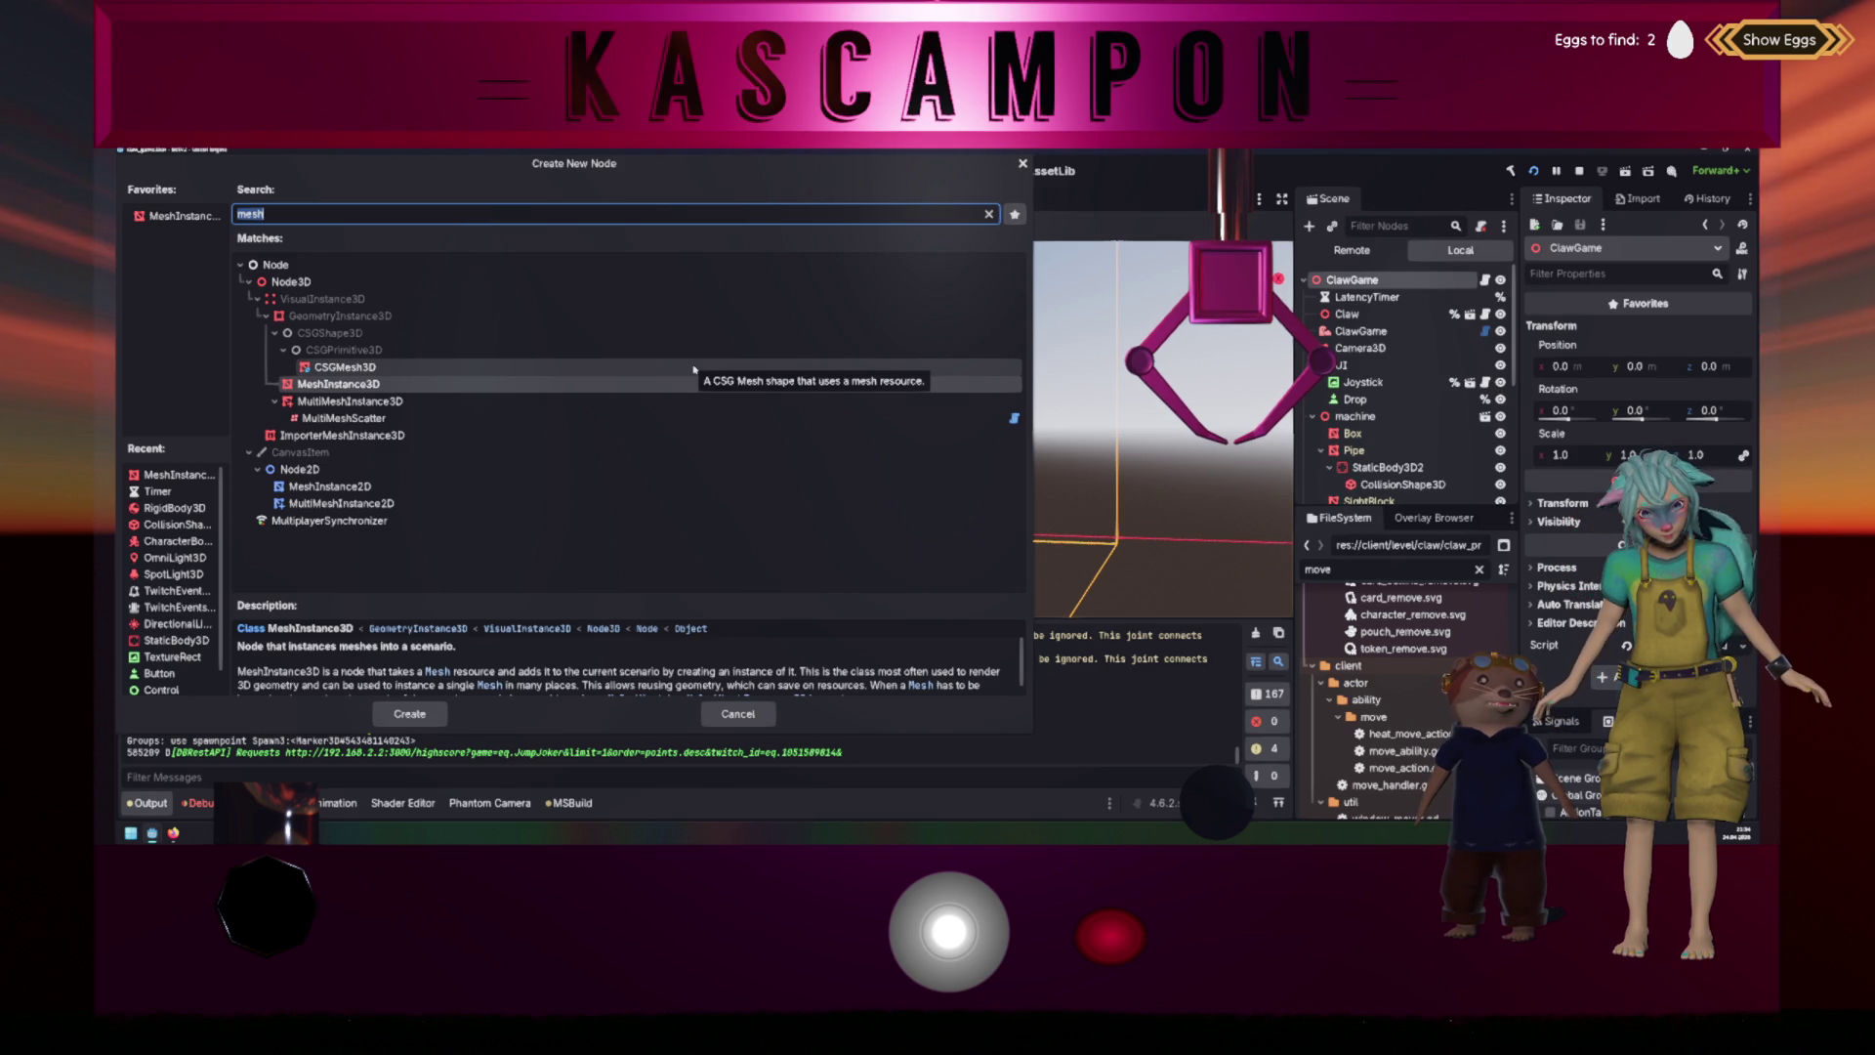
pyautogui.press('Escape')
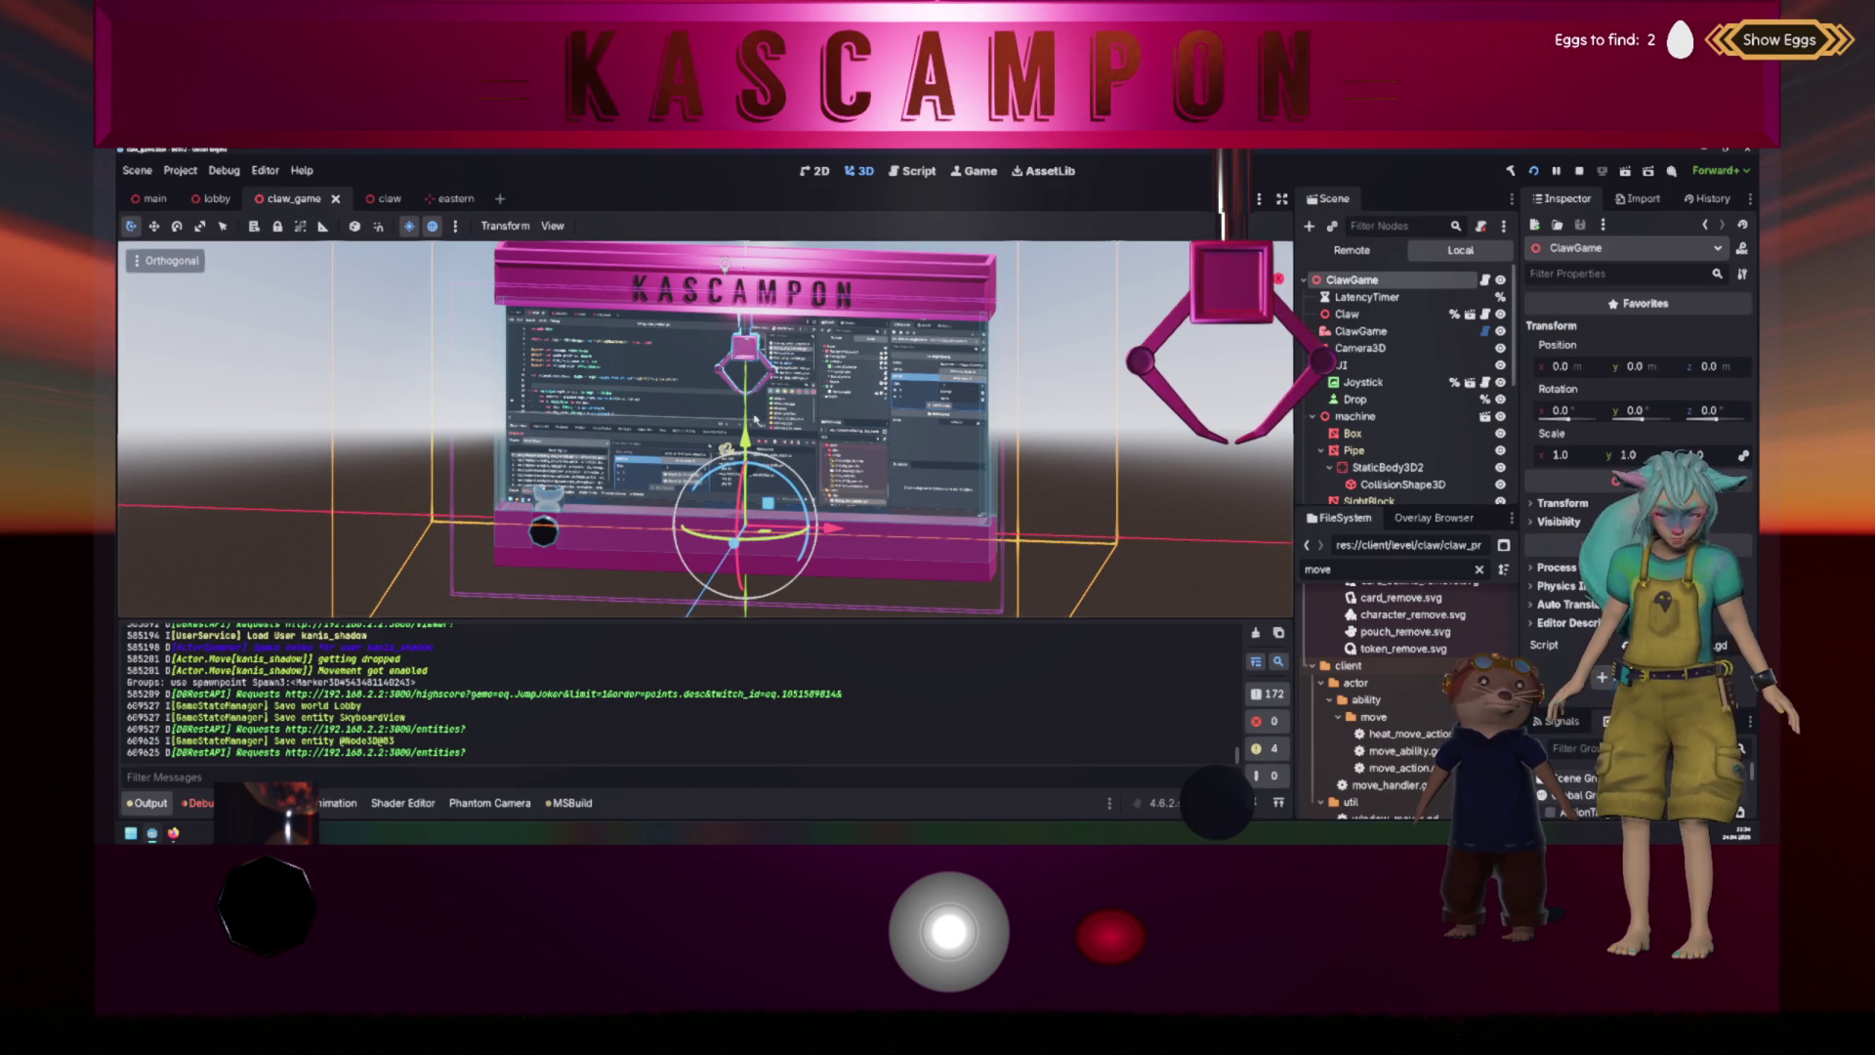
# Switch through the lobby scene to the eastern scene and open its script
pyautogui.click(240, 195)
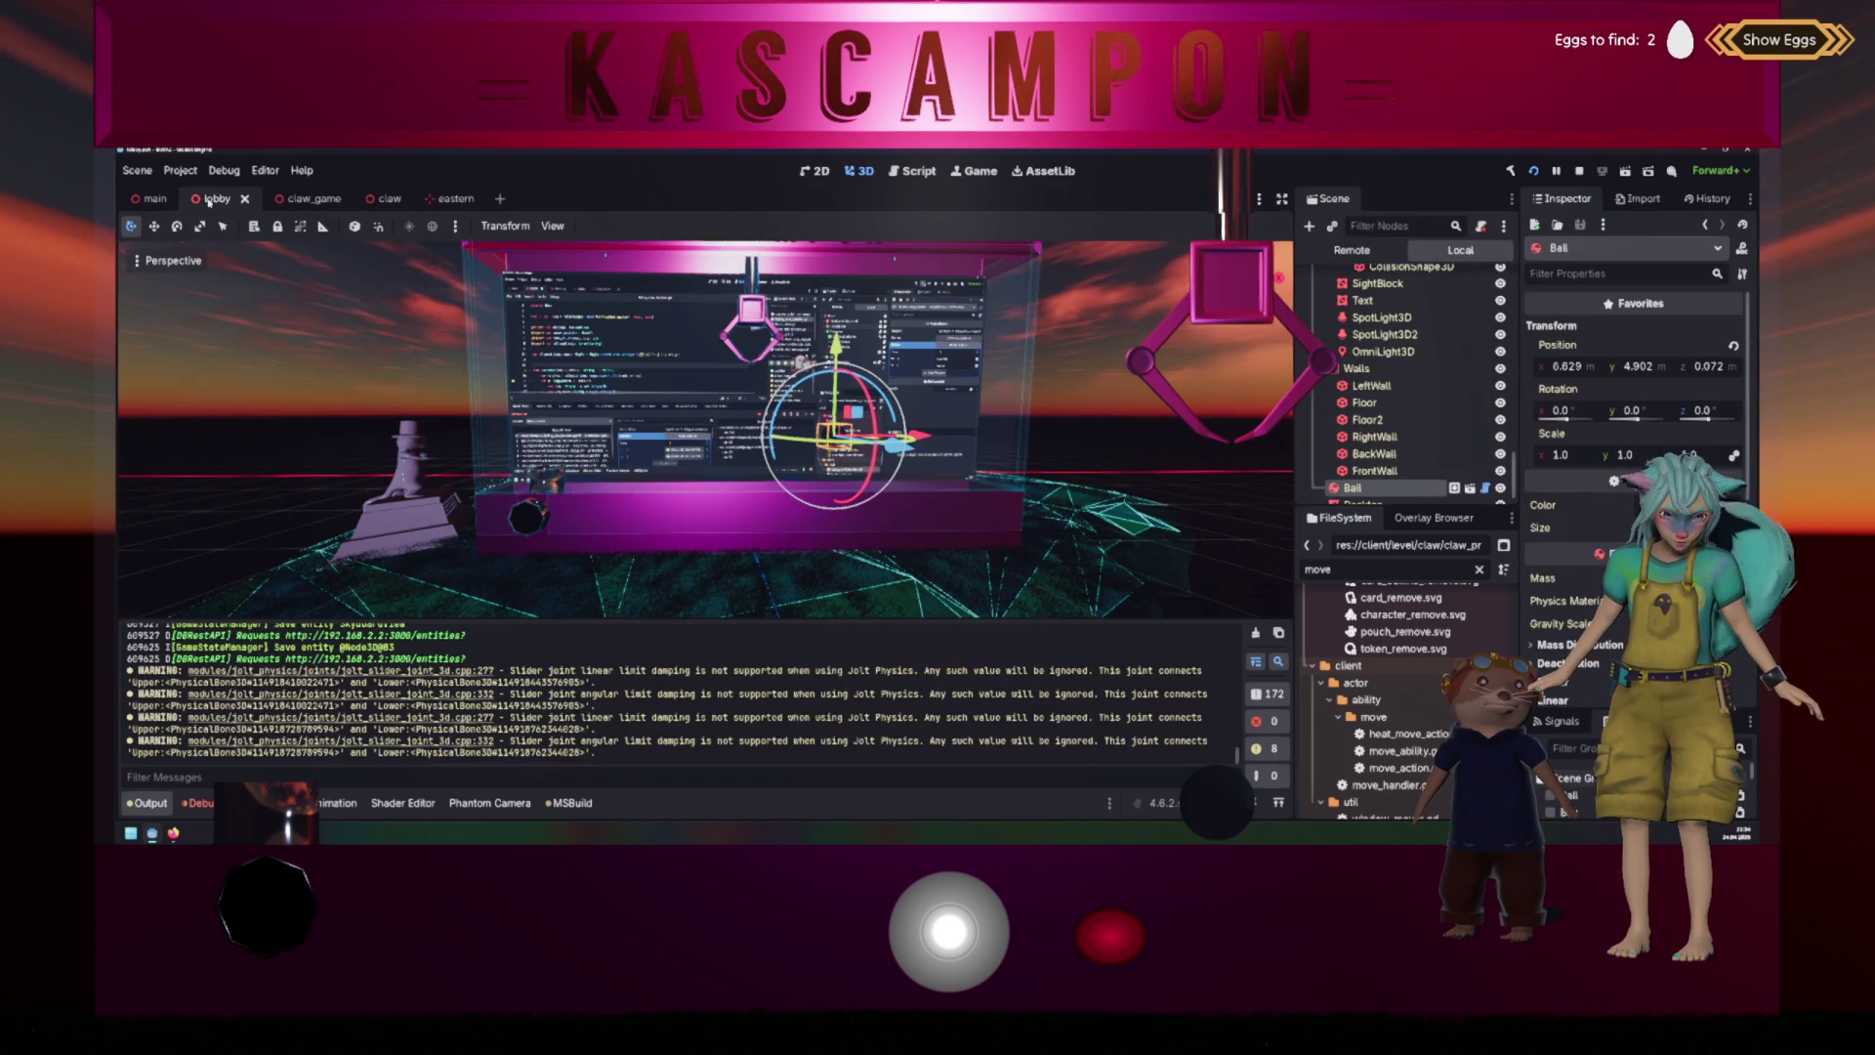
pyautogui.scroll(-5, 410, 422)
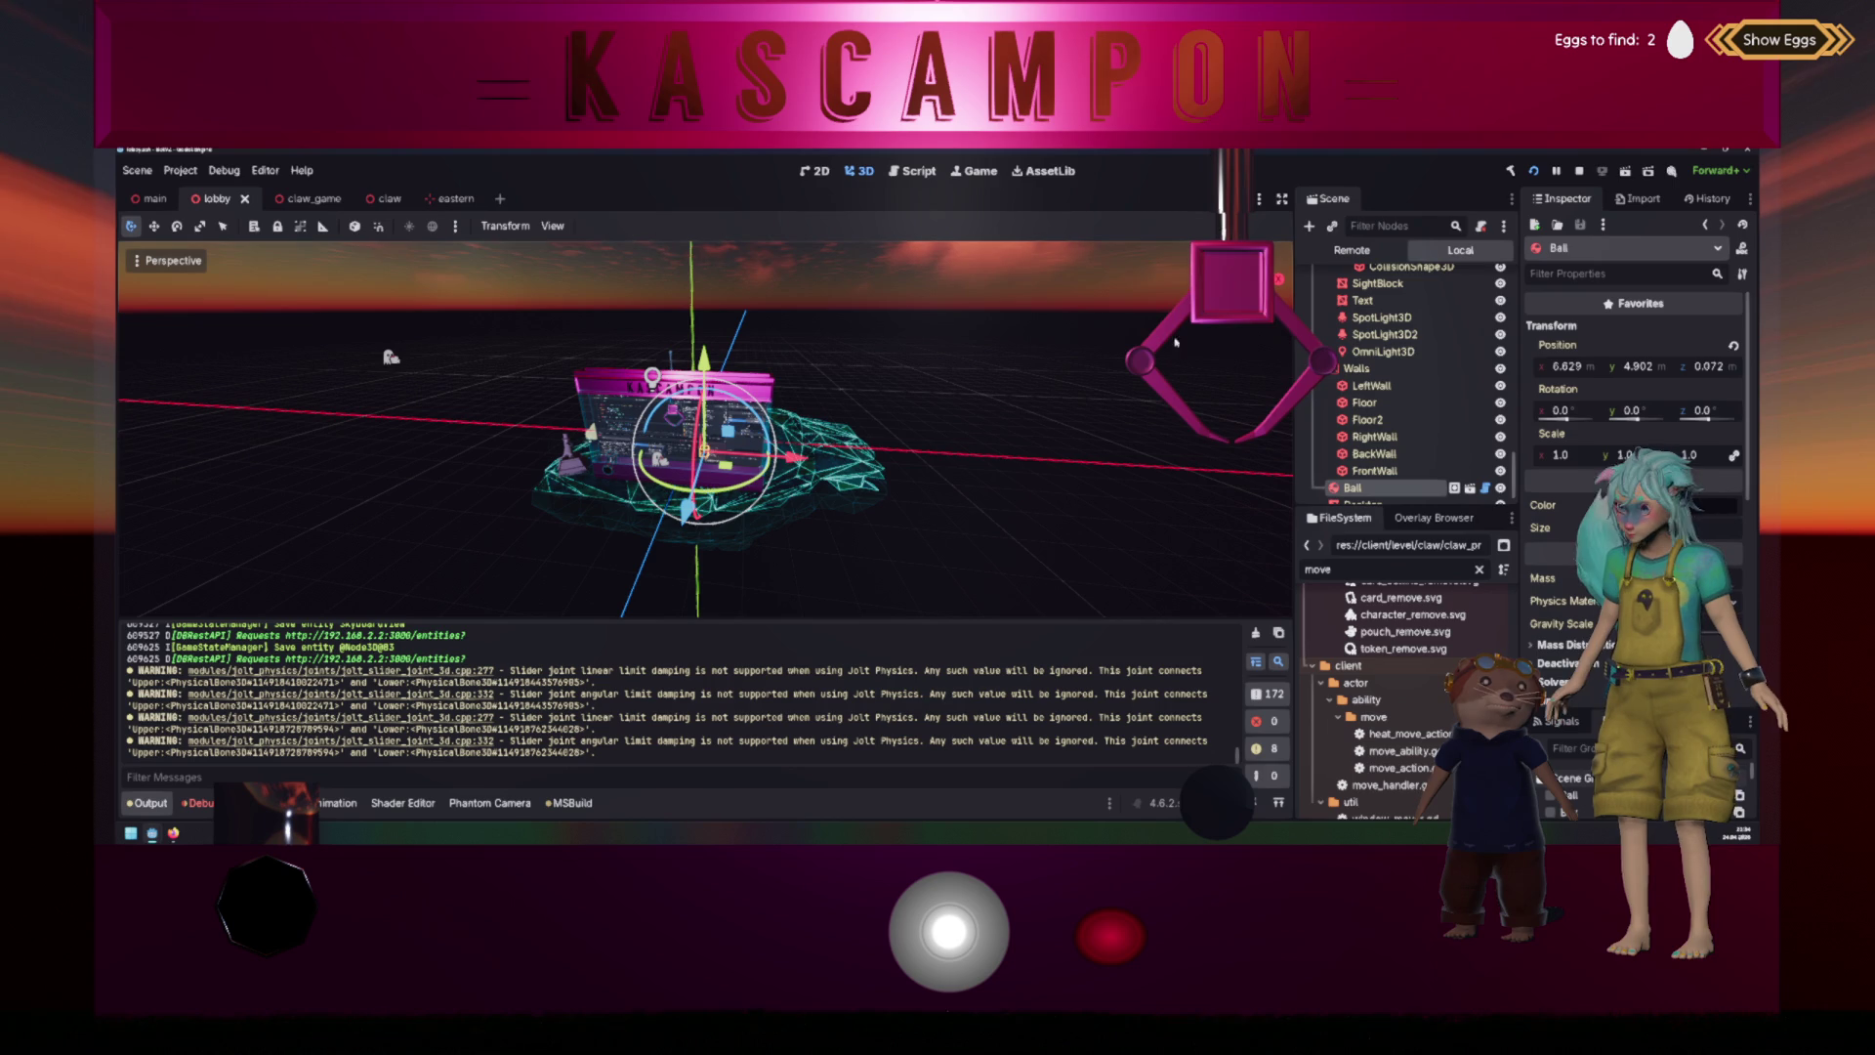
pyautogui.click(432, 196)
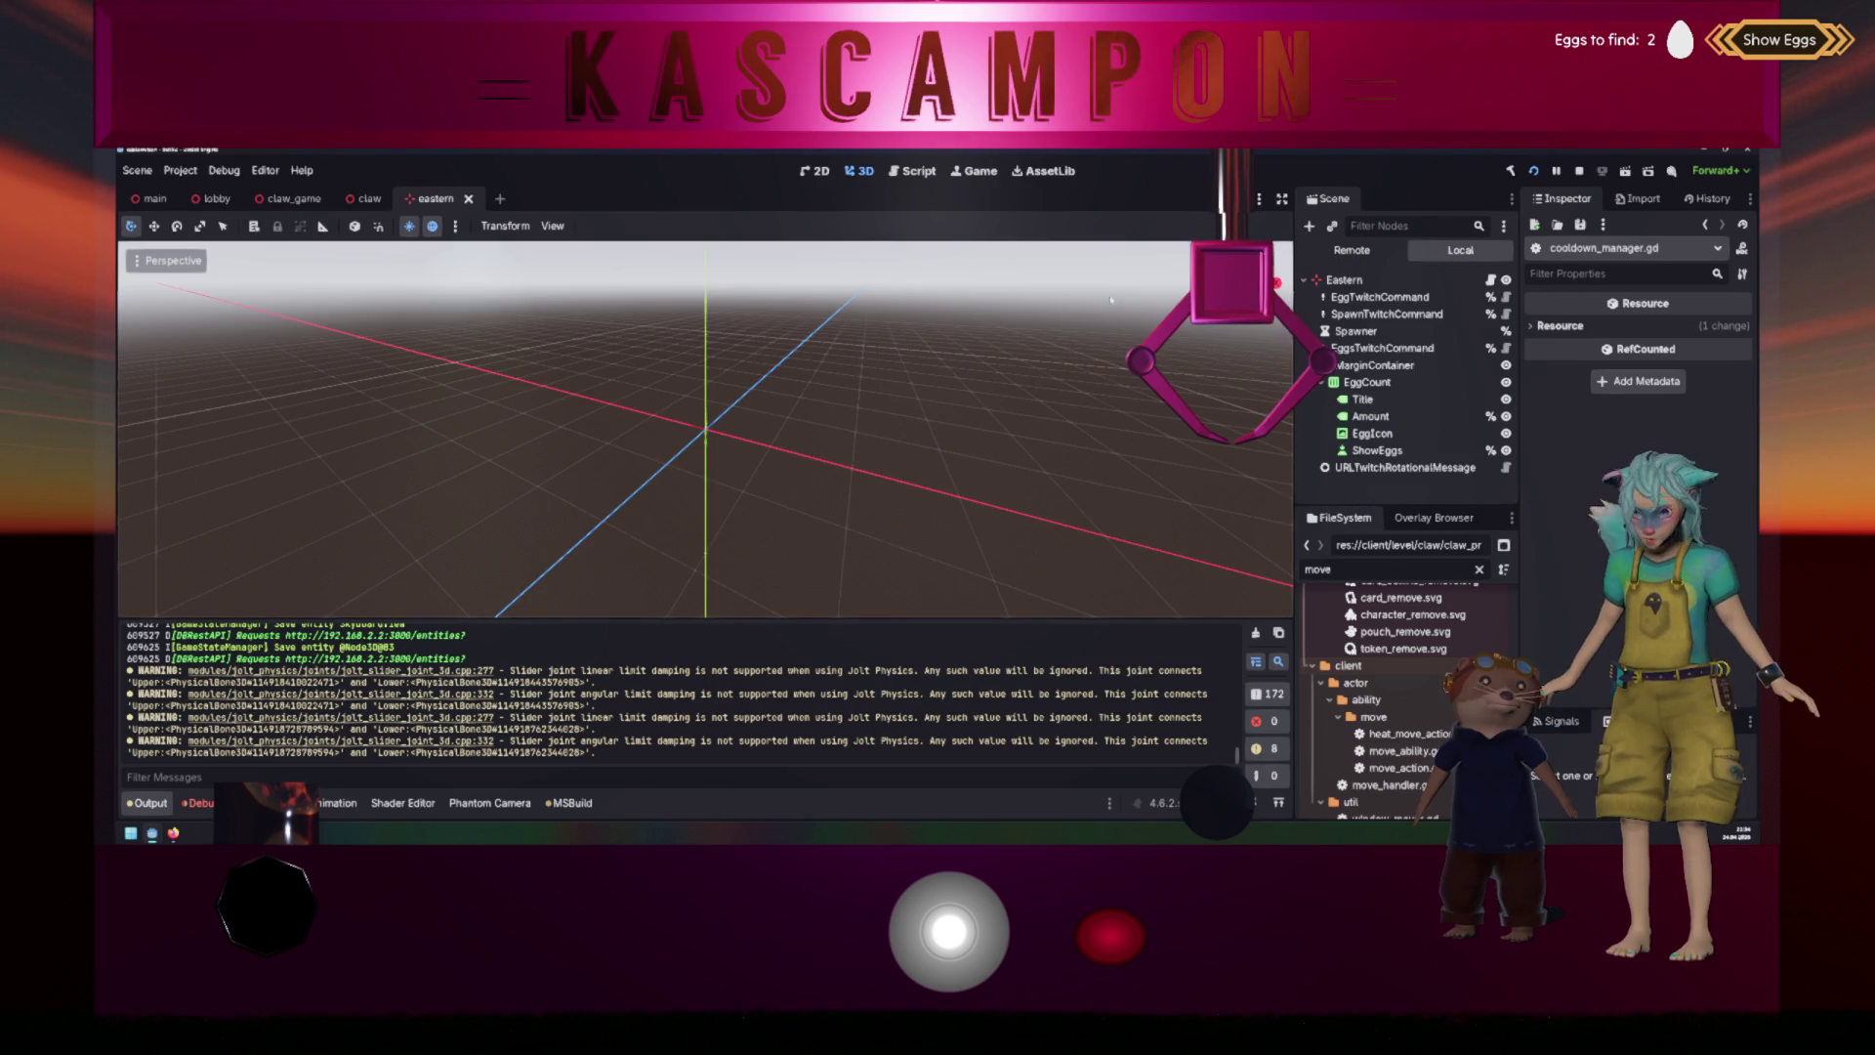
pyautogui.click(1491, 280)
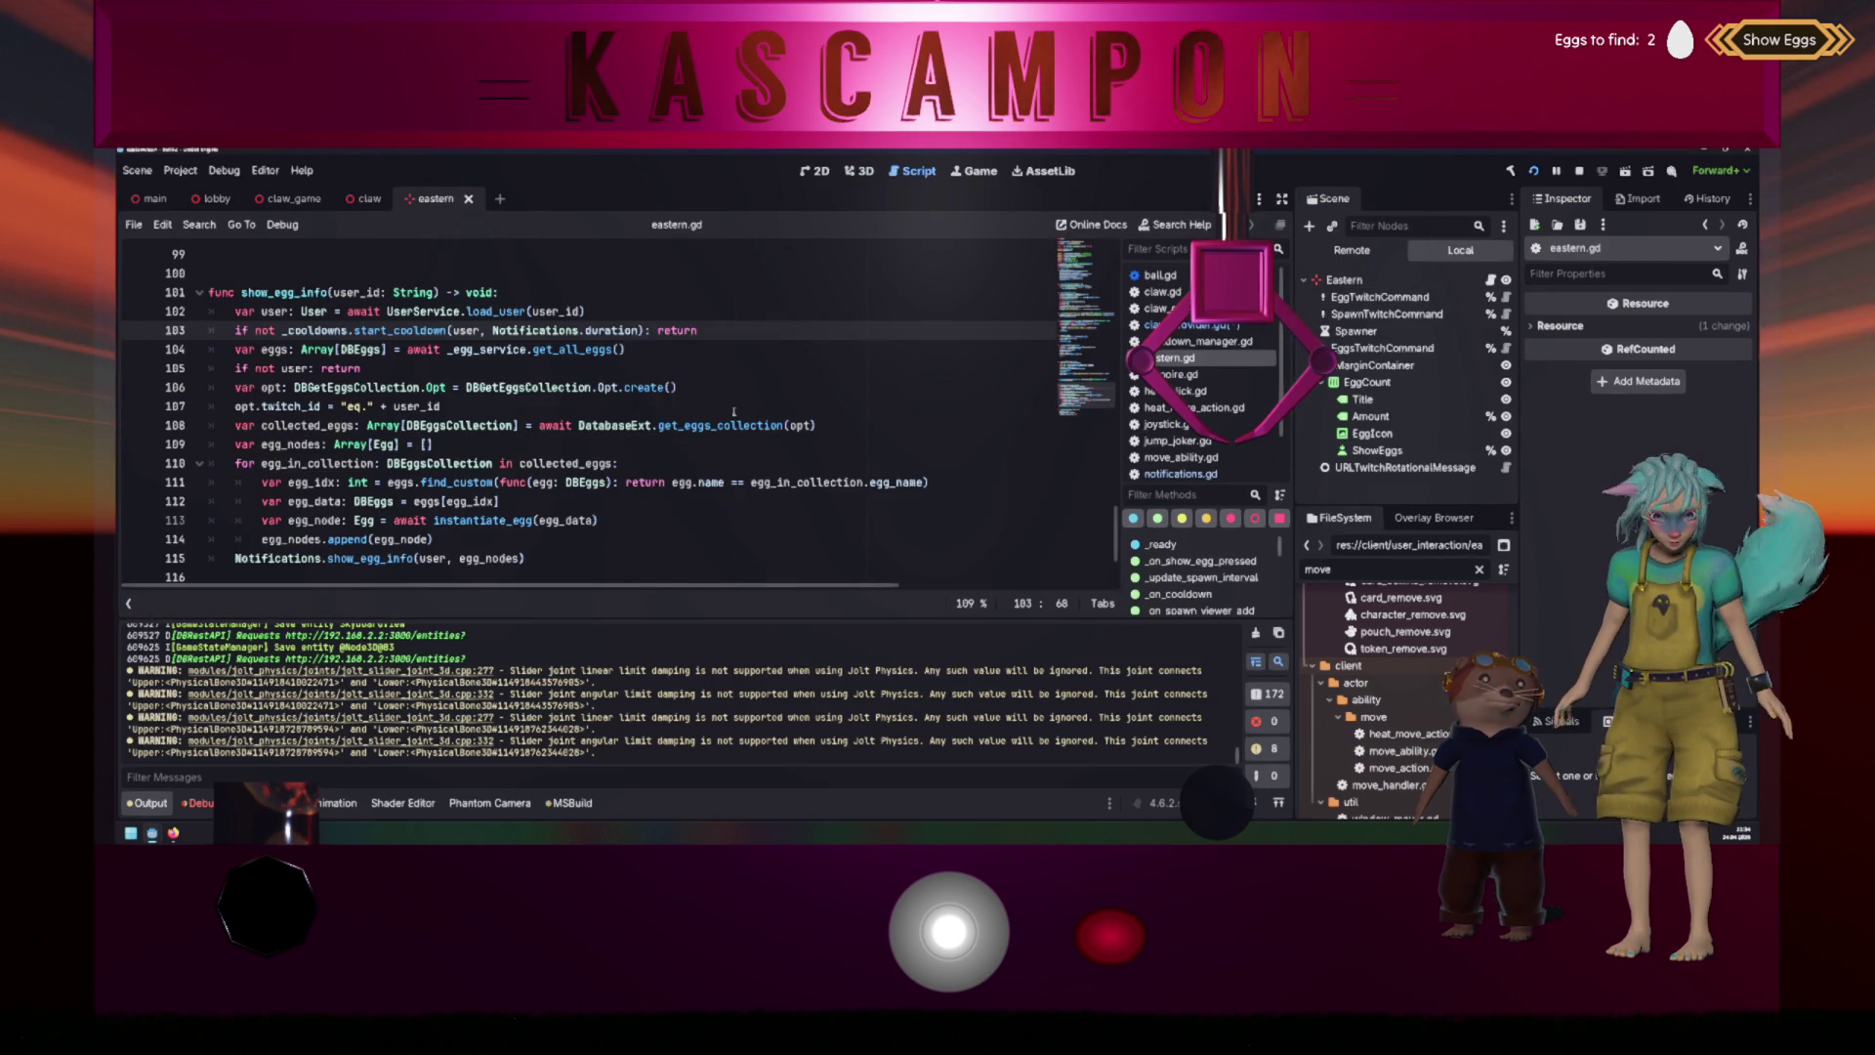
# Scroll eastern.gd to _spawn_egg, highlight the random x and z lines, and enlarge the editor
pyautogui.scroll(-5, 733, 411)
pyautogui.scroll(6, 734, 411)
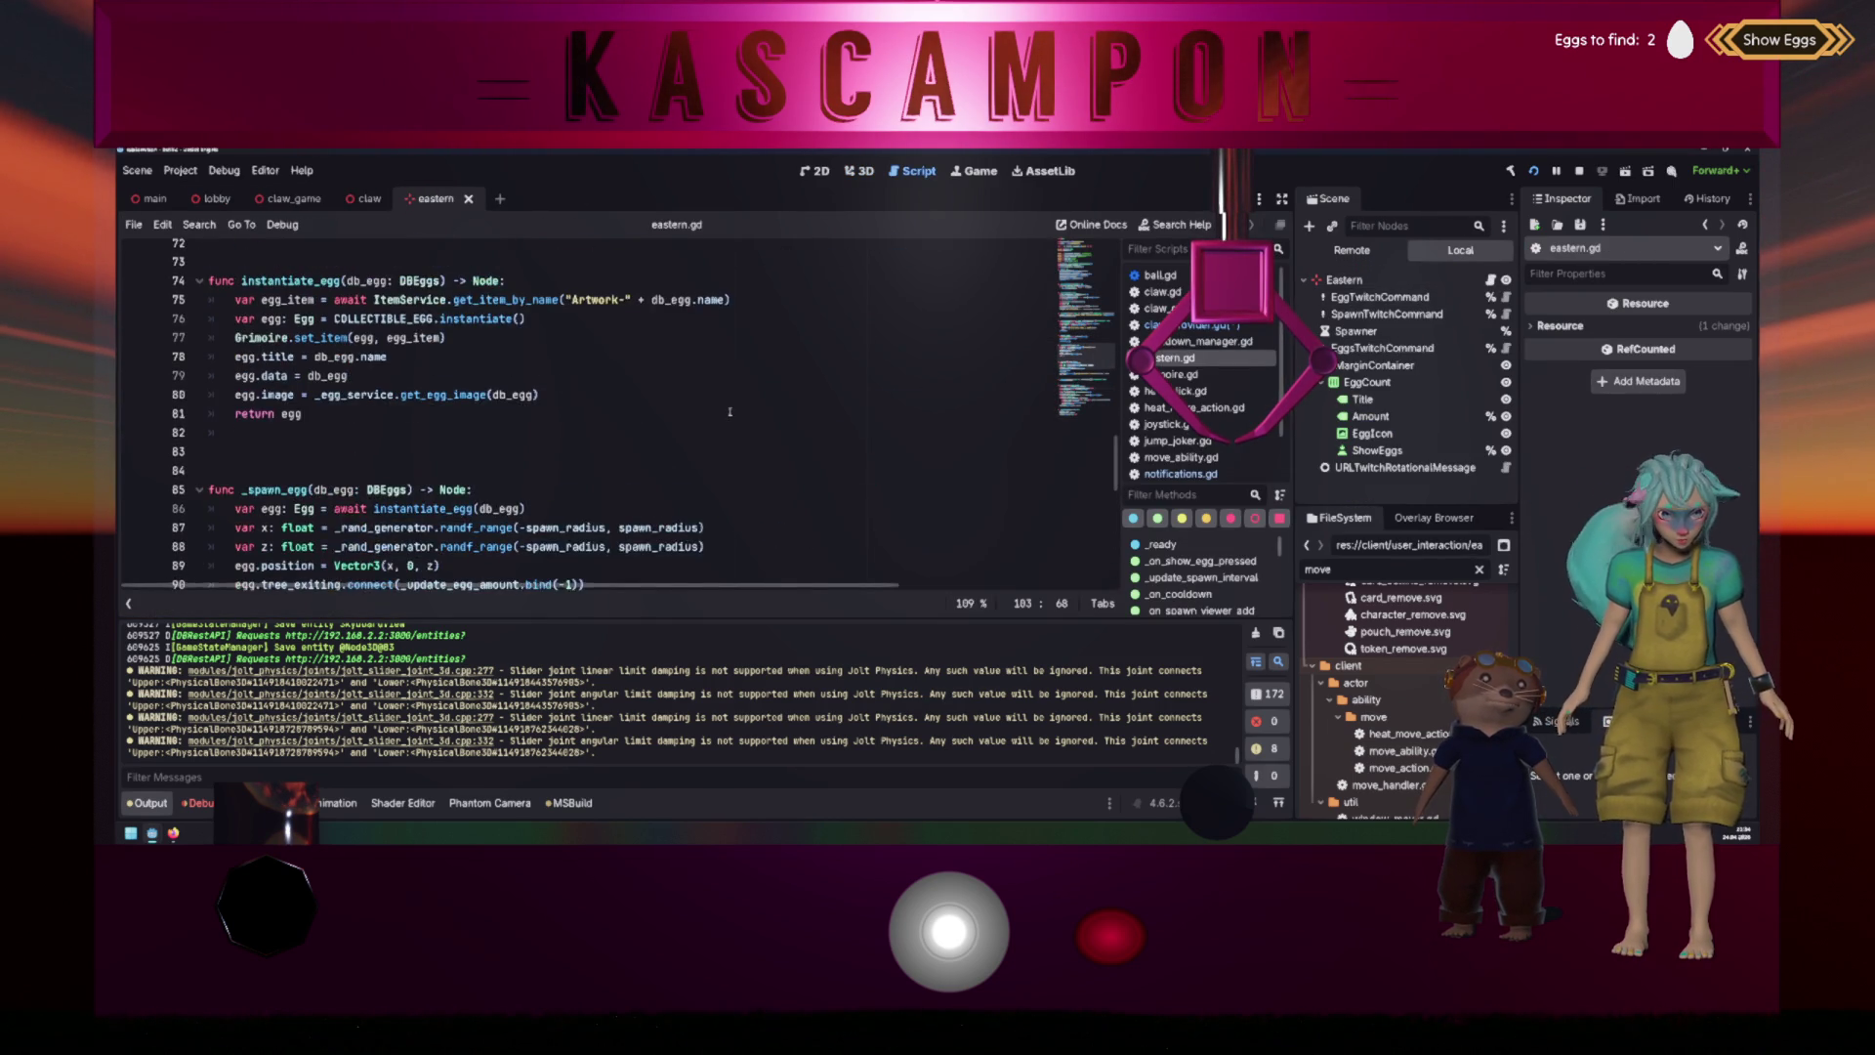
pyautogui.scroll(2, 730, 411)
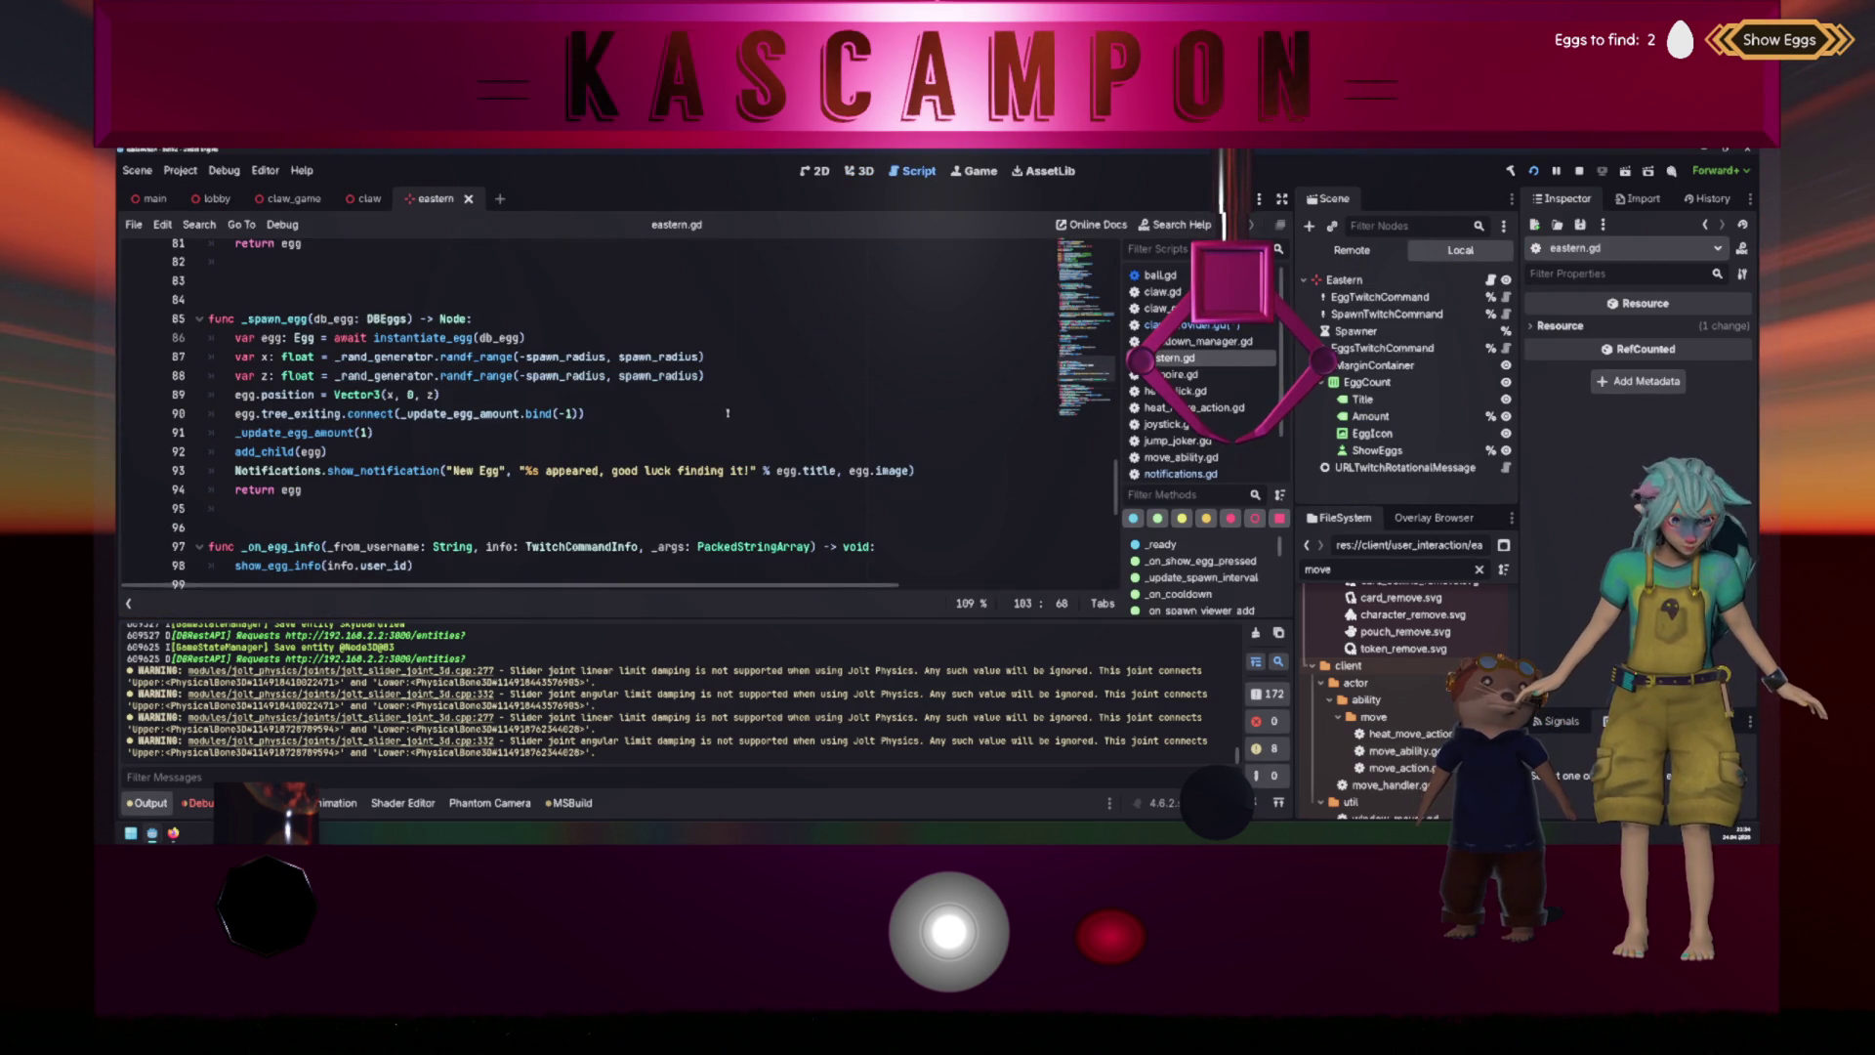
pyautogui.moveTo(676, 377)
pyautogui.mouseDown()
pyautogui.moveTo(293, 377)
pyautogui.moveTo(209, 356)
pyautogui.mouseUp()
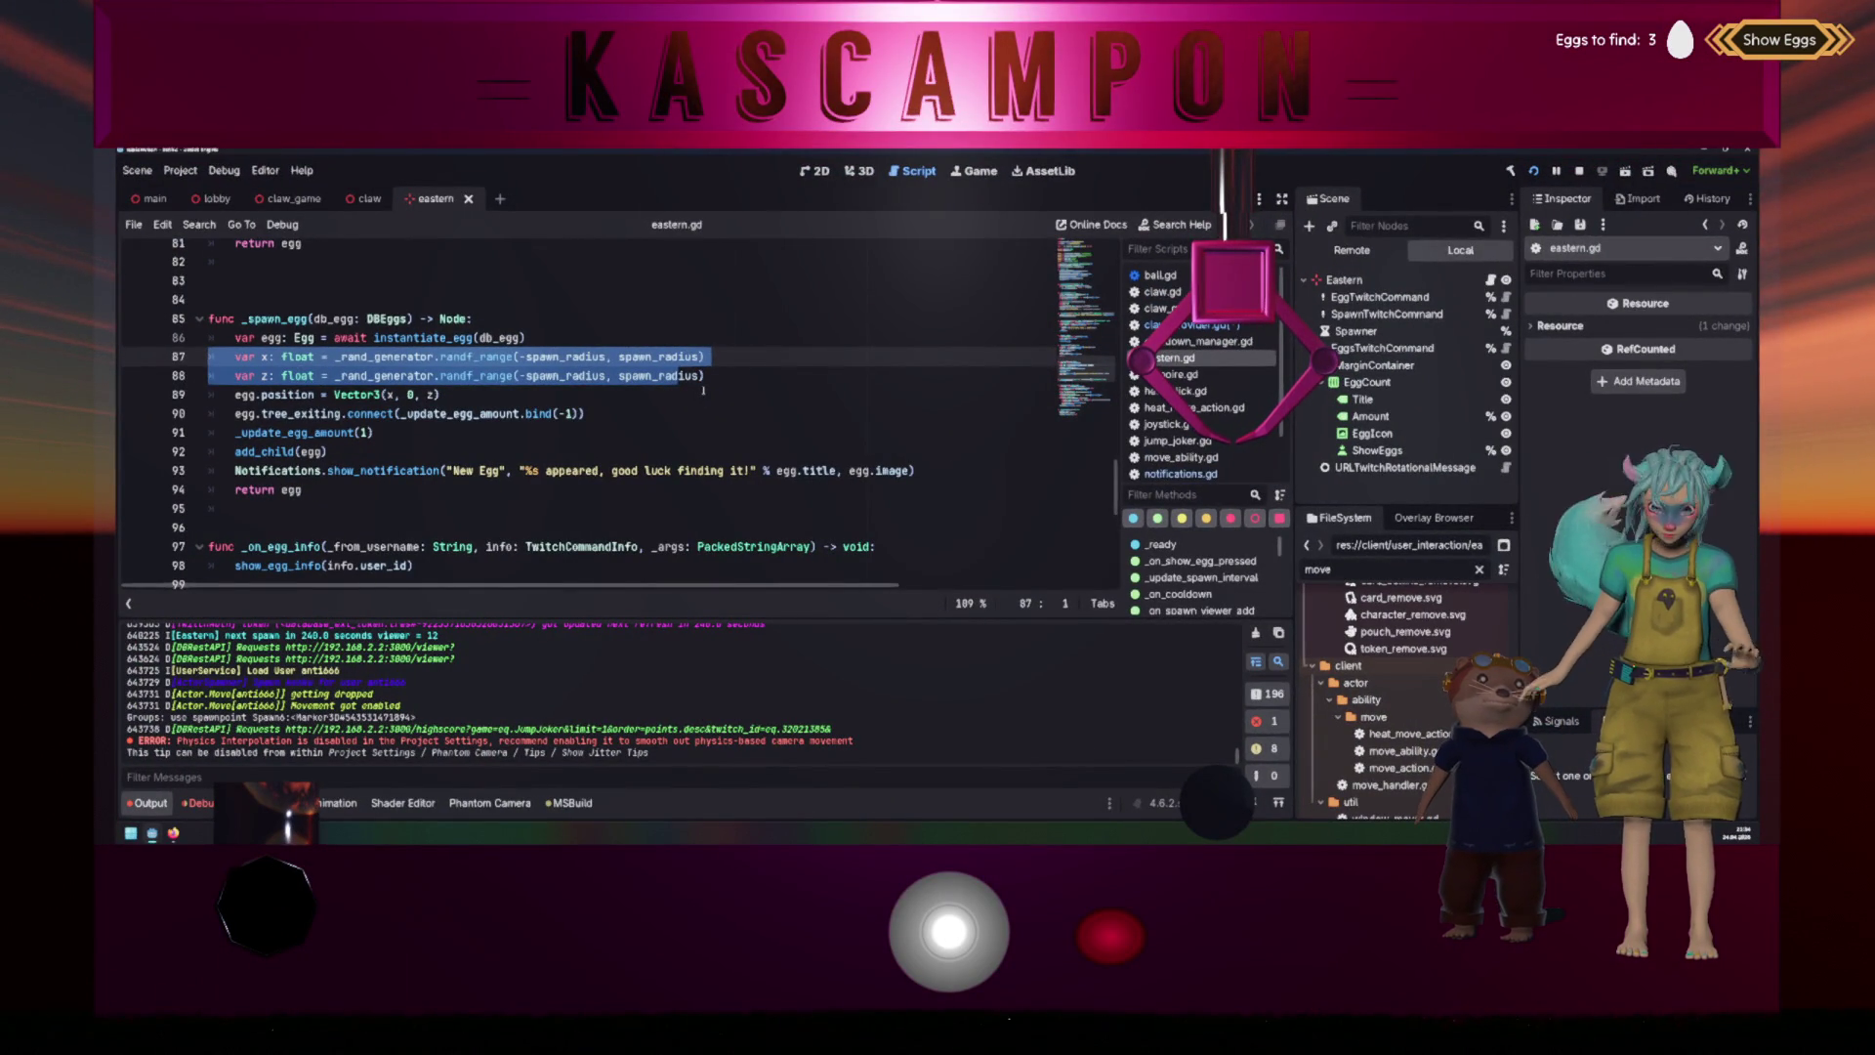
pyautogui.click(703, 390)
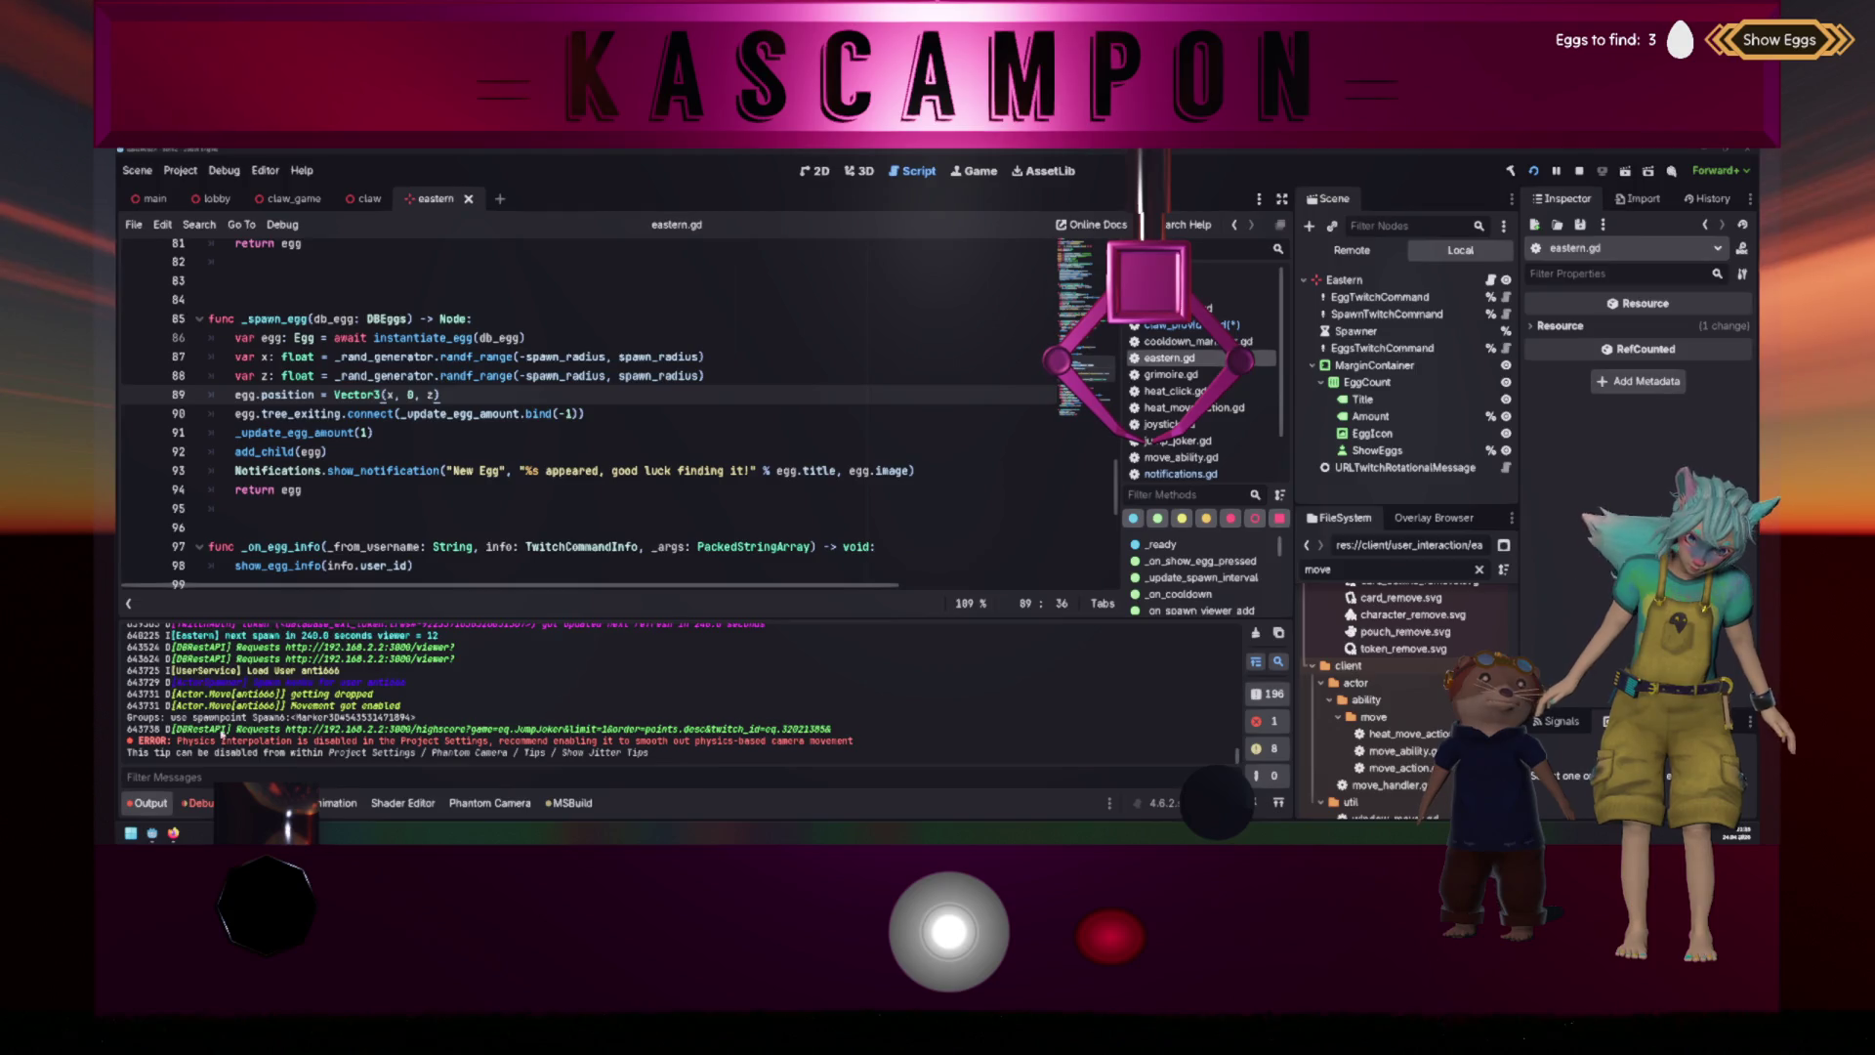
pyautogui.click(156, 802)
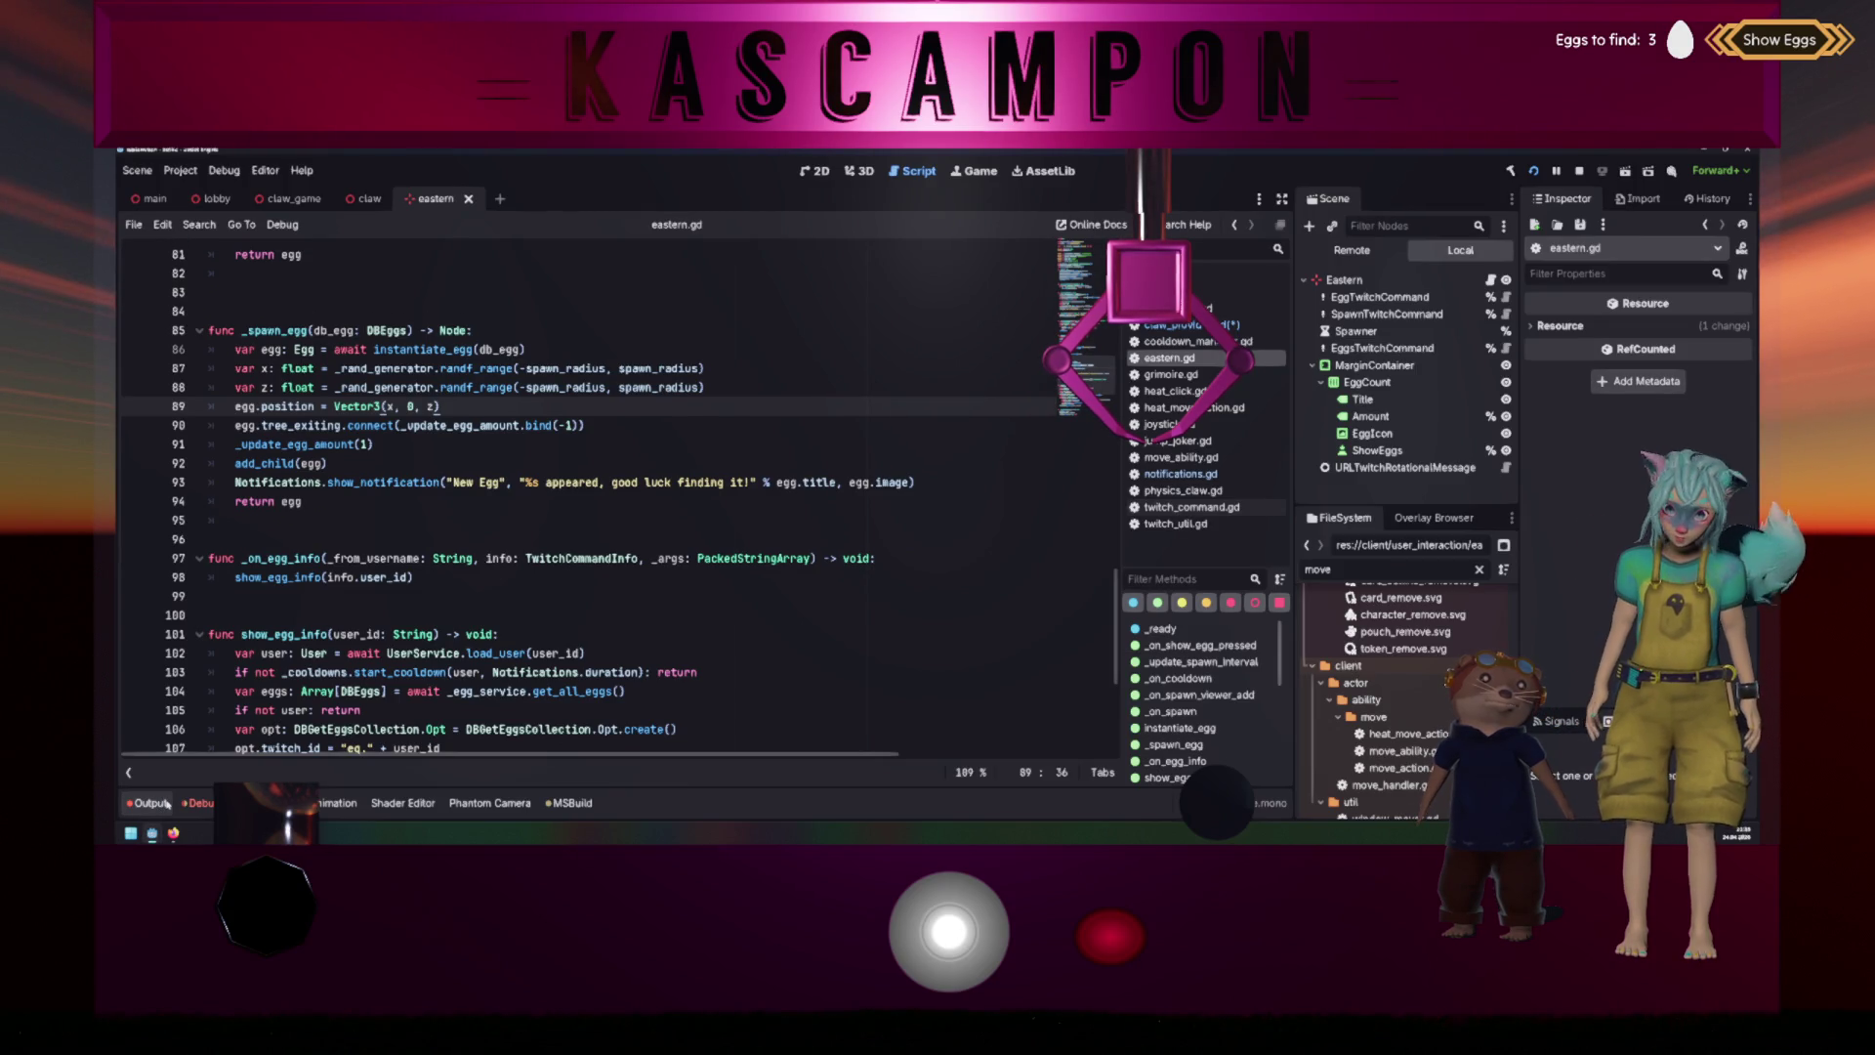
# Close the eastern scene tab and return focus to the code editor
pyautogui.click(459, 580)
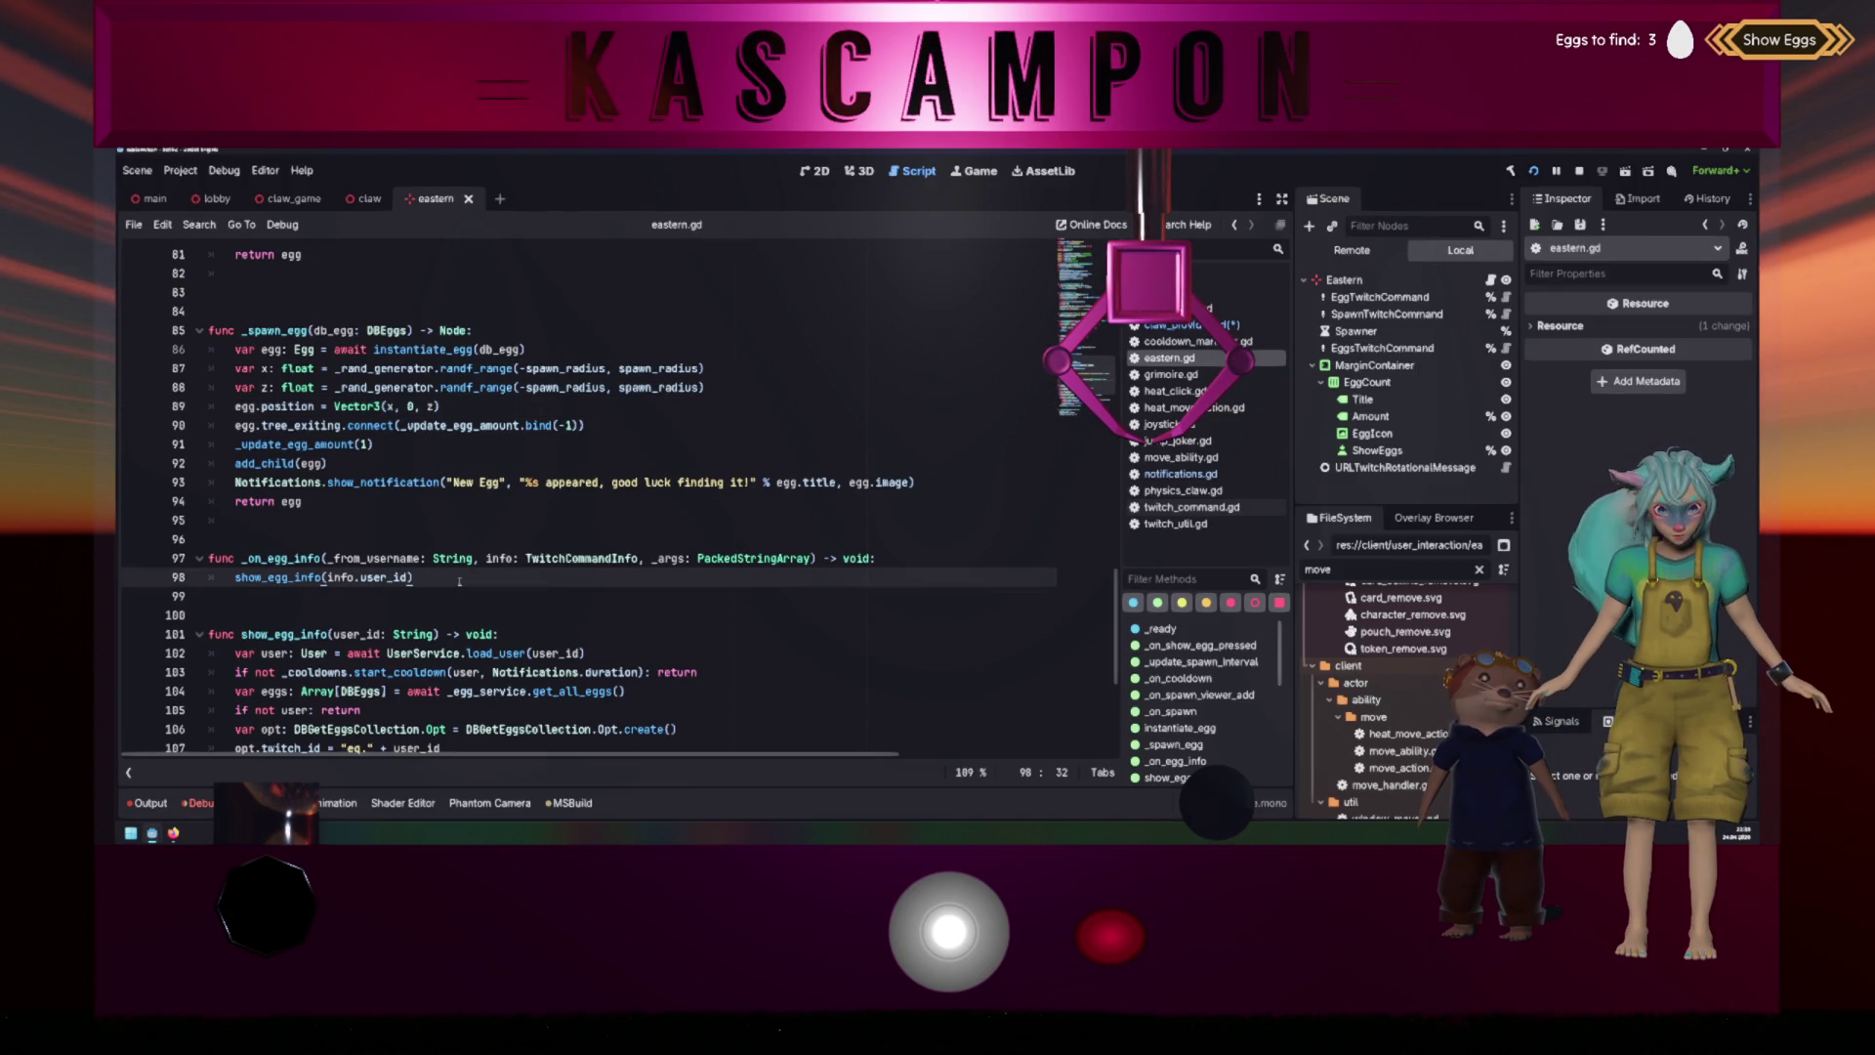
pyautogui.click(469, 198)
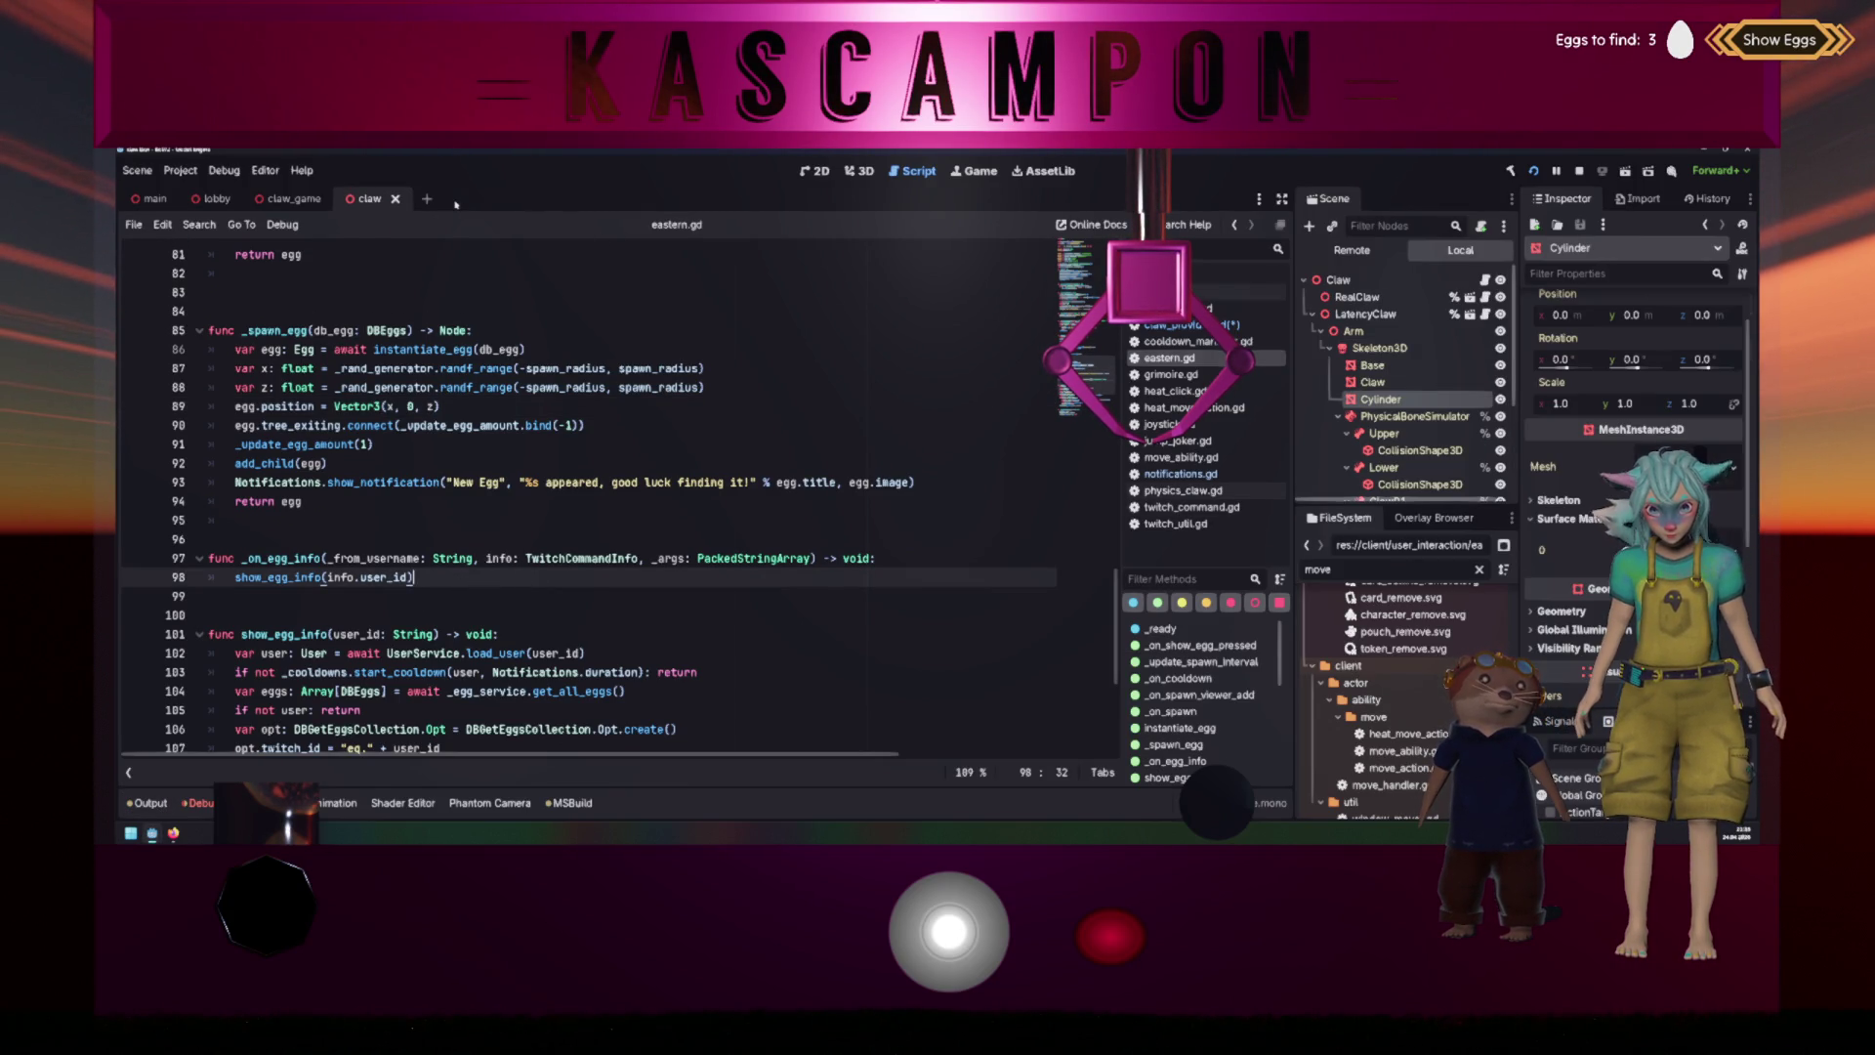
pyautogui.click(782, 449)
# Look up AABB in the help search and scroll through its class reference methods
pyautogui.press('F1')
pyautogui.write('AABB')
pyautogui.press('Return')
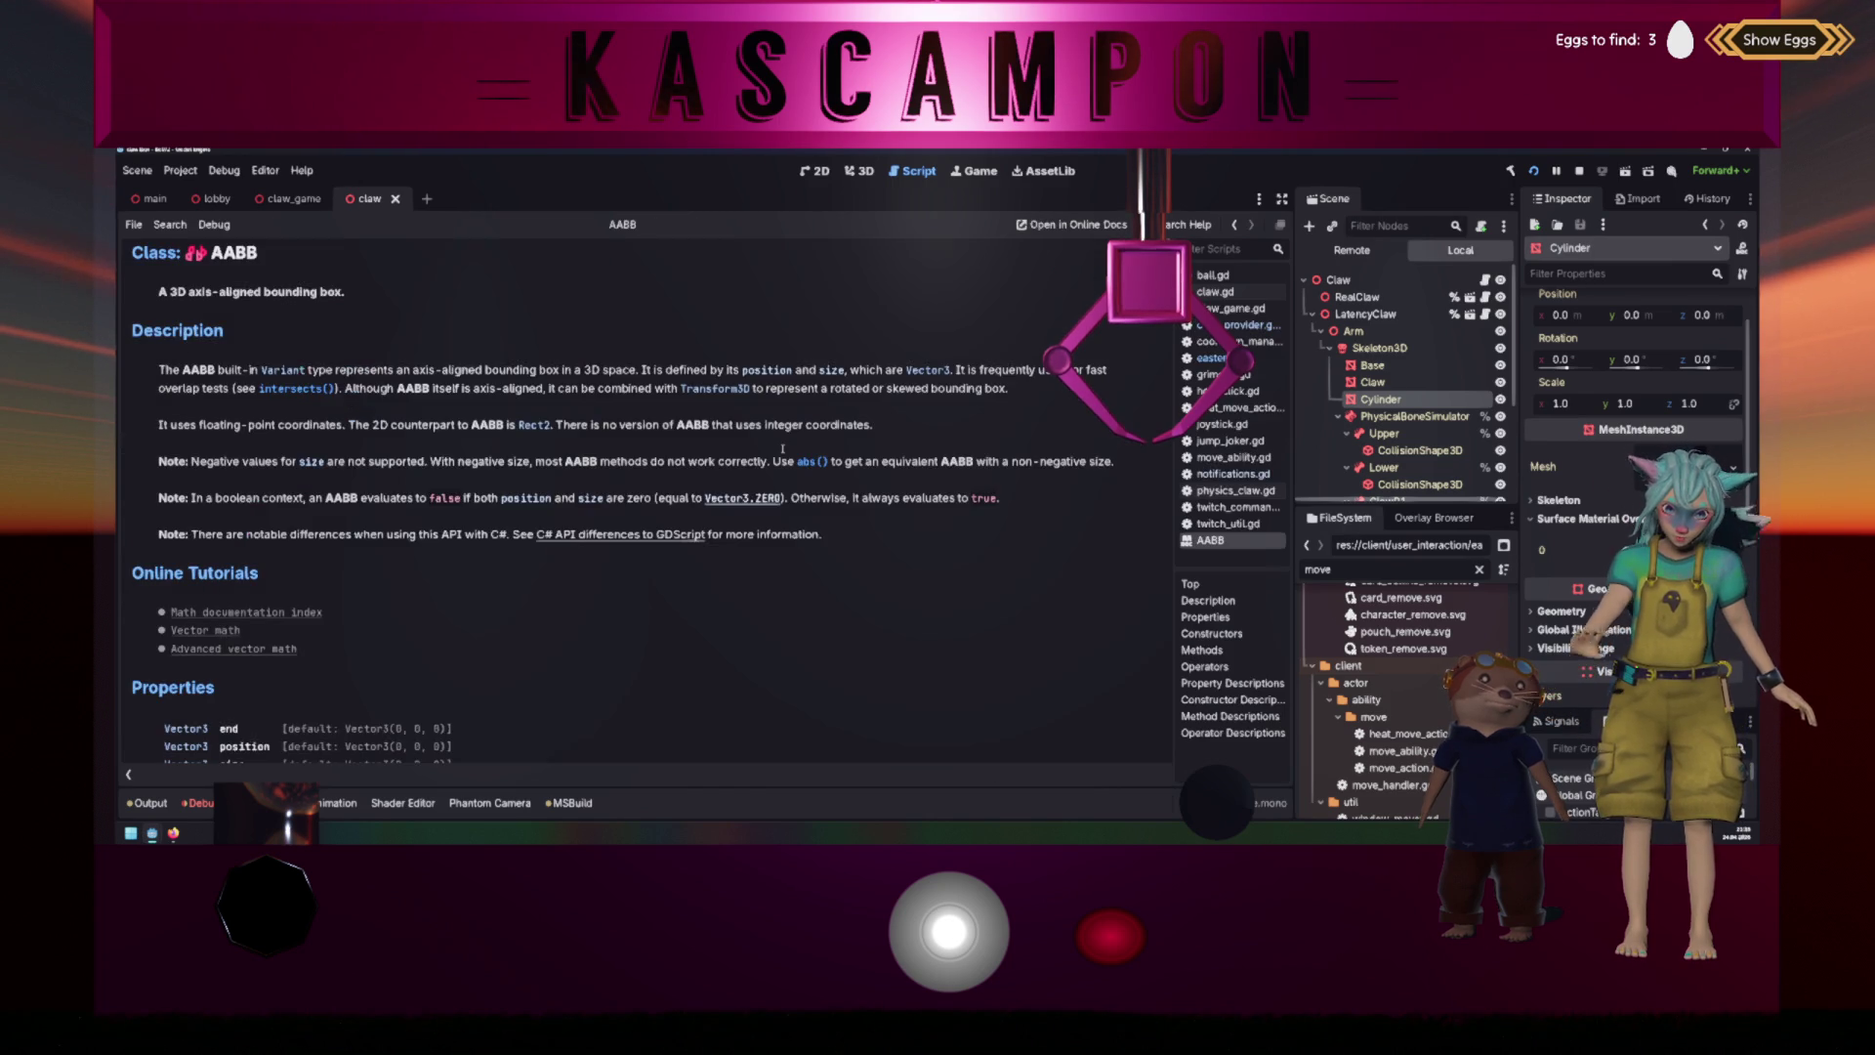
pyautogui.scroll(-10, 782, 448)
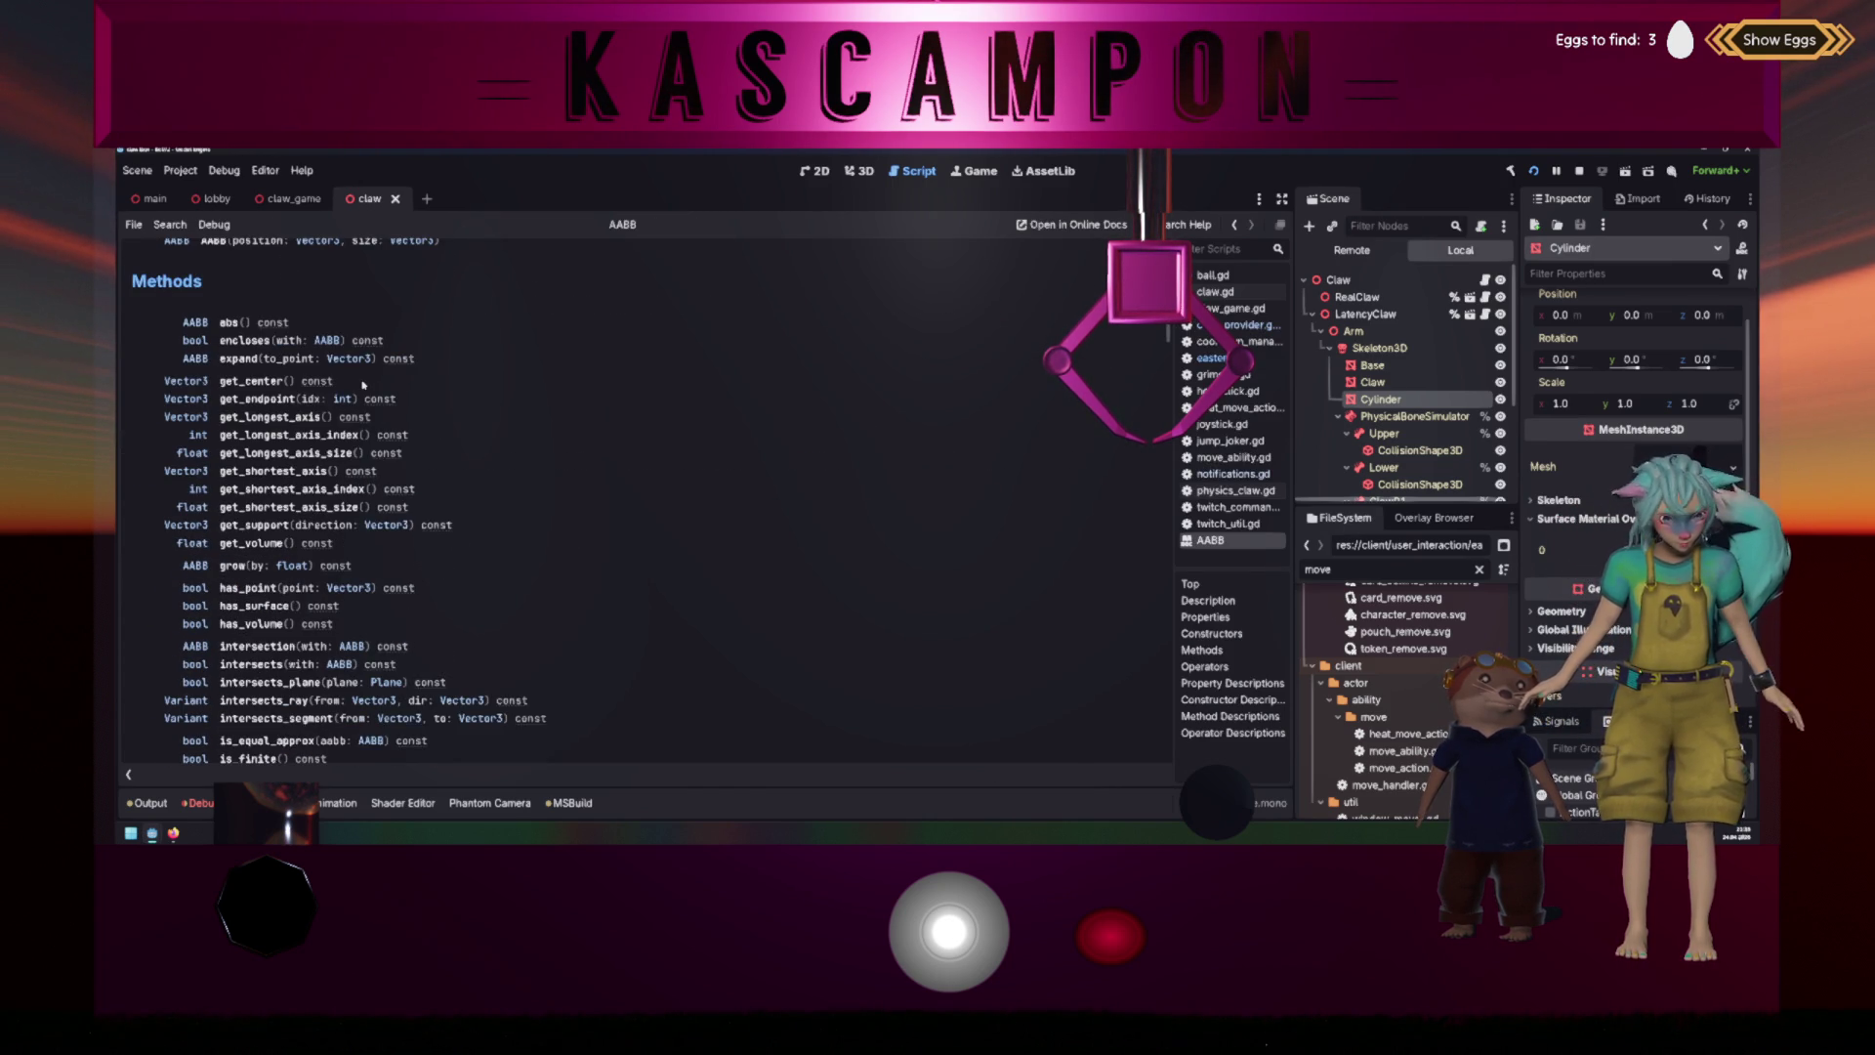
pyautogui.scroll(-2, 422, 423)
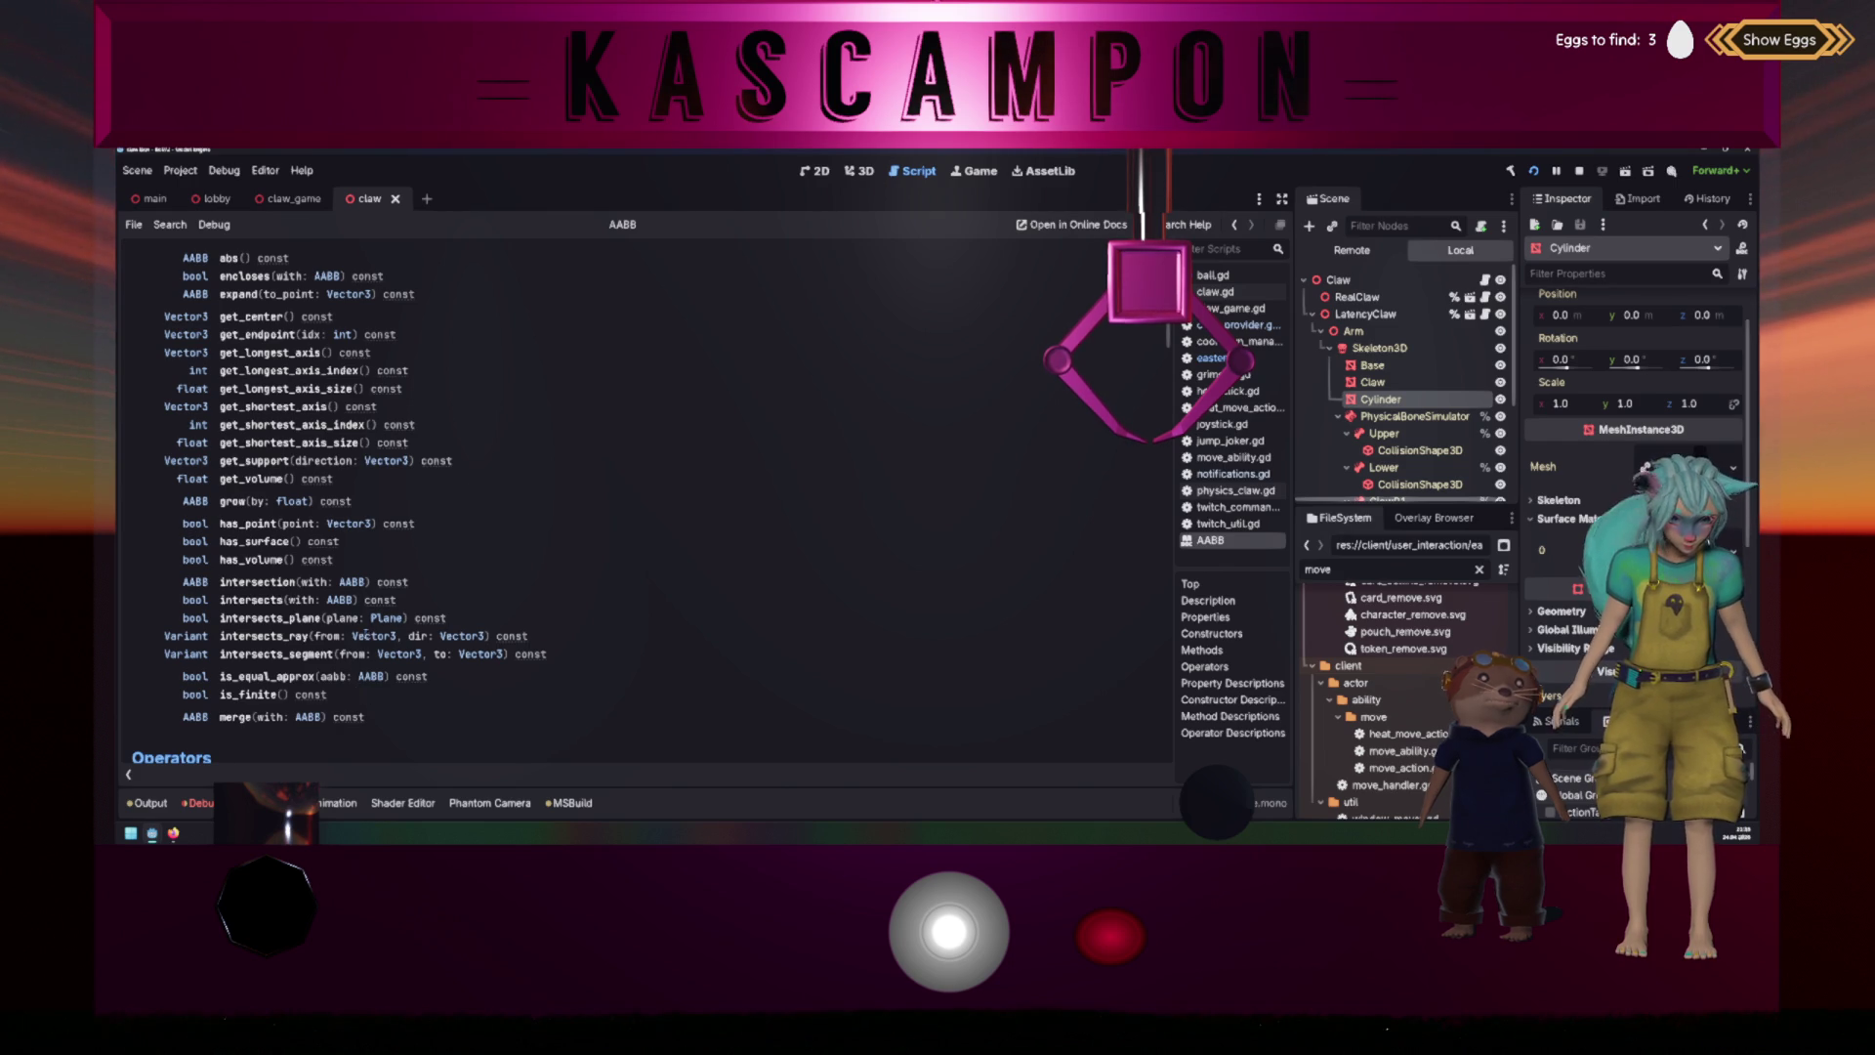
pyautogui.scroll(1, 531, 431)
pyautogui.scroll(4, 564, 505)
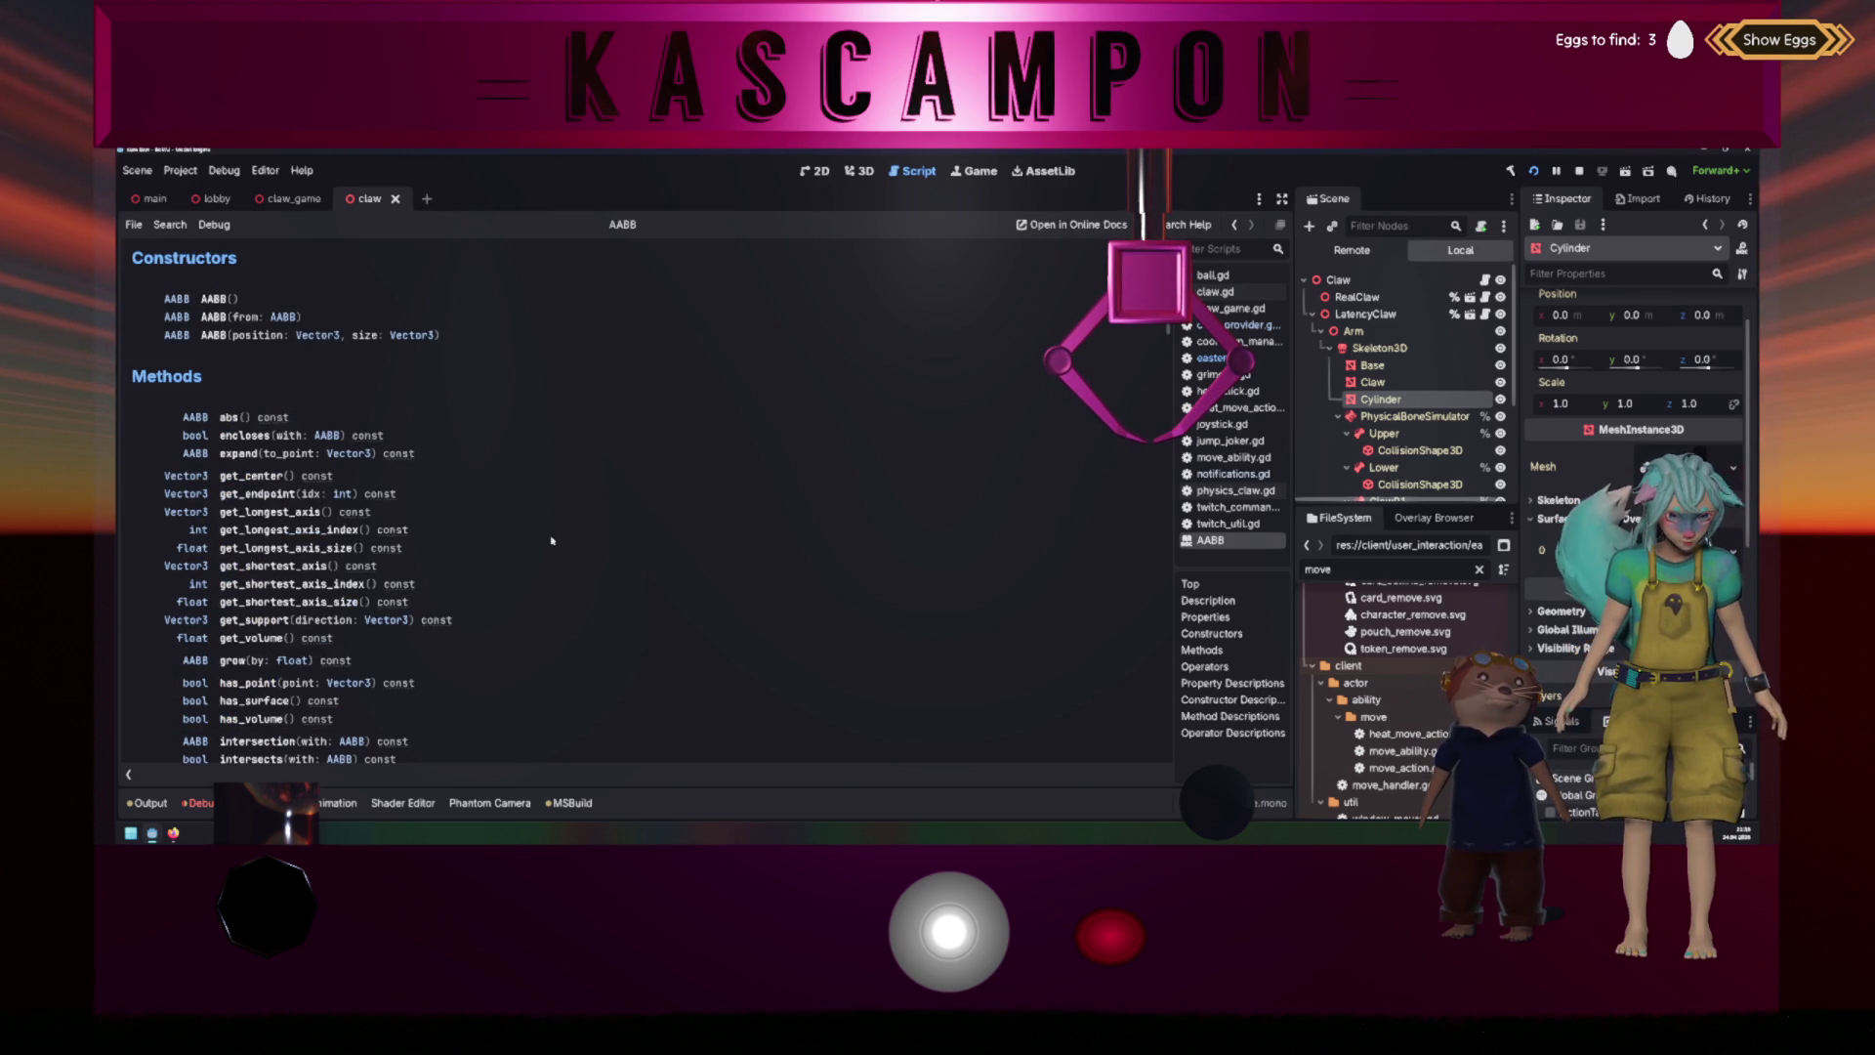
pyautogui.scroll(-4, 552, 540)
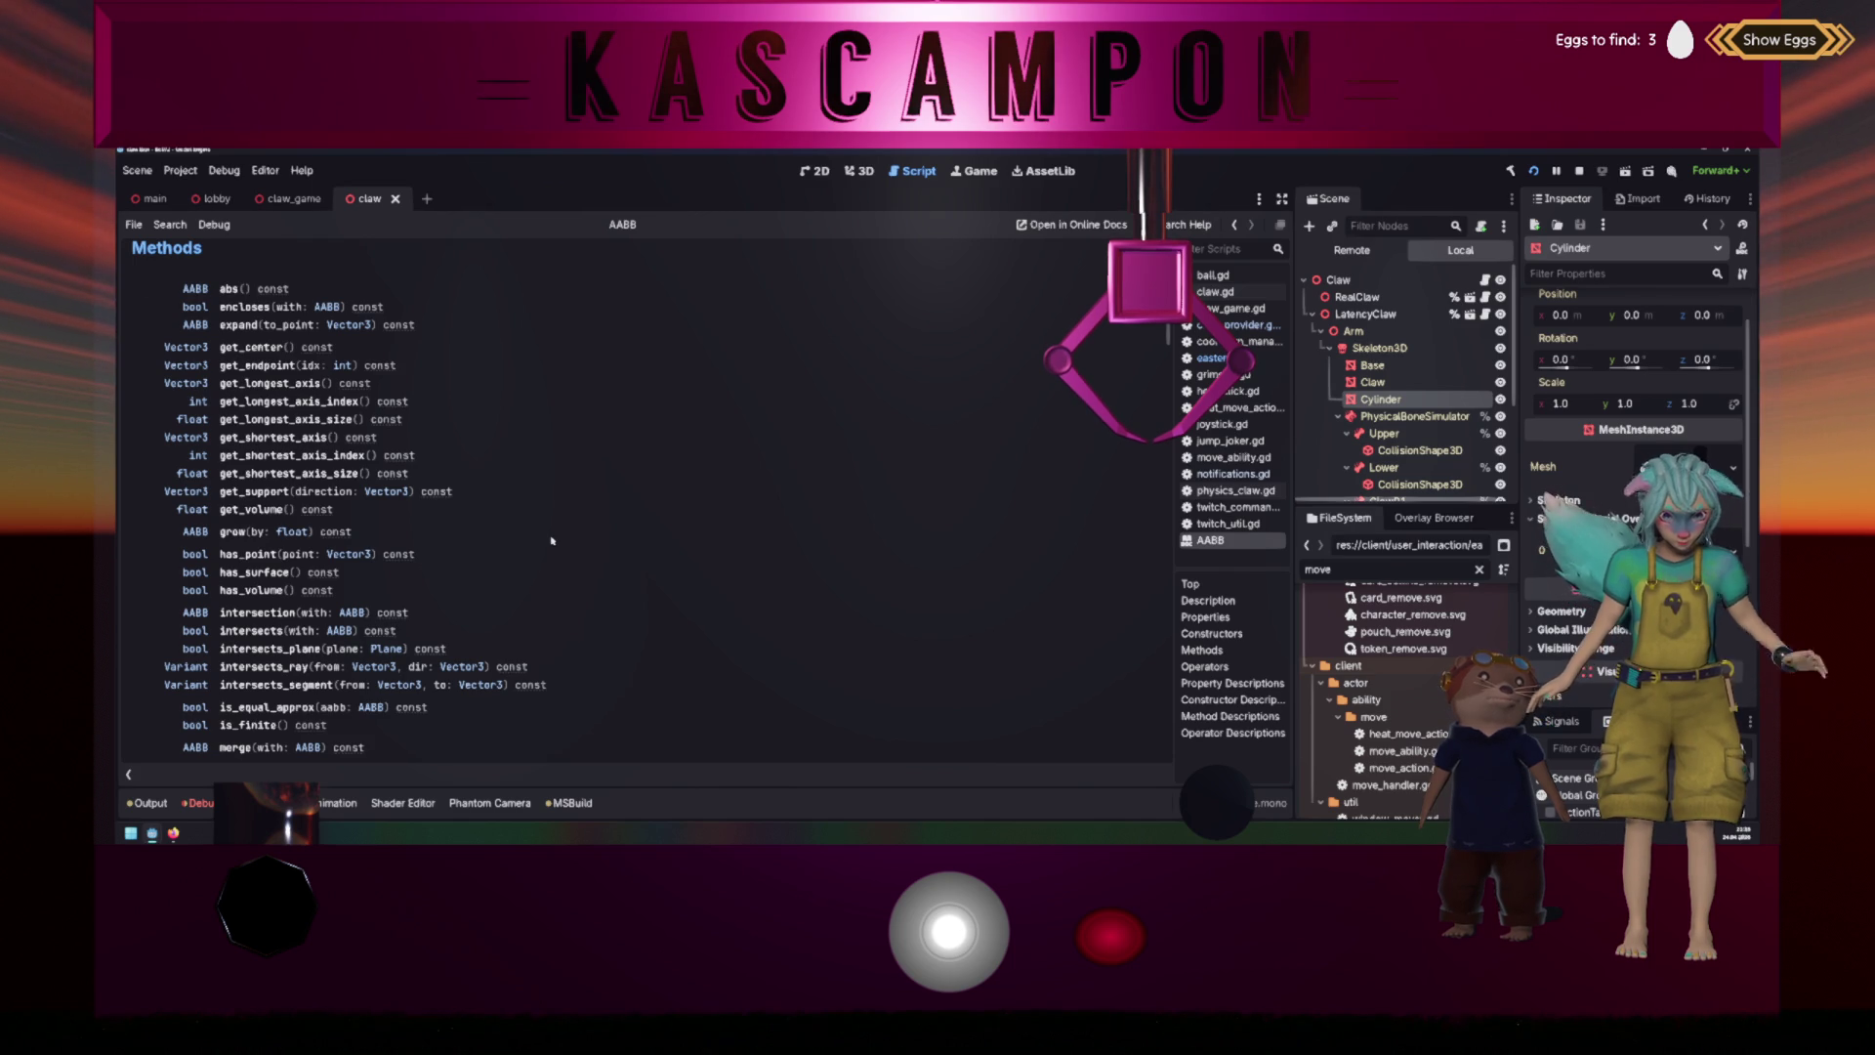
pyautogui.press('F1')
# Search help for 'random' and open the RandomNumberGenerator class documentation from the results
pyautogui.write('random')
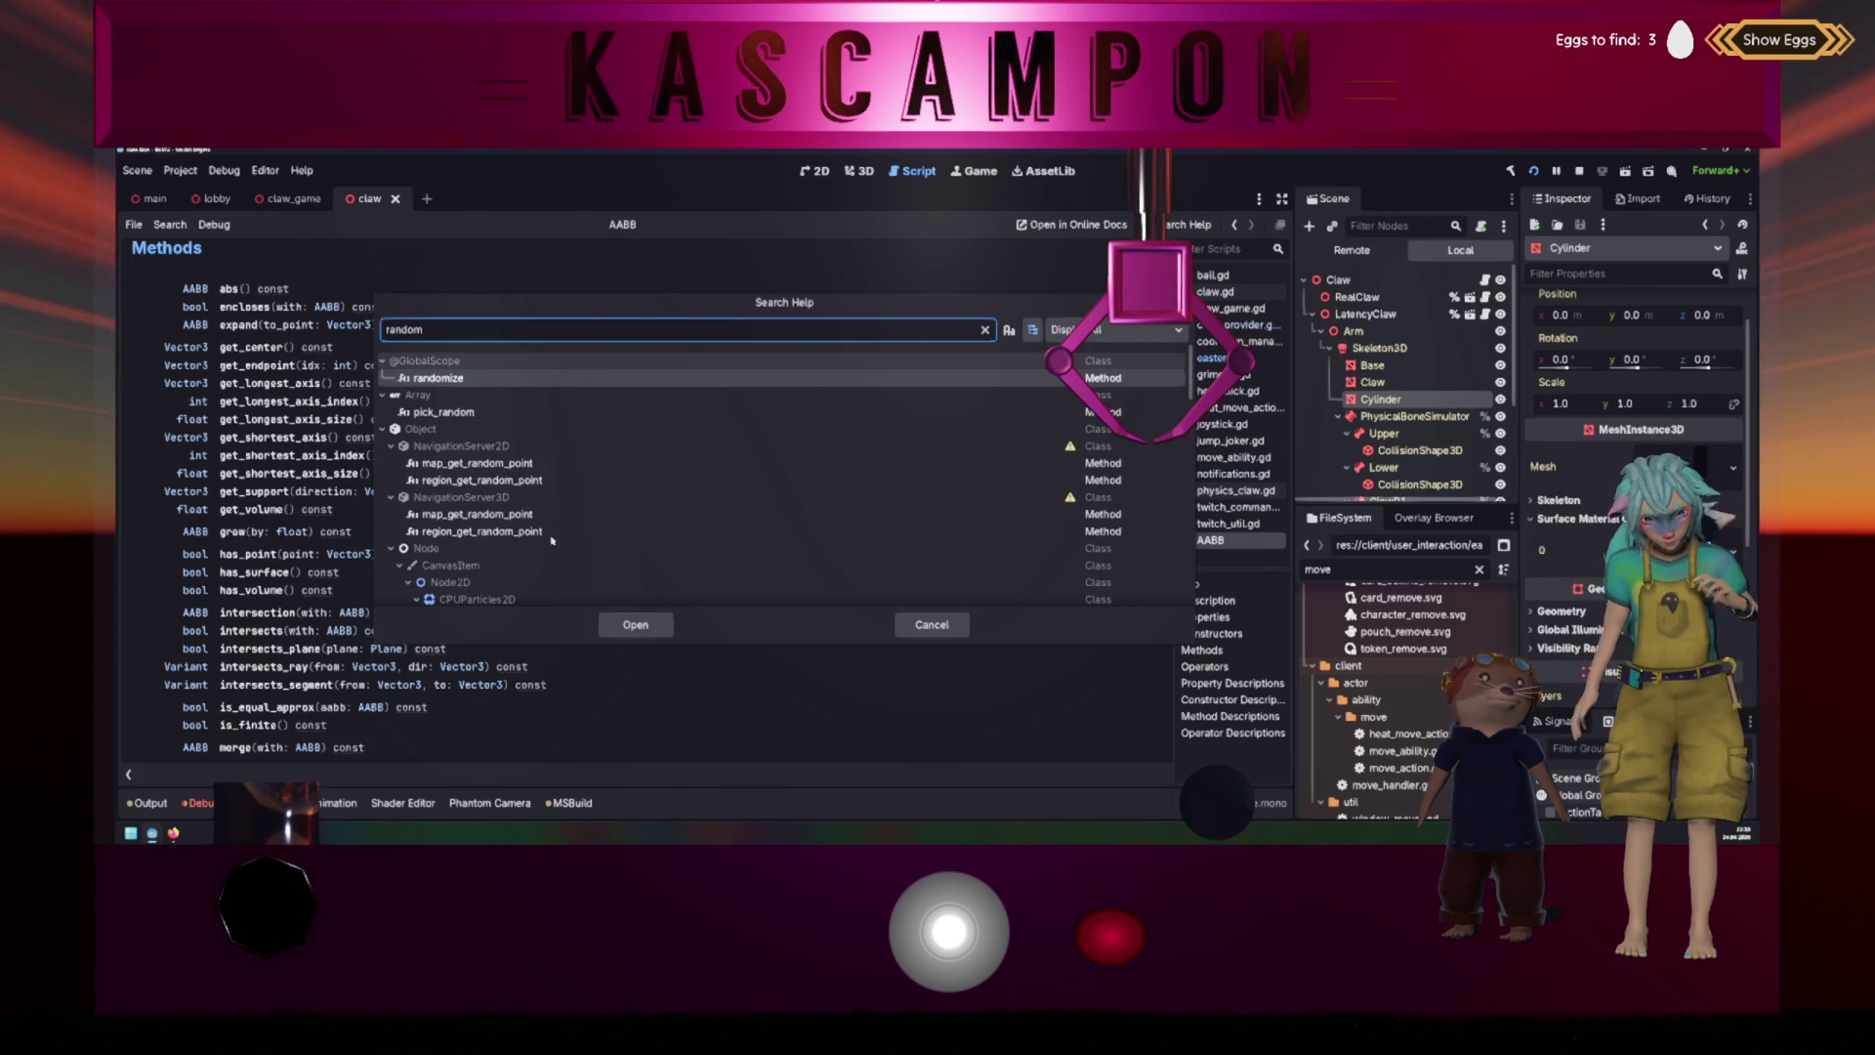
pyautogui.scroll(-5, 547, 508)
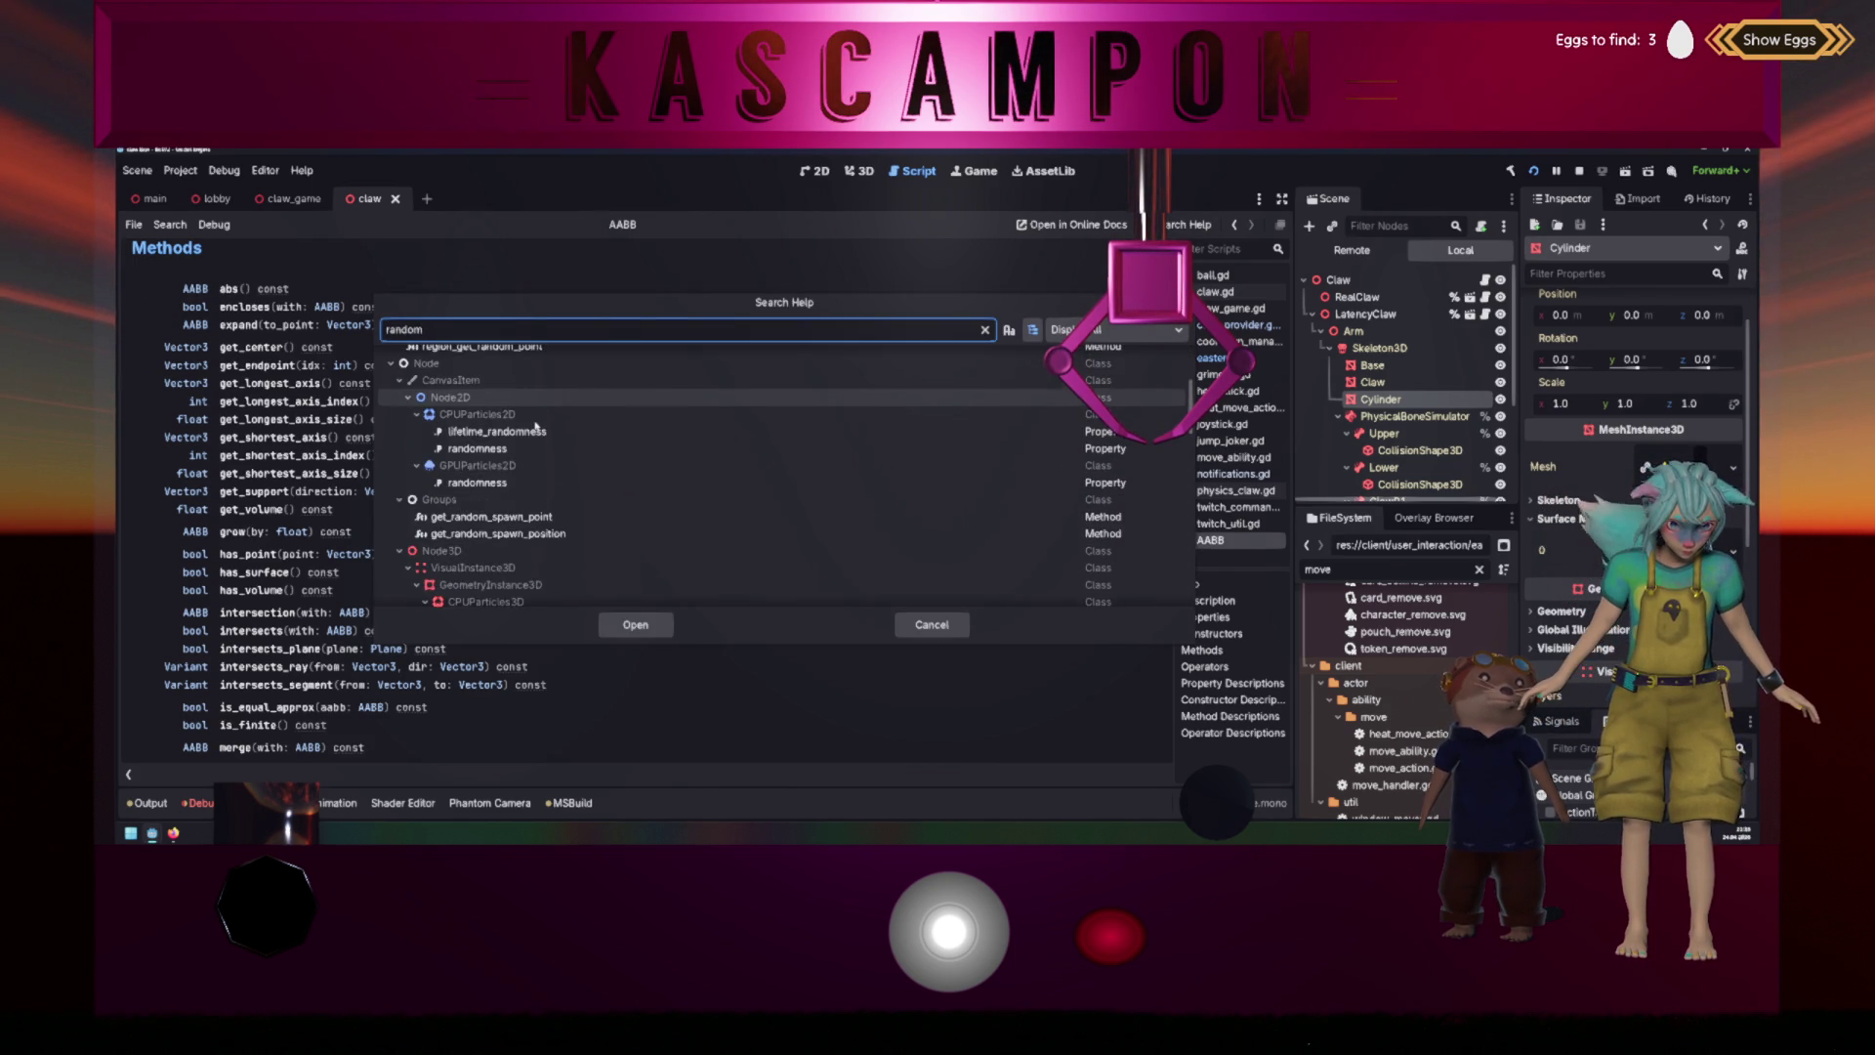
pyautogui.scroll(-3, 536, 426)
pyautogui.scroll(-4, 536, 427)
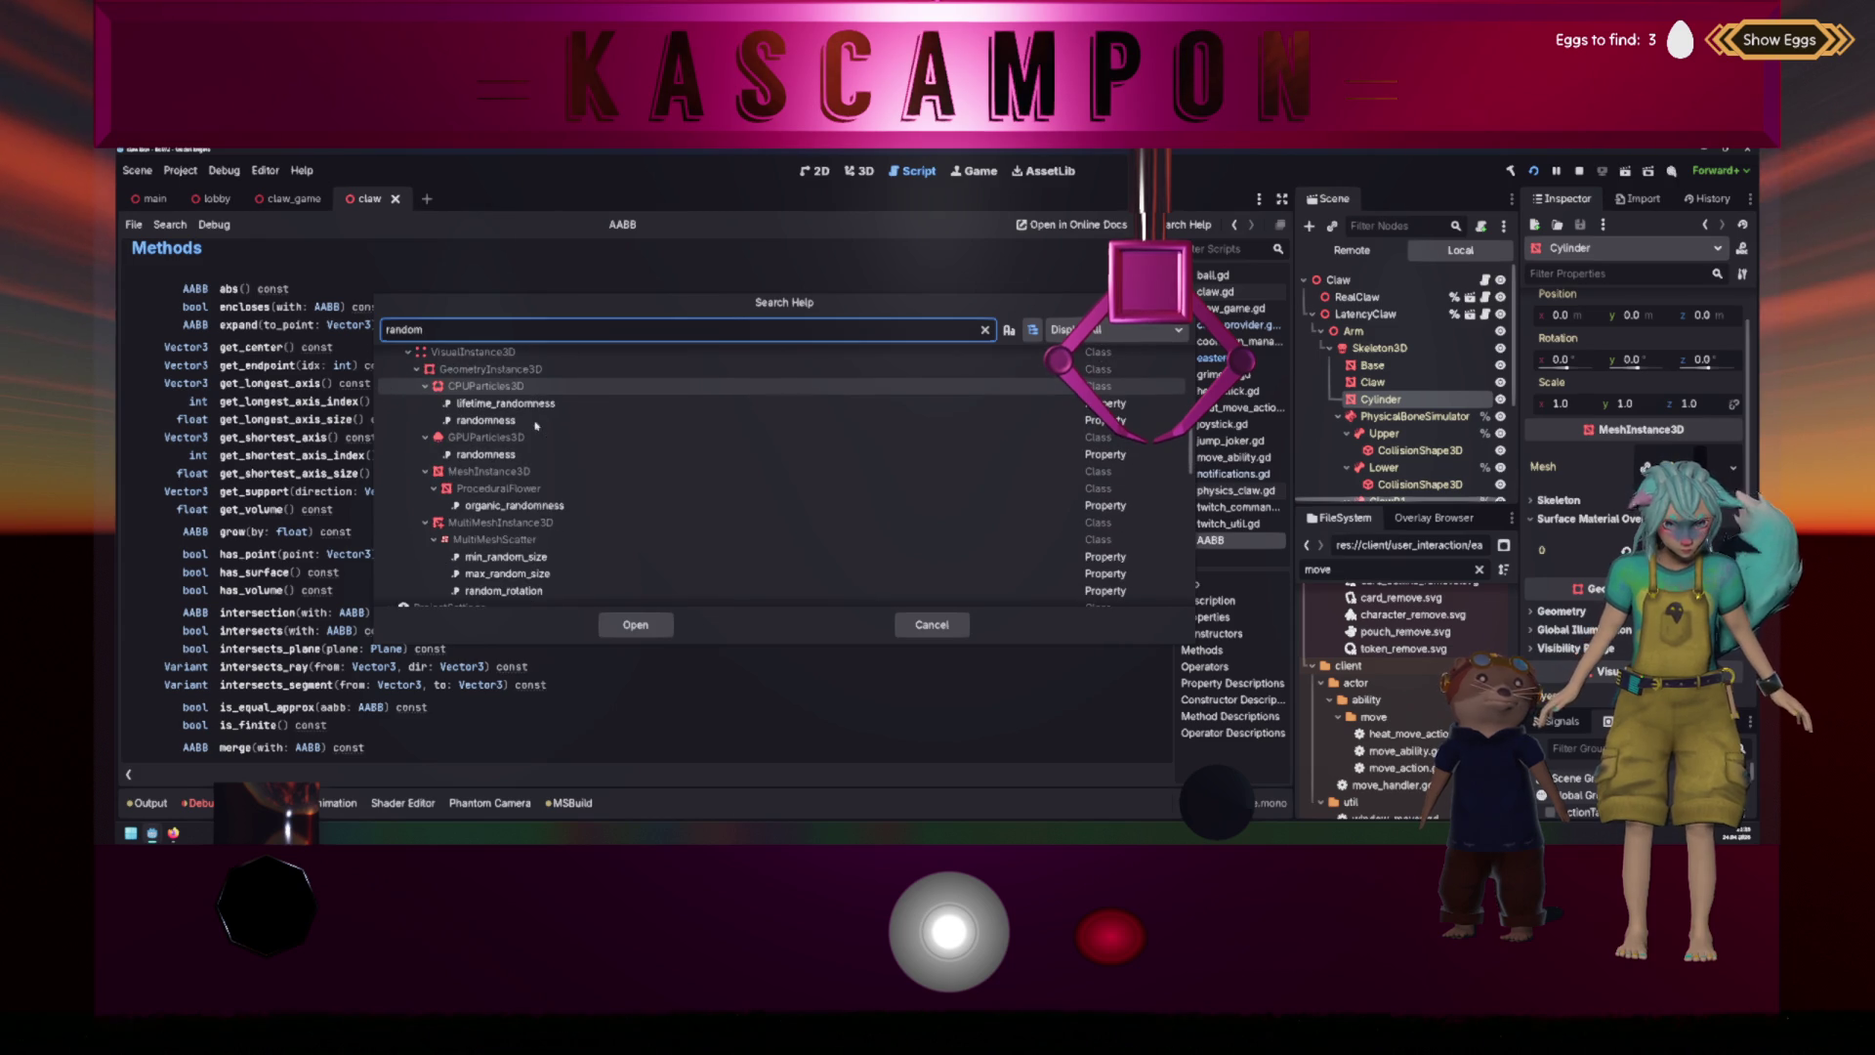
pyautogui.scroll(-3, 536, 427)
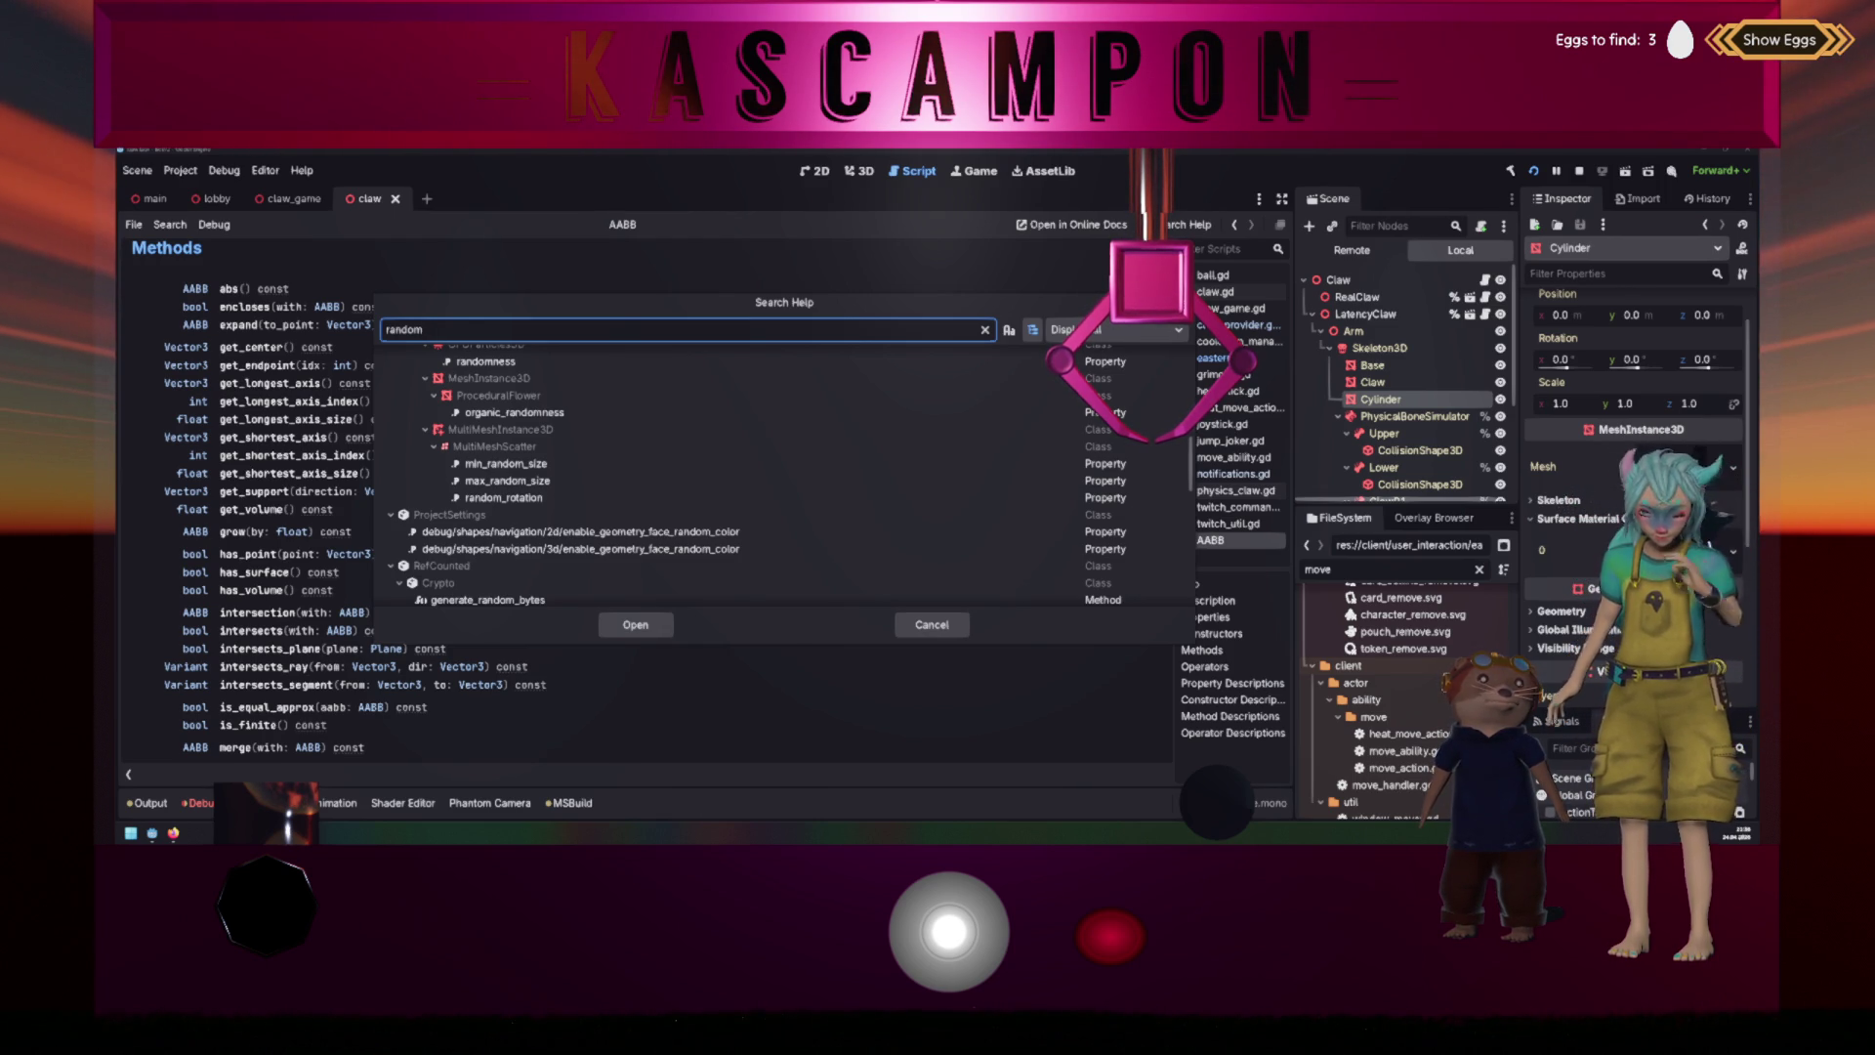
pyautogui.scroll(-3, 639, 563)
pyautogui.scroll(-1, 640, 563)
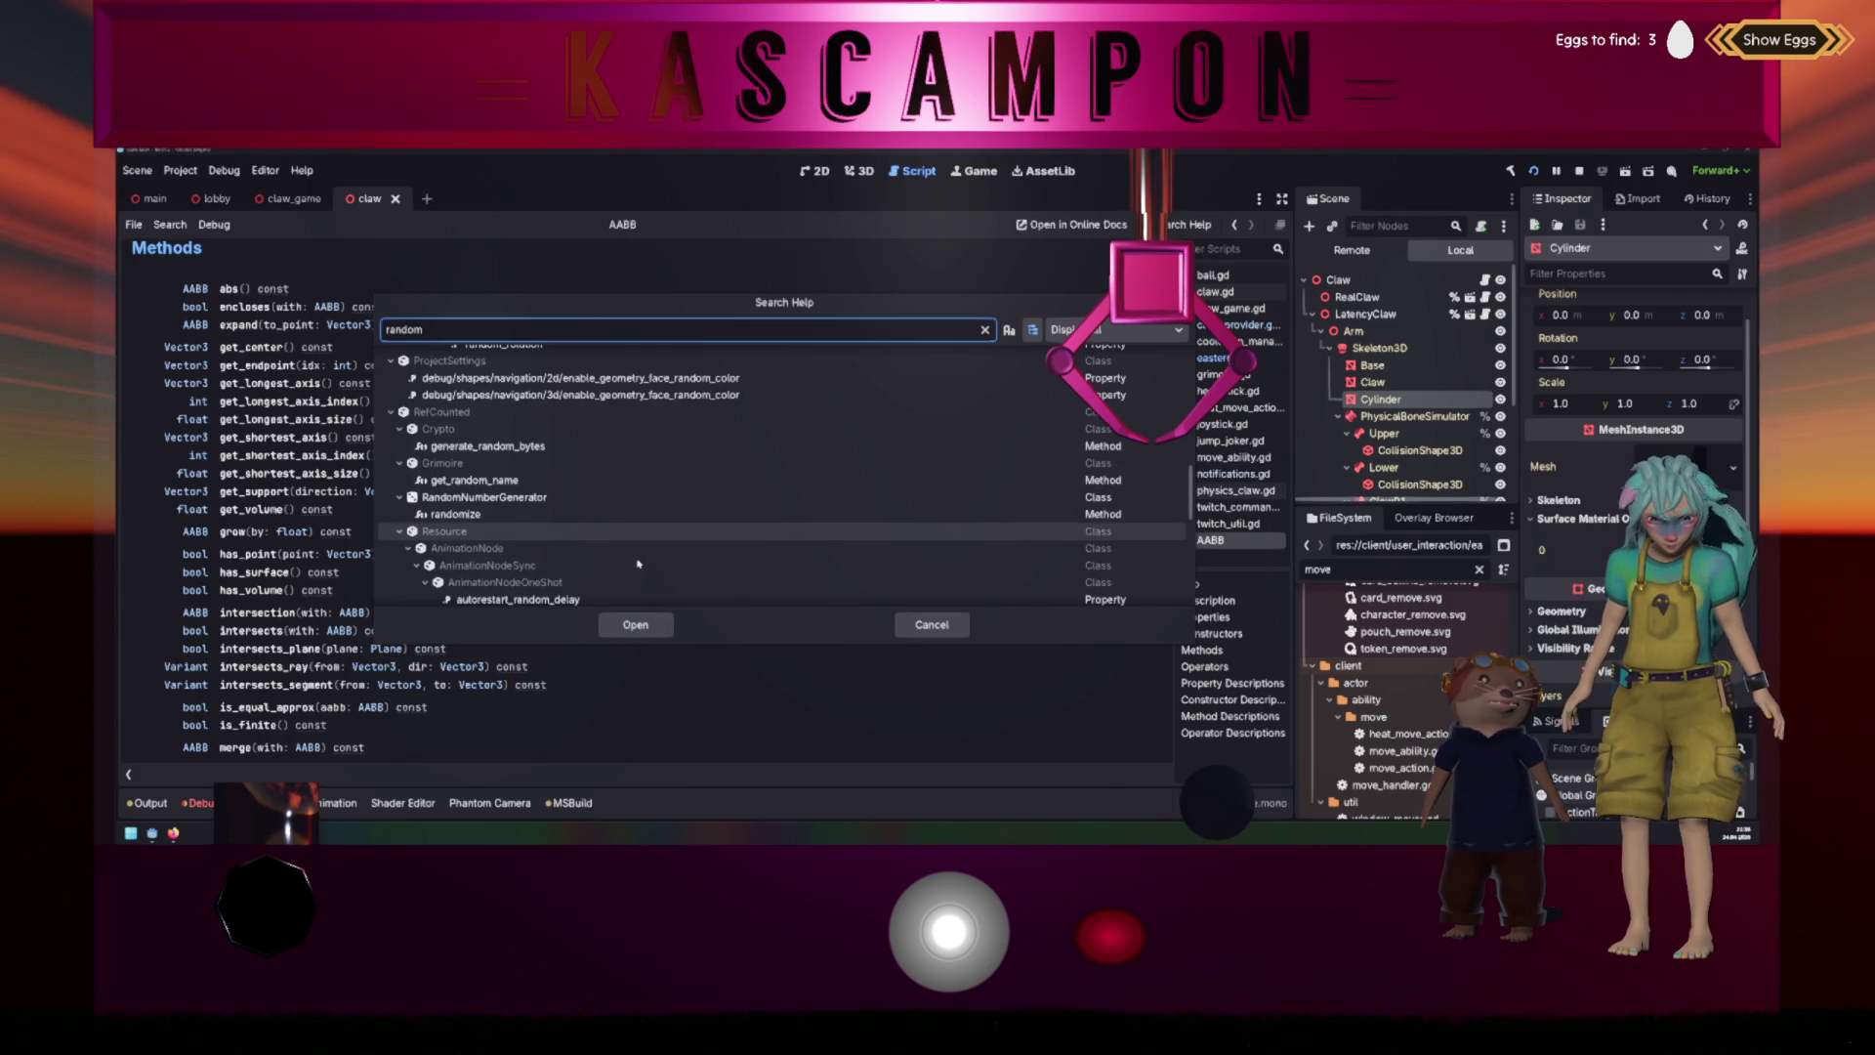
pyautogui.scroll(-1, 640, 564)
pyautogui.scroll(-2, 639, 563)
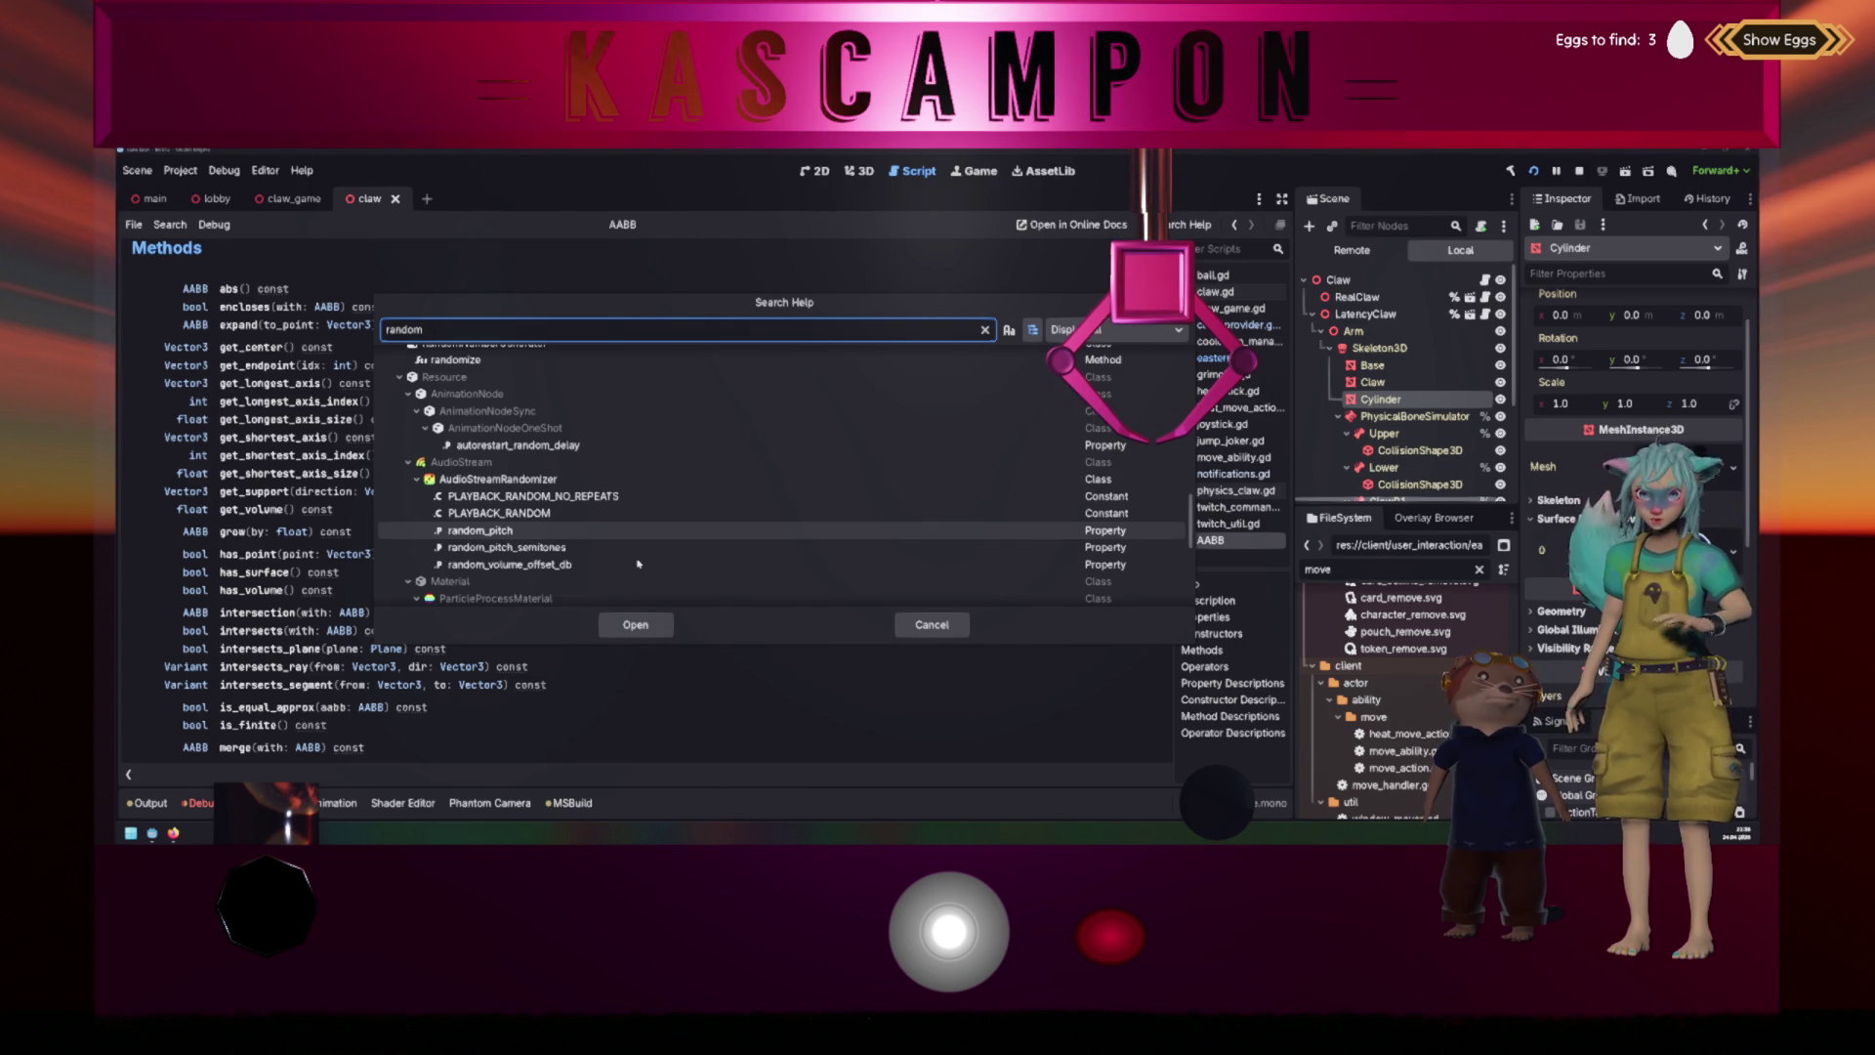
pyautogui.scroll(-5, 635, 557)
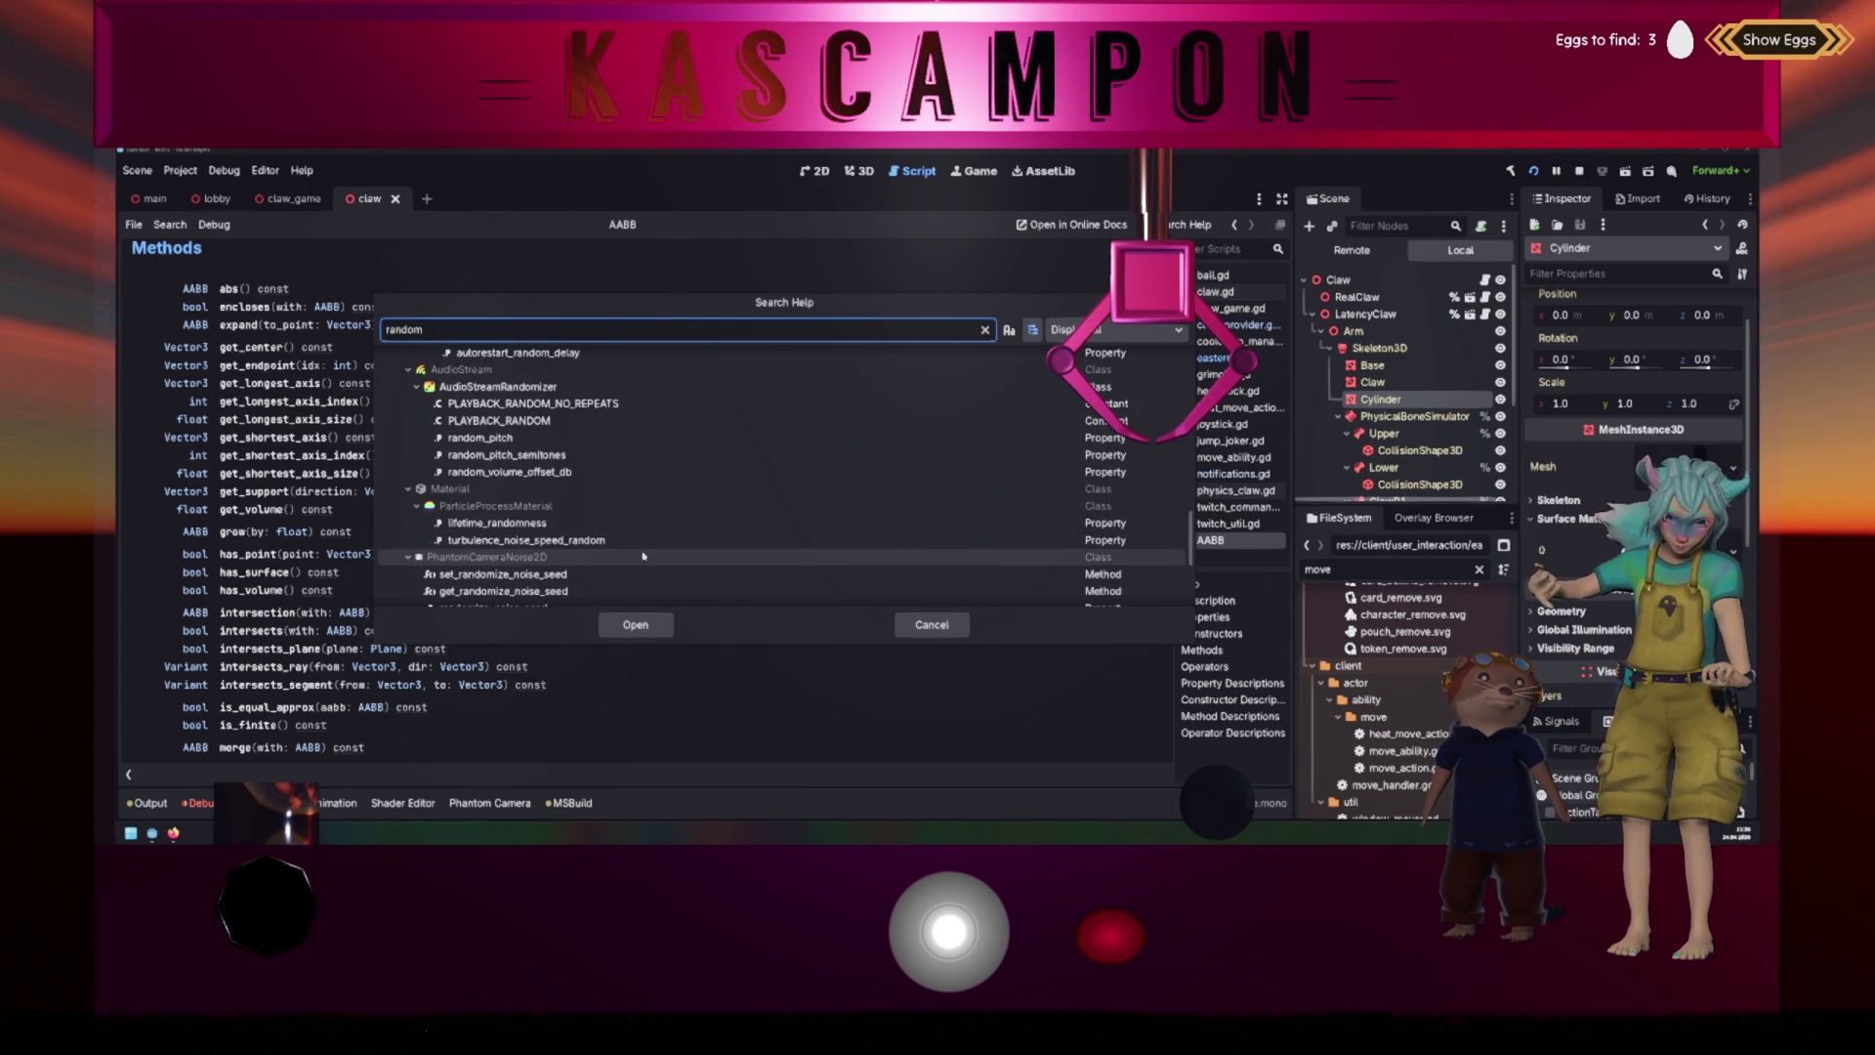
pyautogui.scroll(-2, 633, 493)
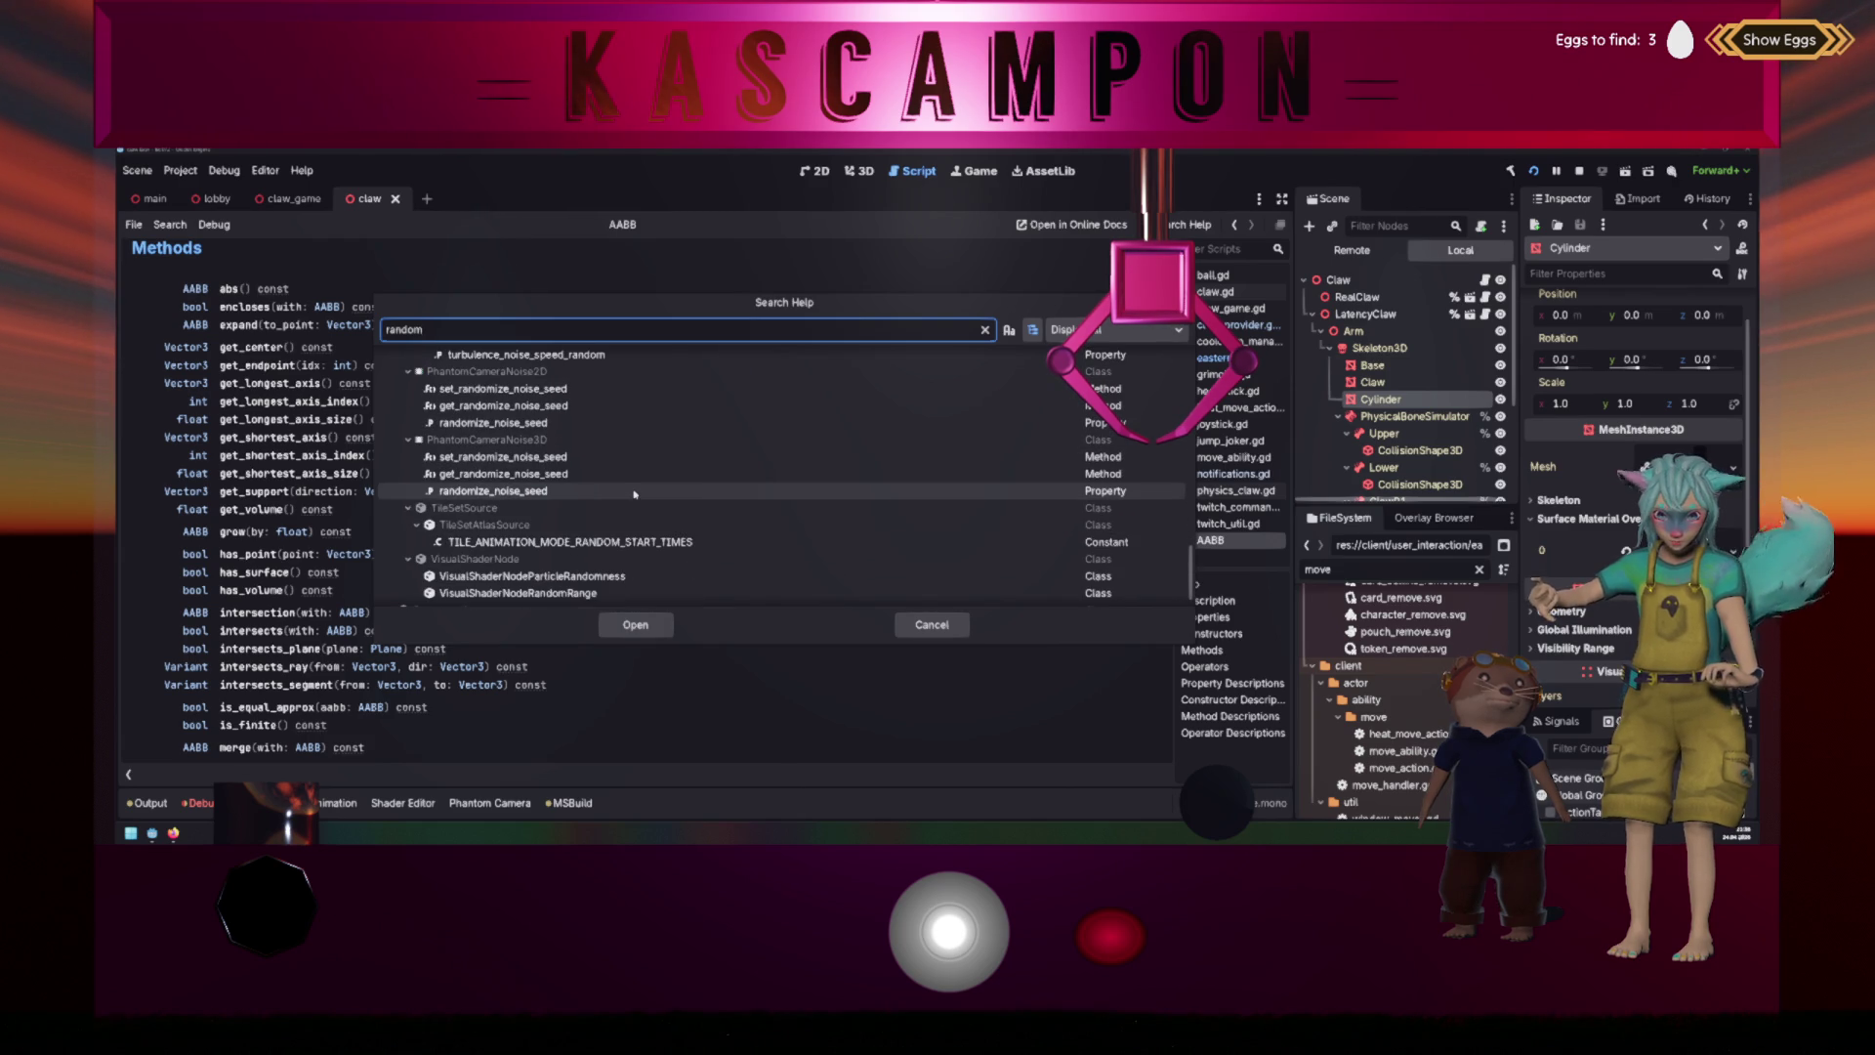
pyautogui.scroll(-1, 635, 493)
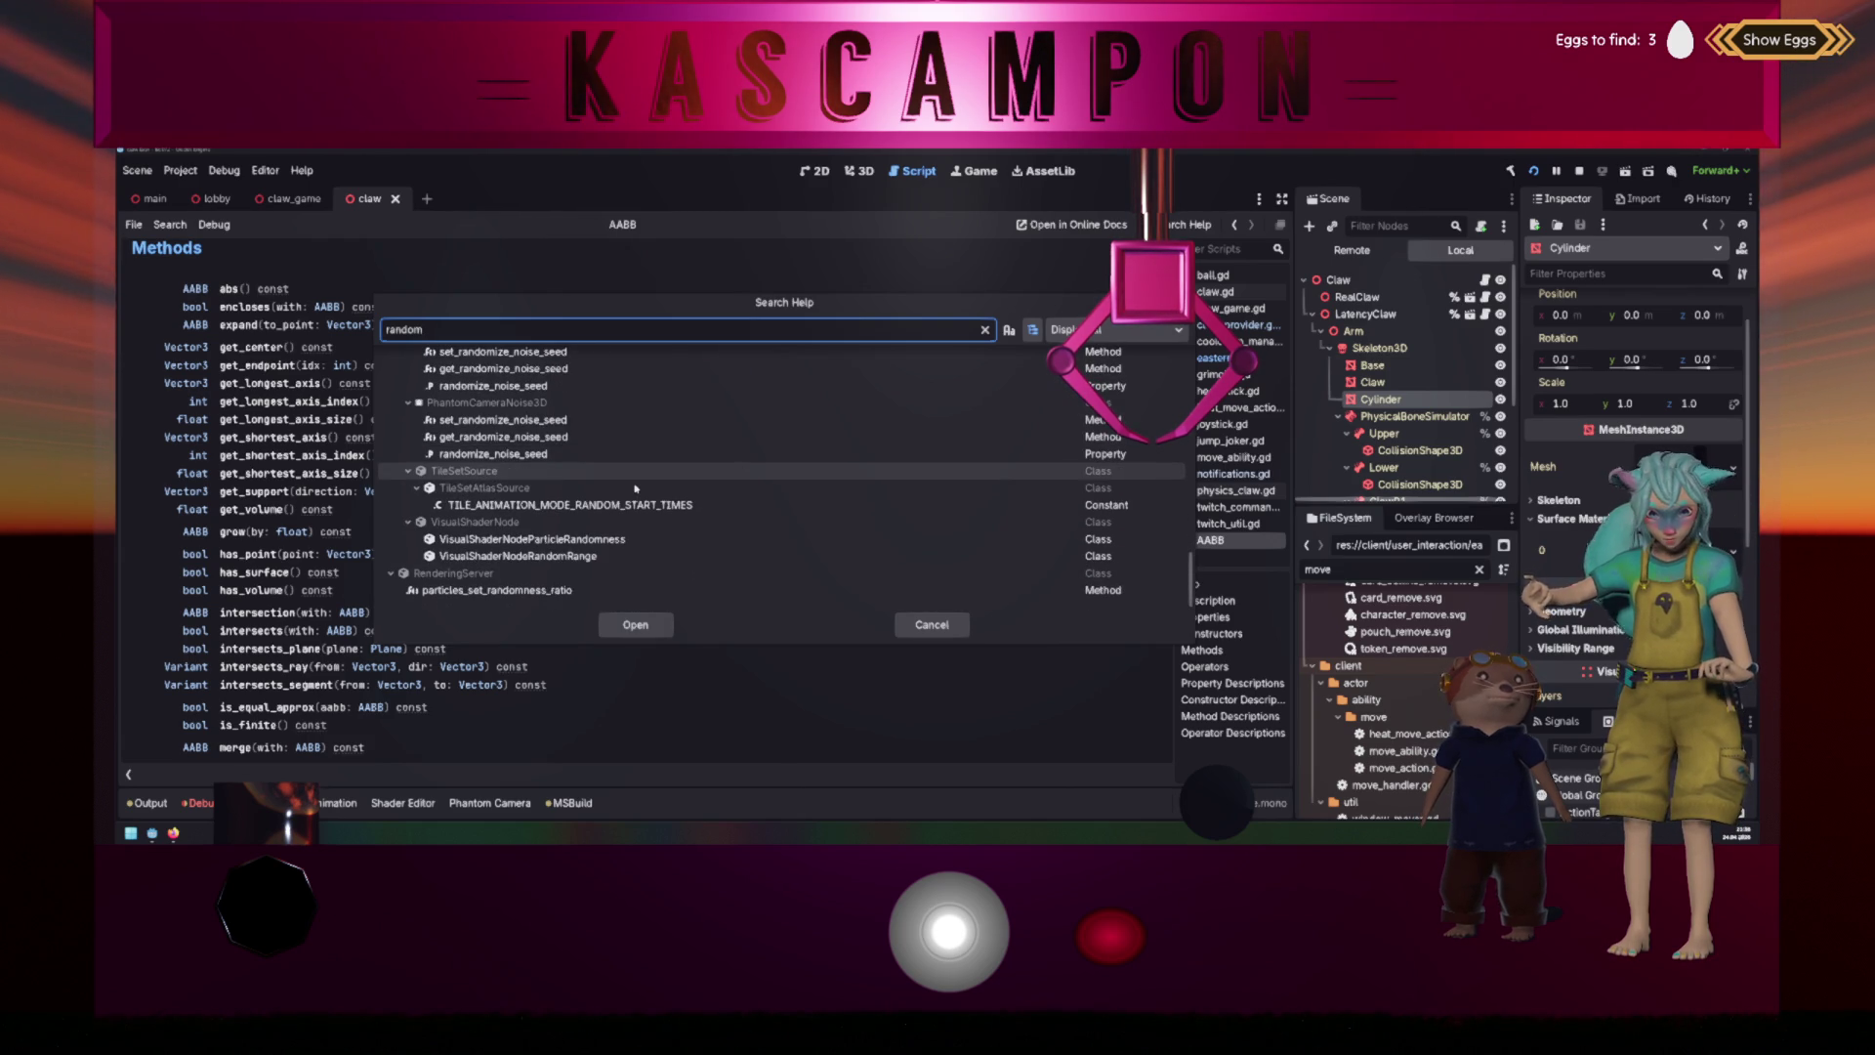
pyautogui.scroll(3, 636, 489)
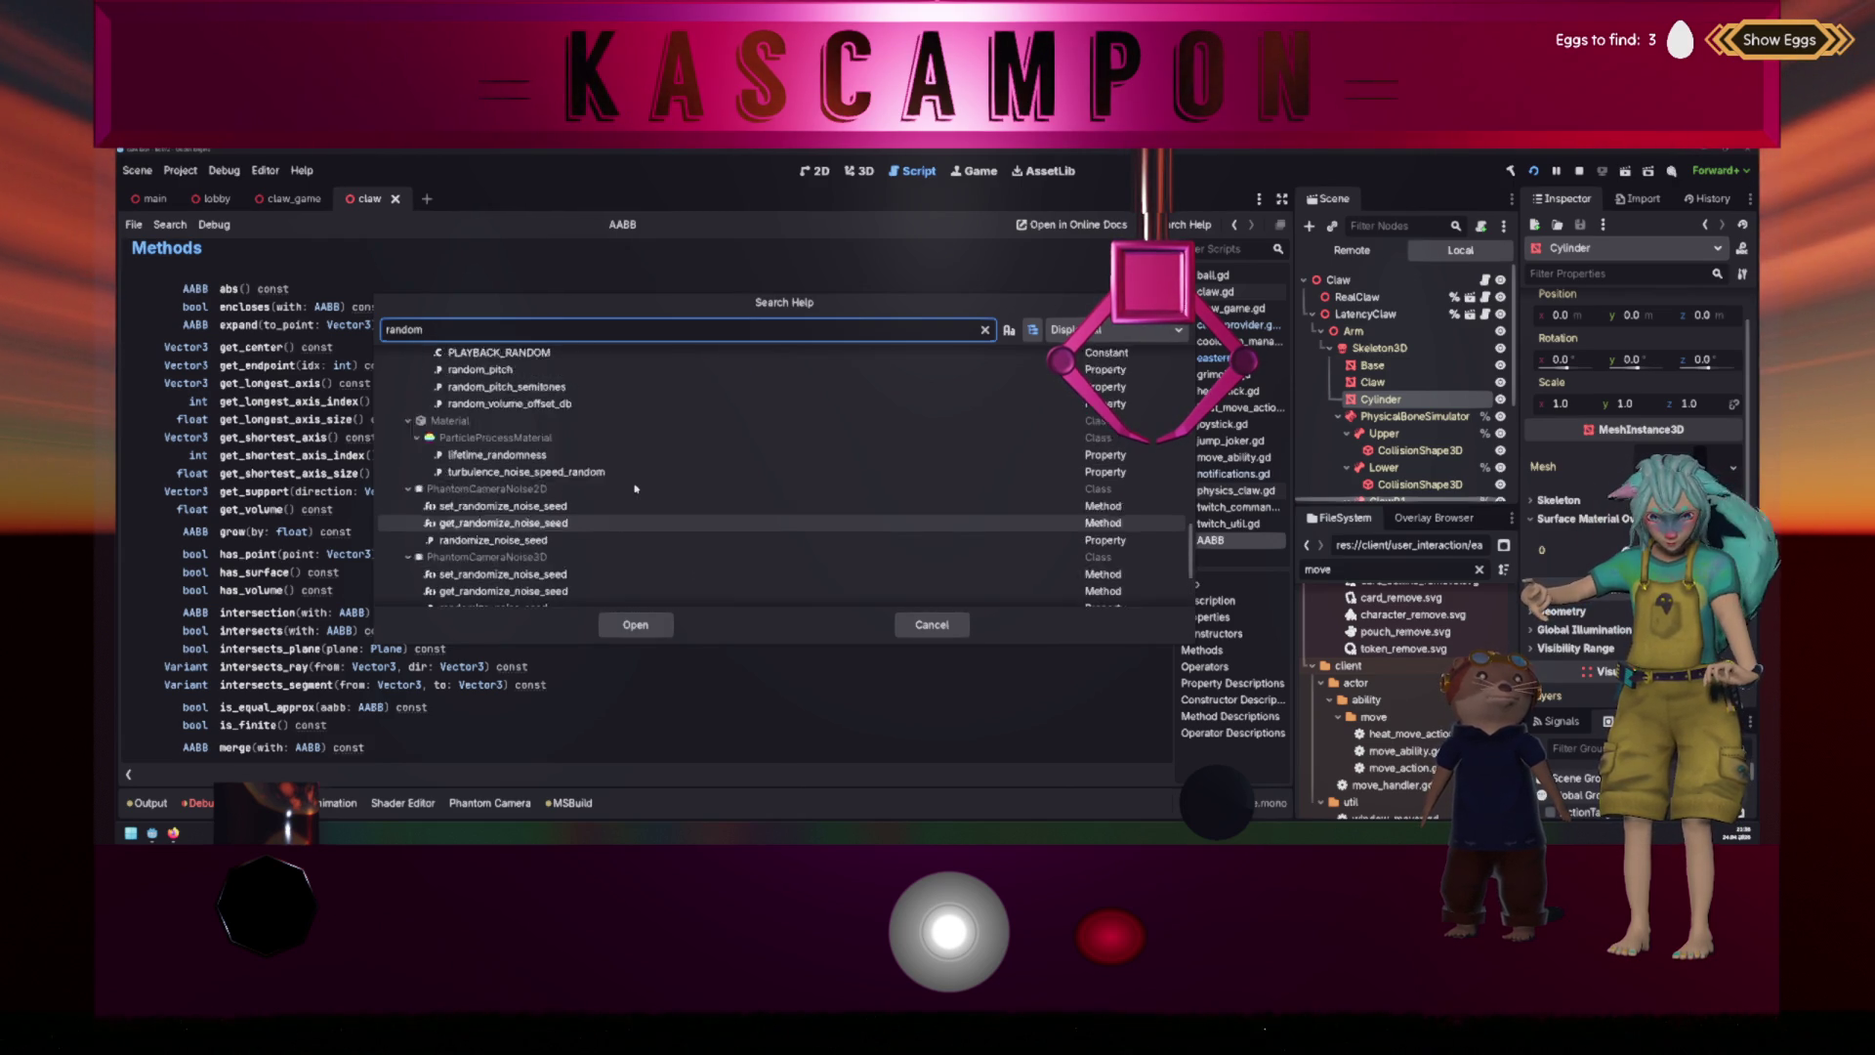
pyautogui.scroll(2, 636, 488)
pyautogui.scroll(3, 636, 488)
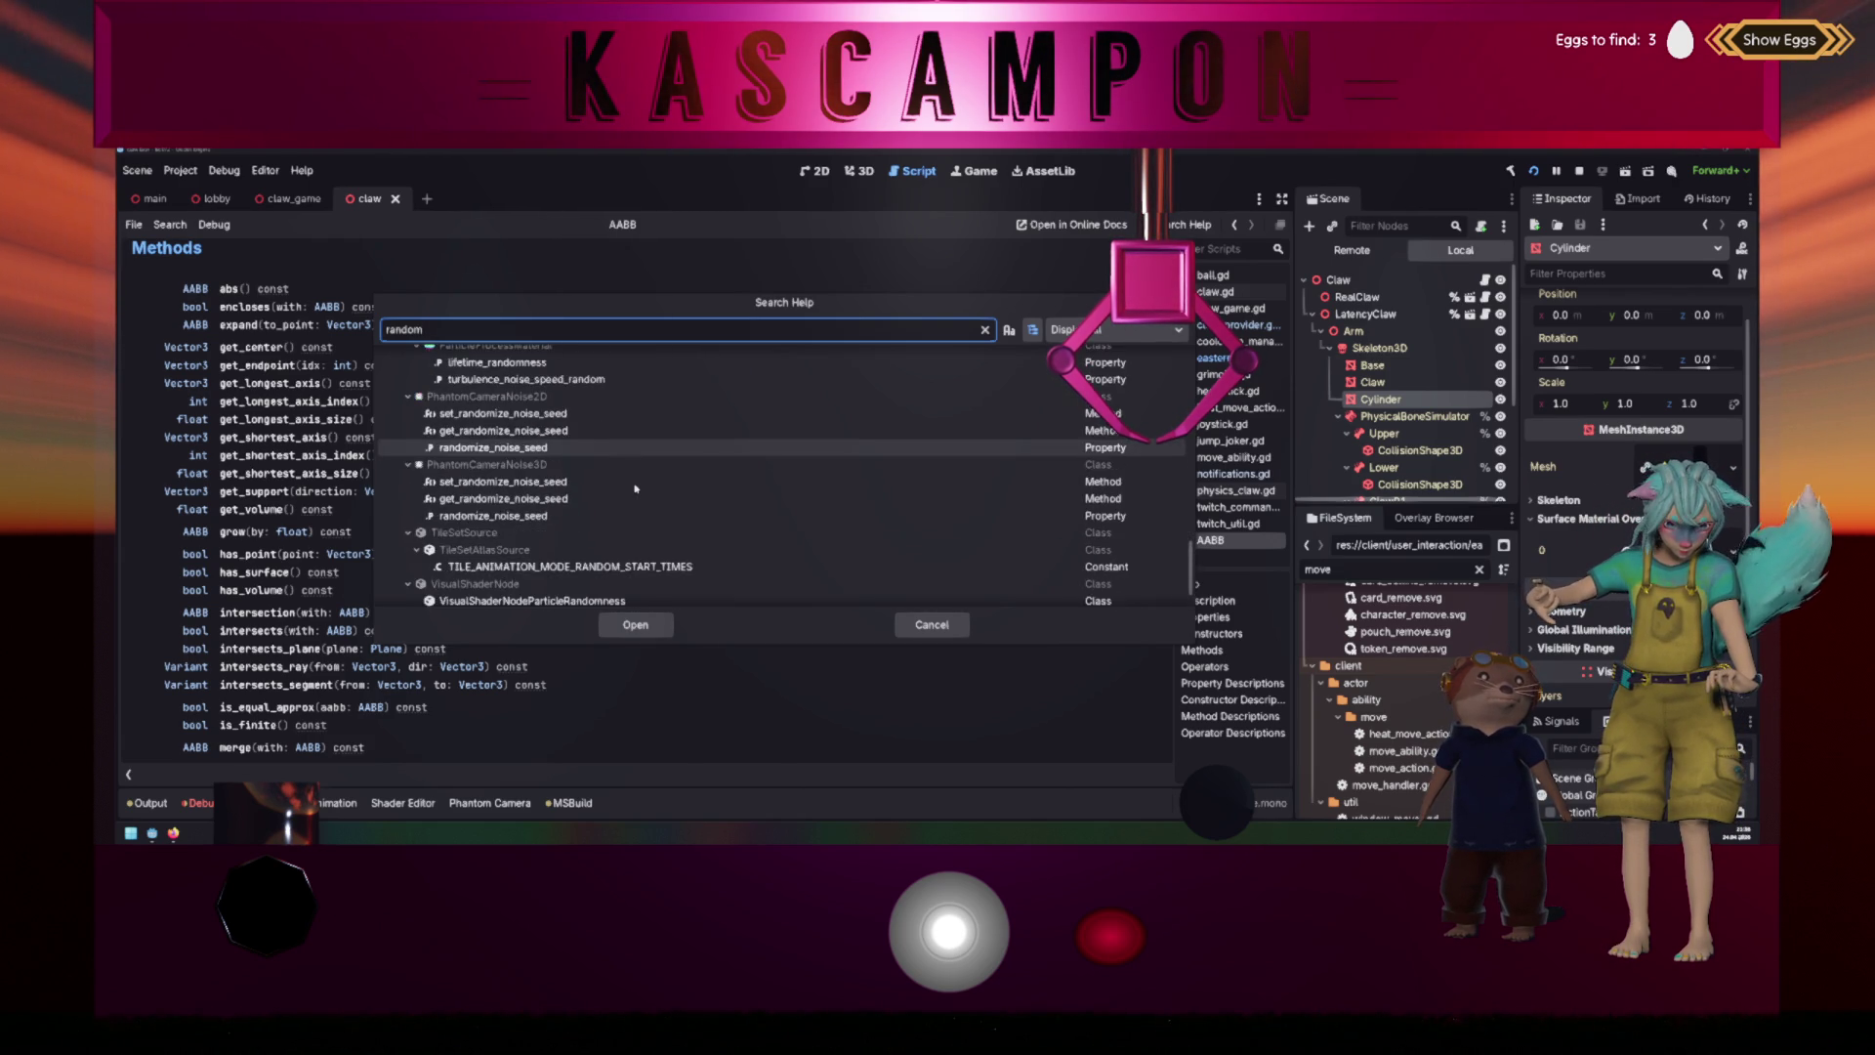
pyautogui.press('Up')
pyautogui.press('Up')
pyautogui.press('Up')
pyautogui.press('Return')
pyautogui.scroll(-5, 650, 488)
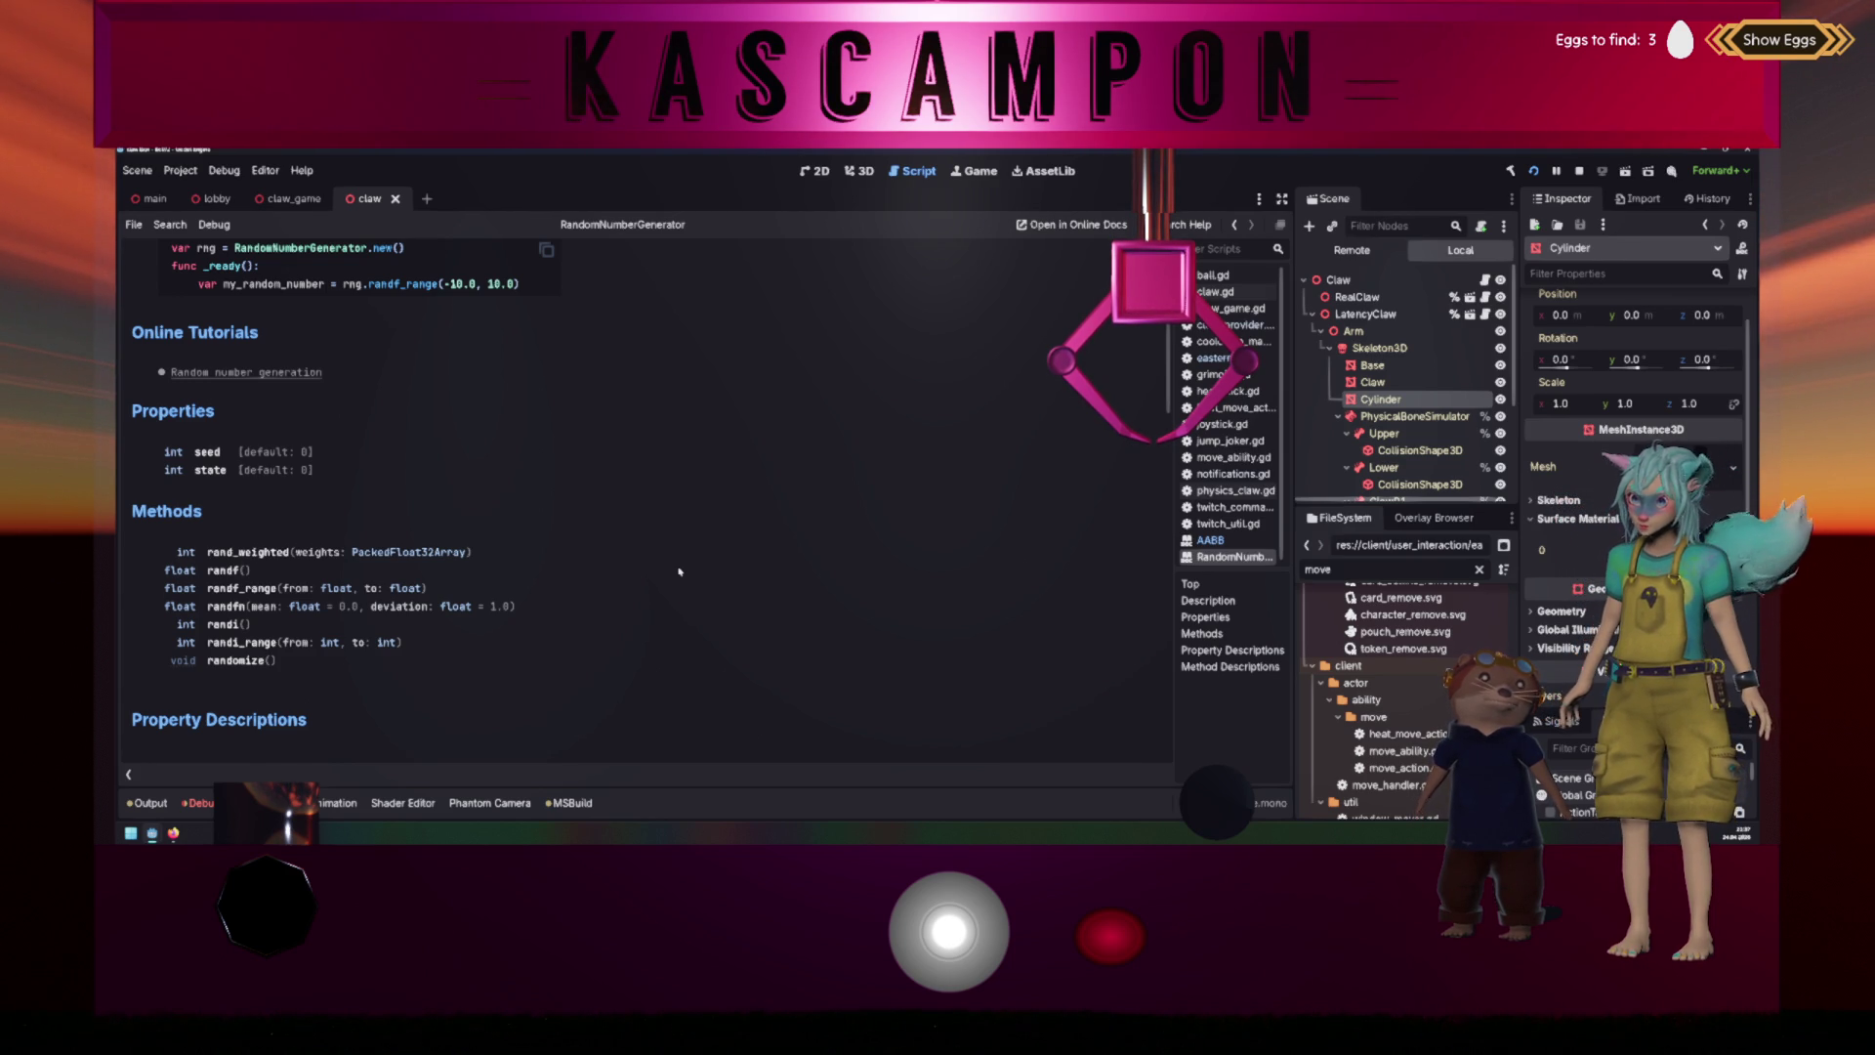
# Flip back to the AABB docs, forward to RandomNumberGenerator, then back toward eastern.gd
pyautogui.hotkey('alt', 'Left')
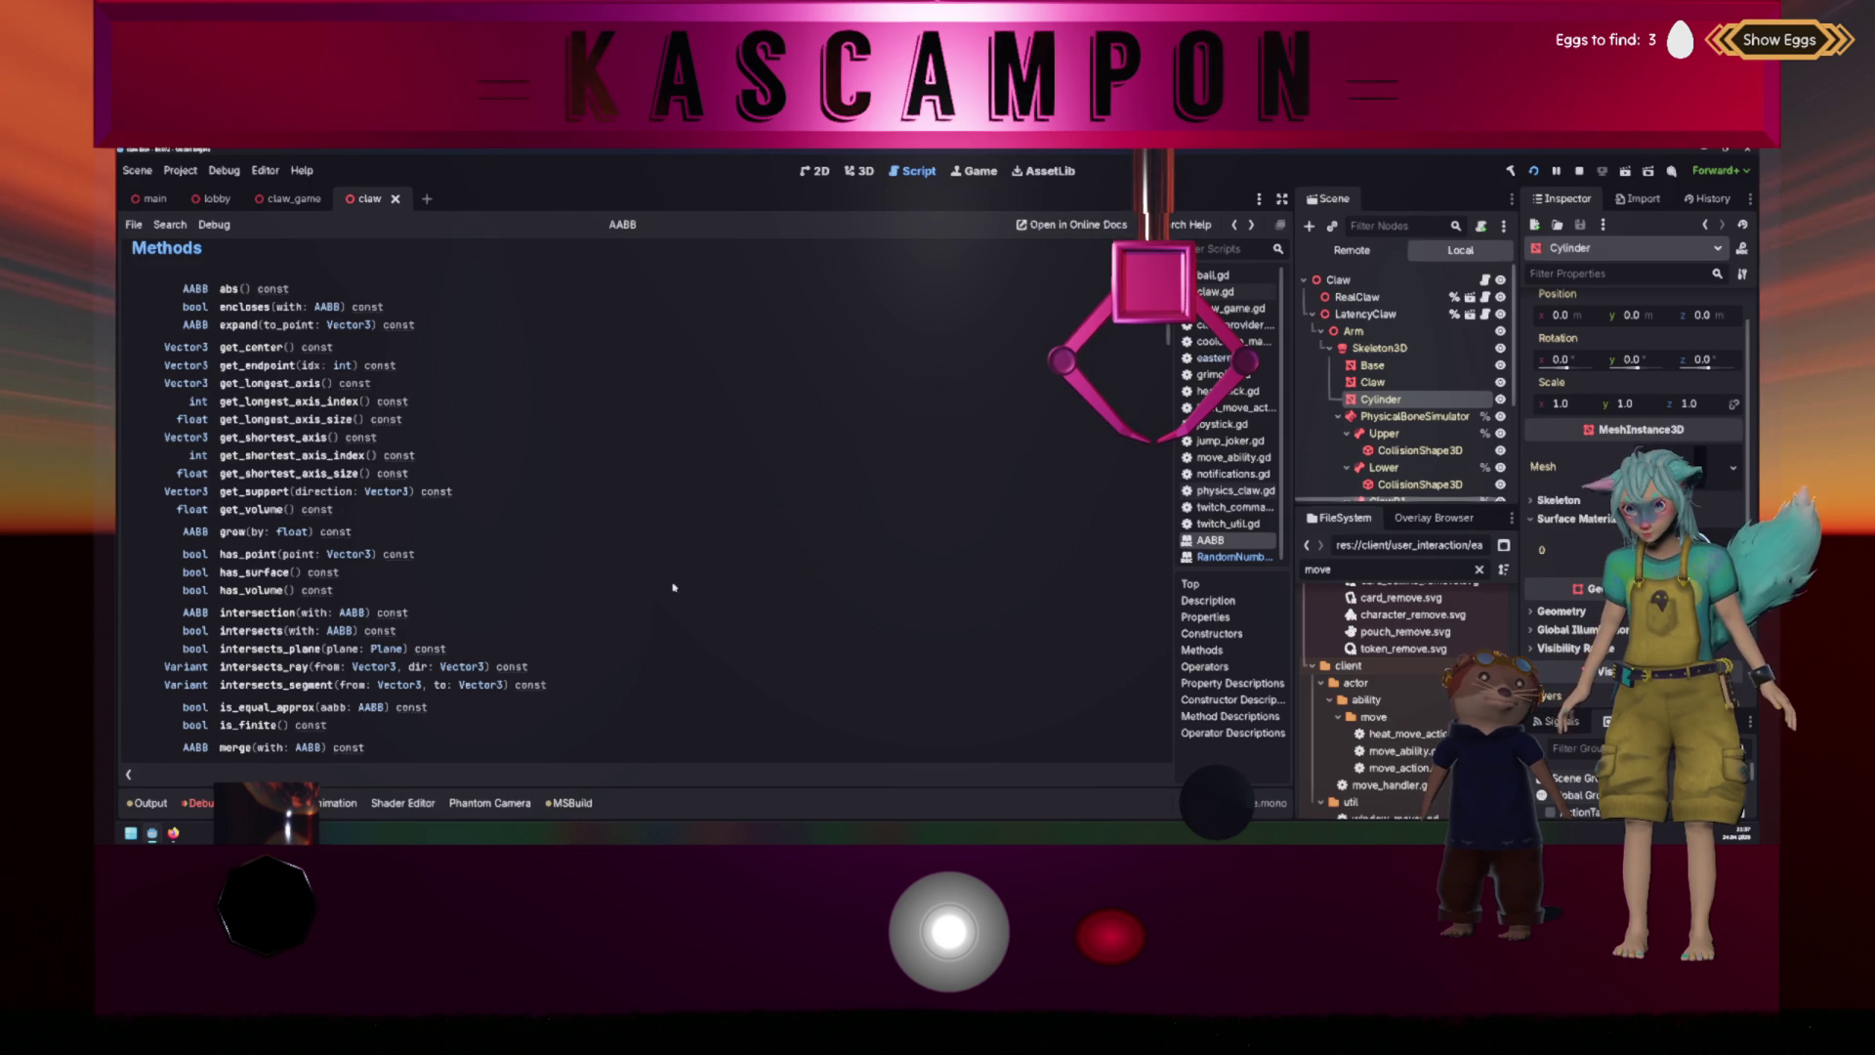
pyautogui.hotkey('alt', 'Right')
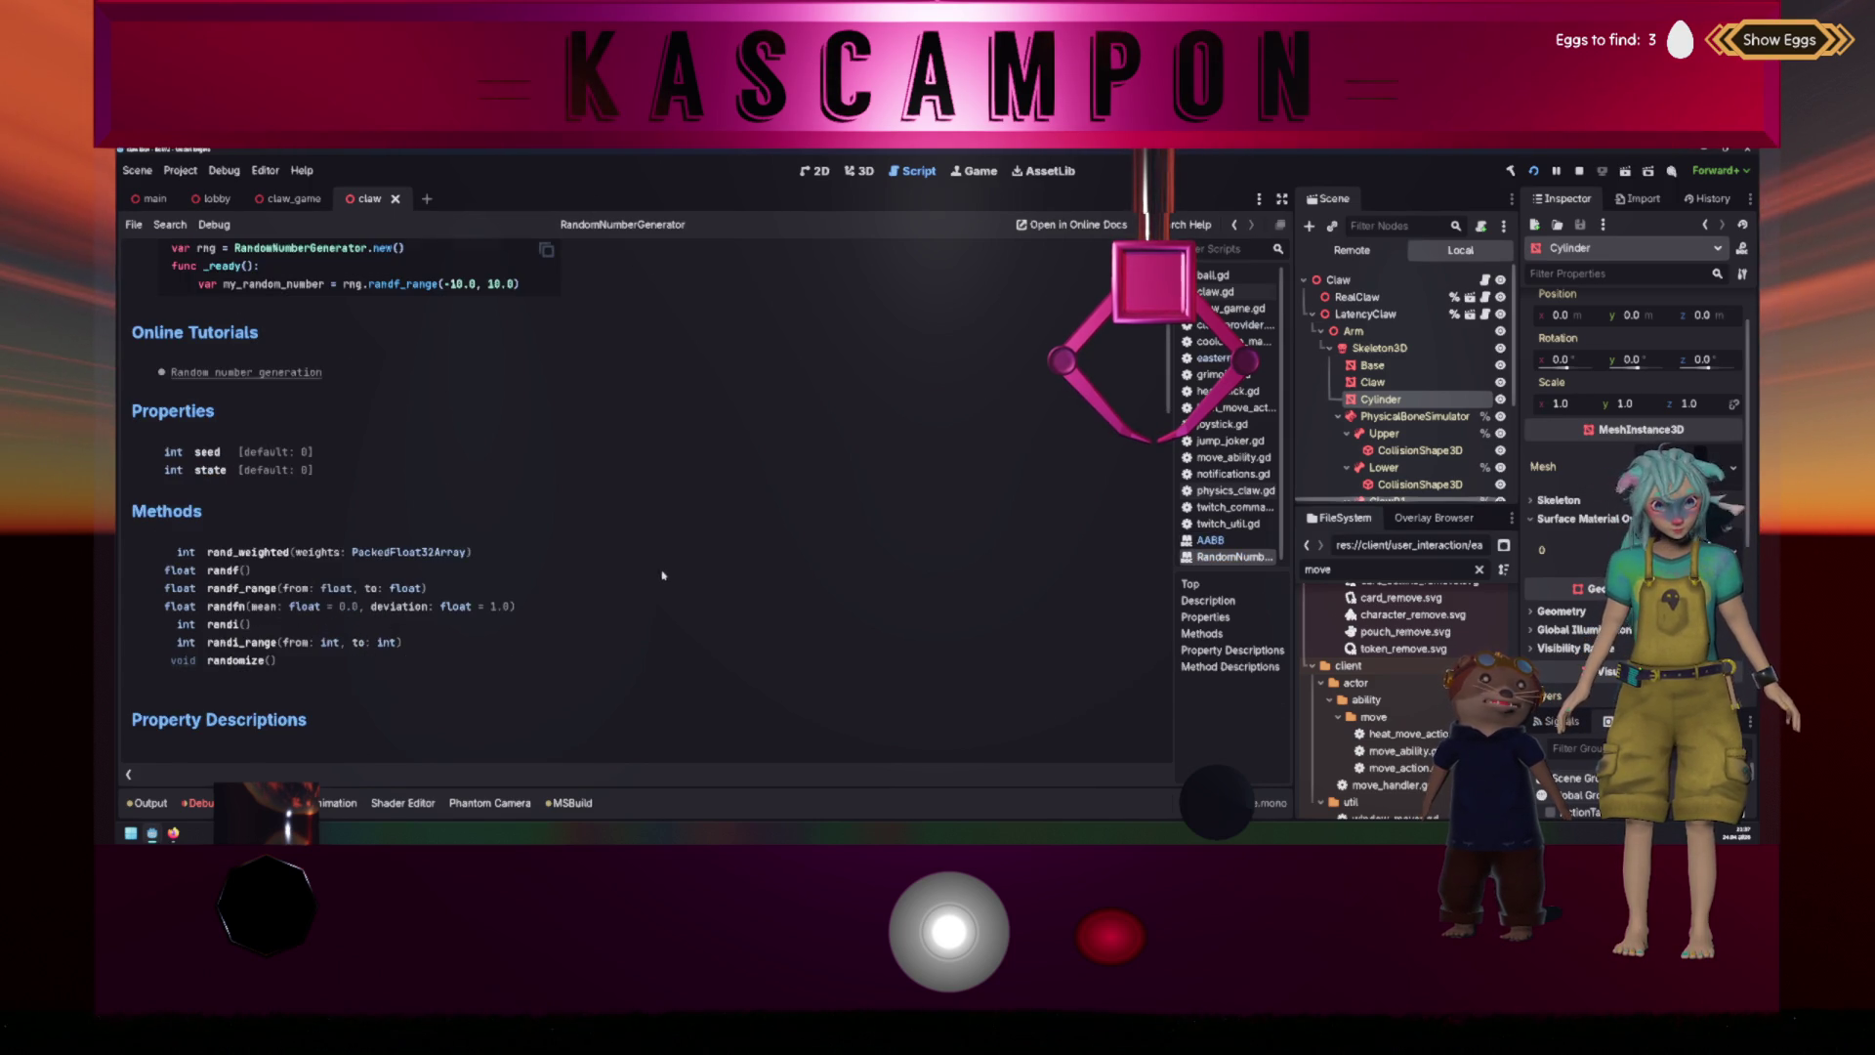
pyautogui.hotkey('alt', 'Left')
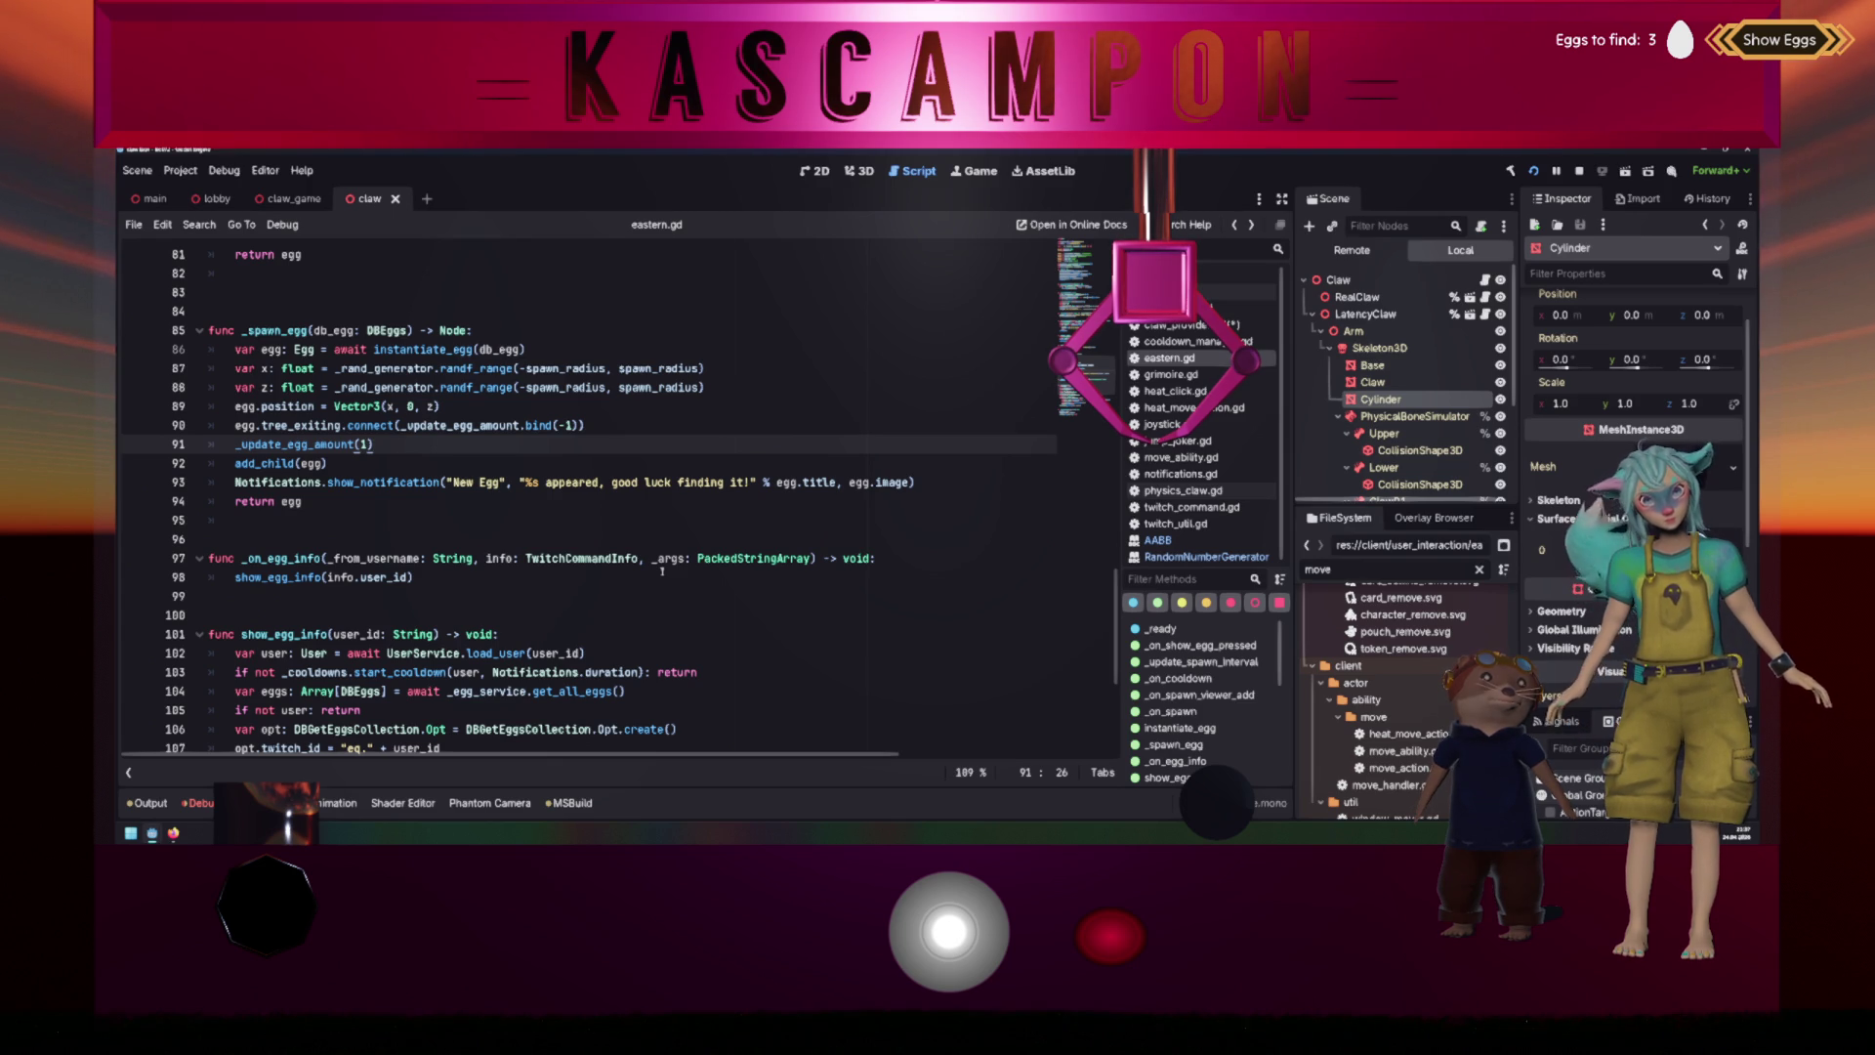
# Scroll through eastern.gd from line 96, then close it from the script list
pyautogui.click(603, 540)
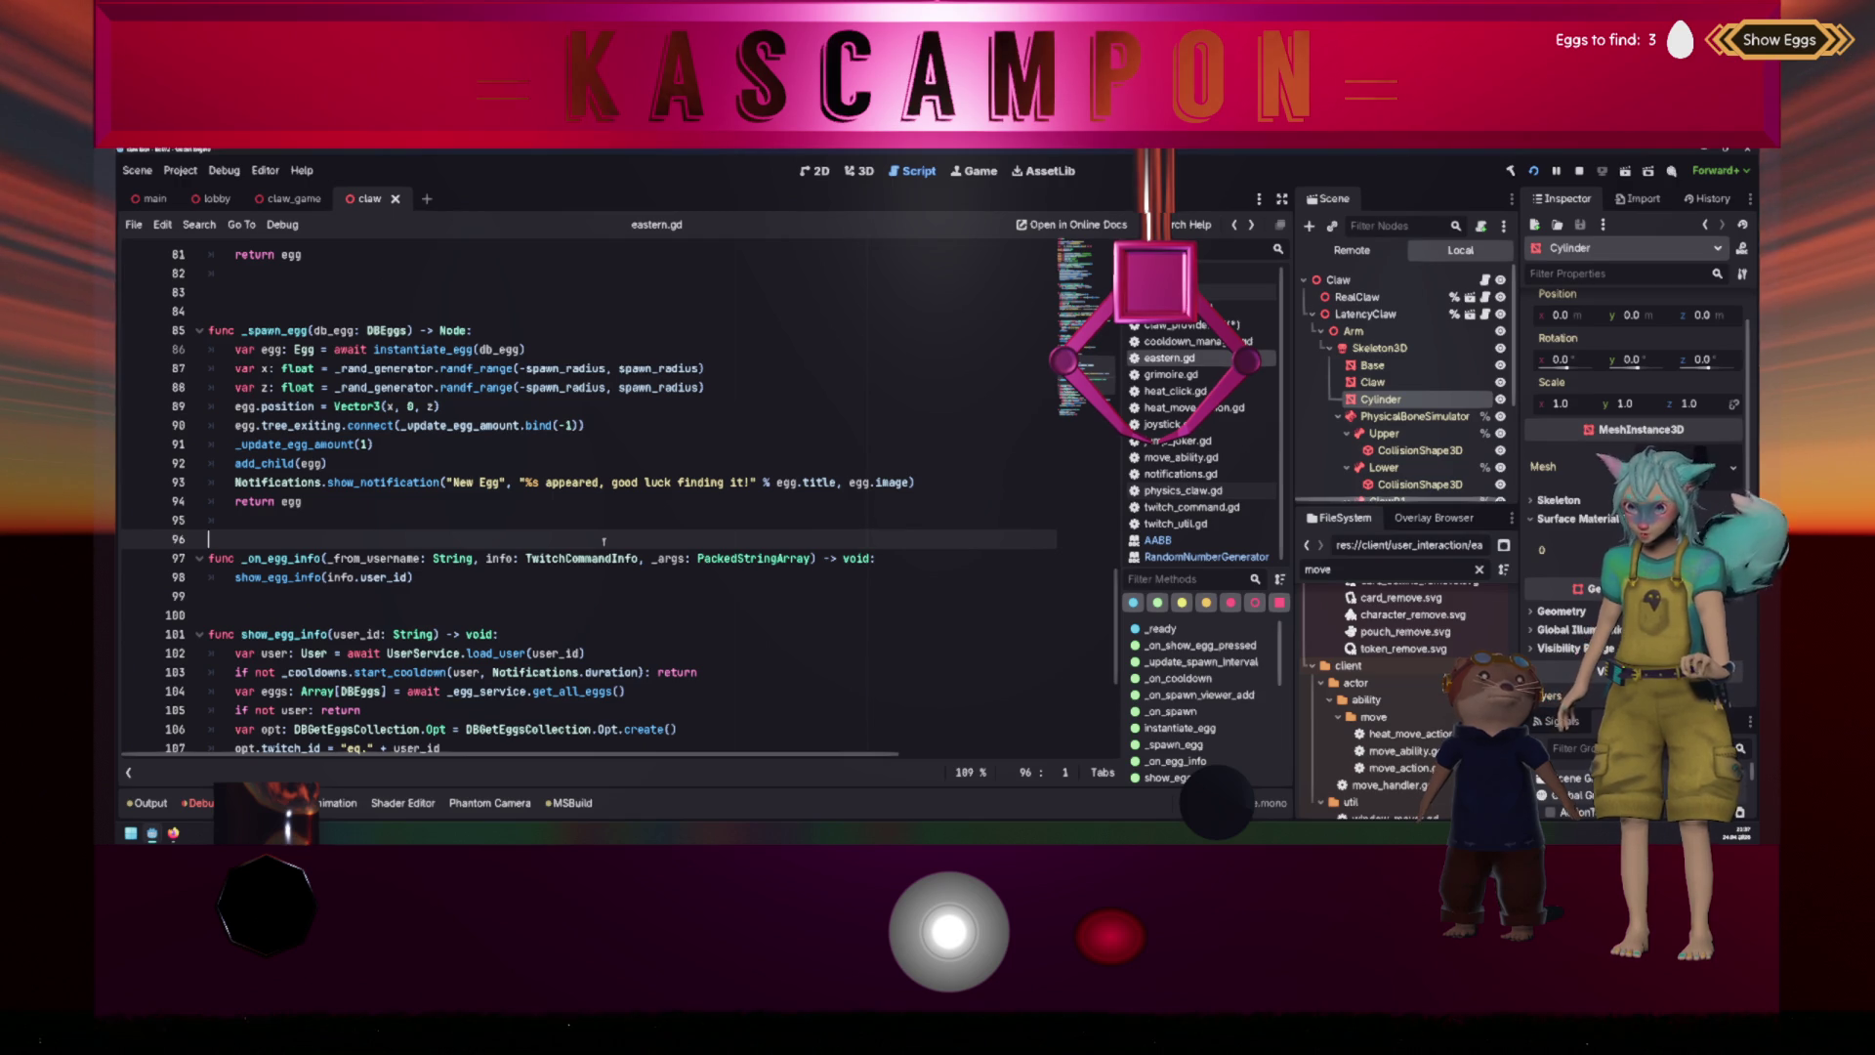
pyautogui.scroll(-2, 634, 540)
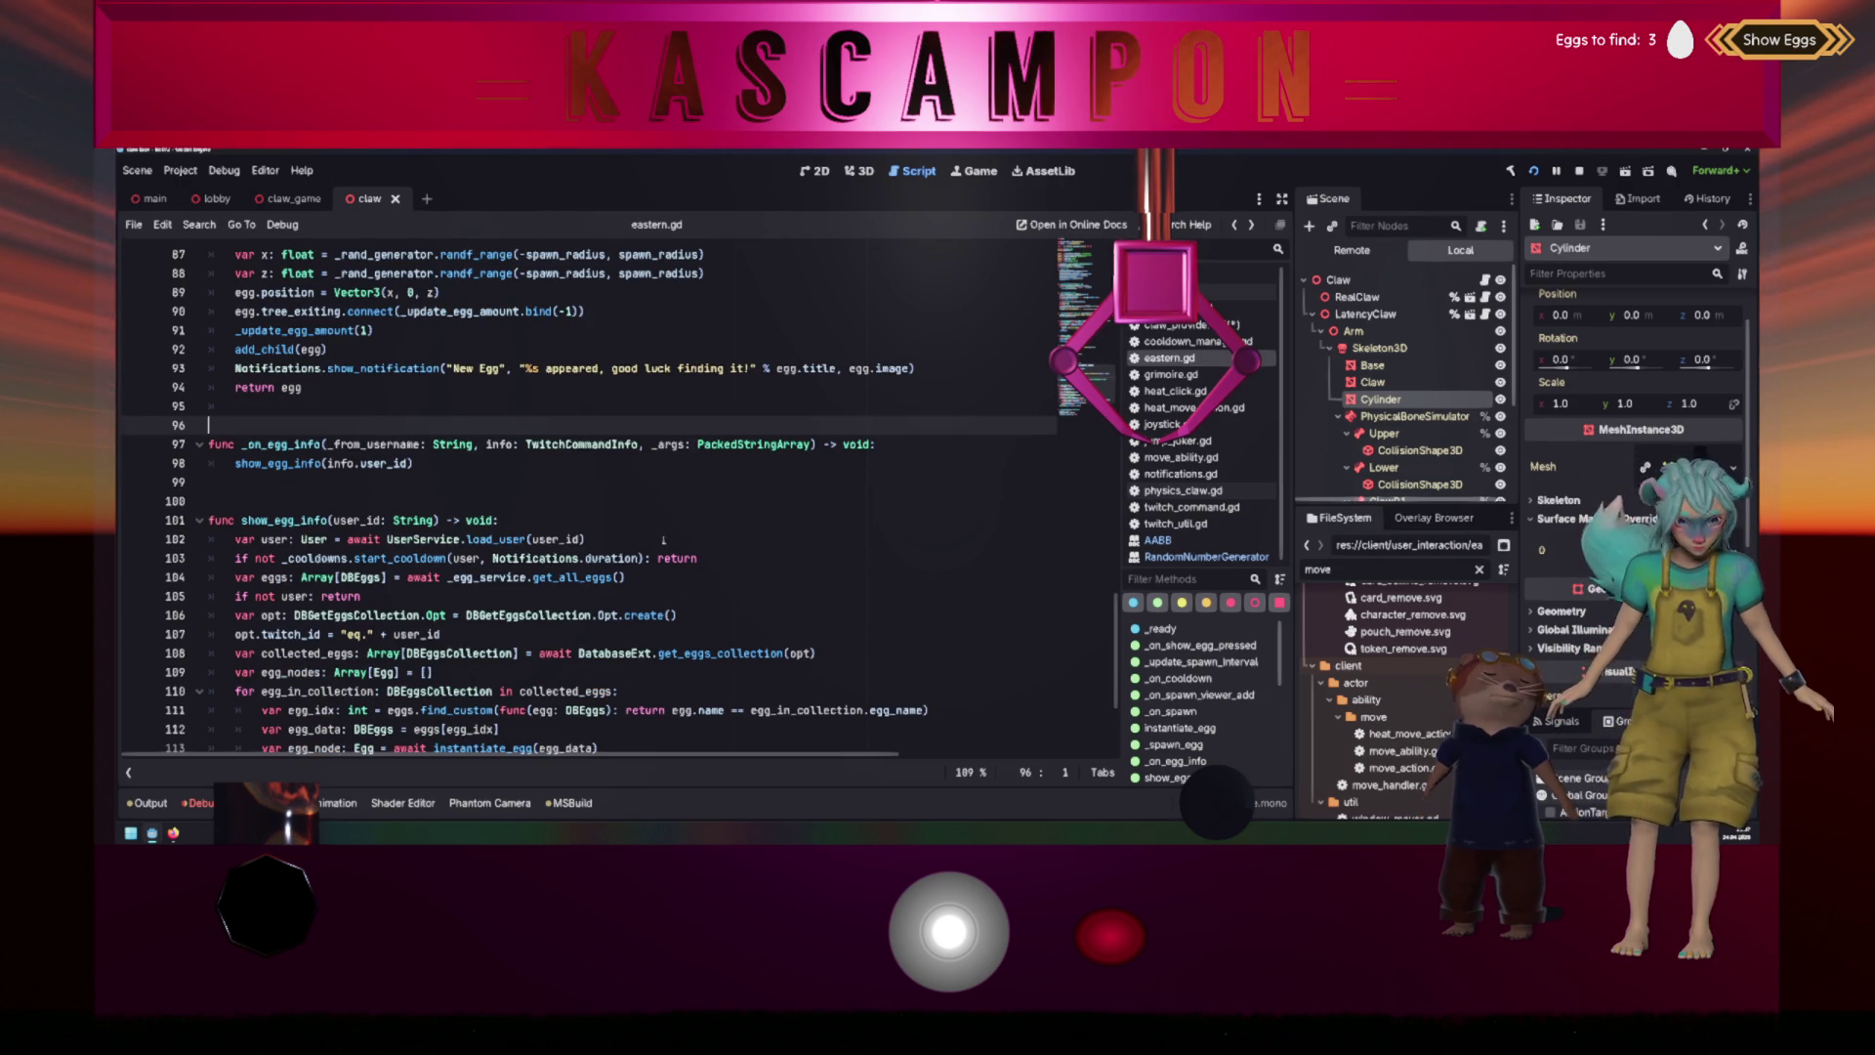
pyautogui.scroll(-2, 663, 539)
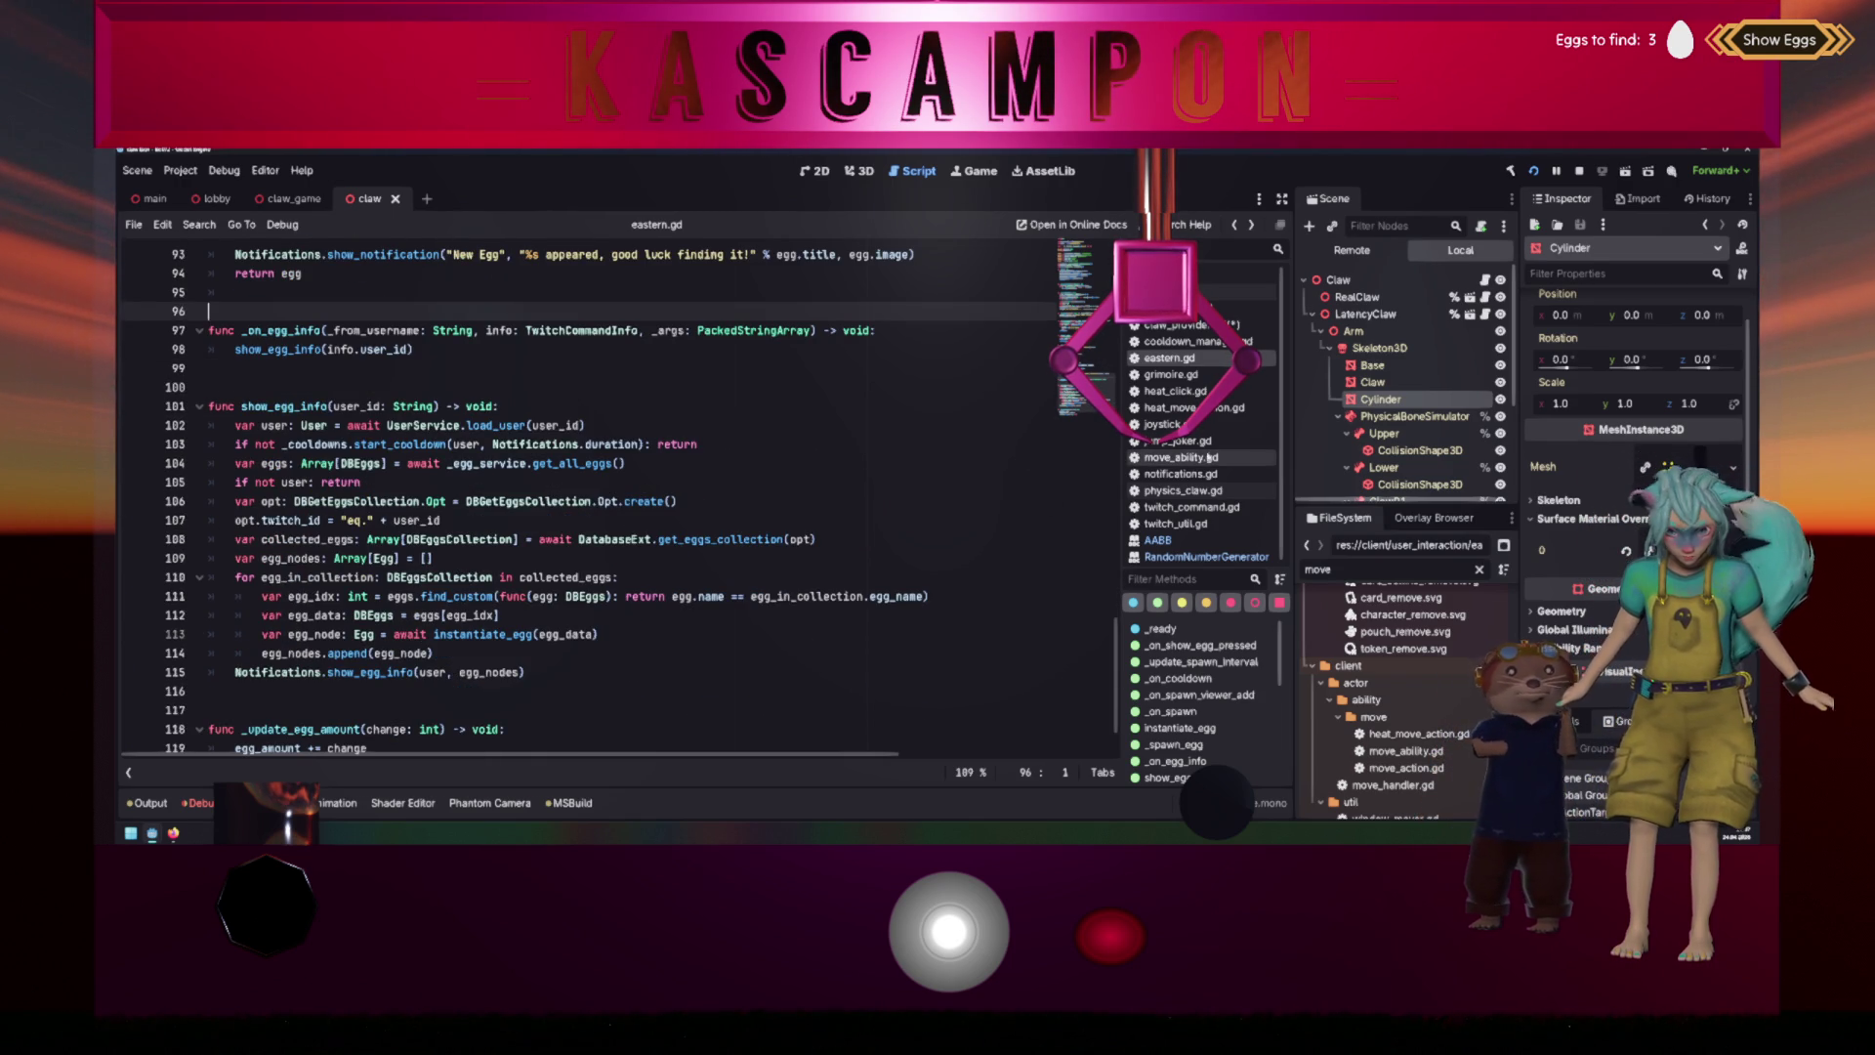
pyautogui.middleClick(1197, 358)
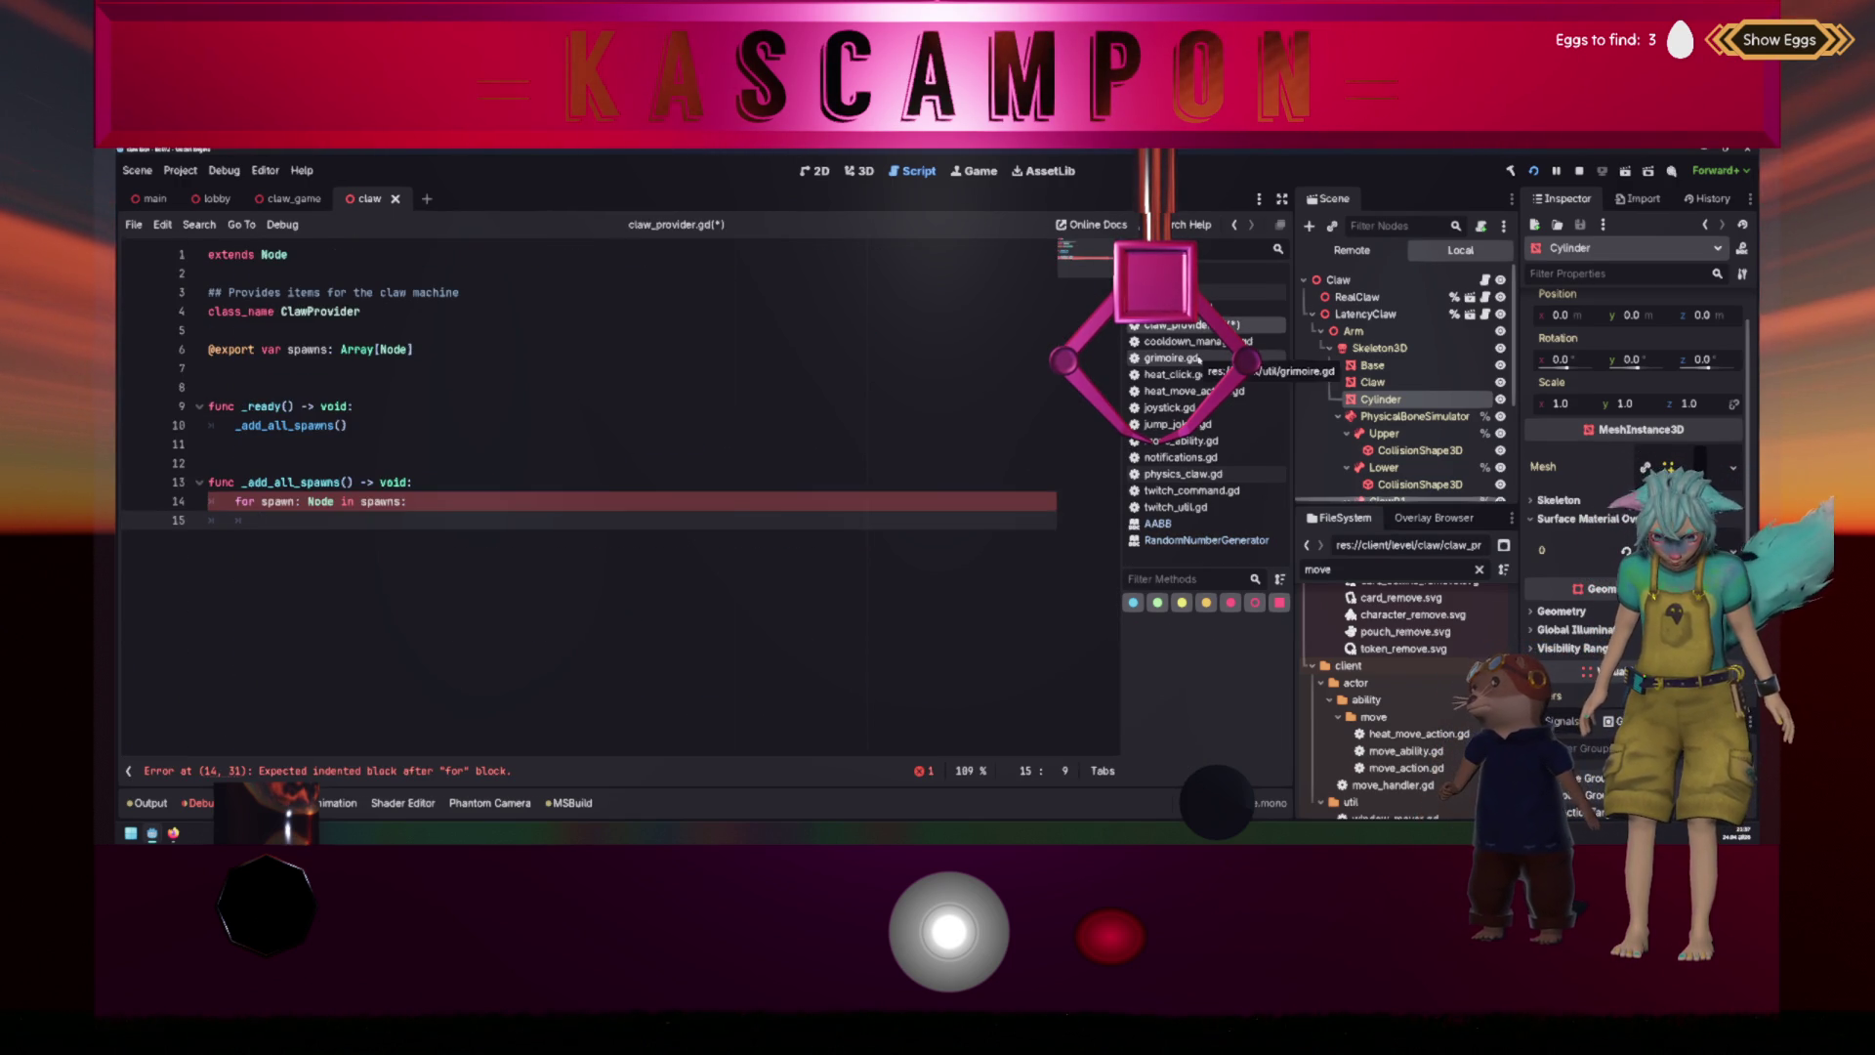
# Place the caret on line 8 of claw_provider.gd and open the project file quick search
pyautogui.click(879, 387)
pyautogui.hotkey('ctrl', 'shift', 'f')
pyautogui.press('Escape')
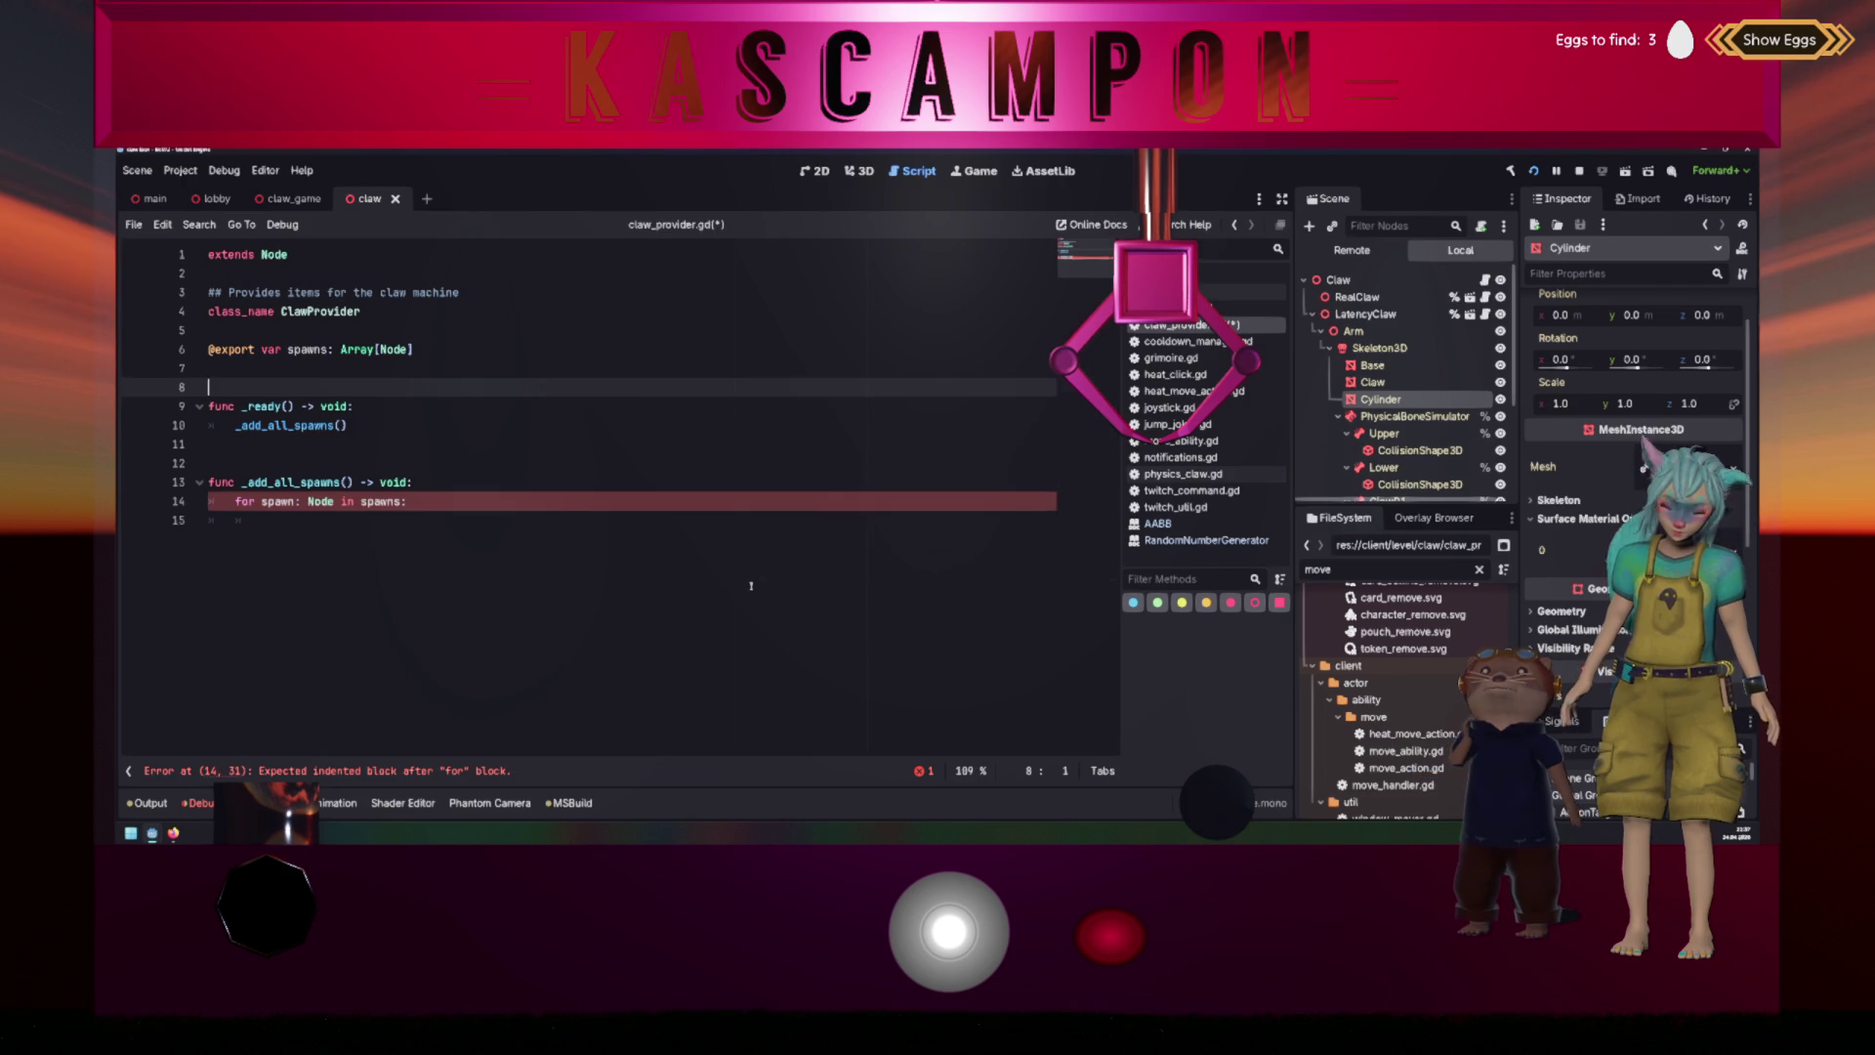
pyautogui.hotkey('shift', 'alt', 'o')
pyautogui.write('random')
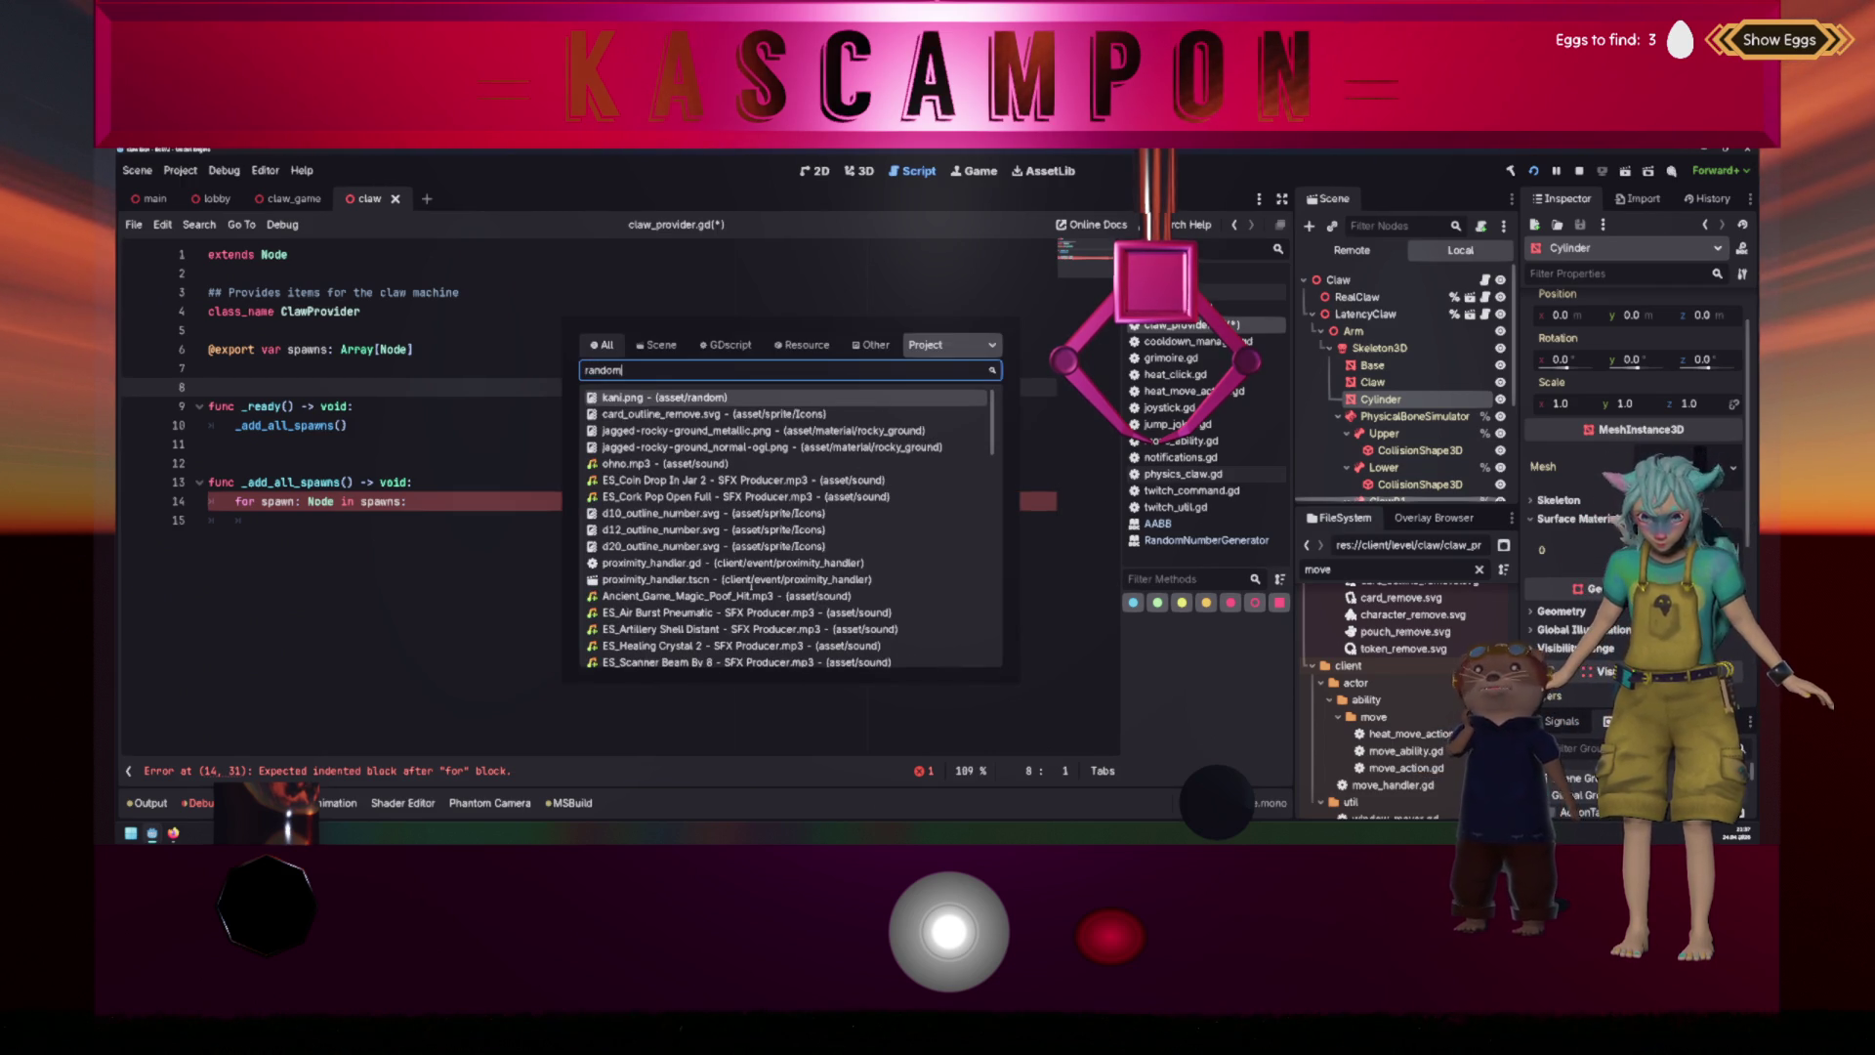
pyautogui.press('Down')
pyautogui.press('Down')
pyautogui.press('Down')
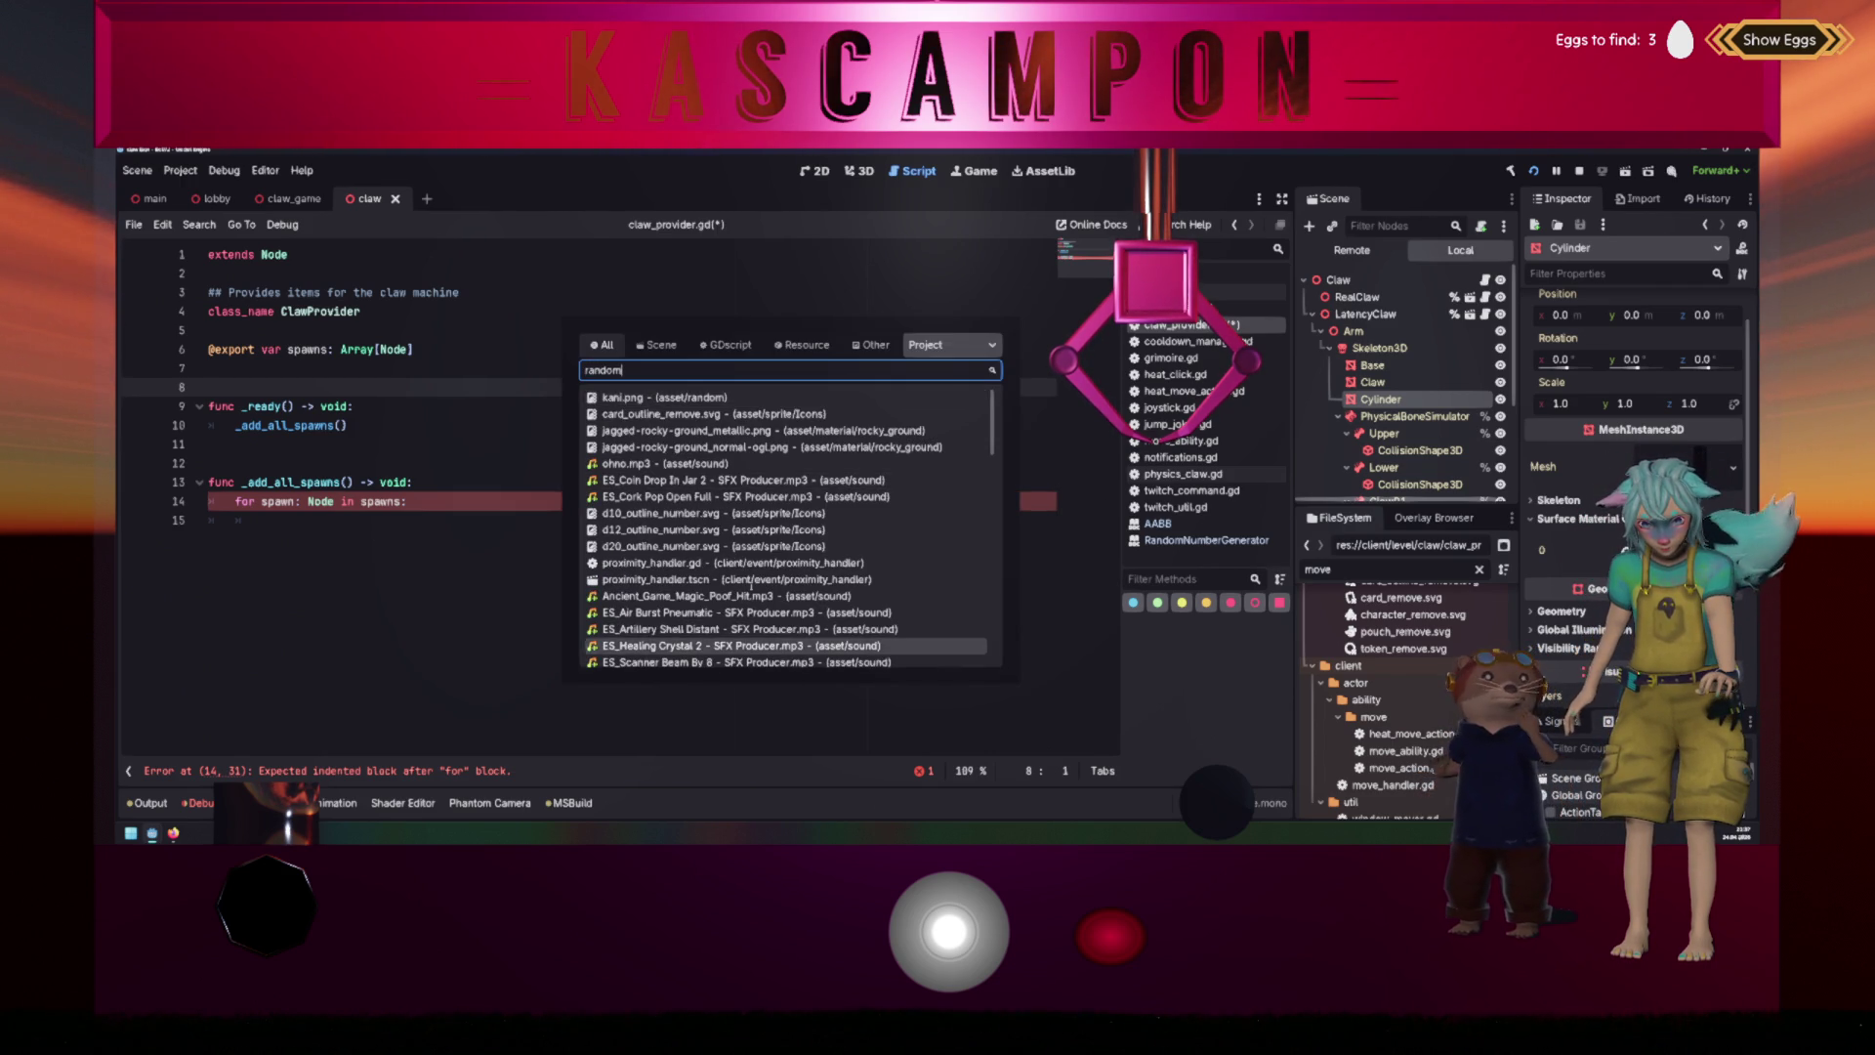
pyautogui.press('Down')
pyautogui.press('Down')
pyautogui.press('Down')
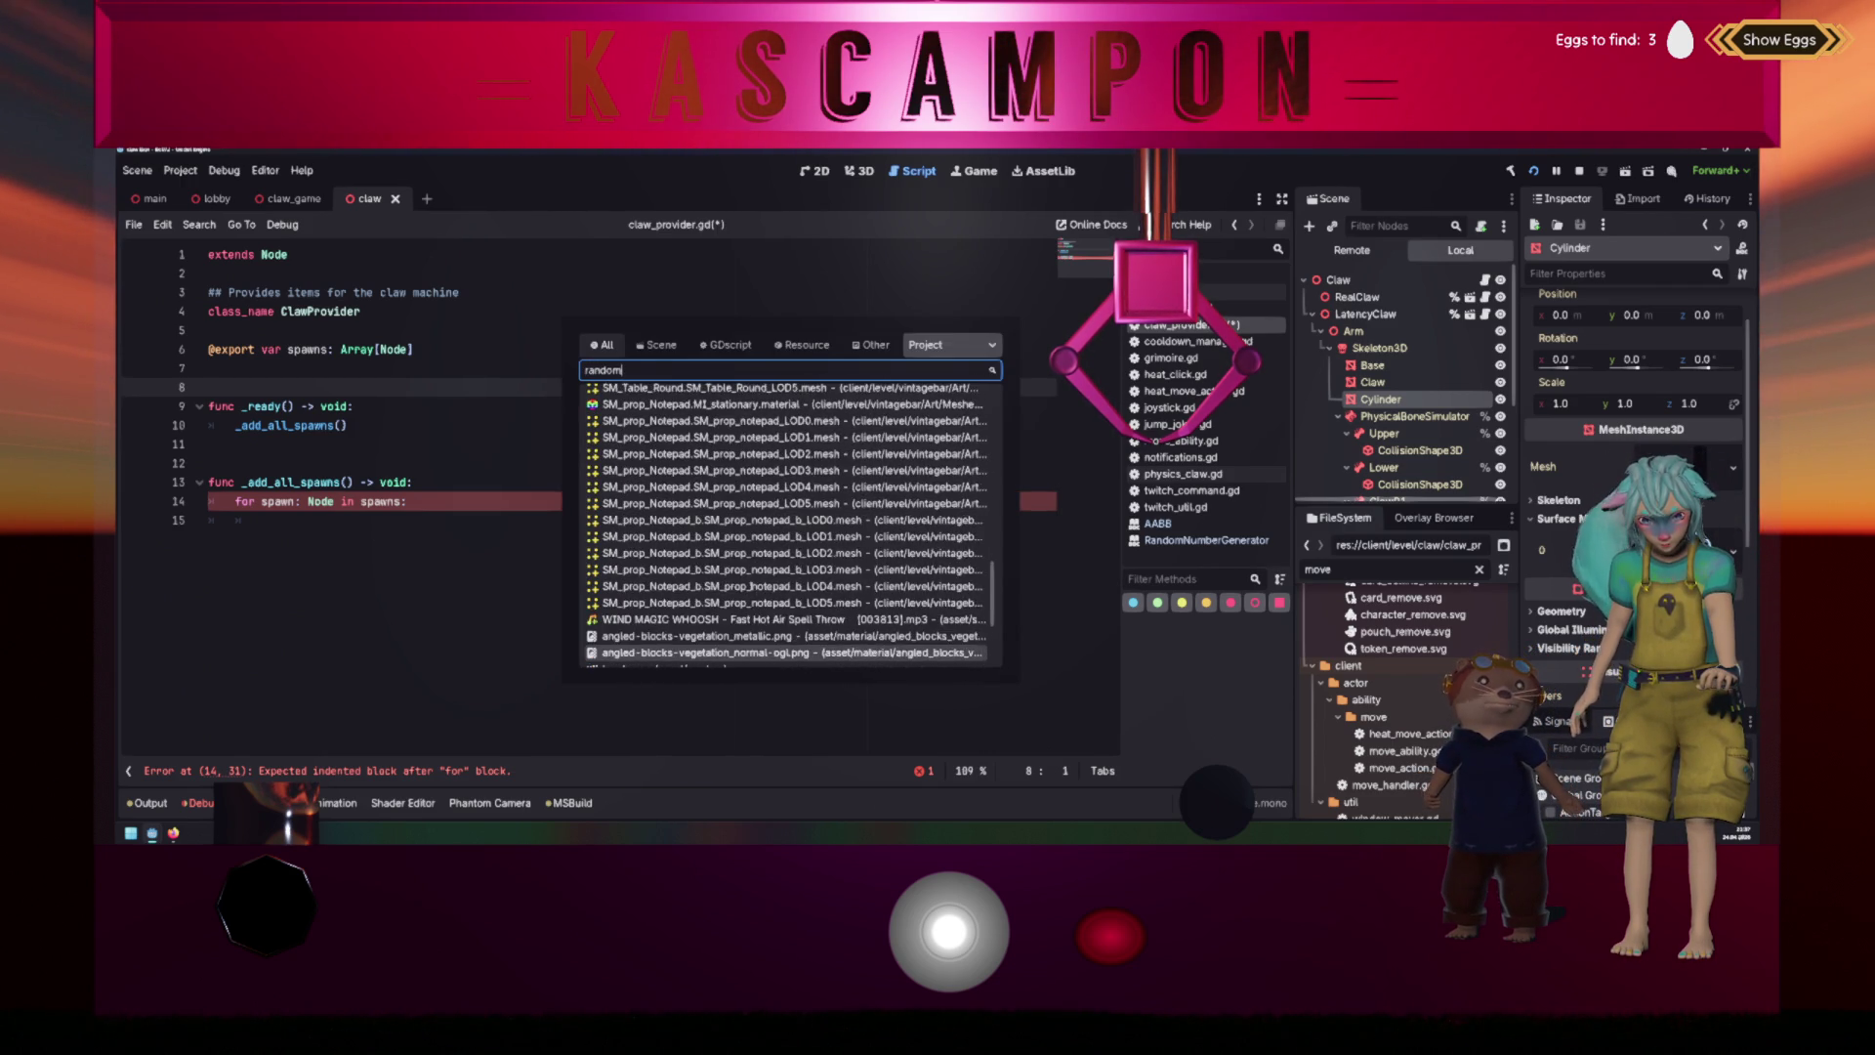
pyautogui.press('Escape')
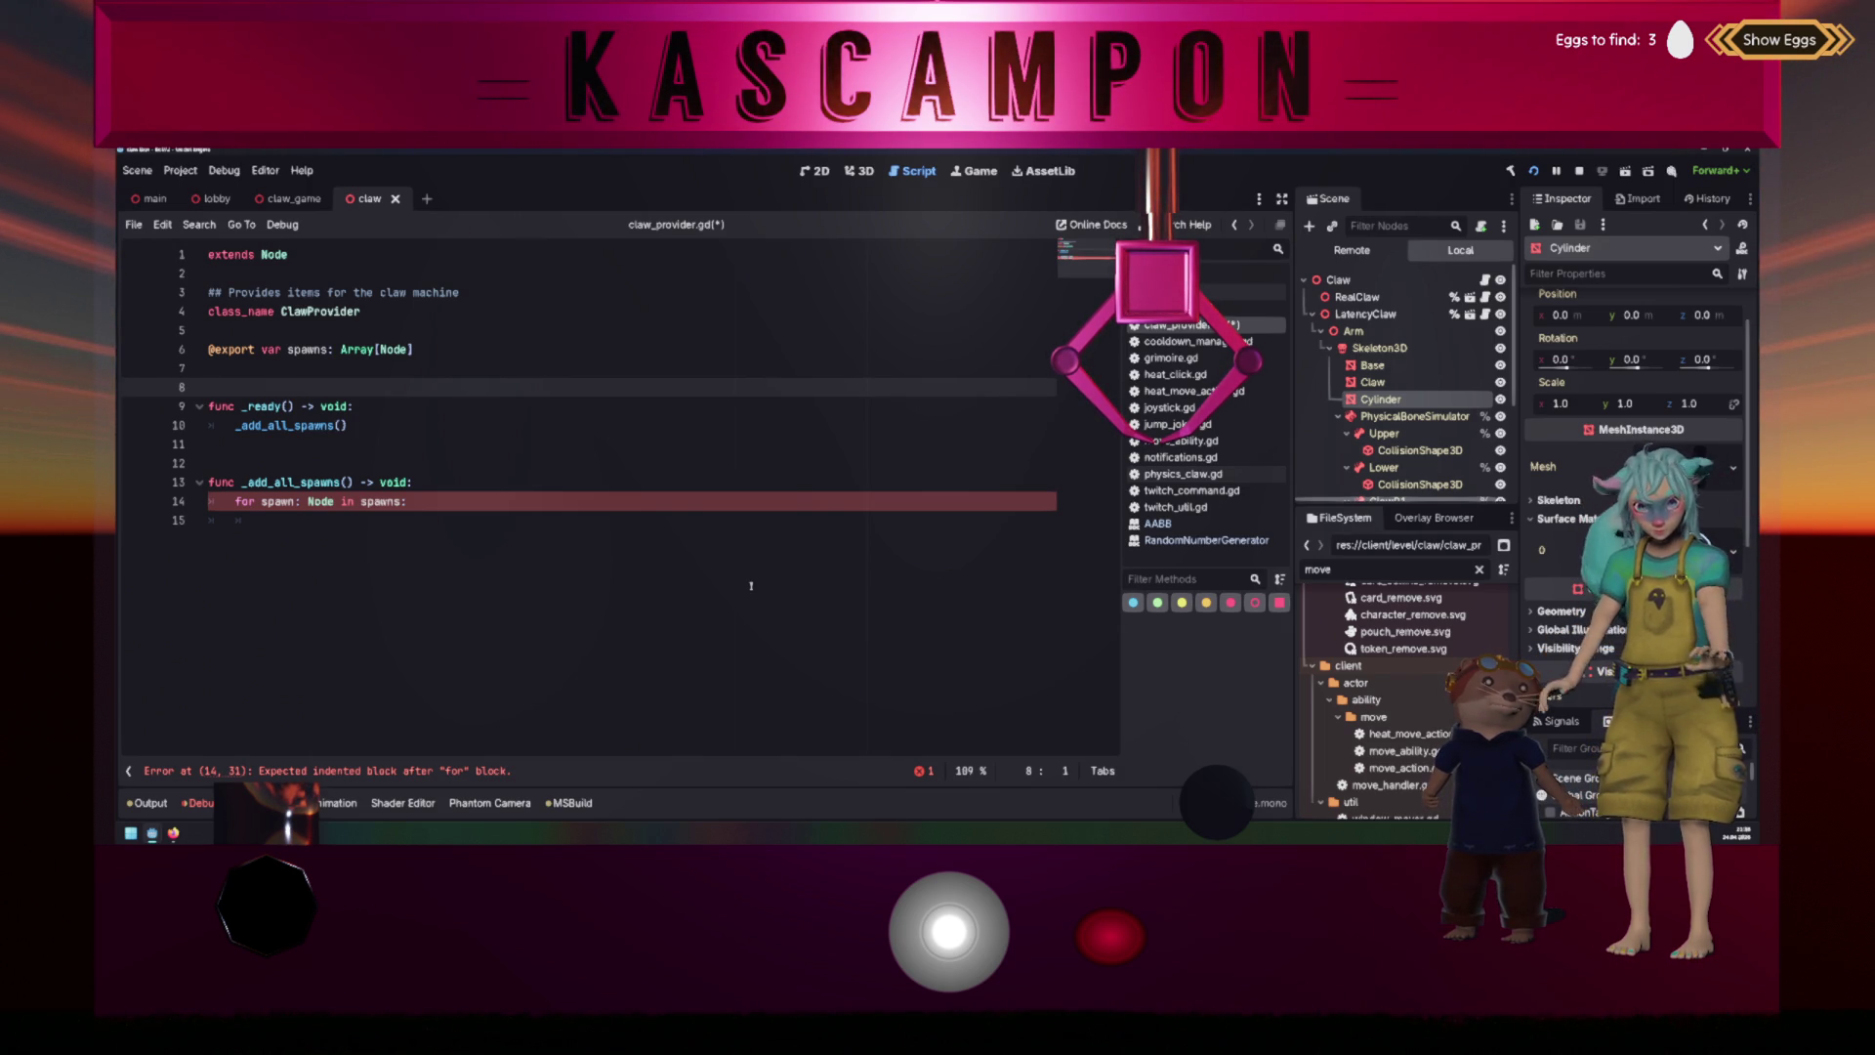
# Clear the 'move' FileSystem filter, scroll down to the util folder and open its context menu
pyautogui.click(451, 520)
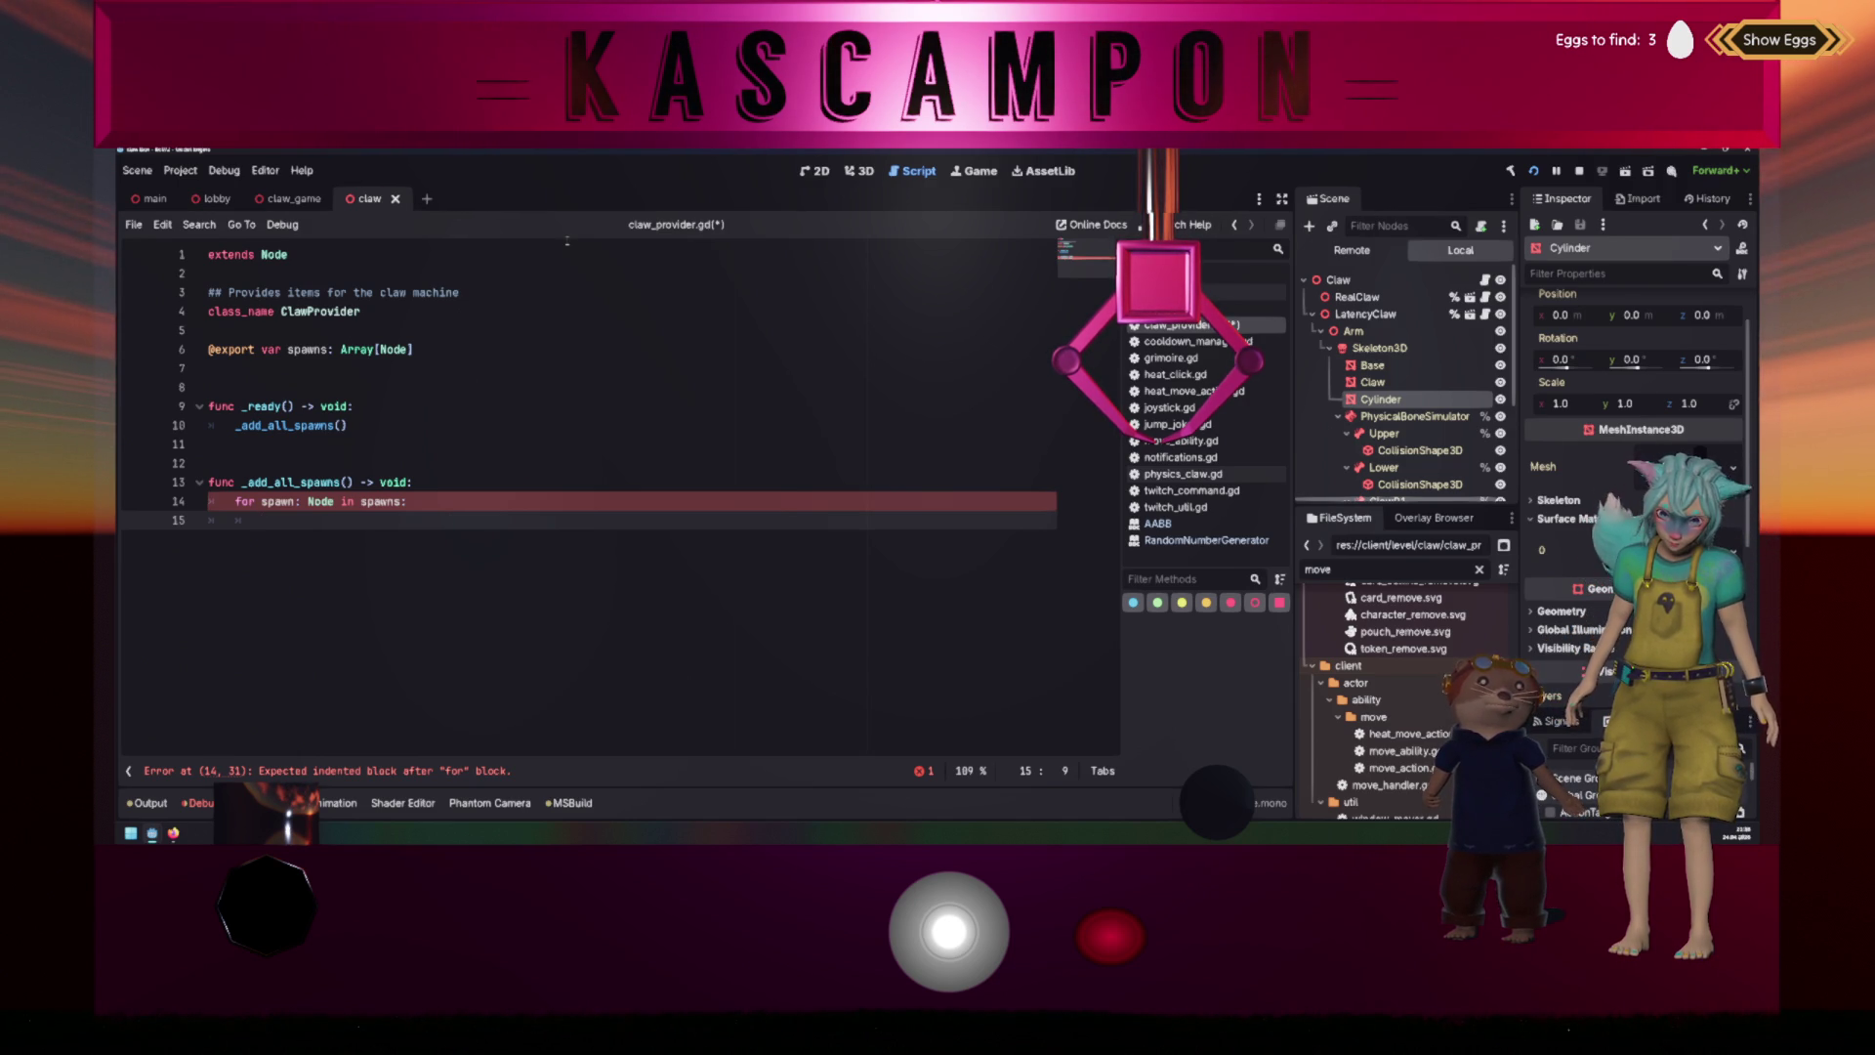
pyautogui.scroll(5, 1468, 612)
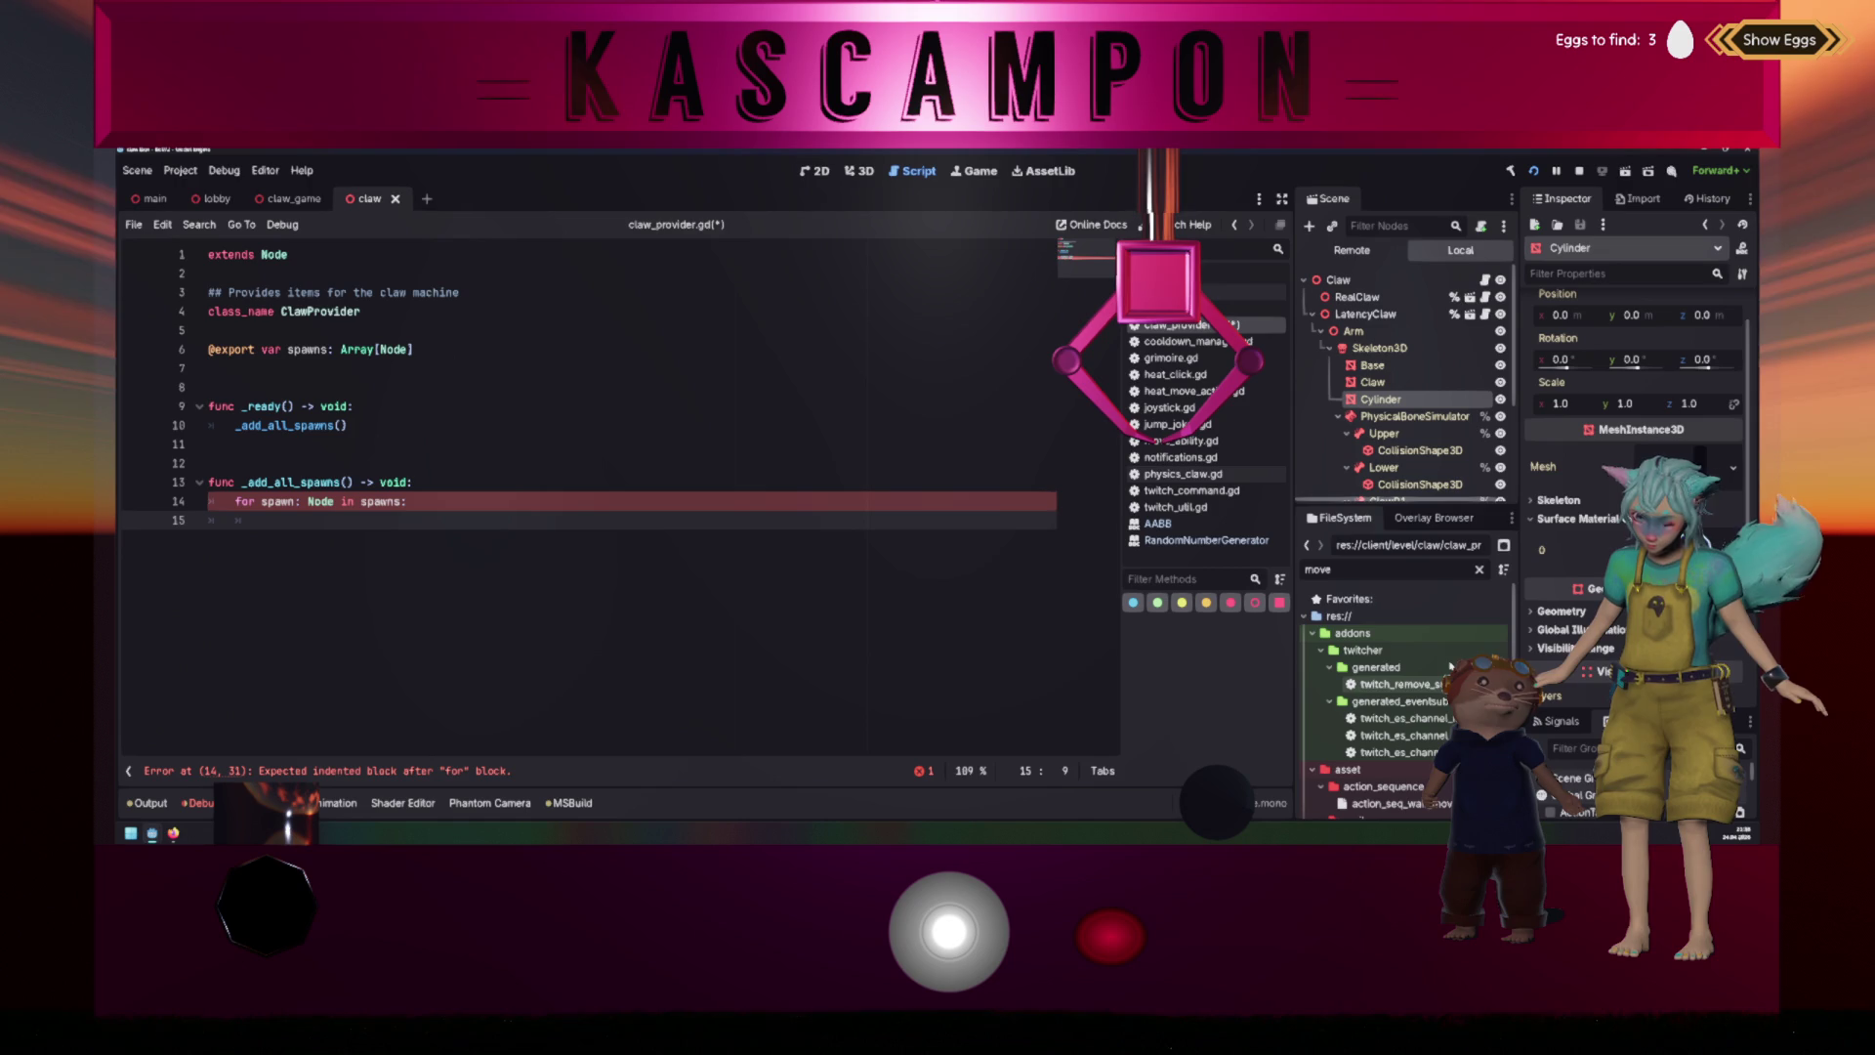
pyautogui.click(1478, 569)
pyautogui.scroll(-10, 1380, 624)
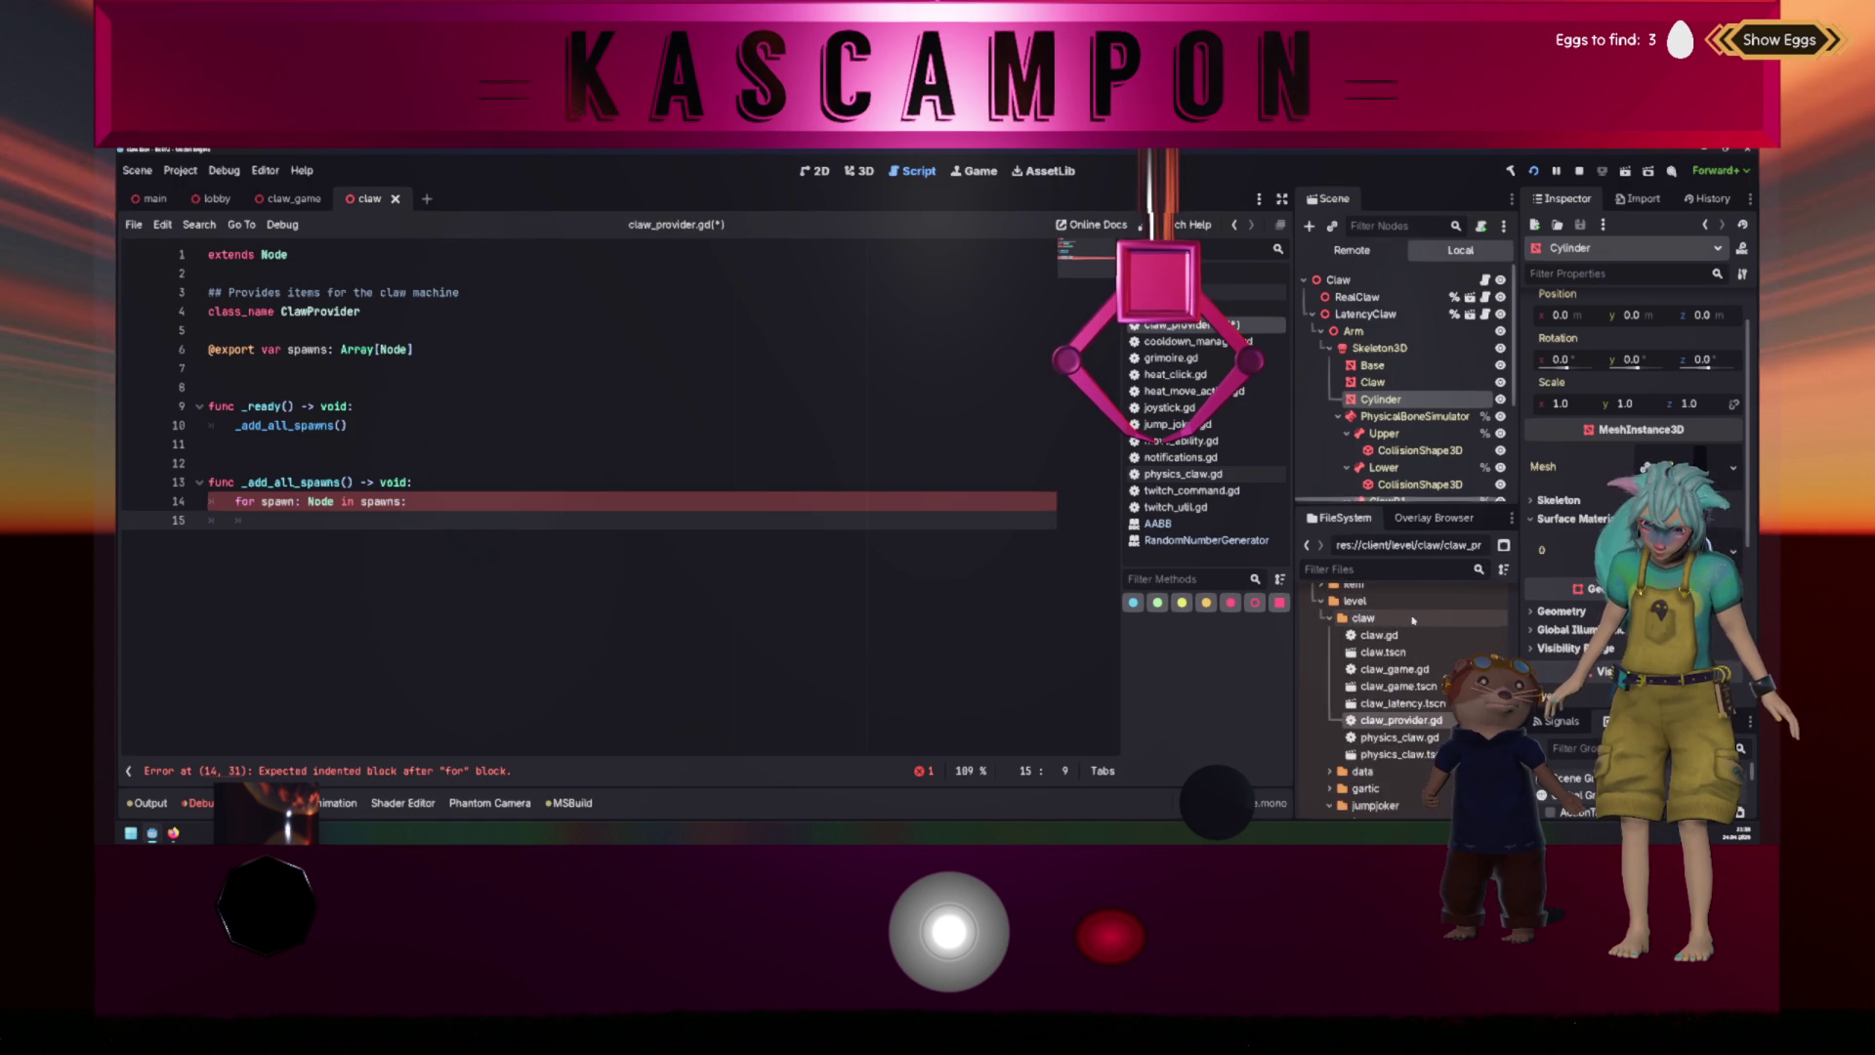
pyautogui.scroll(-10, 1380, 625)
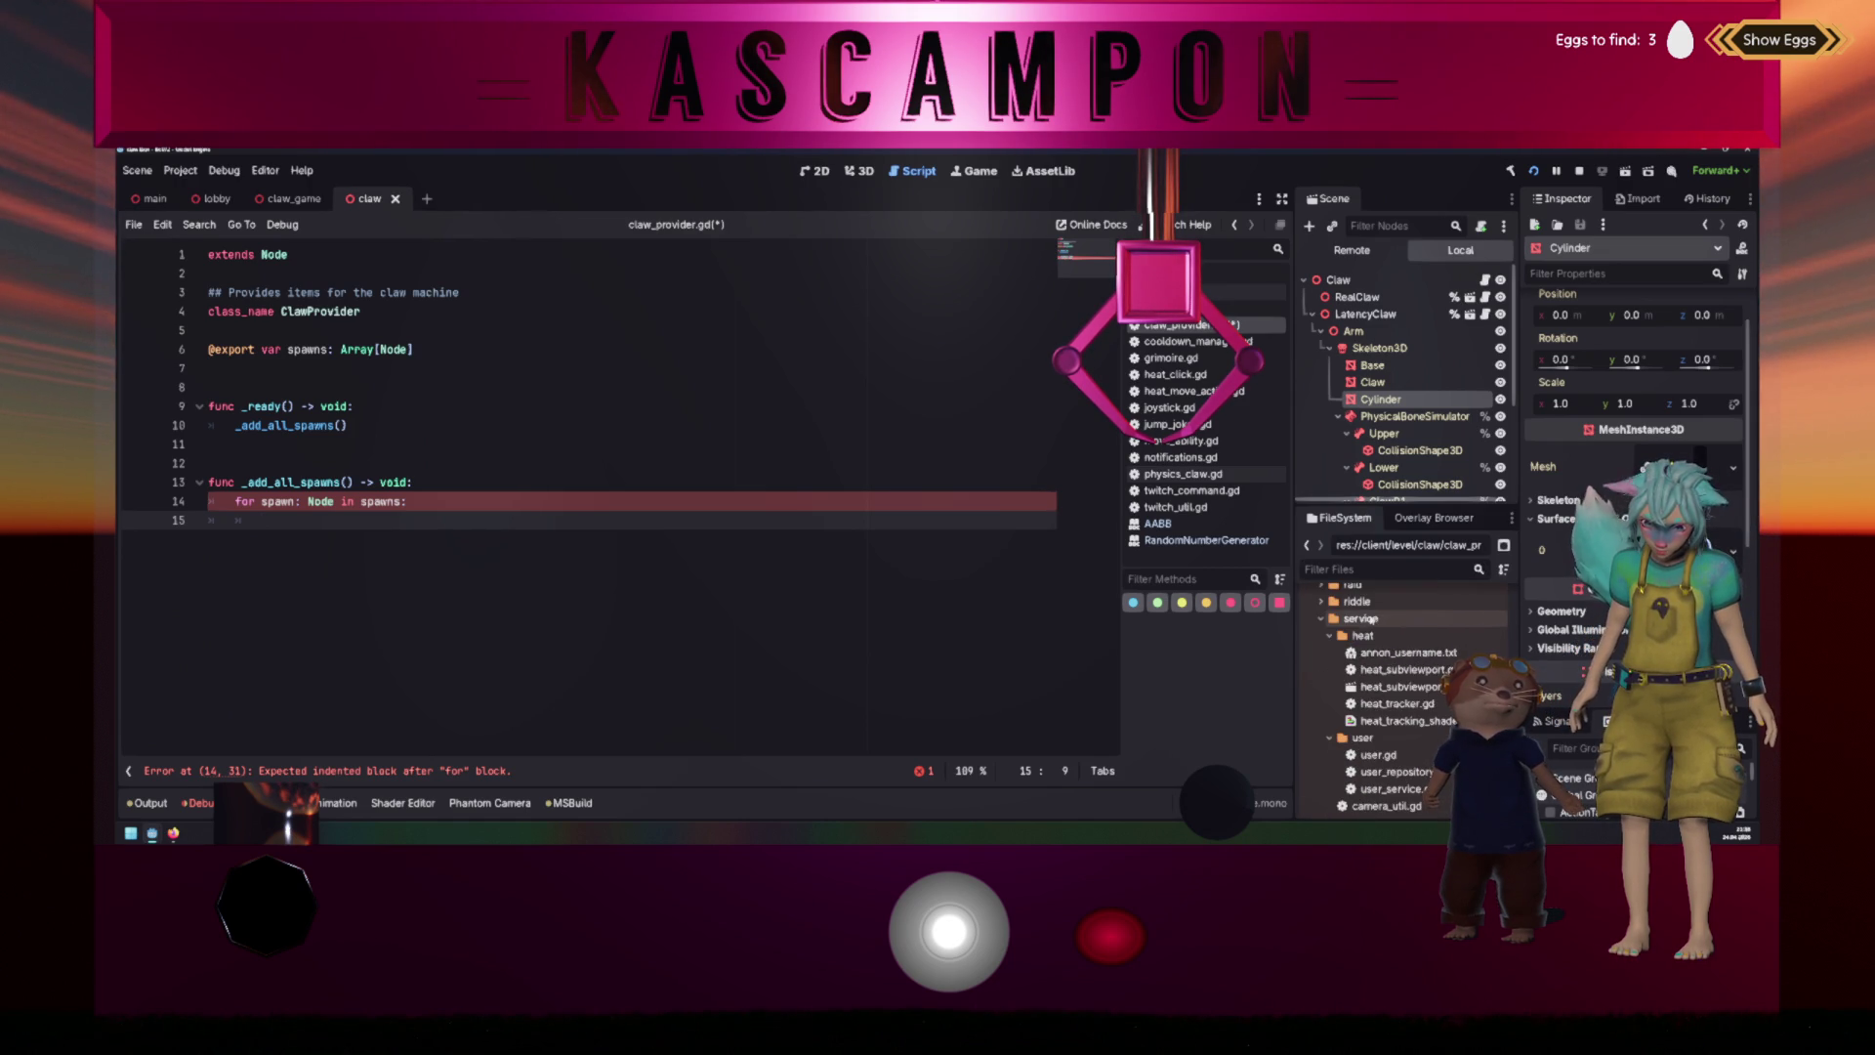
pyautogui.scroll(-10, 1368, 623)
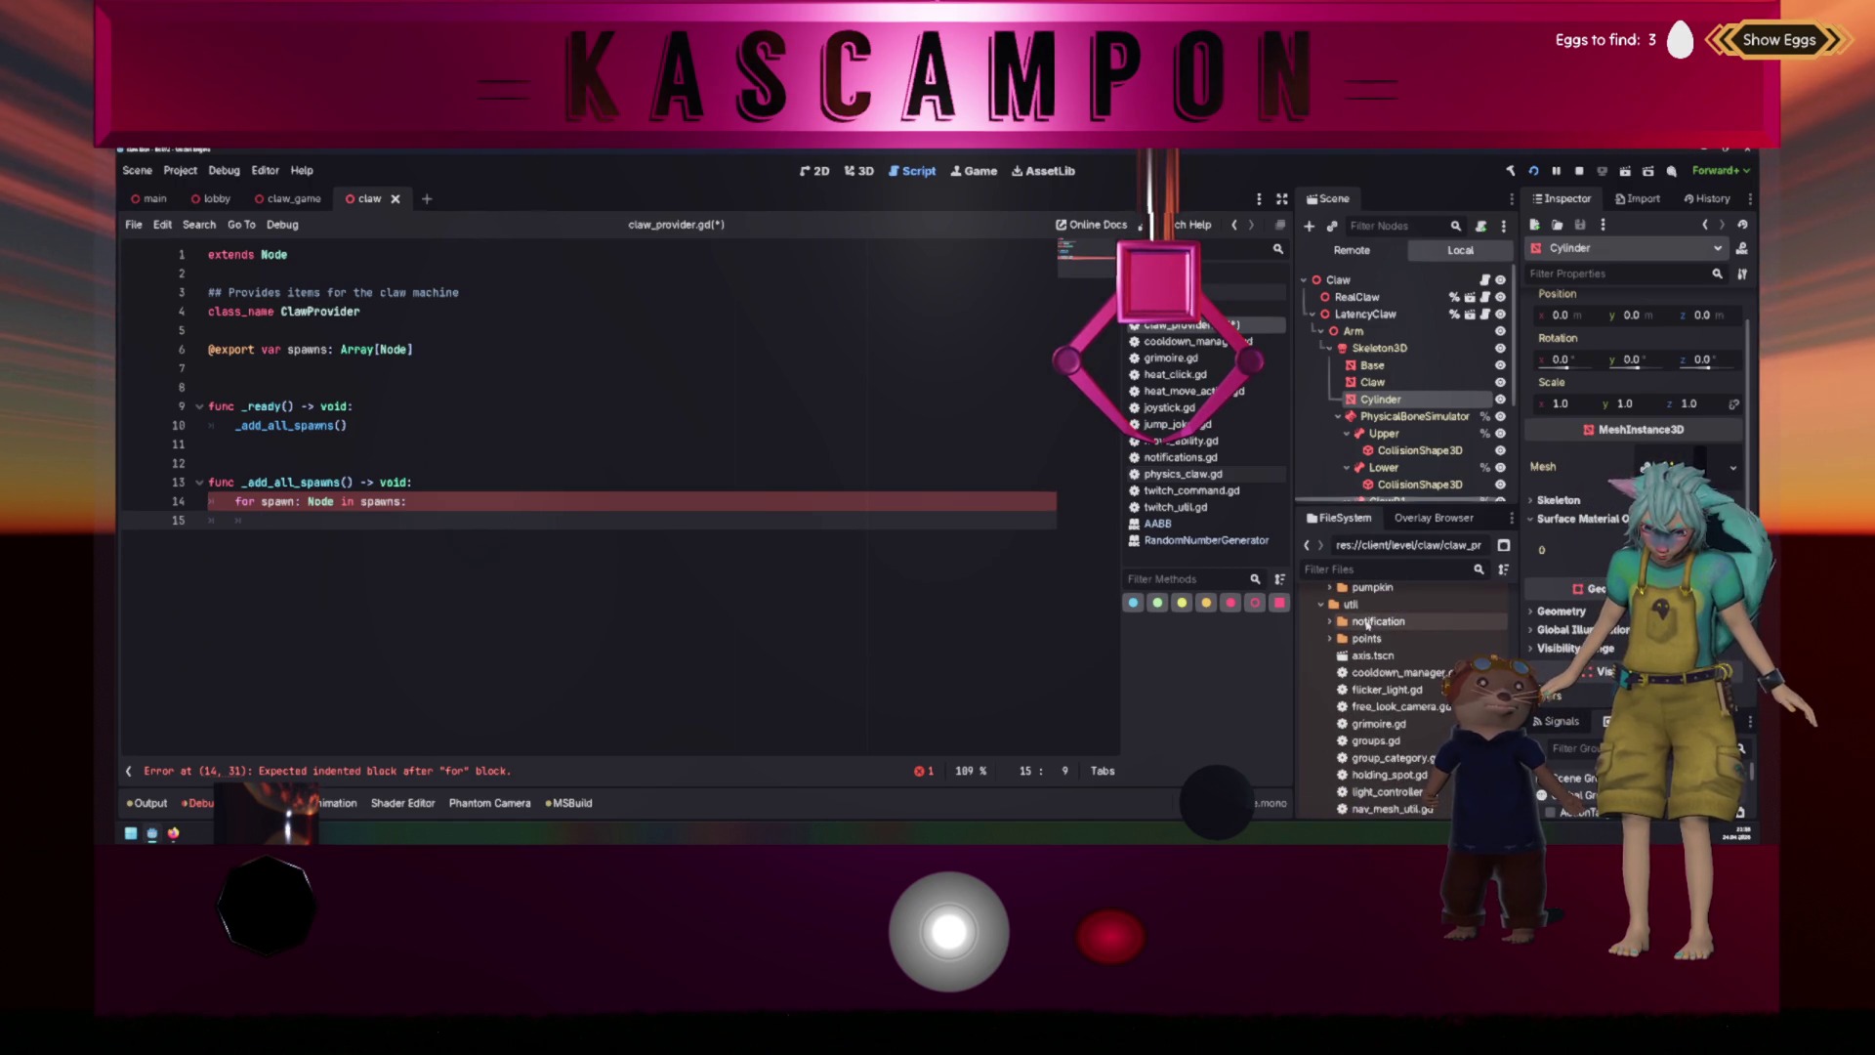
pyautogui.rightClick(1367, 607)
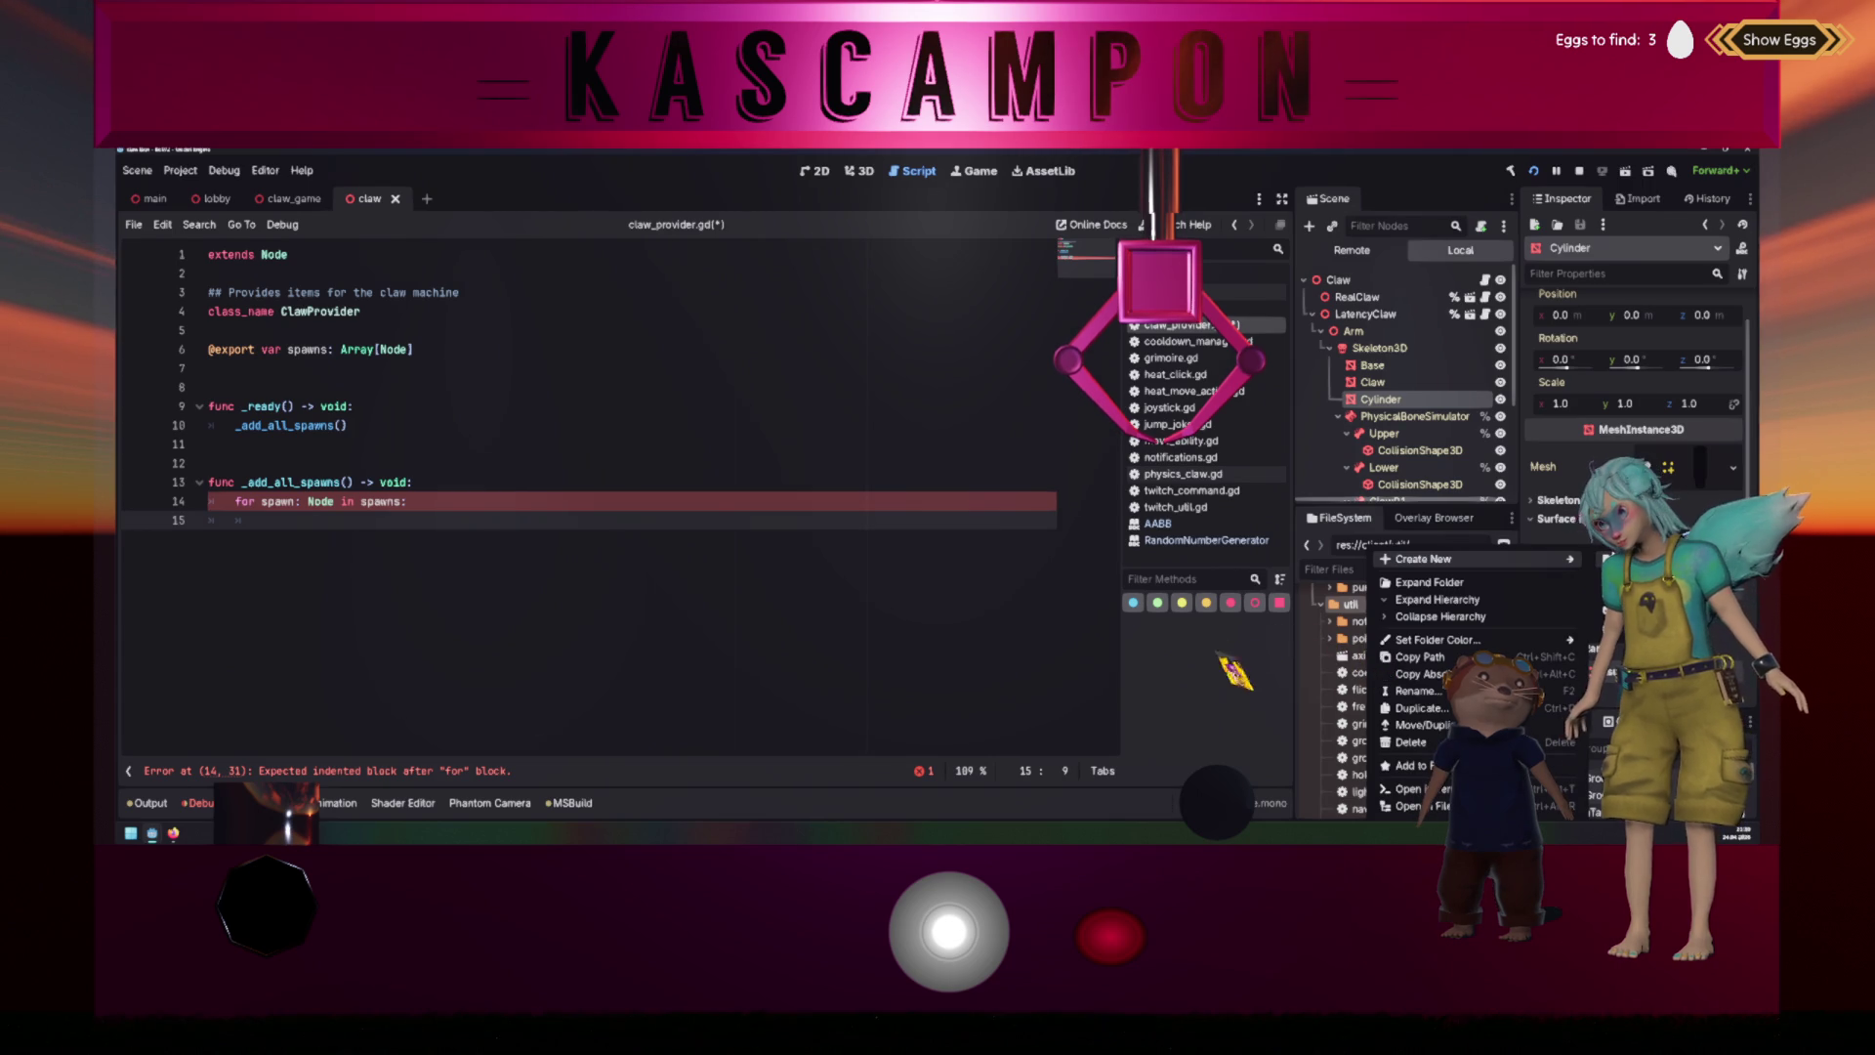
# Create the script res://client/util/random_area_picker.gd from the util folder
pyautogui.click(1621, 594)
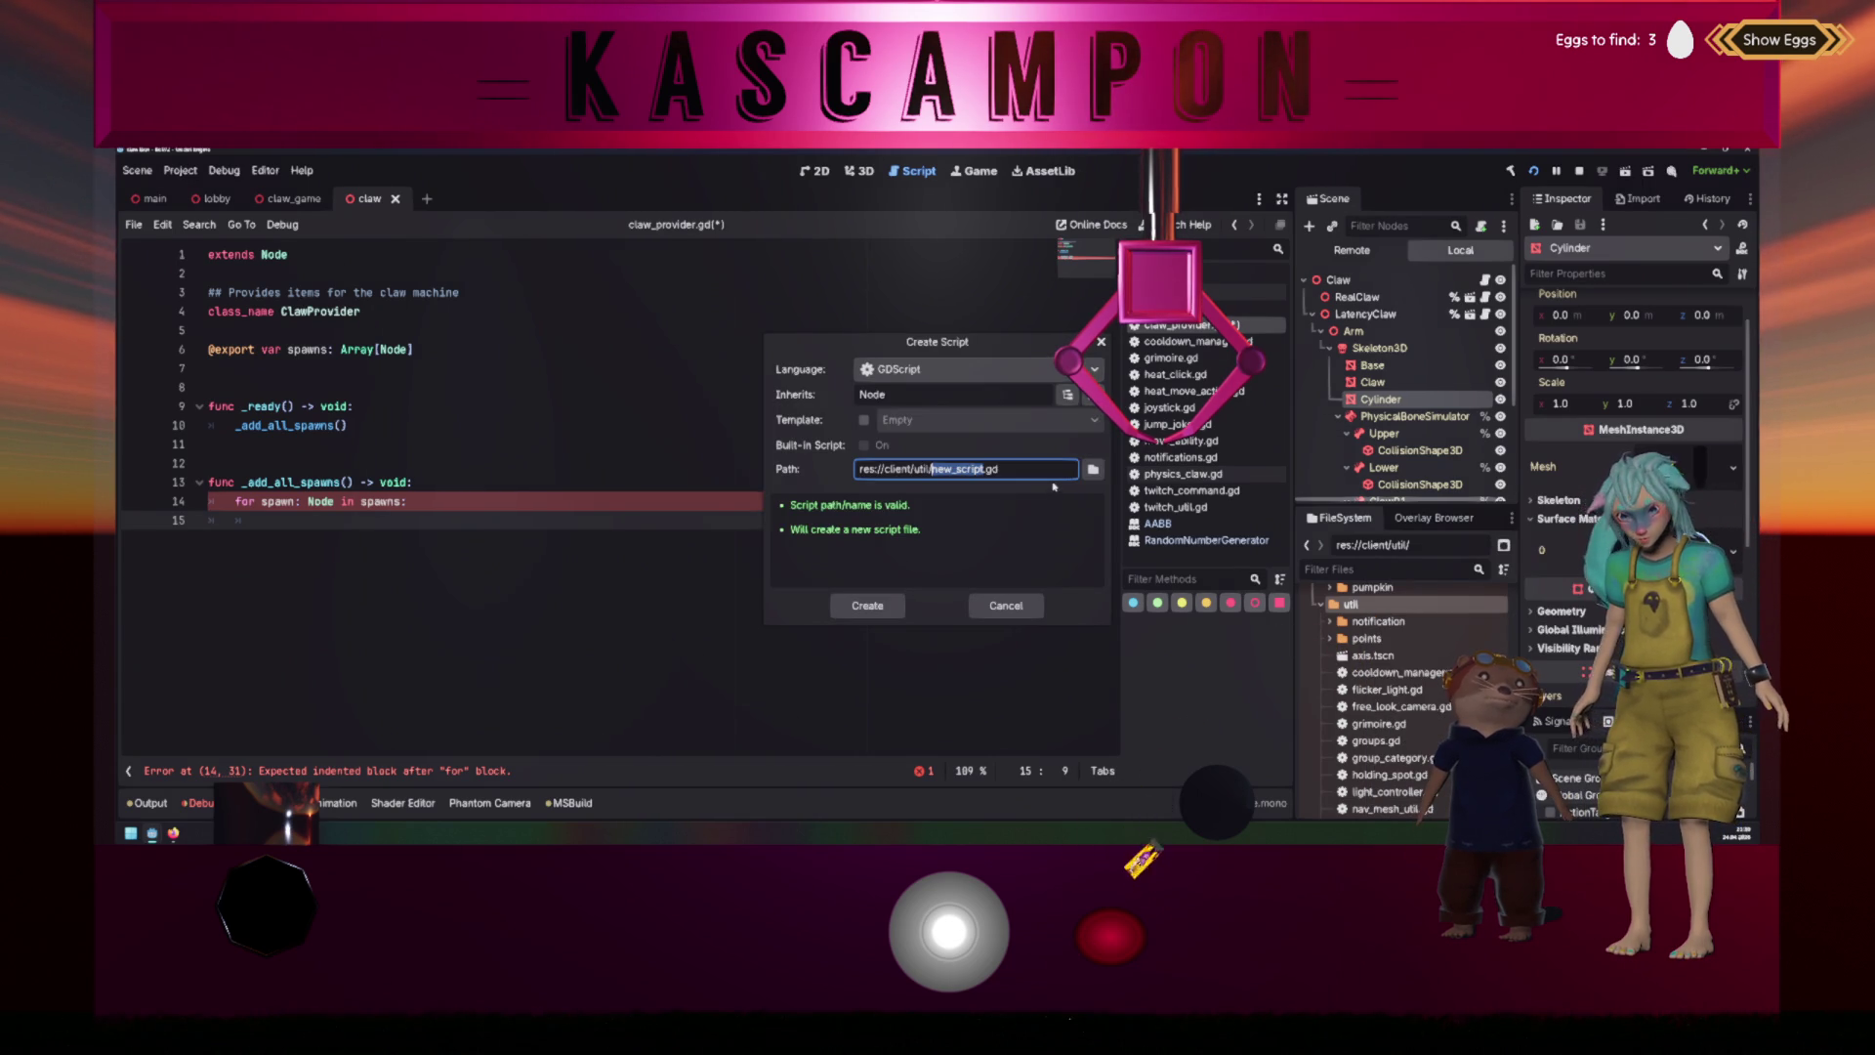
pyautogui.write('random')
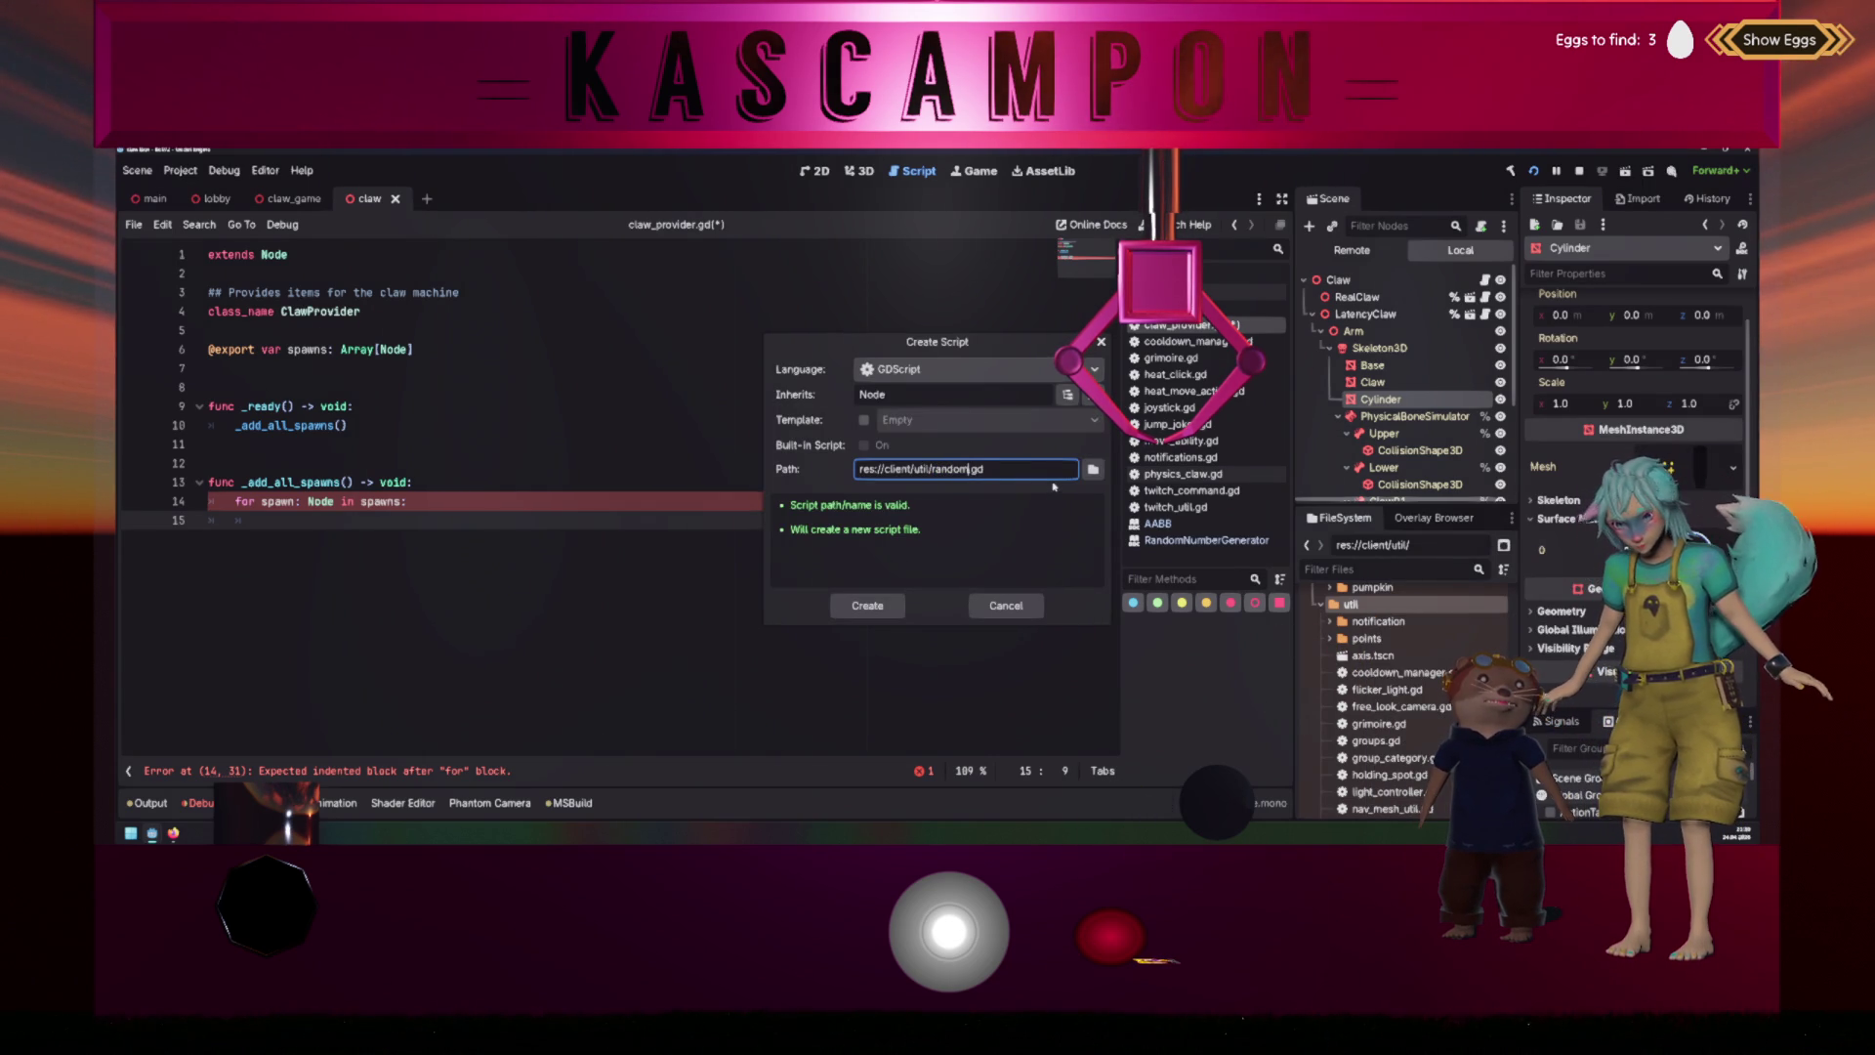
pyautogui.write('_area_p')
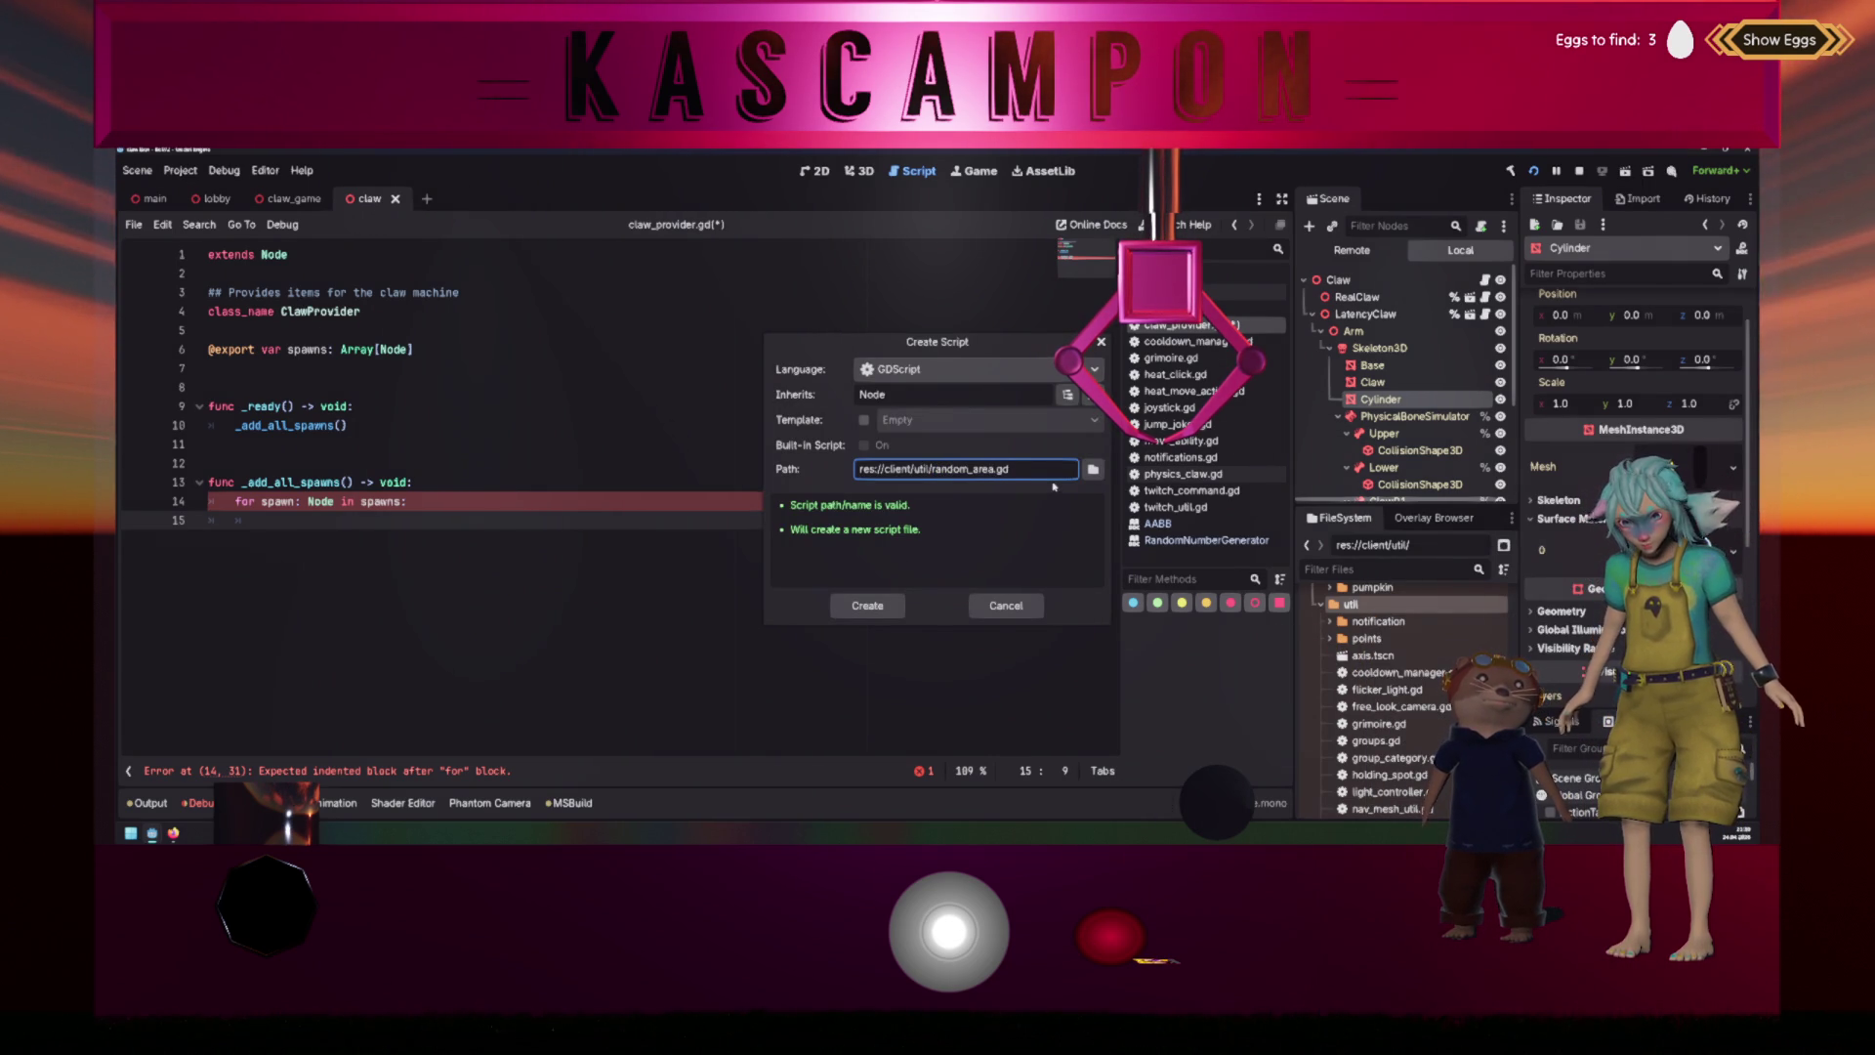
pyautogui.write('icker')
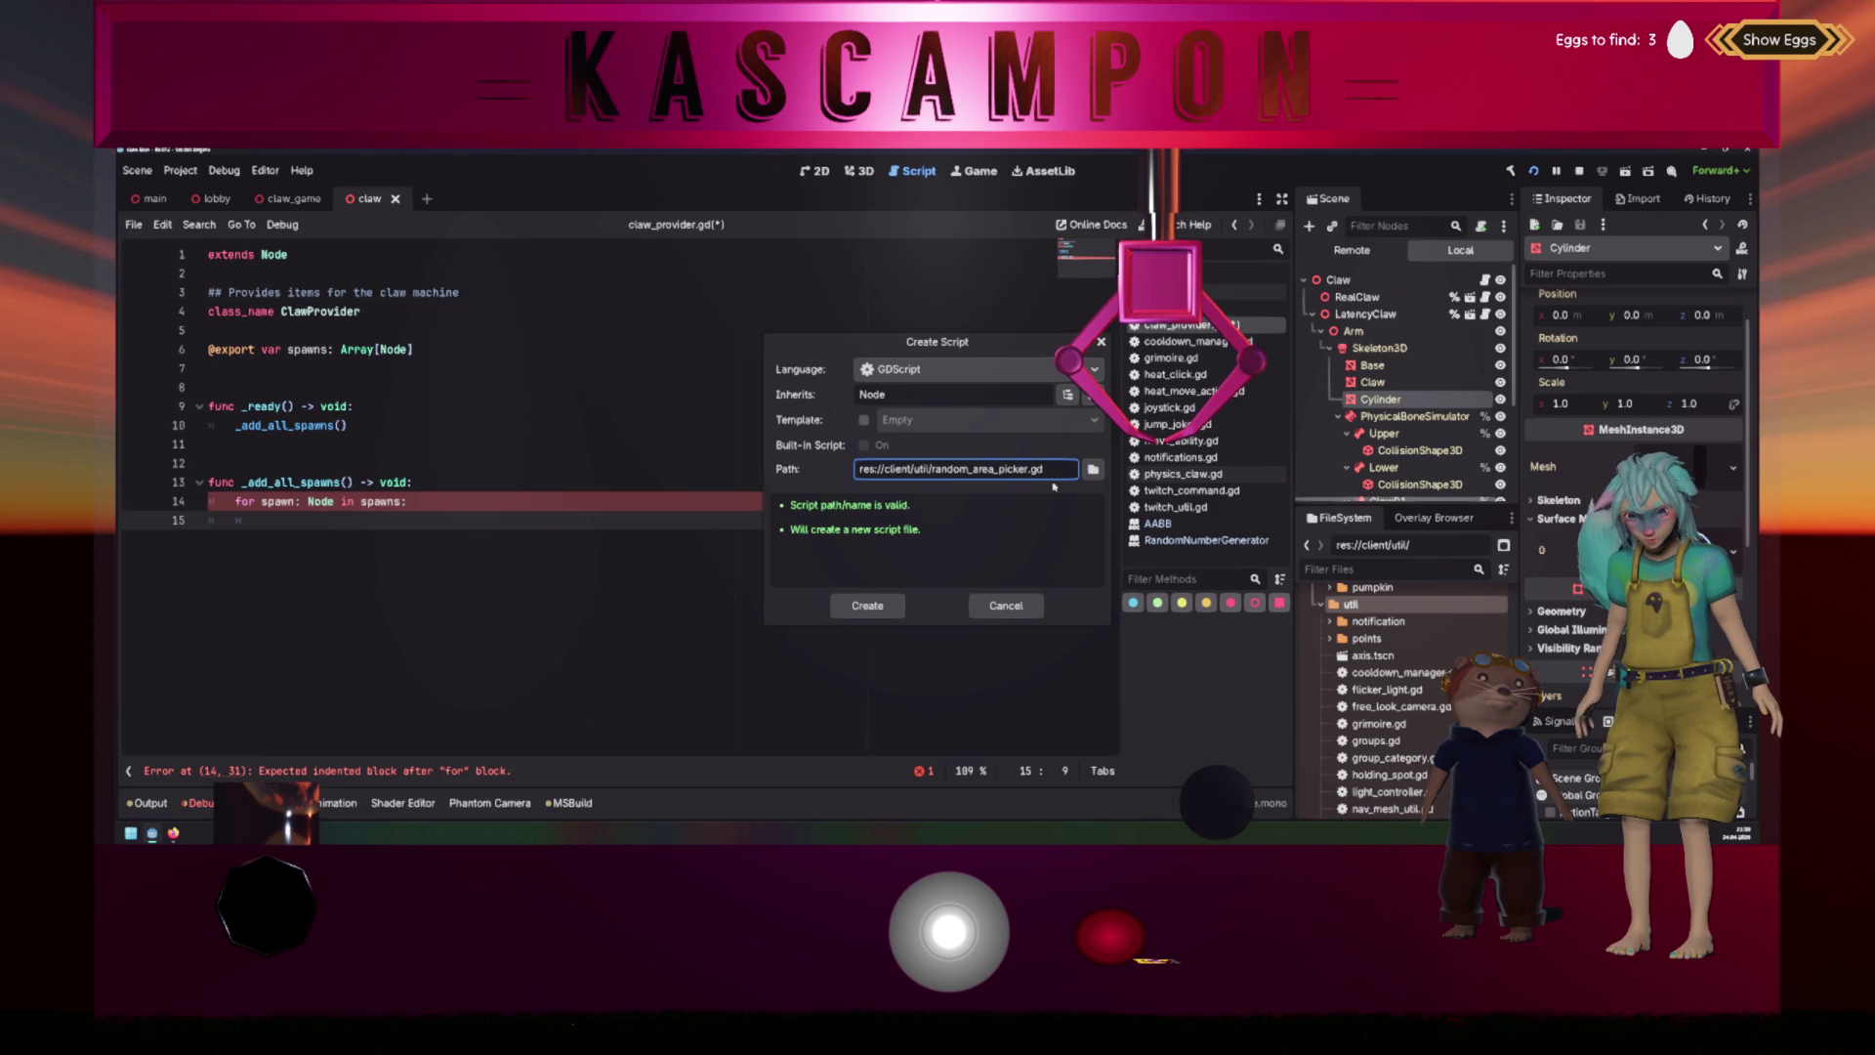
pyautogui.press('Return')
# Under extends Node in the new script, type class_name RandomAreaPicker
pyautogui.click(744, 455)
pyautogui.press('Return')
pyautogui.write('class_name Ra')
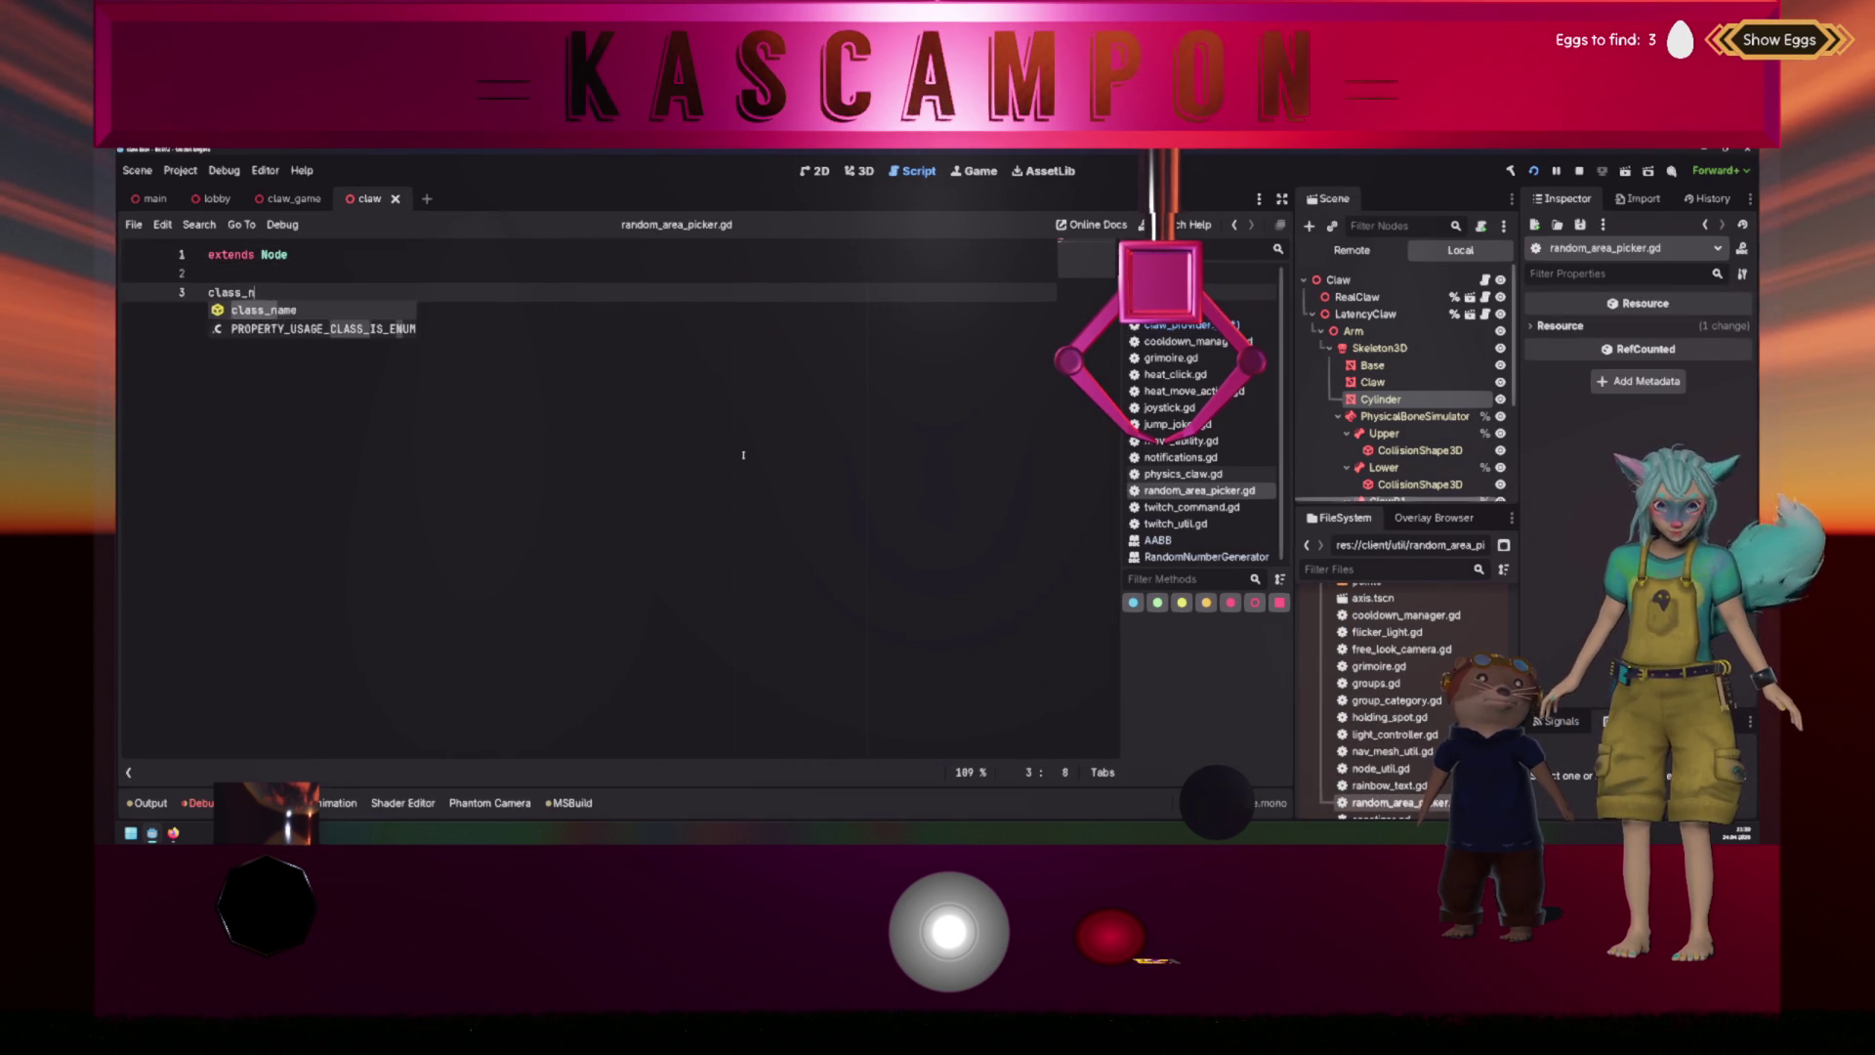
pyautogui.write('ndomAreaPicke')
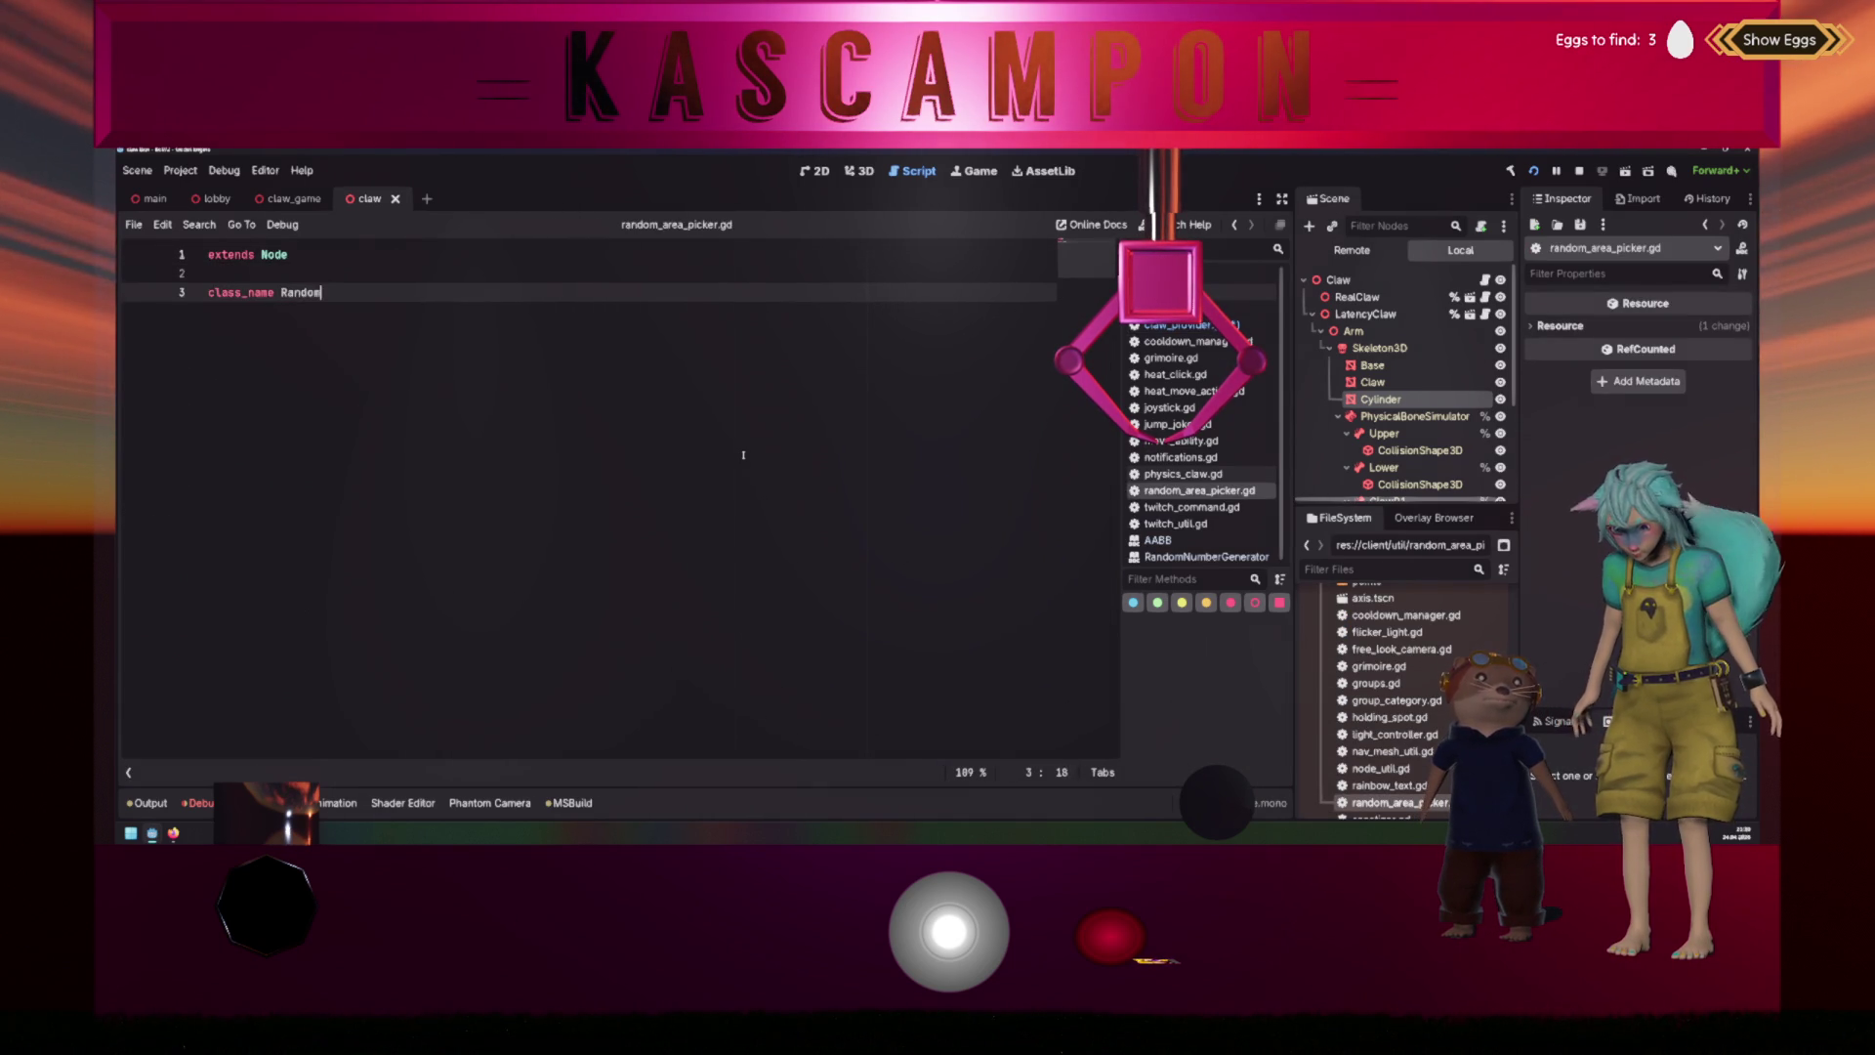
pyautogui.write('r')
# Accept the class_name RandomAreaPicker completion and add blank lines below it
pyautogui.press('Return')
pyautogui.press('Return')
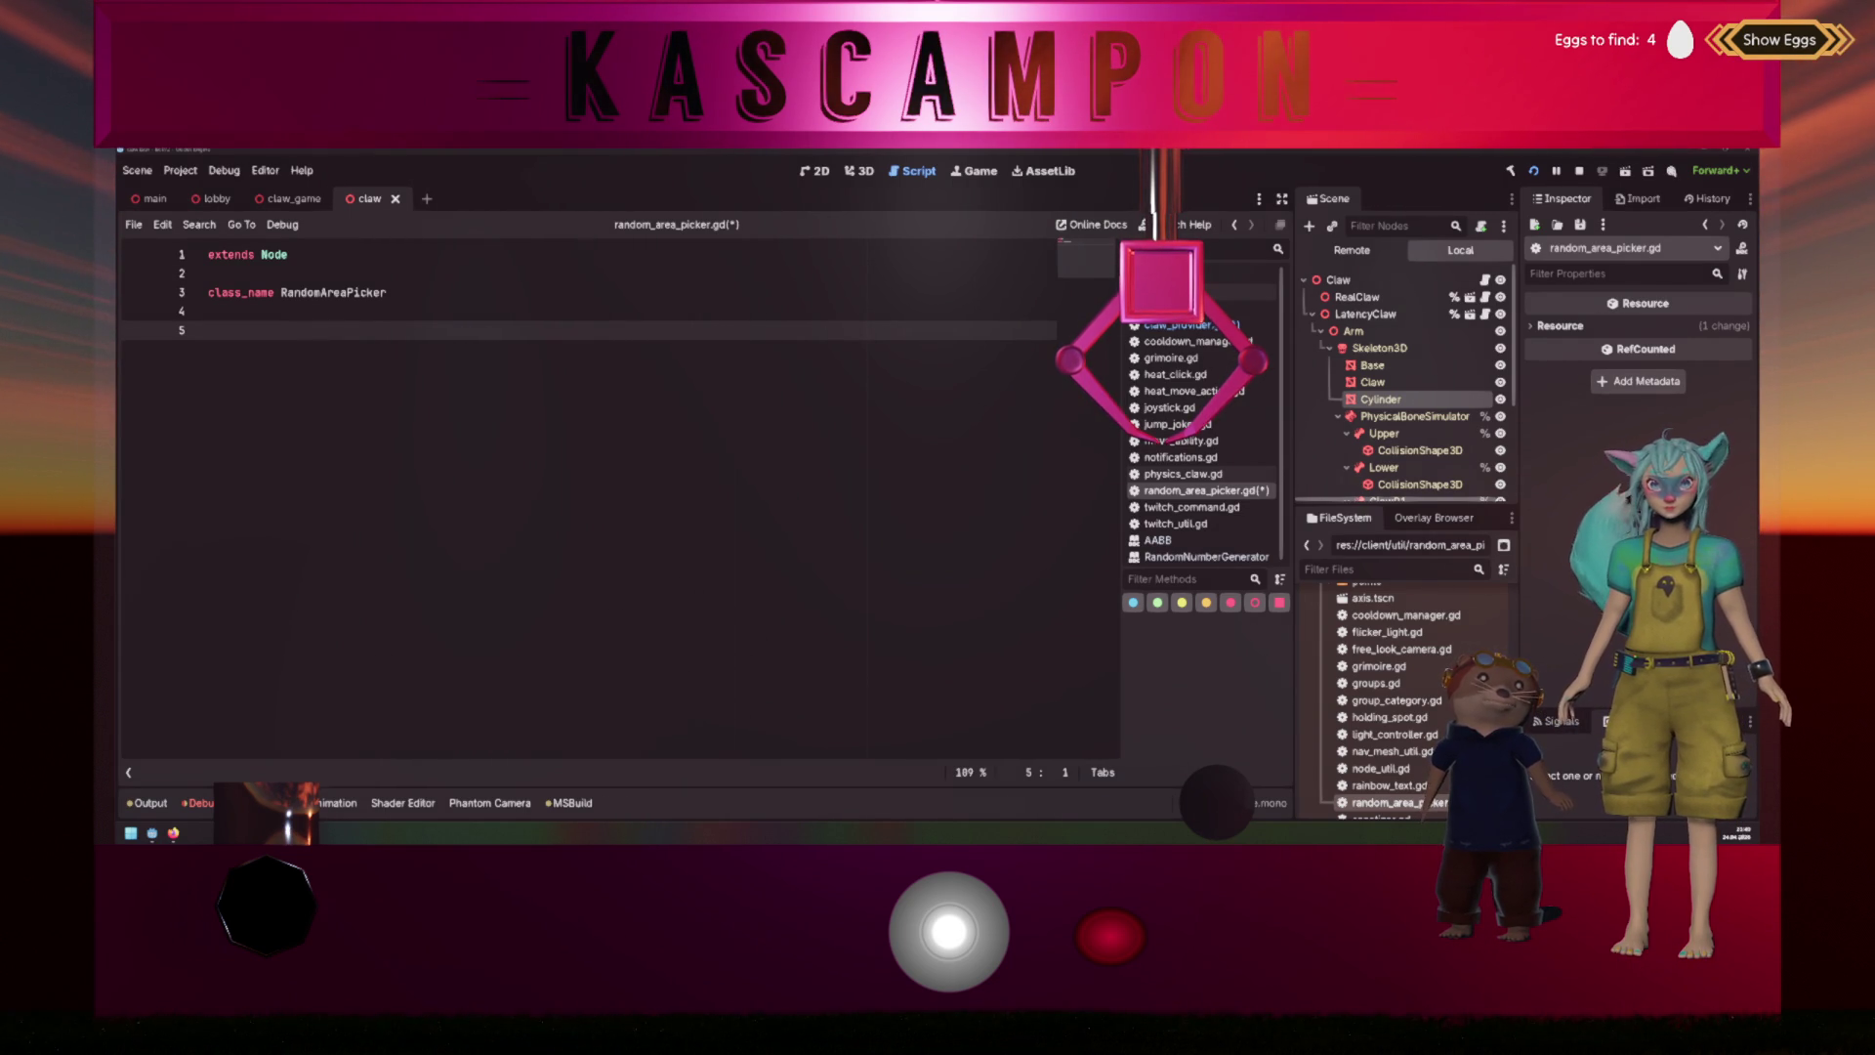
# Maximize the shared Rider window, read through LocalStorage.cs, then switch back and zoom it in
pyautogui.moveTo(517, 149); pyautogui.dragTo(751, 380)
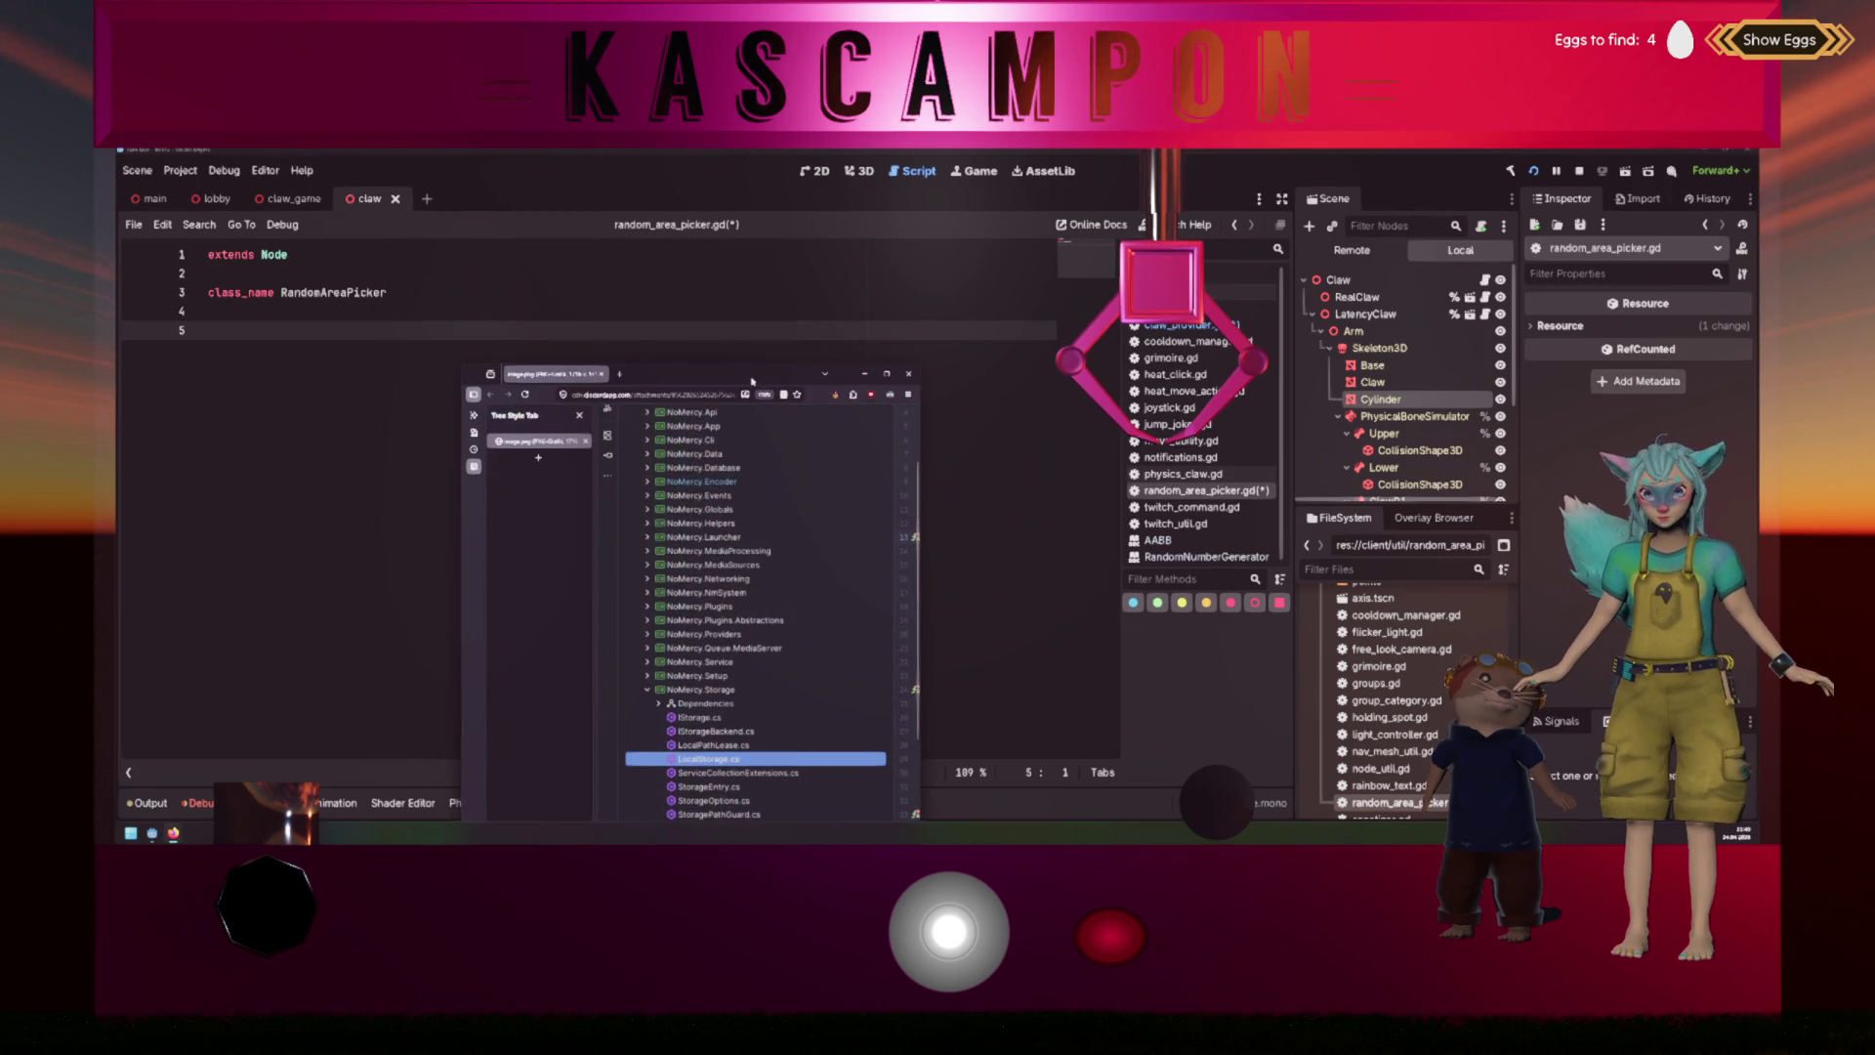
pyautogui.doubleClick(751, 380)
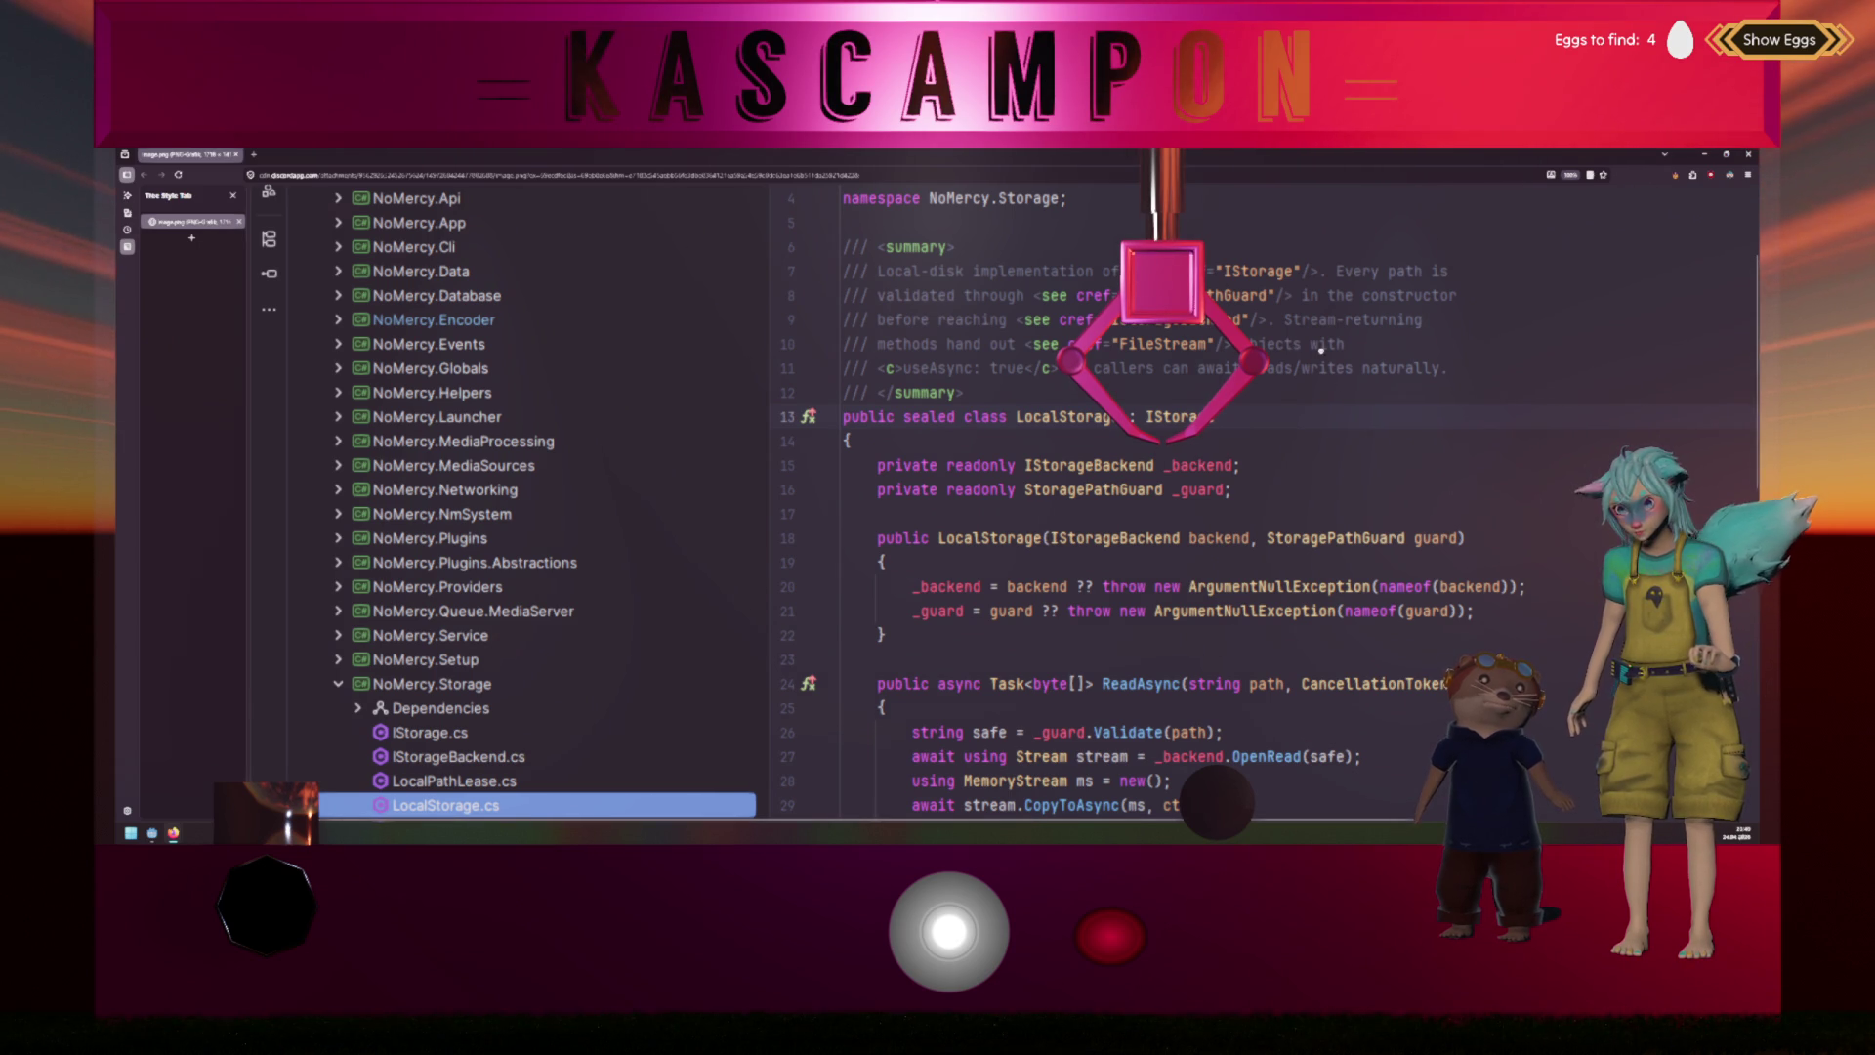
pyautogui.scroll(-3, 1320, 349)
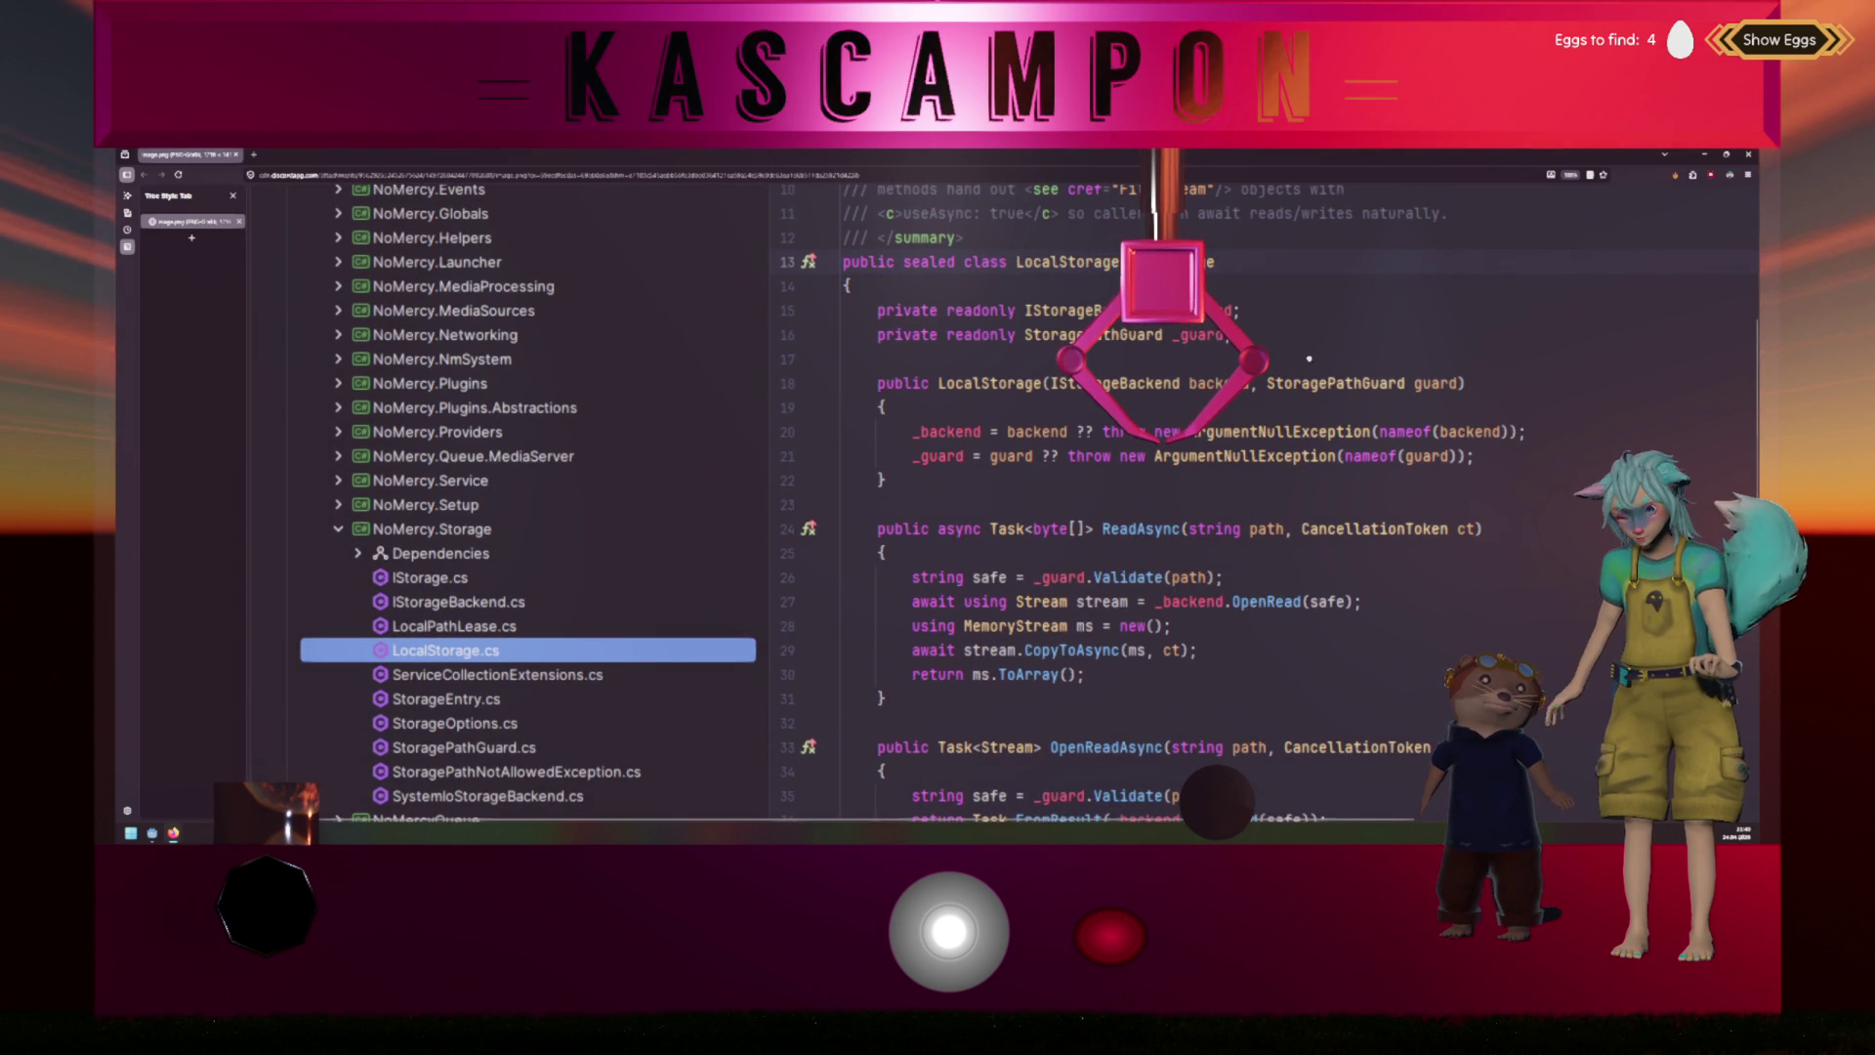
pyautogui.scroll(-3, 1308, 359)
pyautogui.scroll(-6, 1309, 358)
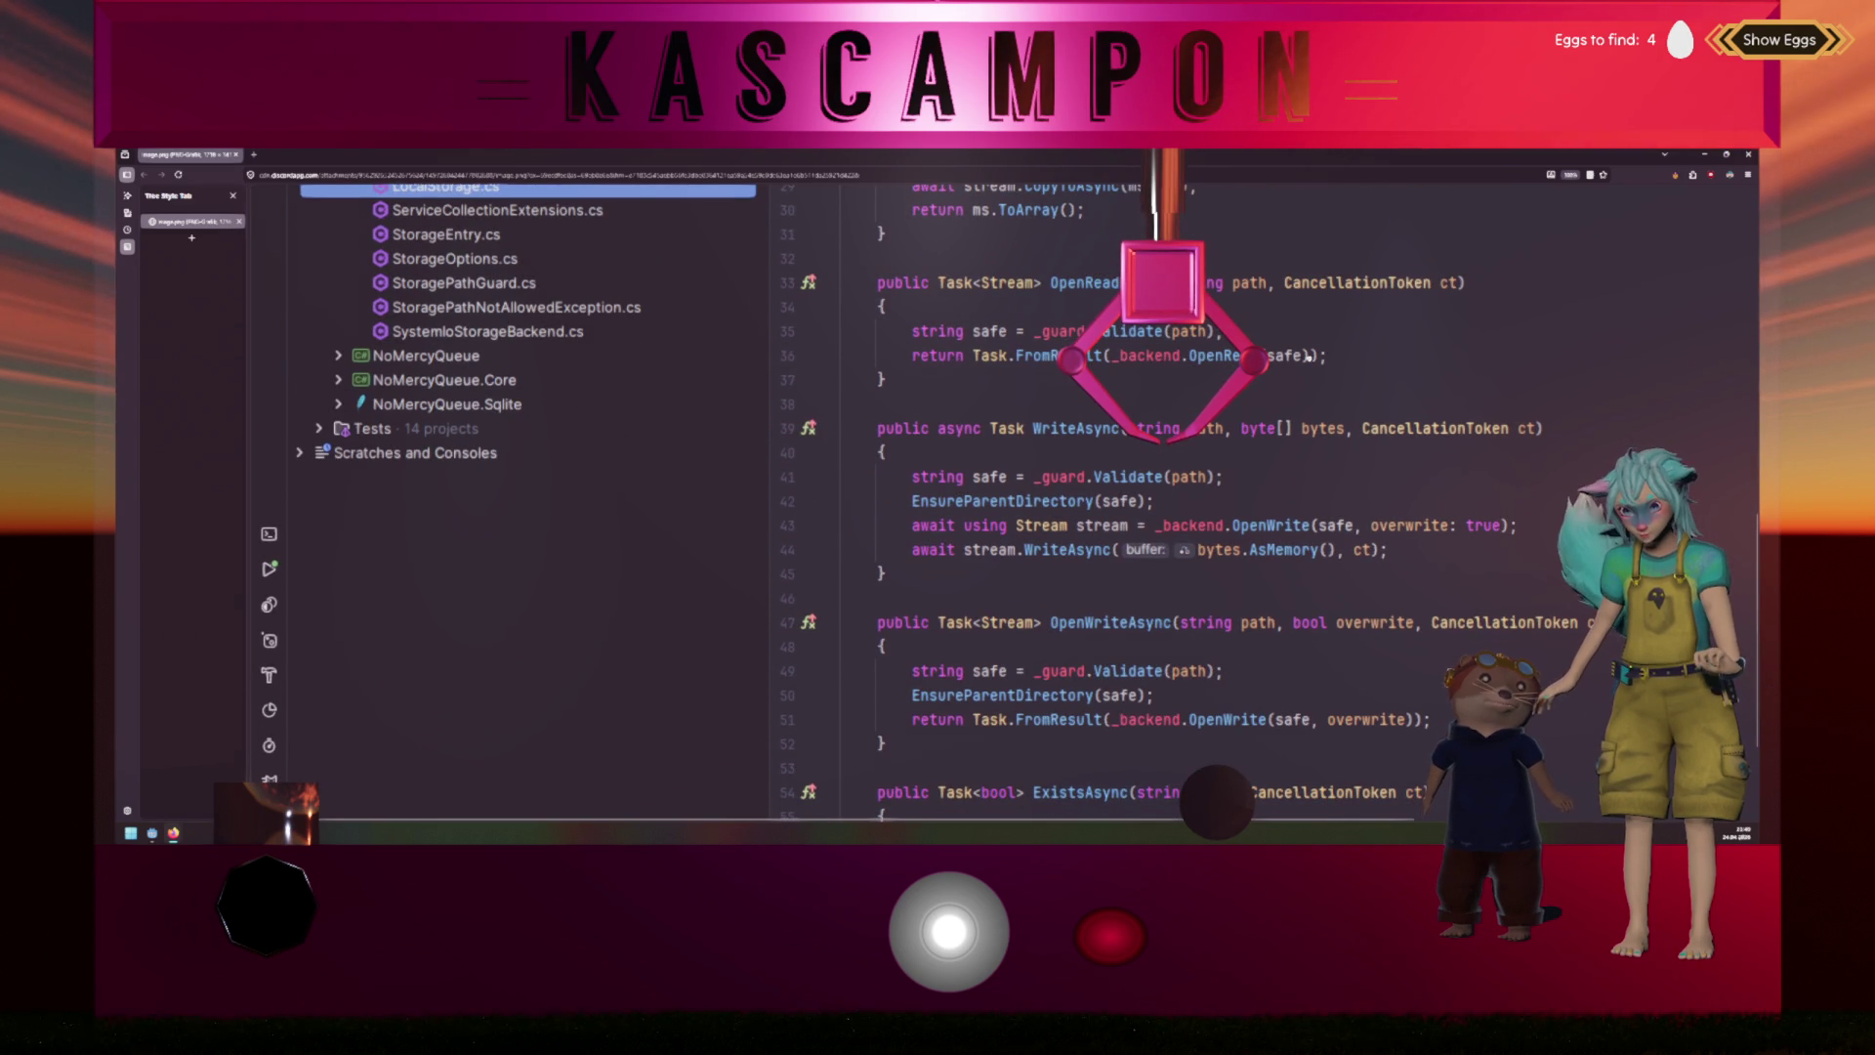
pyautogui.scroll(-3, 1308, 359)
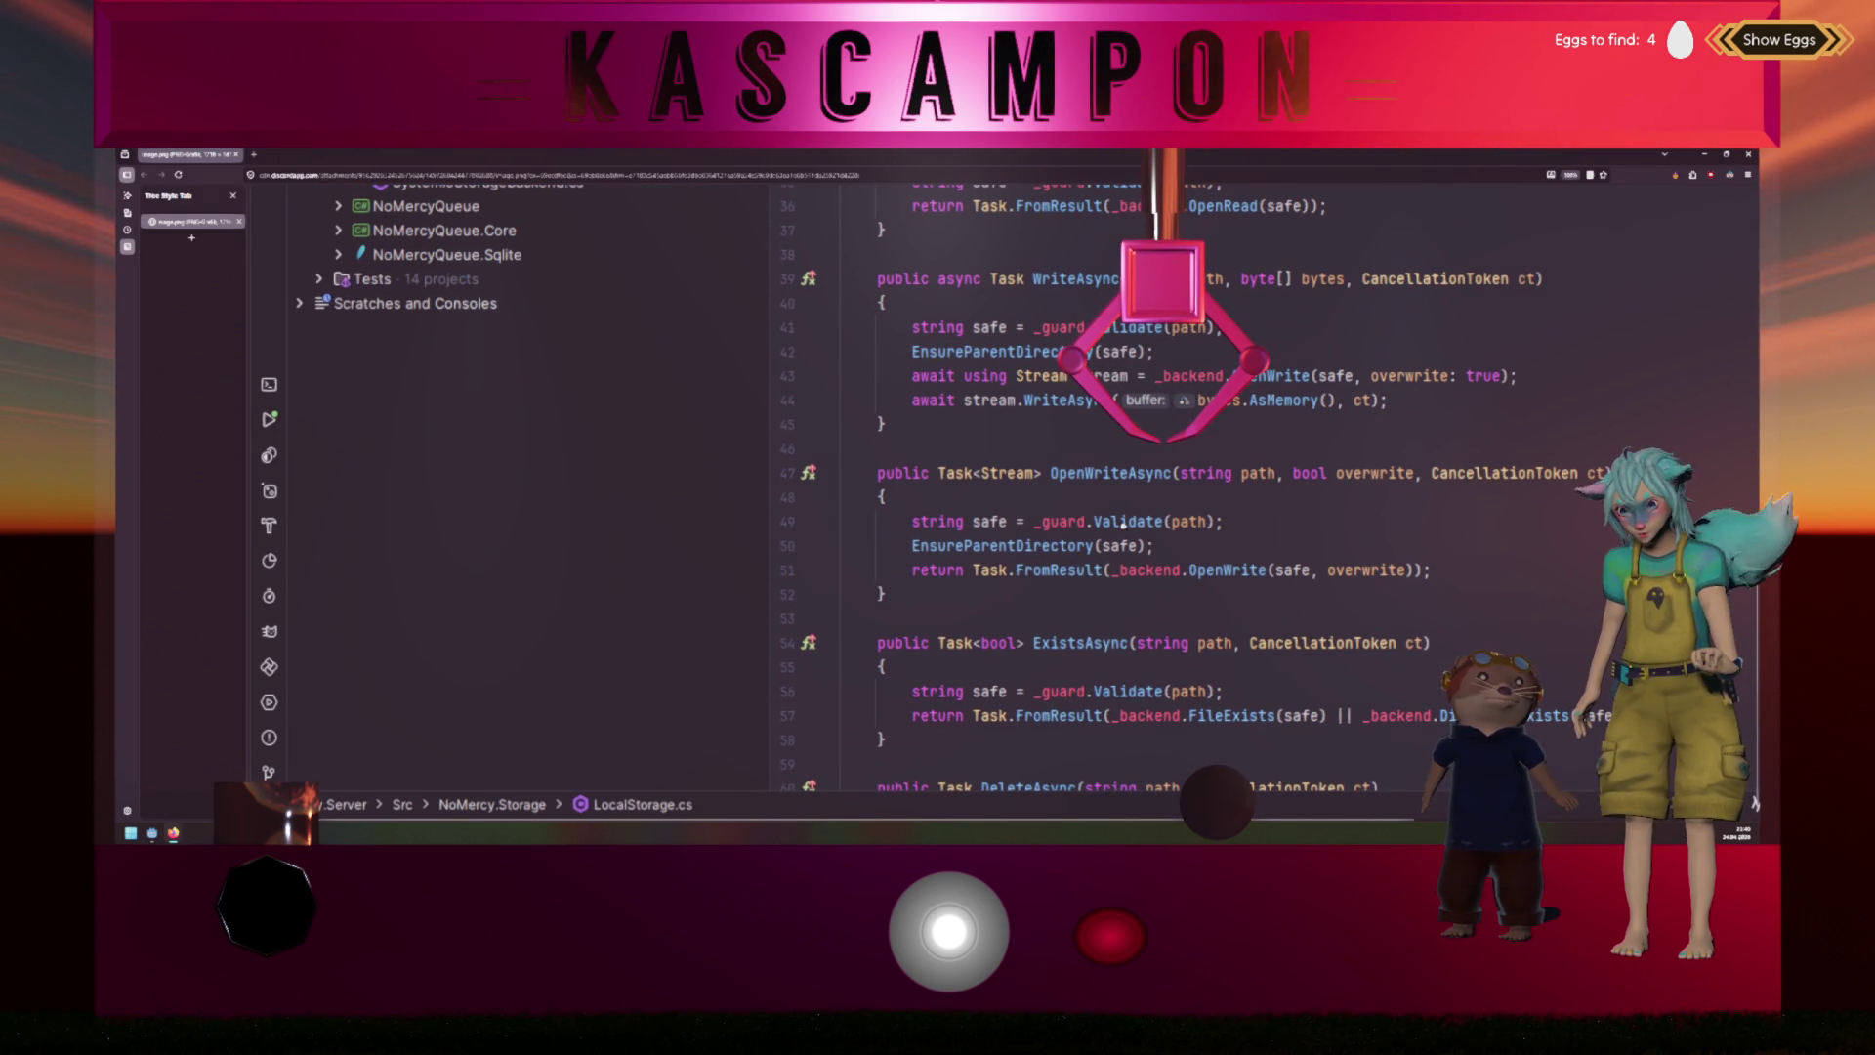
pyautogui.scroll(9, 1122, 525)
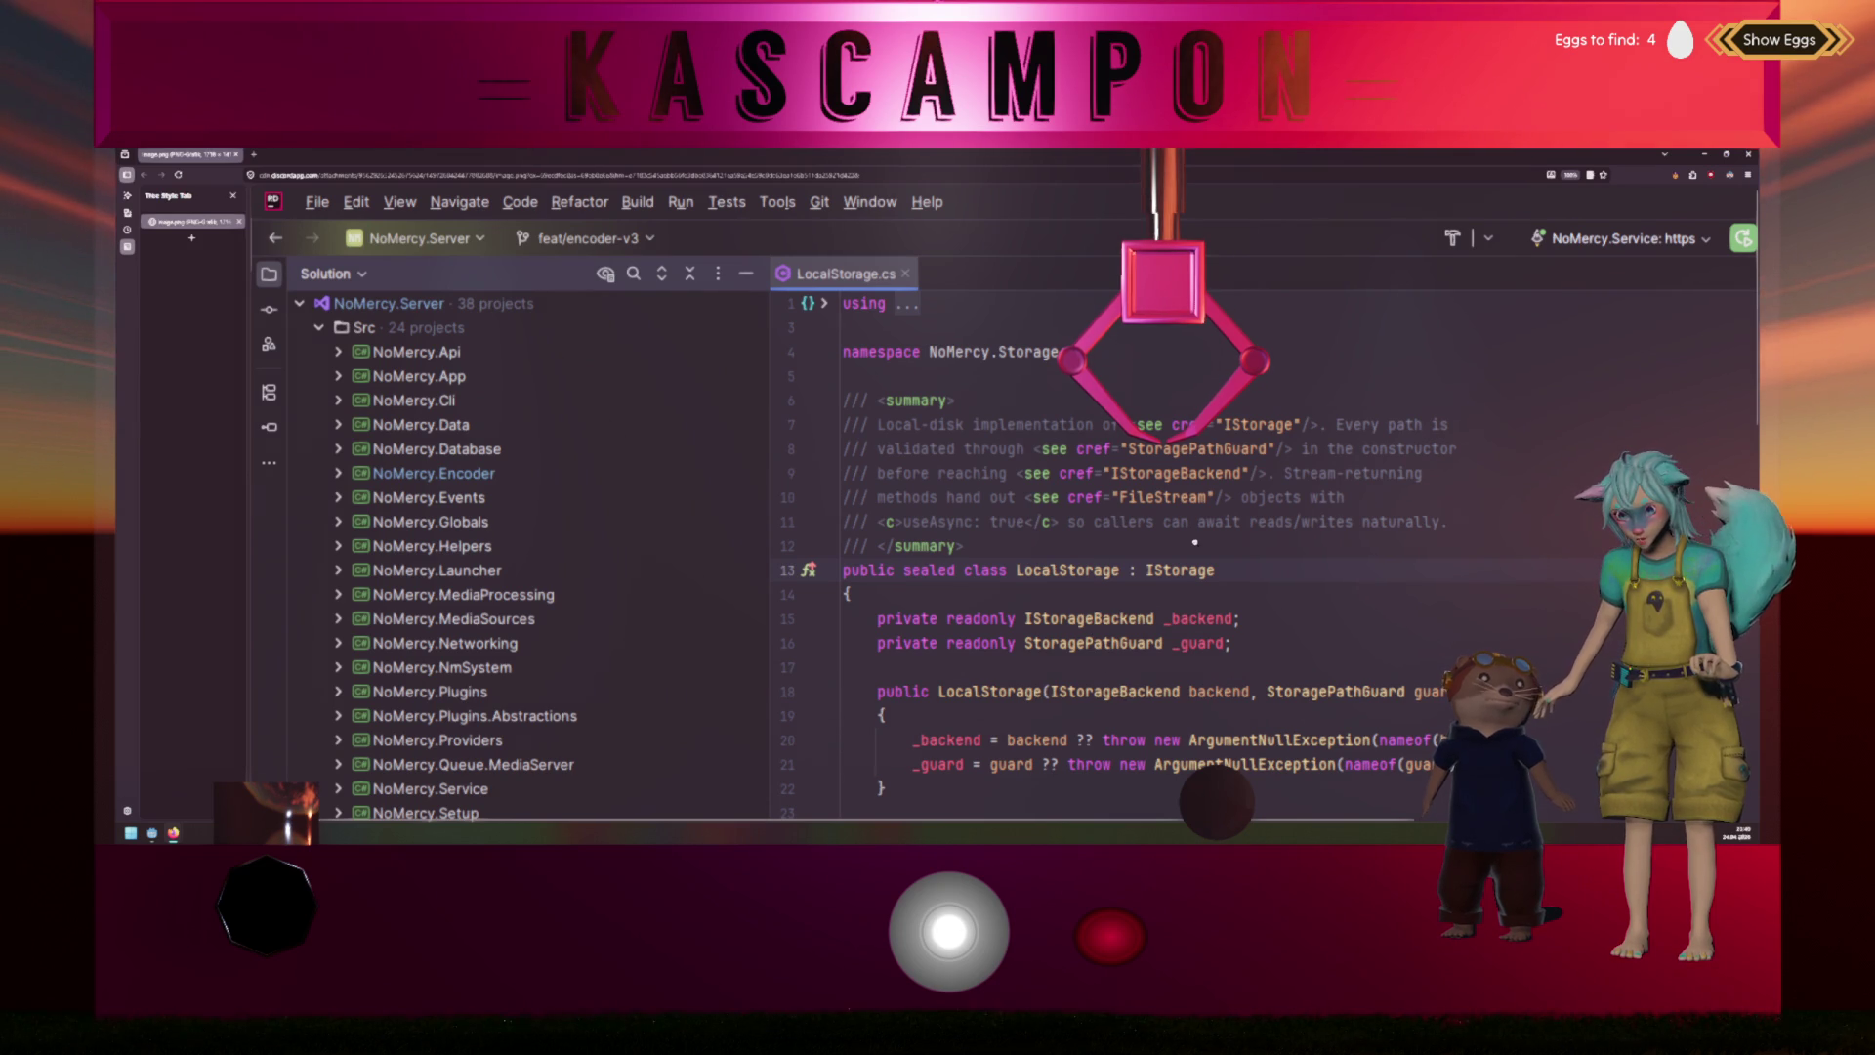
pyautogui.scroll(-3, 1137, 514)
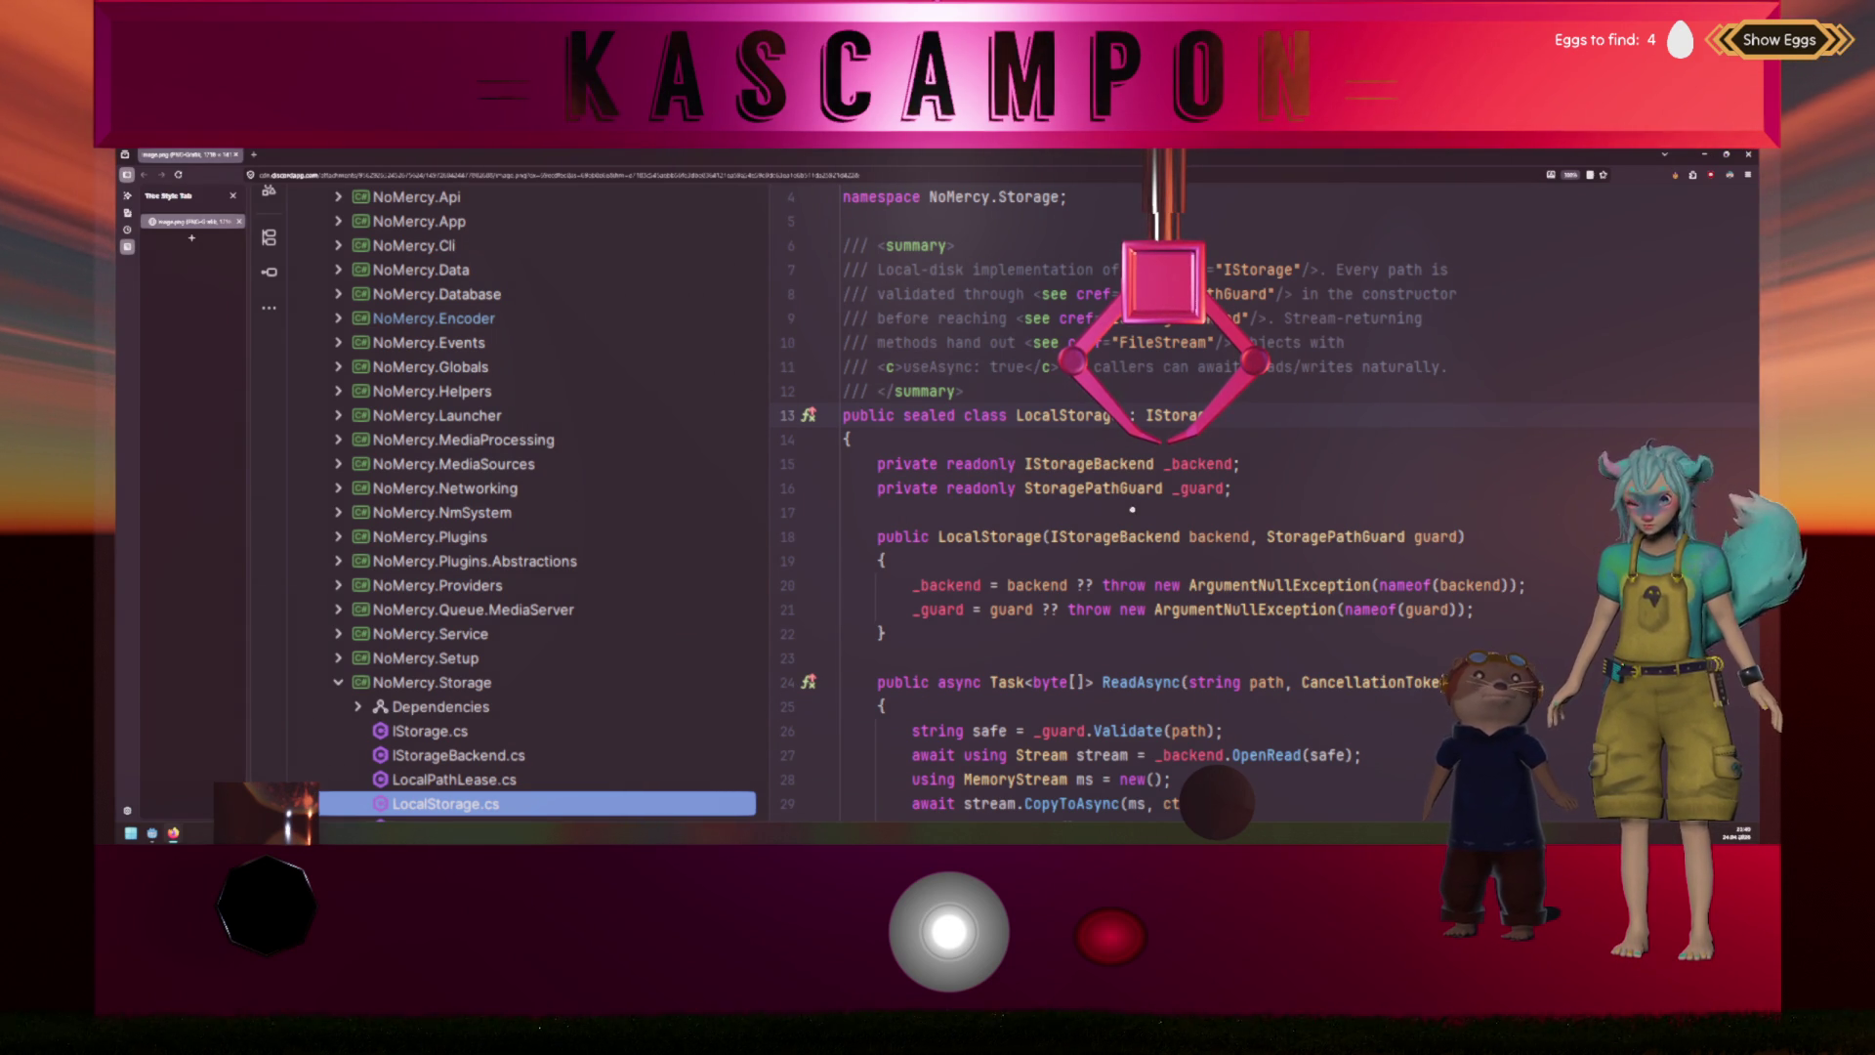
pyautogui.hotkey('alt', 'Tab')
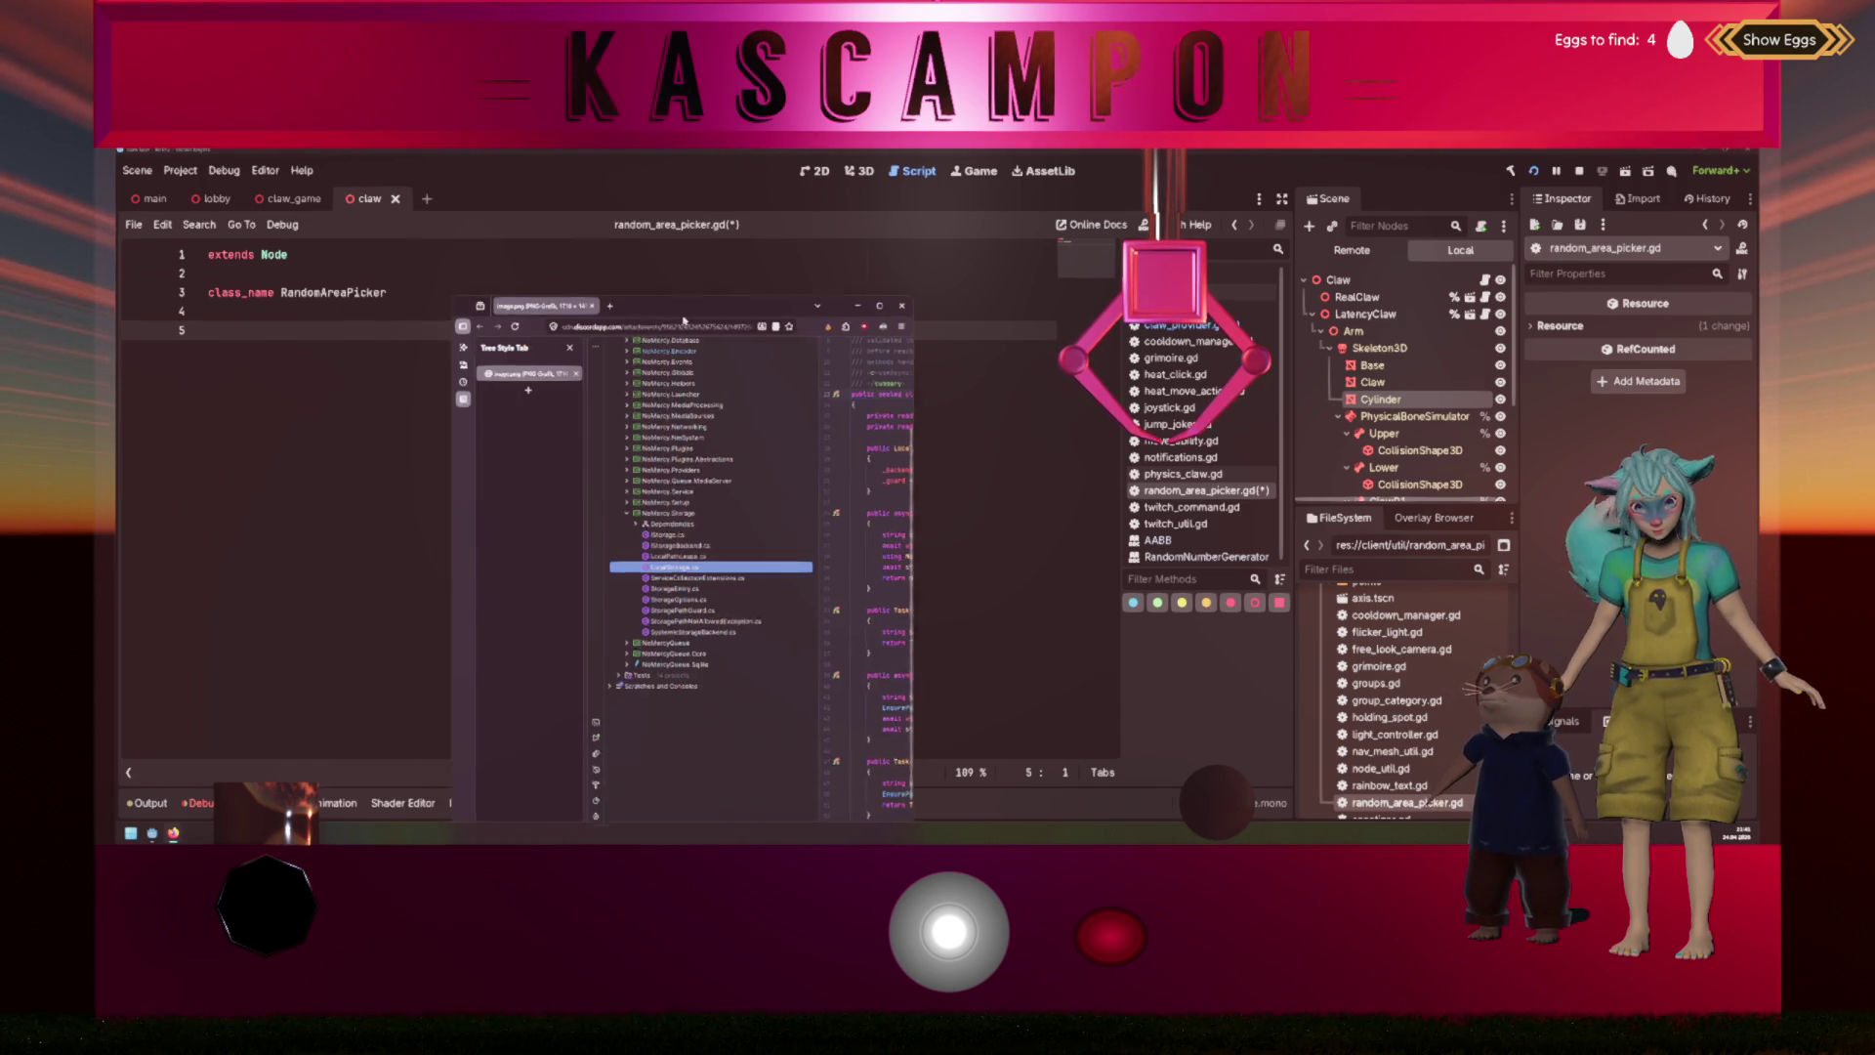
pyautogui.hotkey('ctrl', '+')
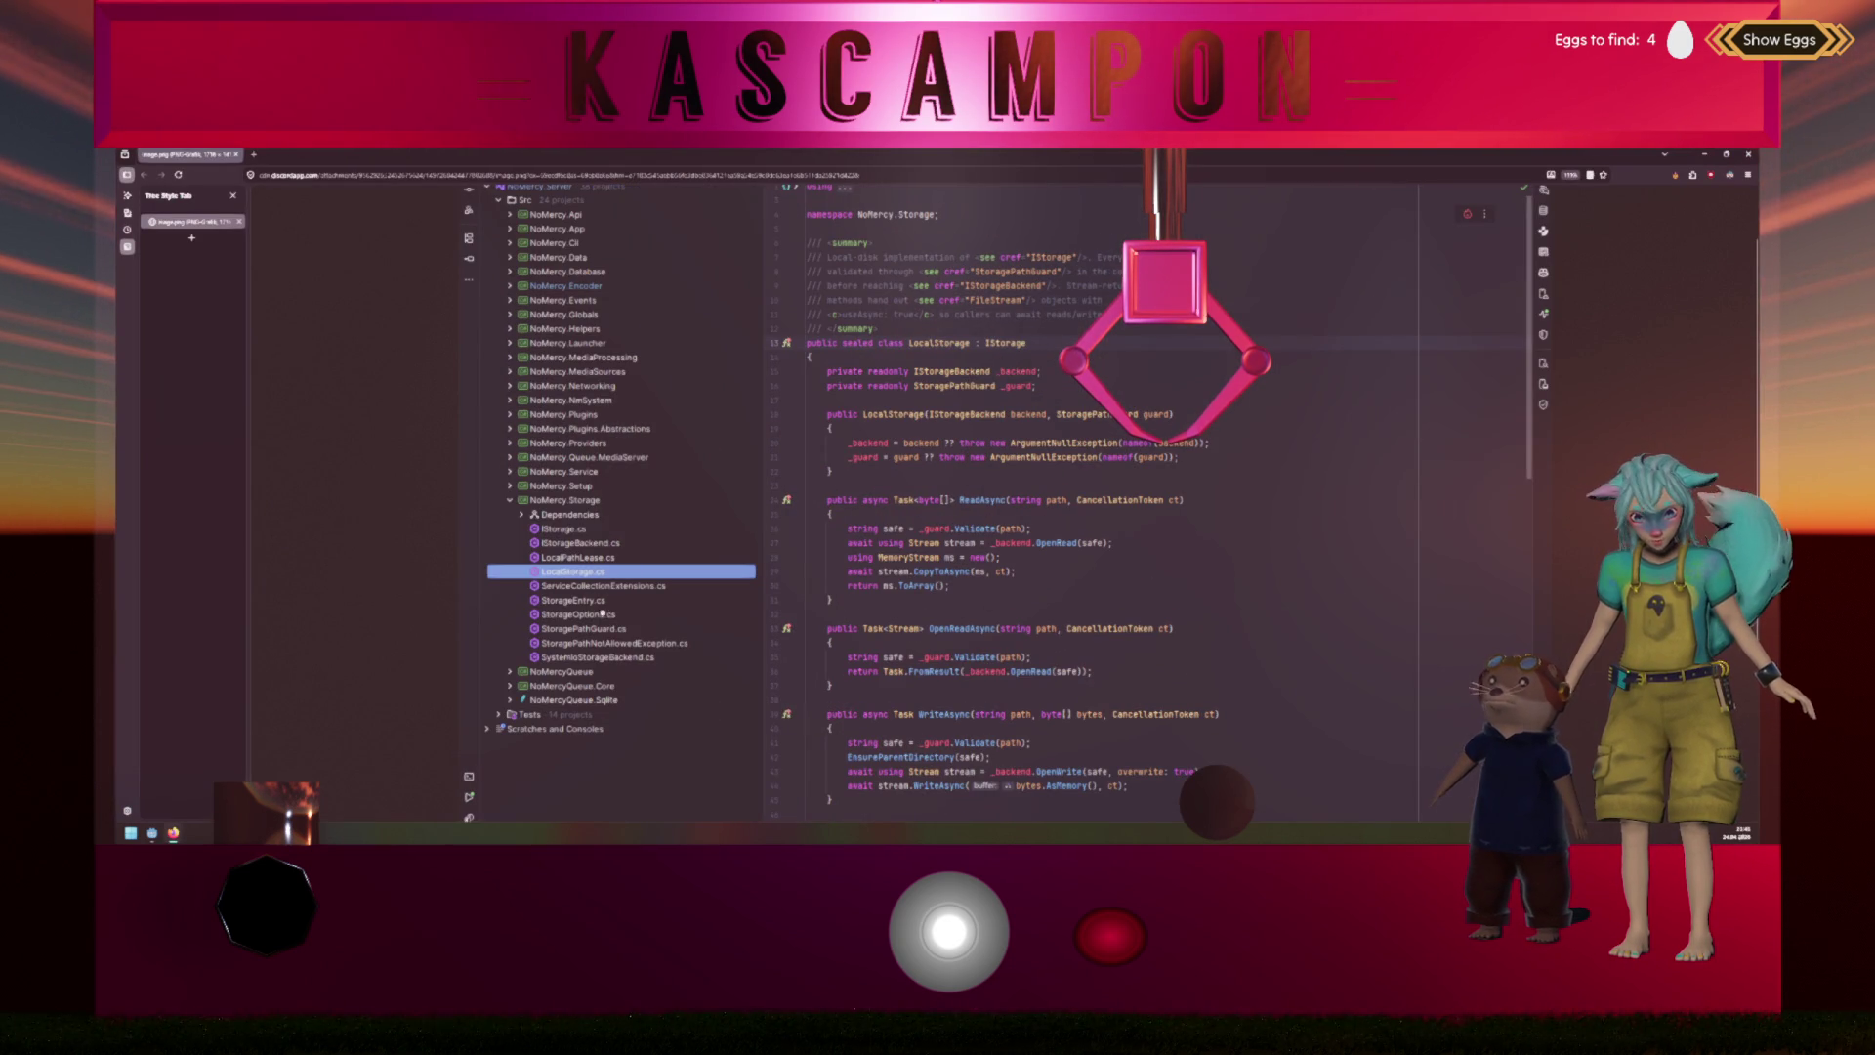
# Zoom further into LocalStorage.cs to review its read and write methods, then return to Godot
pyautogui.hotkey('ctrl', '+')
pyautogui.hotkey('ctrl', '+')
pyautogui.hotkey('ctrl', '+')
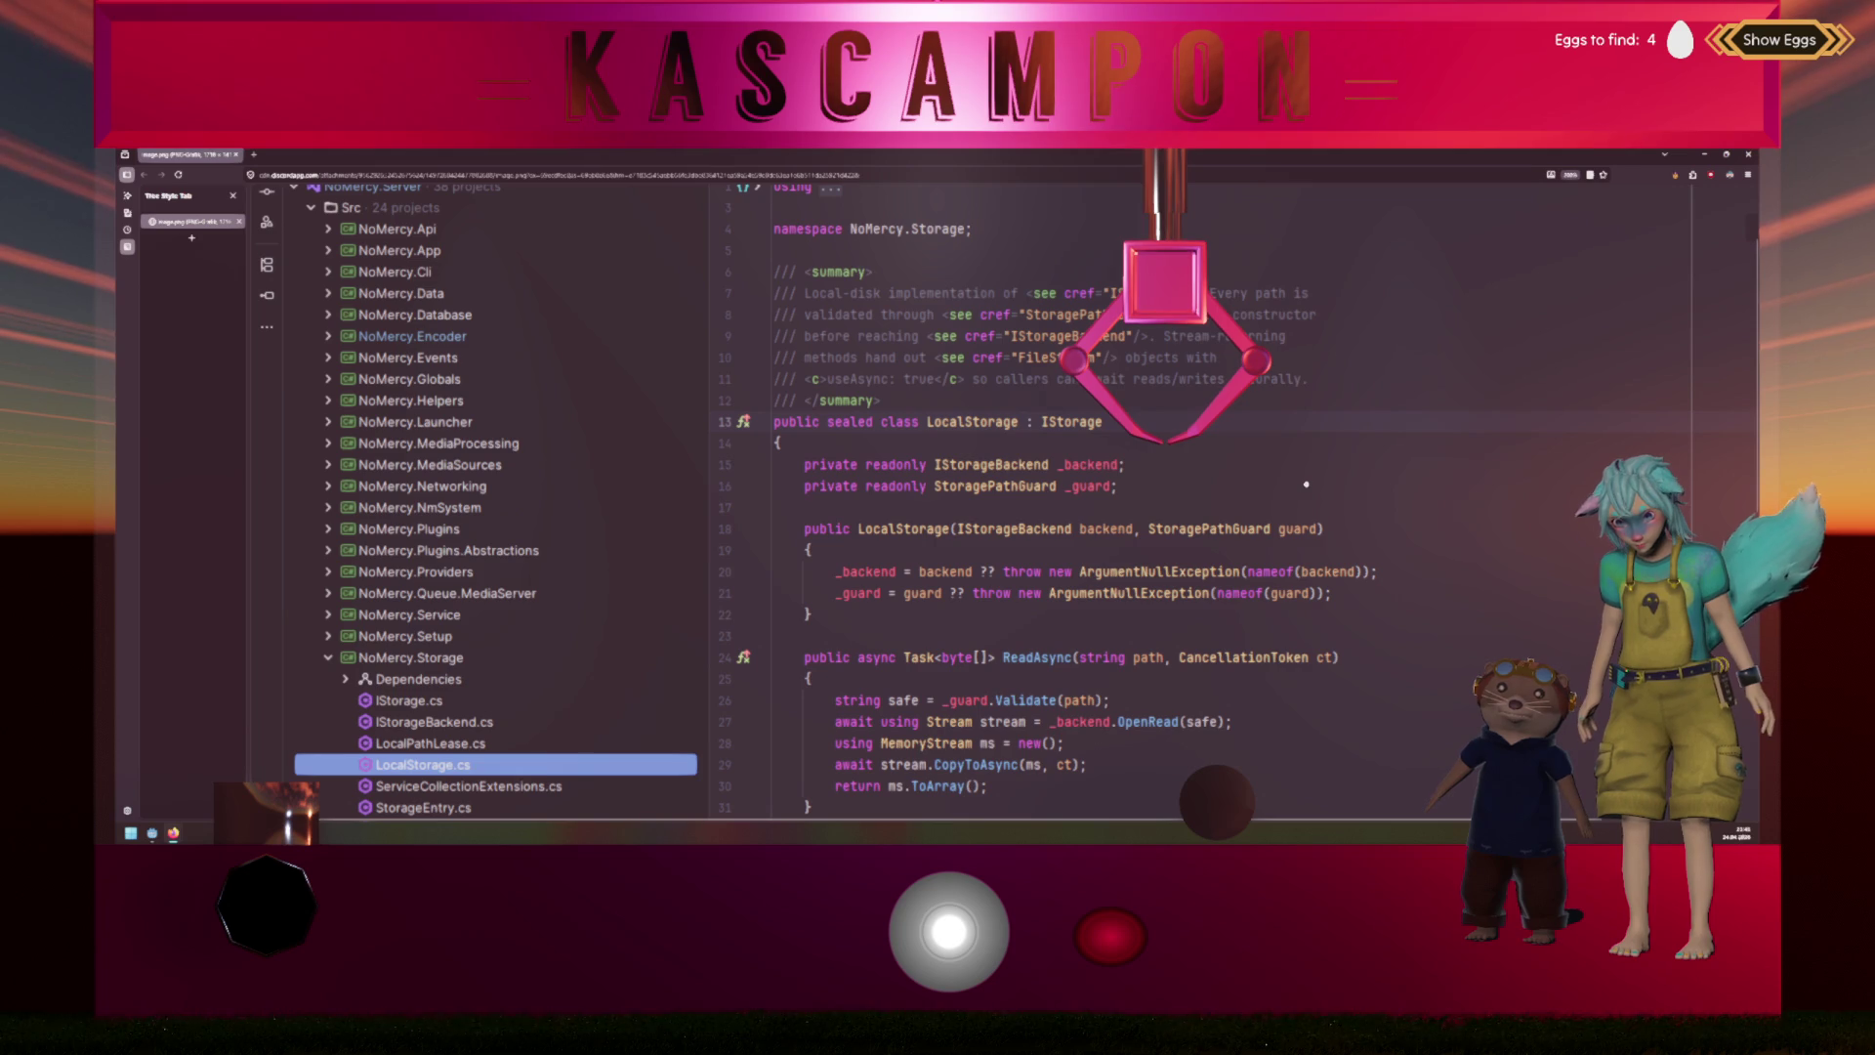
pyautogui.scroll(-2, 1306, 484)
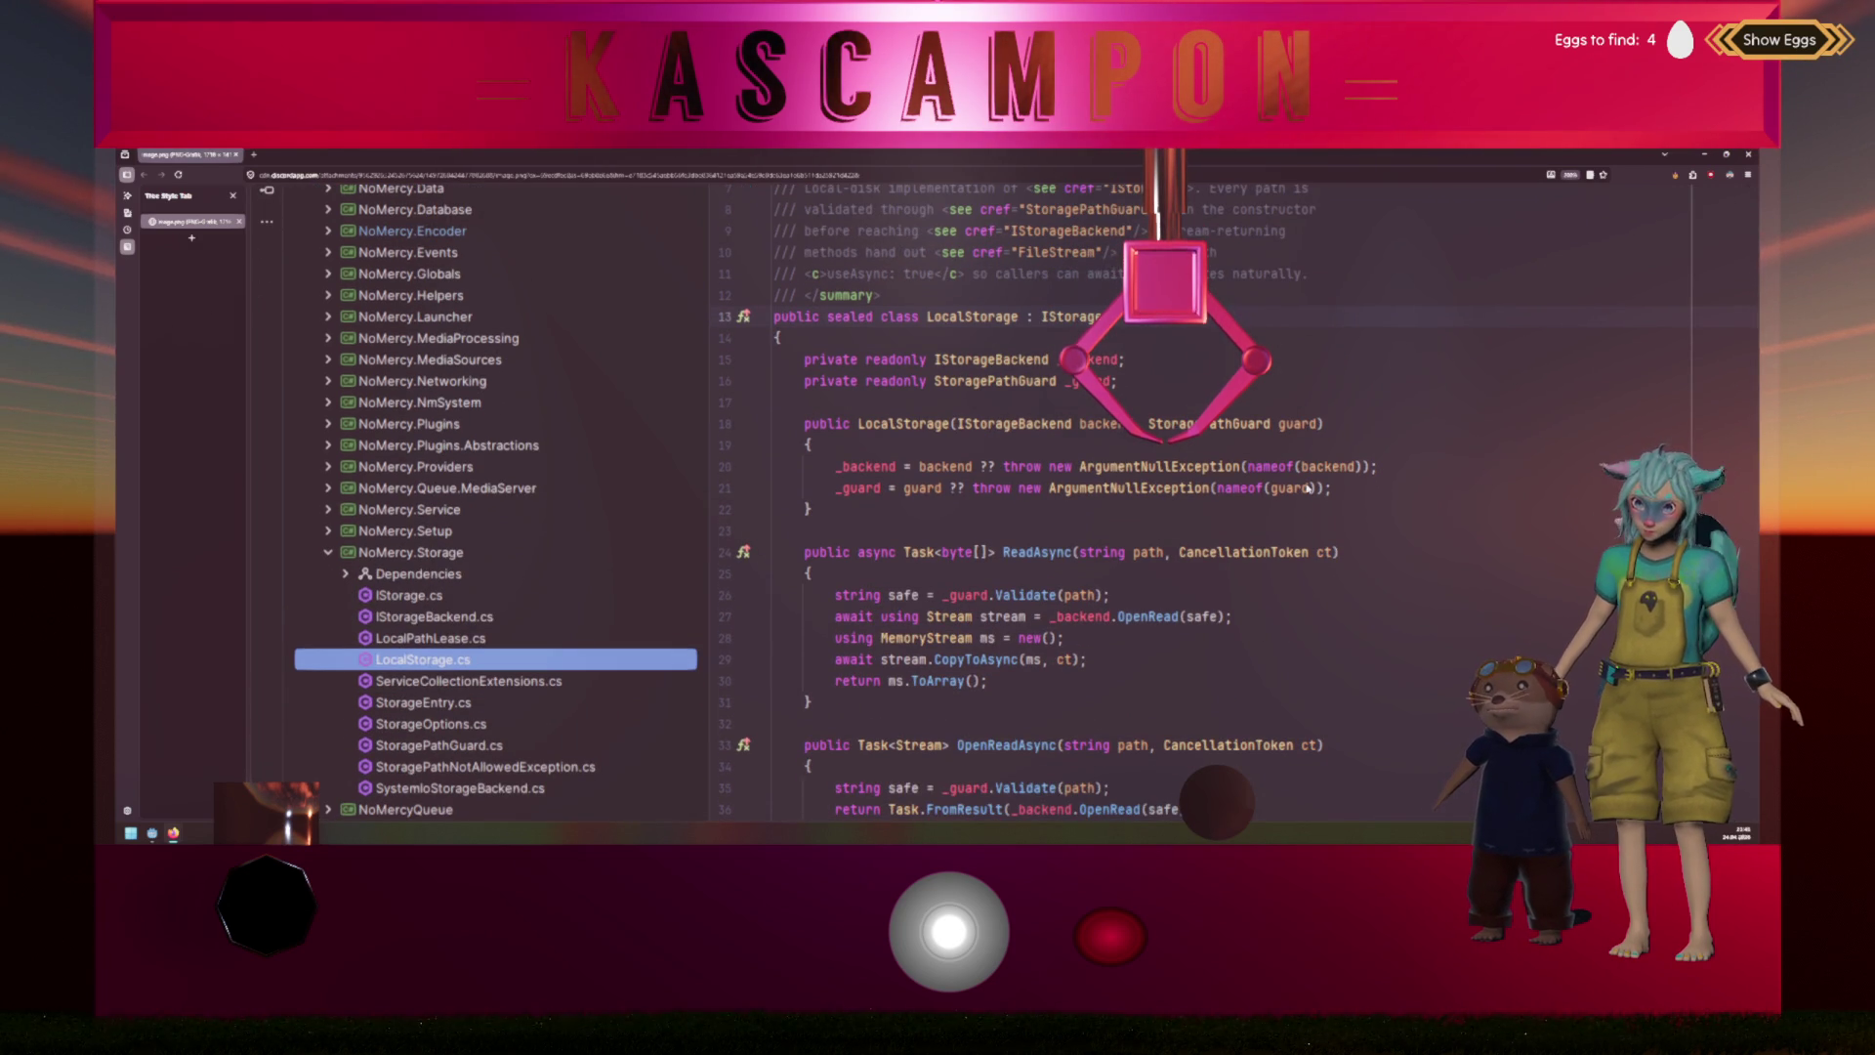
pyautogui.scroll(-3, 1308, 488)
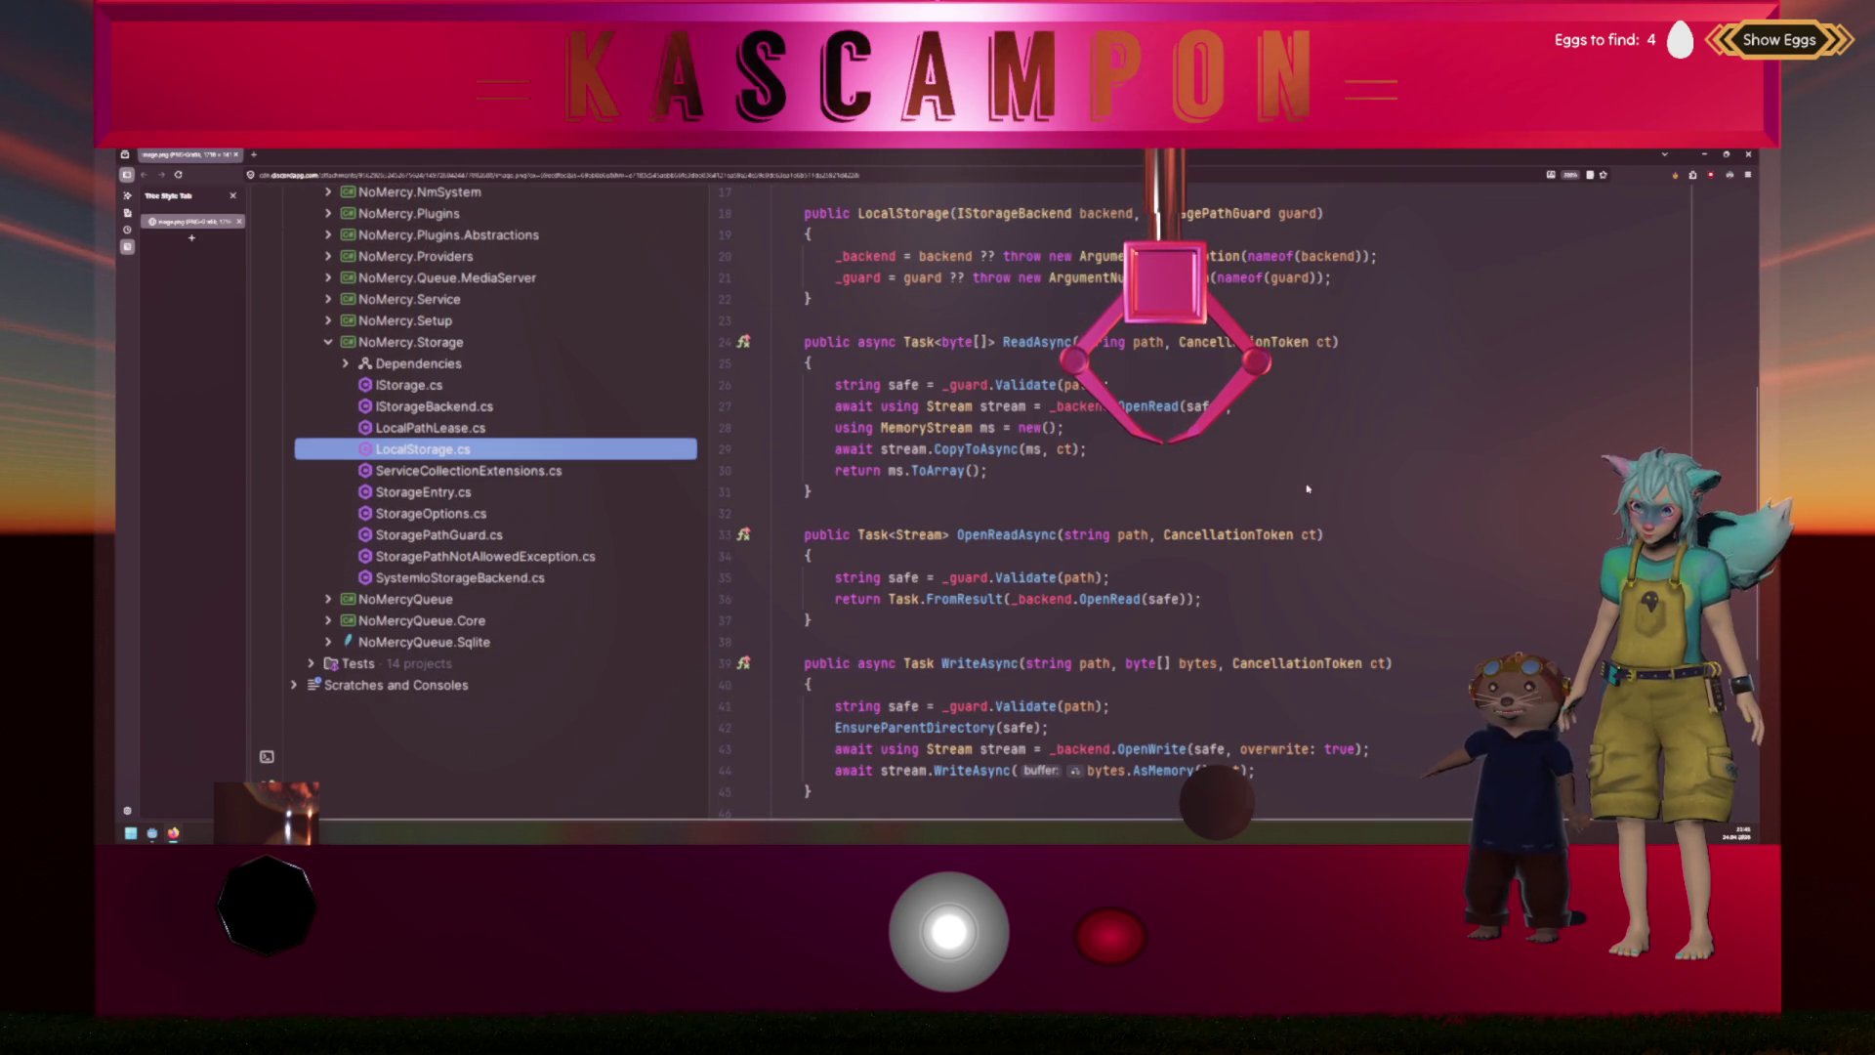
pyautogui.scroll(5, 1307, 488)
pyautogui.hotkey('alt', 'Tab')
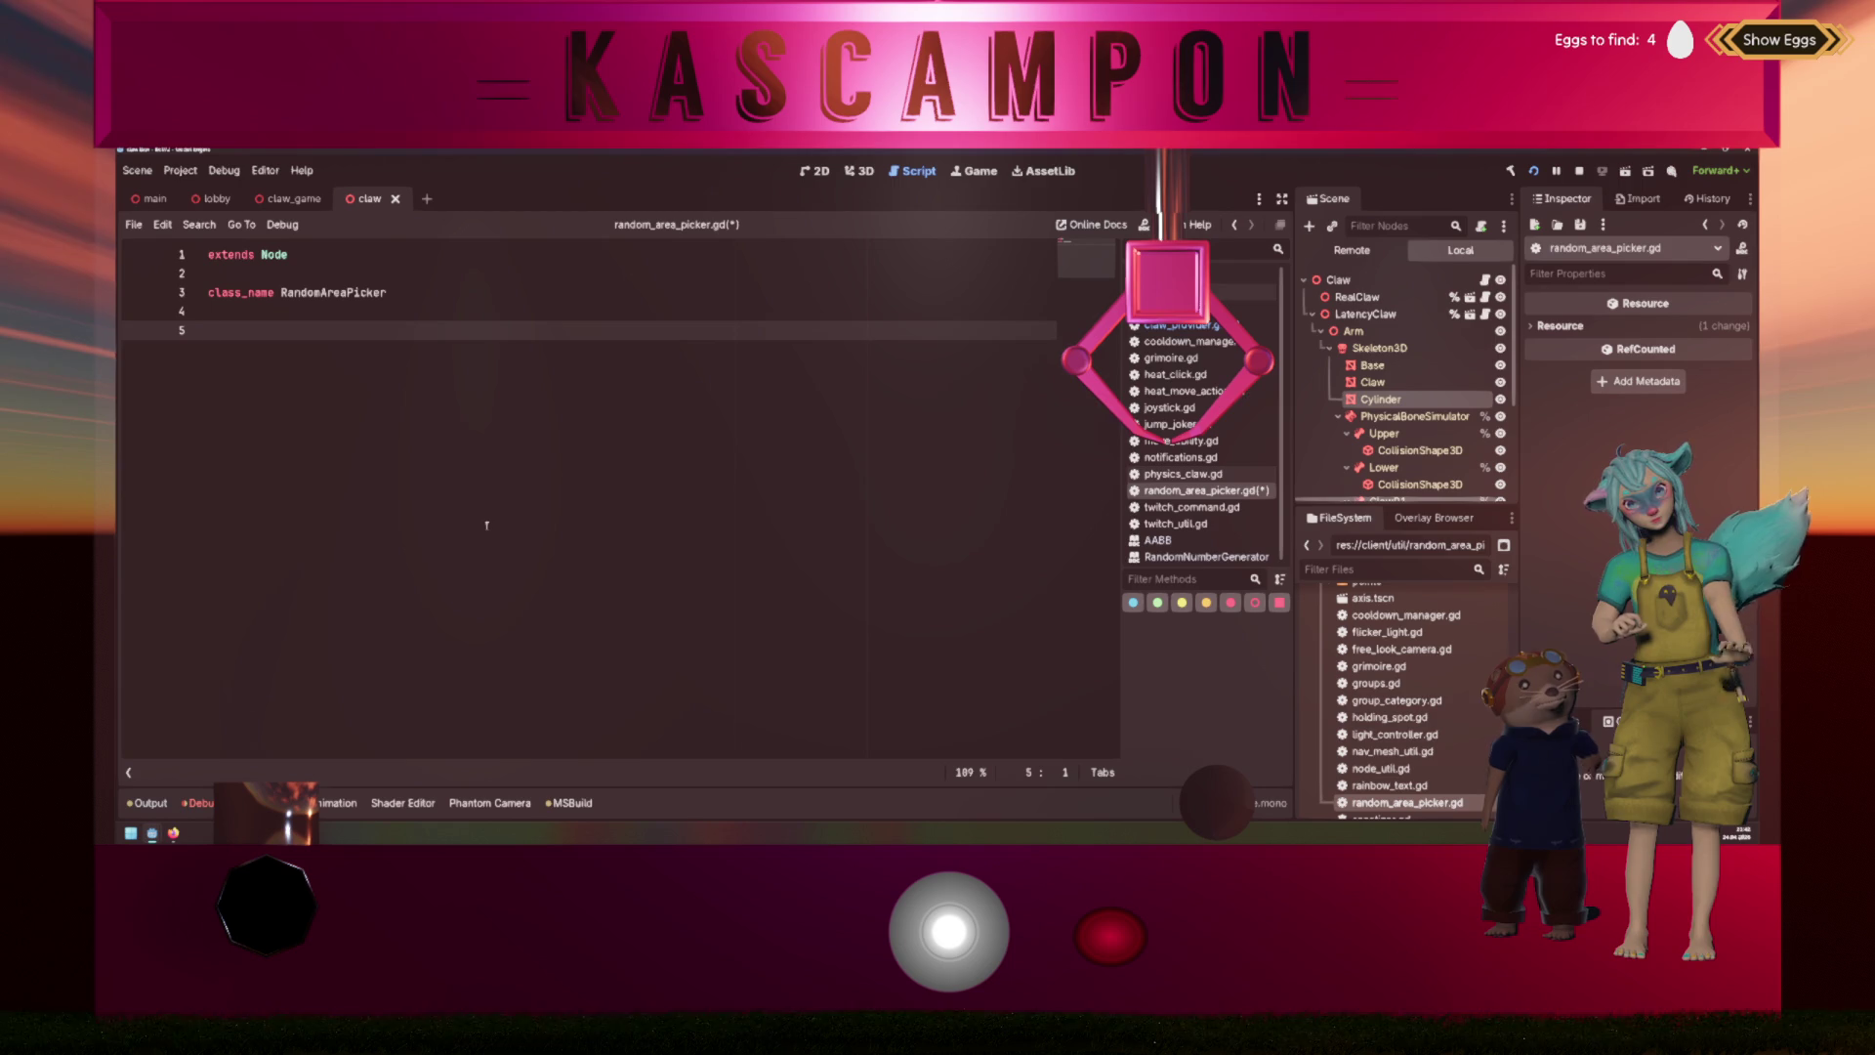
pyautogui.hotkey('ctrl', 'shift', 'f')
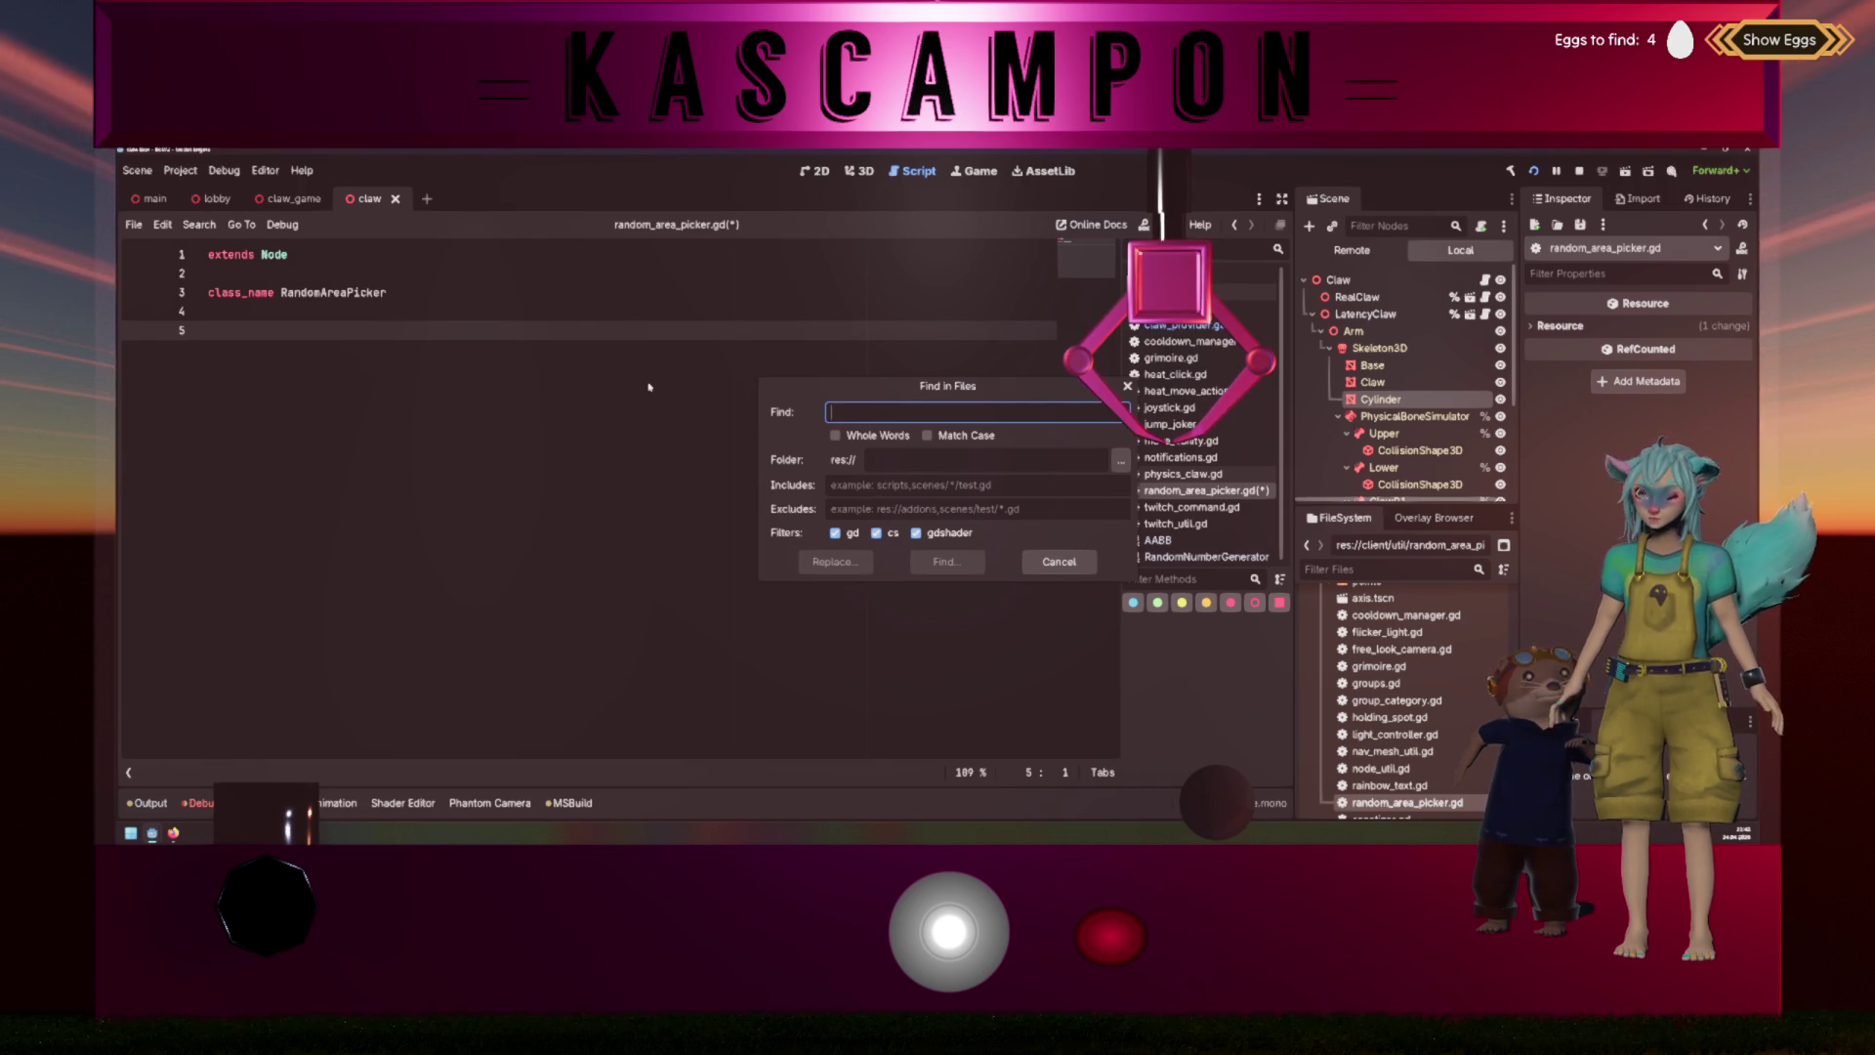
# Search res:// for 'pick_random' (10 matches in 8 files) and open pumpkin_controller.gd at line 77
pyautogui.write('pl')
pyautogui.press('BackSpace')
pyautogui.write('ick_random')
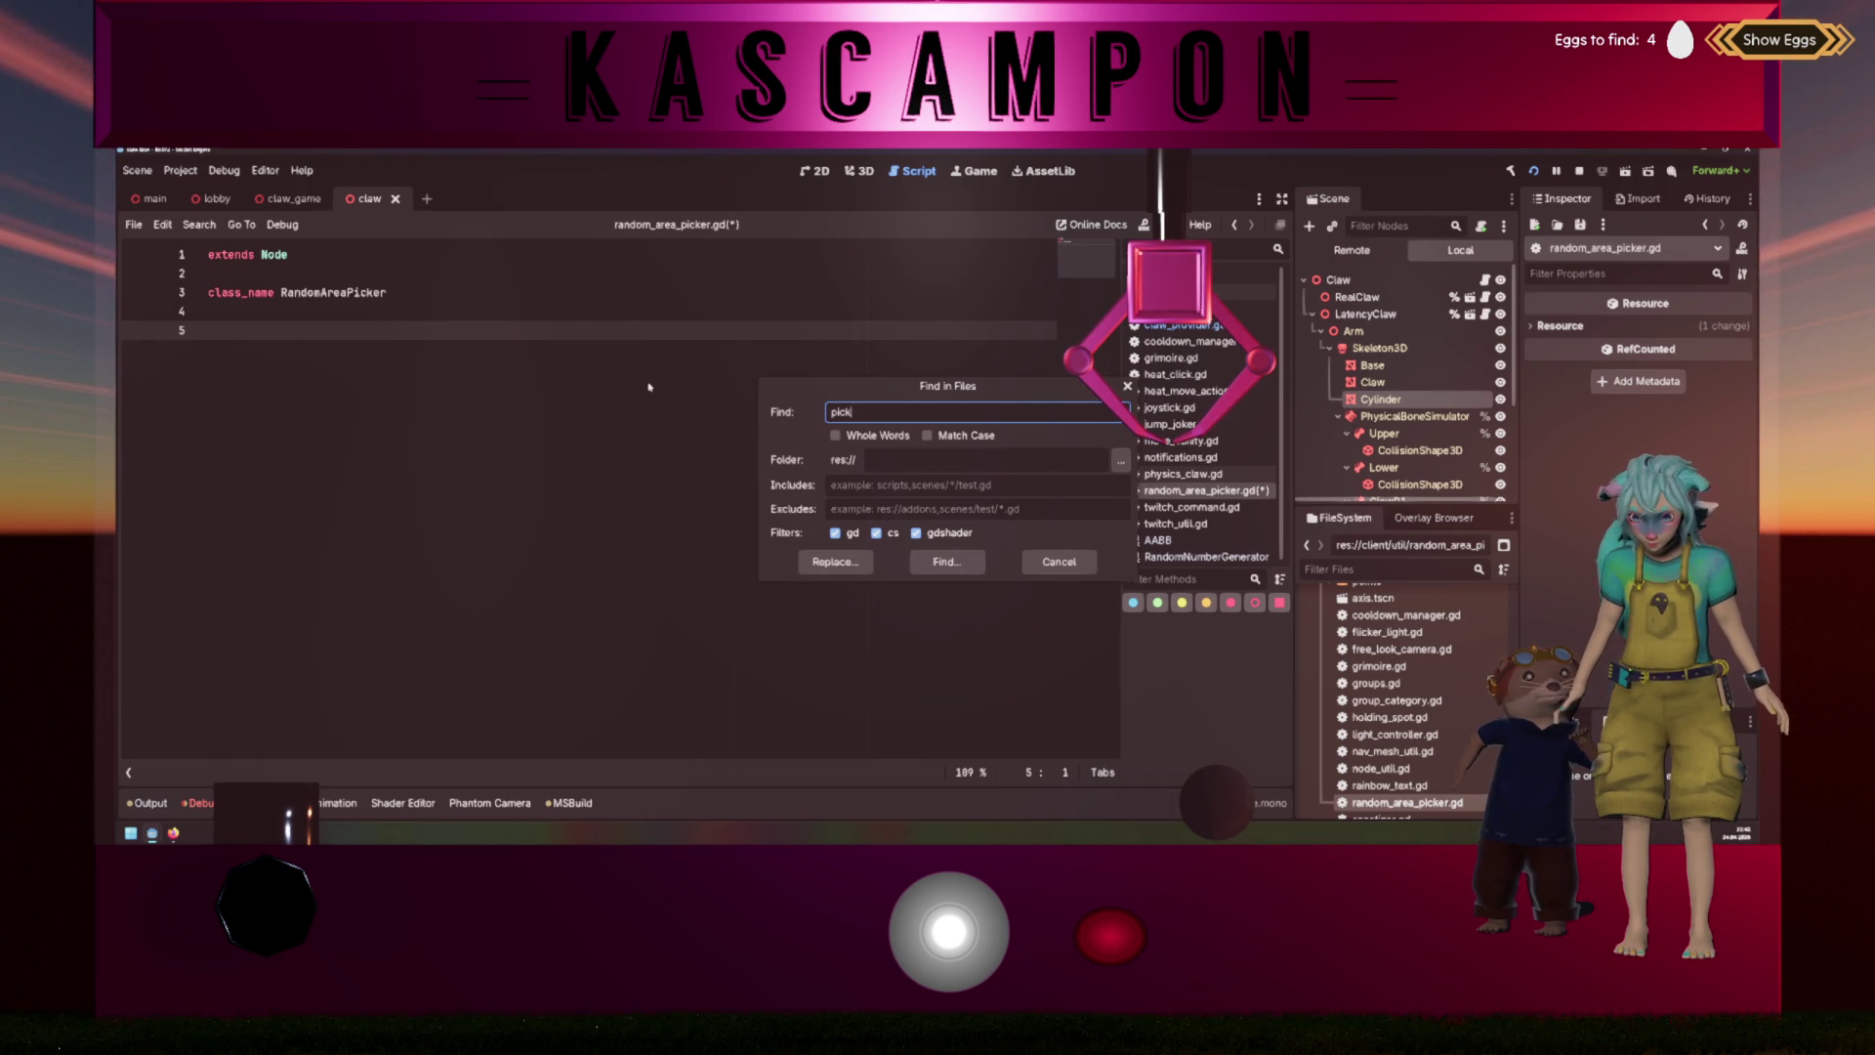
pyautogui.press('Return')
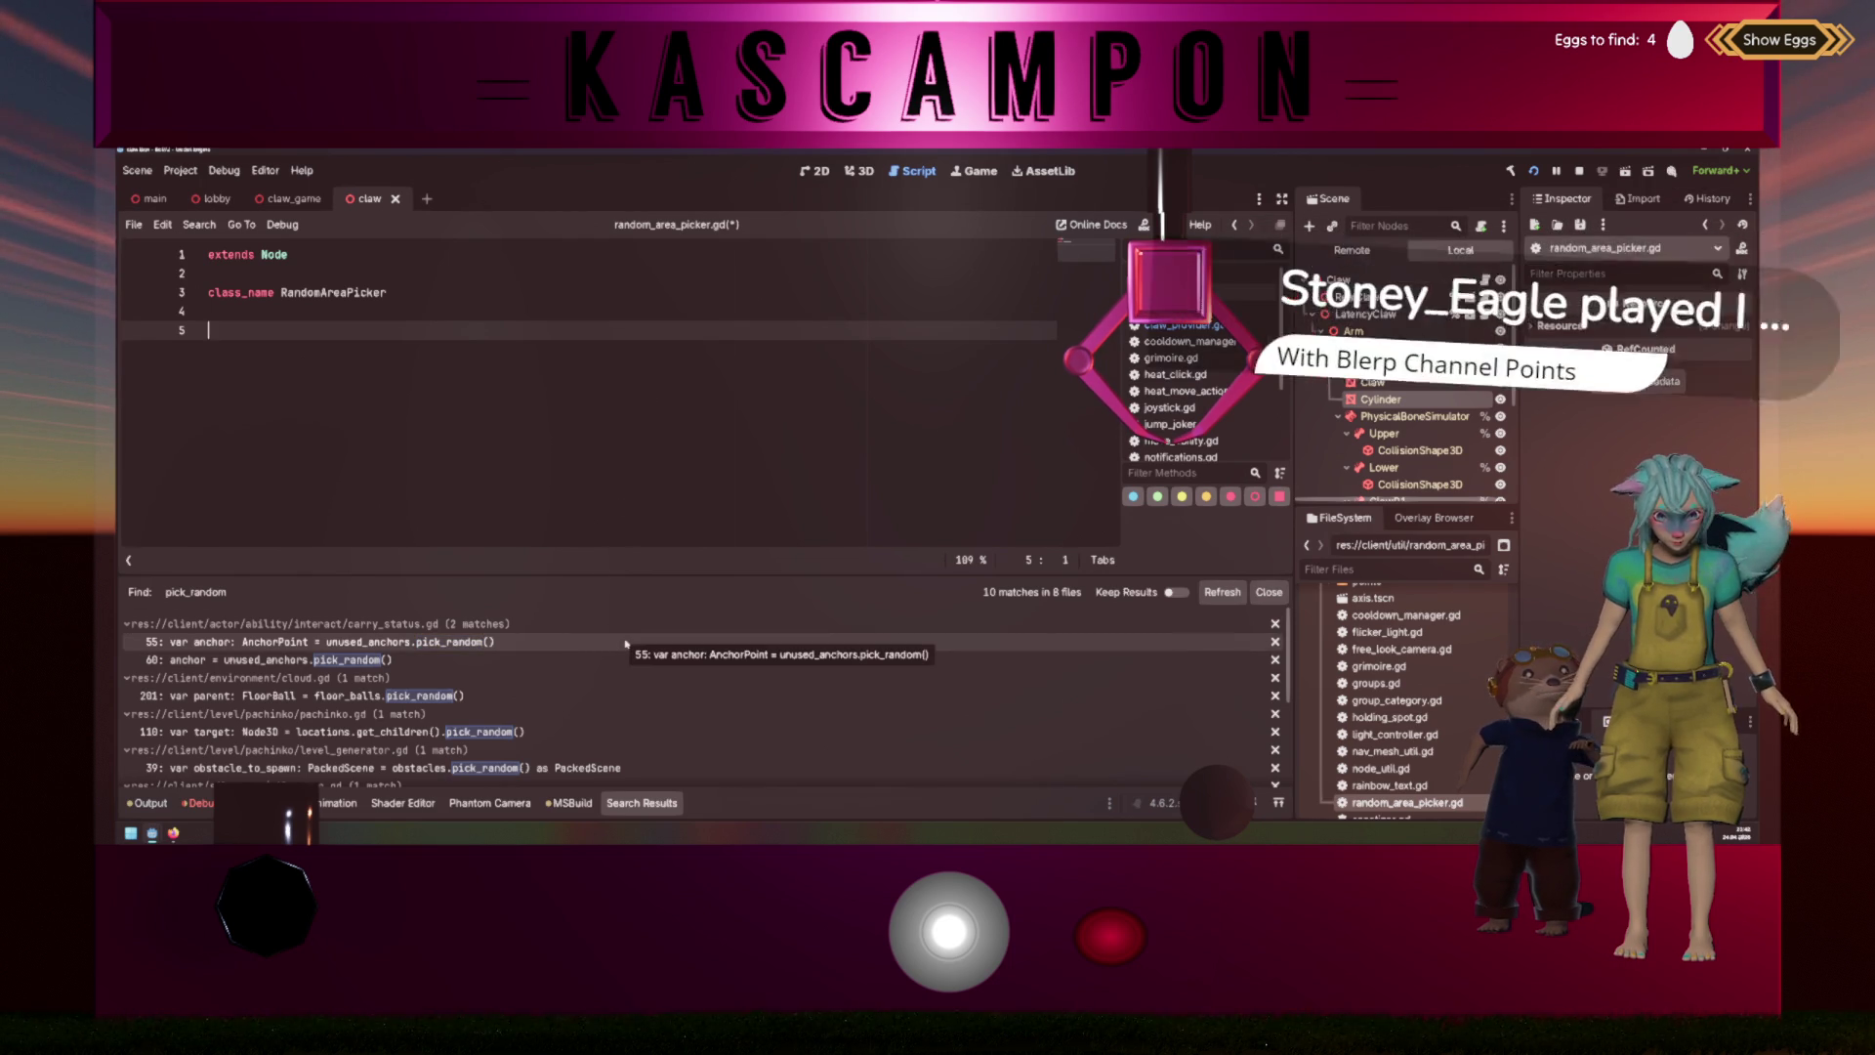
pyautogui.scroll(-1, 626, 643)
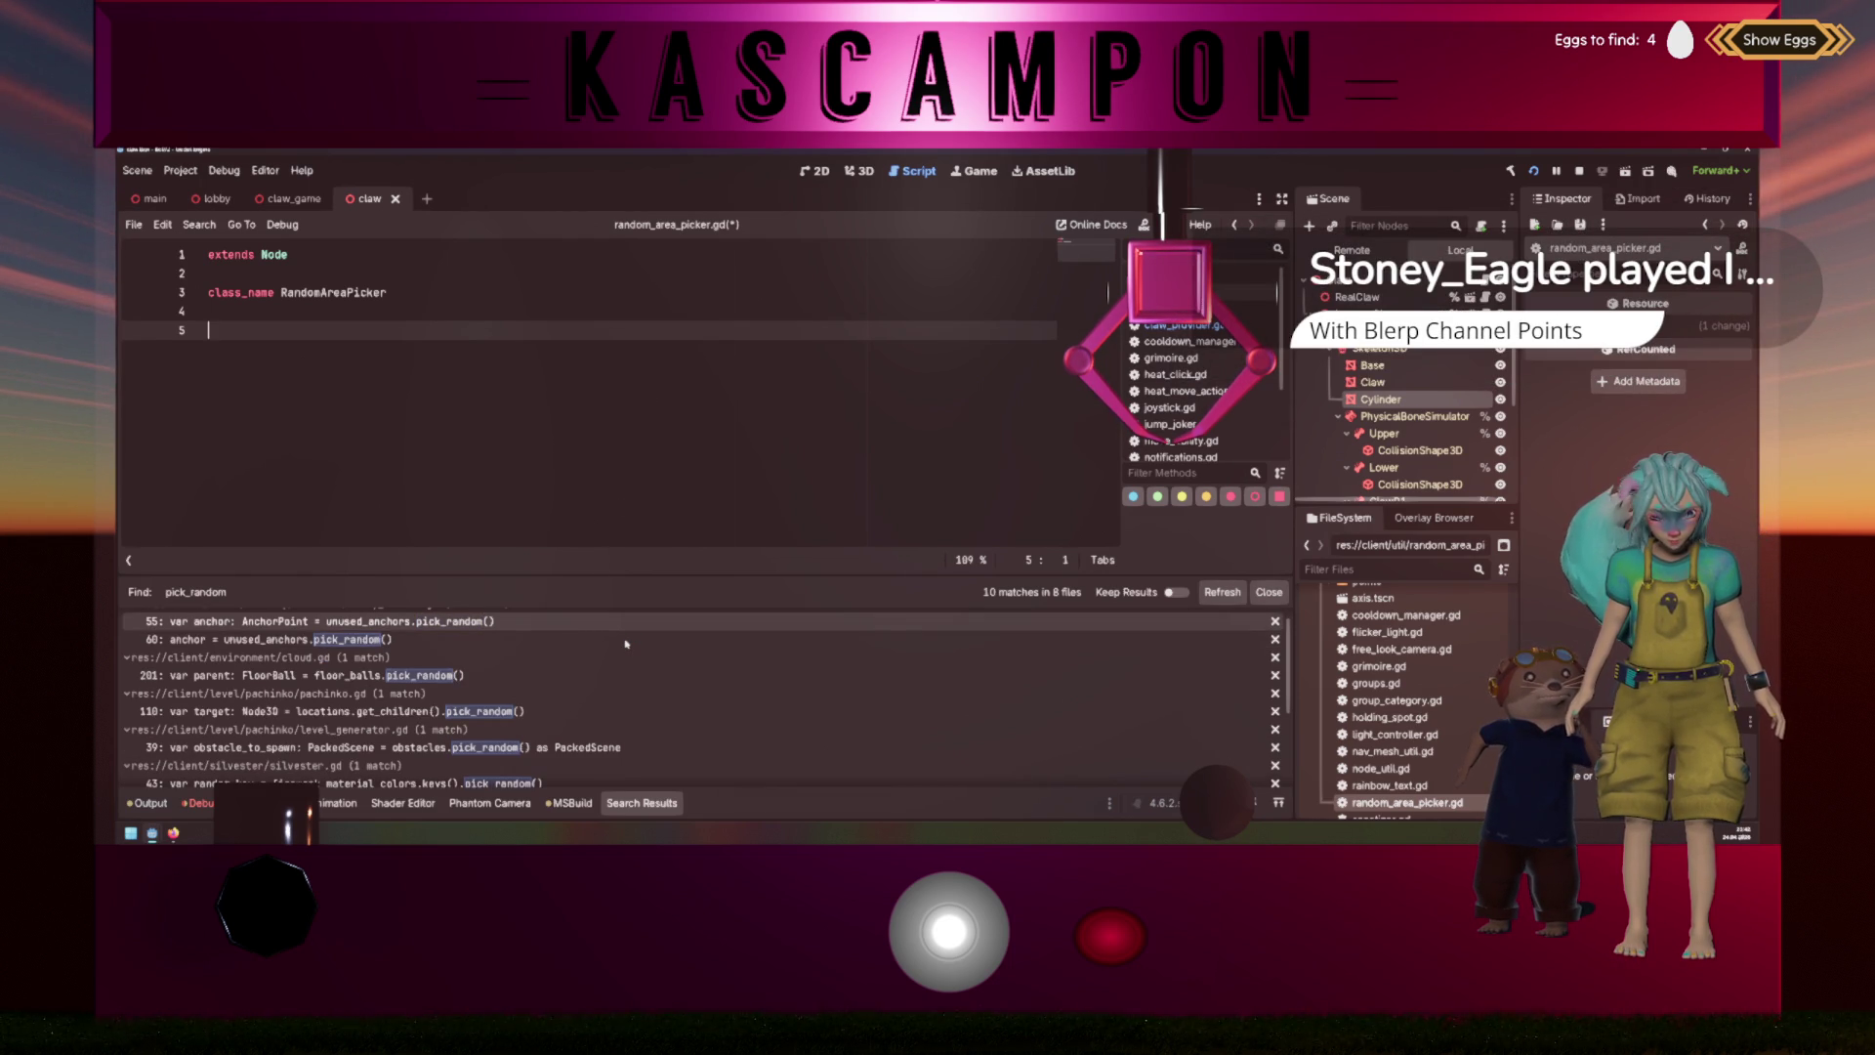
pyautogui.scroll(-3, 626, 643)
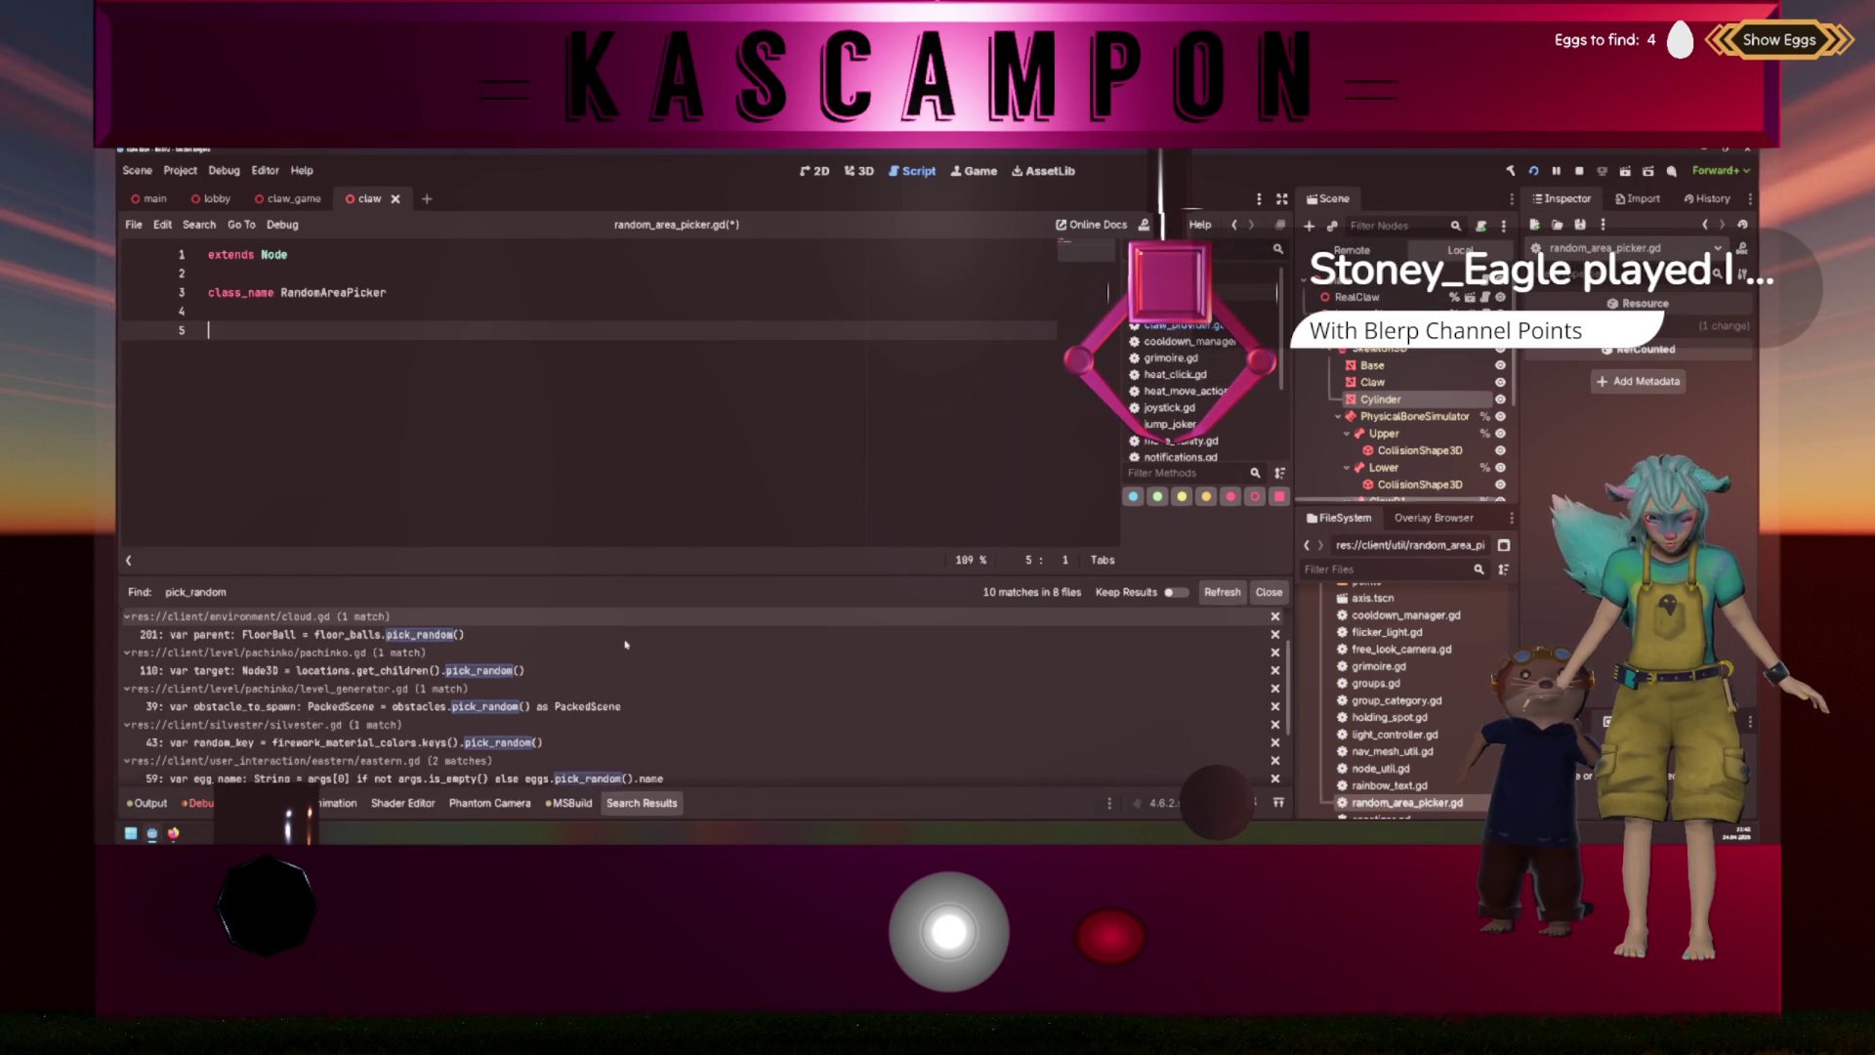
pyautogui.scroll(-1, 626, 645)
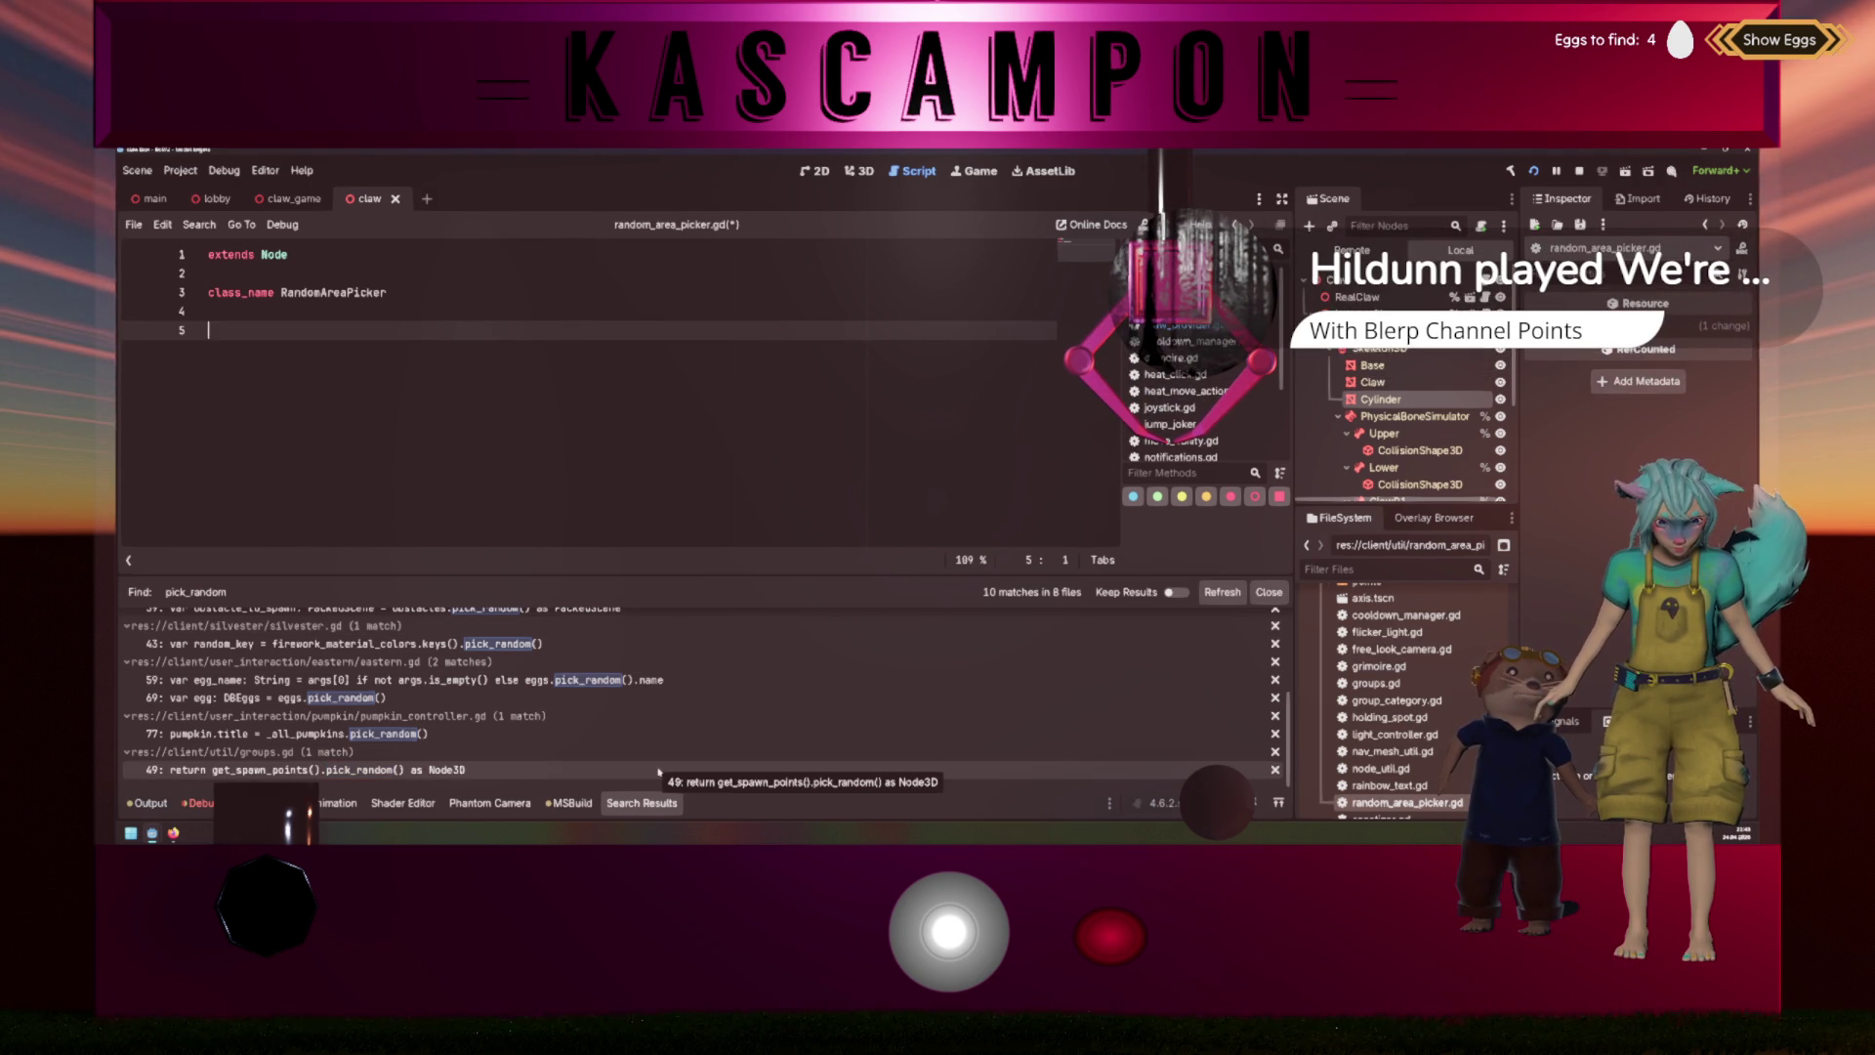
pyautogui.click(383, 733)
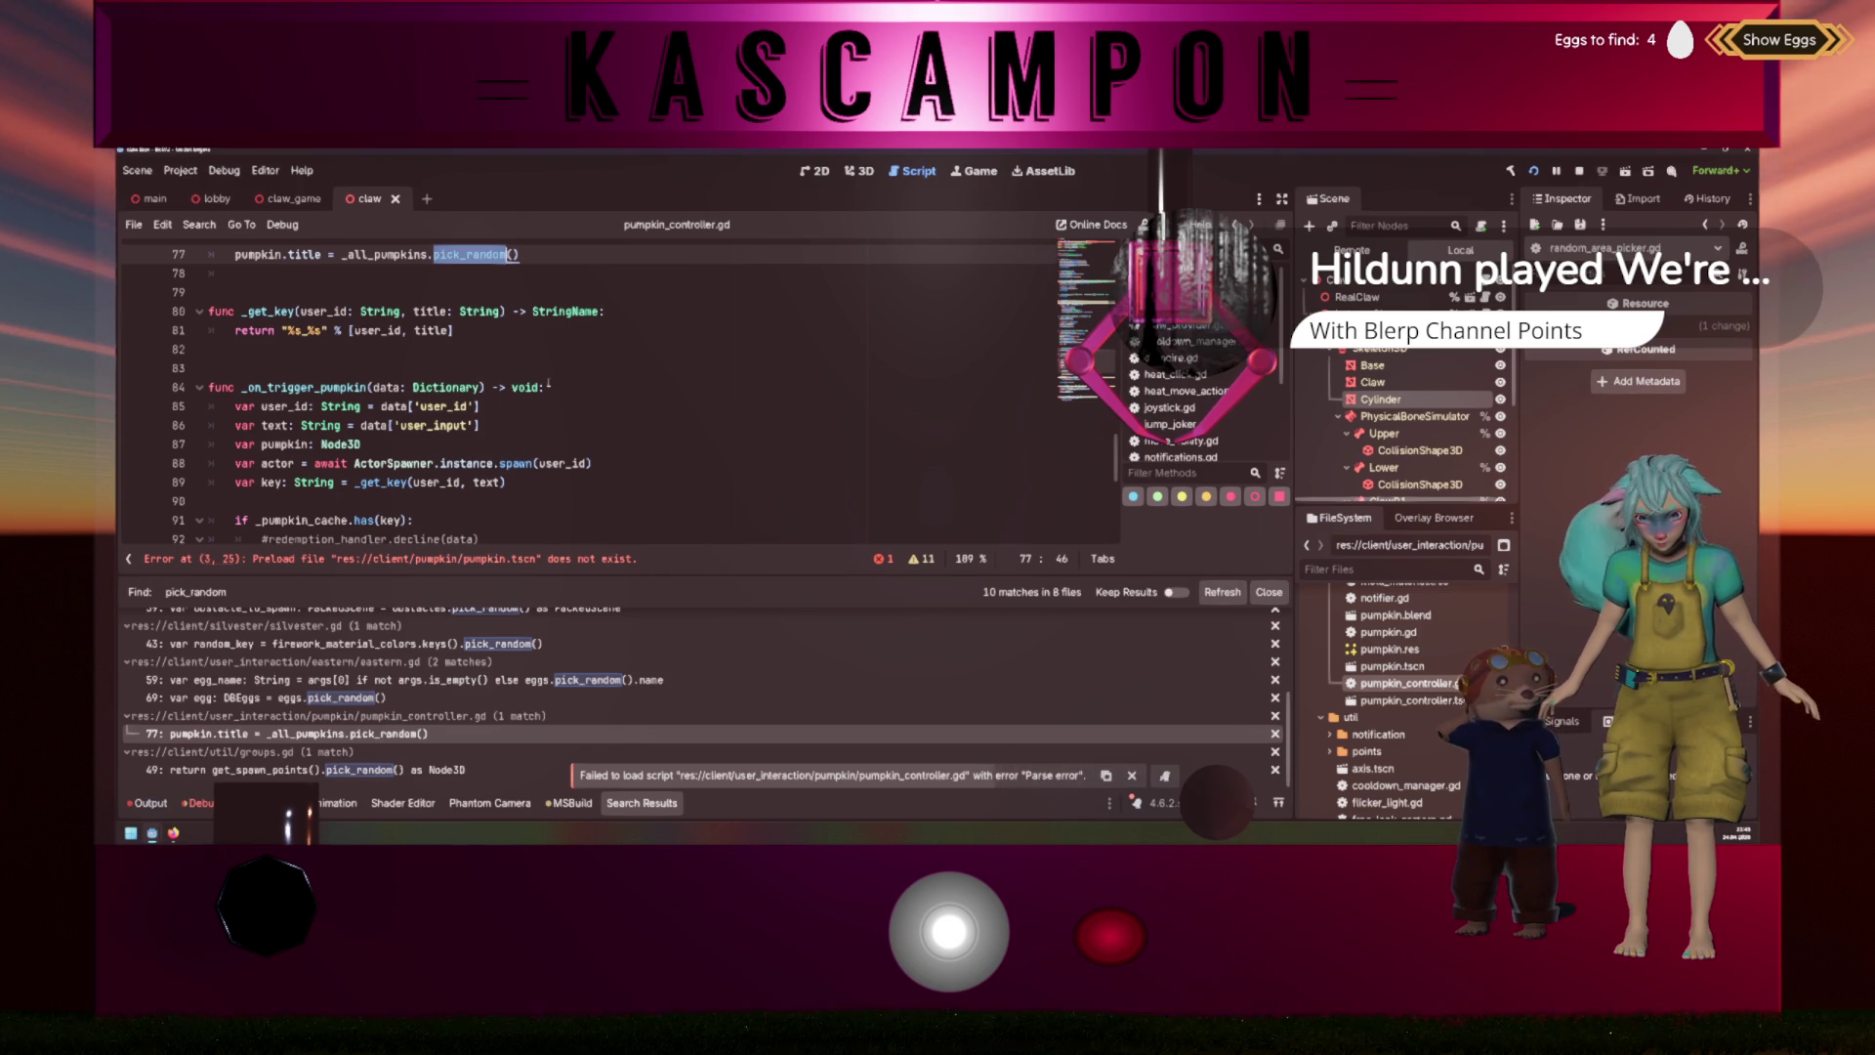
# Fix the broken preload path in pumpkin_controller.gd to the real pumpkin.tscn path
pyautogui.scroll(20, 549, 382)
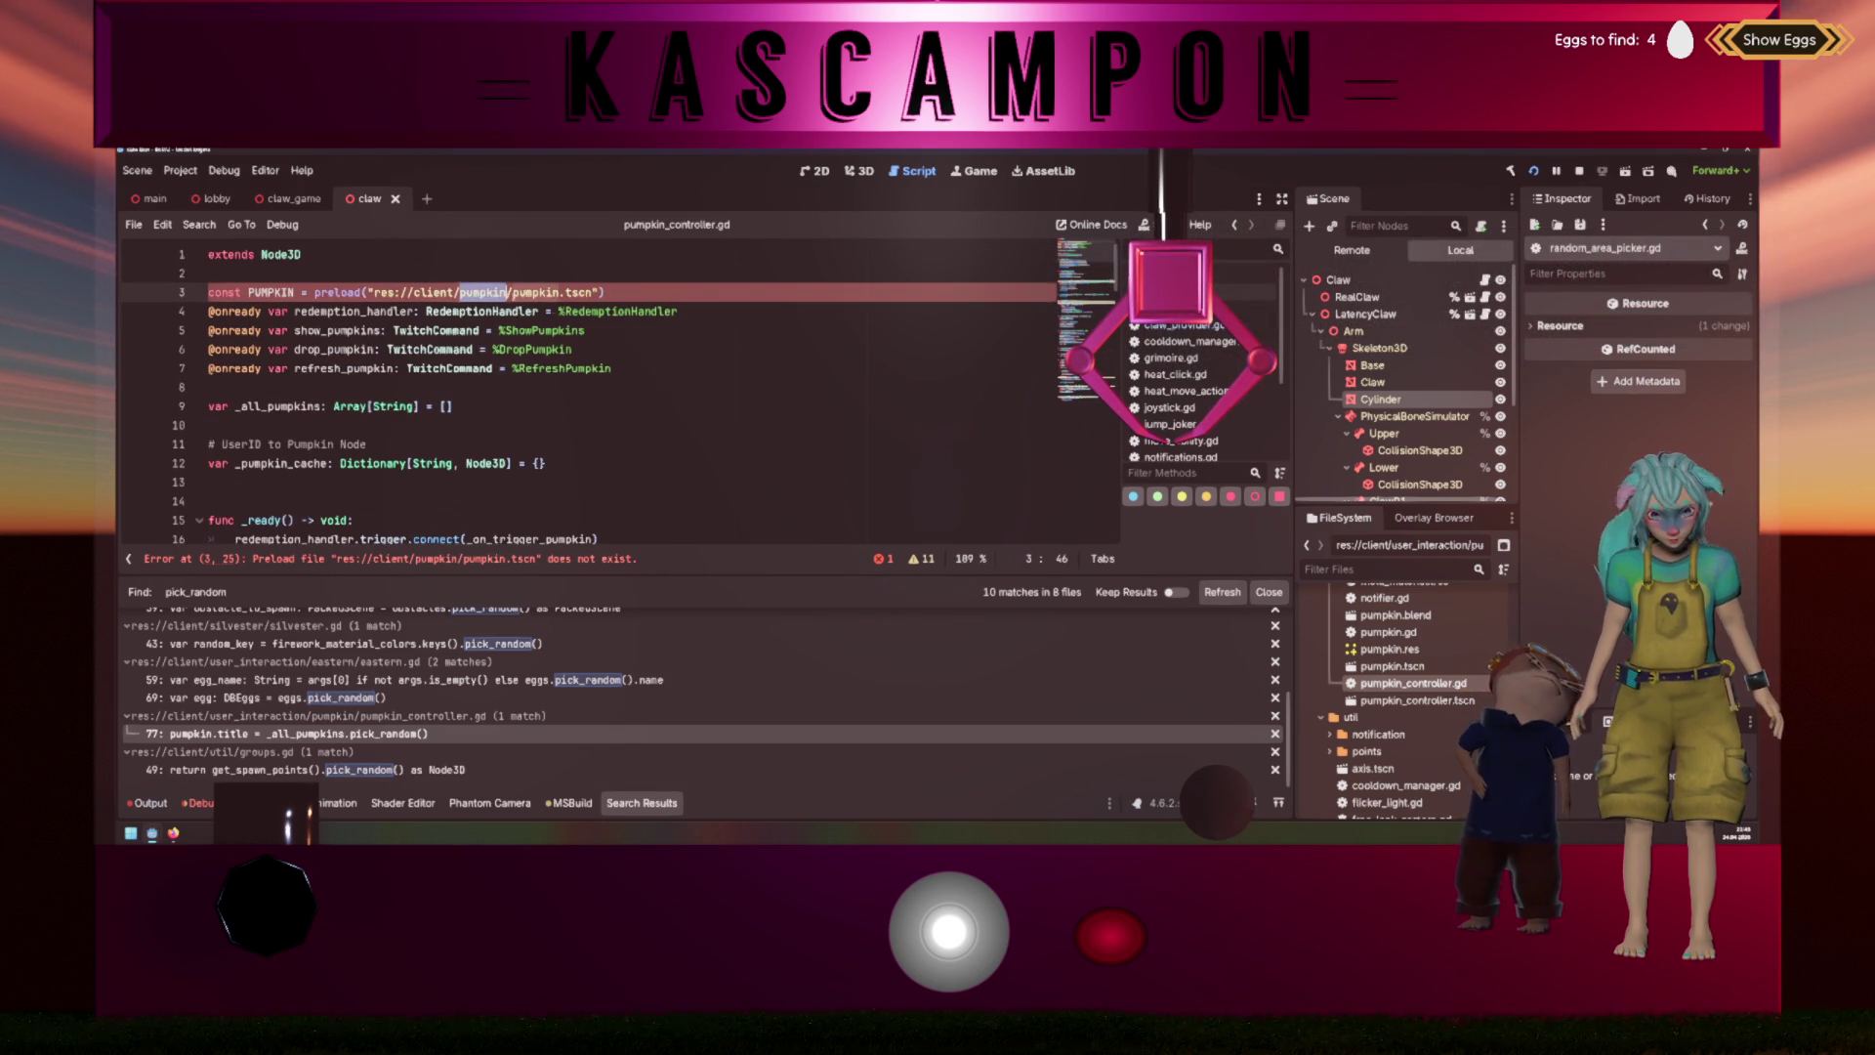
pyautogui.keyDown('ctrl'); pyautogui.click(547, 292); pyautogui.keyUp('ctrl')
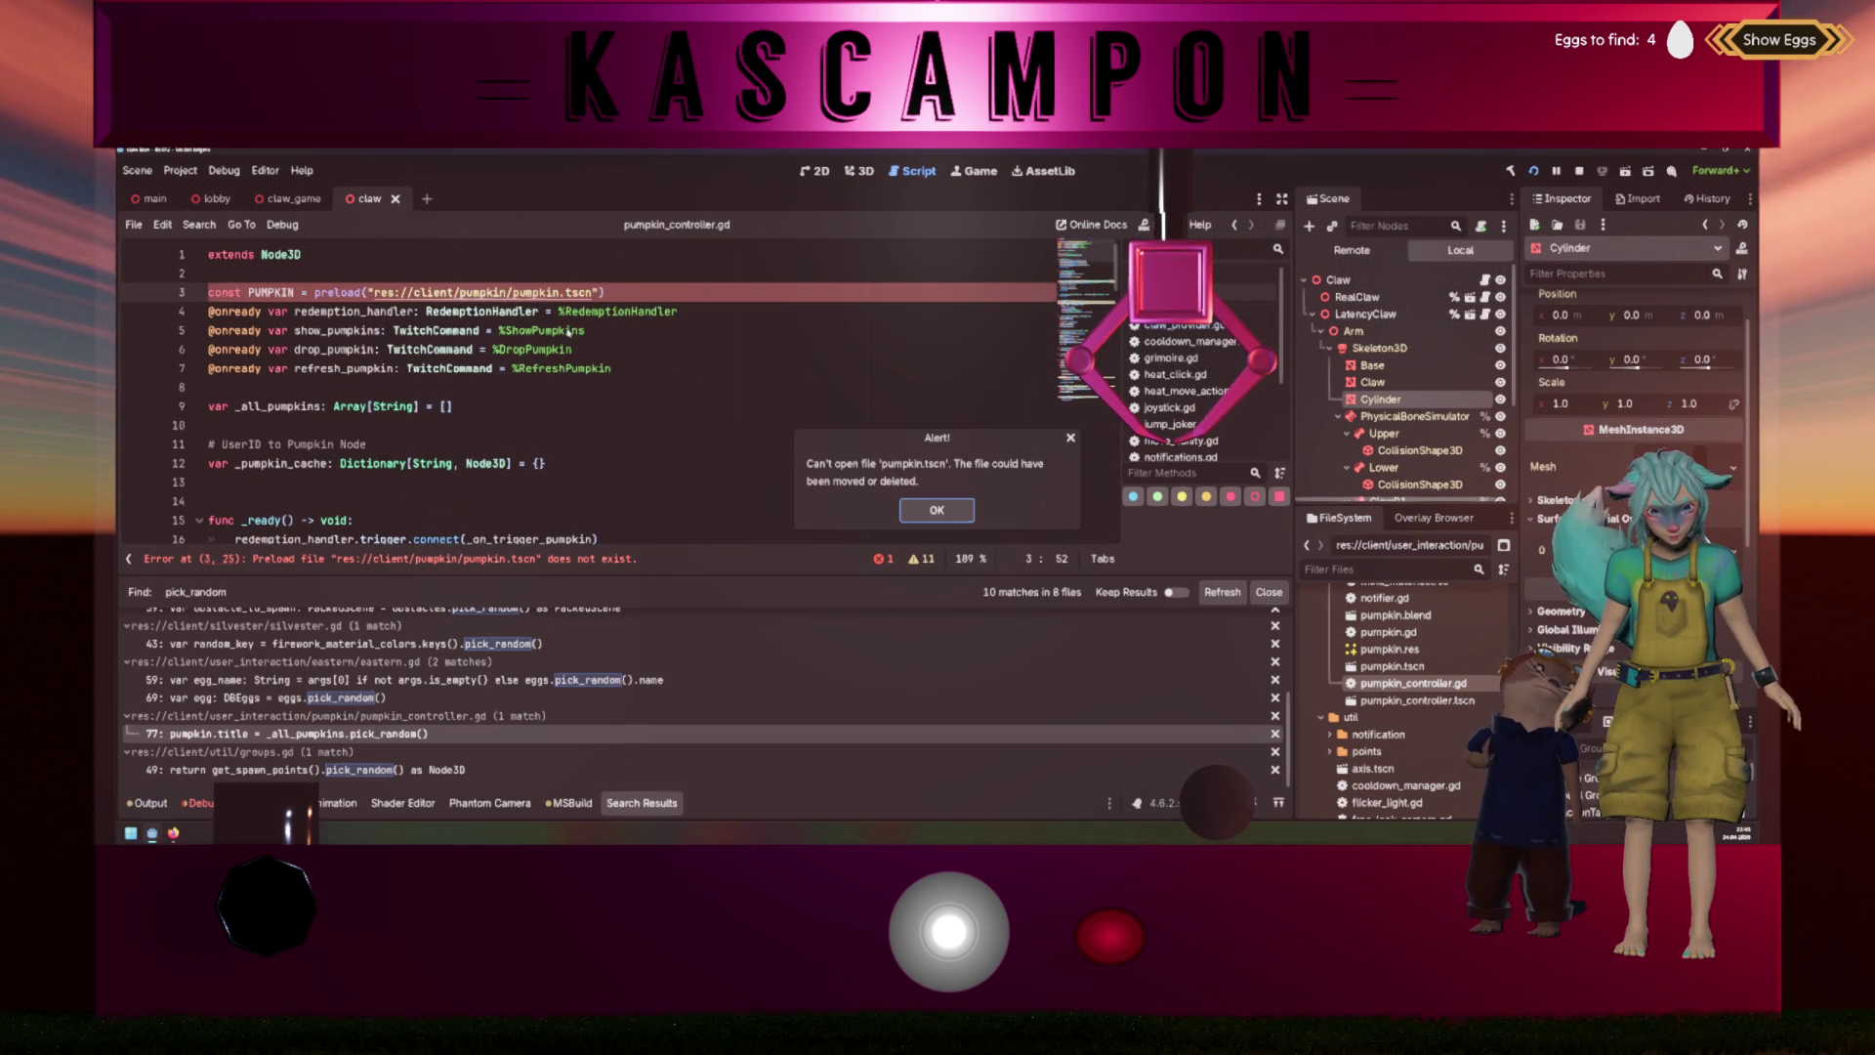
pyautogui.click(937, 510)
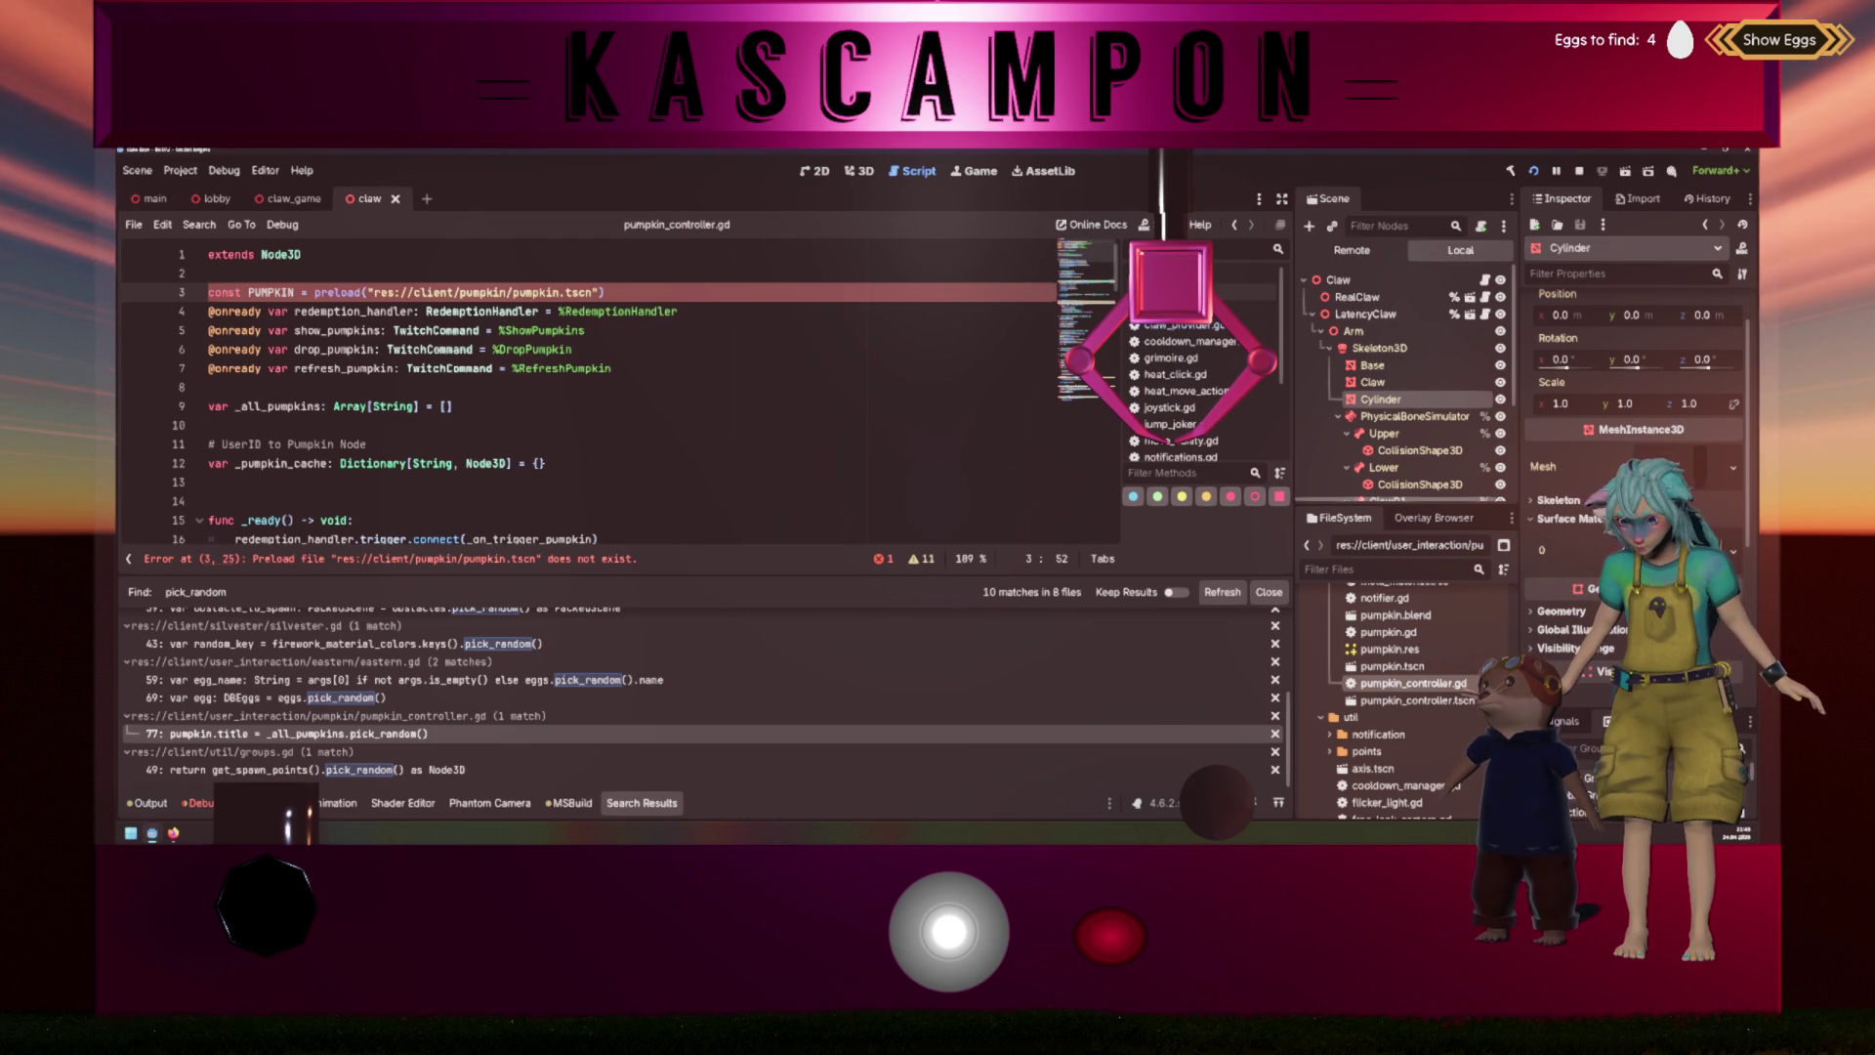
pyautogui.scroll(3, 1449, 667)
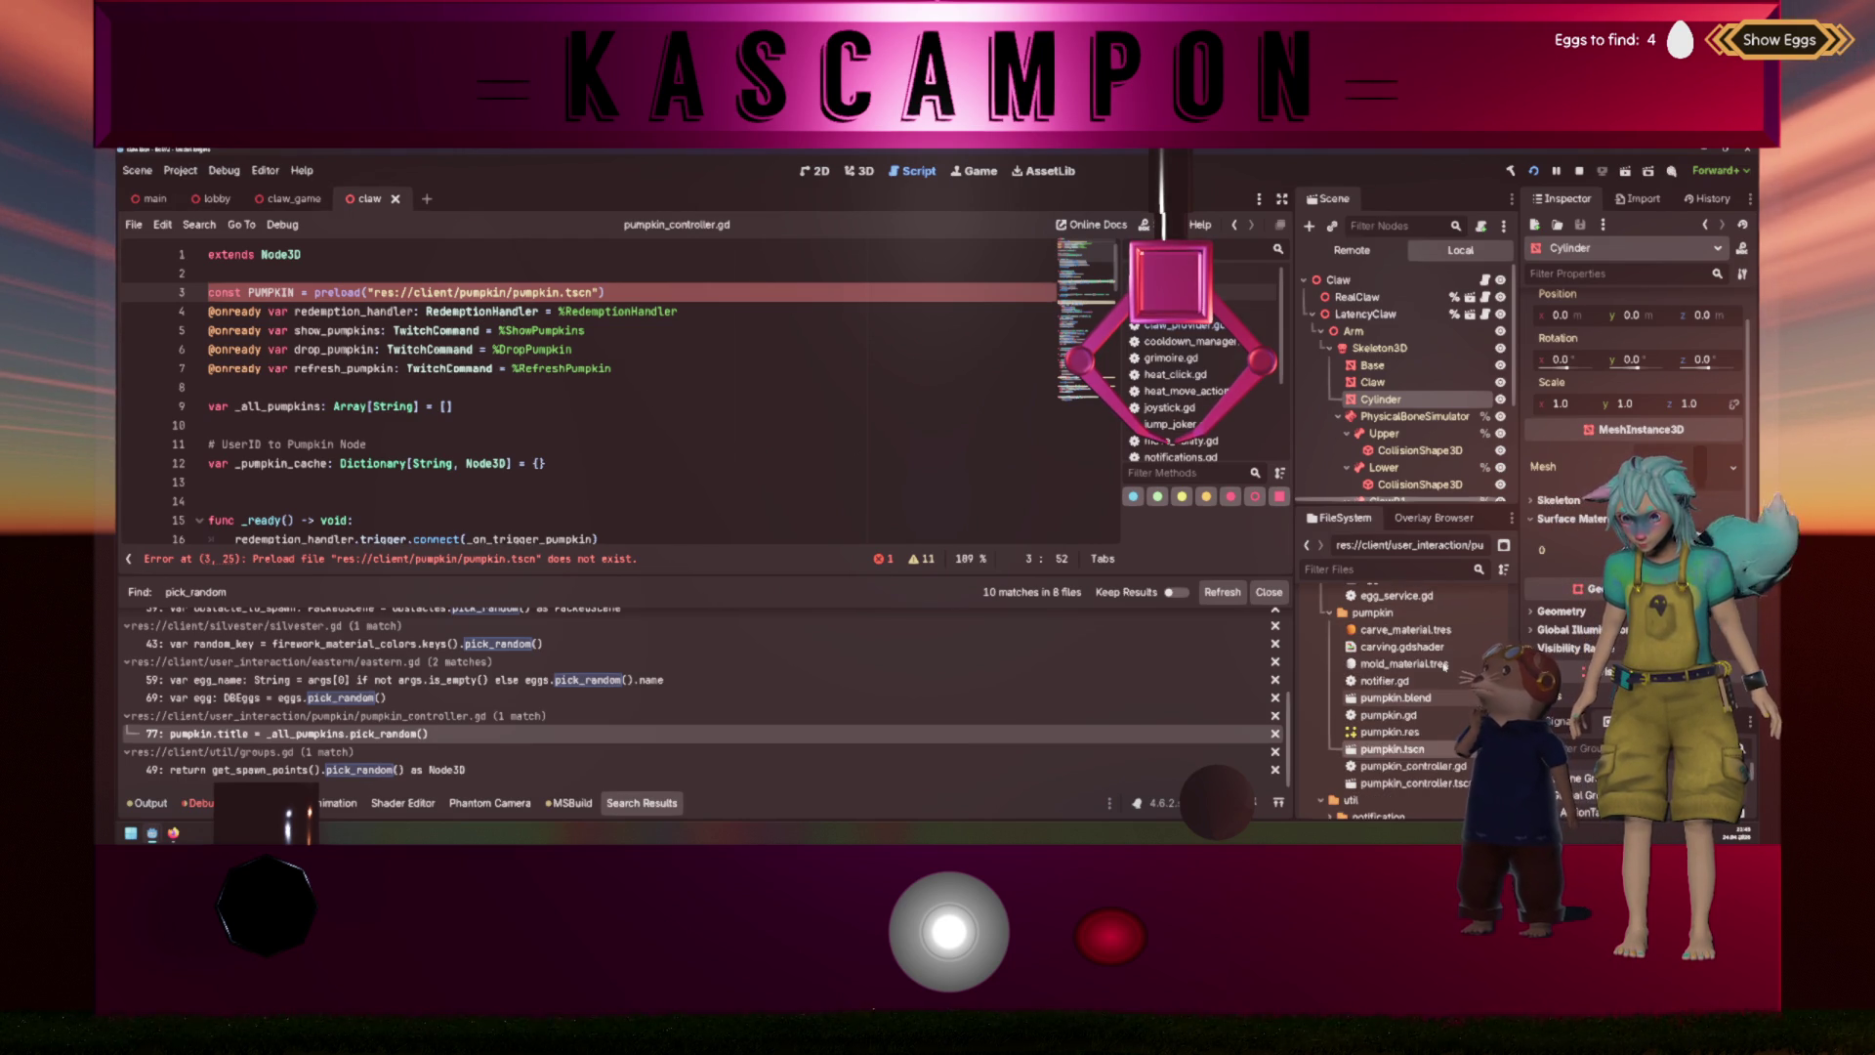
pyautogui.moveTo(1263, 661); pyautogui.dragTo(438, 284)
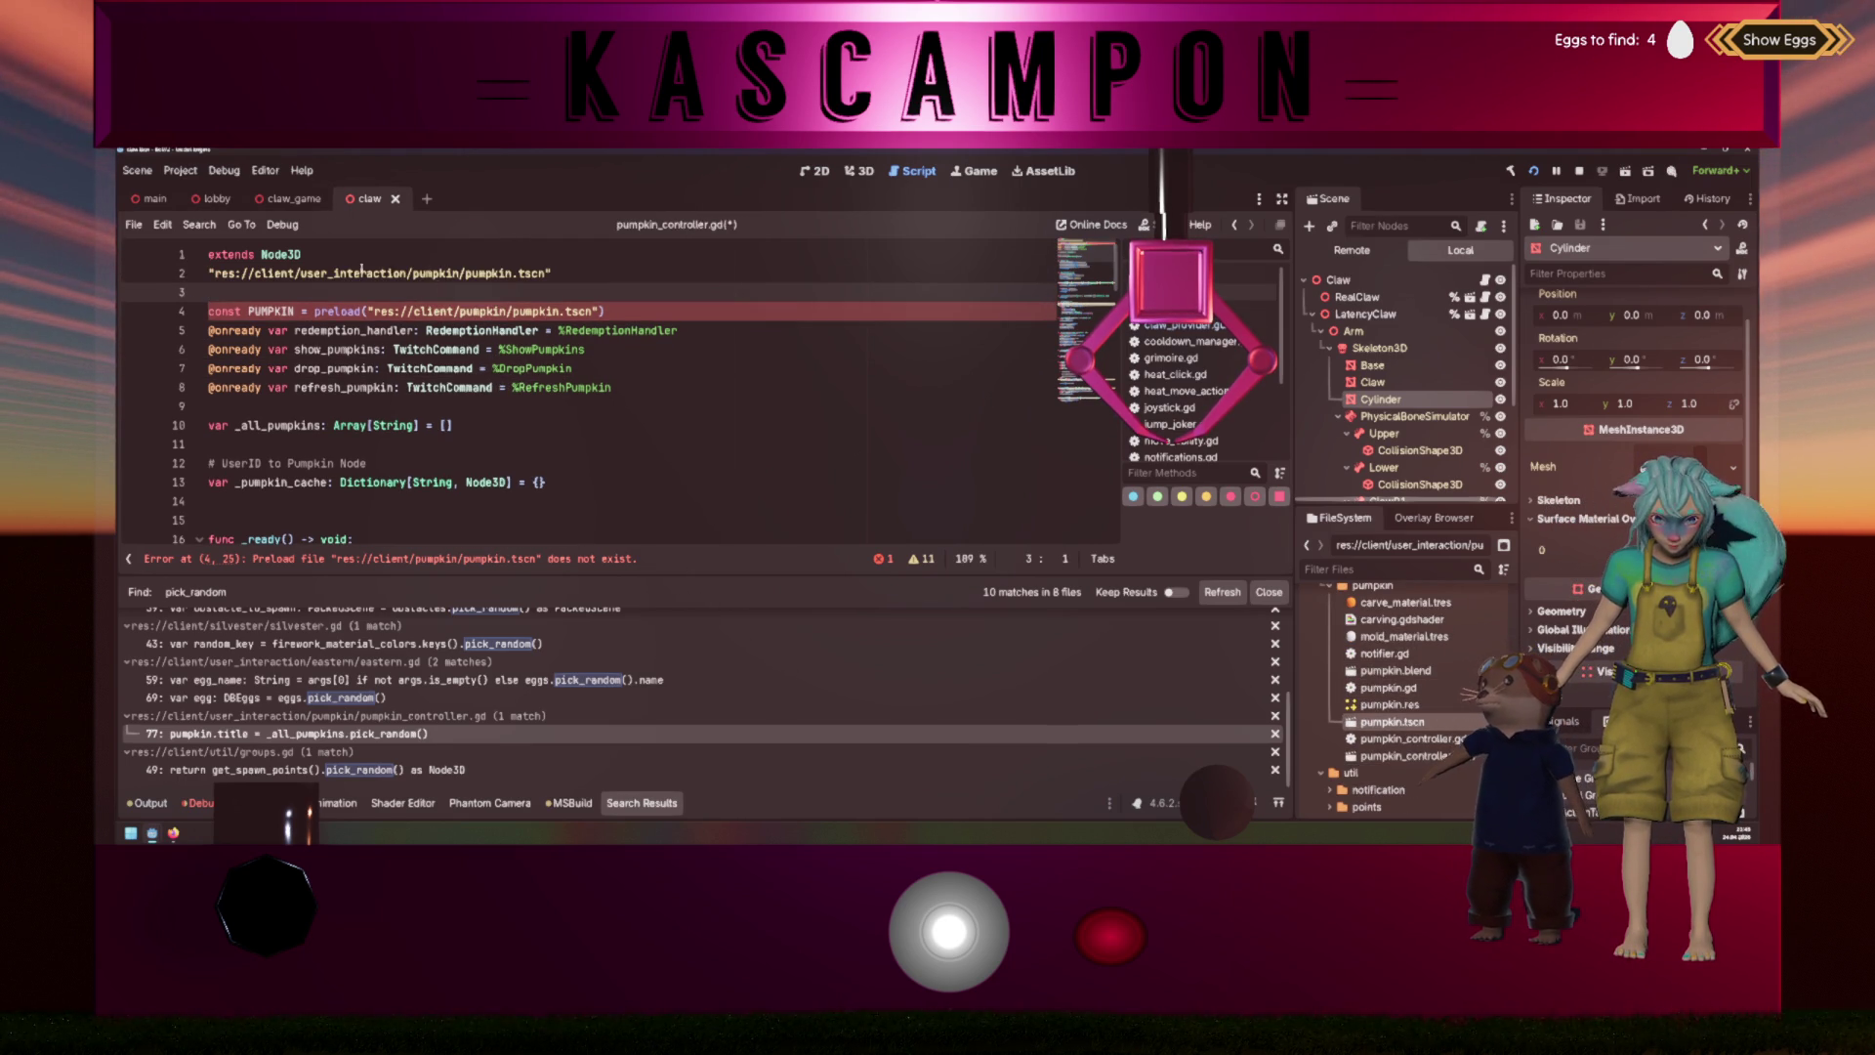
pyautogui.click(438, 275)
pyautogui.click(454, 311)
pyautogui.hotkey('ctrl', 'space')
pyautogui.press('Return')
pyautogui.click(455, 299)
# Delete the leftover quoted path and empty line, keep a blank line above const PUMPKIN, and save
pyautogui.press('Up')
pyautogui.hotkey('ctrl', 'shift', 'k')
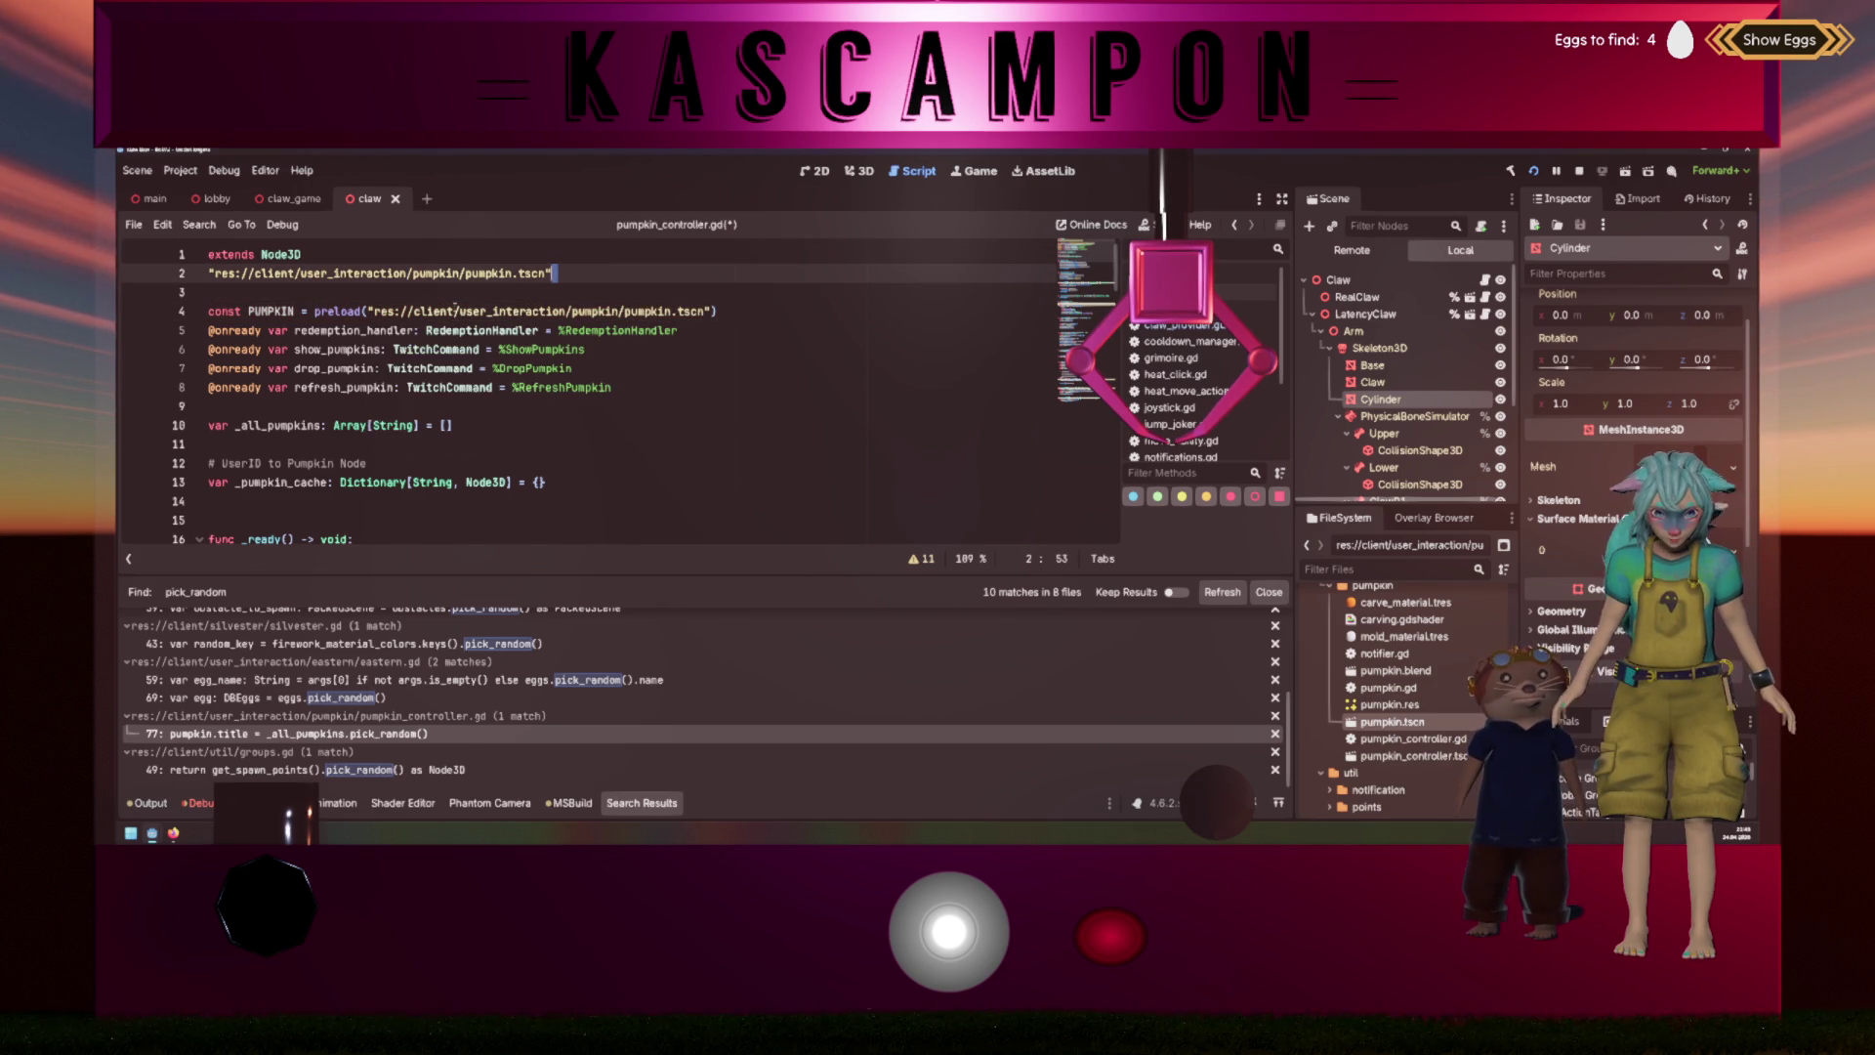
pyautogui.hotkey('ctrl', 'shift', 'k')
pyautogui.press('Return')
pyautogui.hotkey('ctrl', 's')
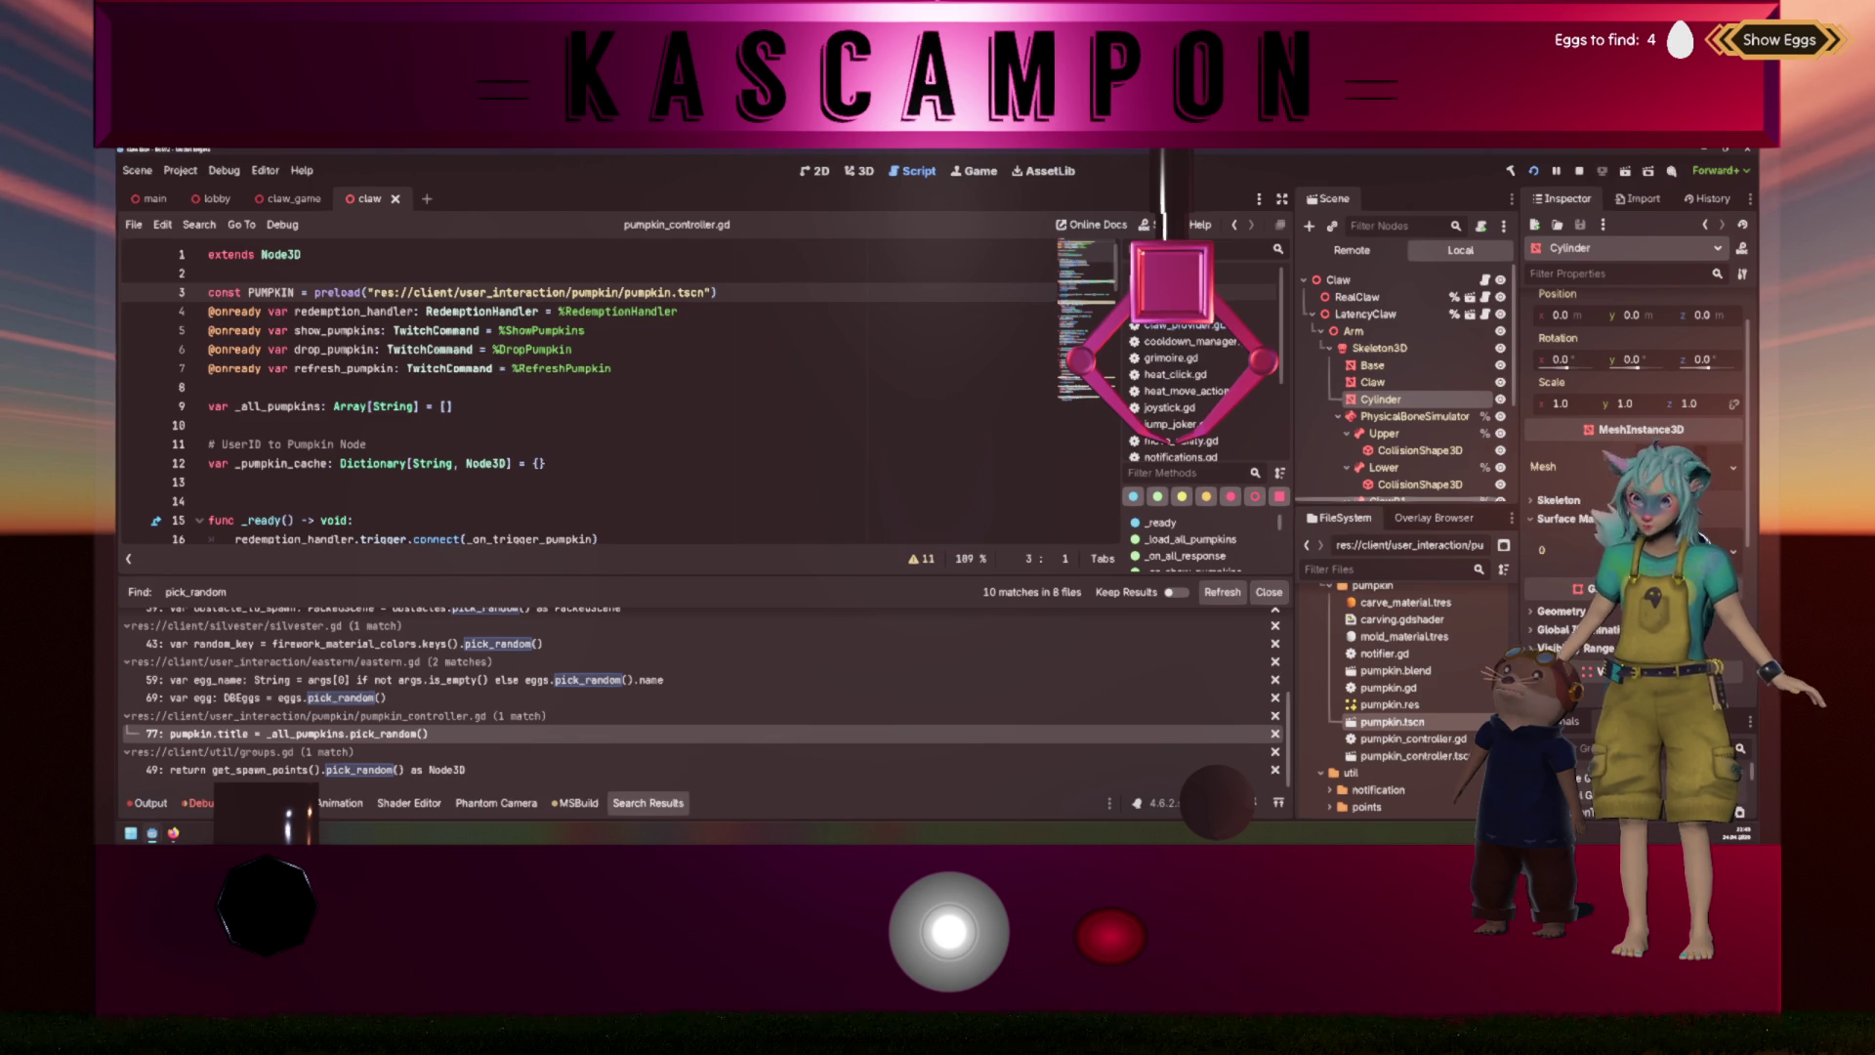
# Check lines 12 and 13 of the script and reopen the project-wide Find in Files search
pyautogui.click(606, 463)
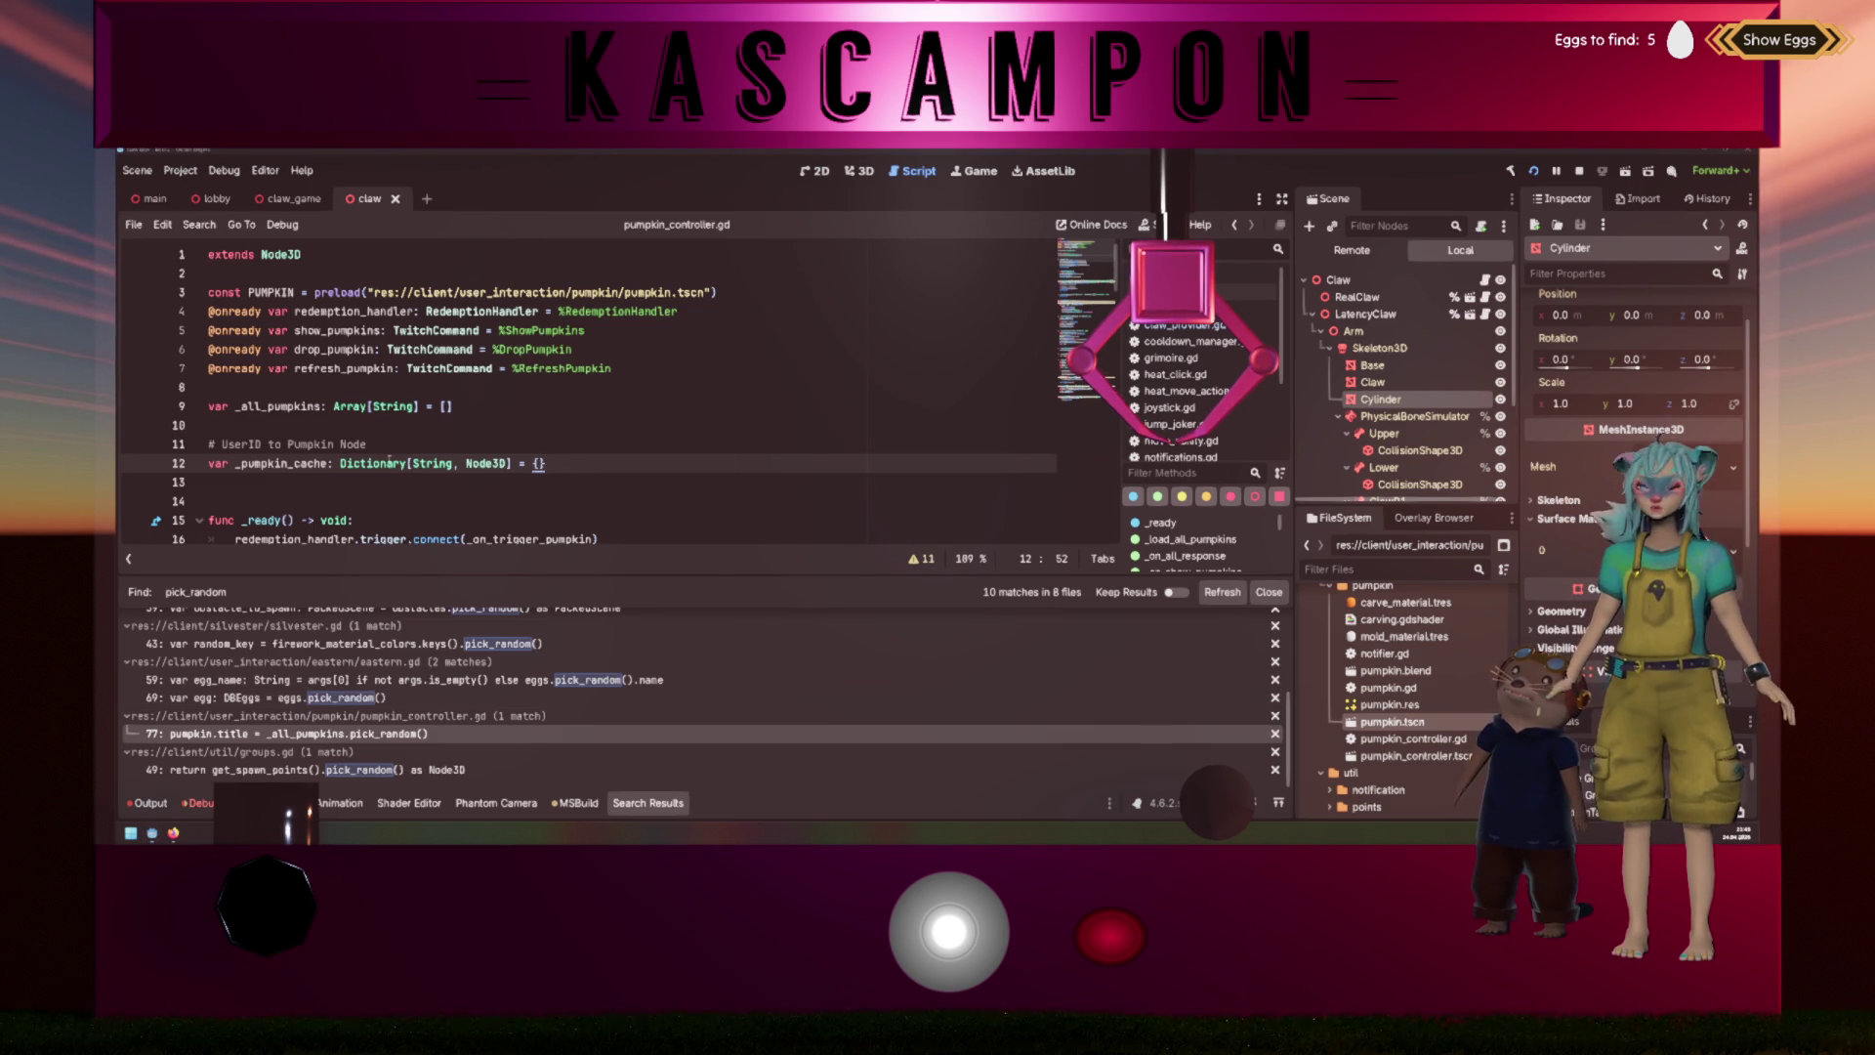
pyautogui.moveTo(391, 461)
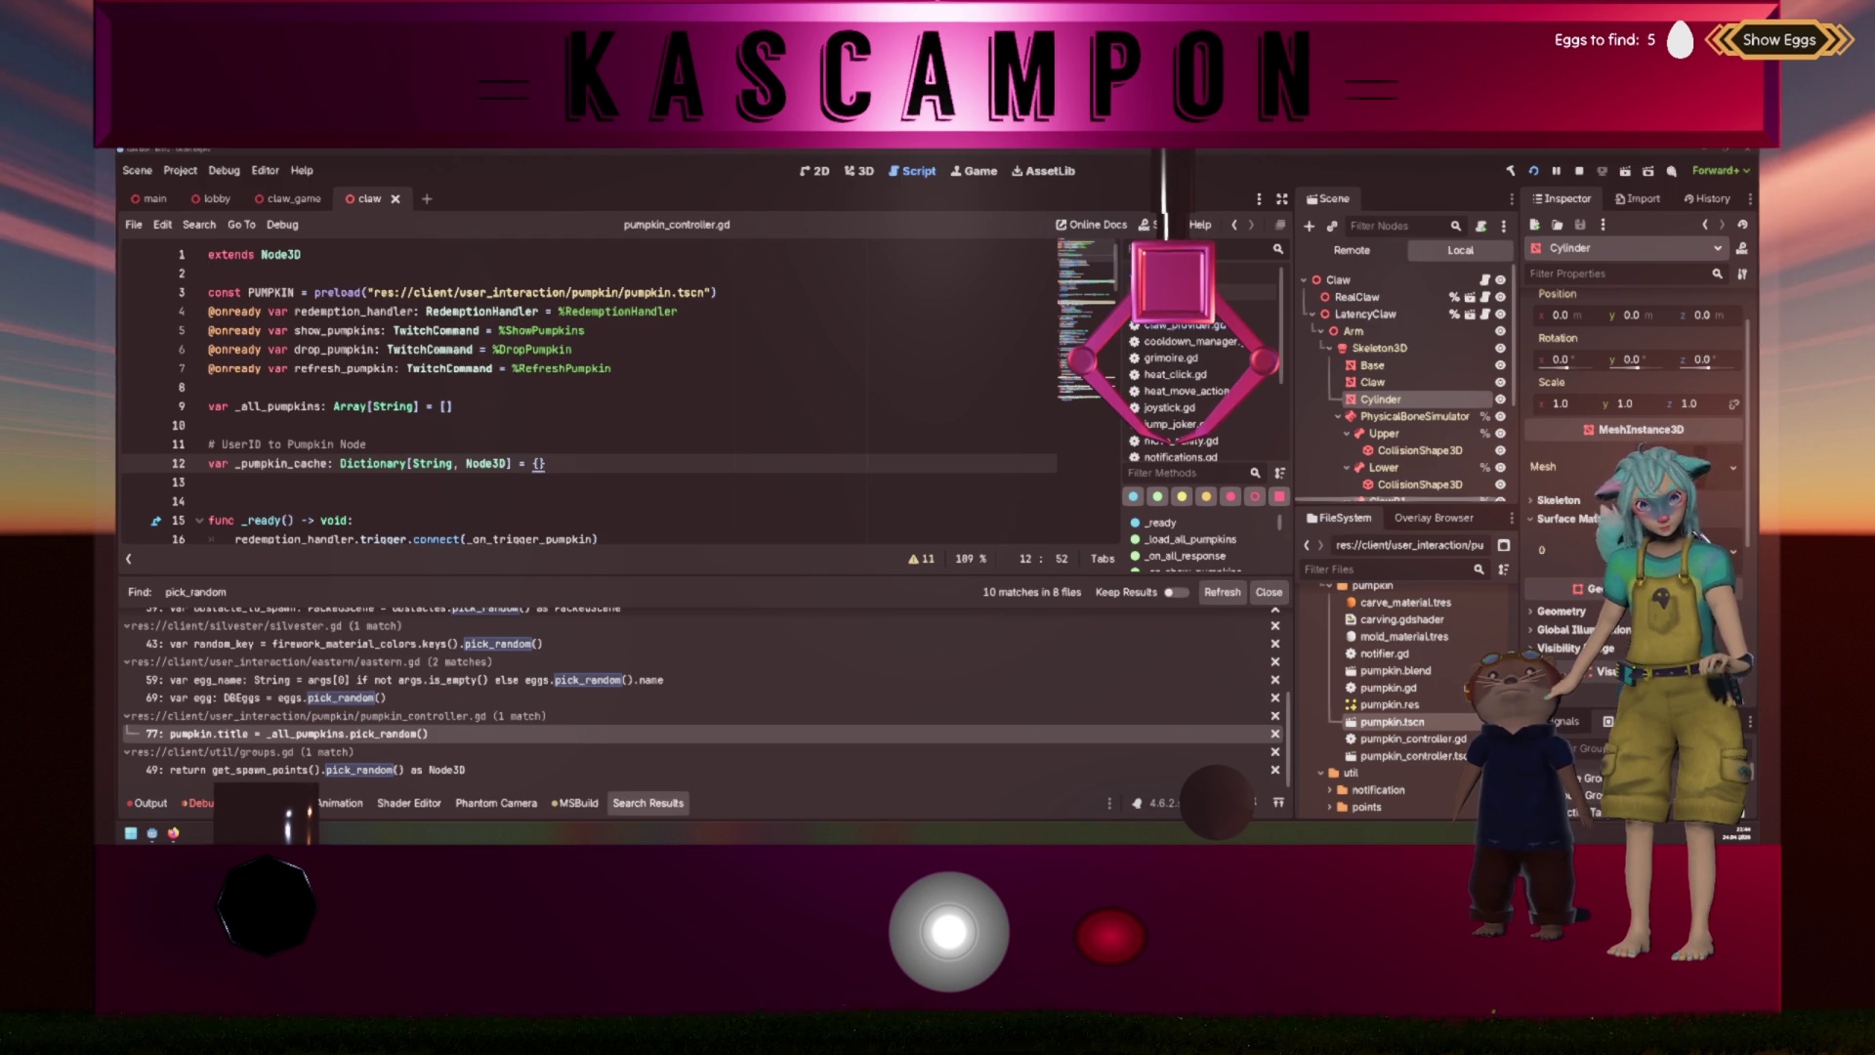
pyautogui.click(706, 482)
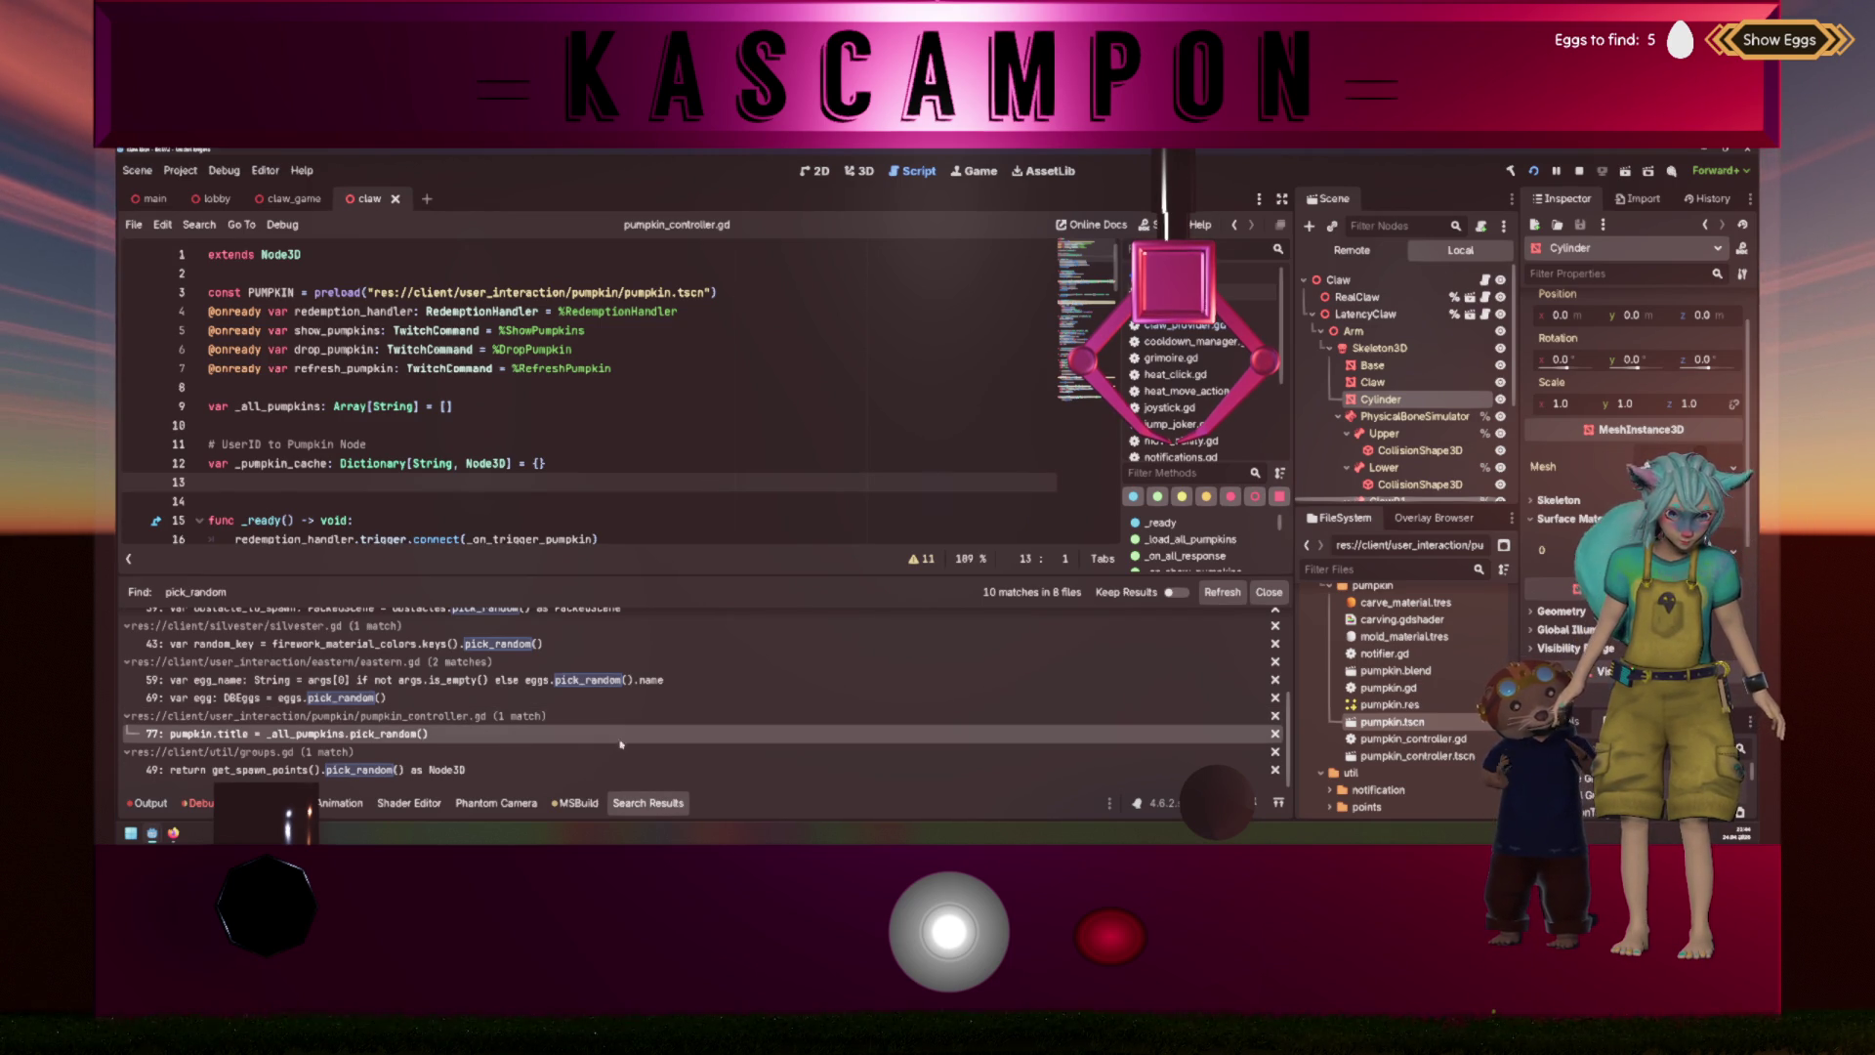
pyautogui.click(649, 803)
pyautogui.click(549, 499)
# Trim the Find in Files term from 'pick_random' toward 'random' and rerun the search
pyautogui.hotkey('ctrl', 'shift', 'f')
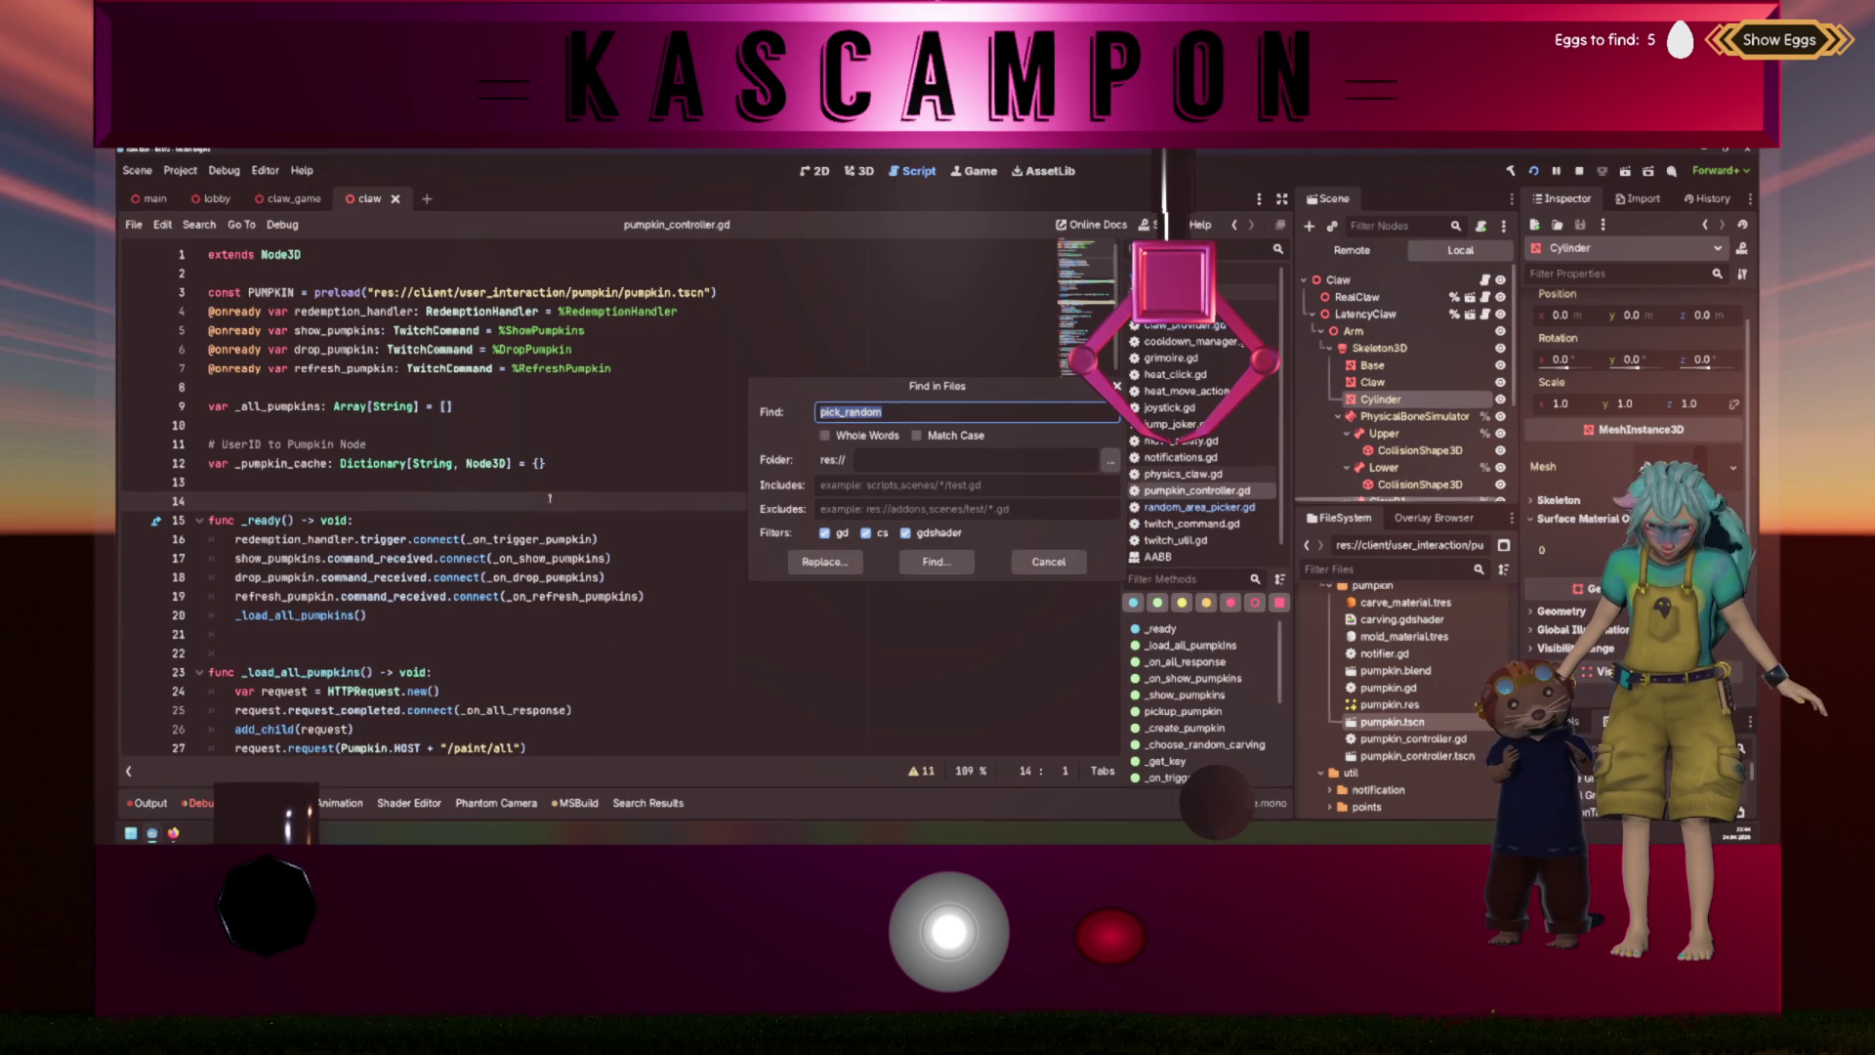
pyautogui.press('Home')
pyautogui.press('Delete')
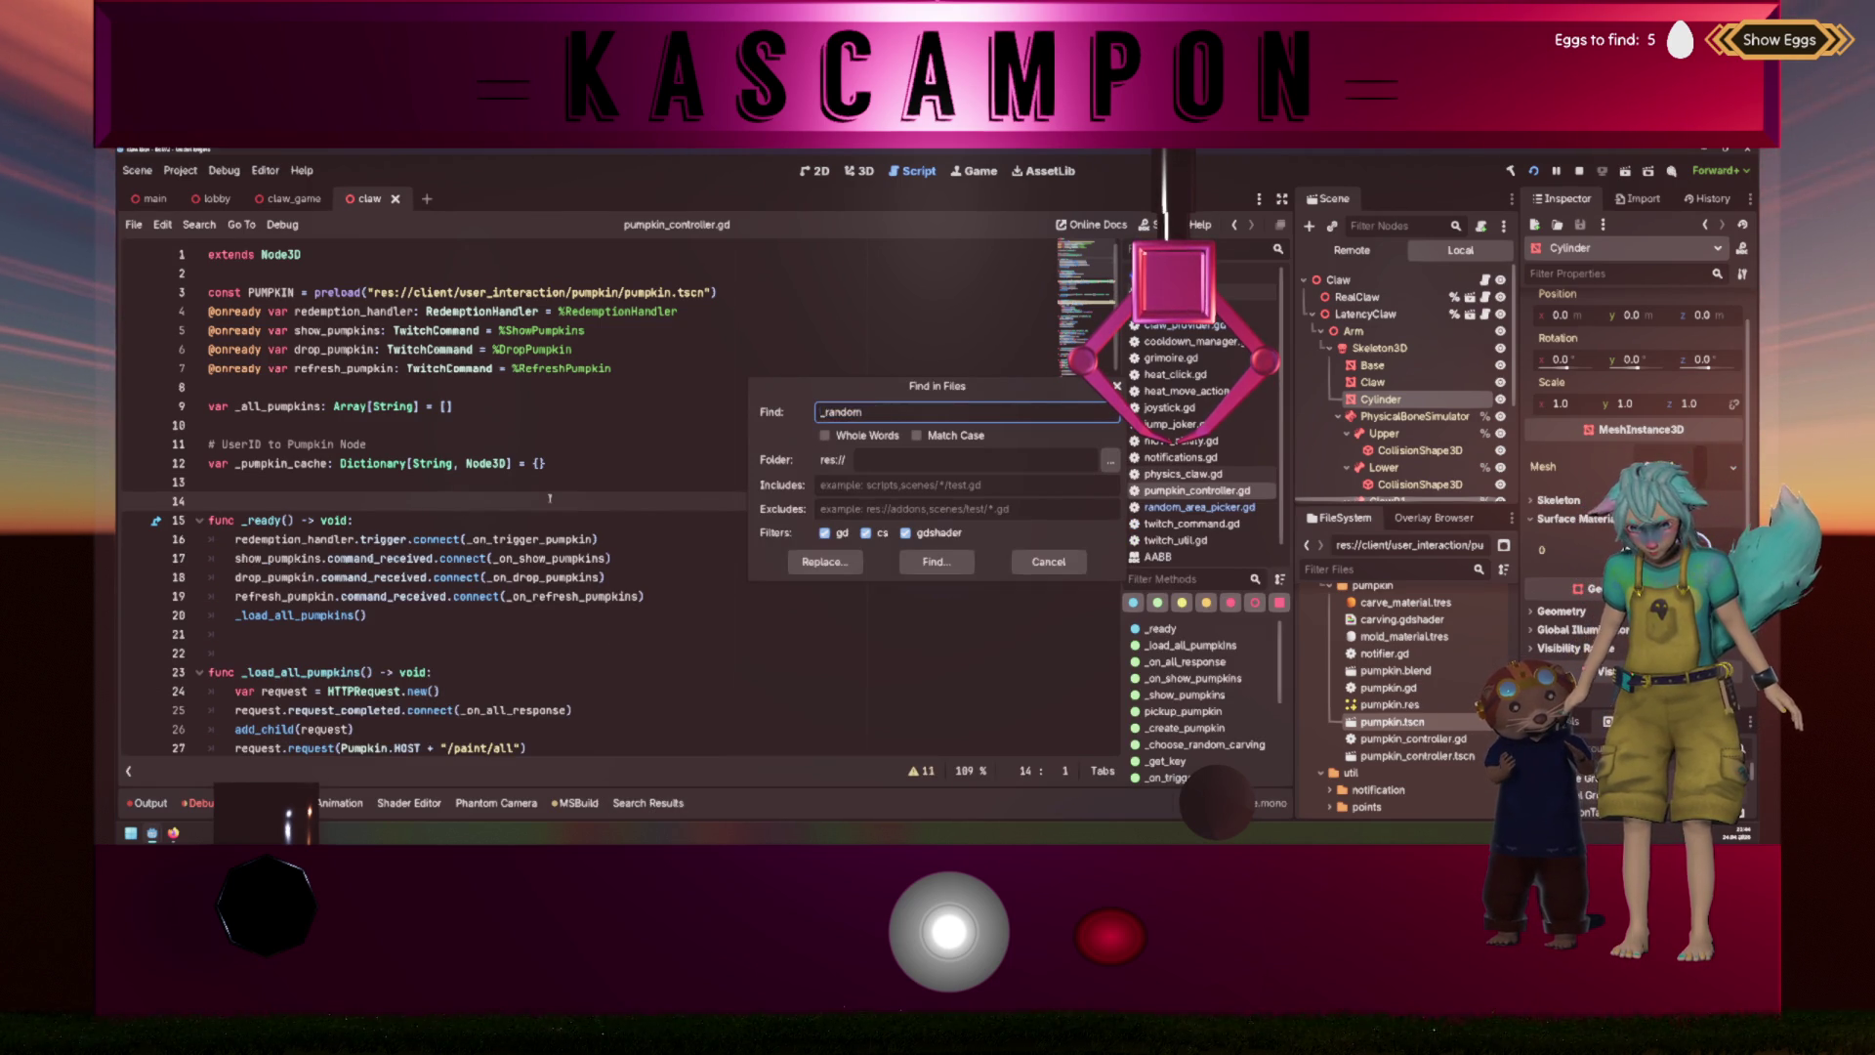
pyautogui.press('Delete')
pyautogui.press('Return')
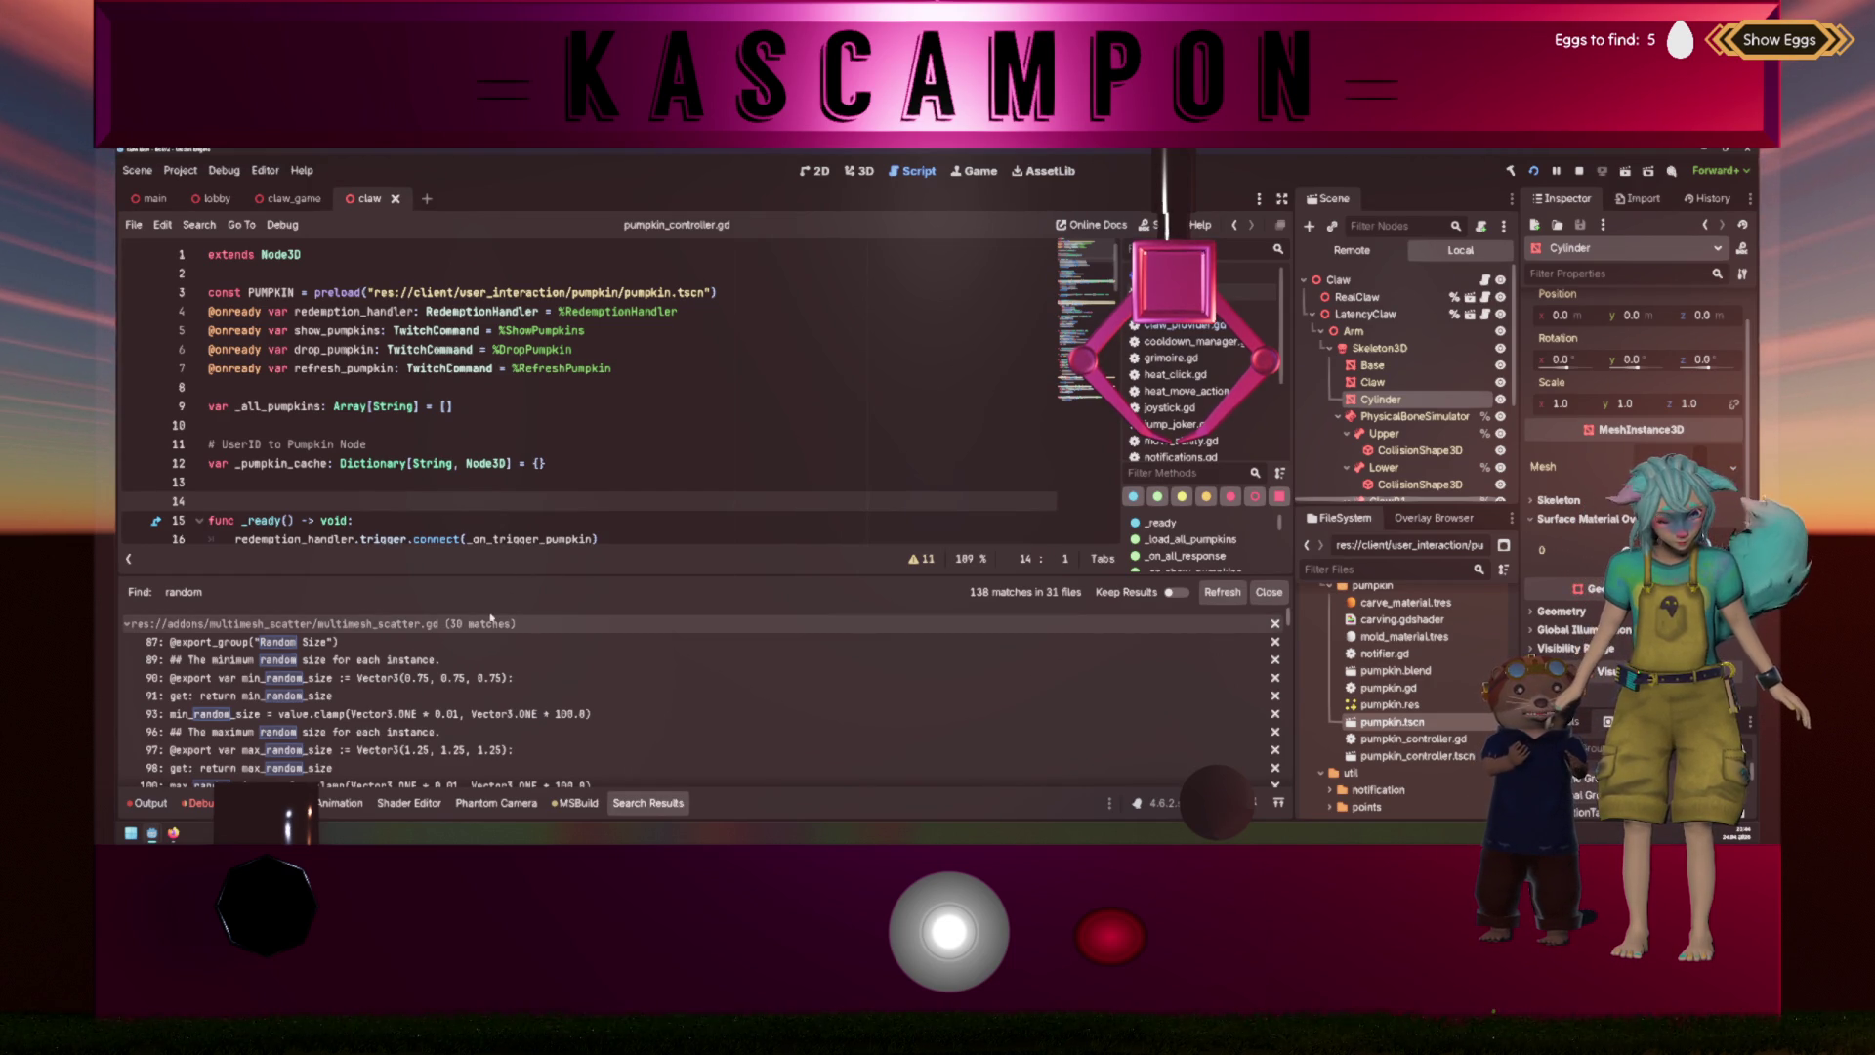
# Scroll the 138 'random' matches down to random_area_picker.gd and open its class_name RandomAreaPicker match
pyautogui.scroll(-2, 491, 616)
pyautogui.scroll(-15, 491, 616)
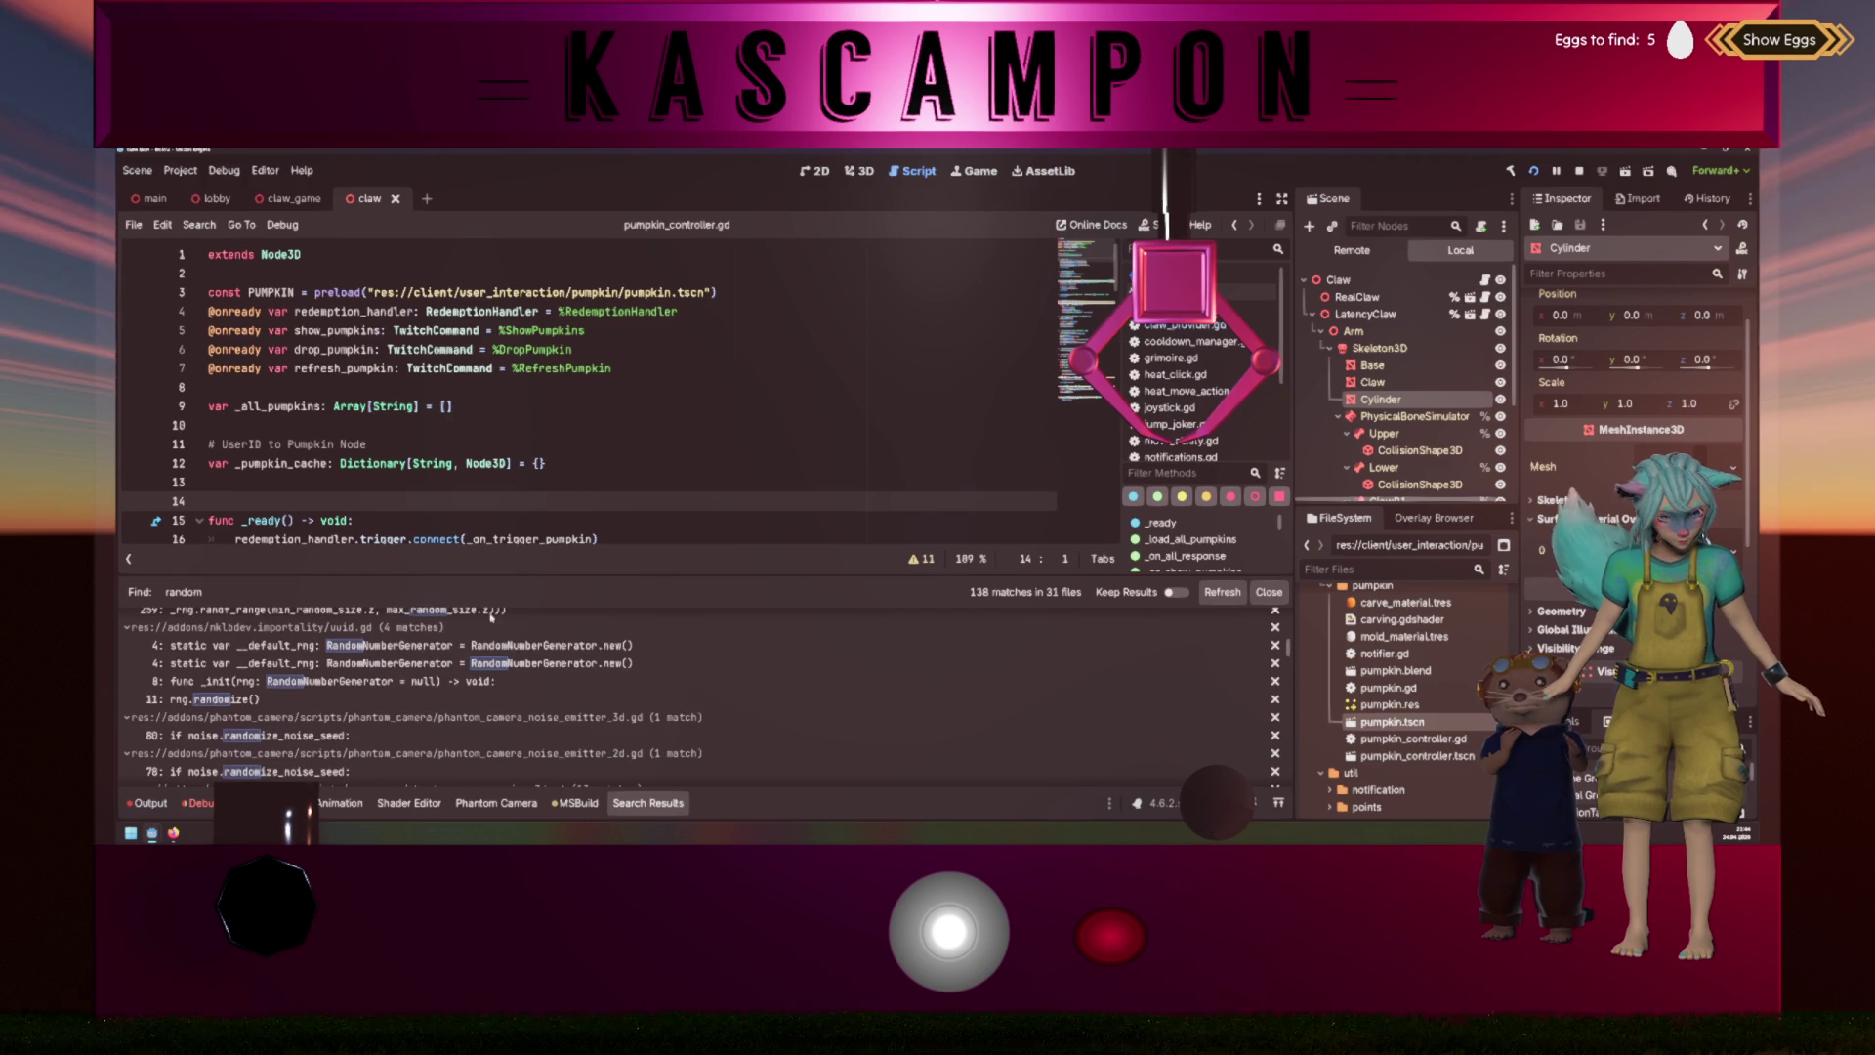
pyautogui.scroll(-1, 491, 616)
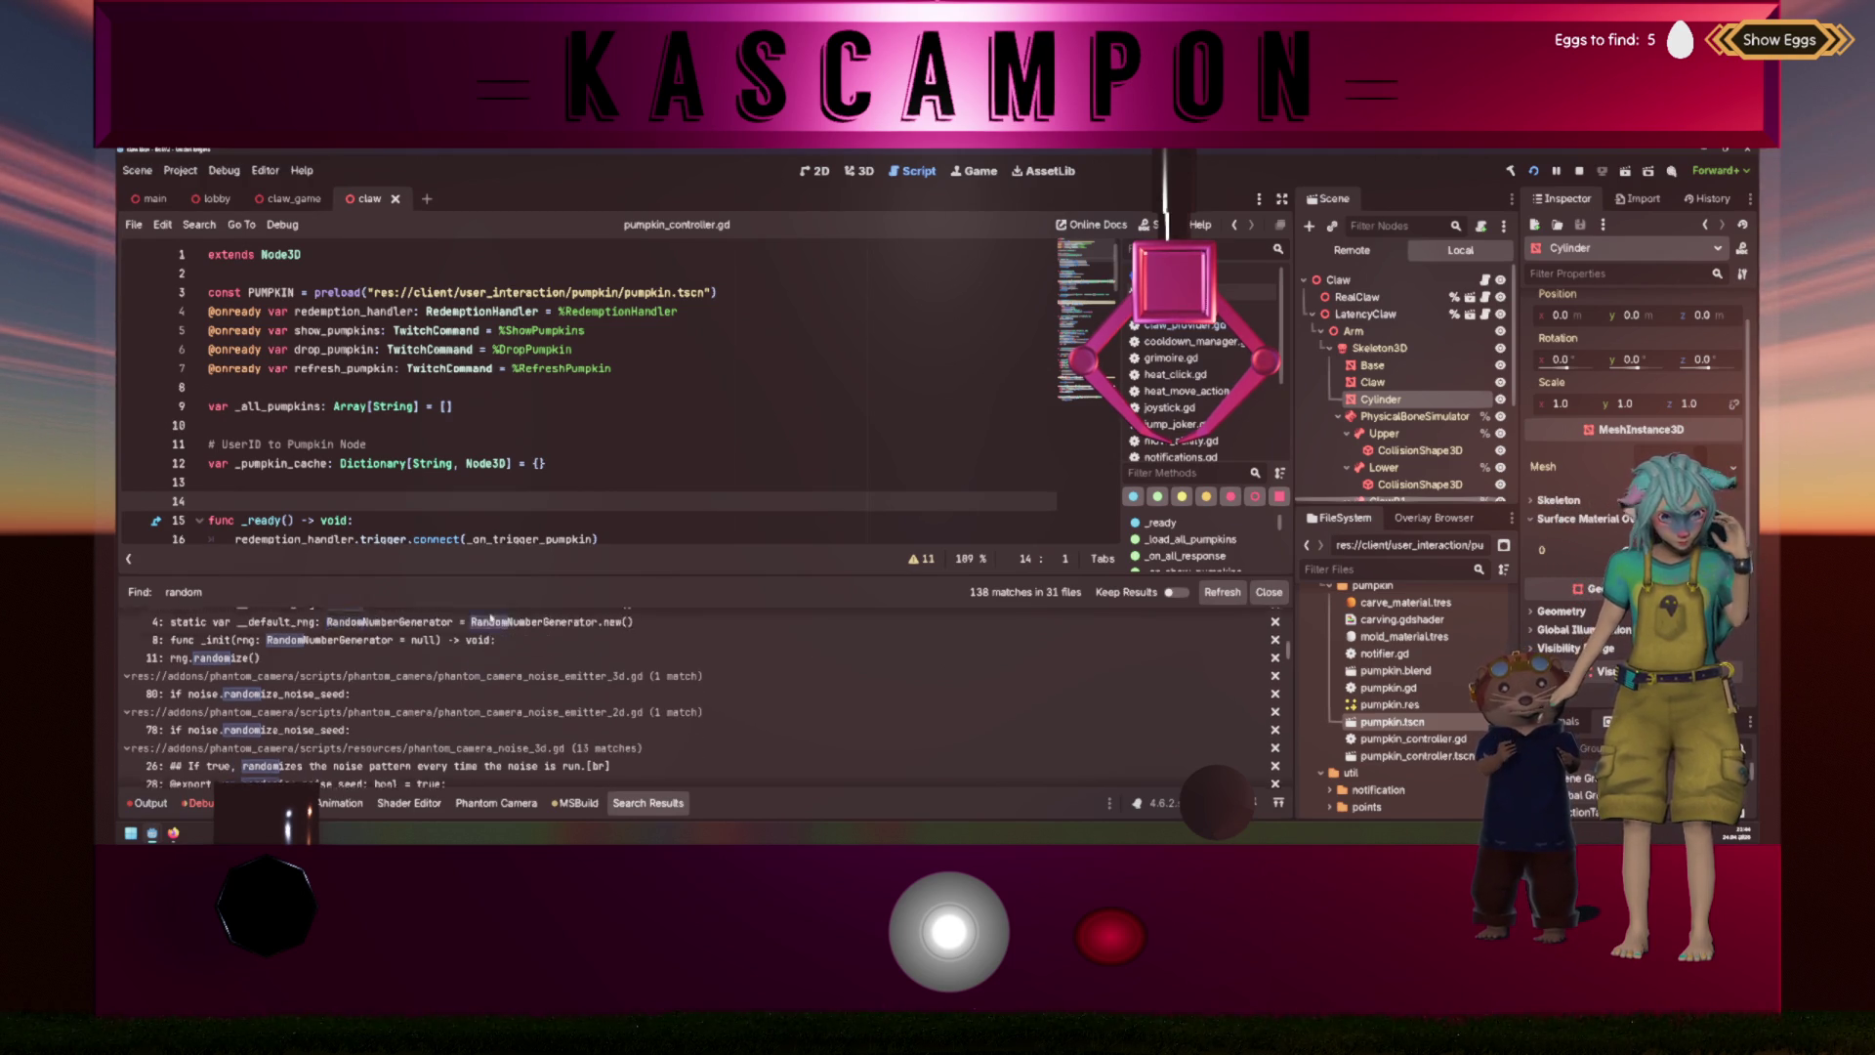
pyautogui.scroll(-1, 491, 616)
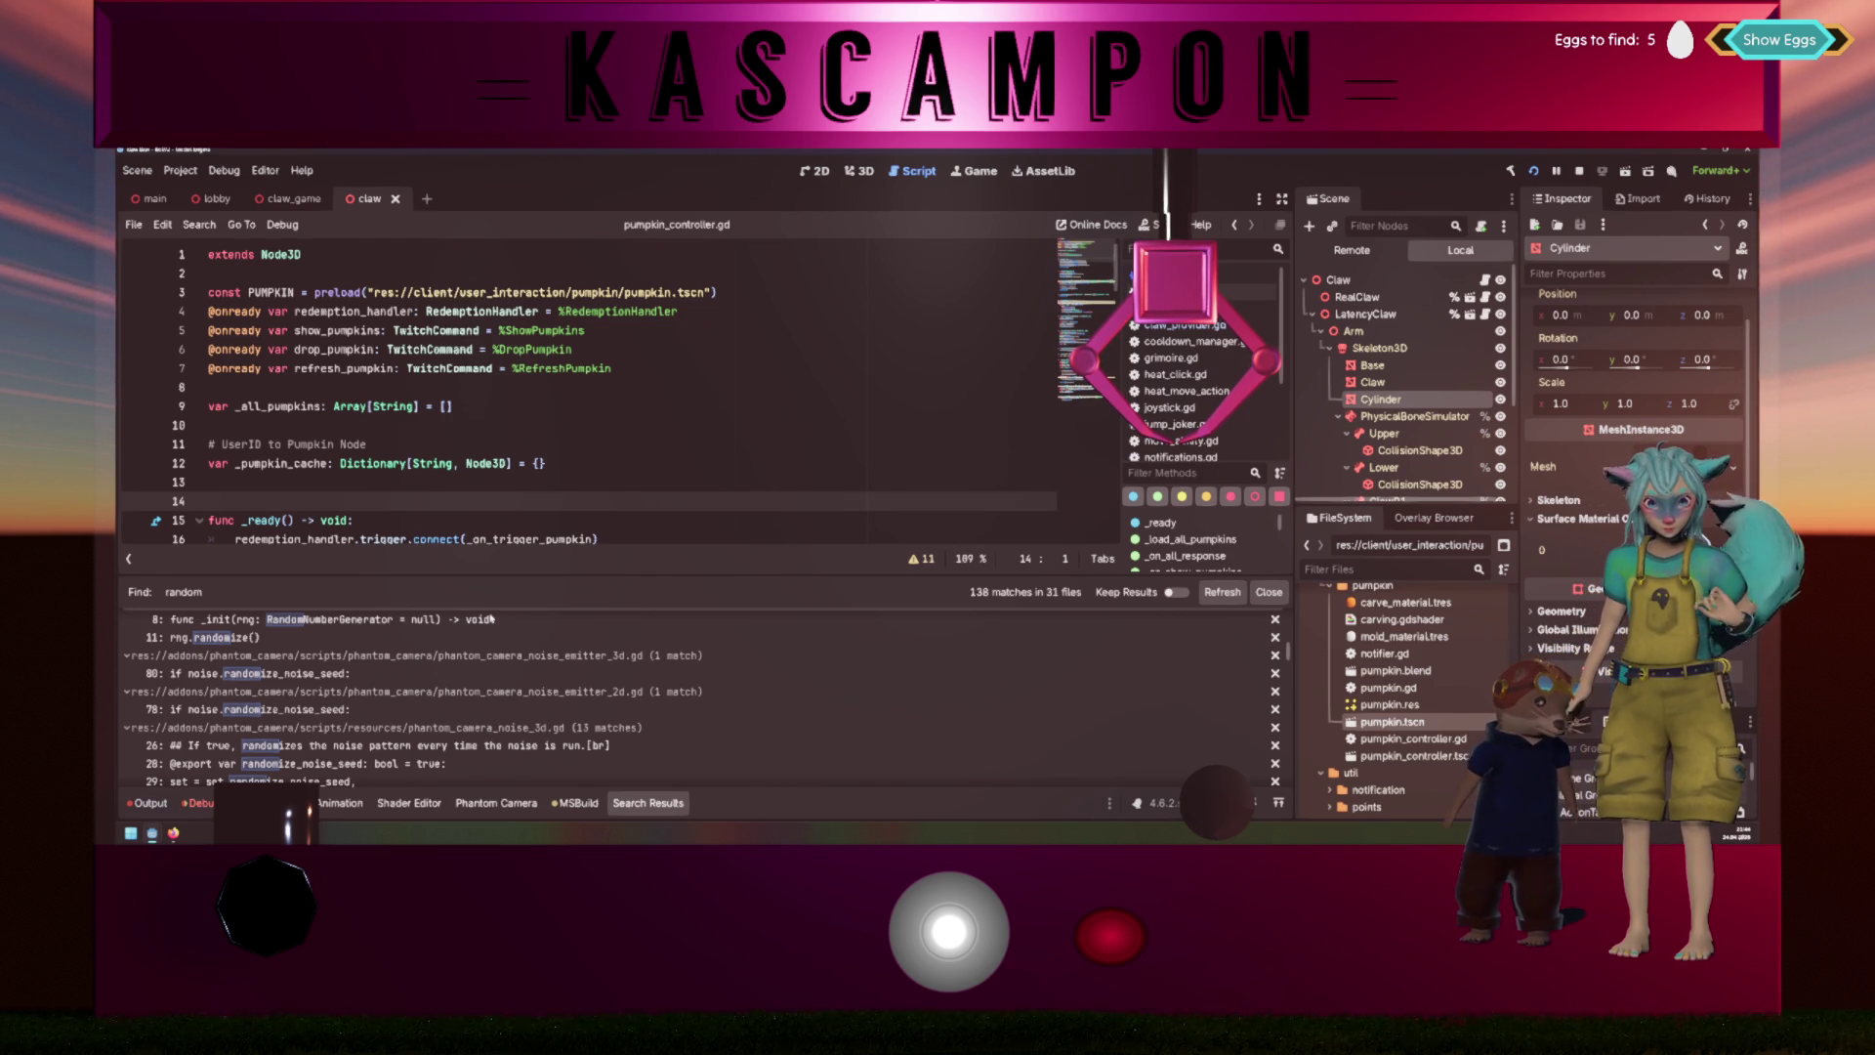
pyautogui.scroll(-3, 491, 619)
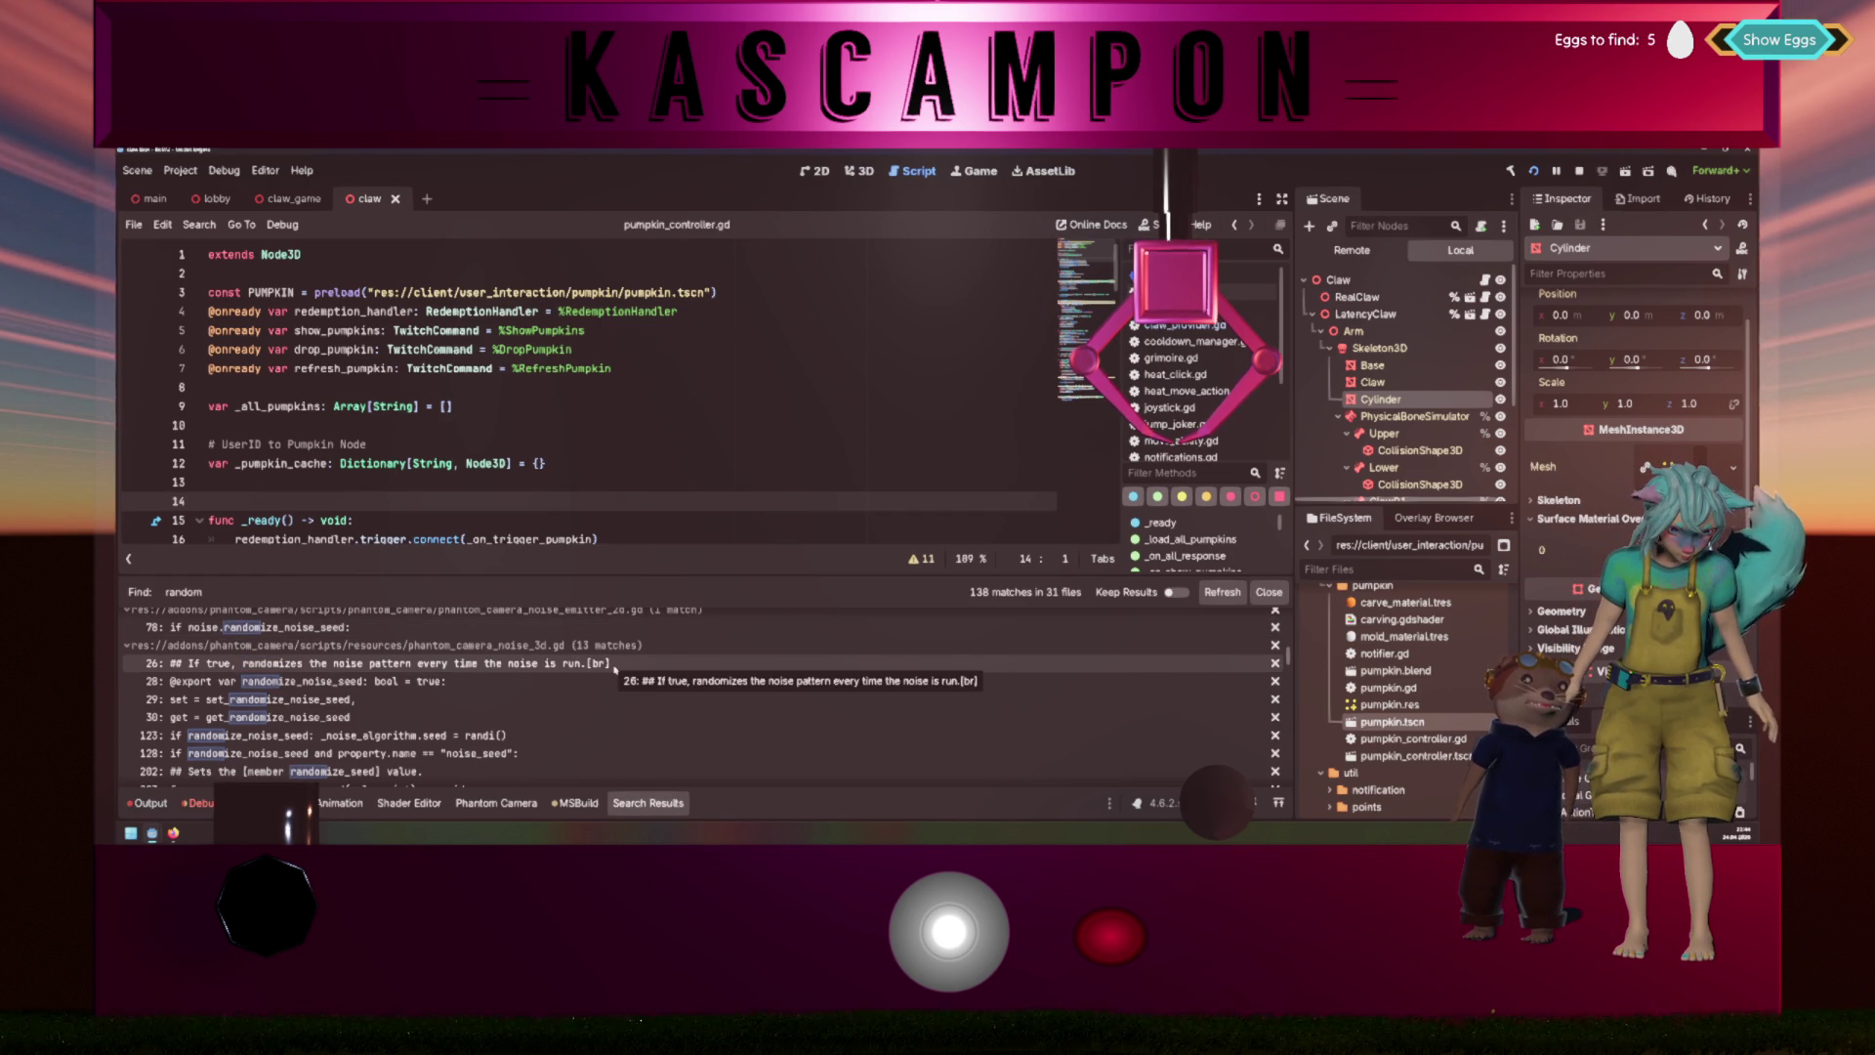
pyautogui.scroll(-1, 616, 669)
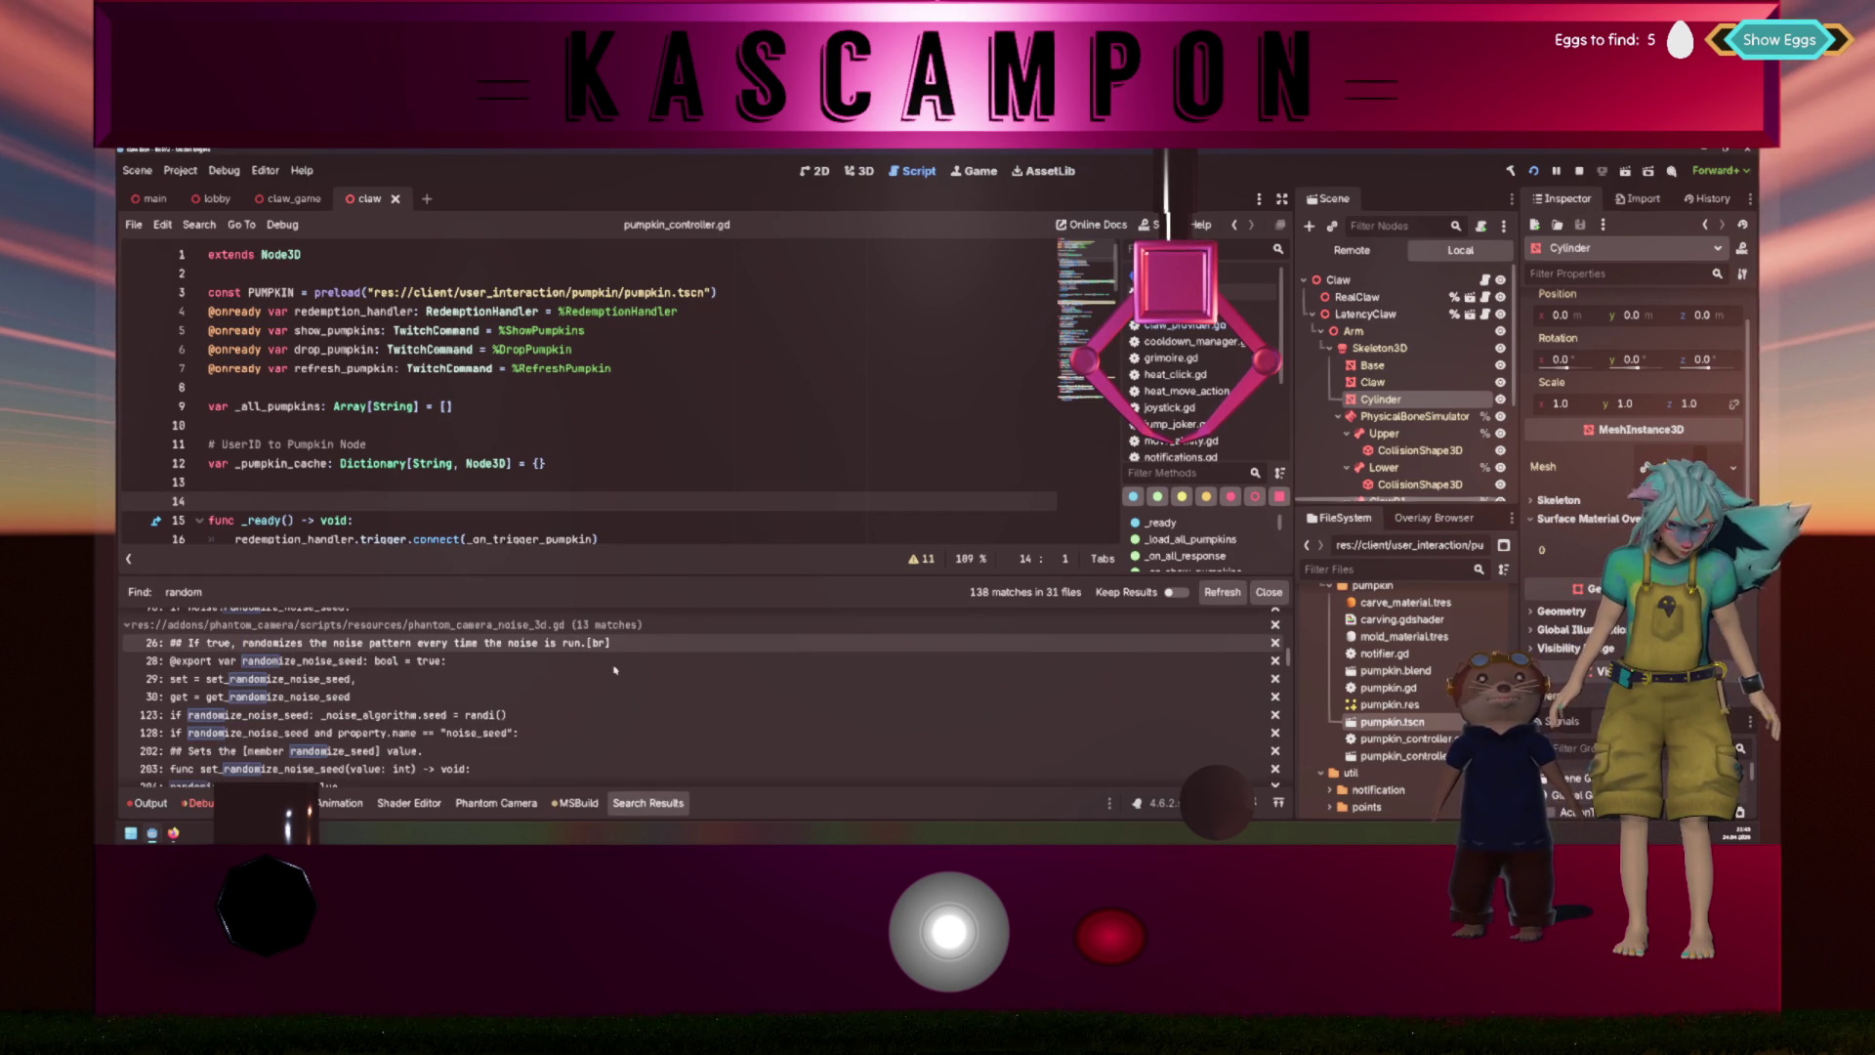
pyautogui.scroll(-3, 615, 670)
pyautogui.scroll(15, 615, 671)
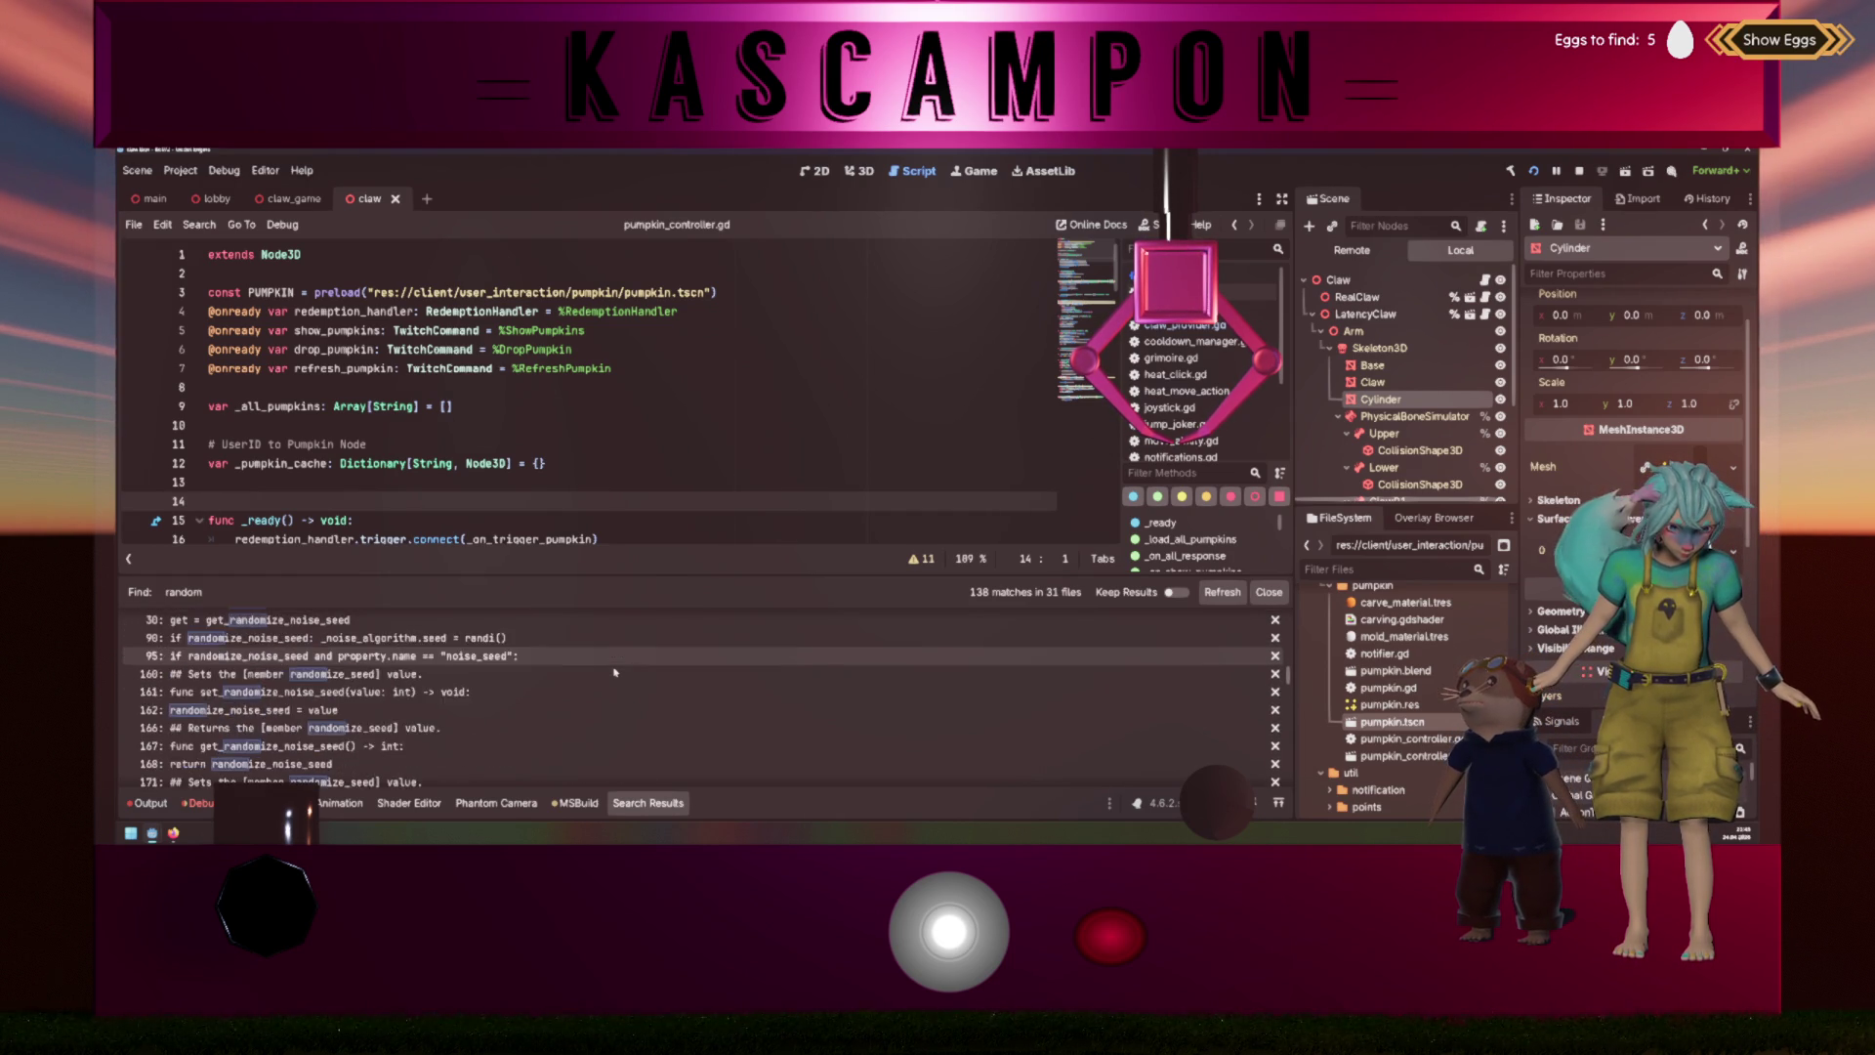
pyautogui.scroll(-10, 615, 672)
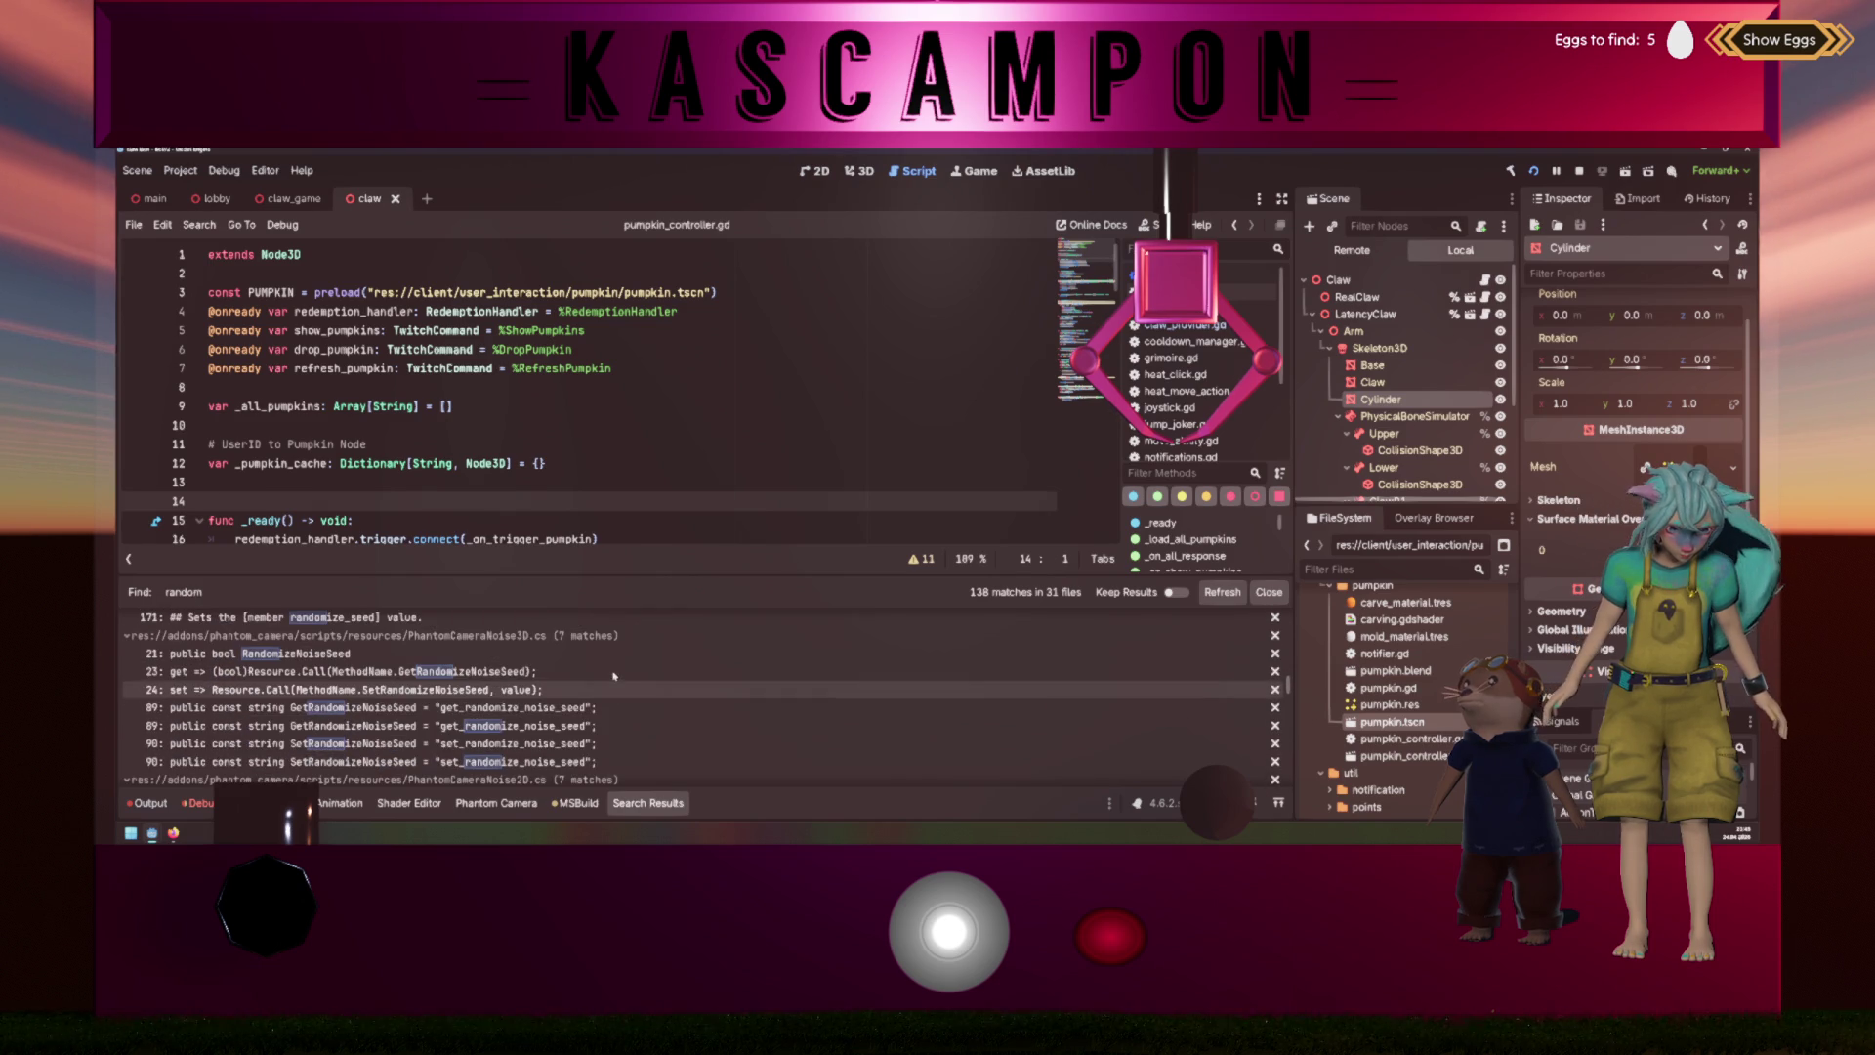
pyautogui.scroll(-15, 613, 675)
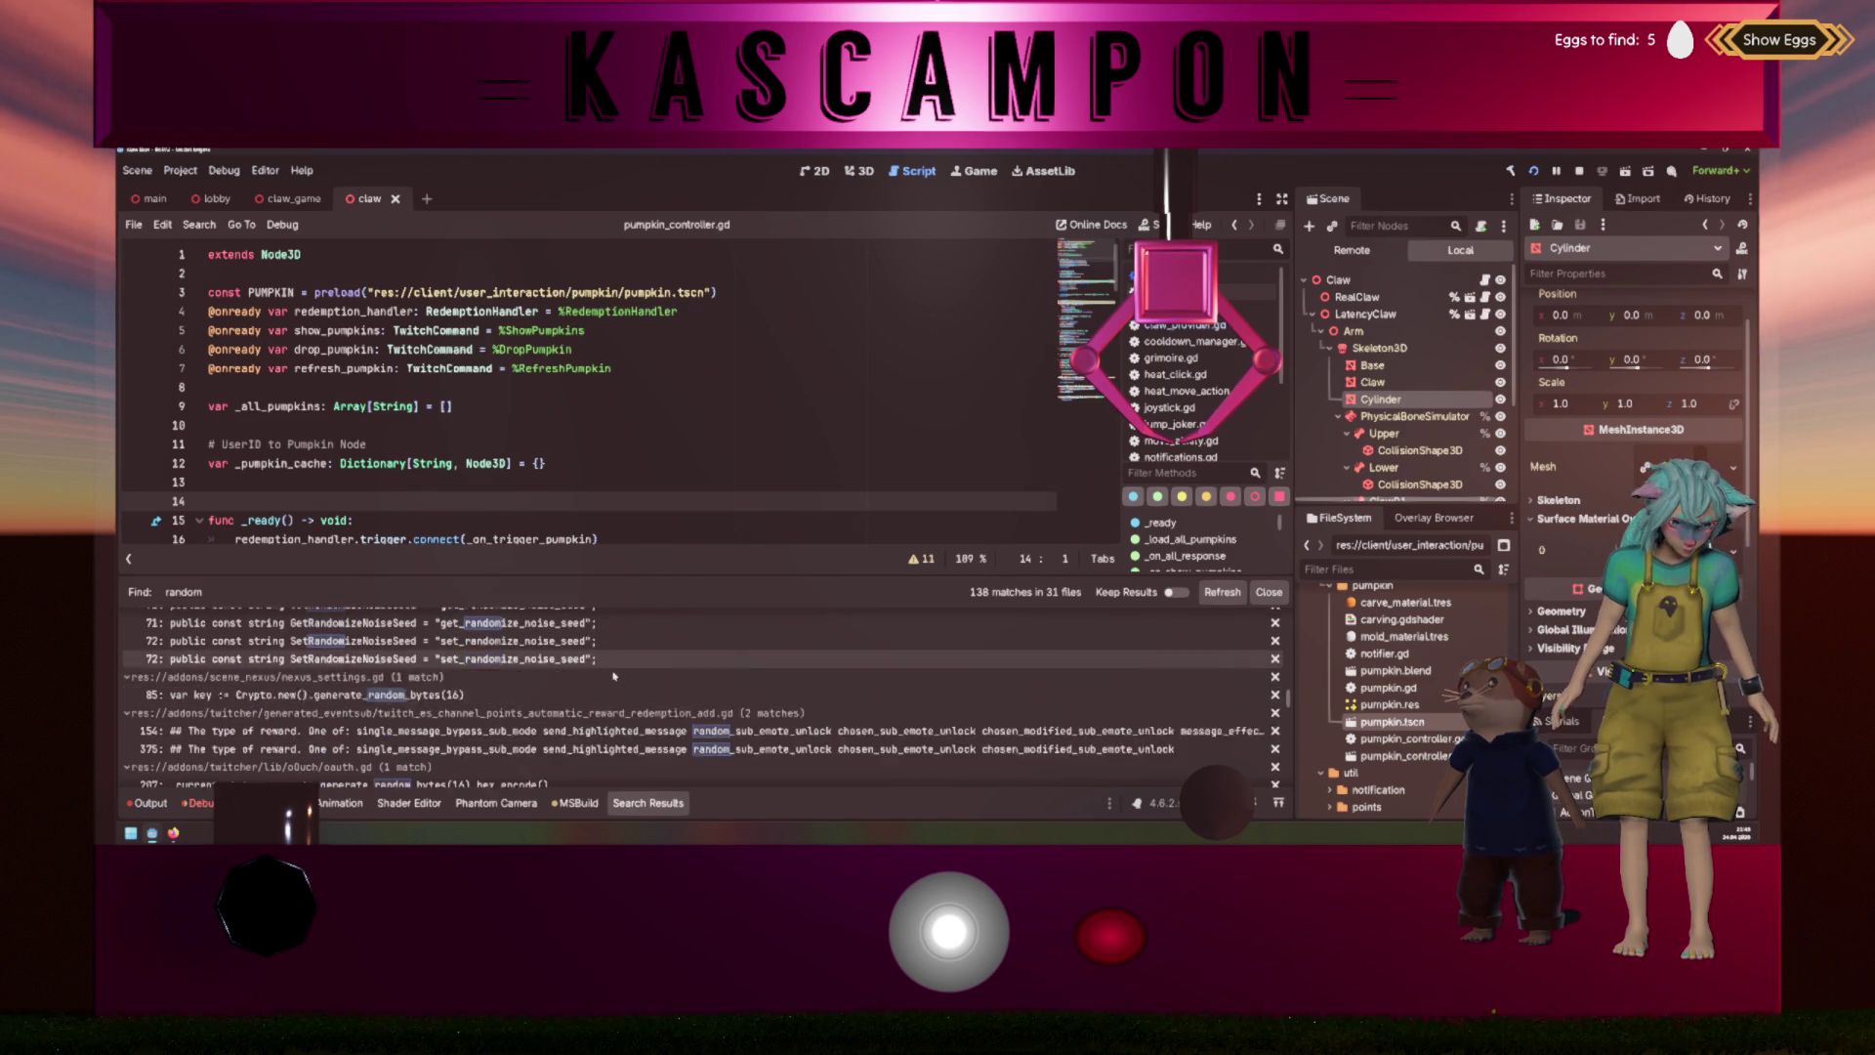
pyautogui.scroll(1, 613, 680)
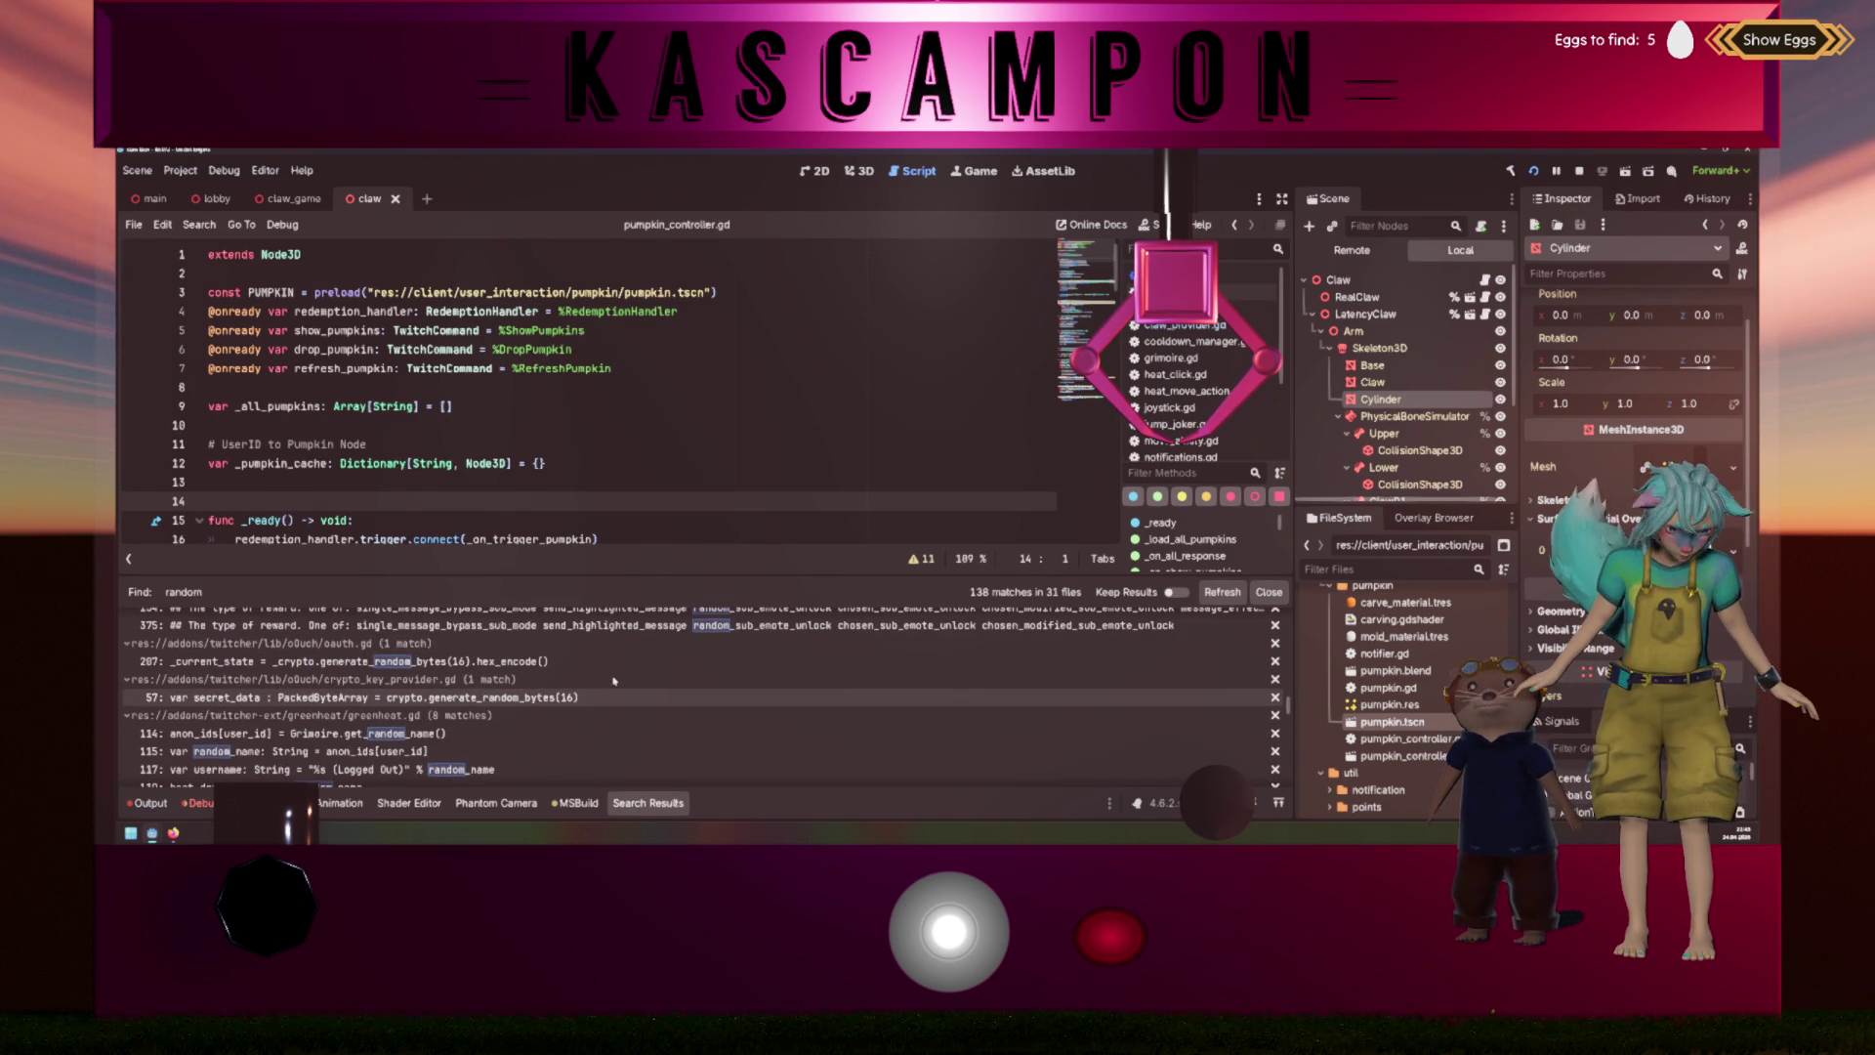
pyautogui.scroll(-1, 614, 681)
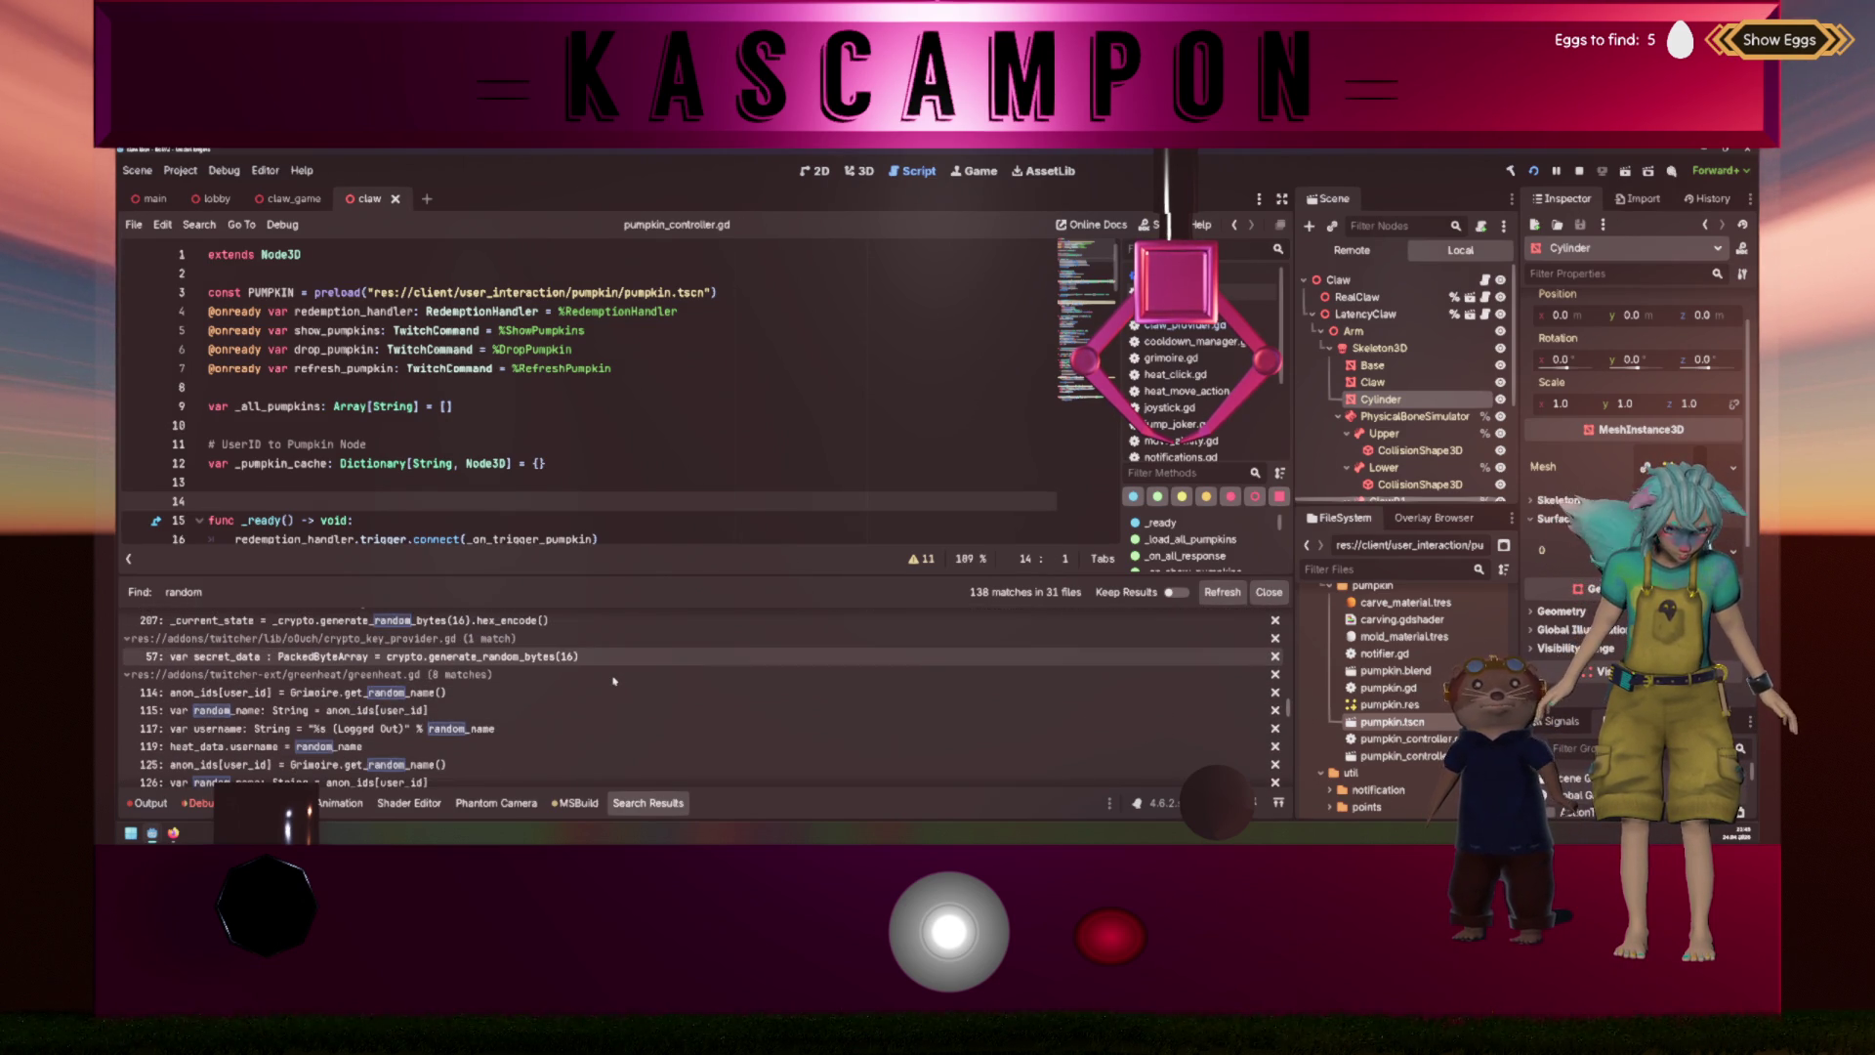
pyautogui.scroll(-8, 614, 681)
pyautogui.scroll(-2, 613, 681)
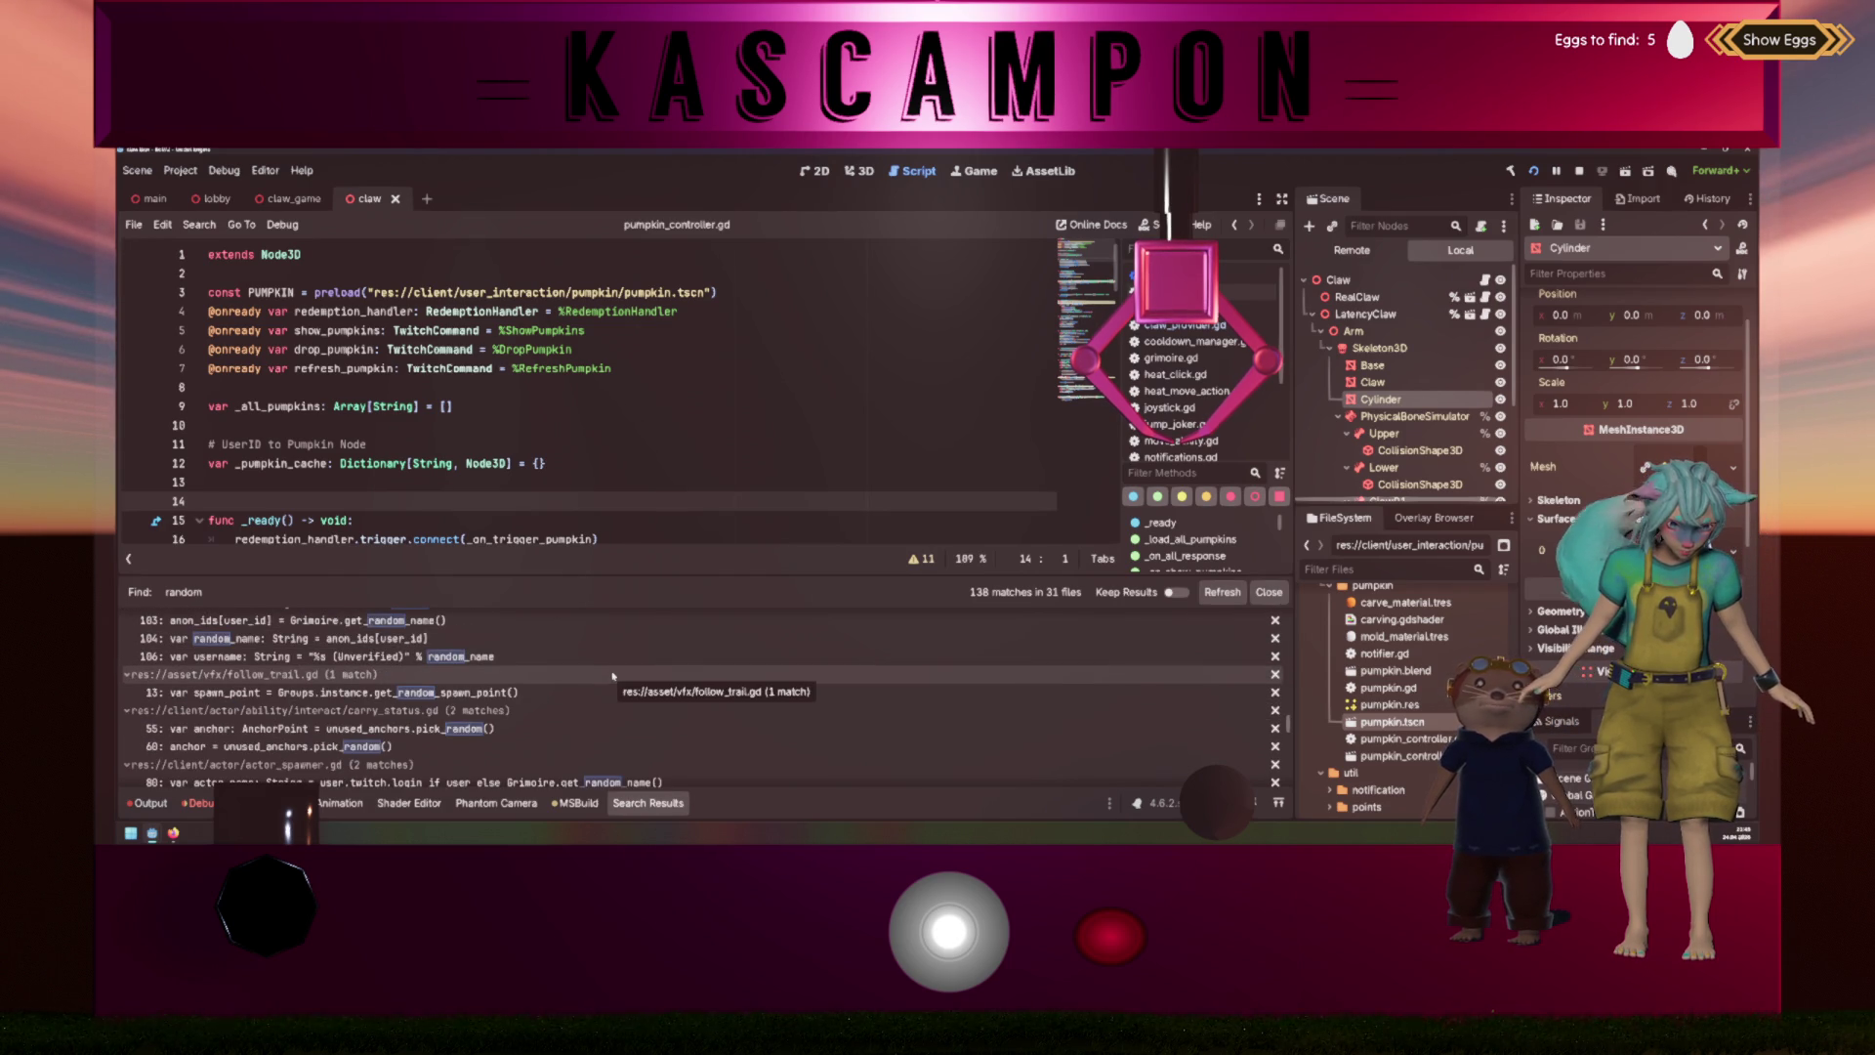
pyautogui.scroll(-1, 613, 676)
pyautogui.scroll(-1, 613, 676)
pyautogui.scroll(-1, 614, 675)
pyautogui.scroll(-1, 614, 676)
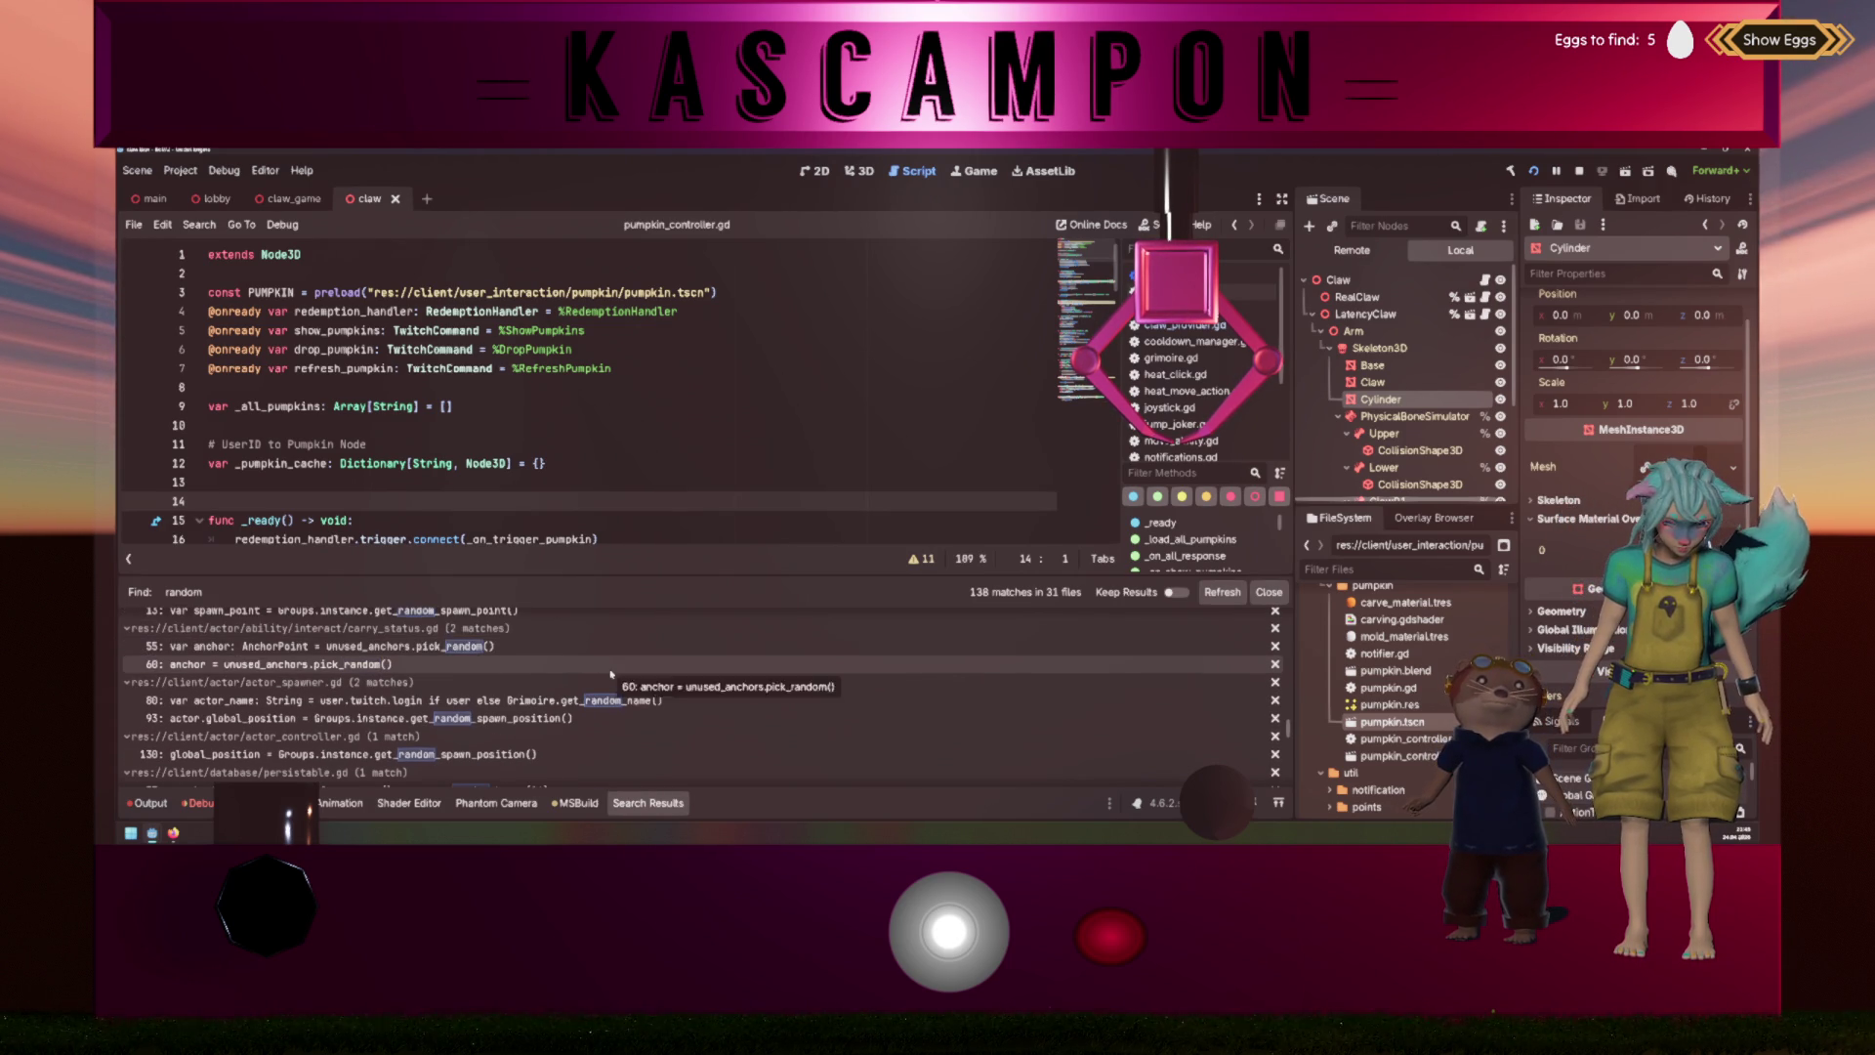
pyautogui.scroll(-2, 612, 673)
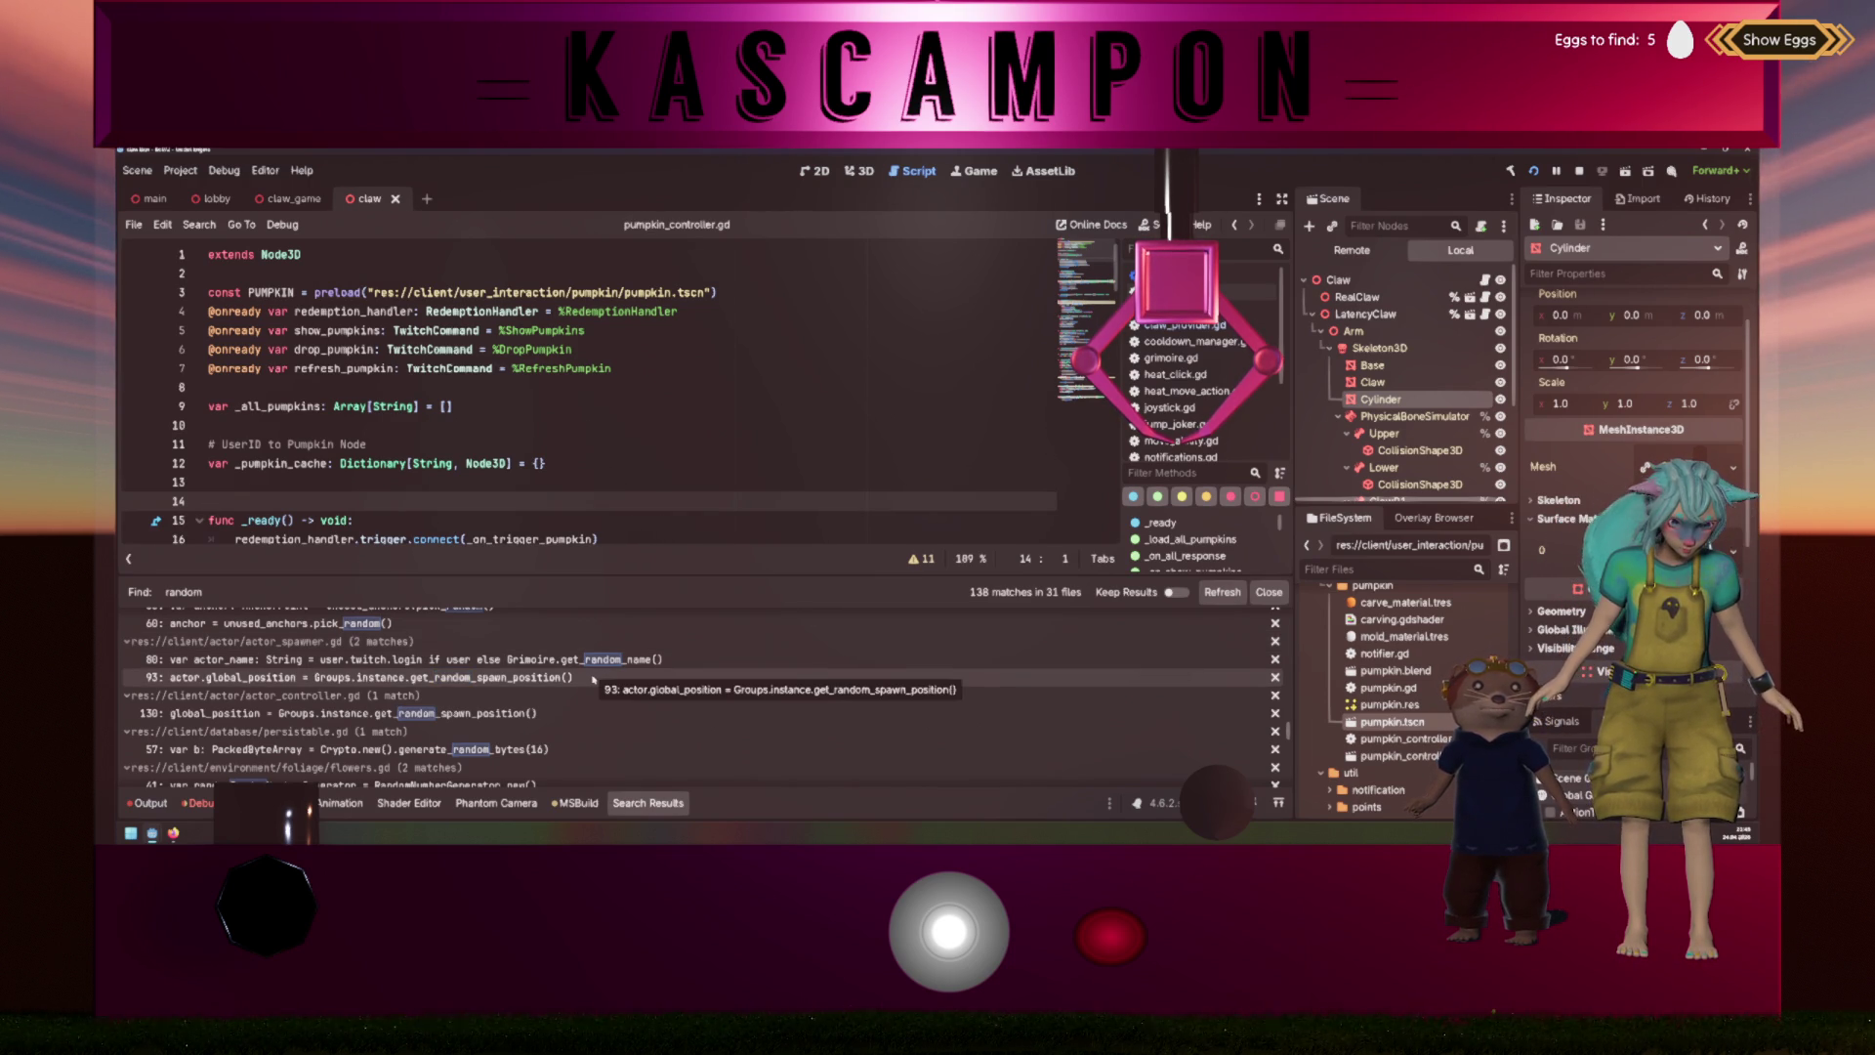
pyautogui.scroll(-3, 571, 708)
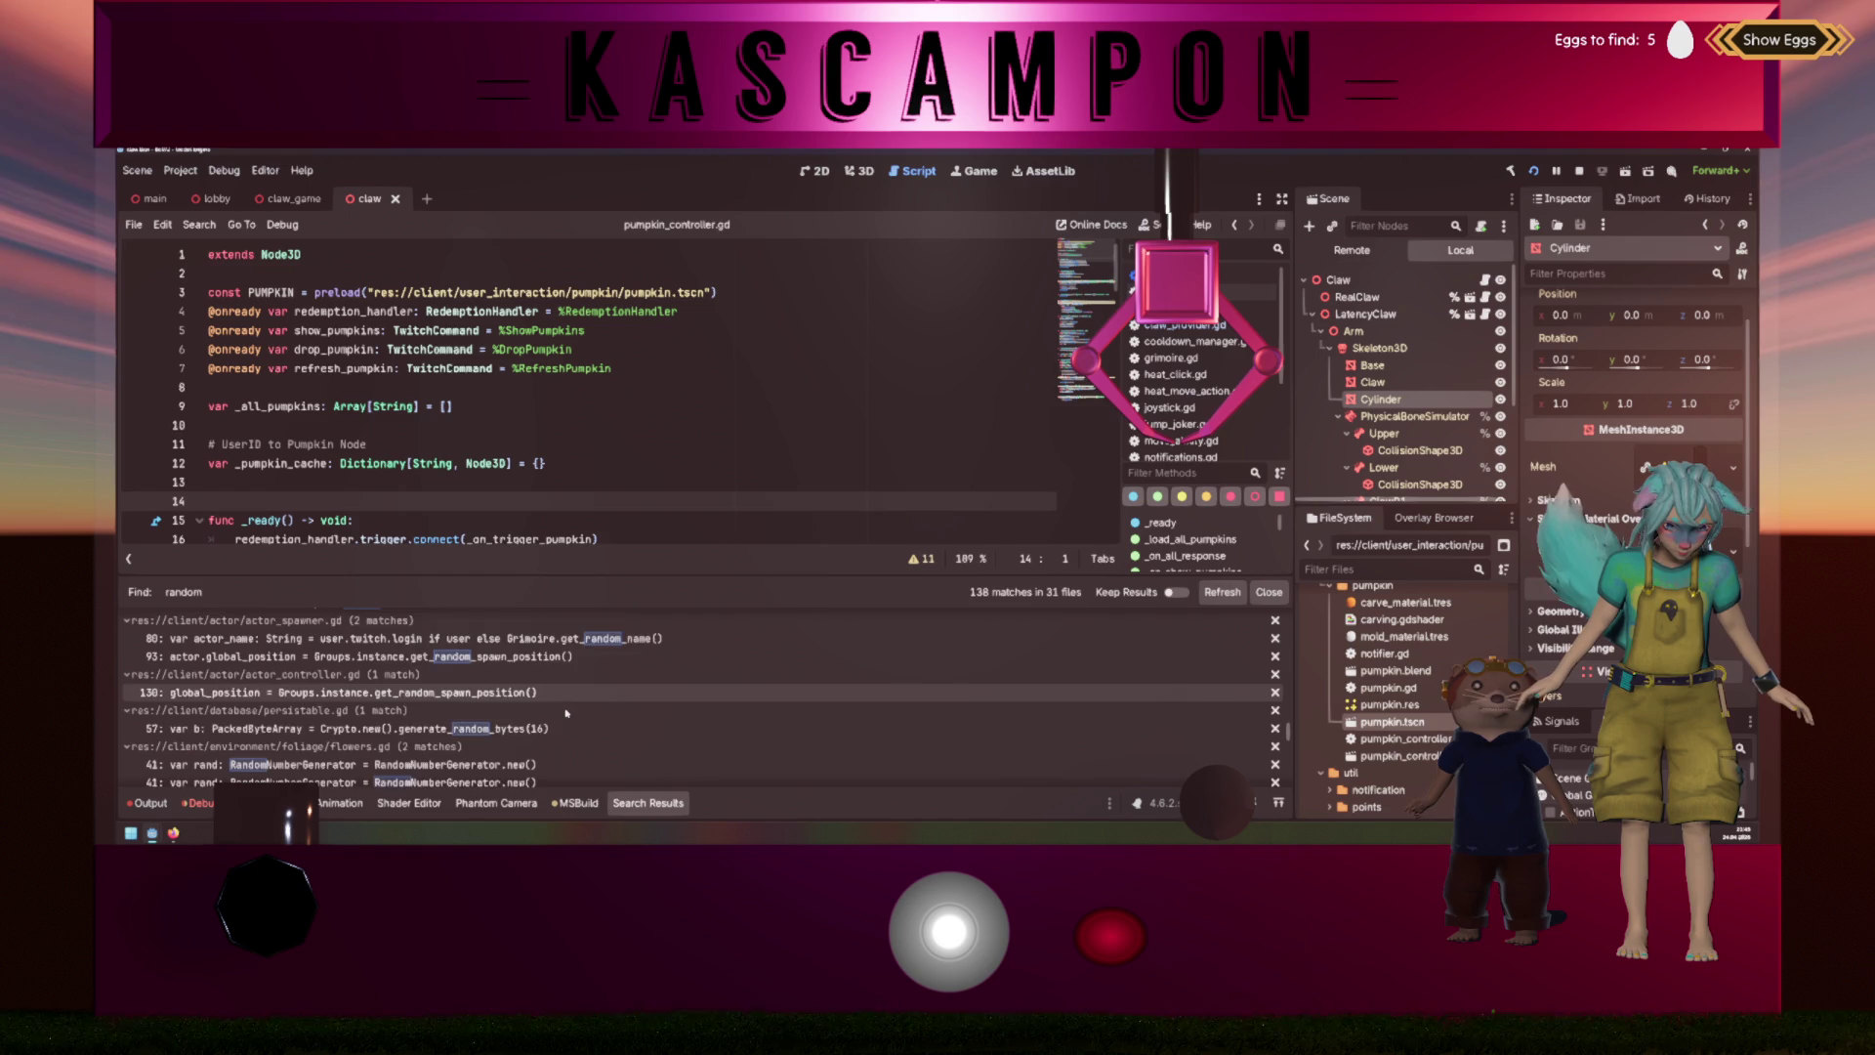
pyautogui.scroll(-6, 567, 714)
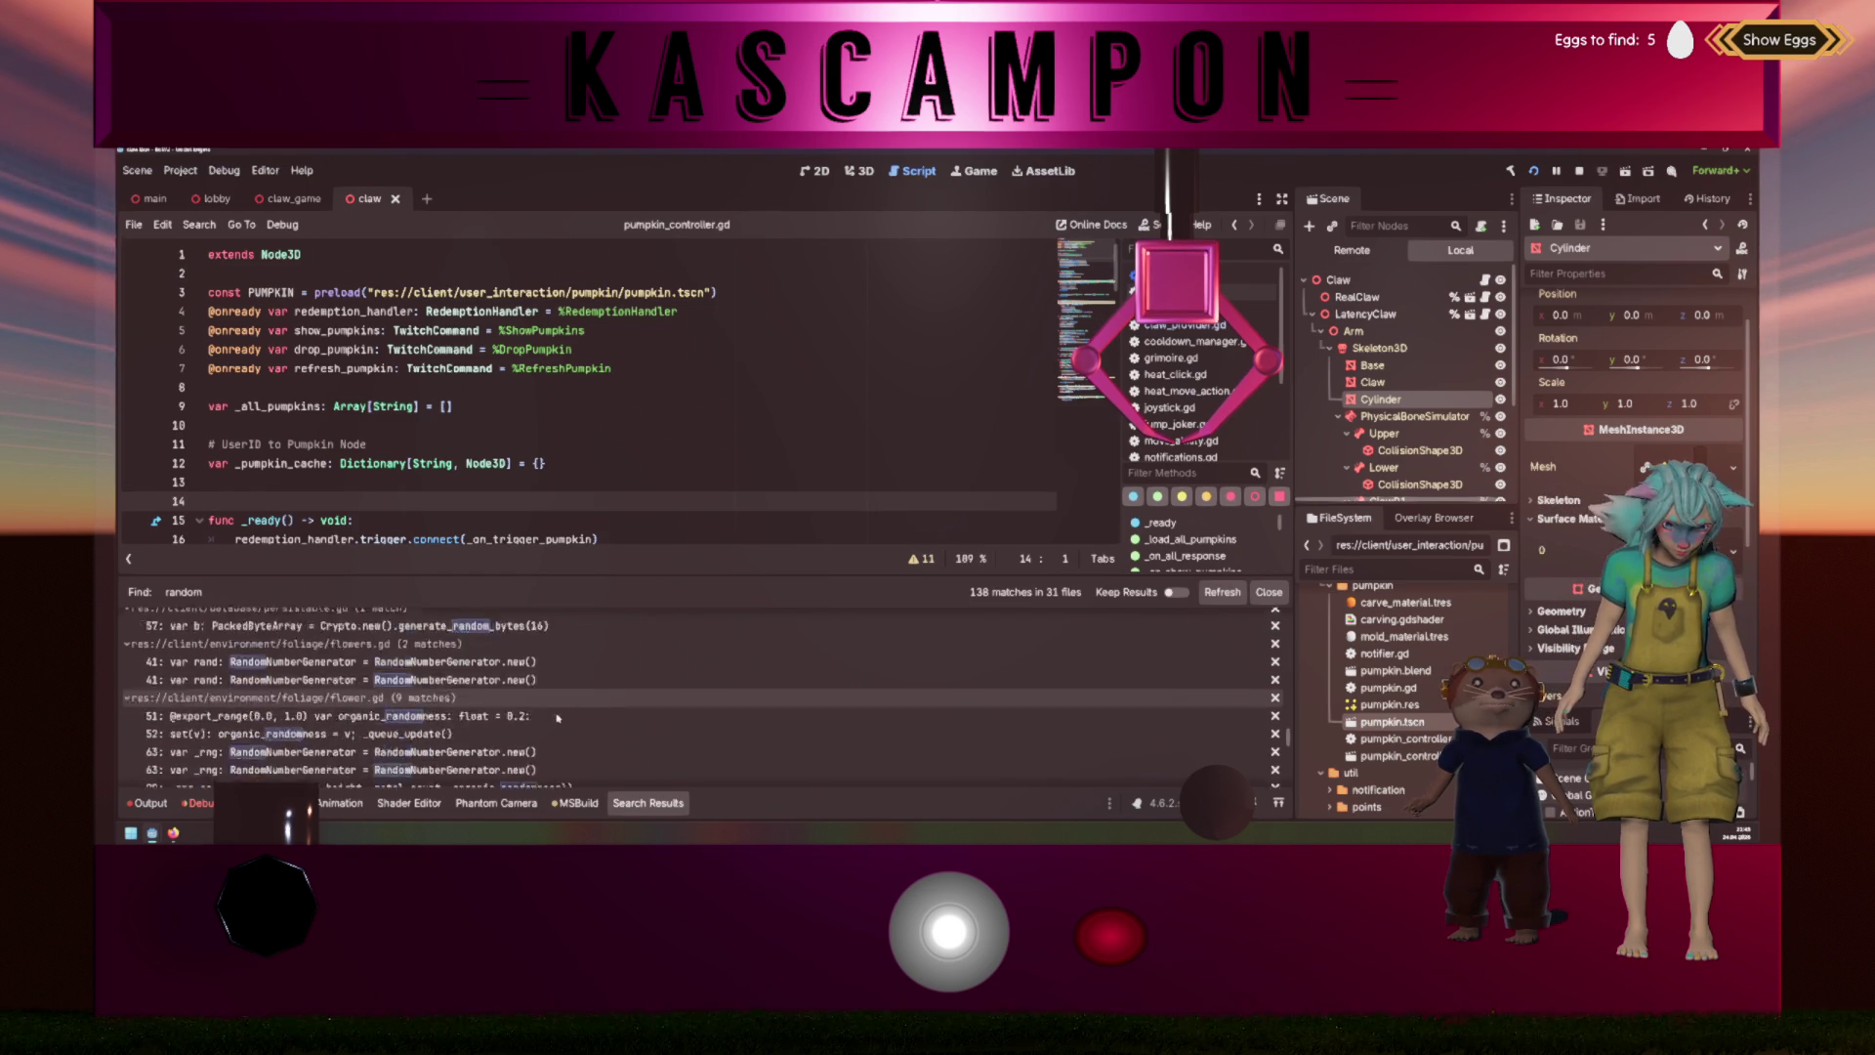
pyautogui.scroll(-6, 556, 719)
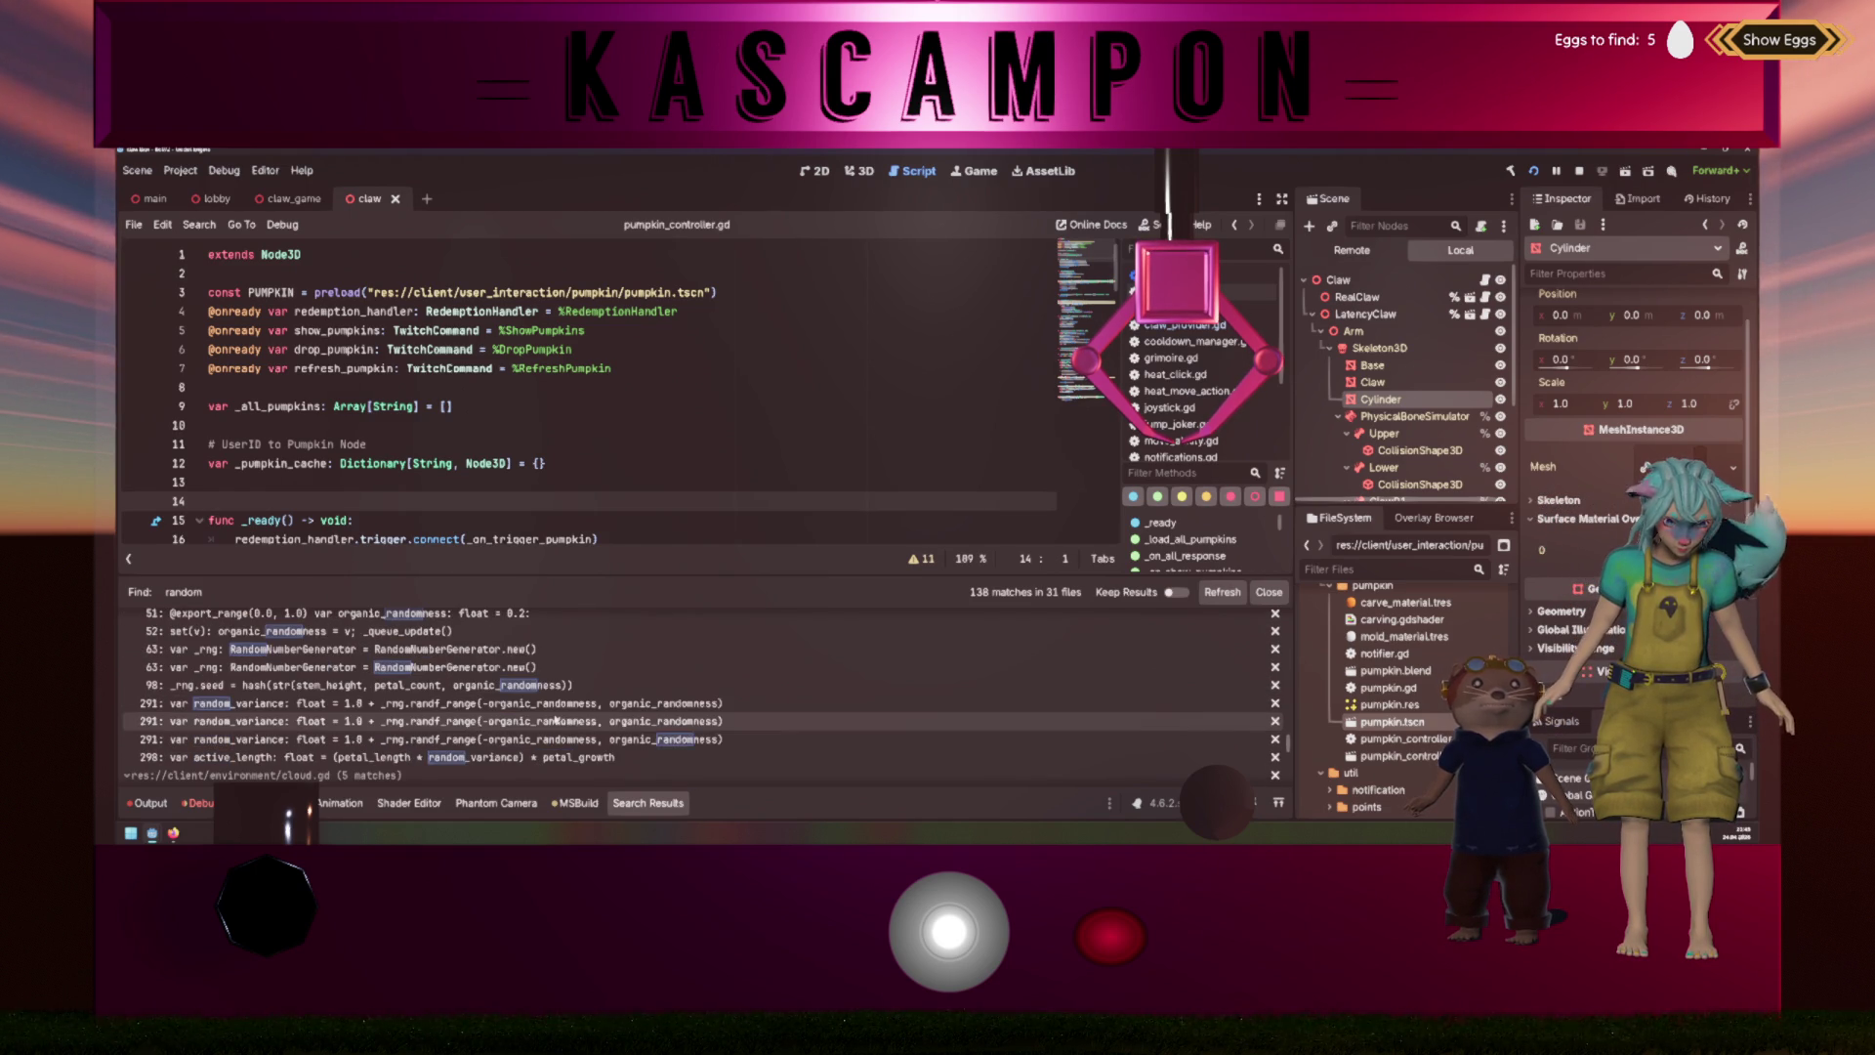
pyautogui.scroll(4, 555, 718)
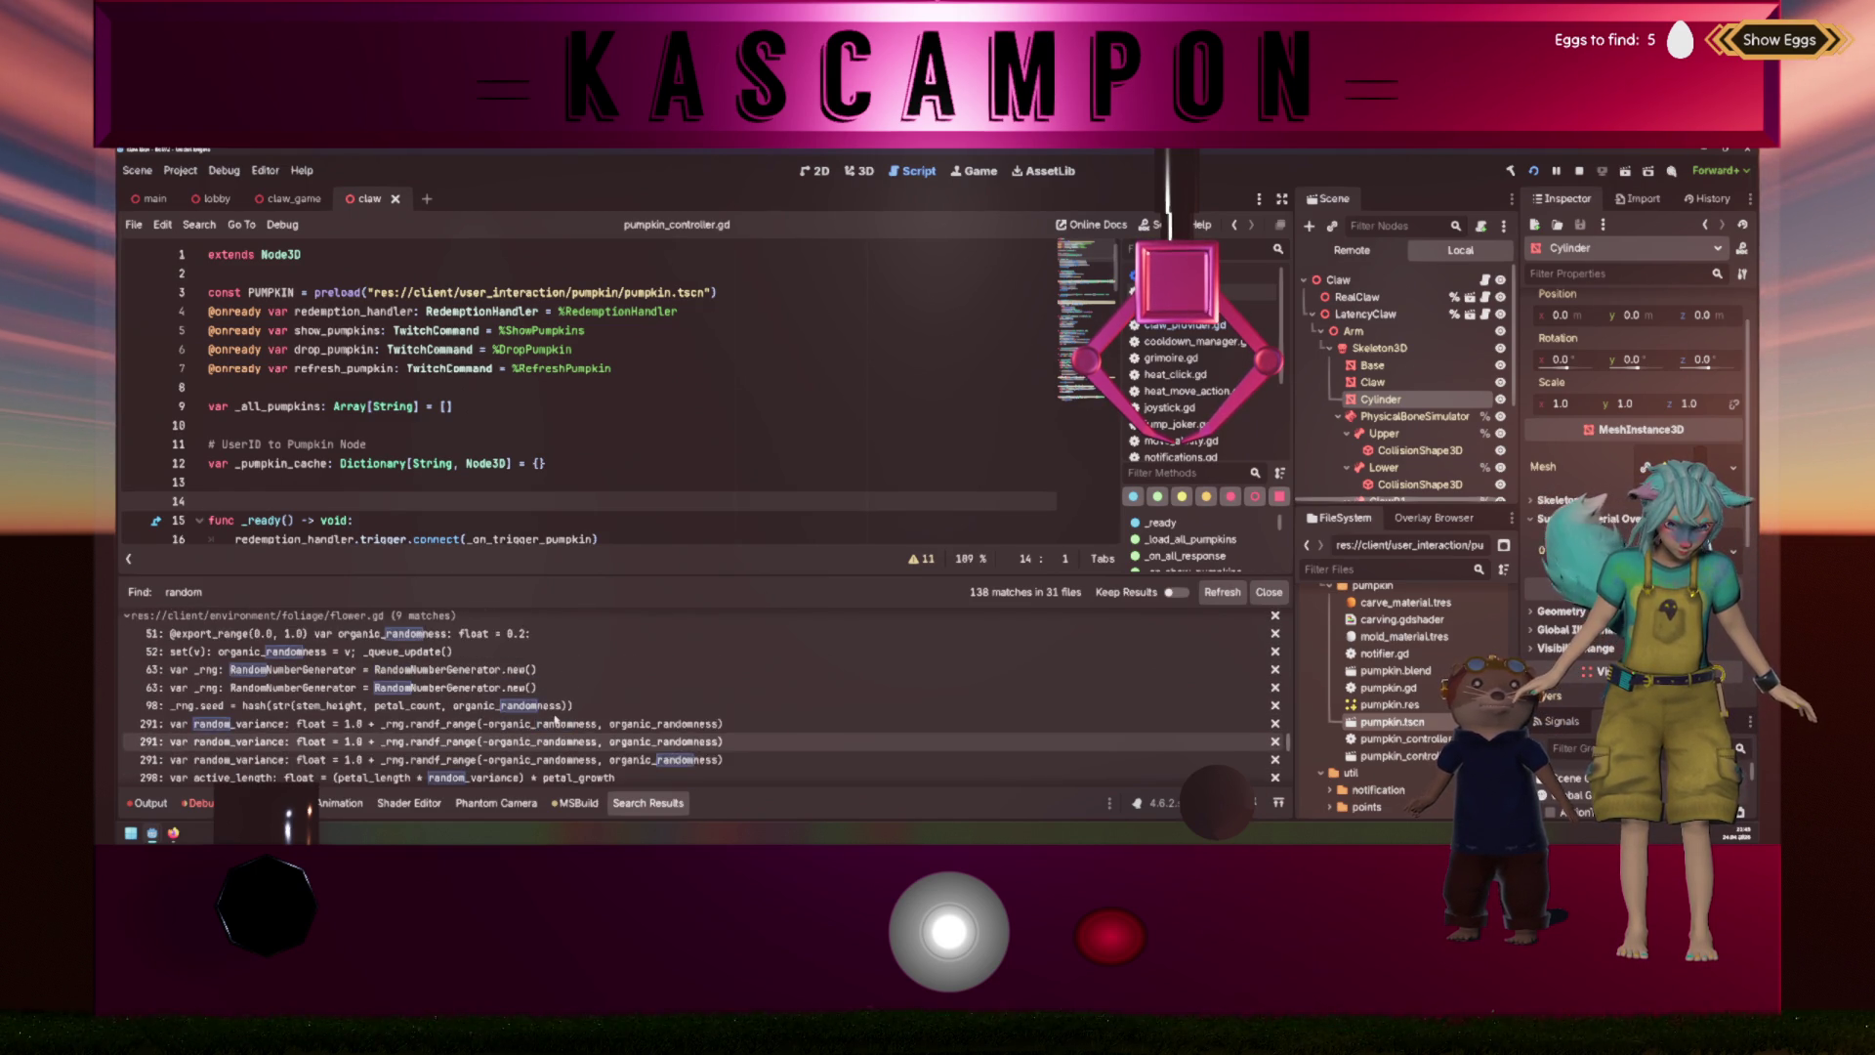
pyautogui.scroll(-4, 556, 718)
pyautogui.scroll(-3, 555, 718)
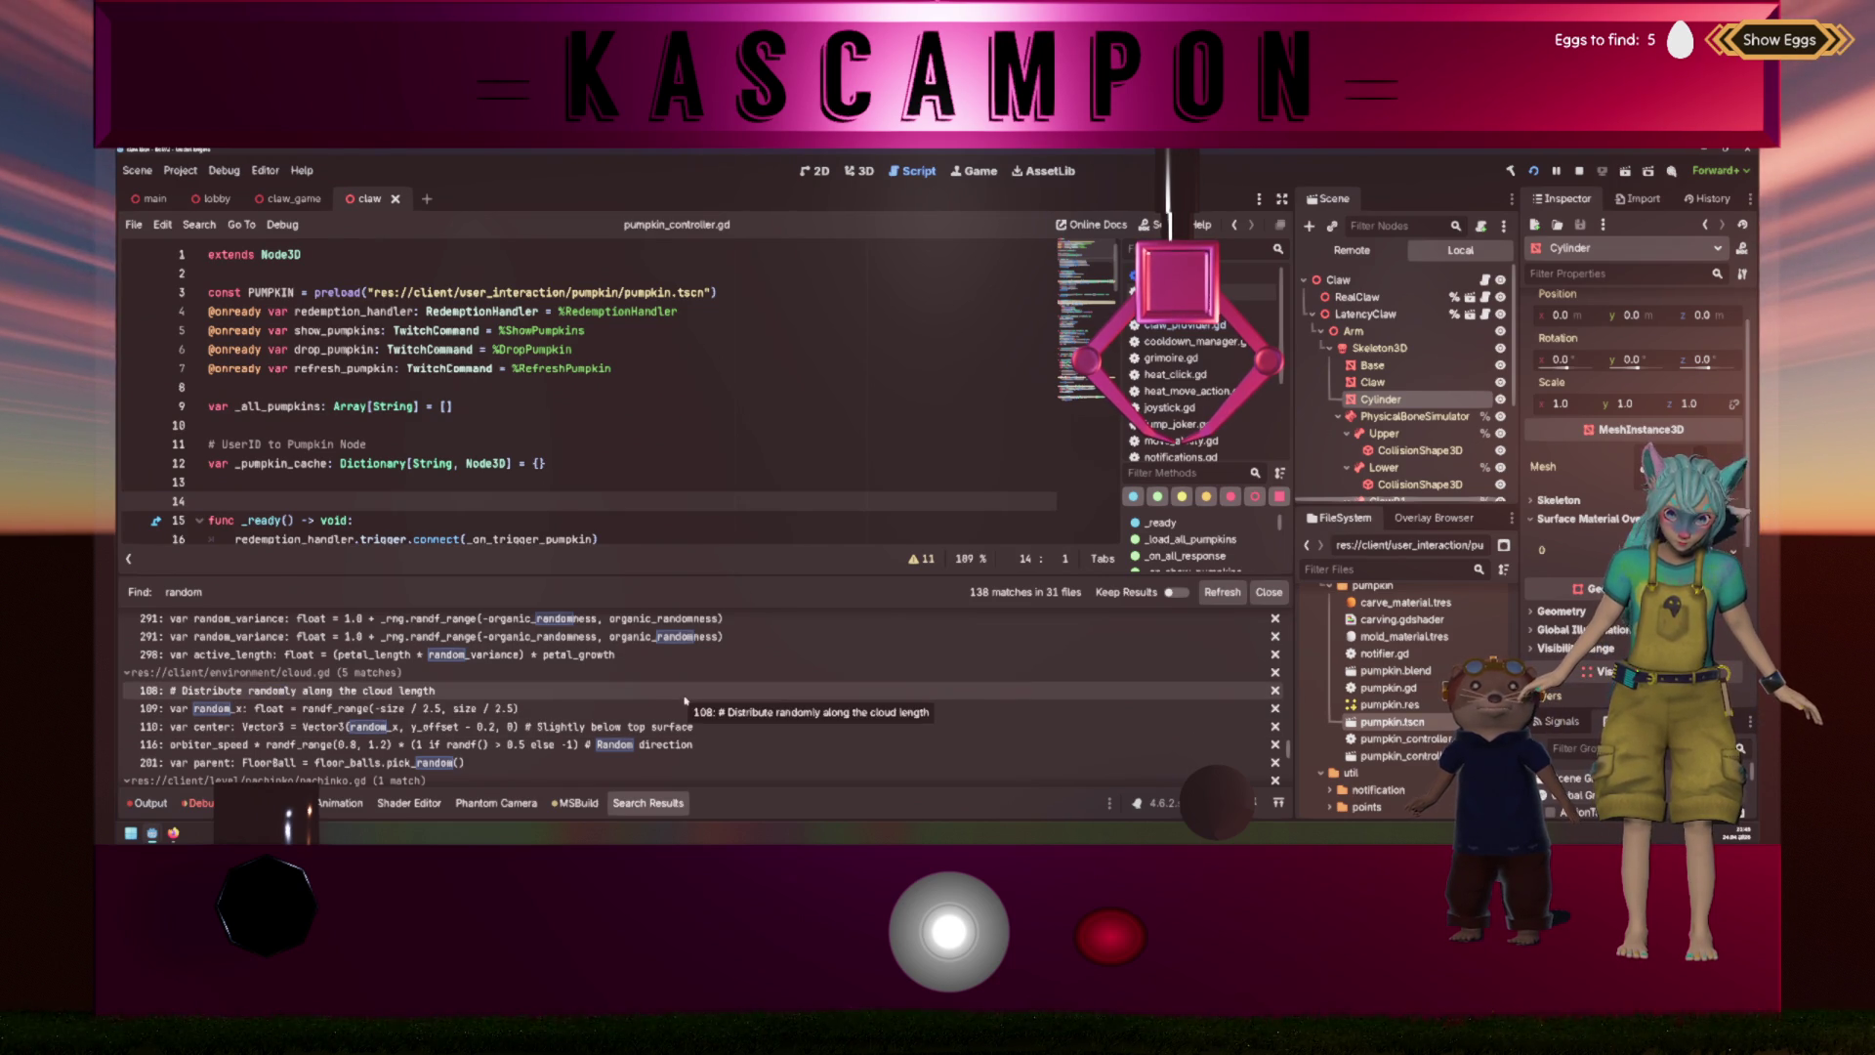
pyautogui.scroll(-2, 684, 700)
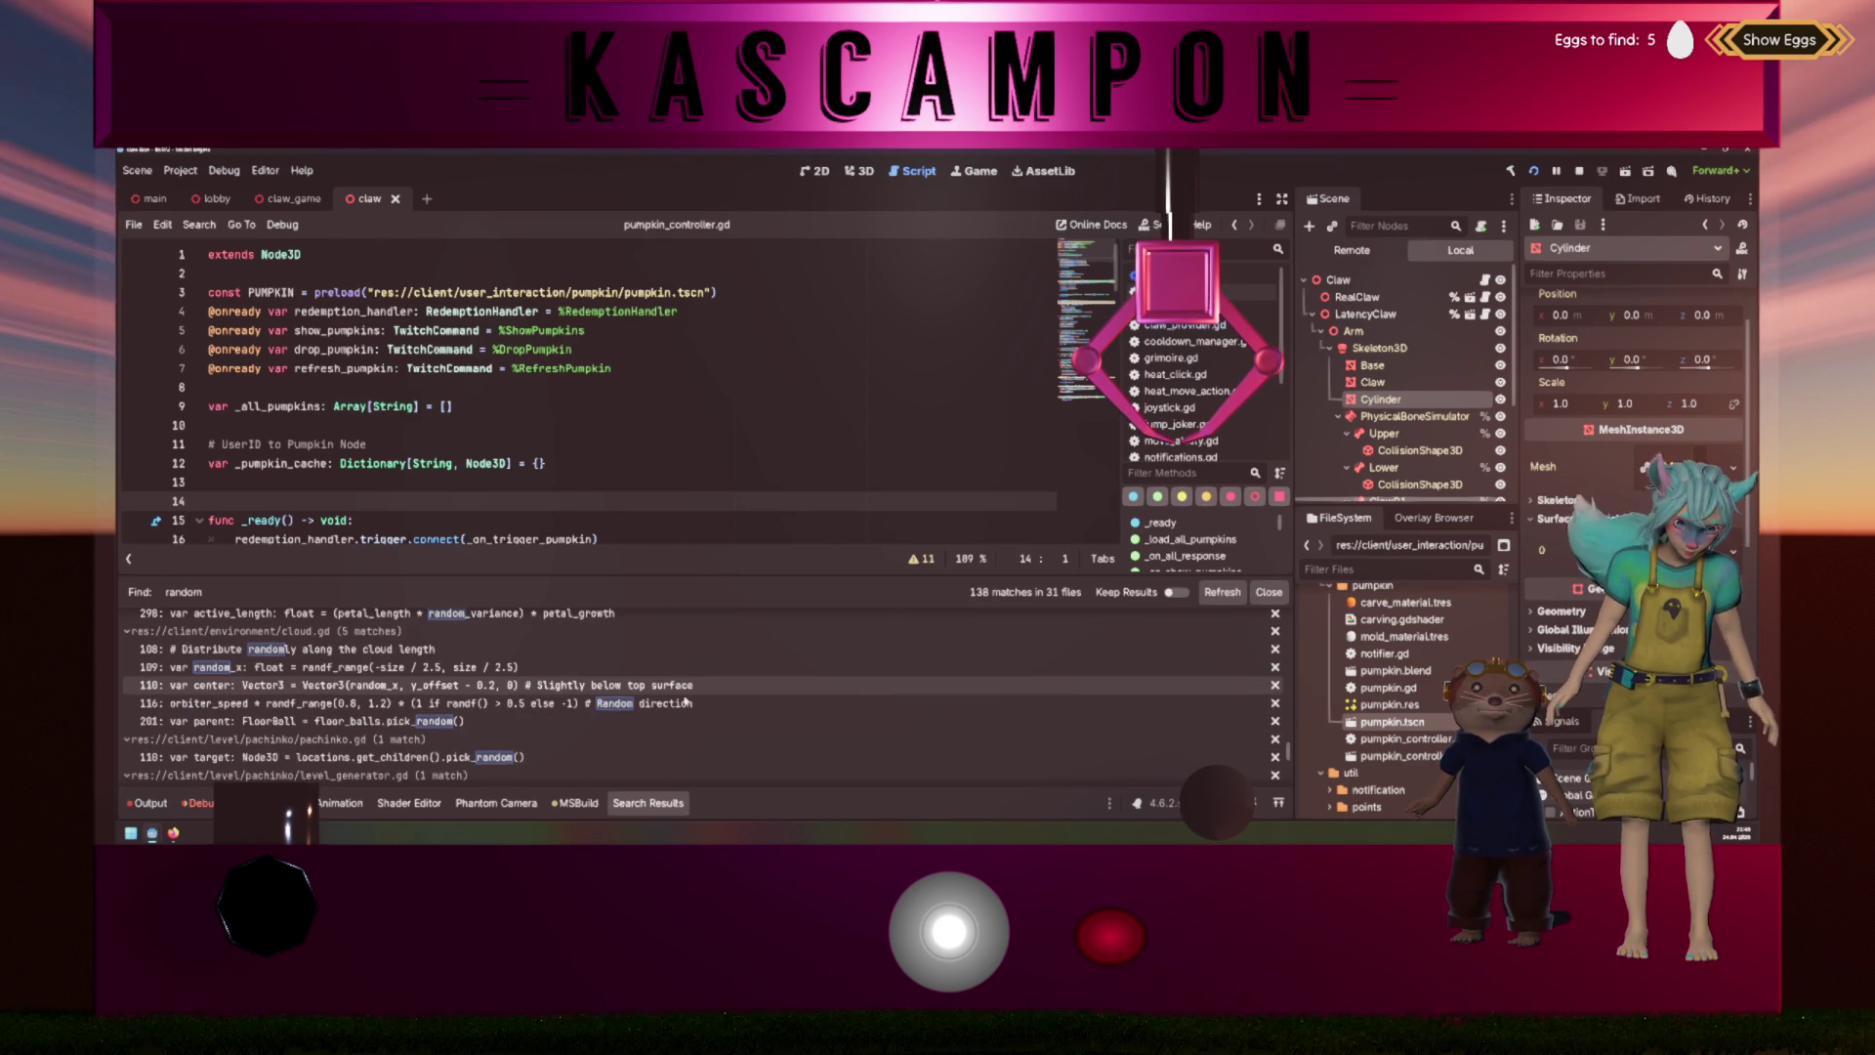
pyautogui.scroll(-2, 686, 701)
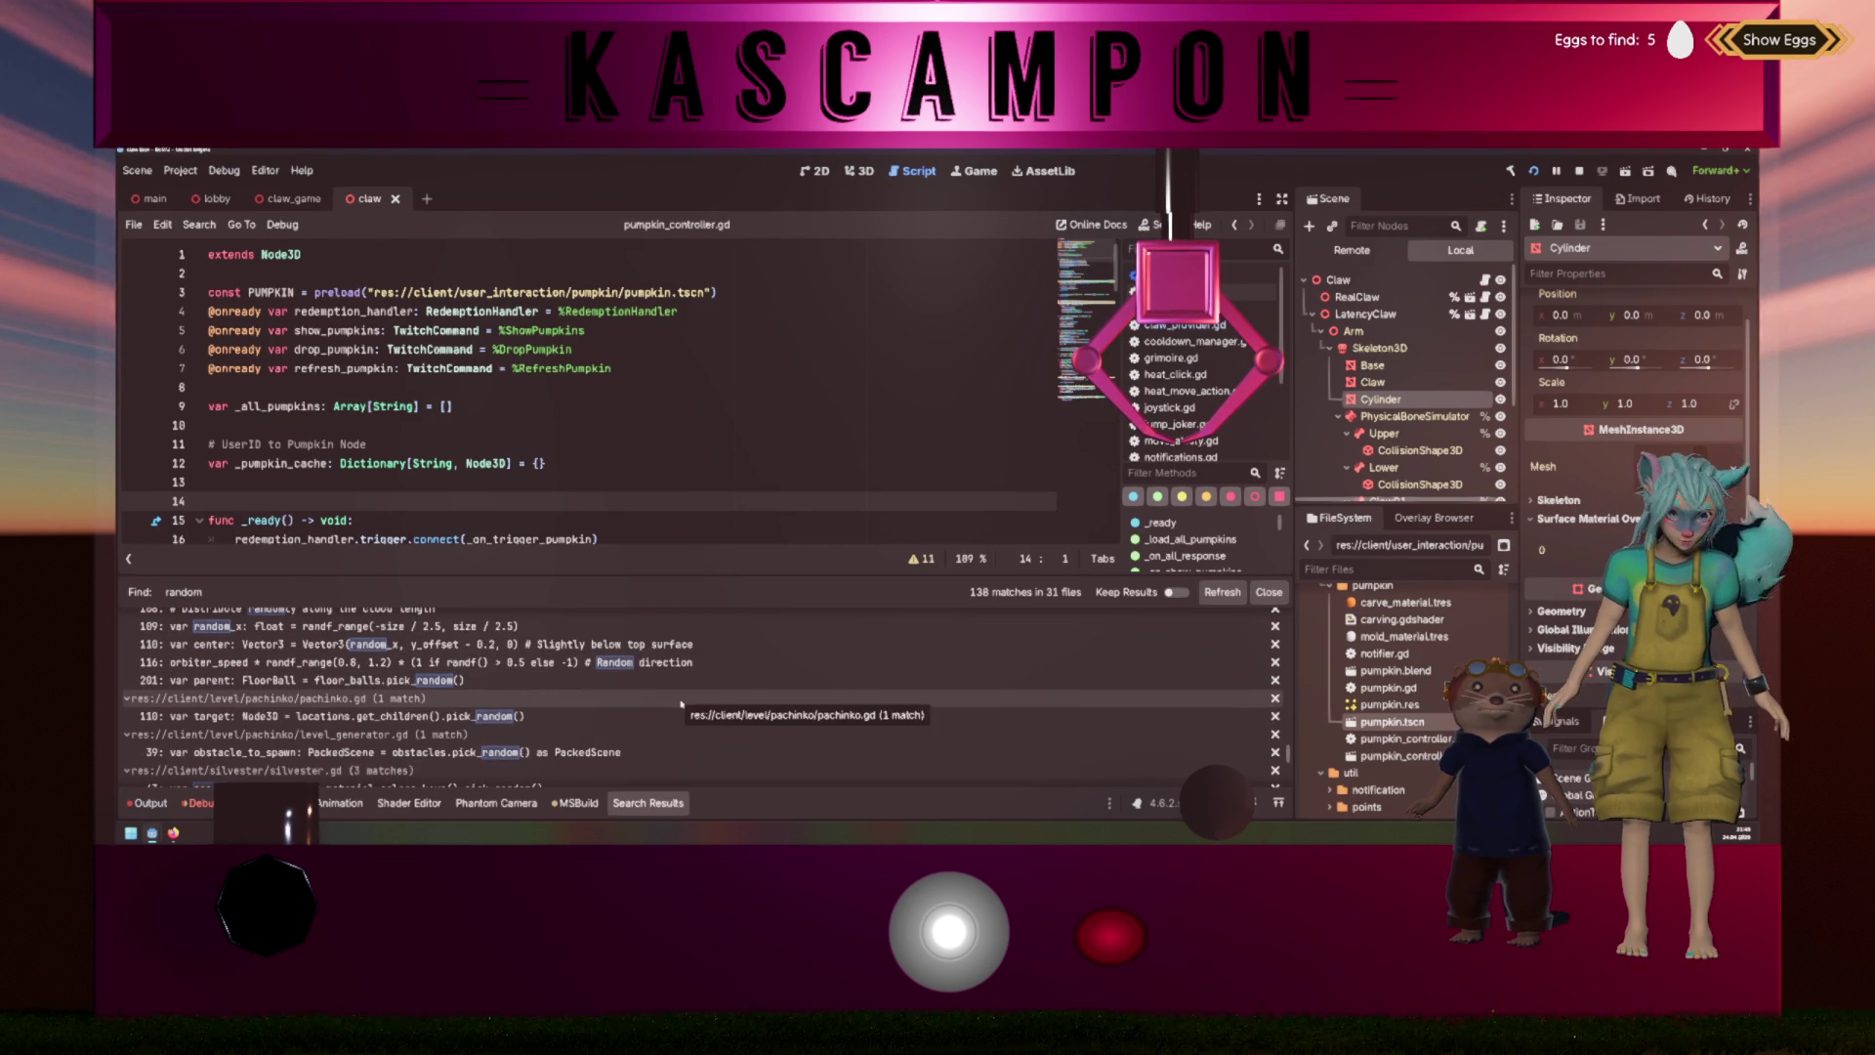
pyautogui.scroll(-1, 679, 699)
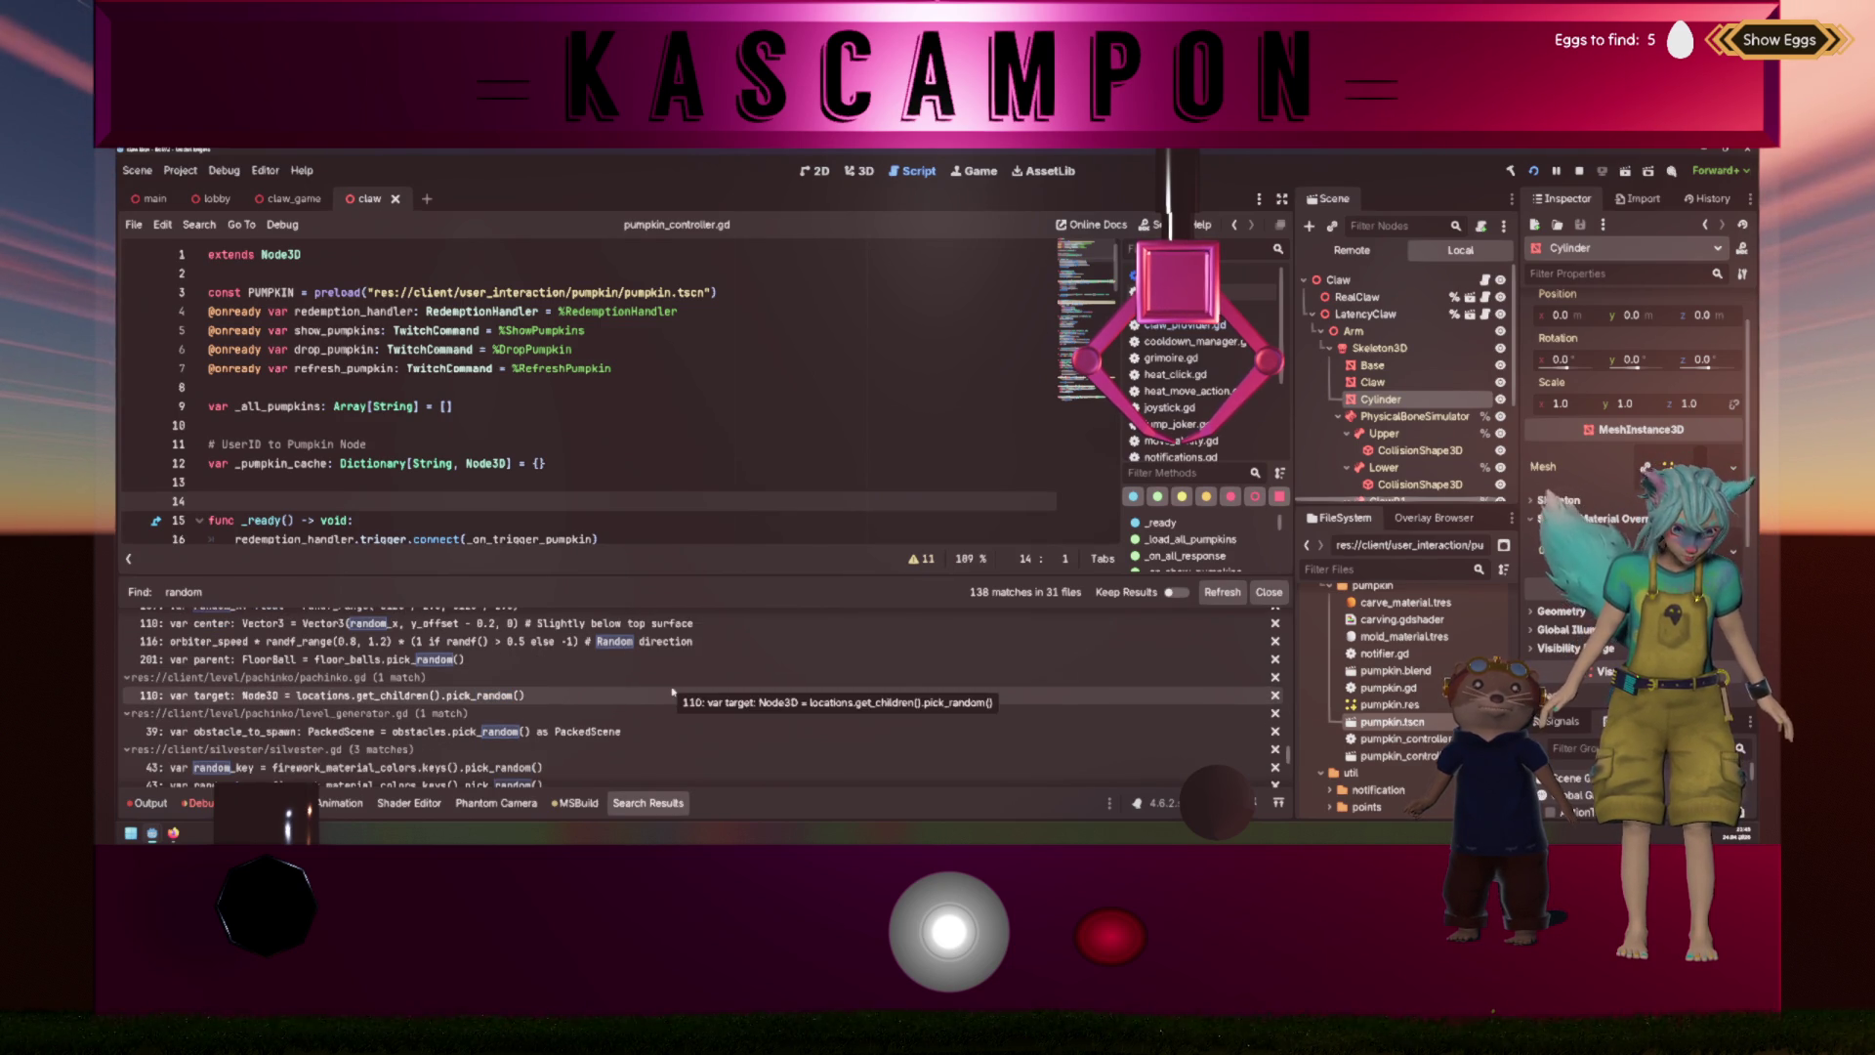
pyautogui.scroll(-1, 672, 691)
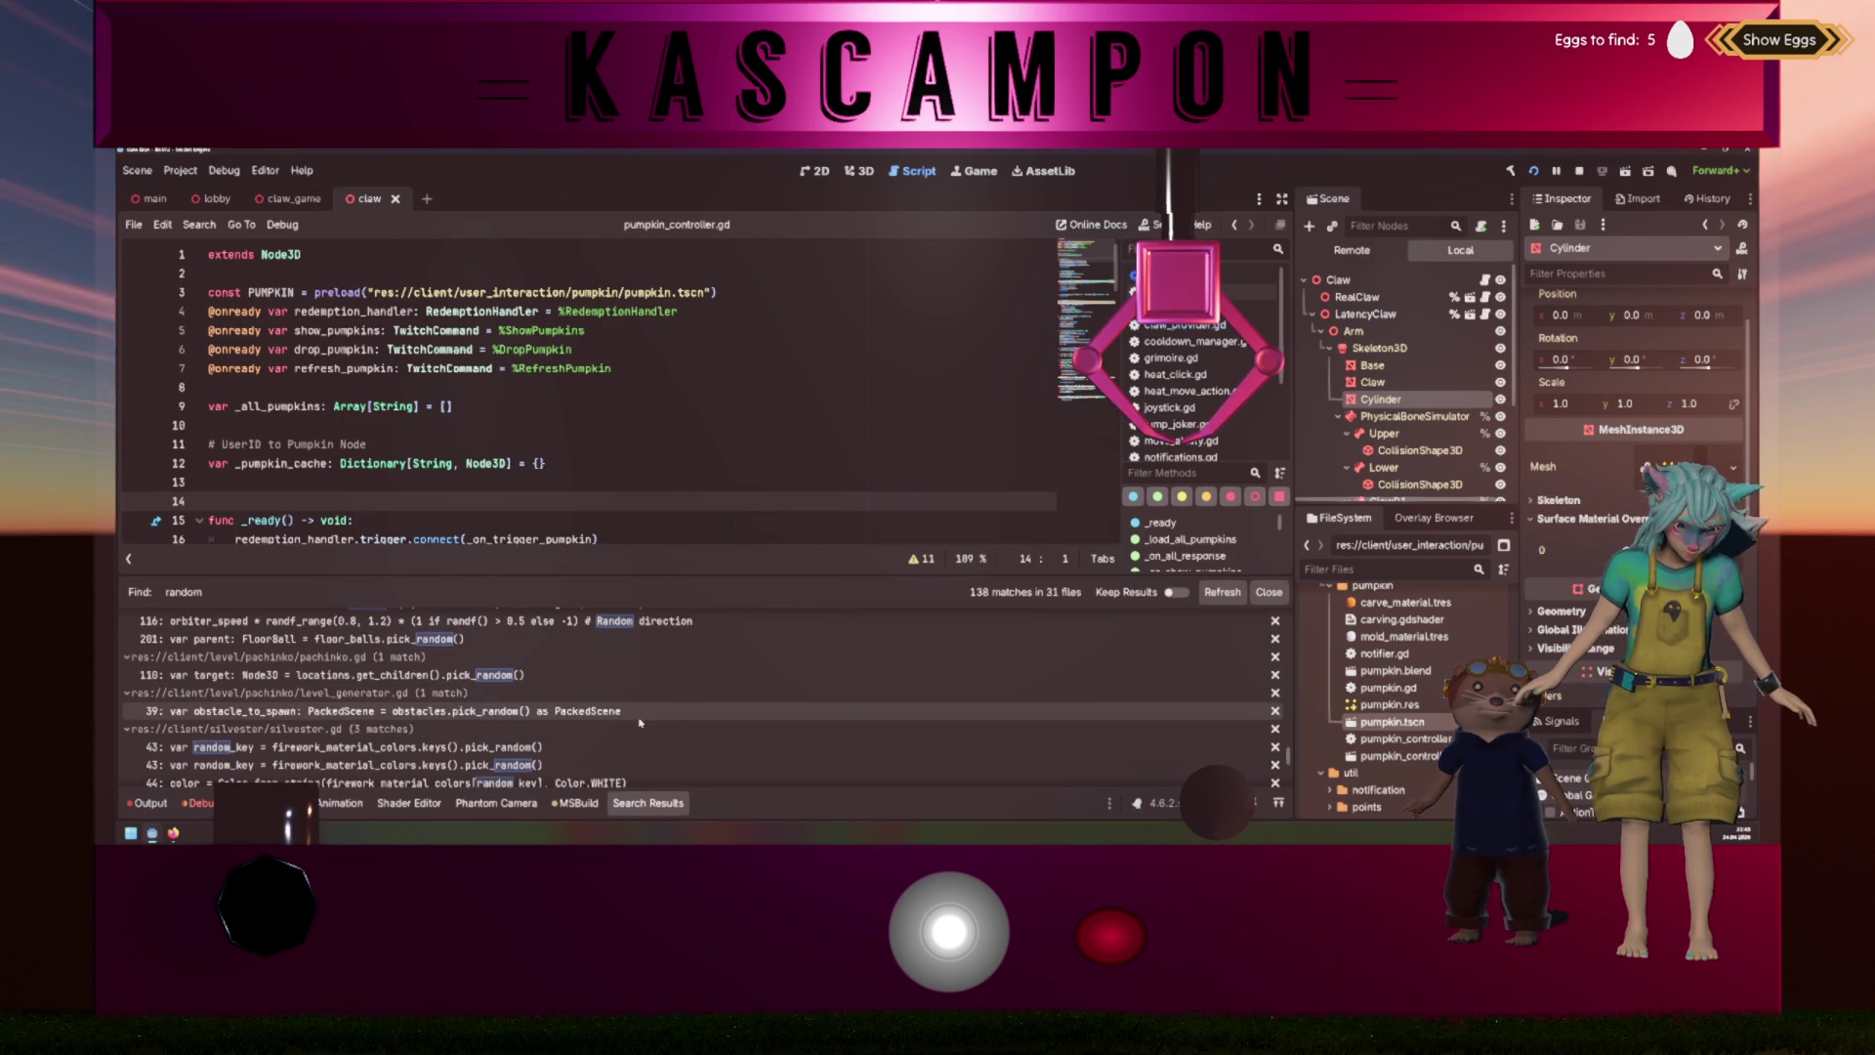
pyautogui.scroll(-5, 644, 703)
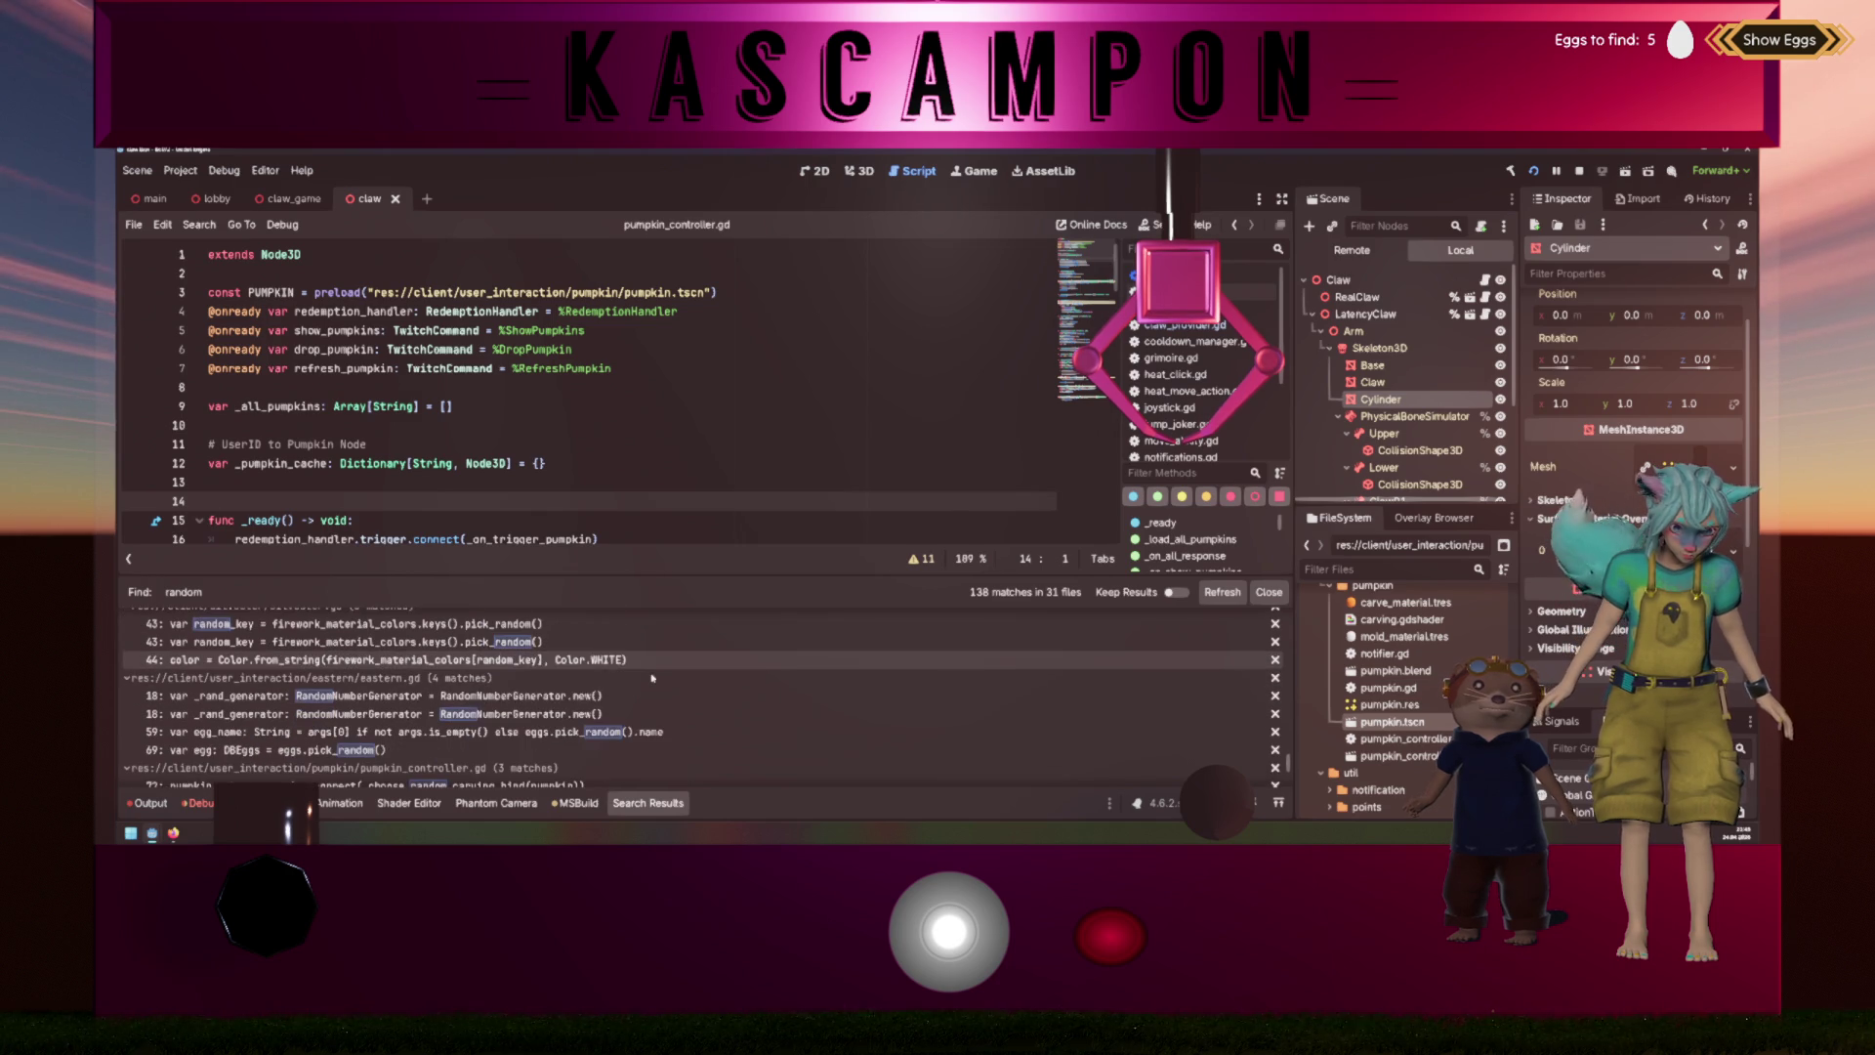
pyautogui.scroll(-4, 652, 676)
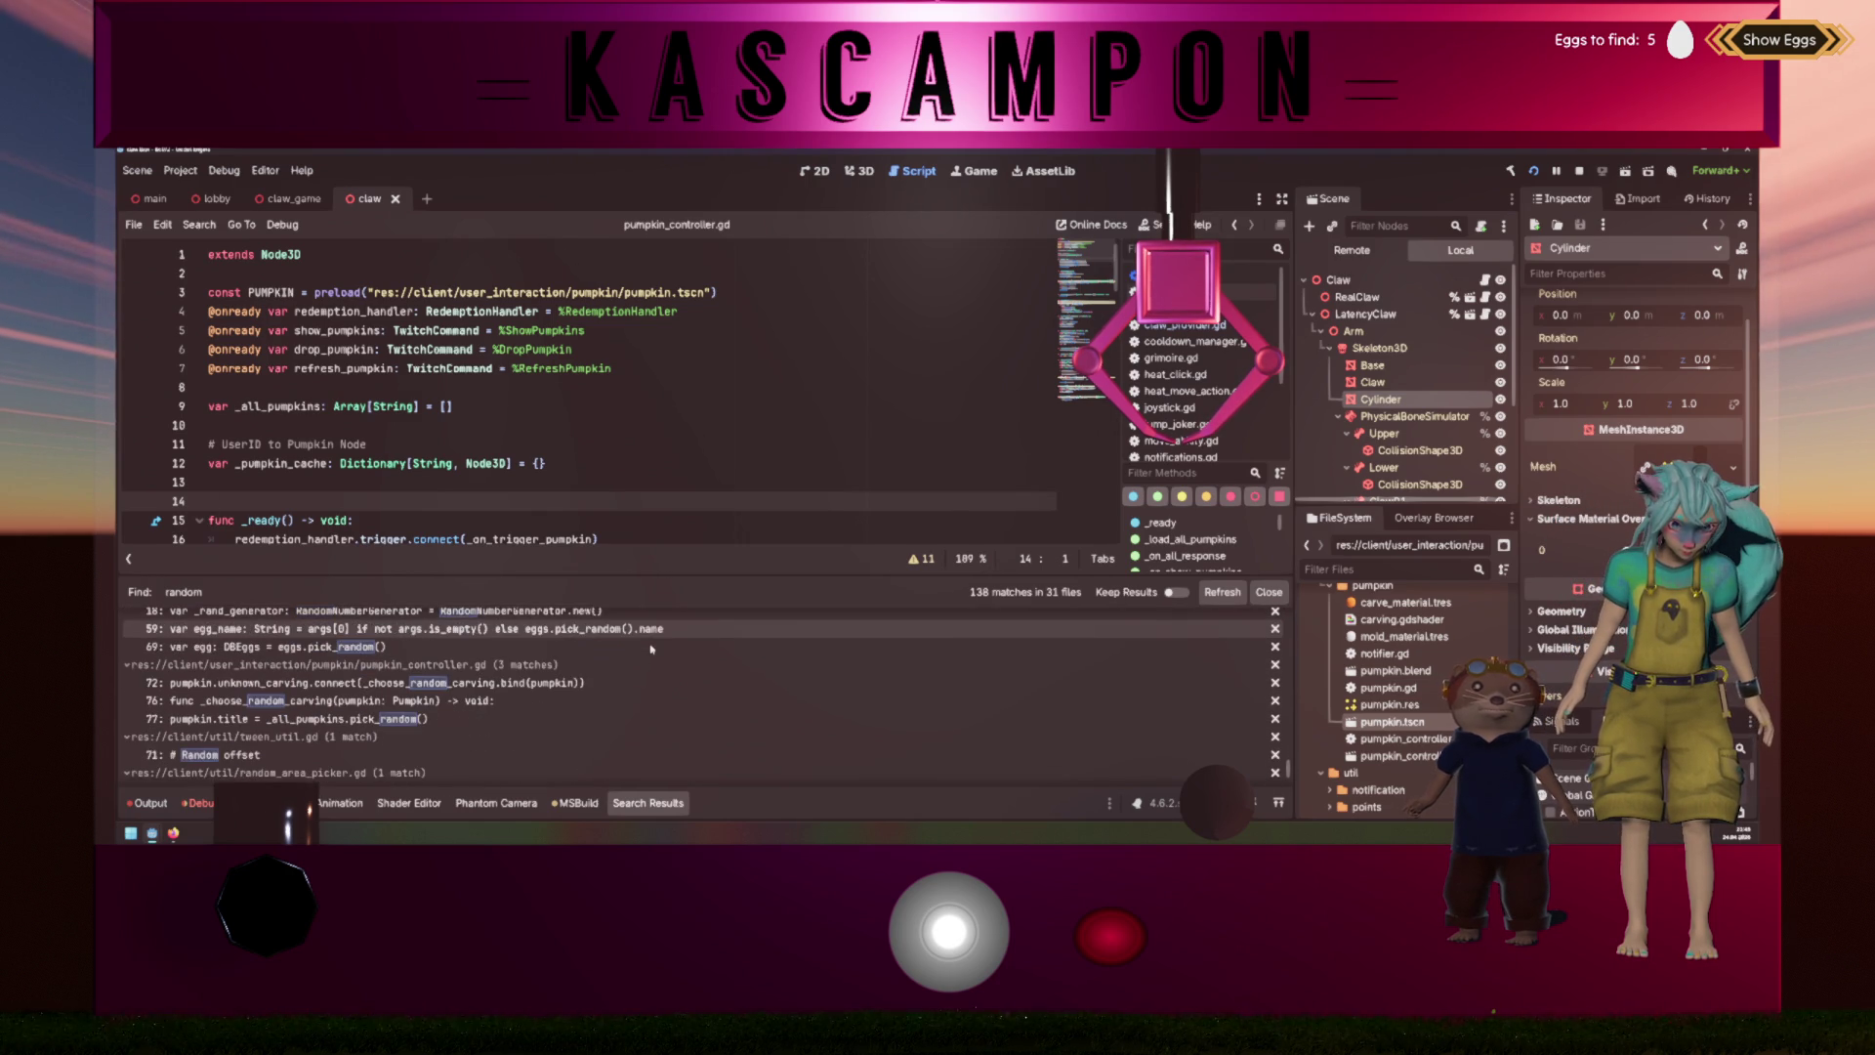
pyautogui.scroll(-1, 652, 648)
pyautogui.scroll(-1, 652, 648)
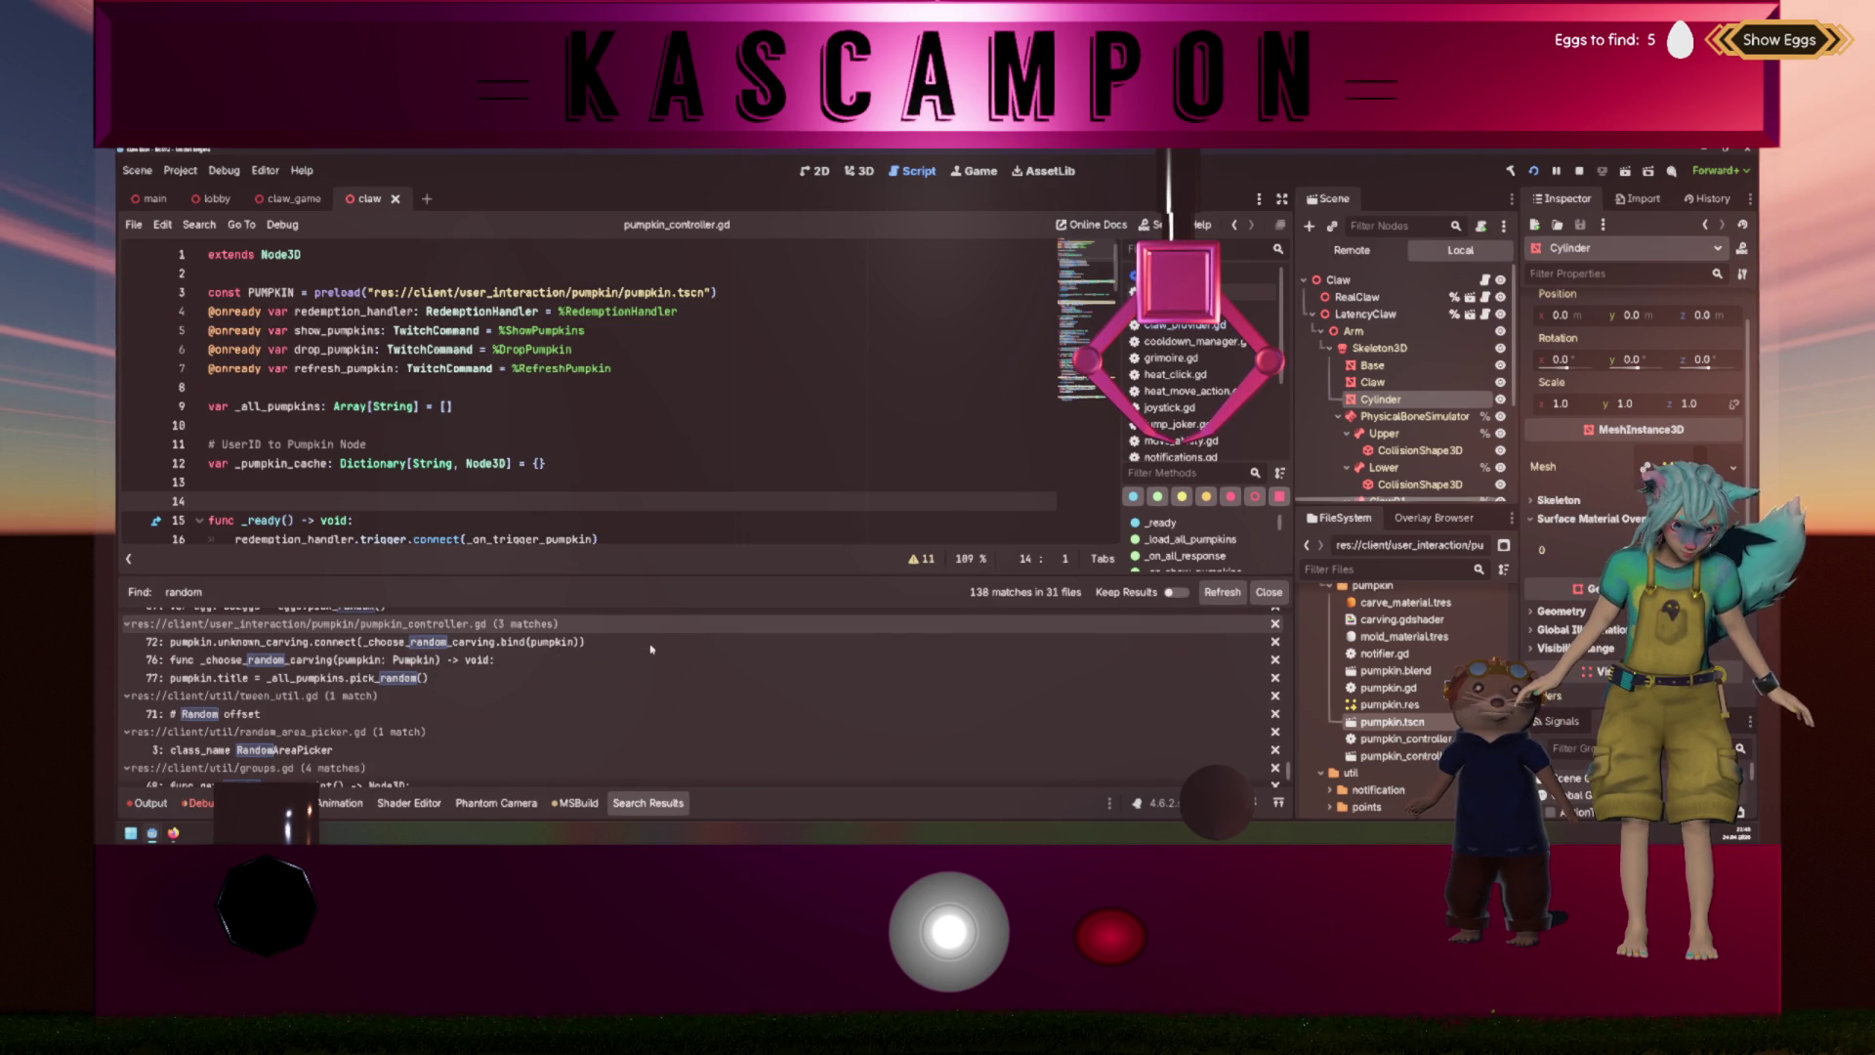
pyautogui.scroll(-2, 651, 649)
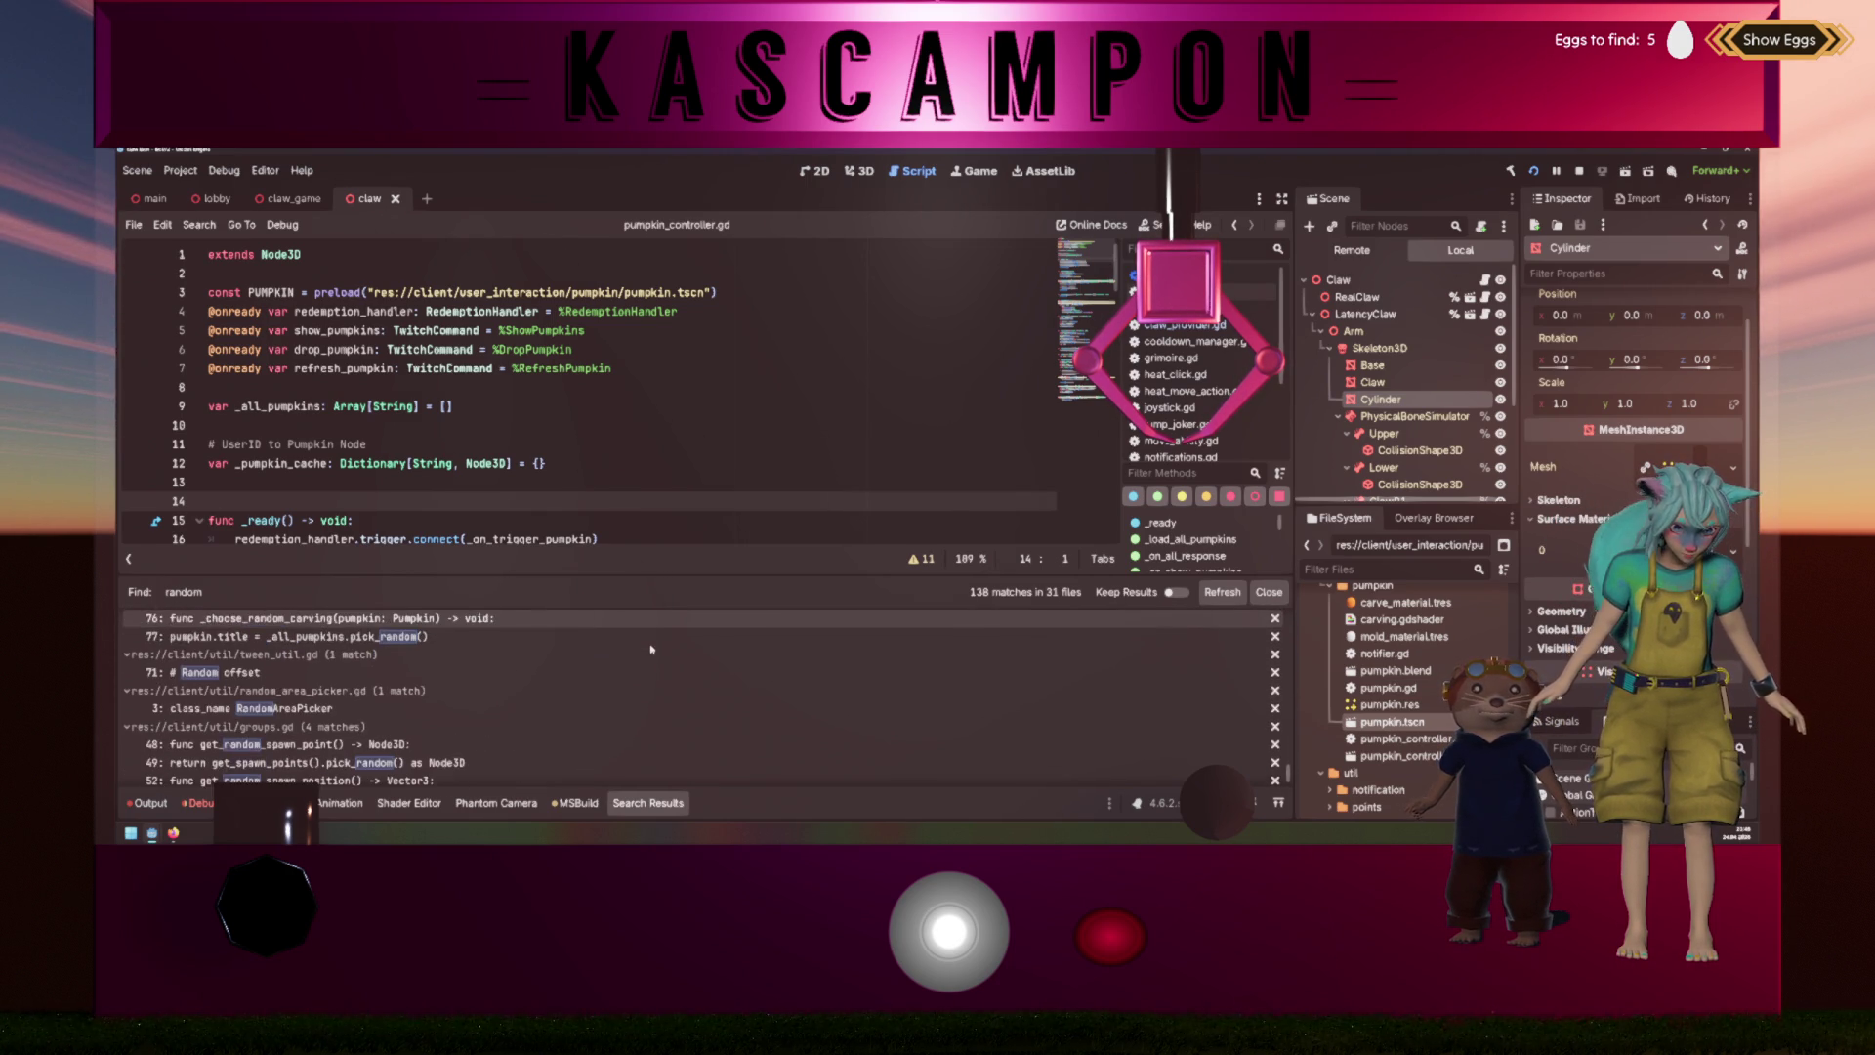
pyautogui.scroll(-2, 650, 651)
pyautogui.scroll(-1, 646, 654)
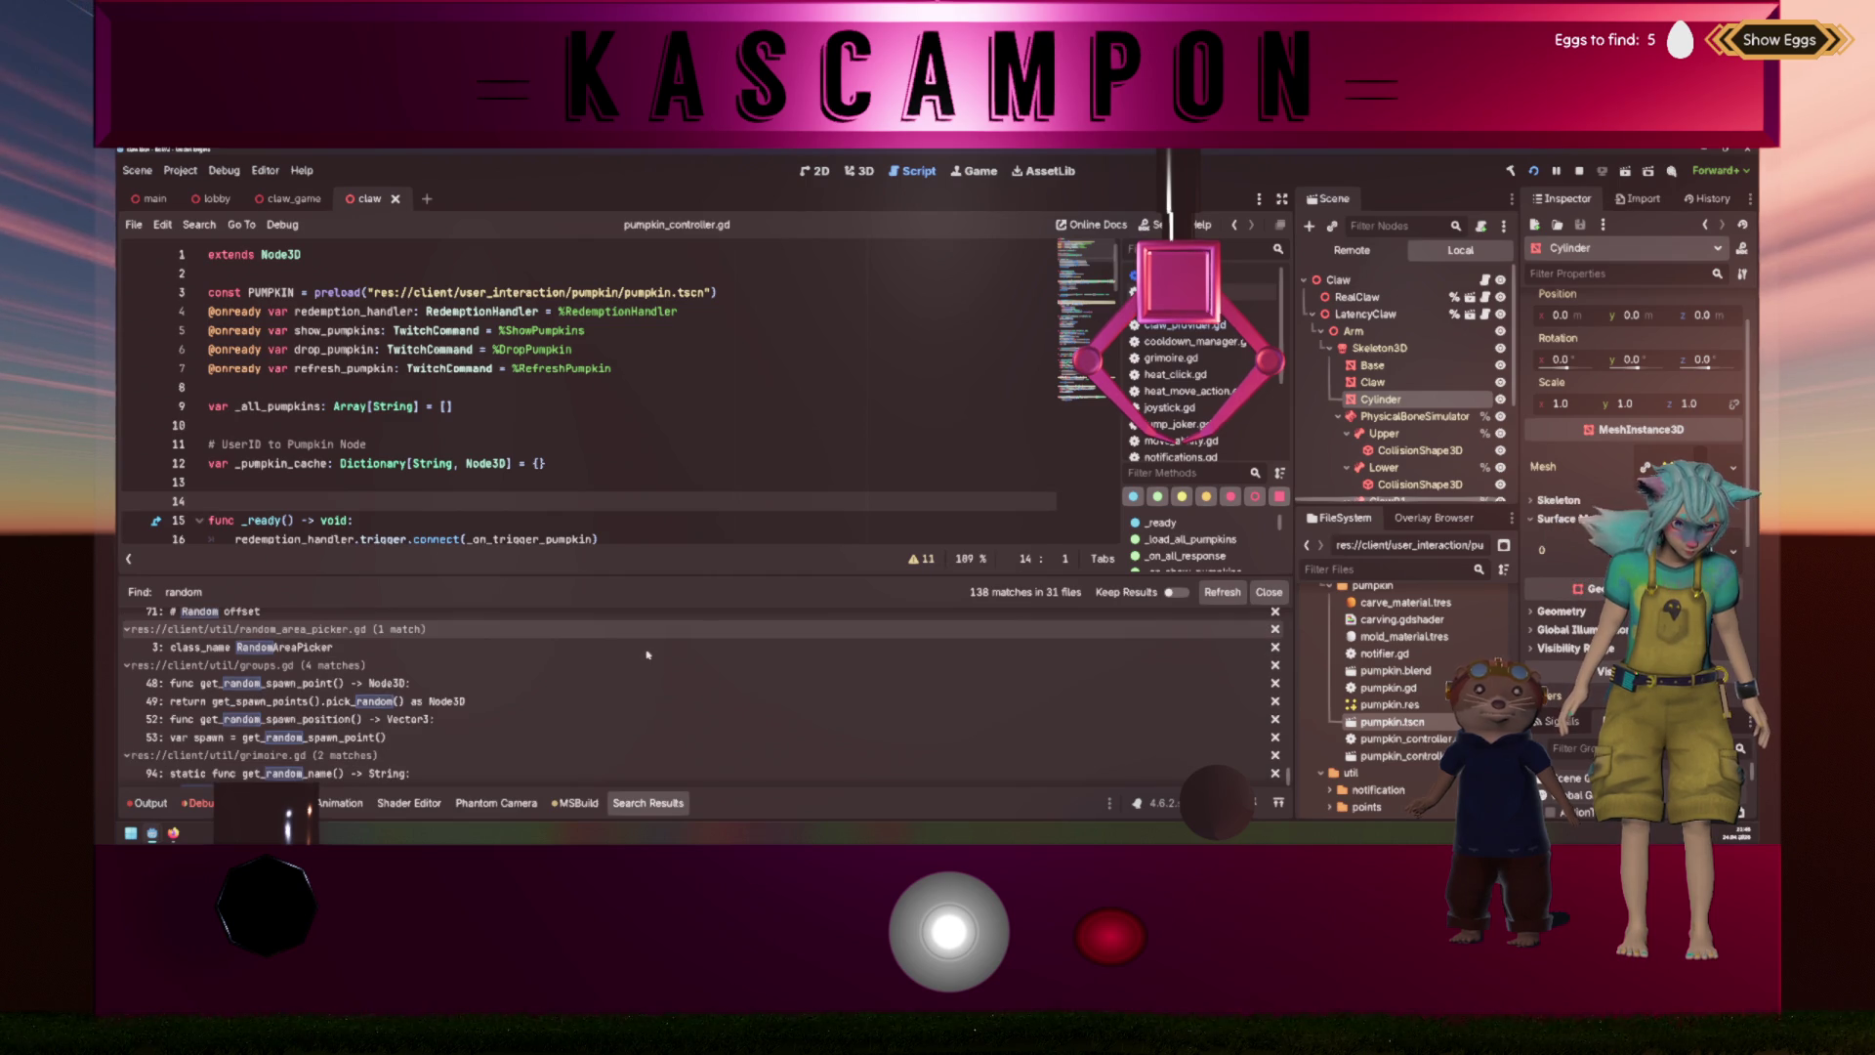
pyautogui.scroll(-1, 647, 654)
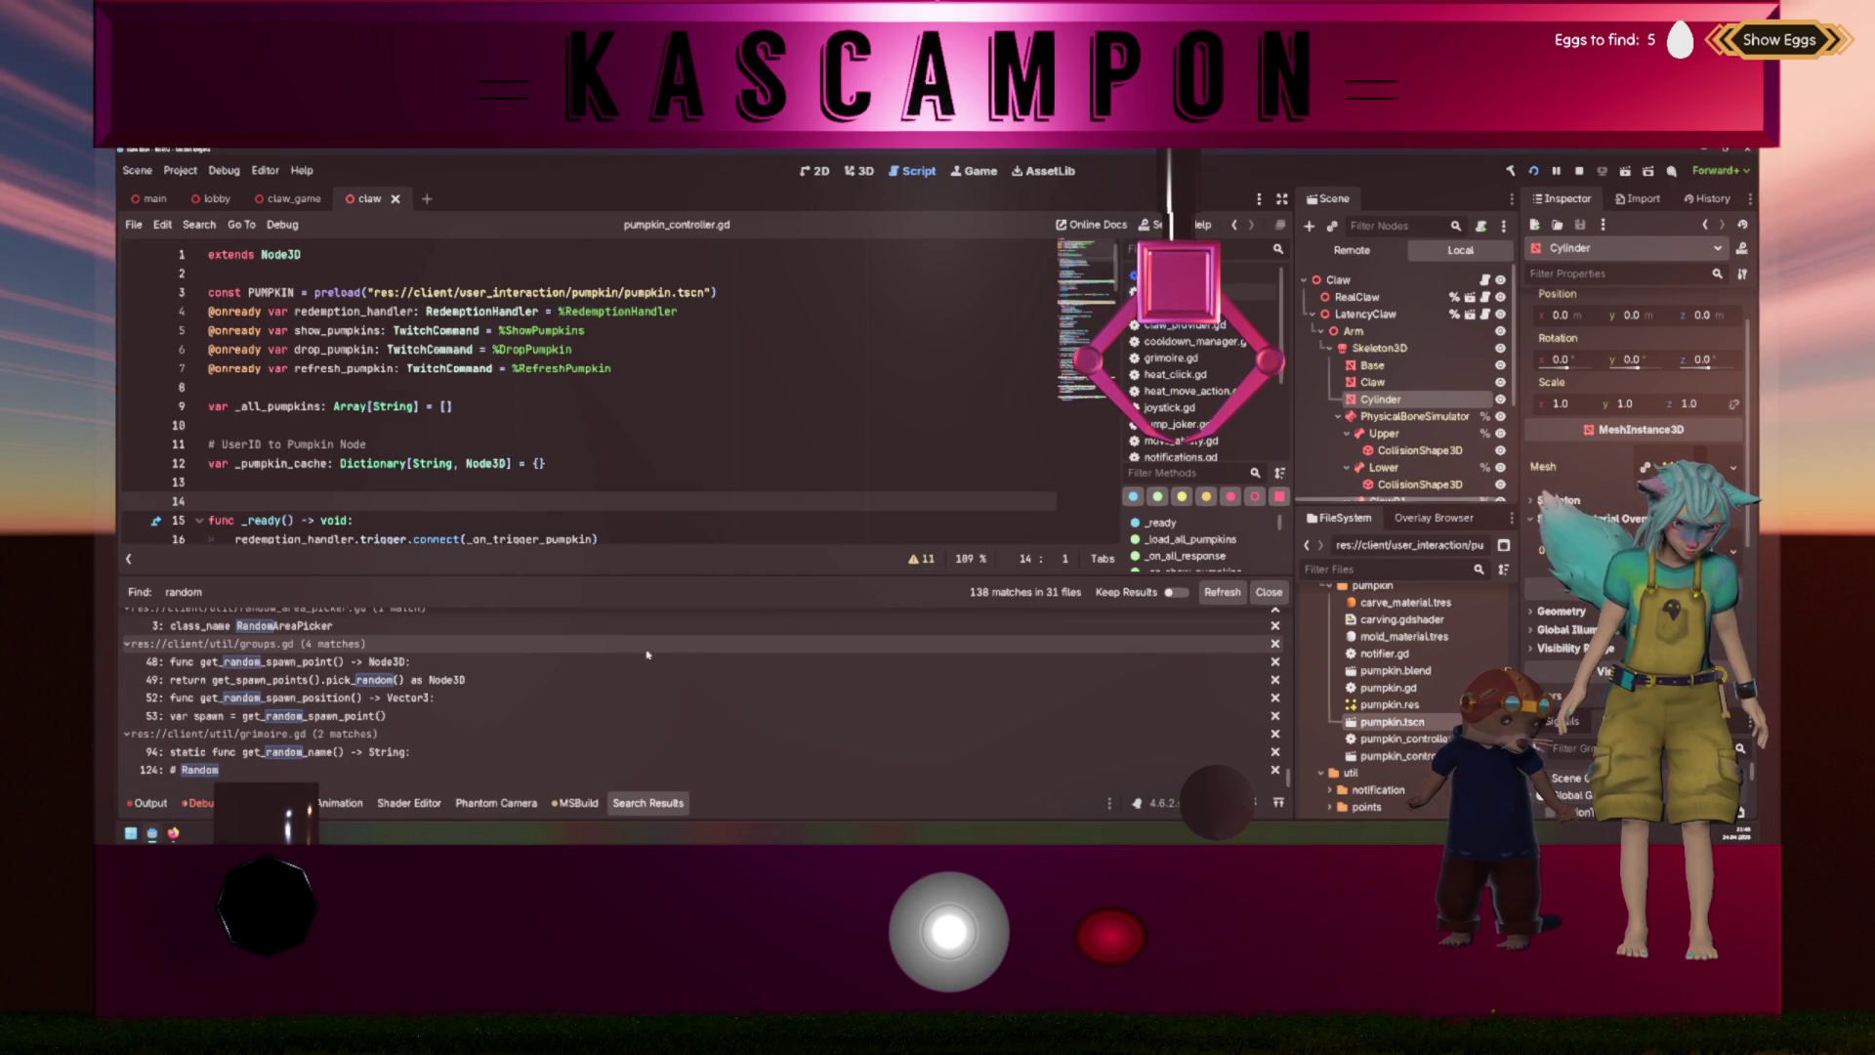
pyautogui.scroll(2, 359, 649)
pyautogui.click(292, 667)
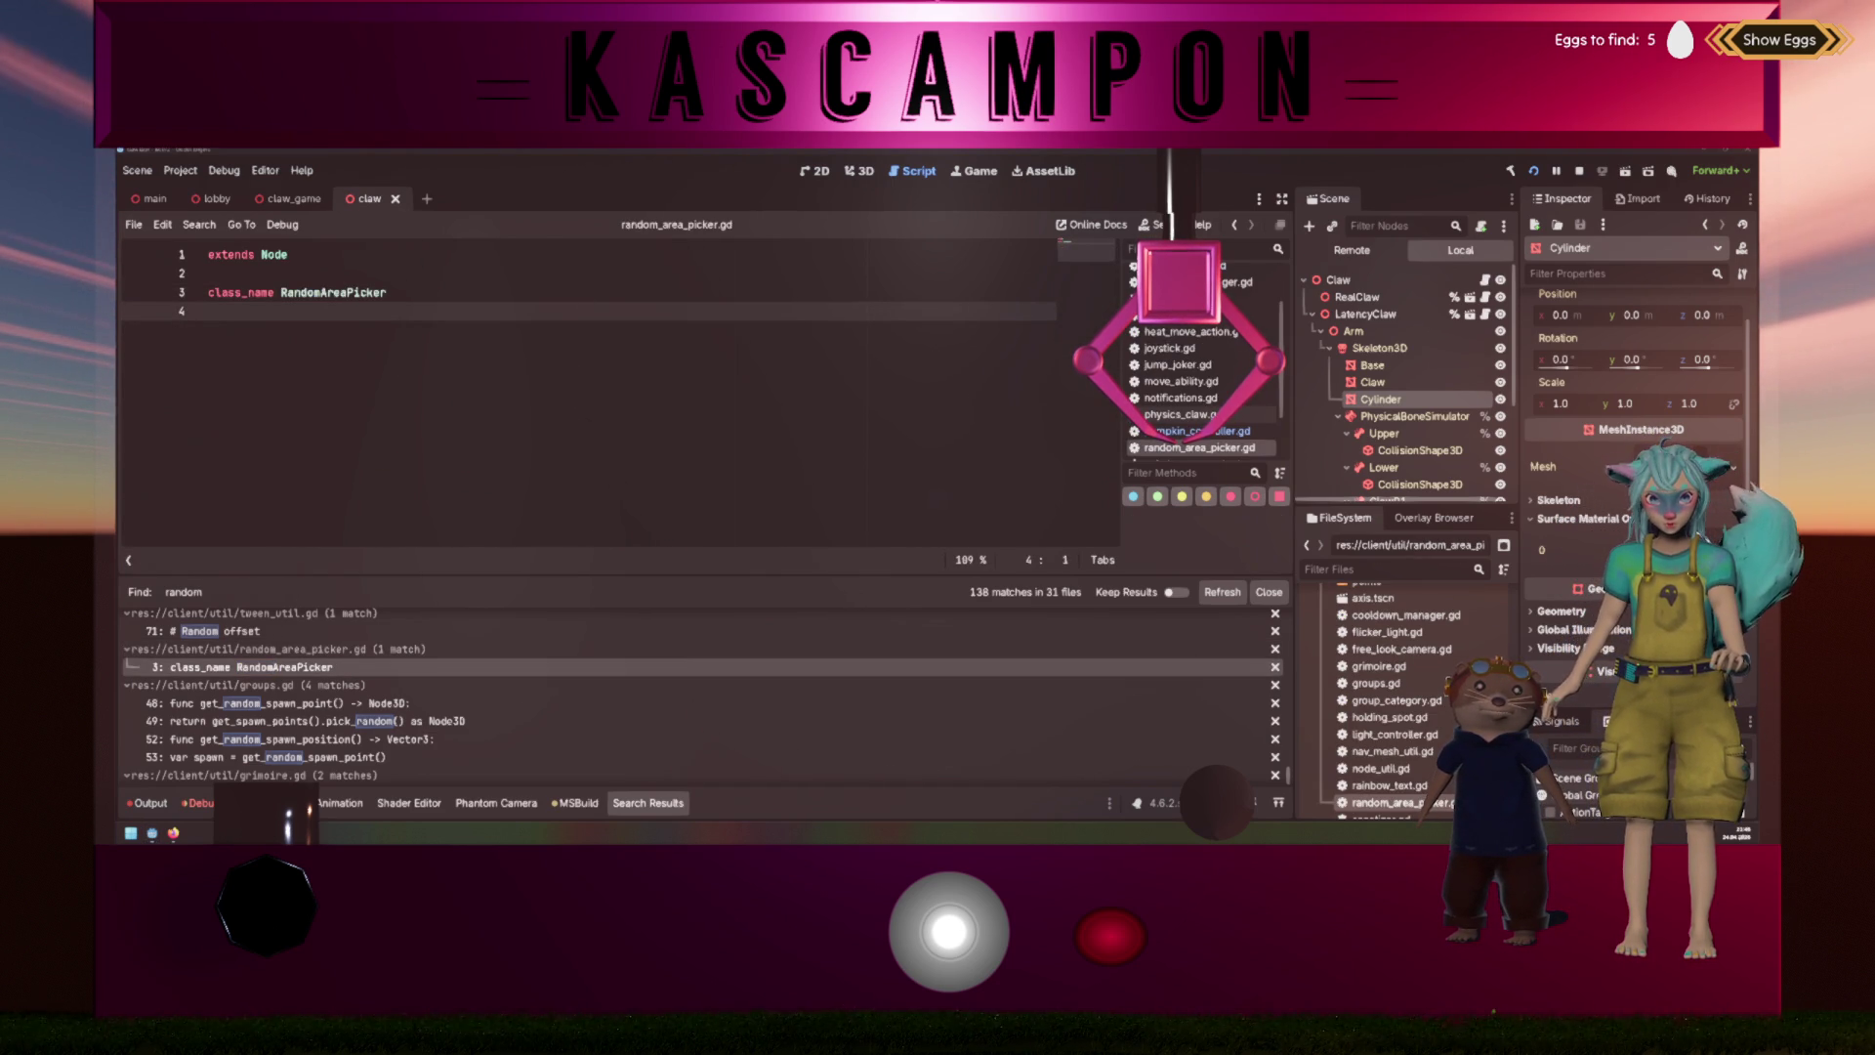
# Glance at the browser window, then return to random_area_picker.gd in Godot
pyautogui.moveTo(703, 148)
pyautogui.mouseDown()
pyautogui.moveTo(826, 286)
pyautogui.moveTo(736, 246)
pyautogui.moveTo(742, 148)
pyautogui.mouseUp()
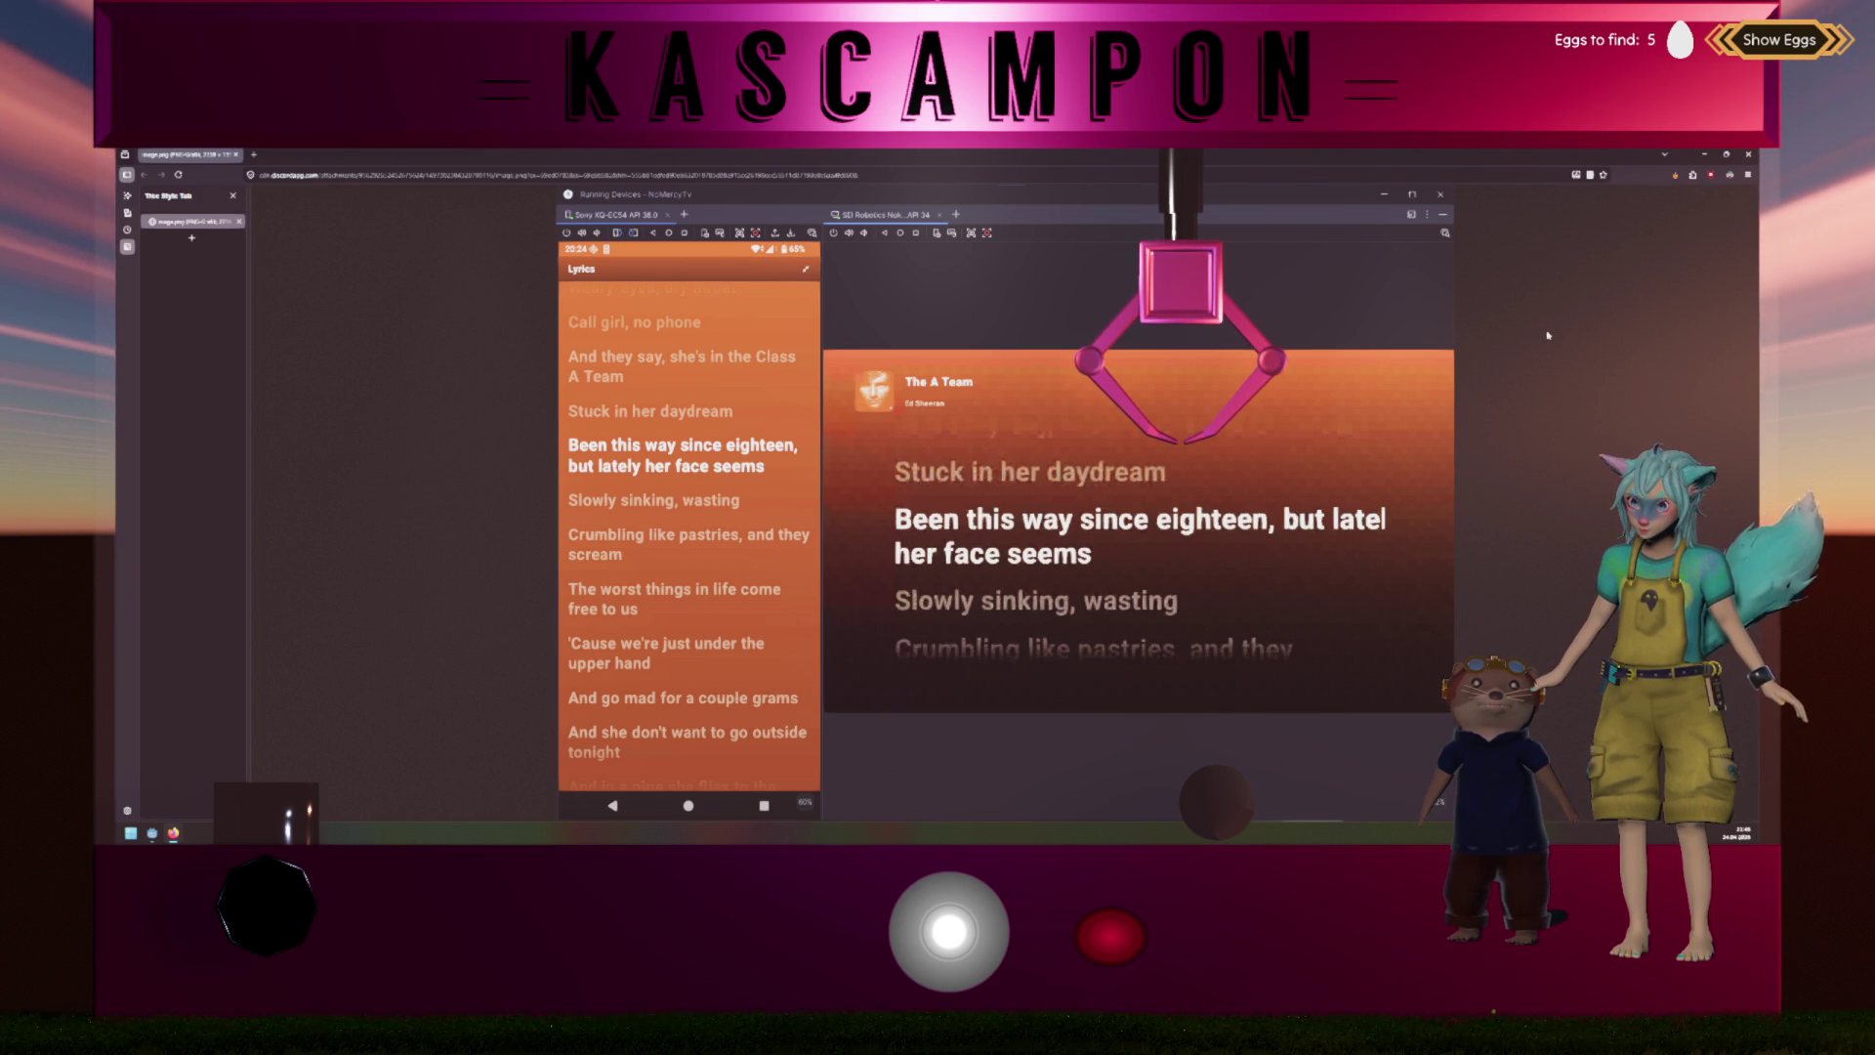
pyautogui.hotkey('alt', 'Tab')
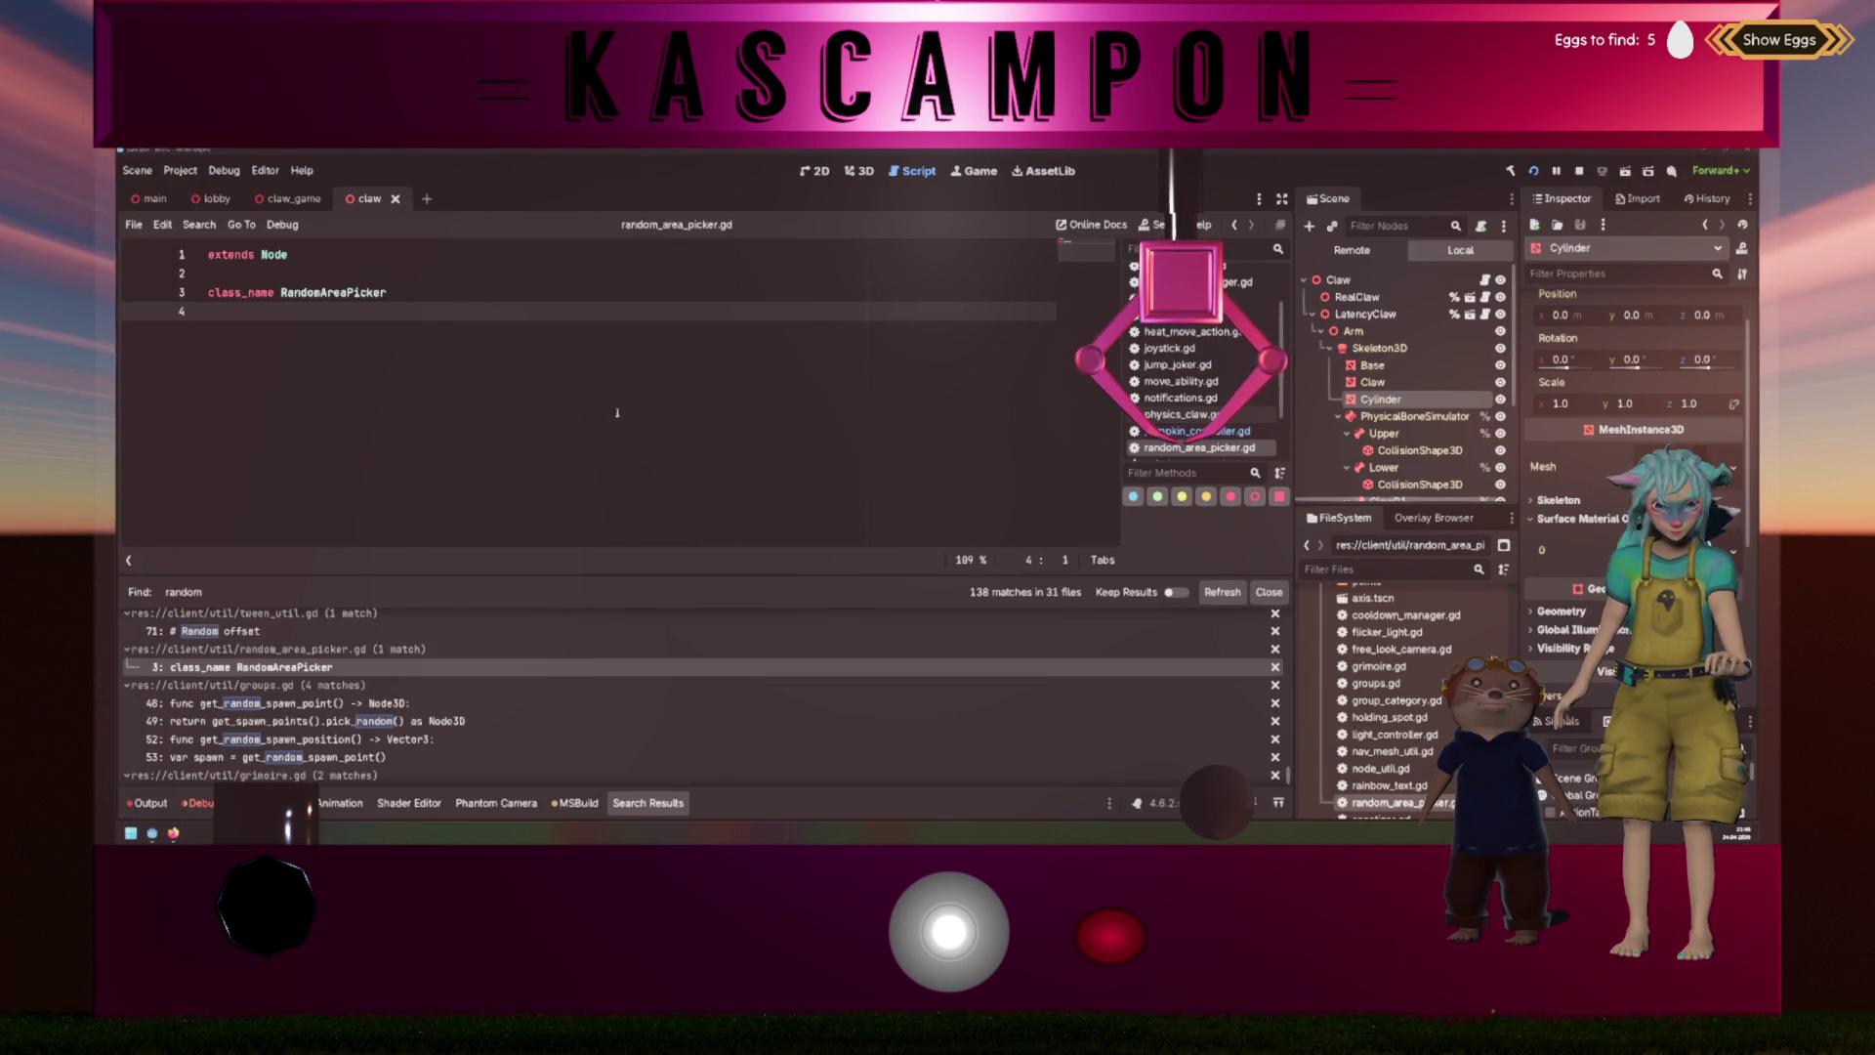
# Add an empty _ready() function and declare var grab_1: Marker3D
pyautogui.press('Return')
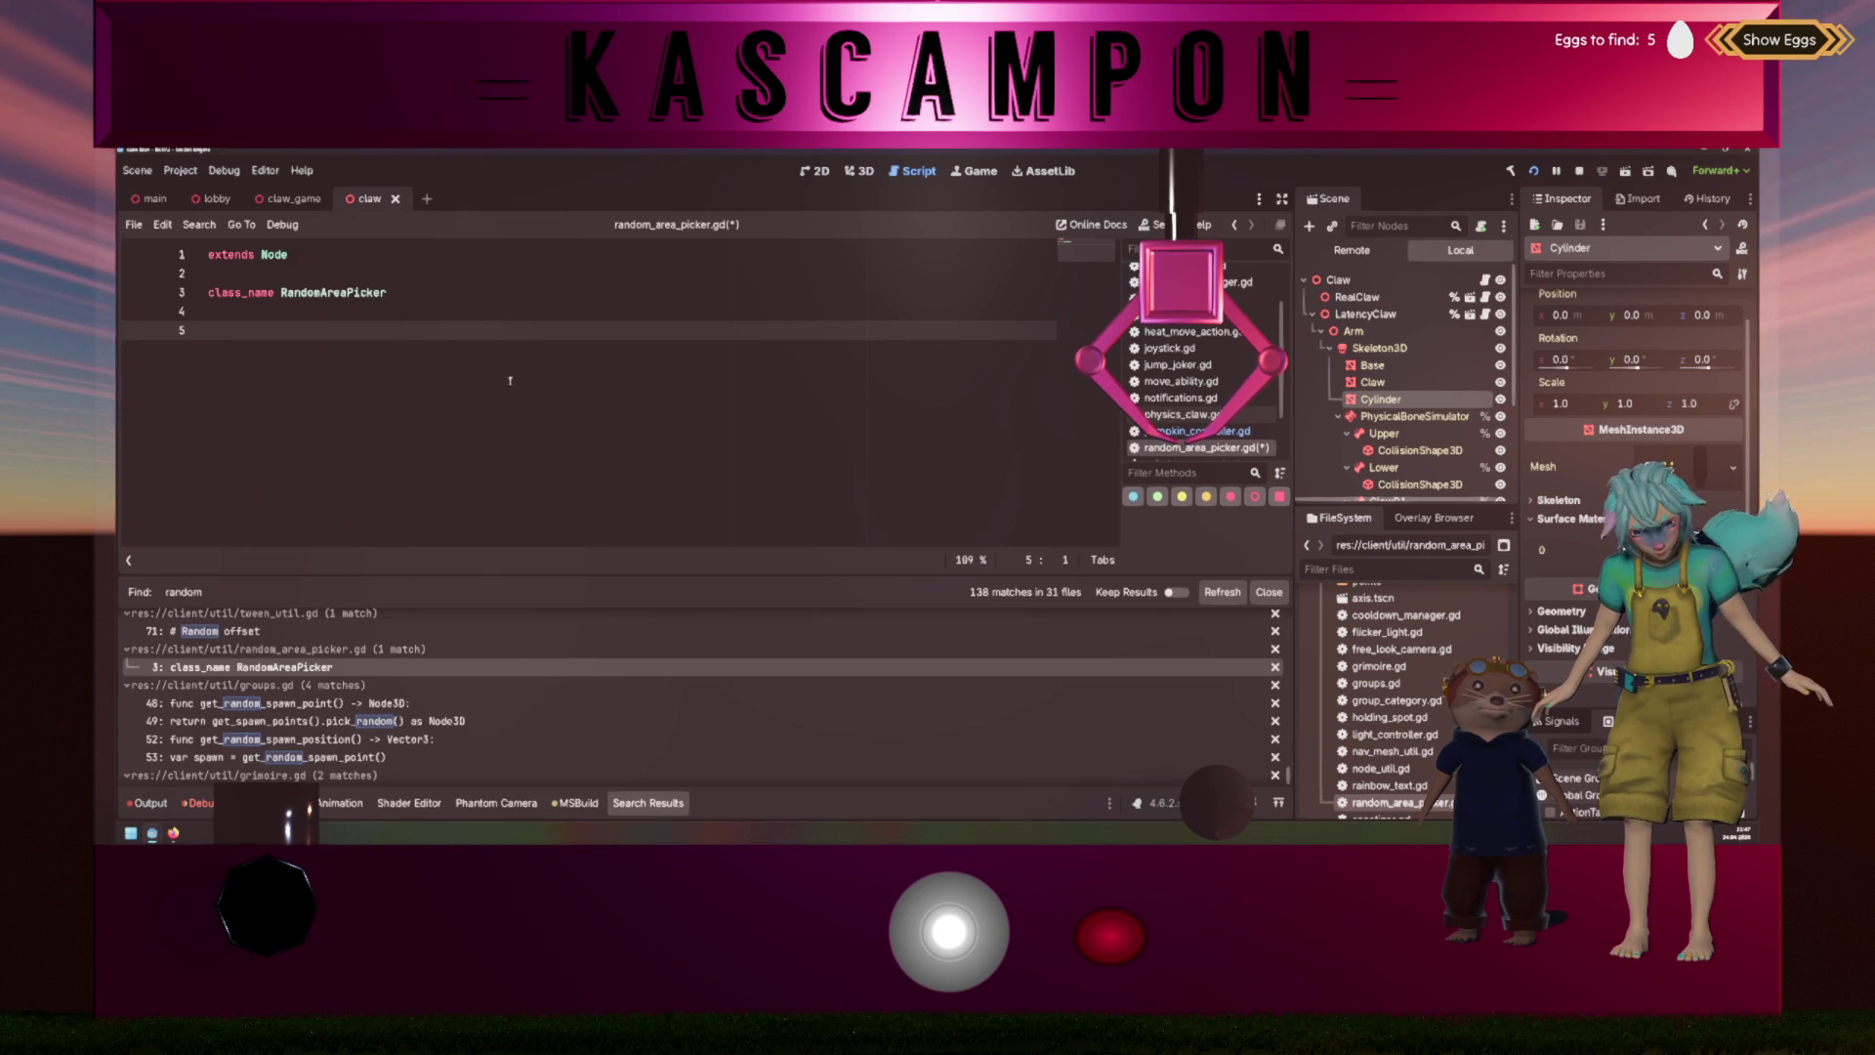
pyautogui.write('func _re')
pyautogui.press('Return')
pyautogui.press('Return')
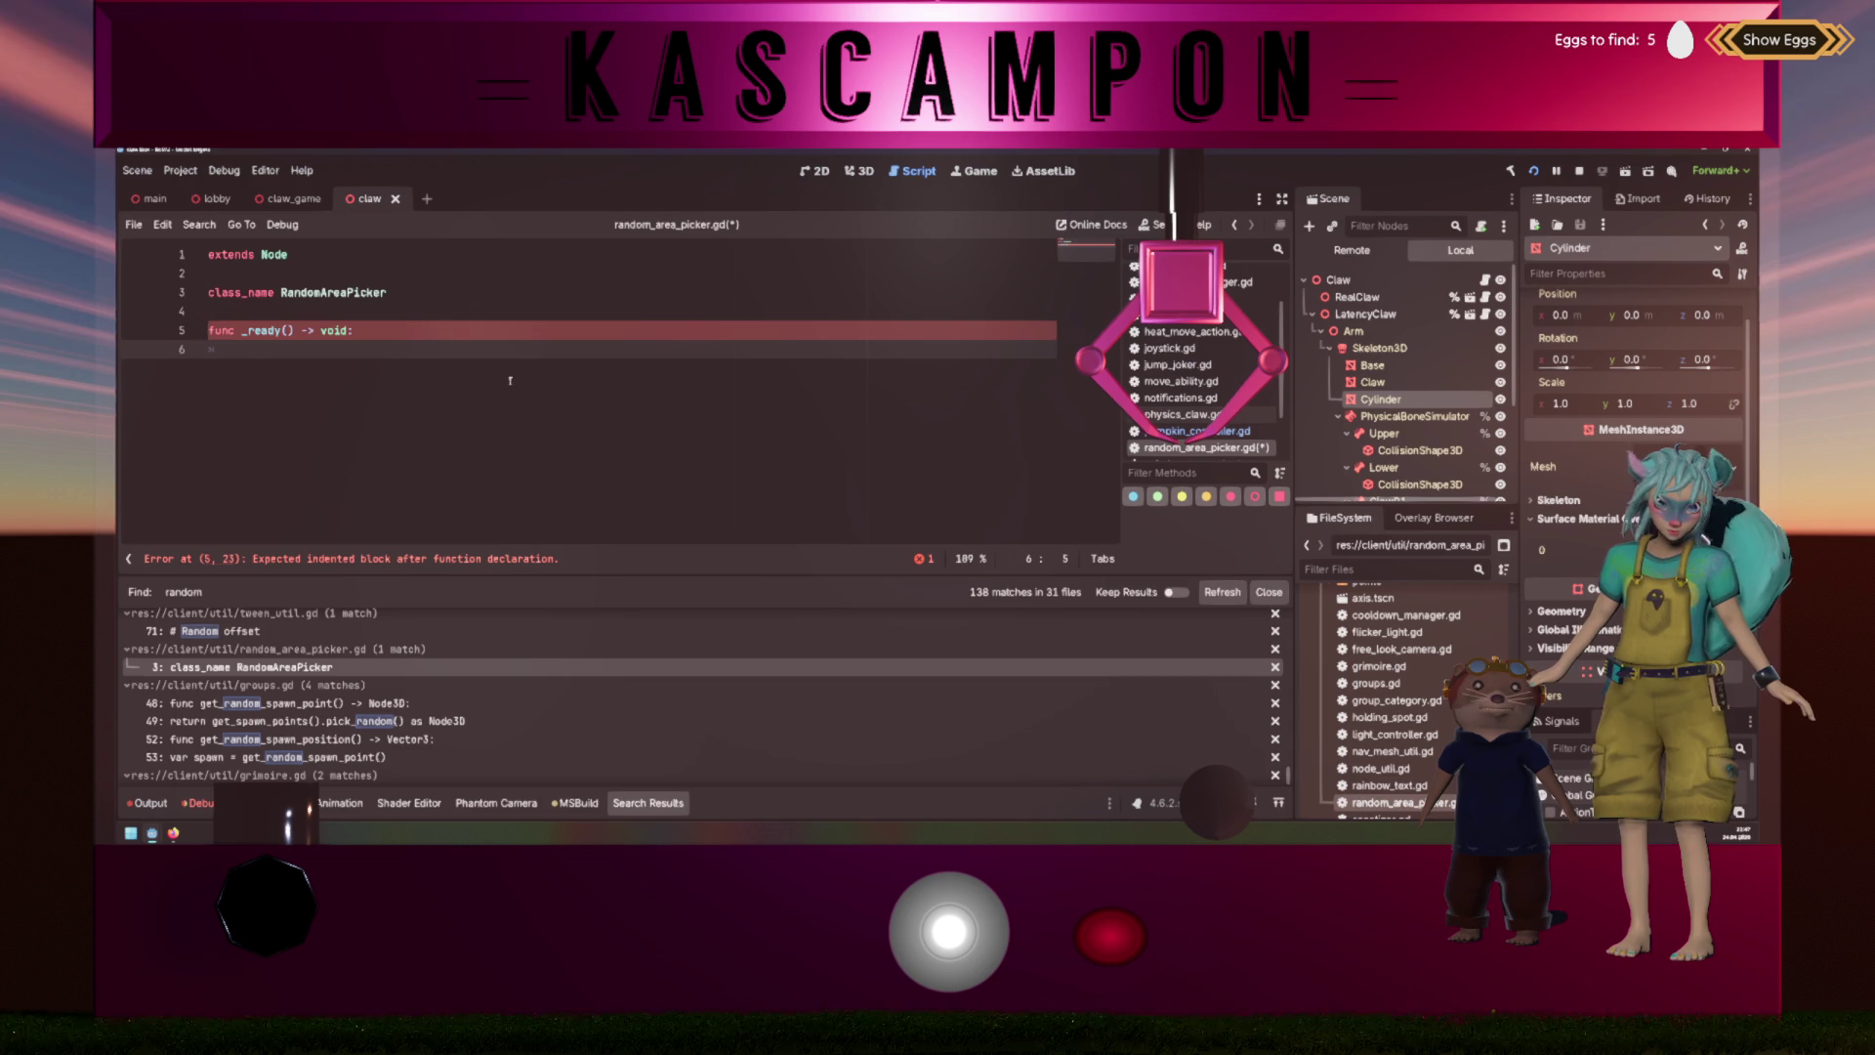
pyautogui.write('var')
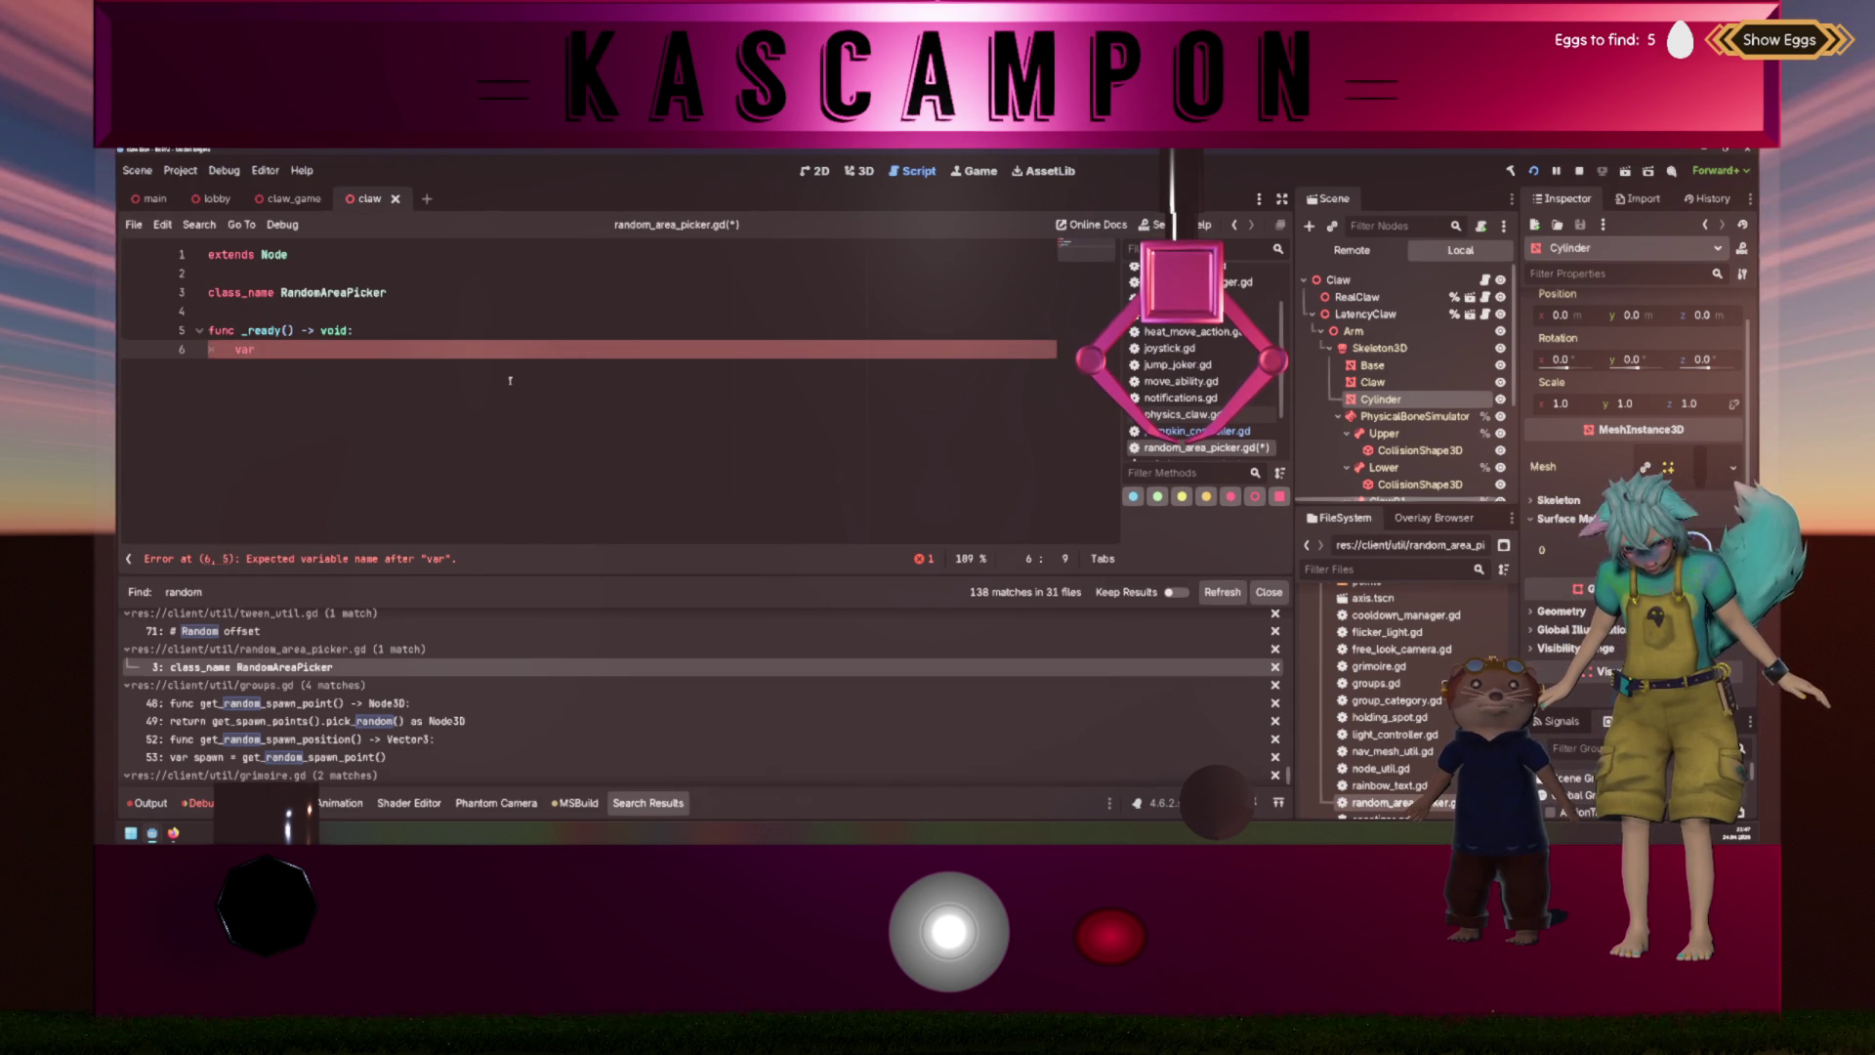
pyautogui.write('grab_1: ')
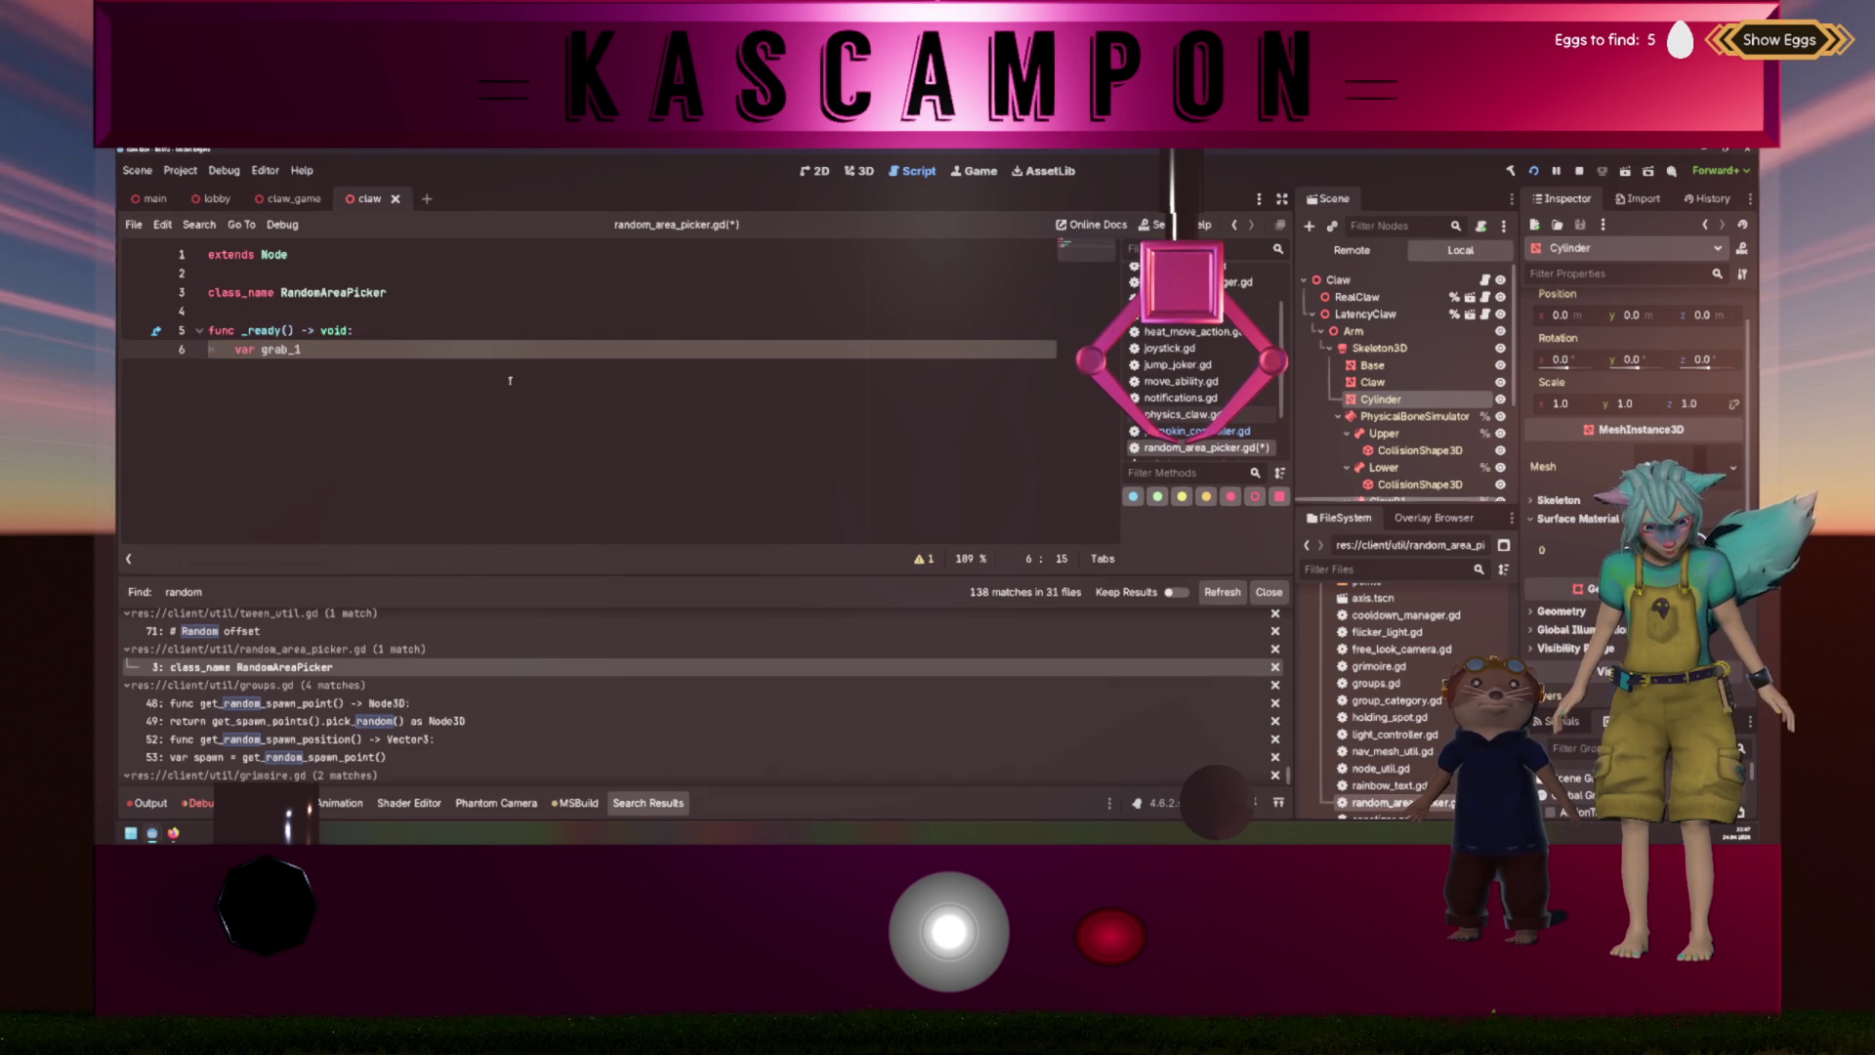
pyautogui.write('N')
pyautogui.press('BackSpace')
pyautogui.write('Marker')
pyautogui.press('Return')
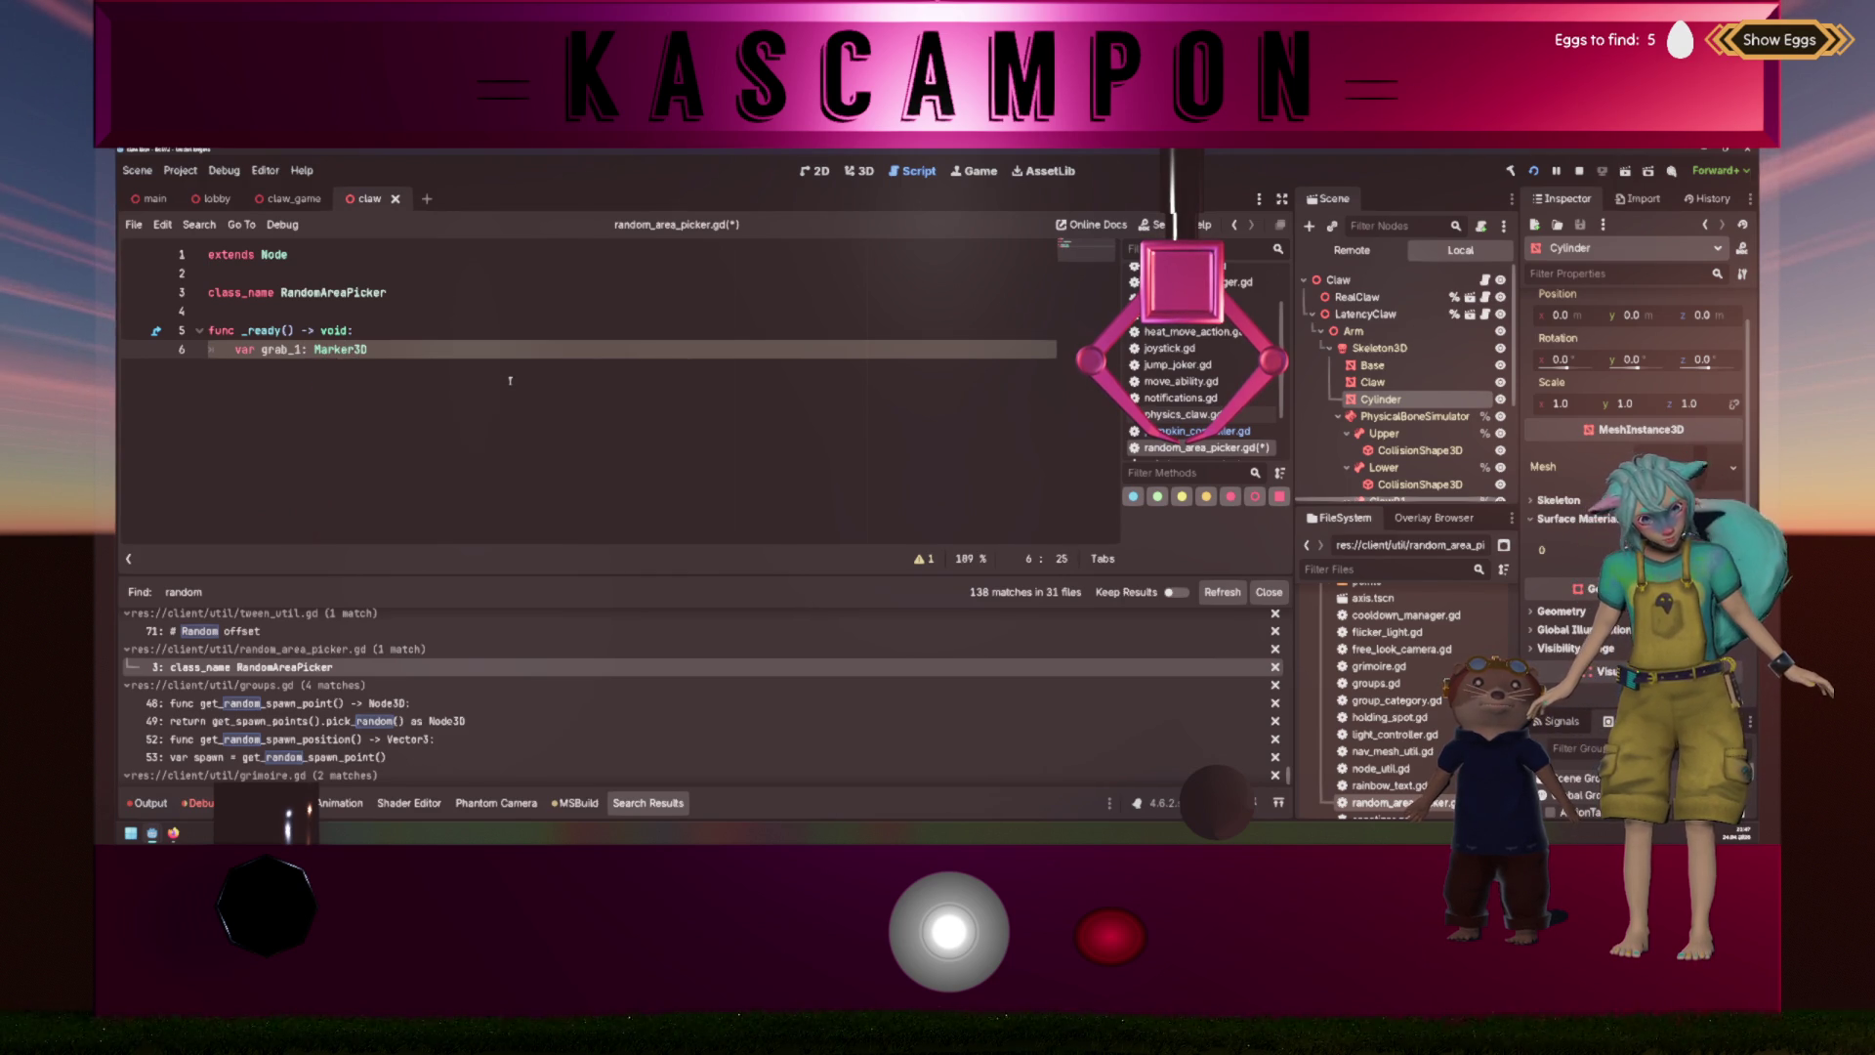
# Duplicate the grab_1 declaration, move both above _ready, and rename the copy grab_2
pyautogui.press('Return')
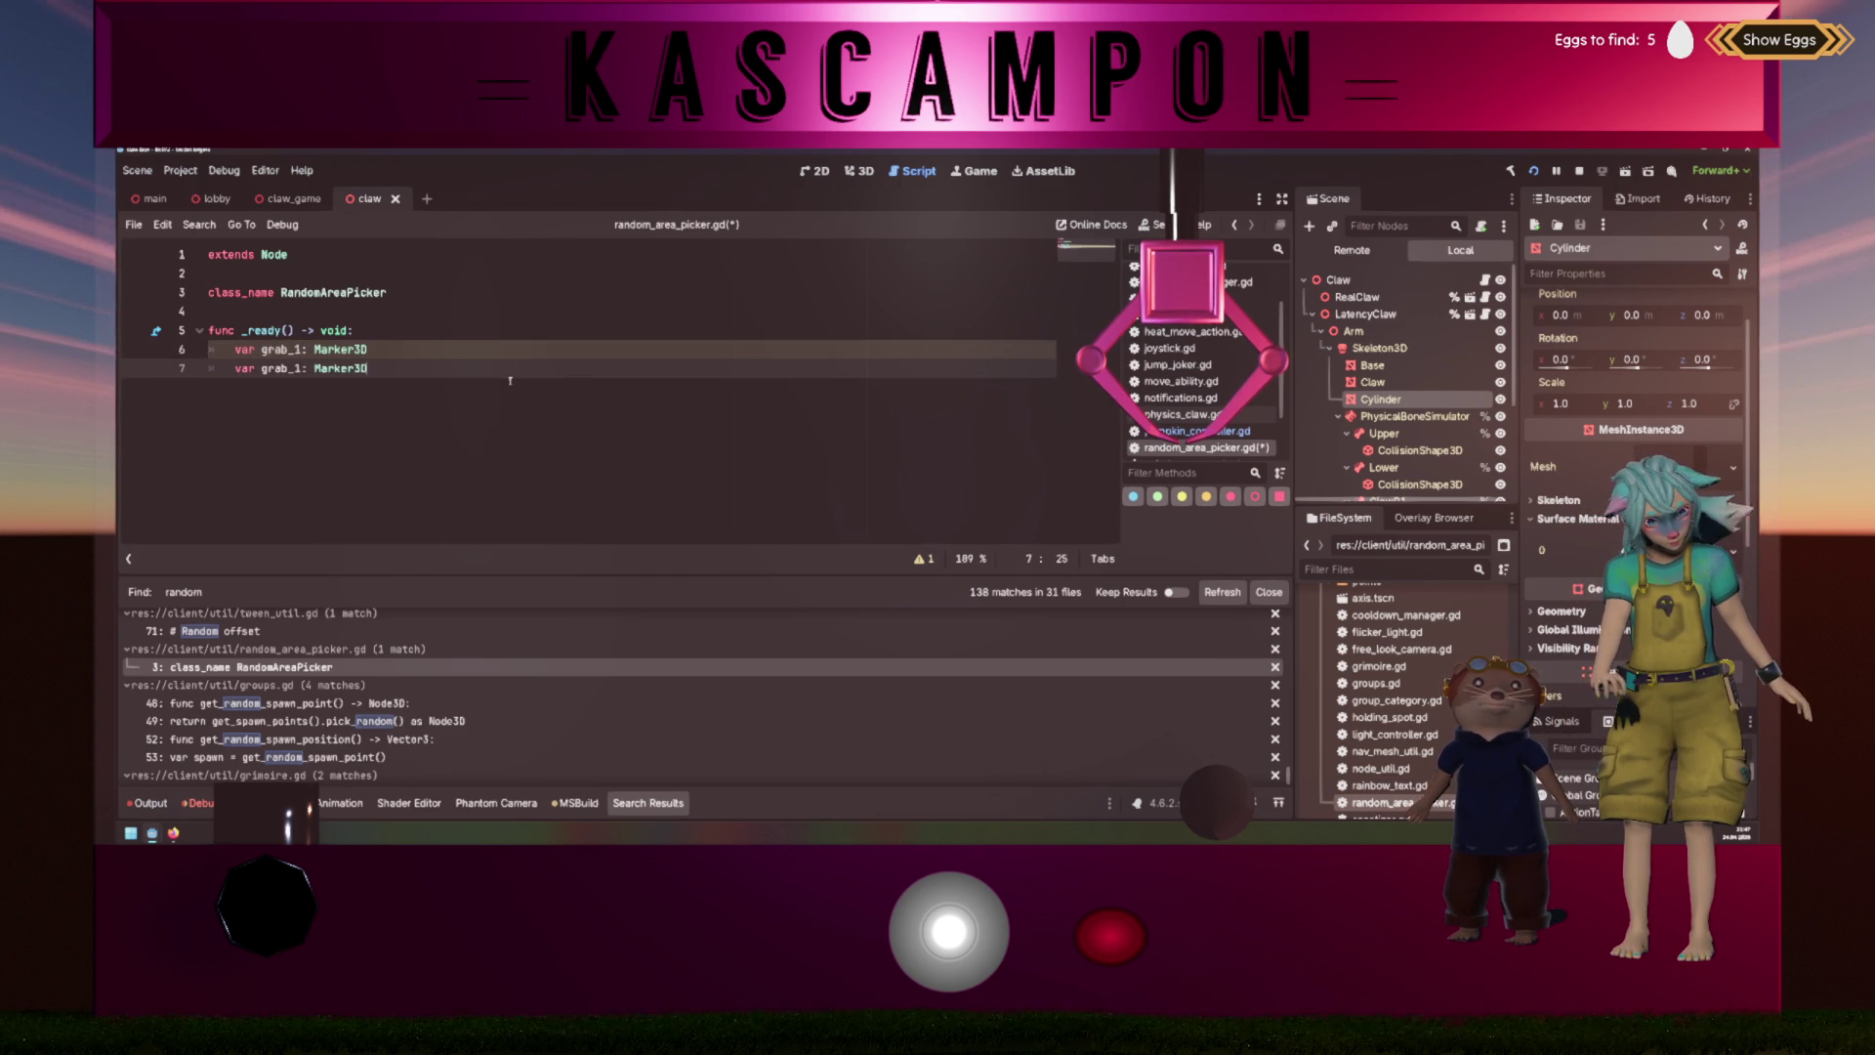
pyautogui.hotkey('shift', 'Up')
pyautogui.hotkey('alt', 'Up')
pyautogui.press('Return')
pyautogui.press('Return')
pyautogui.hotkey('shift', 'Tab')
pyautogui.press('Up')
pyautogui.press('Down')
pyautogui.hotkey('ctrl', 'Right')
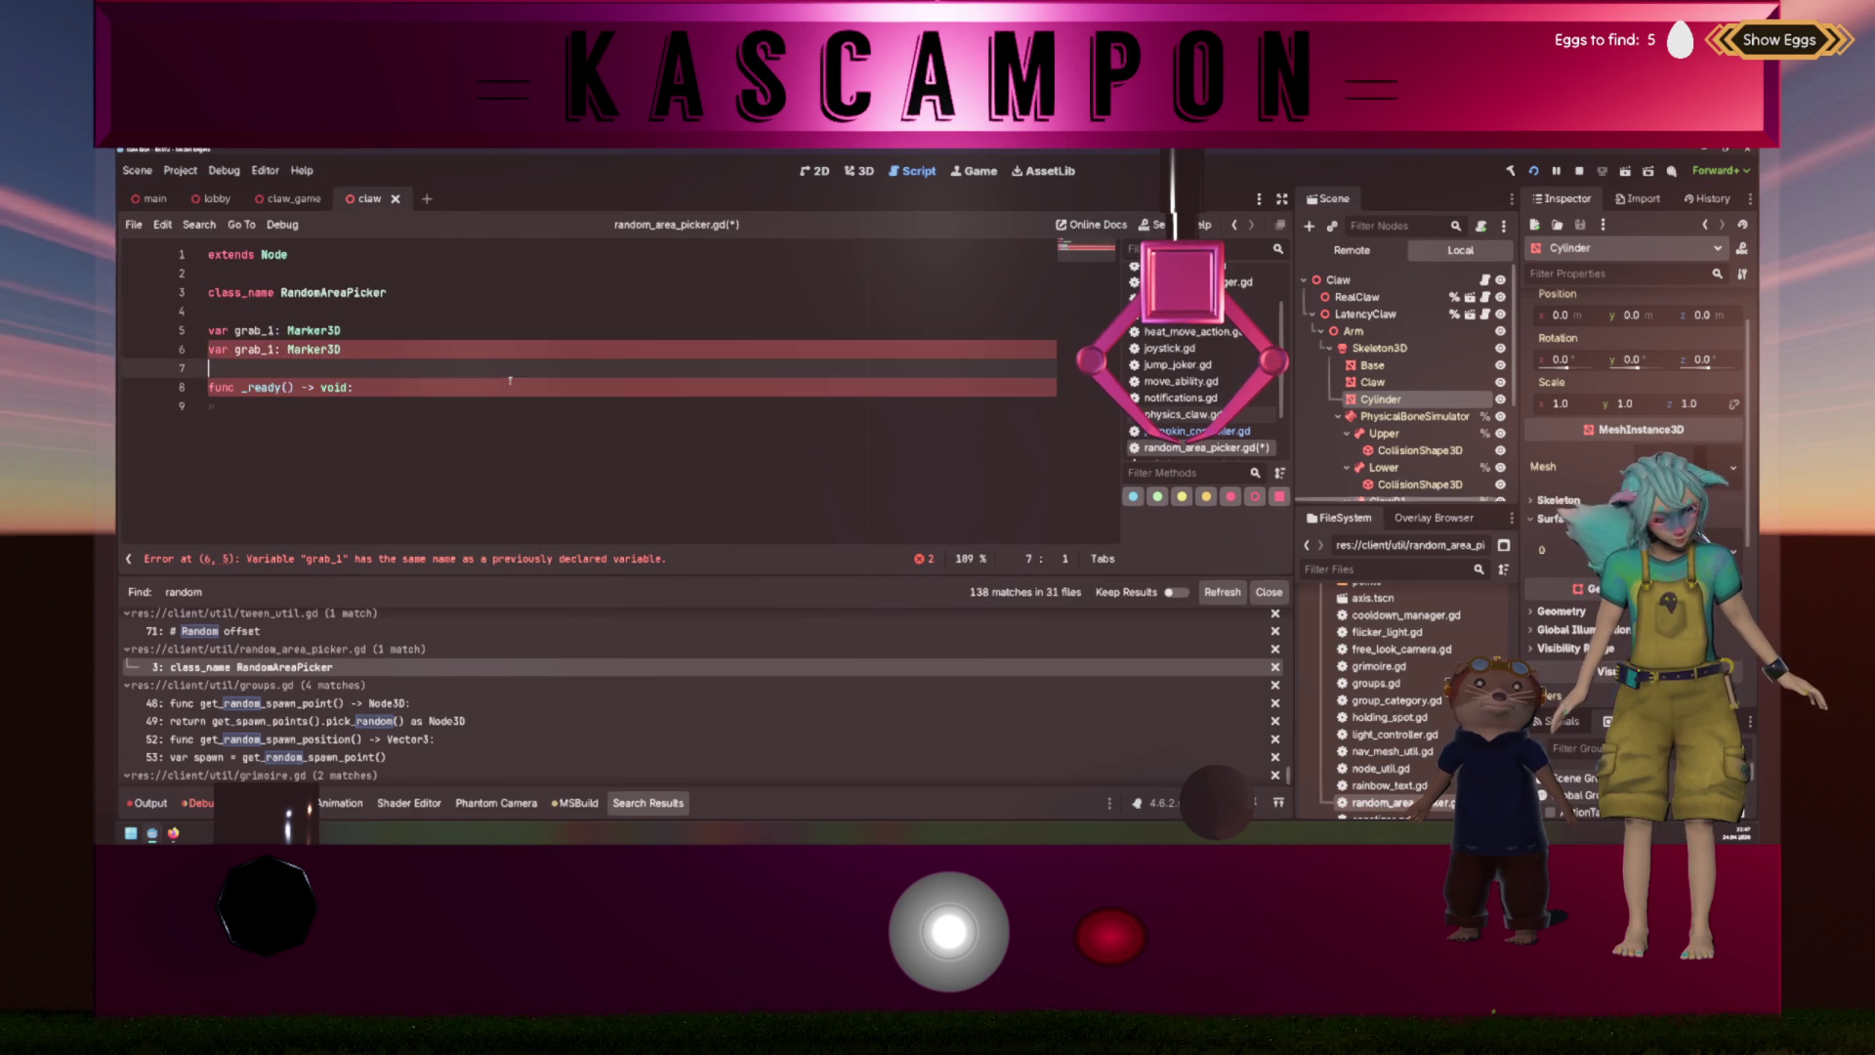
pyautogui.press('BackSpace')
pyautogui.write('2')
pyautogui.press('Down')
pyautogui.press('Down')
pyautogui.press('Down')
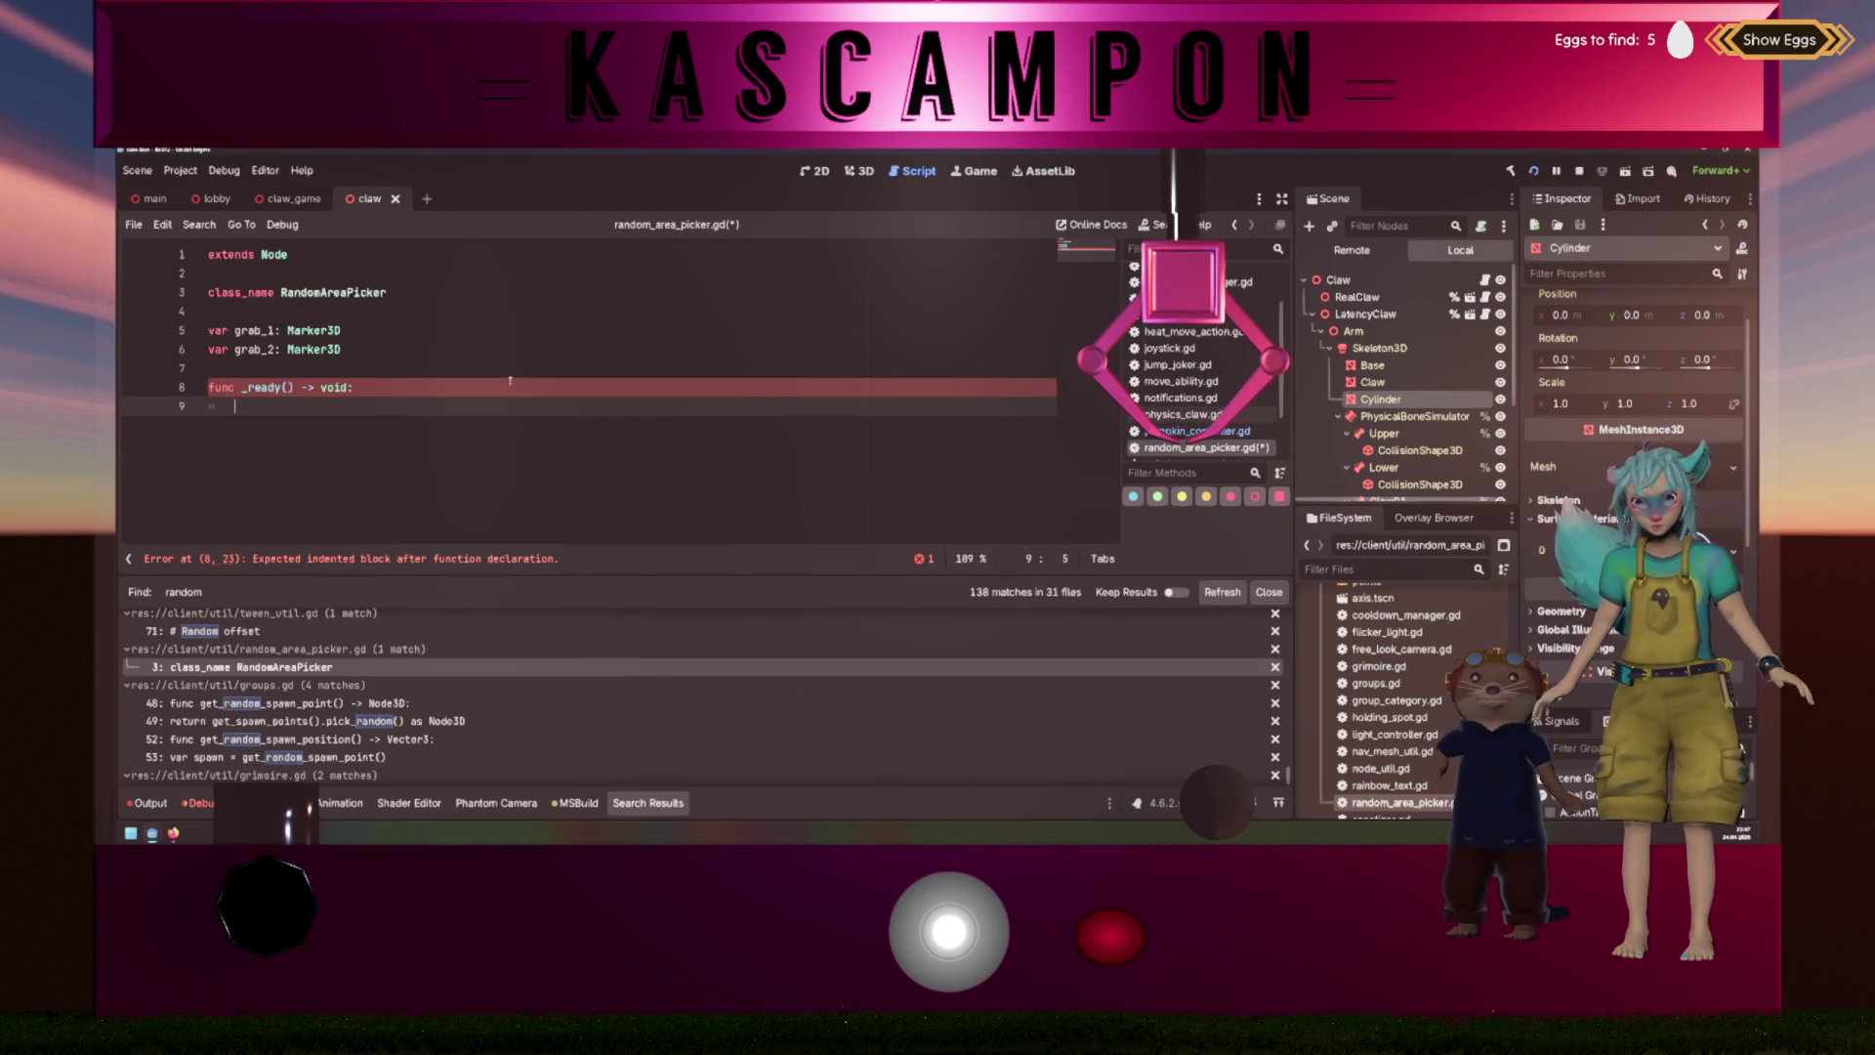
pyautogui.press('Up')
pyautogui.press('Up')
pyautogui.press('Up')
pyautogui.press('Up')
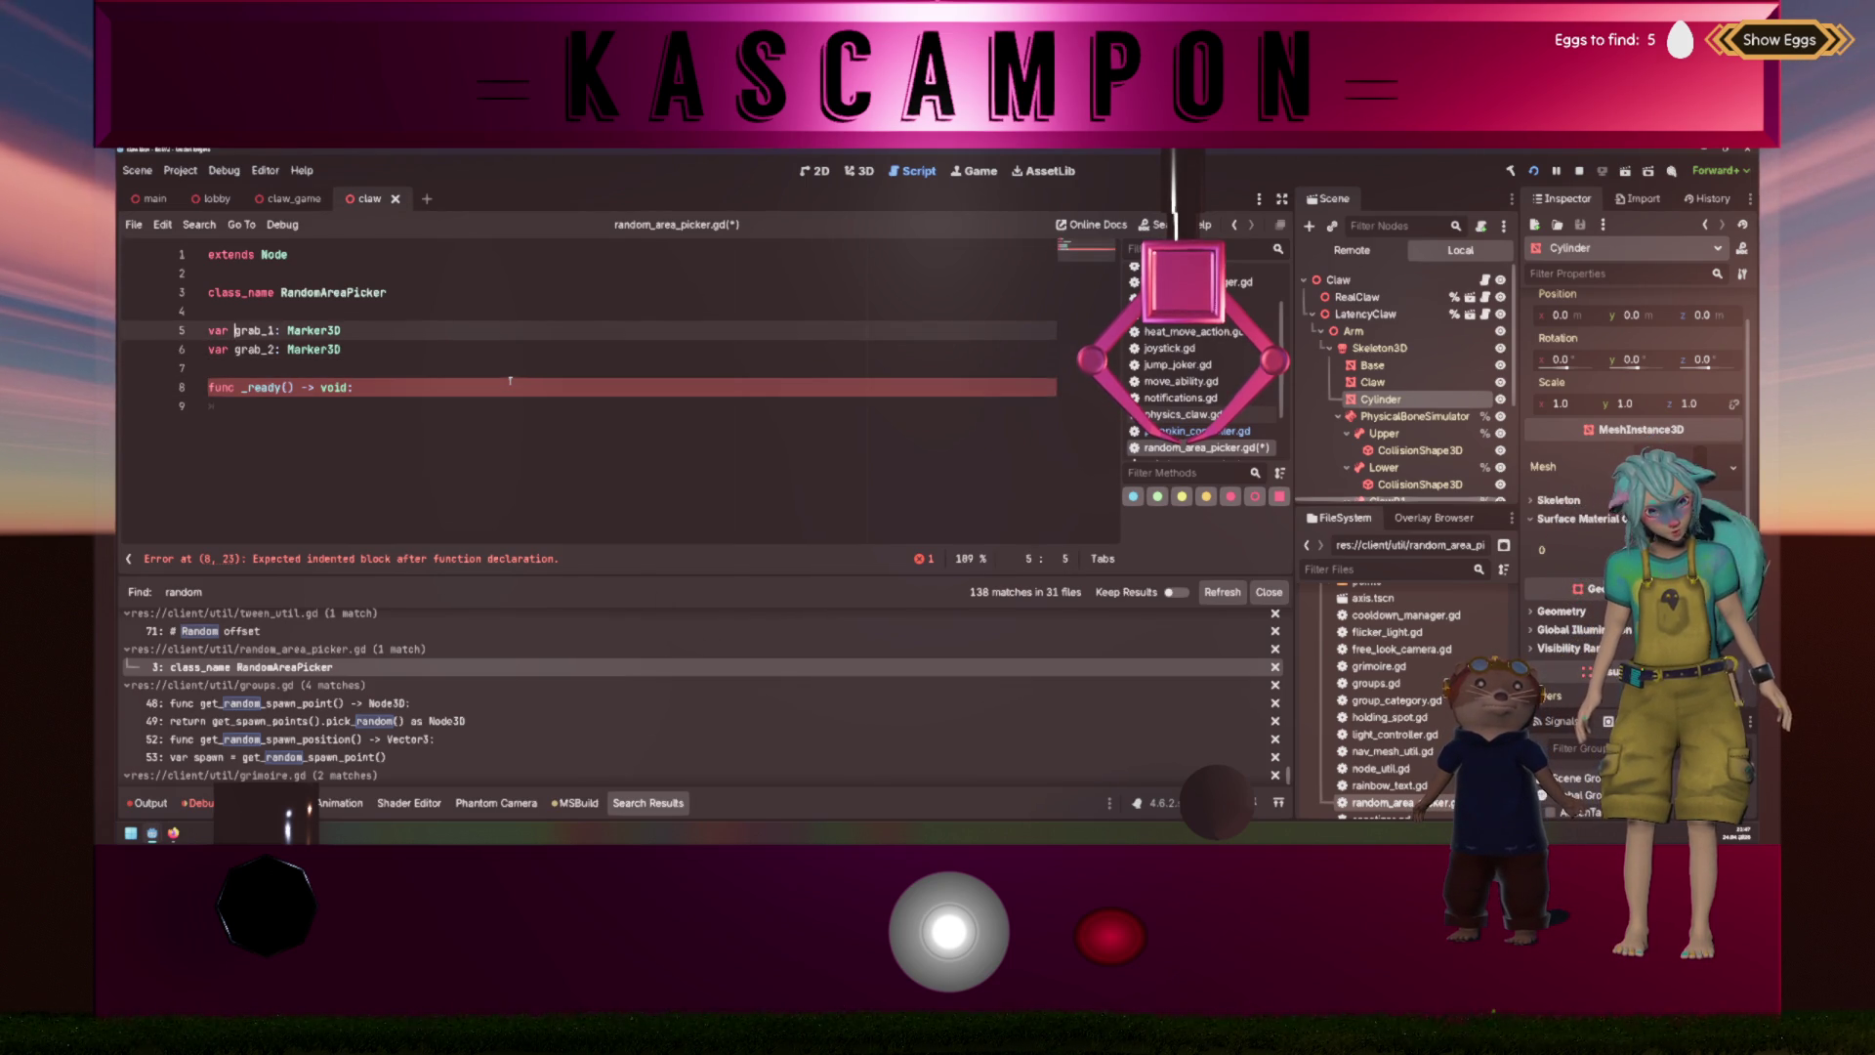
pyautogui.hotkey('ctrl', 'Right')
pyautogui.press('Right')
pyautogui.hotkey('ctrl', 'shift', 'Right')
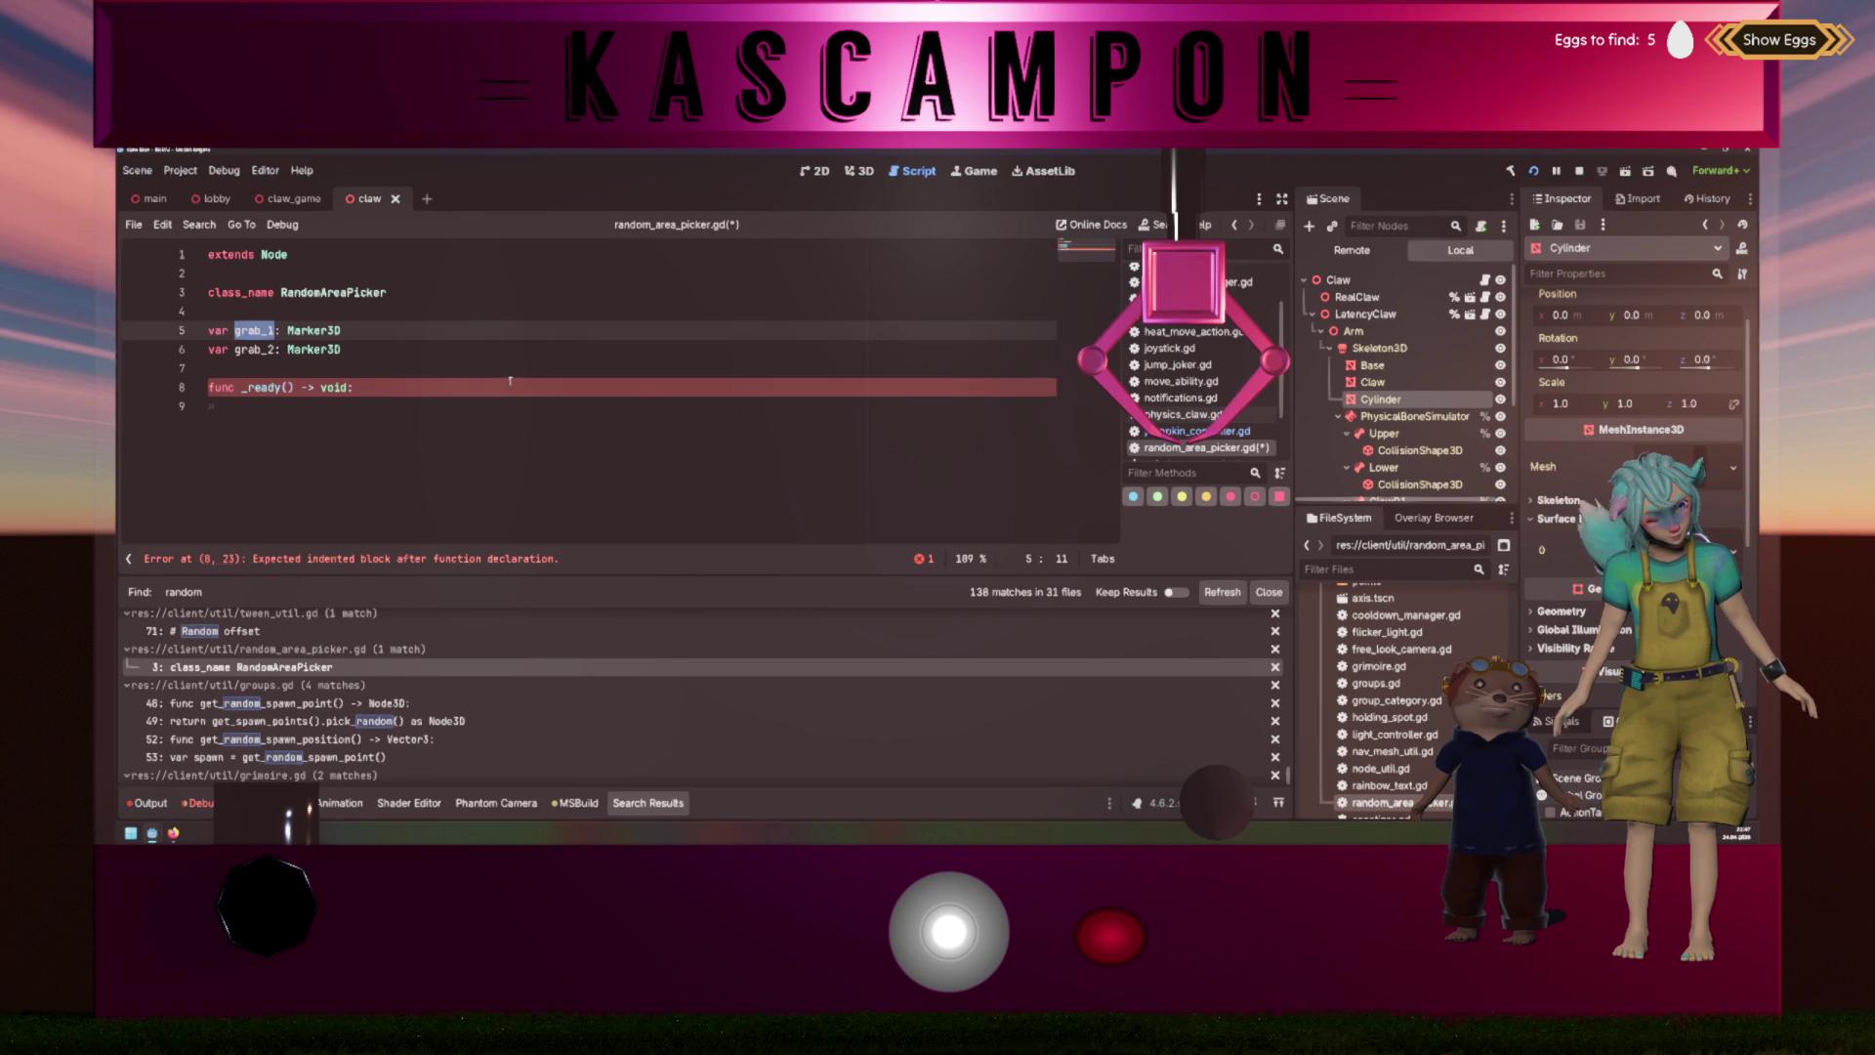
pyautogui.press('Down')
pyautogui.press('Down')
pyautogui.press('Down')
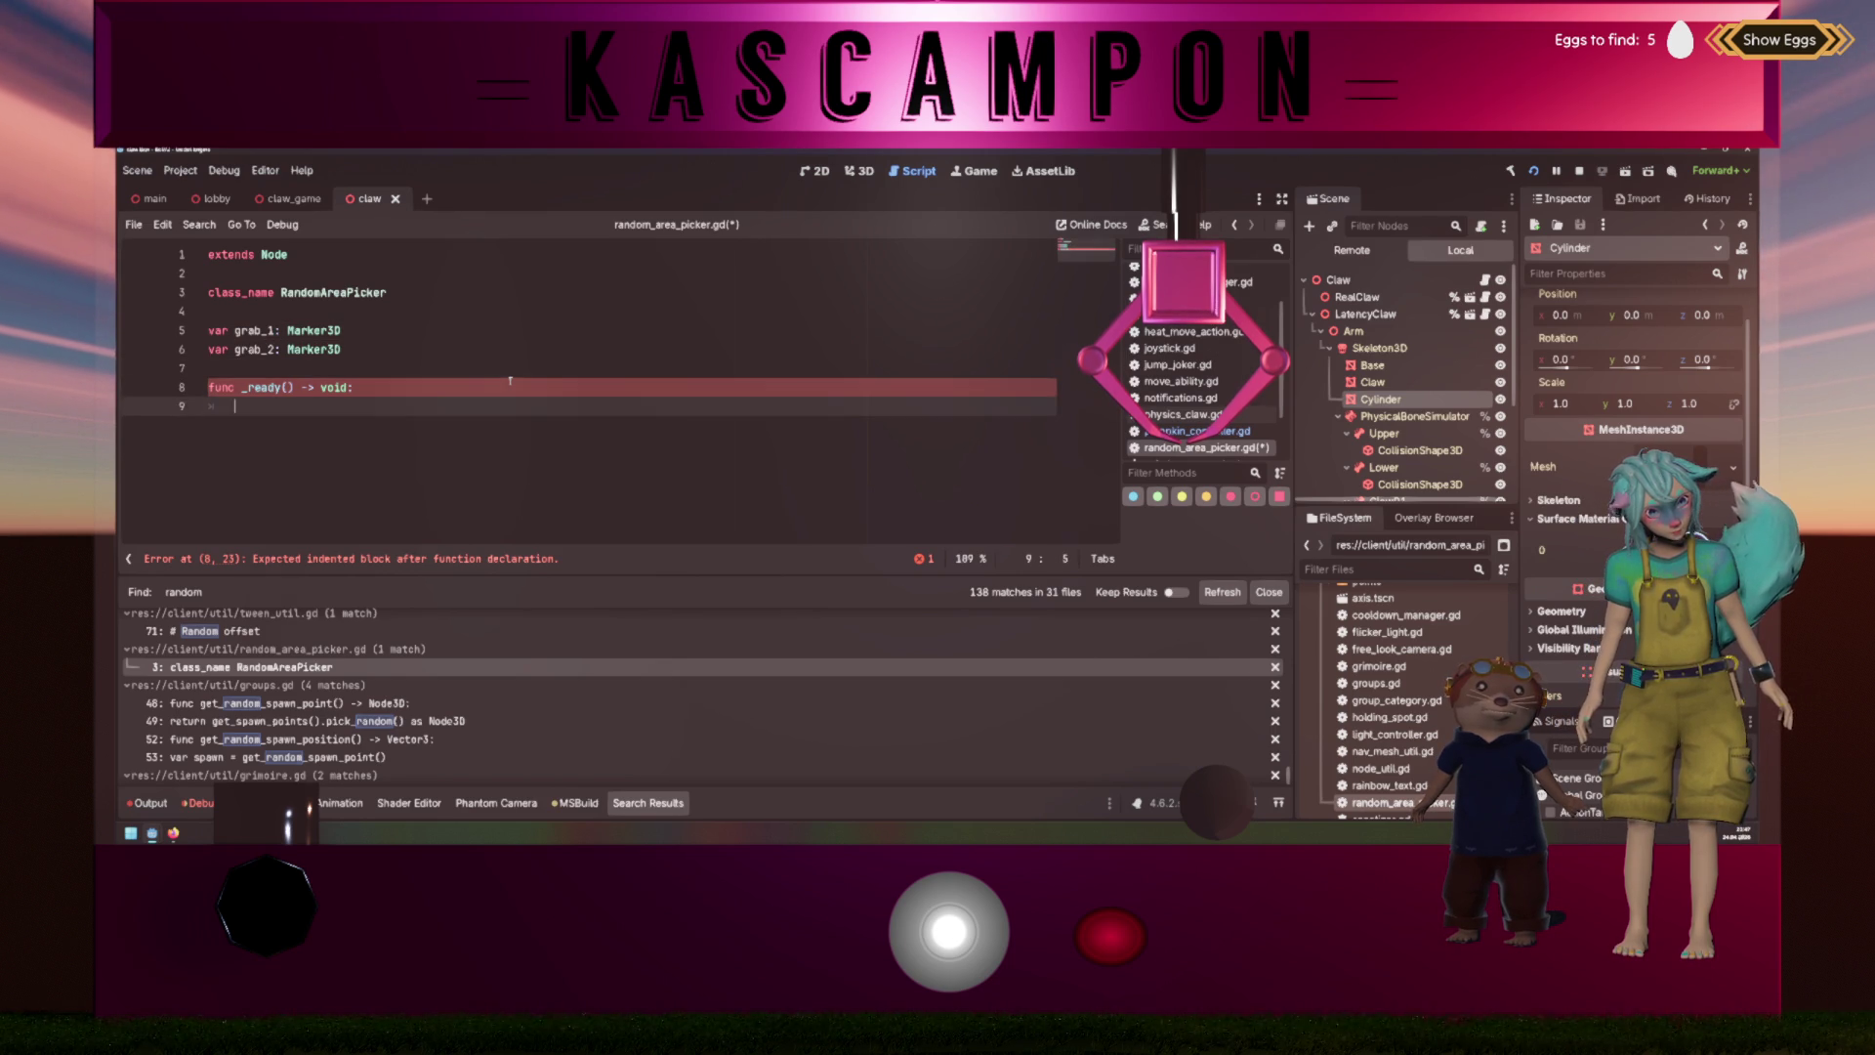
pyautogui.press('Up')
pyautogui.press('Up')
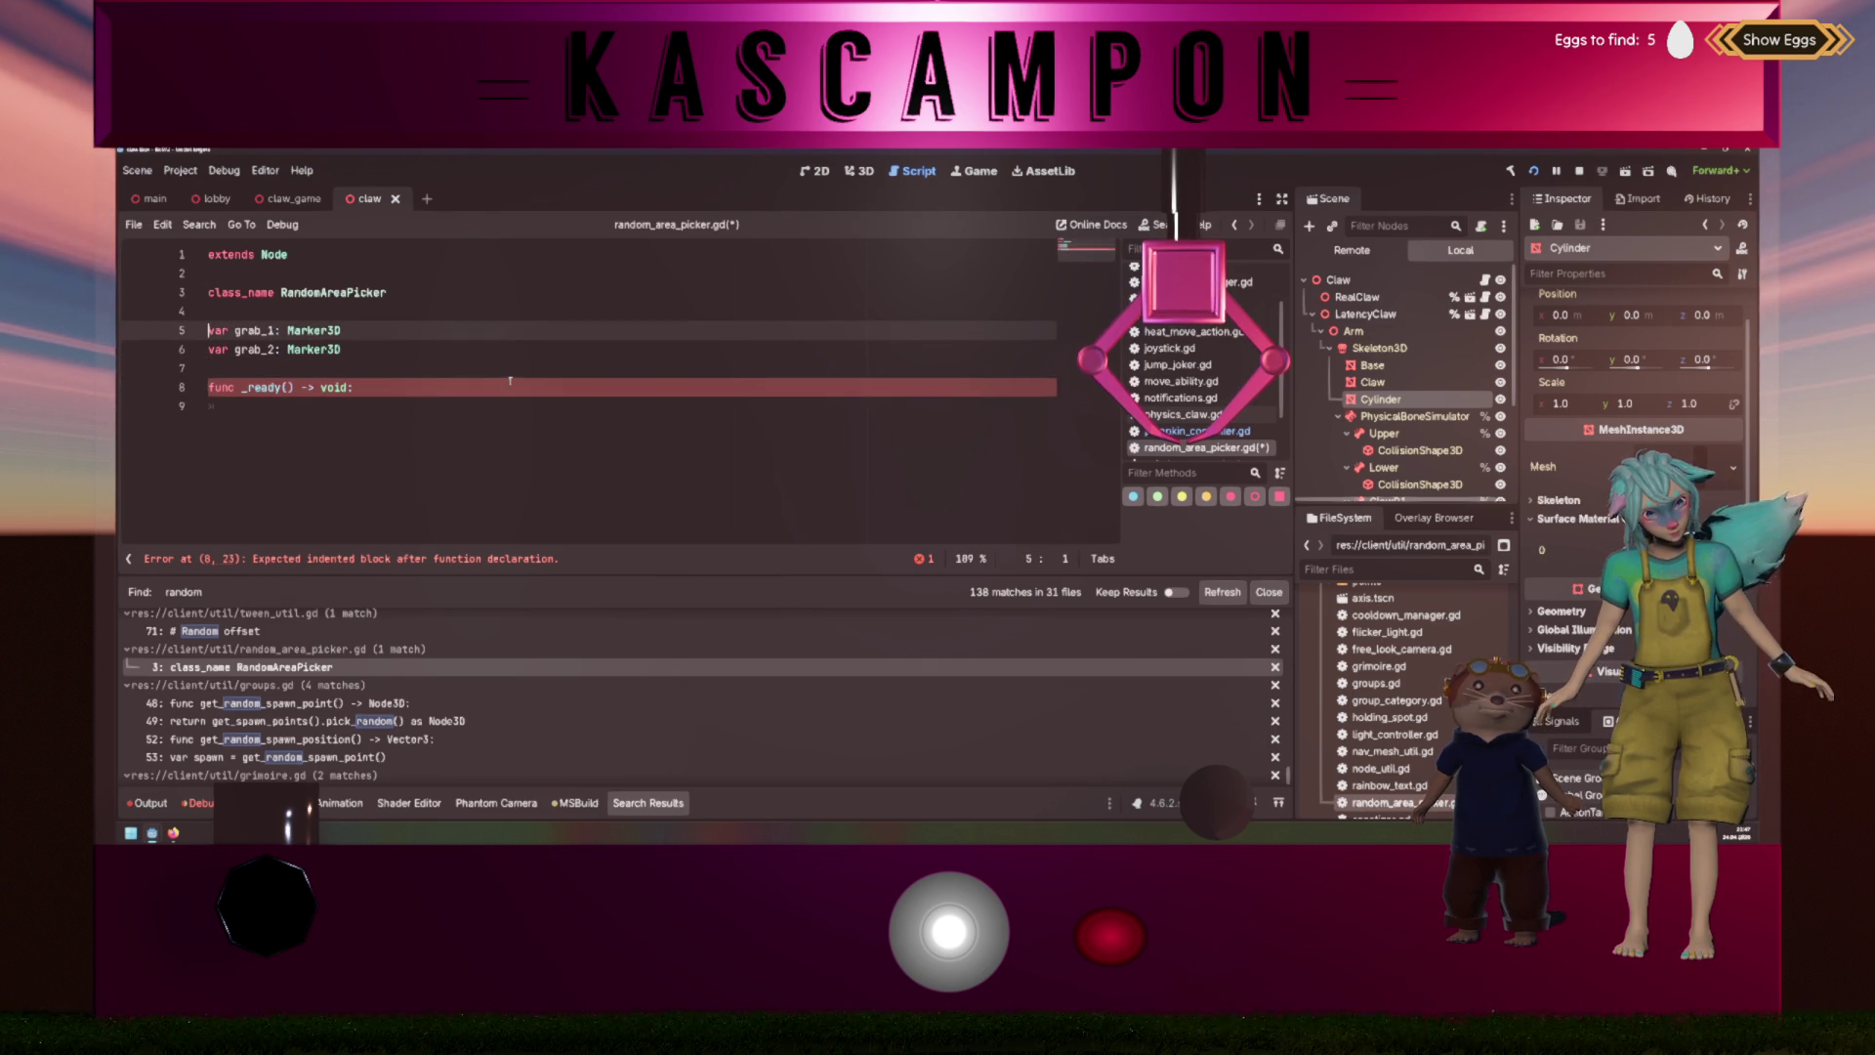
pyautogui.hotkey('shift', 'alt', 'Down')
pyautogui.press('Home')
pyautogui.write('@expo')
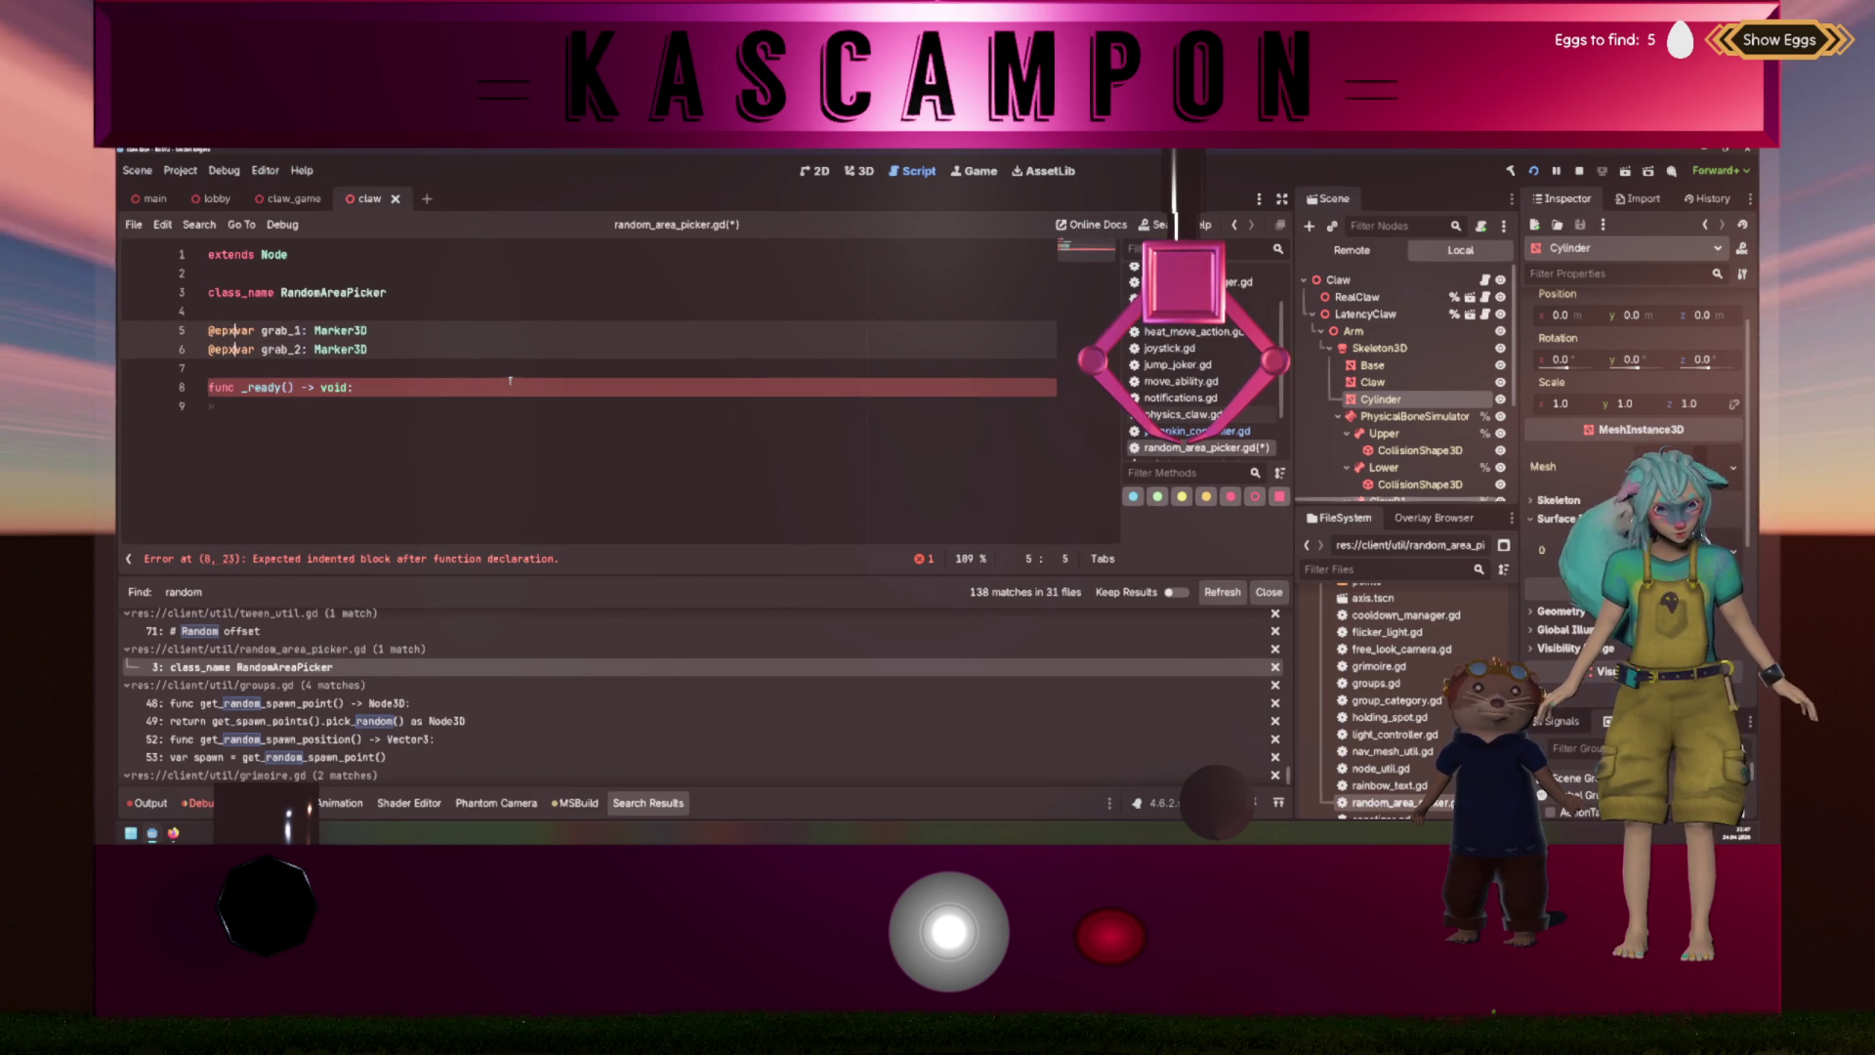
pyautogui.write('rt')
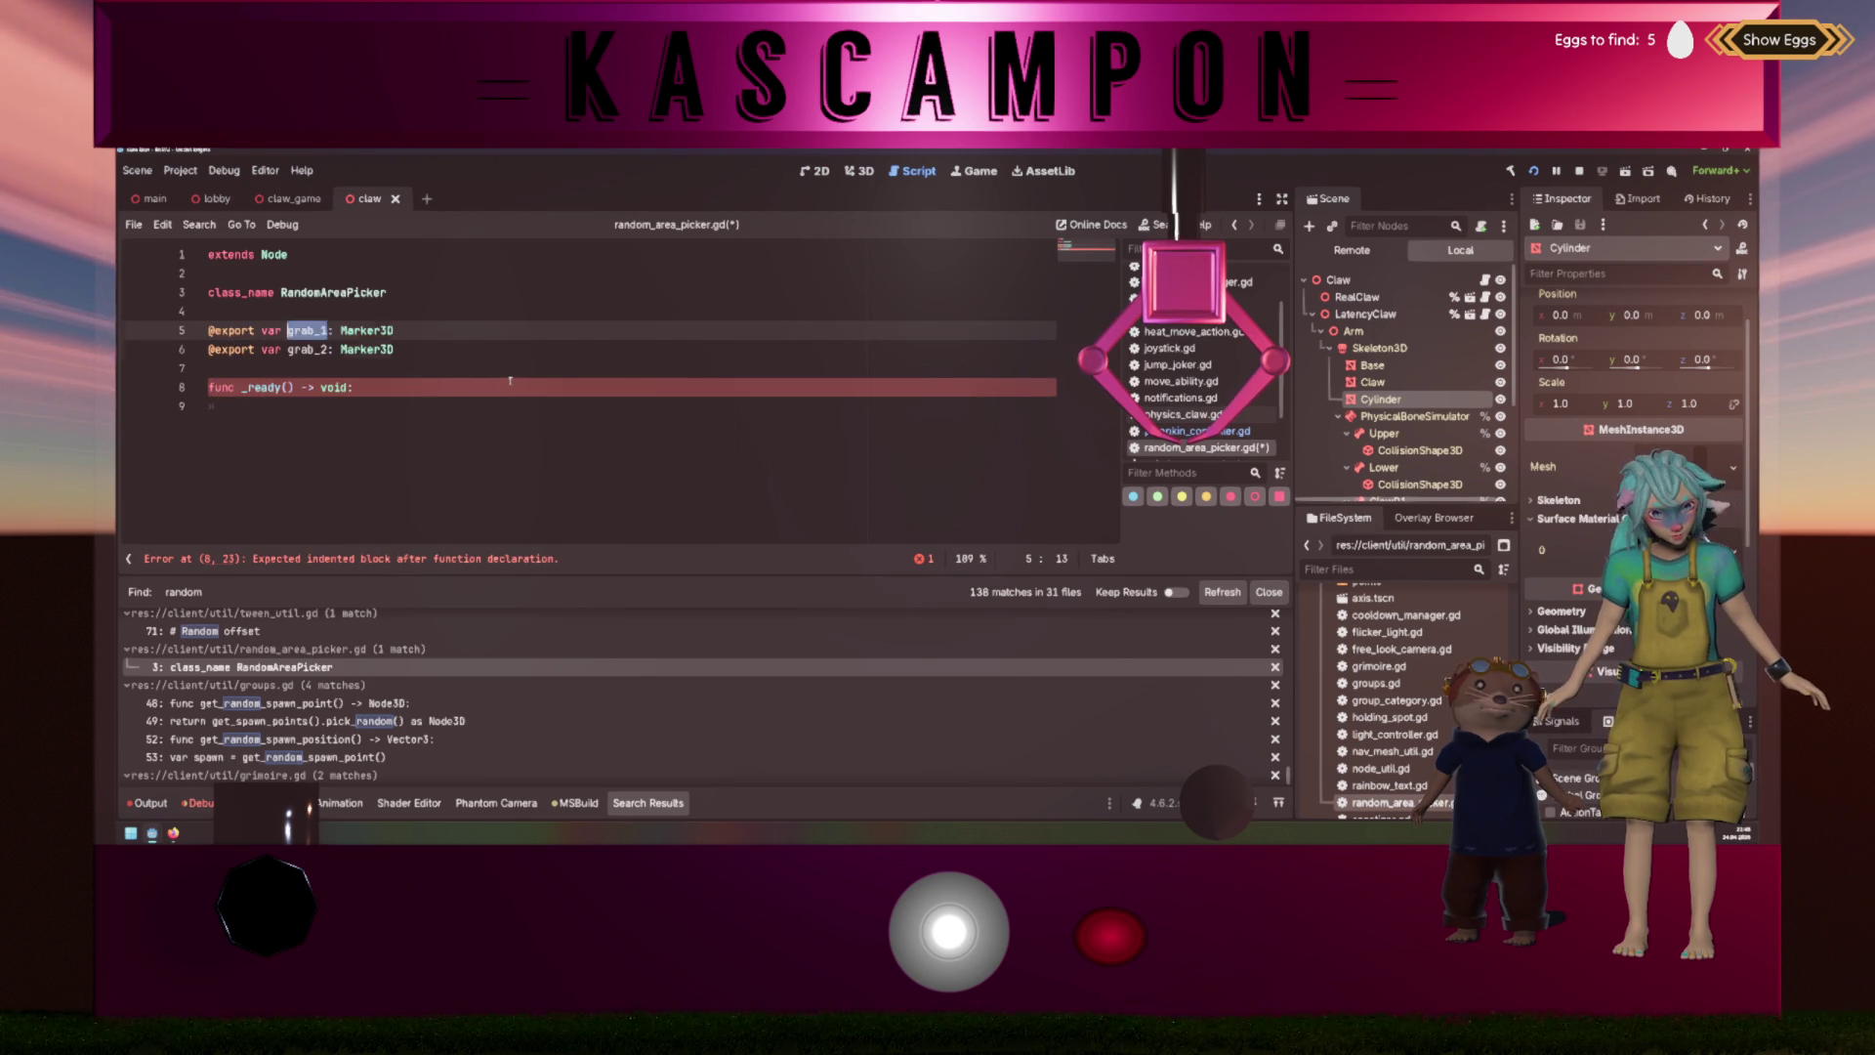
pyautogui.click(510, 381)
pyautogui.press('Down')
pyautogui.write('if grab_1')
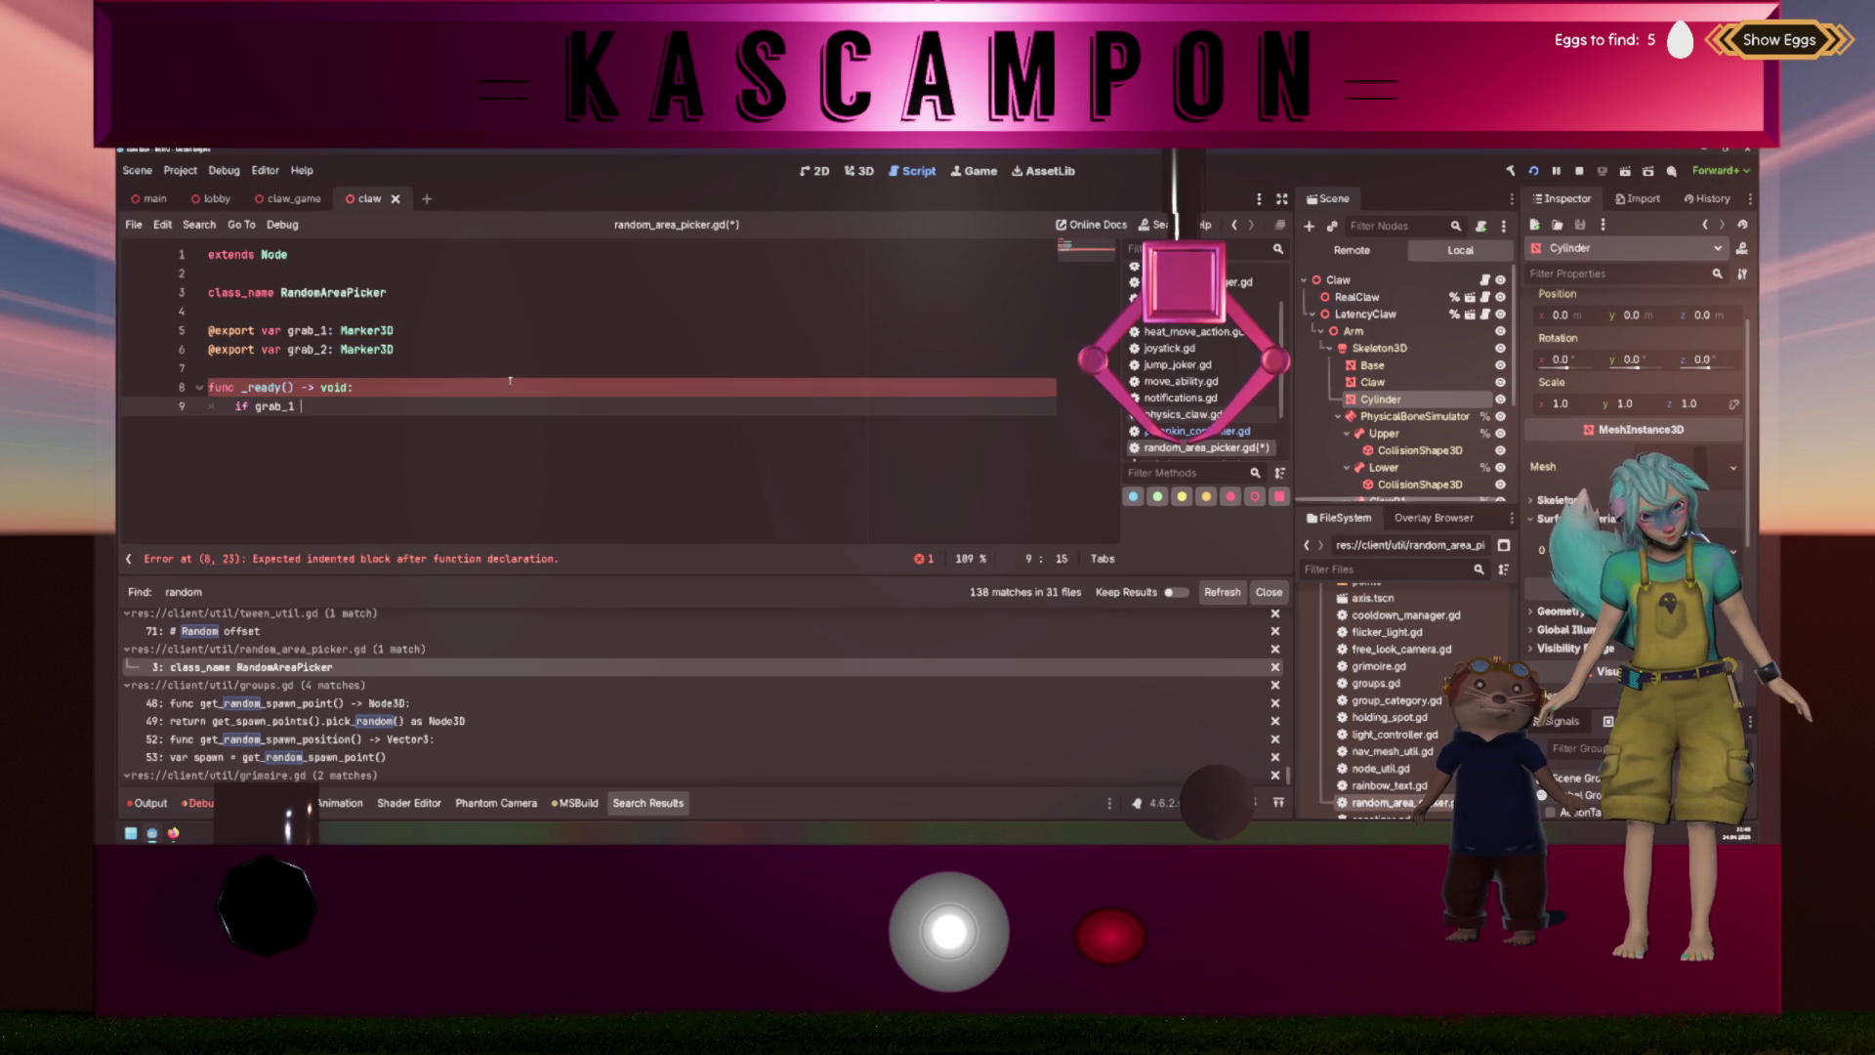
pyautogui.hotkey('ctrl', 'Left')
pyautogui.write('not')
pyautogui.press('End')
pyautogui.write(': grab_1 = ')
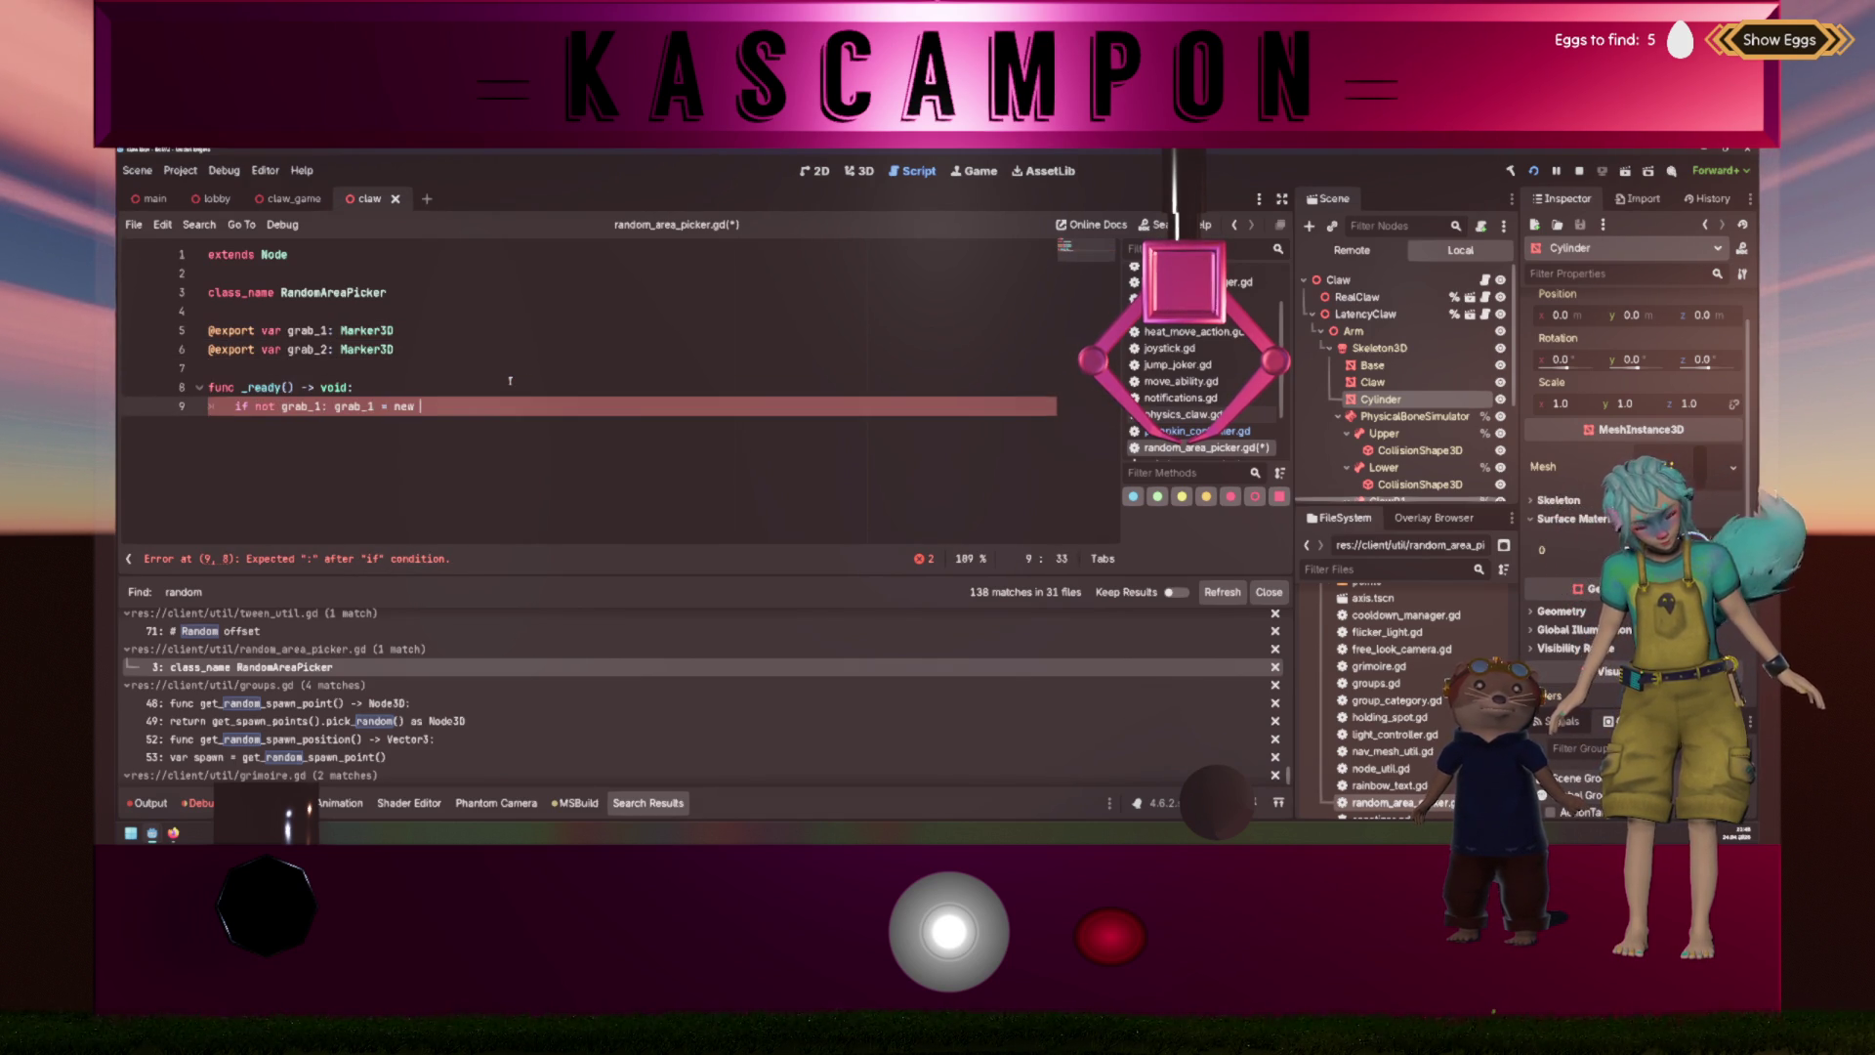
pyautogui.write('Marker3D.new()')
# Put the Marker3D creation on its own indented line and add 'grab_1.owner = self' below it
pyautogui.hotkey('ctrl', 'Left')
pyautogui.hotkey('ctrl', 'Left')
pyautogui.hotkey('ctrl', 'Left')
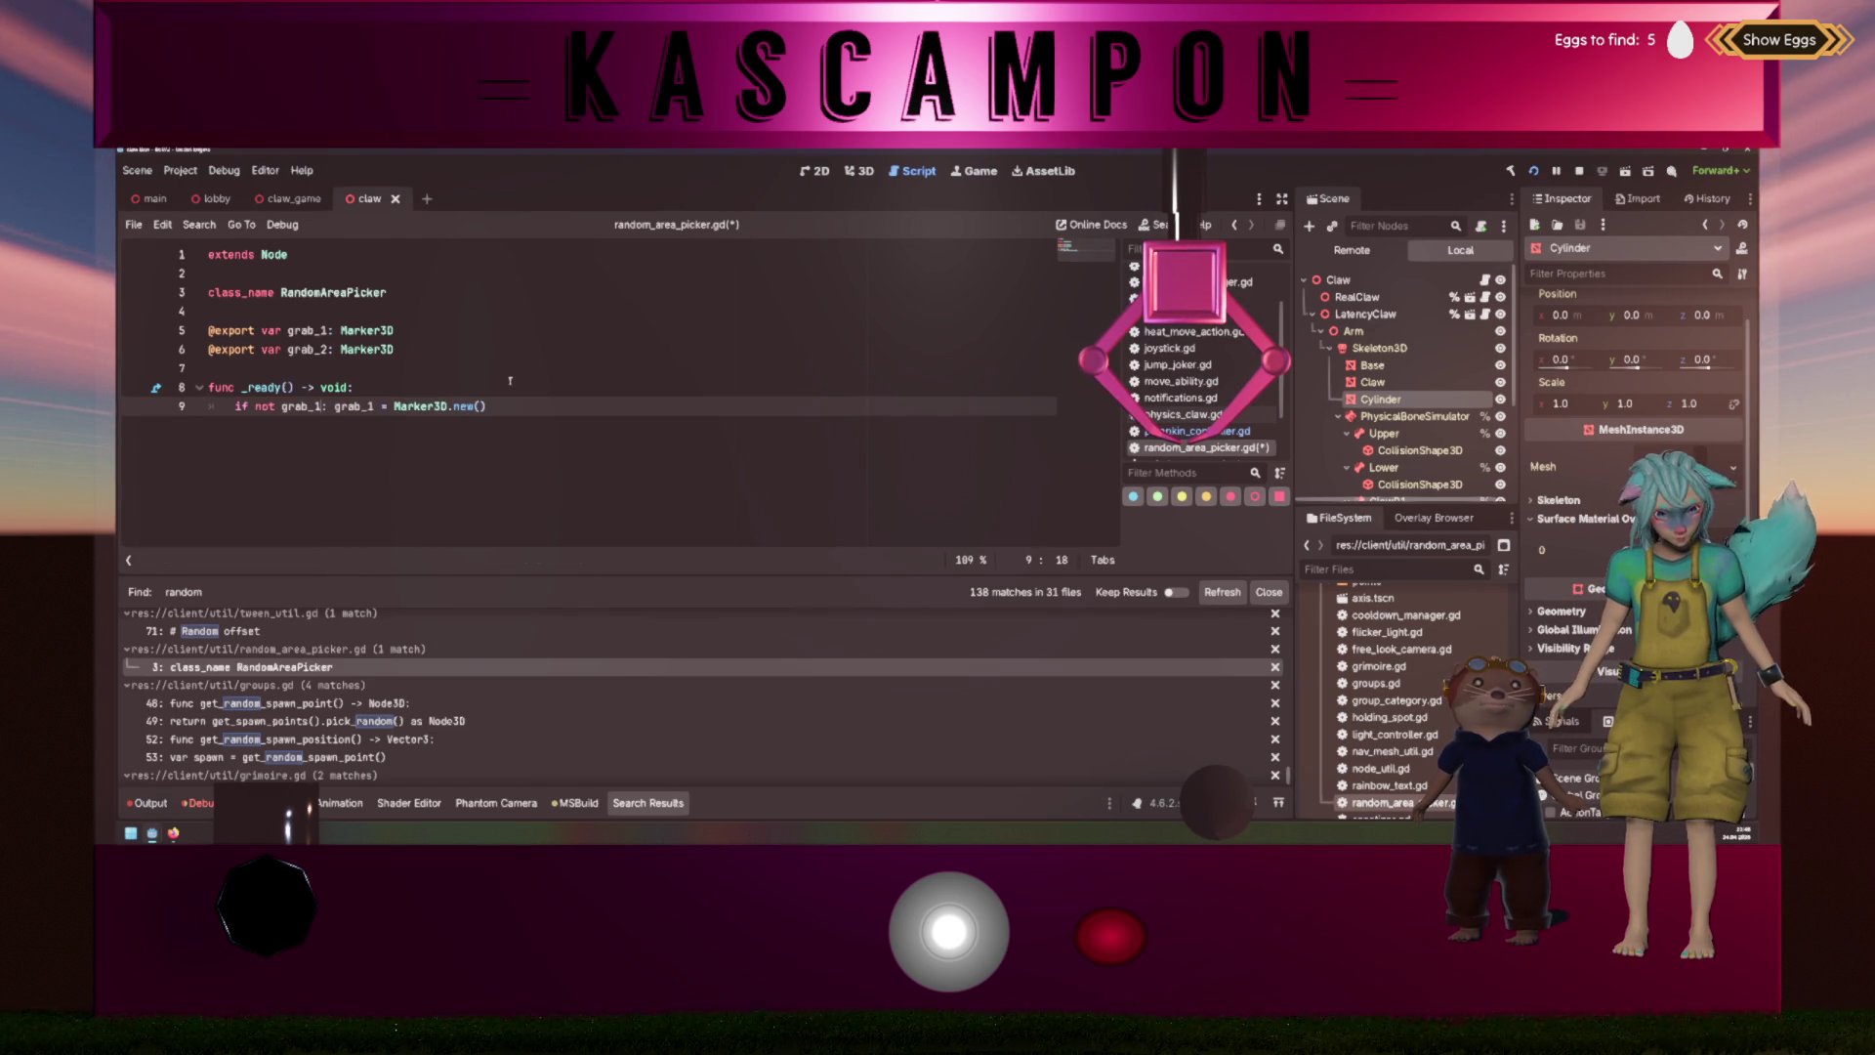
pyautogui.press('Return')
pyautogui.press('End')
pyautogui.press('Return')
pyautogui.press('Up')
pyautogui.hotkey('ctrl', 'shift', 'Right')
pyautogui.hotkey('ctrl', 'c')
pyautogui.press('Down')
pyautogui.hotkey('ctrl', 'v')
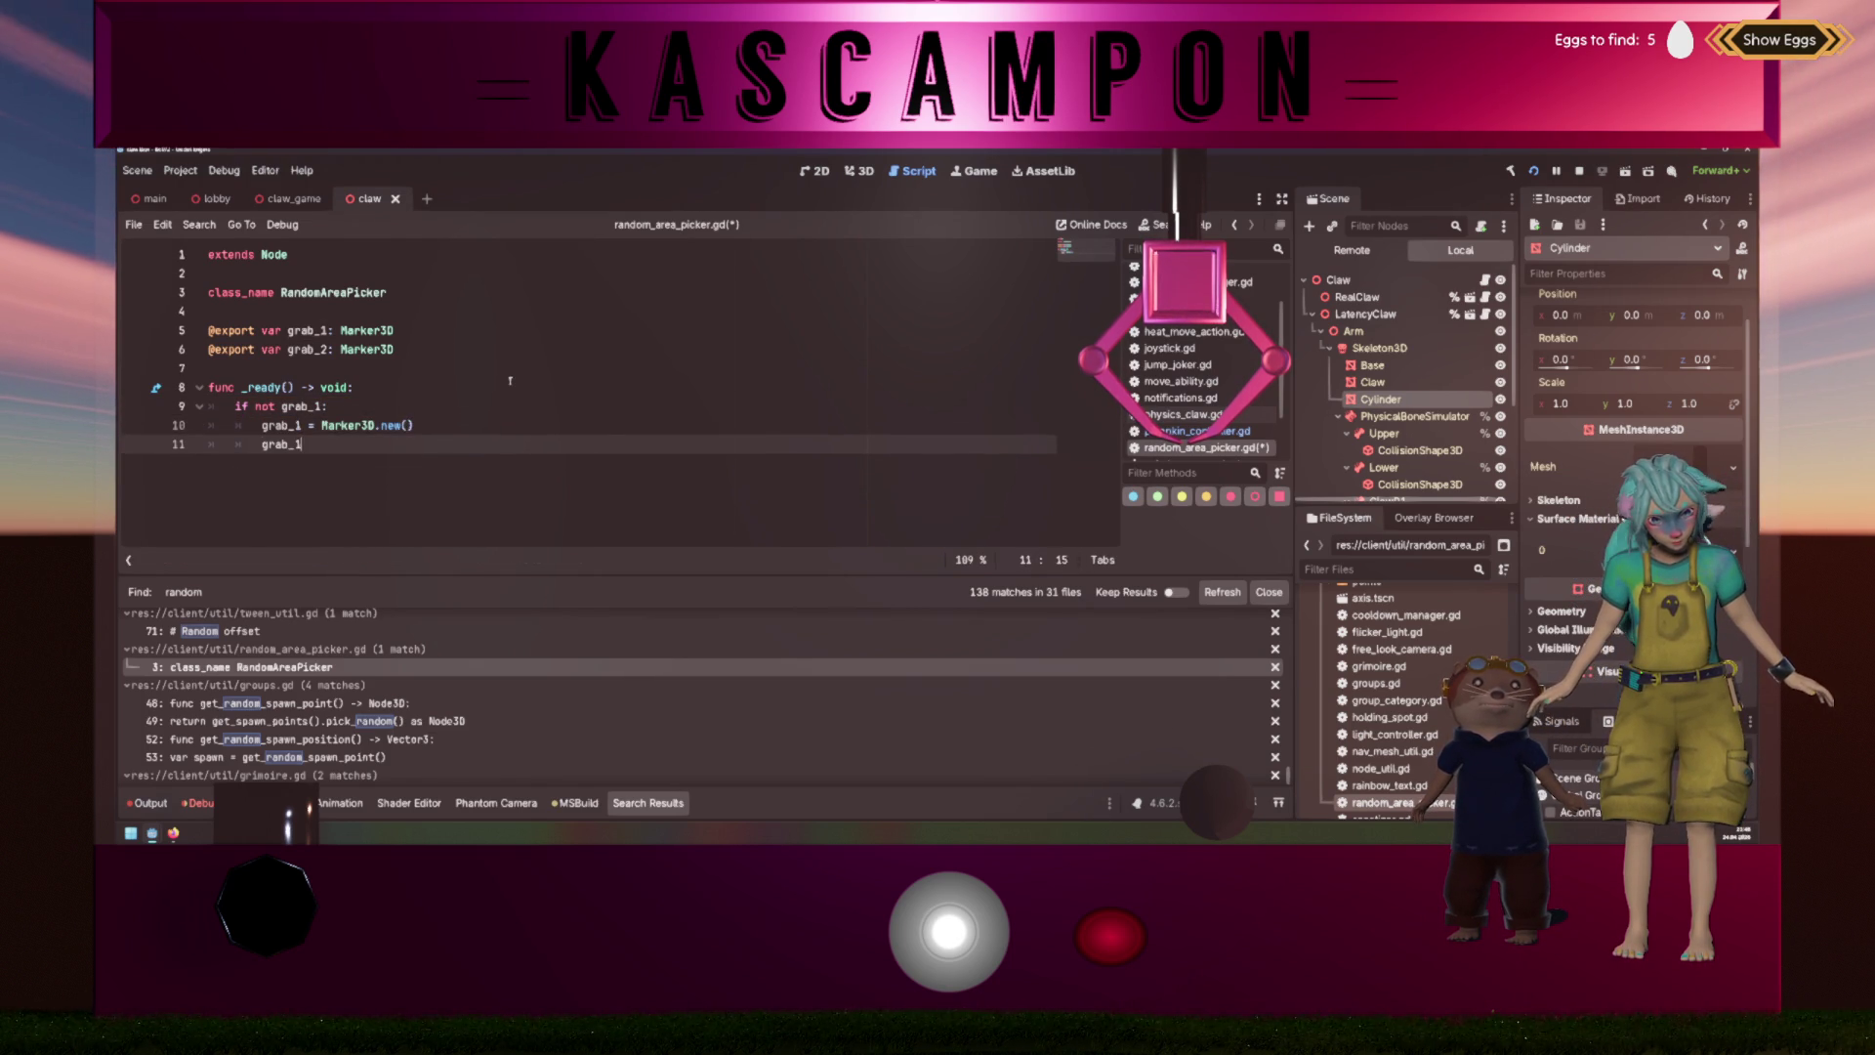
pyautogui.write('.owner = self')
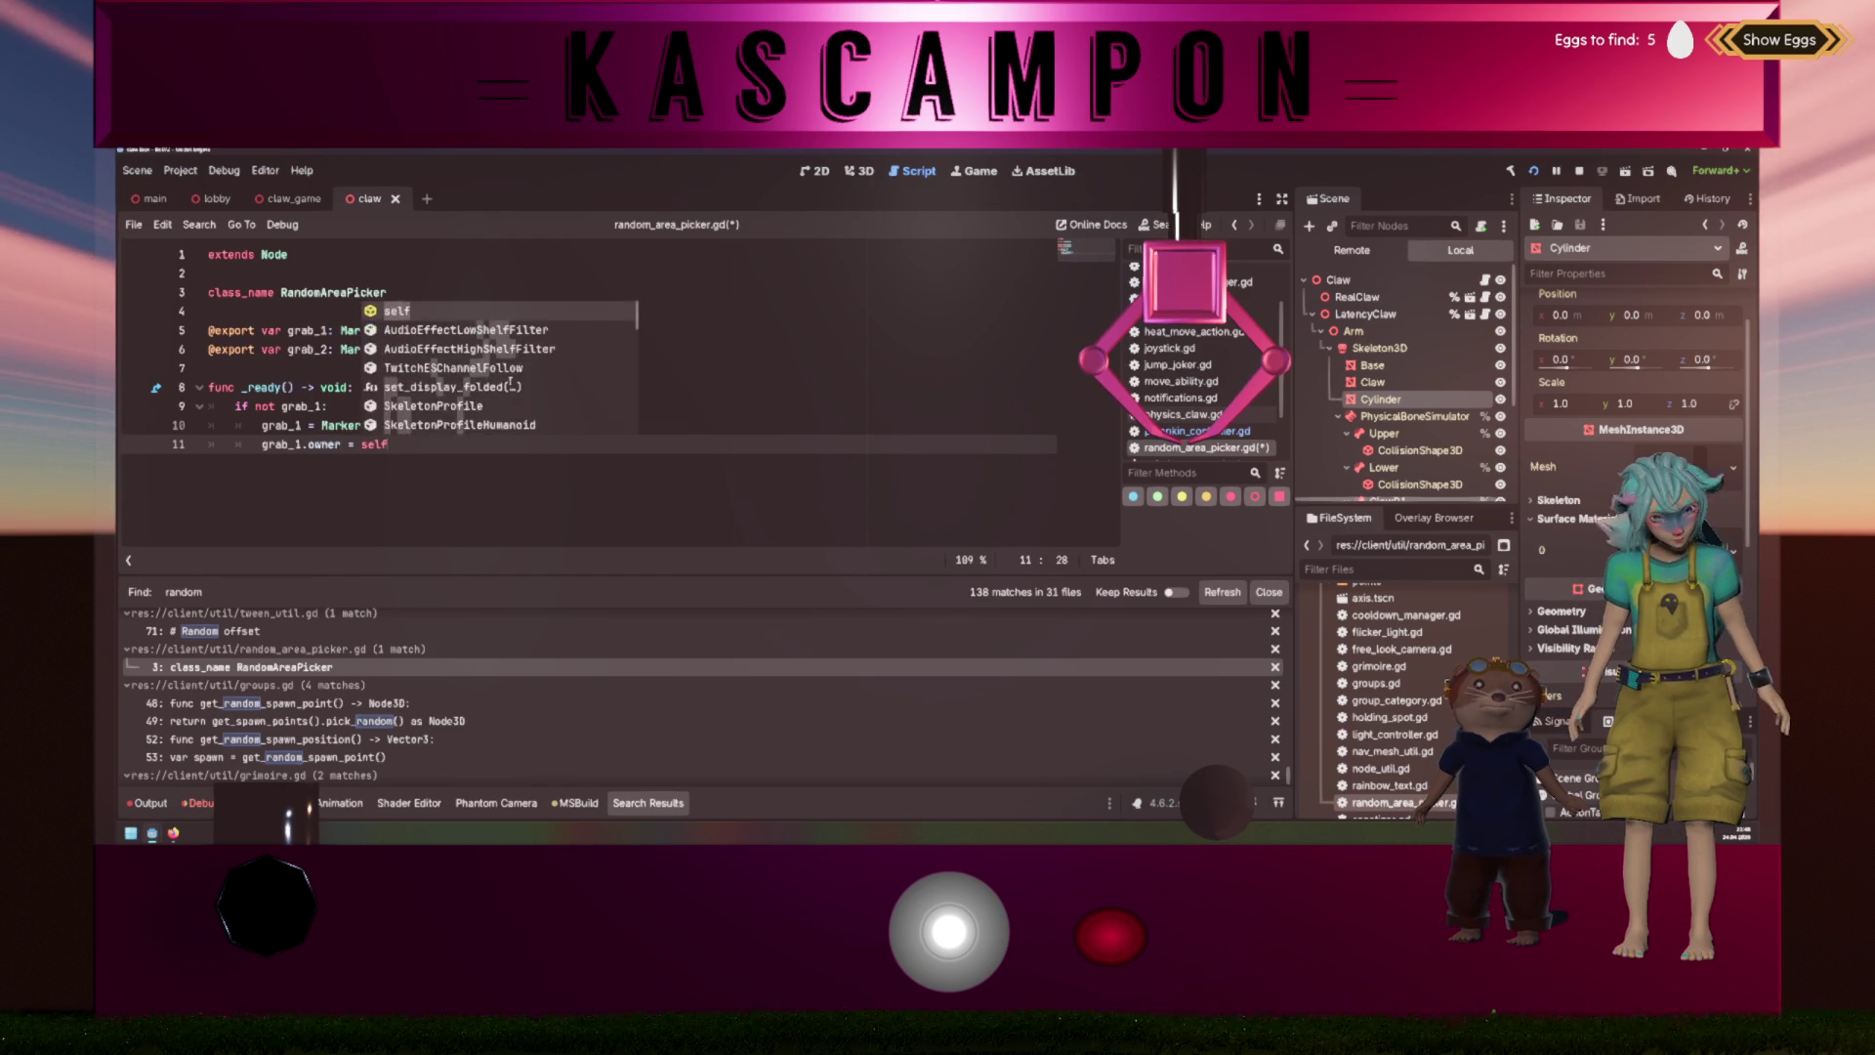
pyautogui.press('Return')
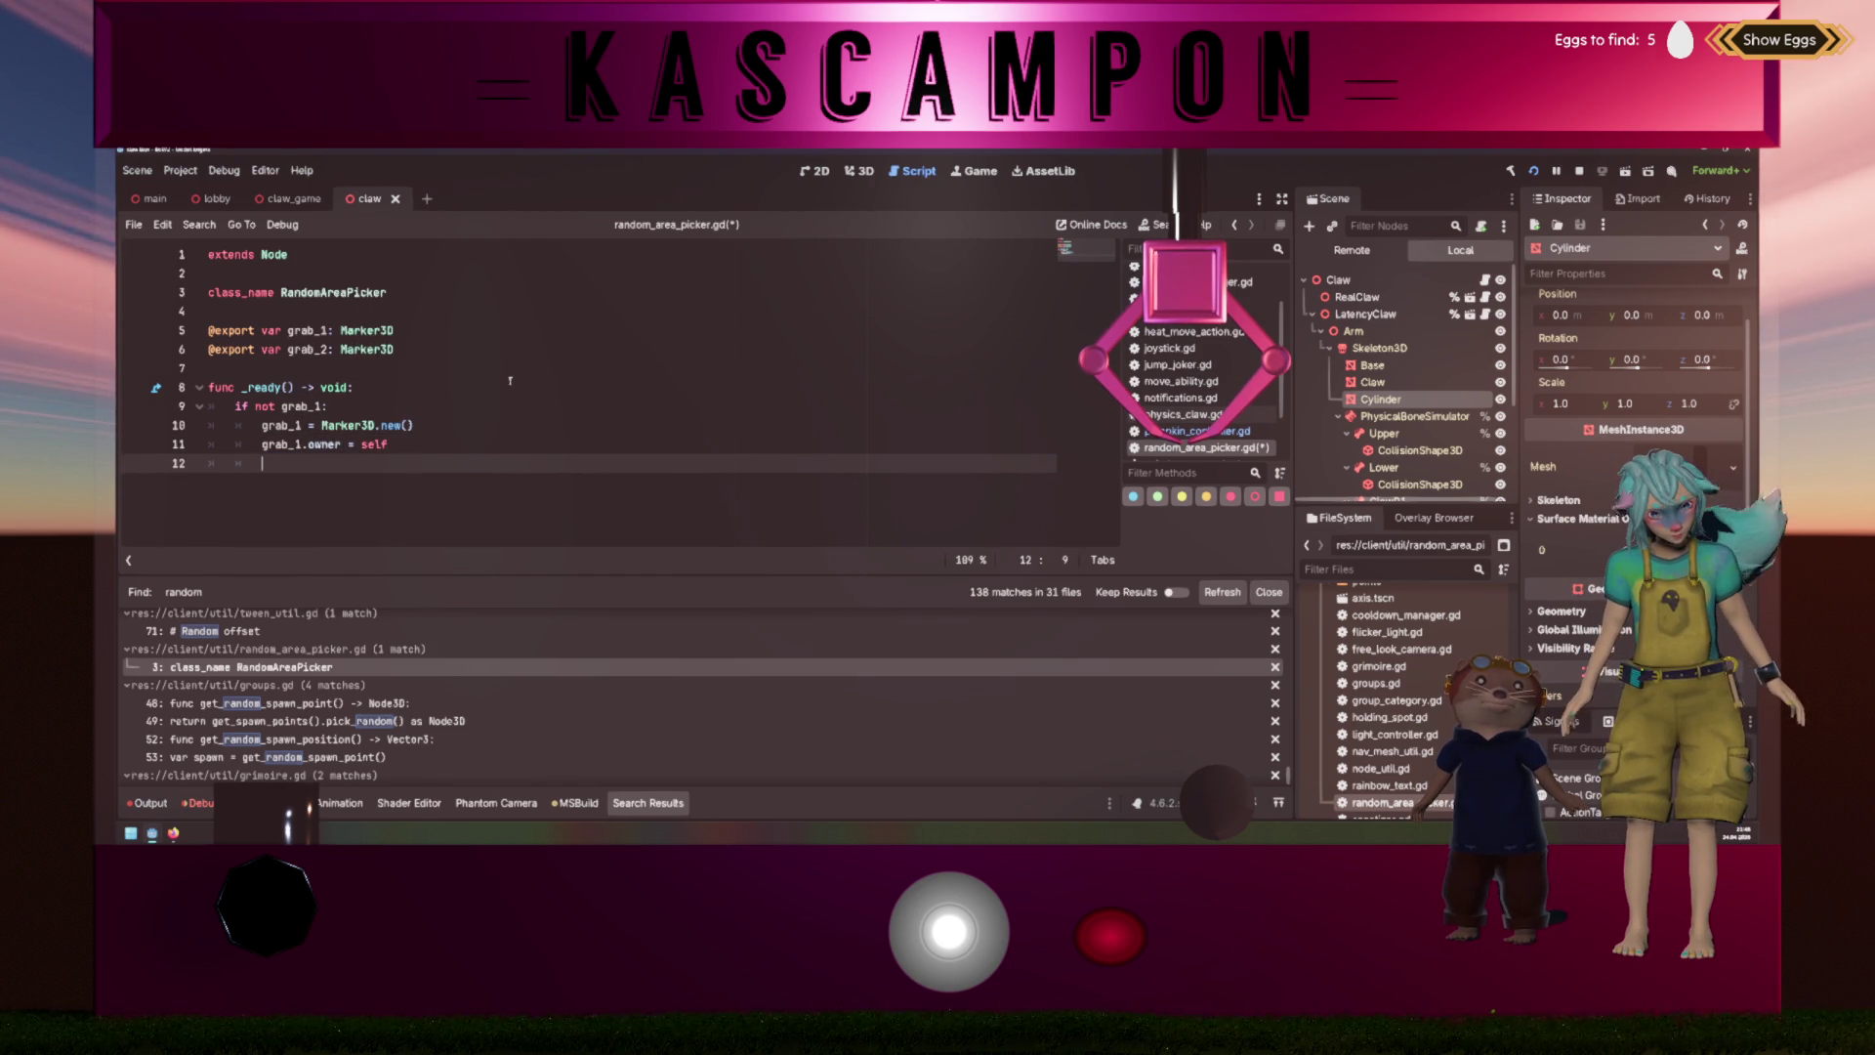
# Add an add_child(grab_1) call to the if not grab_1 block
pyautogui.write('add_chji')
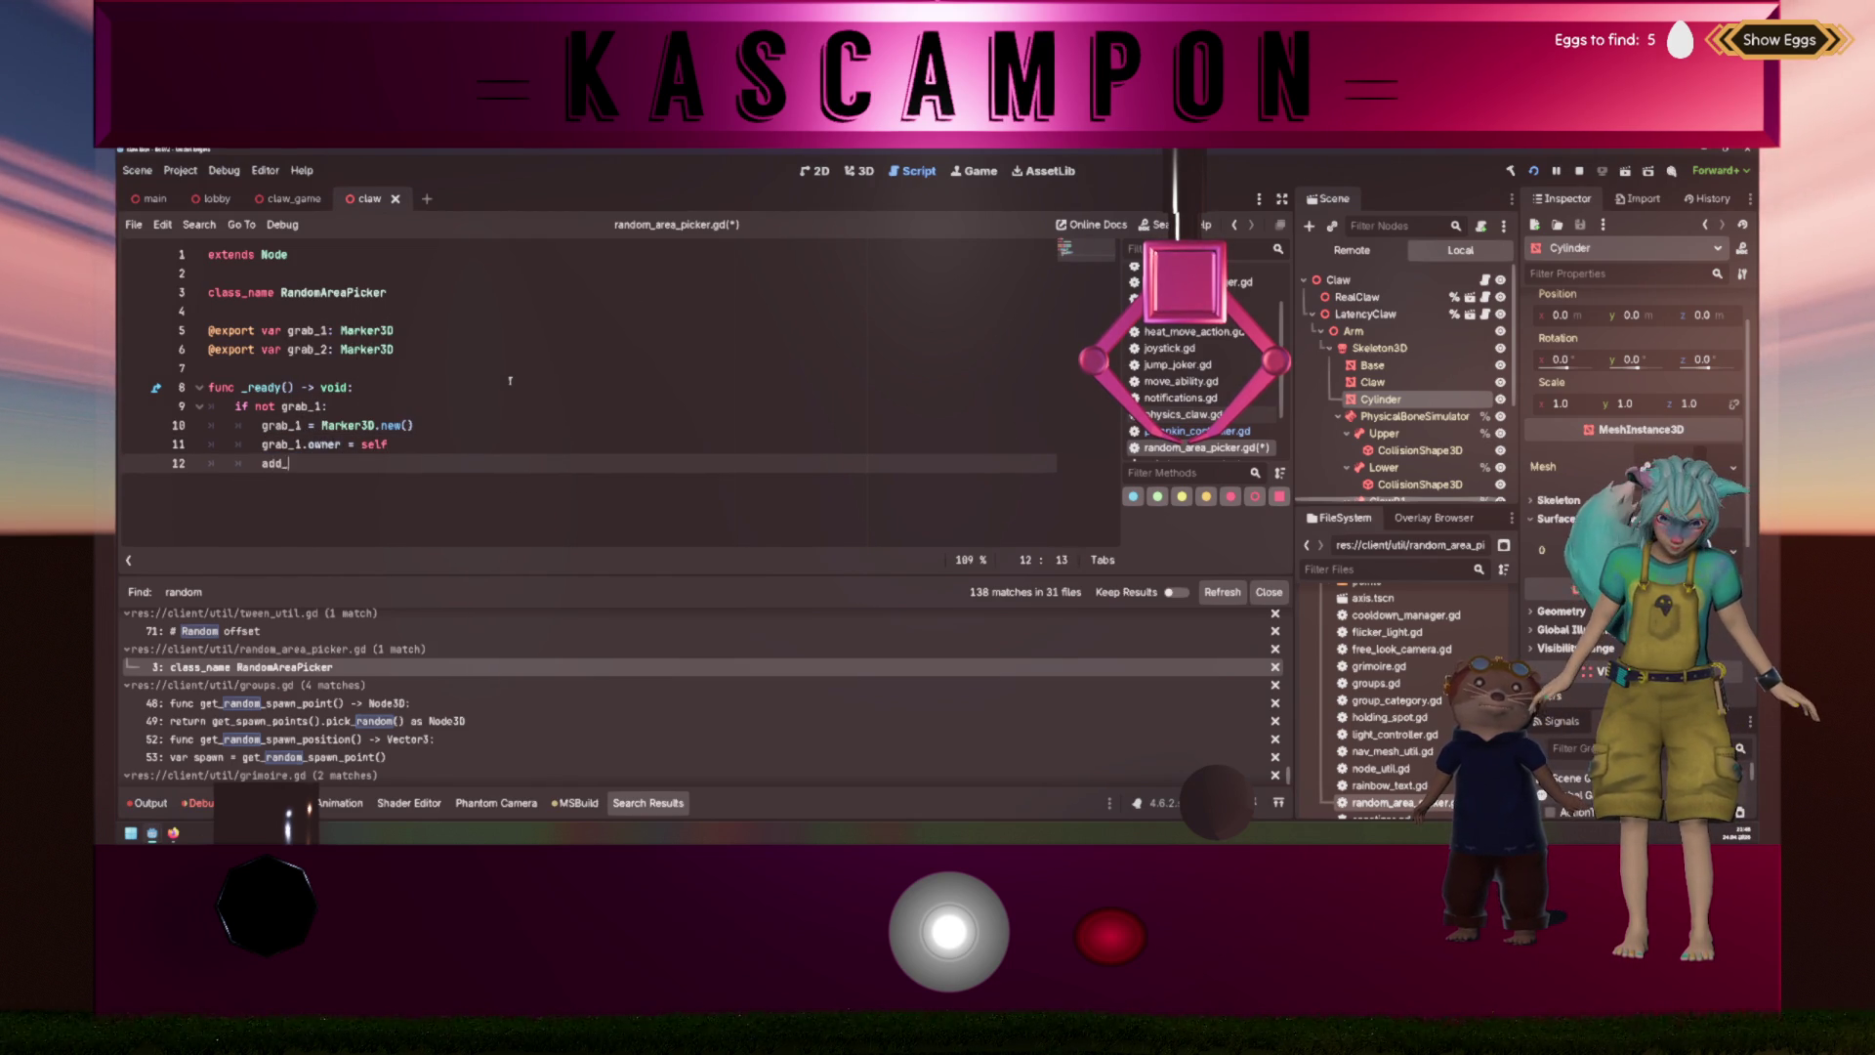
pyautogui.press('BackSpace')
pyautogui.press('BackSpace')
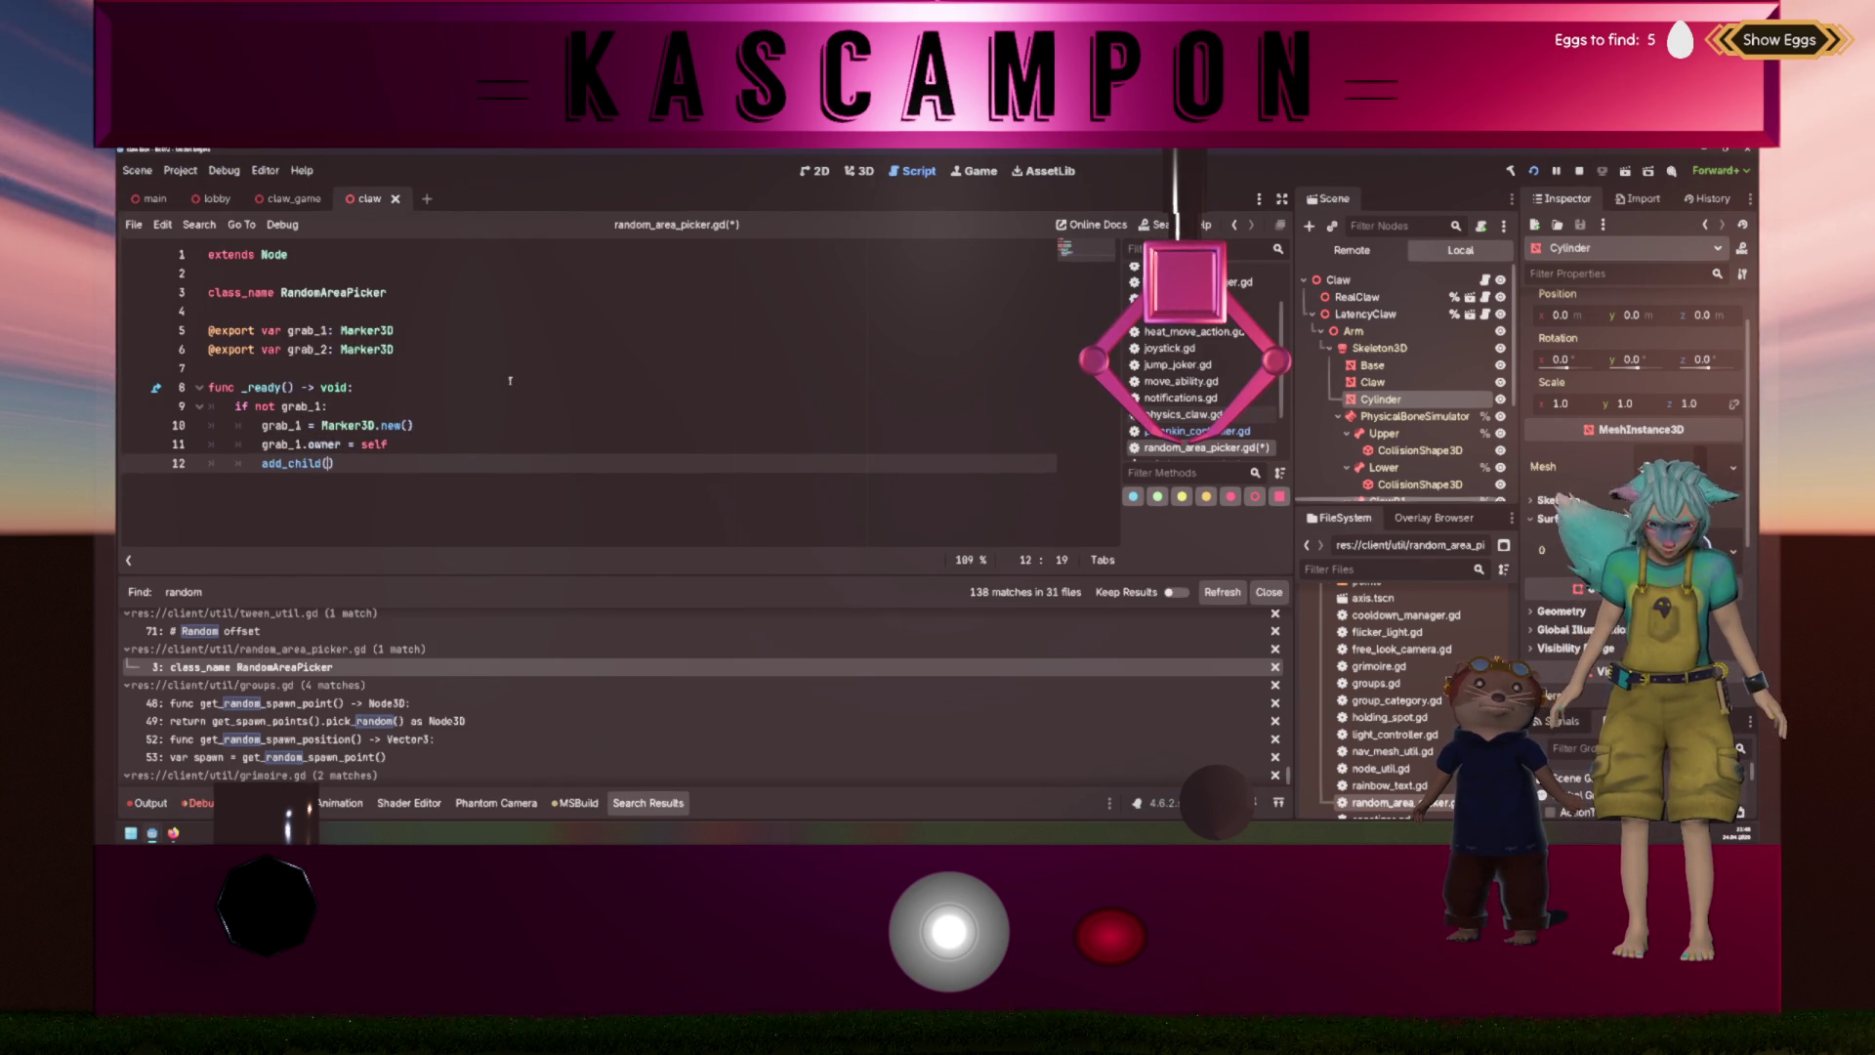
pyautogui.write('il')
pyautogui.press('Return')
pyautogui.write('grab_1')
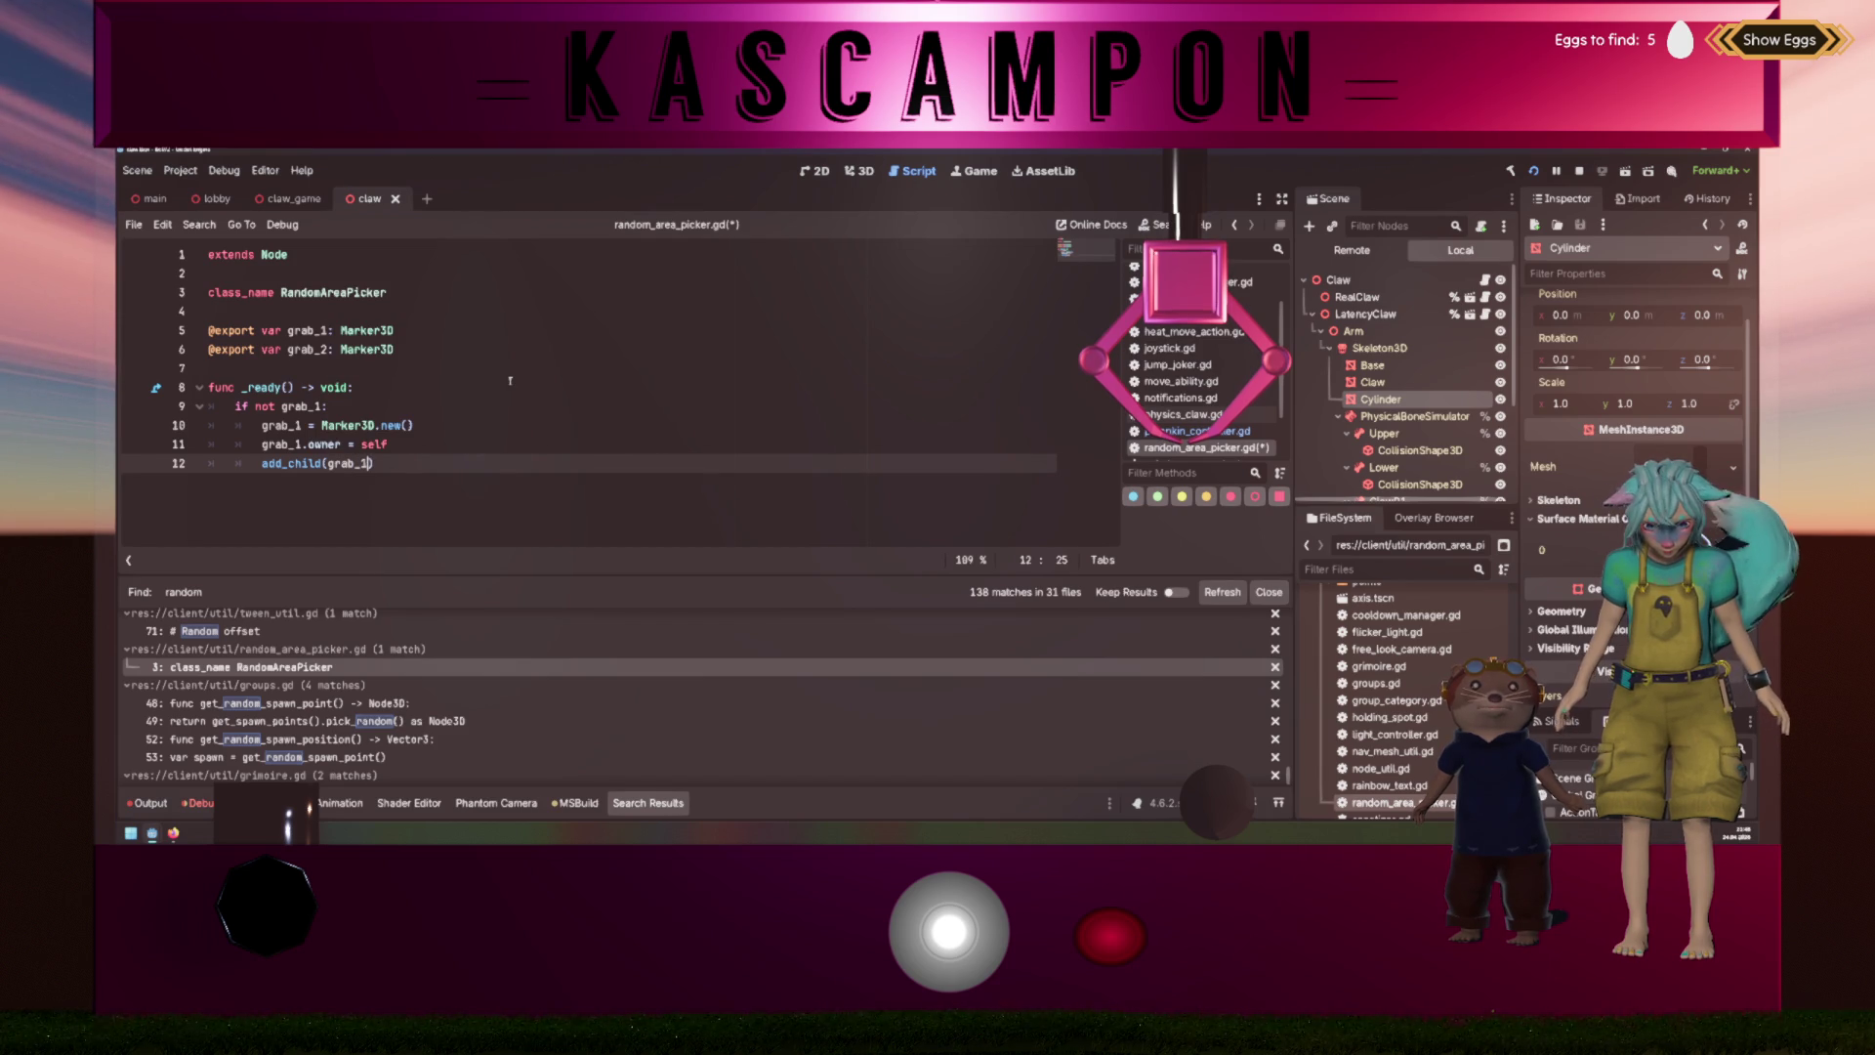
# Add 'grab_1.position = Vector3(1,1,1)' below the owner line and delete the empty line 11
pyautogui.press('Up')
pyautogui.press('Up')
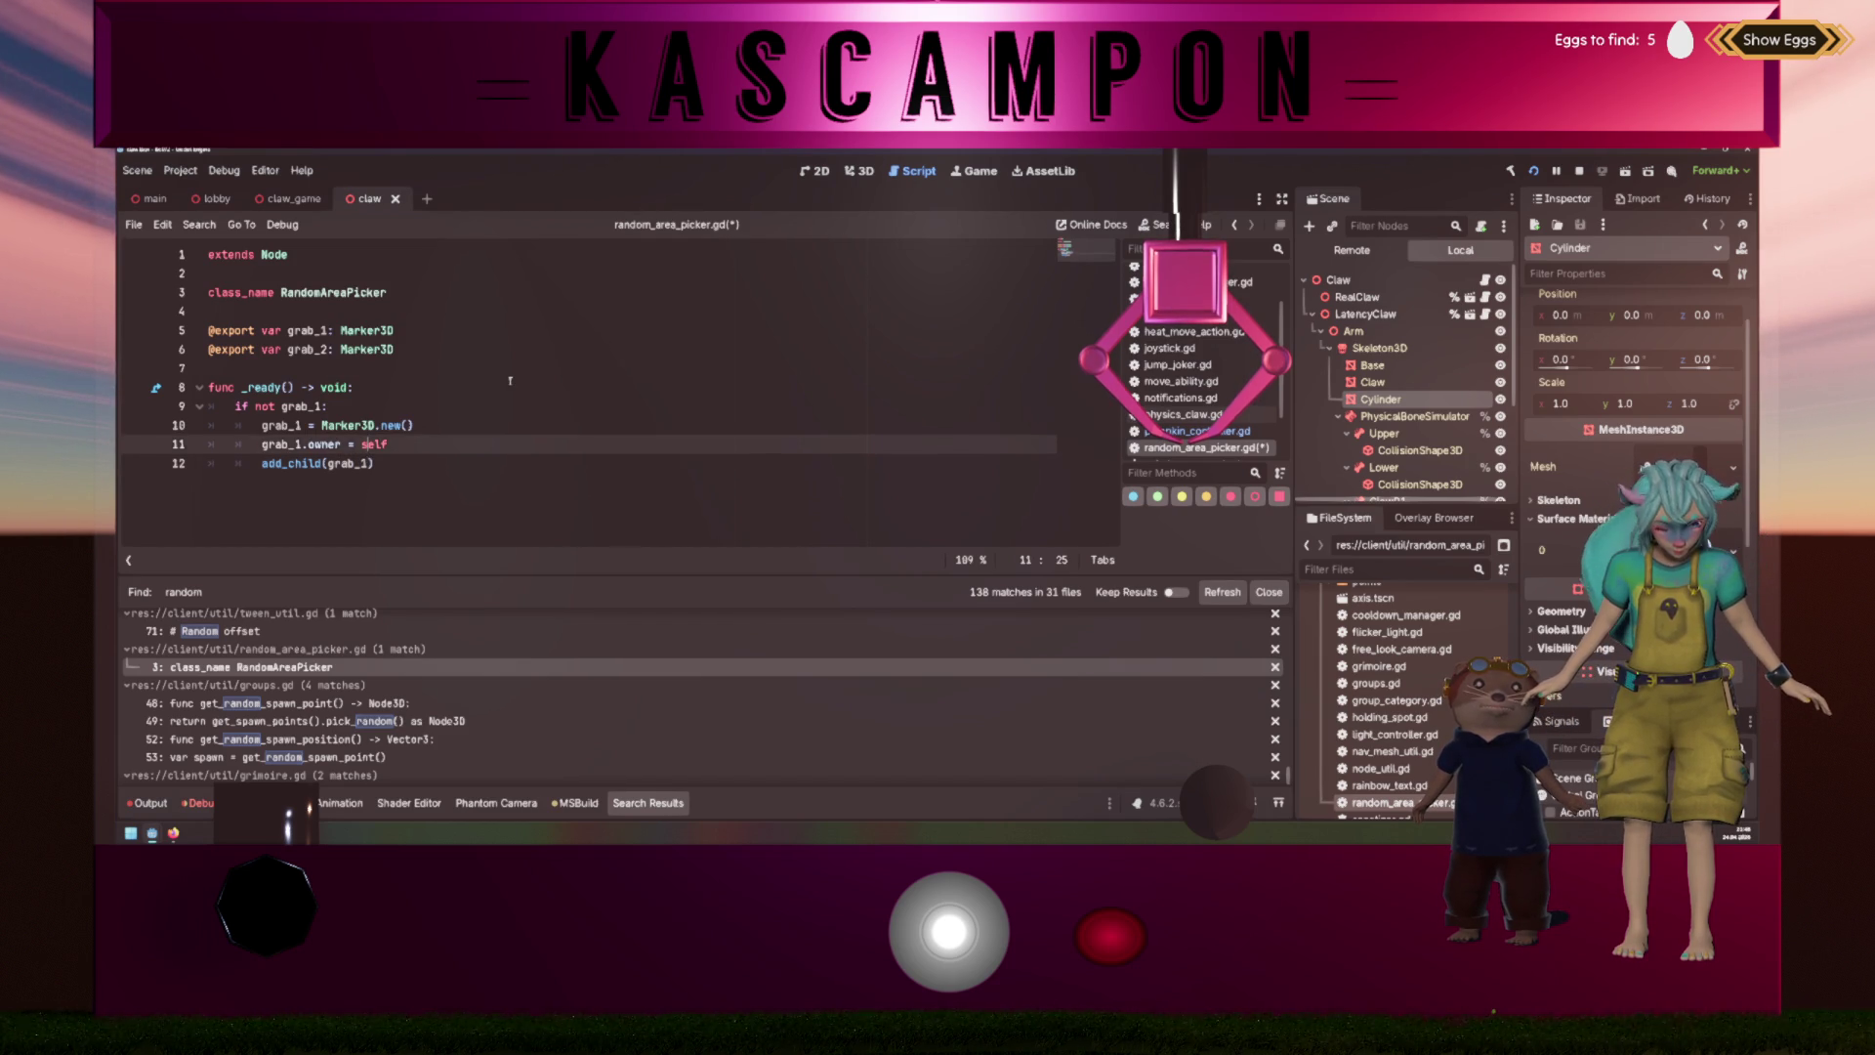
pyautogui.press('Return')
pyautogui.write('grab_1.position')
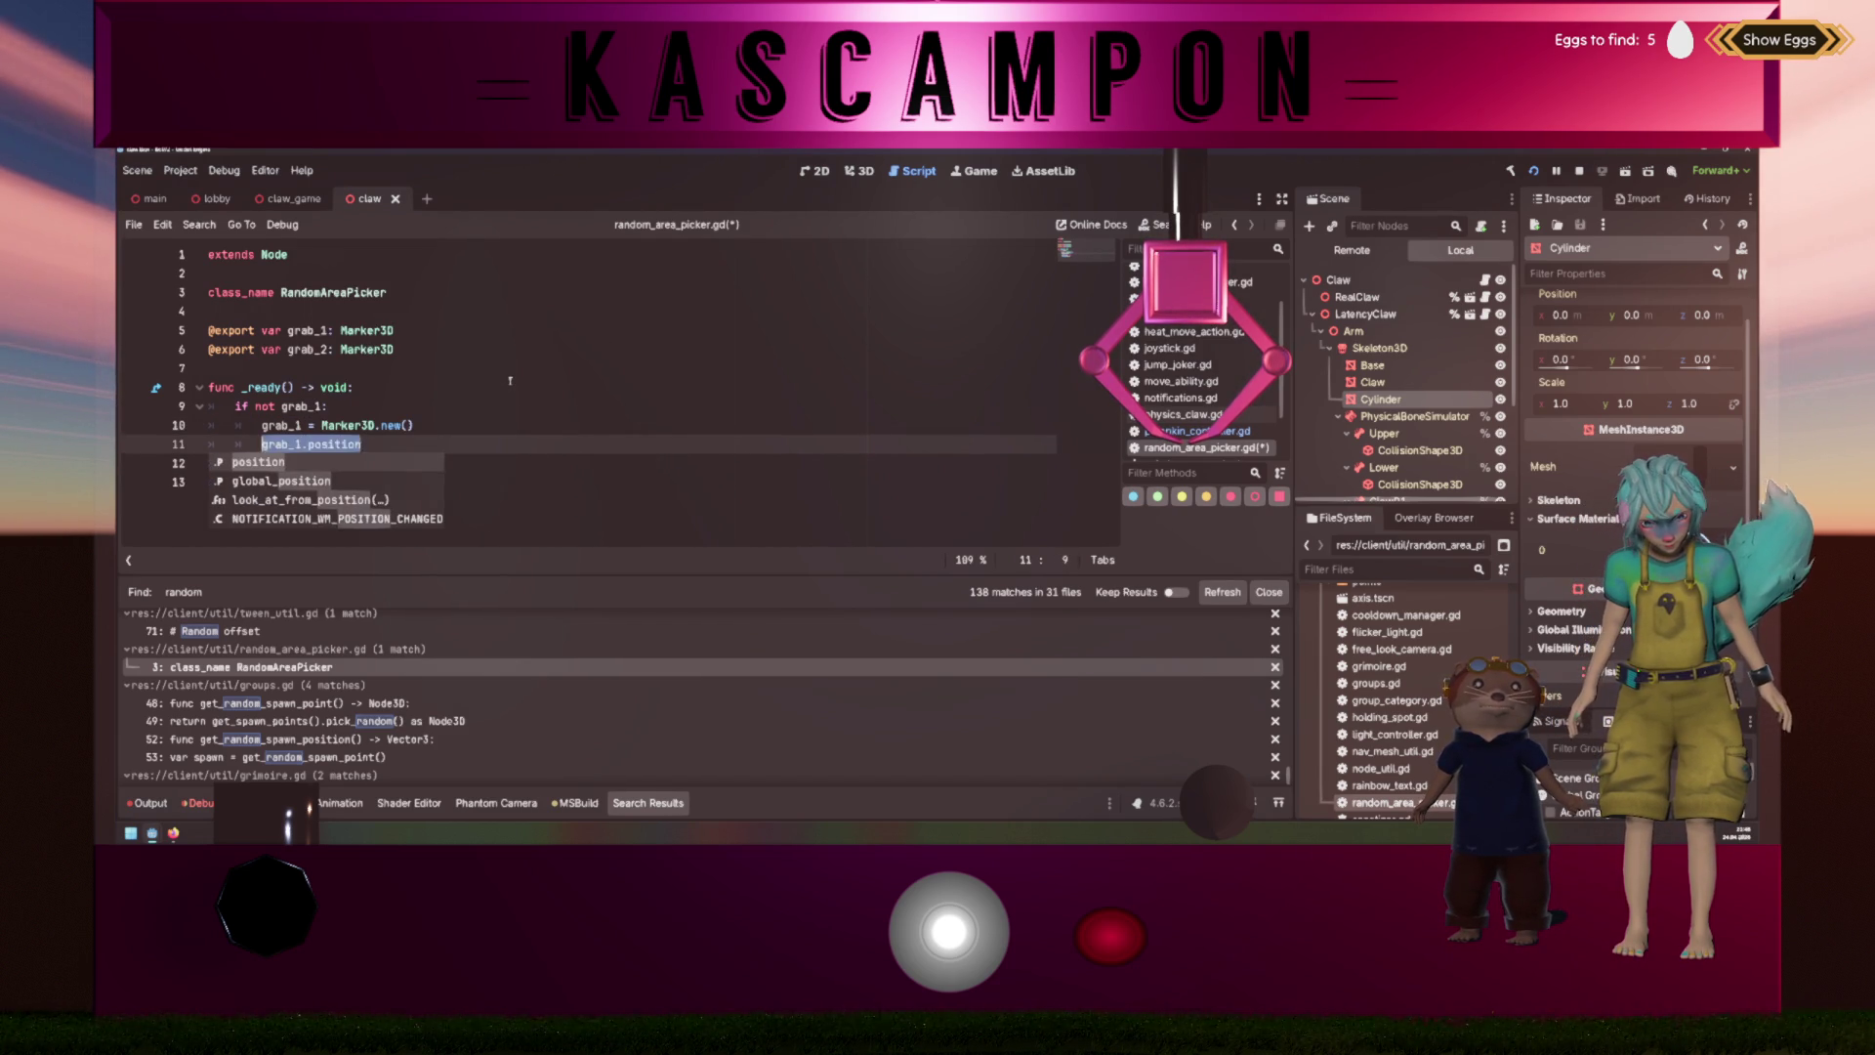
pyautogui.hotkey('alt', 'Down')
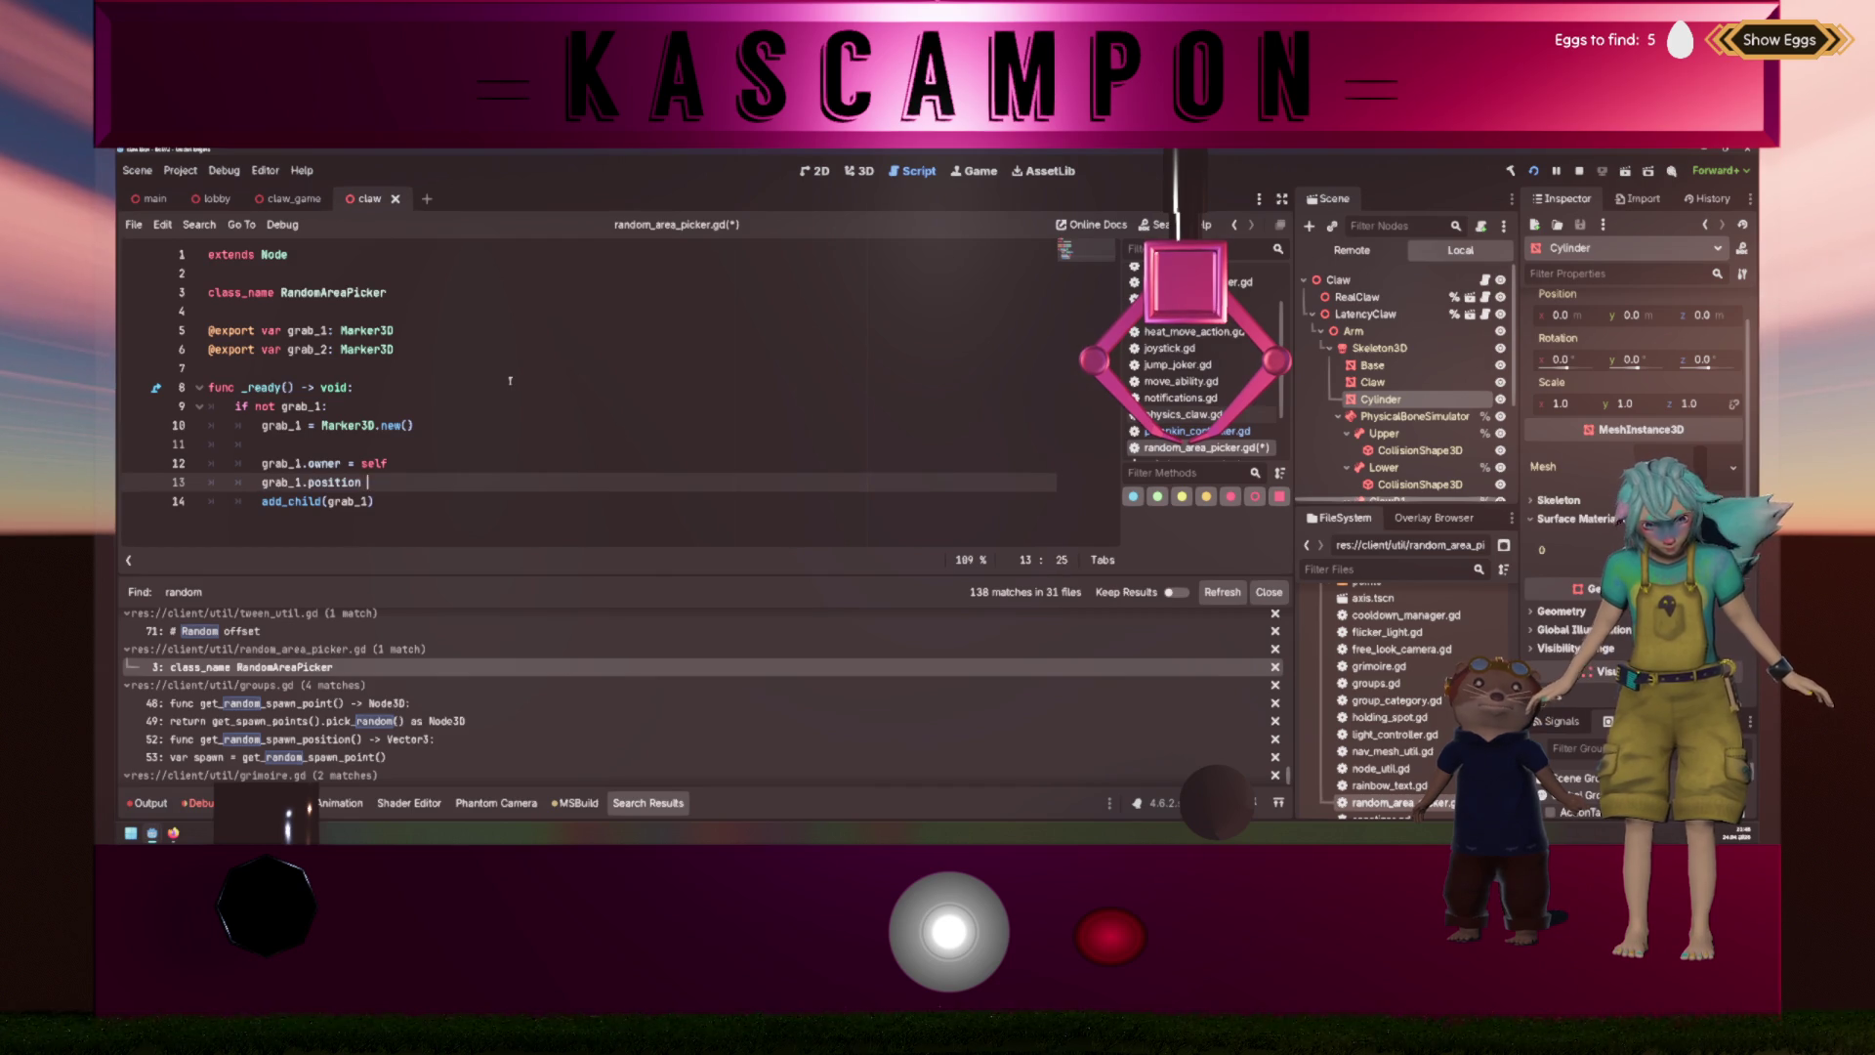
pyautogui.write('= Vec')
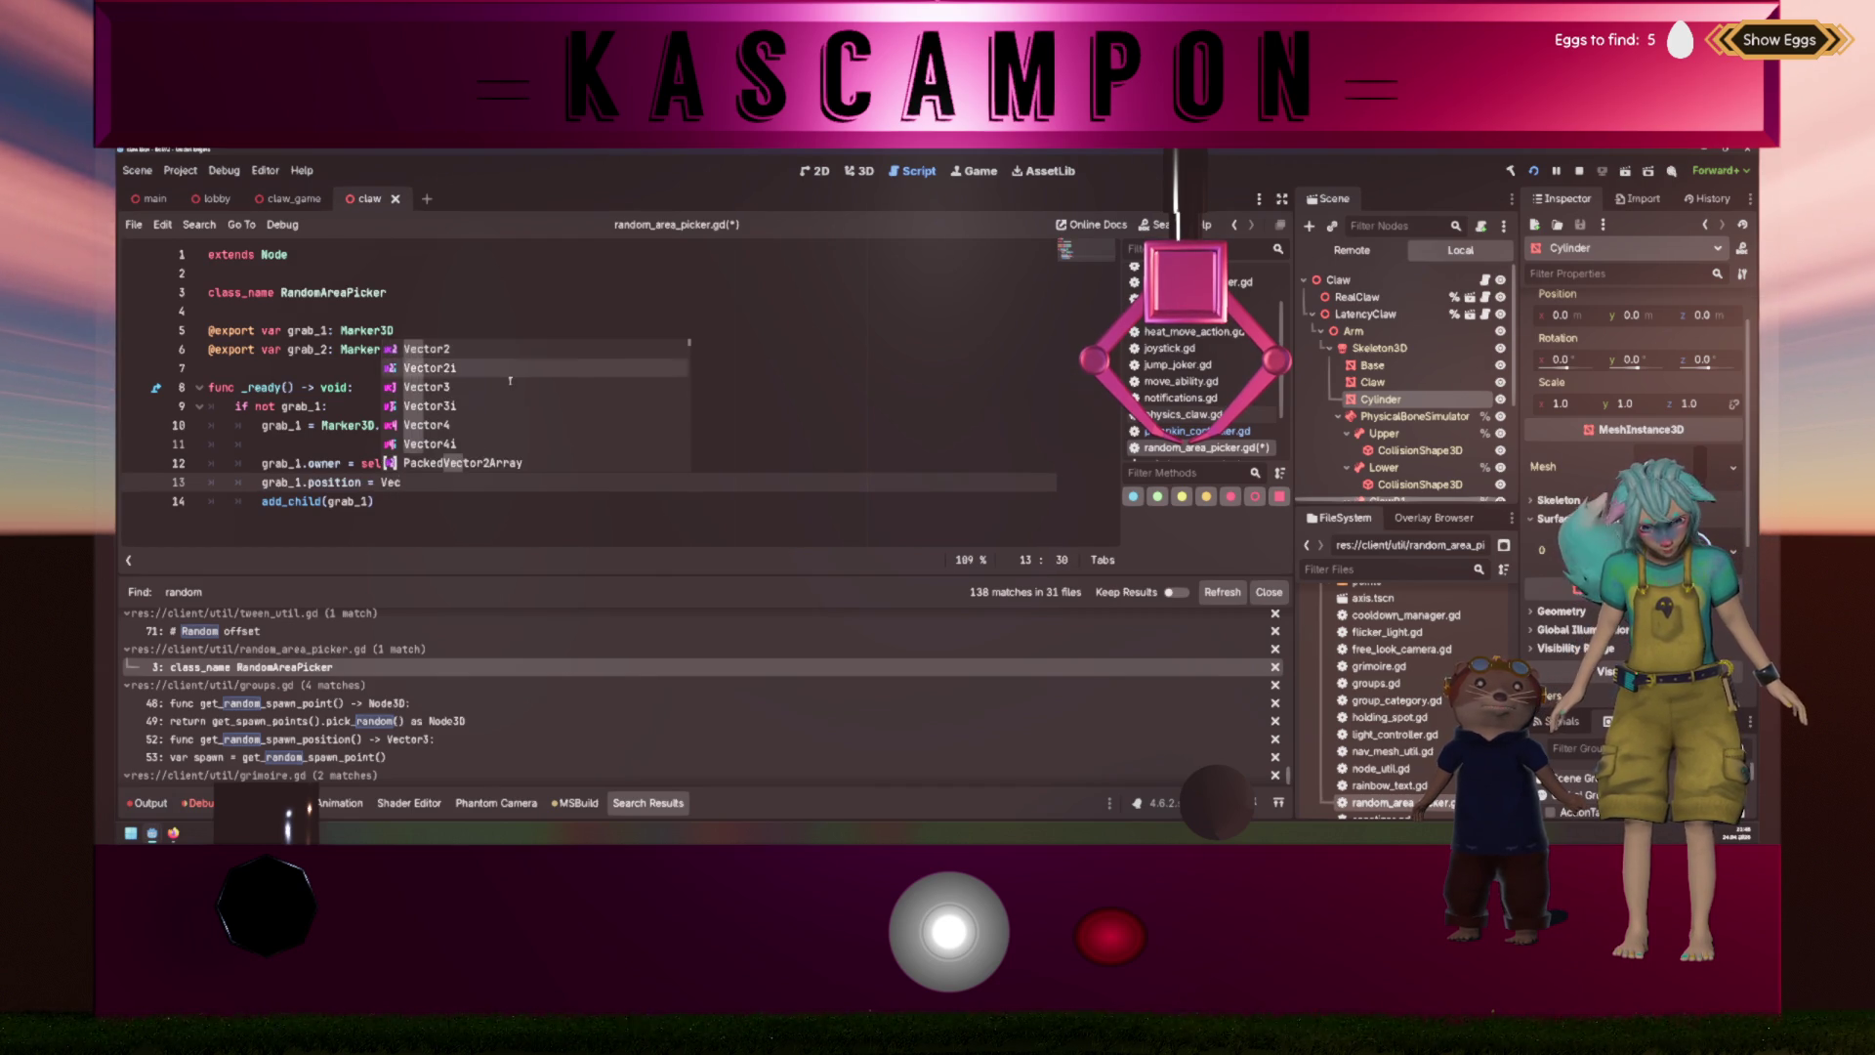
pyautogui.write('tor3(1')
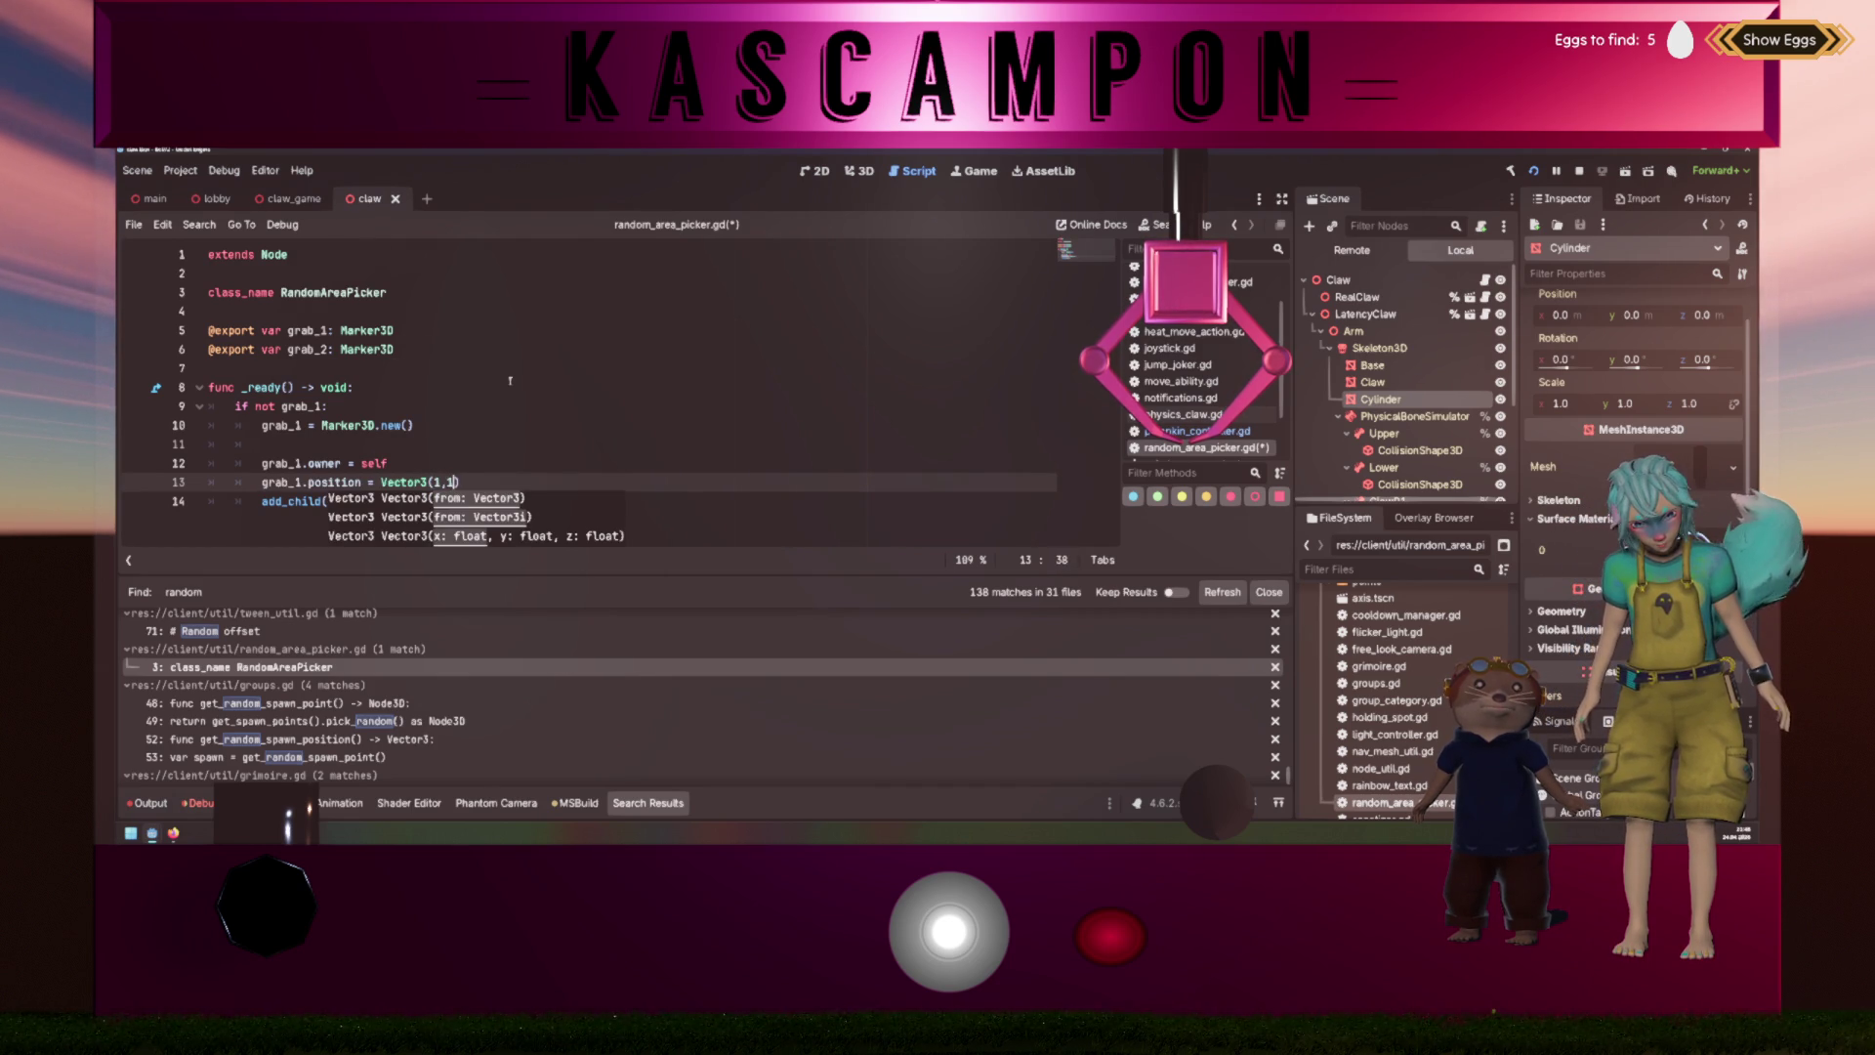
pyautogui.write(',1')
pyautogui.press('Up')
pyautogui.press('Up')
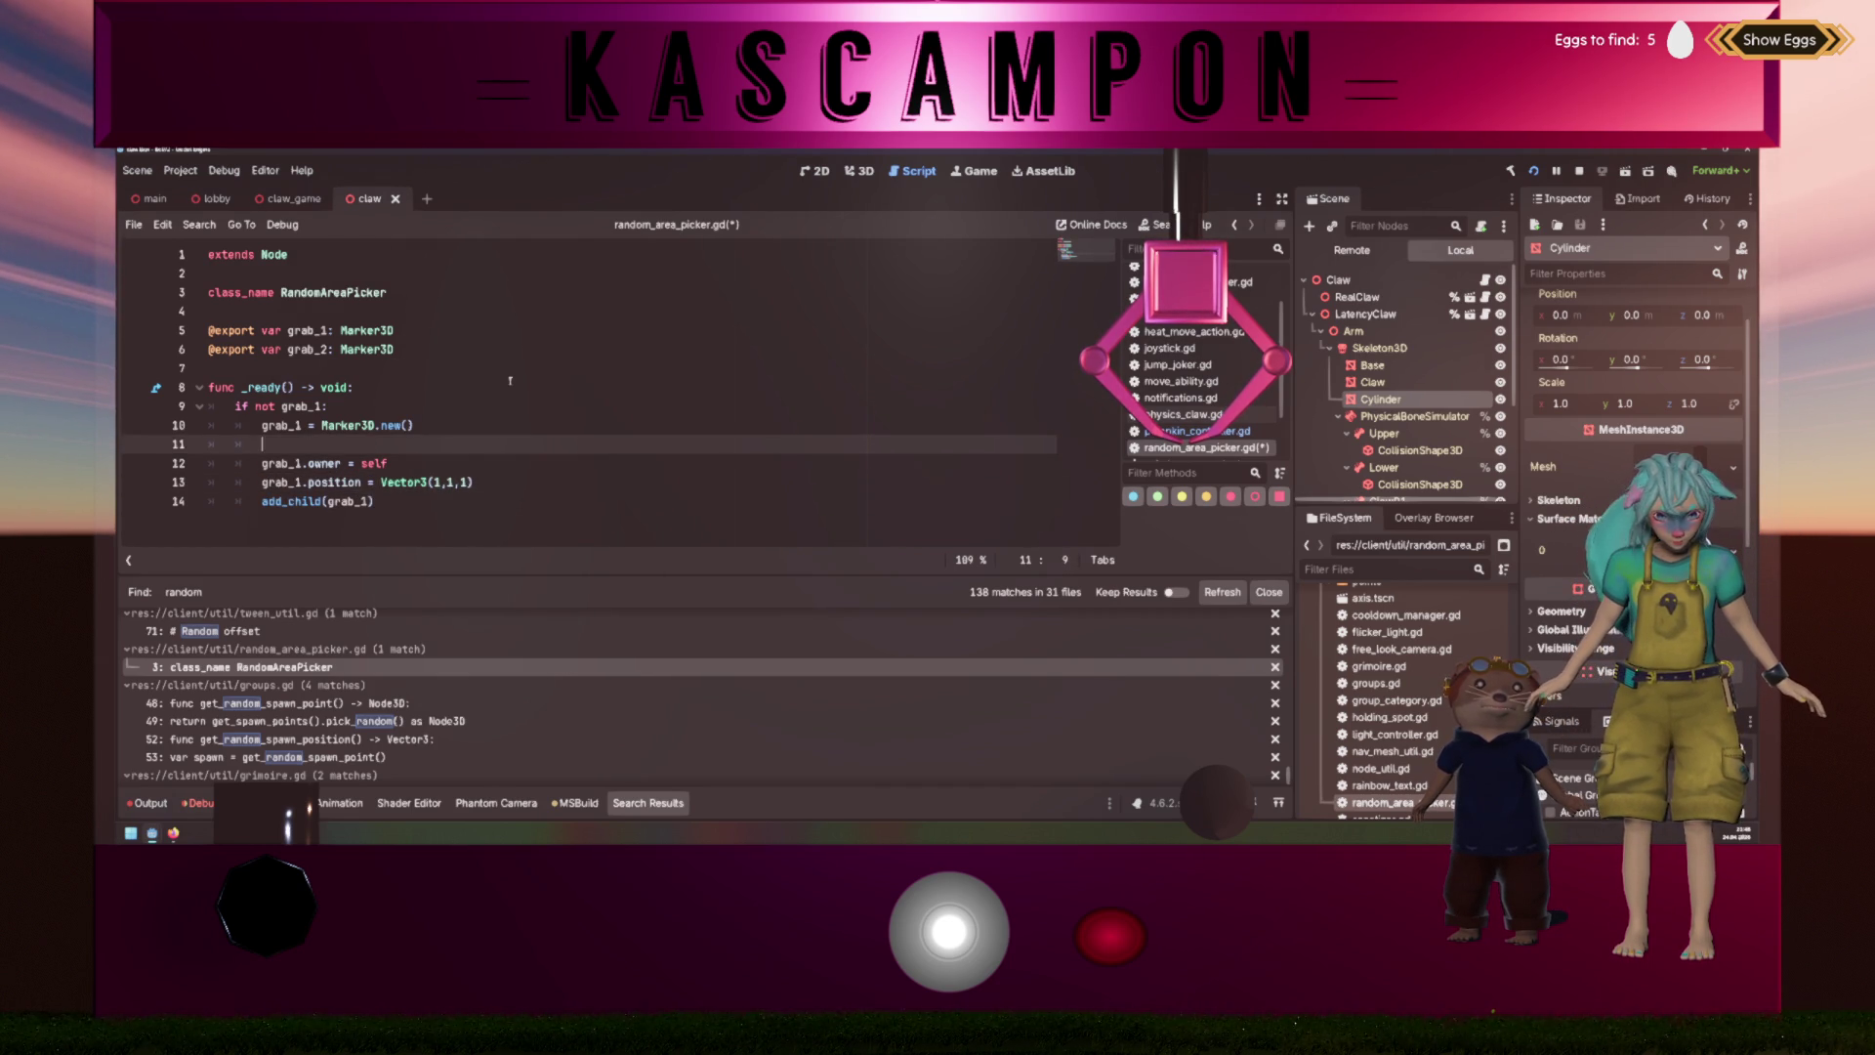
pyautogui.hotkey('ctrl', 'shift', 'k')
# Copy the whole if not grab_1 block and paste a duplicate below it
pyautogui.press('Down')
pyautogui.press('Down')
pyautogui.press('End')
pyautogui.hotkey('shift', 'Up')
pyautogui.hotkey('shift', 'Up')
pyautogui.hotkey('shift', 'Up')
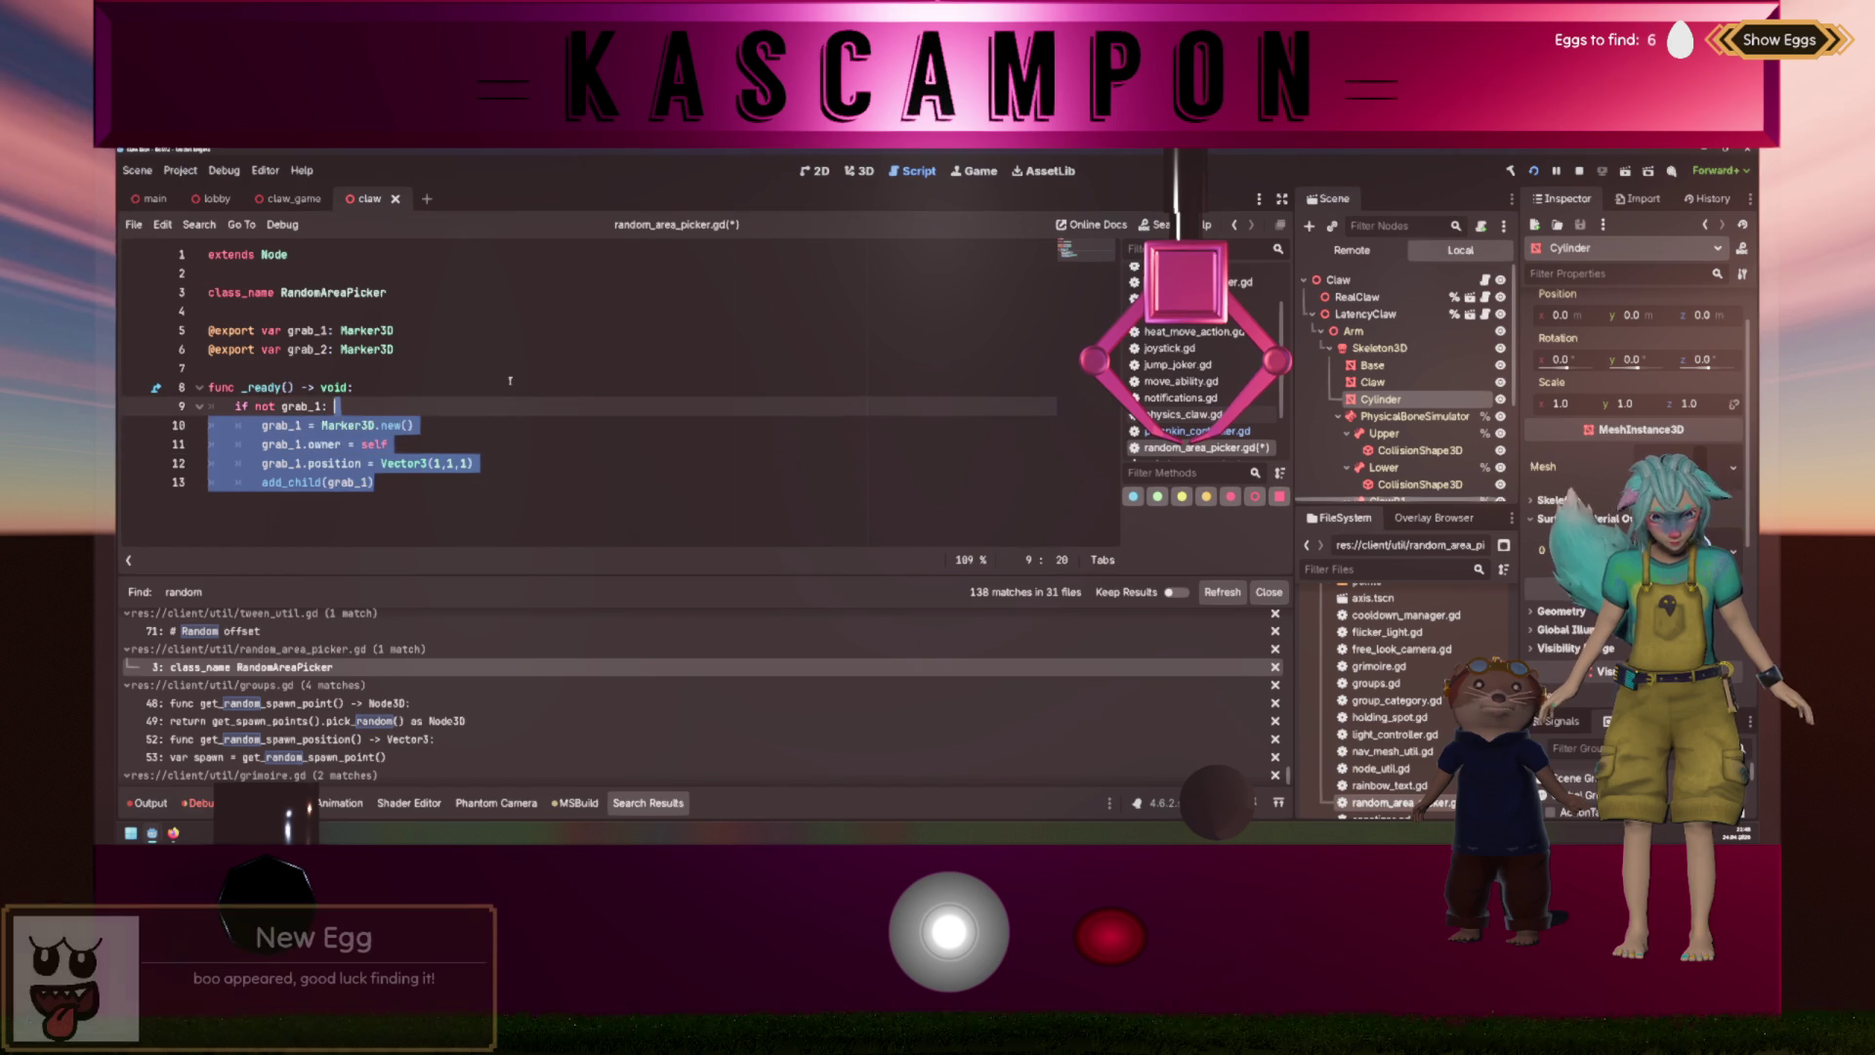
pyautogui.hotkey('shift', 'Home')
pyautogui.hotkey('ctrl', 'c')
pyautogui.press('Down')
pyautogui.press('Down')
pyautogui.press('Down')
pyautogui.press('End')
pyautogui.press('Return')
pyautogui.hotkey('ctrl', 'v')
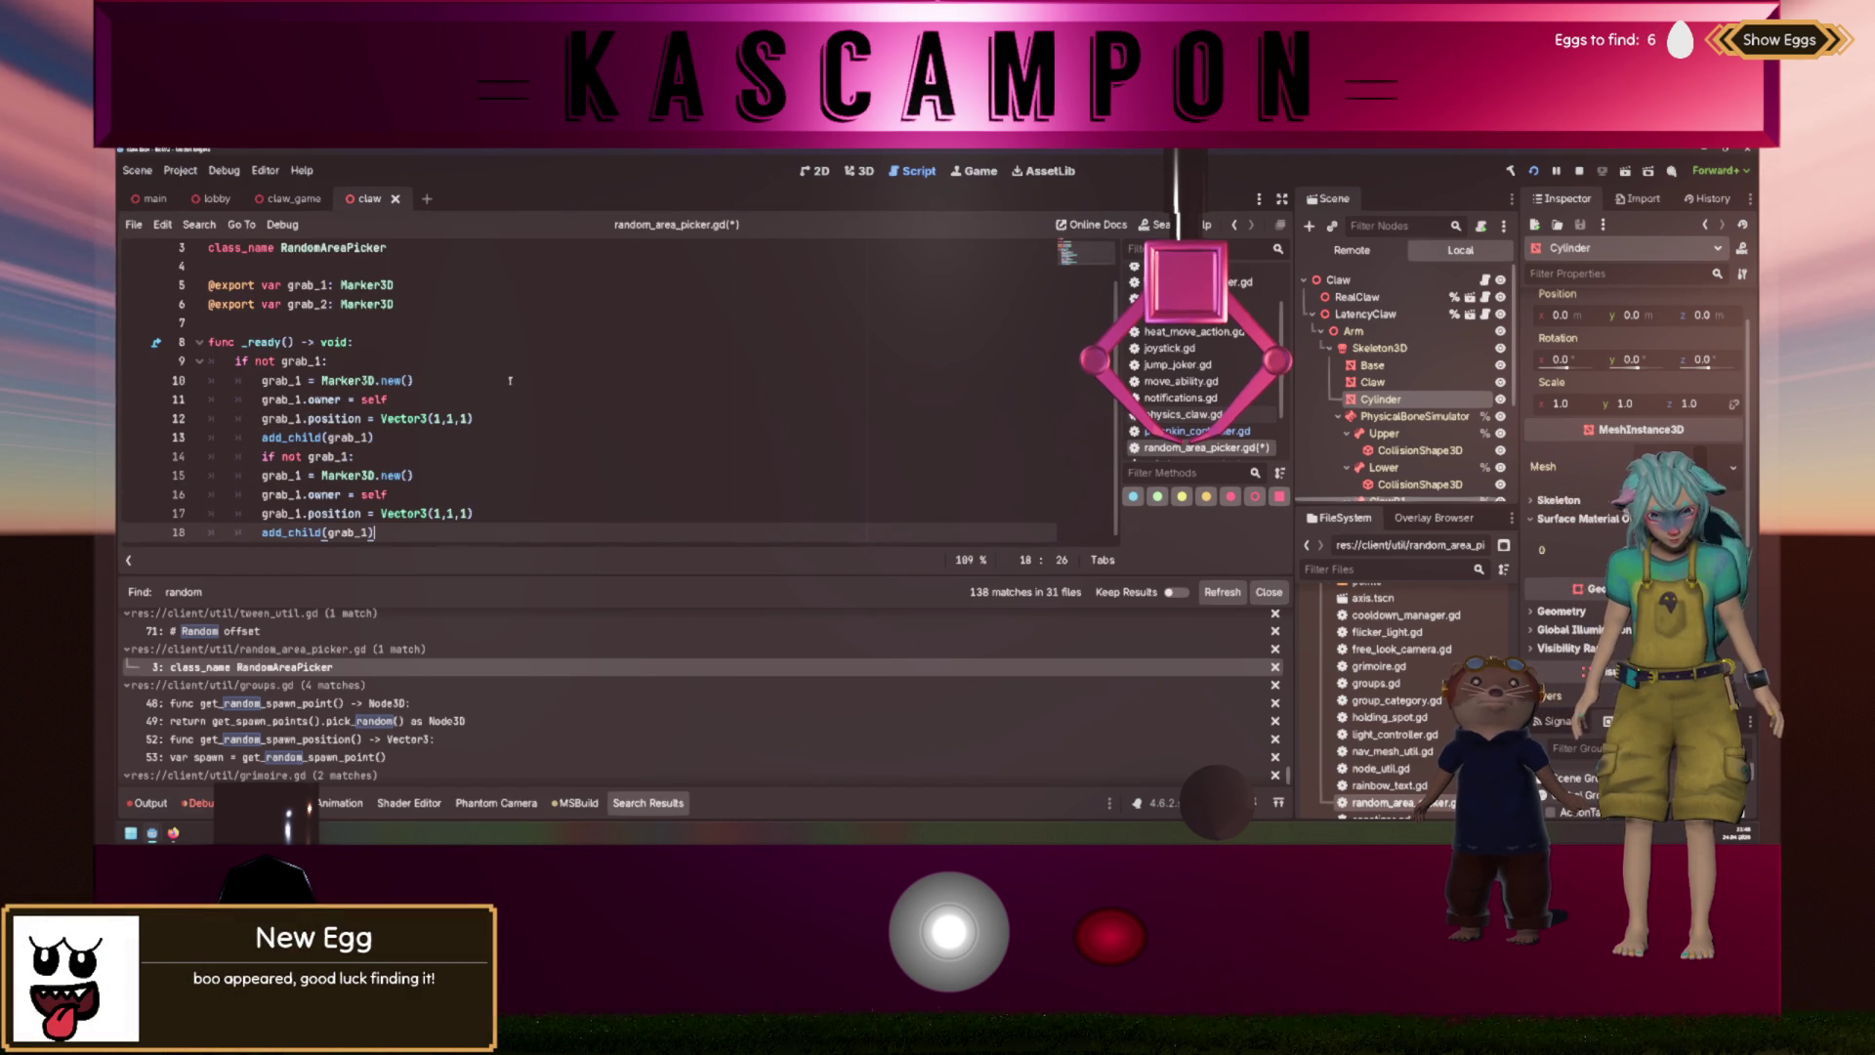
pyautogui.press('Up')
pyautogui.press('Up')
pyautogui.press('Up')
pyautogui.press('Home')
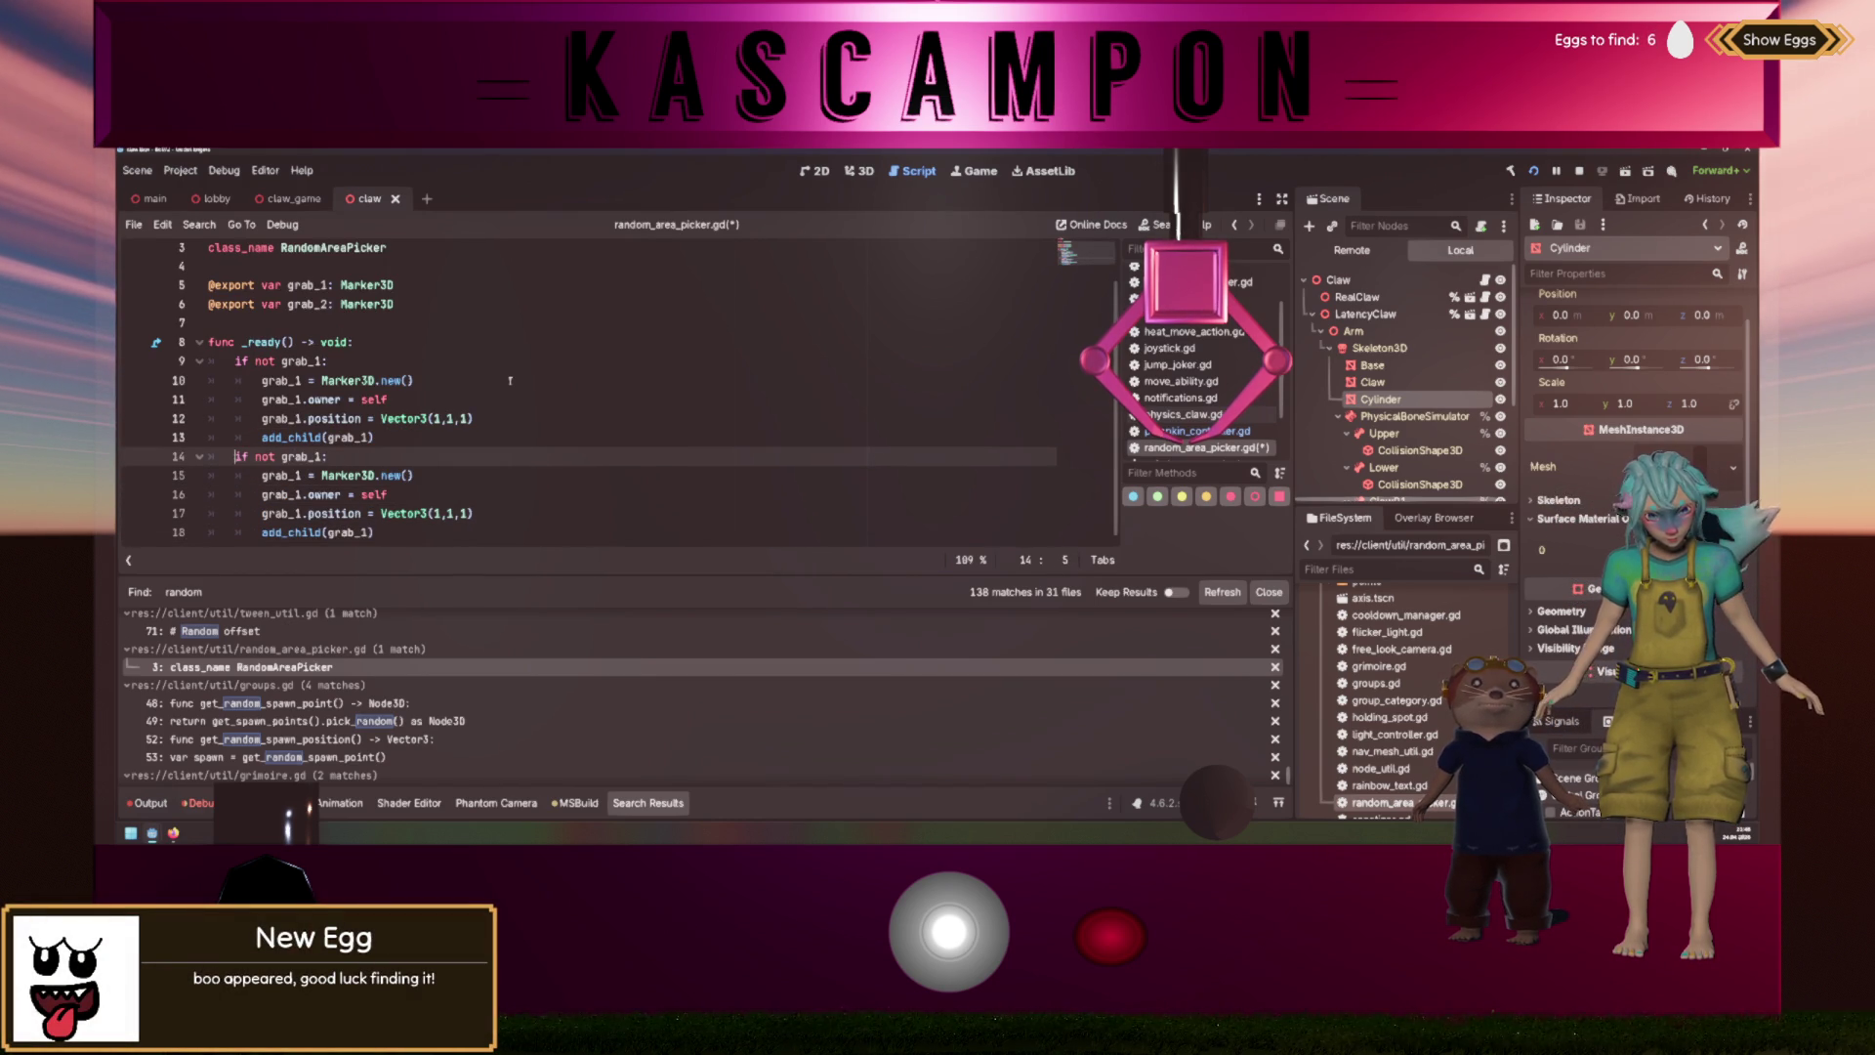
# Rename every grab_1 in the duplicated block to grab_2
pyautogui.press('End')
pyautogui.press('Left')
pyautogui.press('BackSpace')
pyautogui.write('2')
pyautogui.press('Down')
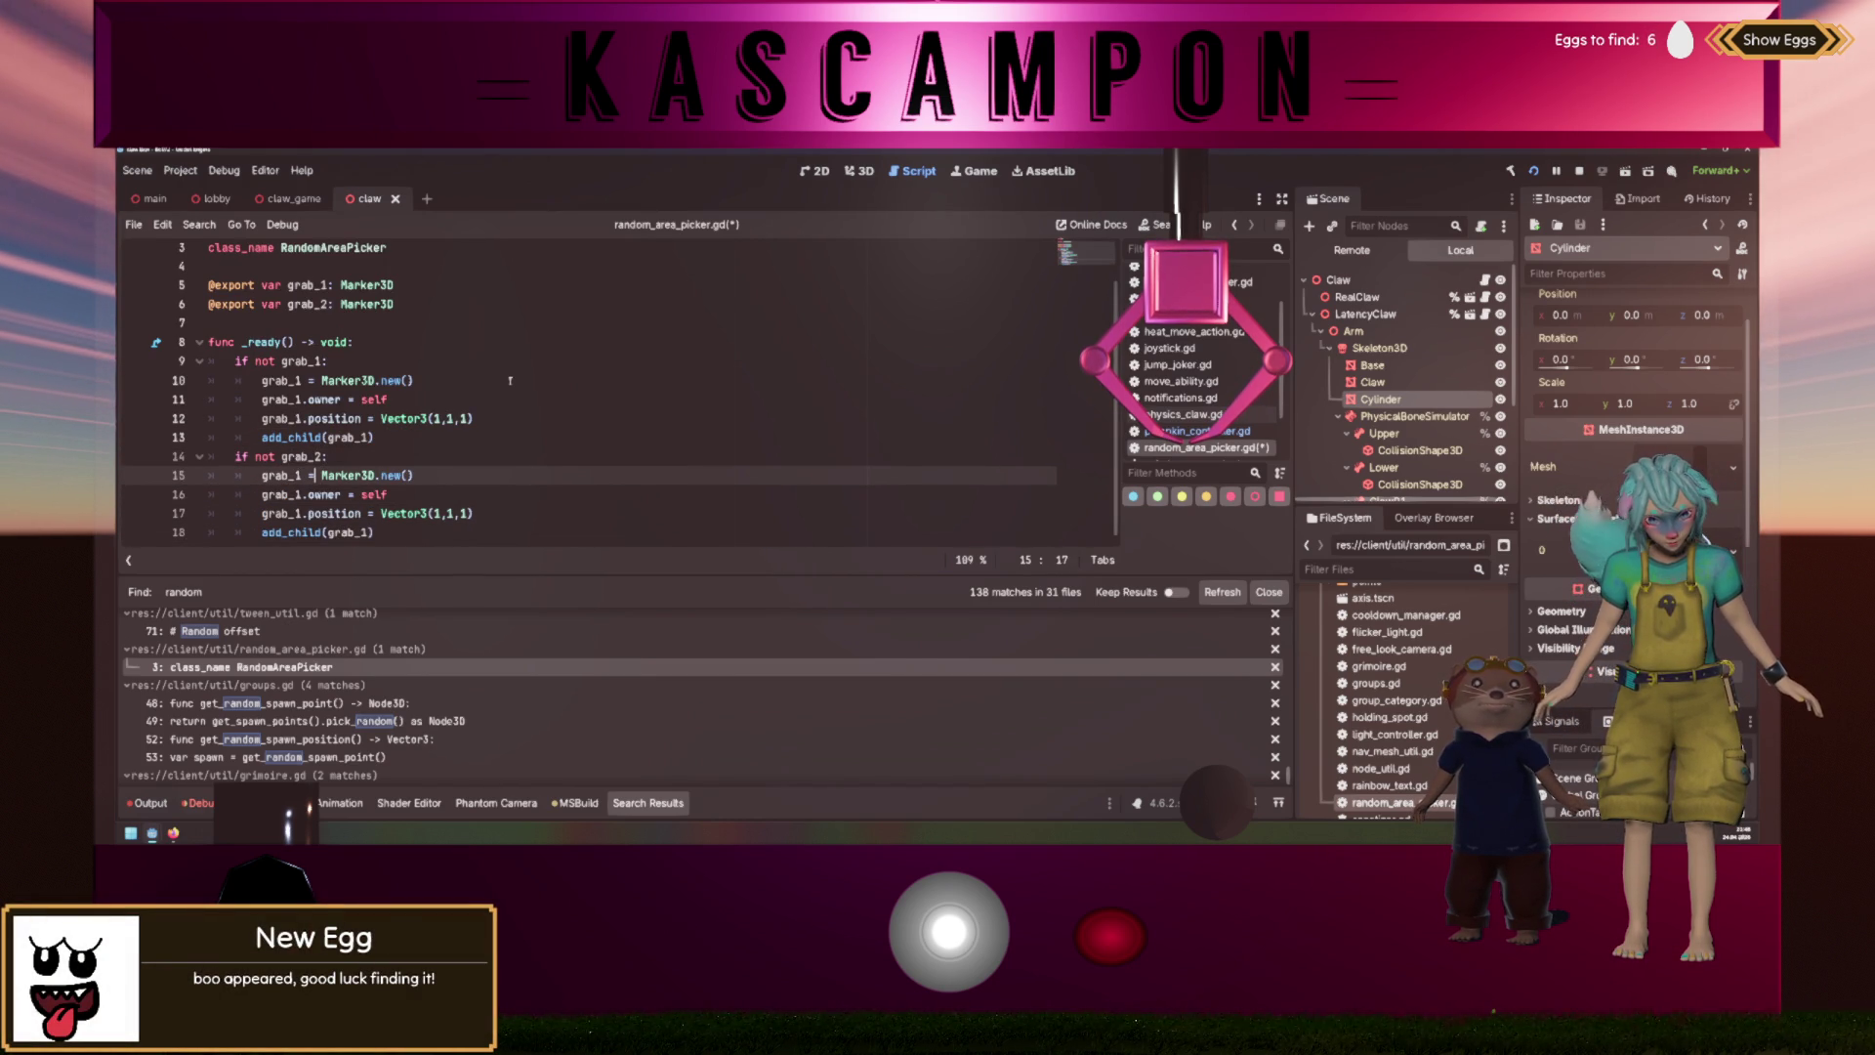
pyautogui.press('Left')
pyautogui.press('Left')
pyautogui.press('BackSpace')
pyautogui.write('2')
pyautogui.press('Down')
pyautogui.press('BackSpace')
pyautogui.write('2')
pyautogui.press('Down')
pyautogui.press('BackSpace')
pyautogui.write('2')
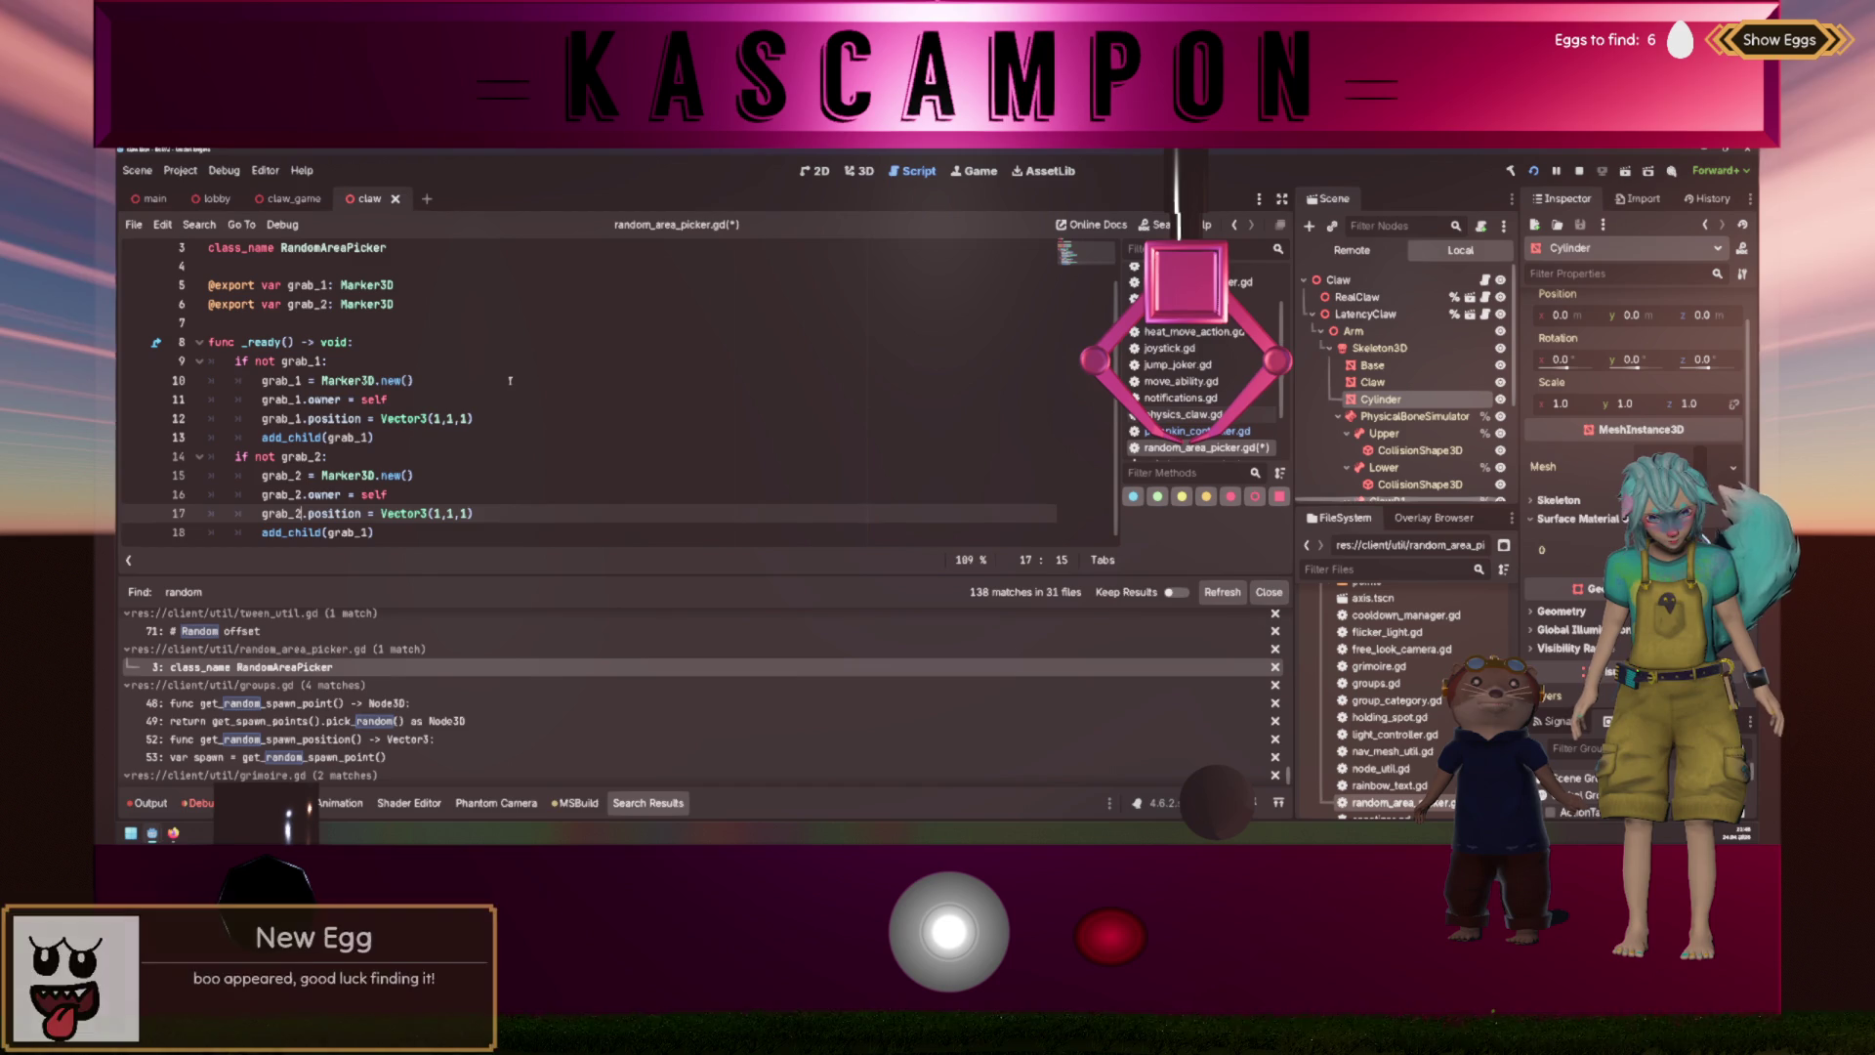
pyautogui.press('Down')
pyautogui.press('End')
pyautogui.press('Left')
pyautogui.press('BackSpace')
pyautogui.write('2')
# Negate the copied position so grab_2 sits at -Vector3(1,1,1)
pyautogui.press('Up')
pyautogui.press('End')
pyautogui.press('Left')
pyautogui.press('Left')
pyautogui.press('Left')
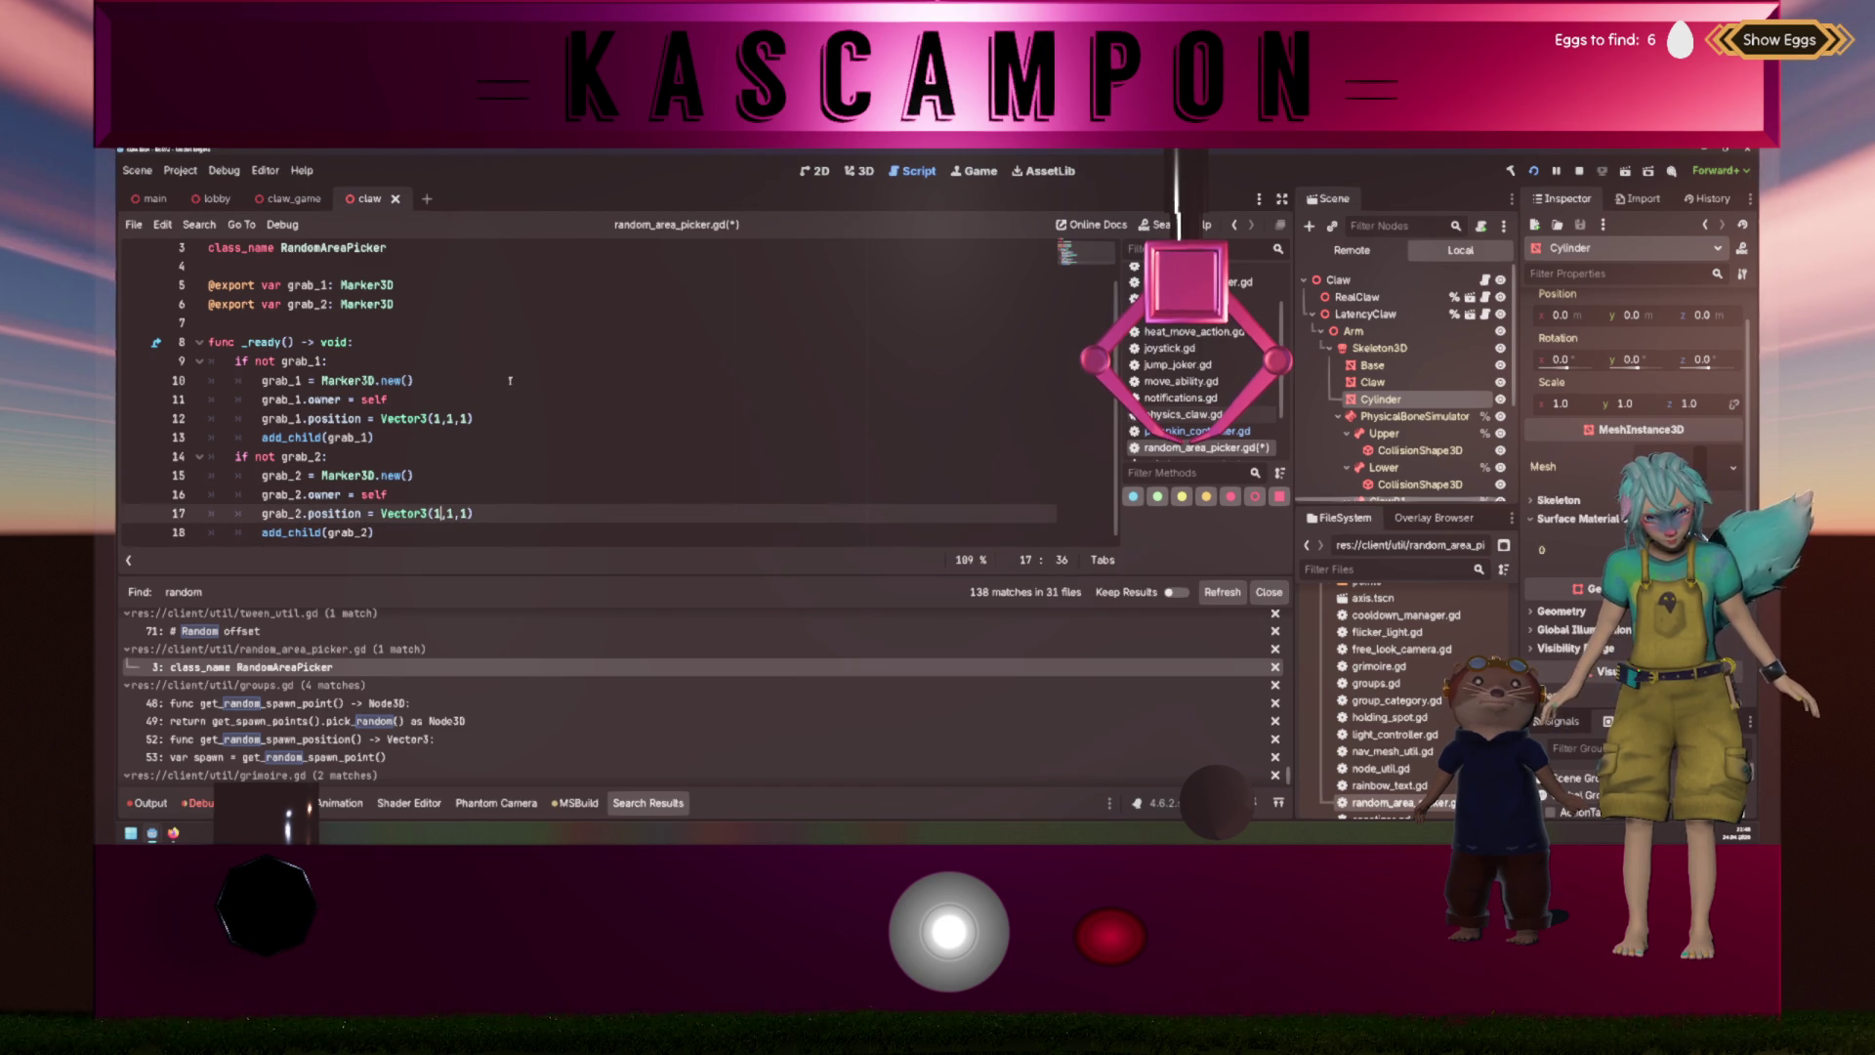
pyautogui.press('Left')
pyautogui.press('Left')
pyautogui.press('Left')
pyautogui.write('-')
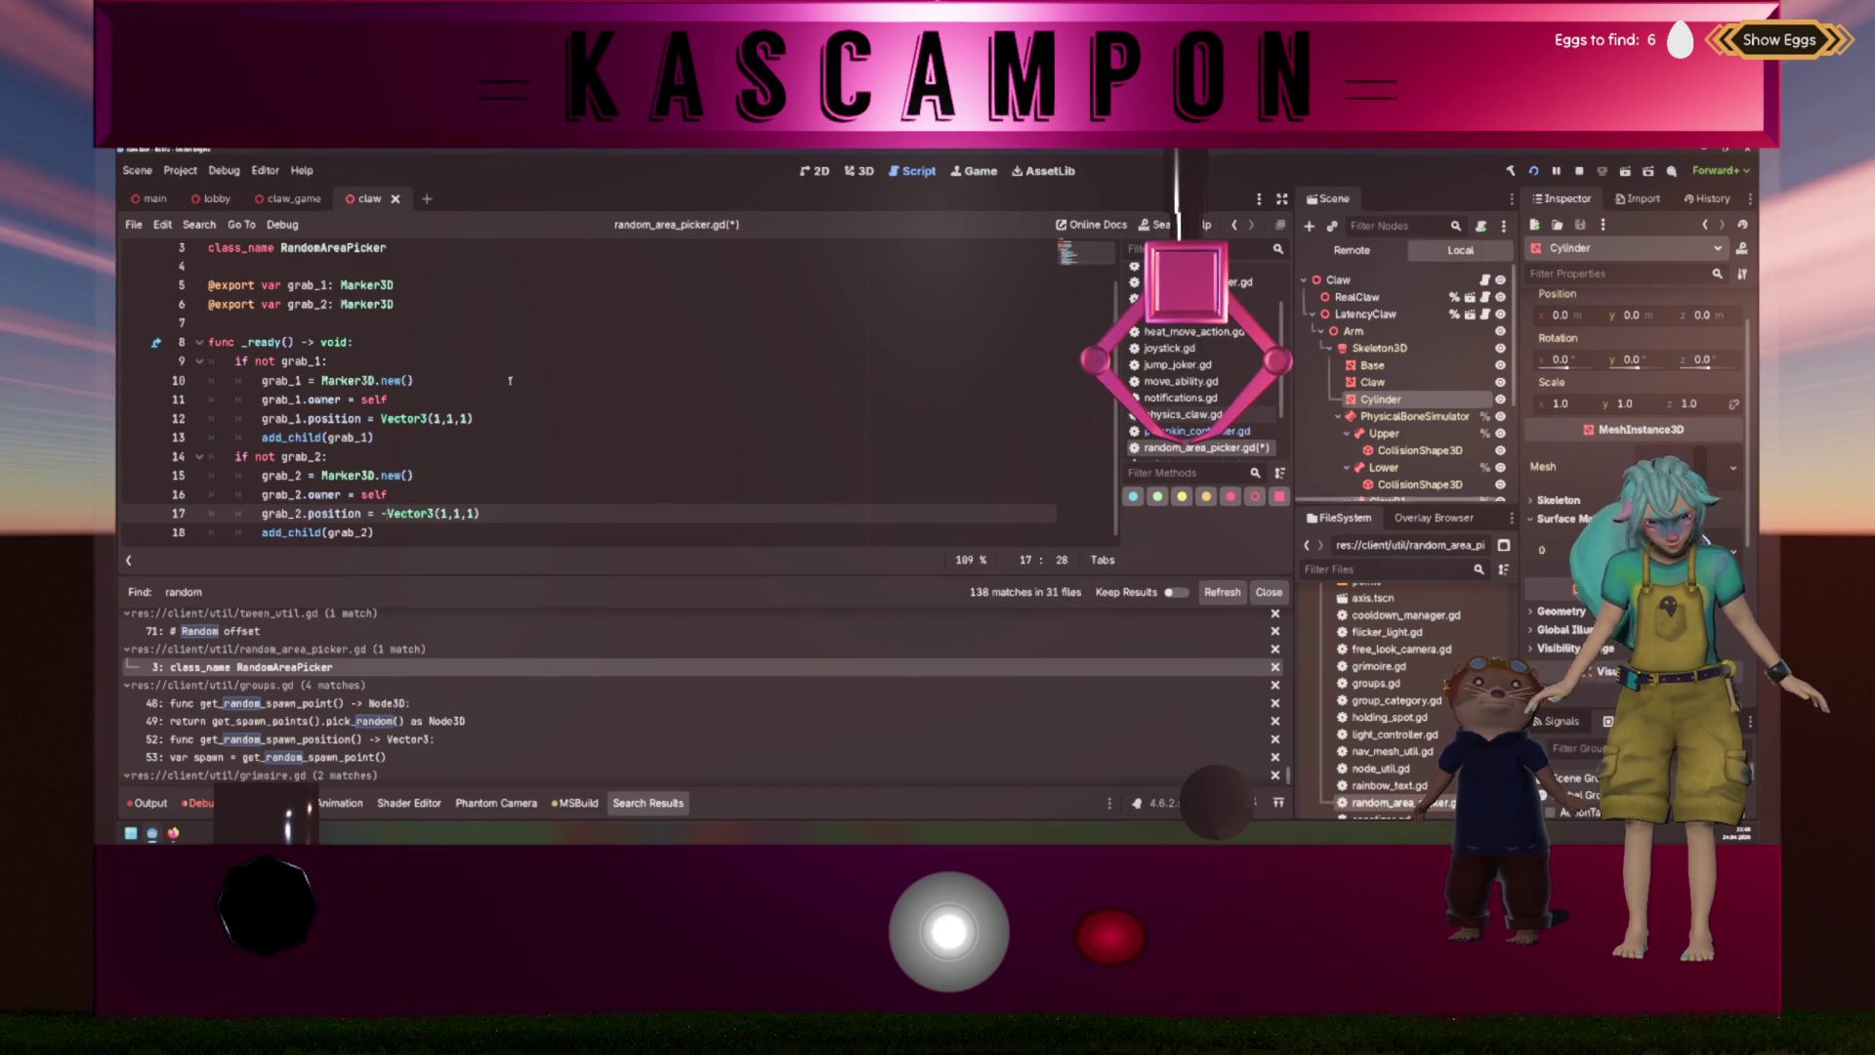
# Review the script from the grab_1 export line down to add_child(grab_2)
pyautogui.scroll(1, 505, 382)
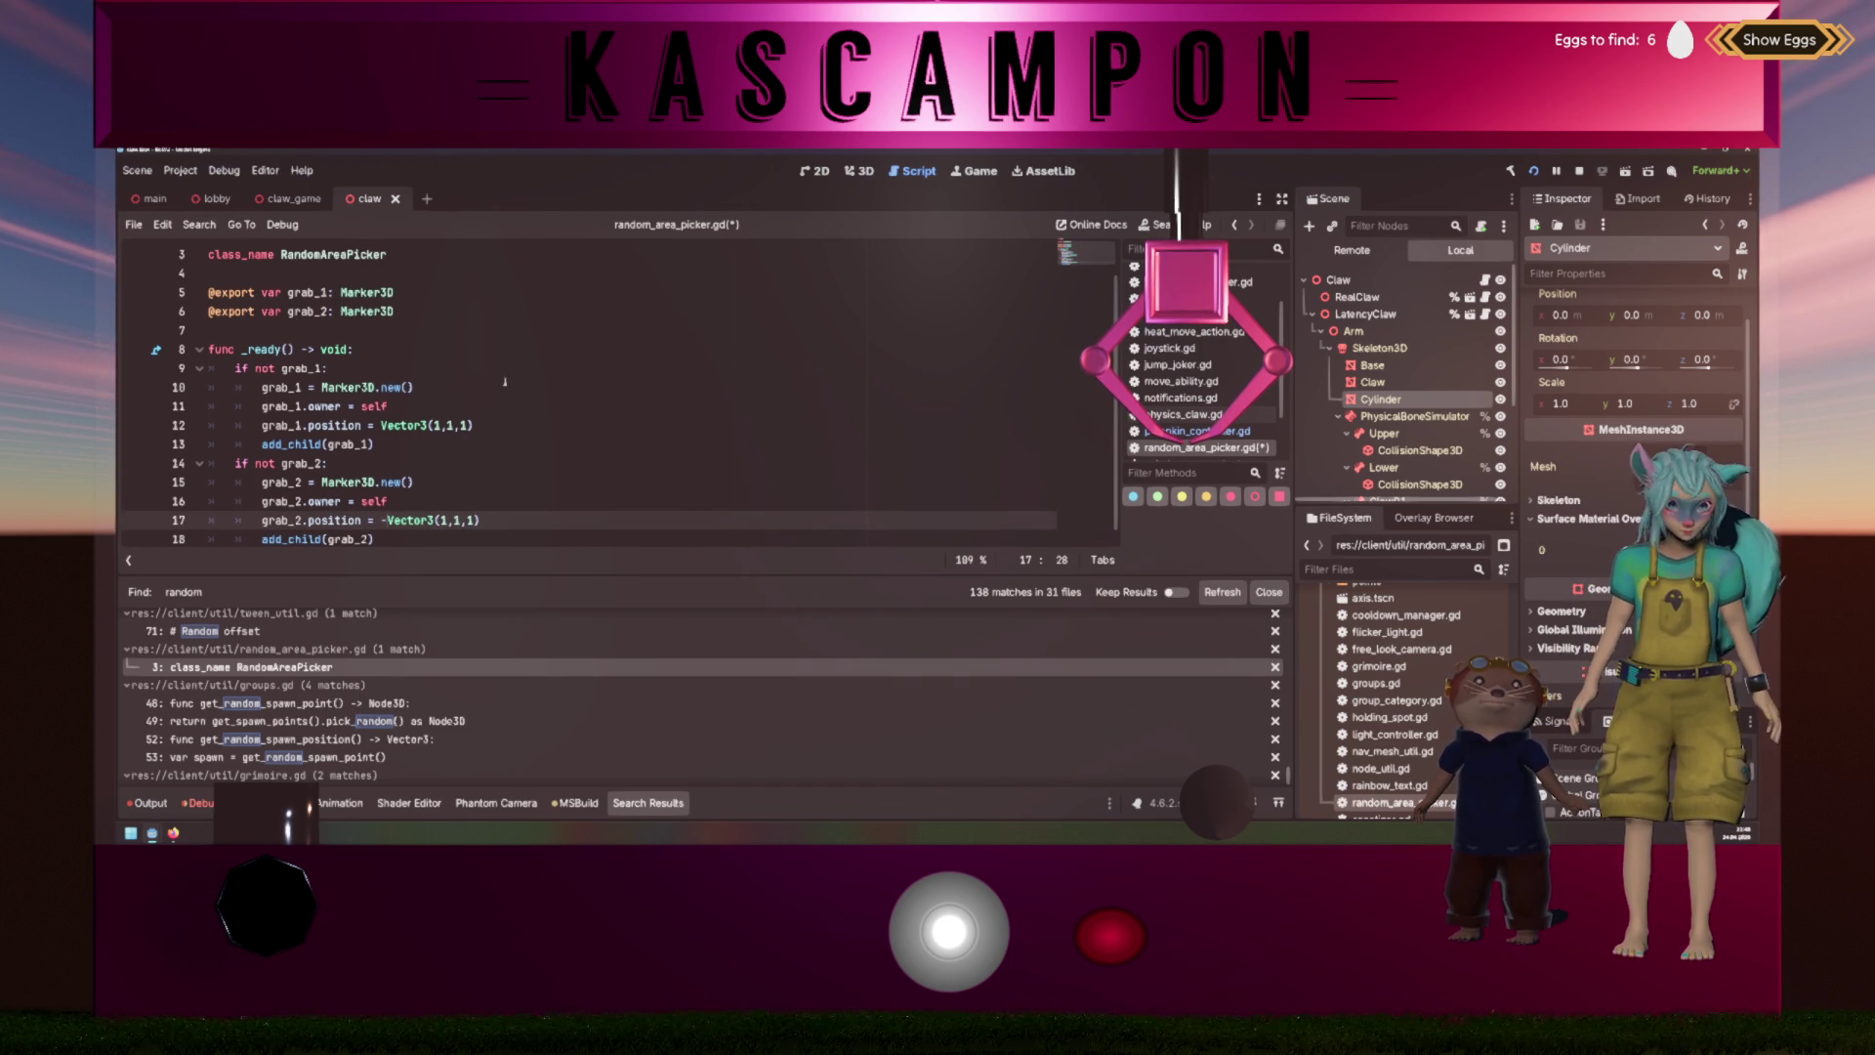
pyautogui.press('Up')
pyautogui.press('Up')
pyautogui.press('Up')
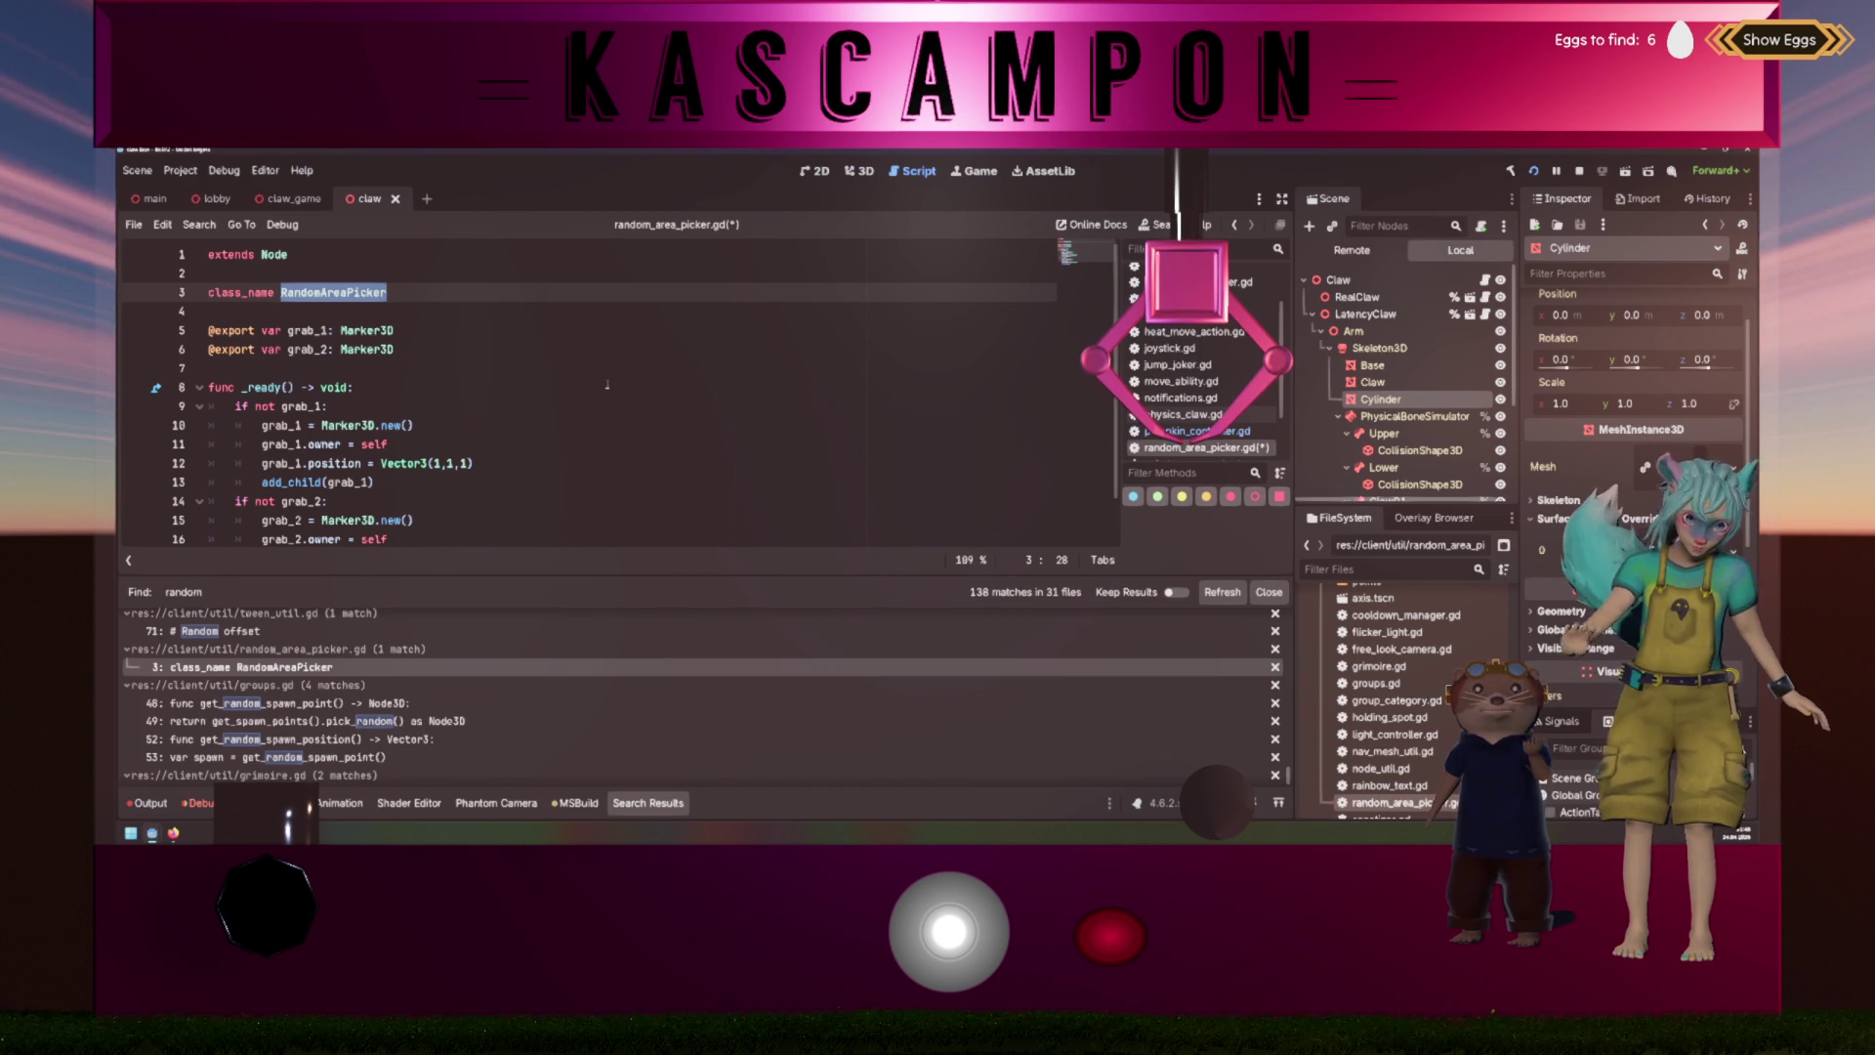
pyautogui.click(402, 425)
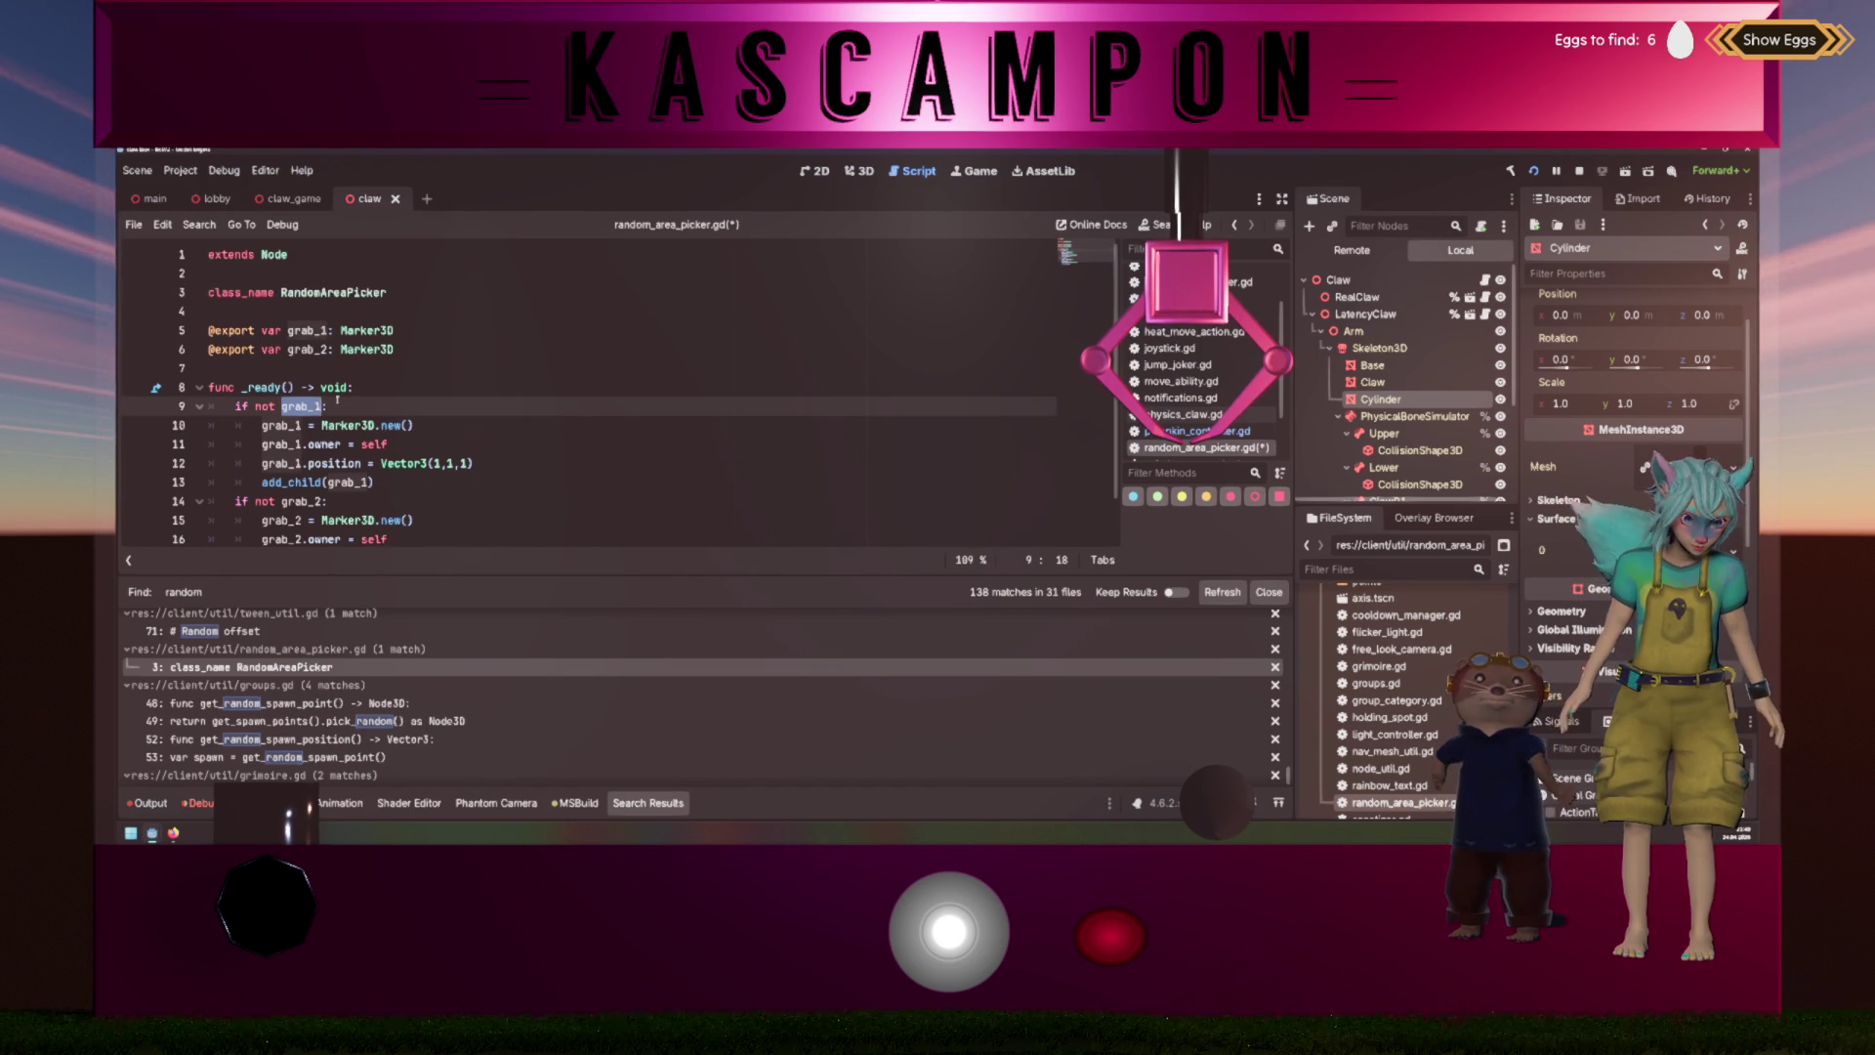
pyautogui.click(448, 319)
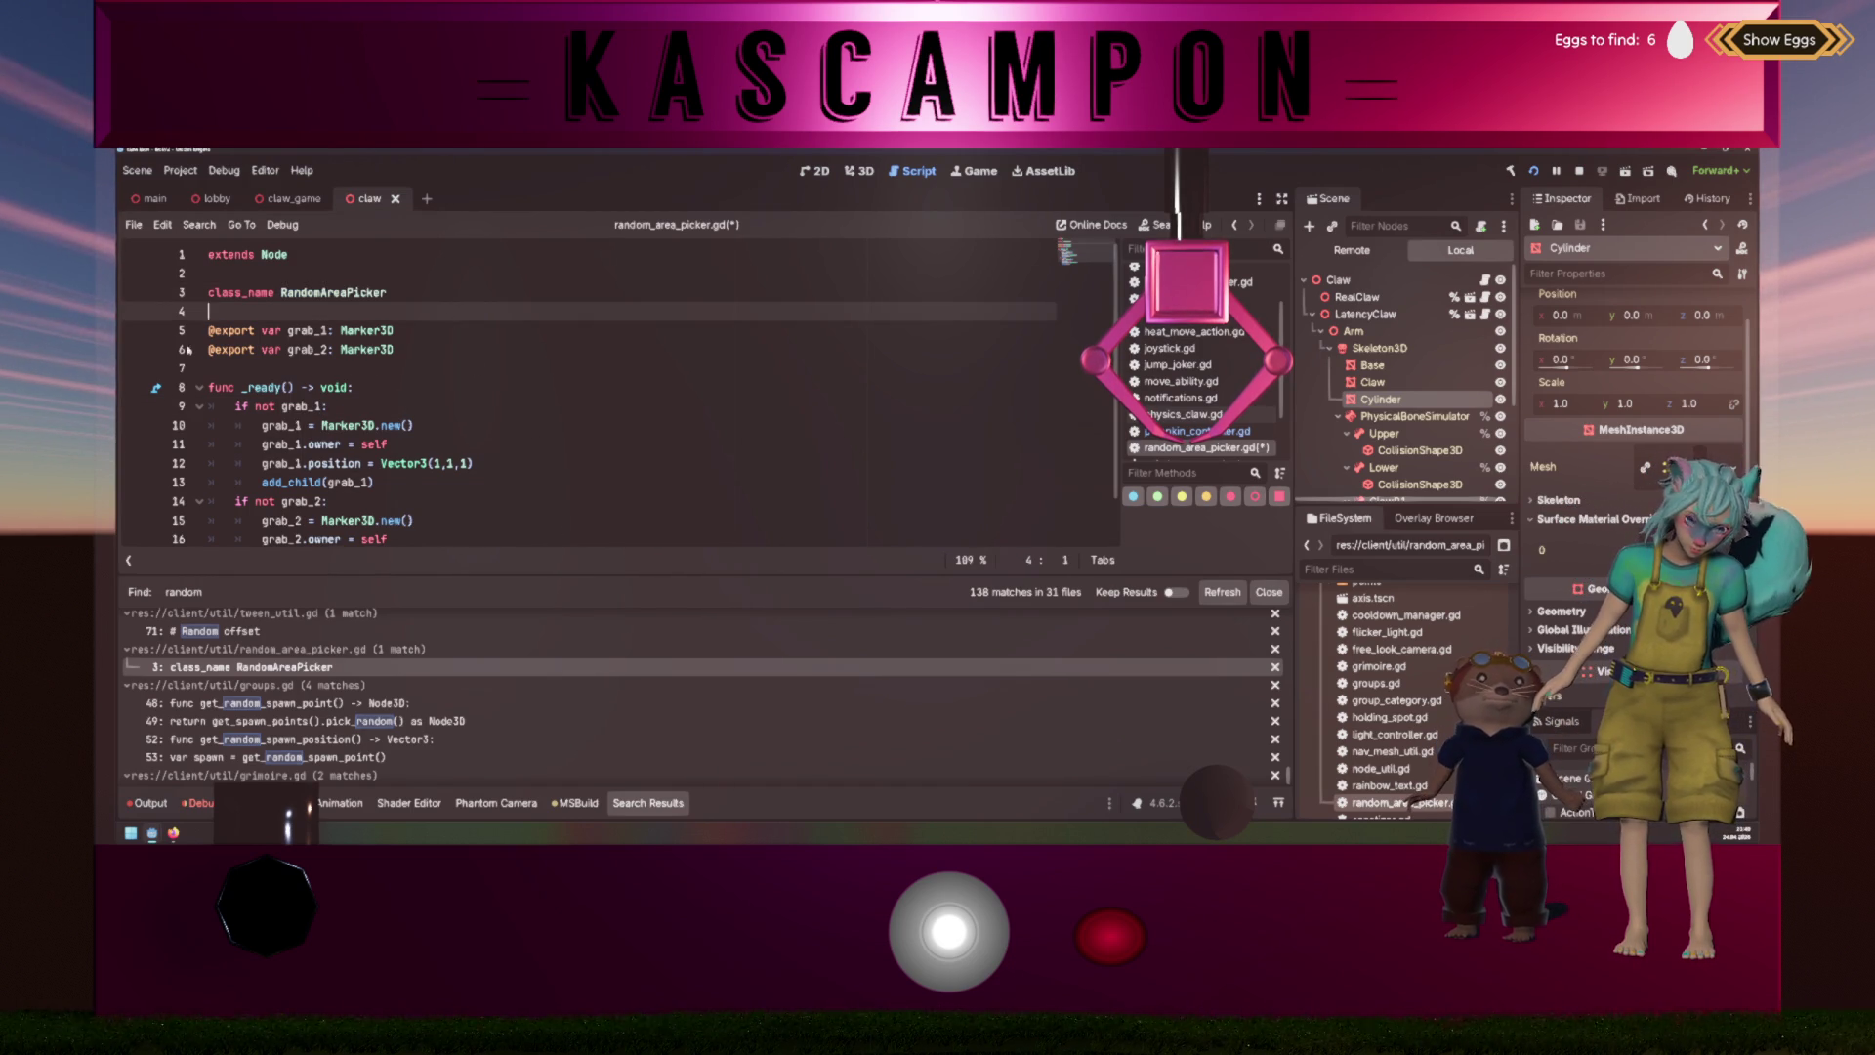
pyautogui.press('Down')
pyautogui.hotkey('ctrl', 'shift', 'Right')
pyautogui.press('End')
pyautogui.hotkey('shift', 'Home')
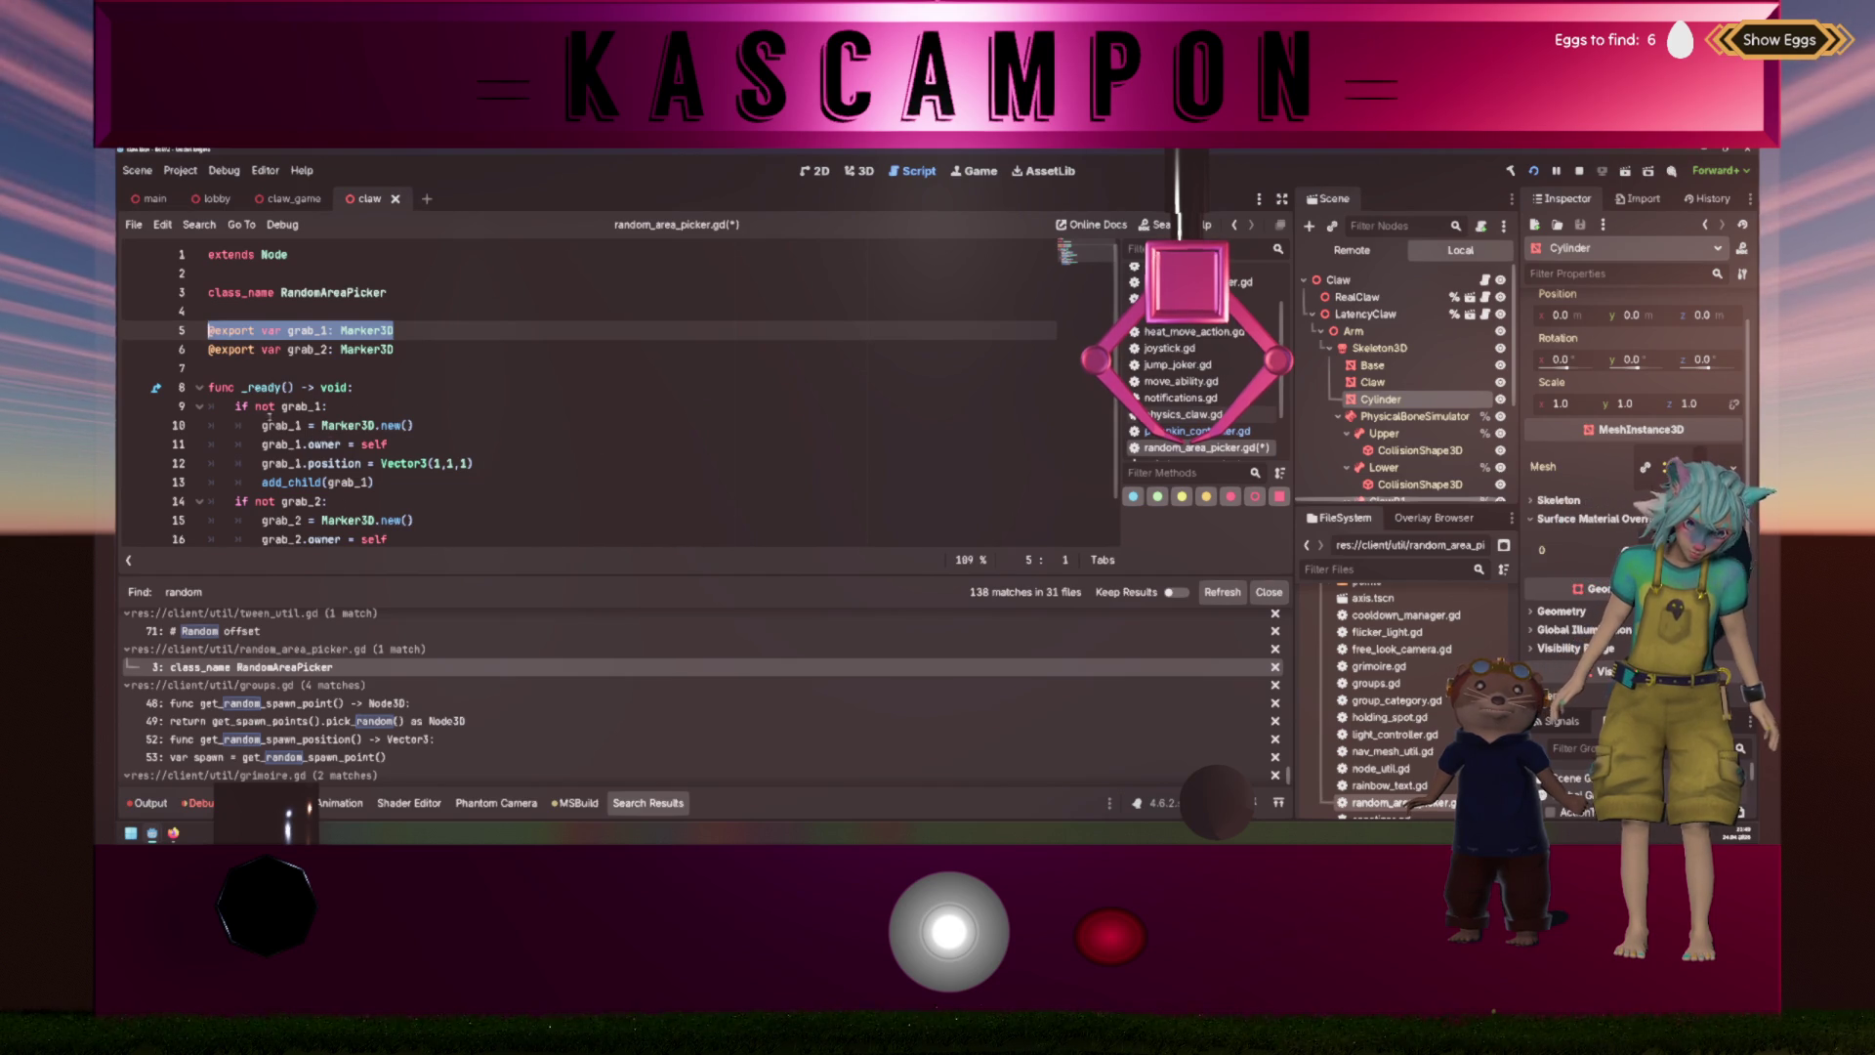
pyautogui.doubleClick(300, 406)
pyautogui.scroll(-1, 392, 411)
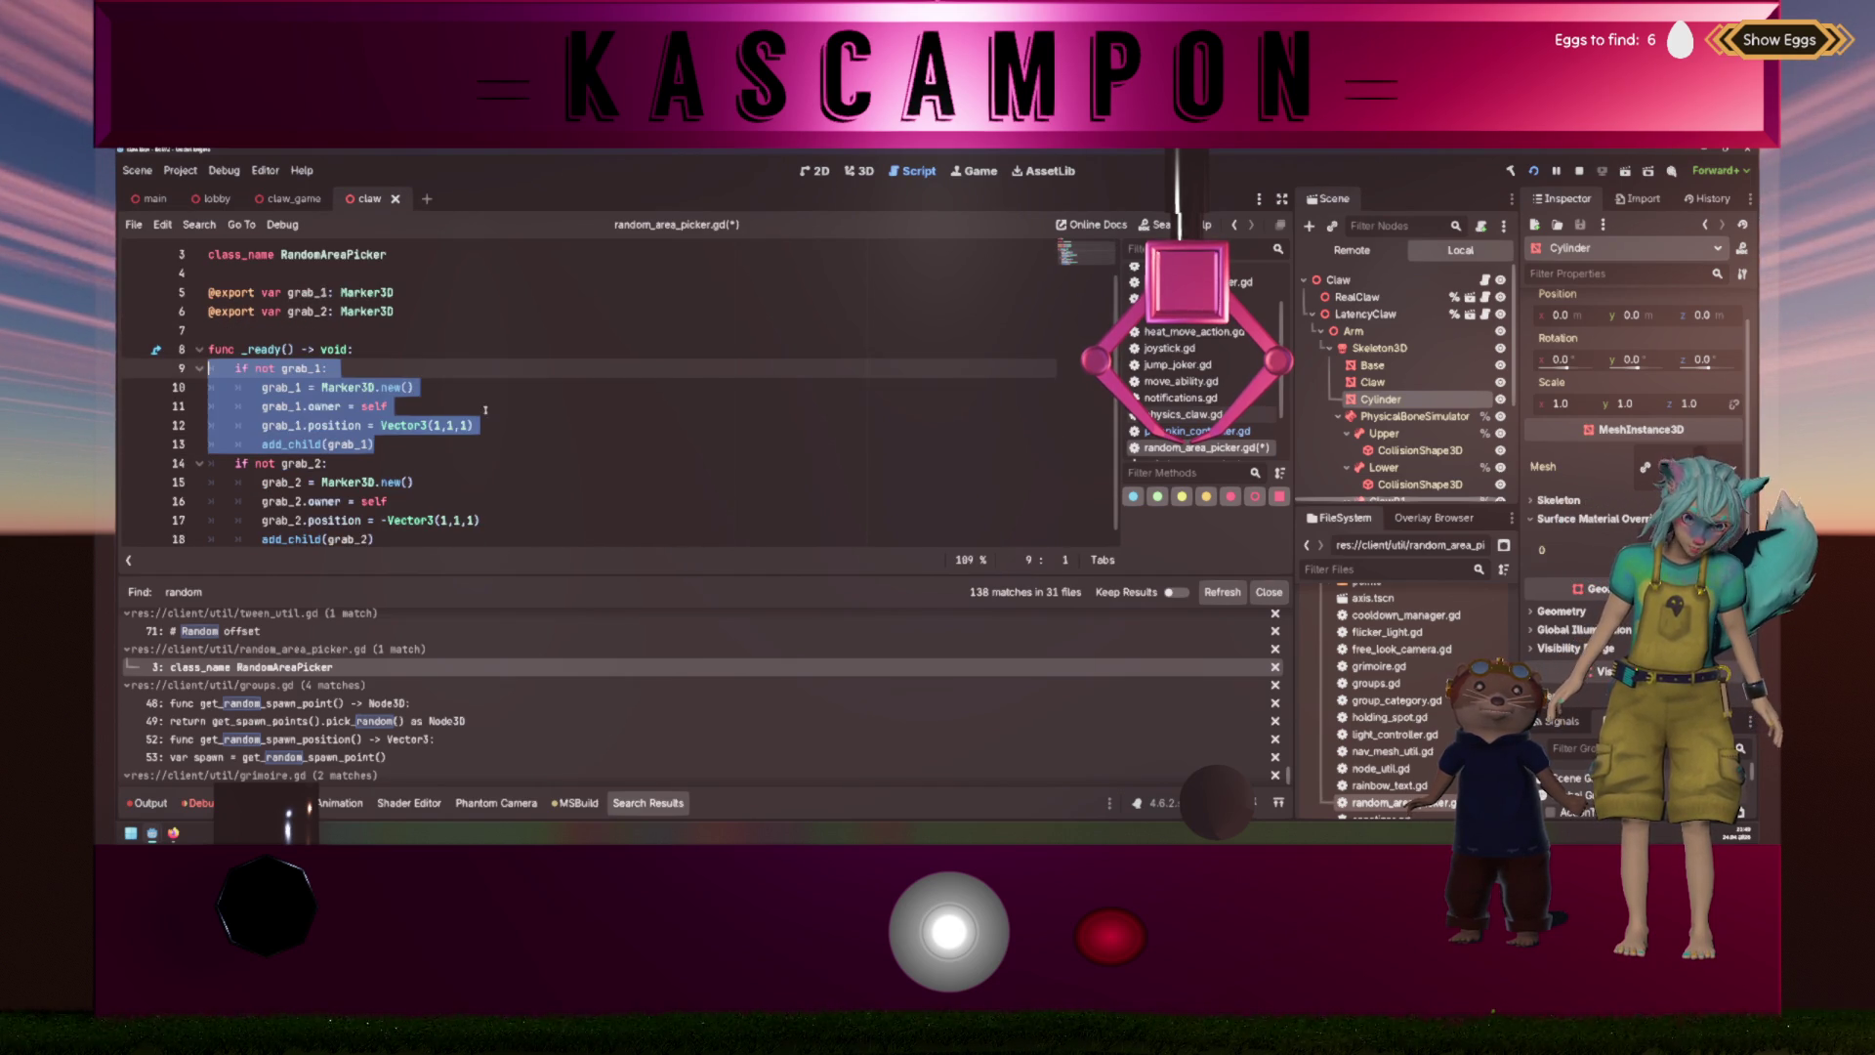
pyautogui.click(534, 409)
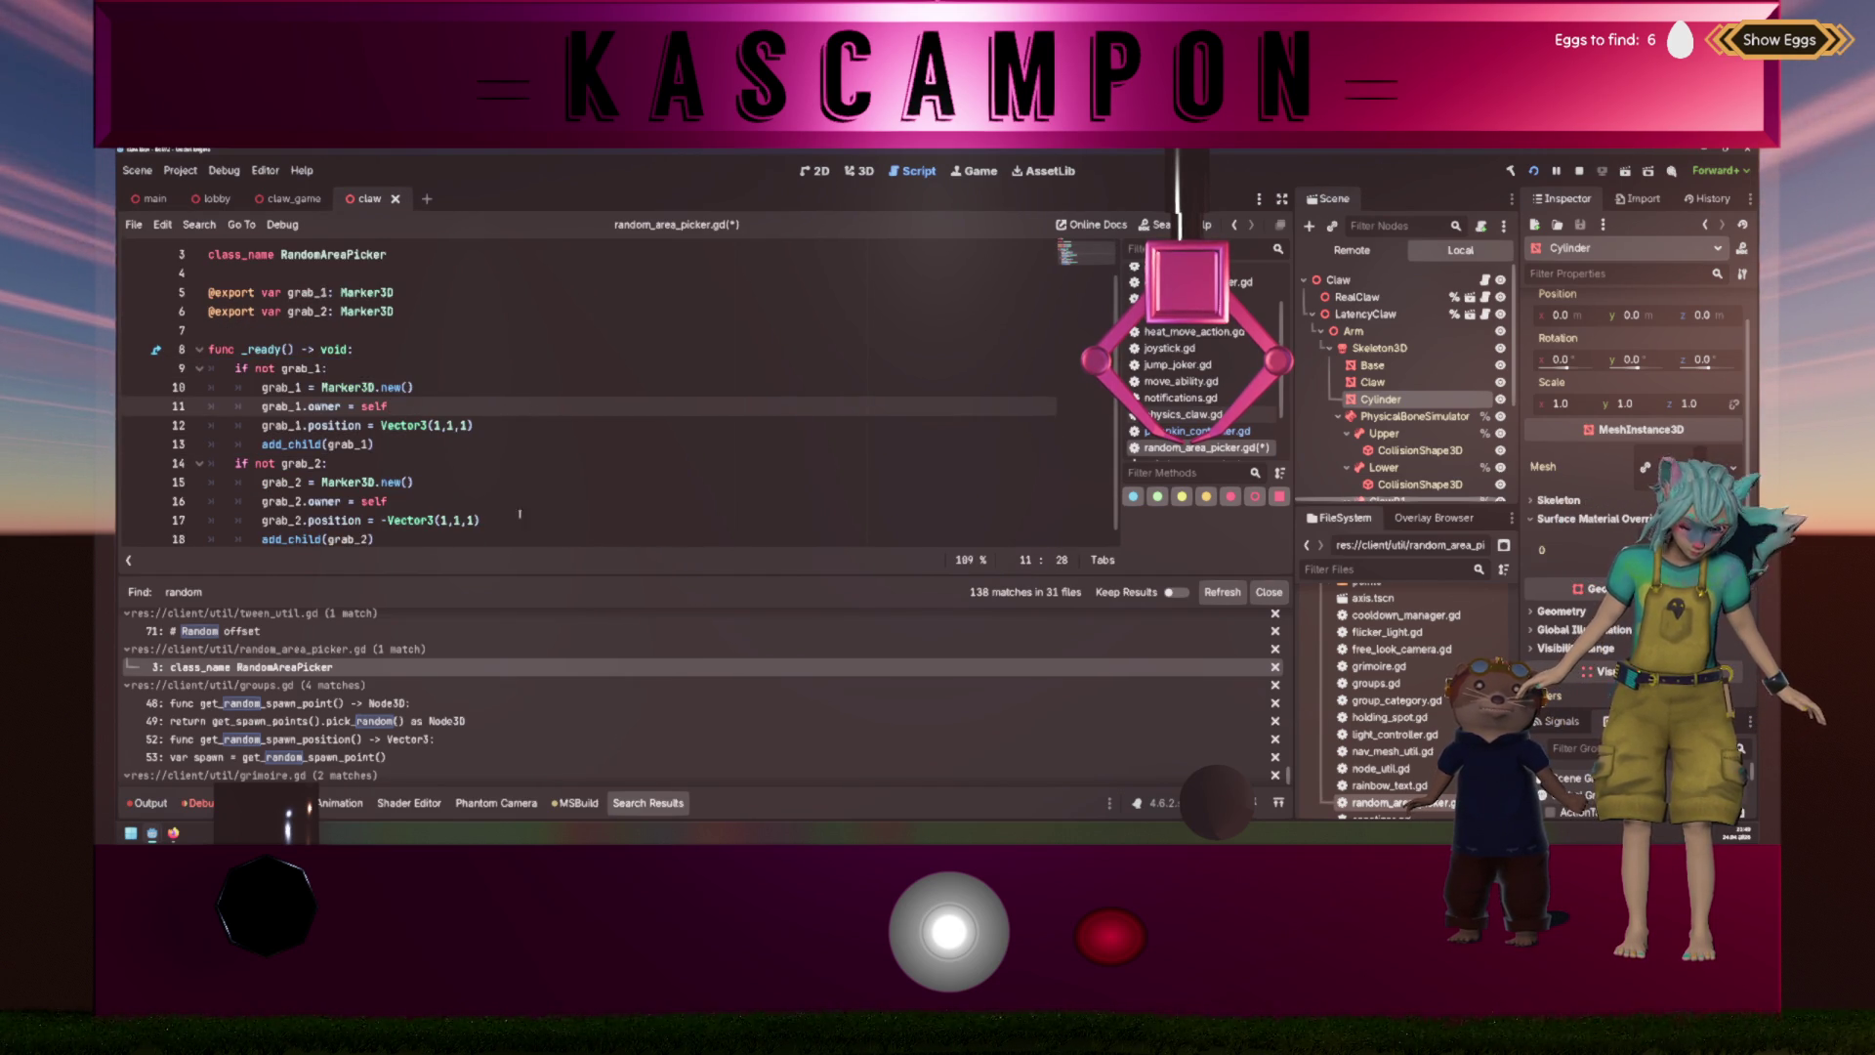
pyautogui.click(522, 545)
# Declare 'func get_random_point() -> Vector3:' below _ready, picking Vector3 from autocomplete, with an empty body line
pyautogui.press('Return')
pyautogui.press('Return')
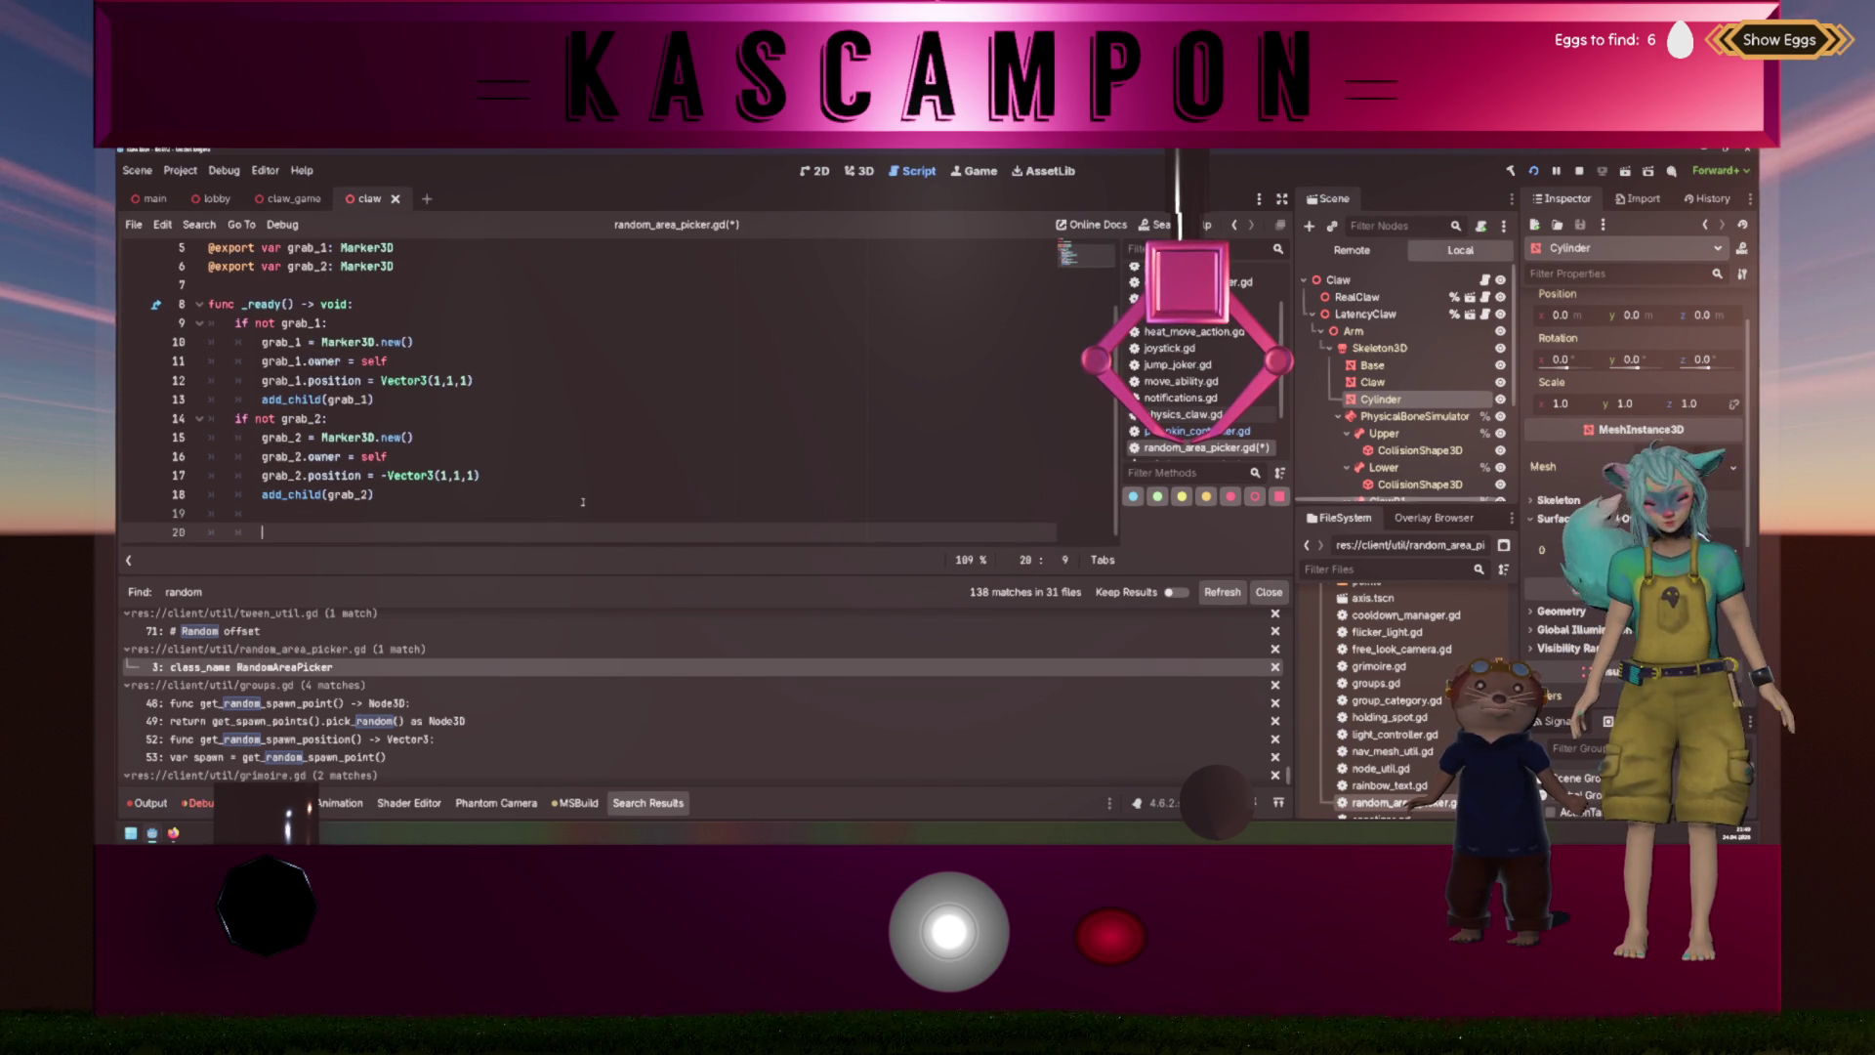
pyautogui.press('BackSpace')
pyautogui.write('get_ra')
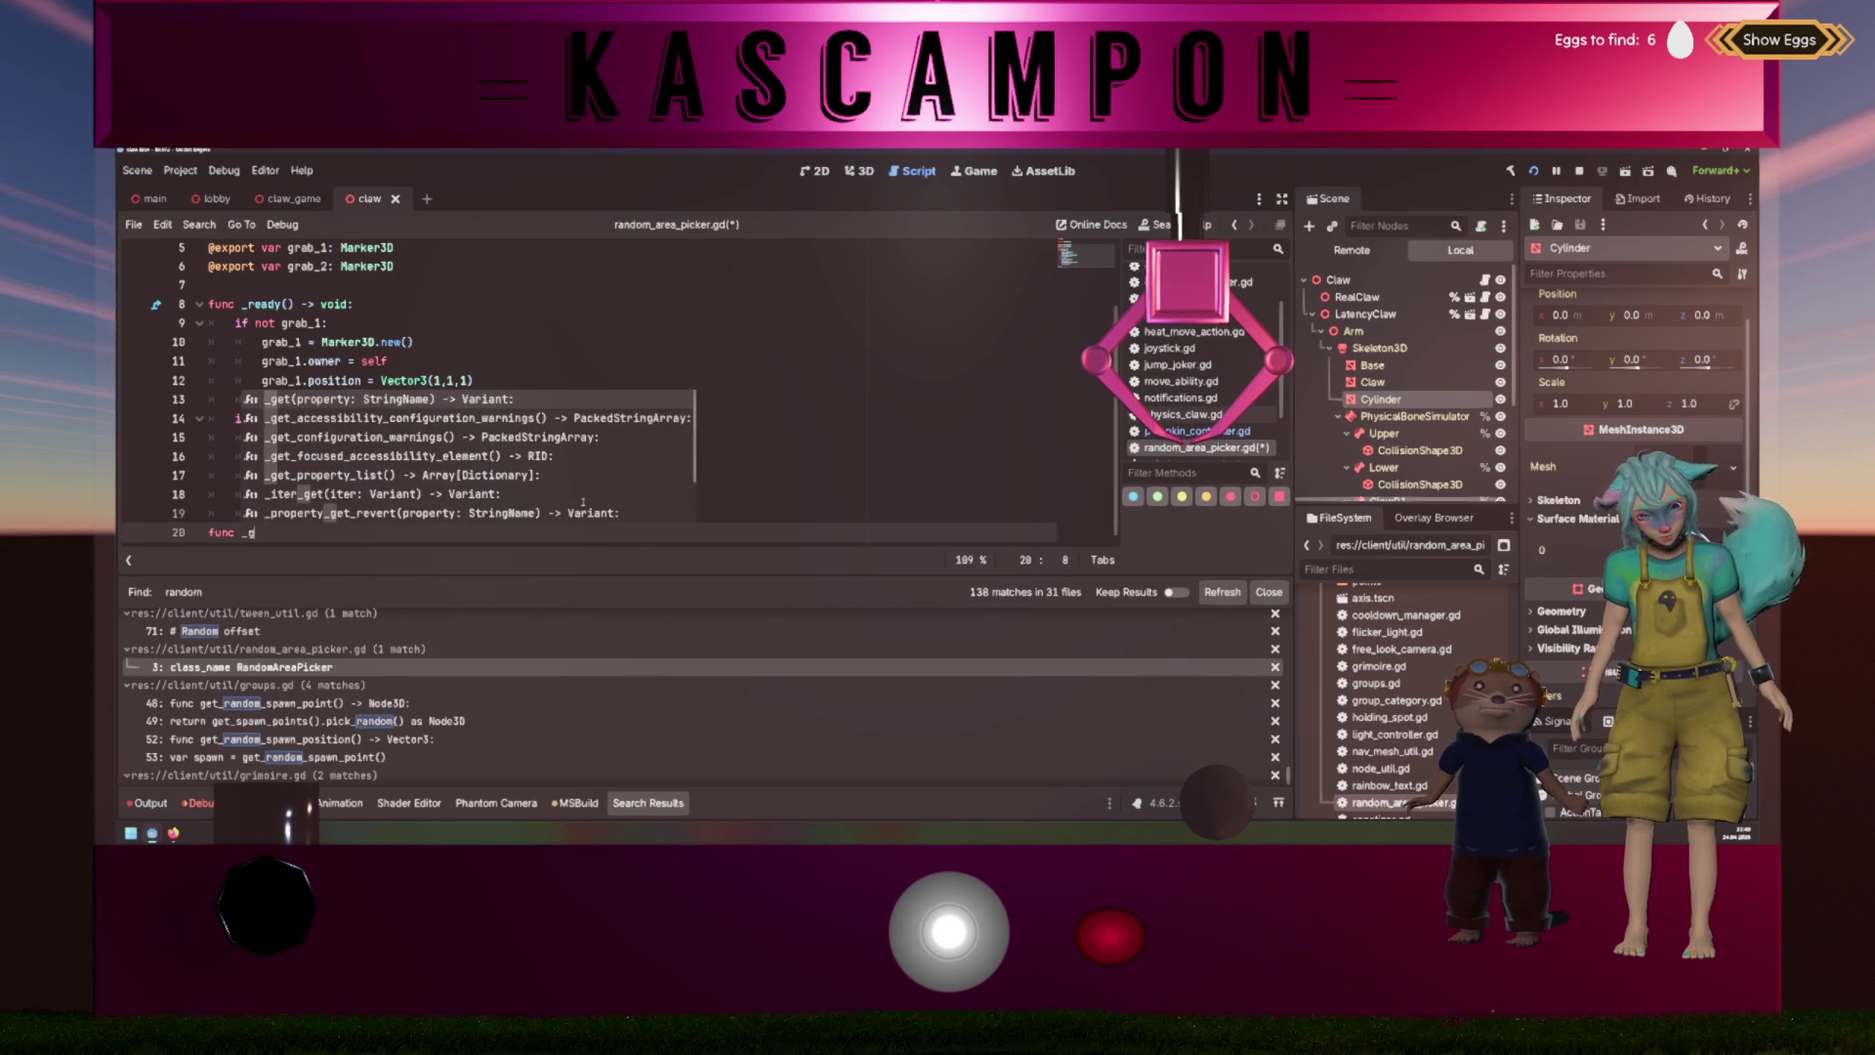
pyautogui.write('ndom_point()')
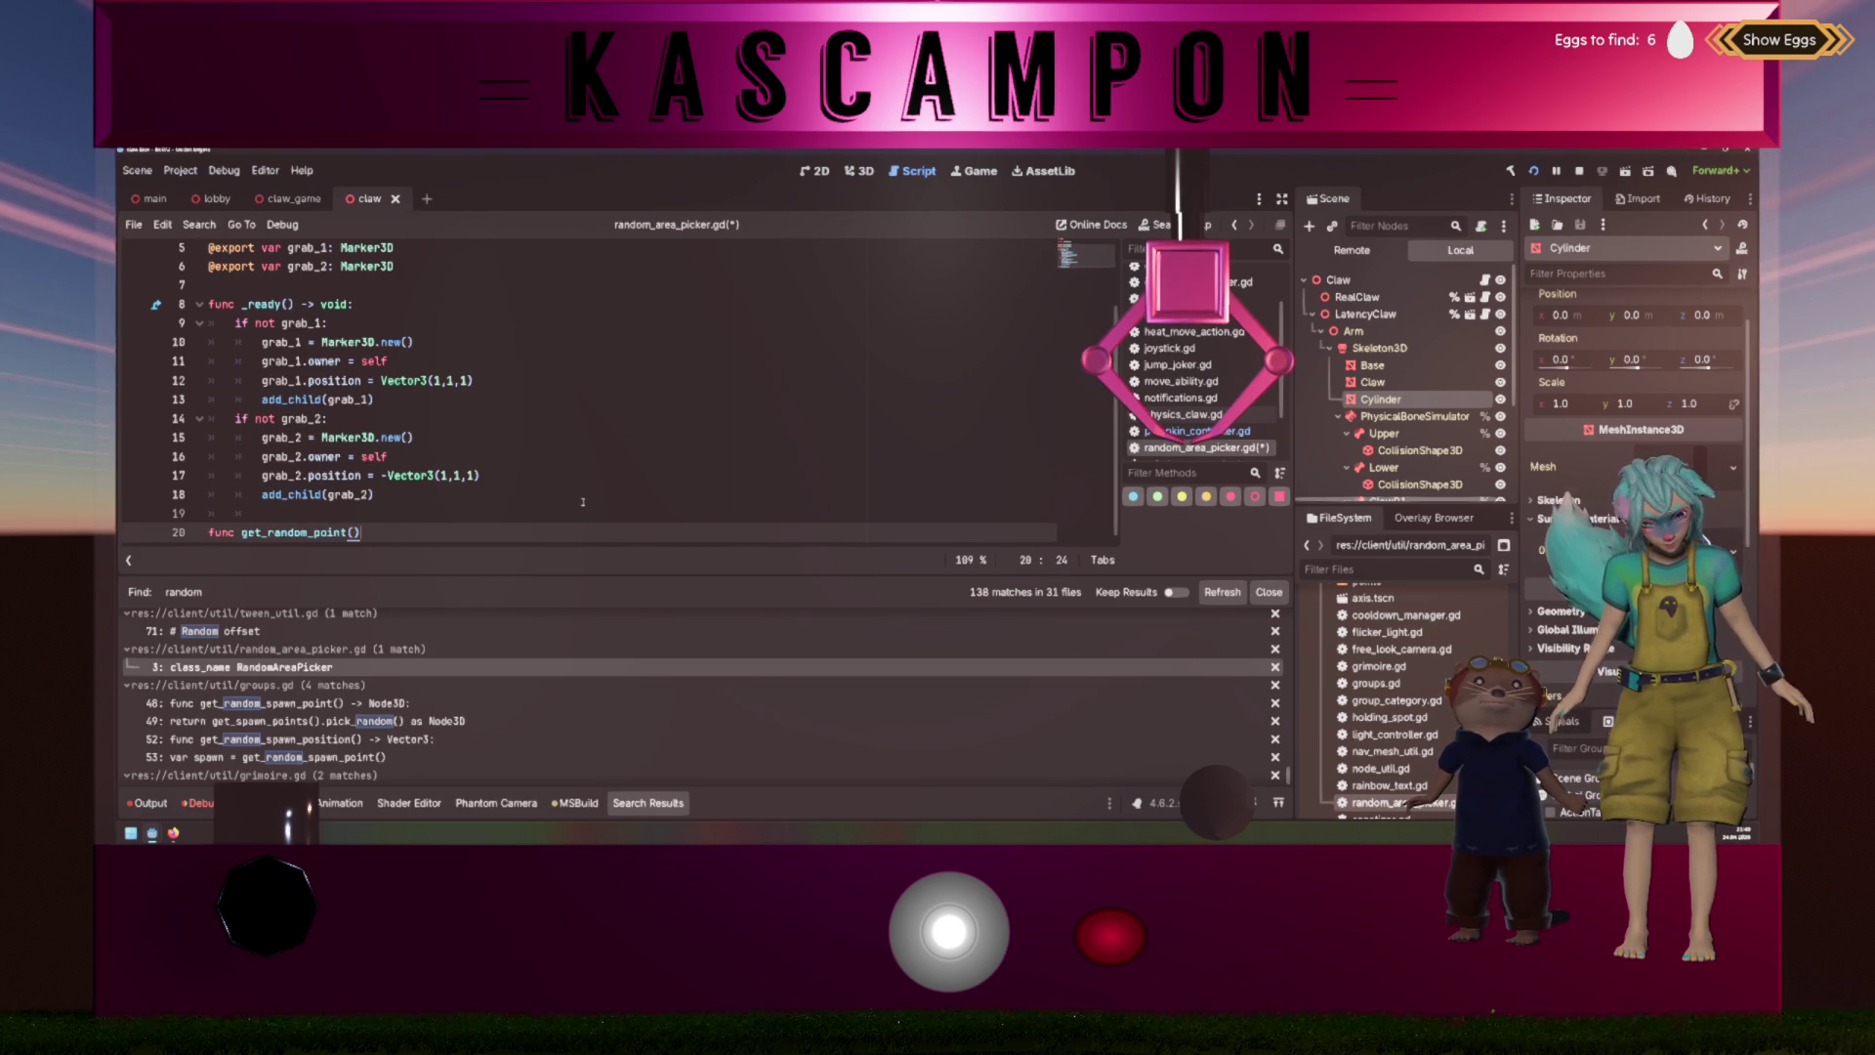
pyautogui.write(' -')
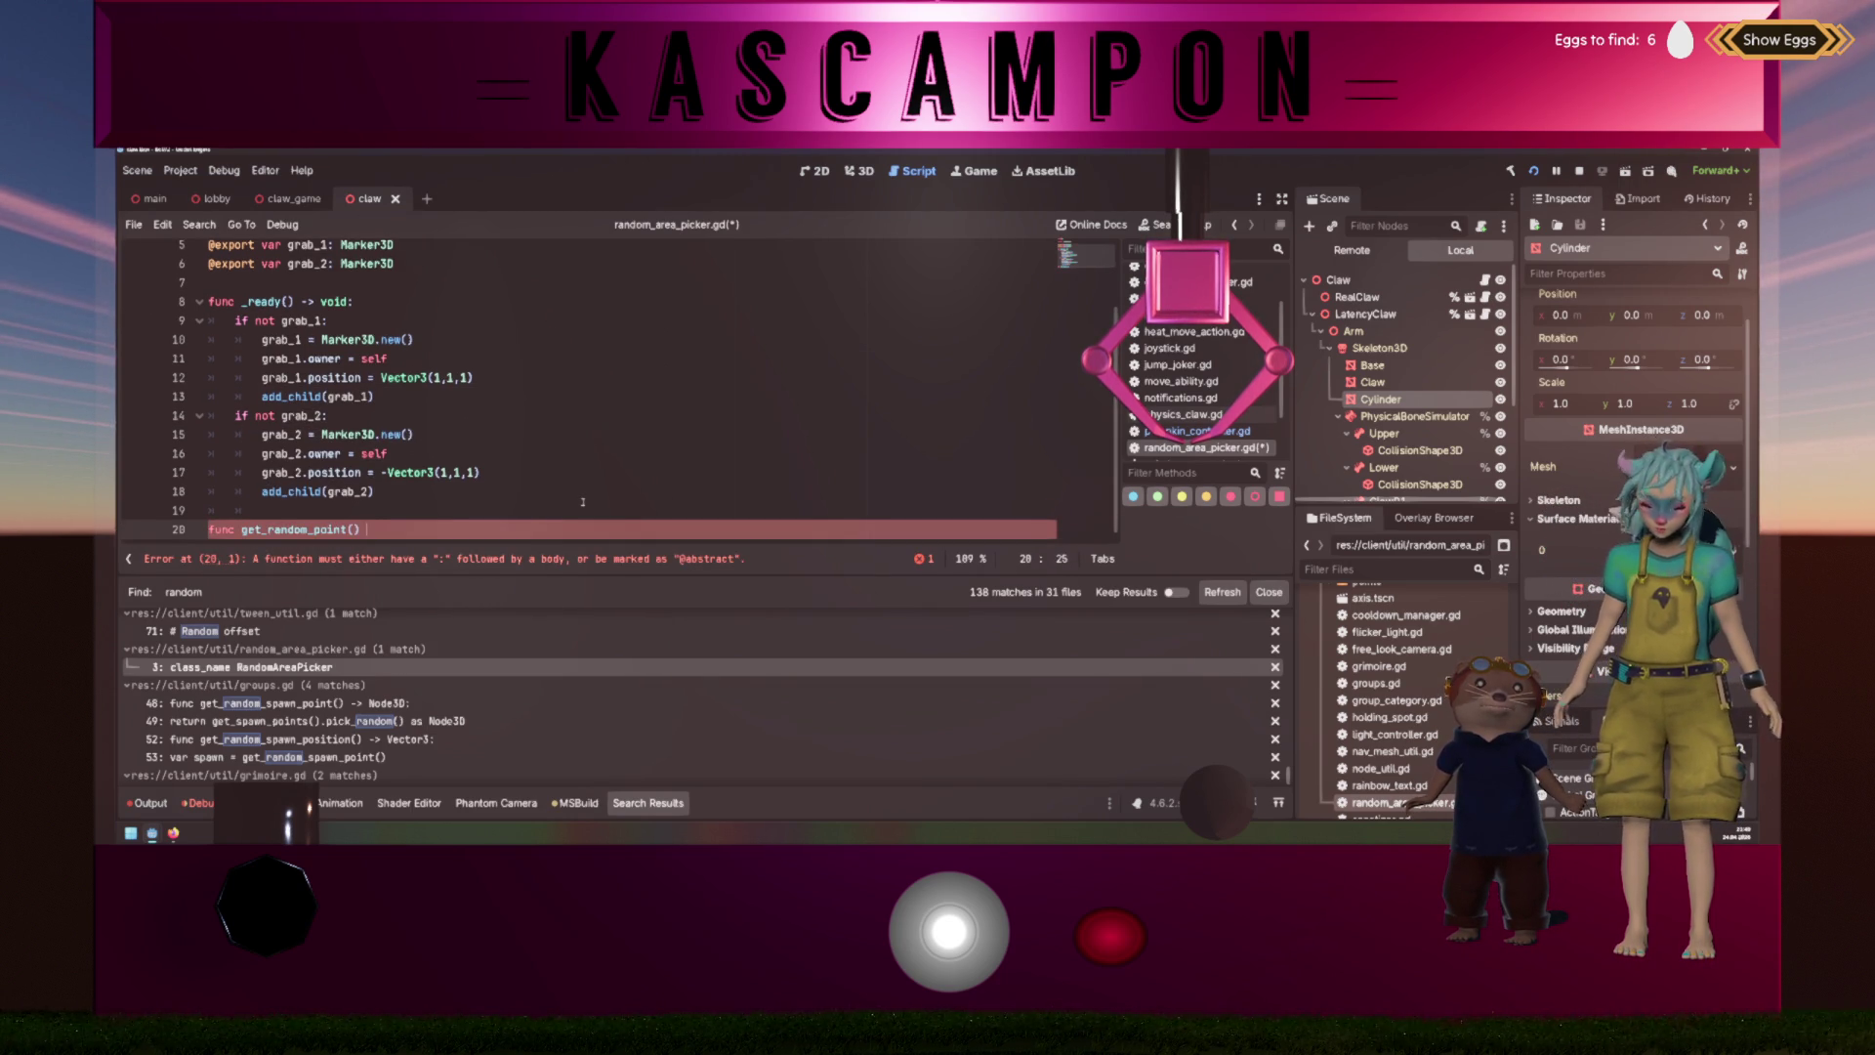
pyautogui.write('> ')
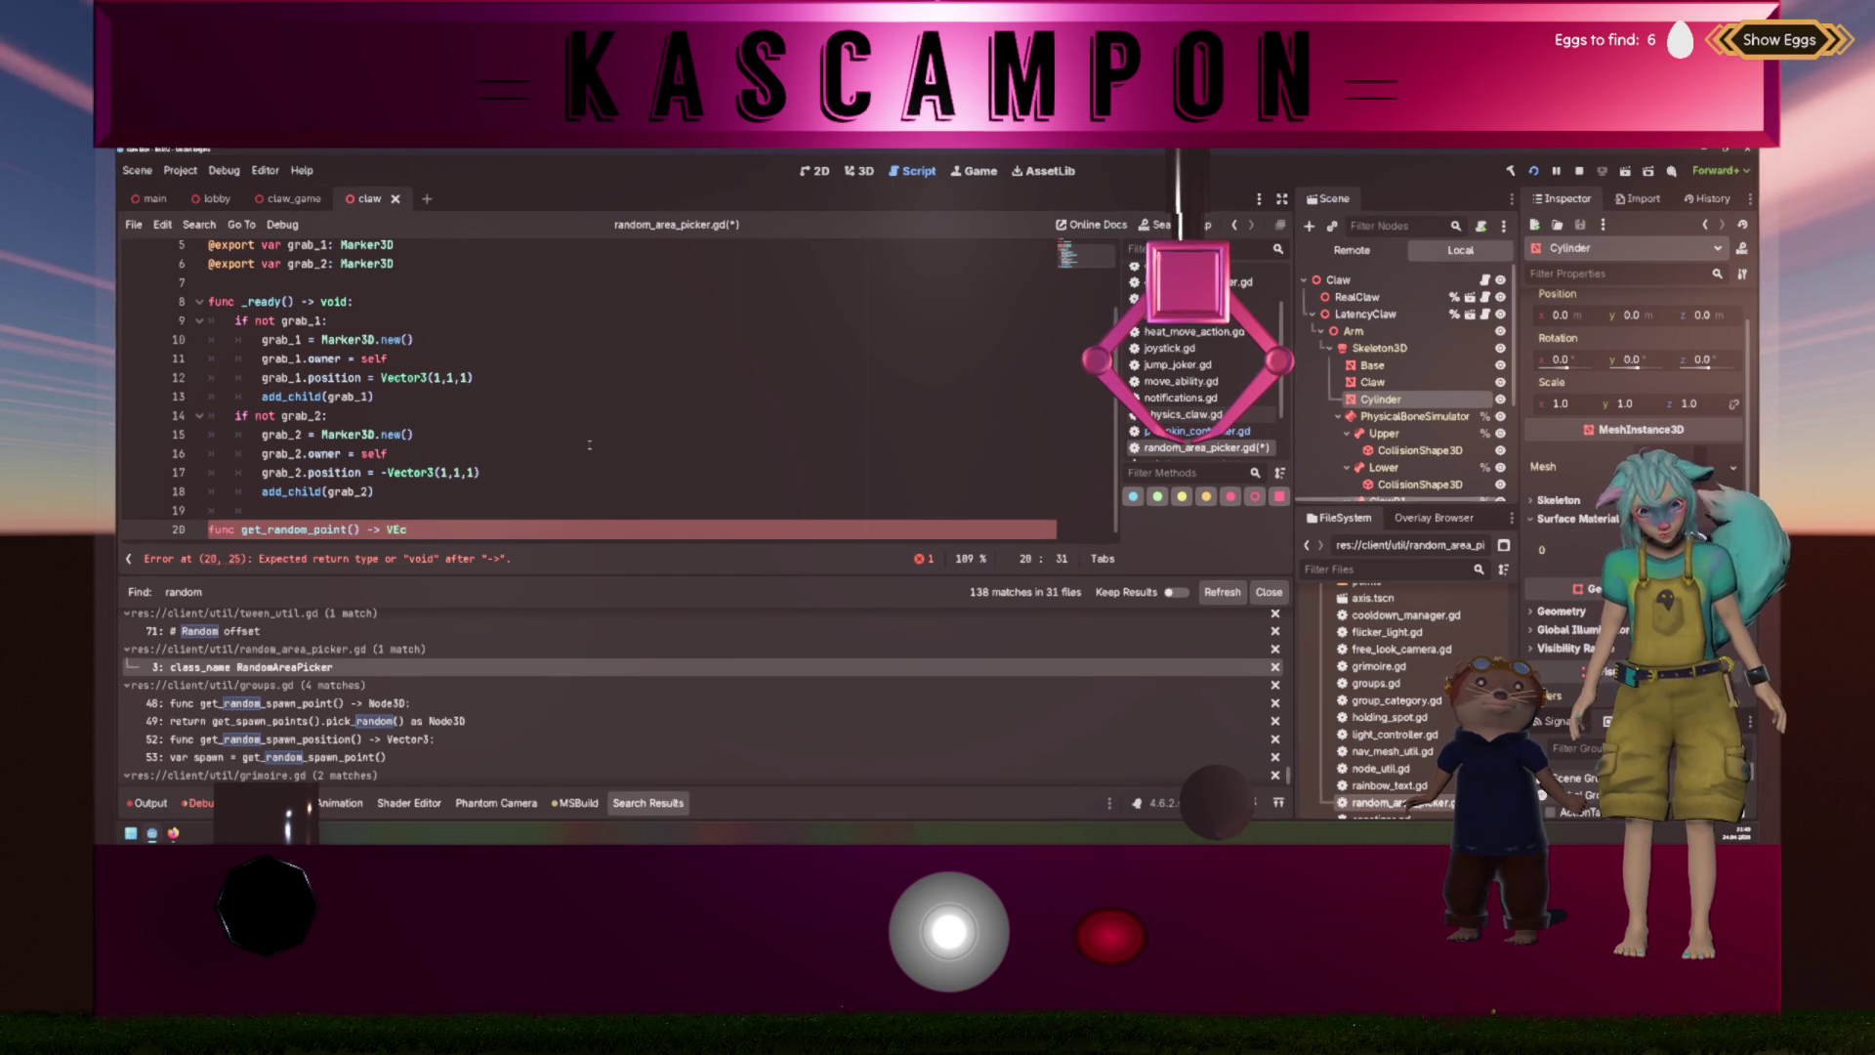
pyautogui.write('Ve')
pyautogui.press('Down')
pyautogui.press('Down')
pyautogui.press('Return')
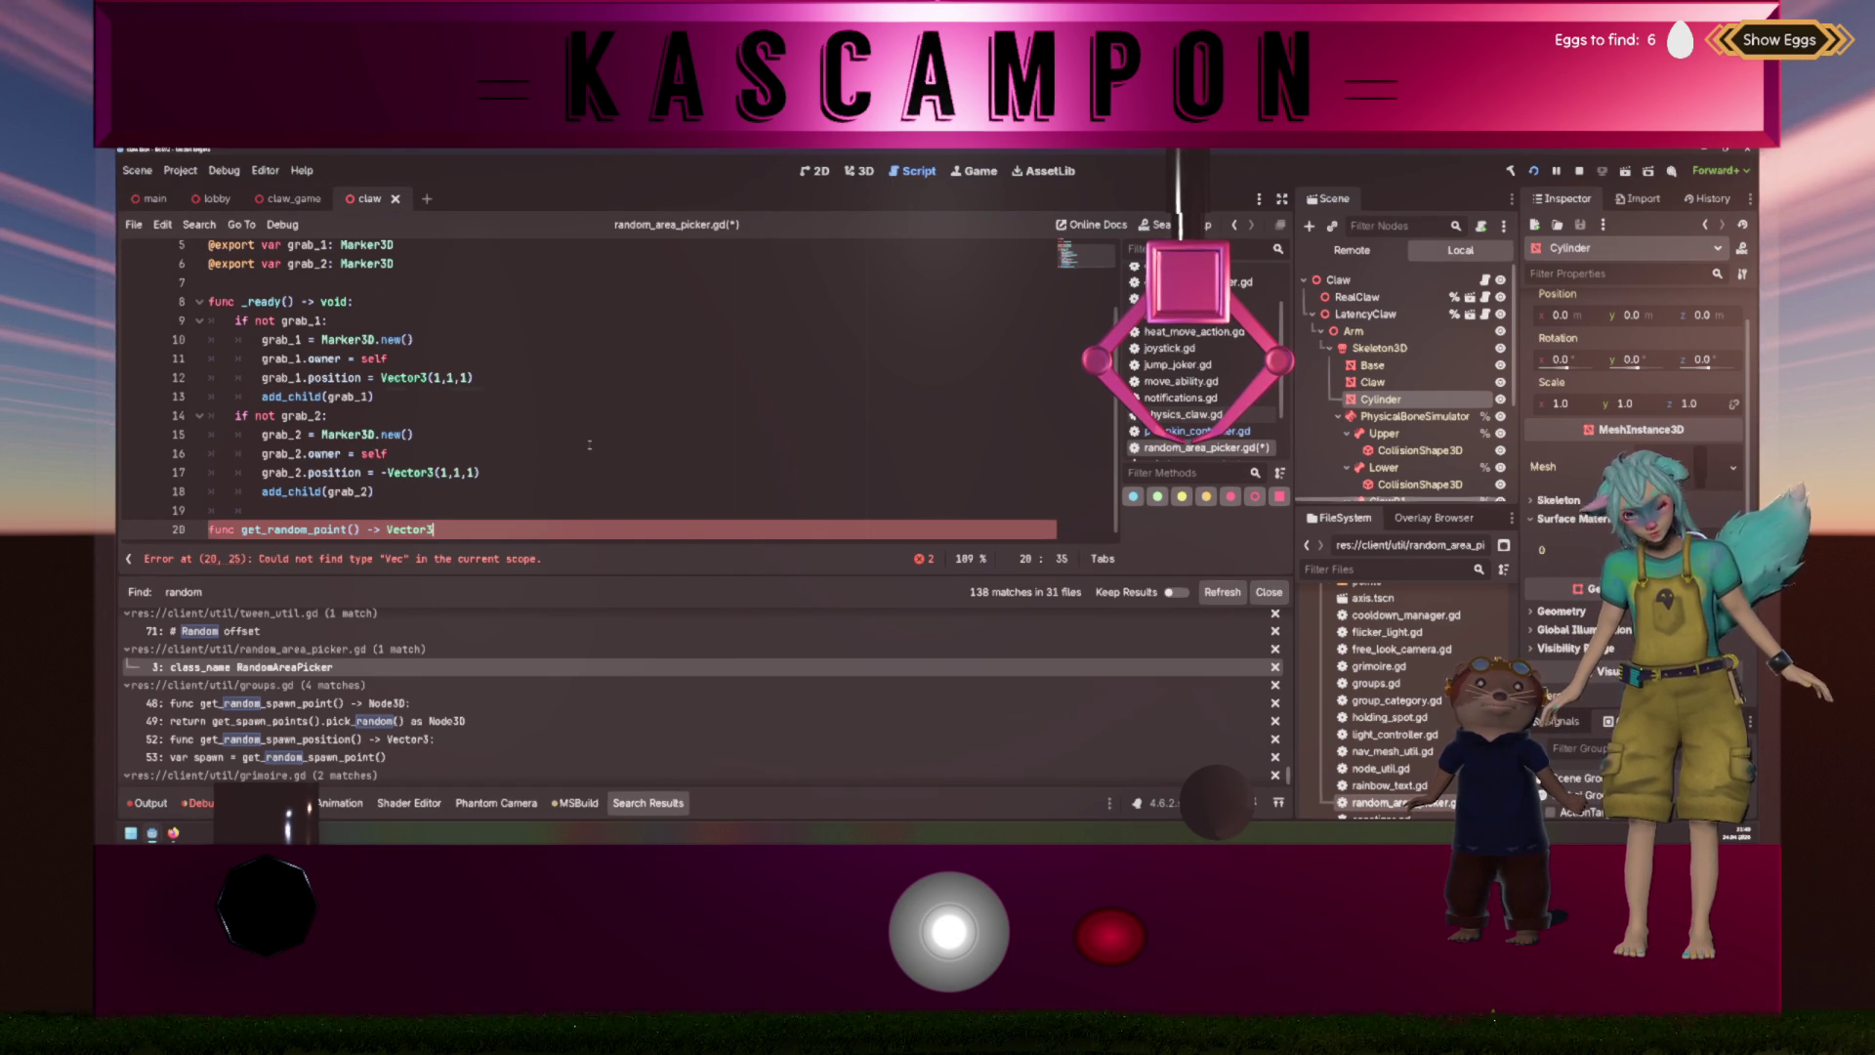
pyautogui.write(':')
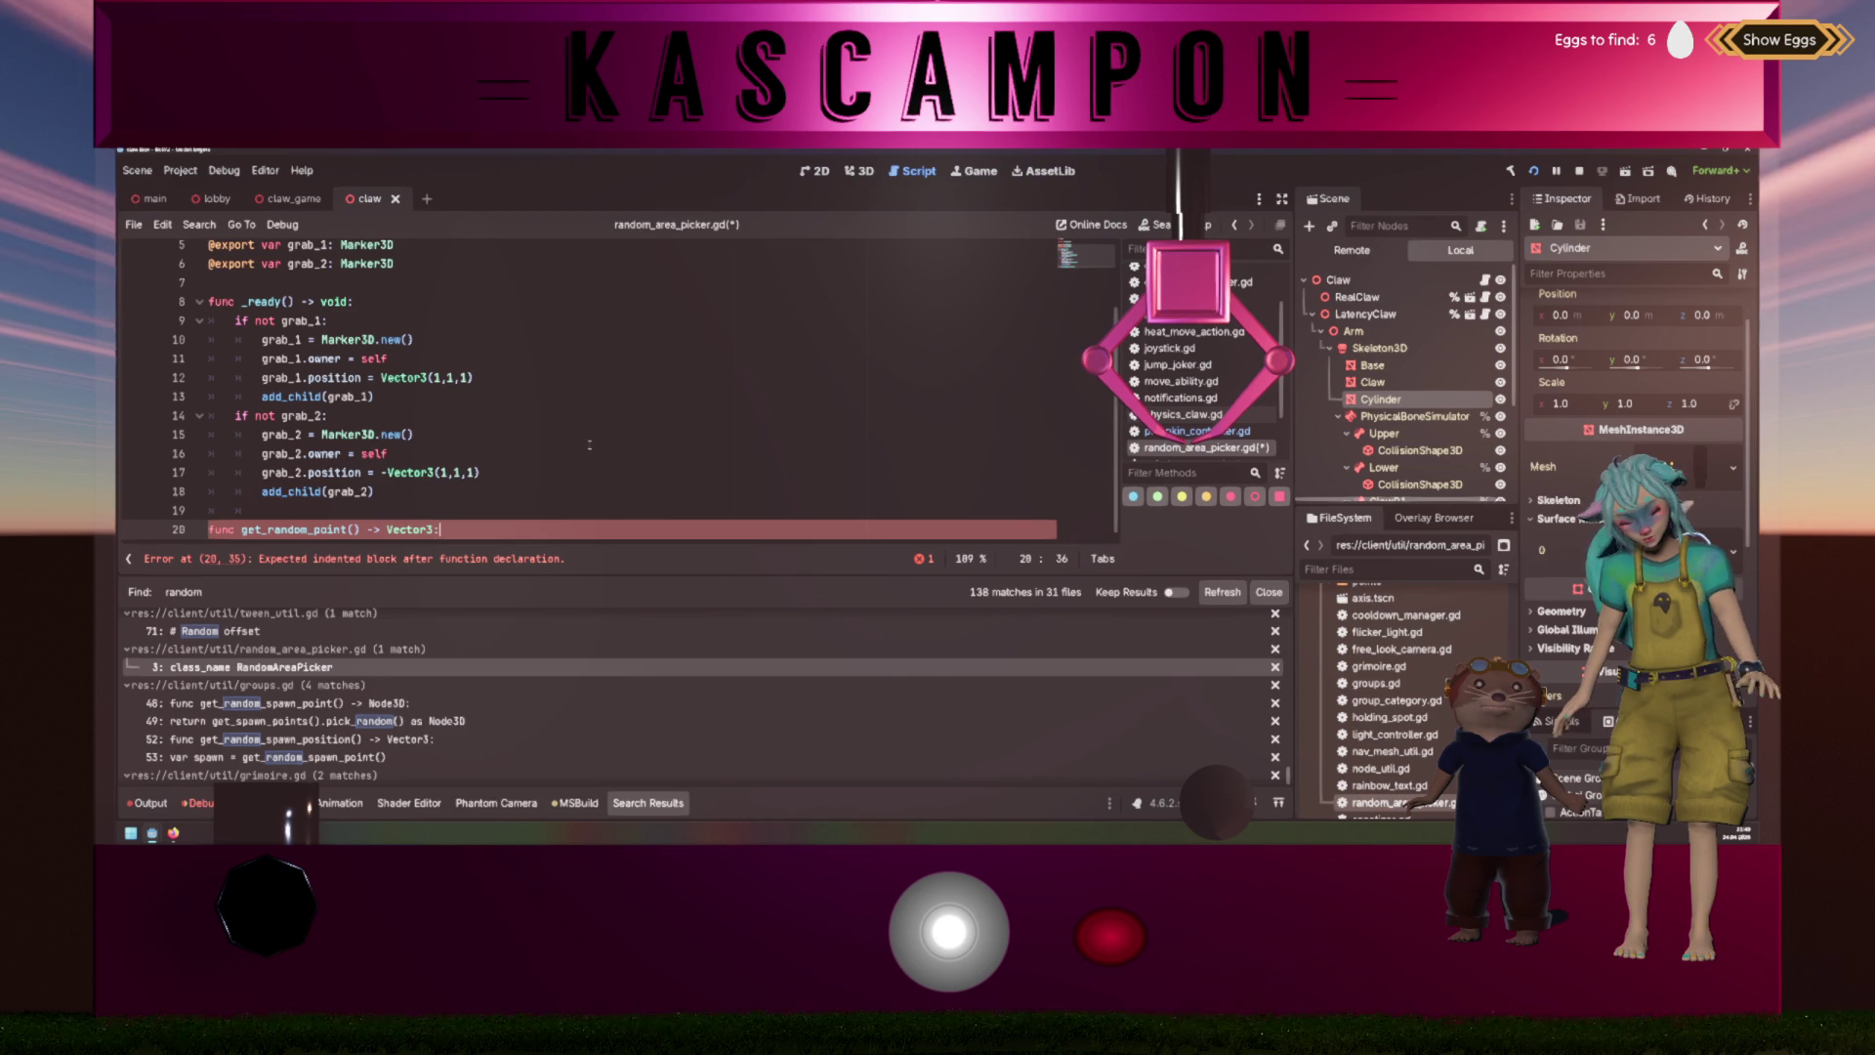
pyautogui.press('Return')
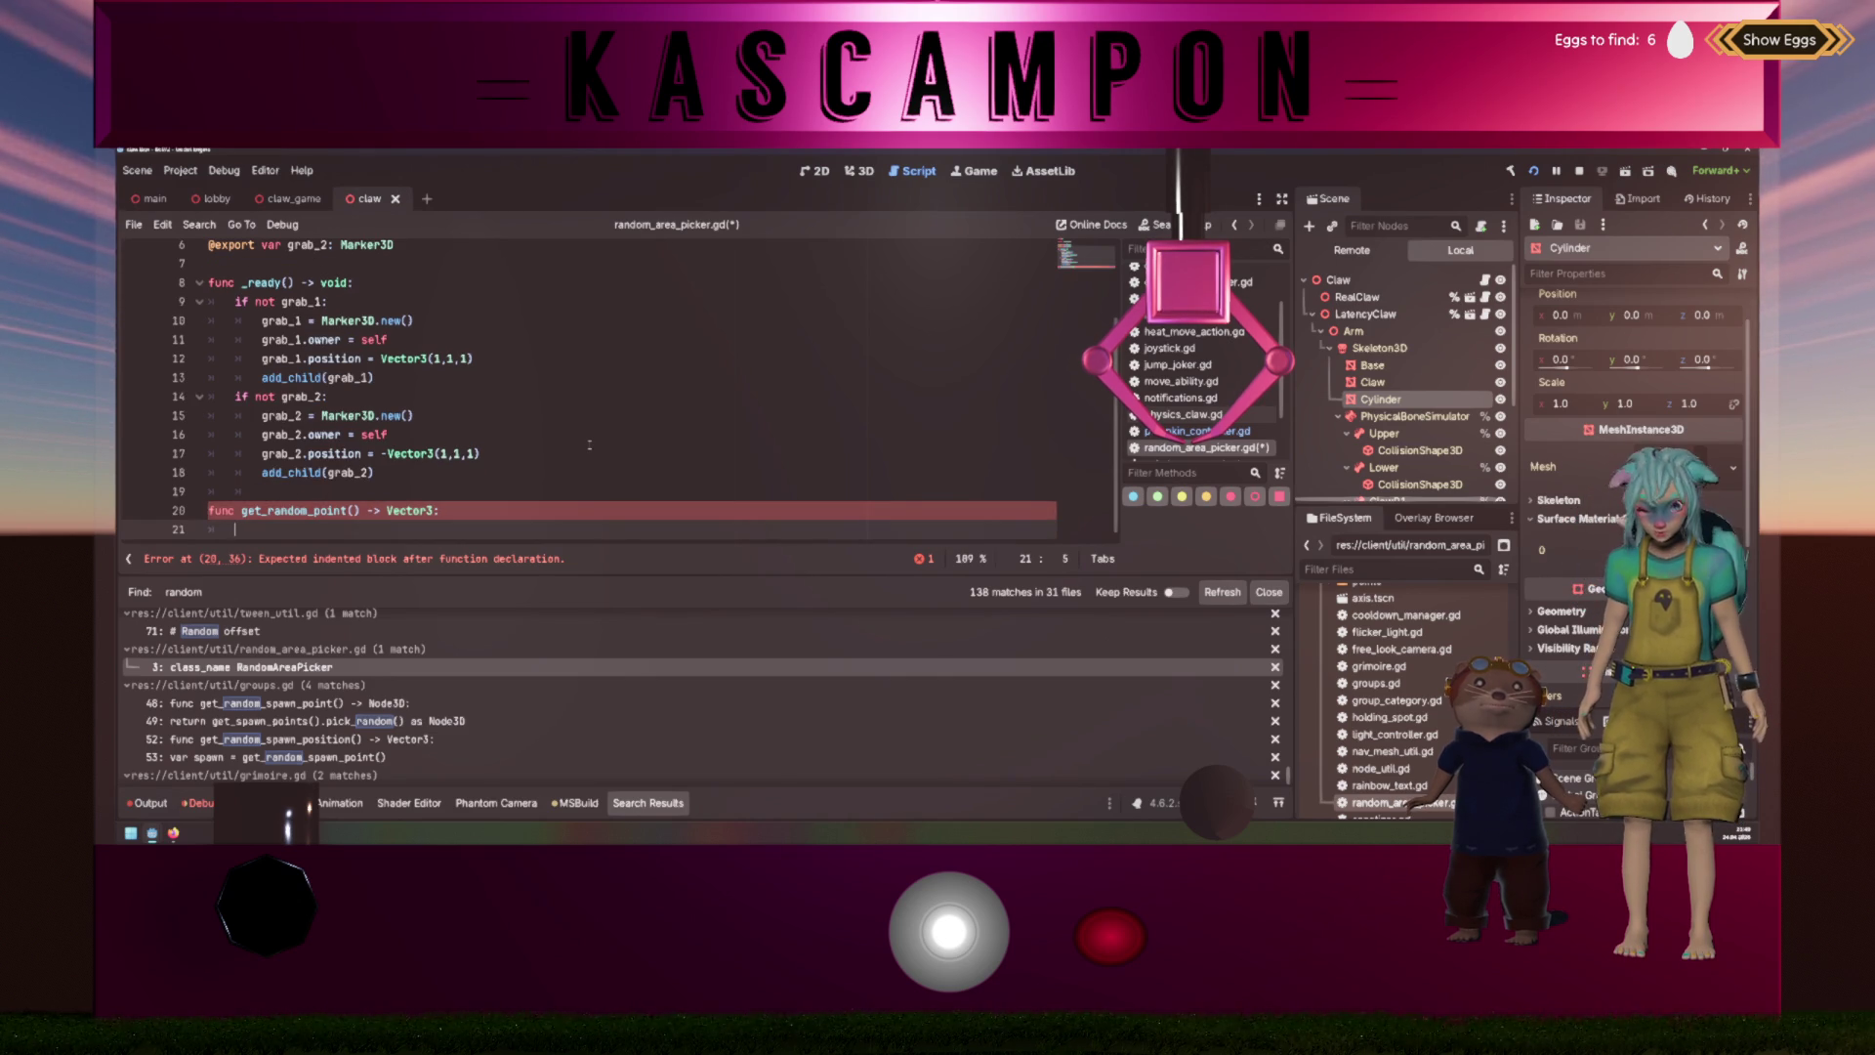
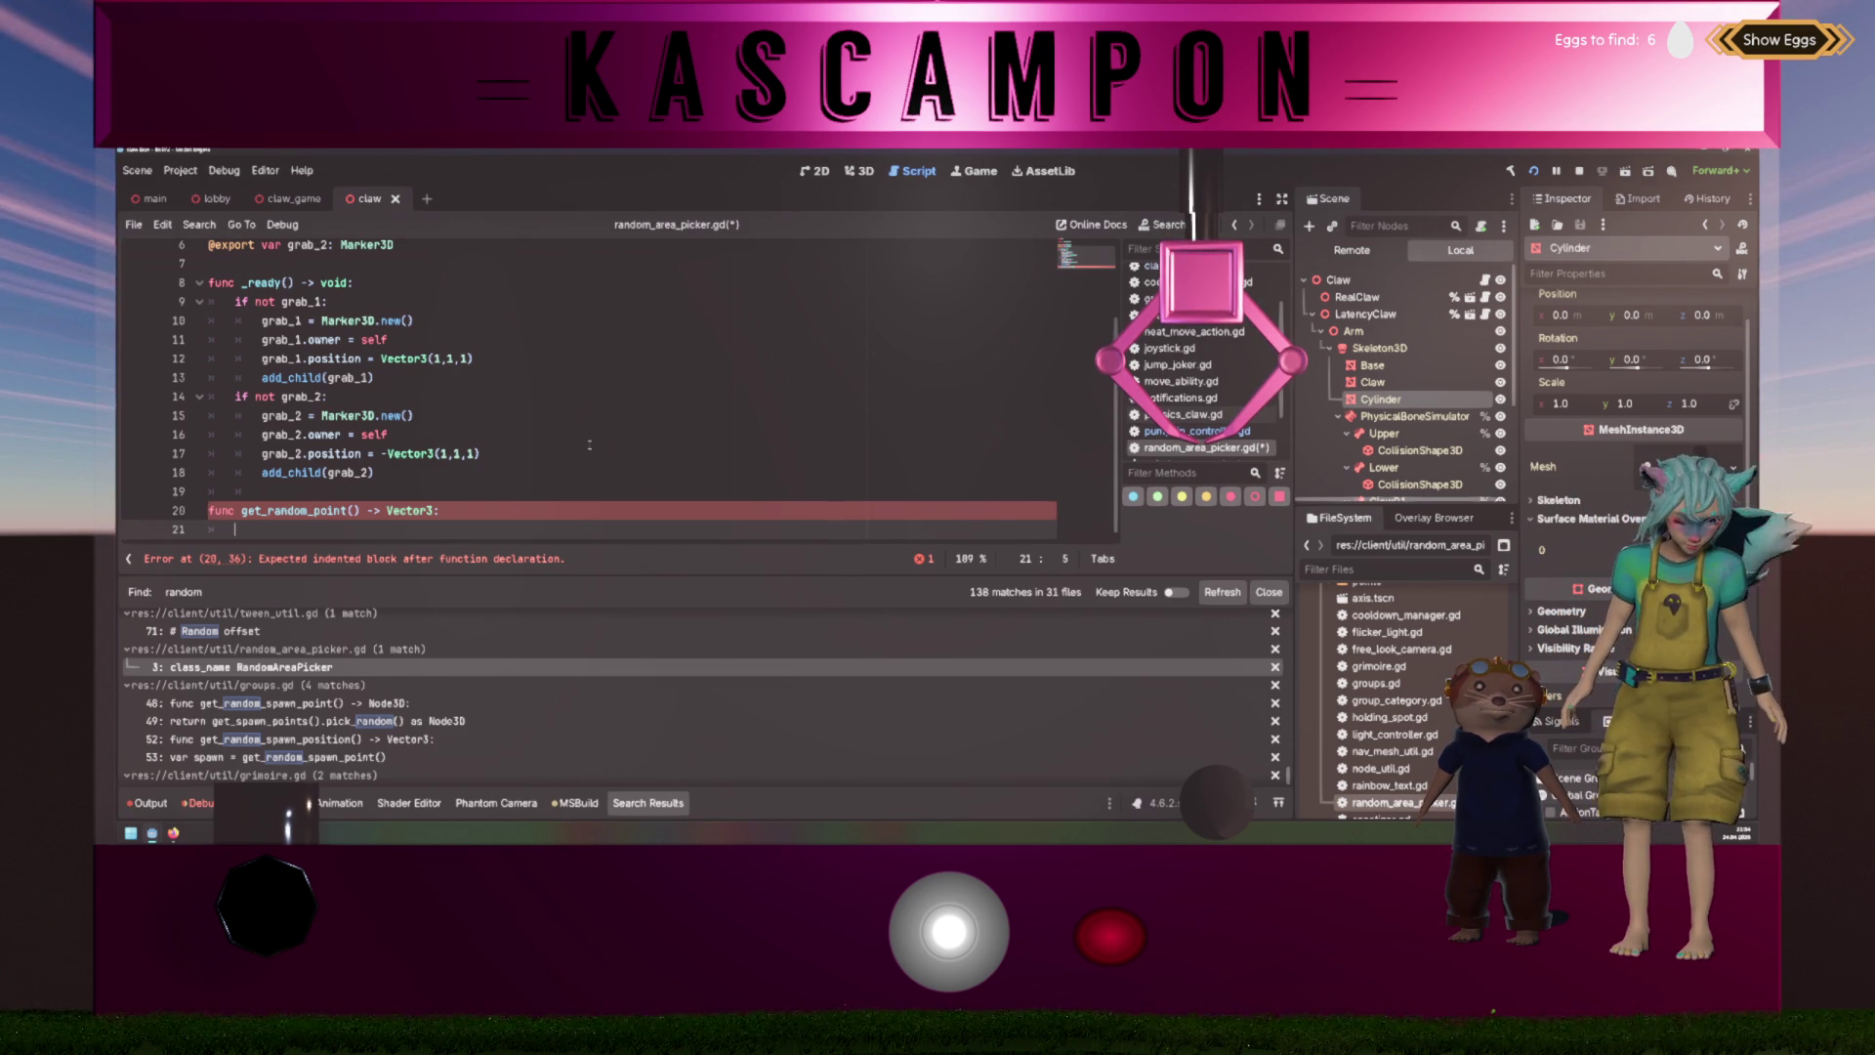
# Enlarge the code area, add a blank line before get_random_point, and open an indented body line
pyautogui.moveTo(516, 575); pyautogui.dragTo(517, 636)
pyautogui.click(530, 582)
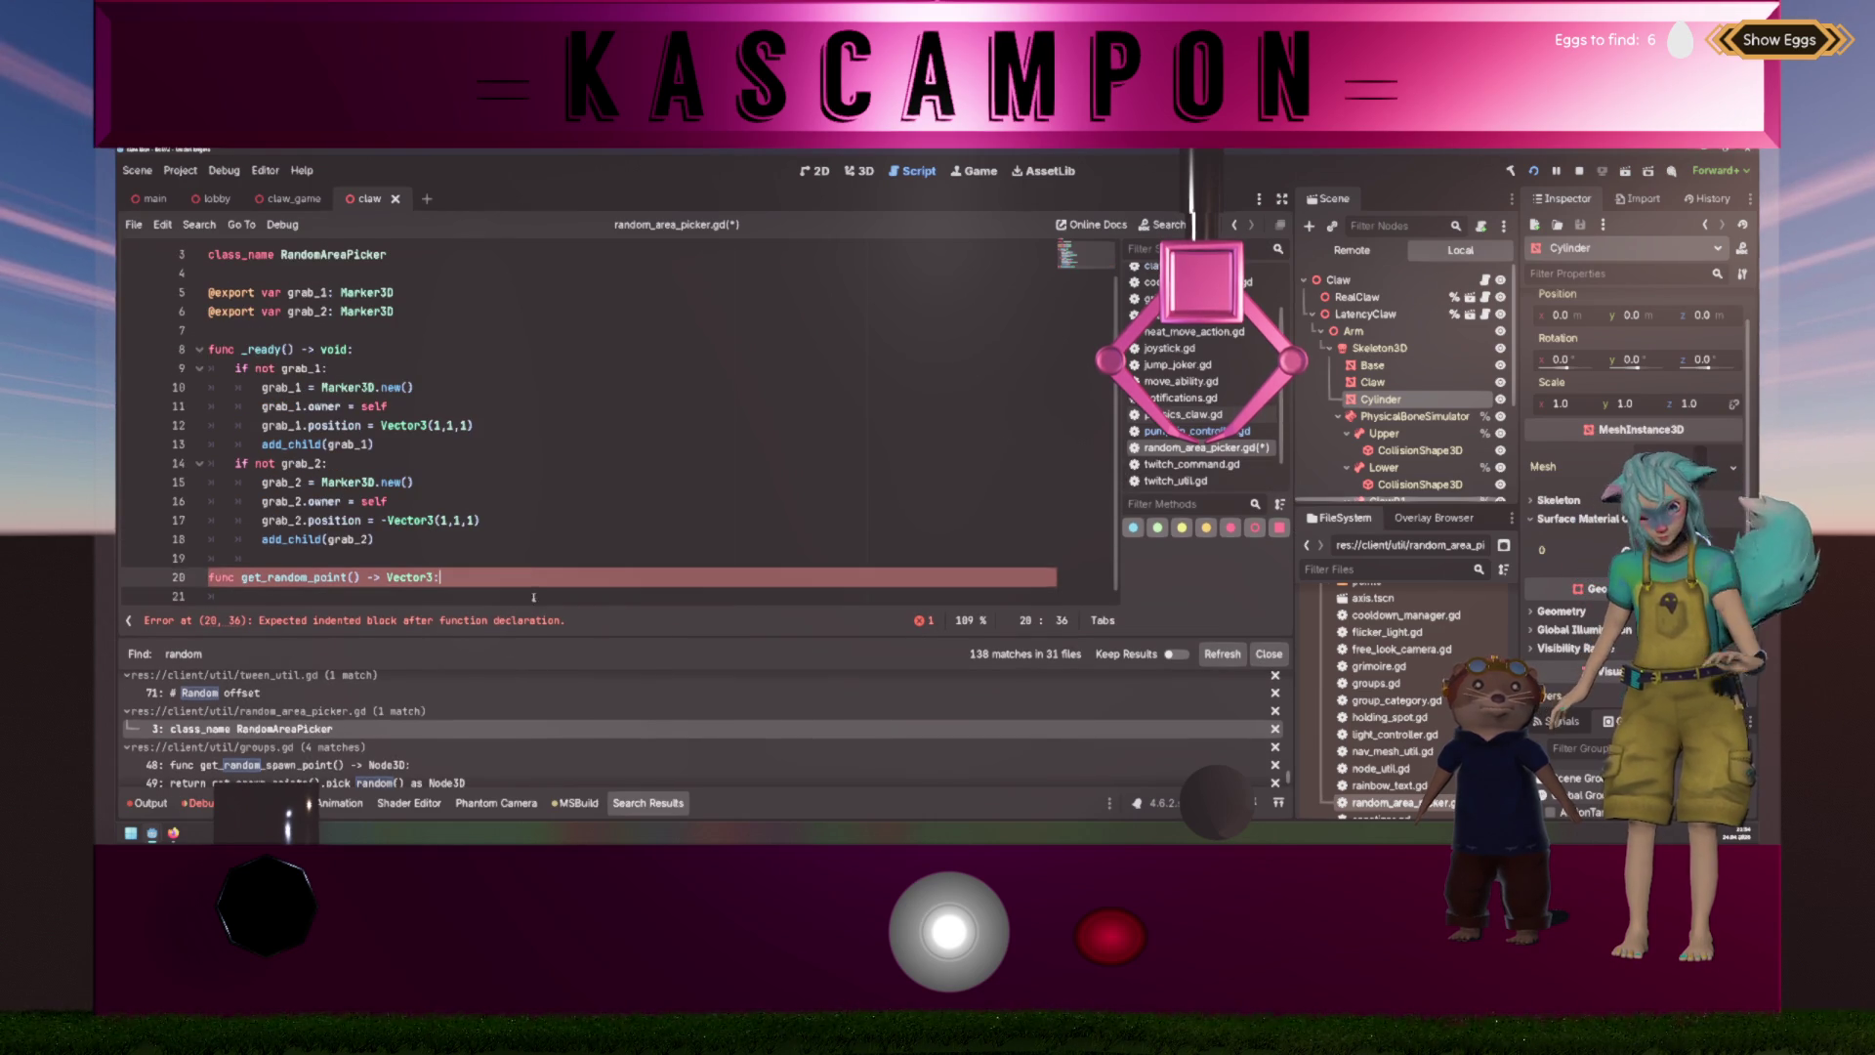
pyautogui.press('Return')
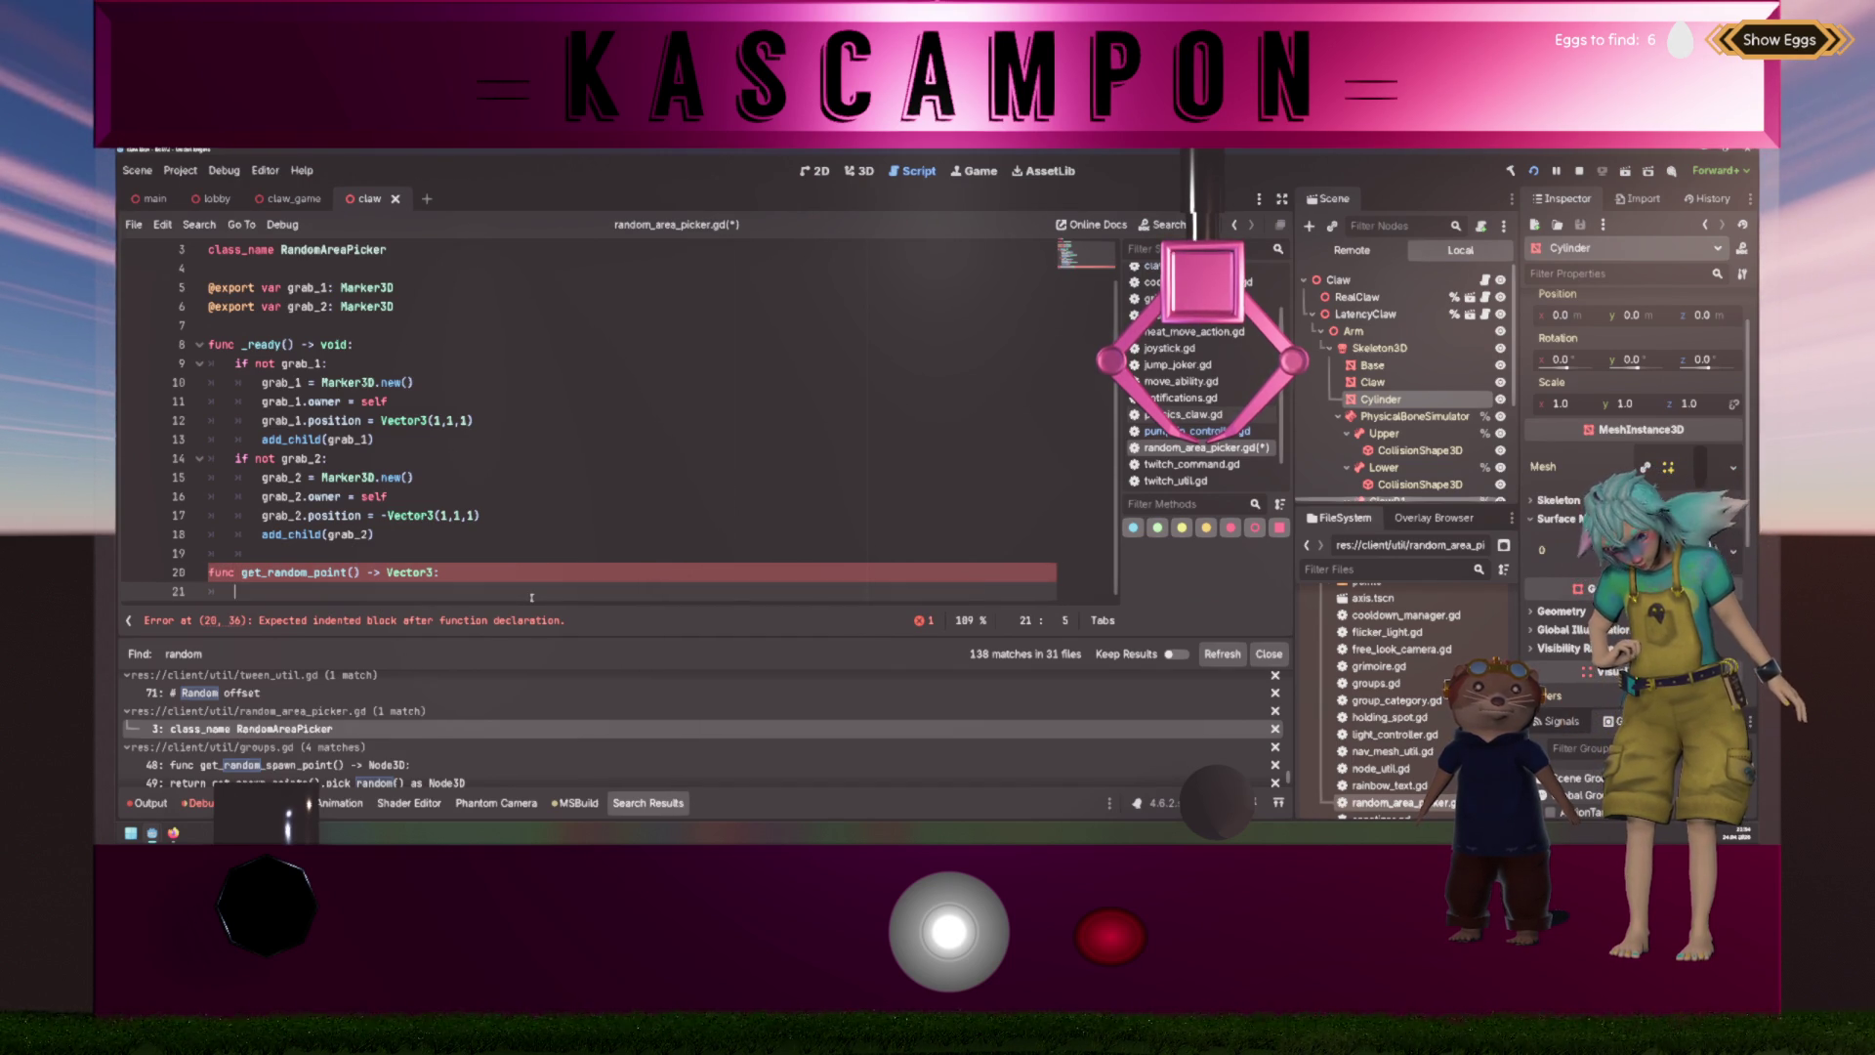
pyautogui.press('Return')
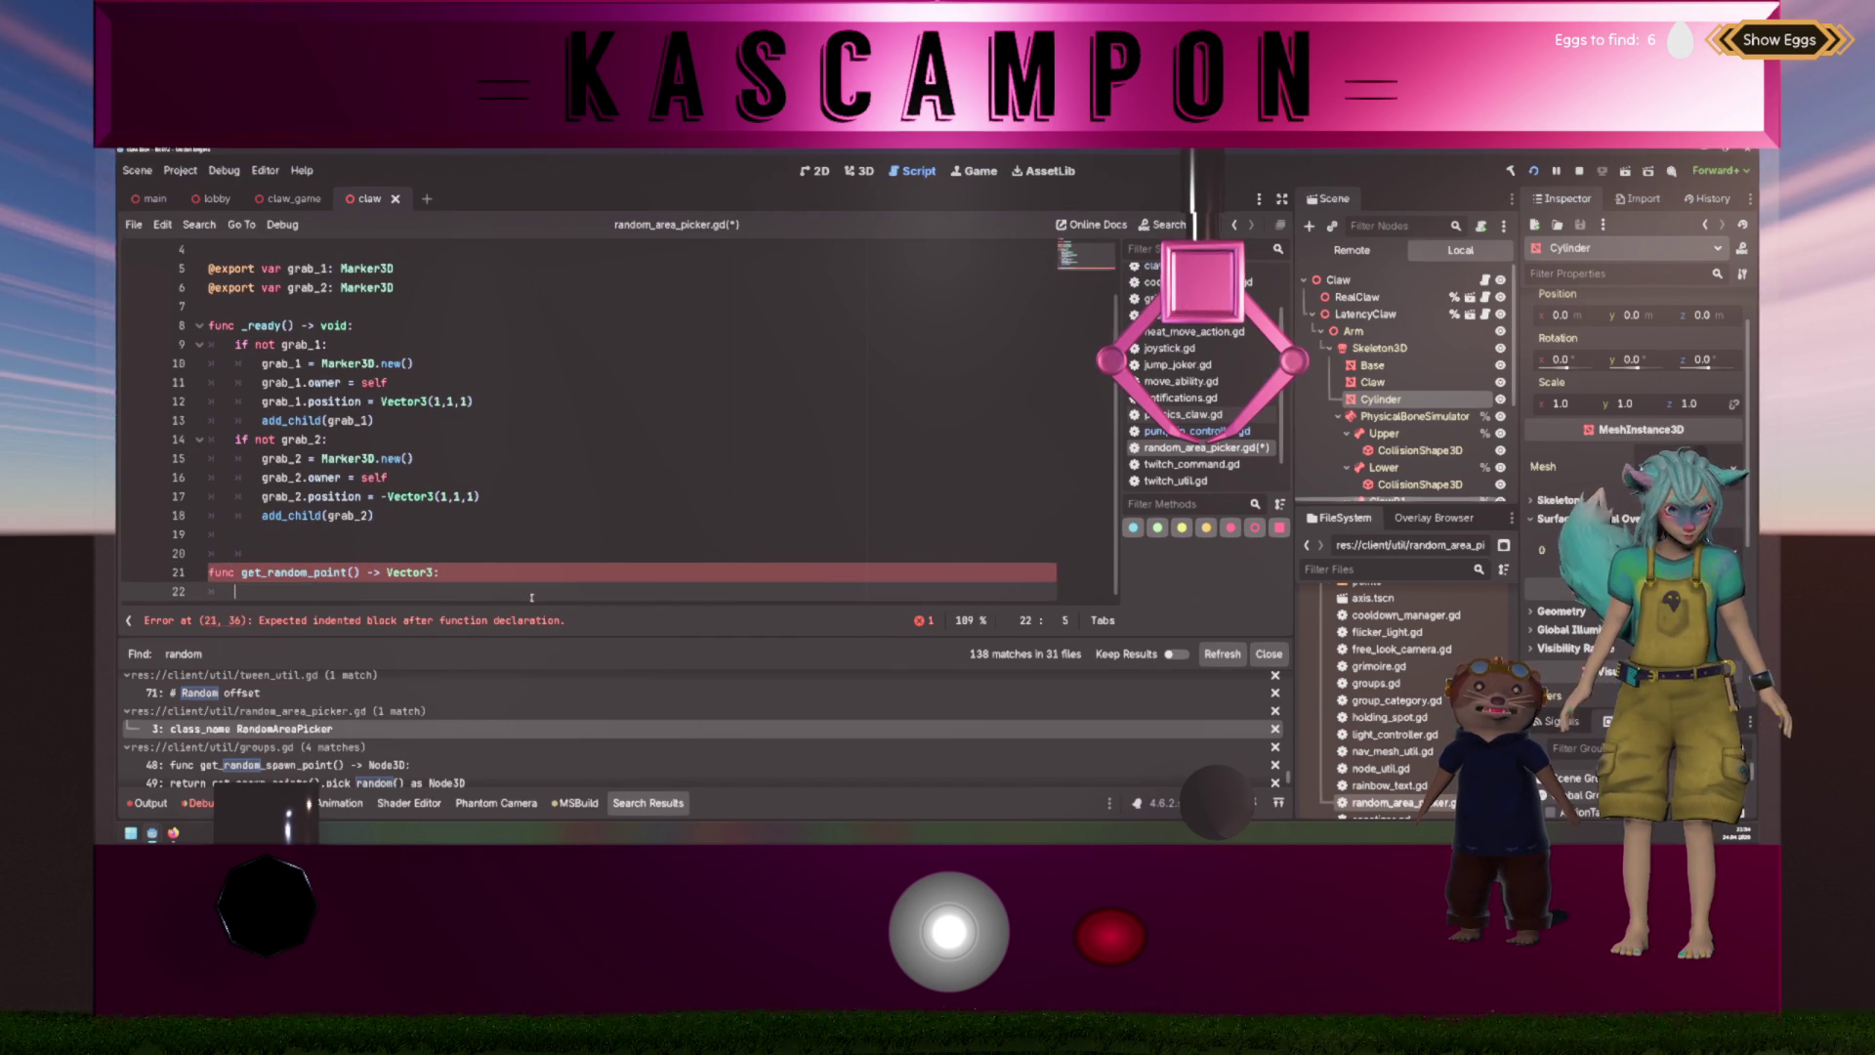
pyautogui.press('BackSpace')
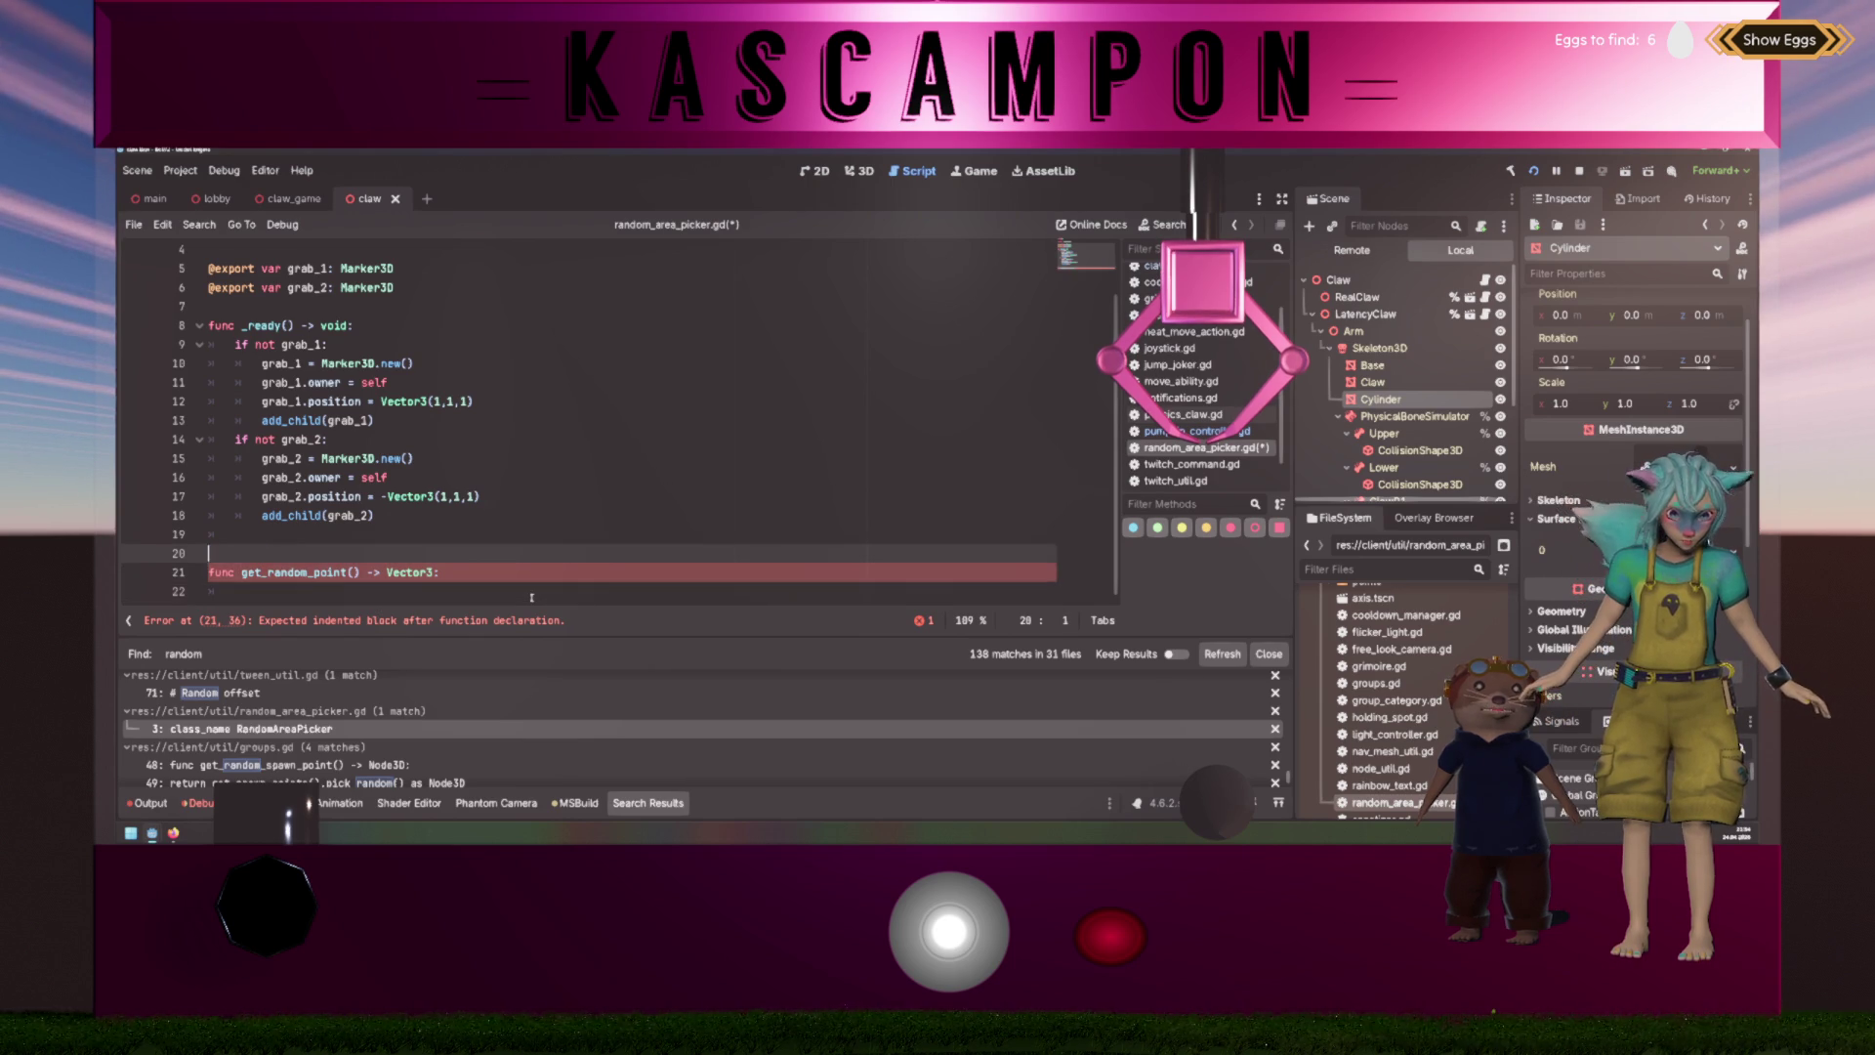
pyautogui.press('Tab')
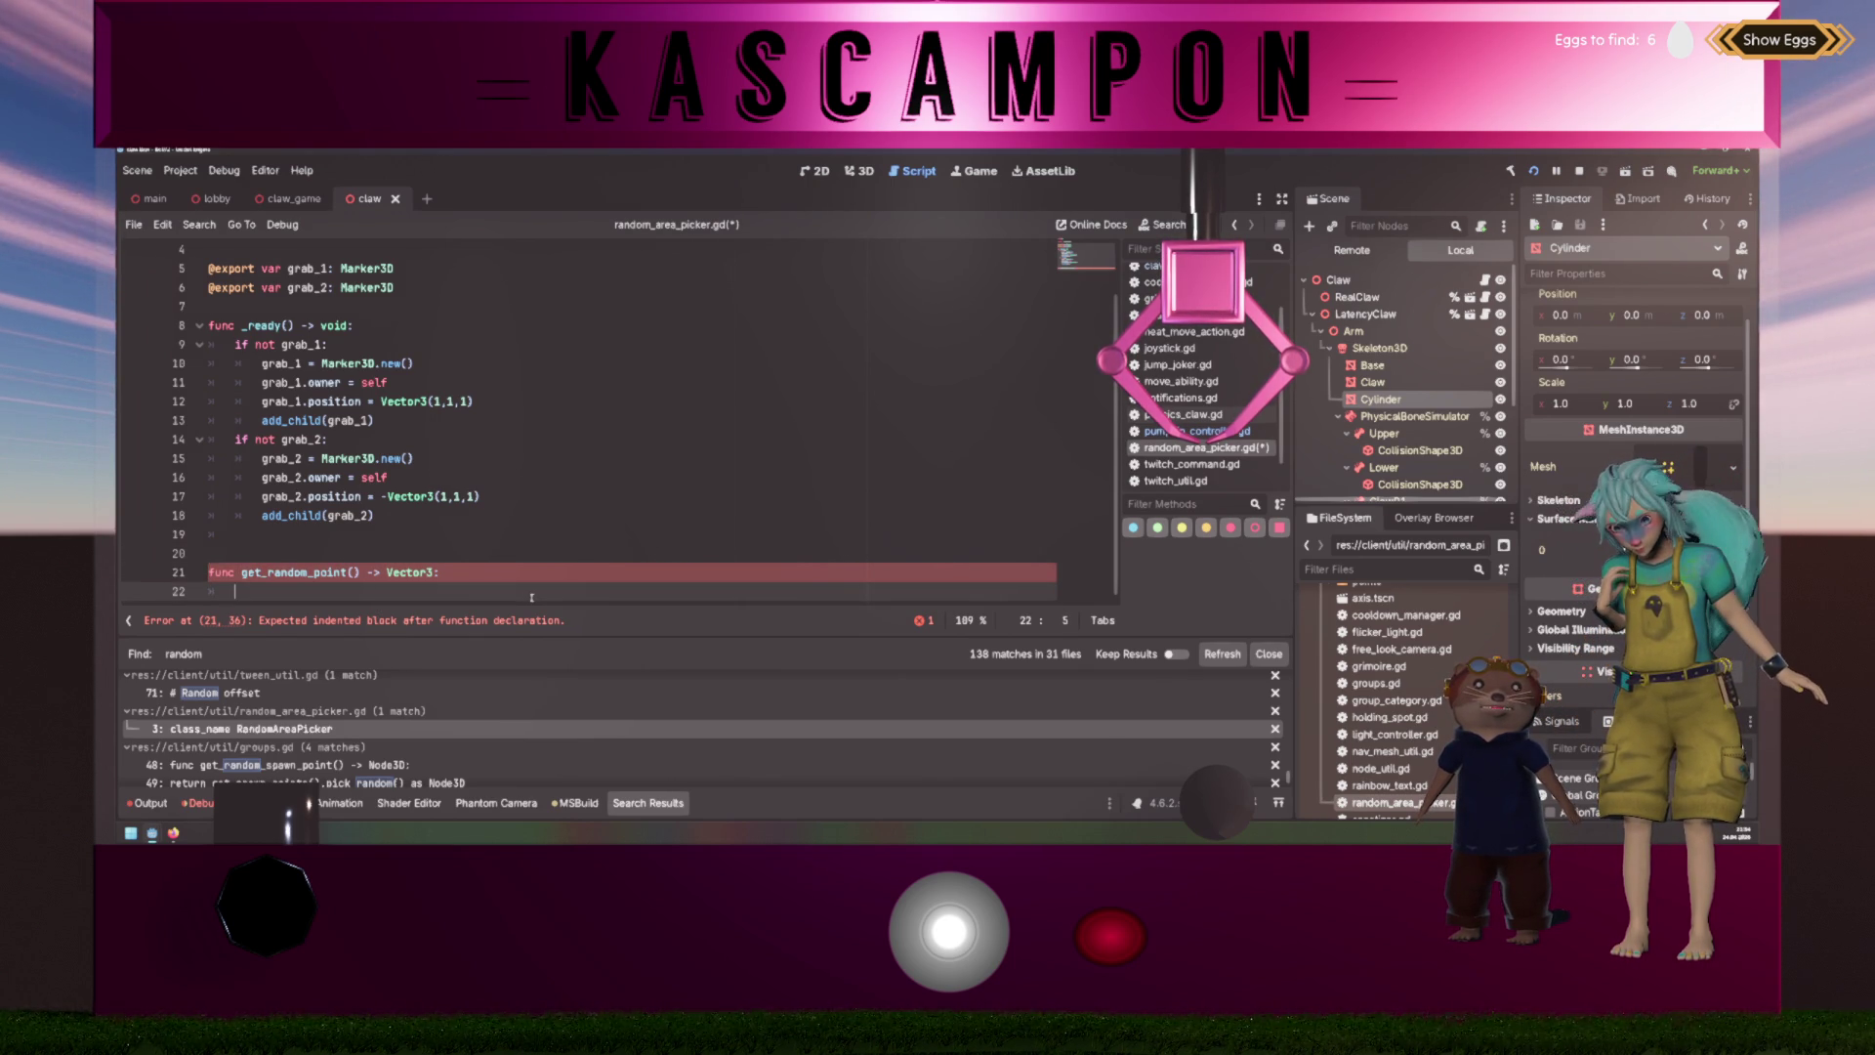
# Begin declaring float x as randf_range(grab_1.global_position.x, ...)
pyautogui.write('var x')
pyautogui.press('BackSpace')
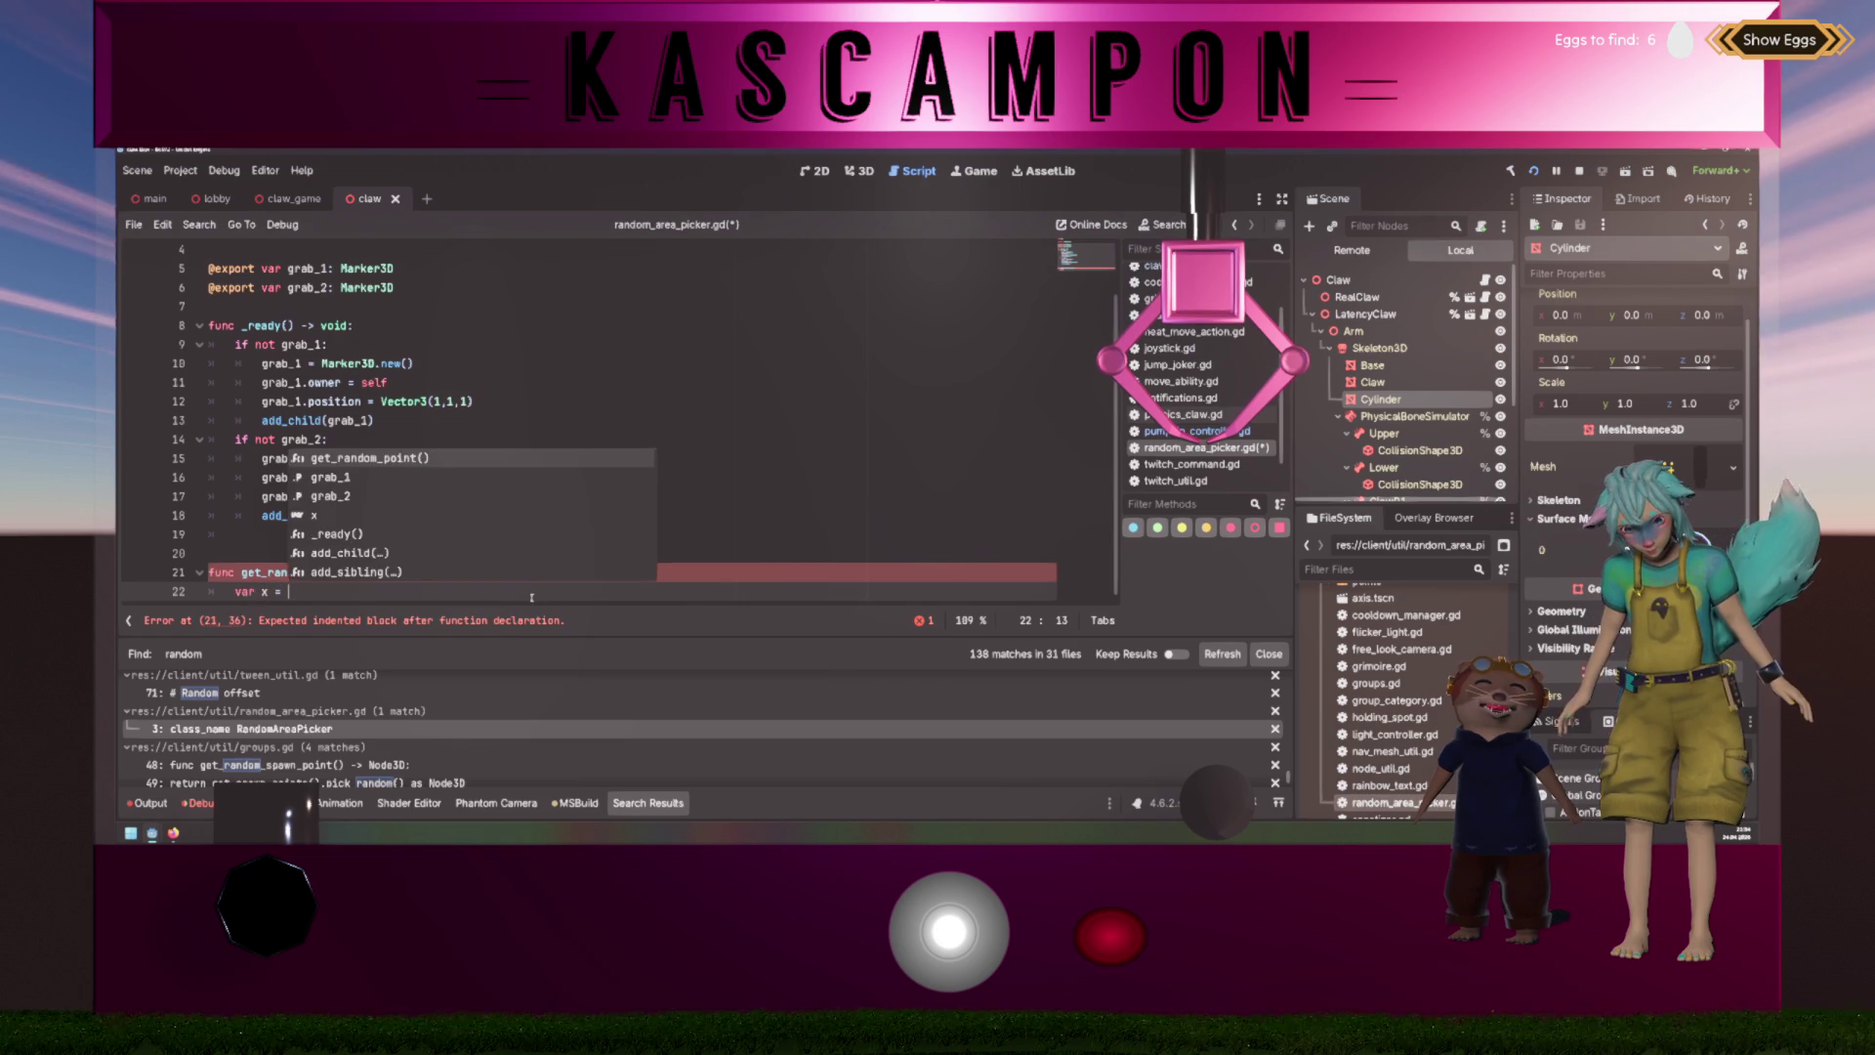
pyautogui.write(':')
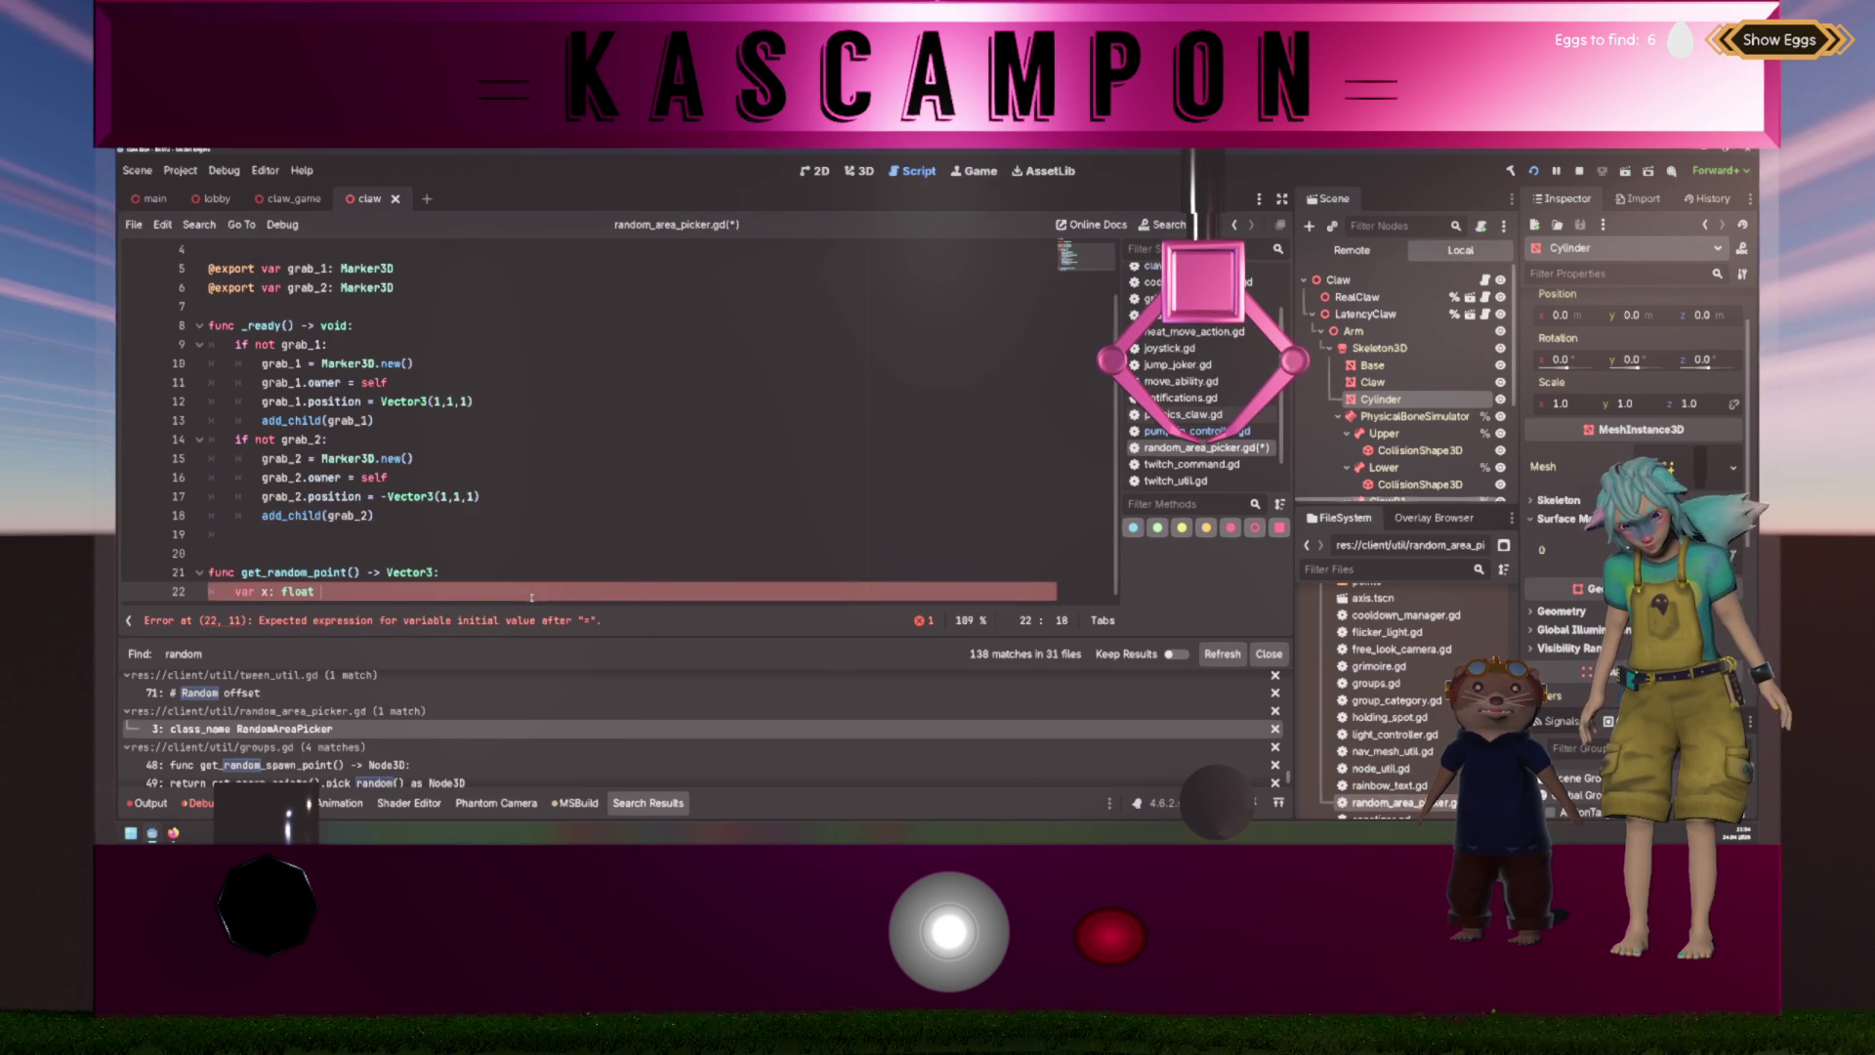
pyautogui.write('=')
pyautogui.press('Escape')
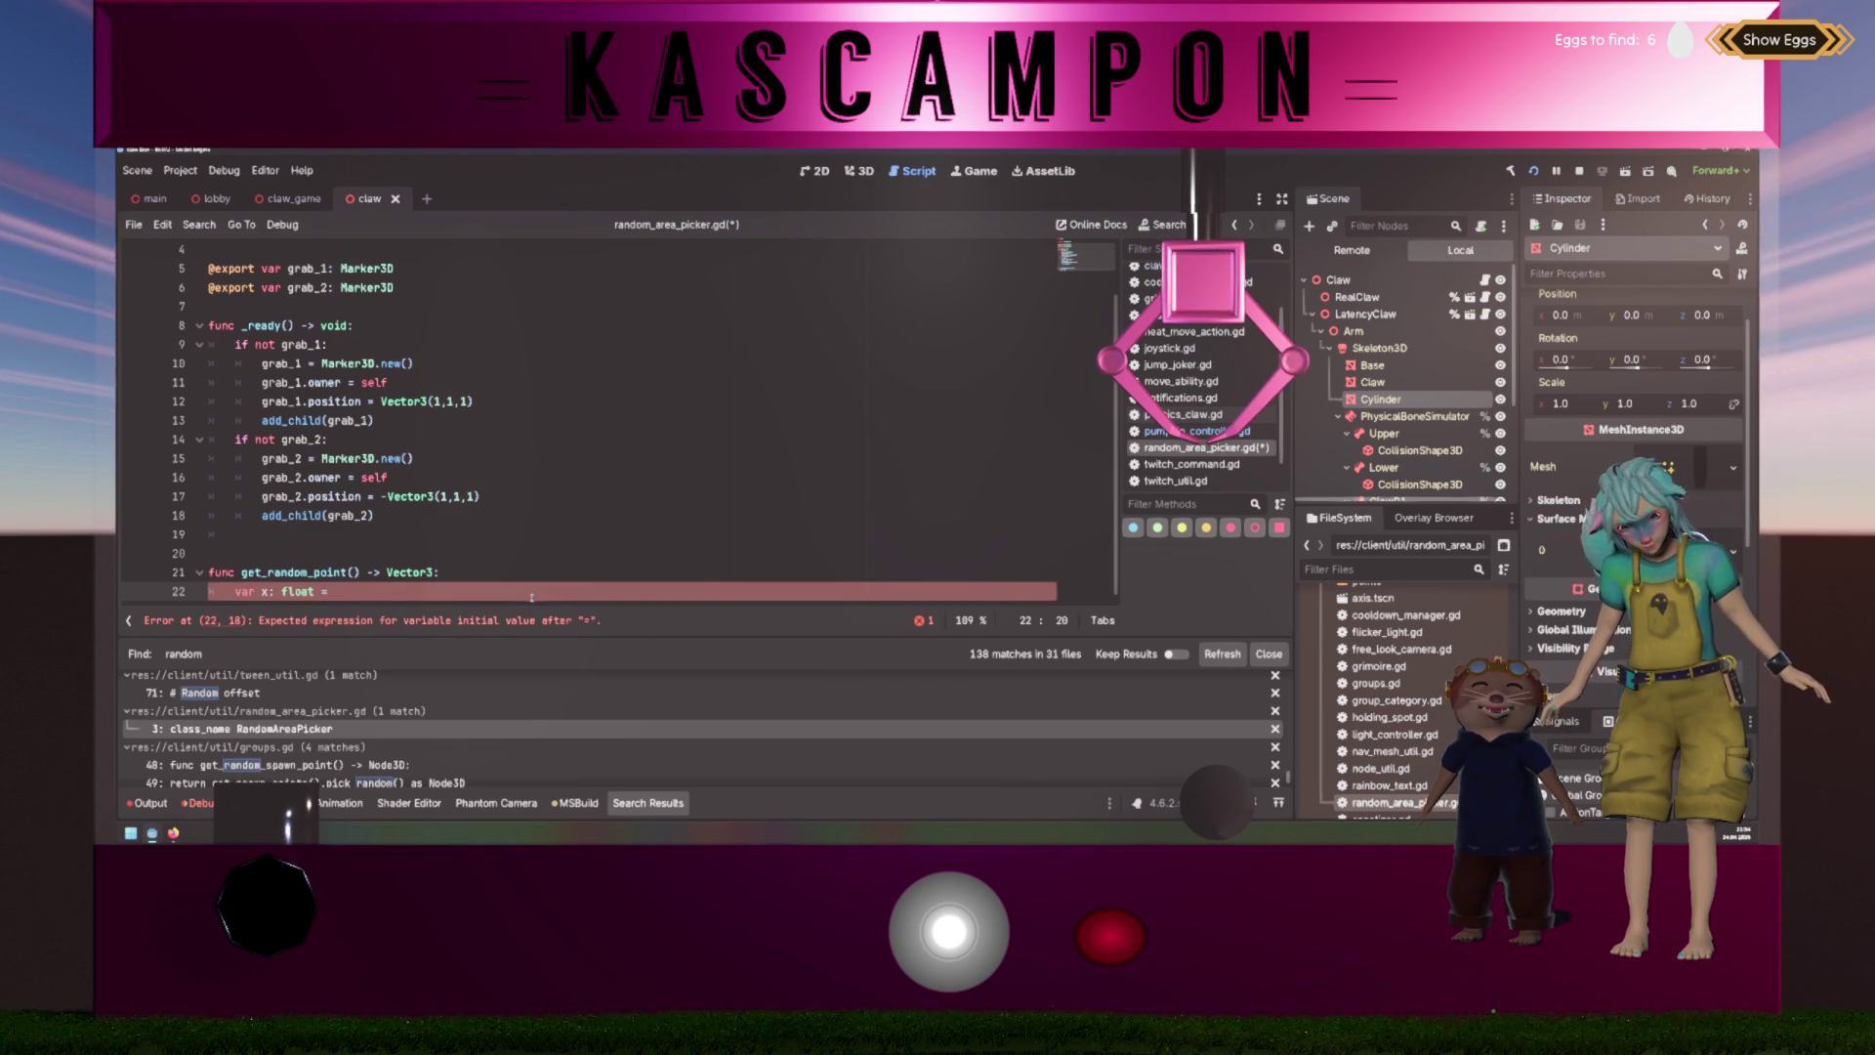
pyautogui.write('rab_1.')
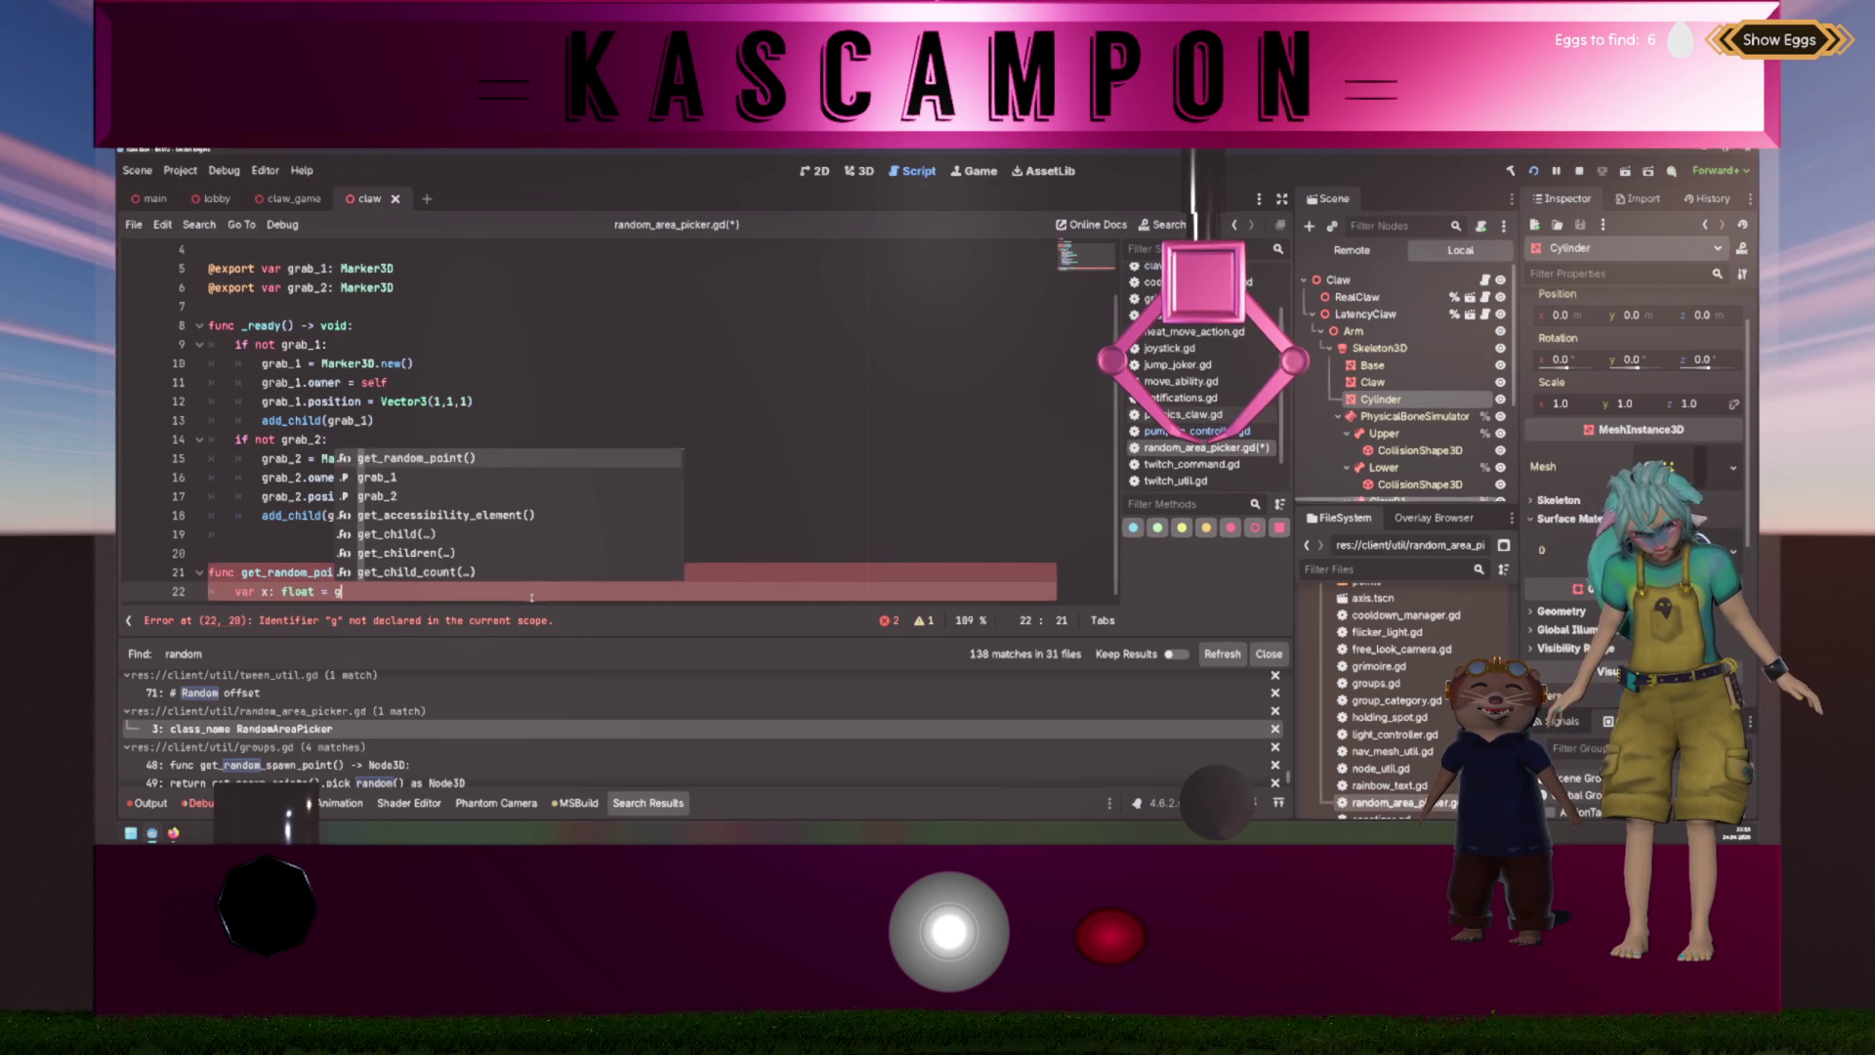
pyautogui.press('BackSpace')
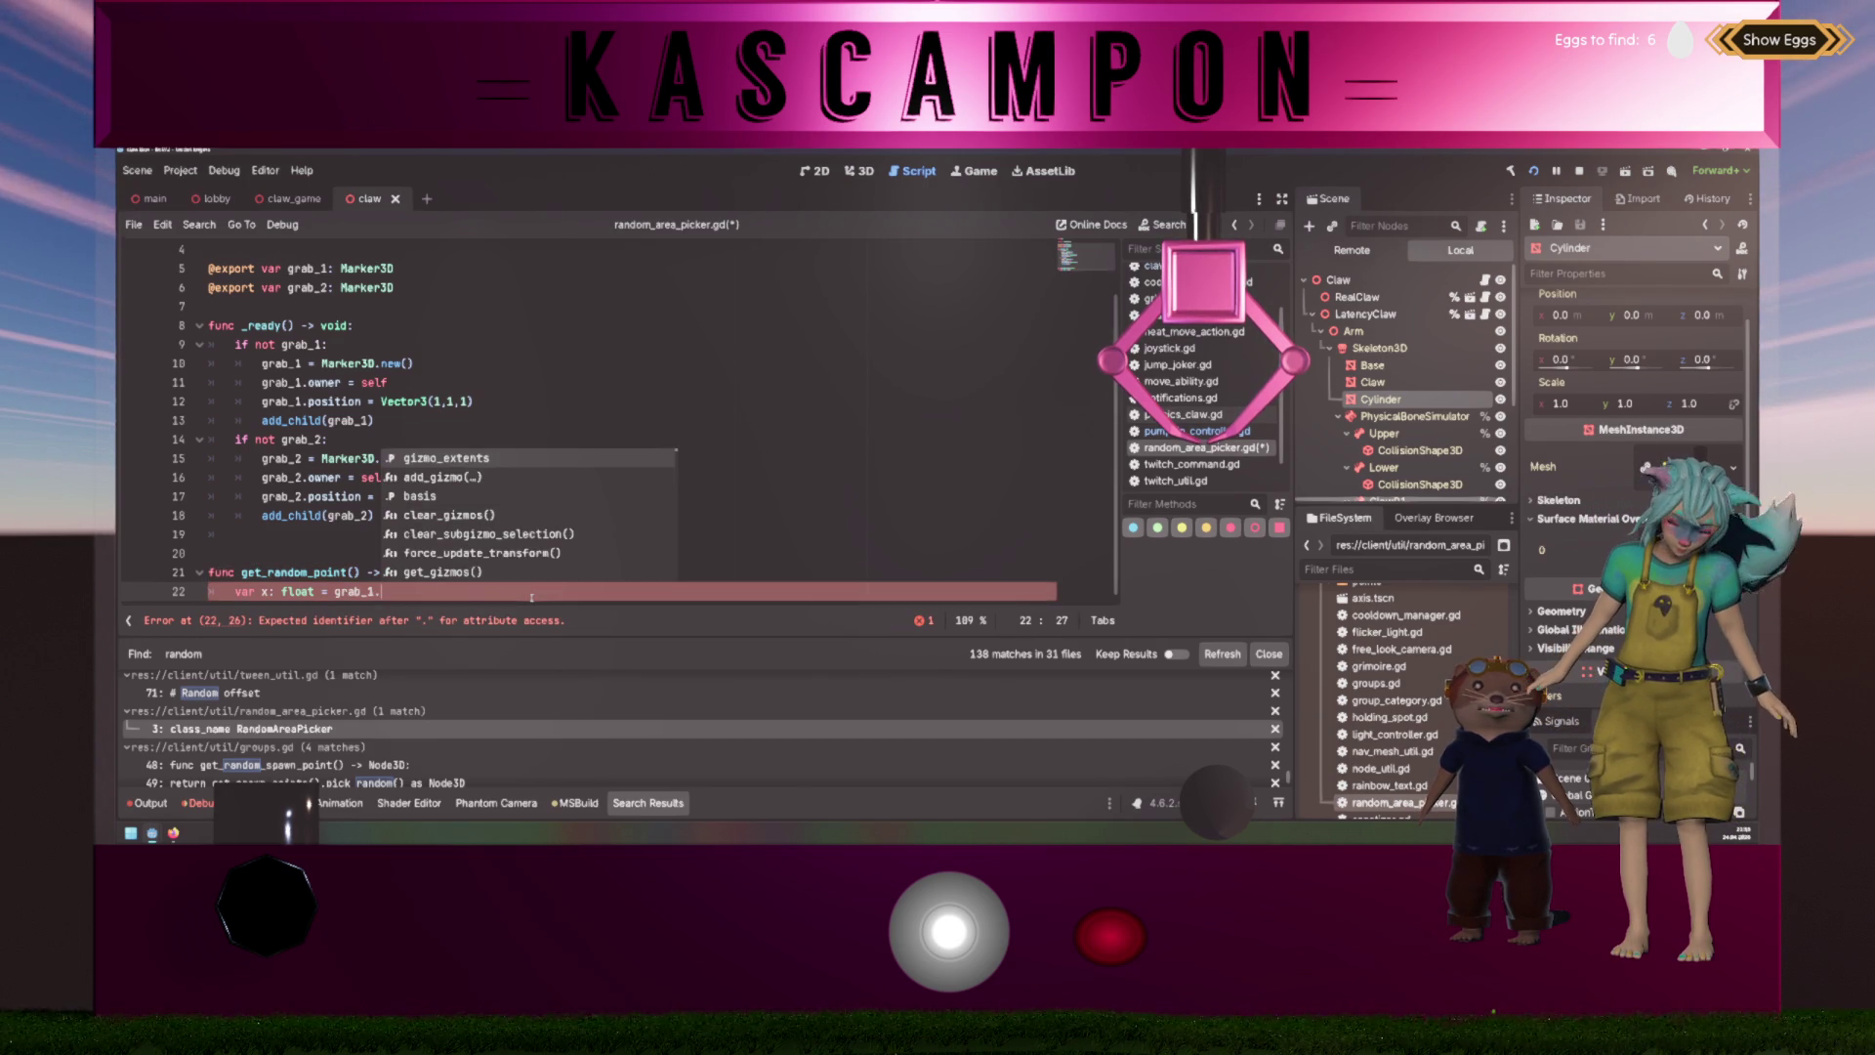
pyautogui.write('global_position')
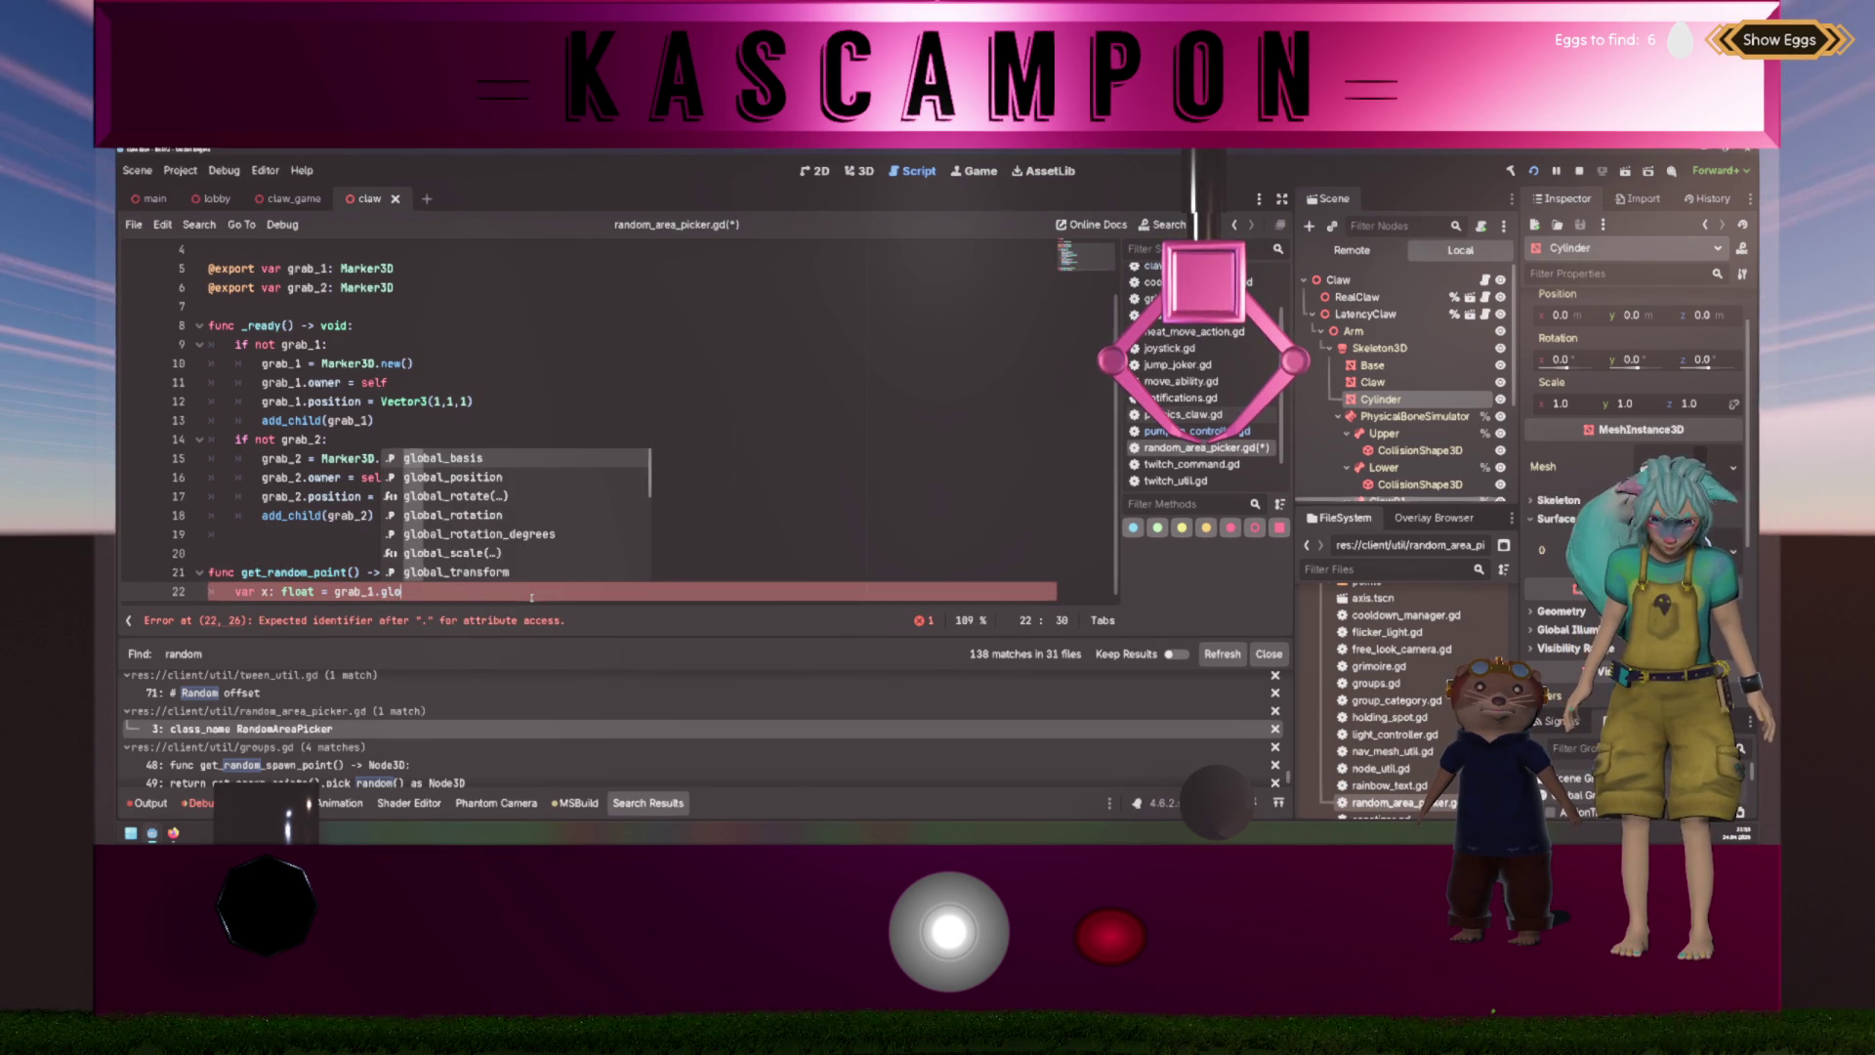
pyautogui.write('.x')
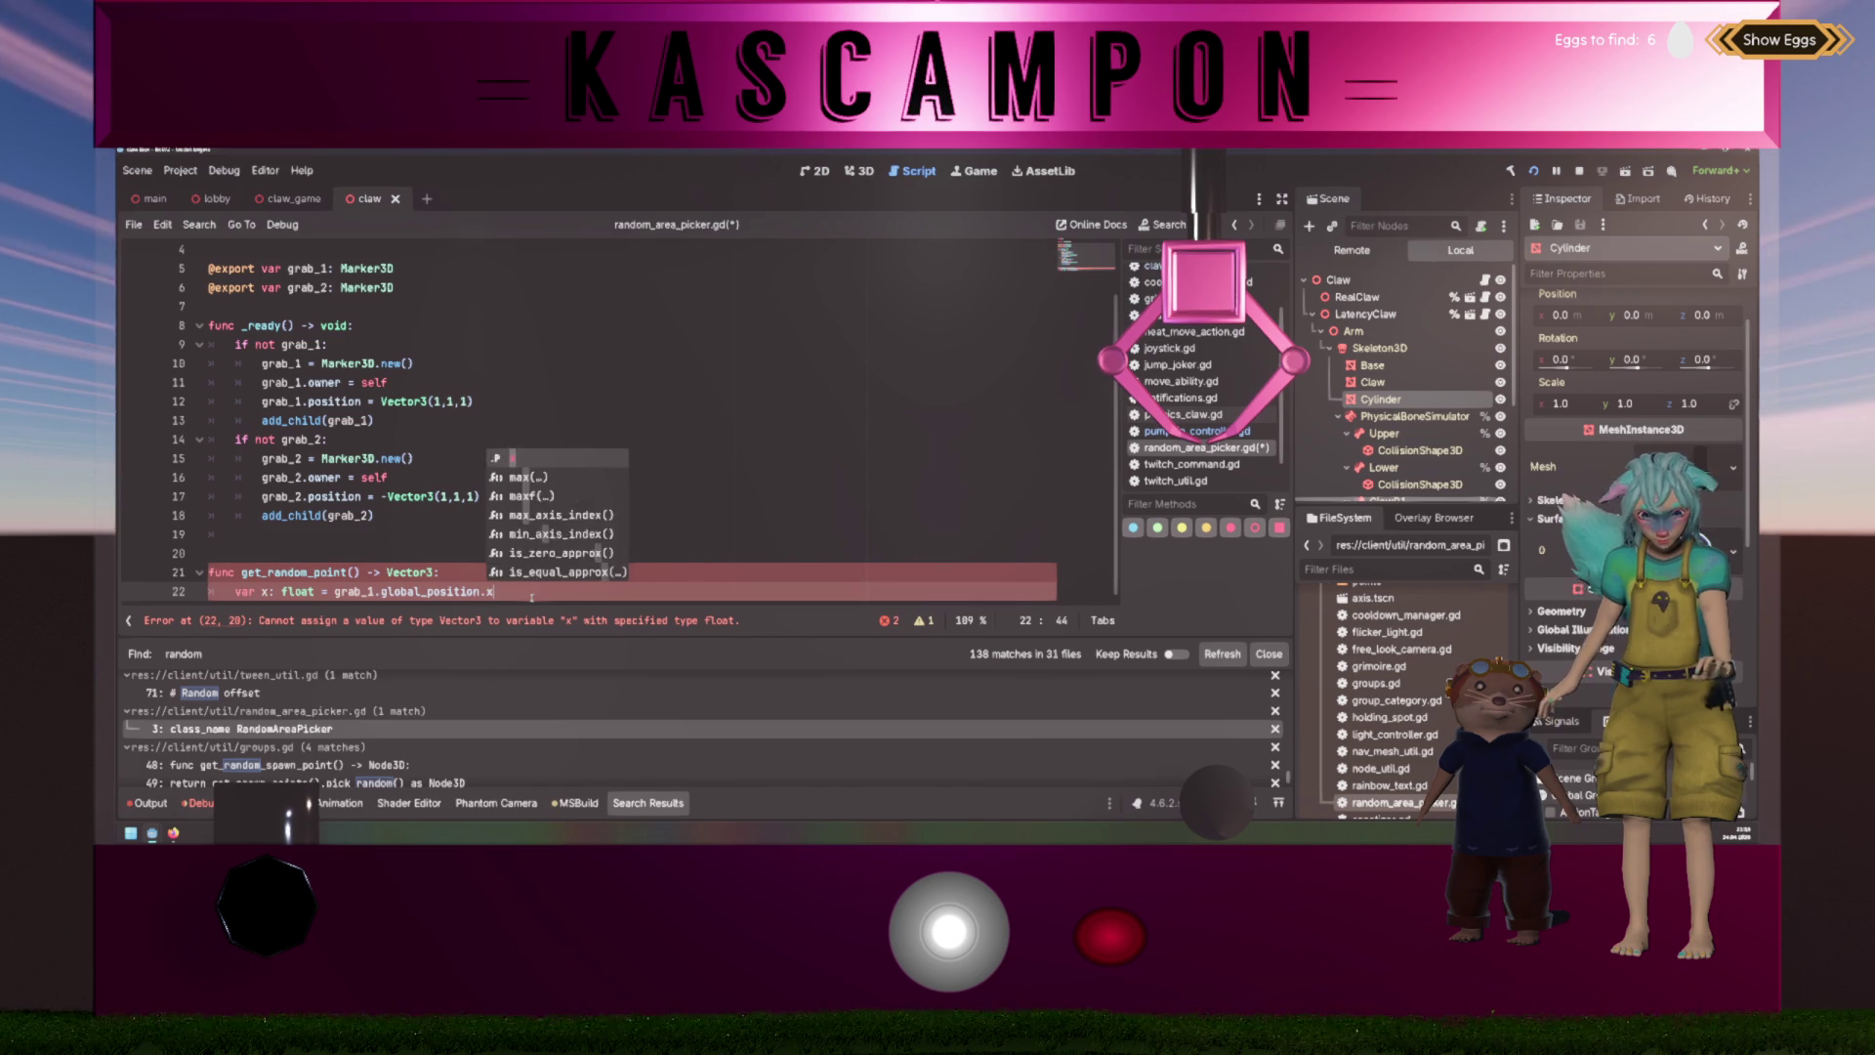
pyautogui.hotkey('ctrl', 'Left')
pyautogui.hotkey('ctrl', 'Left')
pyautogui.hotkey('ctrl', 'Left')
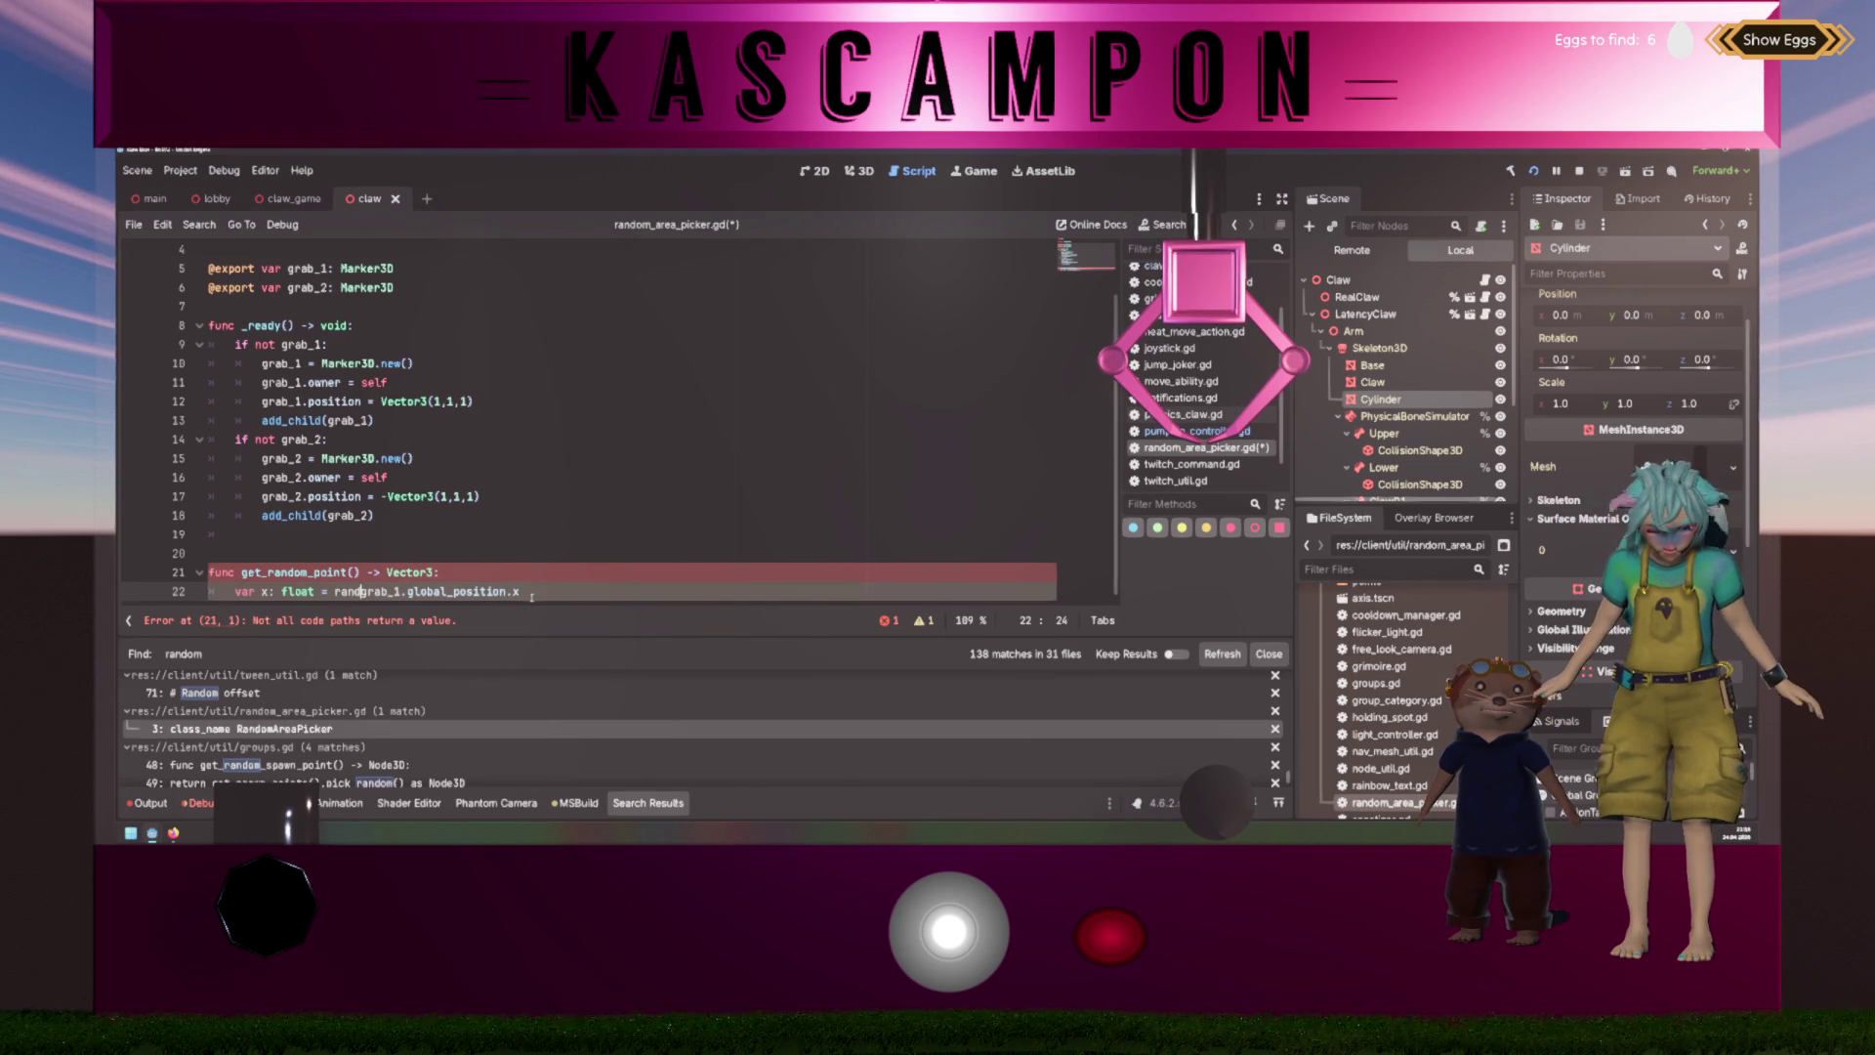
pyautogui.write('rand')
pyautogui.press('Down')
pyautogui.press('Down')
pyautogui.press('Return')
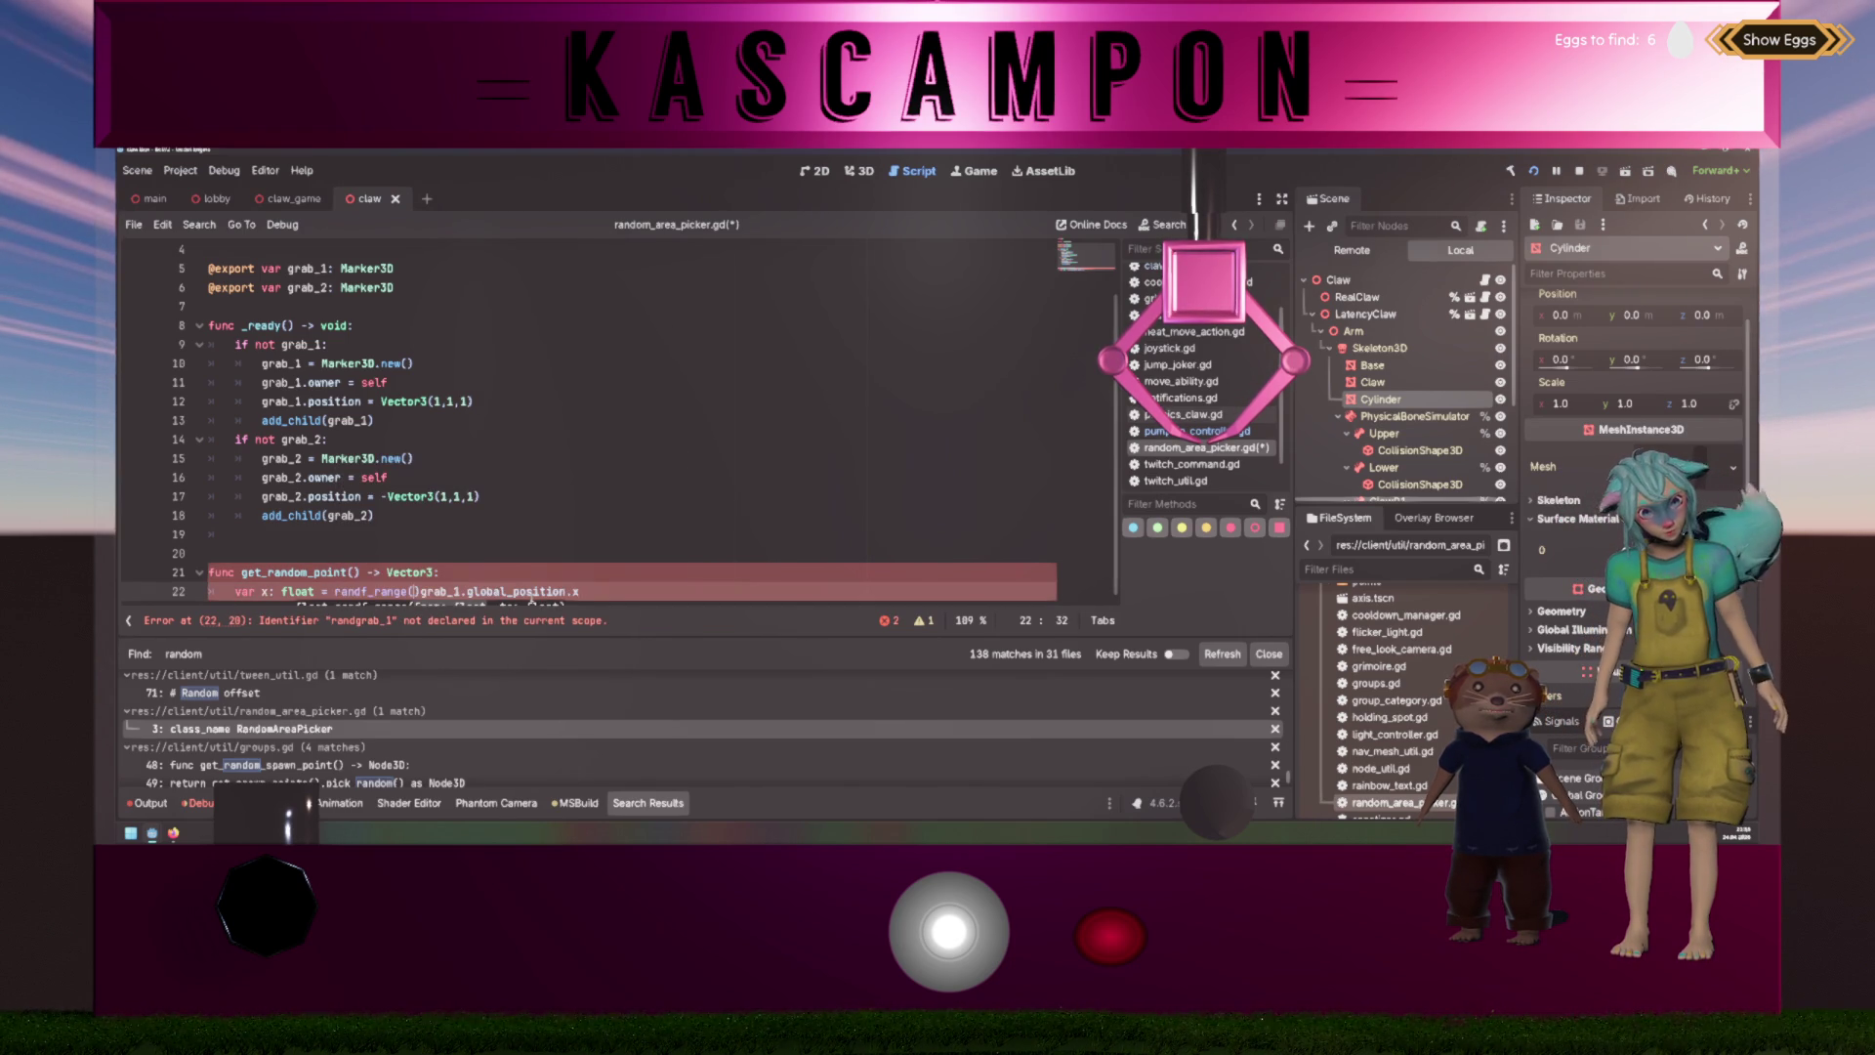
pyautogui.press('End')
pyautogui.write(')')
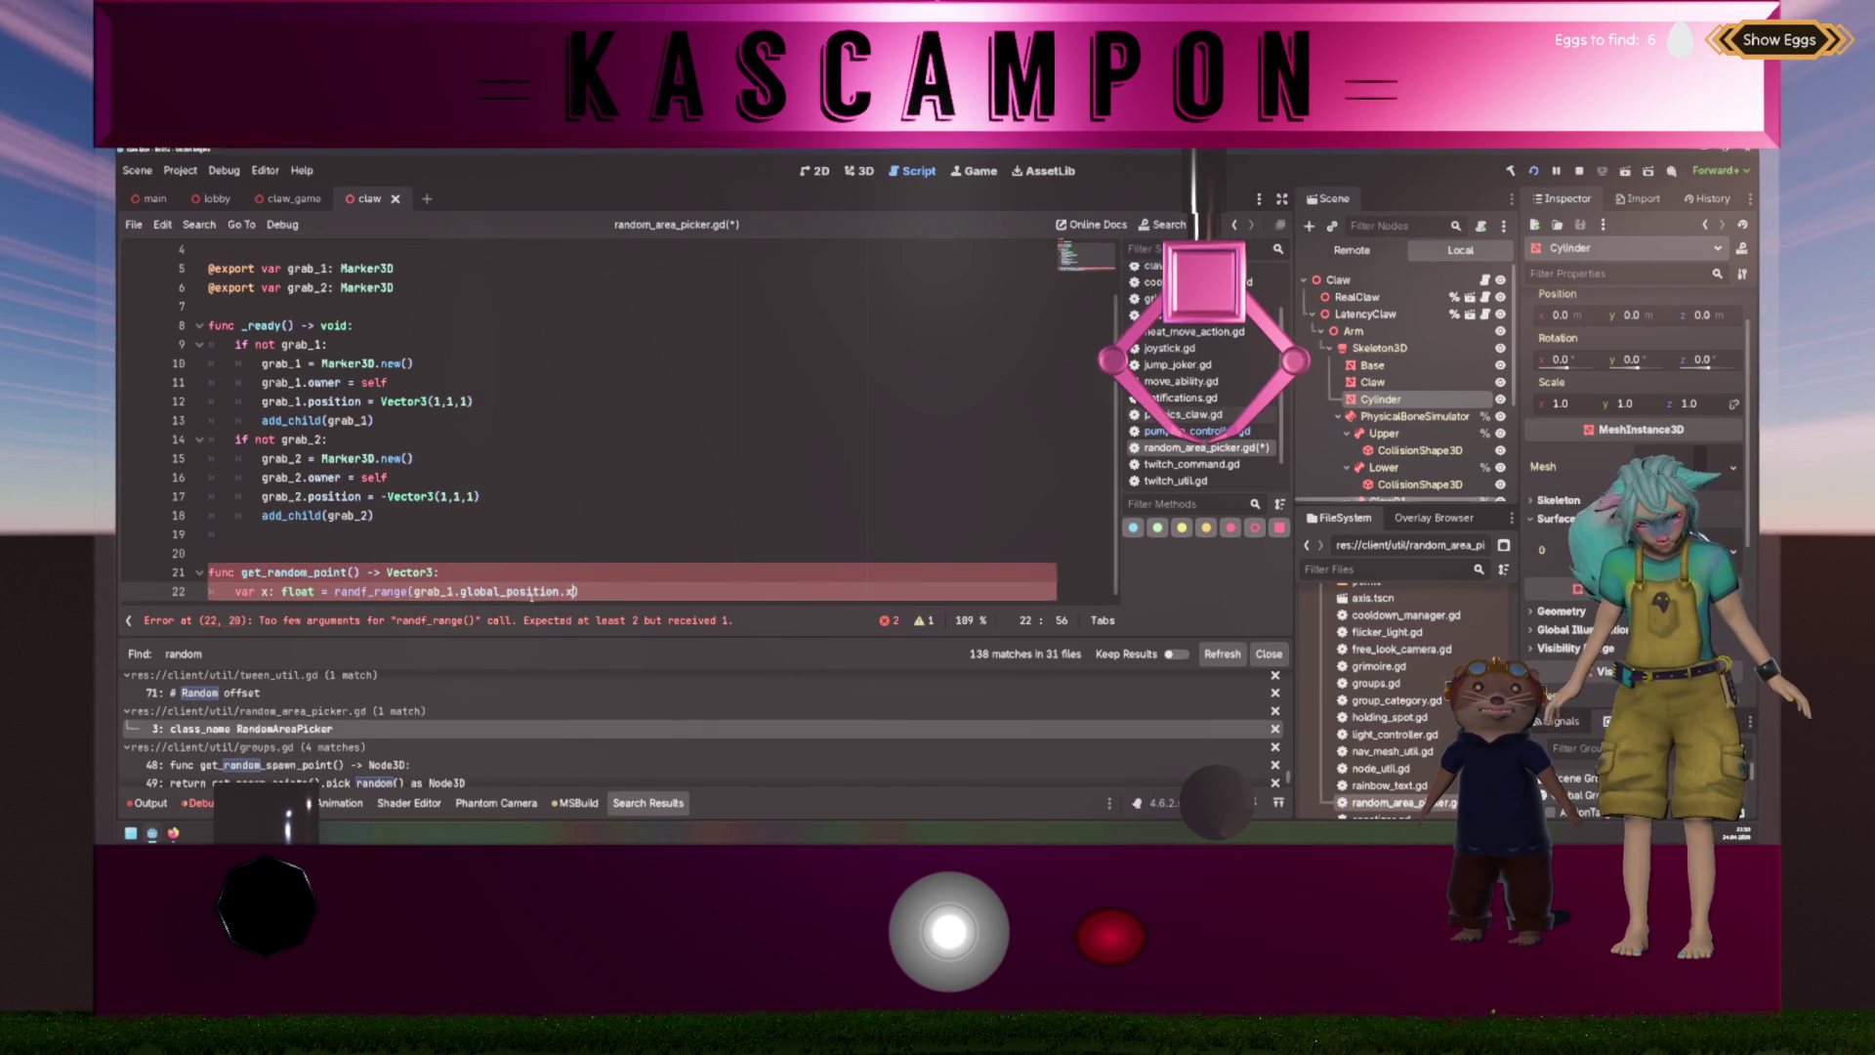
pyautogui.write(',')
# Add grab_2.global_position.x as the second randf_range argument by copying and editing the first
pyautogui.hotkey('shift', 'ctrl', 'Left')
pyautogui.hotkey('shift', 'ctrl', 'Left')
pyautogui.hotkey('shift', 'ctrl', 'Left')
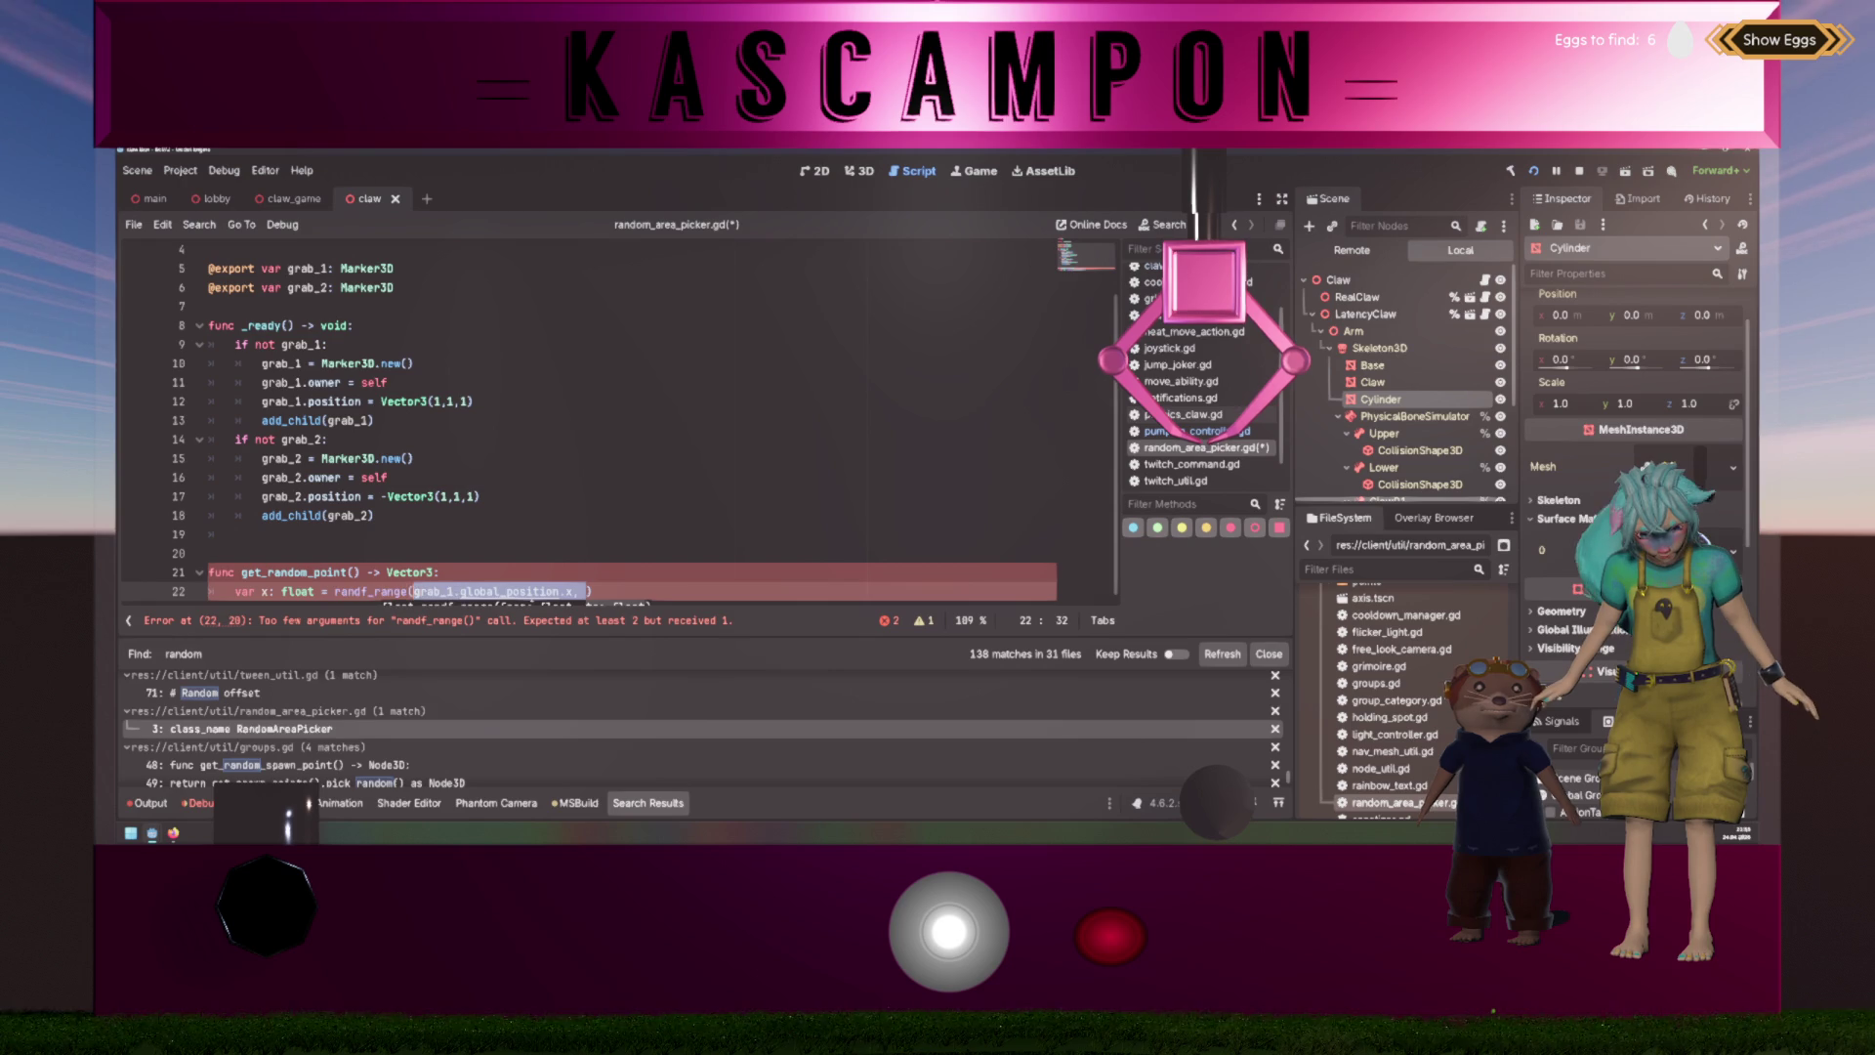
pyautogui.hotkey('ctrl', 'c')
pyautogui.press('Right')
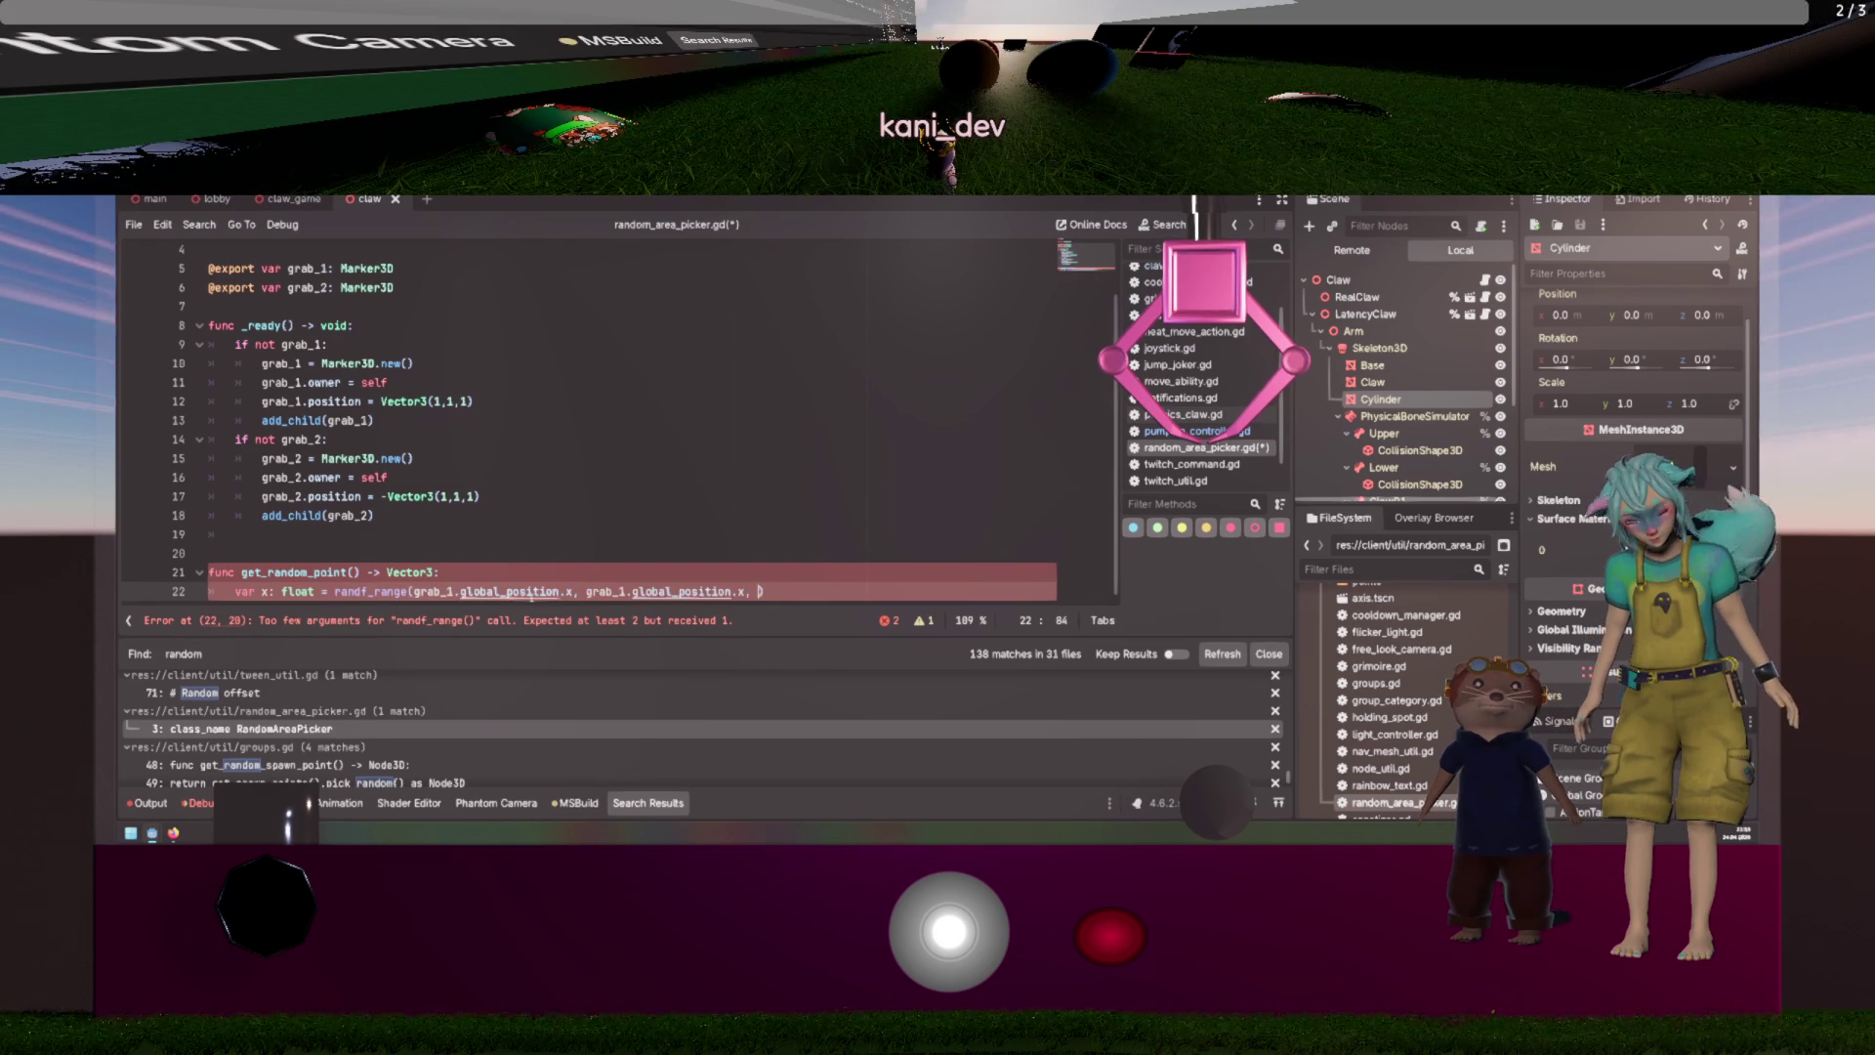
pyautogui.hotkey('ctrl', 'v')
pyautogui.press('BackSpace')
pyautogui.press('BackSpace')
pyautogui.press('BackSpace')
pyautogui.write('y')
pyautogui.press('BackSpace')
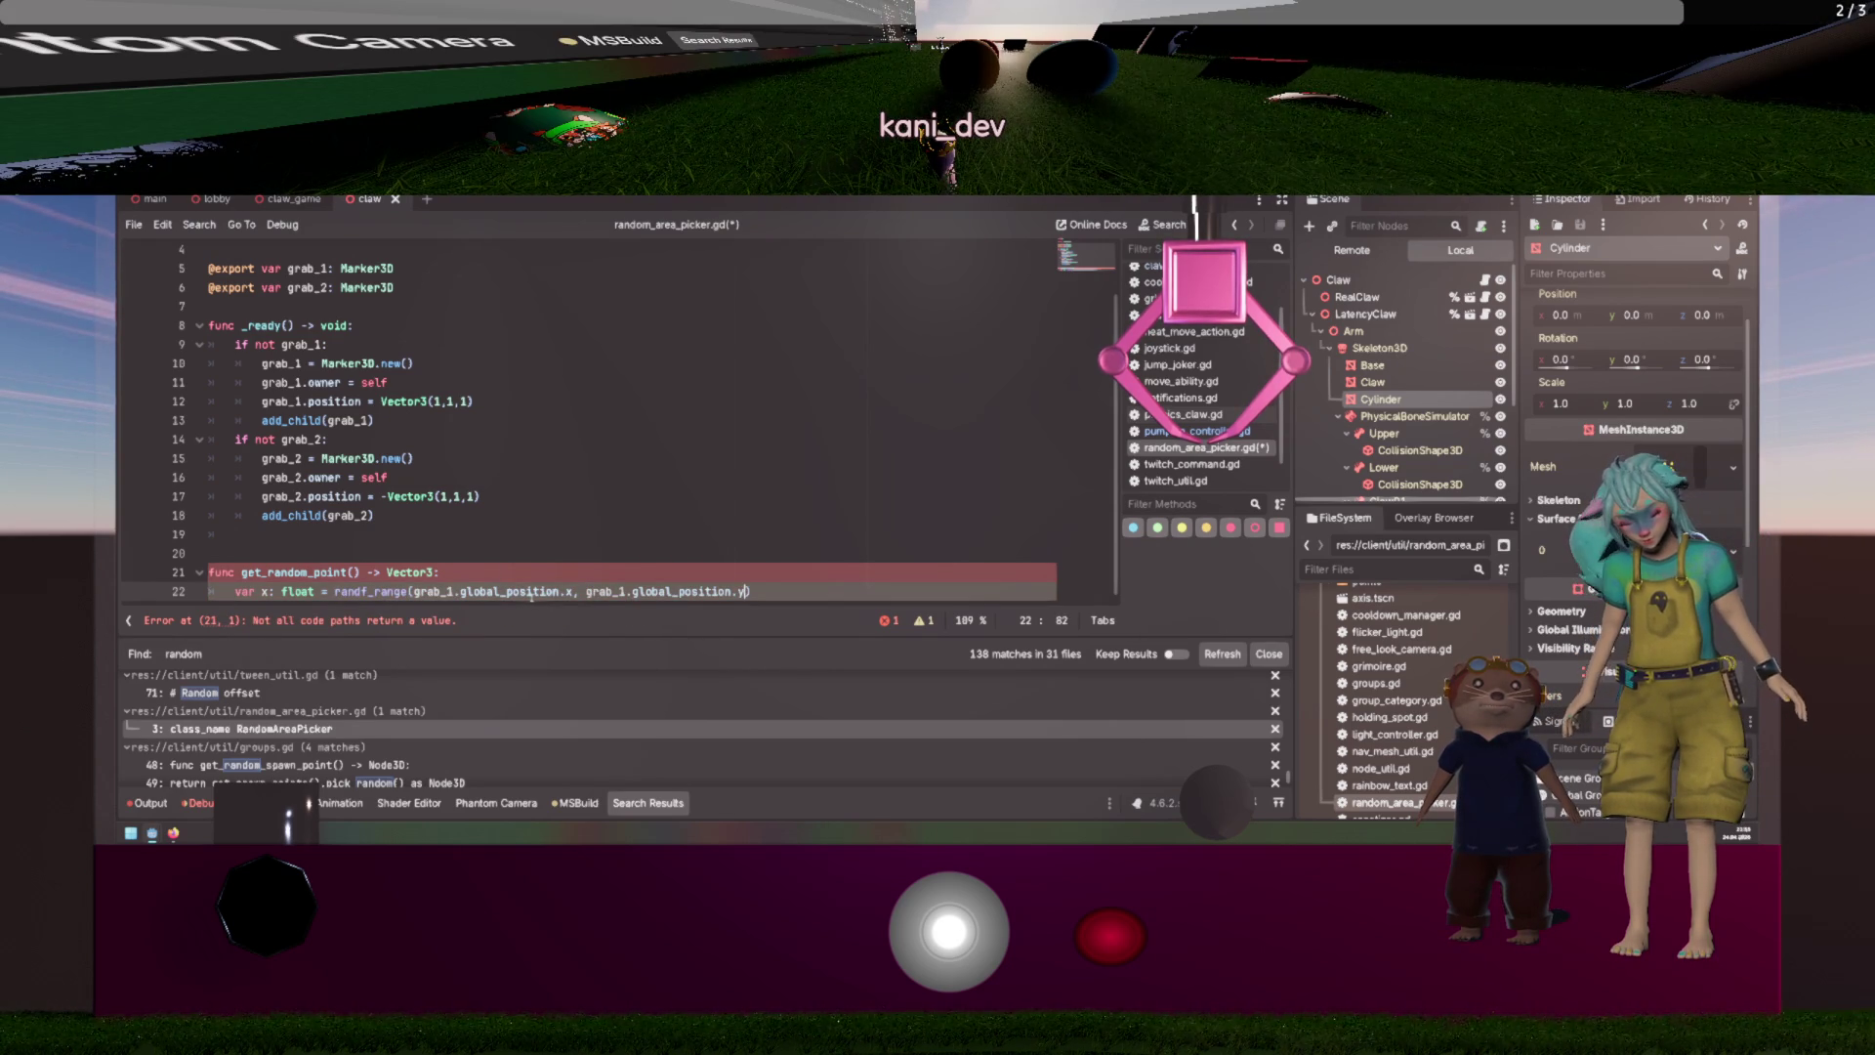
pyautogui.write('x')
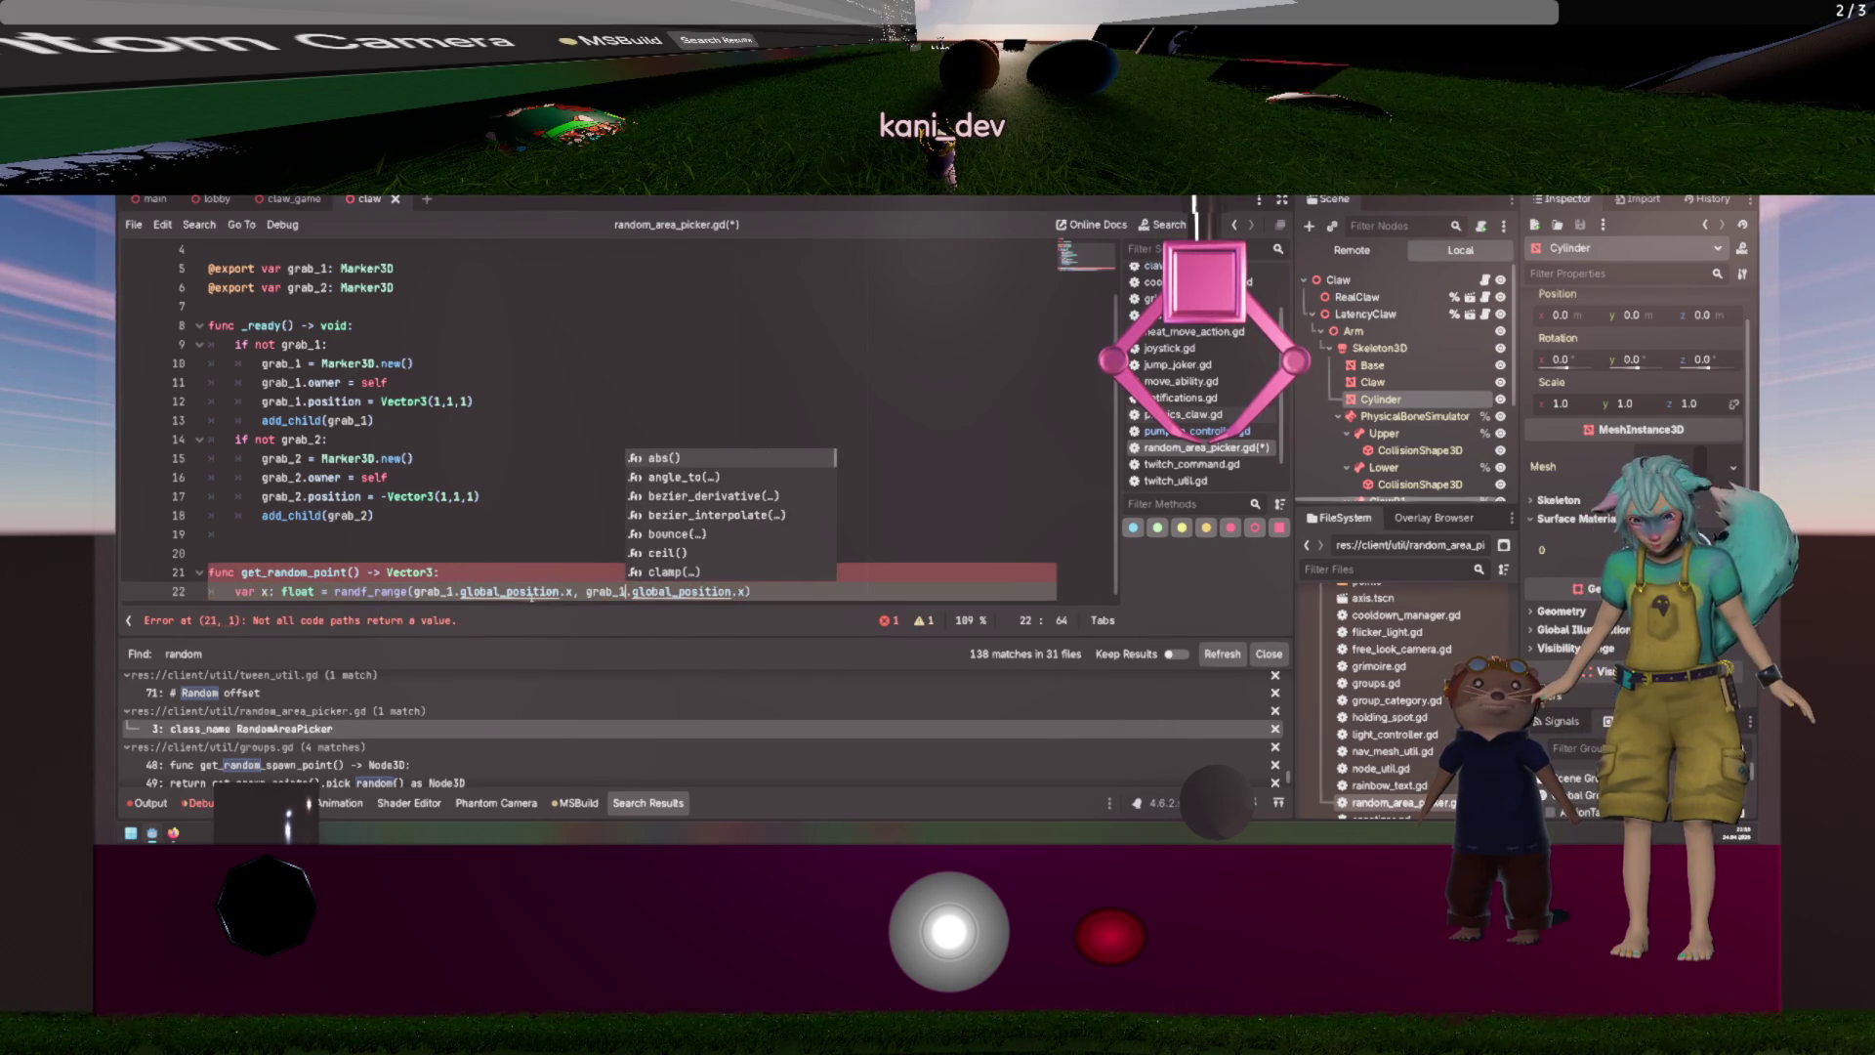
pyautogui.hotkey('ctrl', 'Left')
pyautogui.hotkey('ctrl', 'Left')
pyautogui.hotkey('ctrl', 'Left')
pyautogui.press('BackSpace')
pyautogui.write('2')
pyautogui.press('End')
# Duplicate the var x line twice and rename the copies to y and z
pyautogui.press('Home')
pyautogui.hotkey('ctrl', 'shift', 'd')
pyautogui.hotkey('ctrl', 'shift', 'd')
pyautogui.hotkey('ctrl', 'shift', 'd')
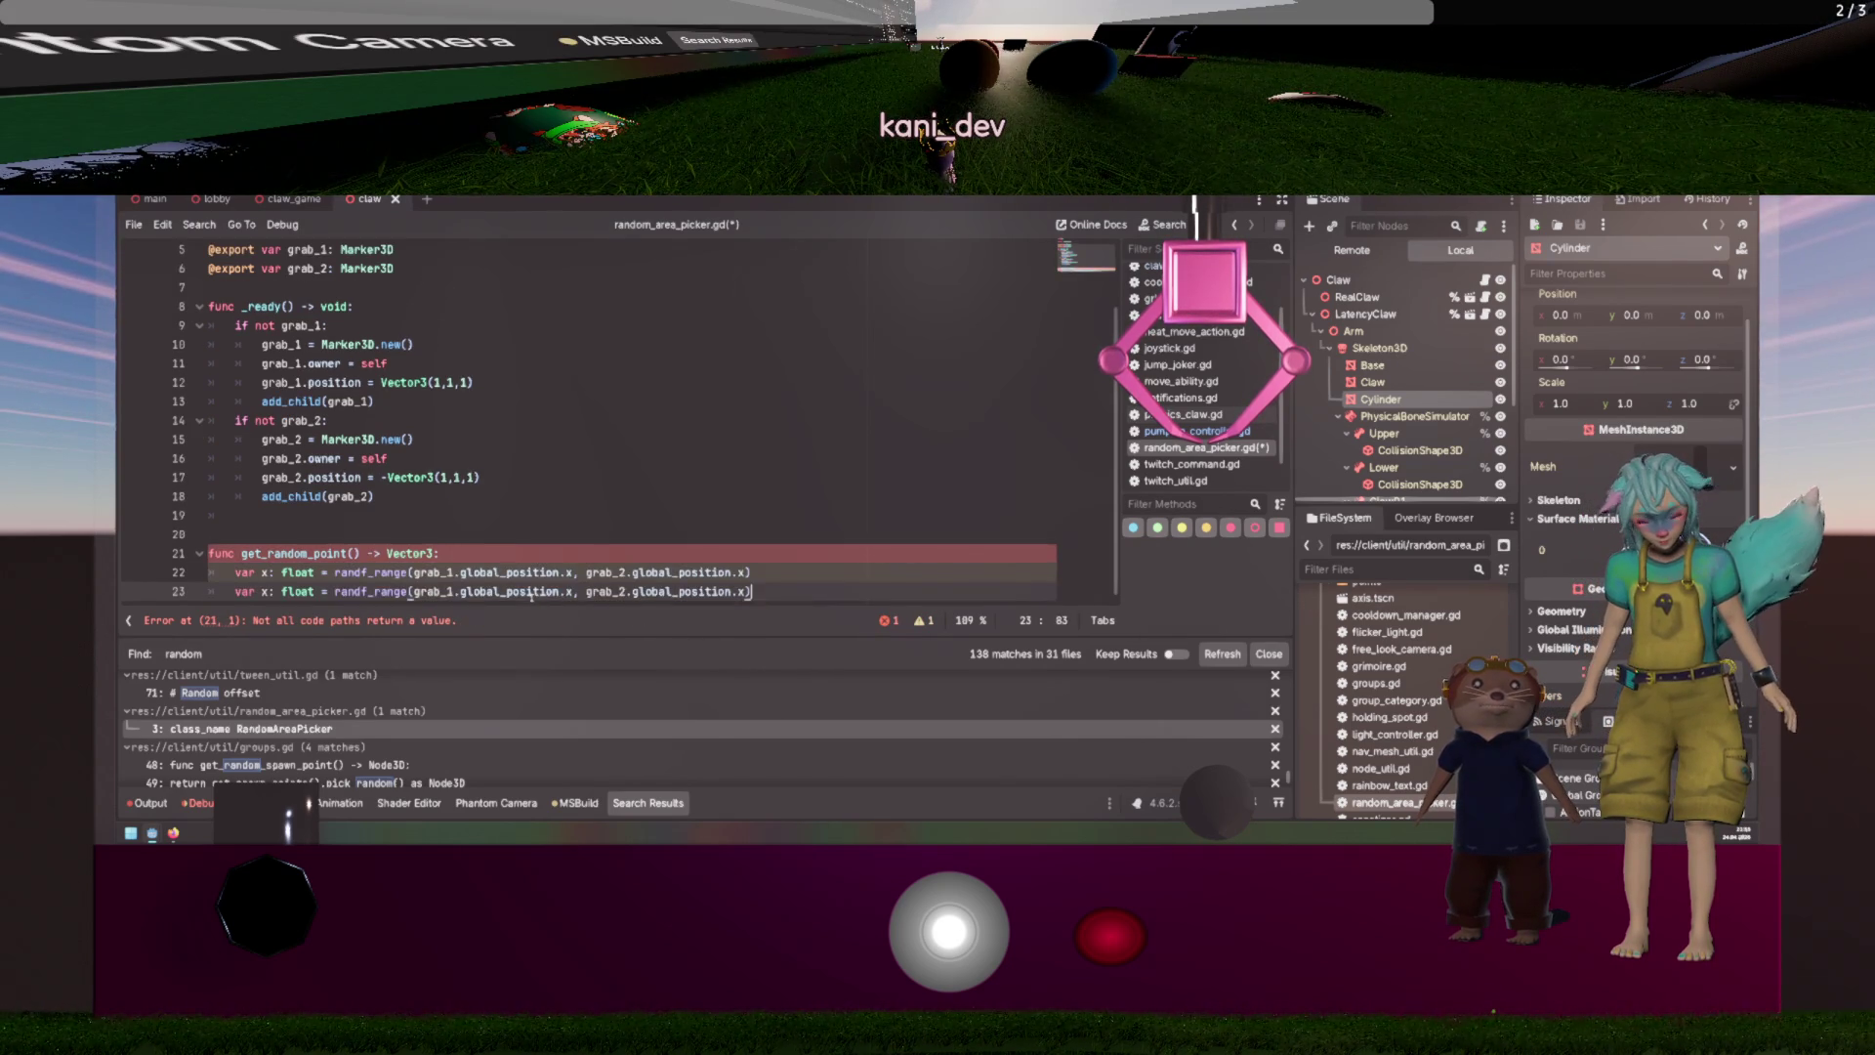
pyautogui.press('Up')
pyautogui.press('Up')
pyautogui.press('Right')
pyautogui.press('Right')
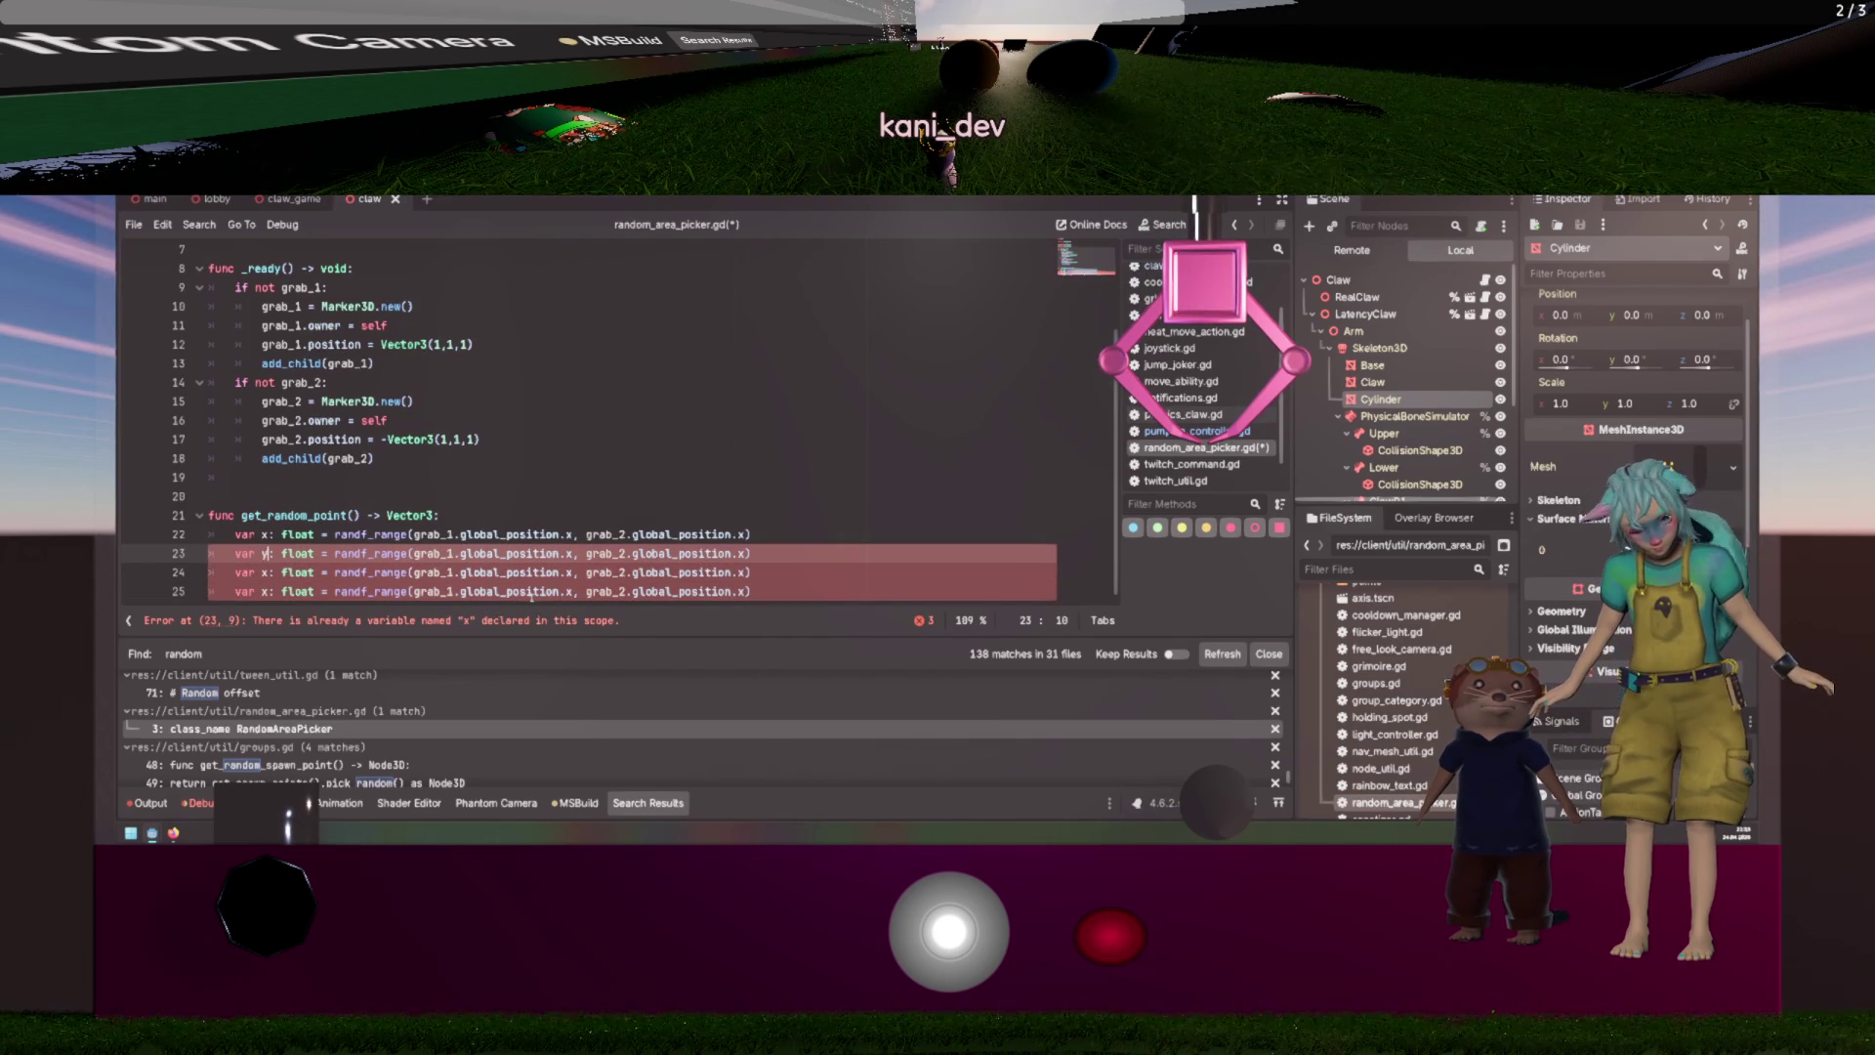
pyautogui.press('Down')
pyautogui.press('BackSpace')
pyautogui.write('z')
pyautogui.press('Down')
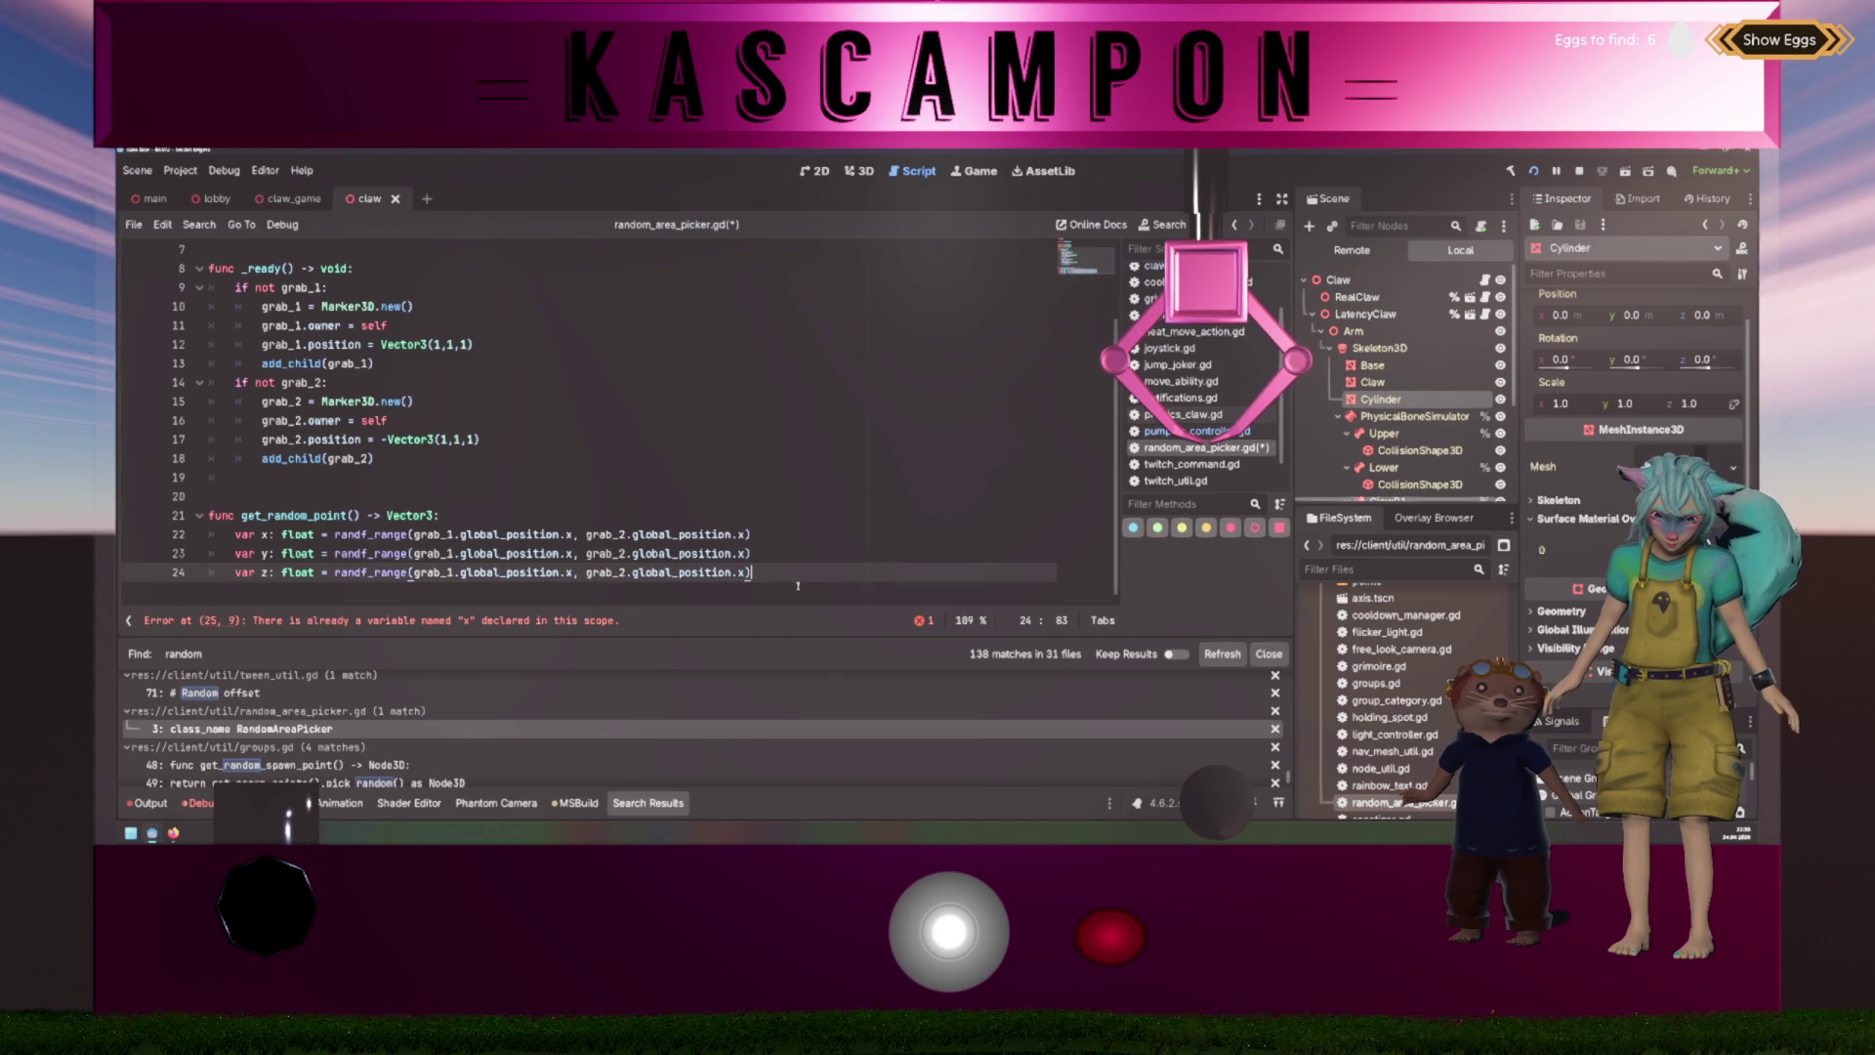
# Remove the extra duplicate line and switch the y and z lines to .y and .z components
pyautogui.hotkey('ctrl', 'z')
pyautogui.hotkey('ctrl', 'z')
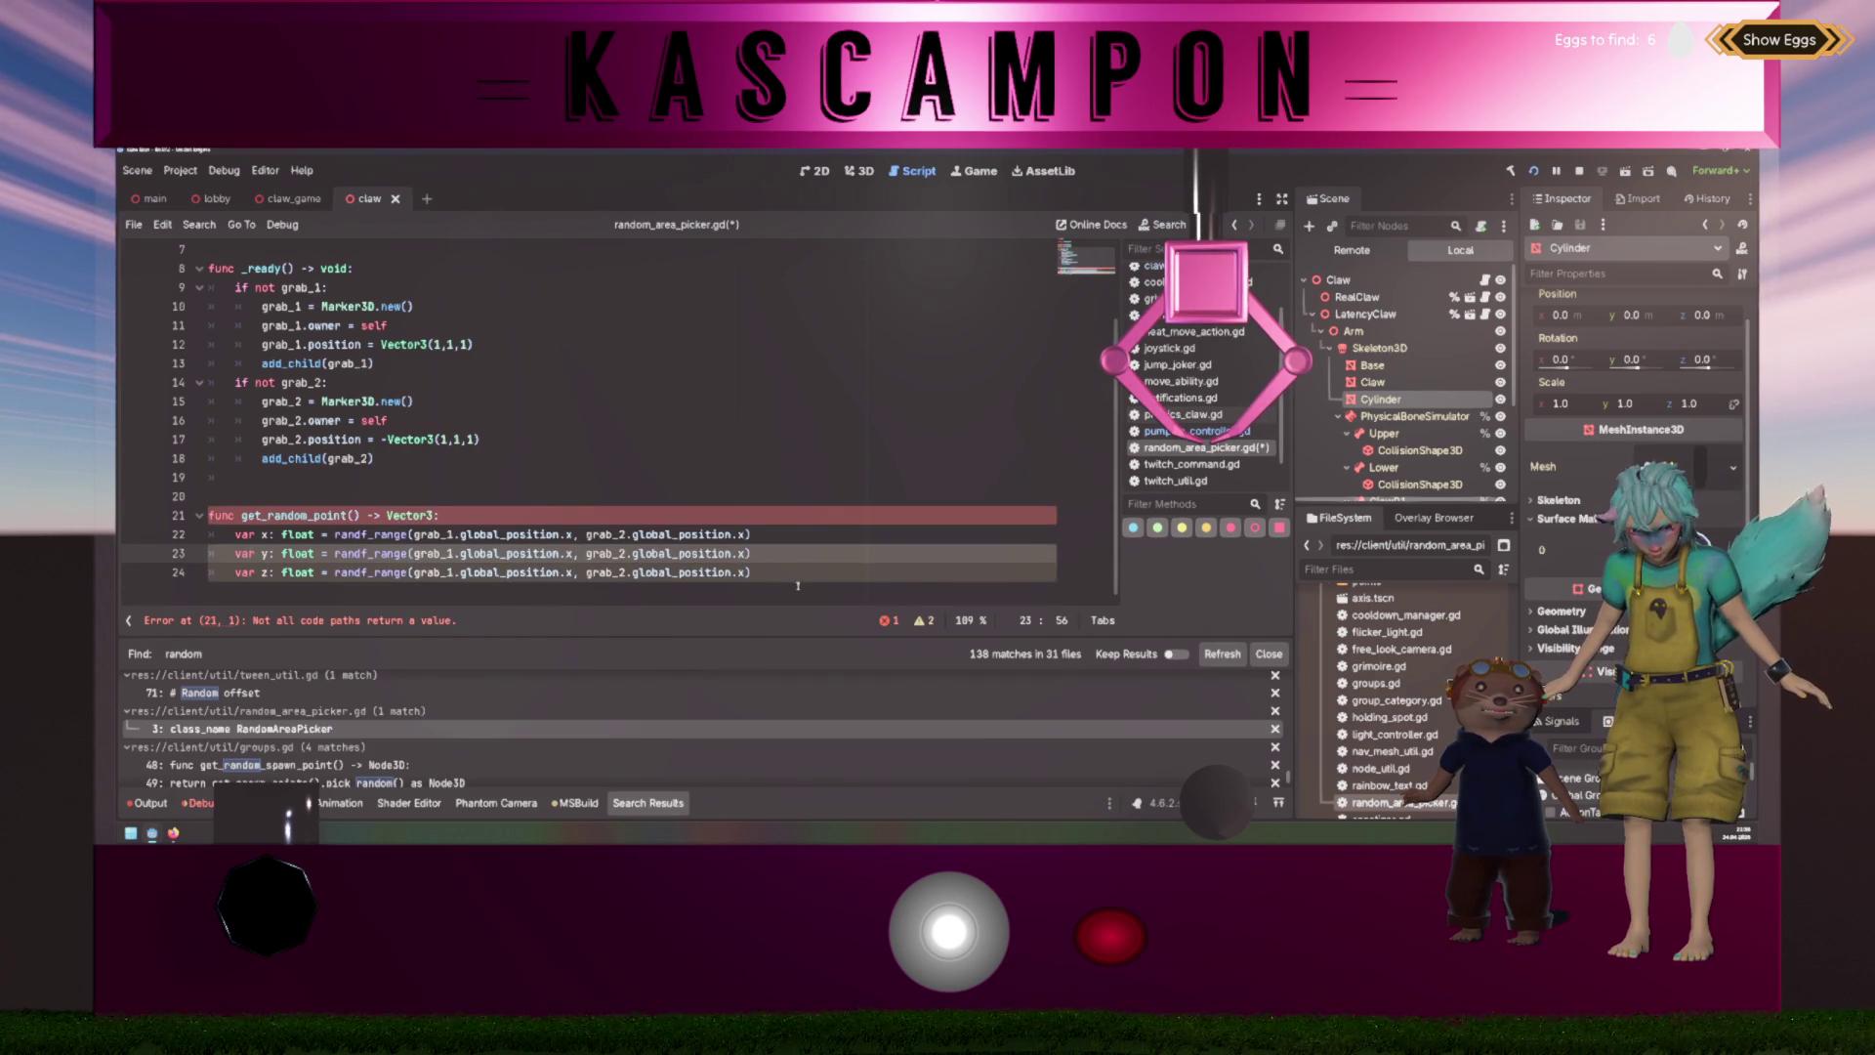
pyautogui.press('BackSpace')
pyautogui.write('y')
pyautogui.press('Down')
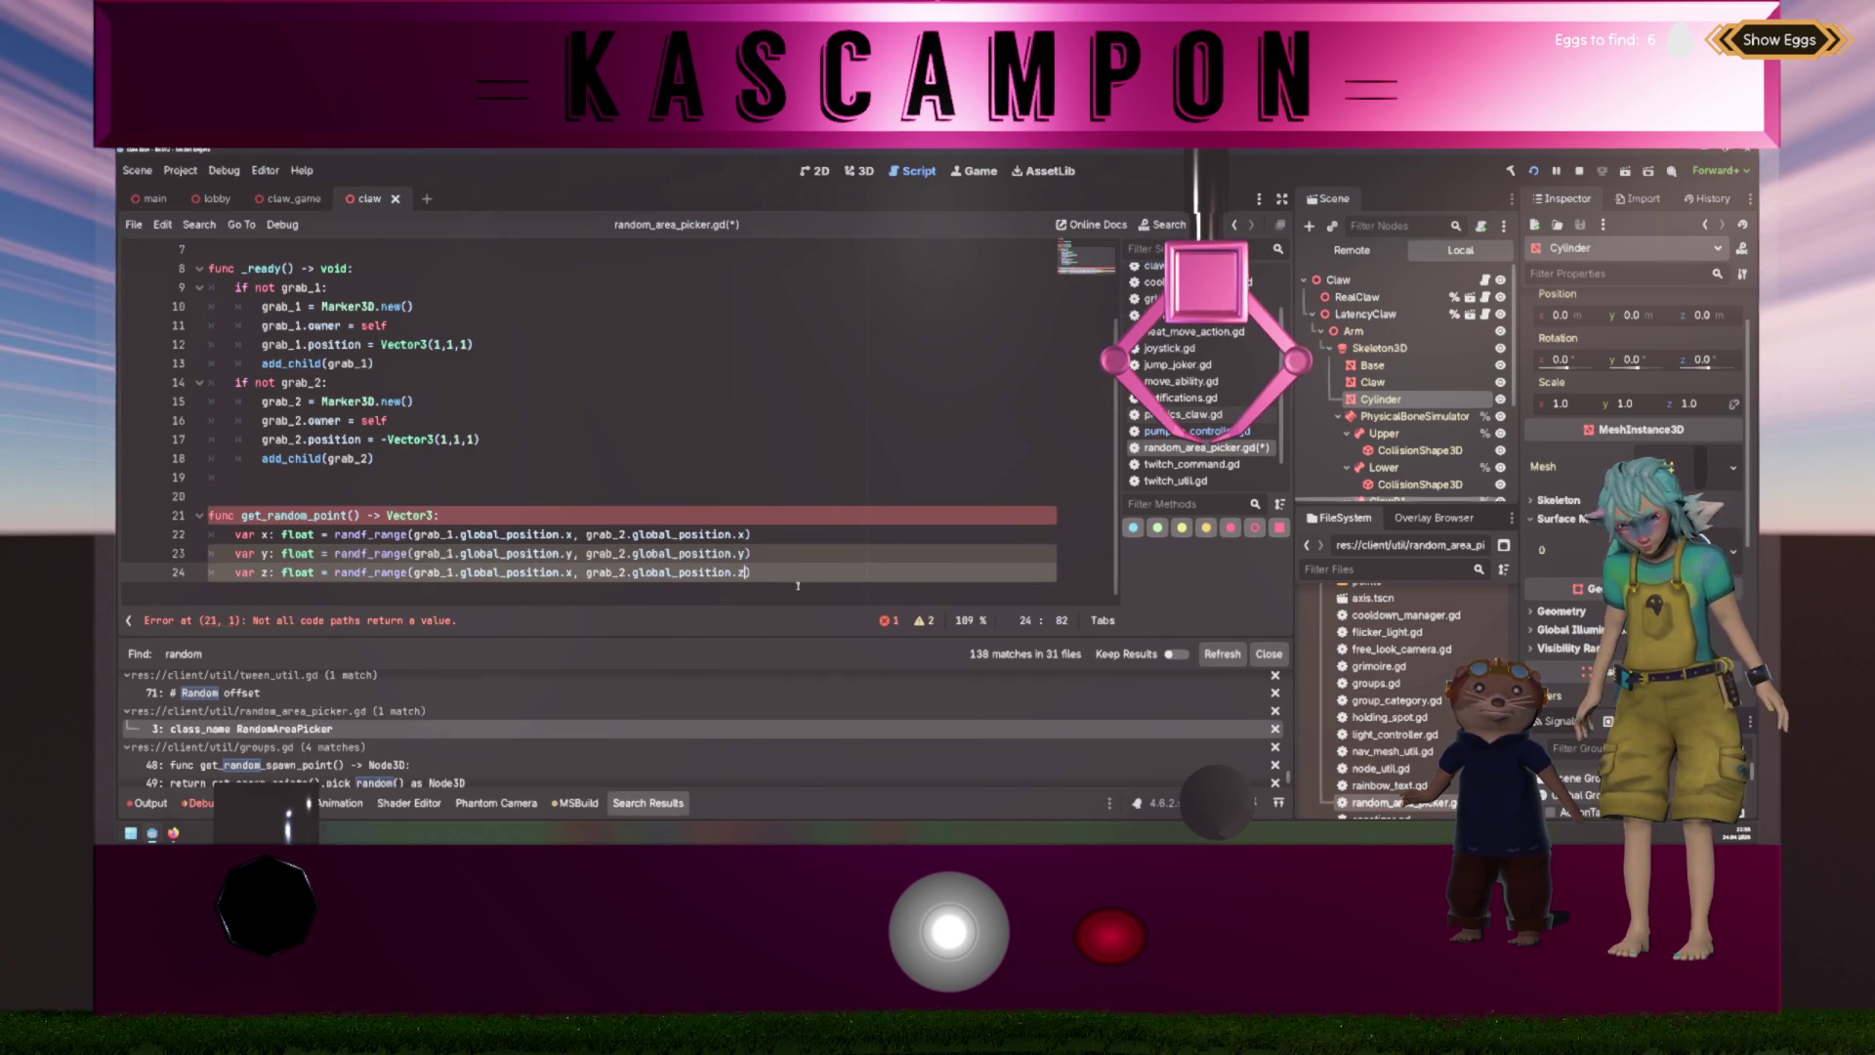
pyautogui.write('z')
pyautogui.hotkey('ctrl', 'Left')
pyautogui.hotkey('ctrl', 'Left')
pyautogui.hotkey('ctrl', 'Left')
pyautogui.press('Delete')
pyautogui.write('z')
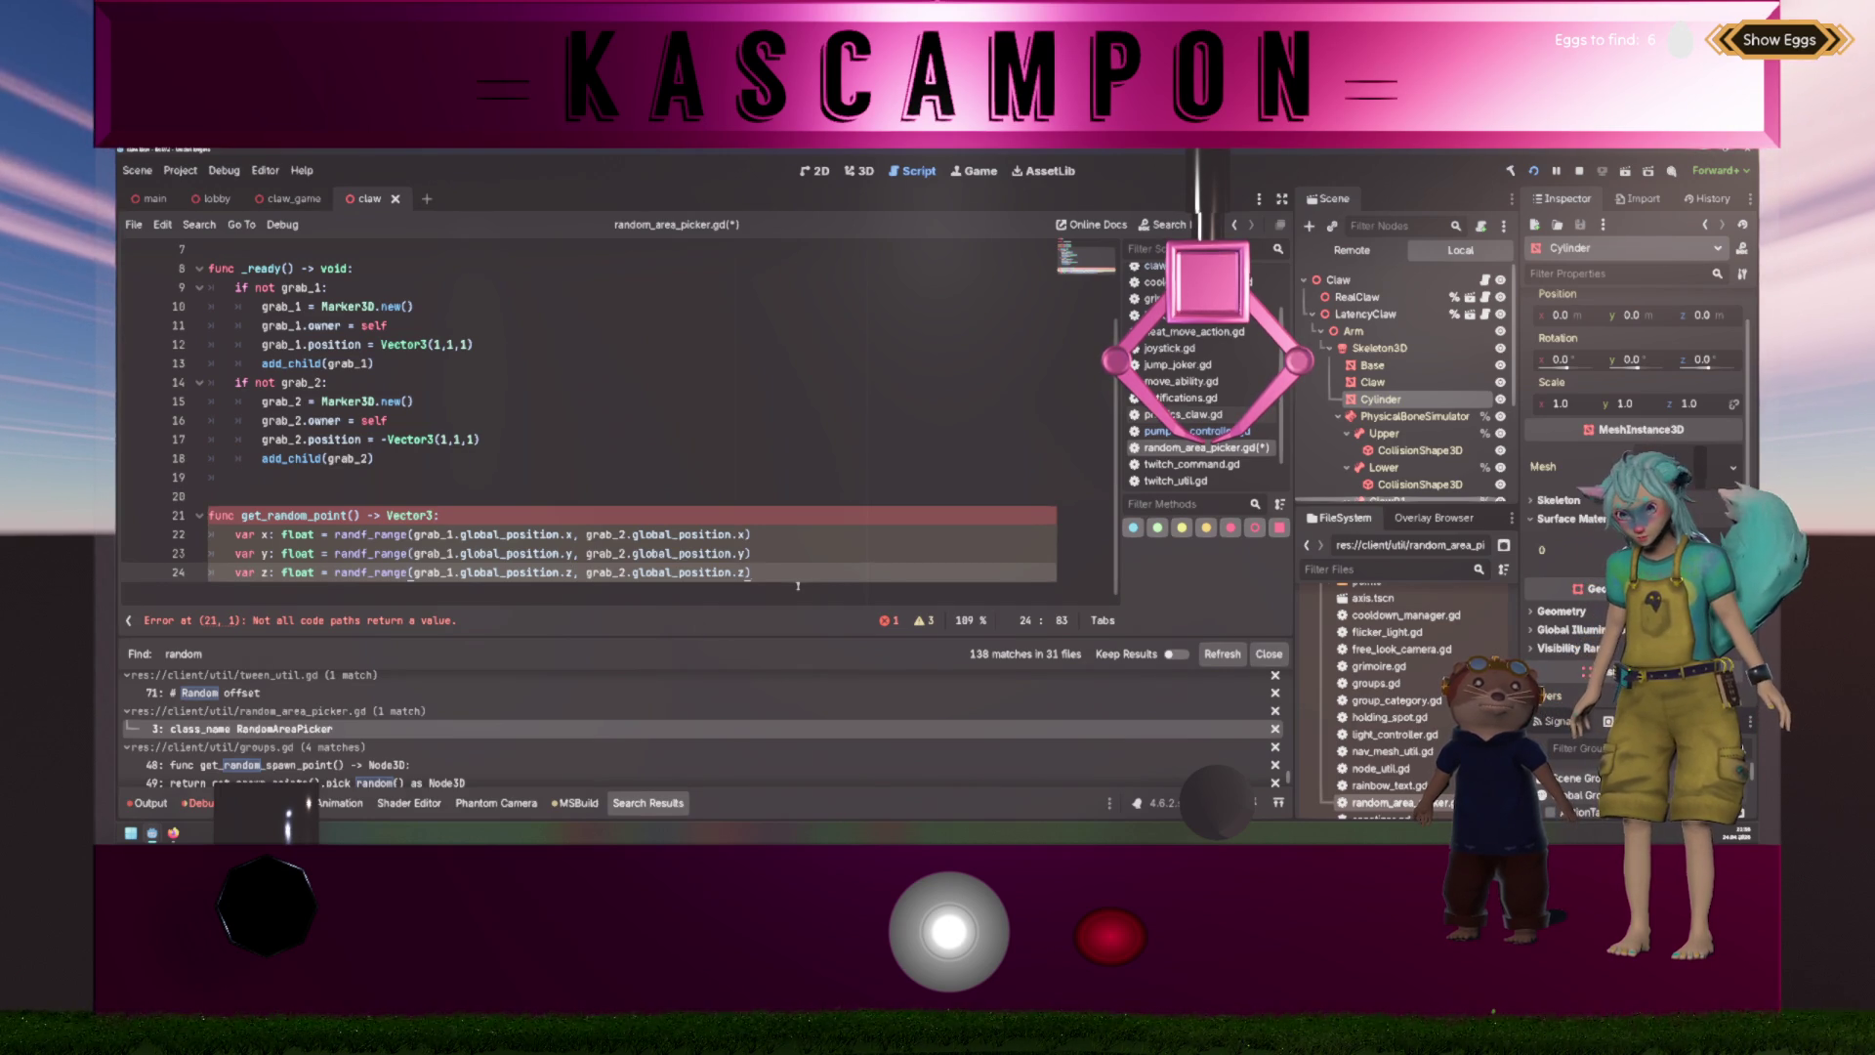
# Start a return statement on a new line below the var z line
pyautogui.press('Up')
pyautogui.press('Up')
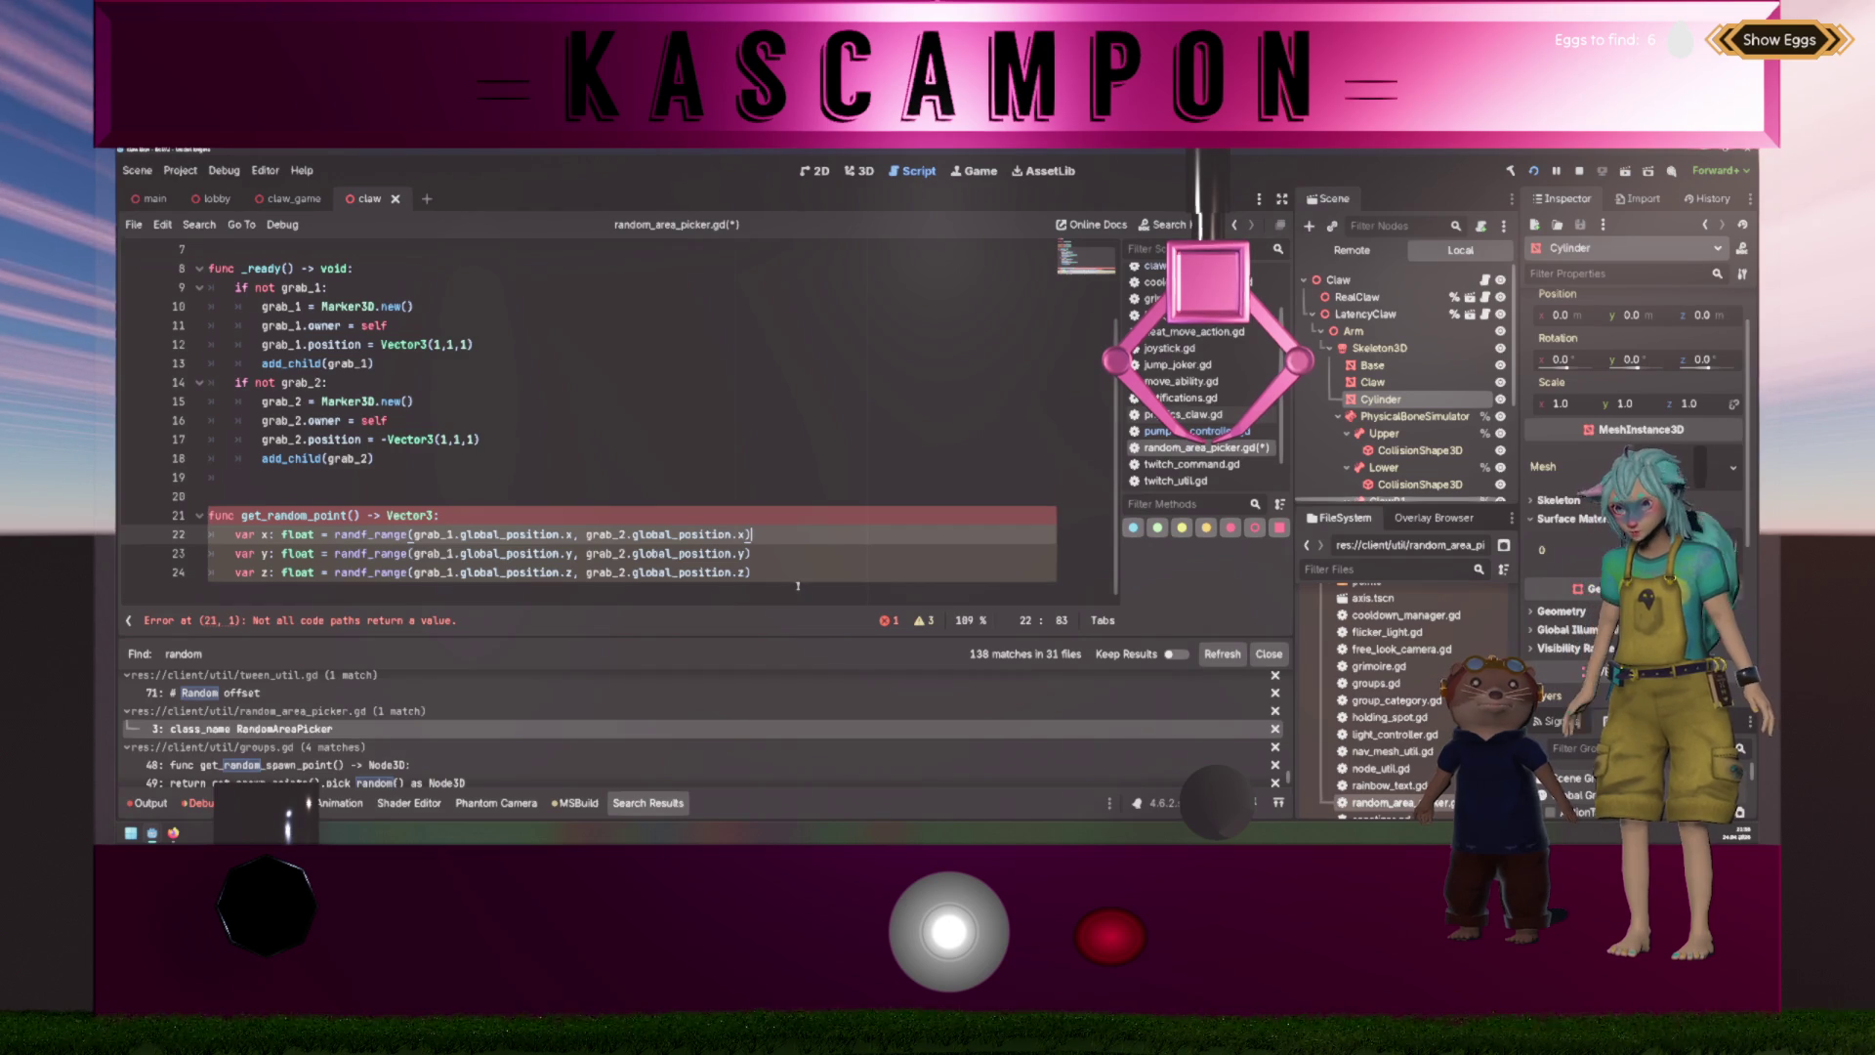
pyautogui.press('Down')
pyautogui.press('Down')
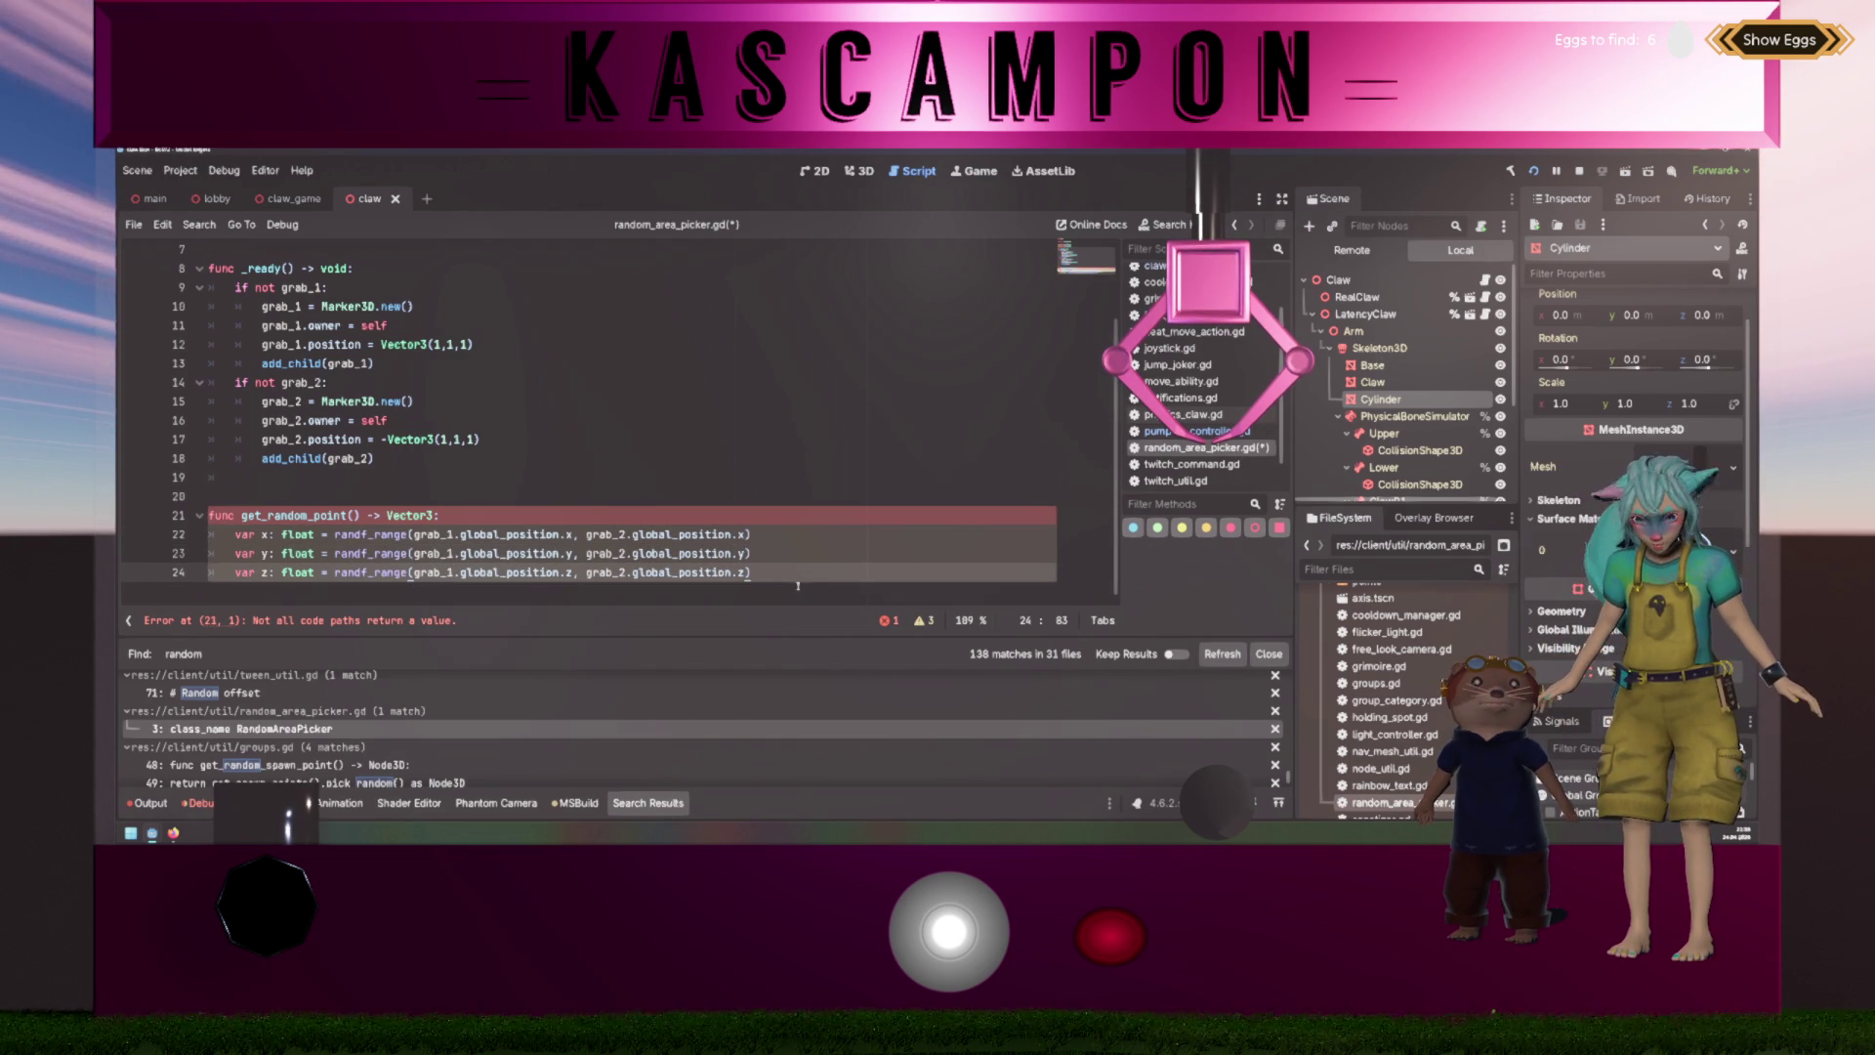
pyautogui.press('Return')
pyautogui.write('return Vec')
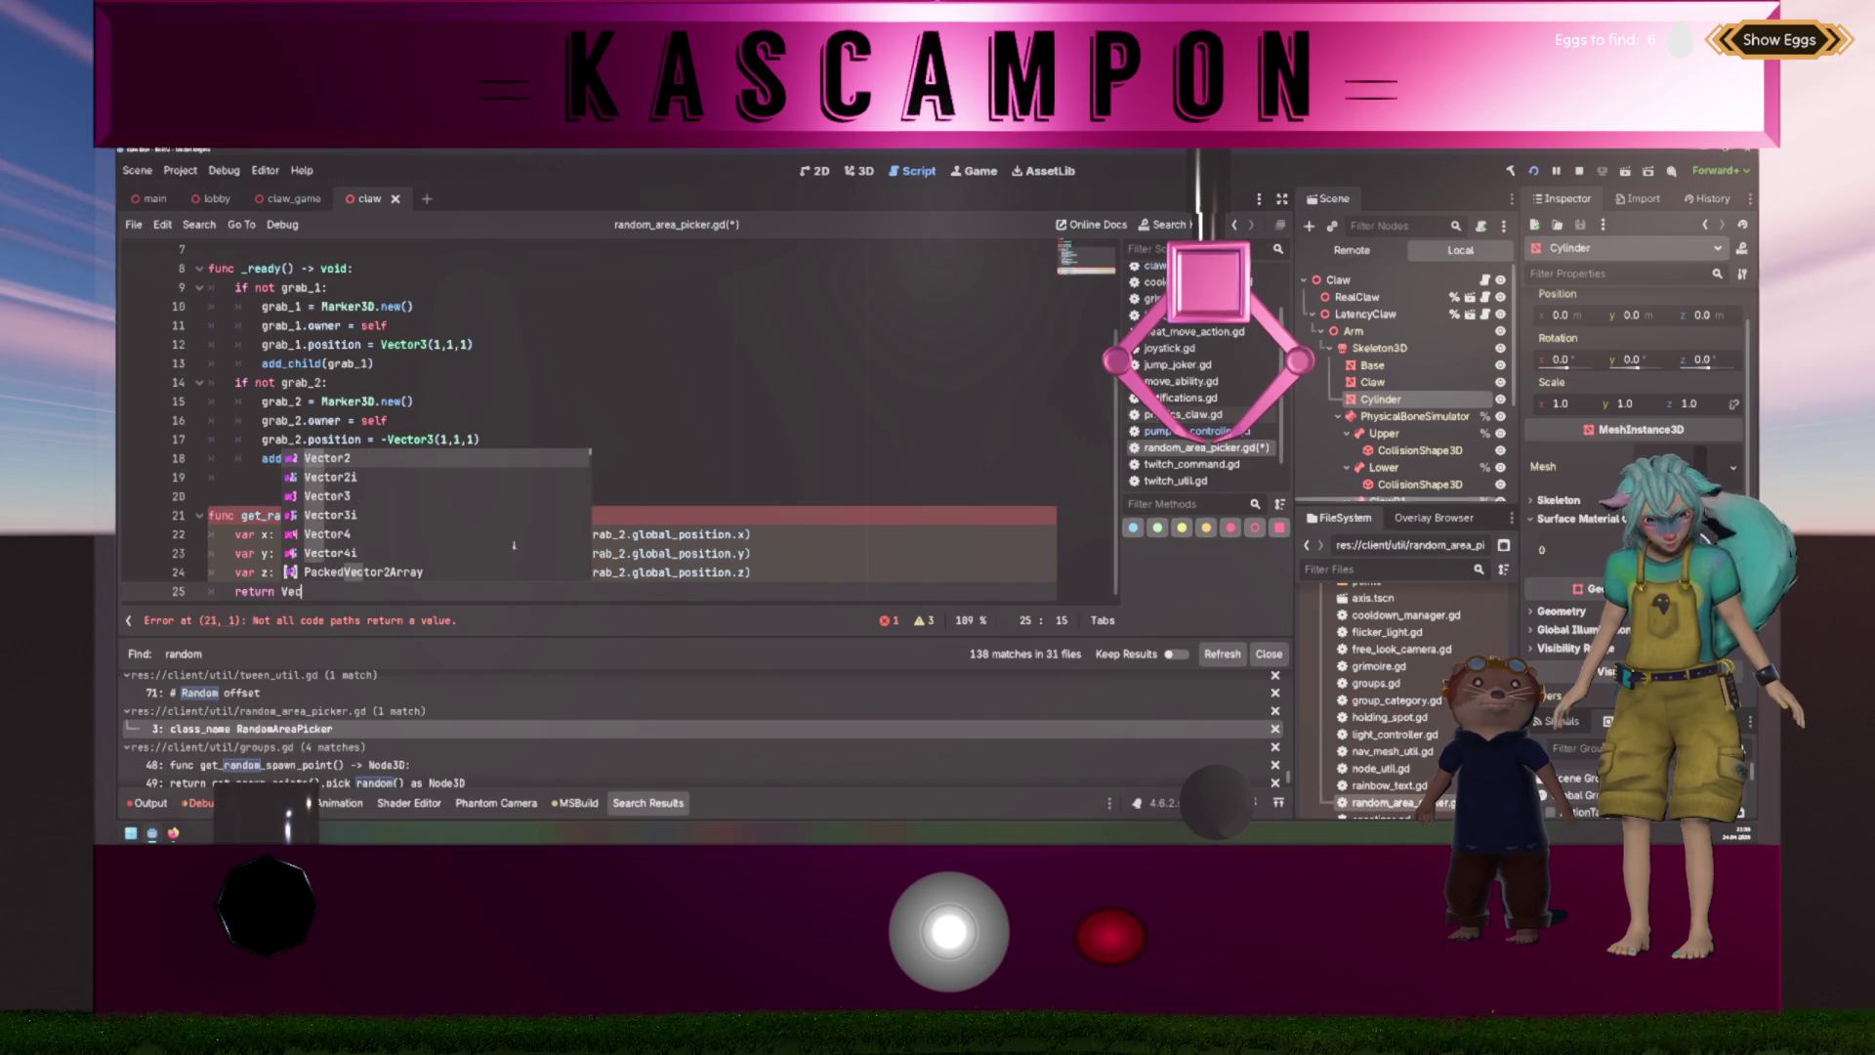
# Complete the line as 'return Vector3(x,y,z)'
pyautogui.press('Down')
pyautogui.press('Return')
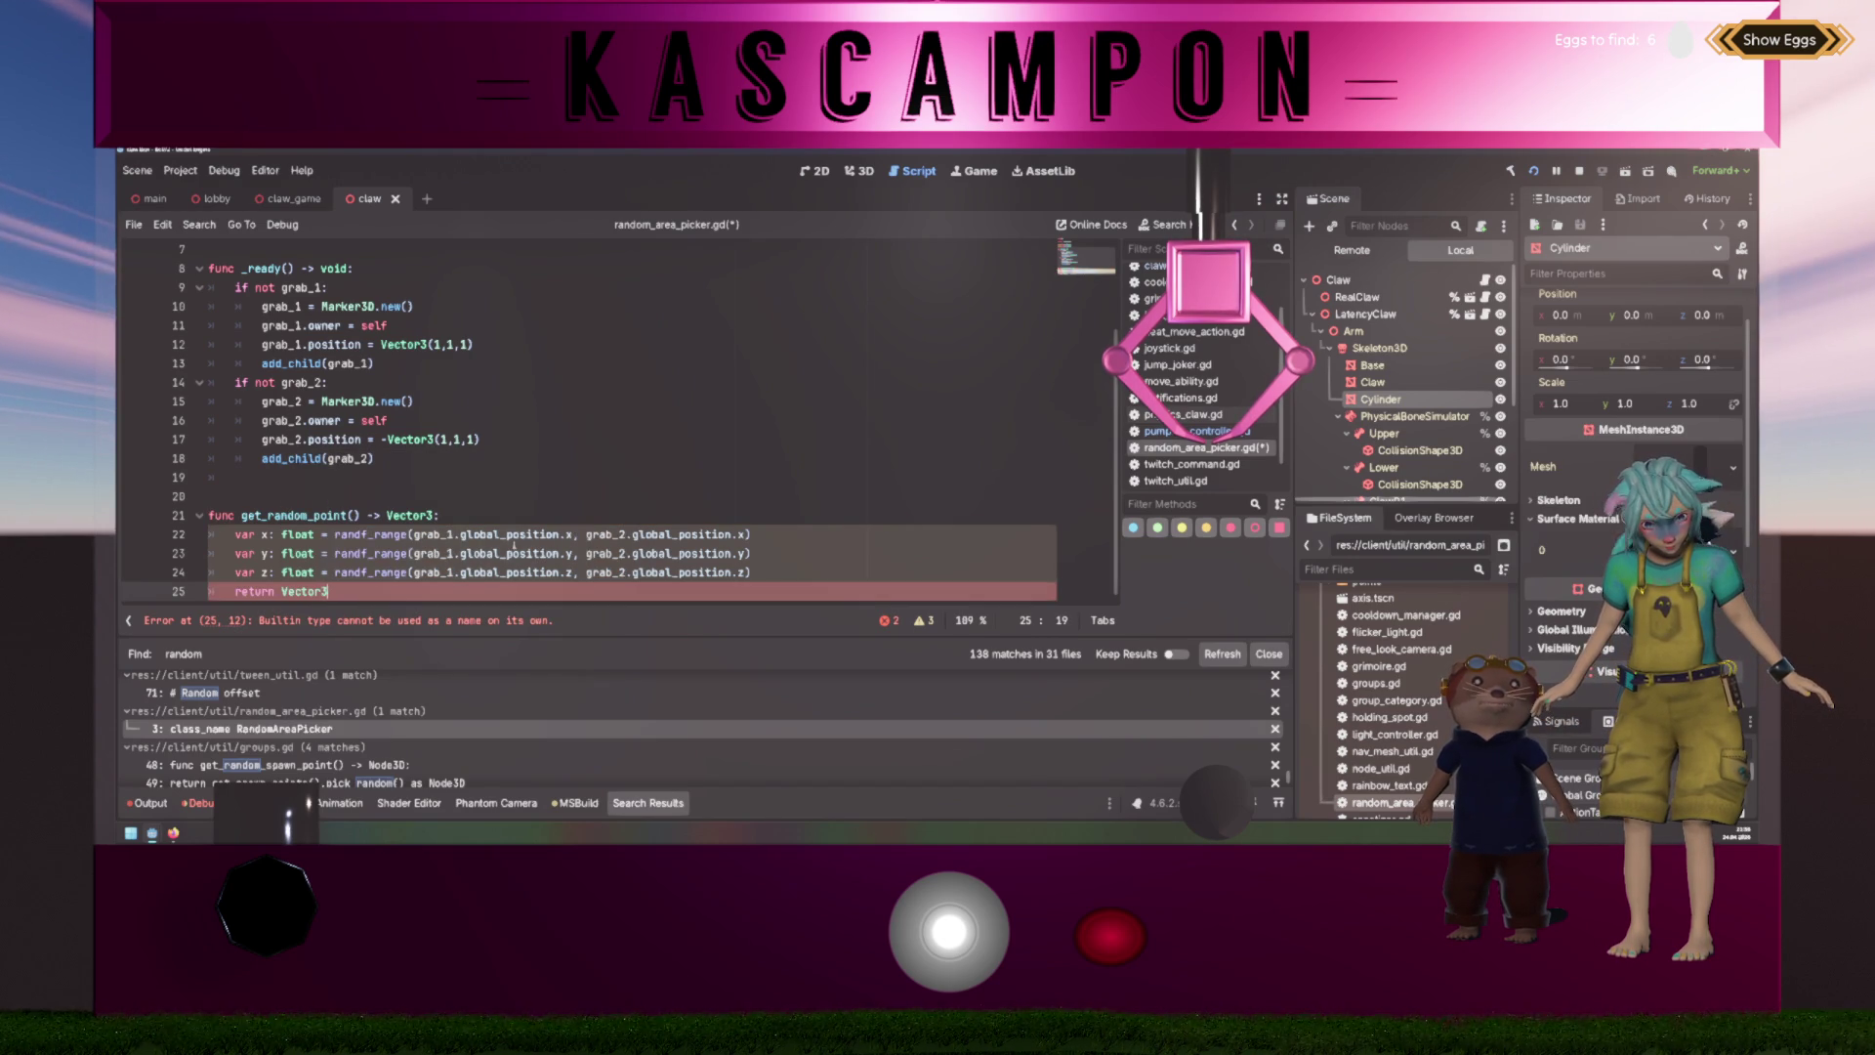
pyautogui.write('x,y,z')
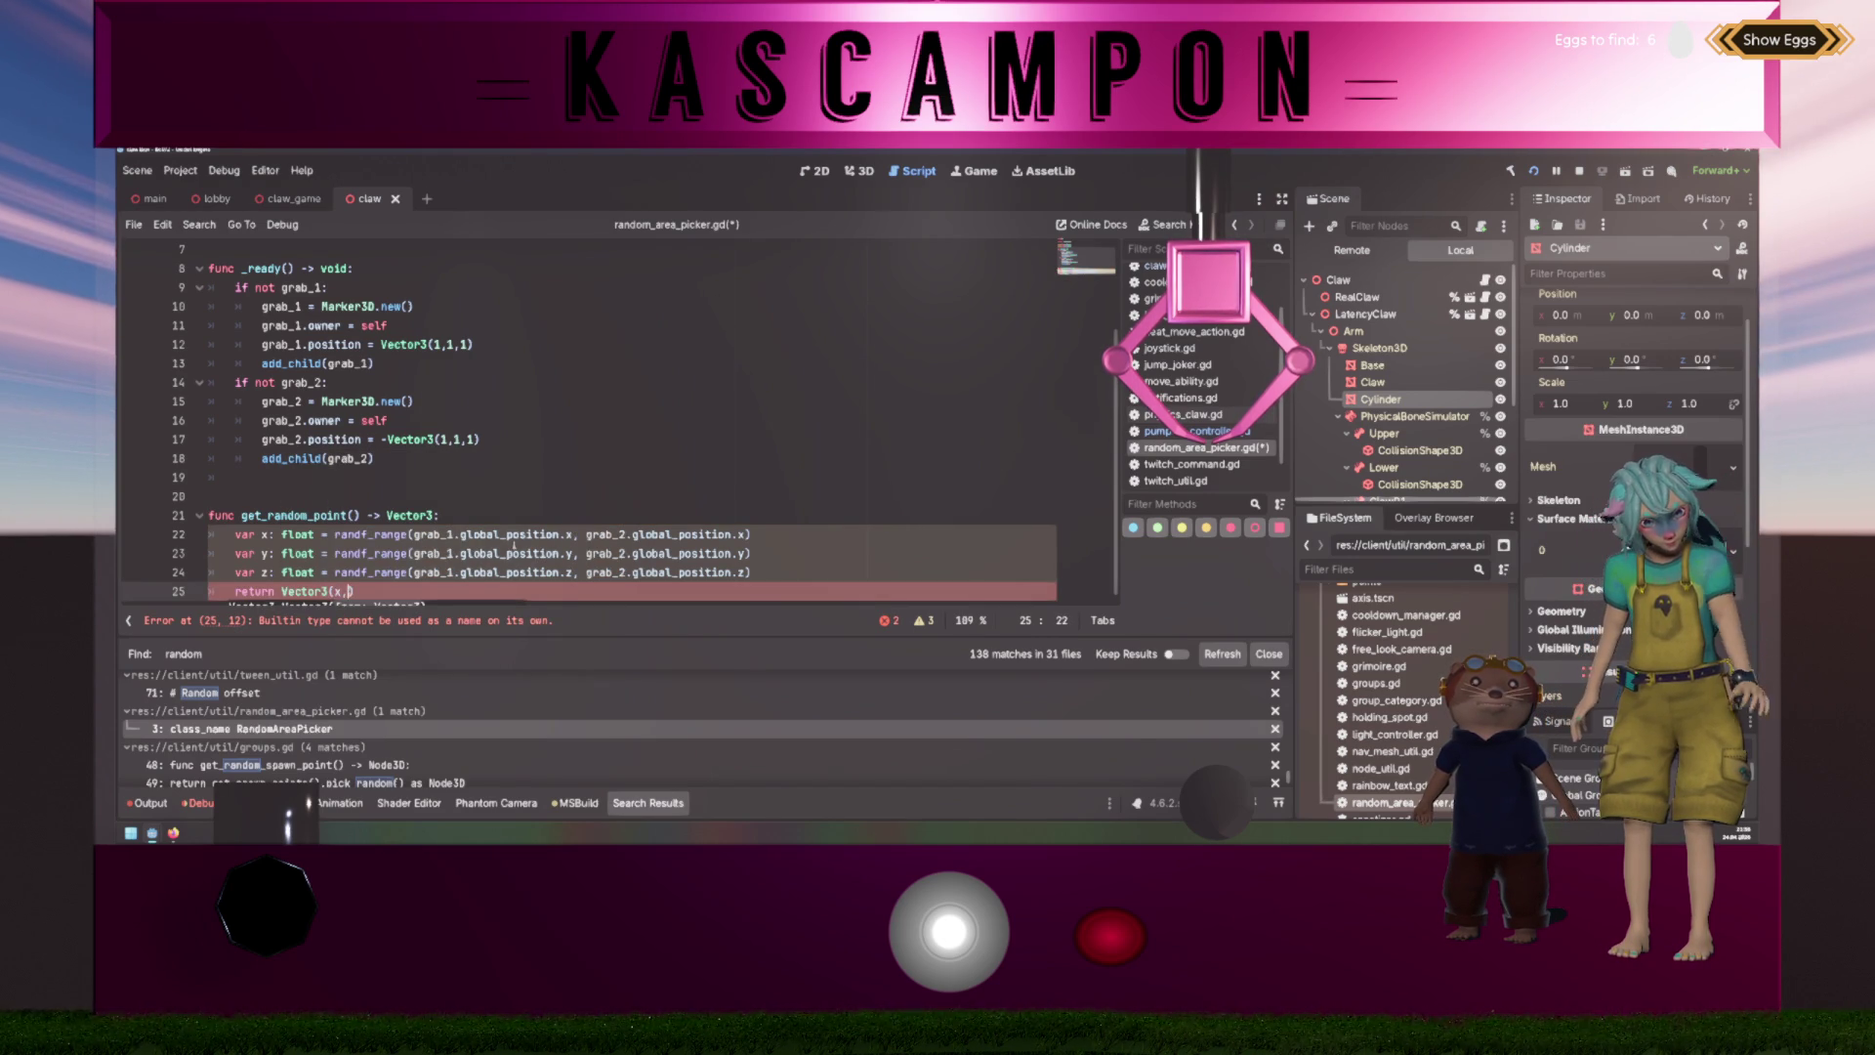
# Save random_area_picker.gd and switch to the claw_game scene tab
pyautogui.press('Up')
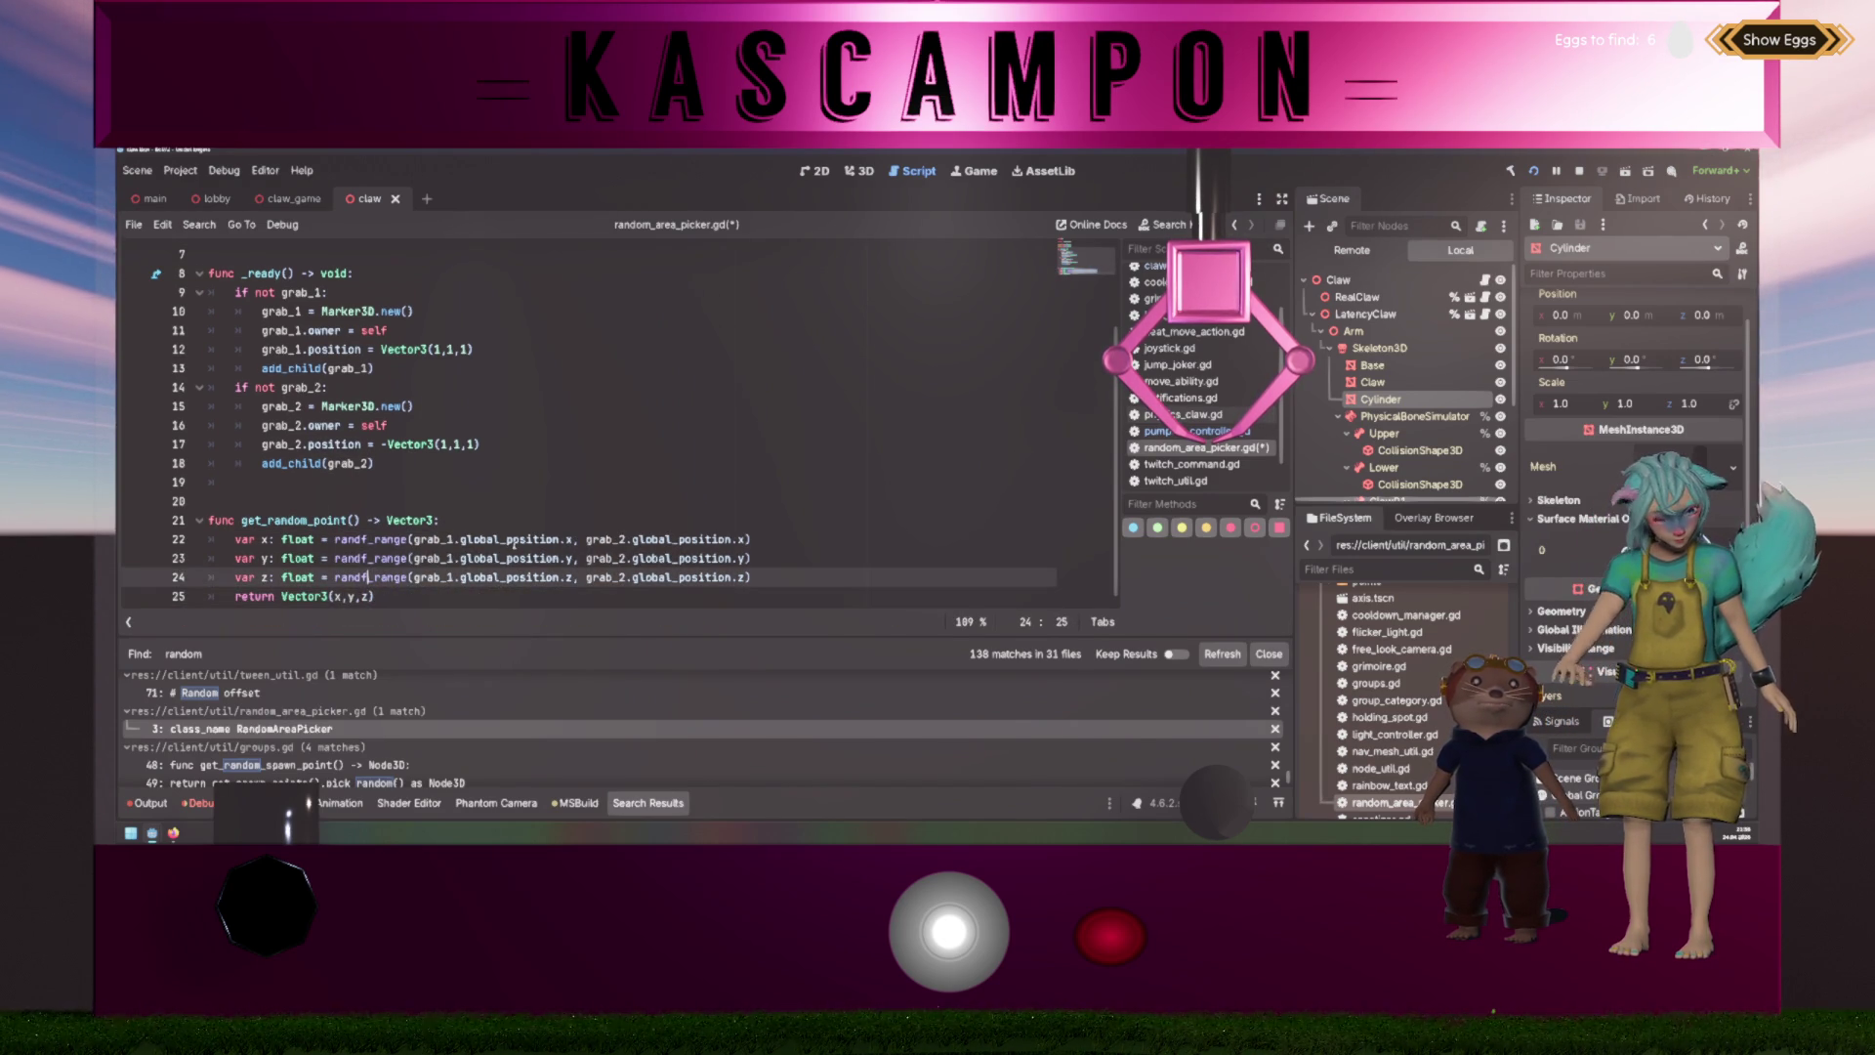
pyautogui.click(486, 496)
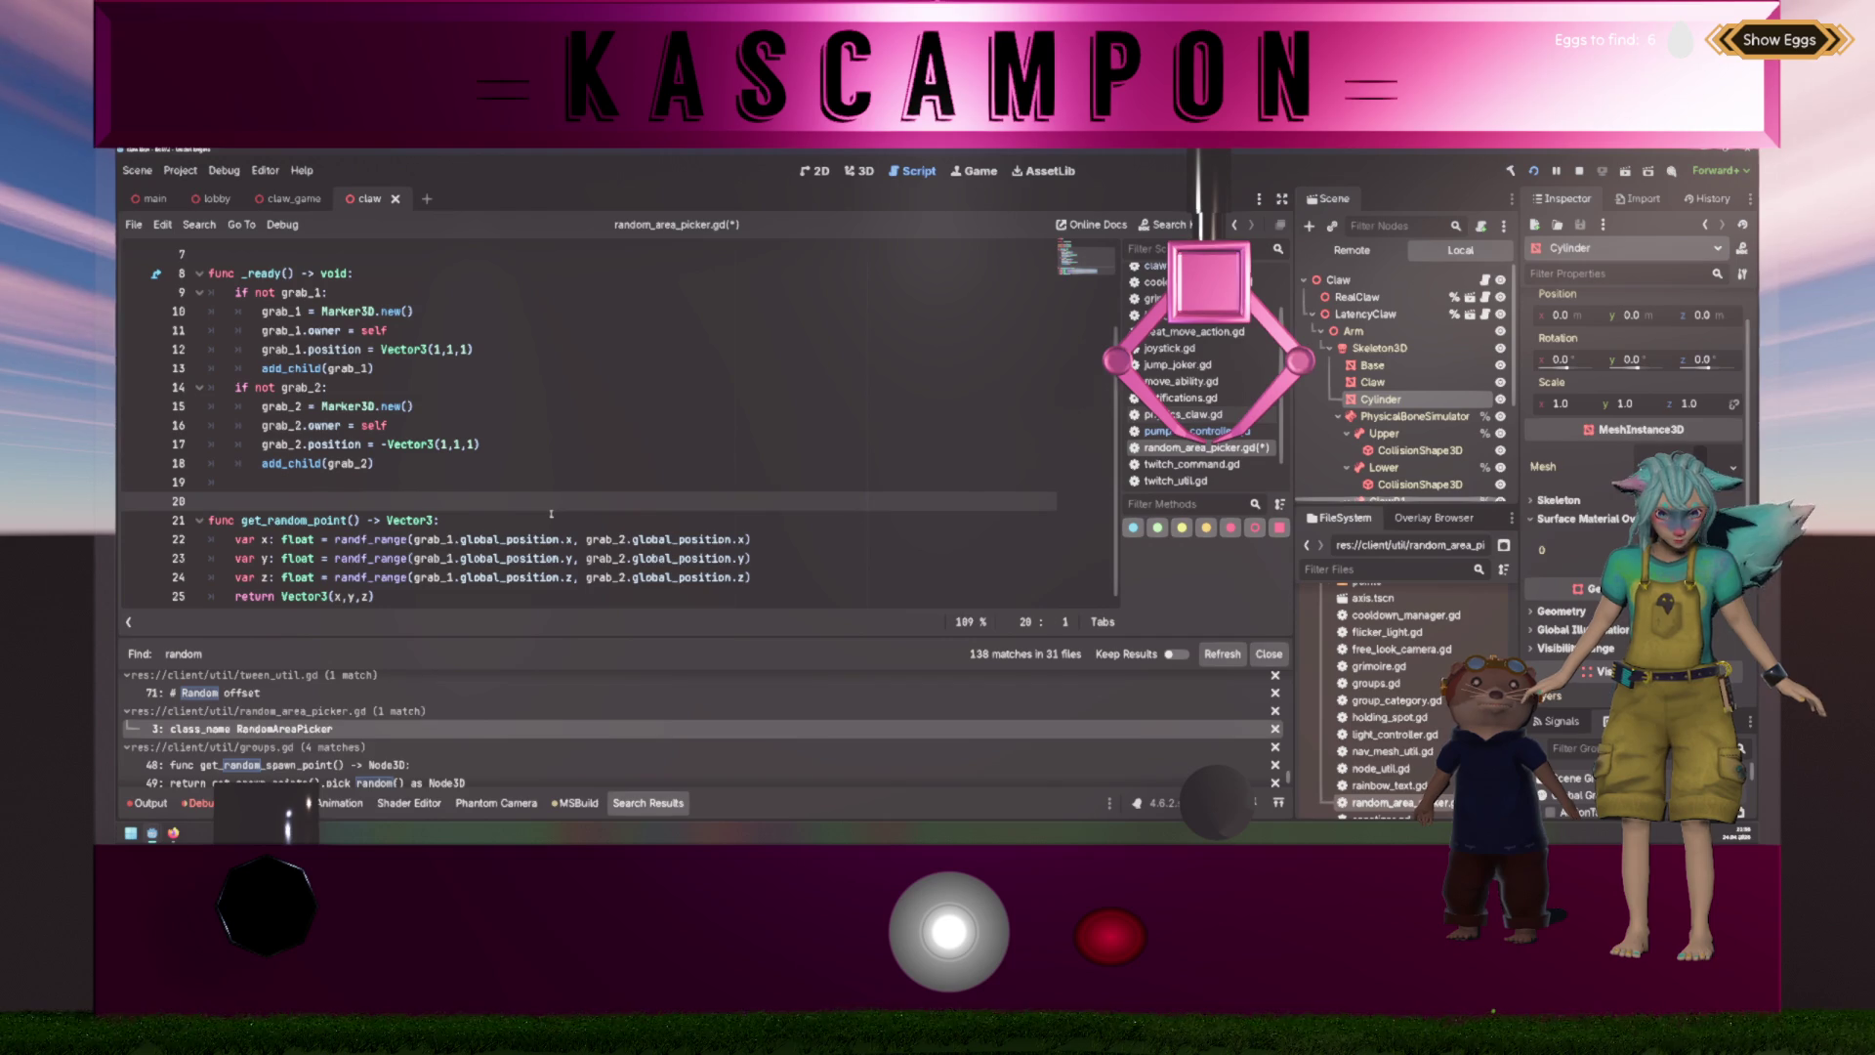
pyautogui.scroll(2, 551, 514)
pyautogui.hotkey('ctrl', 's')
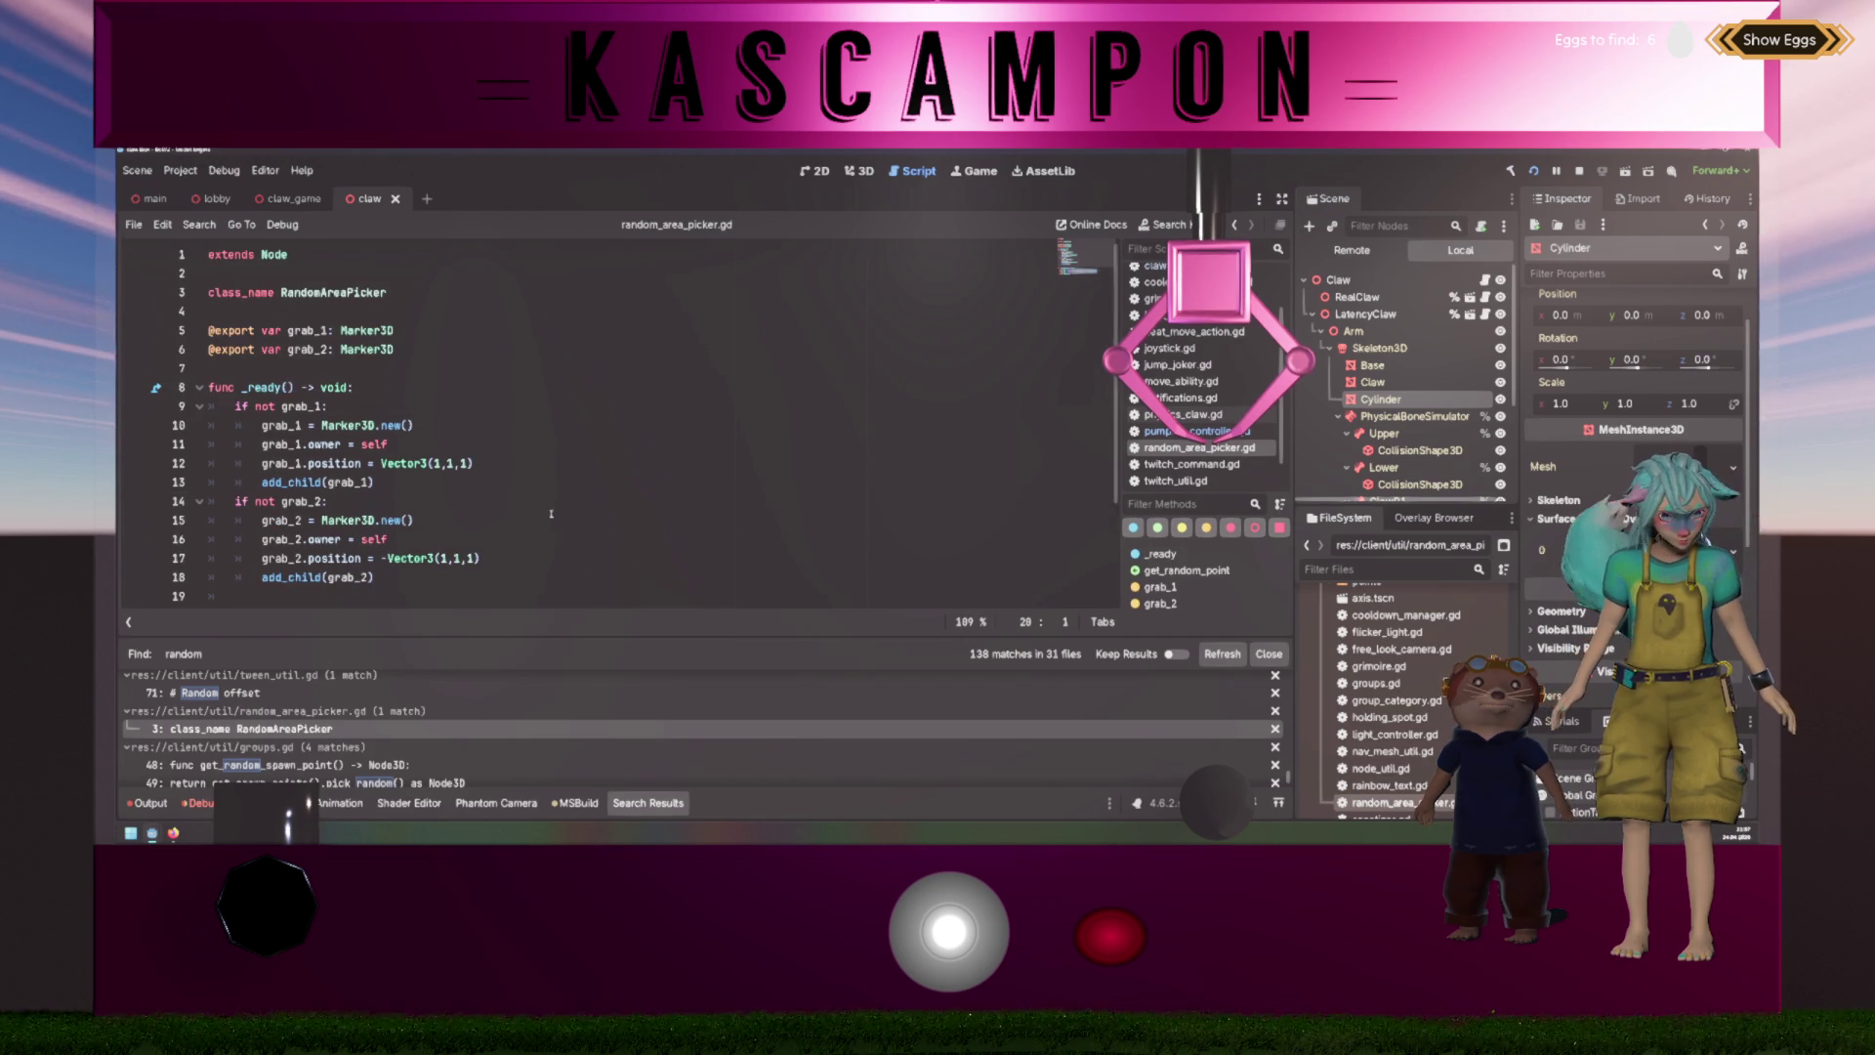
pyautogui.scroll(-2, 559, 490)
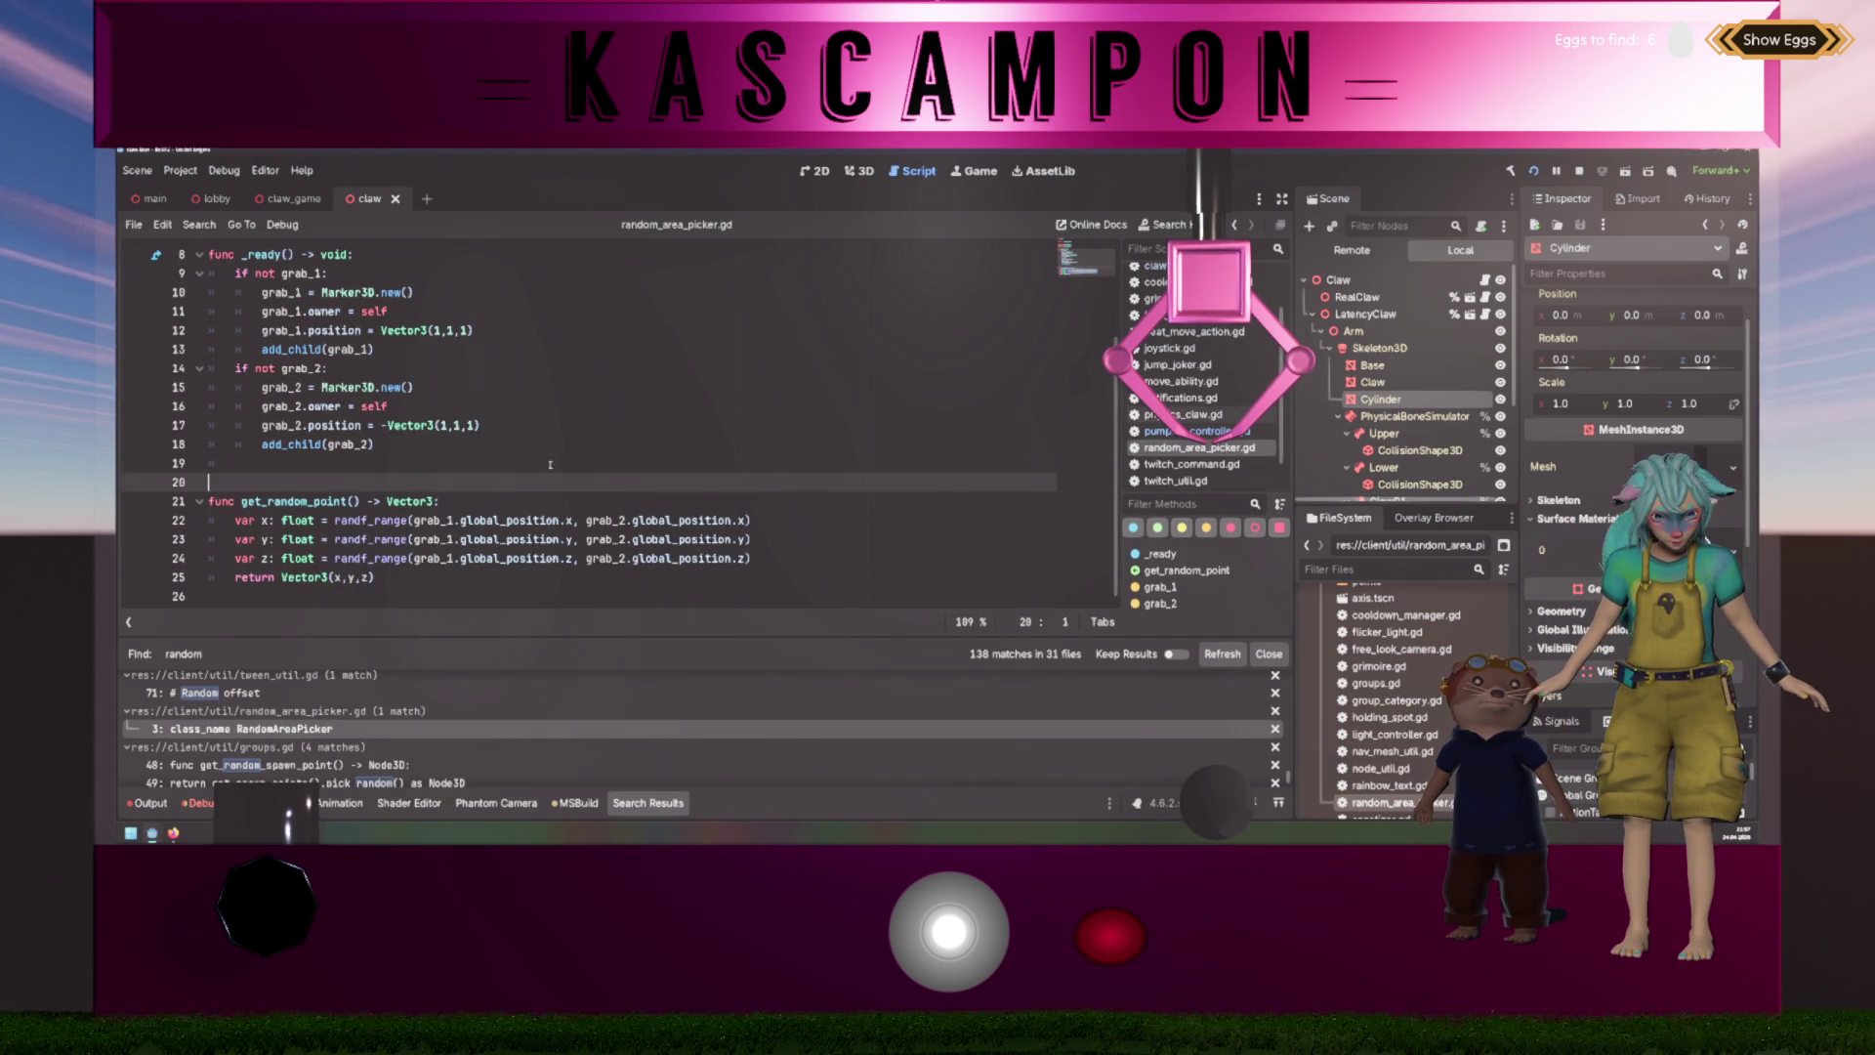
pyautogui.hotkey('ctrl', 'shift', 'Tab')
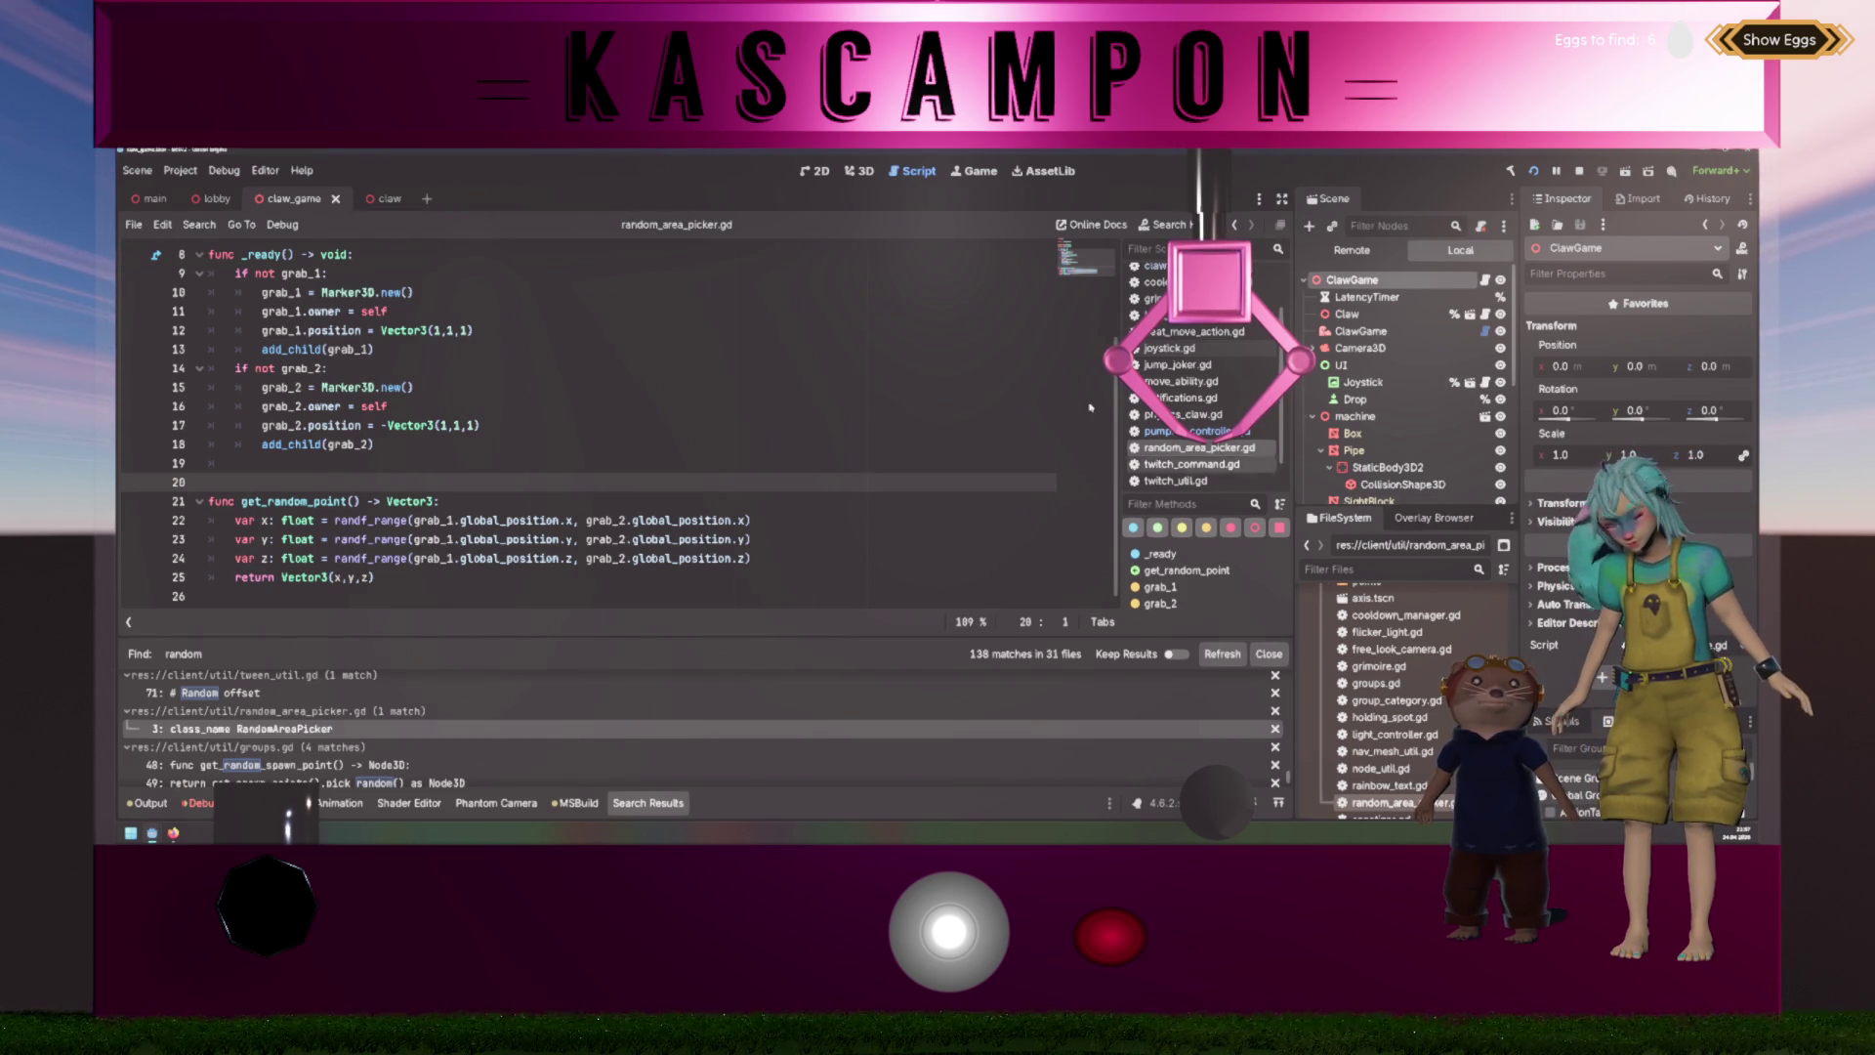
# In the 3D view, add a RandomAreaPicker child node to the claw_game scene
pyautogui.click(856, 173)
pyautogui.scroll(-3, 703, 439)
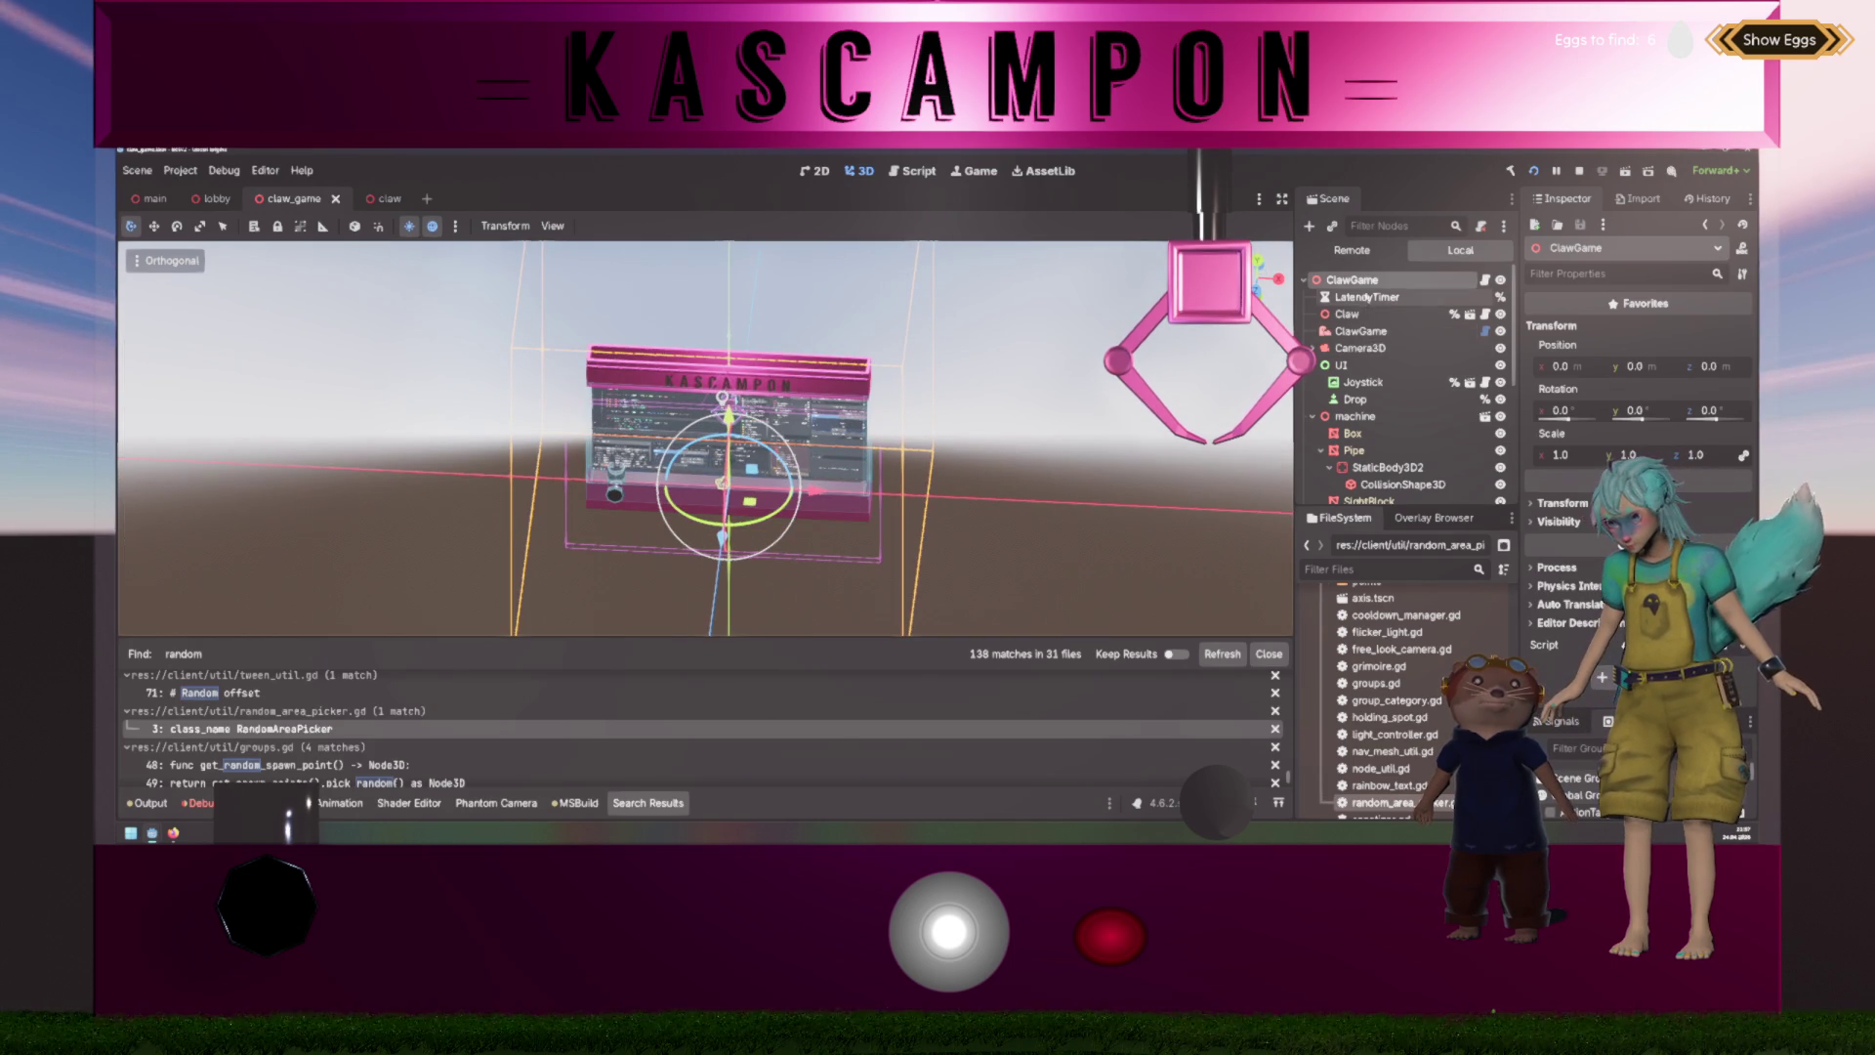
pyautogui.rightClick(1367, 285)
pyautogui.click(1407, 316)
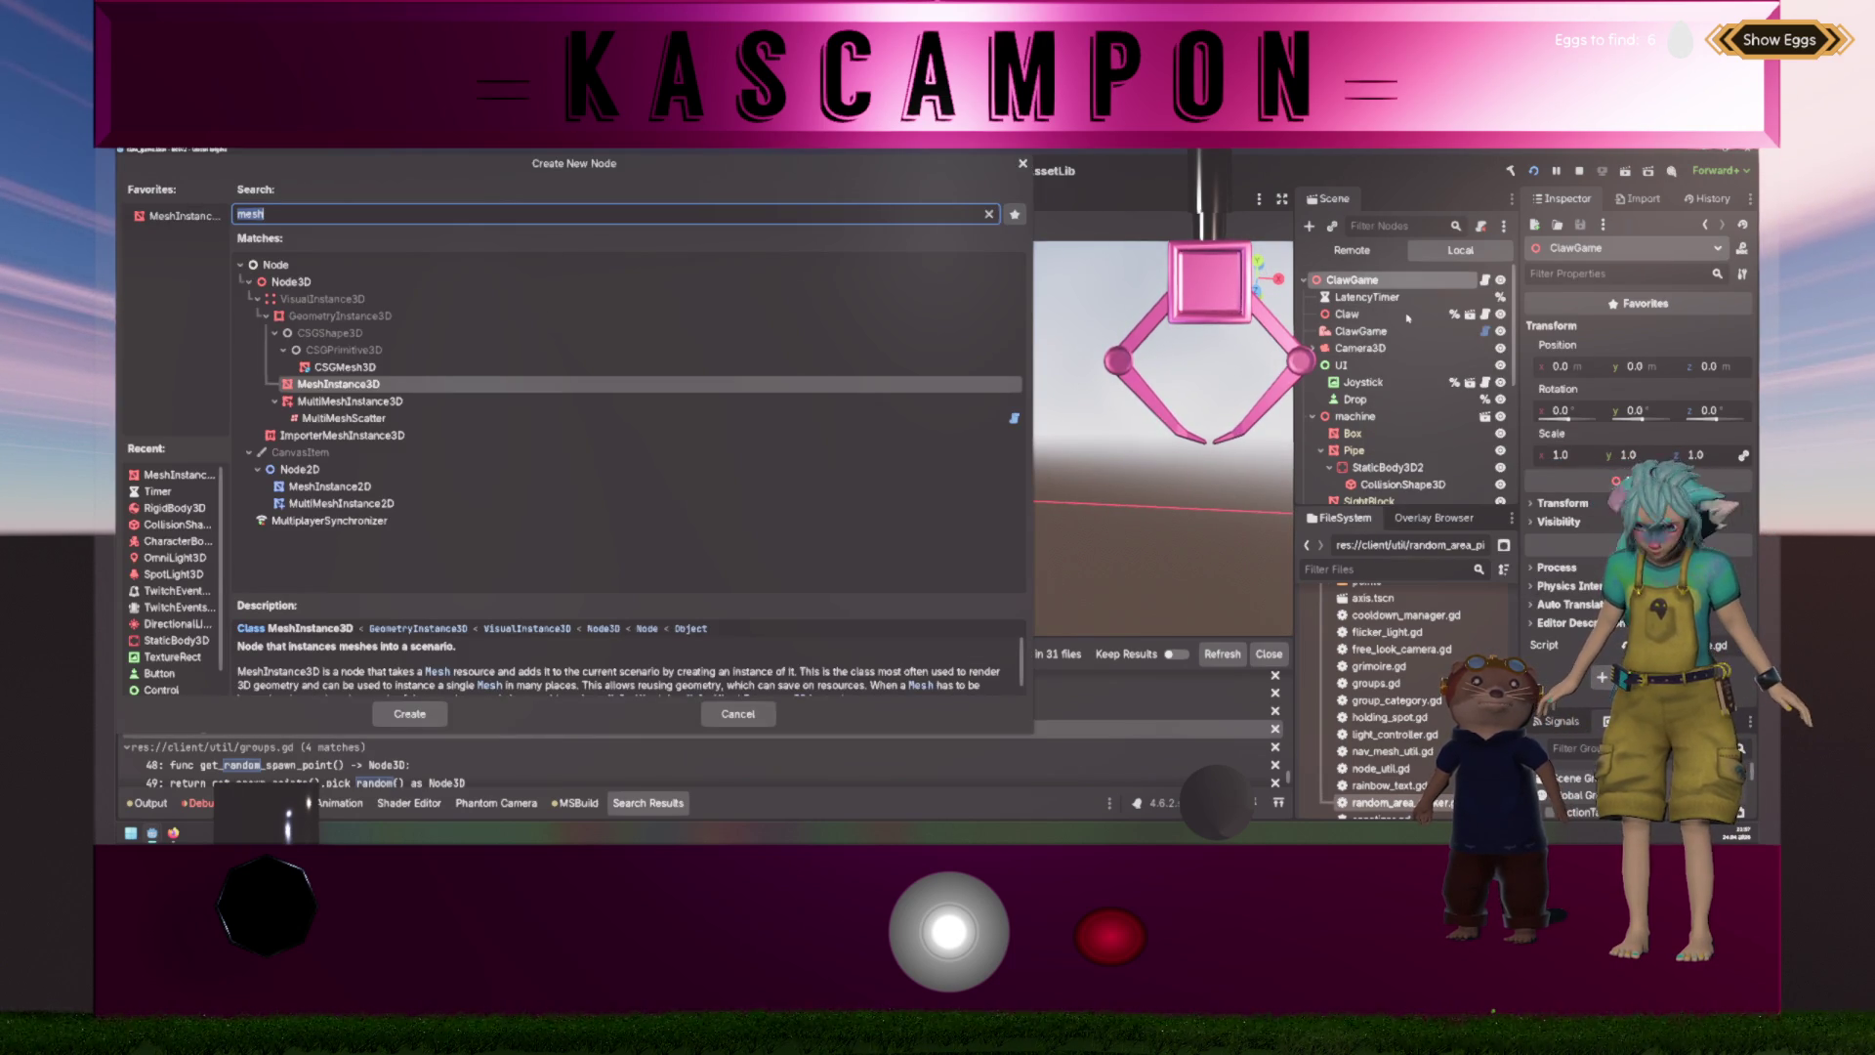
pyautogui.write('rand')
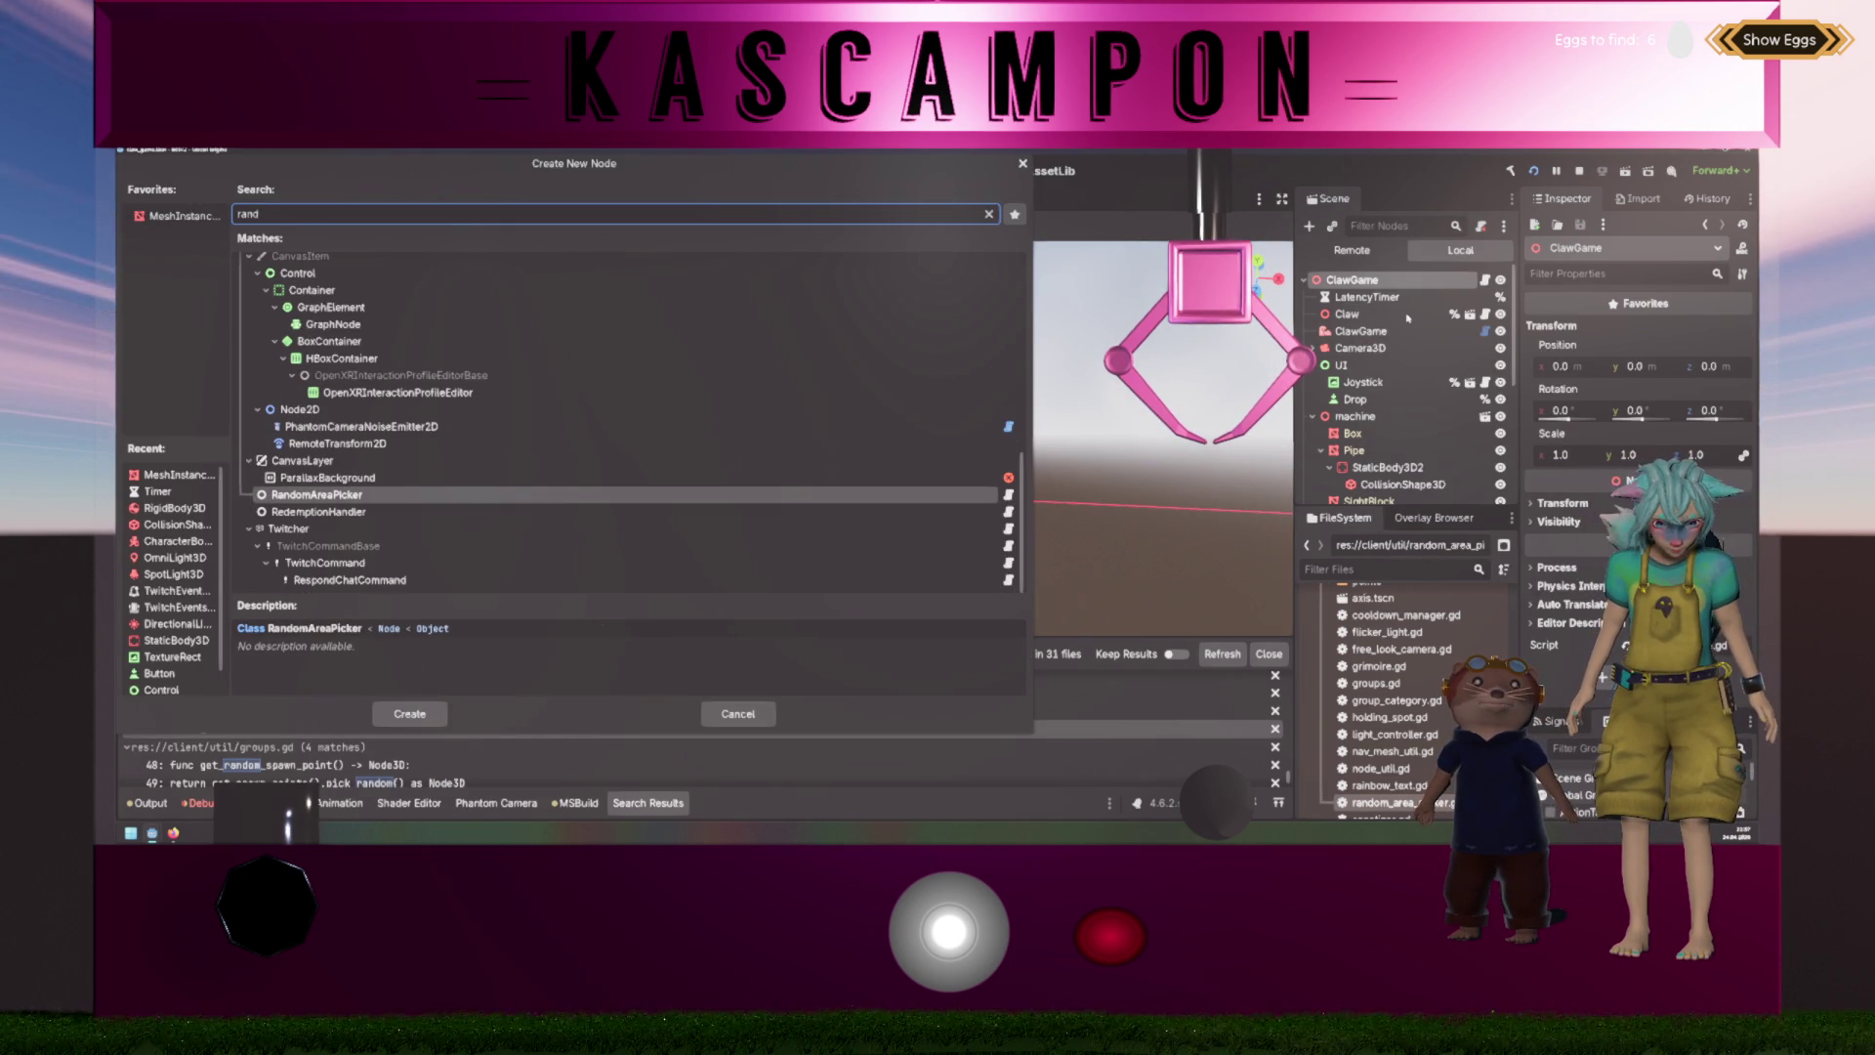
pyautogui.press('Return')
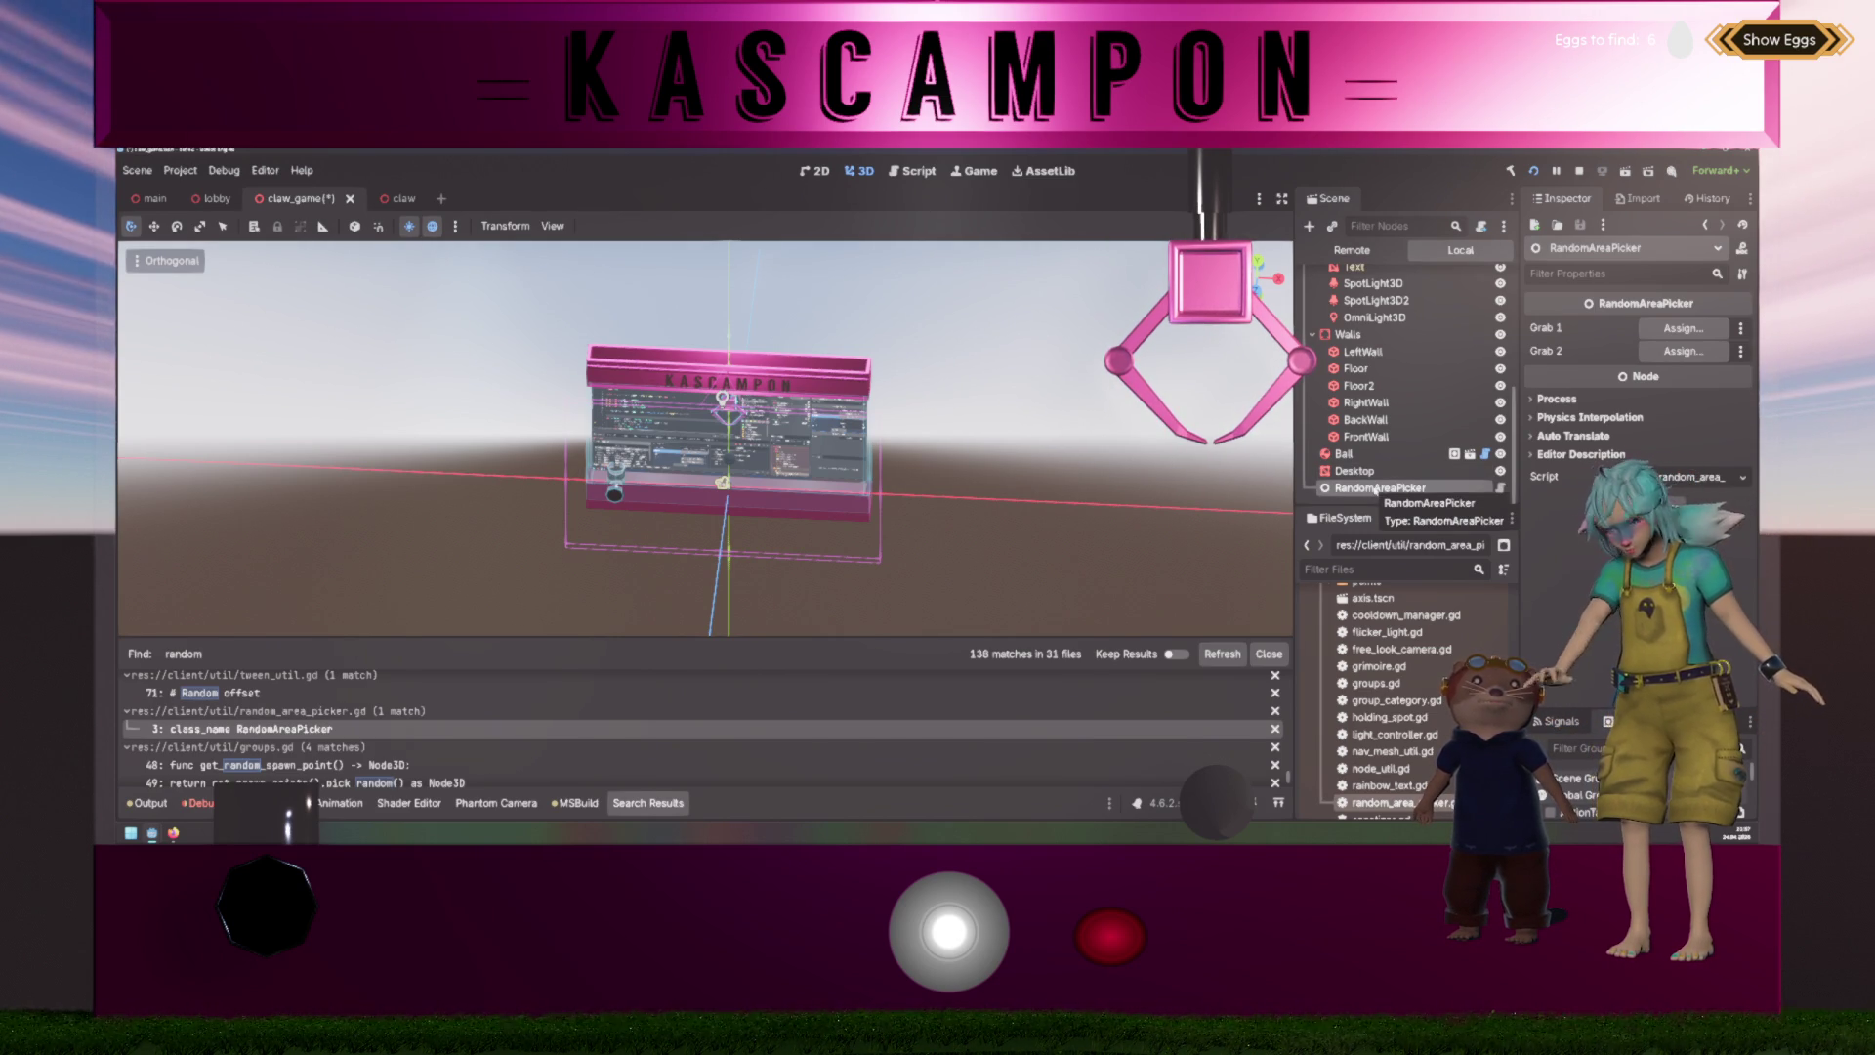
# Change the script's 'extends Node' line to 'extends Node3D'
pyautogui.click(912, 171)
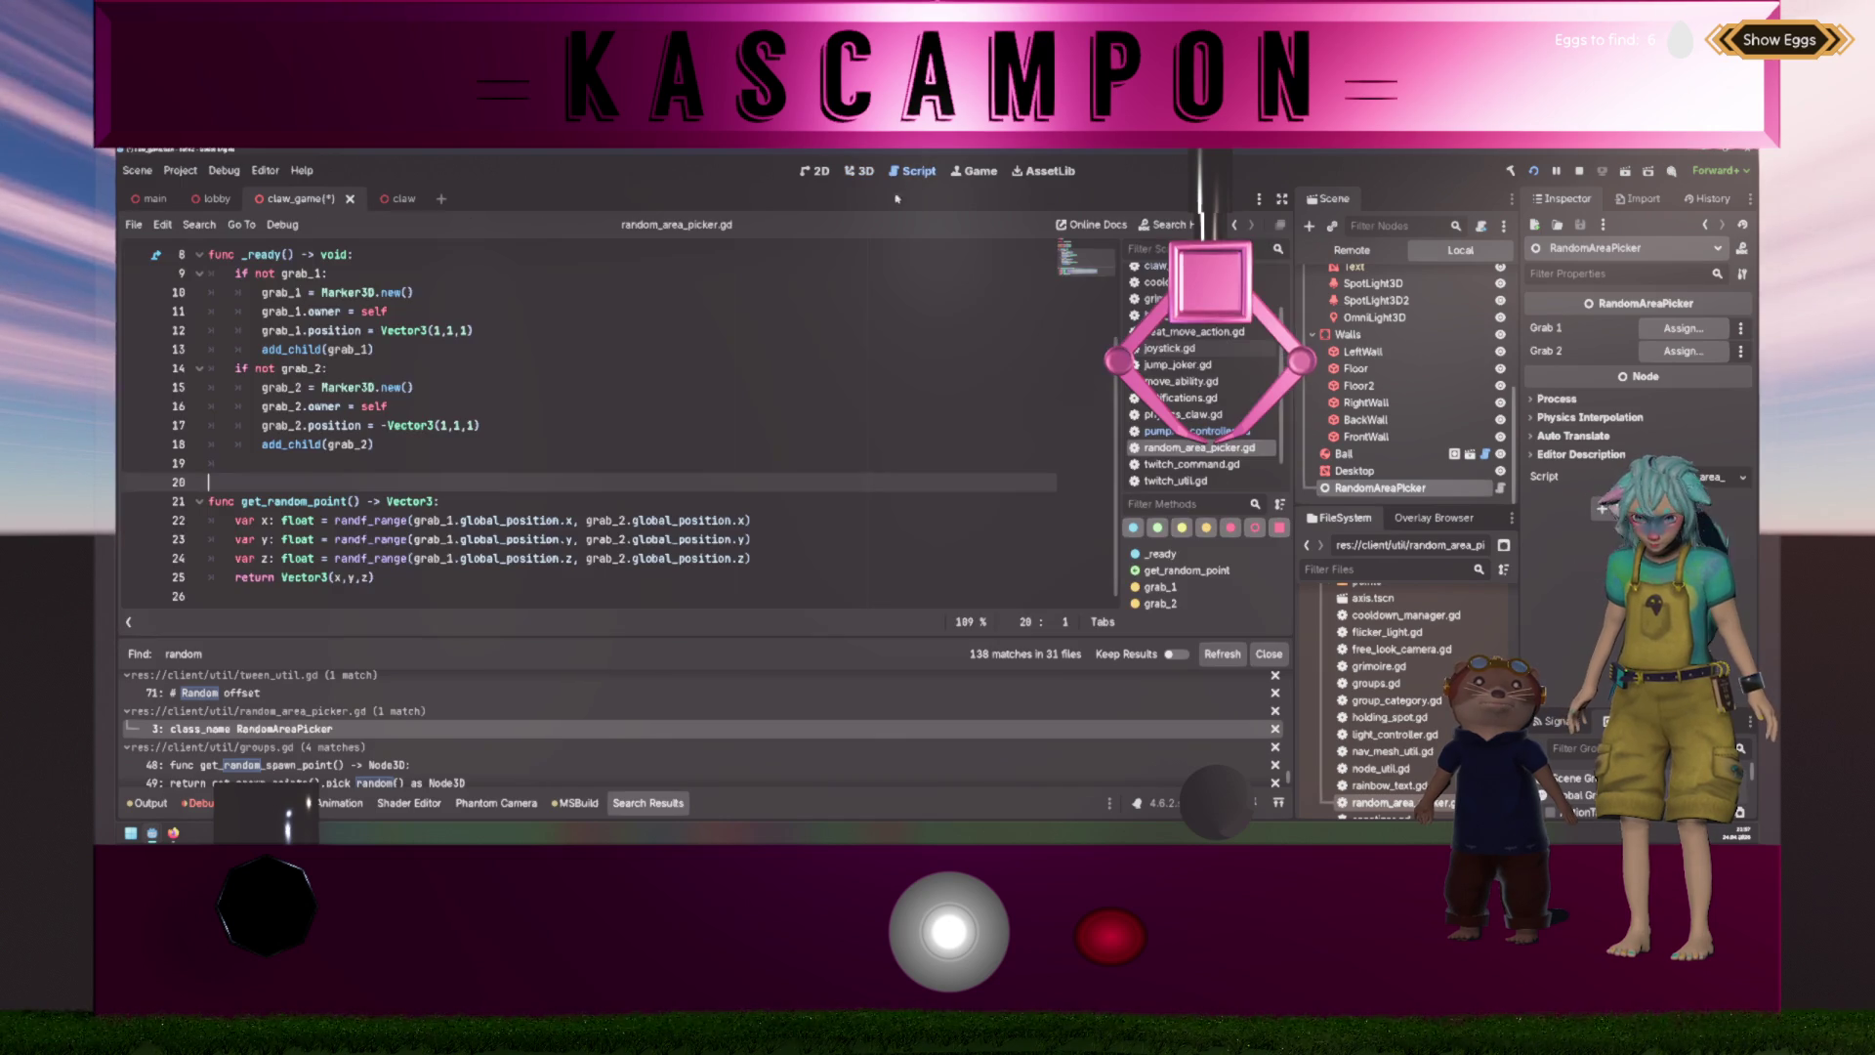
pyautogui.scroll(2, 360, 554)
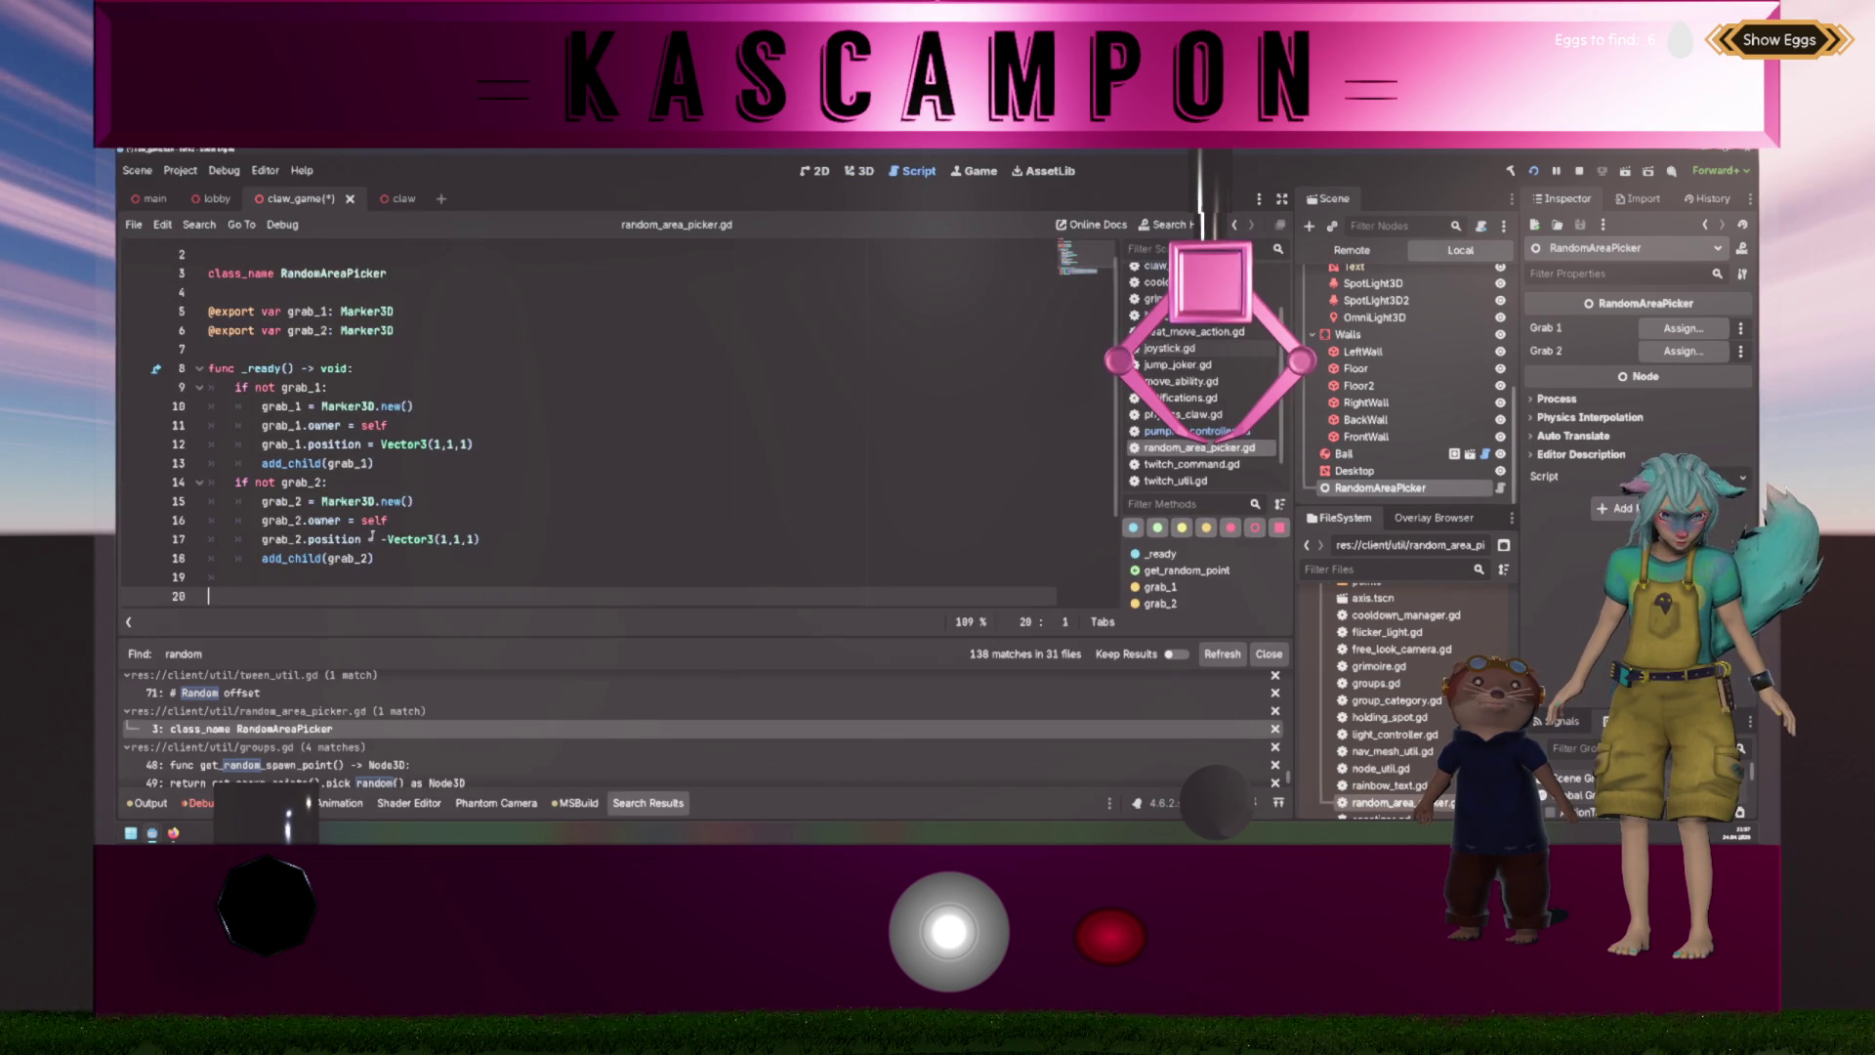
pyautogui.doubleClick(335, 557)
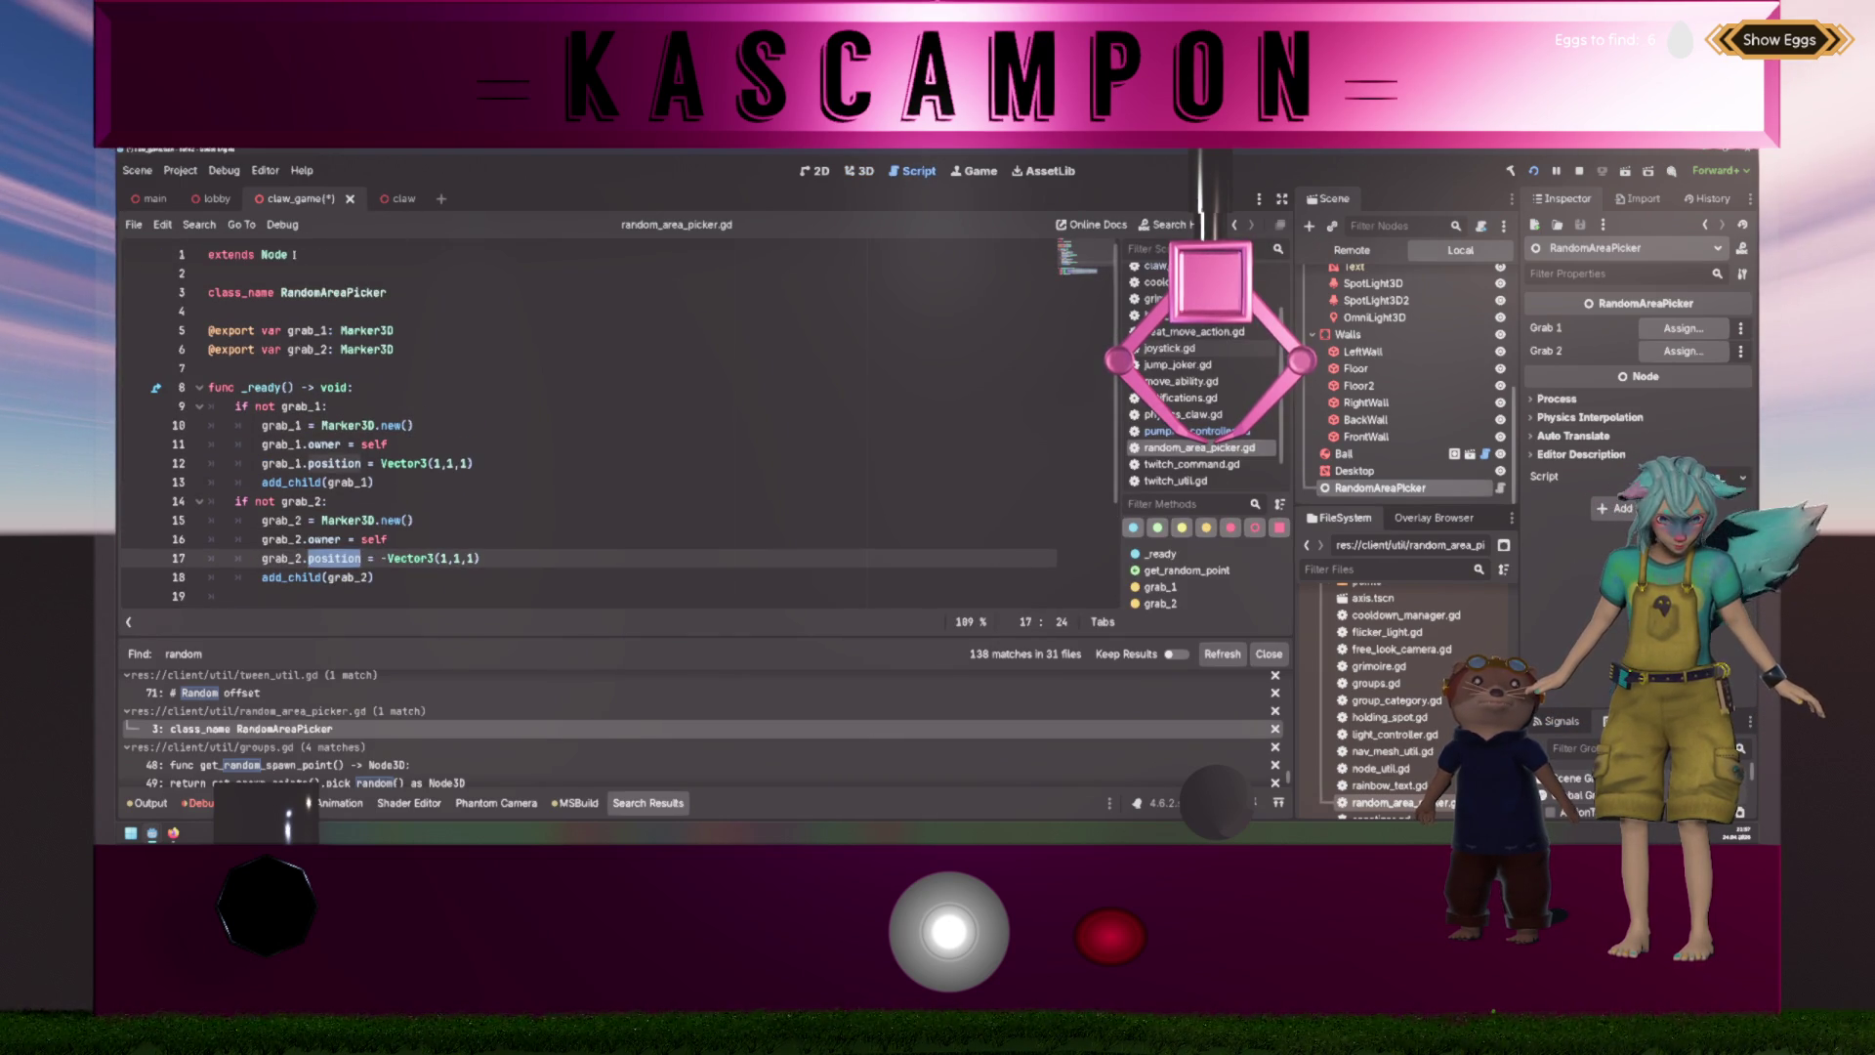
pyautogui.click(333, 255)
pyautogui.write('3D')
pyautogui.press('Escape')
# Save, delete the old RandomAreaPicker, re-add it under ClawGame, and reopen its script
pyautogui.hotkey('ctrl', 's')
pyautogui.click(859, 171)
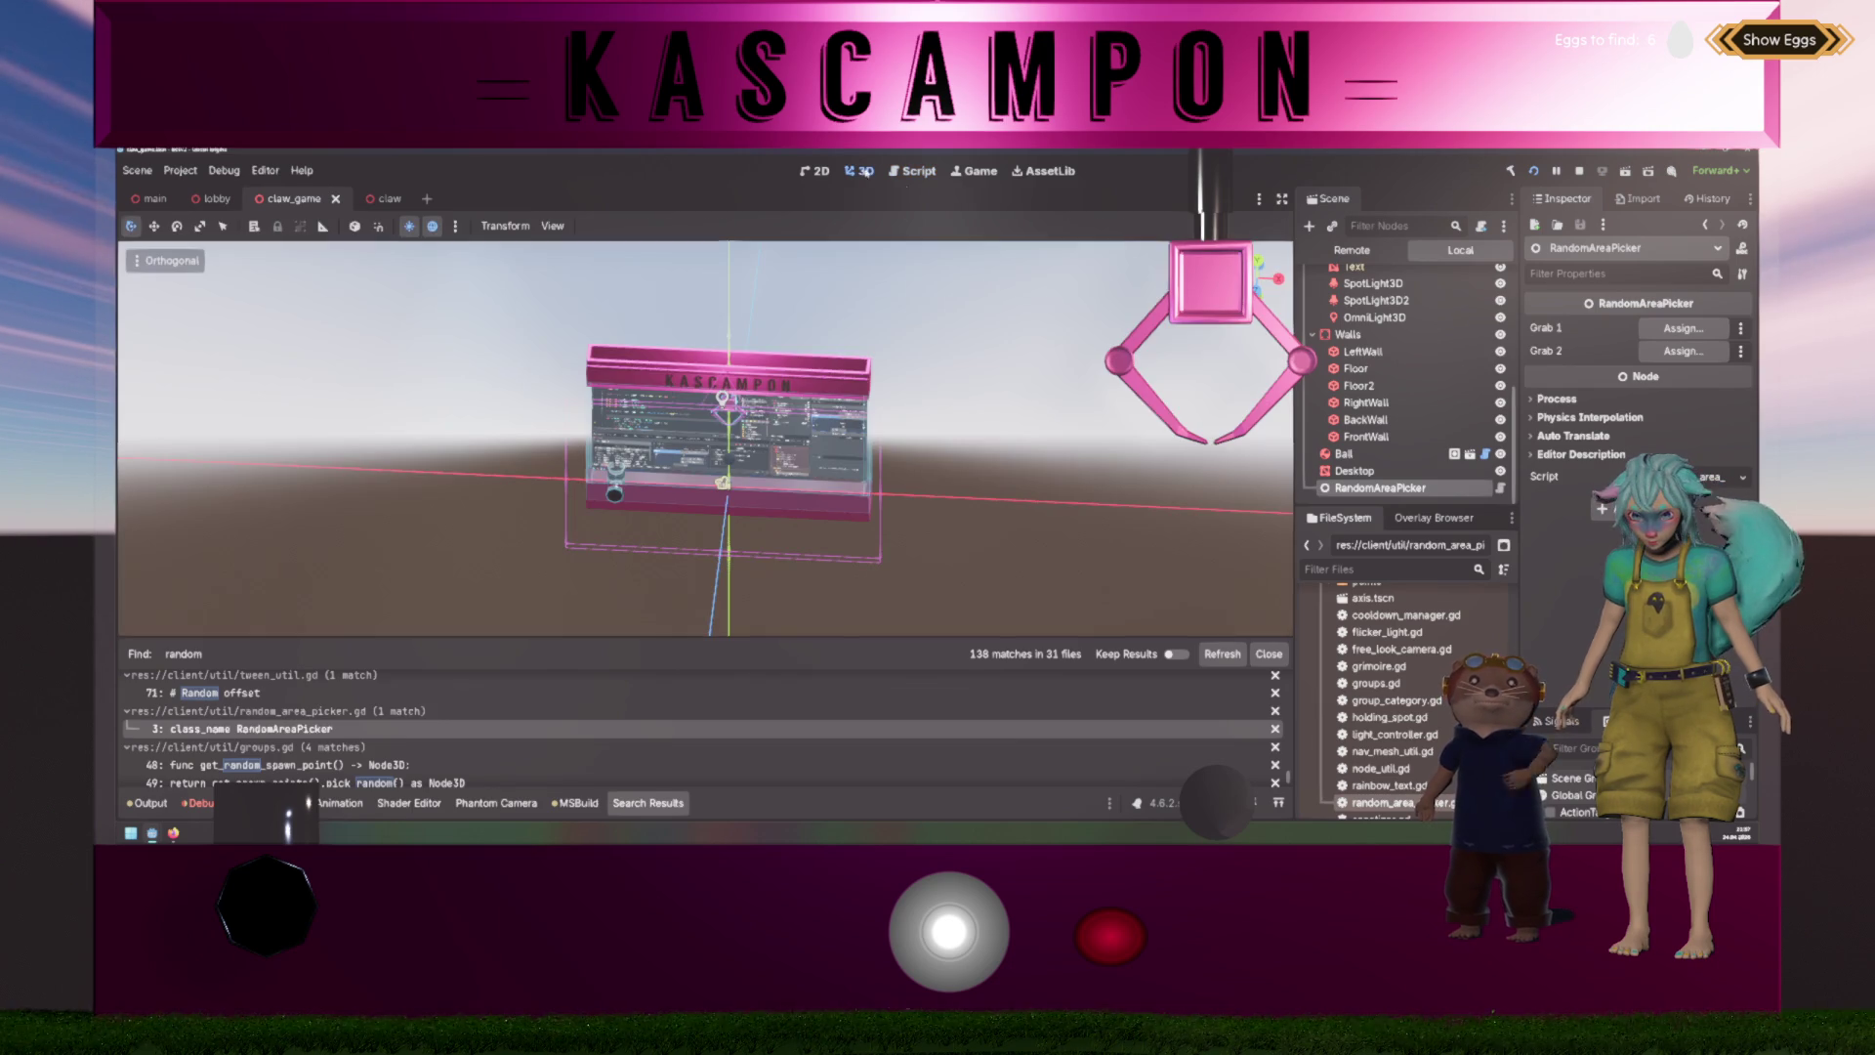
pyautogui.press('Delete')
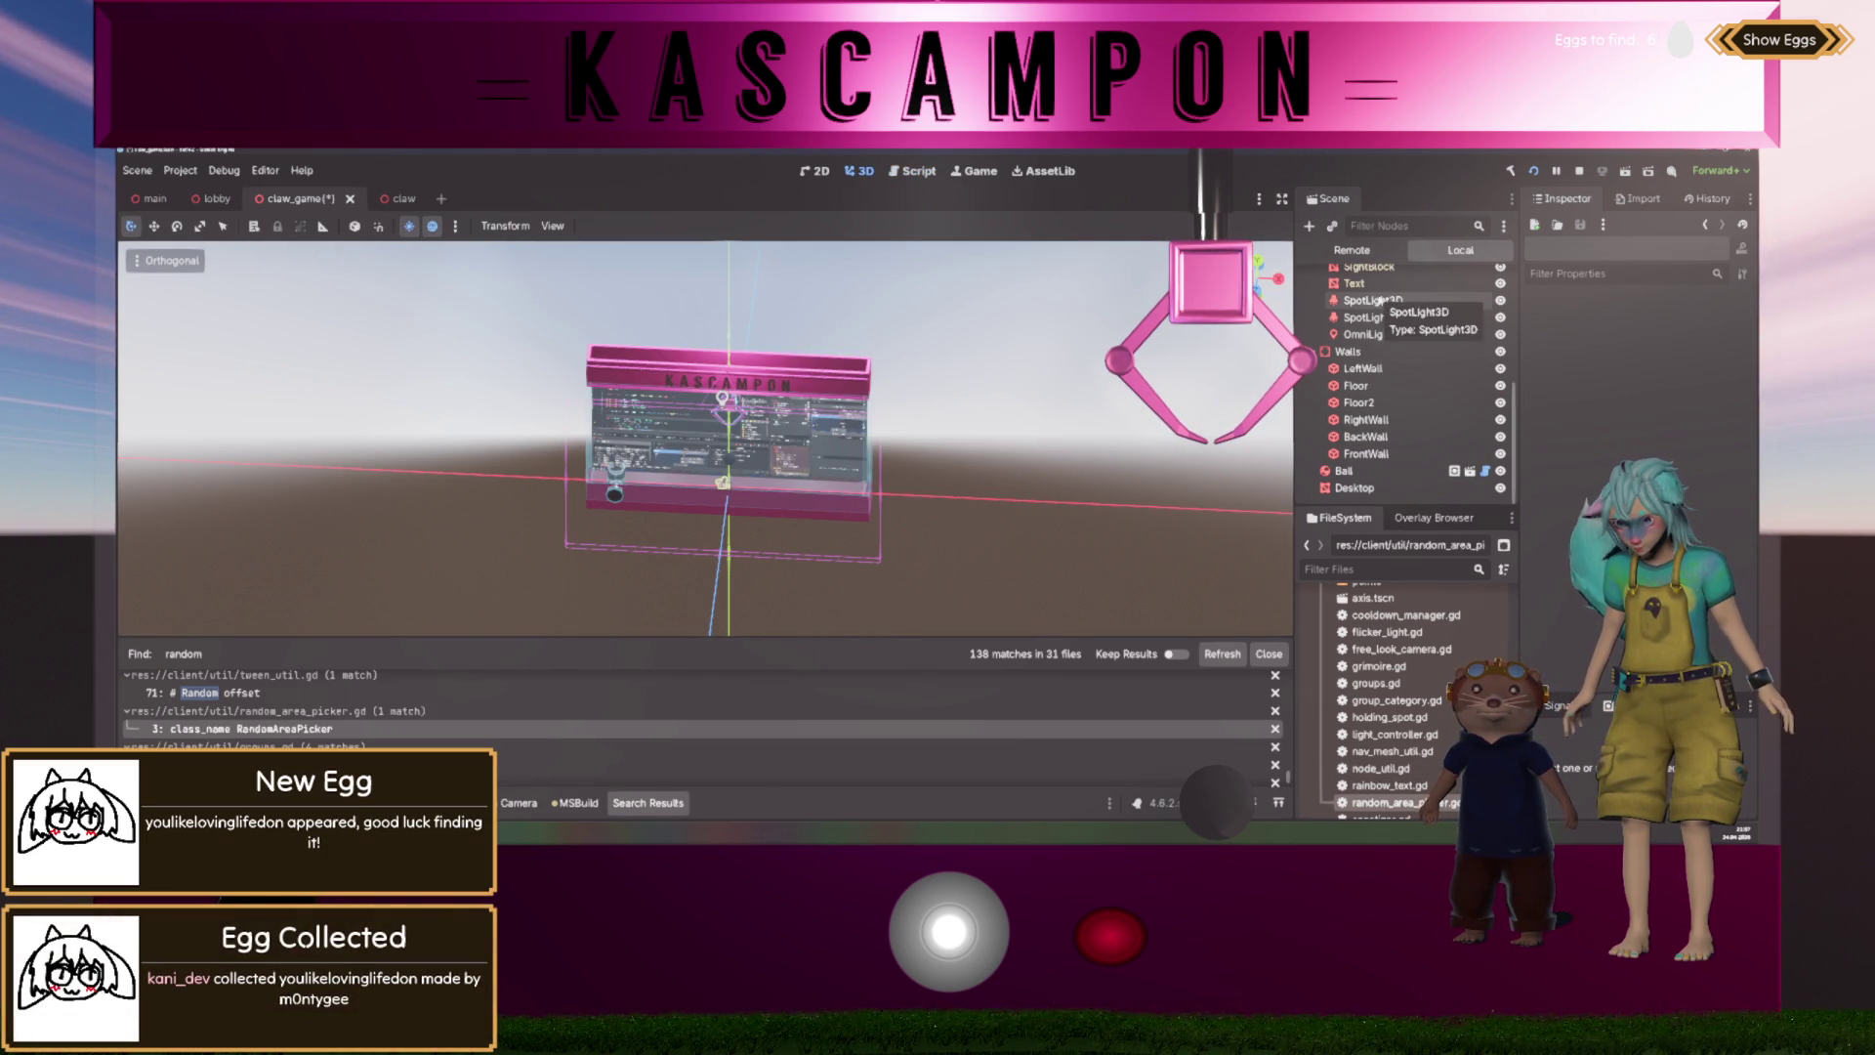
pyautogui.scroll(5, 1377, 303)
pyautogui.rightClick(1352, 280)
pyautogui.click(1411, 322)
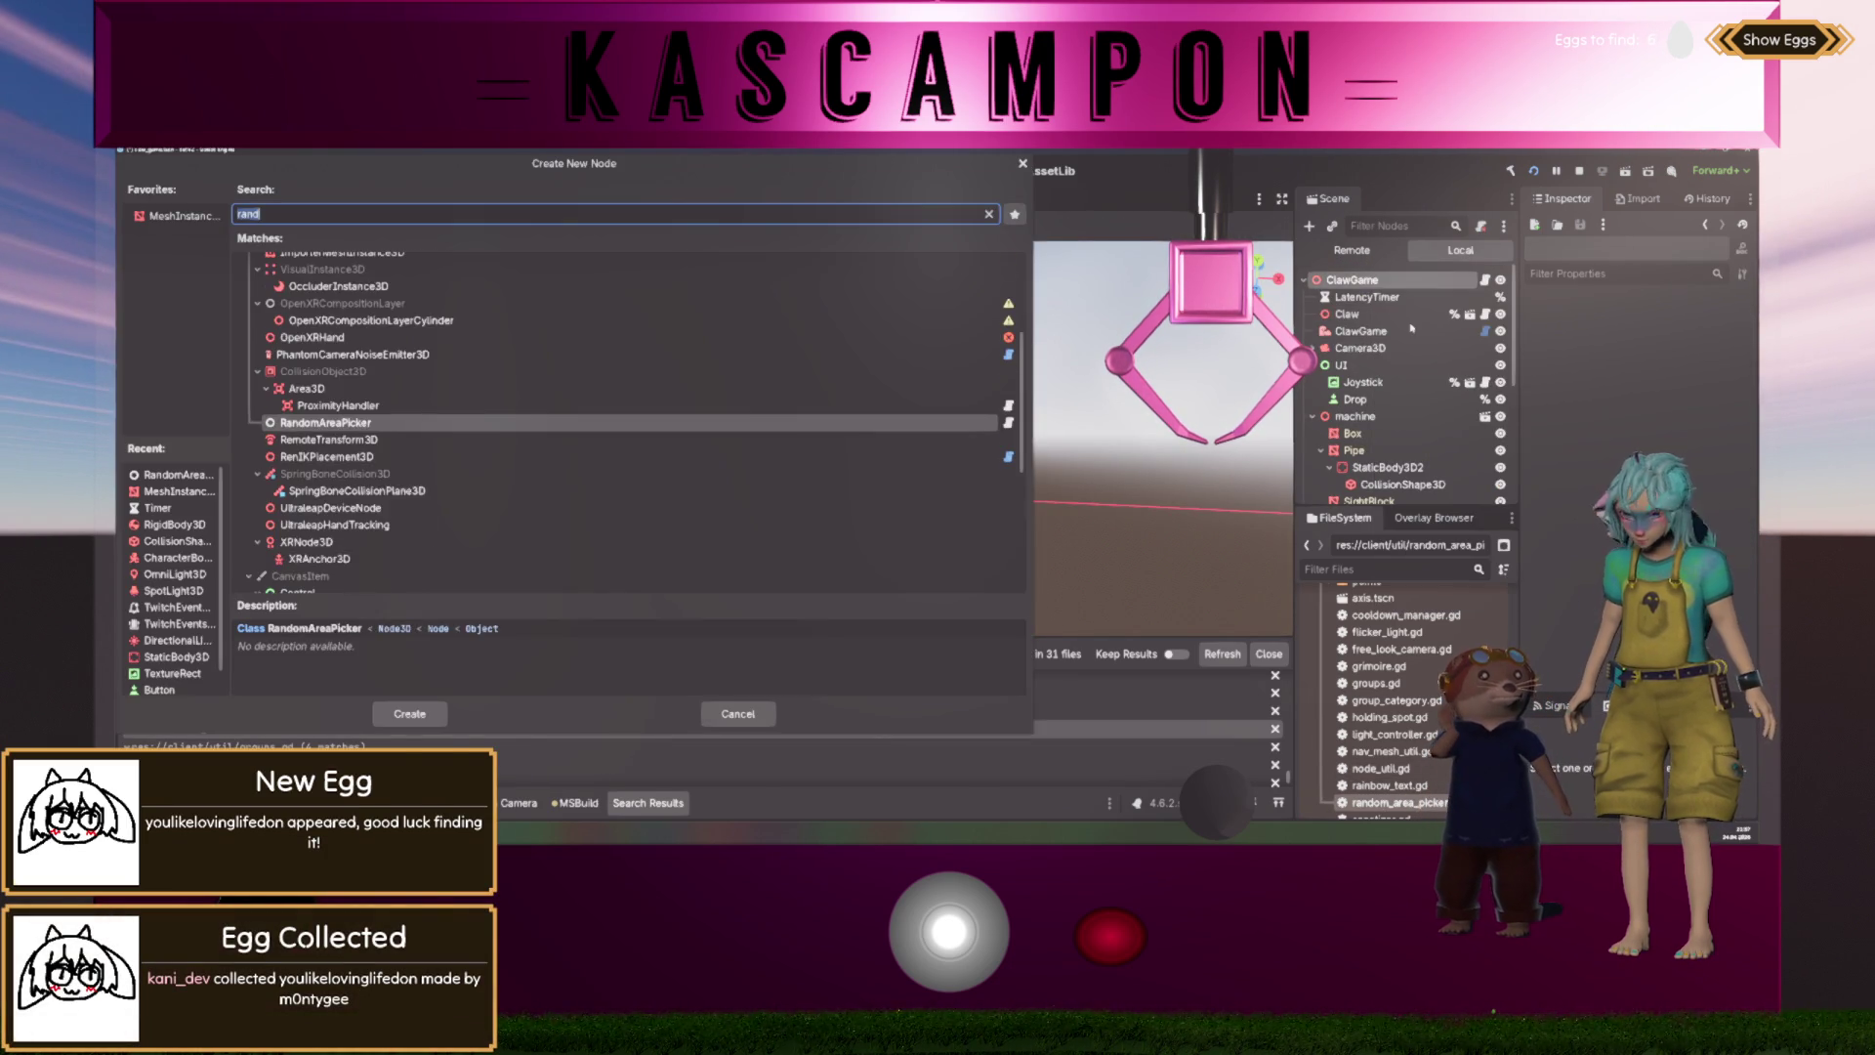
pyautogui.press('Return')
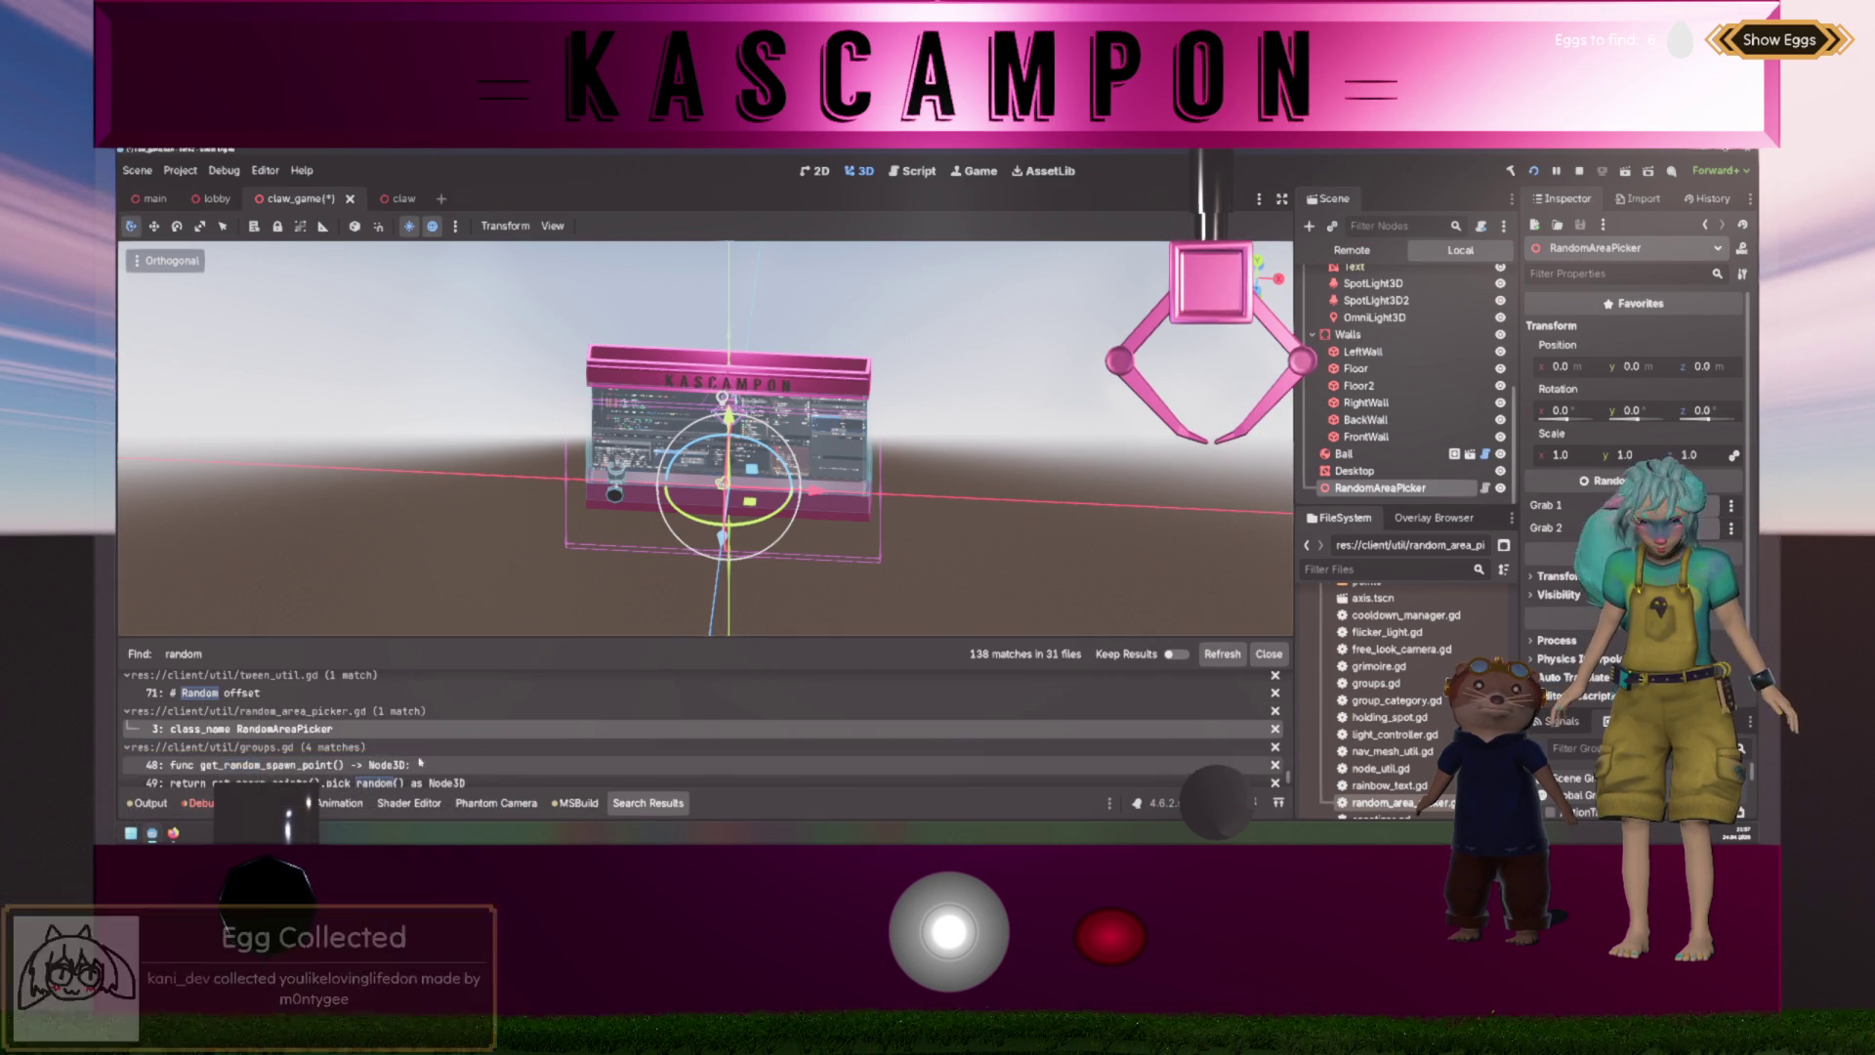
pyautogui.click(1484, 488)
pyautogui.click(401, 332)
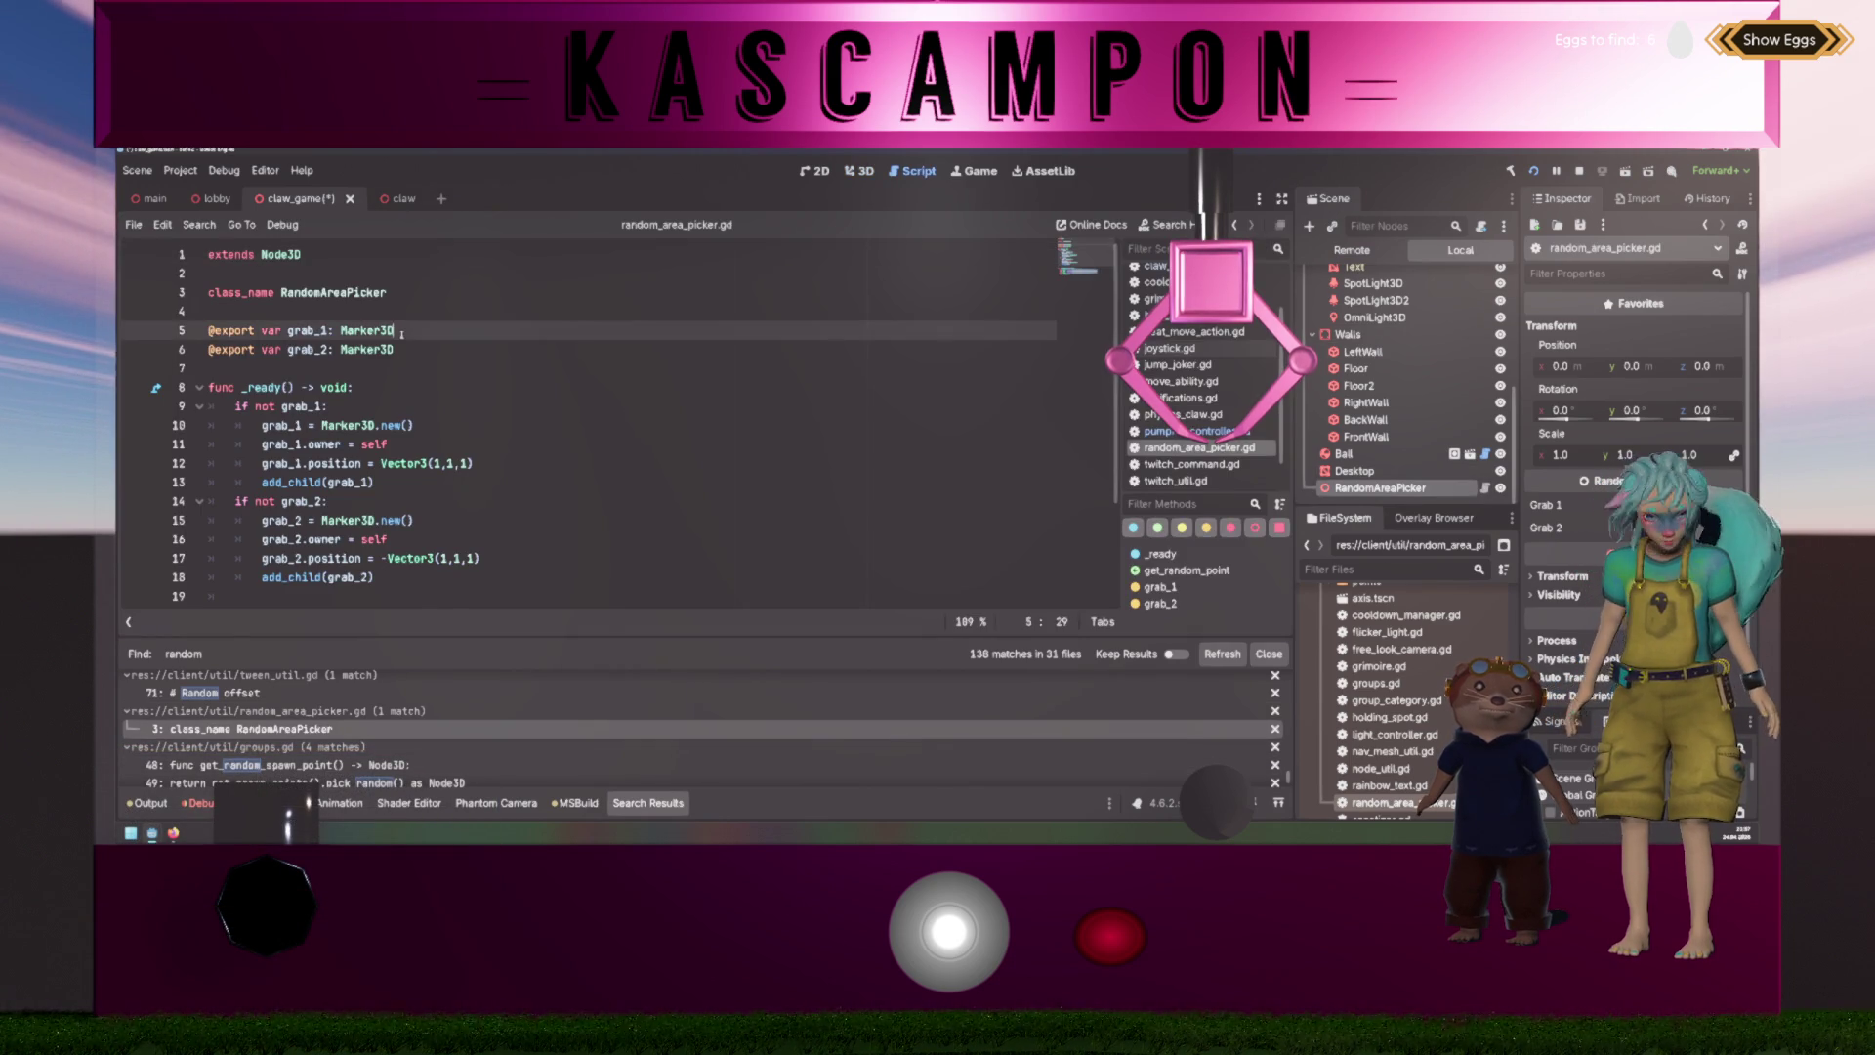
pyautogui.hotkey('ctrl', 'Home')
pyautogui.press('Return')
pyautogui.press('Up')
pyautogui.write('@tool')
pyautogui.press('Escape')
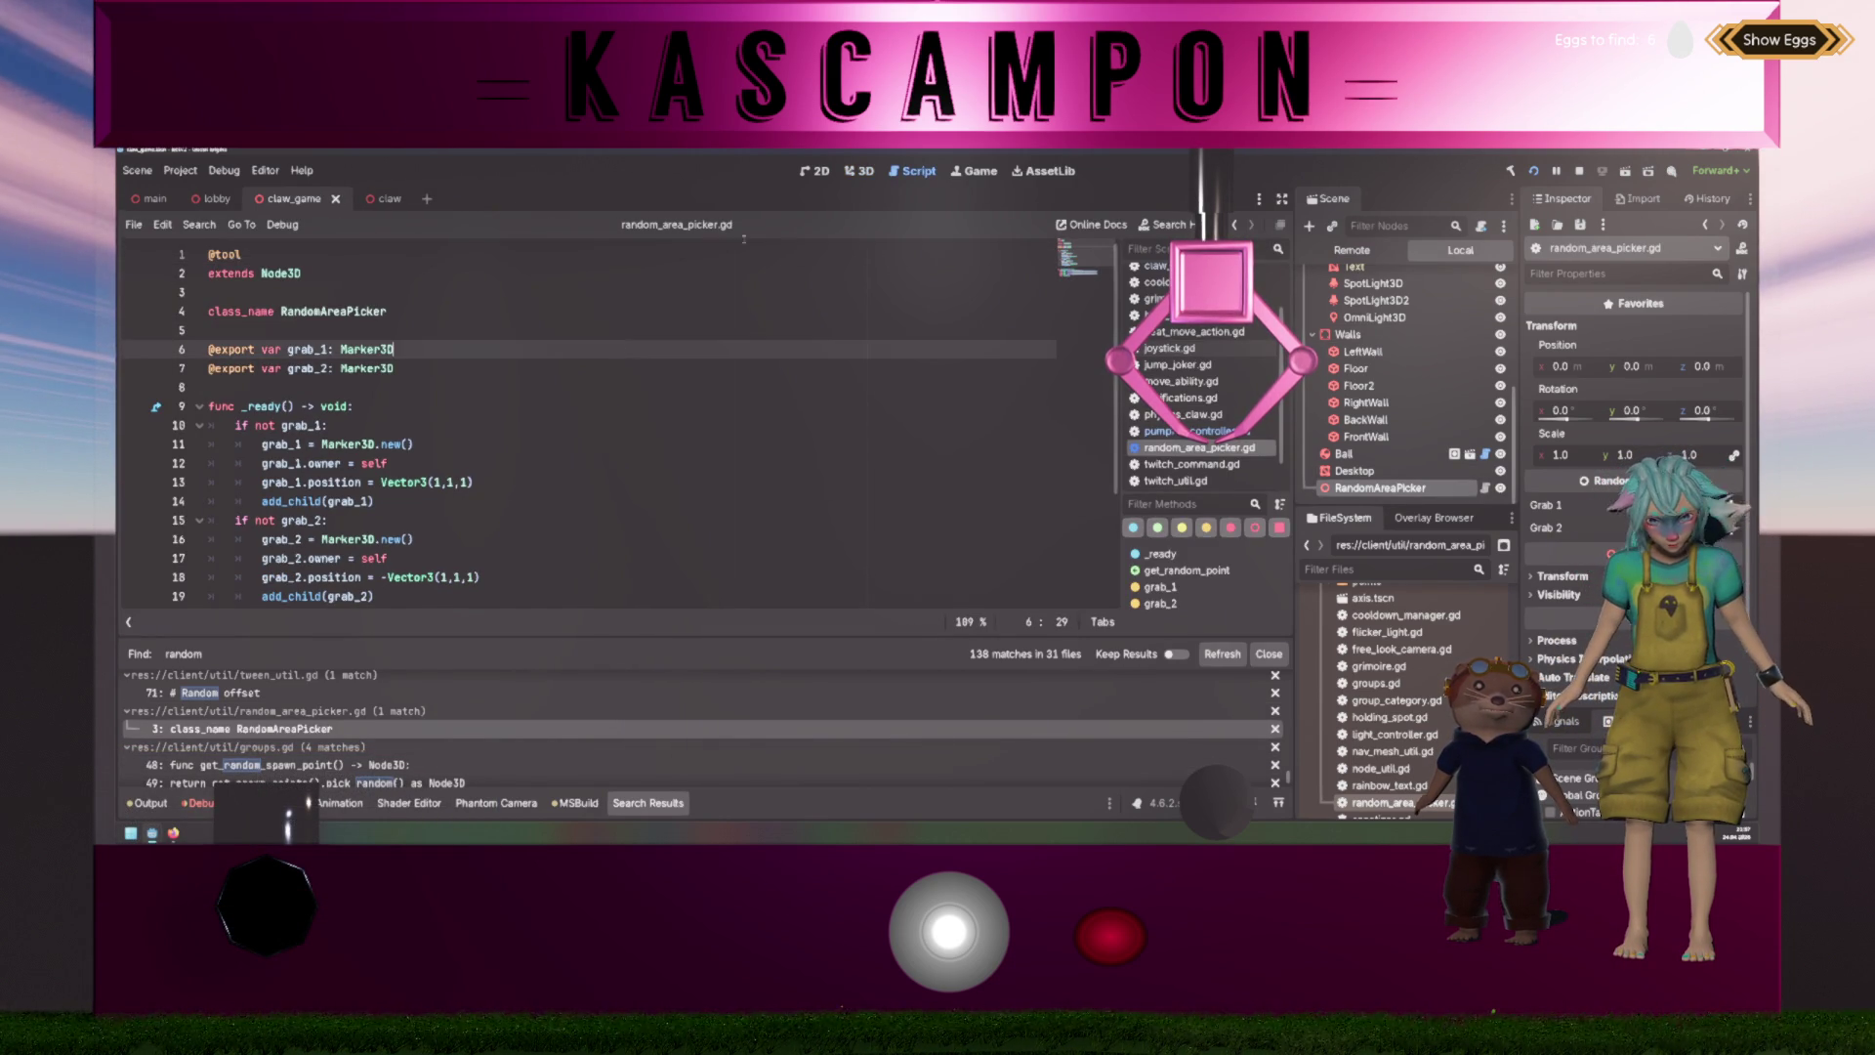
# Delete the RandomAreaPicker node and add a fresh RandomAreaPicker under ClawGame
pyautogui.hotkey('ctrl', 'F2')
pyautogui.press('Delete')
pyautogui.press('Return')
pyautogui.rightClick(1358, 280)
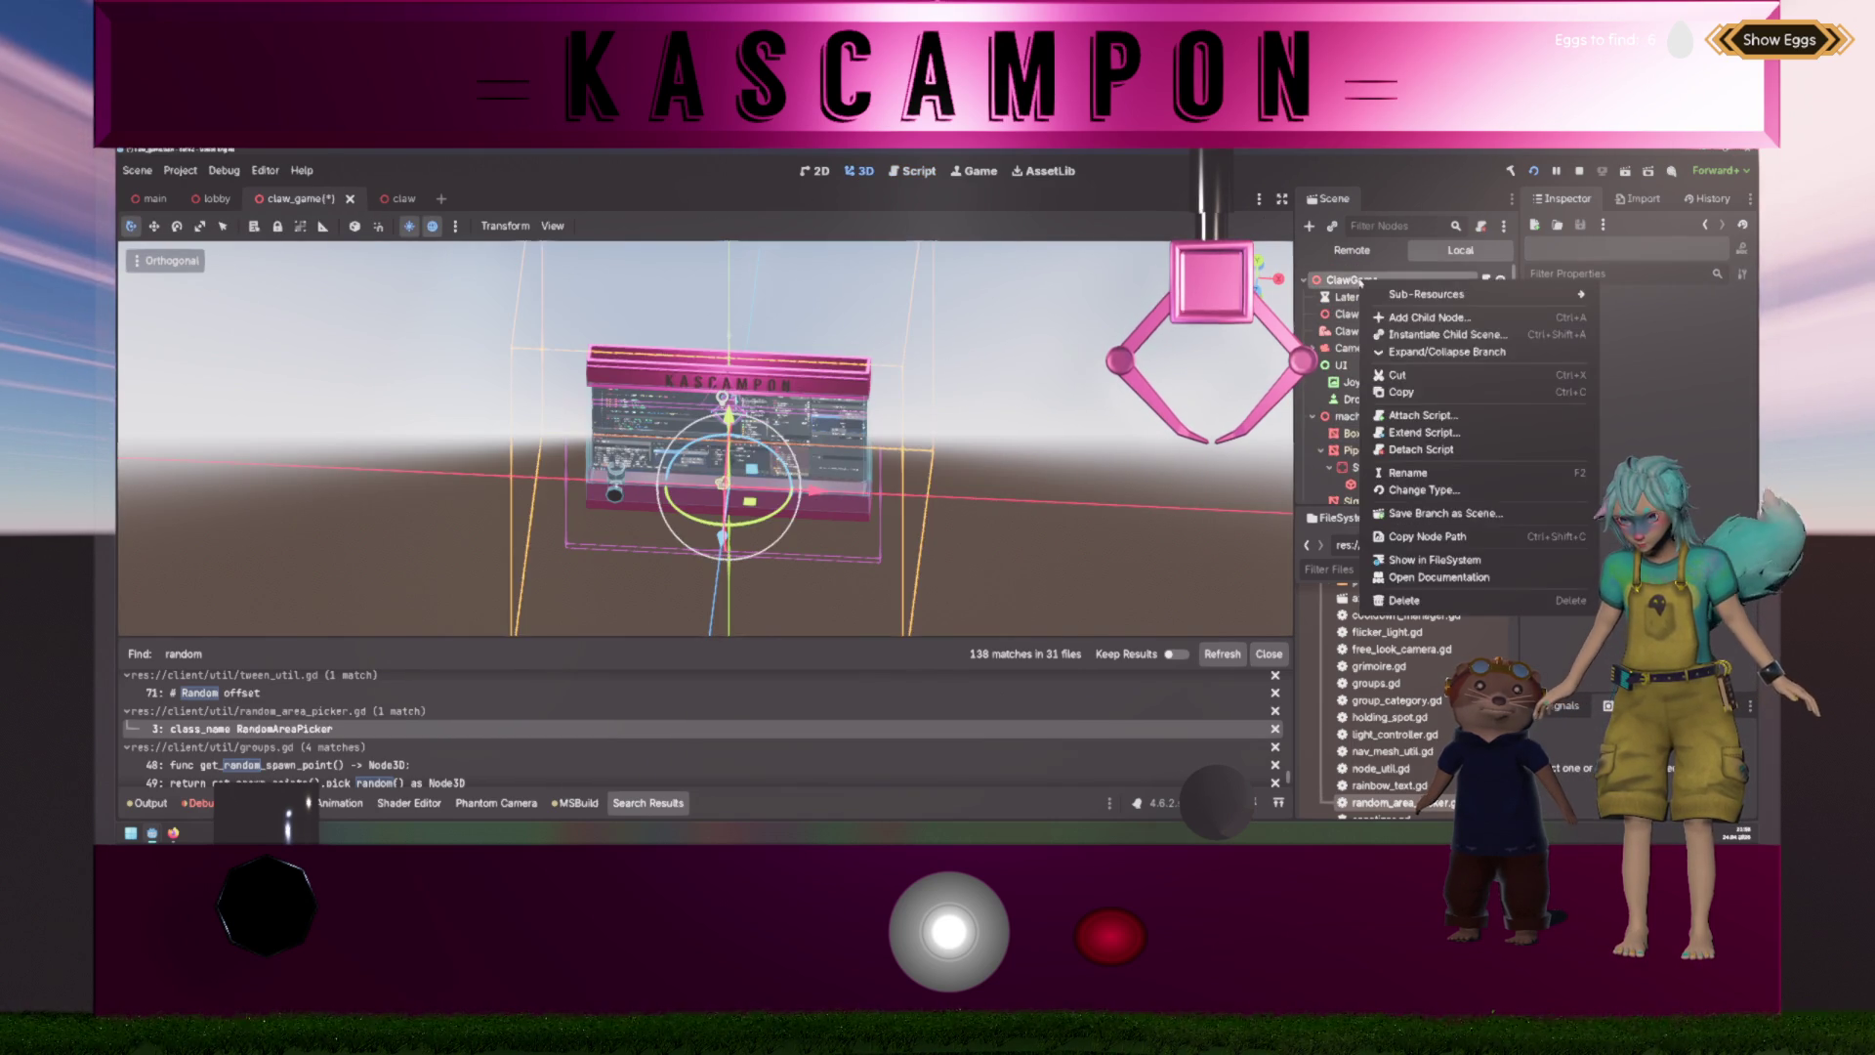
pyautogui.click(1404, 317)
pyautogui.write('random')
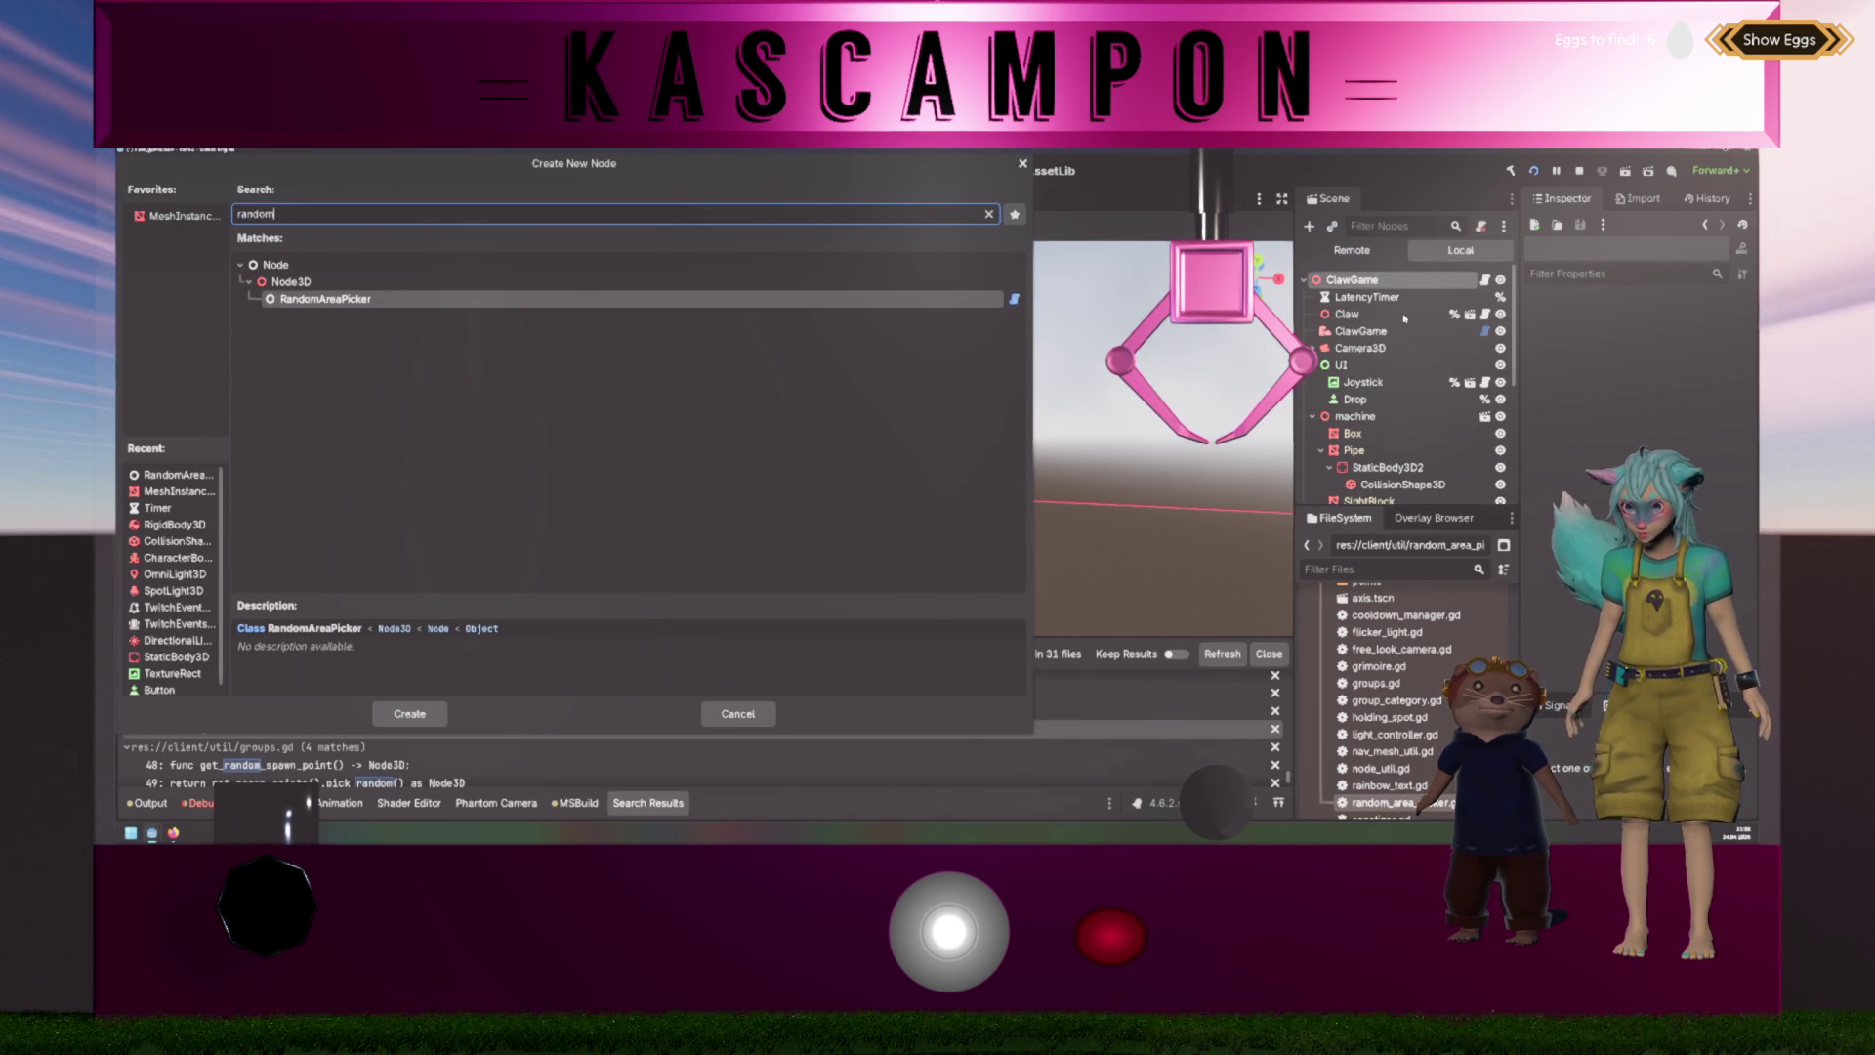
pyautogui.press('Return')
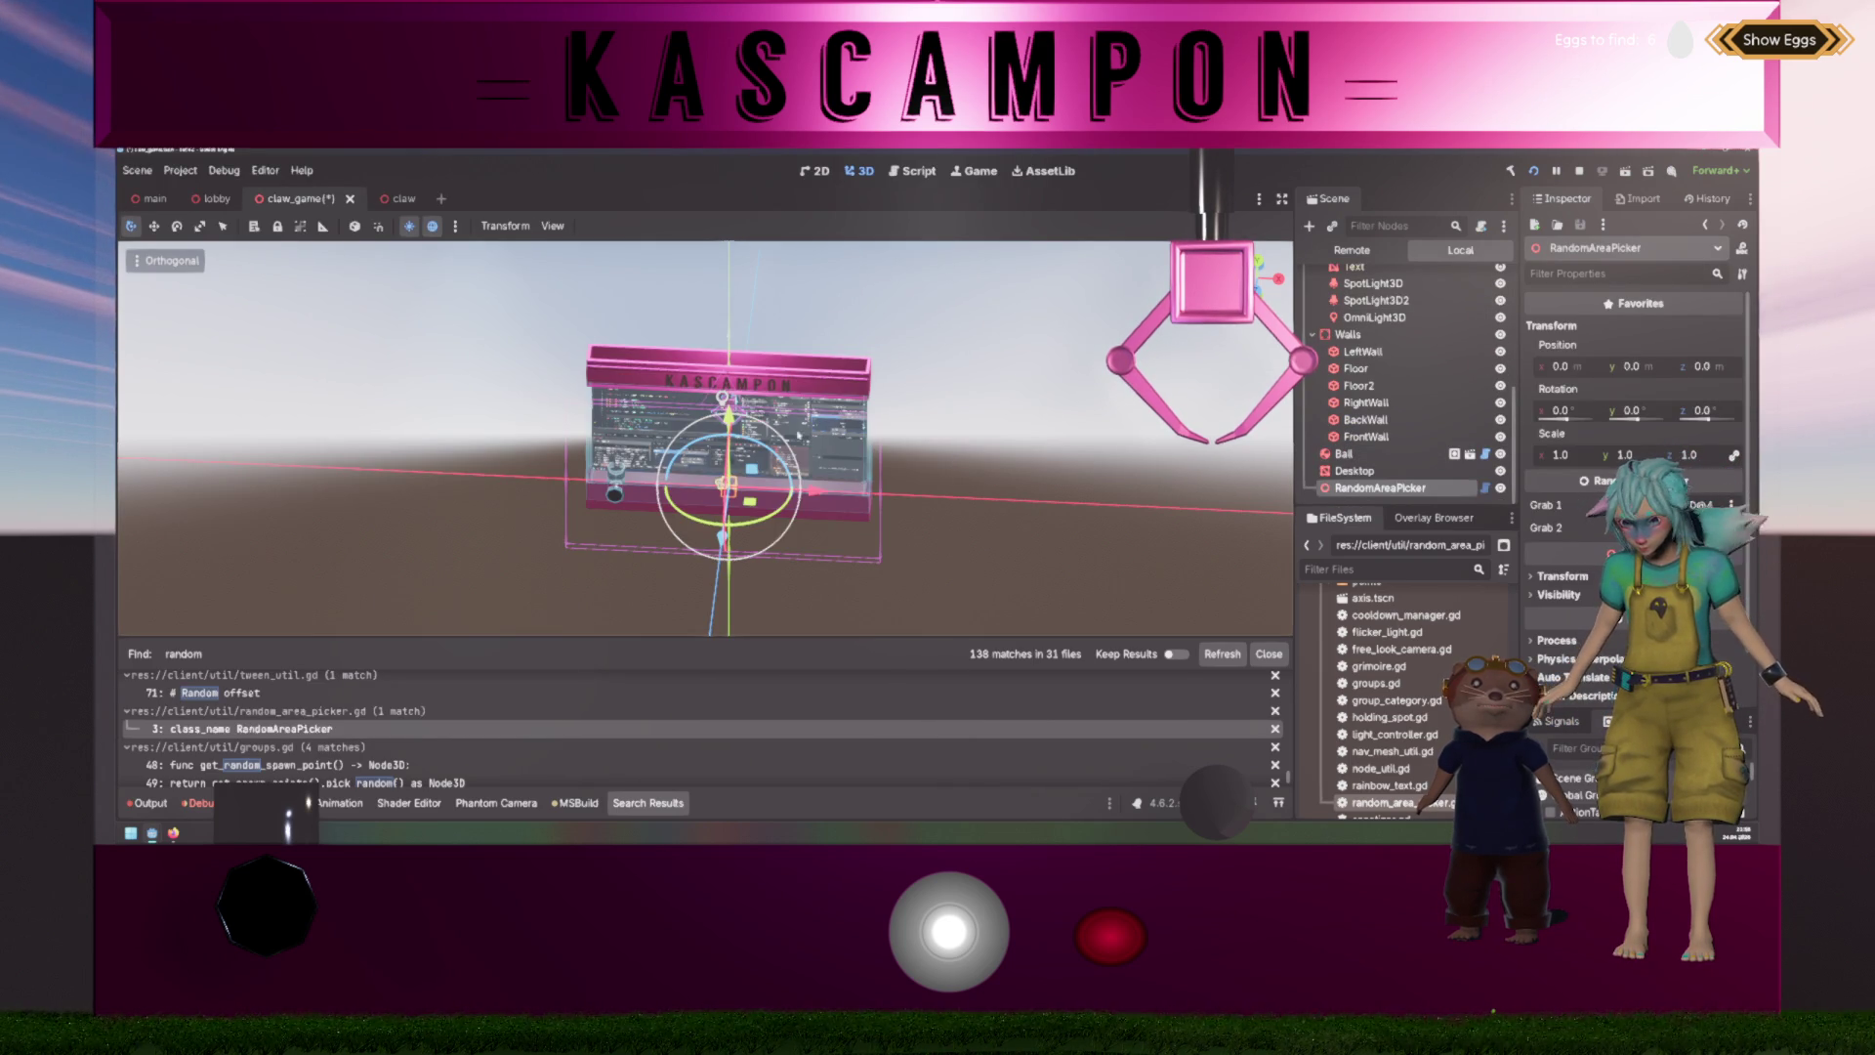
pyautogui.scroll(5, 831, 487)
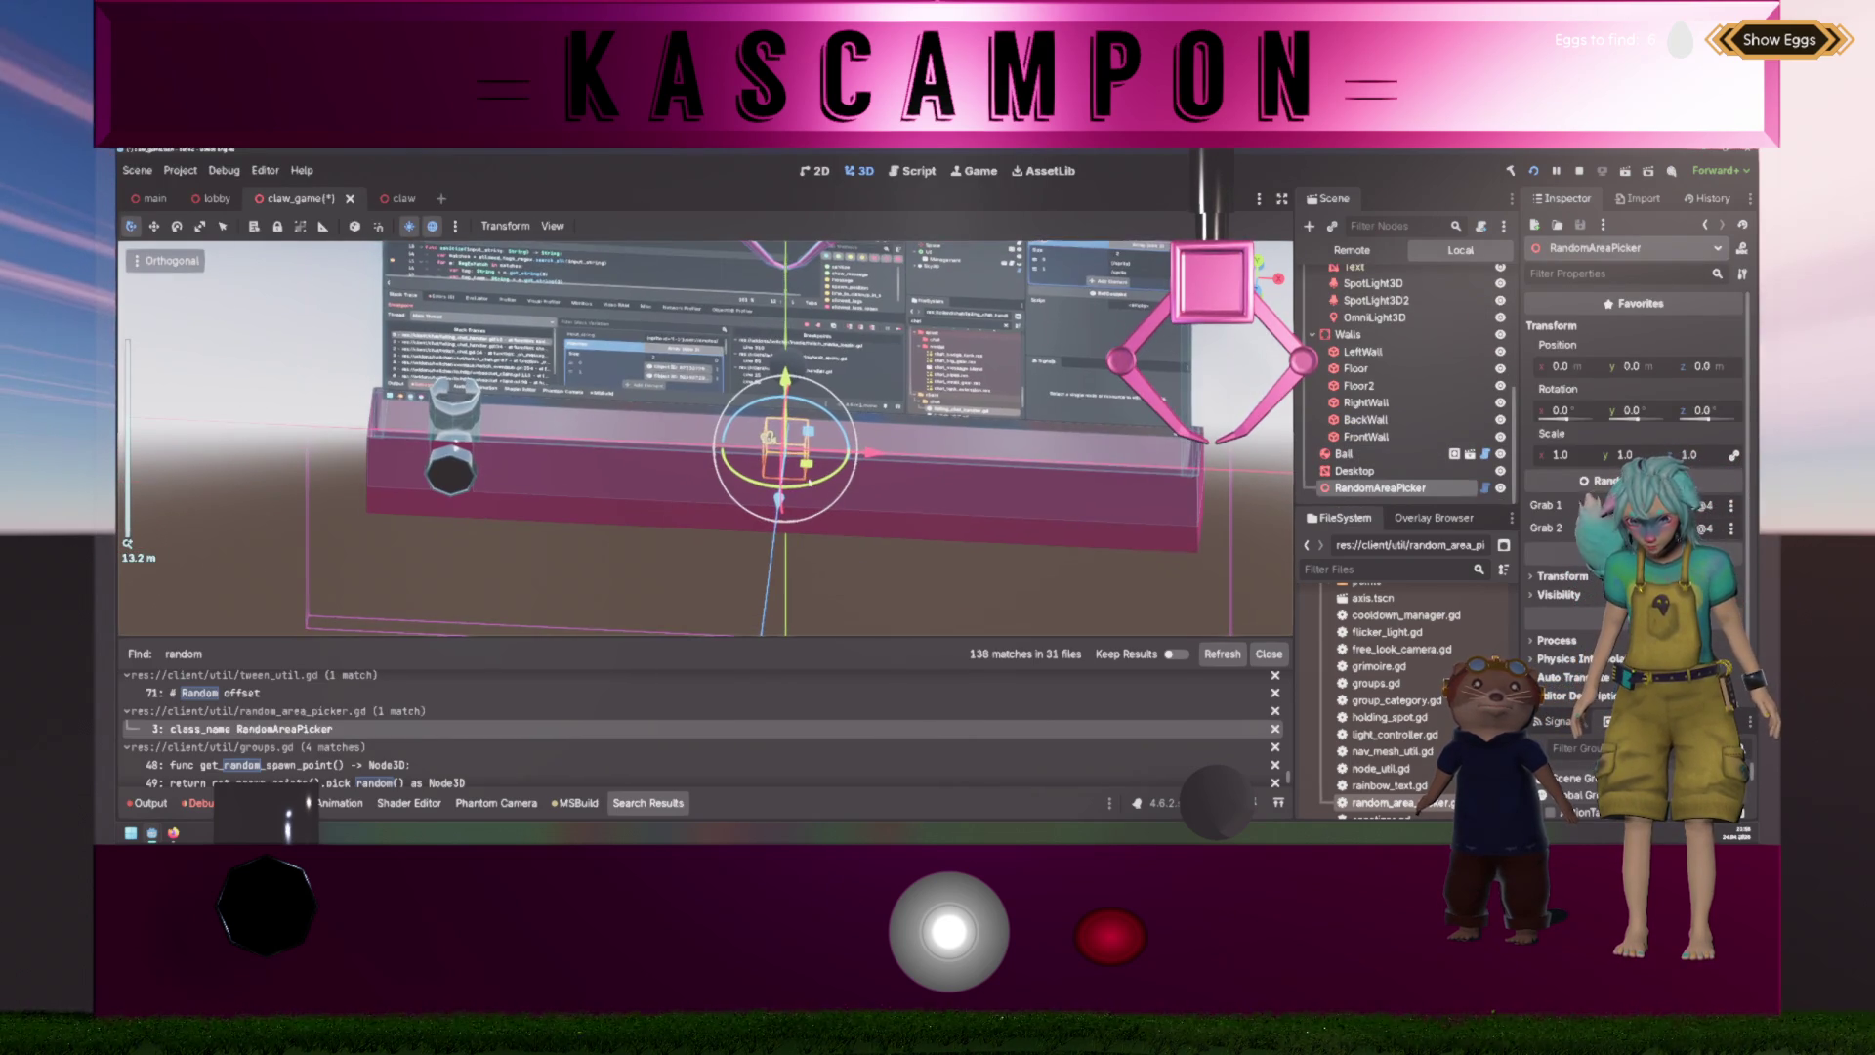
# Move RandomAreaPicker forward along Z to about 6.8 m, save claw_game, and return to the script
pyautogui.moveTo(776, 488); pyautogui.dragTo(776, 601)
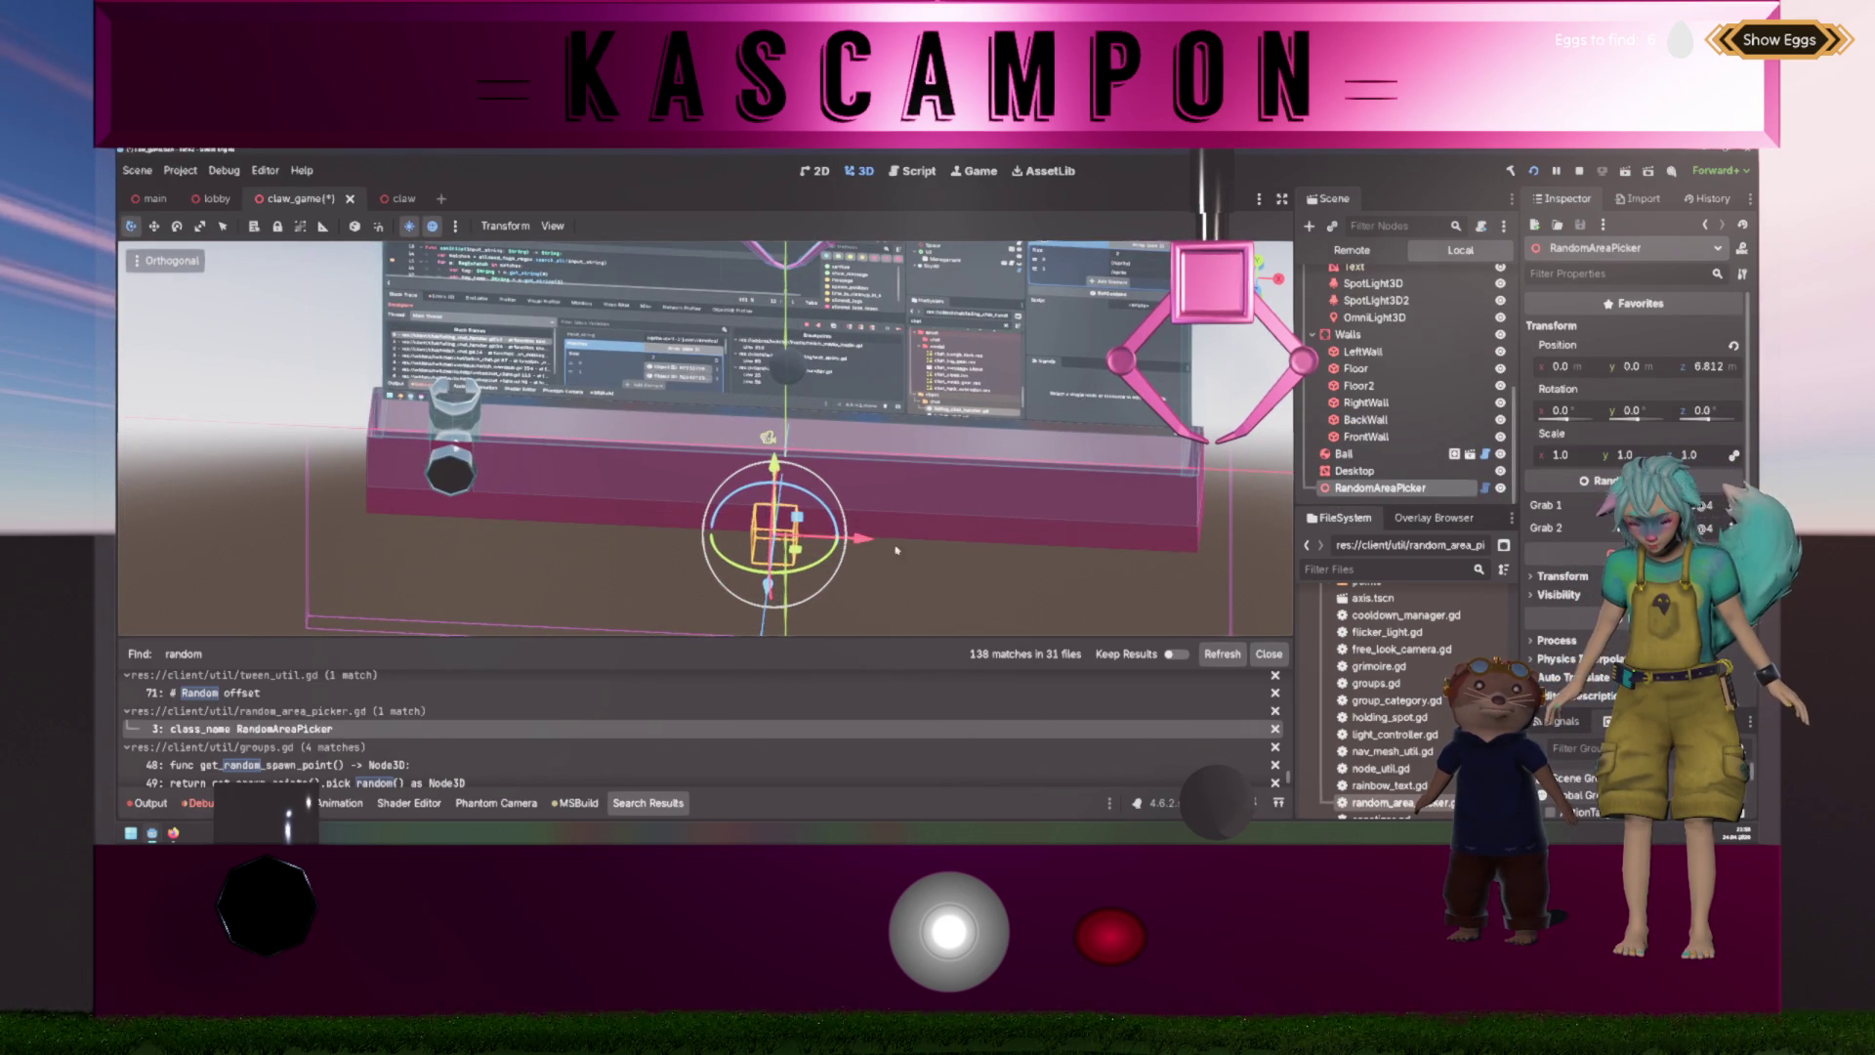
pyautogui.moveTo(920, 488); pyautogui.dragTo(914, 619)
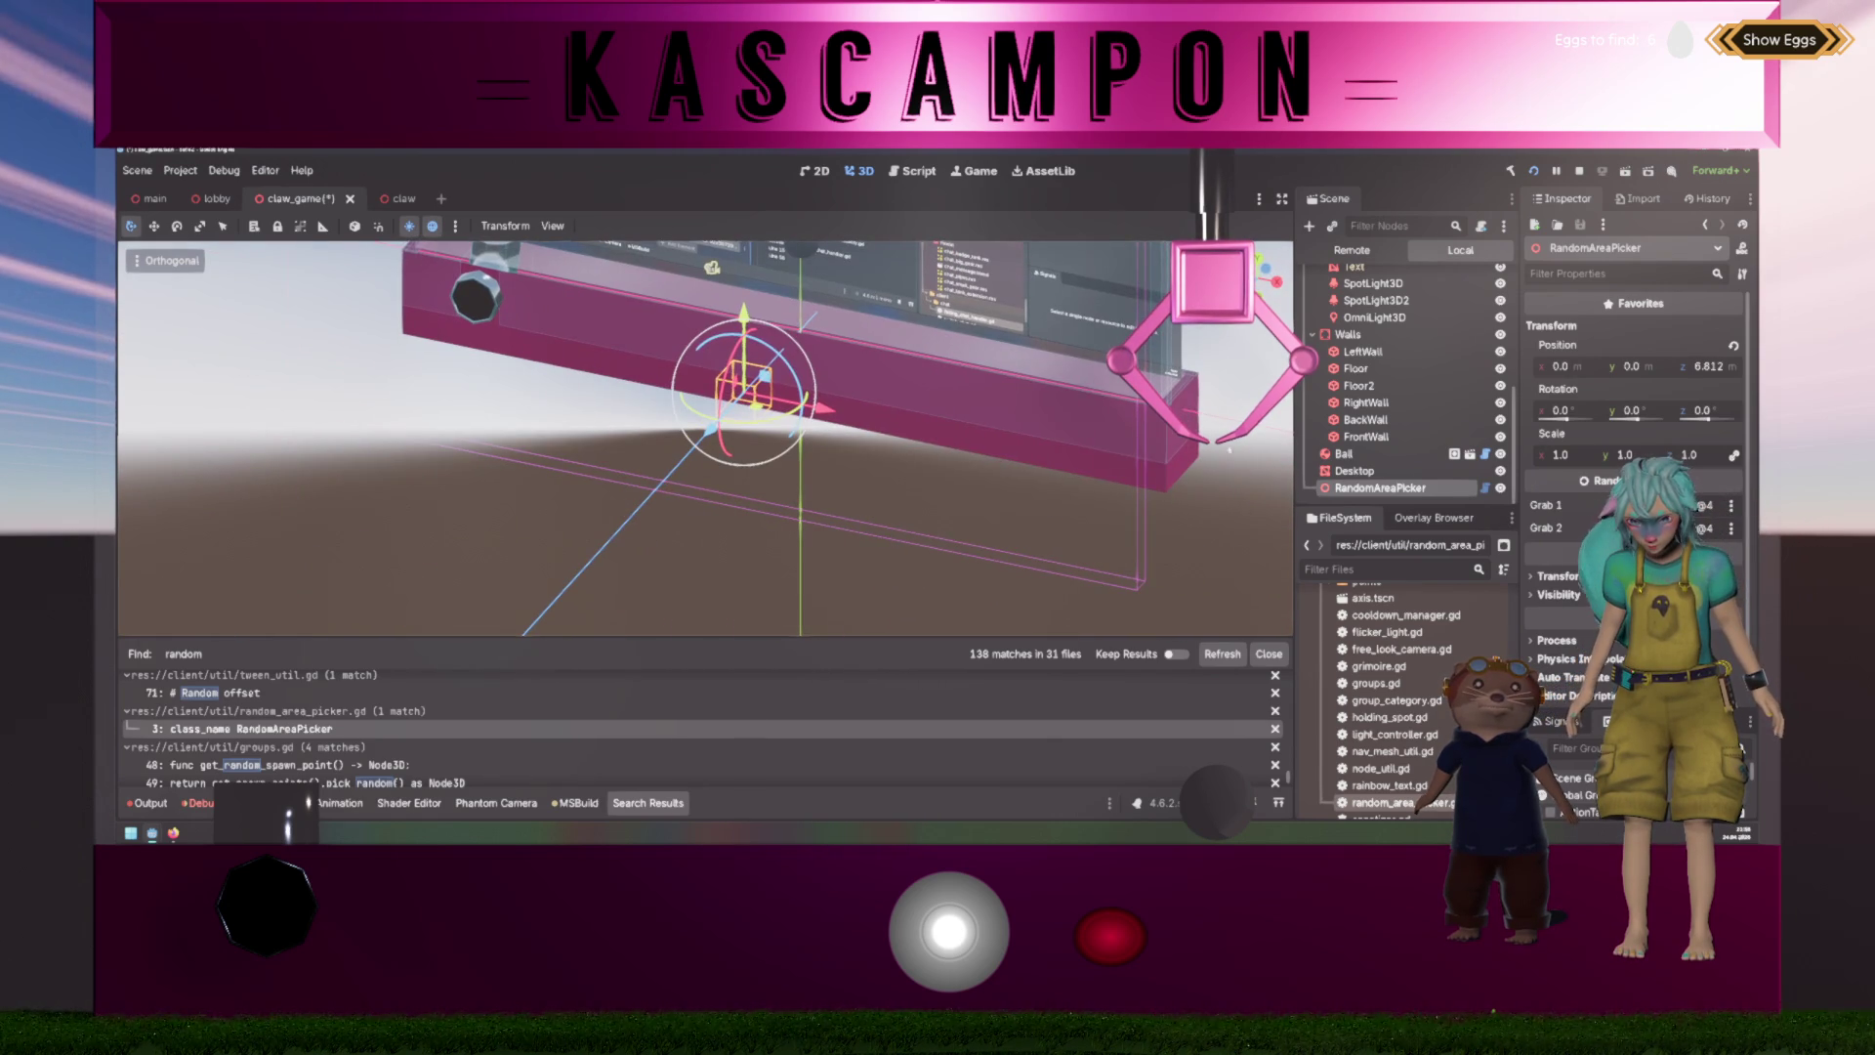
pyautogui.click(1353, 470)
pyautogui.click(1367, 487)
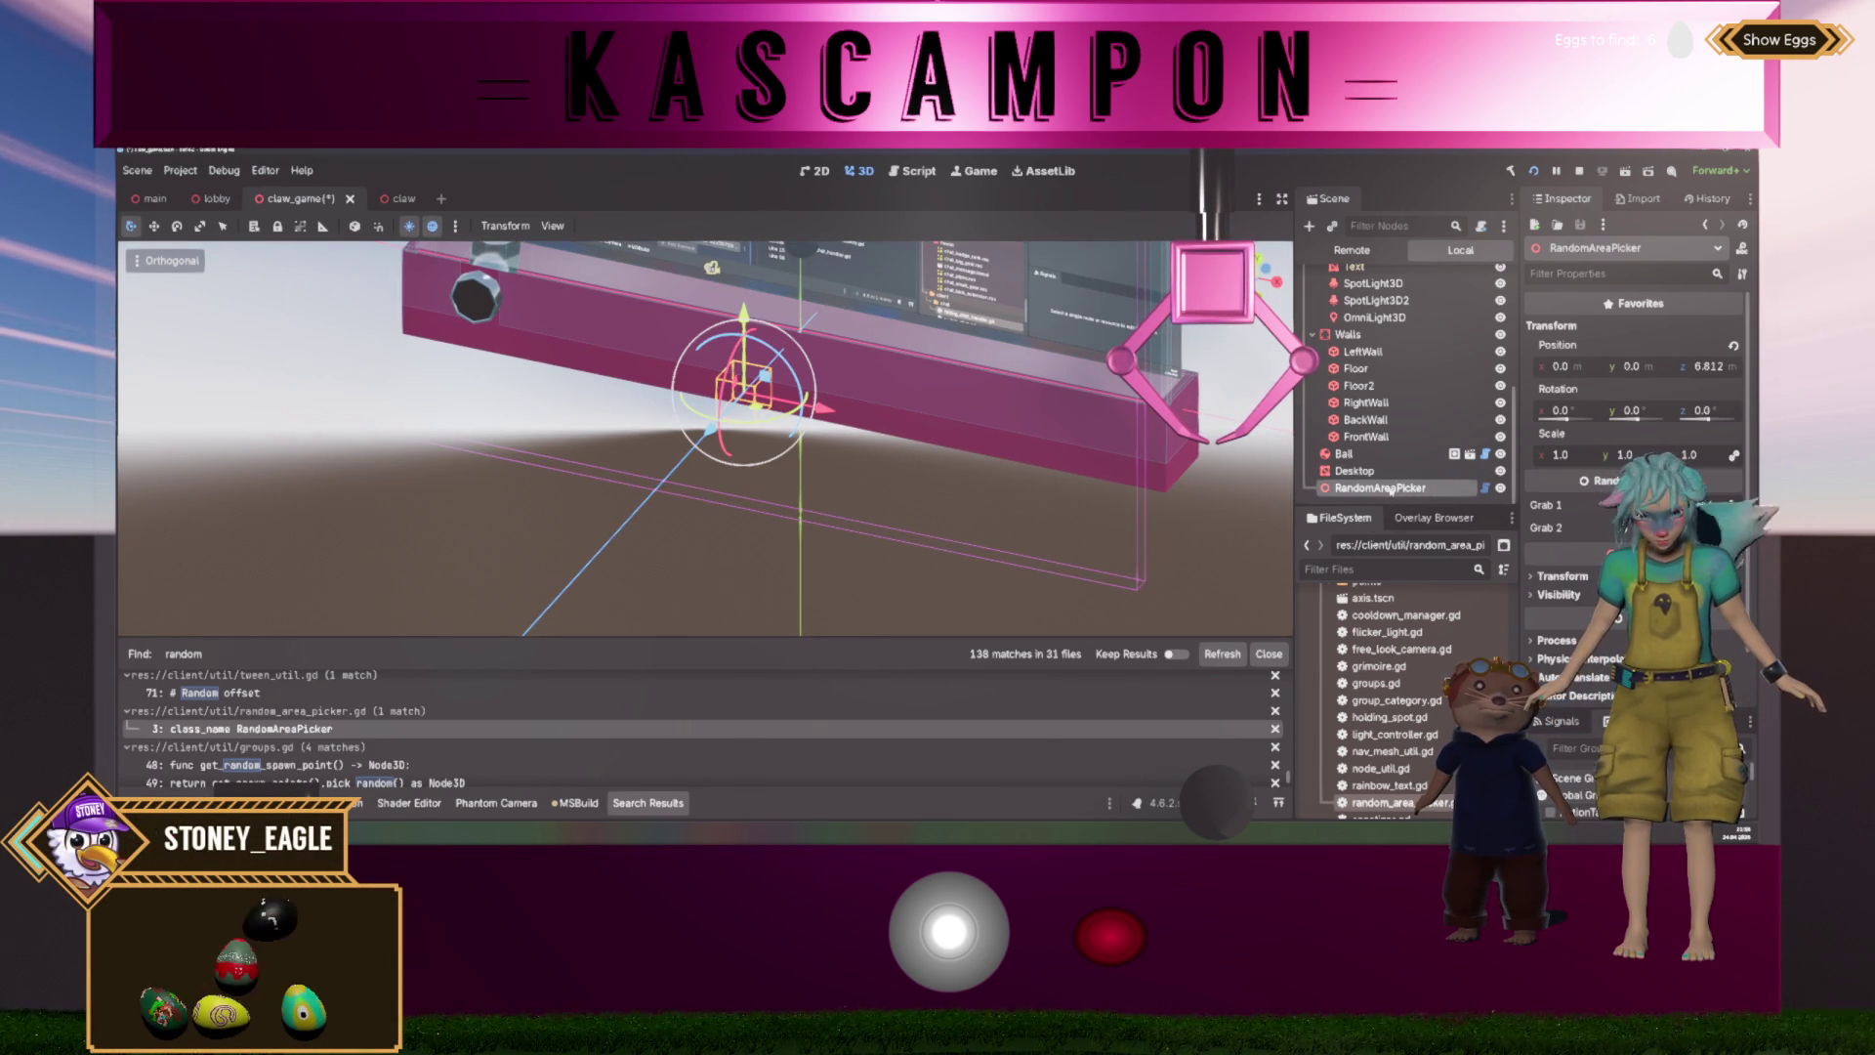
pyautogui.hotkey('ctrl', 's')
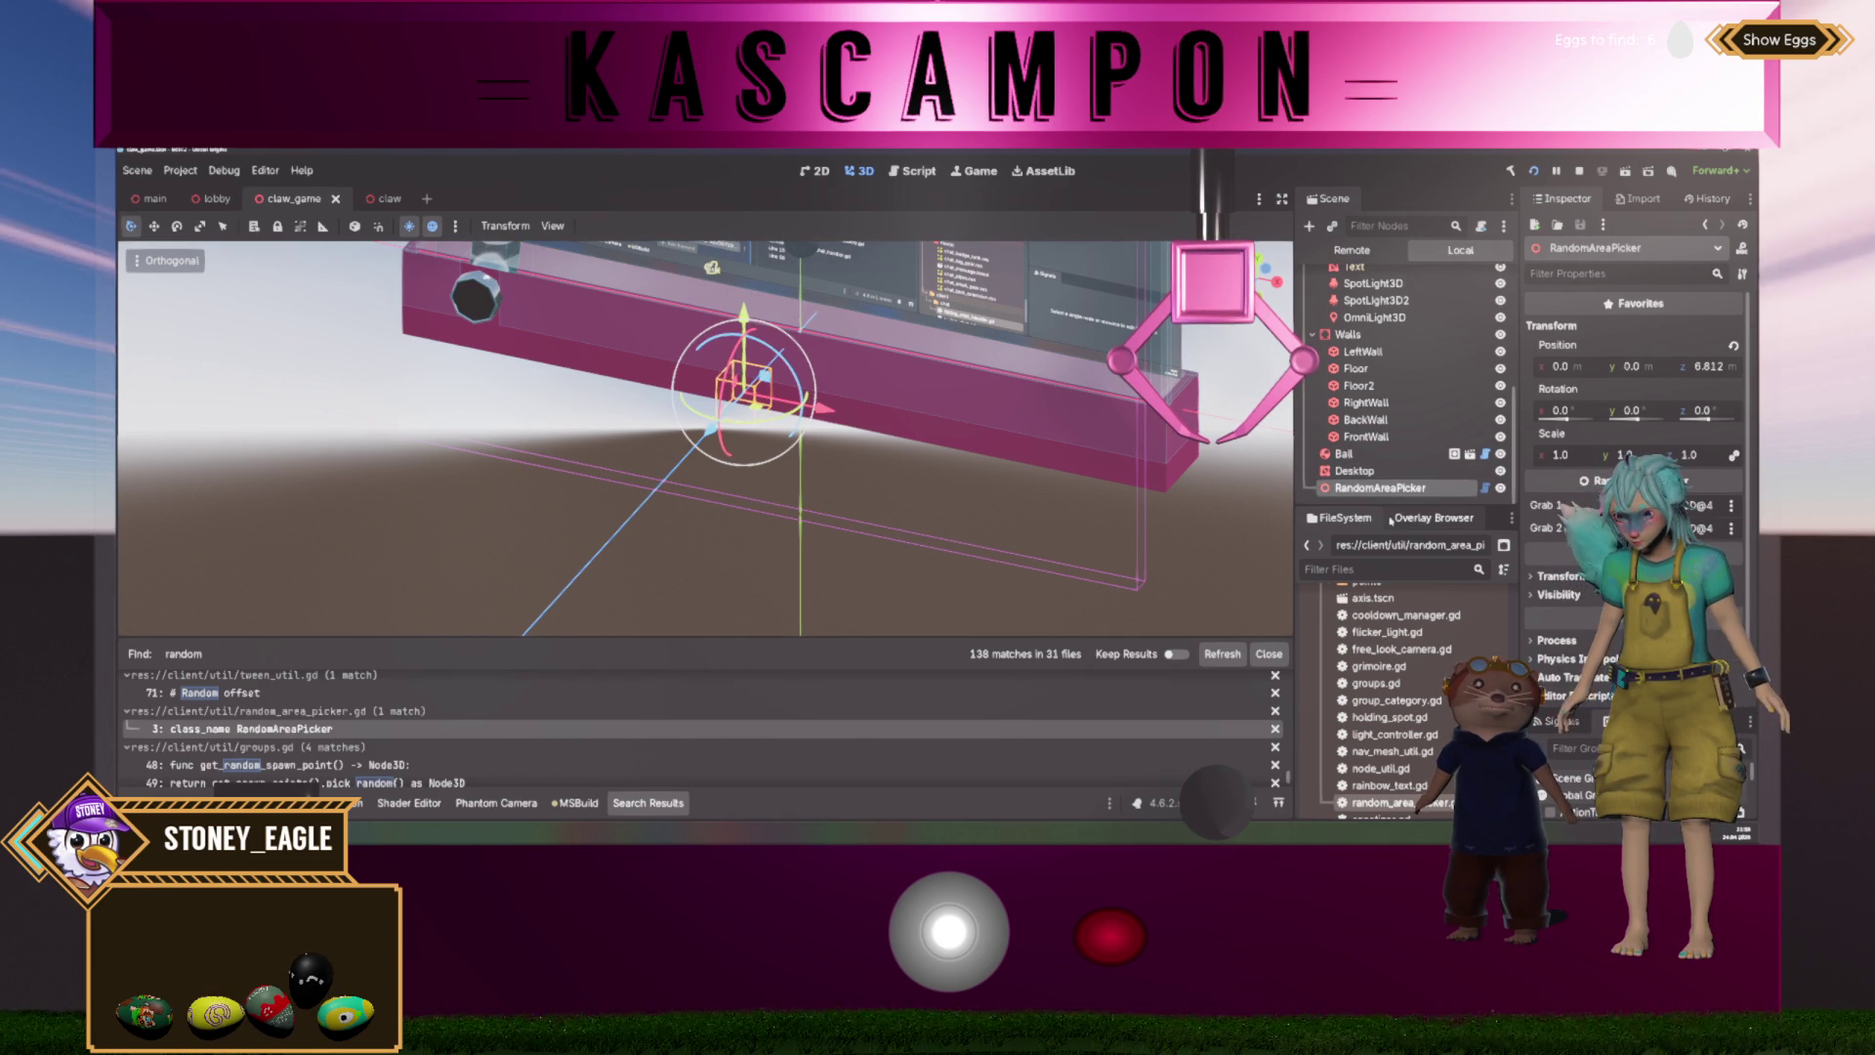
pyautogui.click(928, 171)
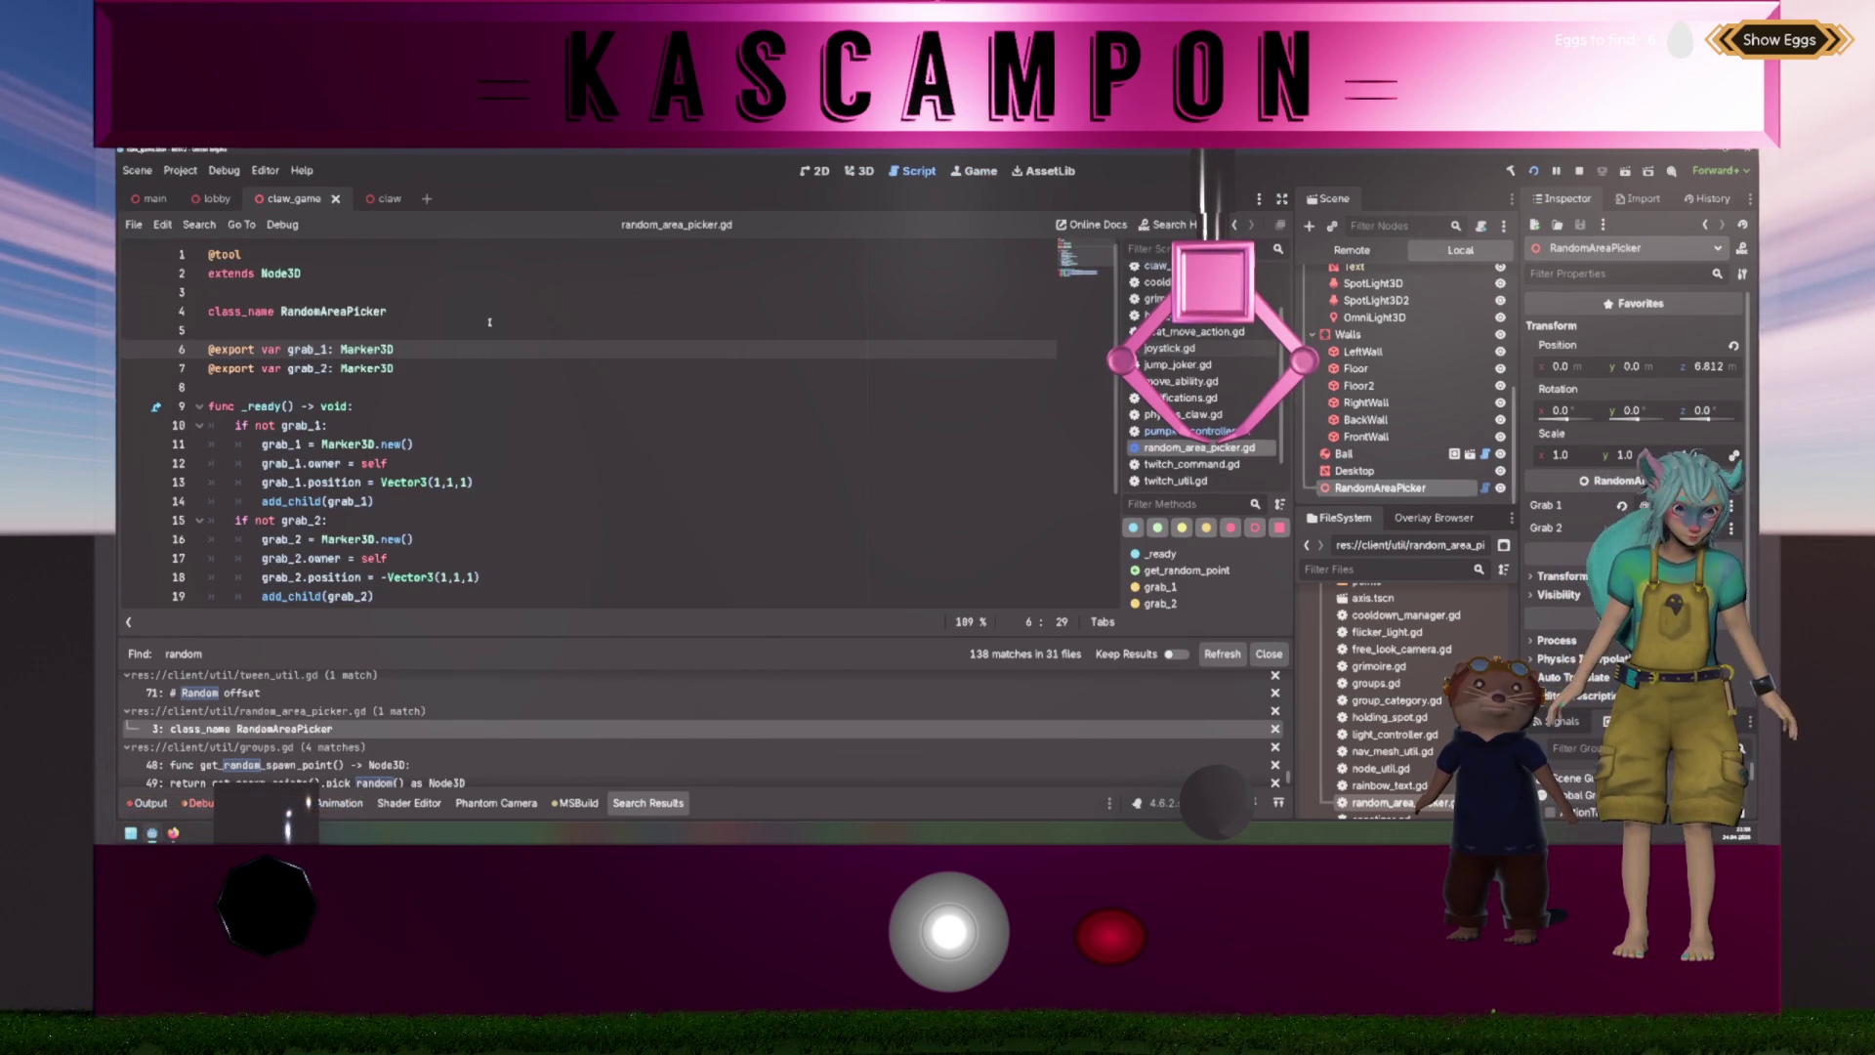
# Select 'self' on line 12 and open Quick Open filtered by 'random'
pyautogui.doubleClick(374, 463)
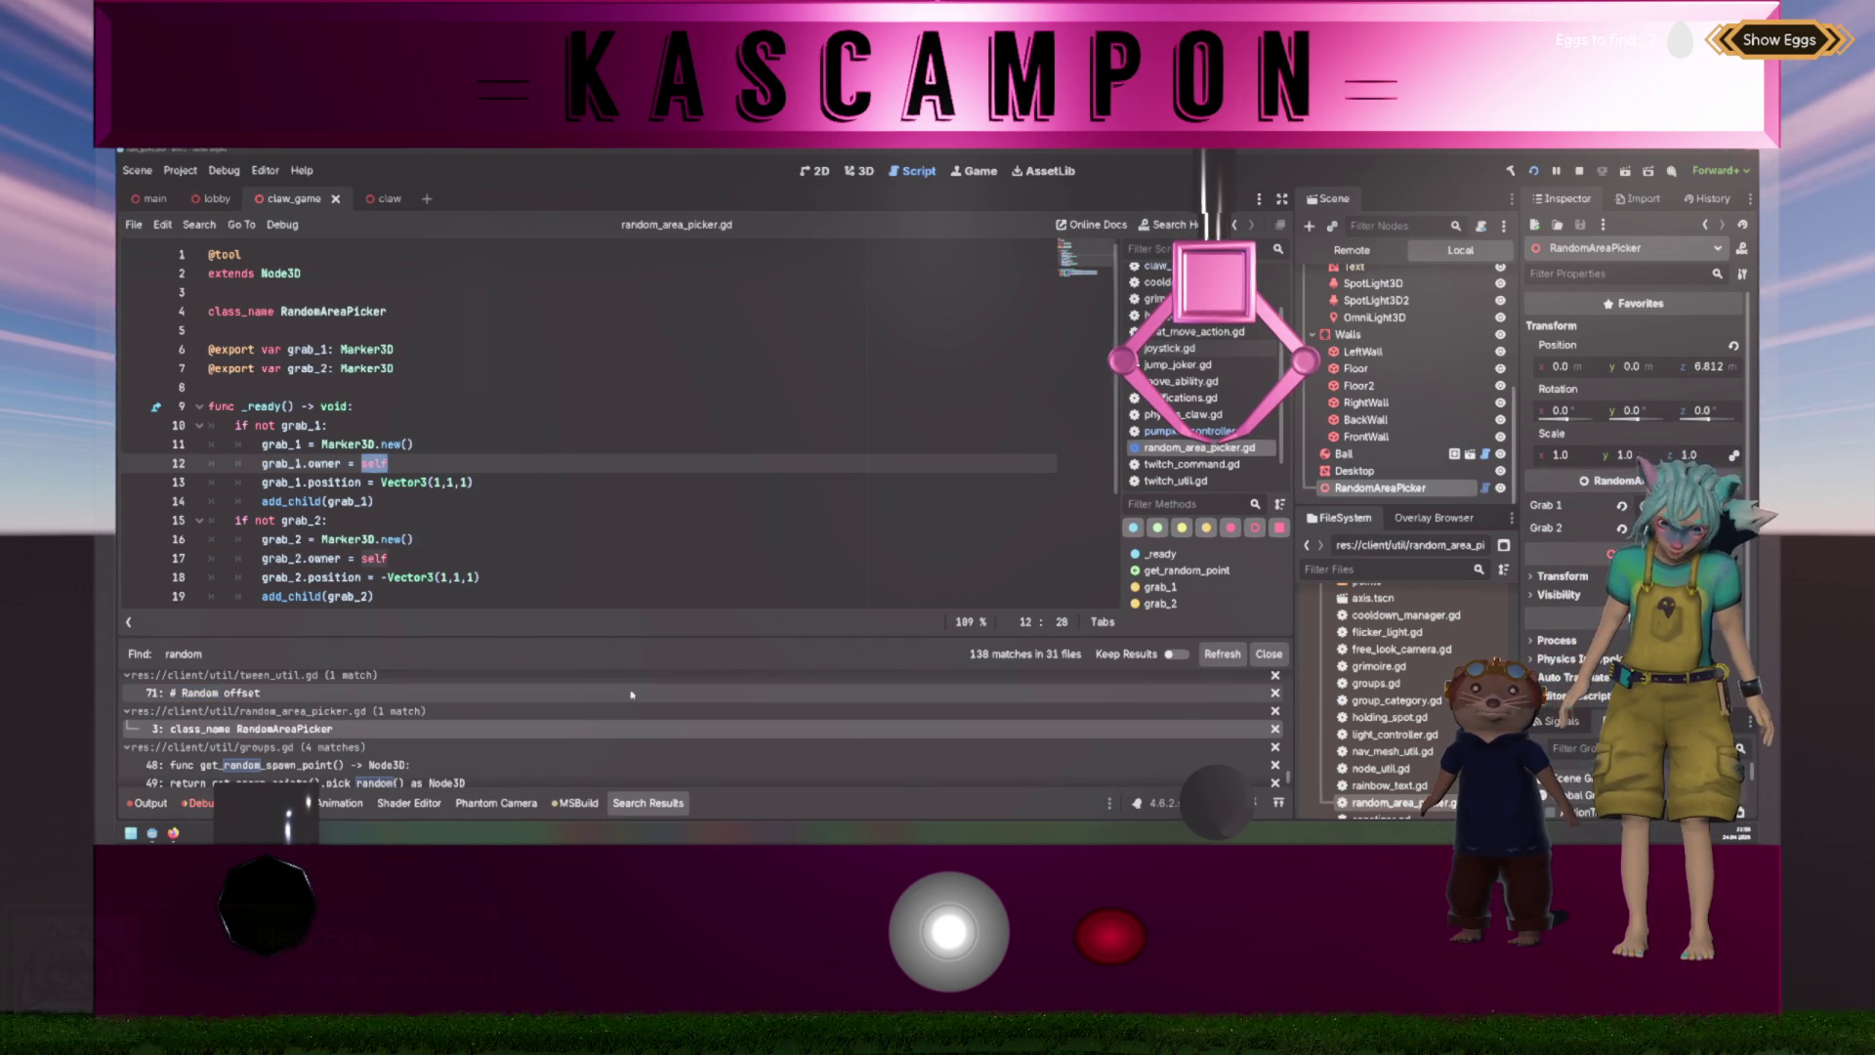
pyautogui.click(618, 458)
pyautogui.hotkey('ctrl', 'shift', 'Left')
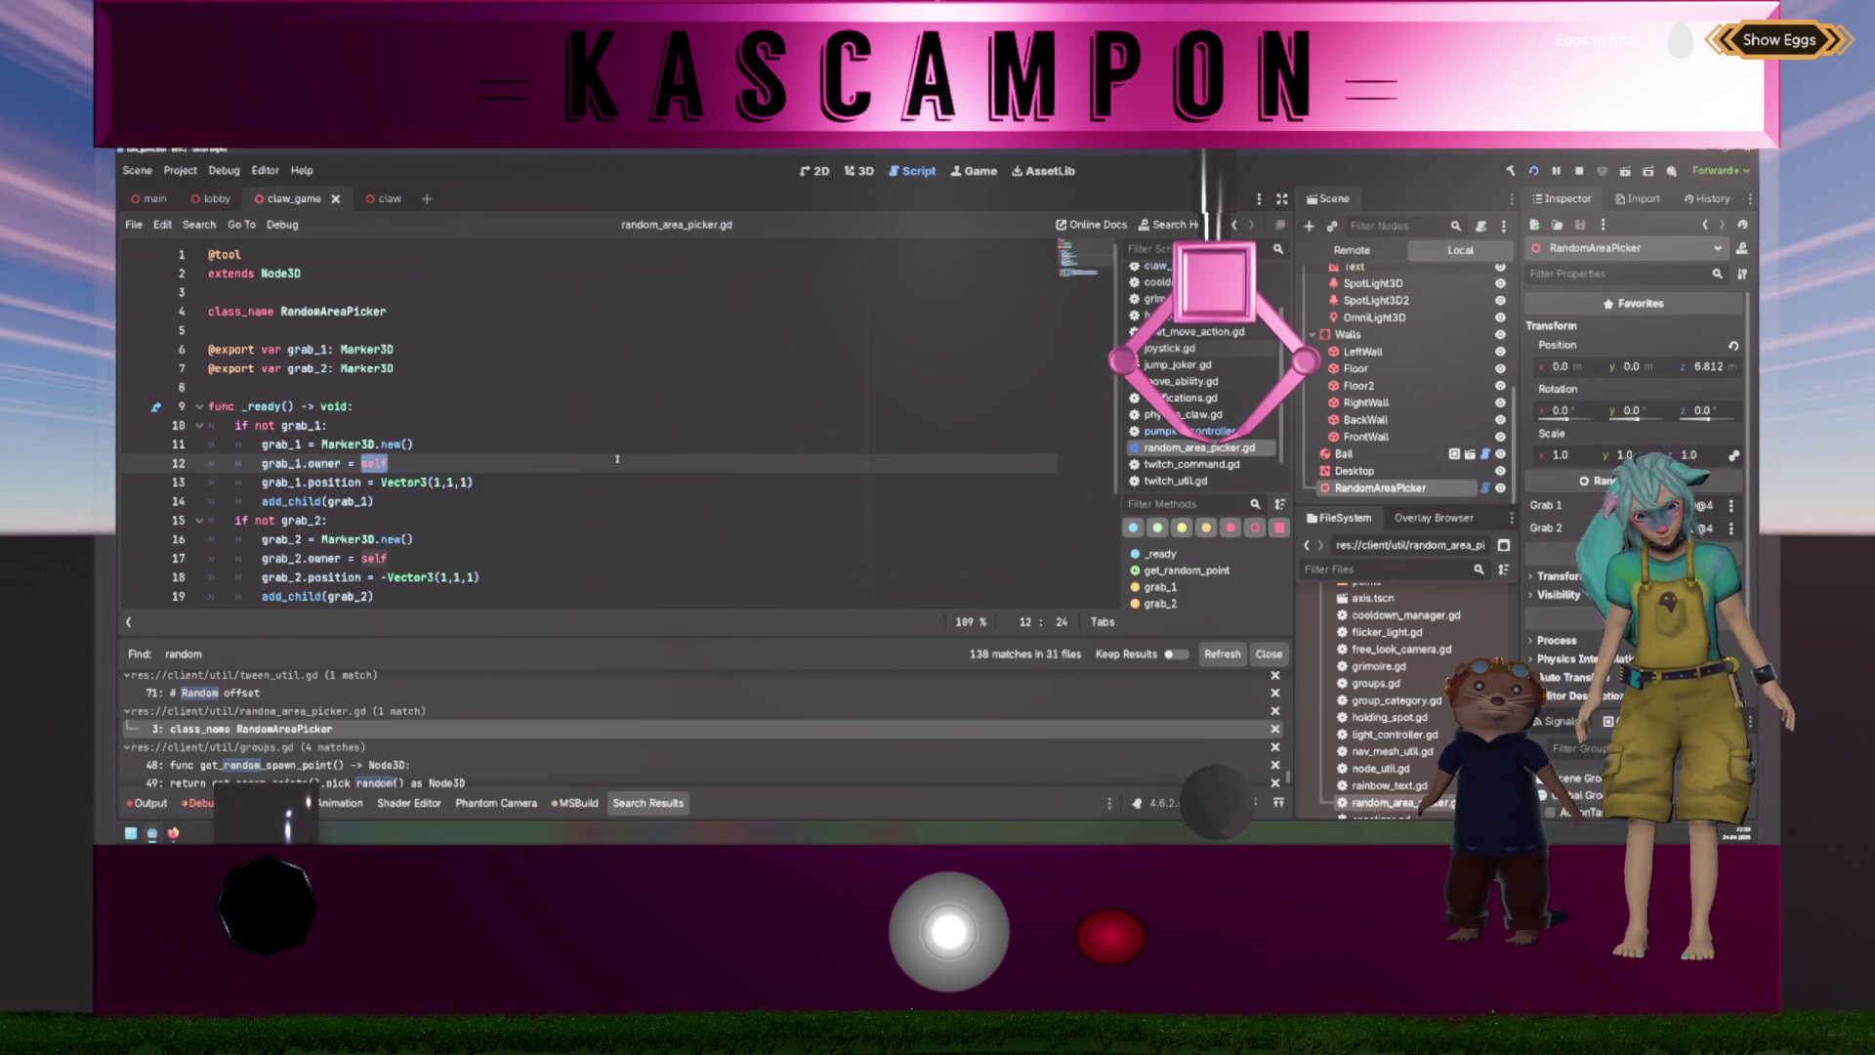
pyautogui.hotkey('shift', 'alt', 'o')
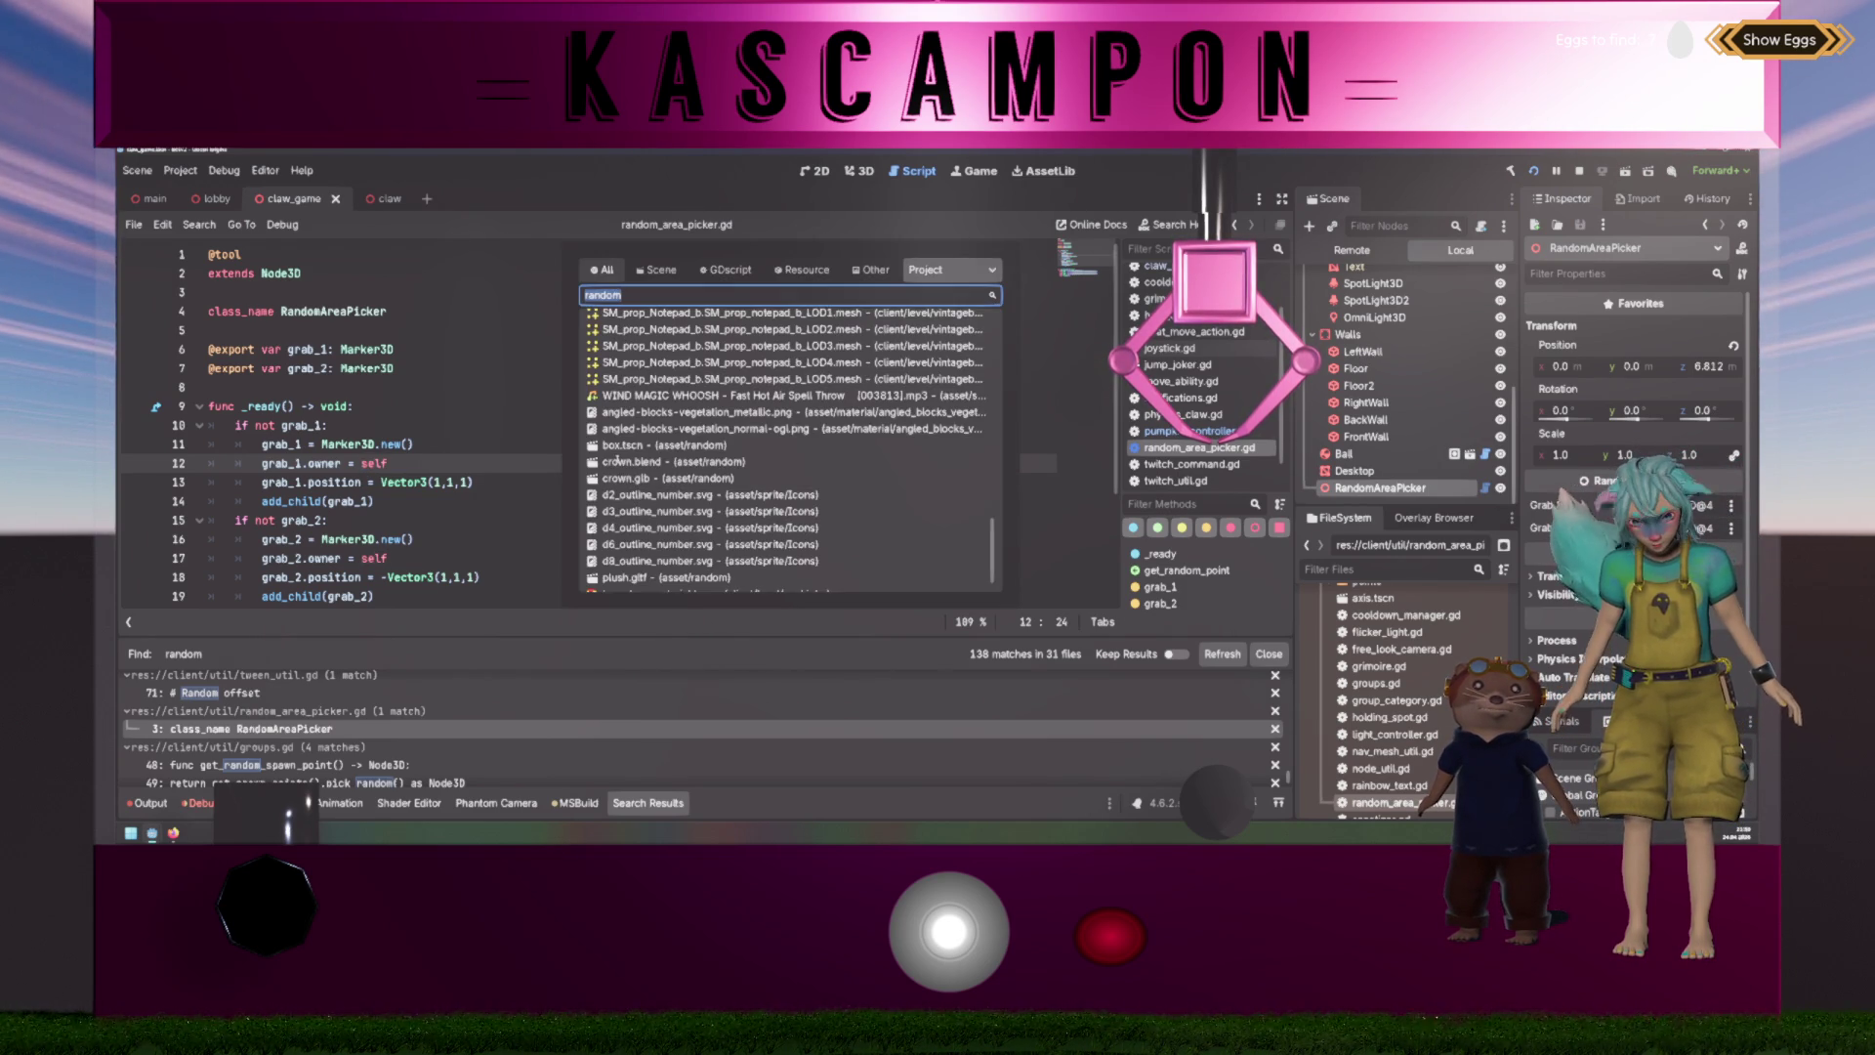
pyautogui.click(952, 270)
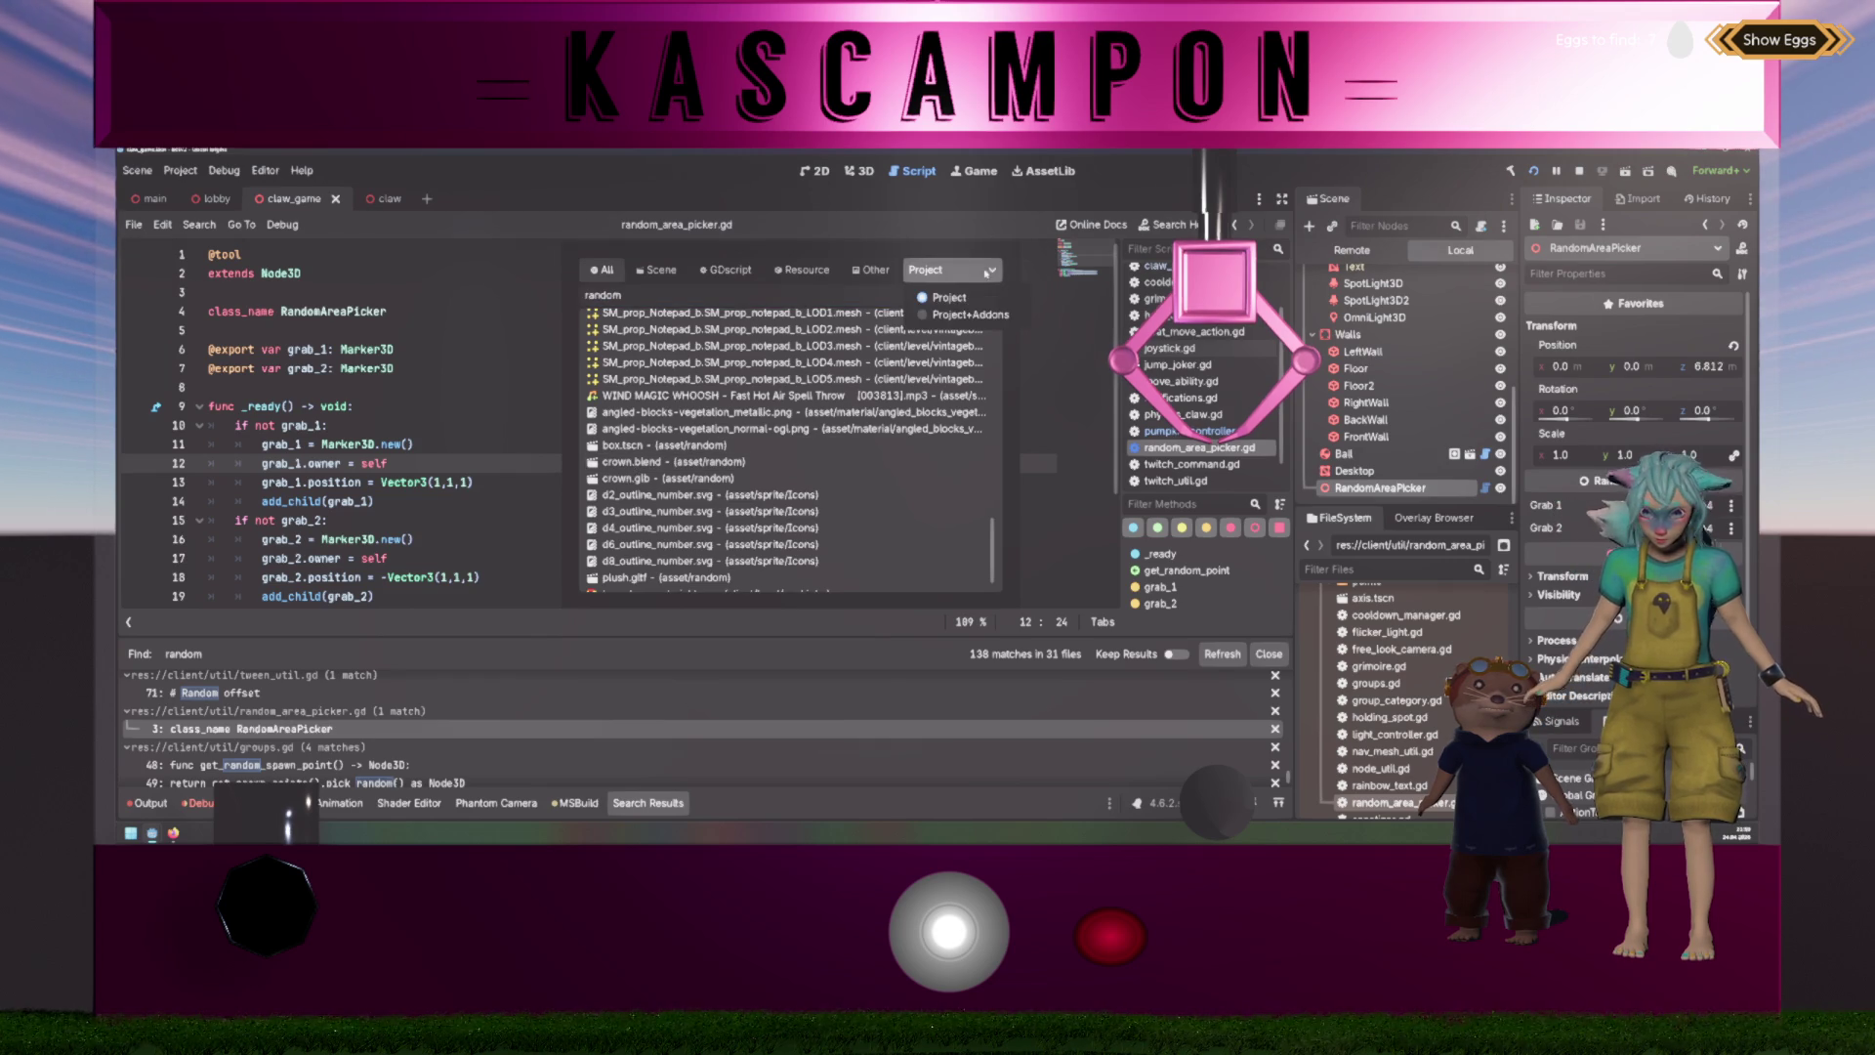
pyautogui.click(942, 313)
pyautogui.write('auth')
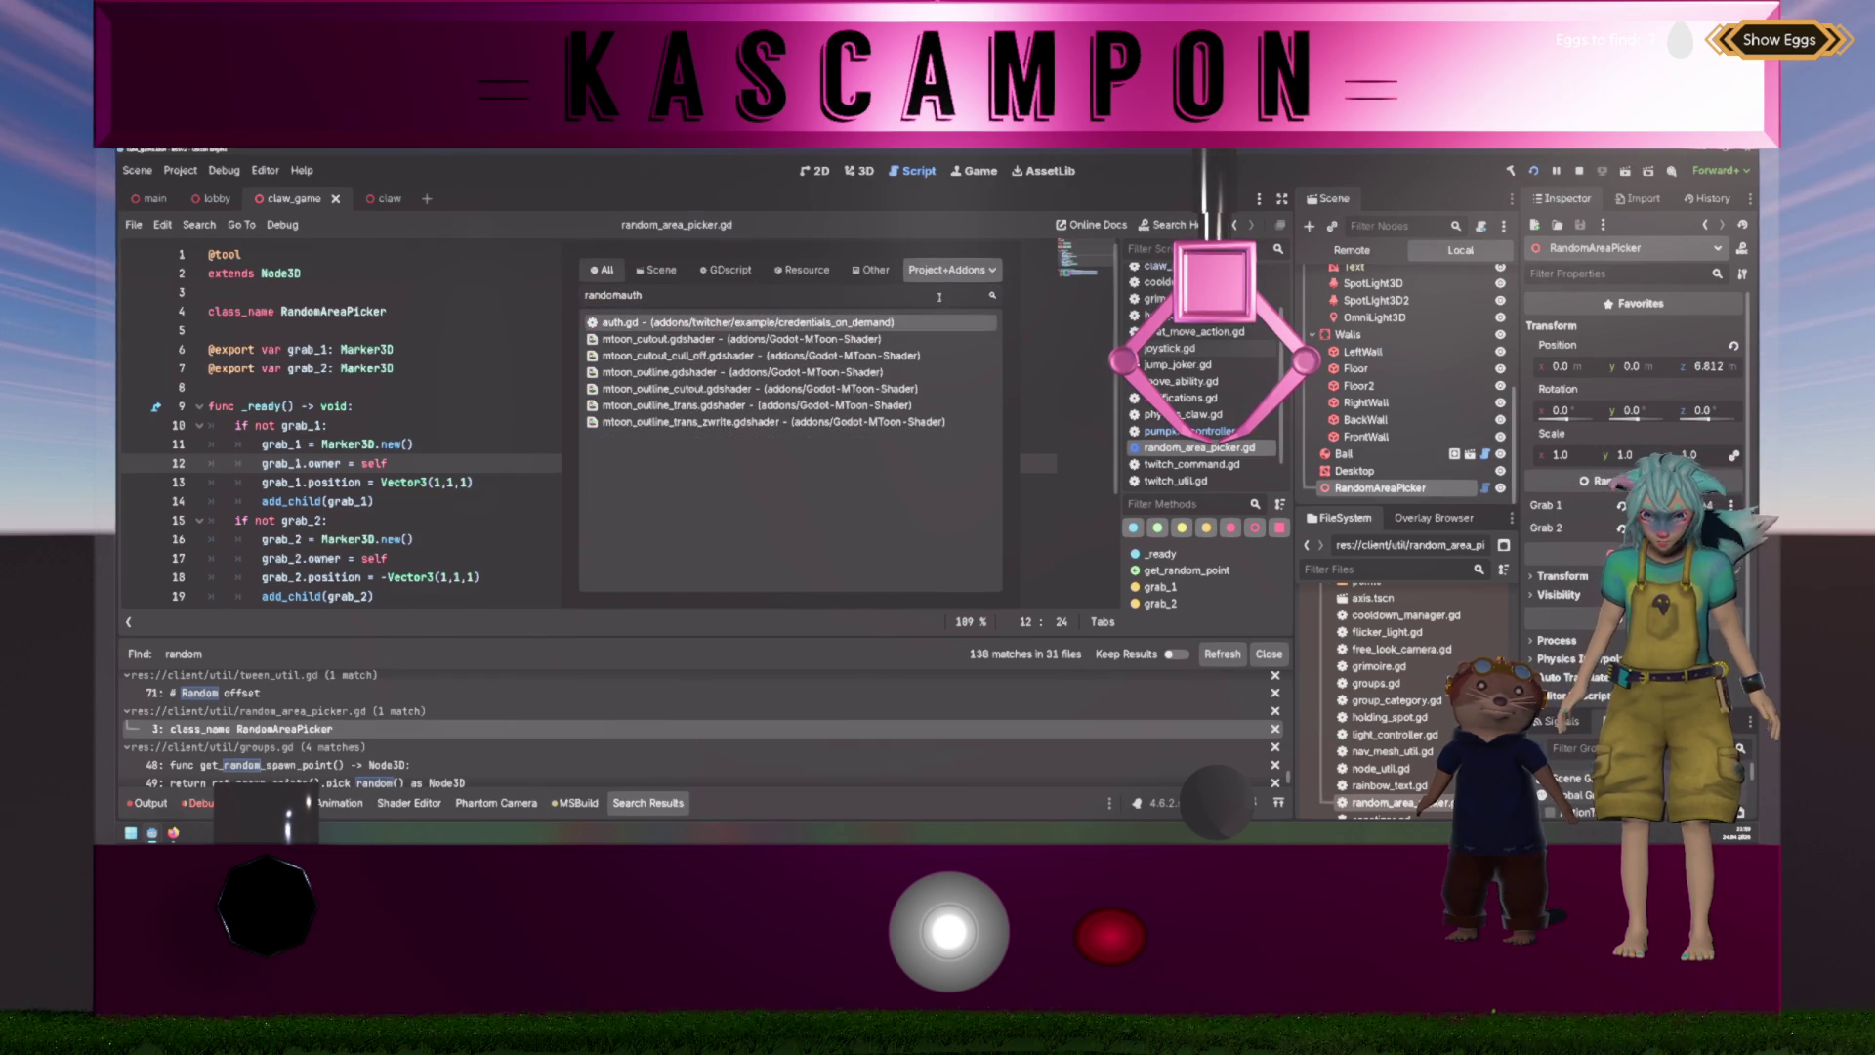
pyautogui.press('Return')
pyautogui.scroll(-1, 784, 405)
pyautogui.scroll(1, 784, 405)
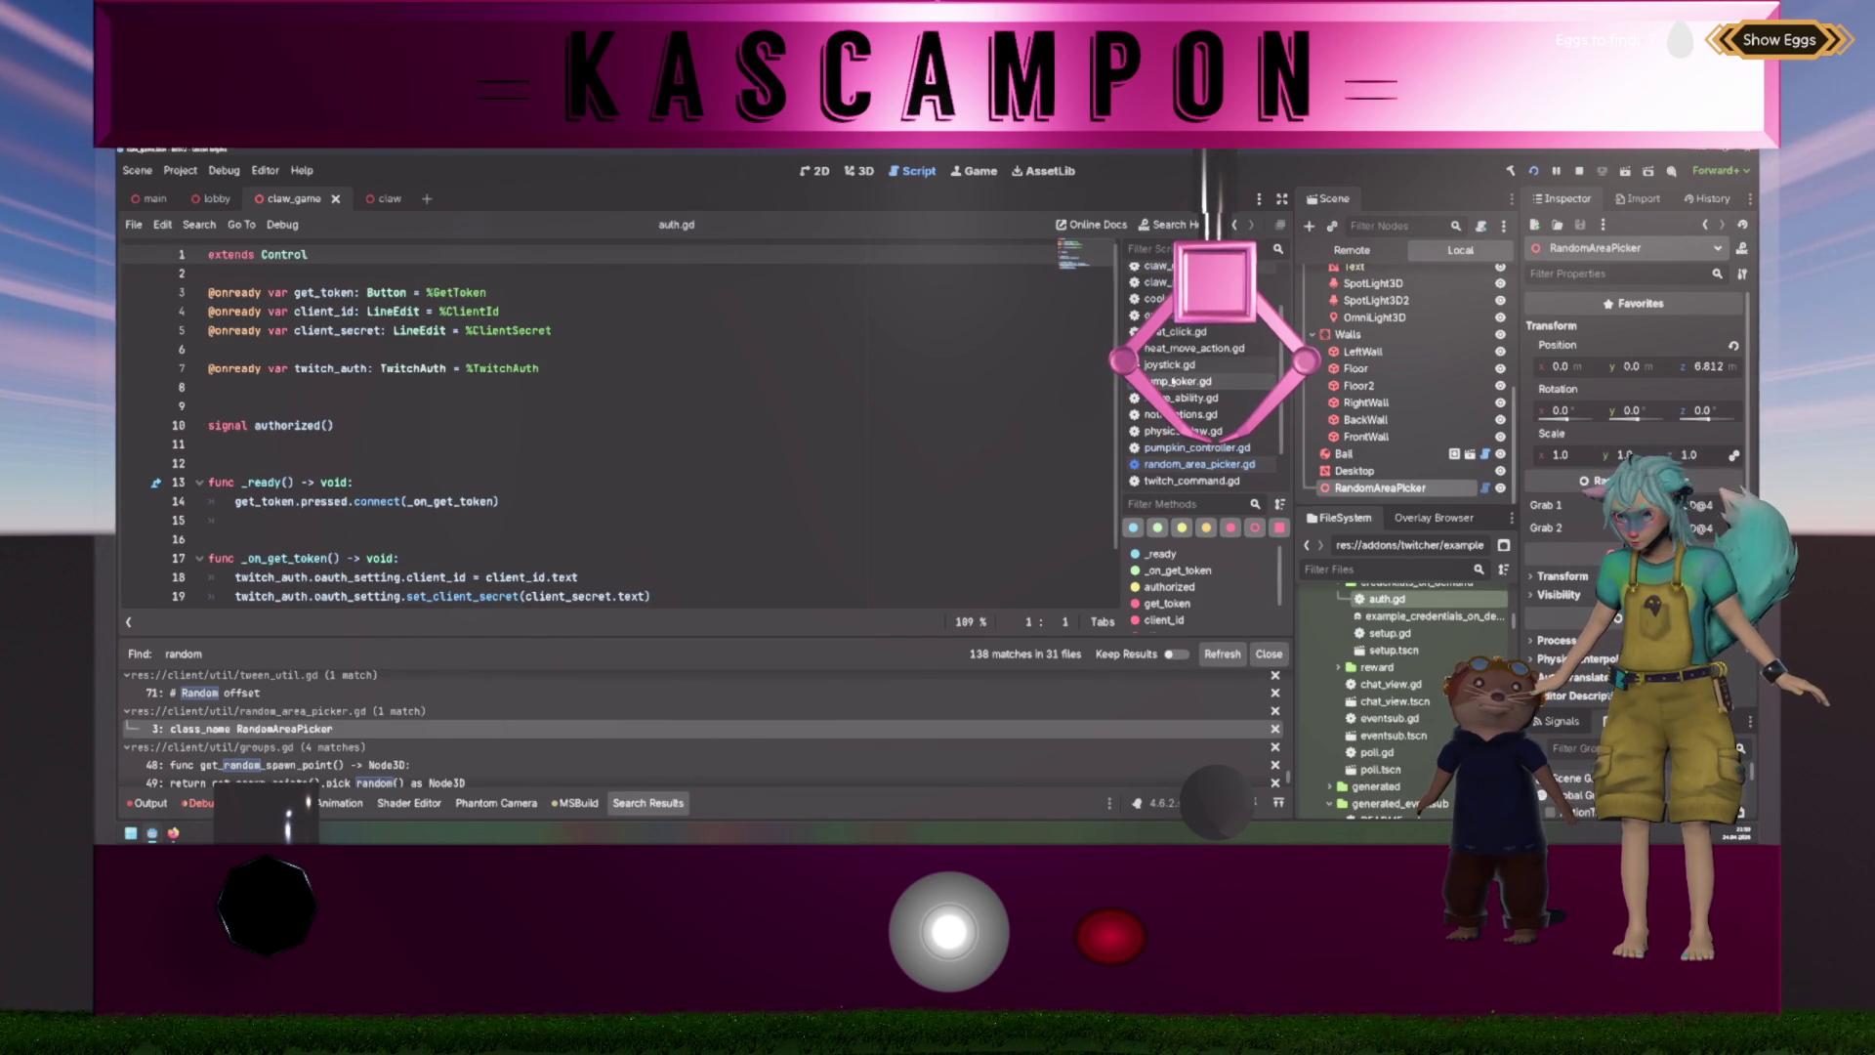
pyautogui.scroll(1, 1201, 386)
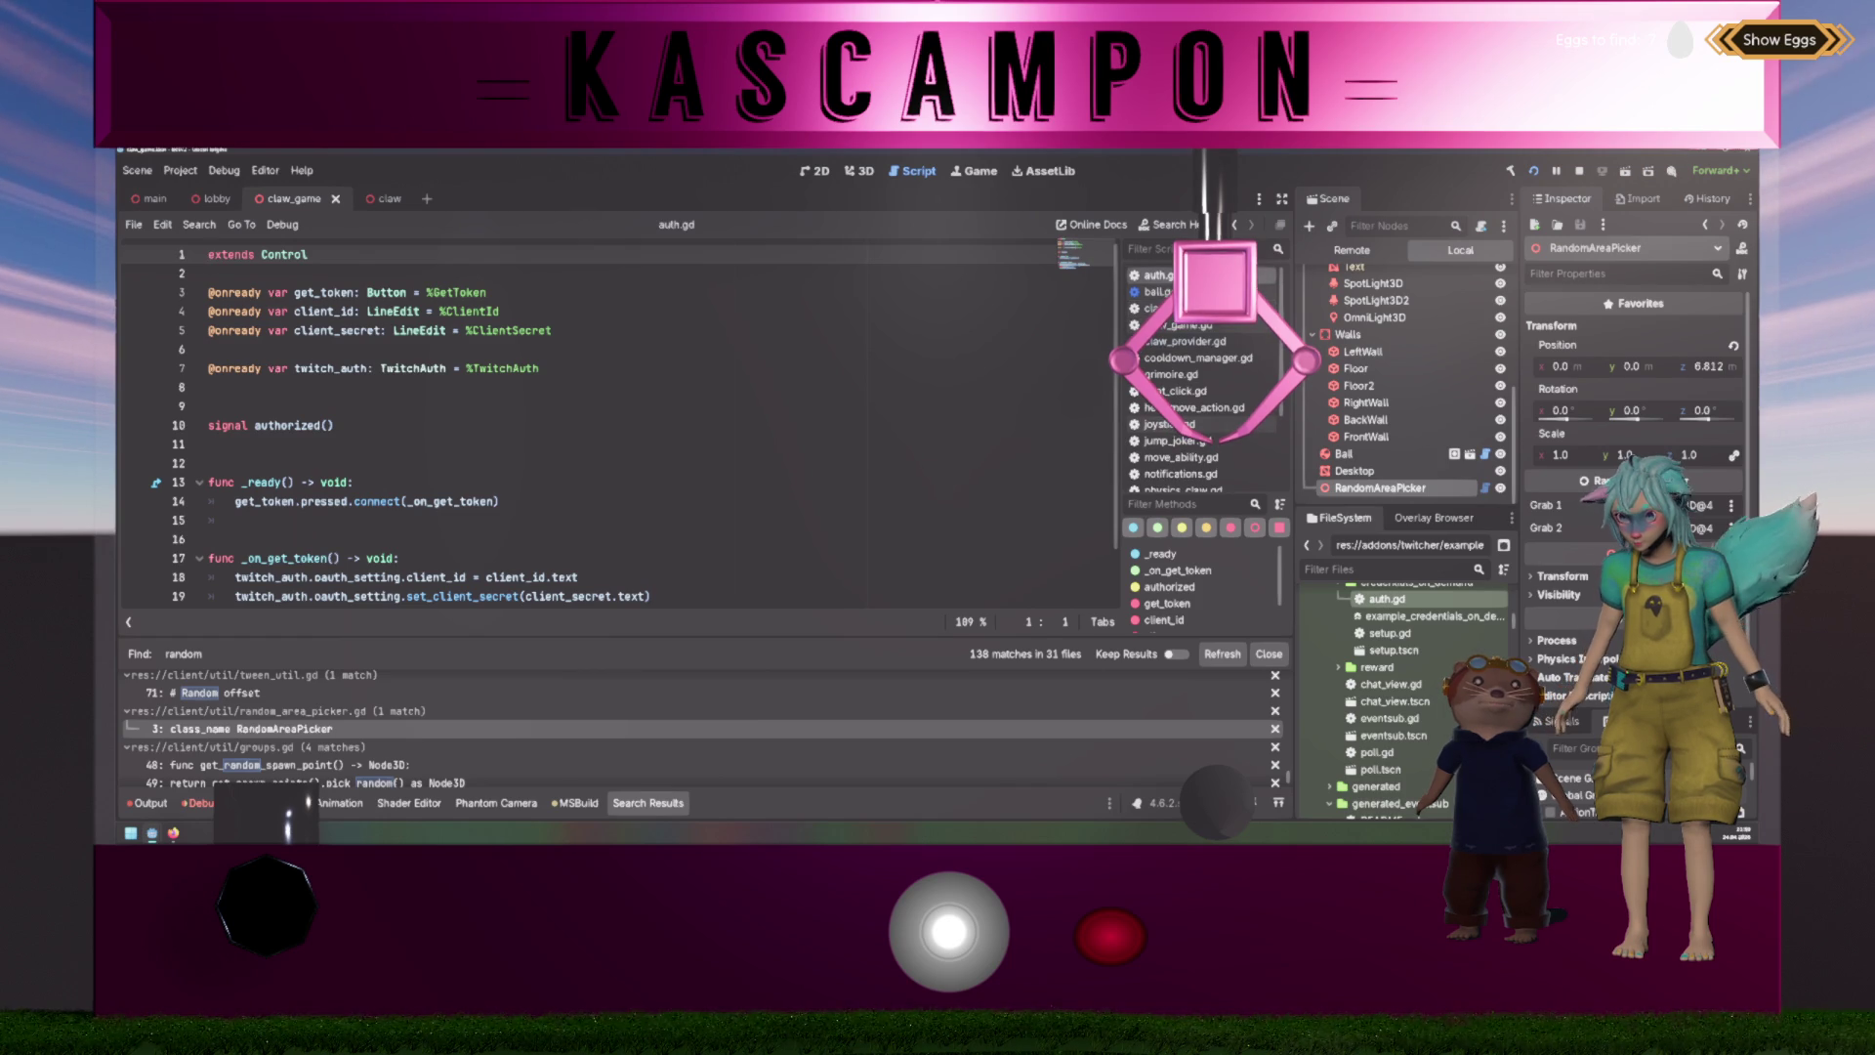
pyautogui.click(1201, 488)
pyautogui.click(631, 444)
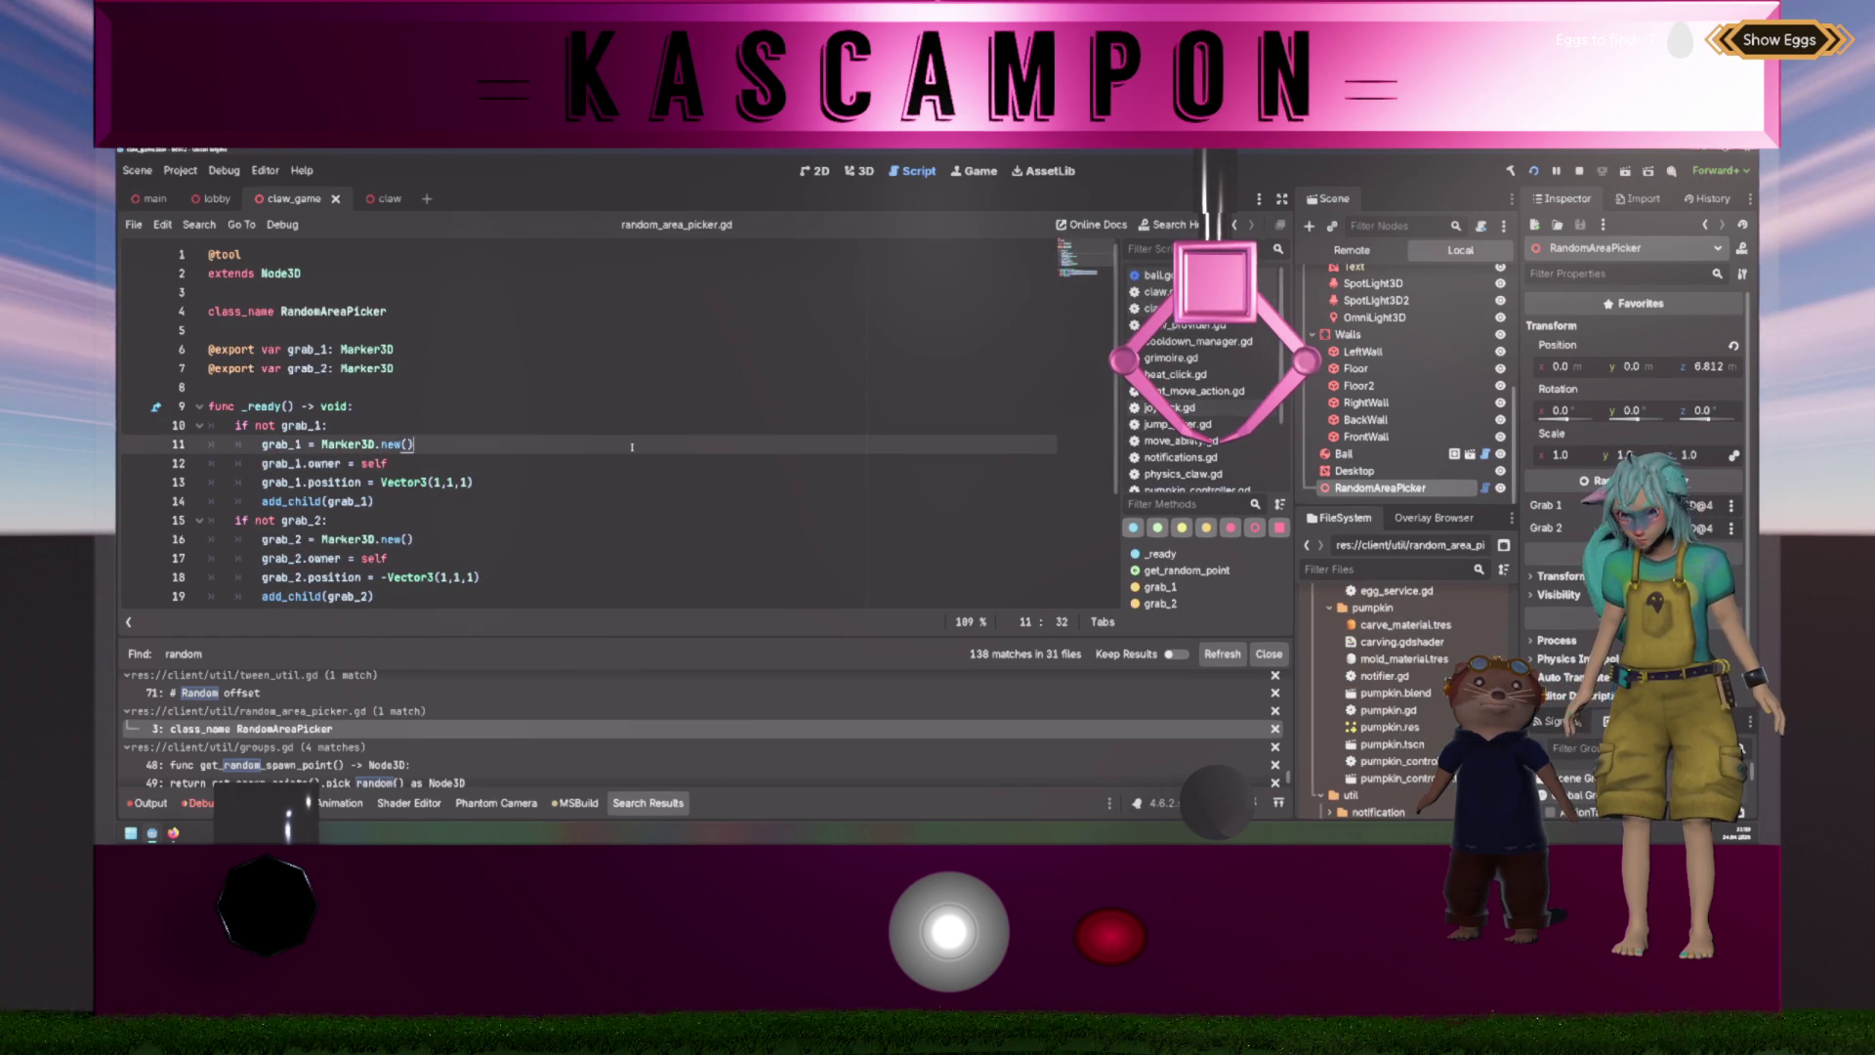
pyautogui.hotkey('shift', 'alt', 'o')
pyautogui.write('twitch_a')
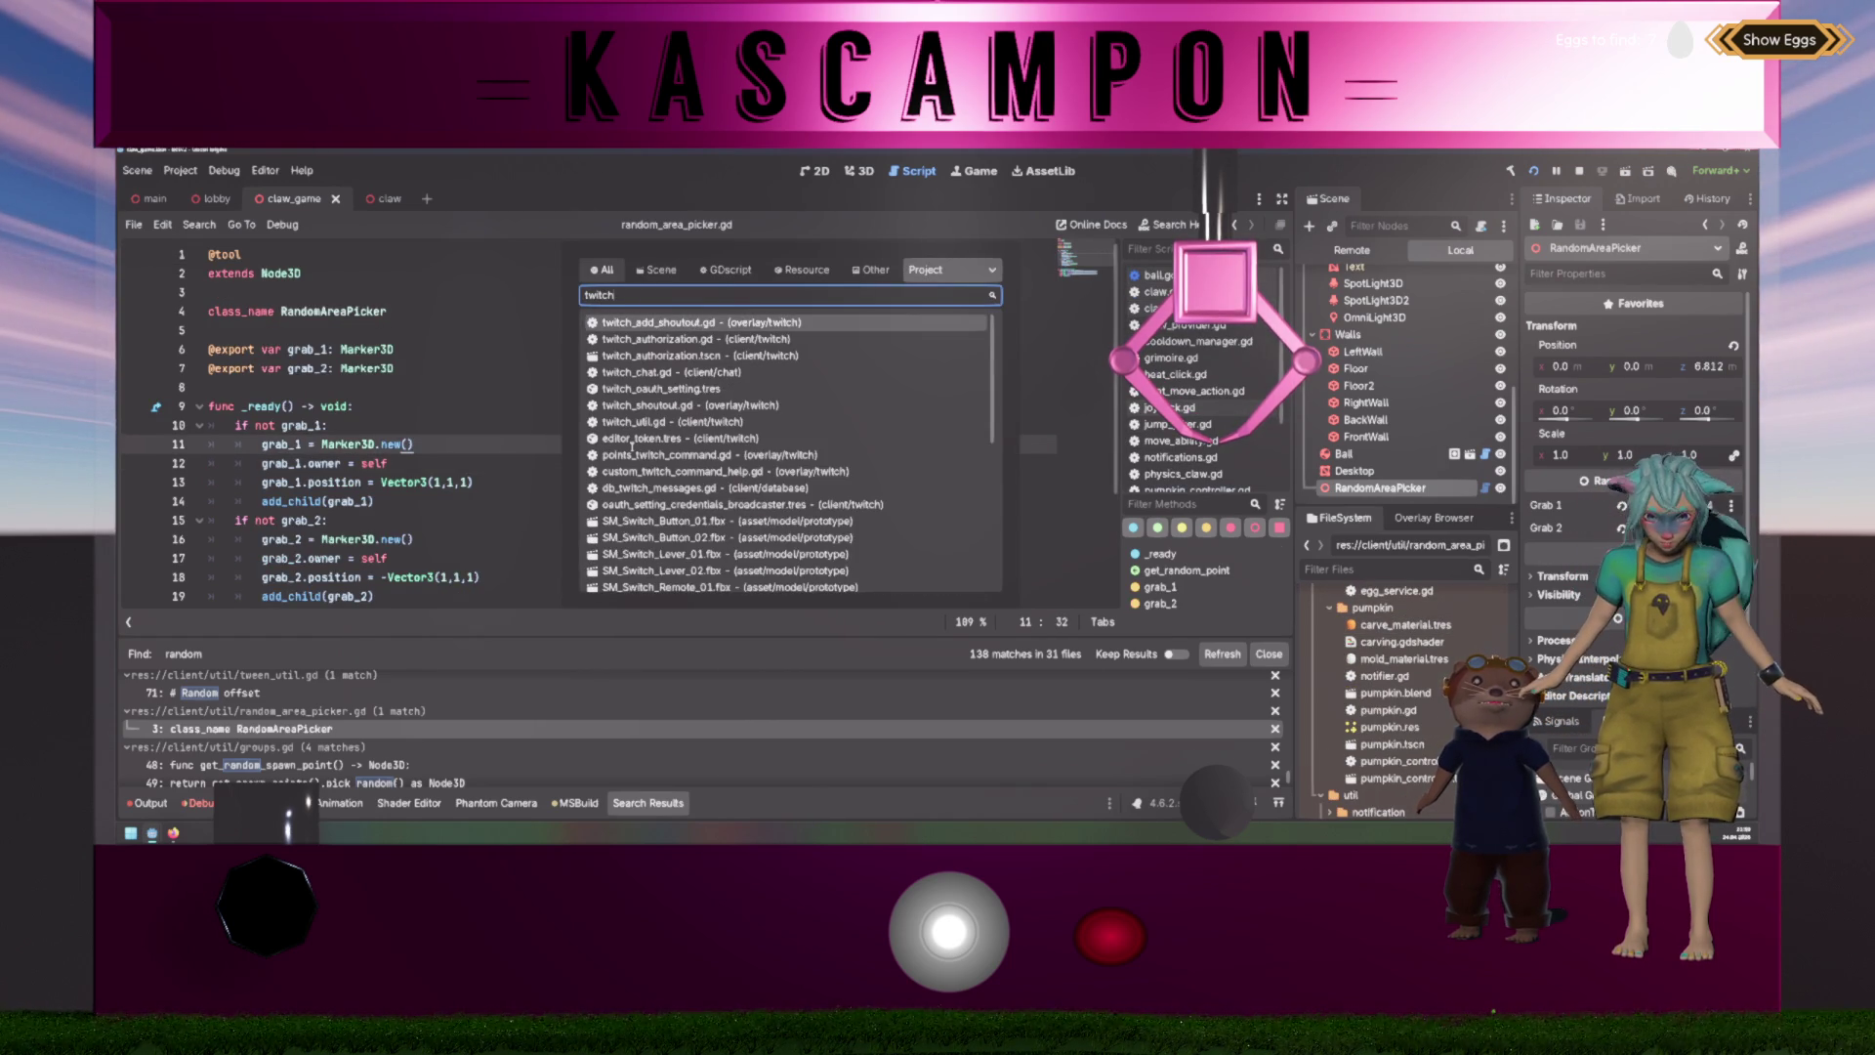
pyautogui.press('BackSpace')
pyautogui.write('oau')
pyautogui.press('BackSpace')
pyautogui.press('BackSpace')
pyautogui.press('BackSpace')
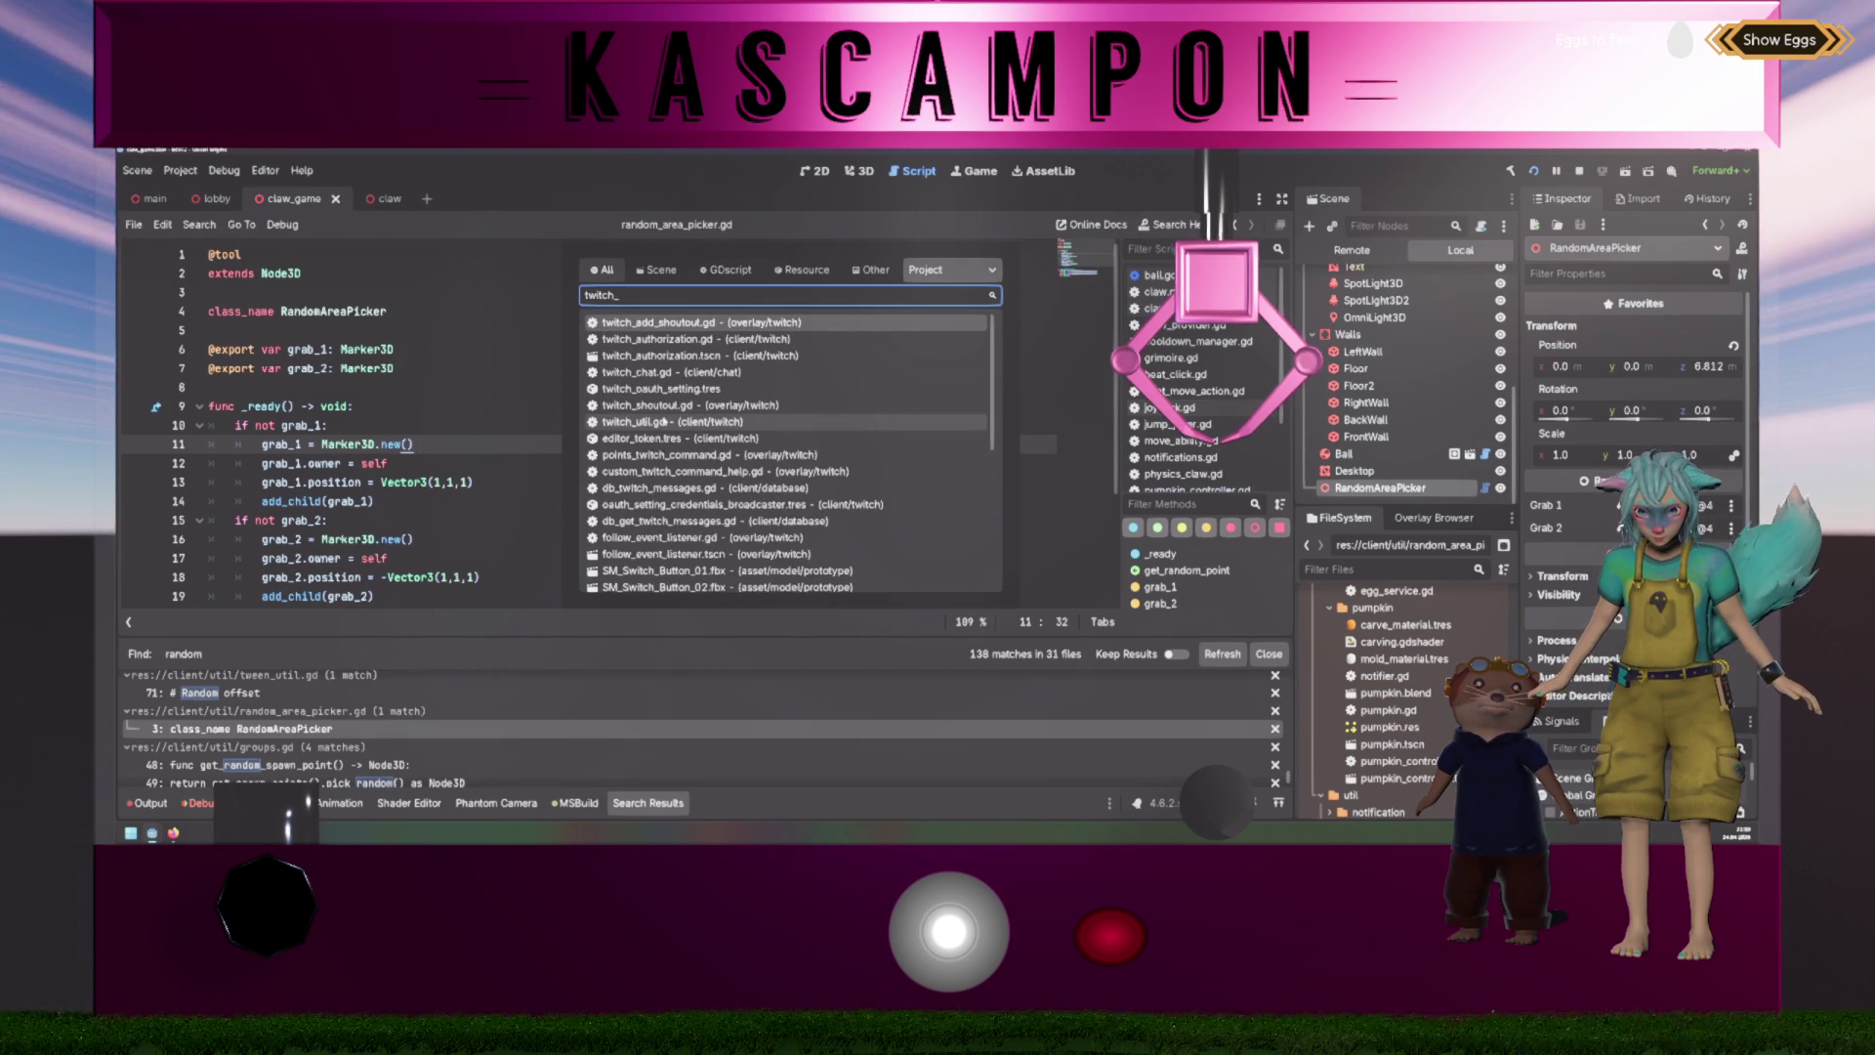
pyautogui.press('Escape')
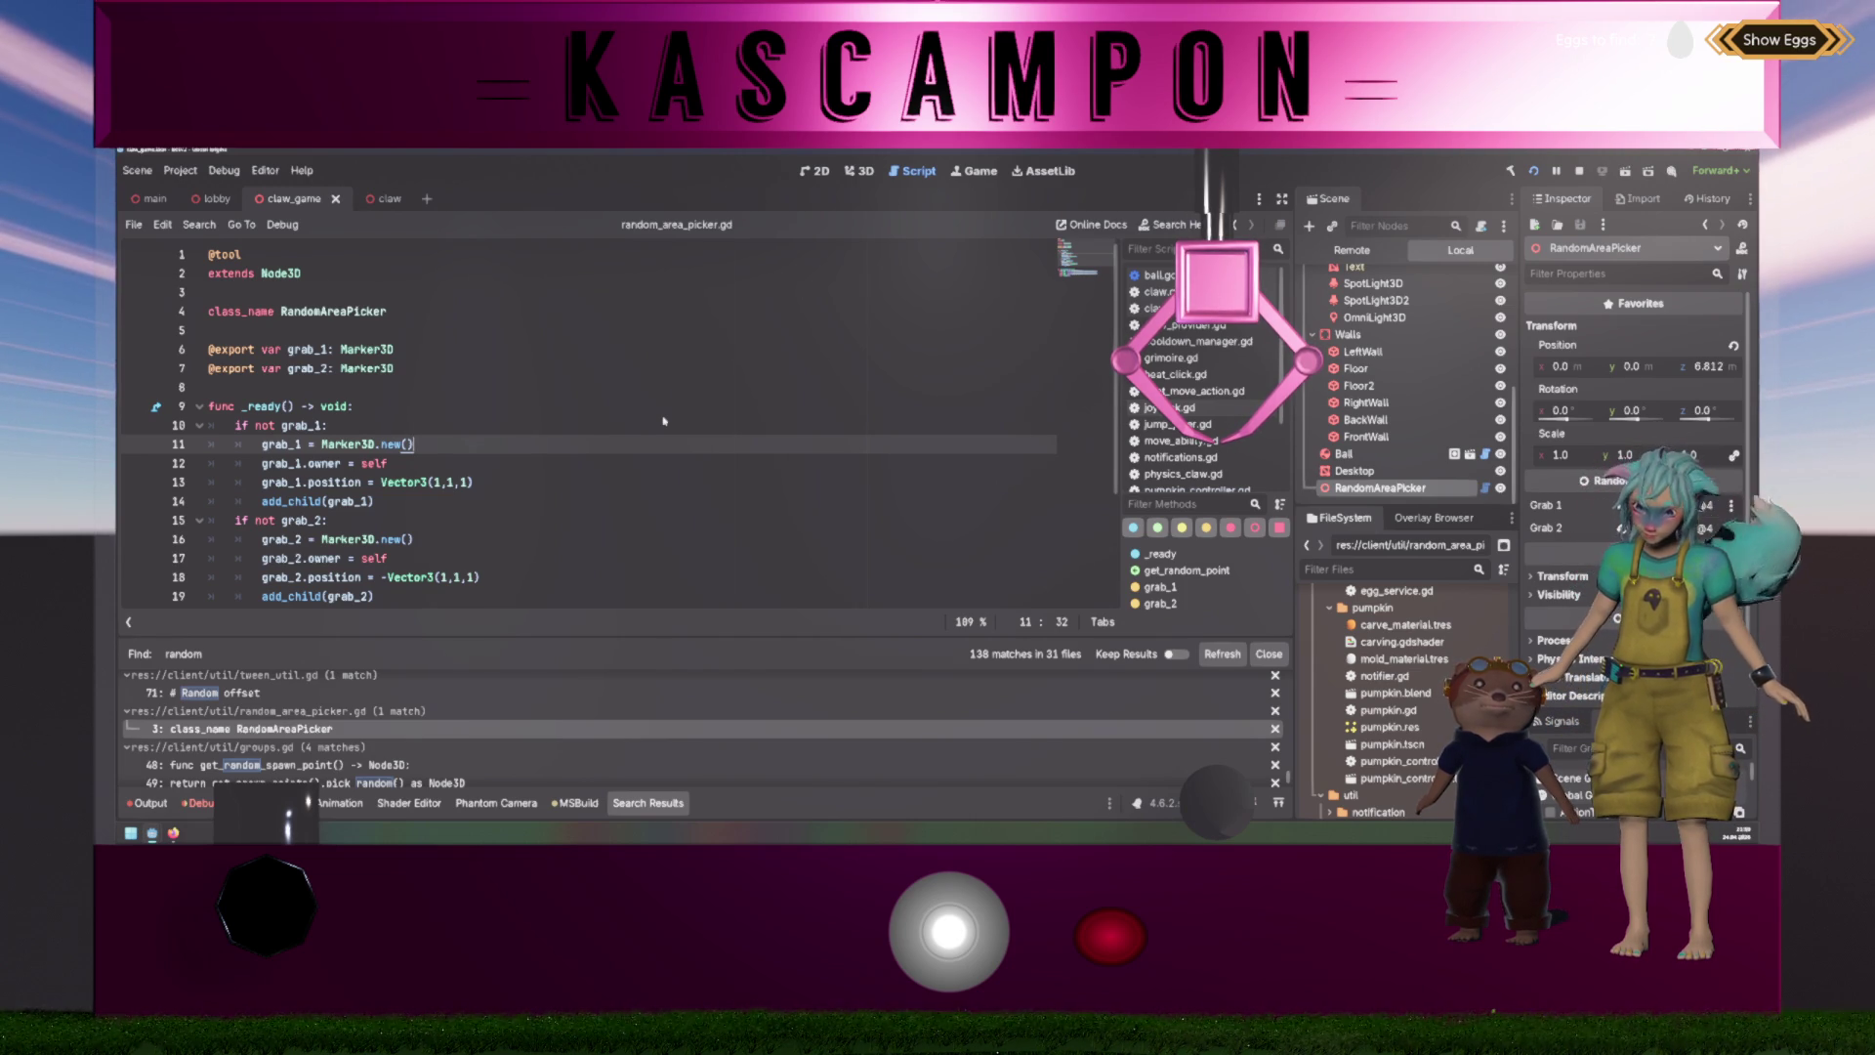
pyautogui.click(565, 332)
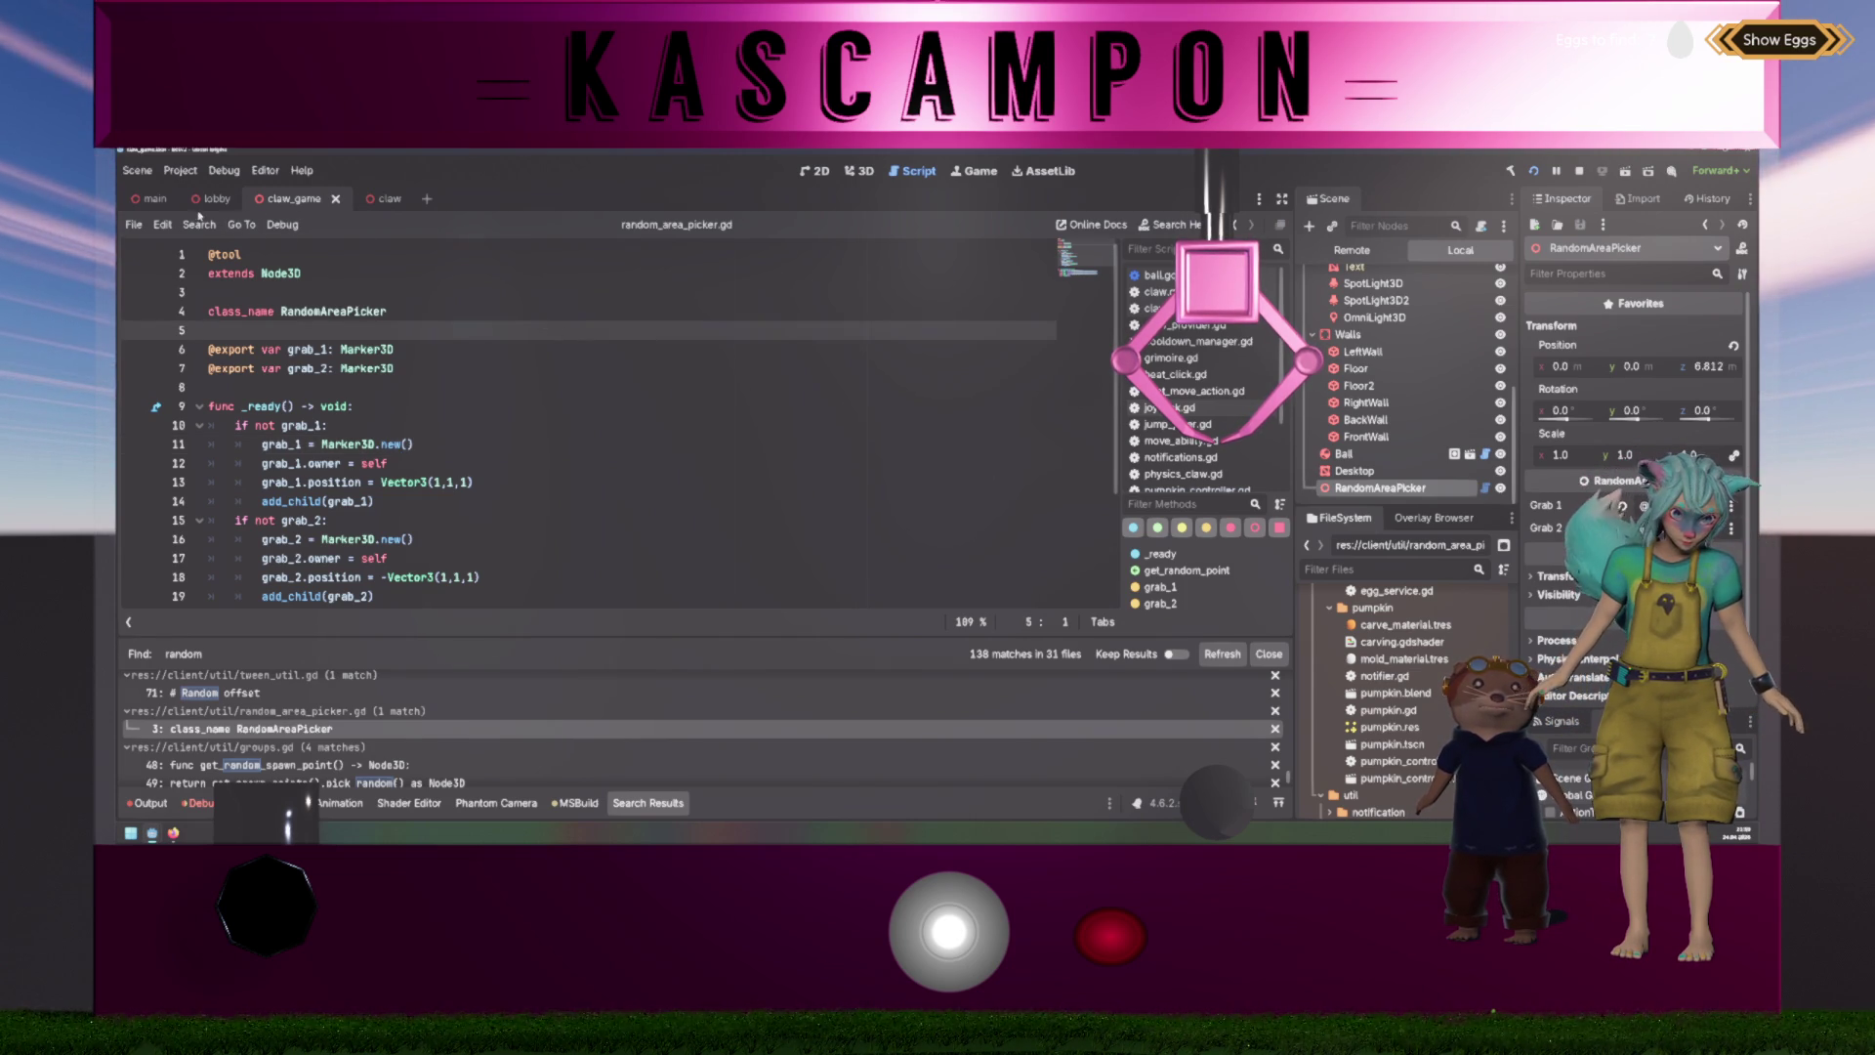
# Switch to the main scene, collapse ChatHandler and LevelSwitcher, and inspect TwitchBot
pyautogui.click(152, 198)
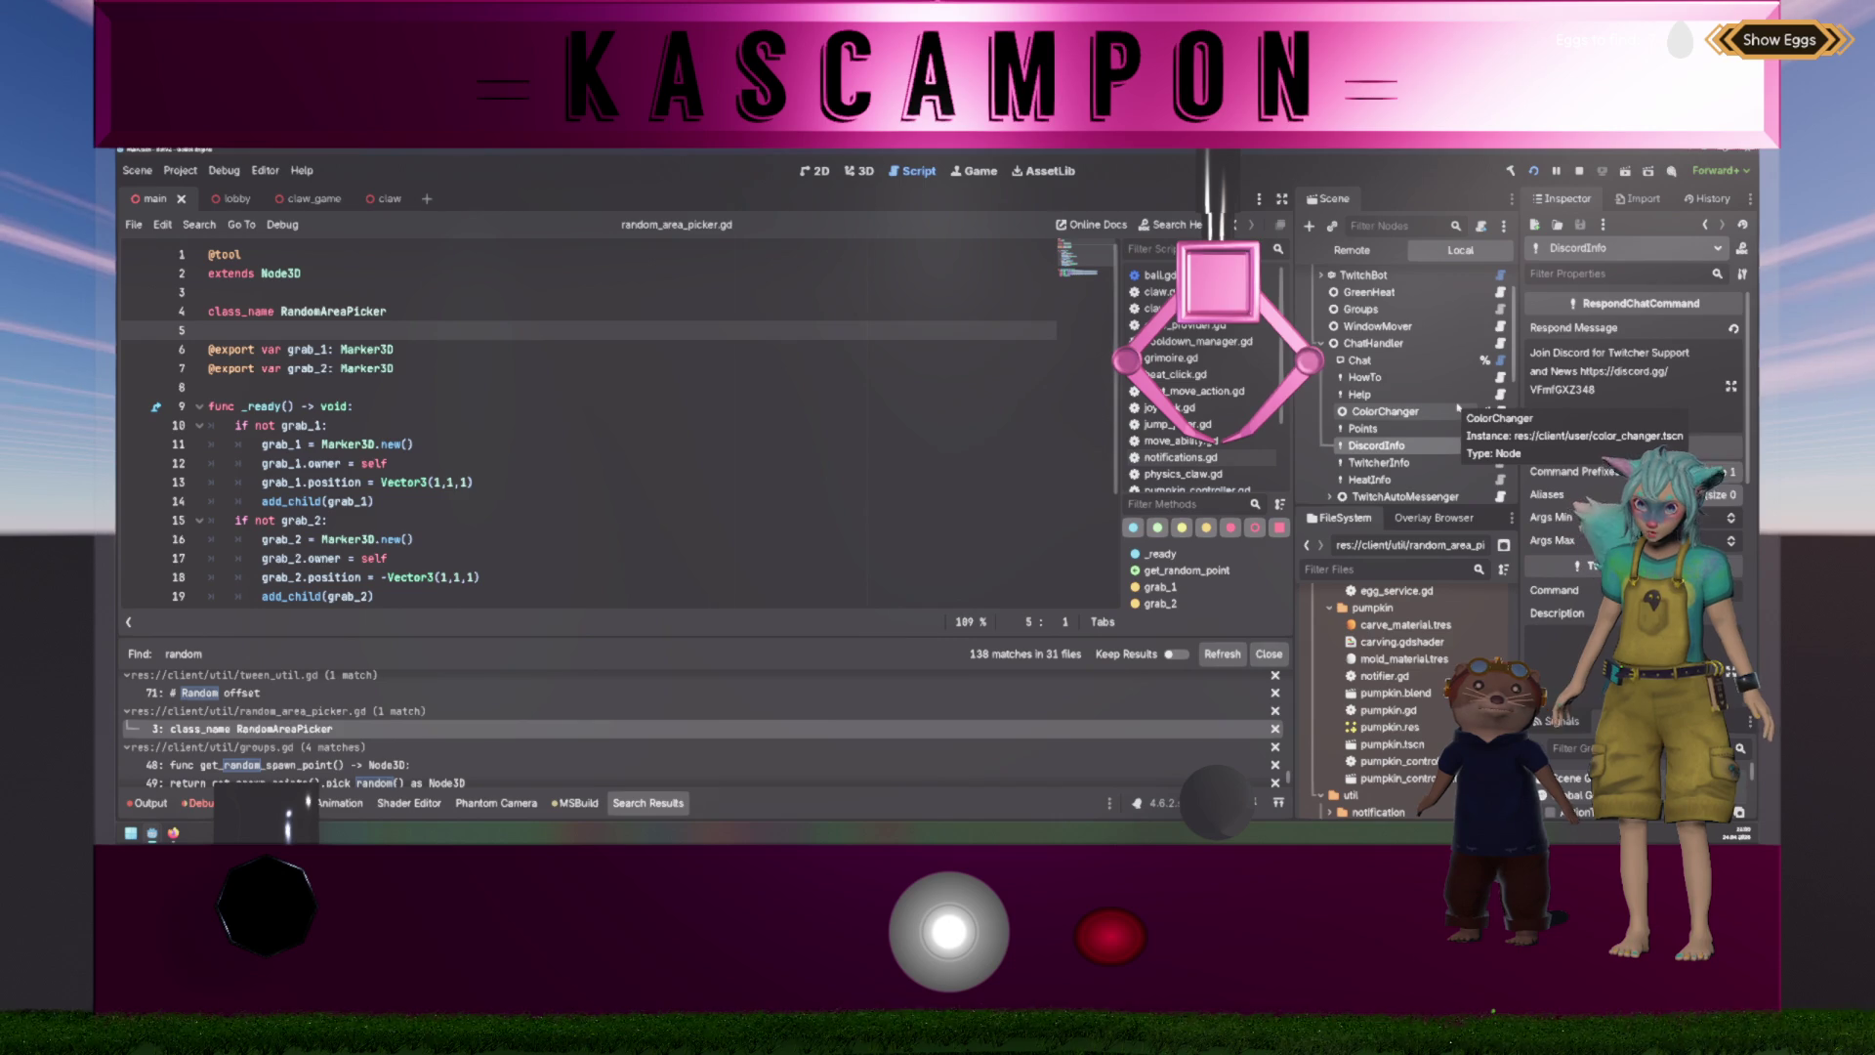
pyautogui.scroll(3, 1458, 408)
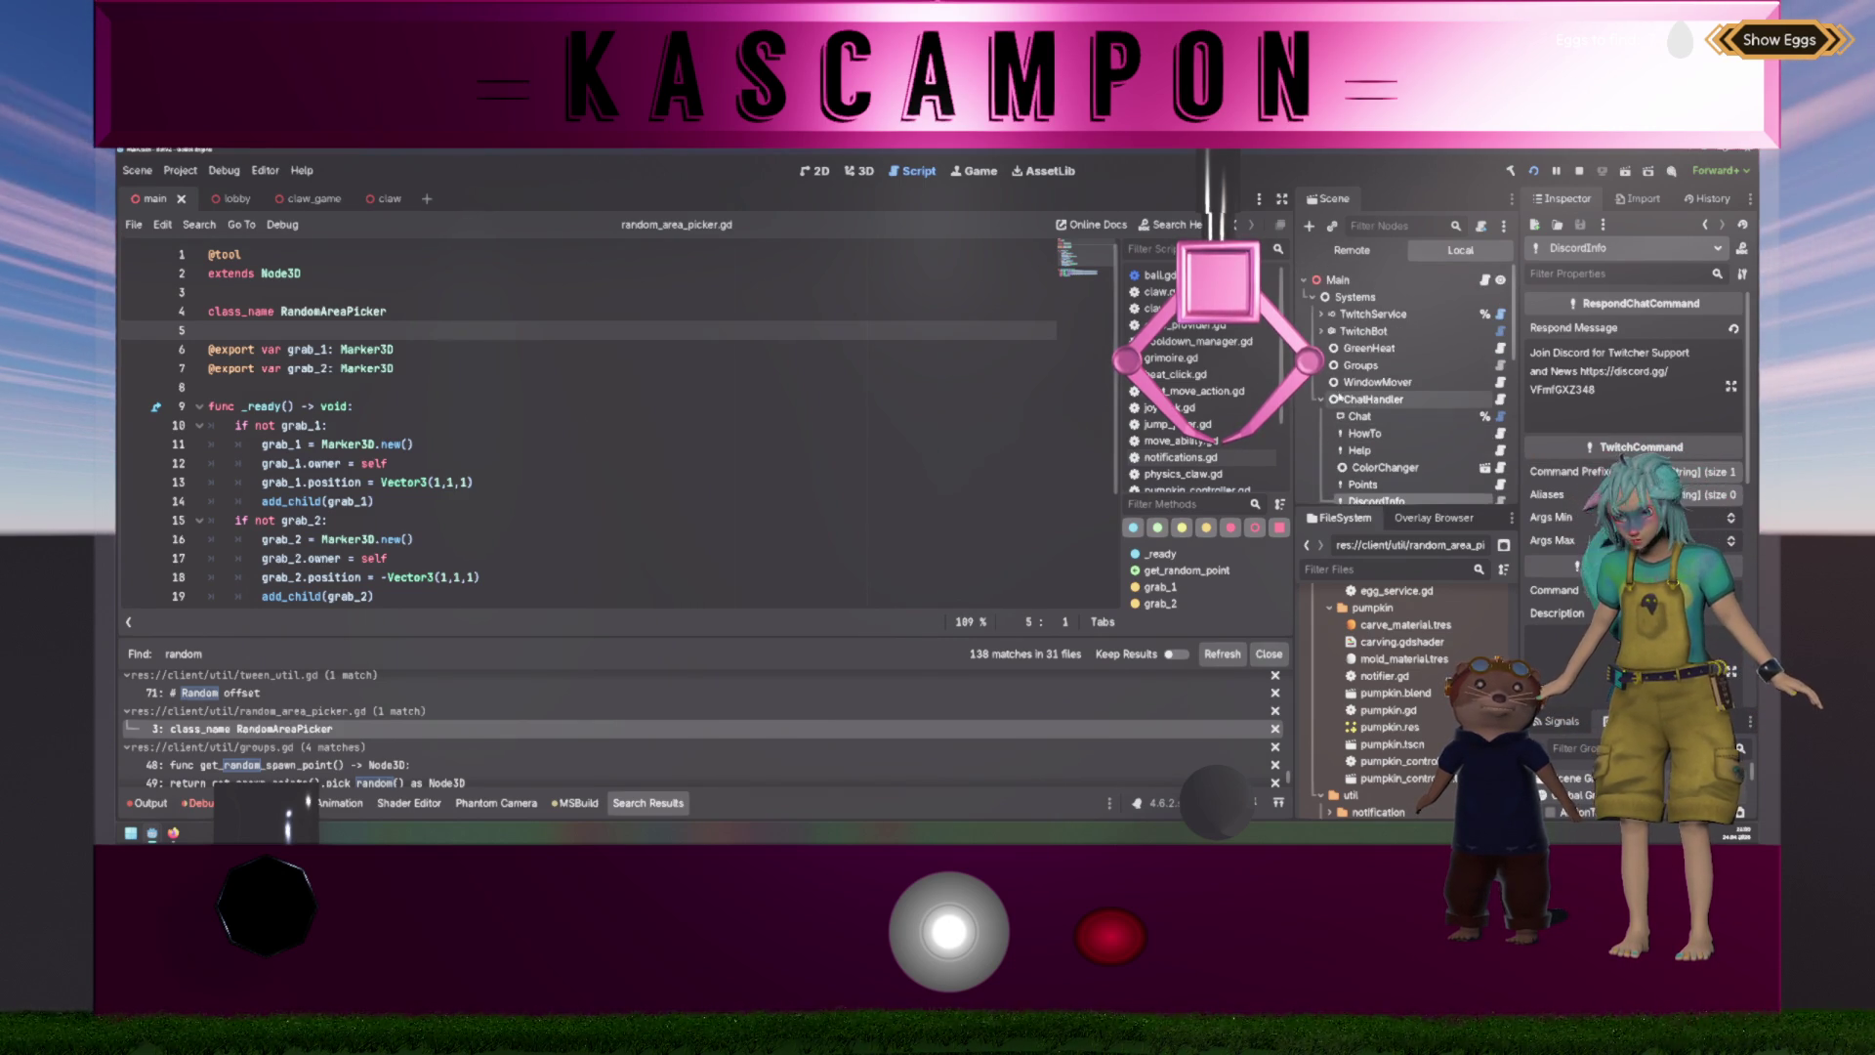
pyautogui.click(1322, 399)
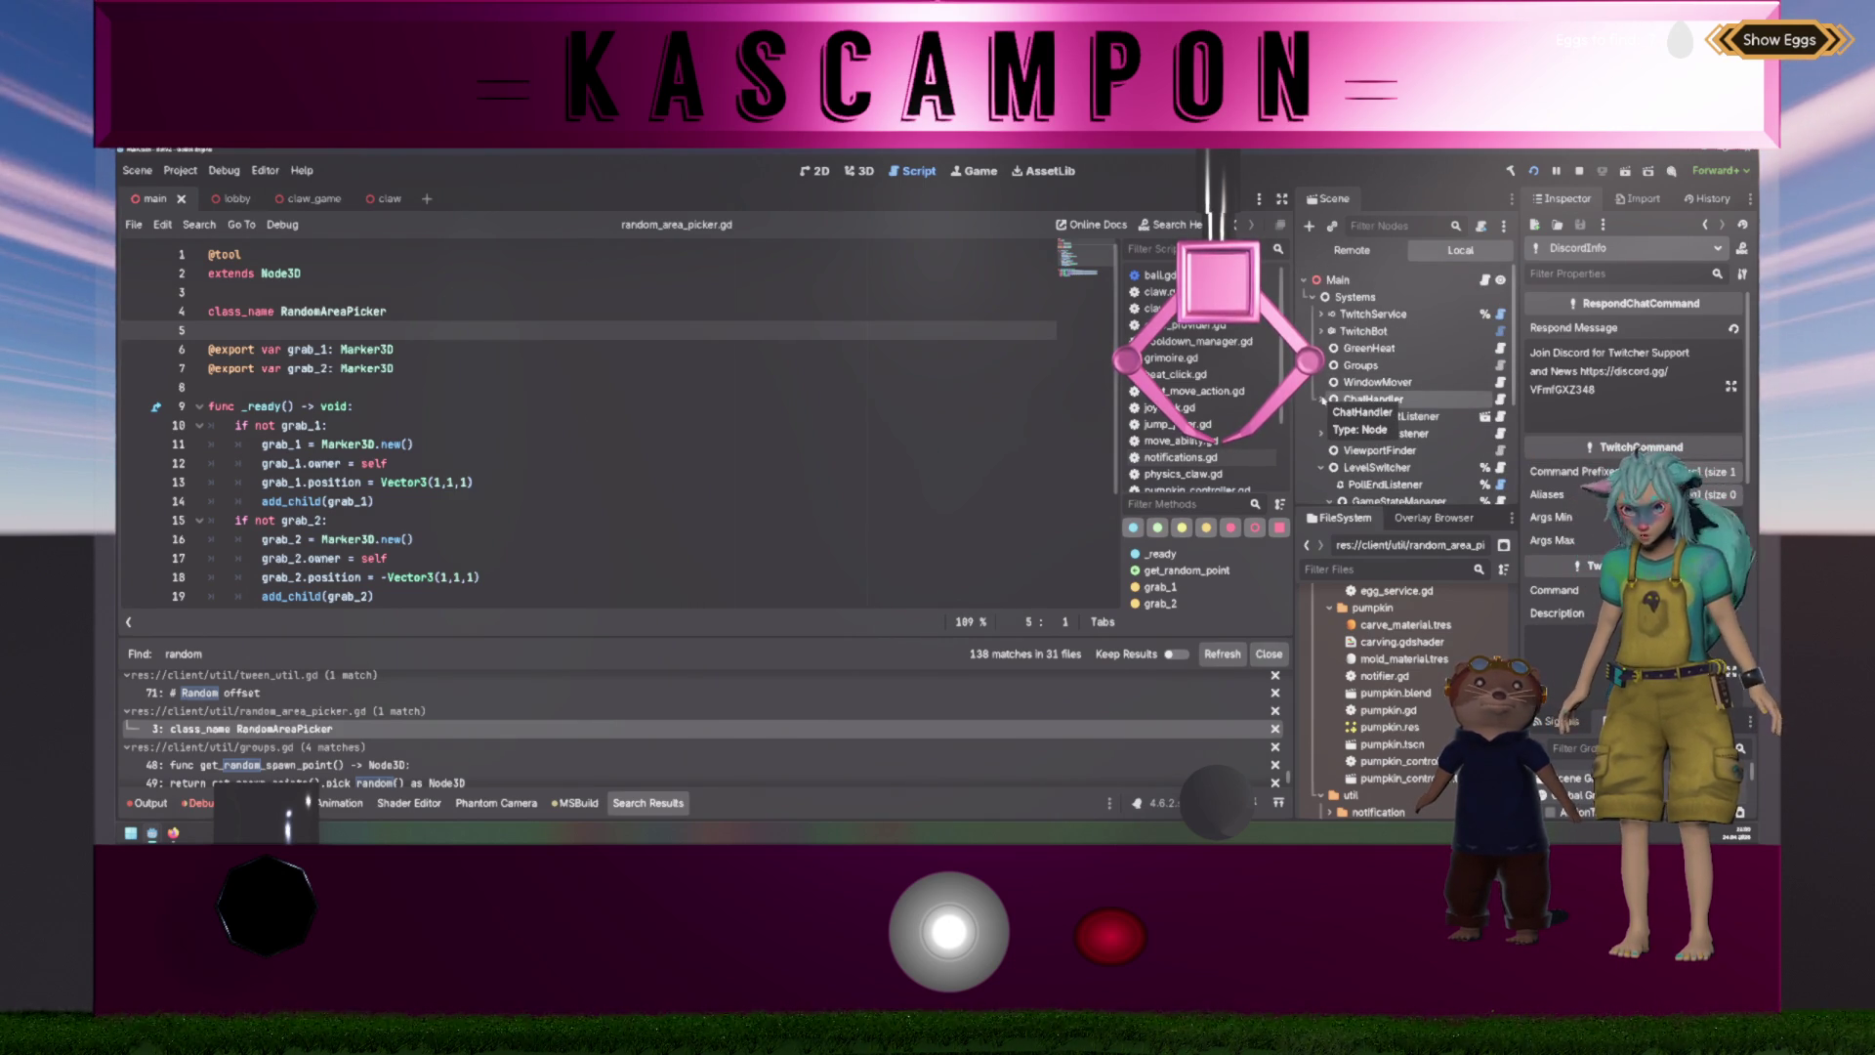
pyautogui.click(1409, 333)
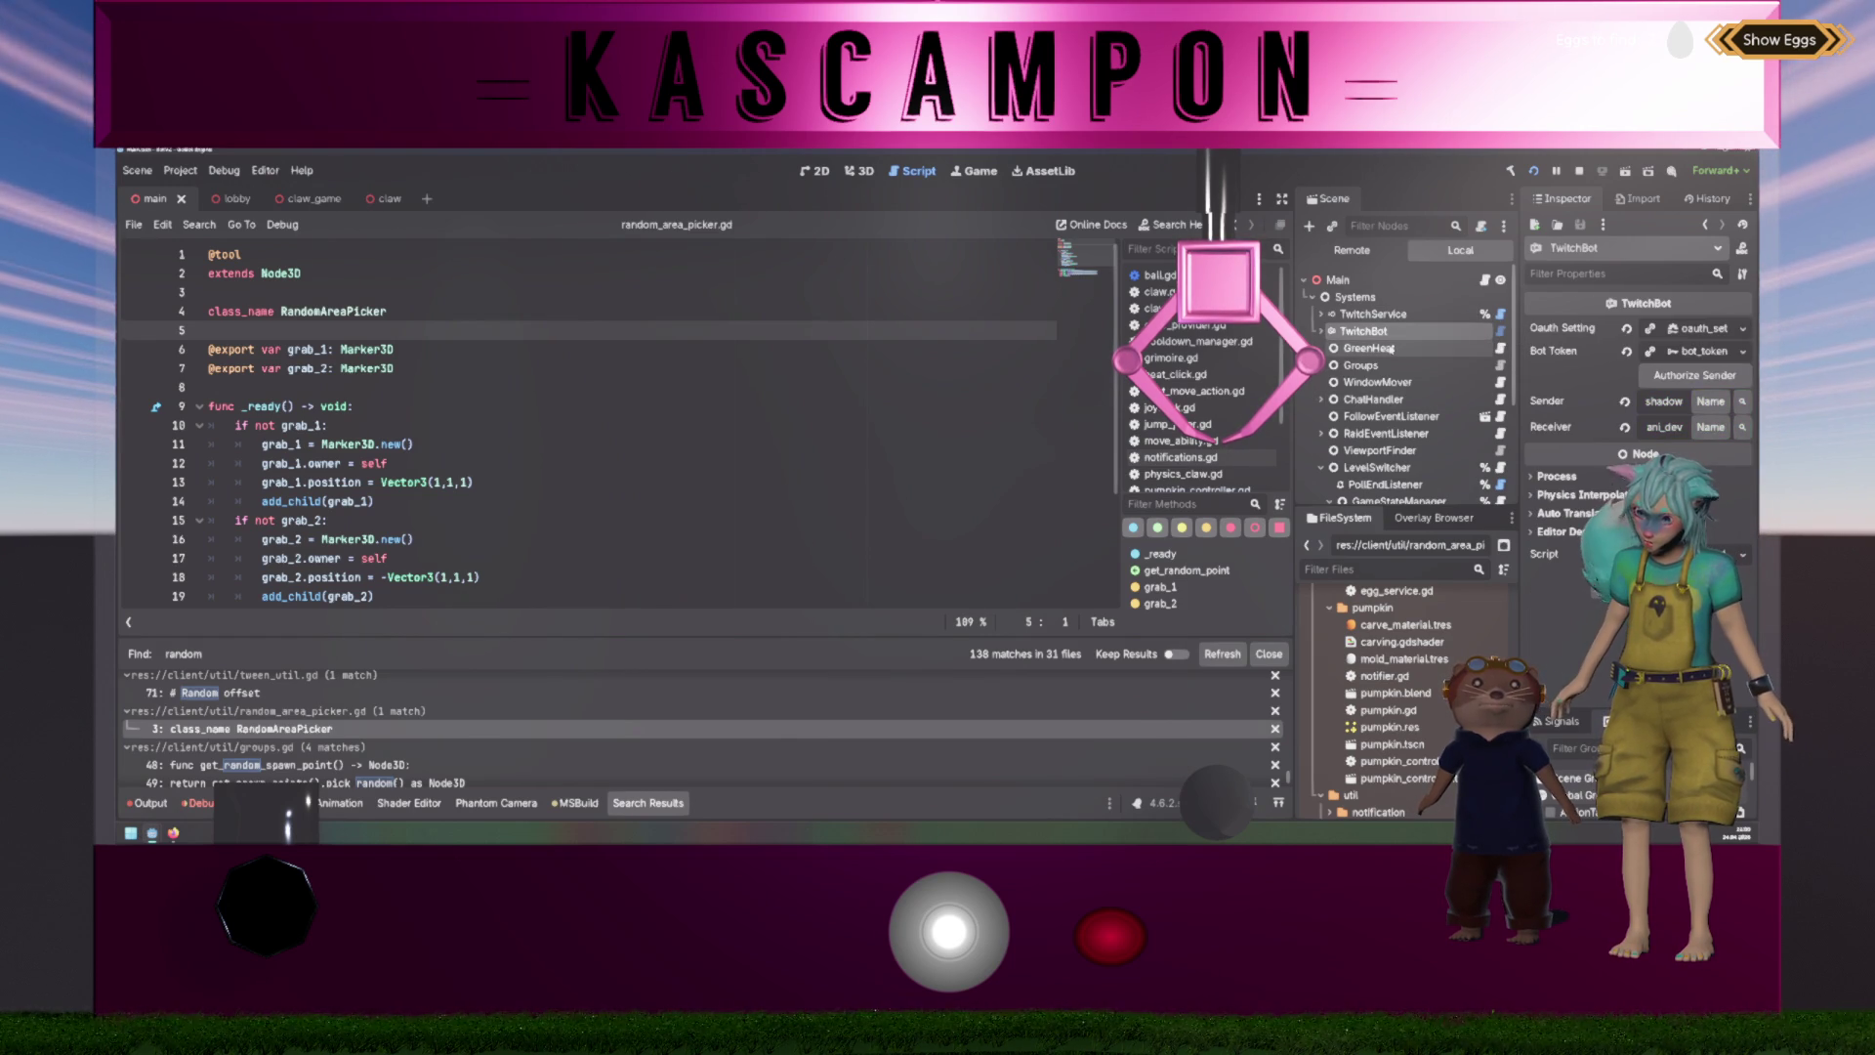
pyautogui.scroll(-3, 1409, 339)
pyautogui.click(1322, 382)
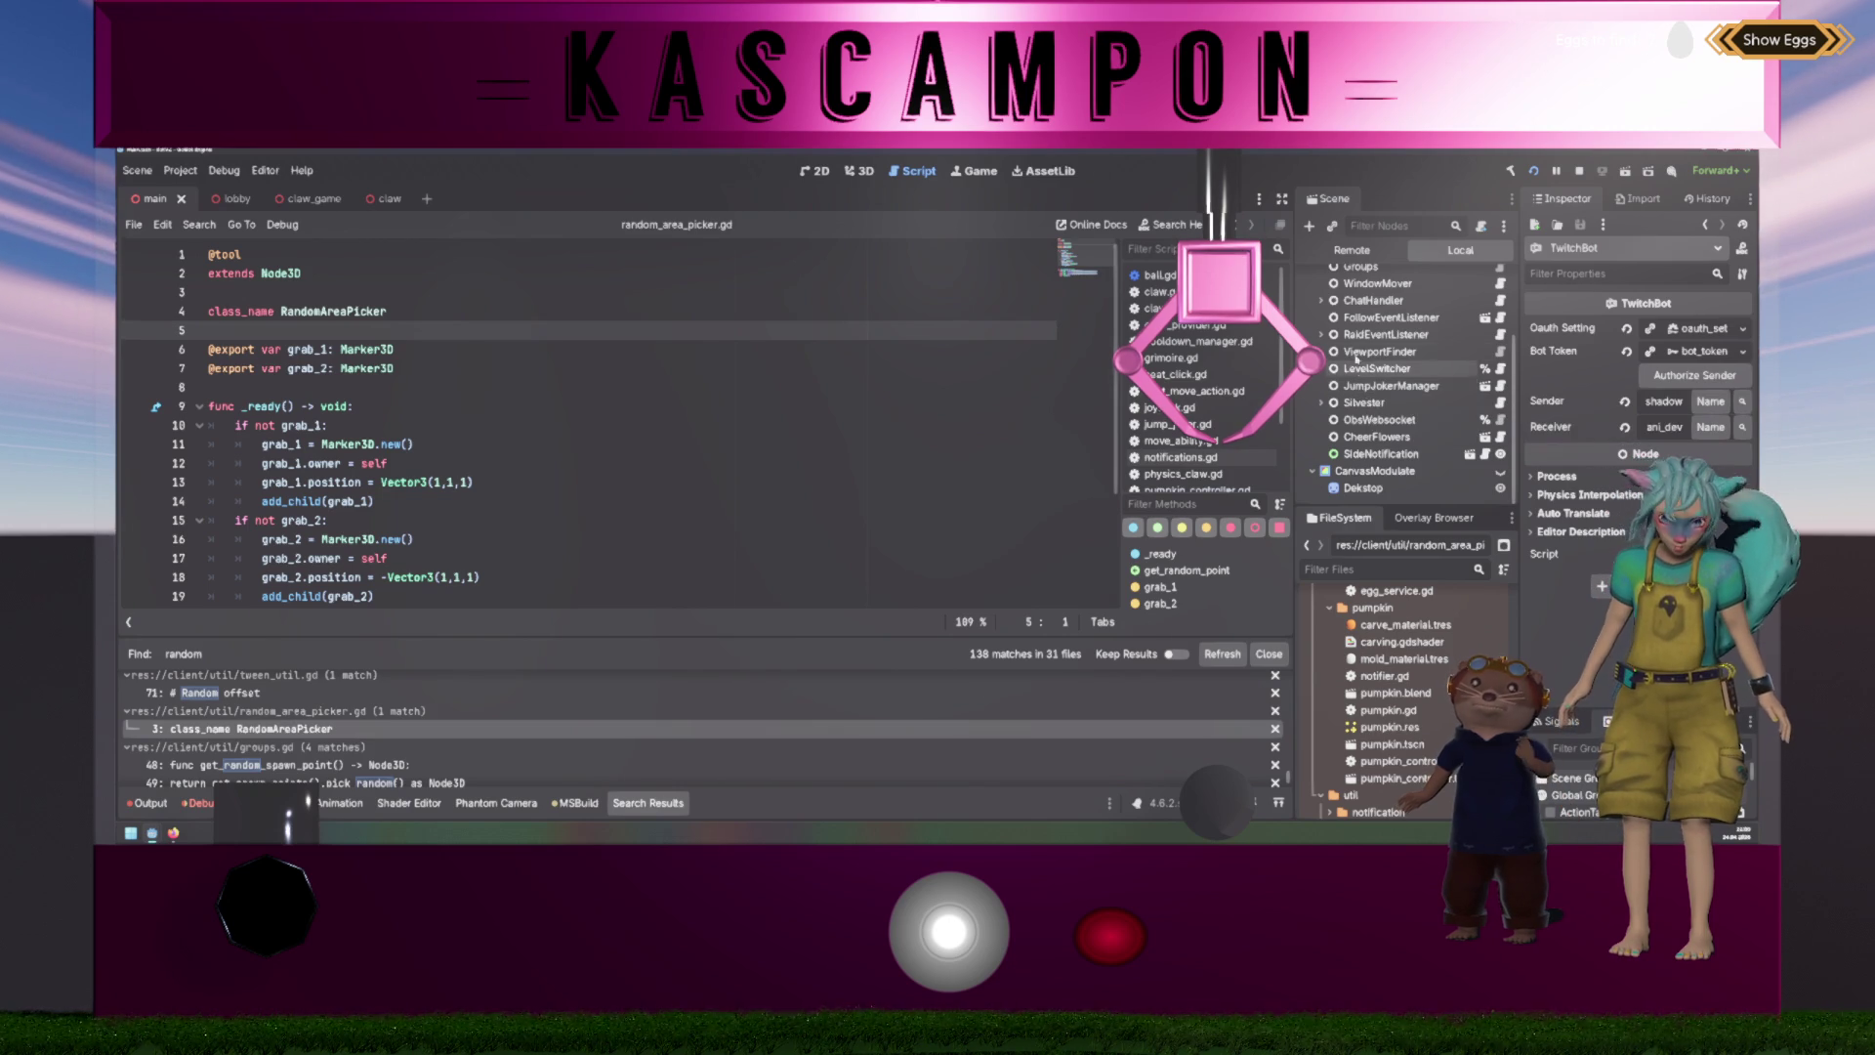
# Expand ChatHandler, inspect its command nodes, and settle on TwitchShoutout with command 'so'
pyautogui.click(1322, 301)
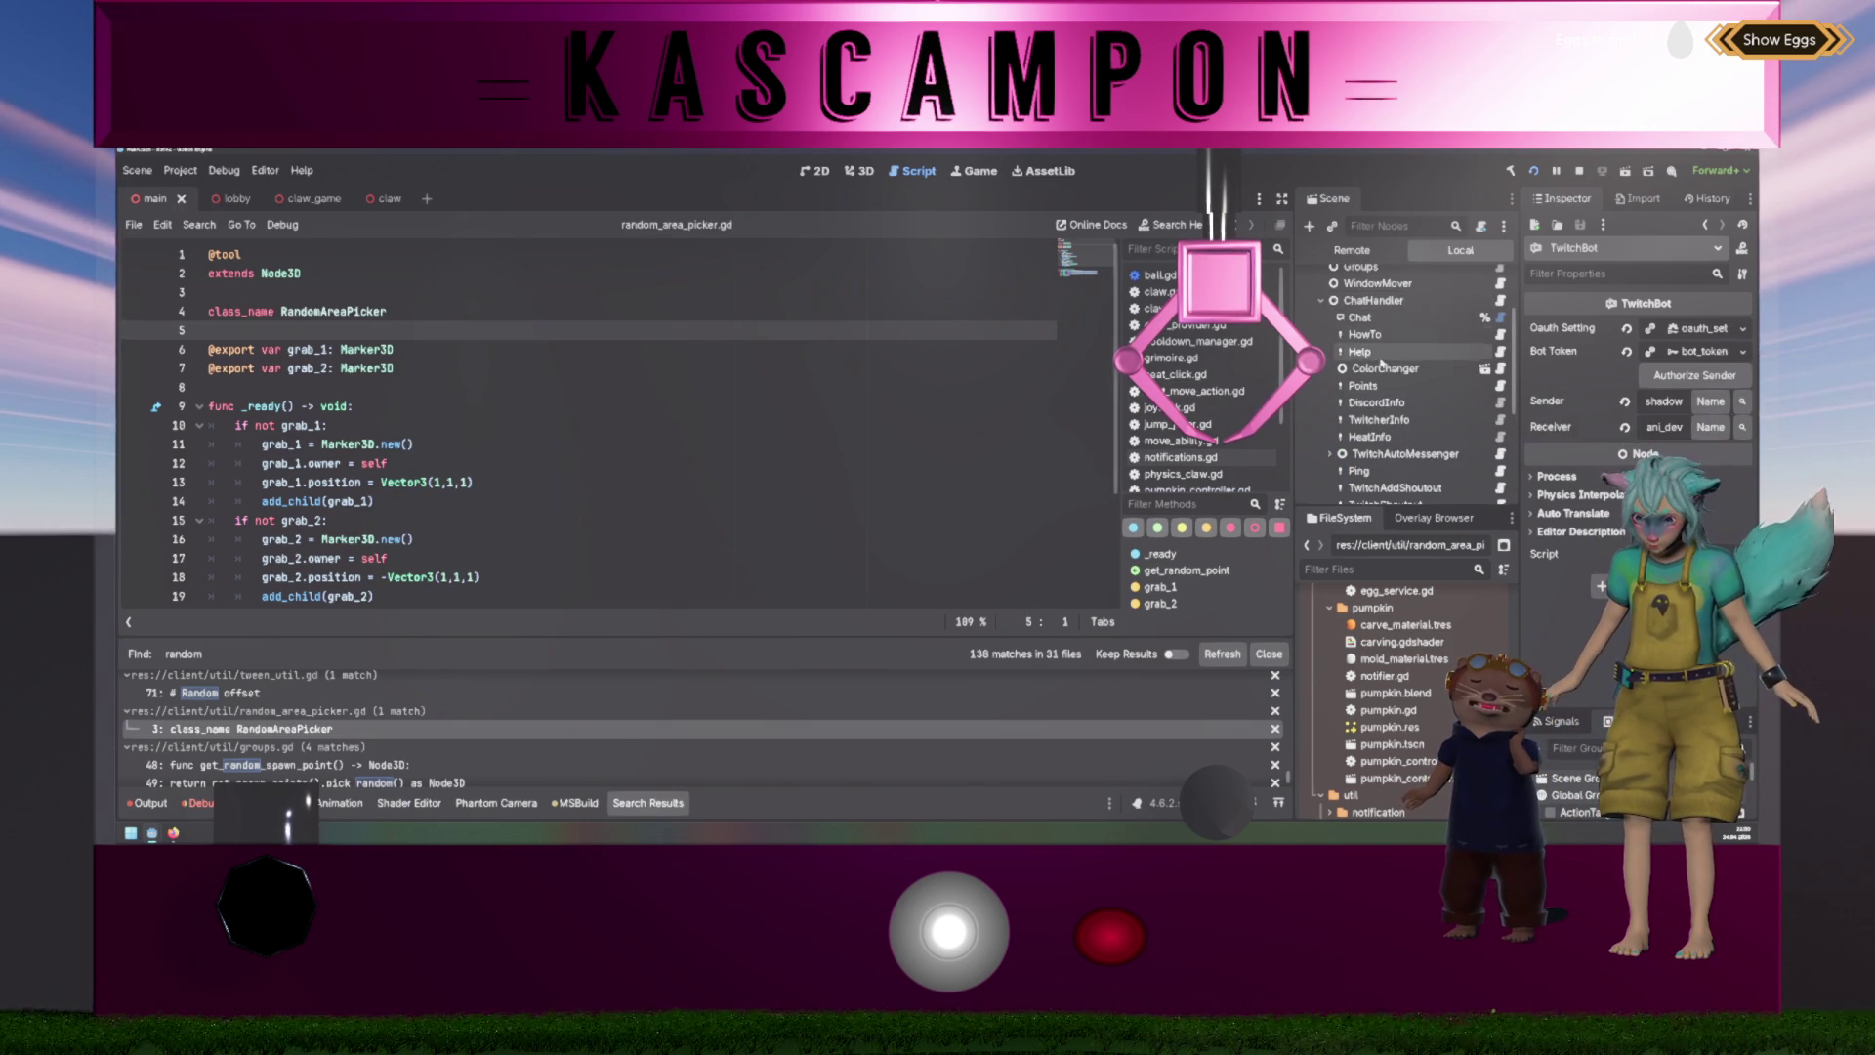
pyautogui.scroll(-1, 1387, 390)
pyautogui.click(1430, 448)
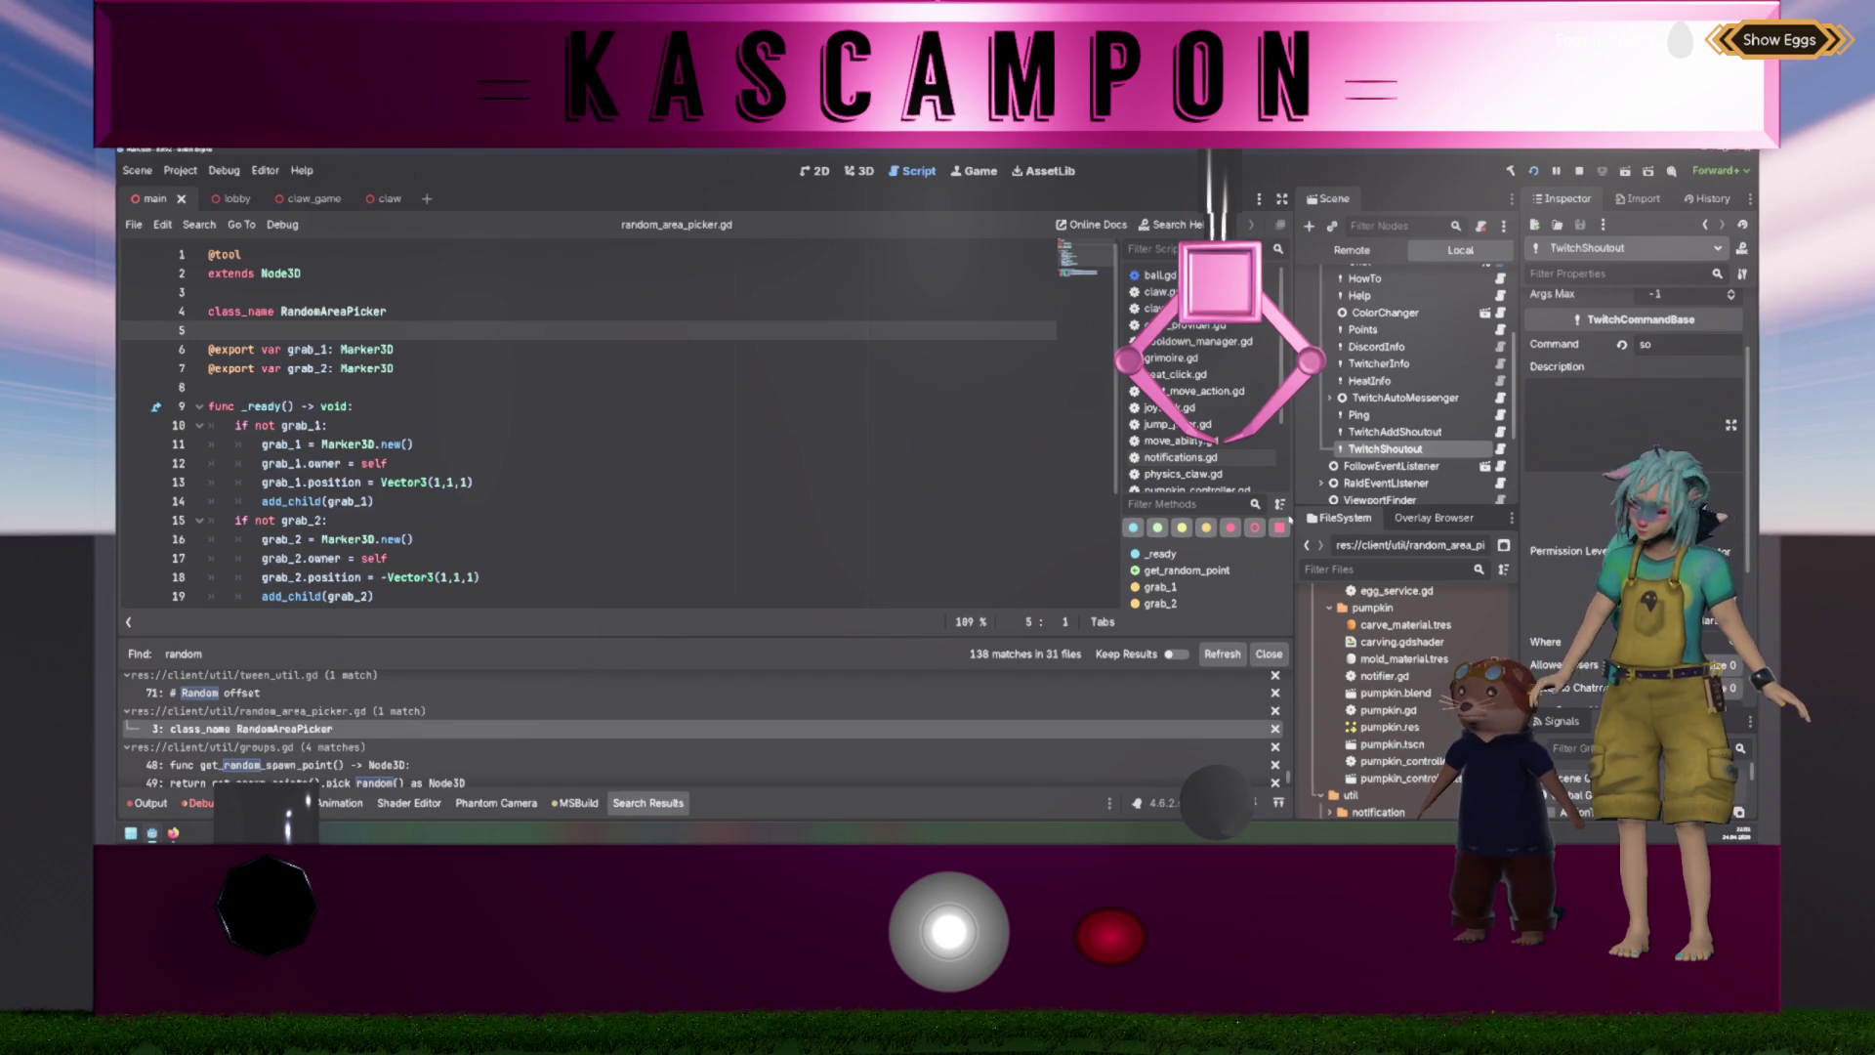
pyautogui.click(1425, 432)
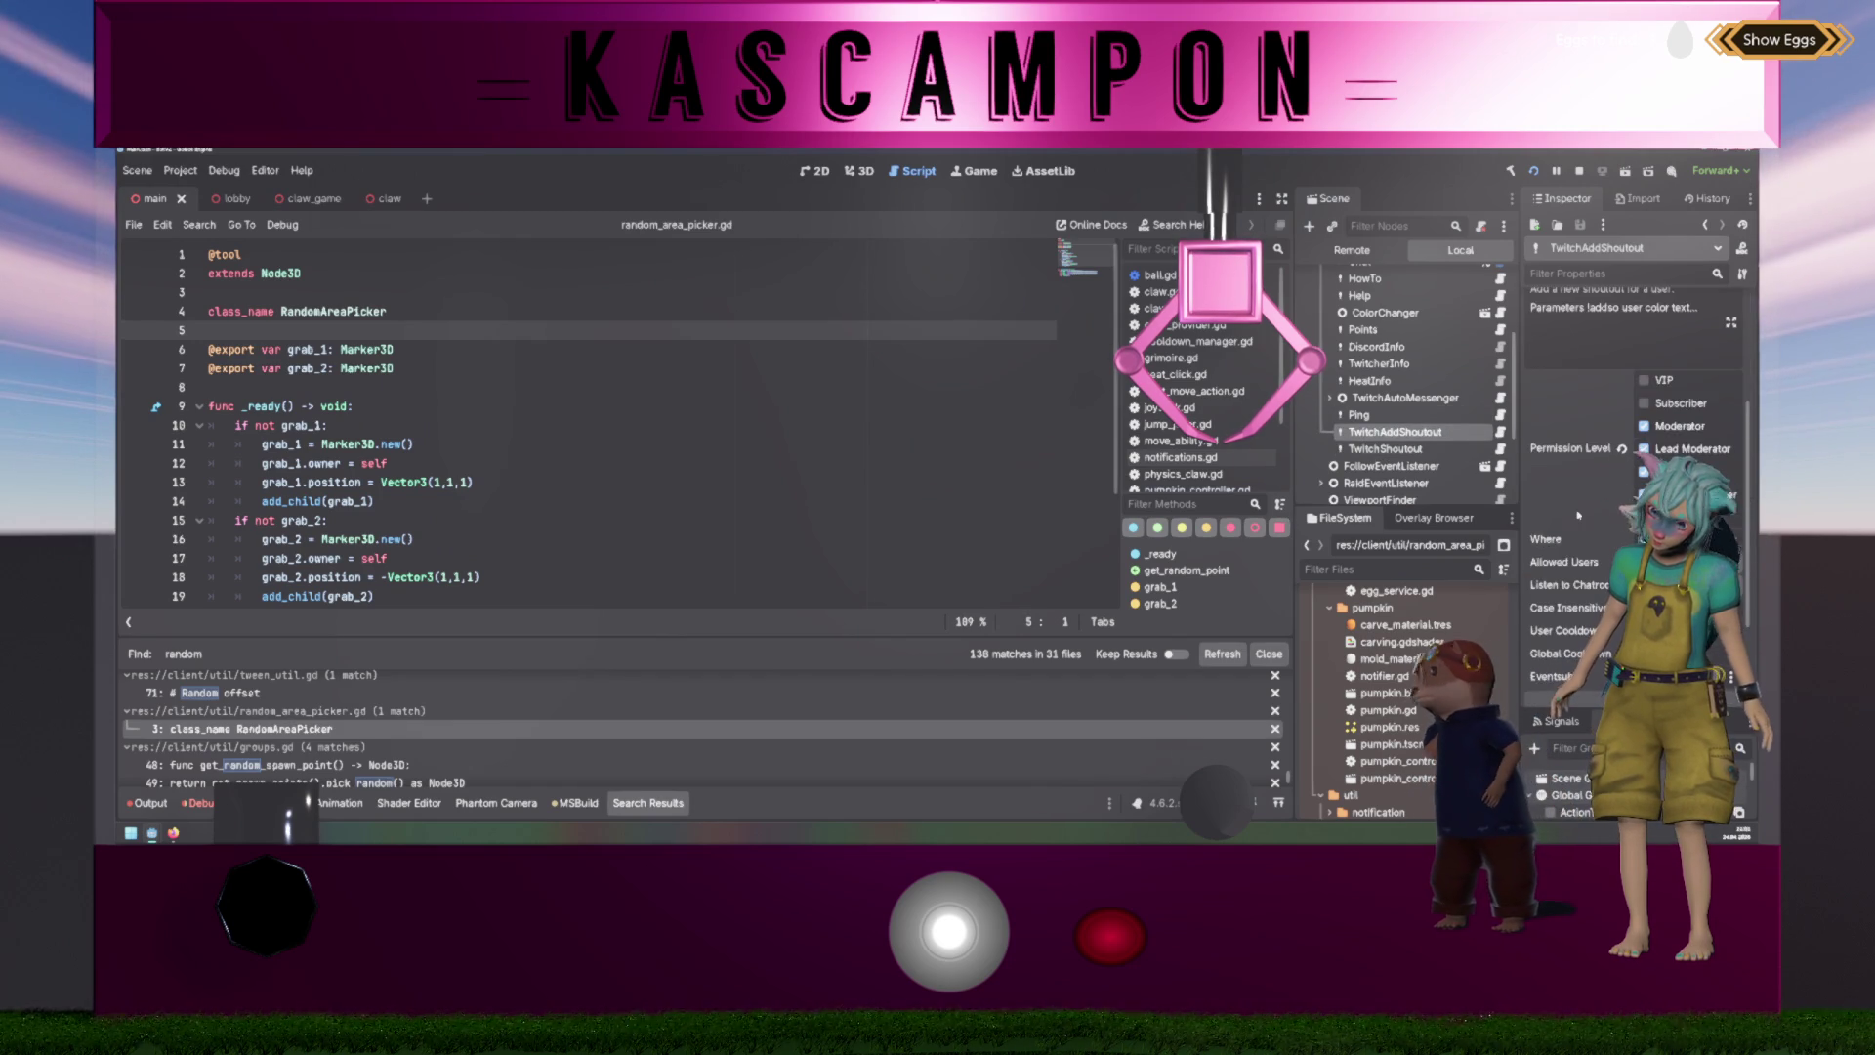
pyautogui.click(1363, 415)
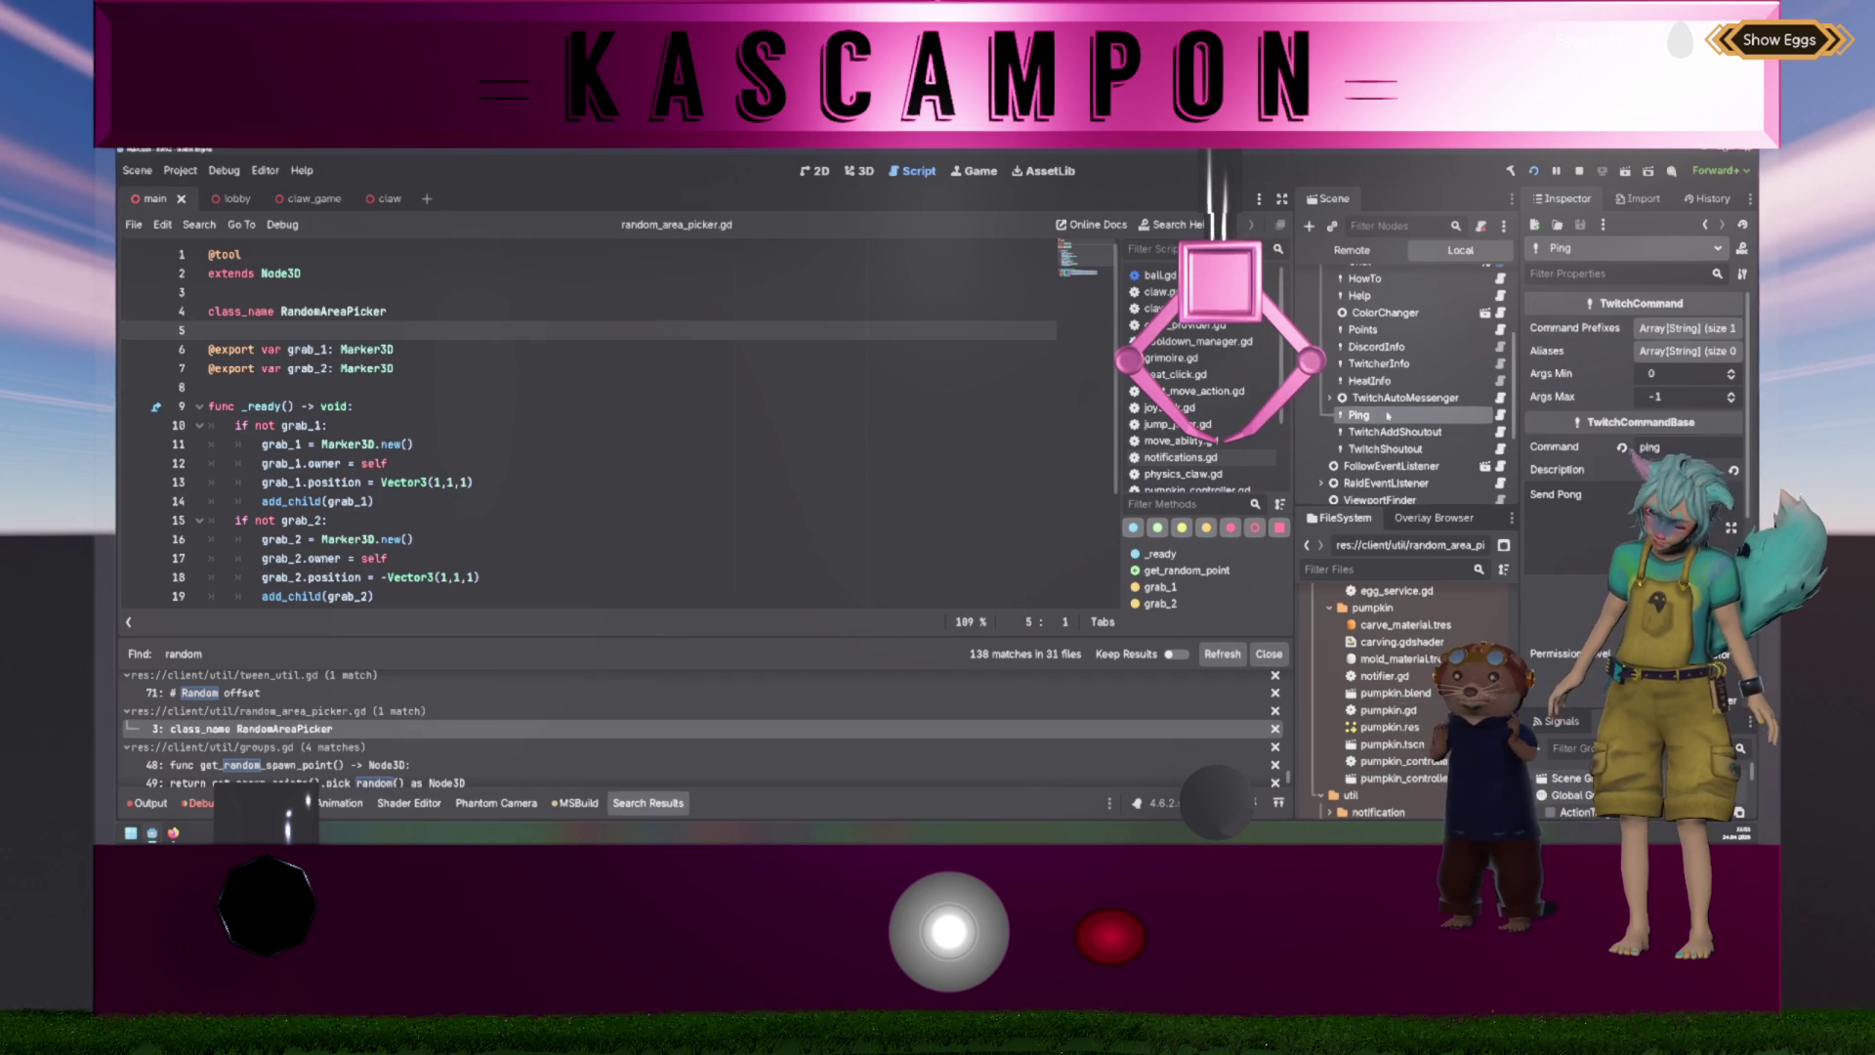
pyautogui.click(1382, 451)
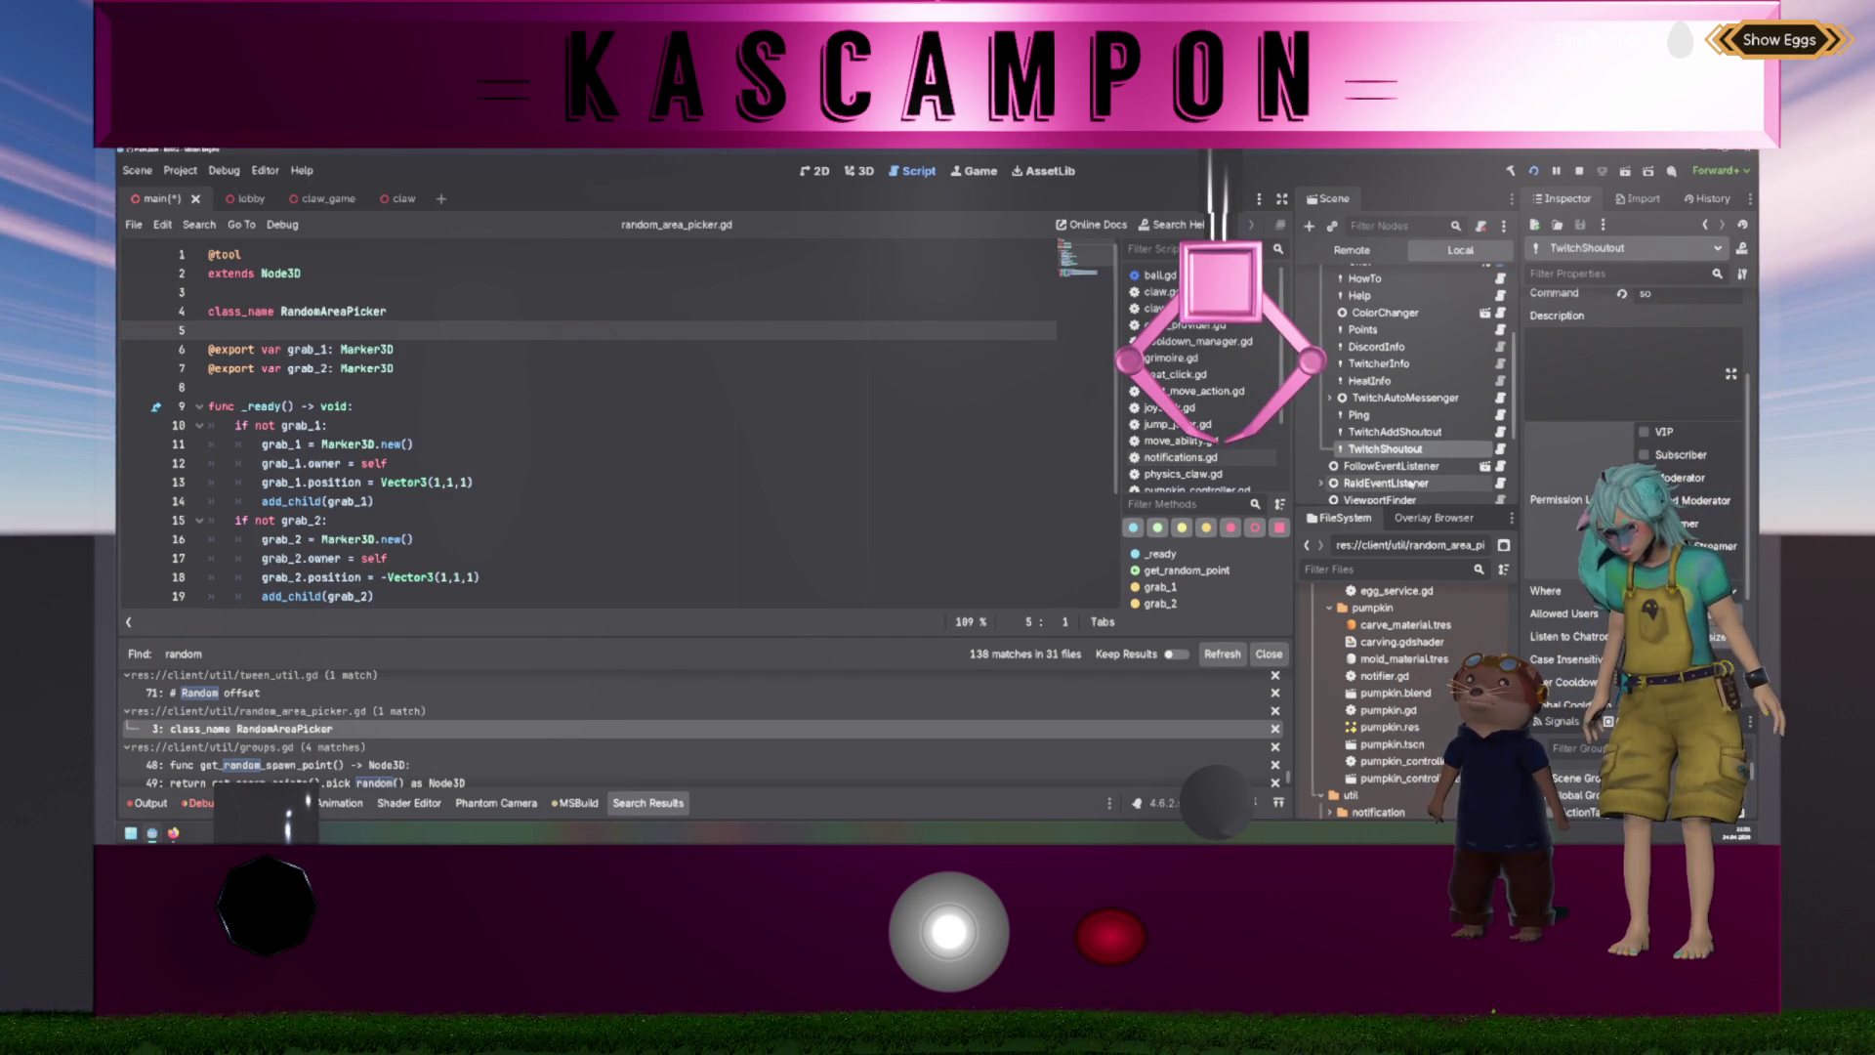
# Grant VIP permission to the TwitchShoutout command and save the main scene
pyautogui.click(1643, 432)
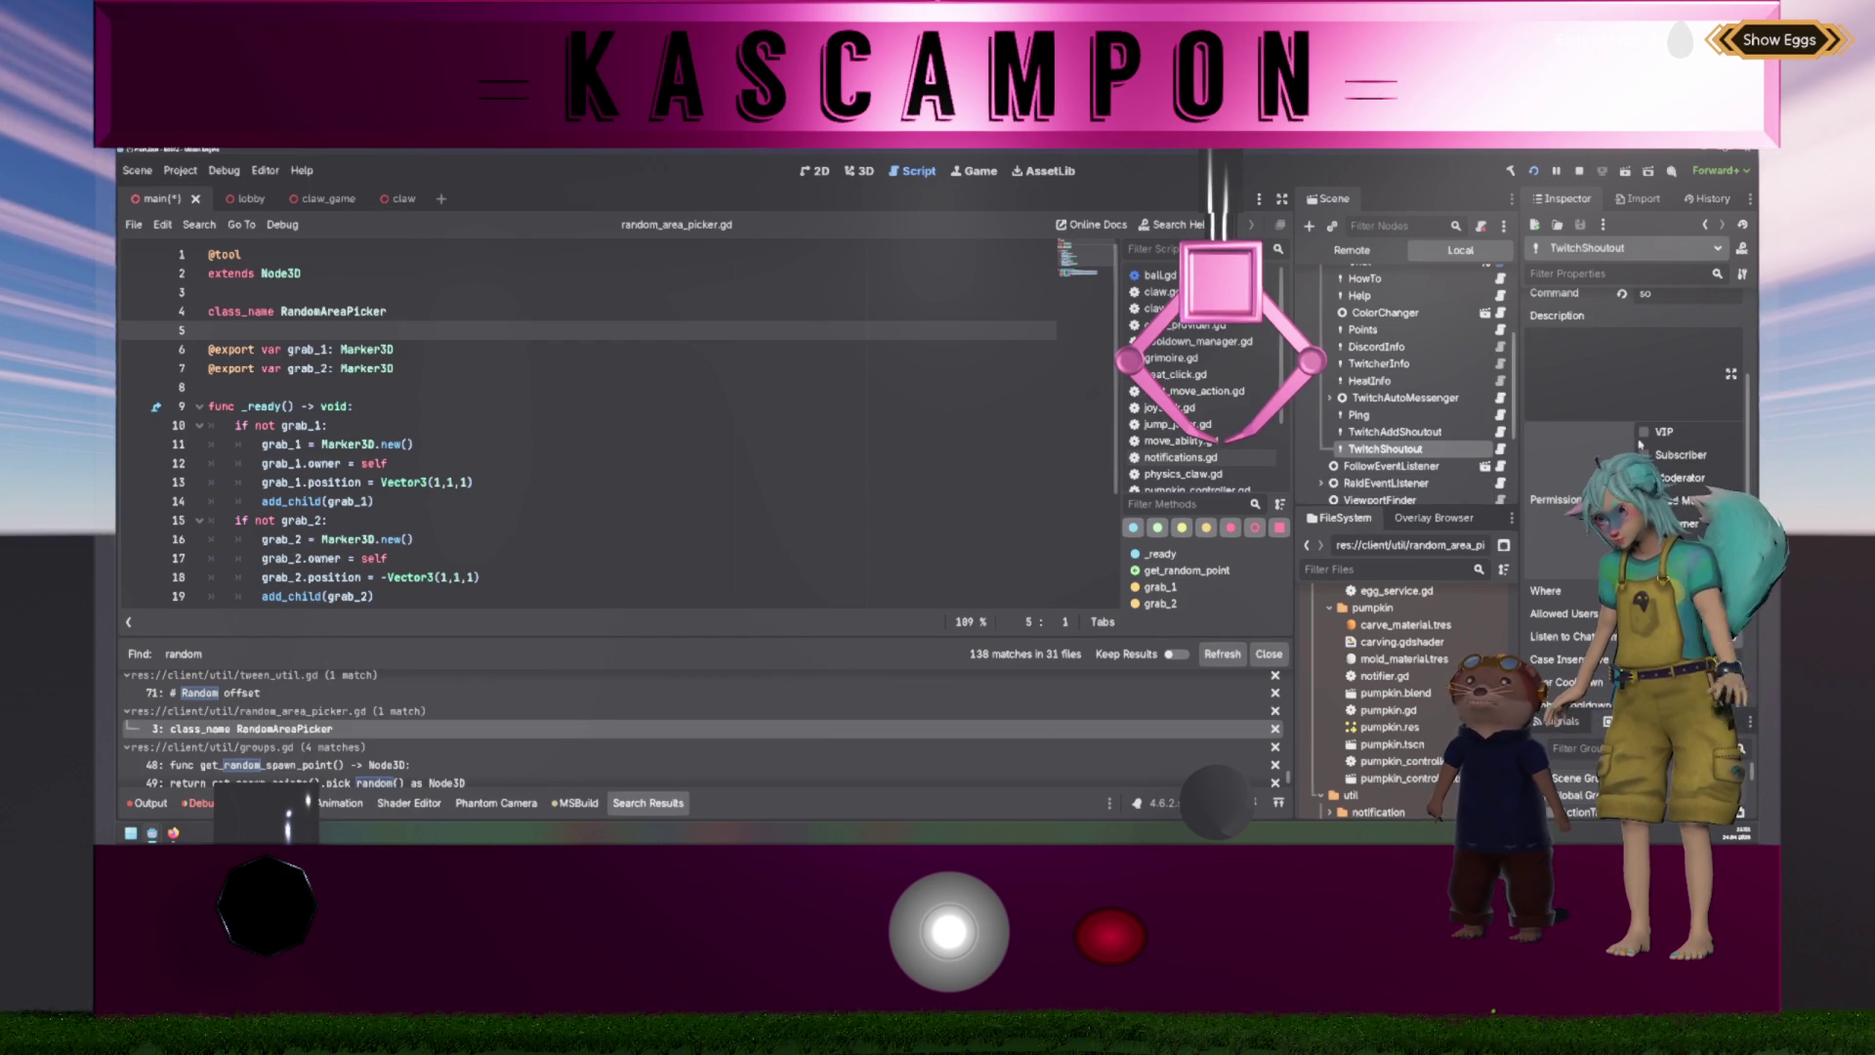
pyautogui.hotkey('ctrl', 's')
pyautogui.click(882, 408)
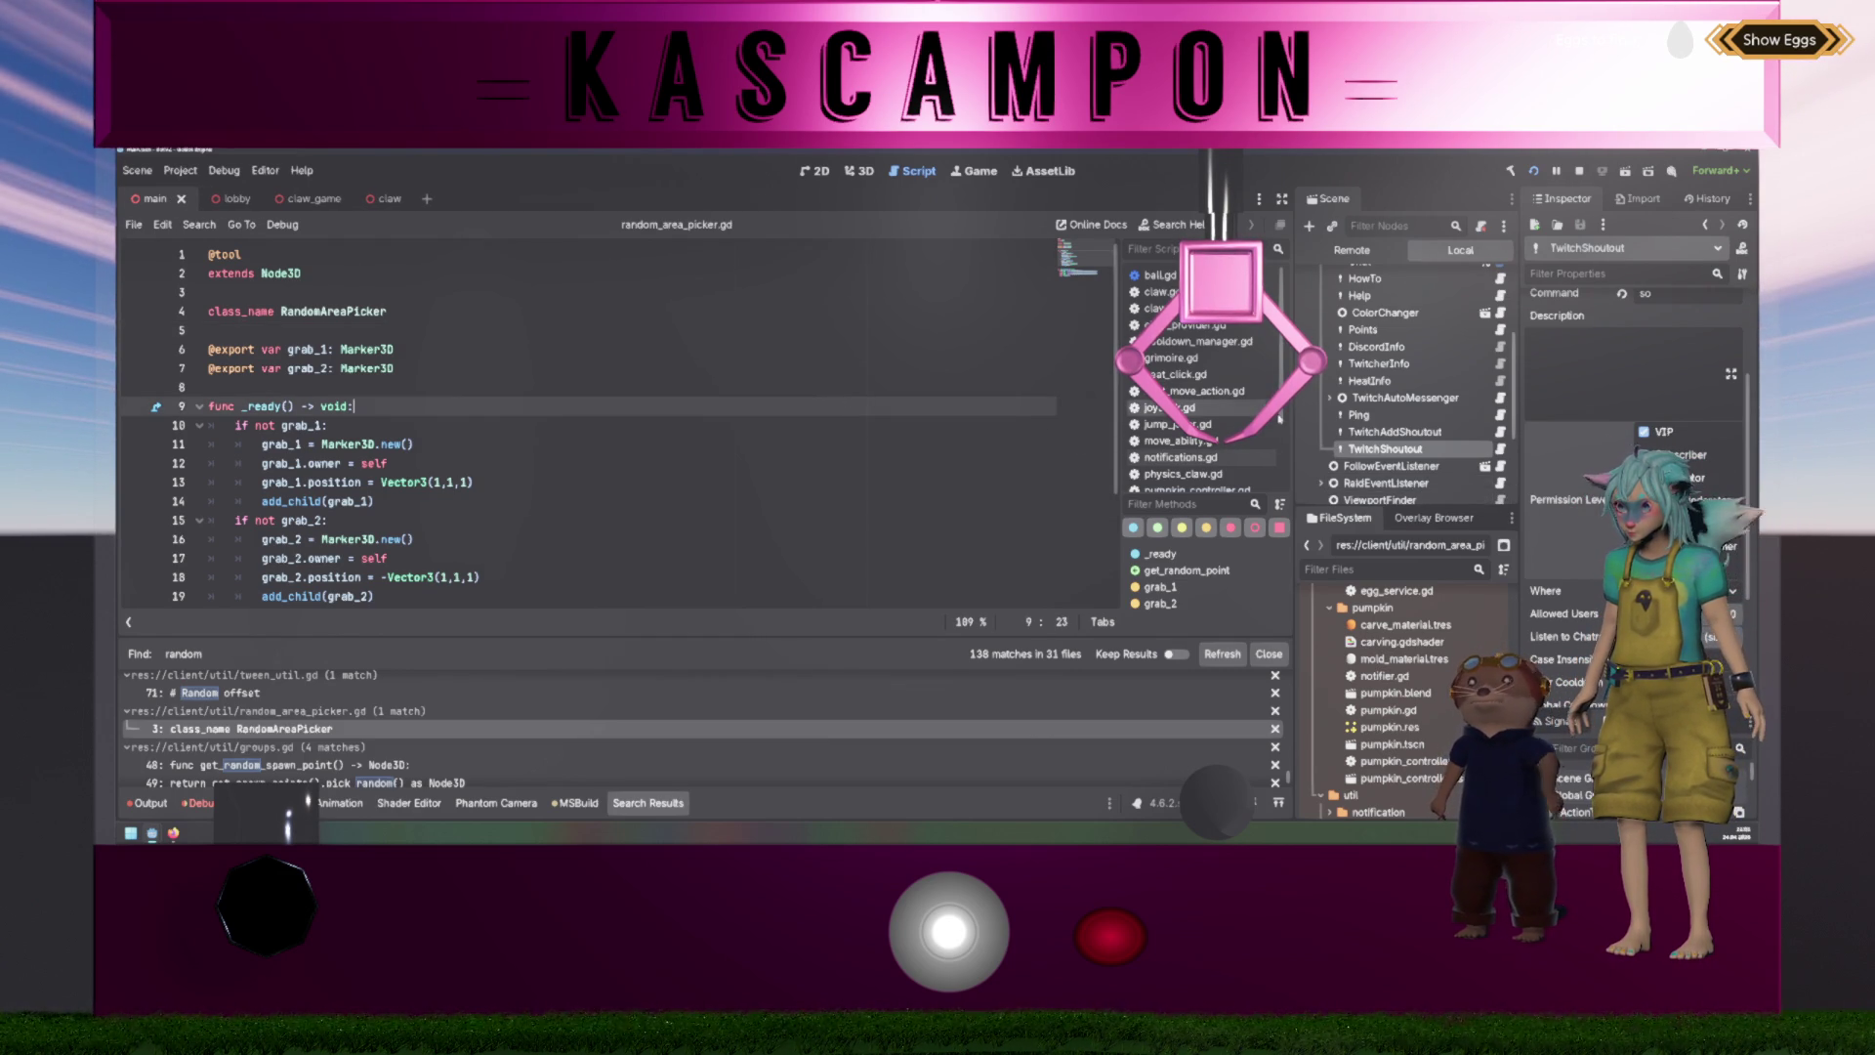
# Reselect TwitchShoutout, untick VIP permission again, and save the main scene
pyautogui.click(1395, 432)
pyautogui.click(1393, 449)
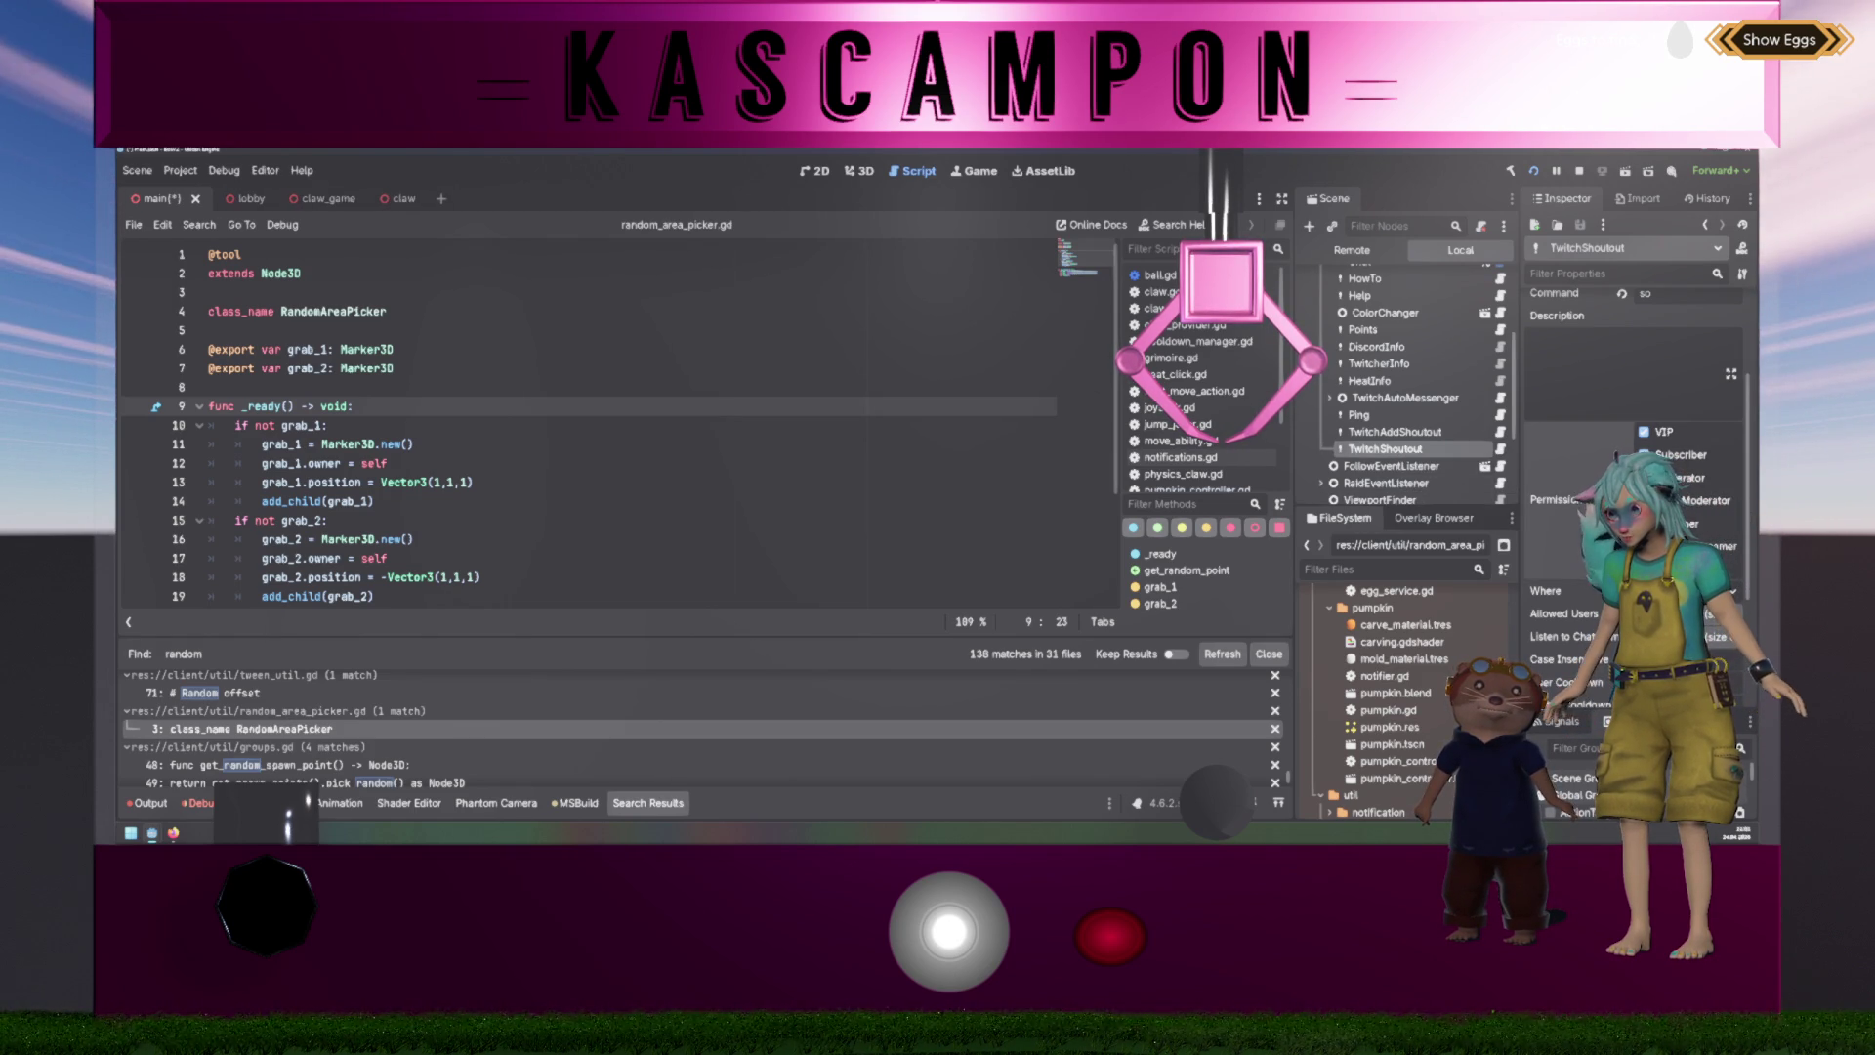
pyautogui.click(1643, 430)
pyautogui.hotkey('ctrl', 's')
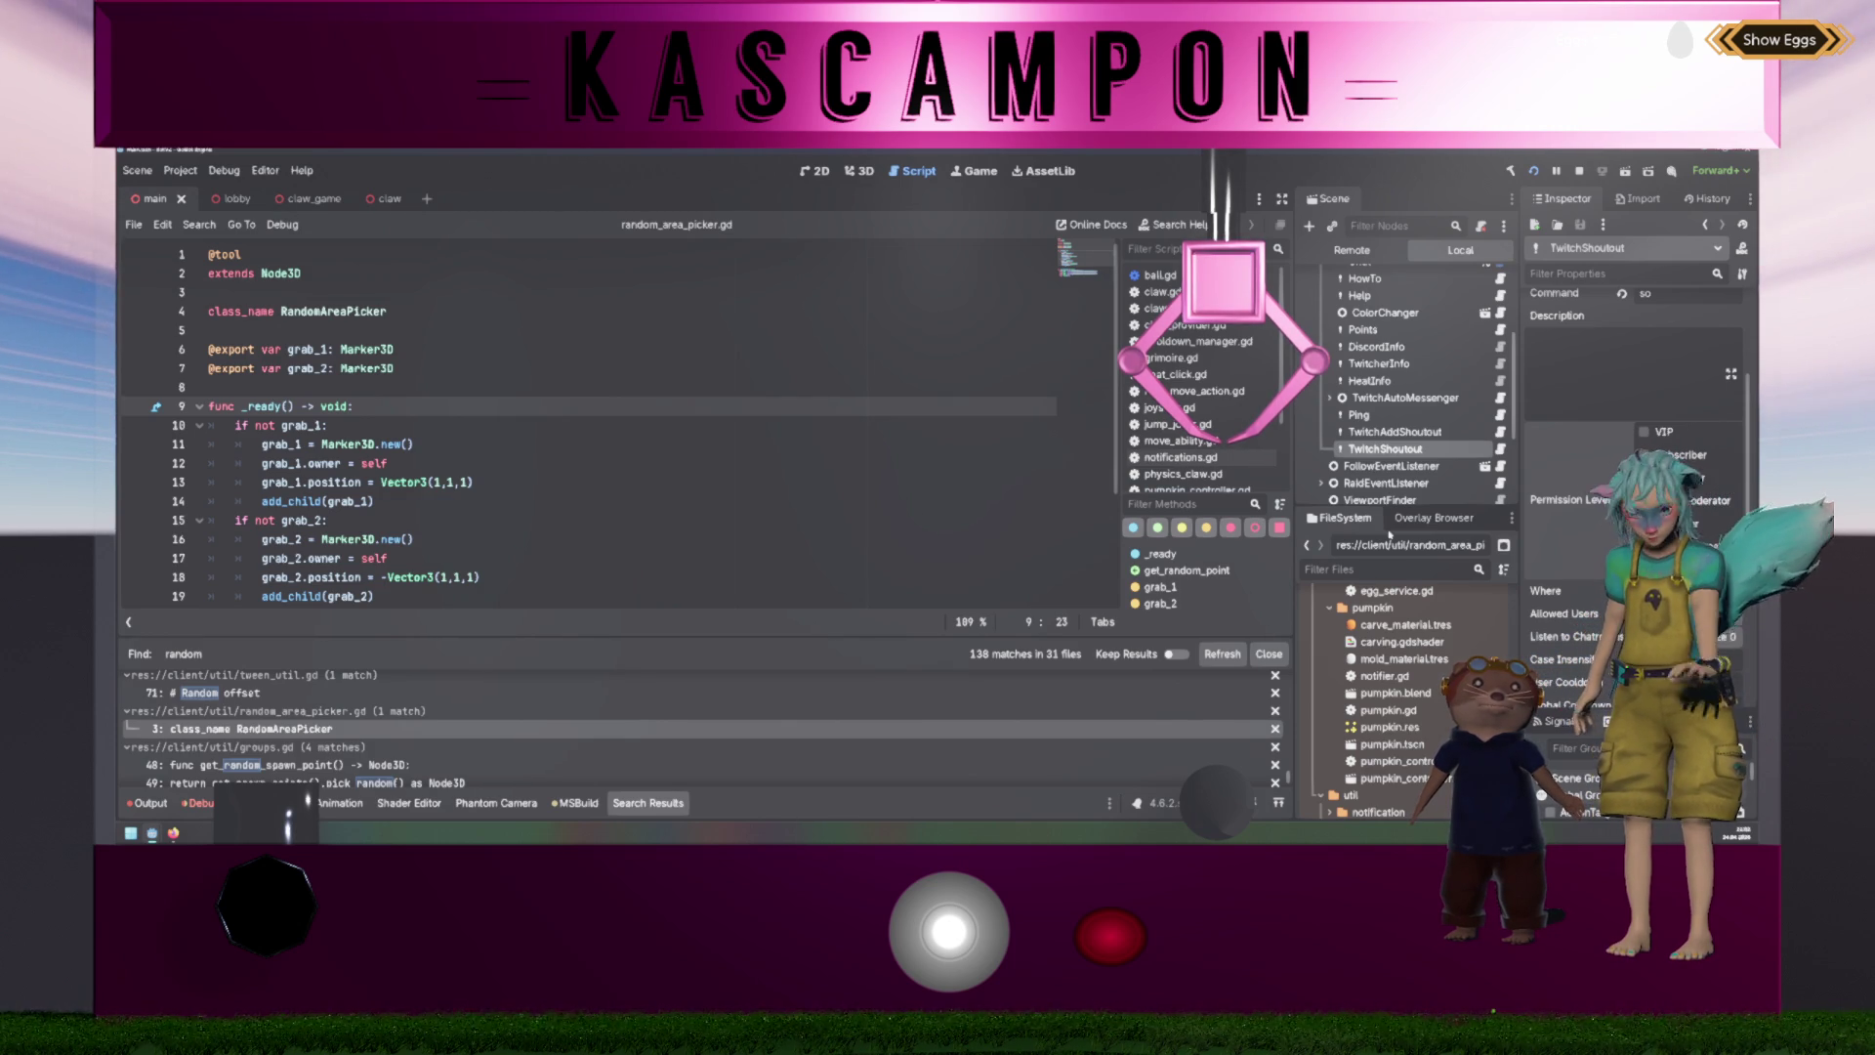
# Bring up the twitch_add_shoutout.gd script attached to the node
pyautogui.click(962, 501)
pyautogui.scroll(-3, 961, 501)
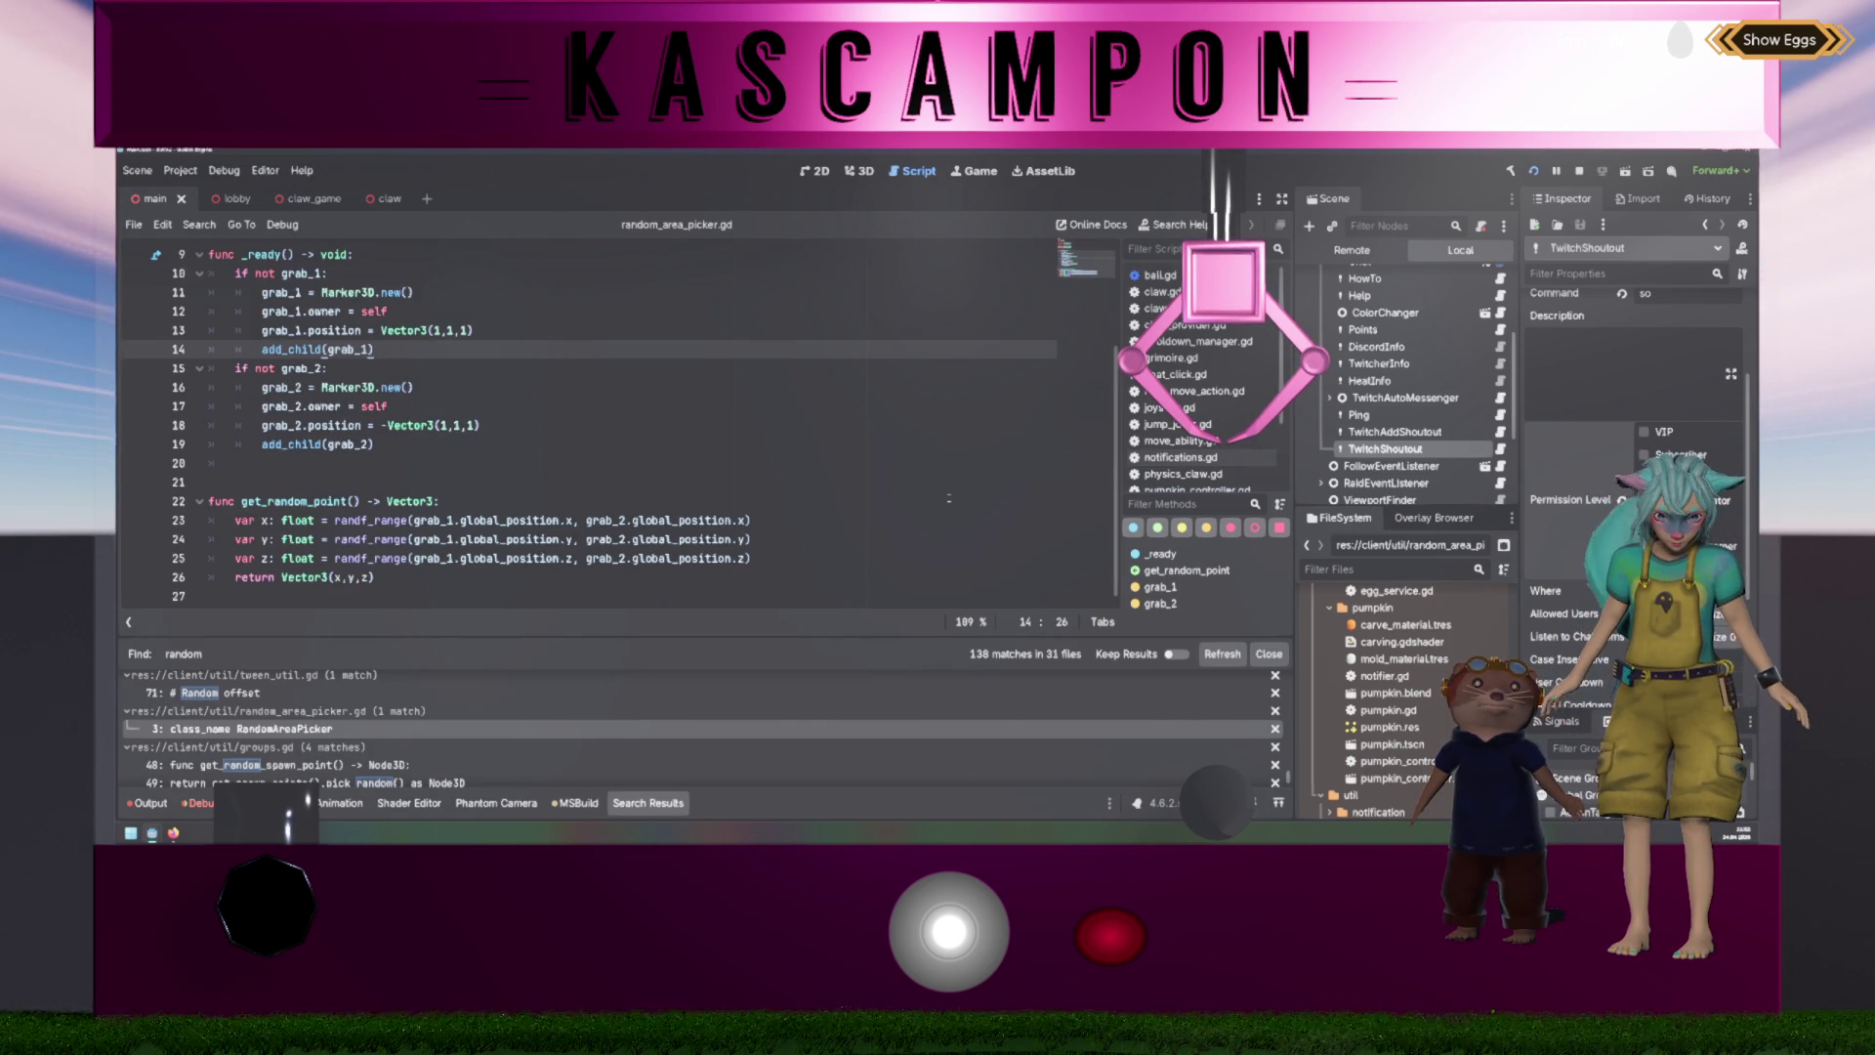
pyautogui.scroll(3, 948, 498)
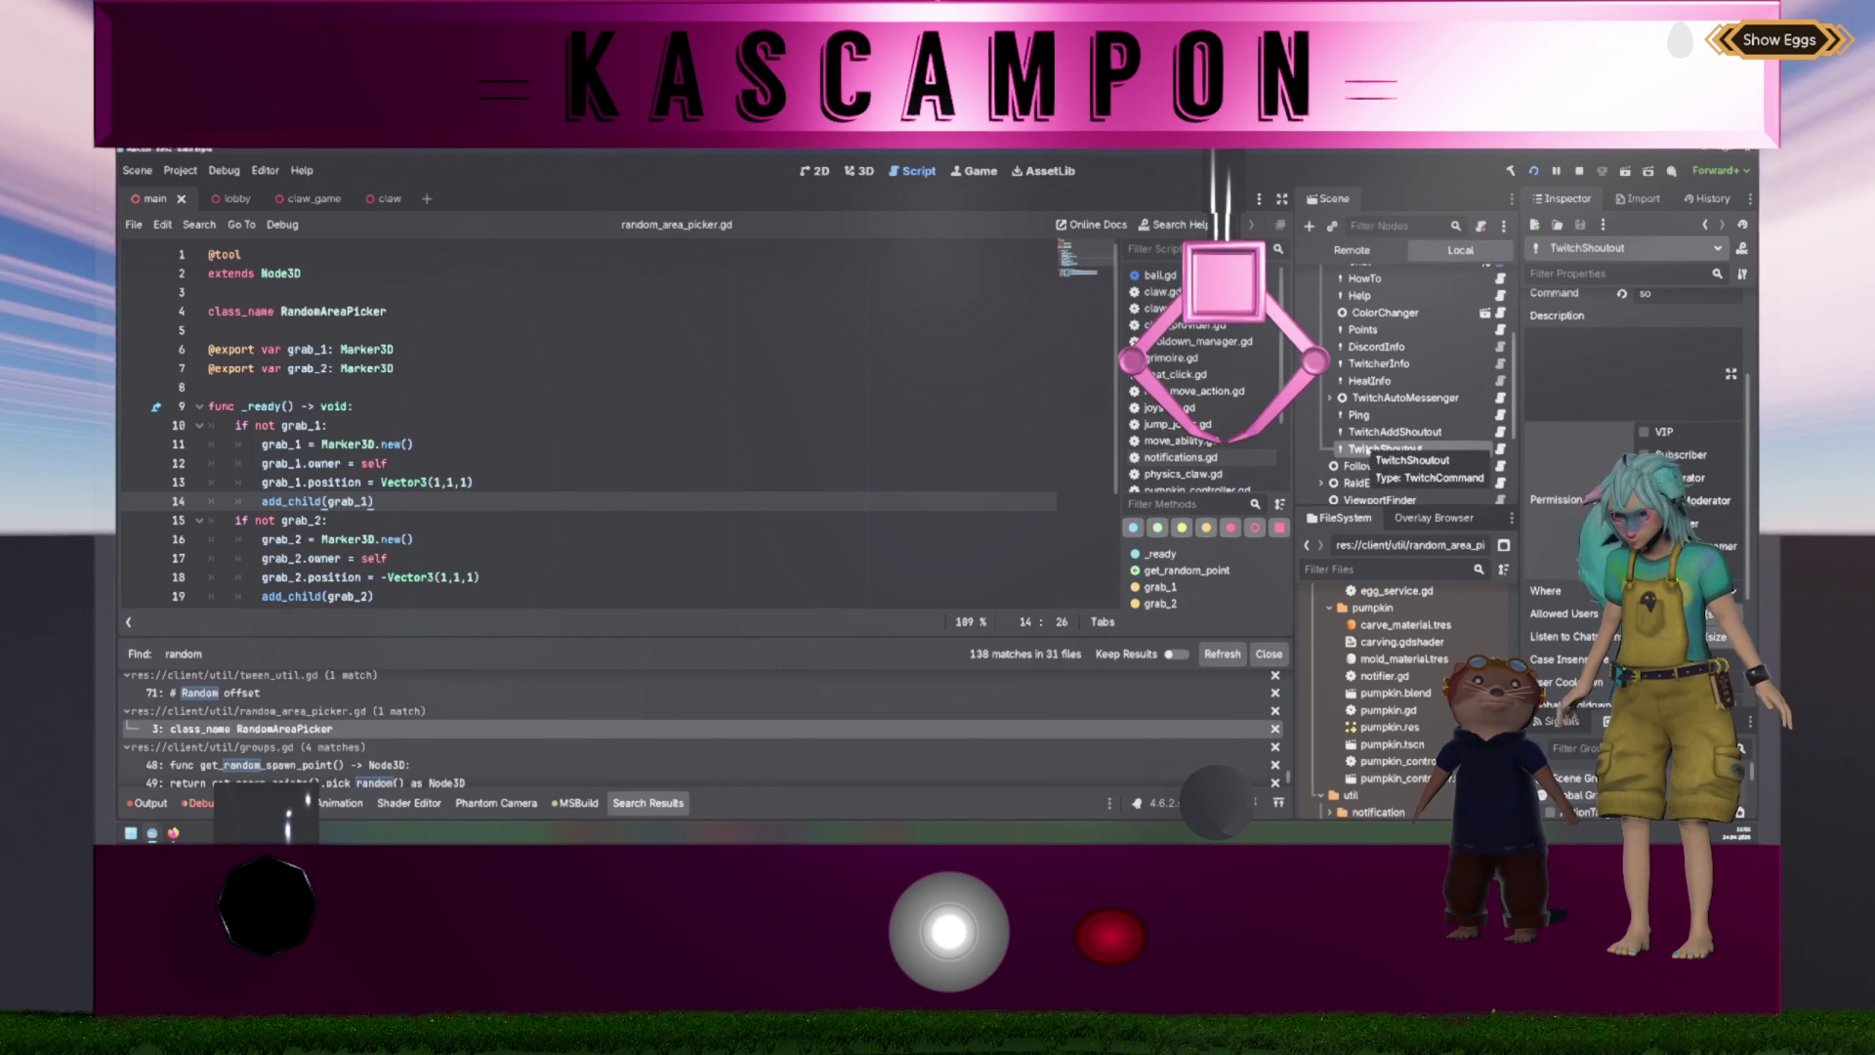
pyautogui.click(1499, 431)
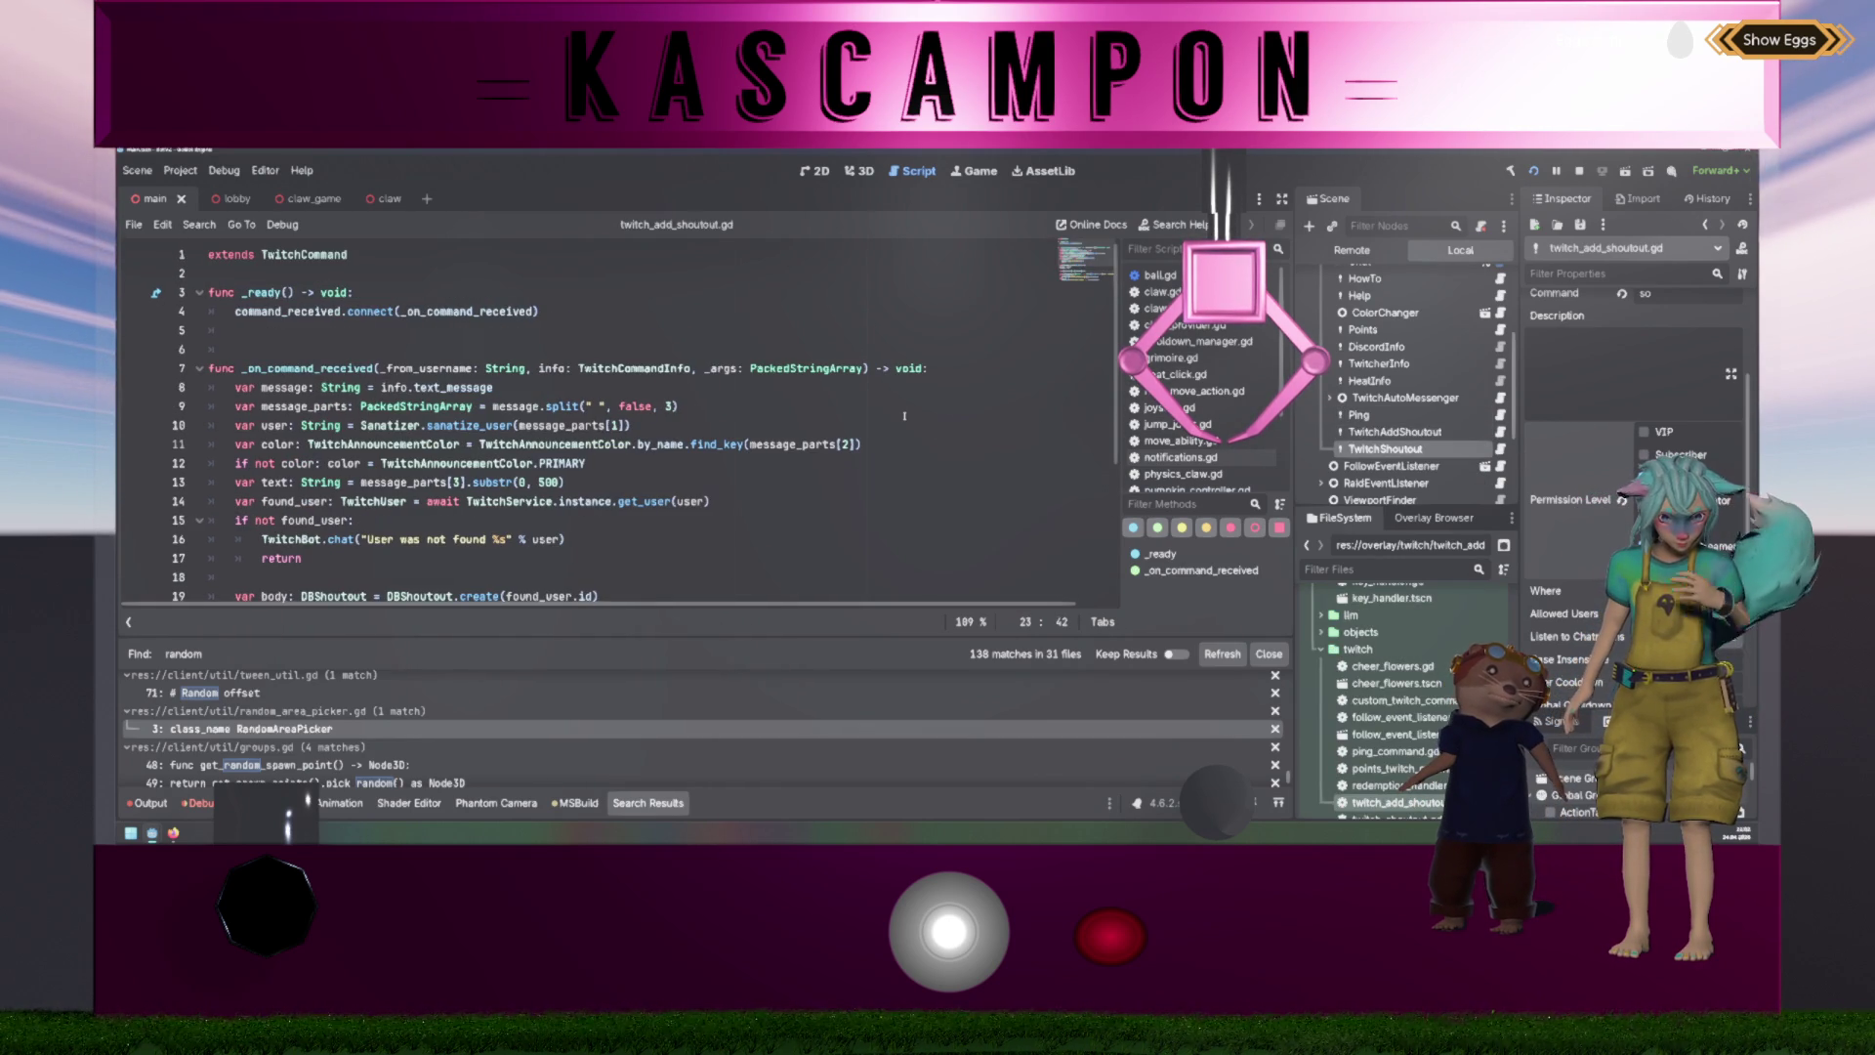
# Review lines 10–12, highlighting the TwitchAnnouncementColor references
pyautogui.scroll(-4, 886, 399)
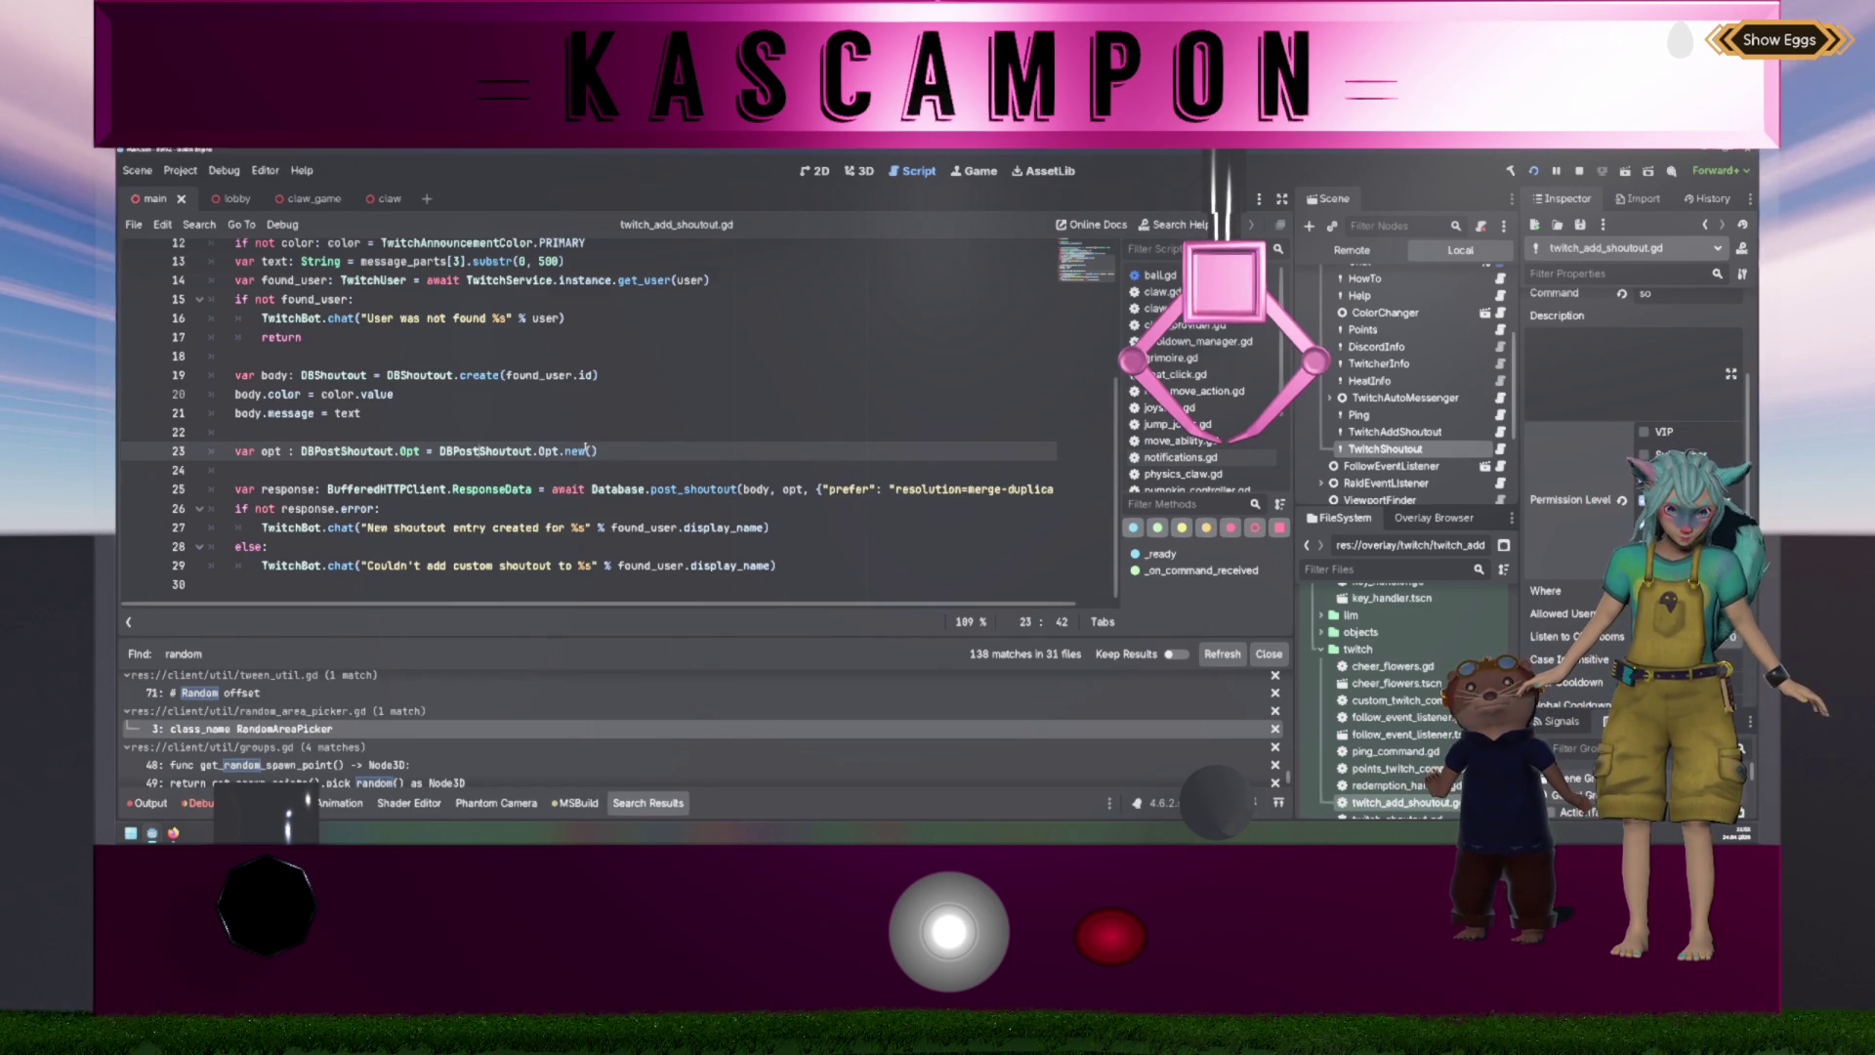
pyautogui.scroll(1, 307, 426)
pyautogui.scroll(1, 370, 371)
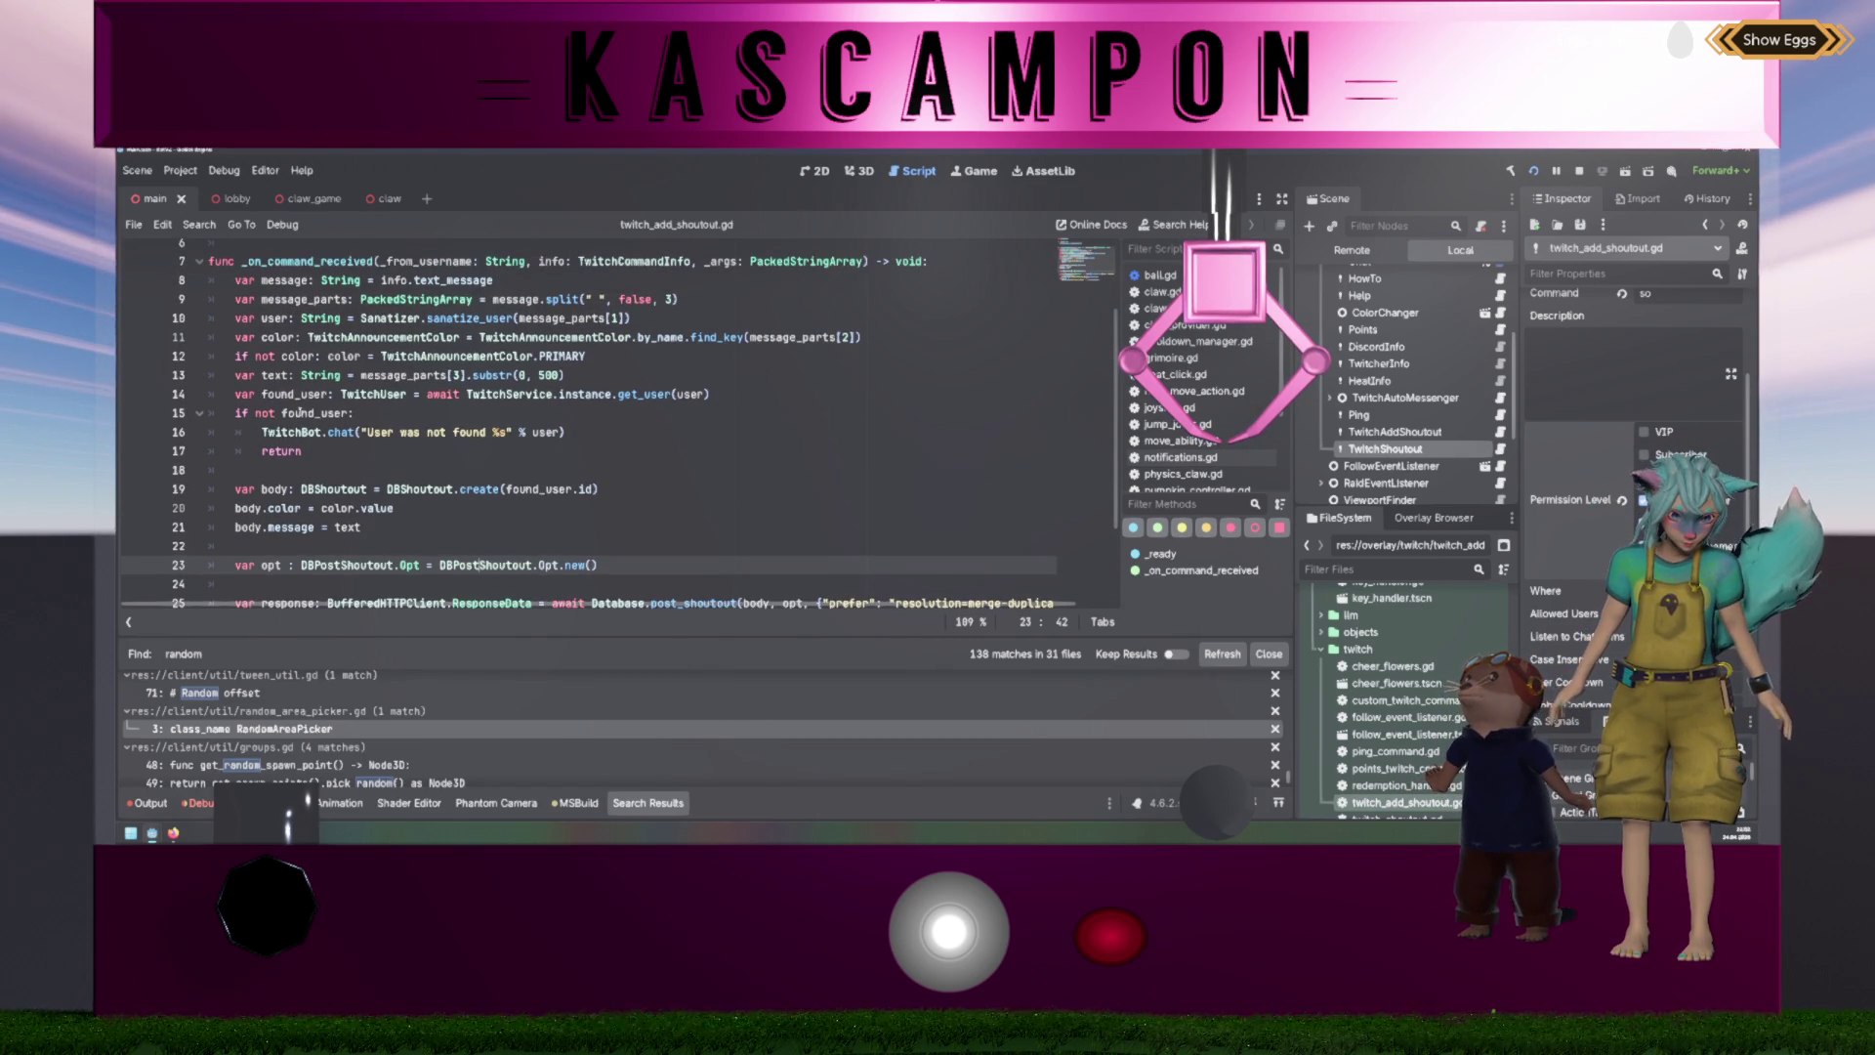
pyautogui.scroll(1, 370, 371)
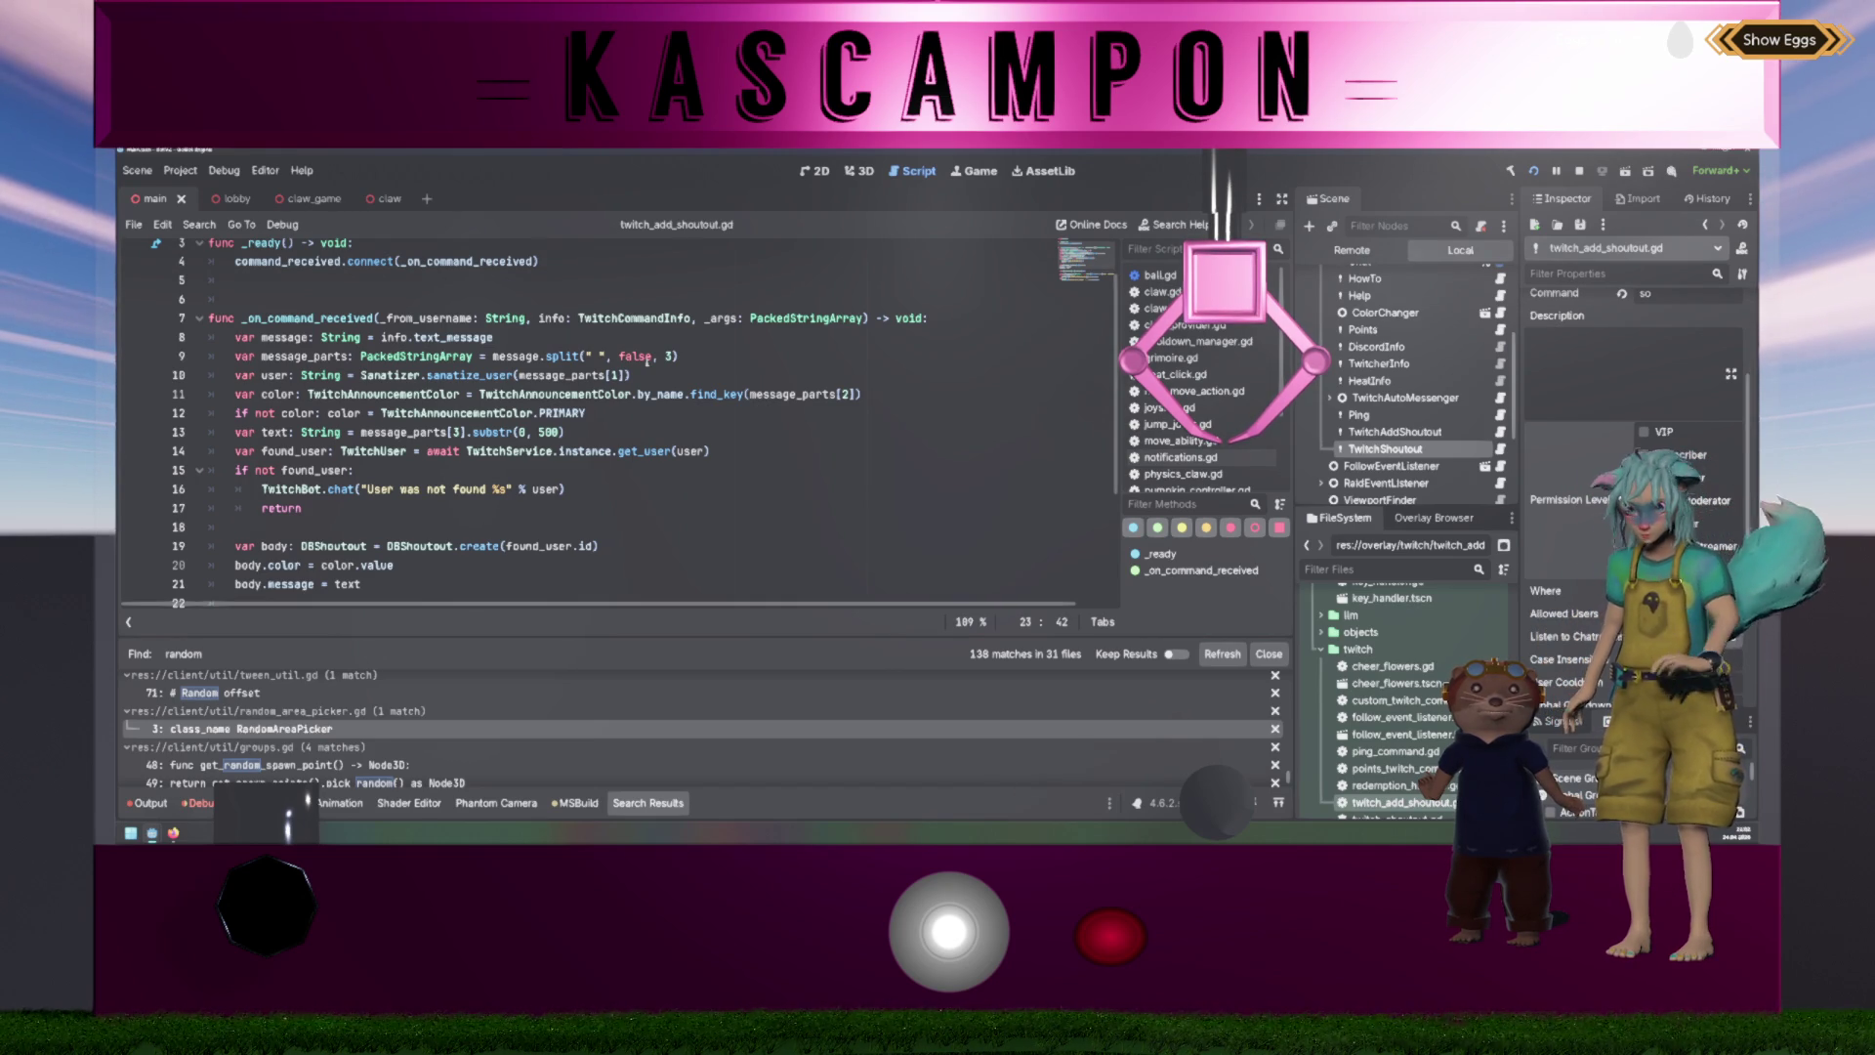
pyautogui.click(657, 374)
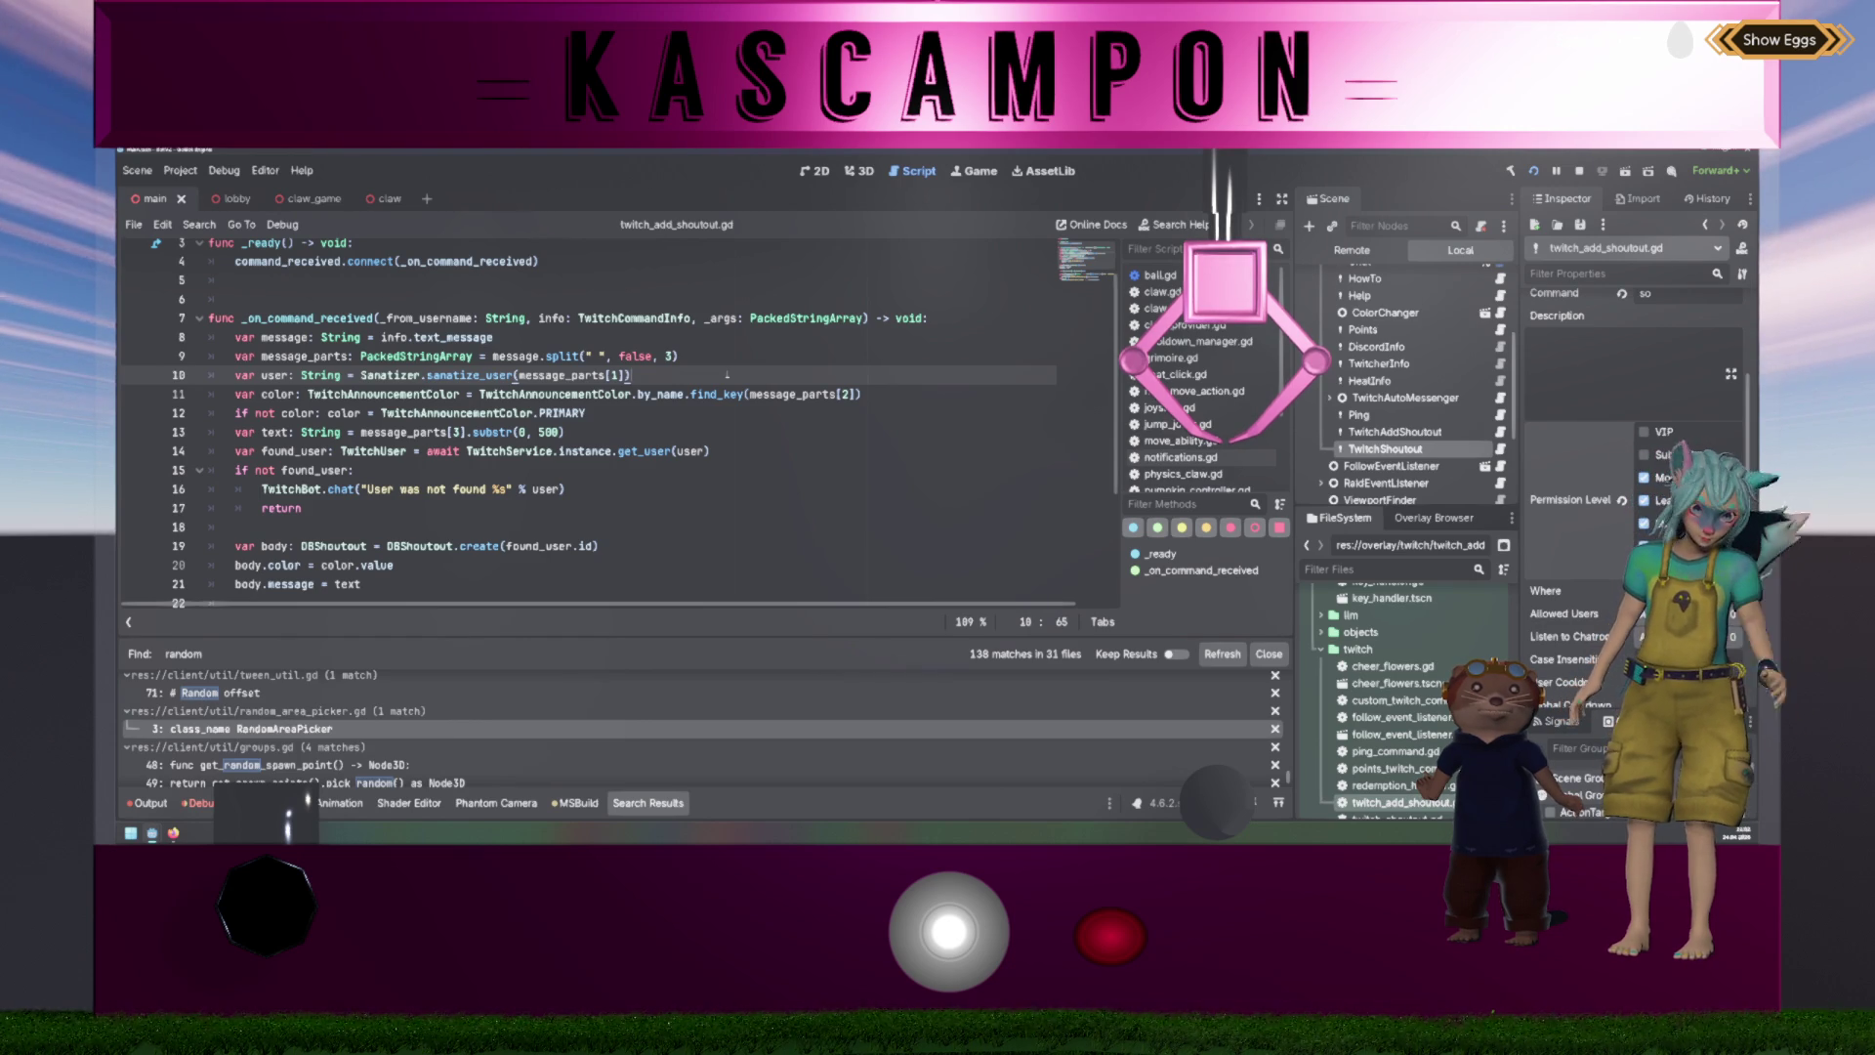
pyautogui.doubleClick(382, 394)
pyautogui.doubleClick(456, 412)
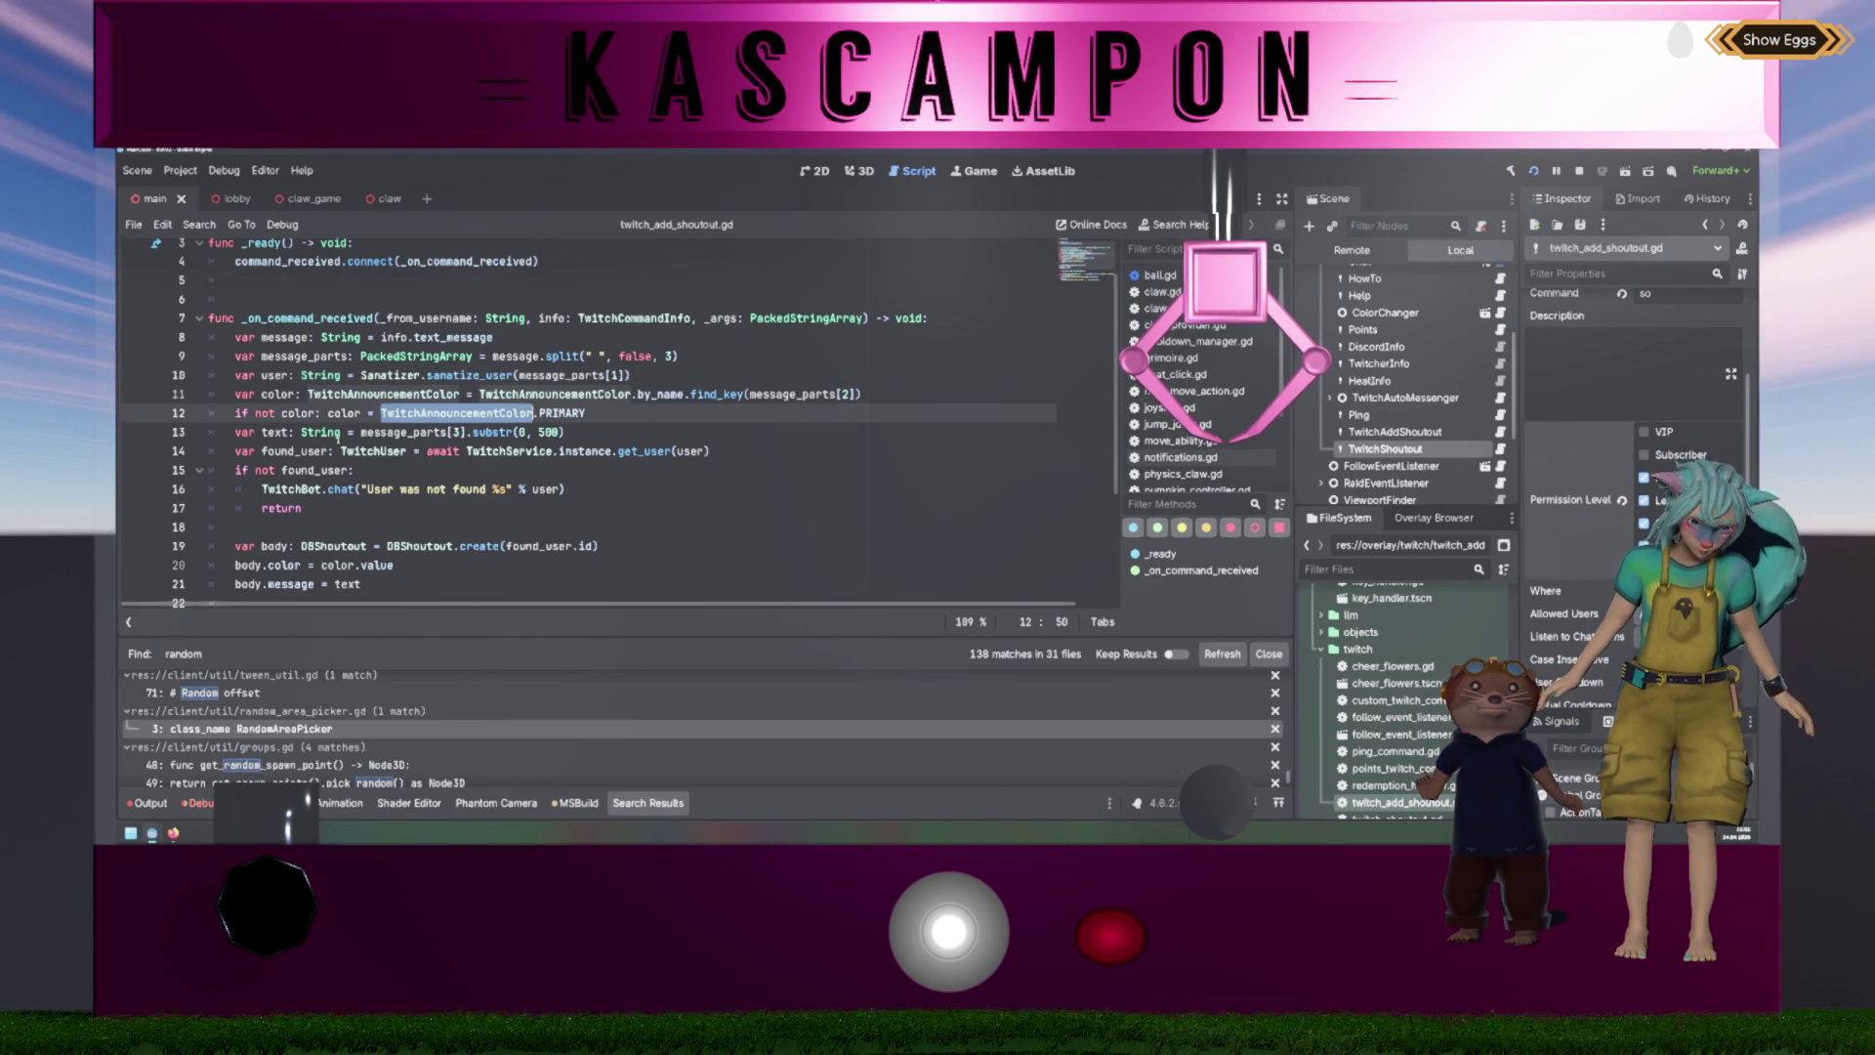
# Select the DBShoutout.create statement on line 19 that builds the shoutout body
pyautogui.scroll(-1, 586, 420)
pyautogui.scroll(-1, 535, 388)
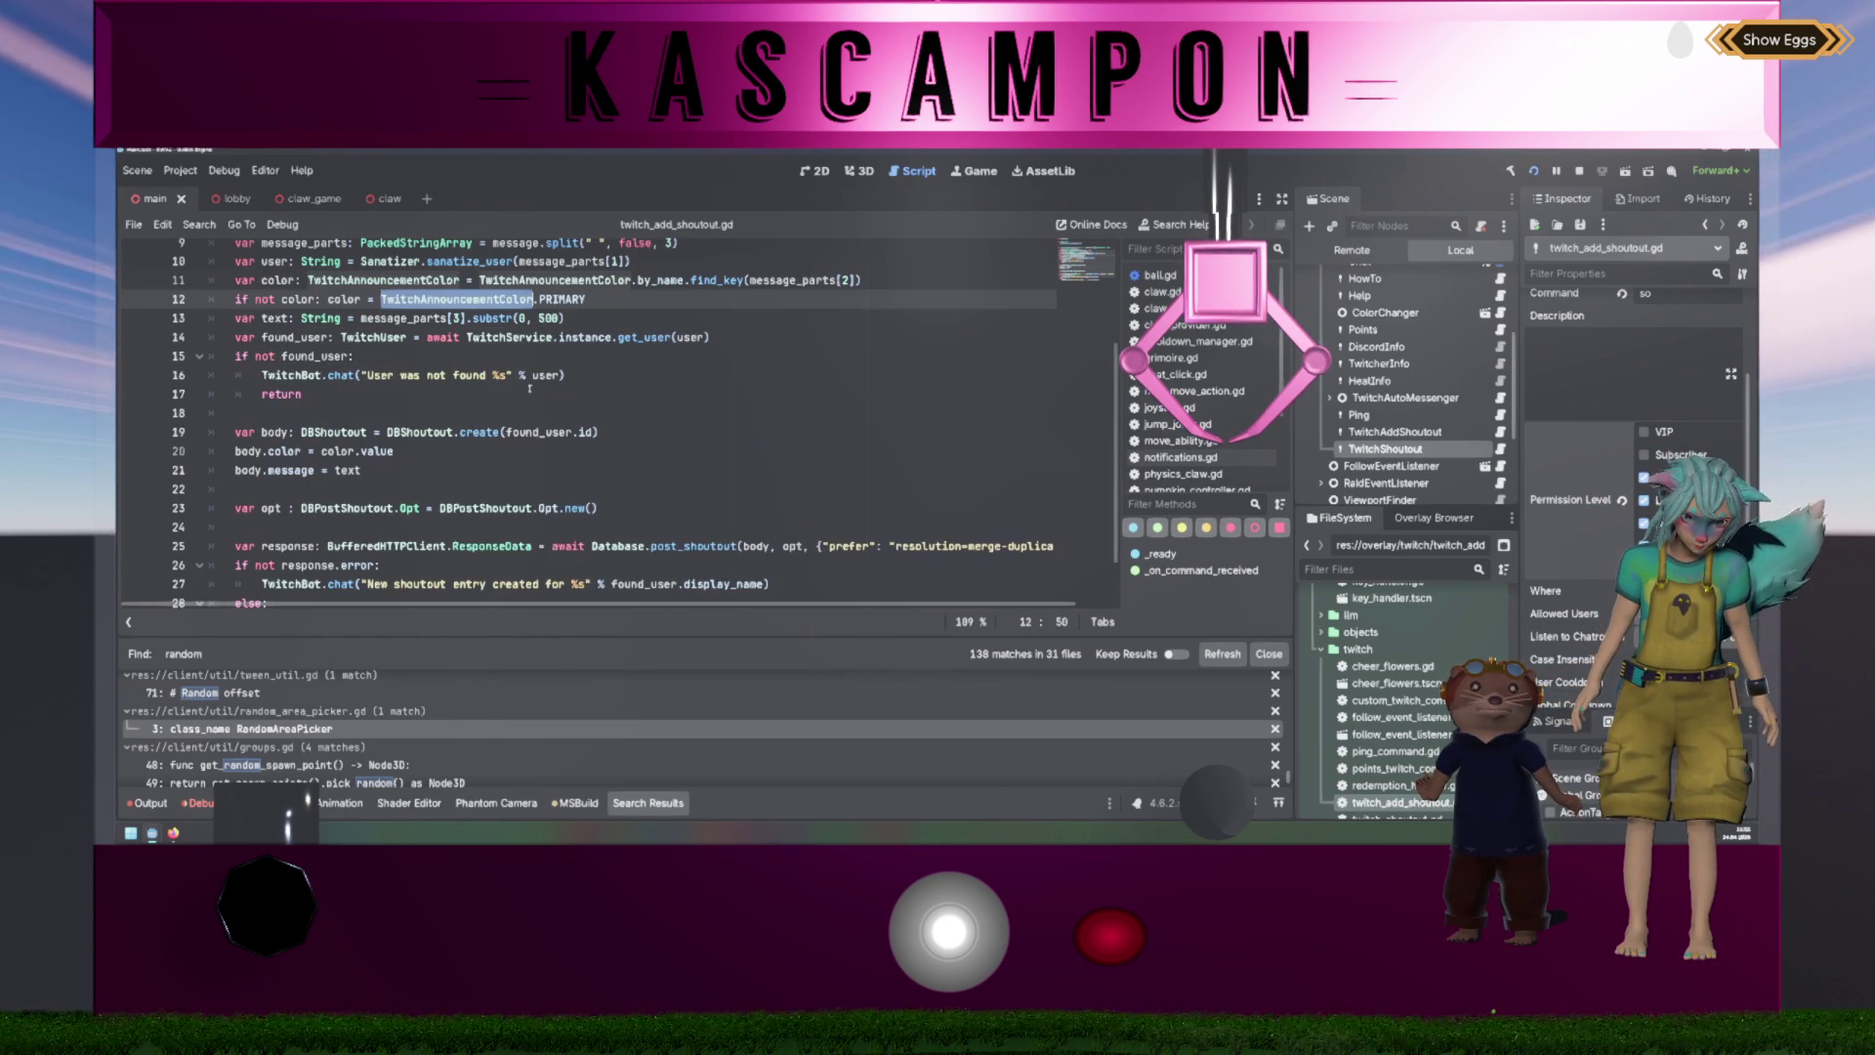
pyautogui.scroll(-1, 416, 444)
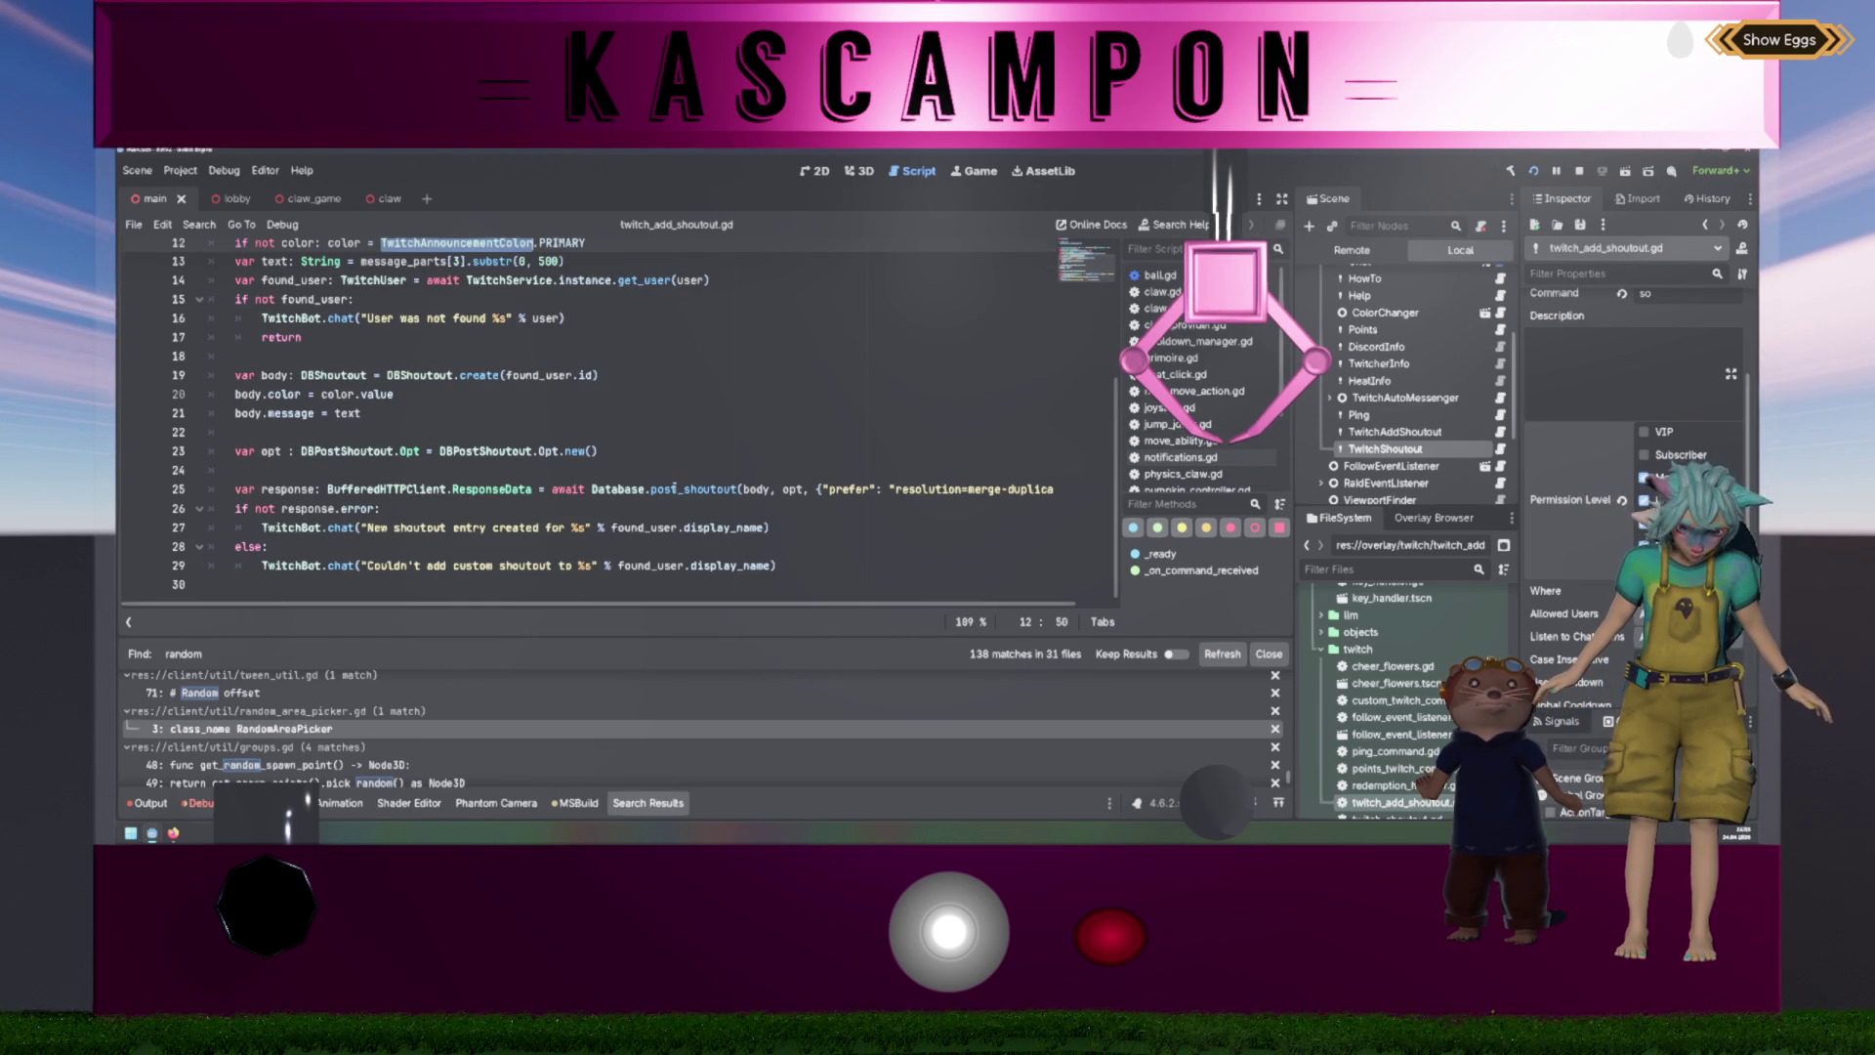
pyautogui.scroll(4, 675, 488)
pyautogui.click(868, 428)
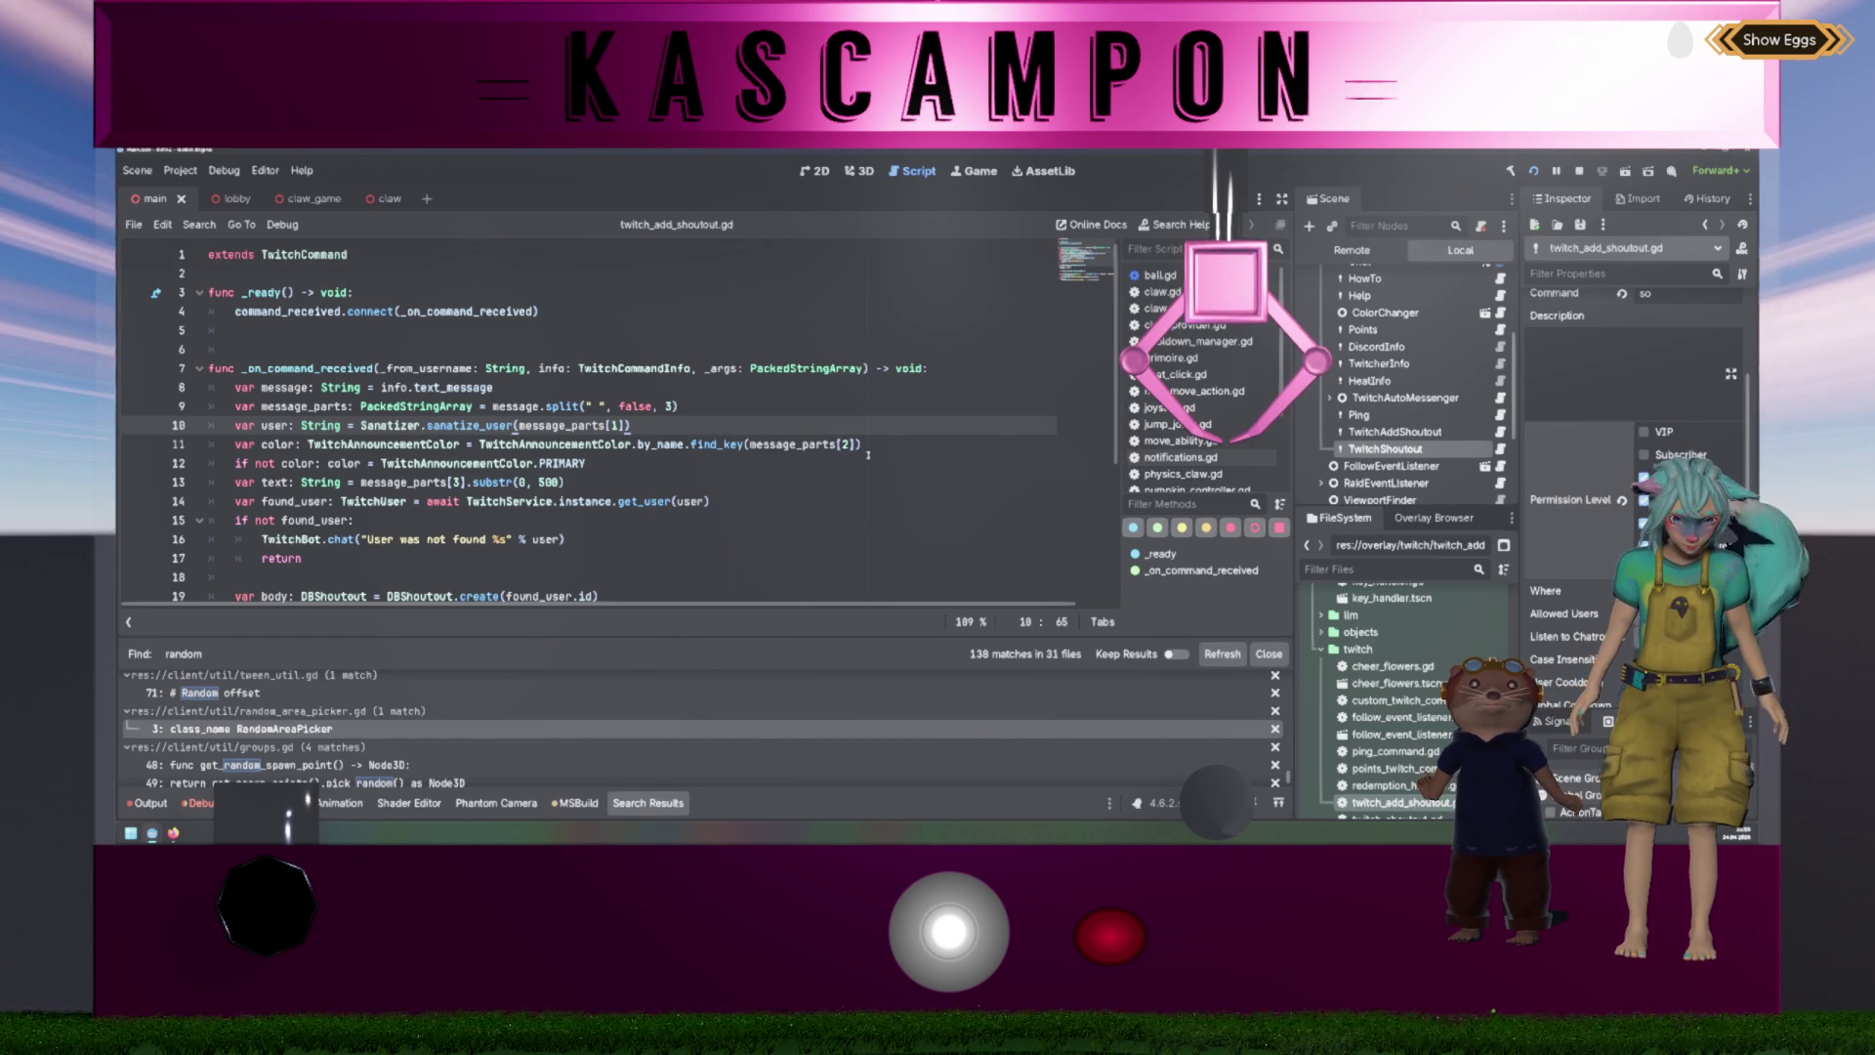
pyautogui.scroll(-2, 868, 455)
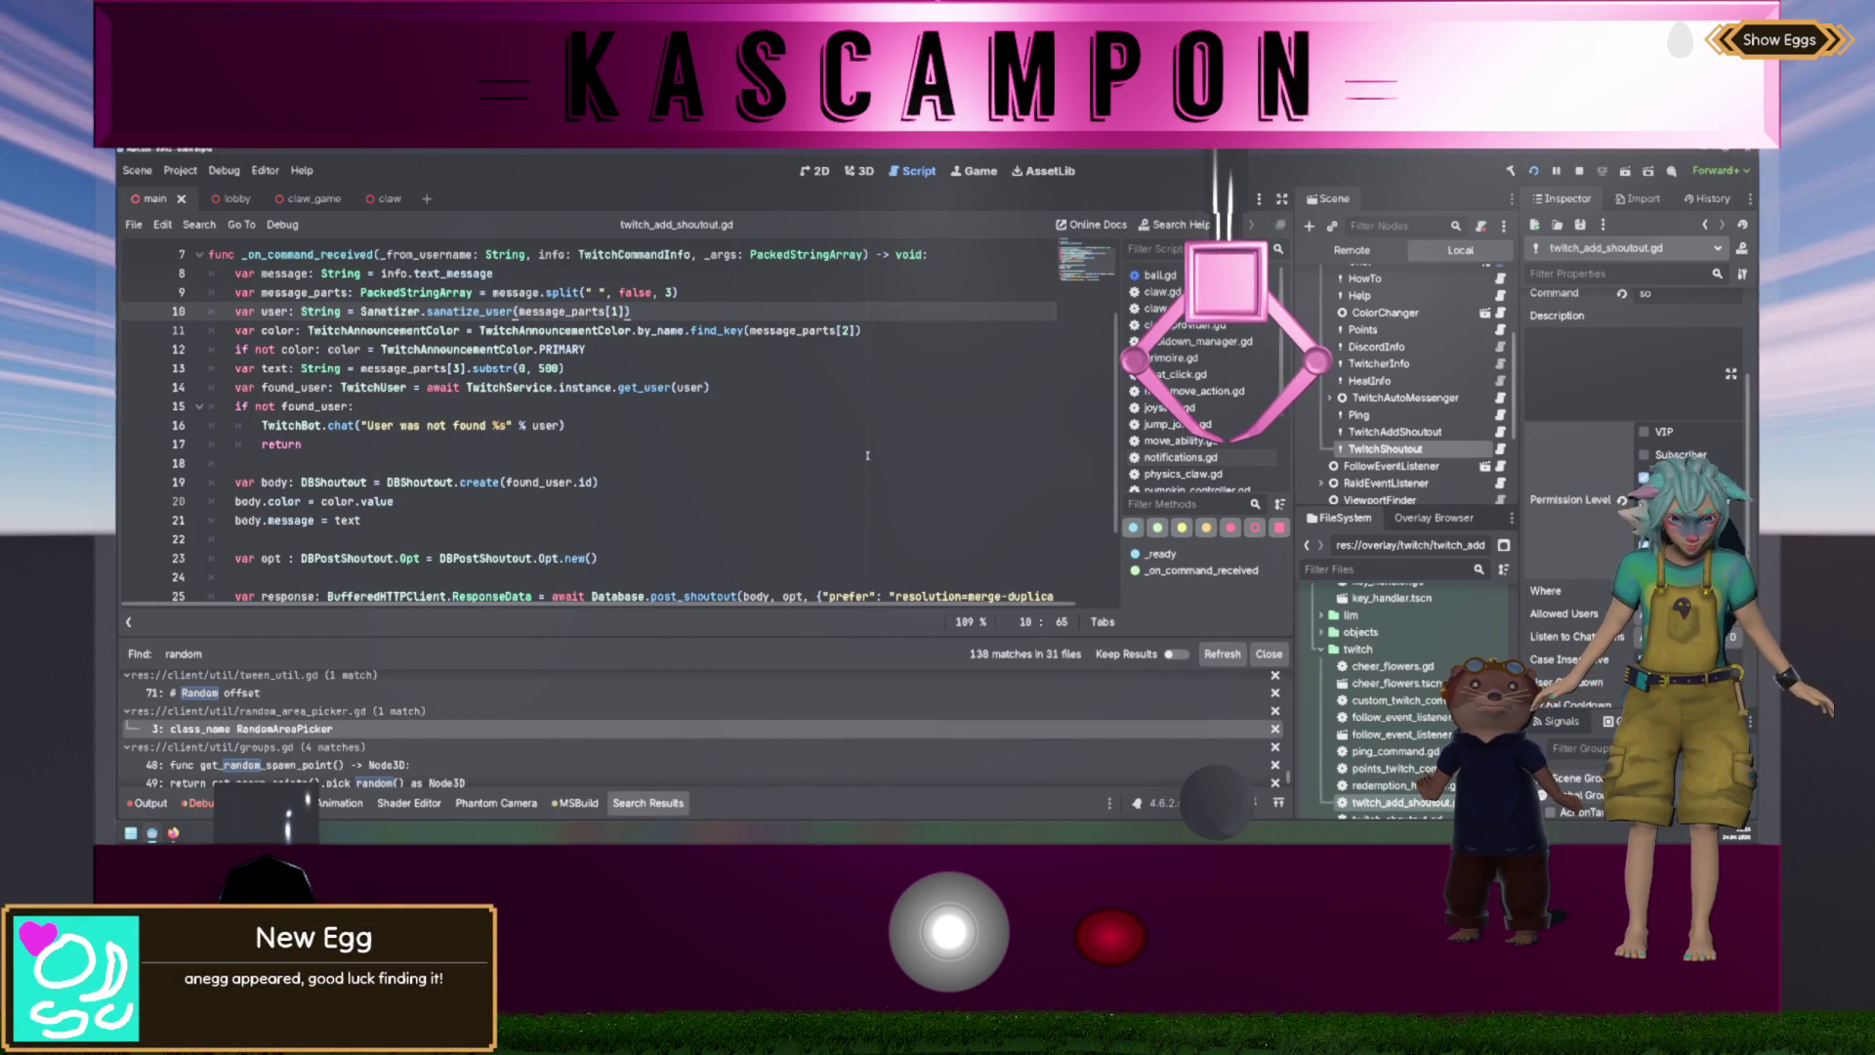
pyautogui.click(537, 483)
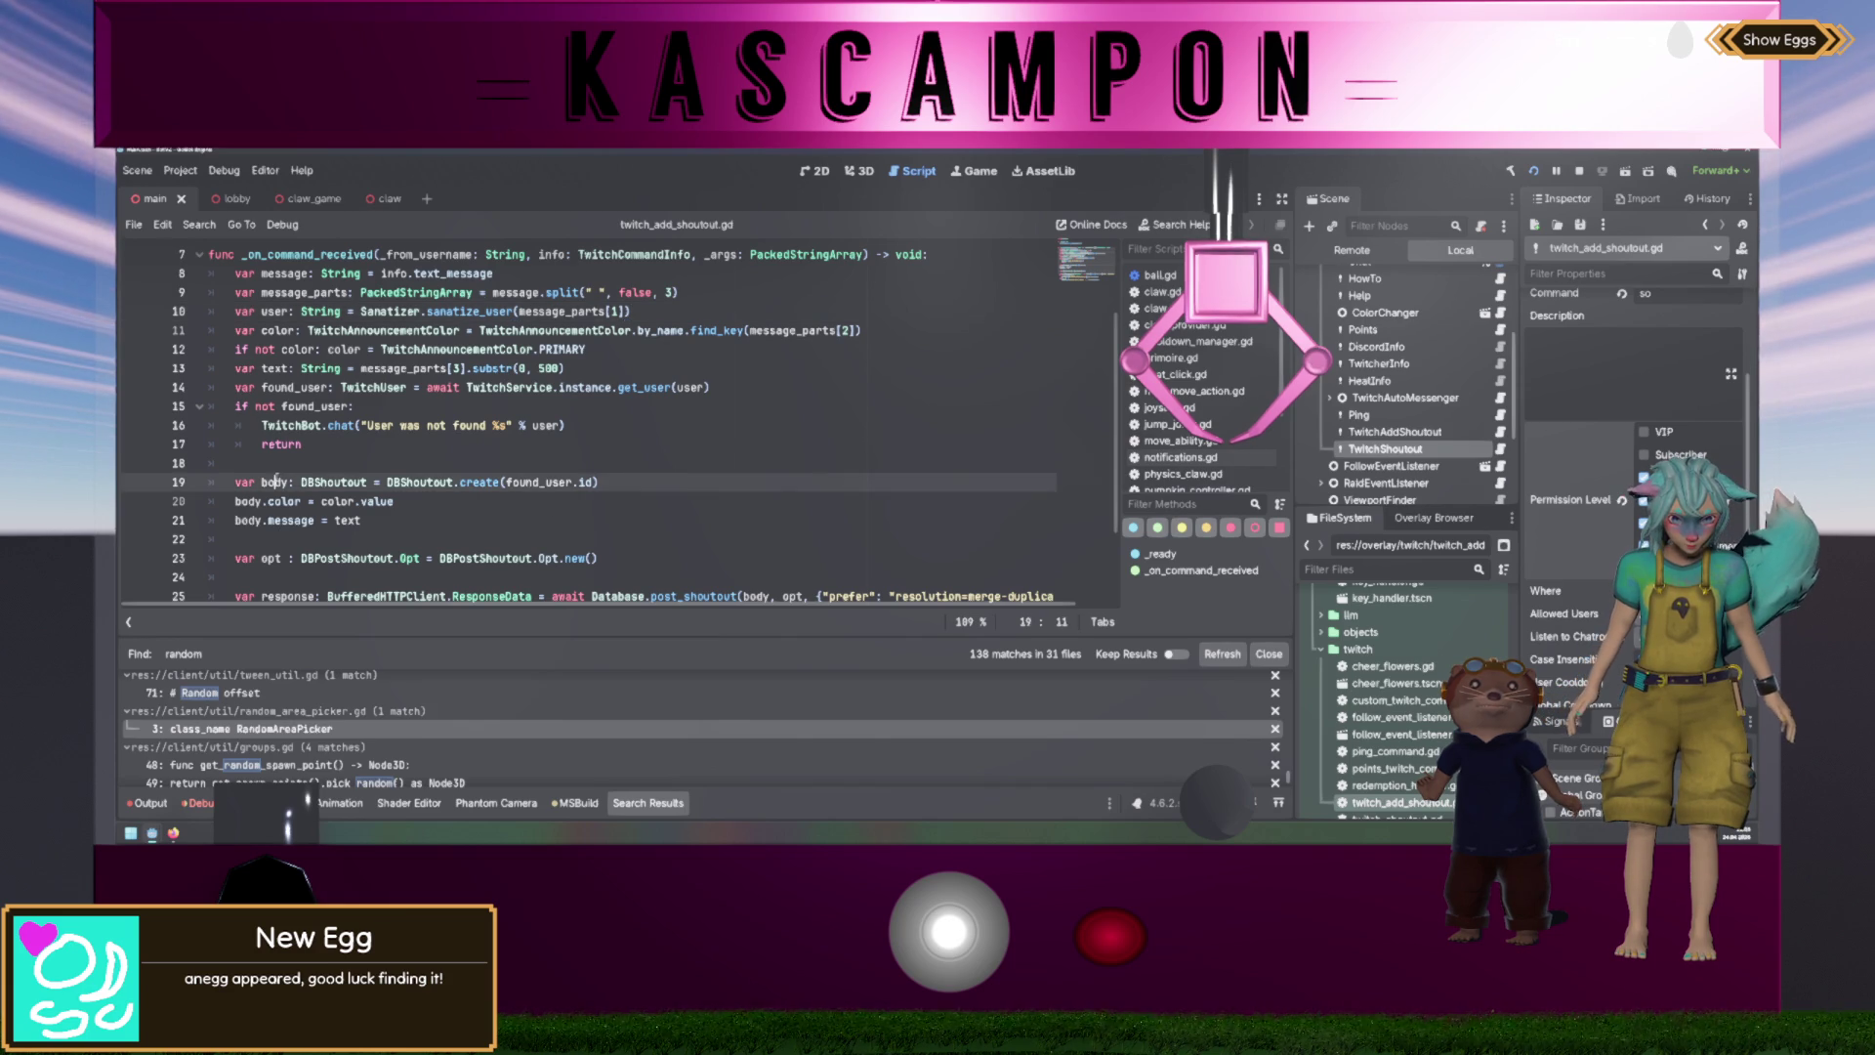
pyautogui.moveTo(598, 482)
pyautogui.mouseDown()
pyautogui.moveTo(301, 482)
pyautogui.moveTo(283, 502)
pyautogui.moveTo(235, 482)
pyautogui.mouseUp()
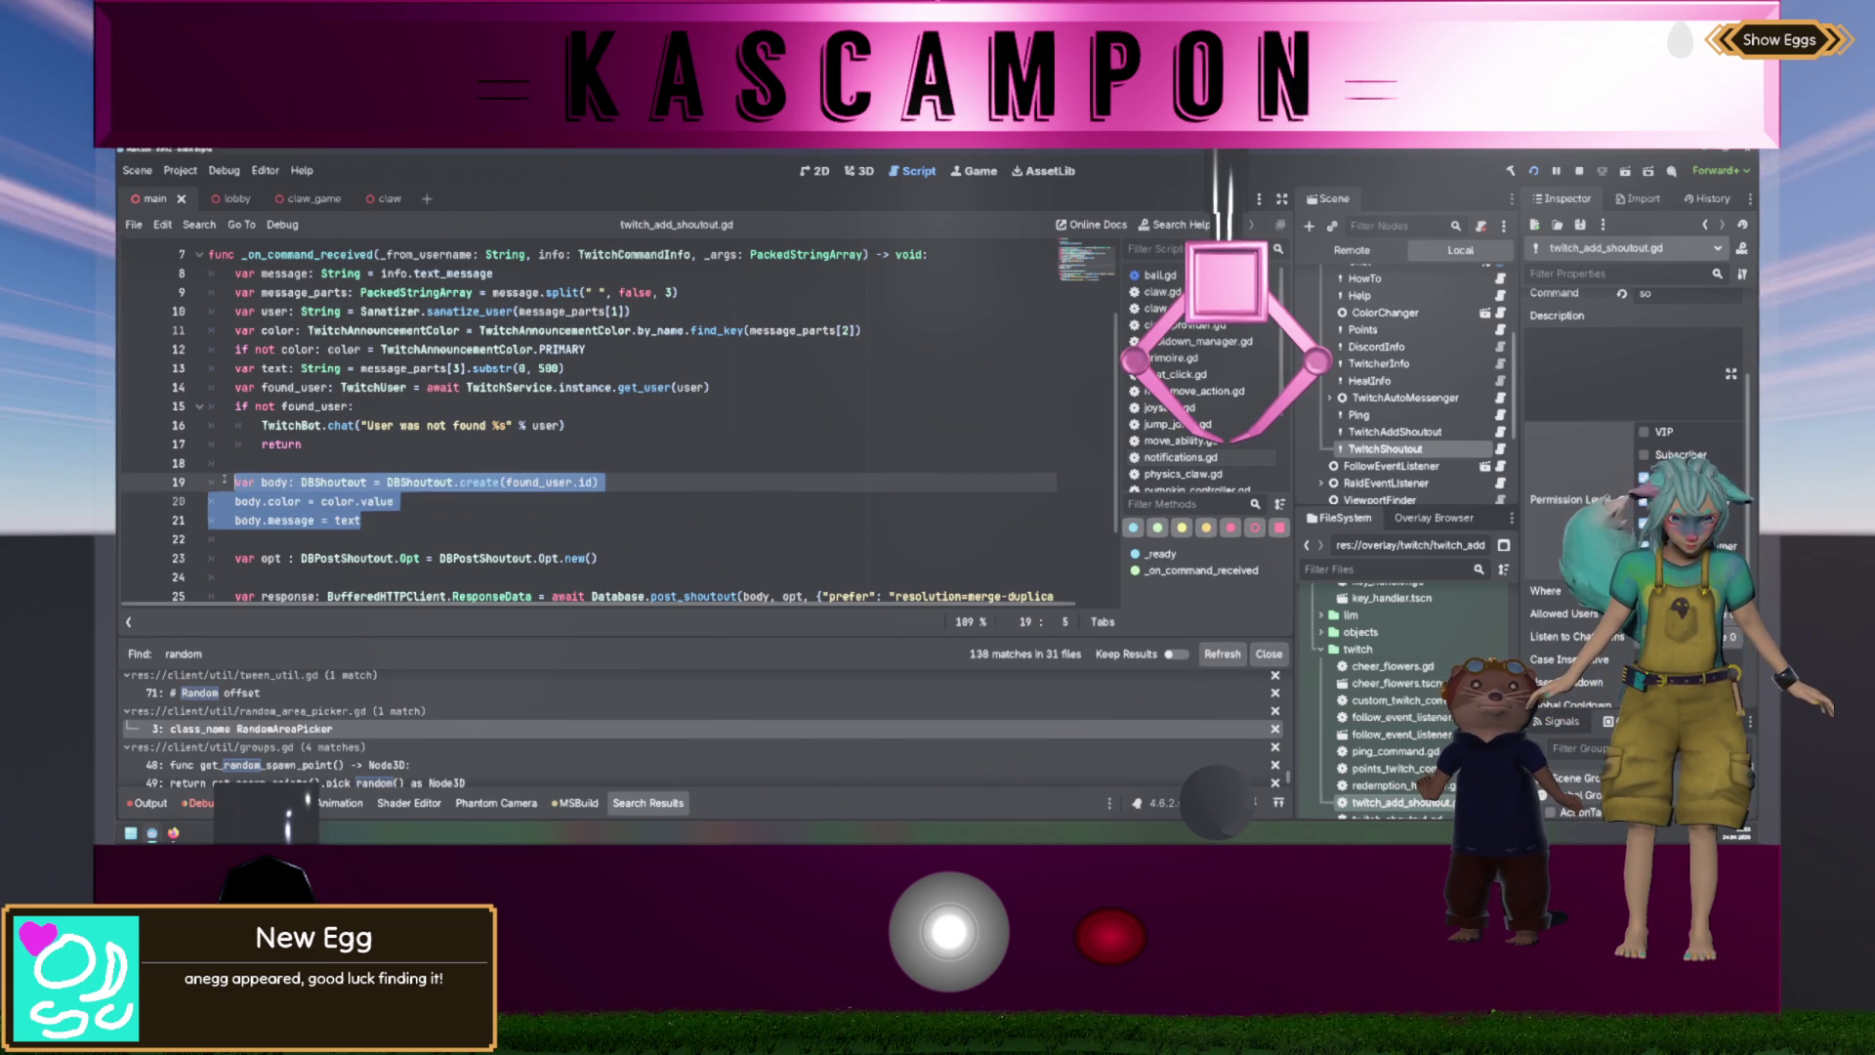
pyautogui.click(1502, 450)
# Examine lines 12–16 of twitch_shoutout.gd, including the owner id comparison on line 15
pyautogui.click(781, 405)
pyautogui.scroll(-1, 781, 405)
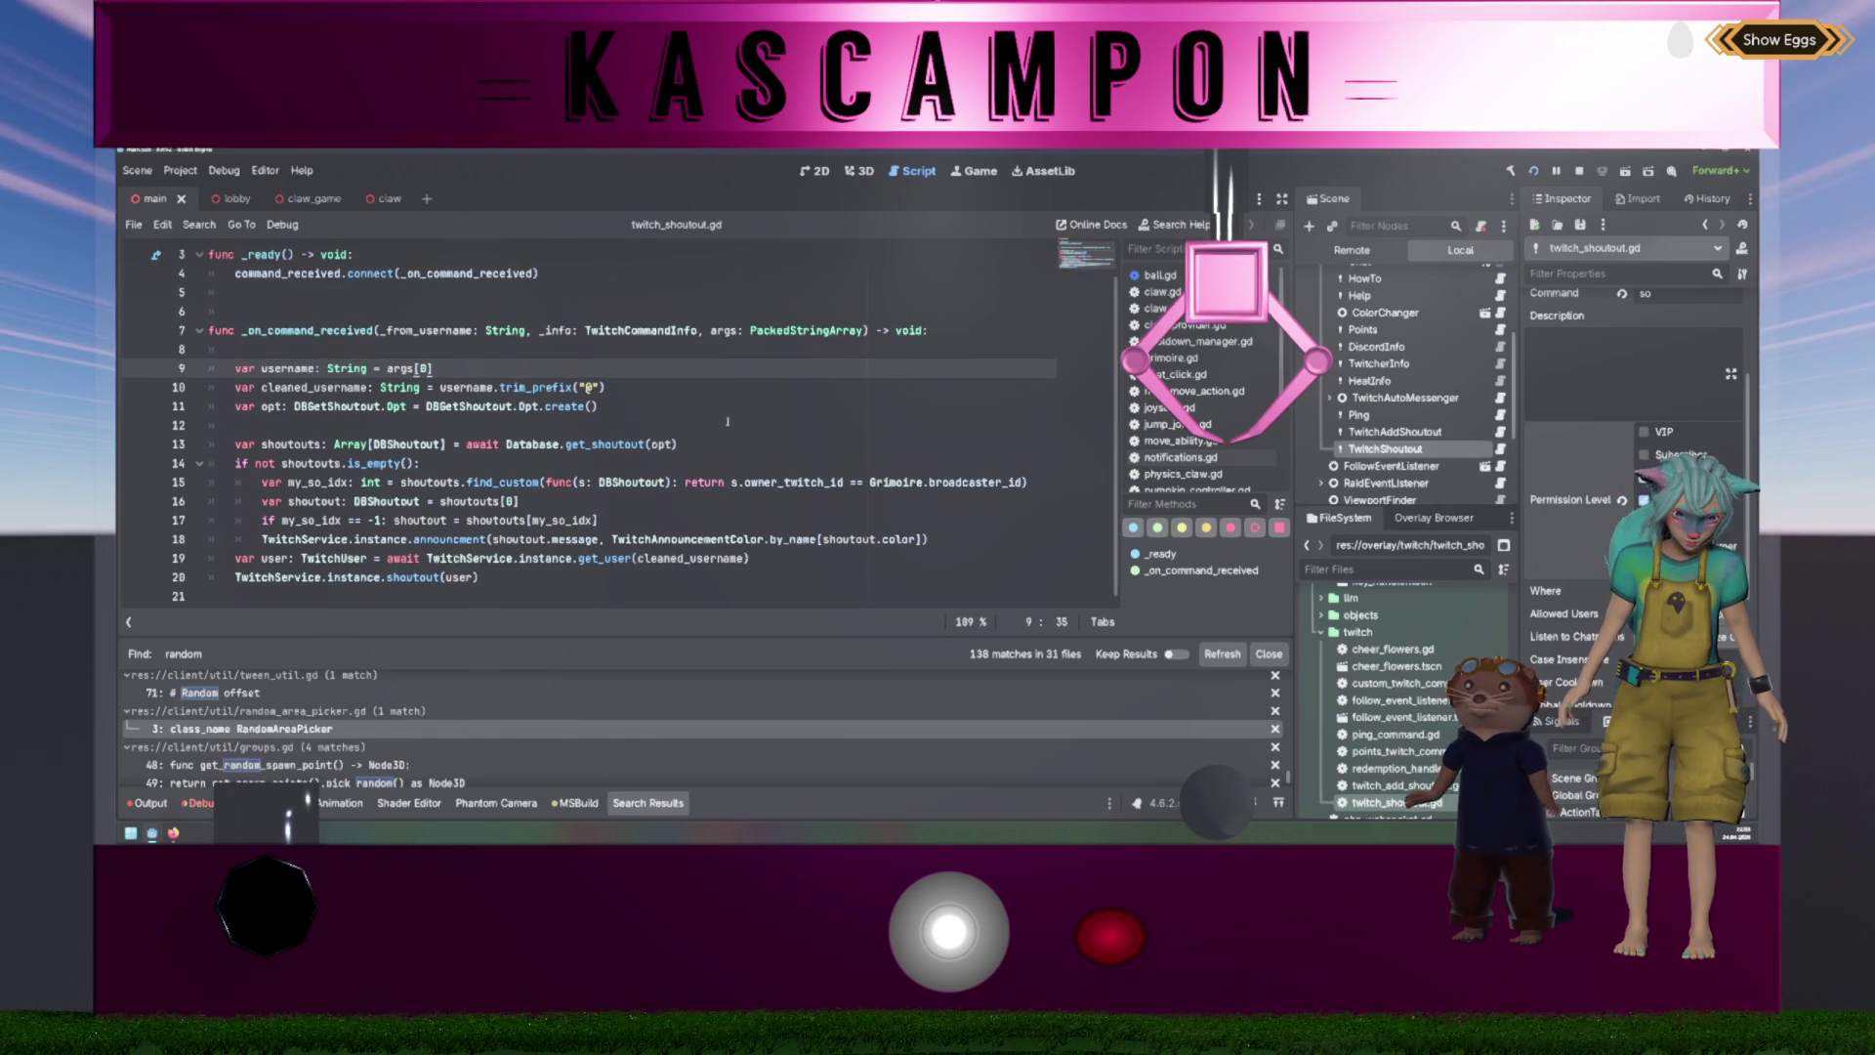
pyautogui.click(781, 426)
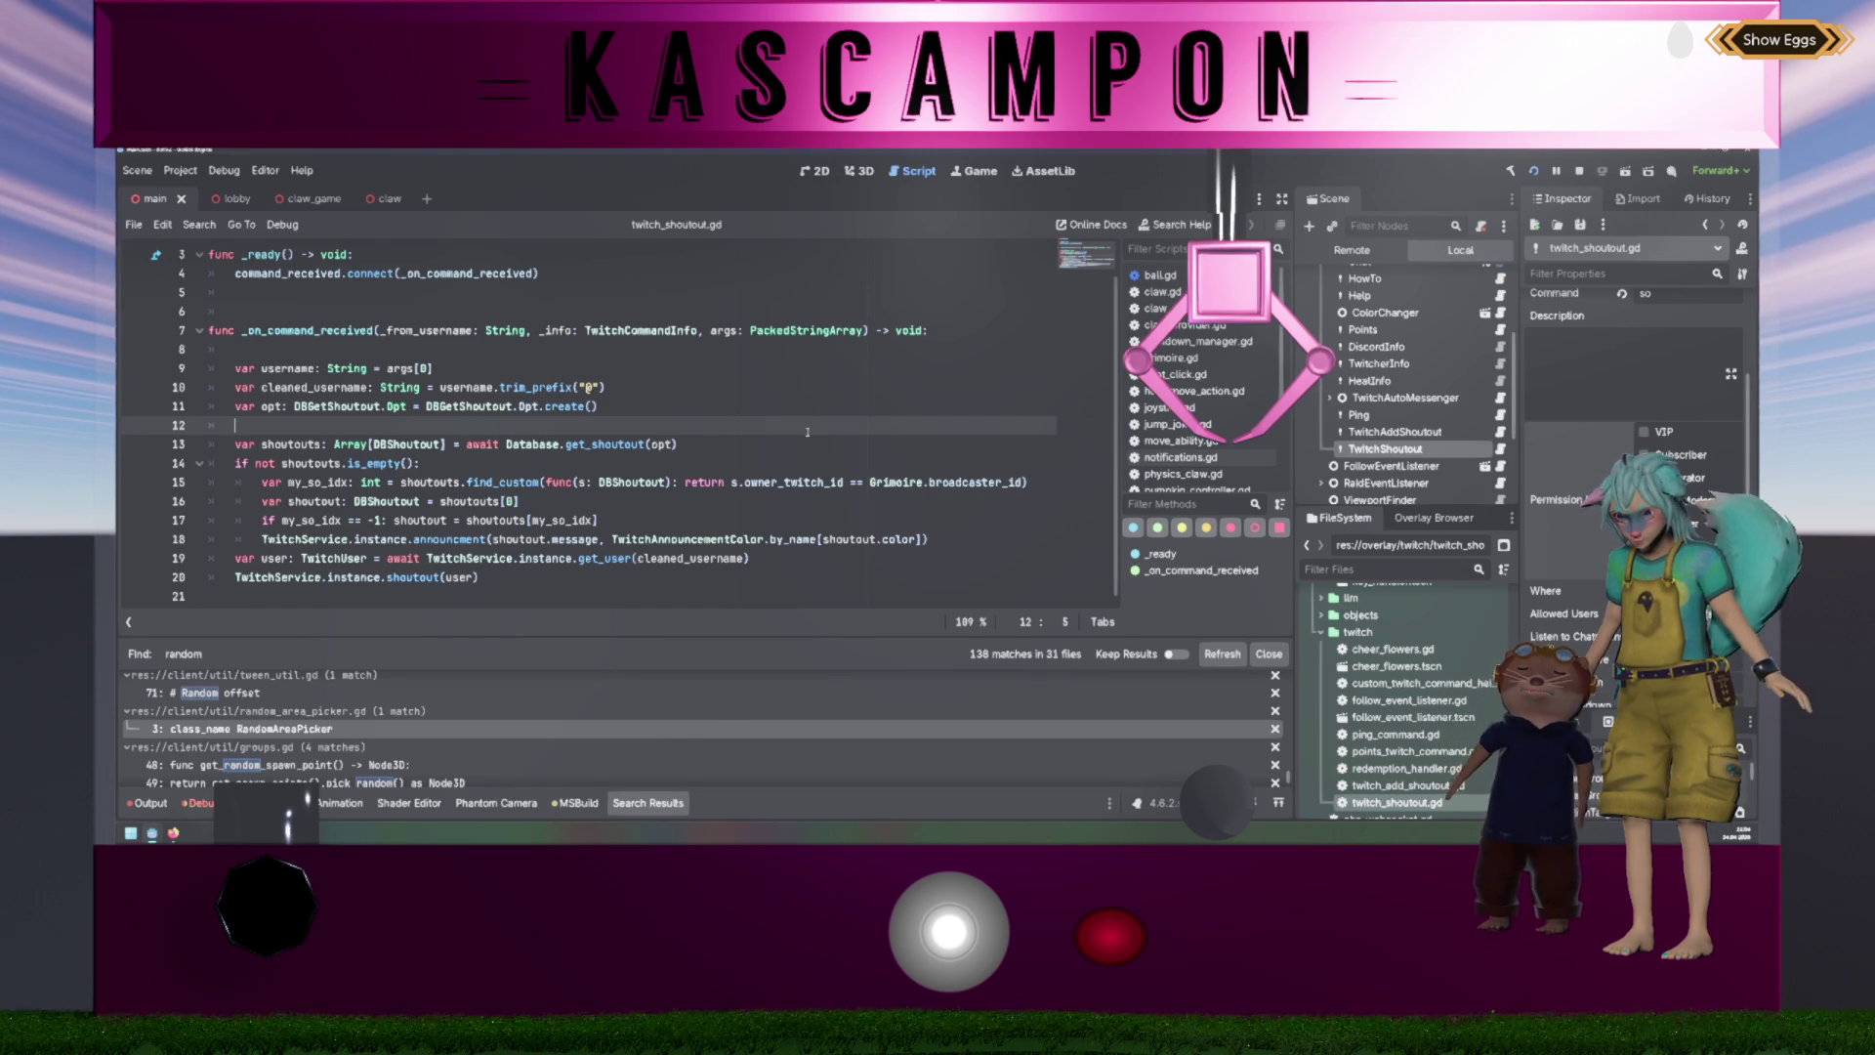
pyautogui.click(845, 502)
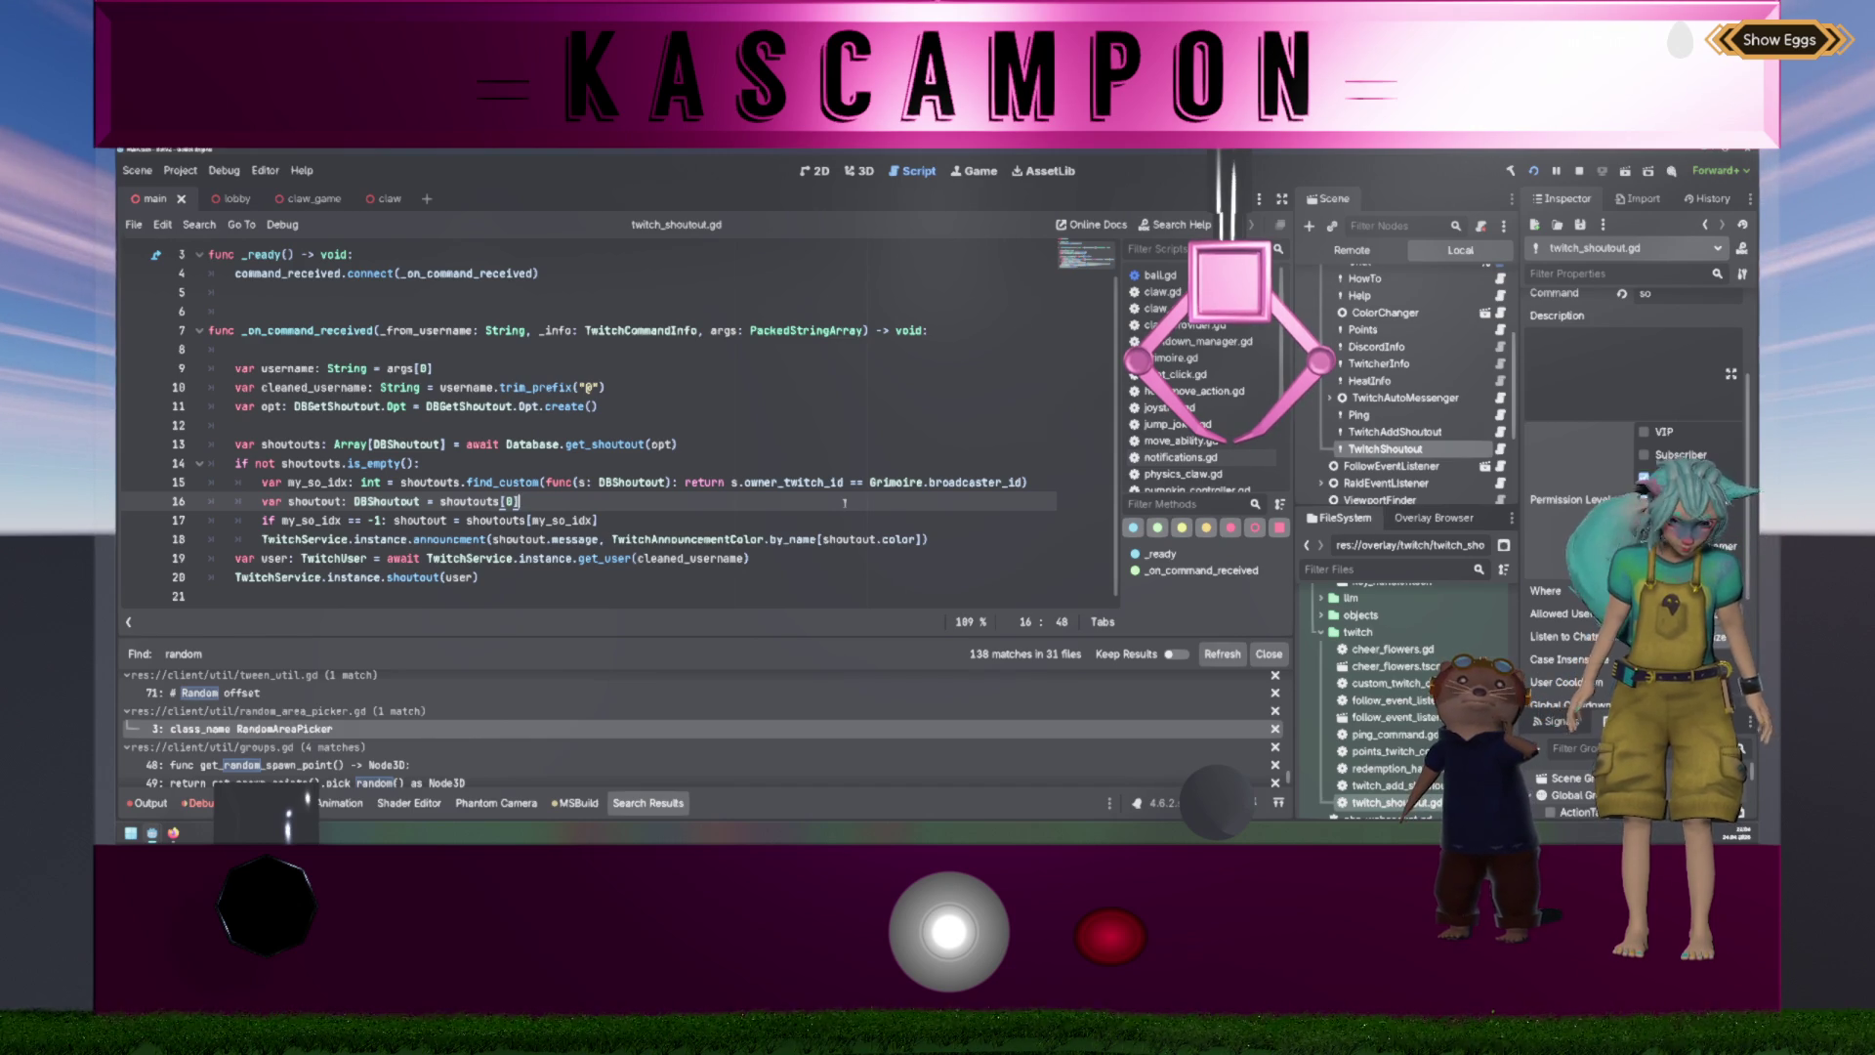
pyautogui.click(851, 482)
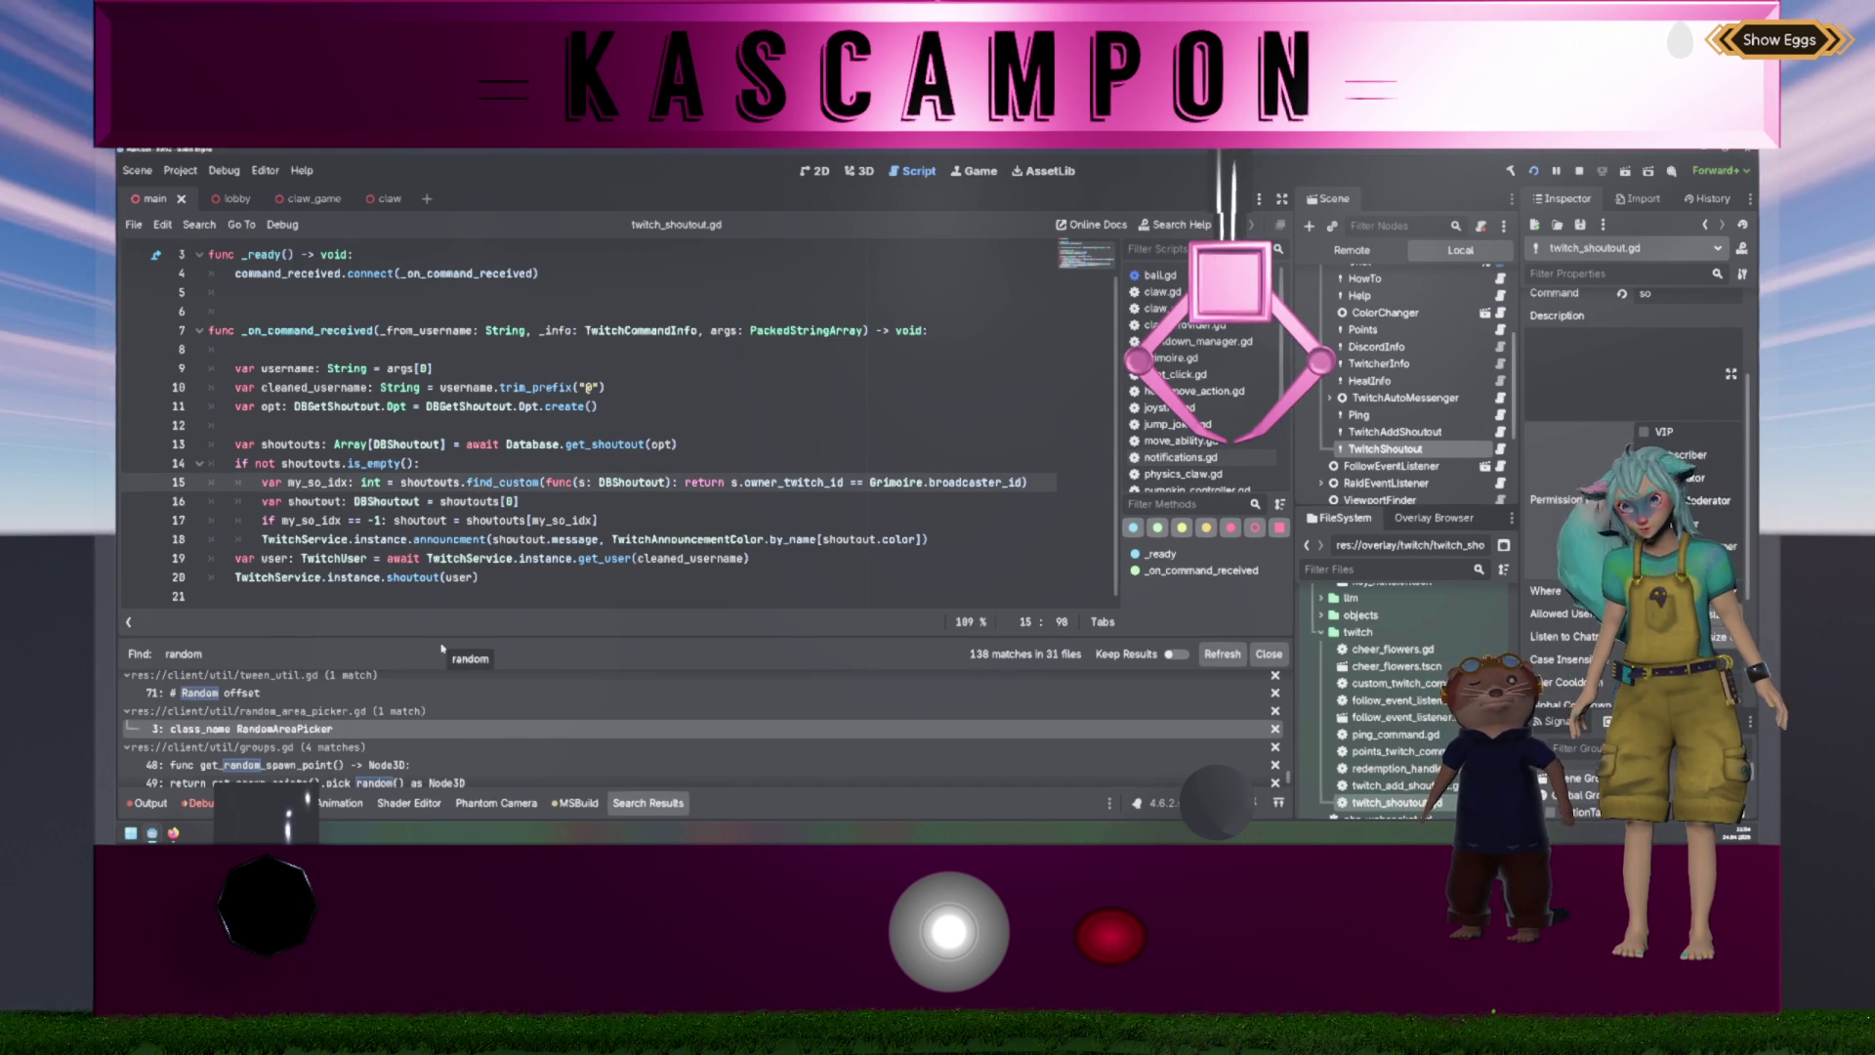
pyautogui.click(512, 424)
pyautogui.scroll(1, 513, 424)
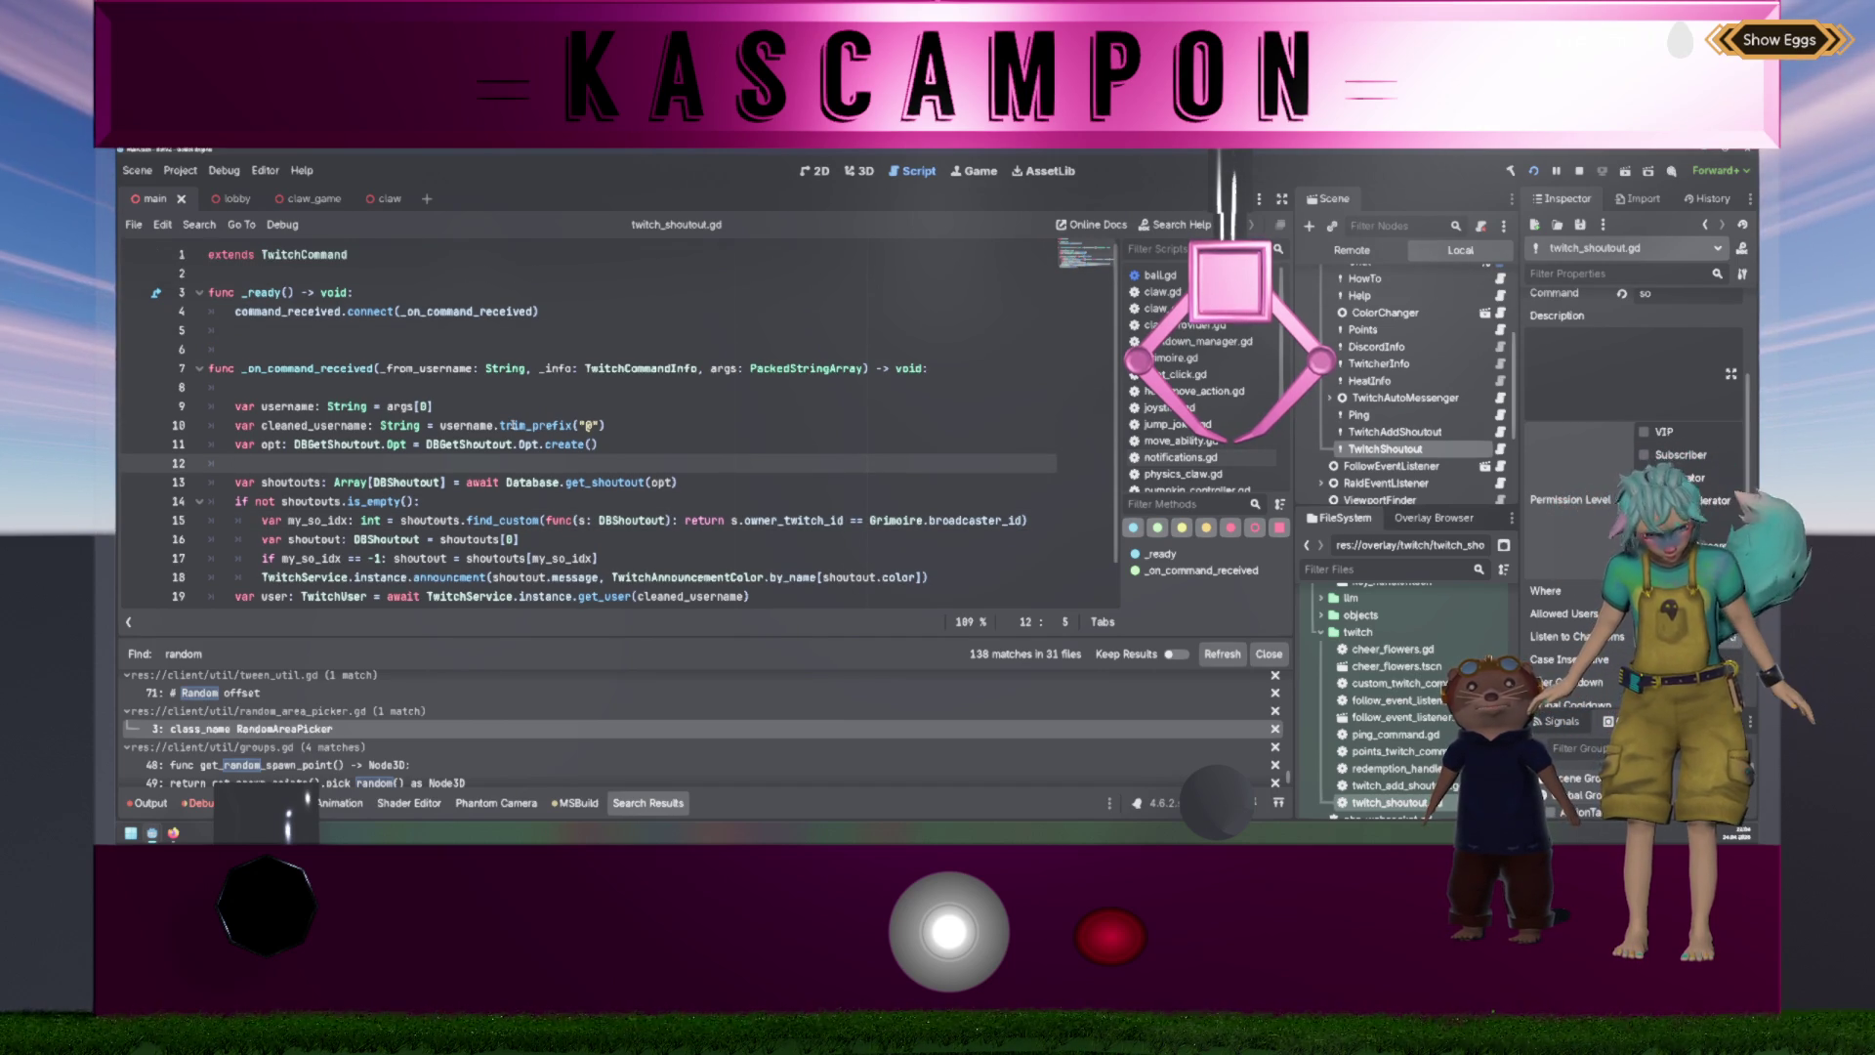
# Jump from line 11's DBGetShoutout reference to its class definition
pyautogui.click(623, 439)
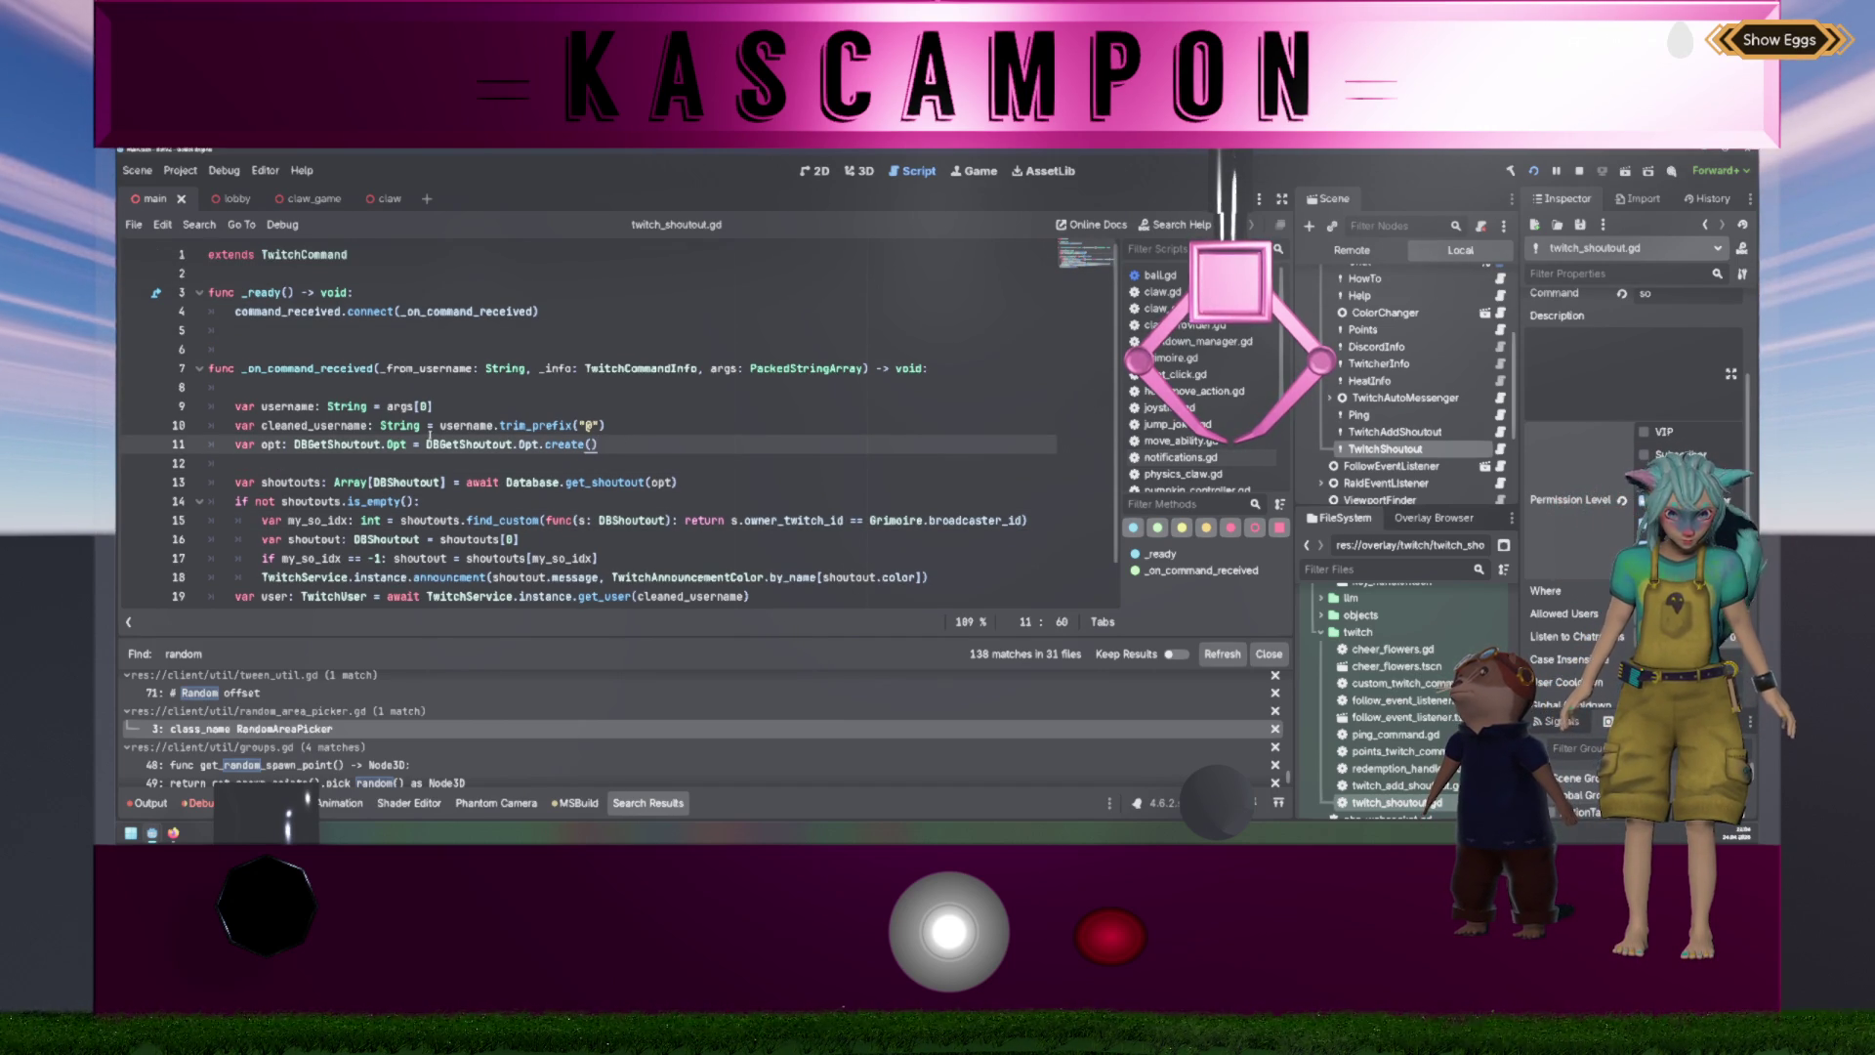
pyautogui.scroll(-1, 430, 436)
pyautogui.doubleClick(337, 406)
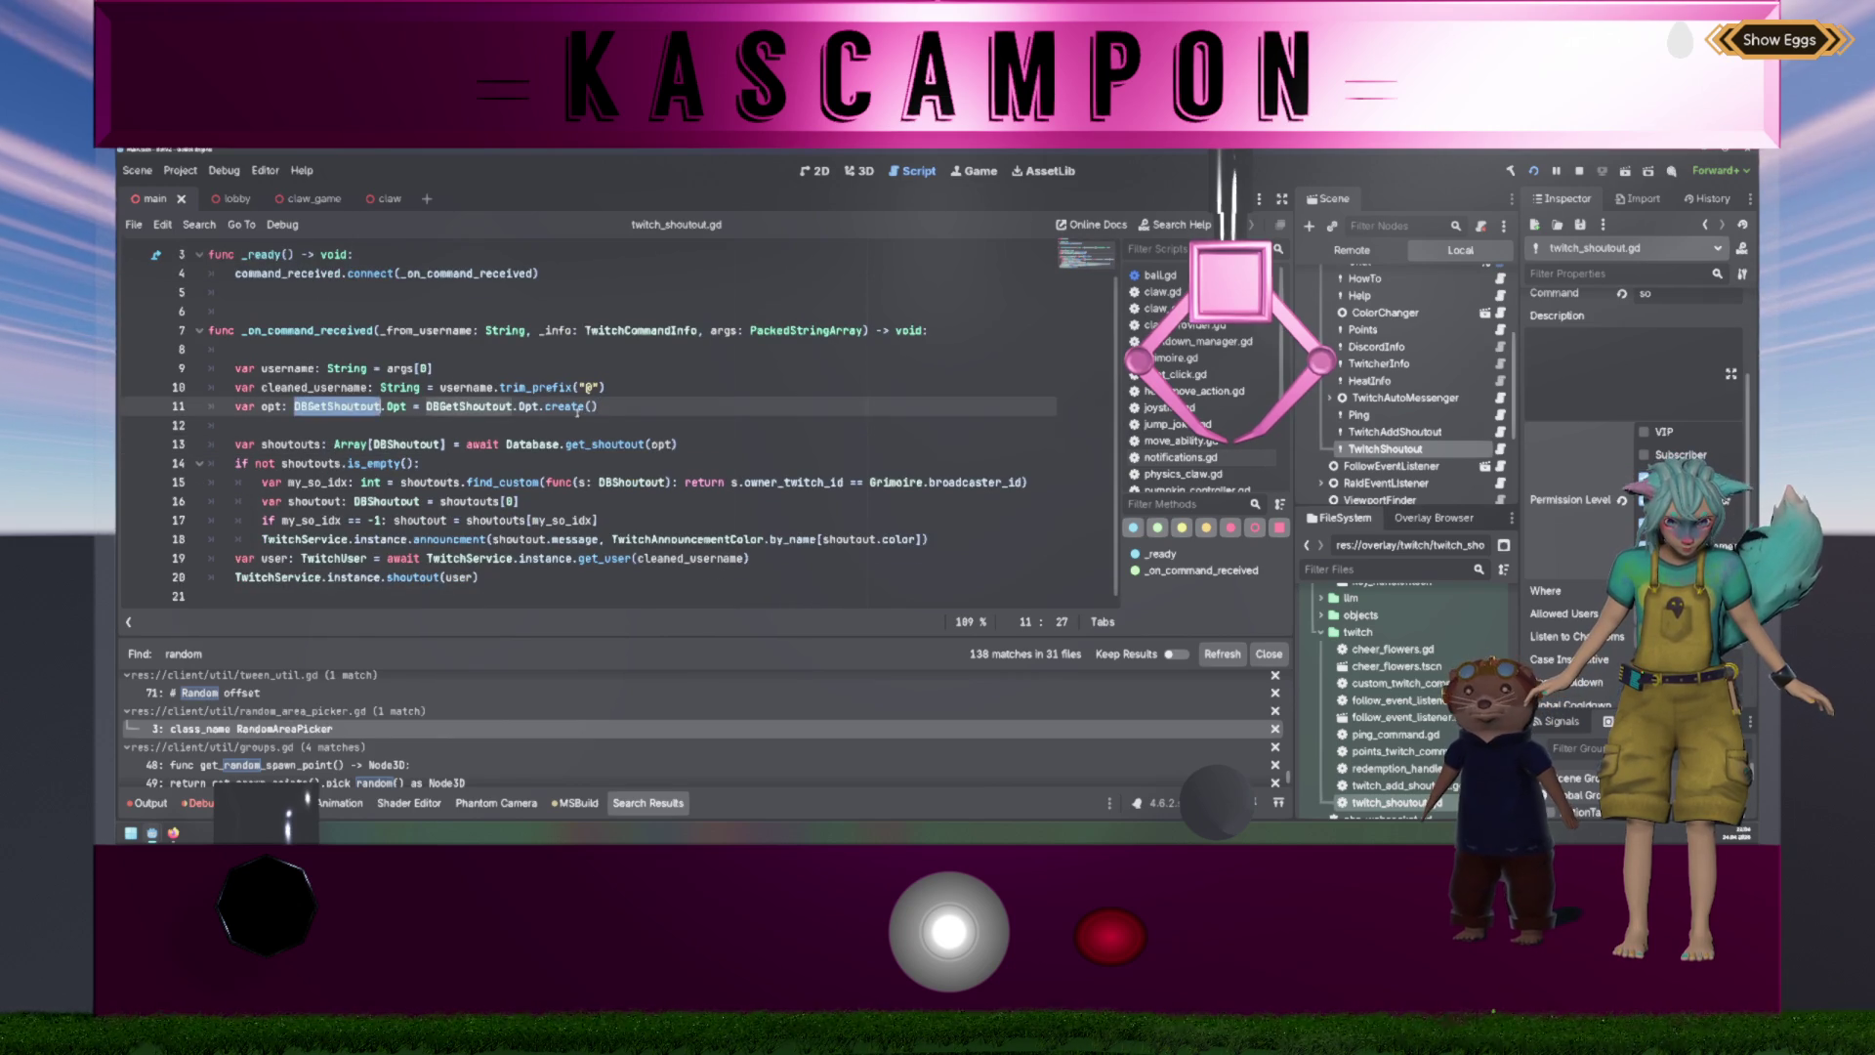
pyautogui.doubleClick(468, 406)
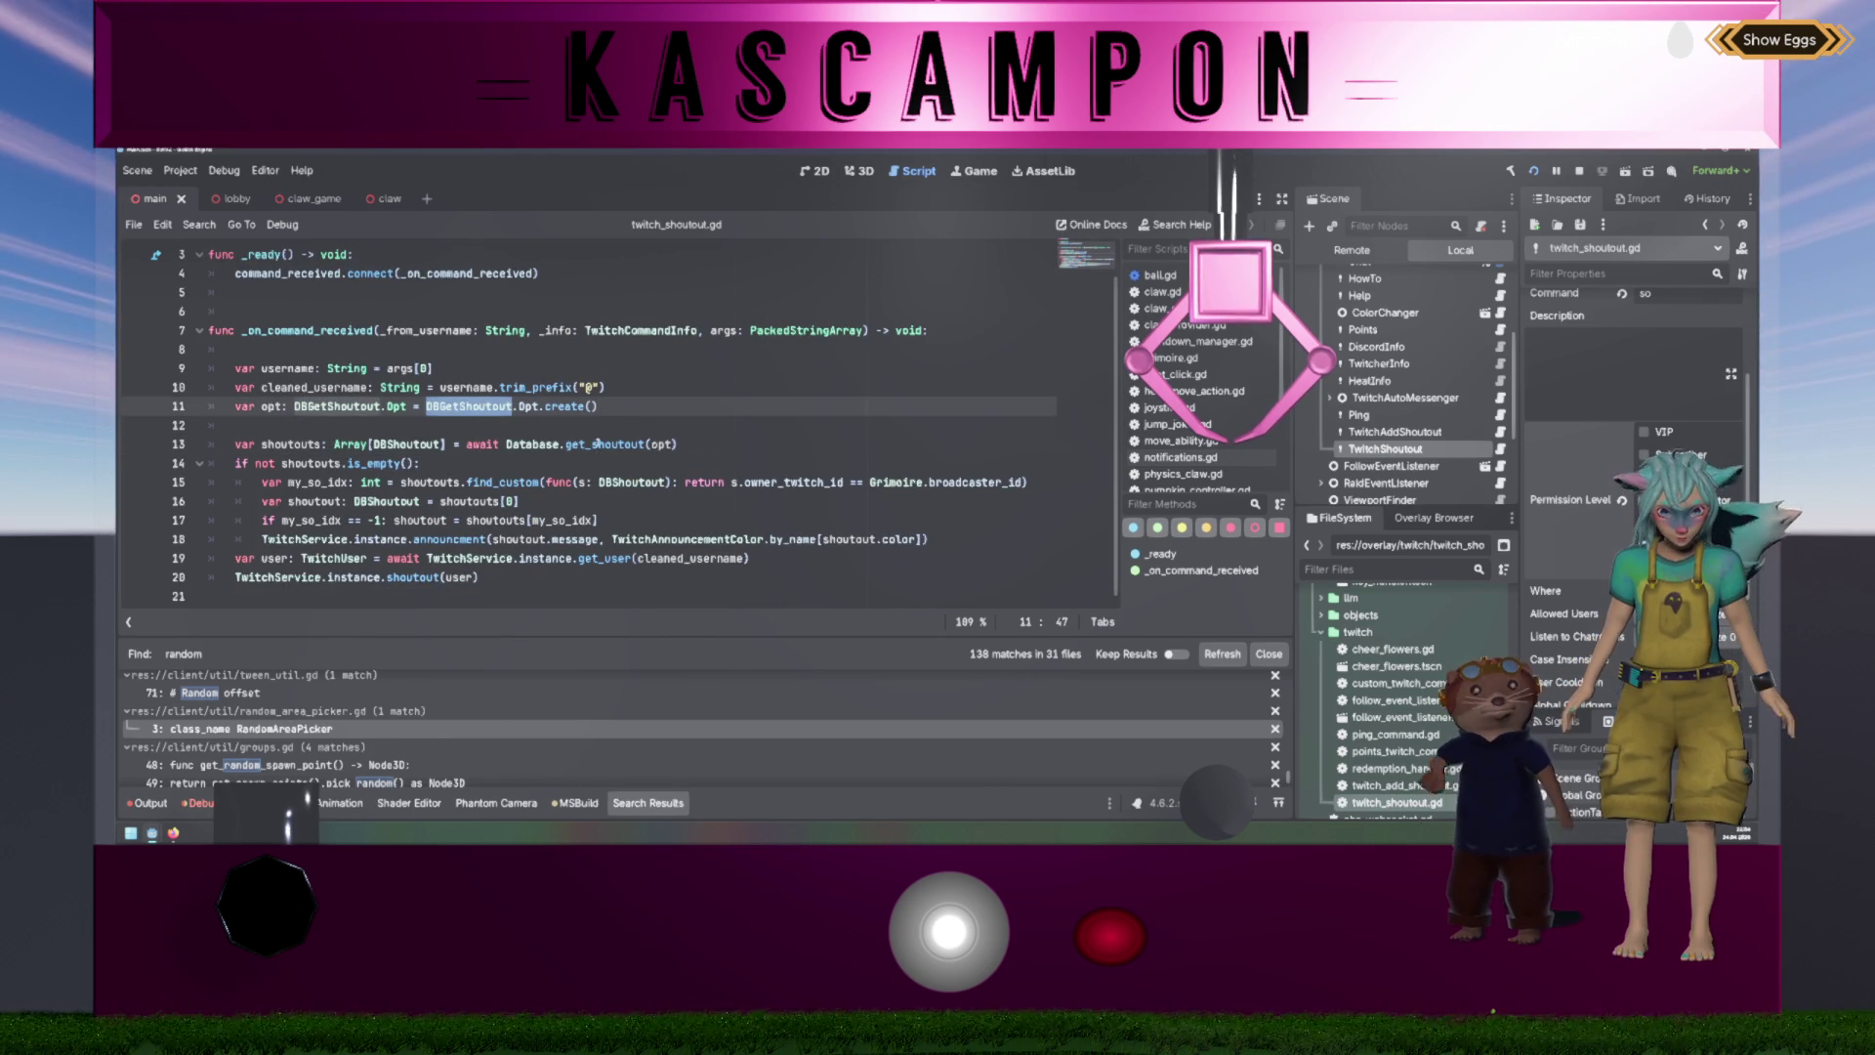
pyautogui.keyDown('ctrl'); pyautogui.click(469, 406); pyautogui.keyUp('ctrl')
# Check the twitch_id field of DBGetShoutout's Opt class, then return to twitch_shoutout.gd
pyautogui.scroll(-3, 335, 386)
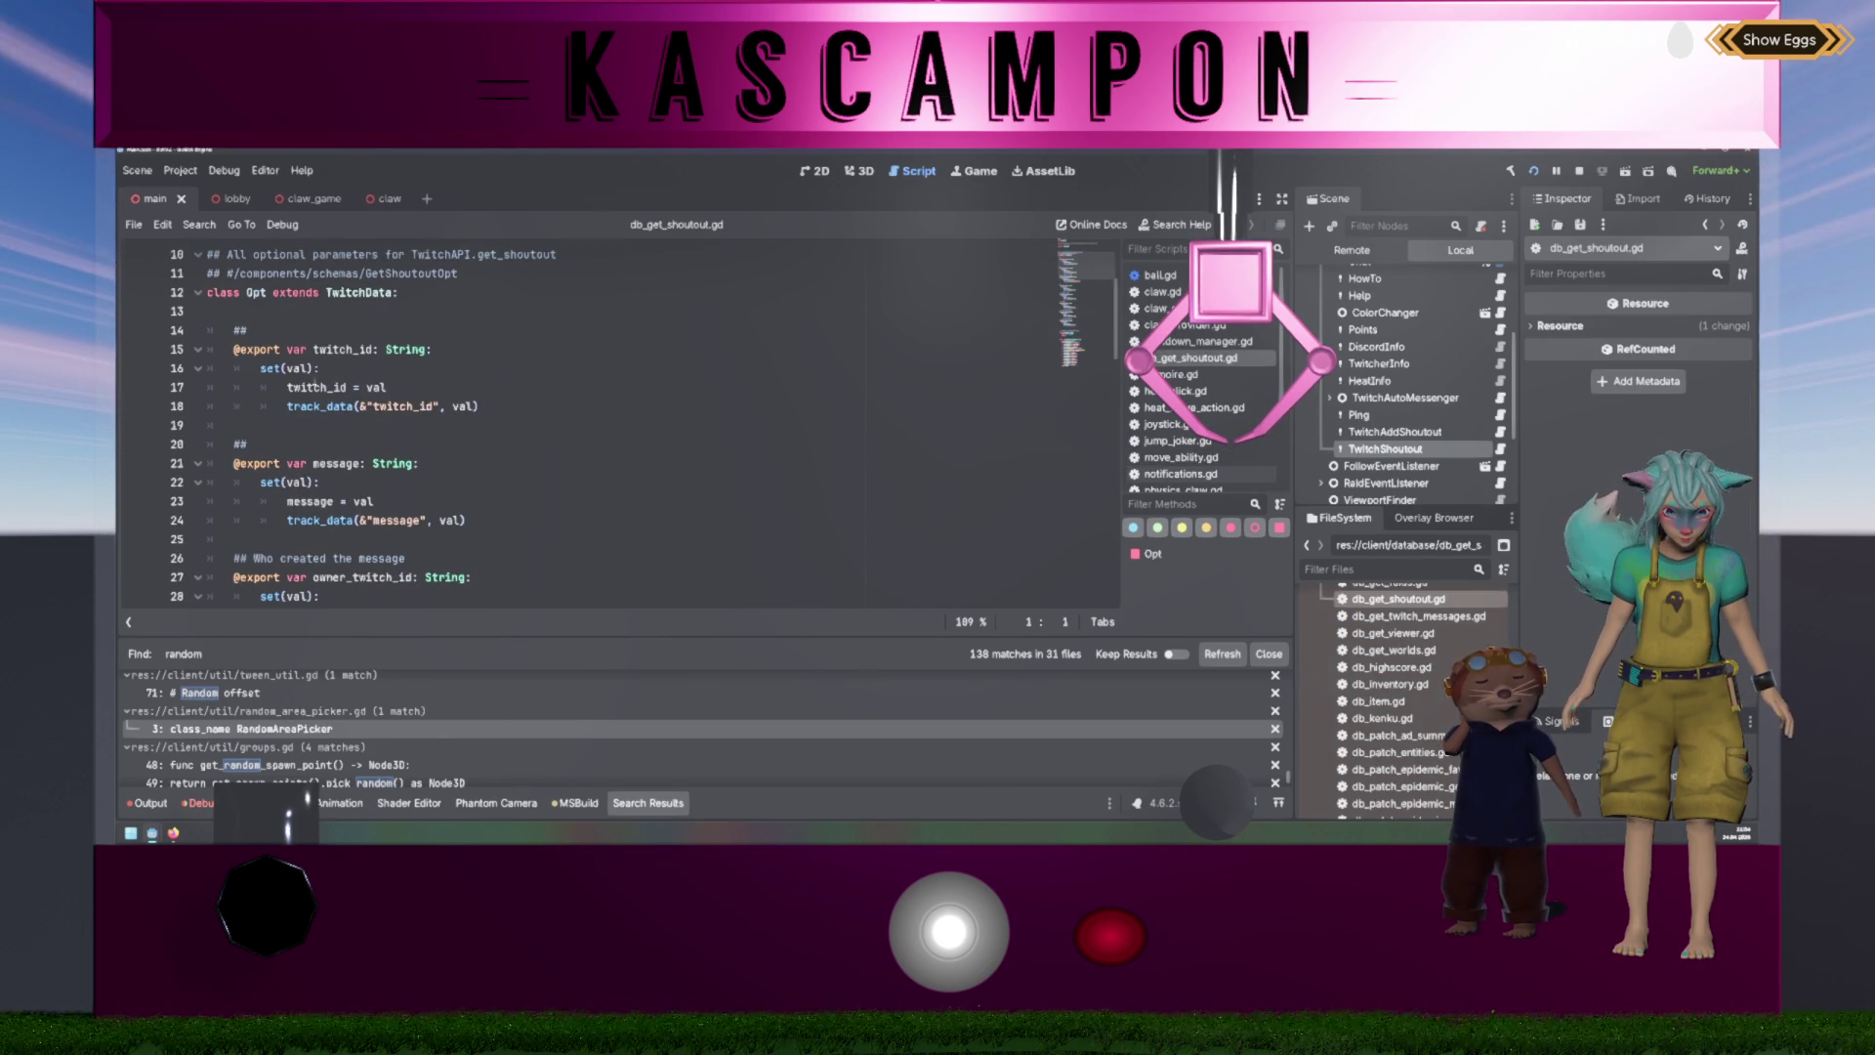
pyautogui.scroll(-1, 334, 297)
pyautogui.doubleClick(359, 519)
pyautogui.scroll(1, 359, 488)
pyautogui.click(355, 349)
pyautogui.doubleClick(355, 349)
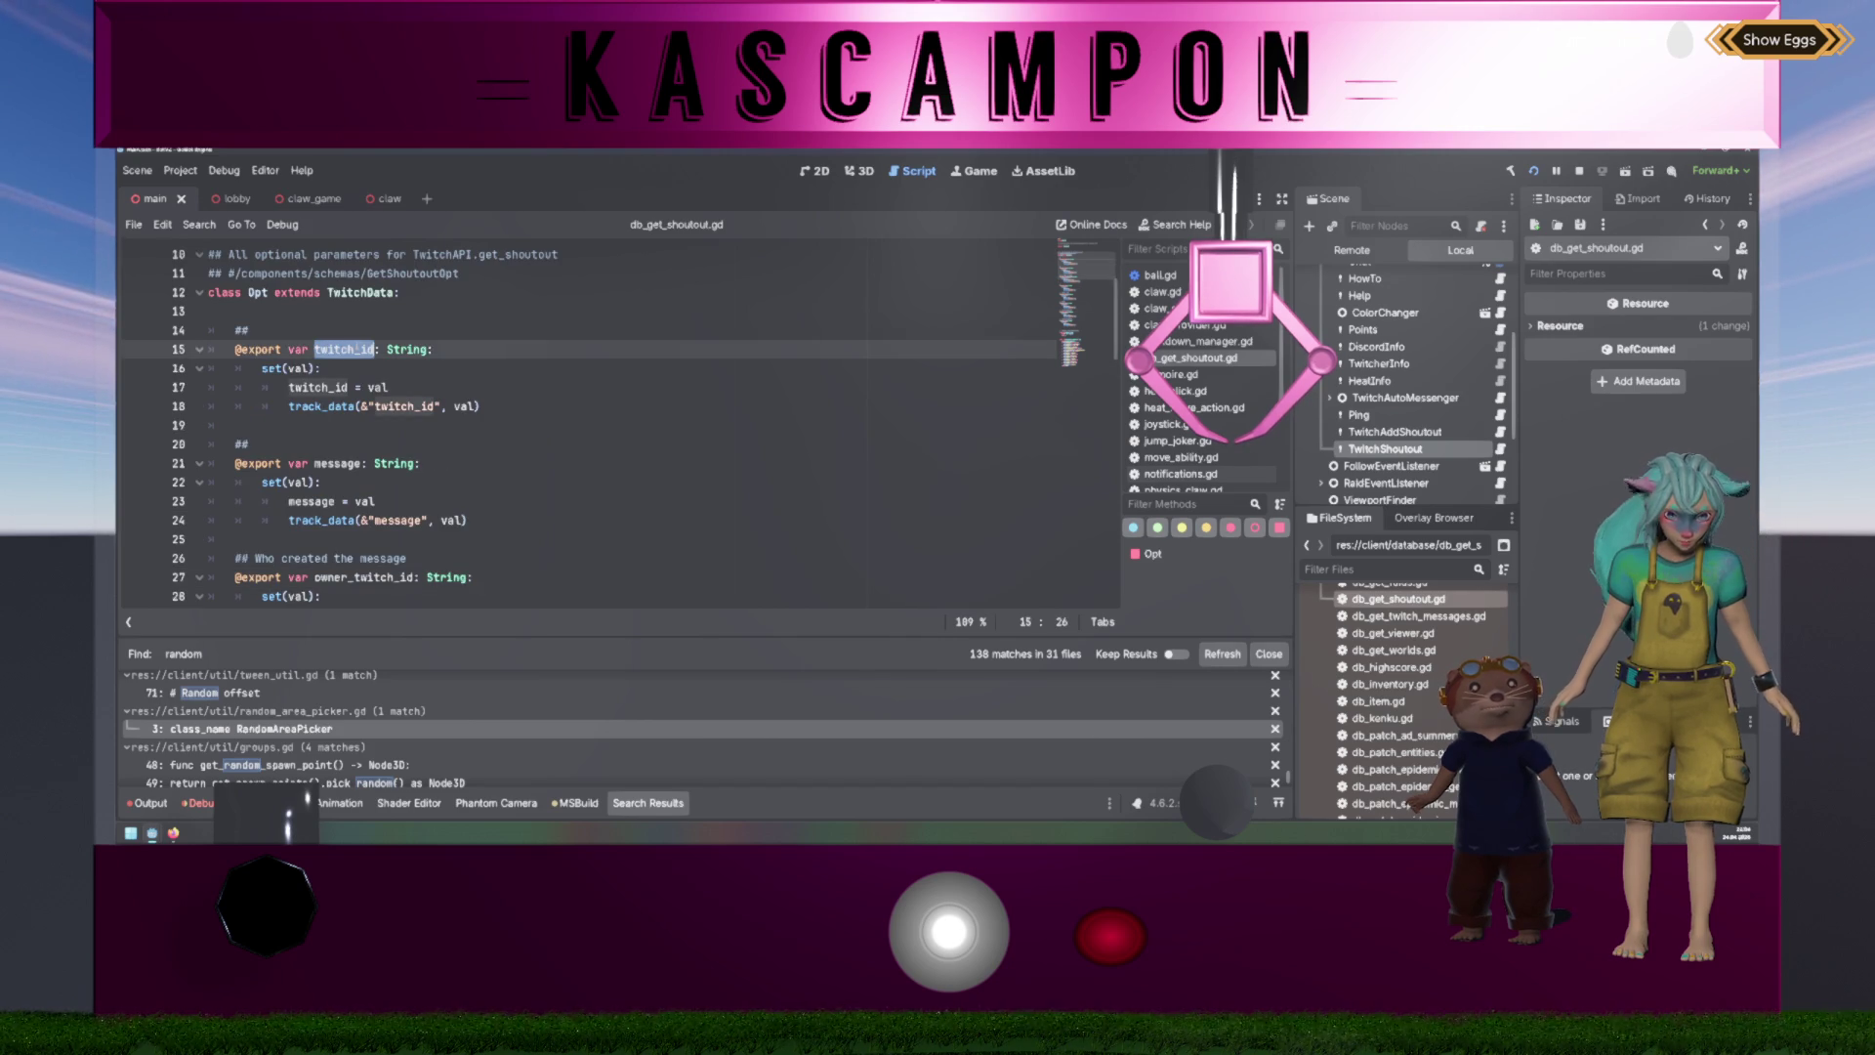
pyautogui.hotkey('alt', 'Left')
pyautogui.hotkey('alt', 'Left')
pyautogui.hotkey('alt', 'Left')
# Start a 'twitch_id =' assignment on line 12 and add a new line after line 10
pyautogui.click(471, 422)
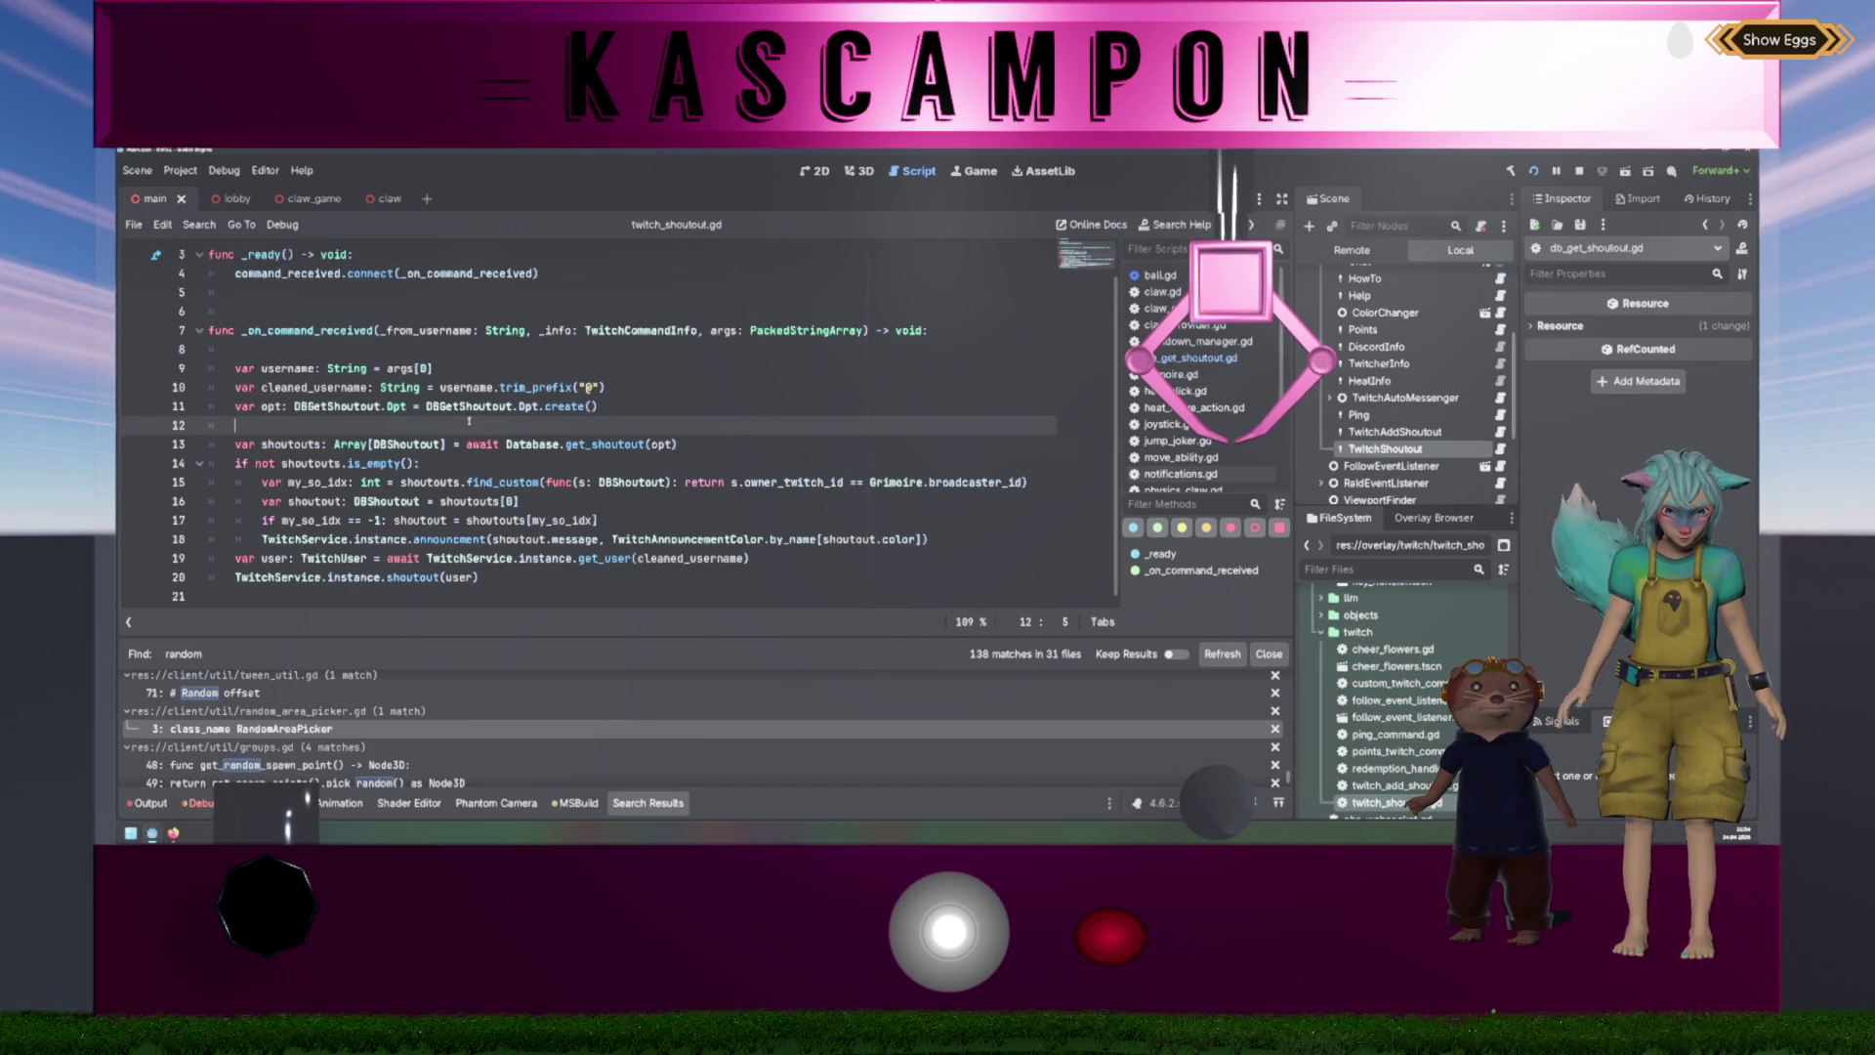
pyautogui.write('twitch_id =')
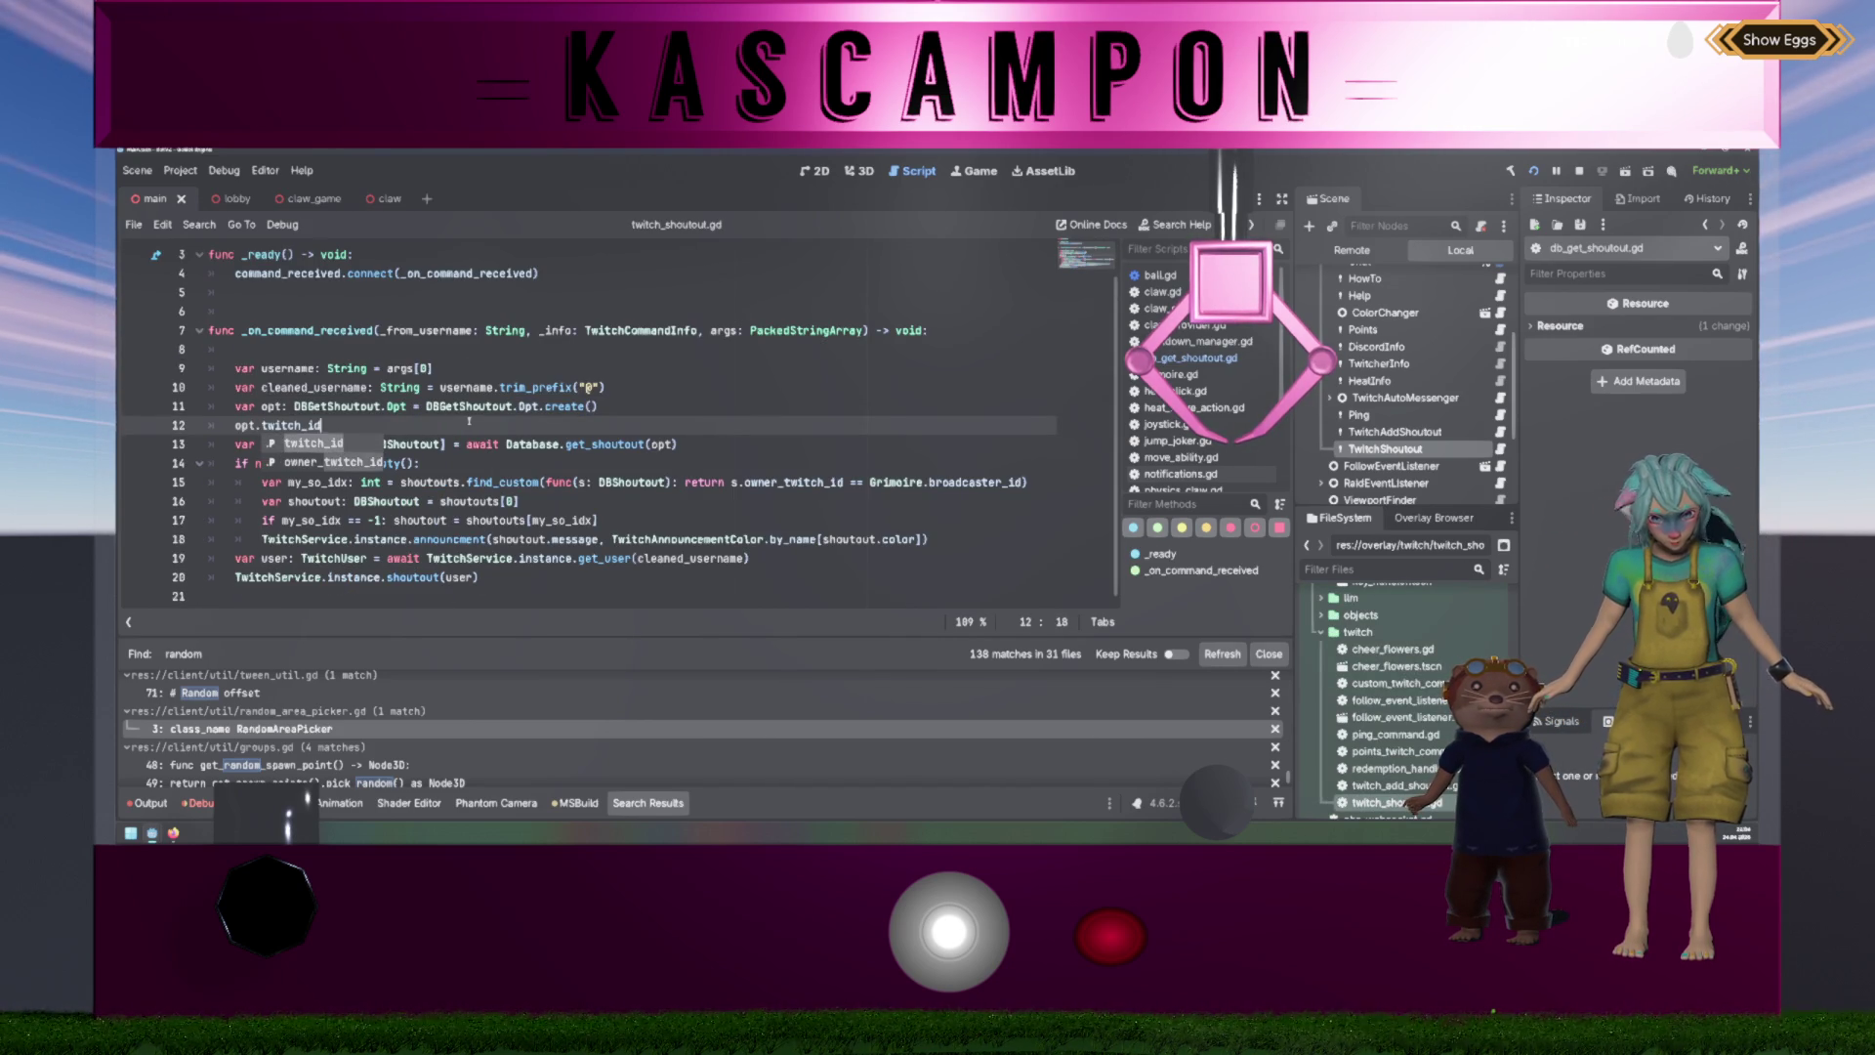
pyautogui.press('Escape')
pyautogui.press('Up')
pyautogui.press('Up')
pyautogui.press('End')
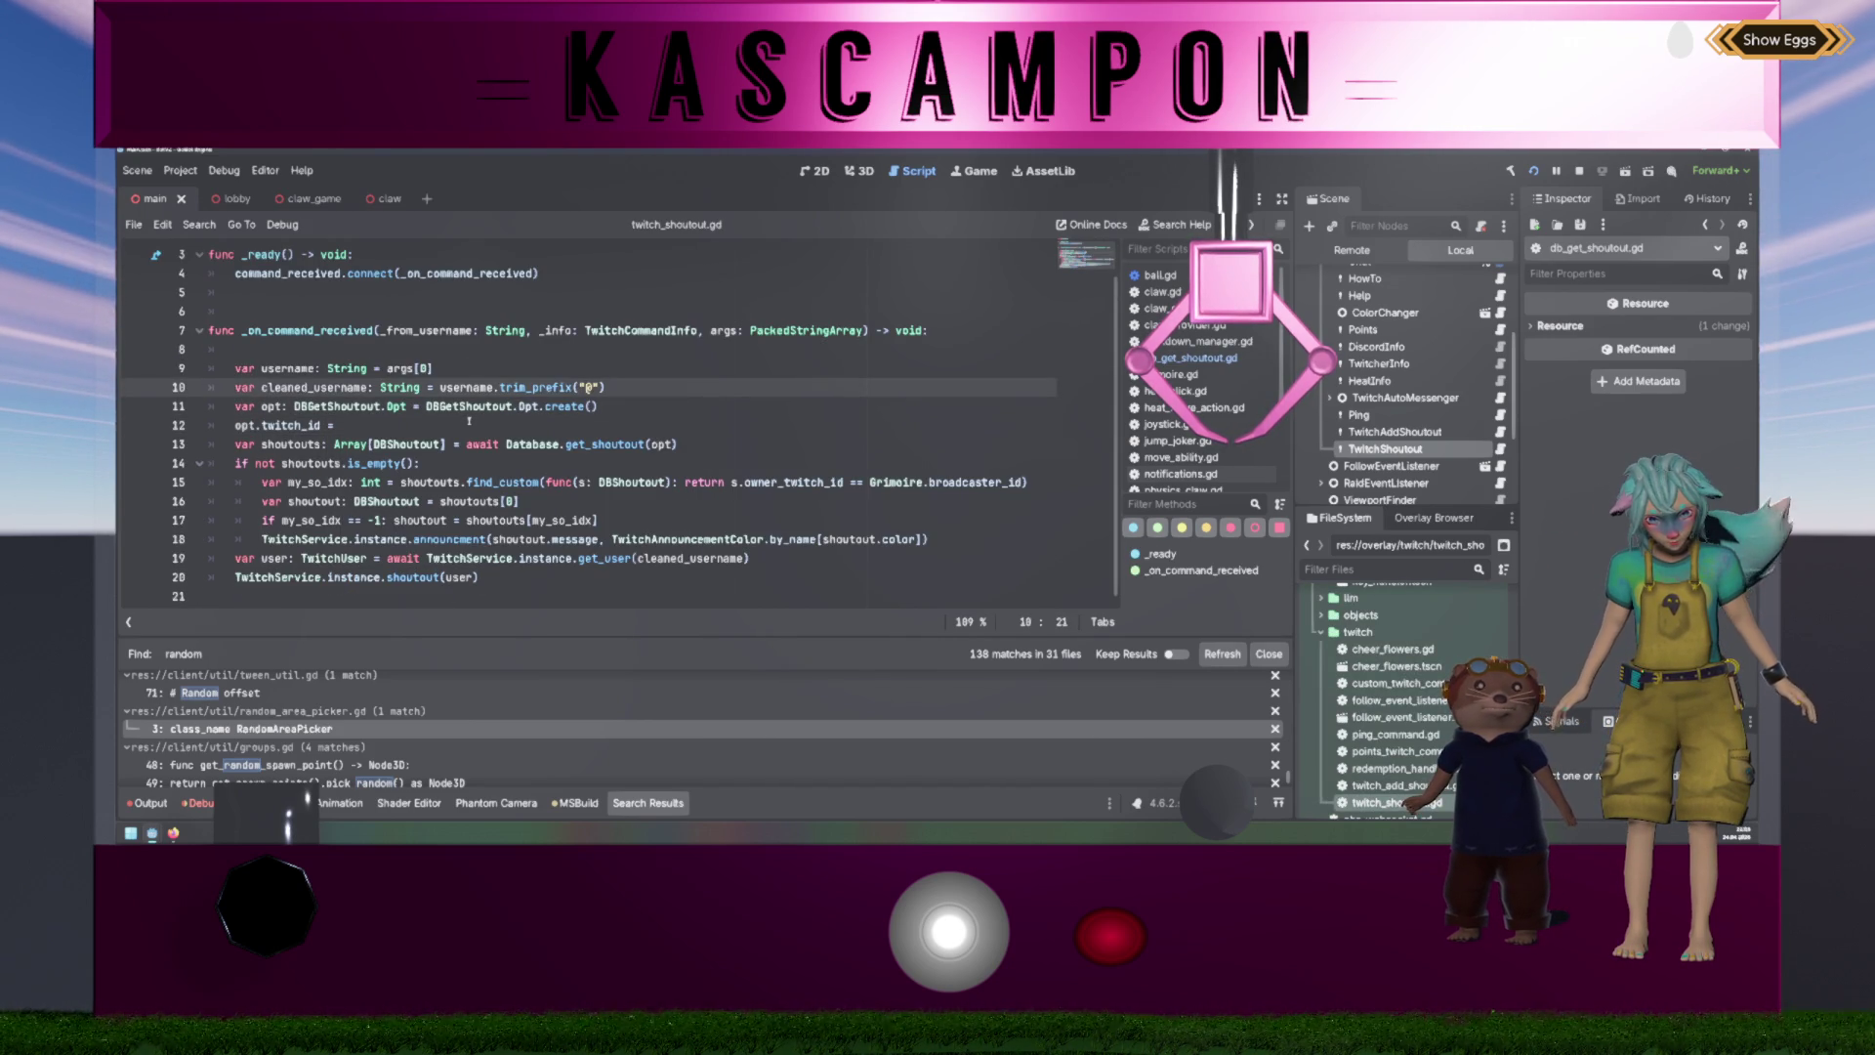
pyautogui.press('Return')
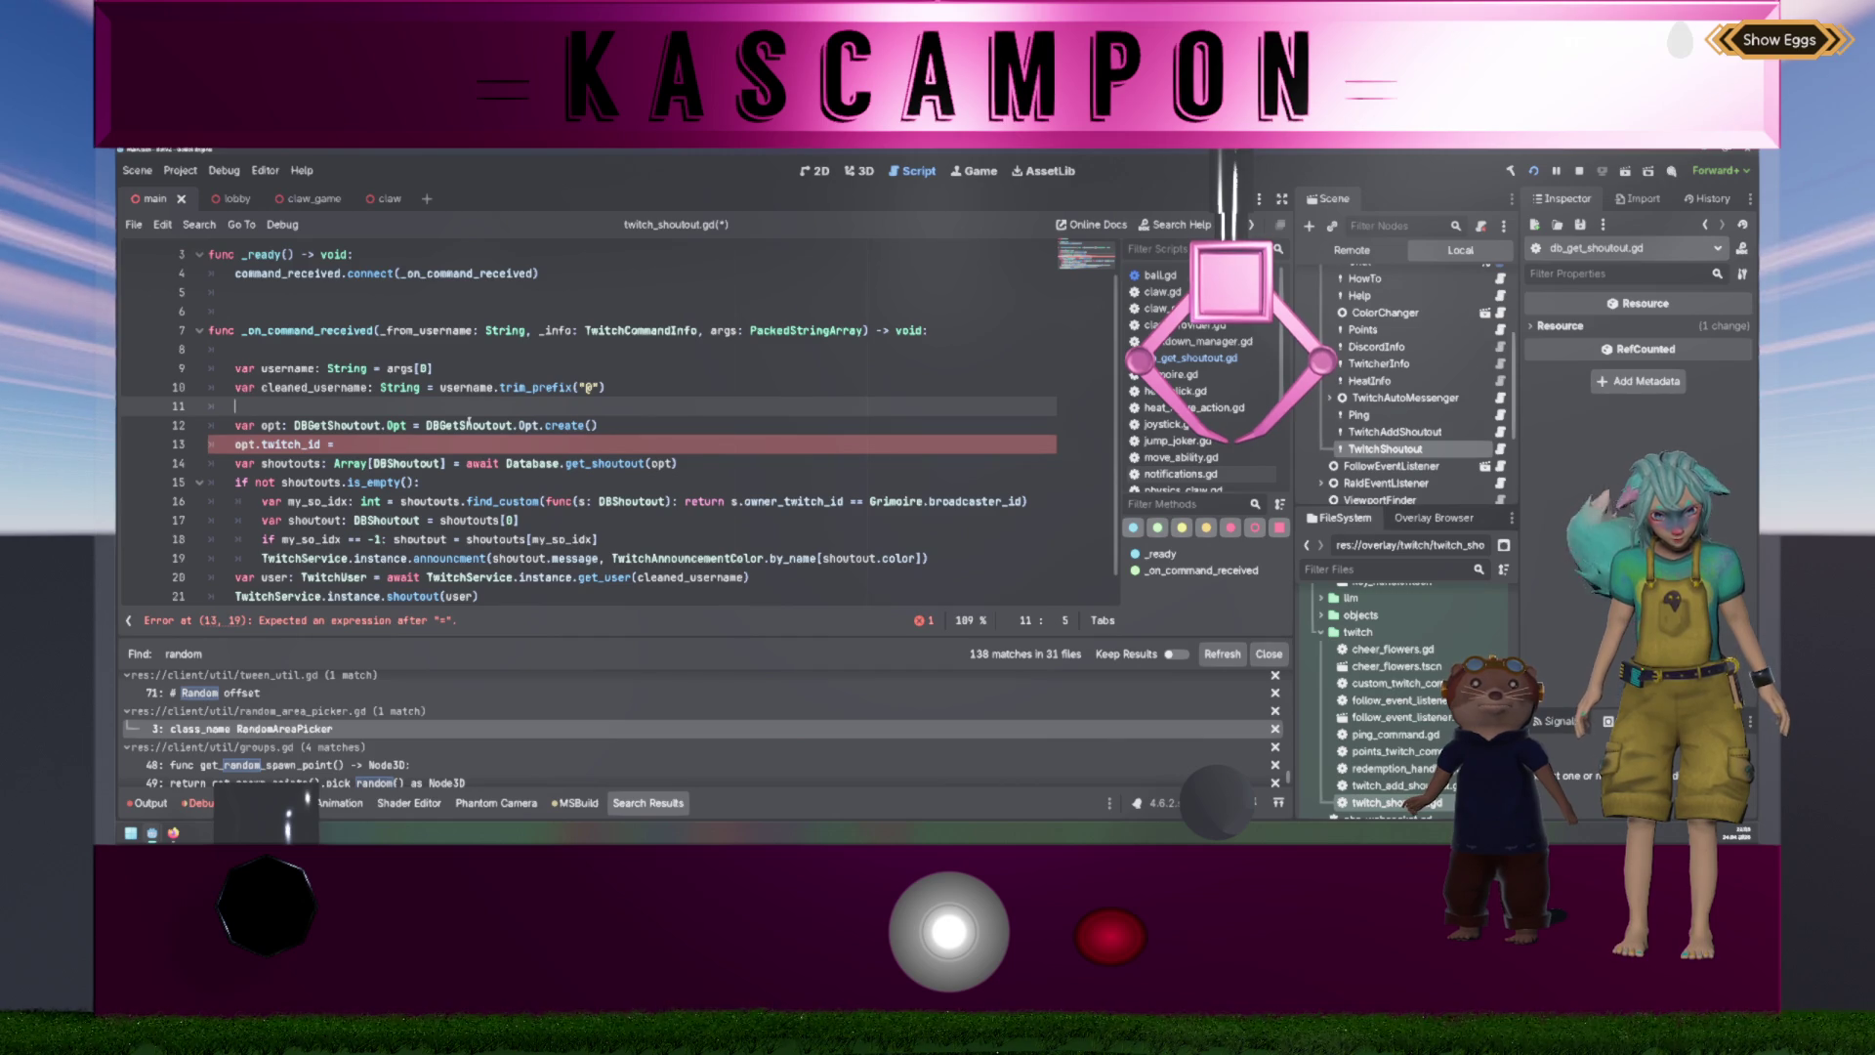
# Write a user lookup calling TwitchService.instance.get_user(cleaned_username) on line 11
pyautogui.write('Twitch')
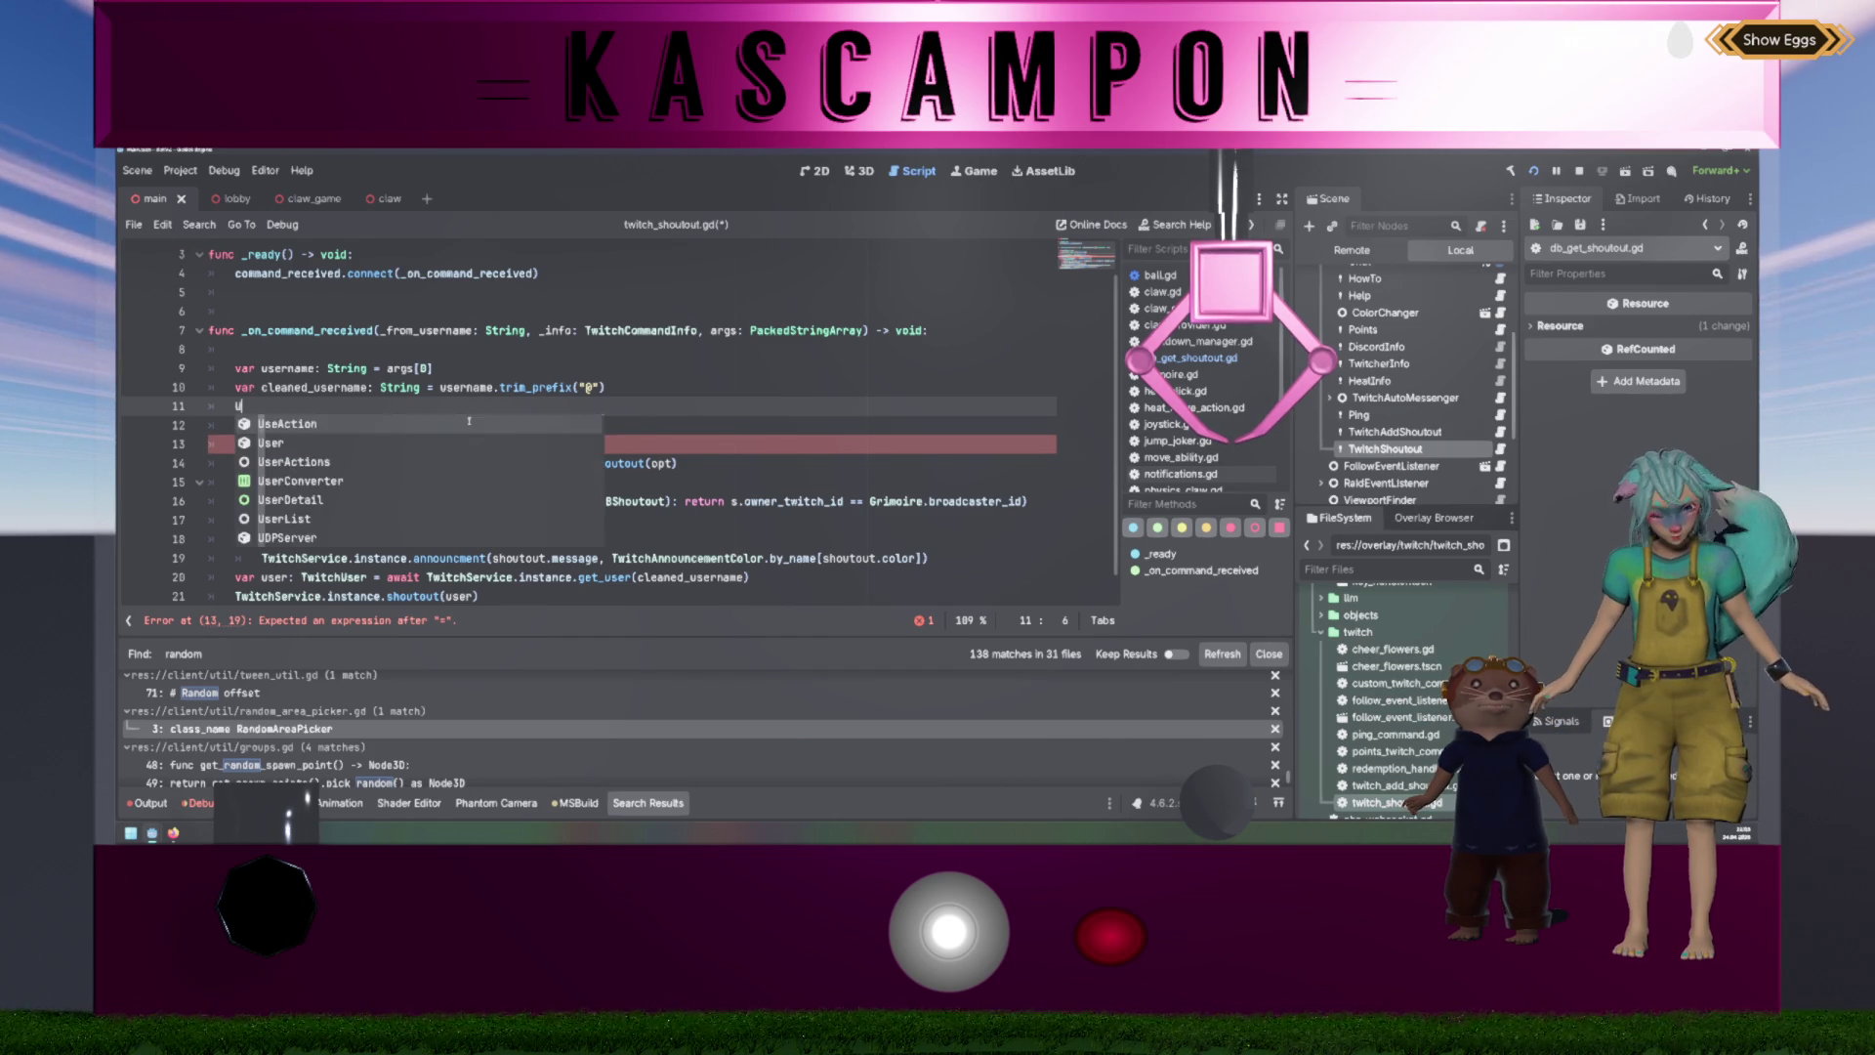
pyautogui.write('Service.instance.')
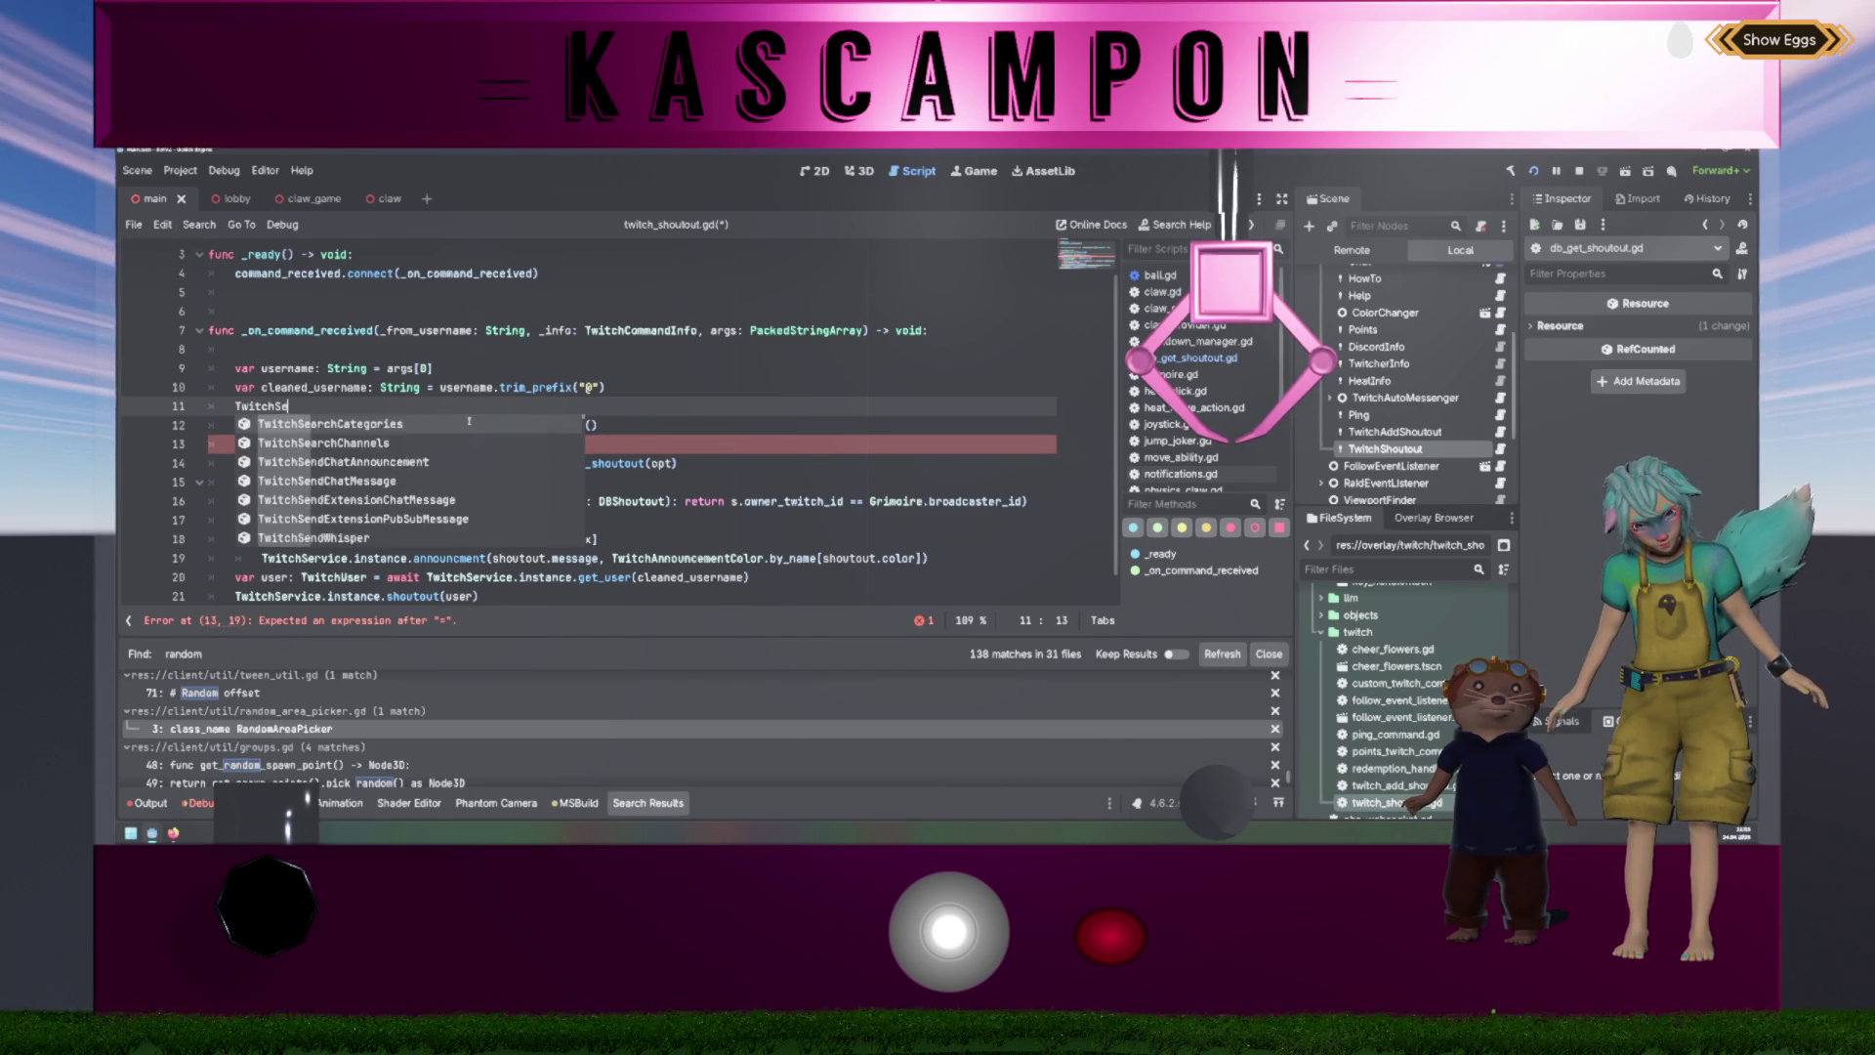
pyautogui.write('get_us')
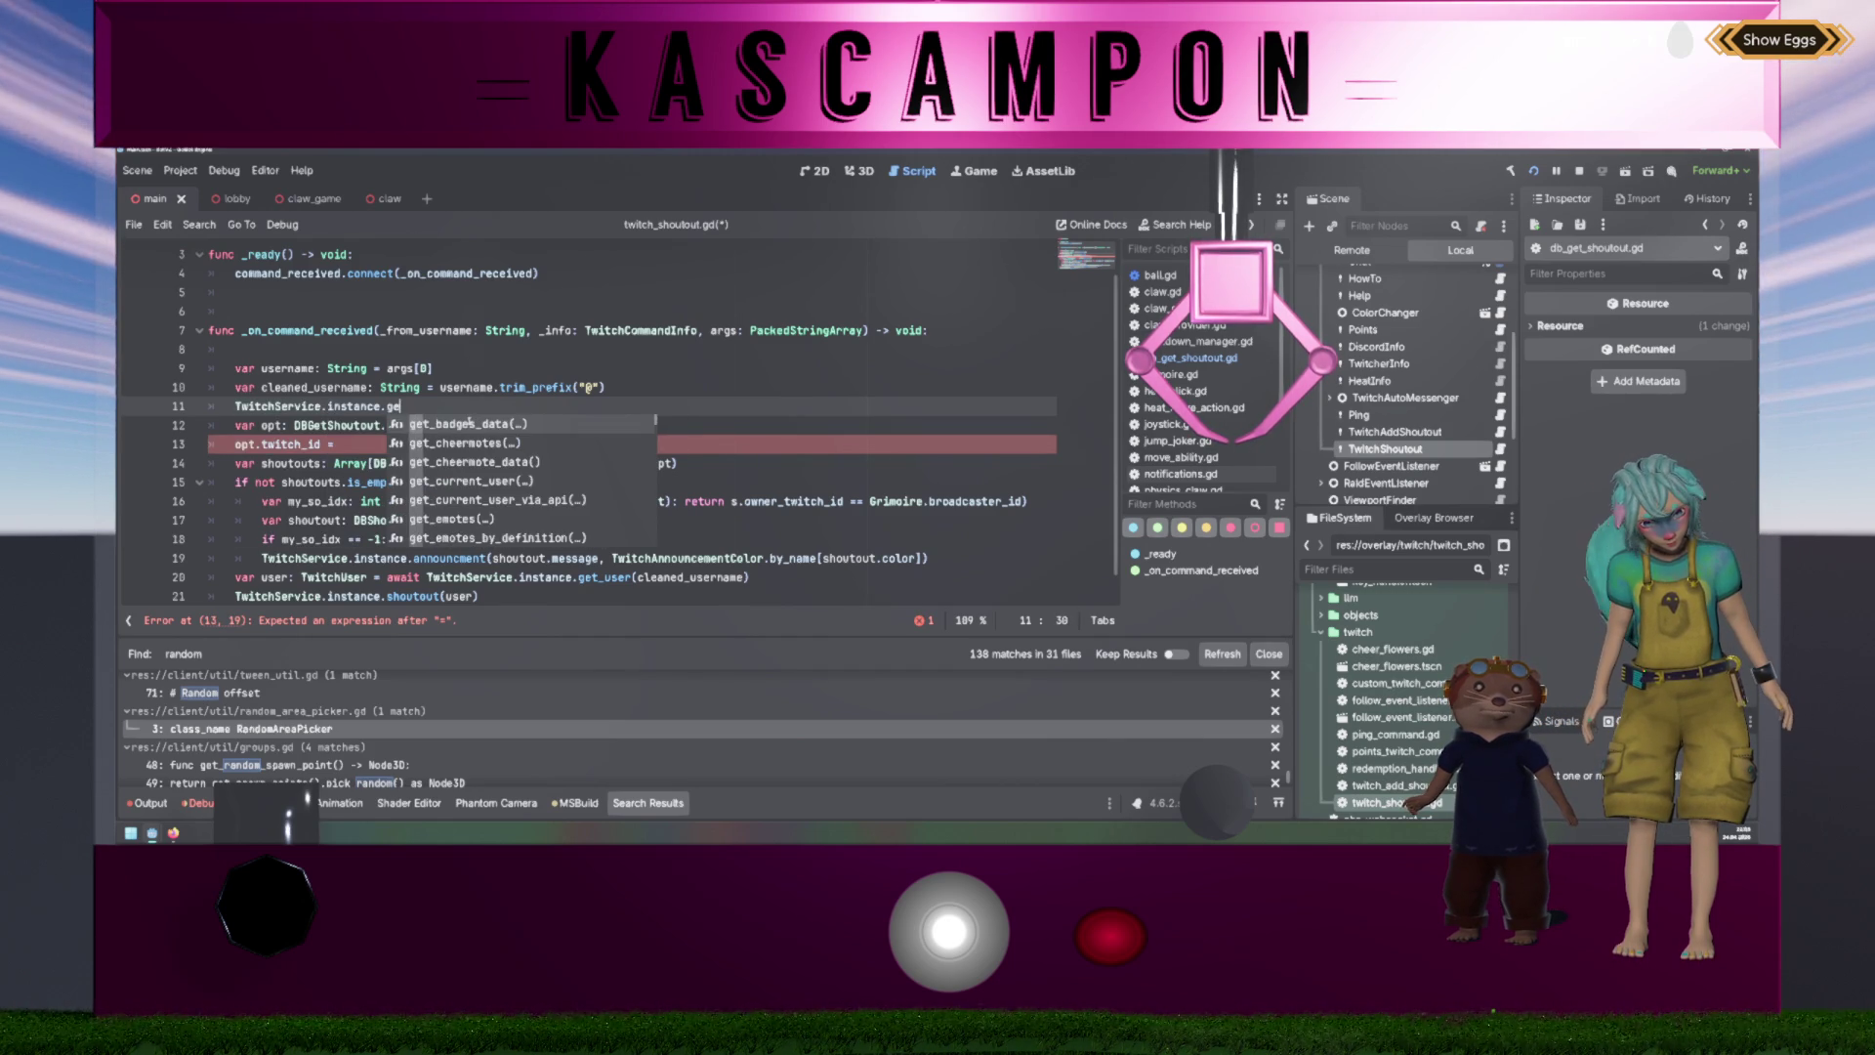
pyautogui.press('Down')
pyautogui.press('Return')
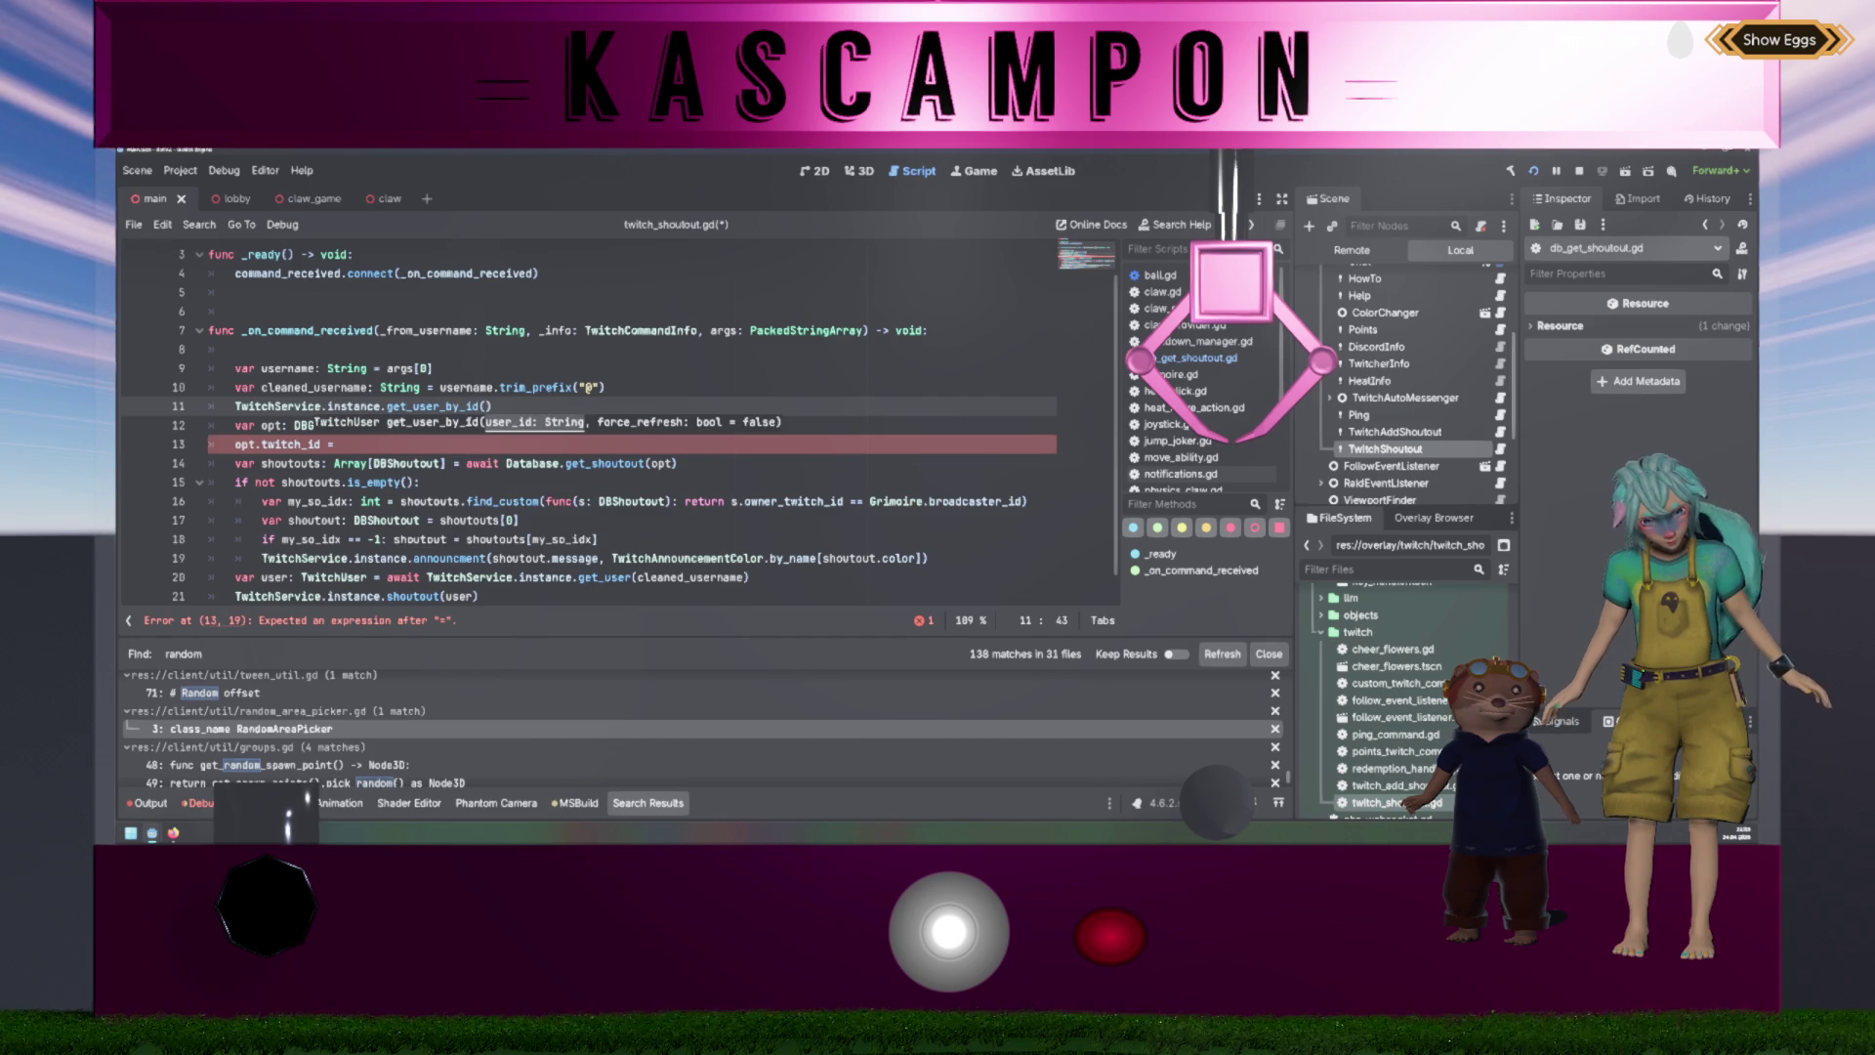
pyautogui.press('BackSpace')
pyautogui.press('BackSpace')
pyautogui.press('Return')
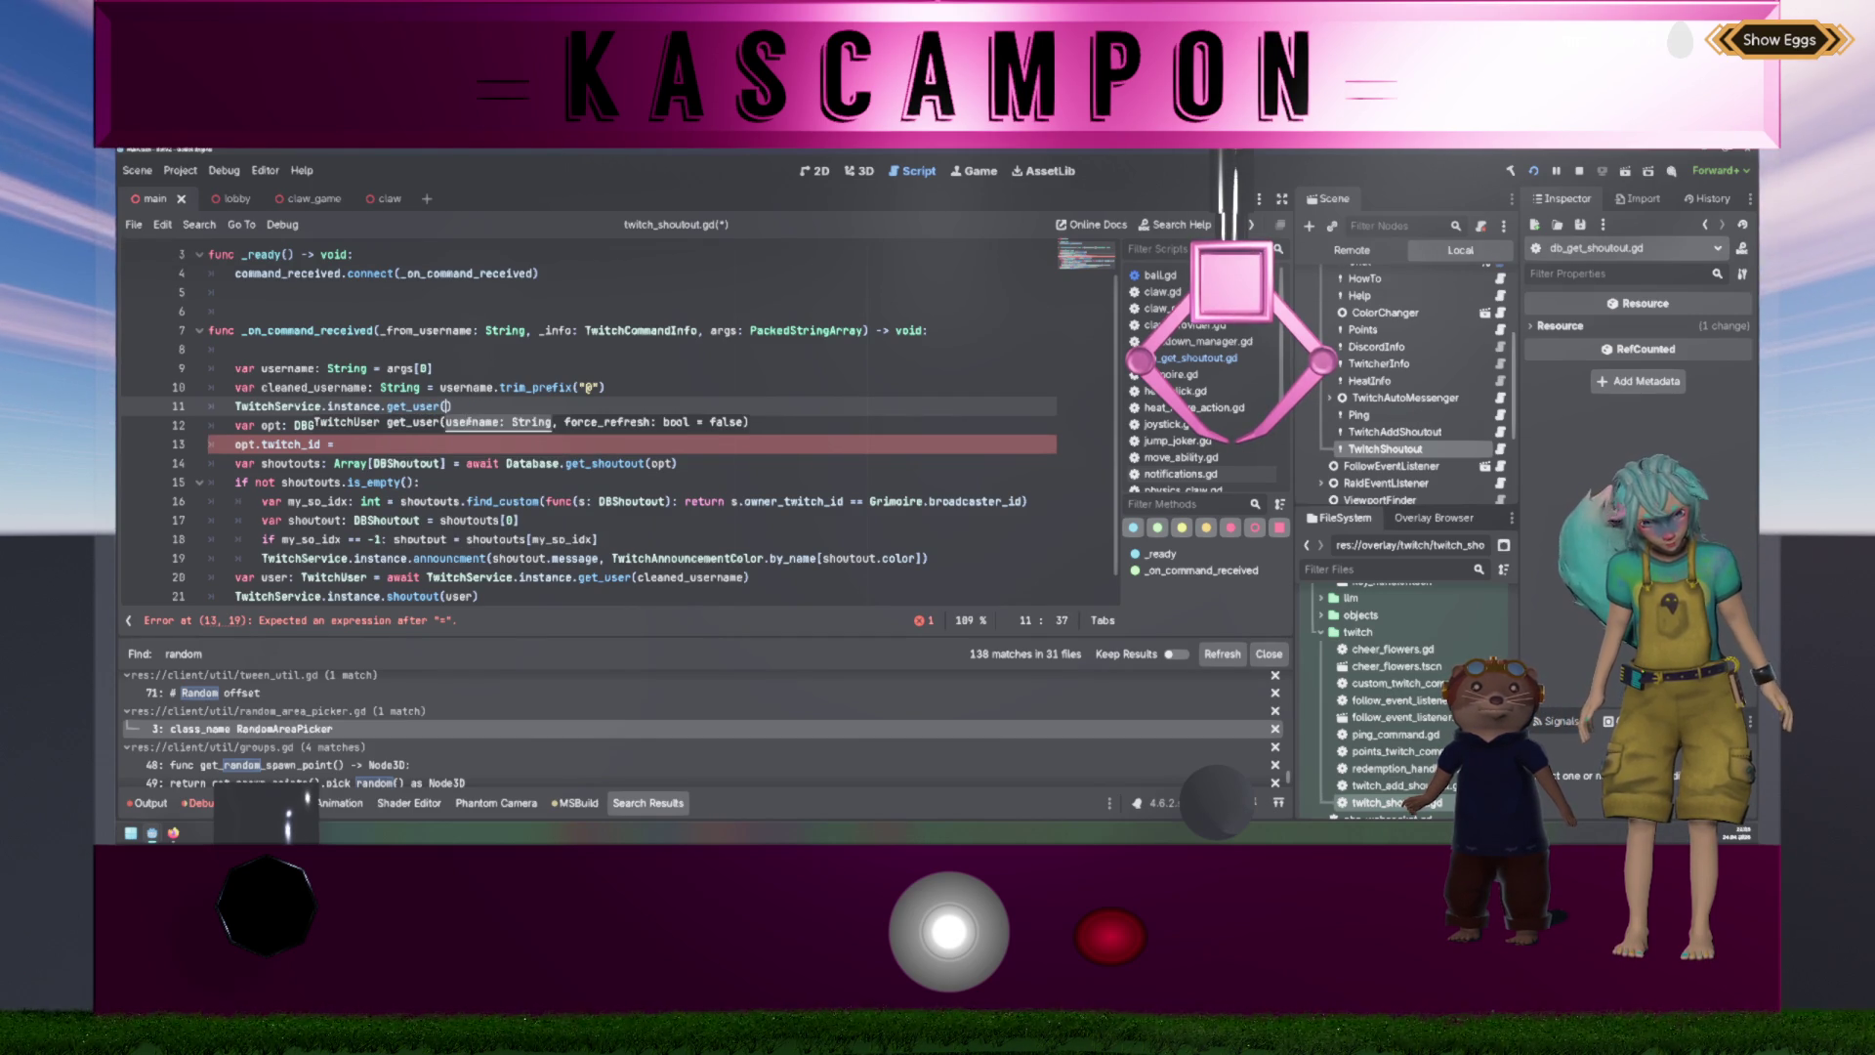
pyautogui.write('ea')
pyautogui.press('Return')
pyautogui.press('Home')
pyautogui.write('var us')
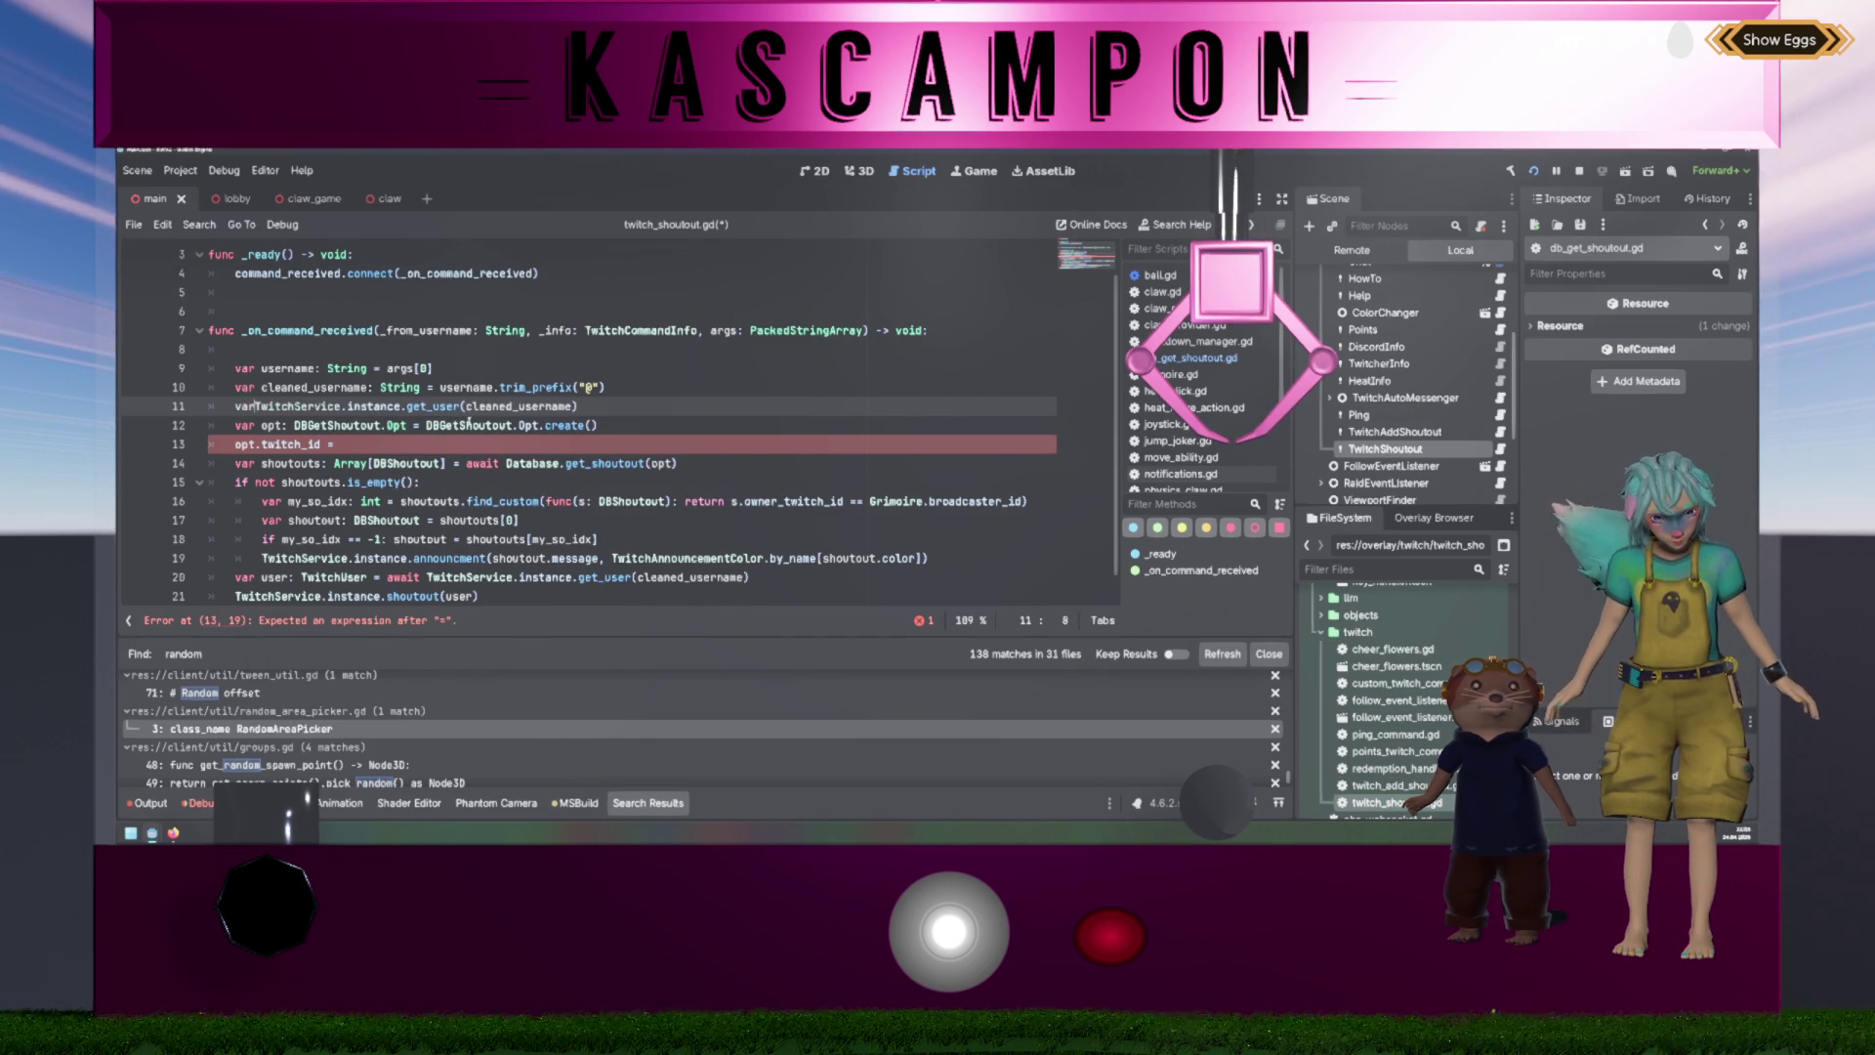
pyautogui.write('er await =')
# Correct the line to 'var user: TwitchUser = await' with the right equals order
pyautogui.press('End')
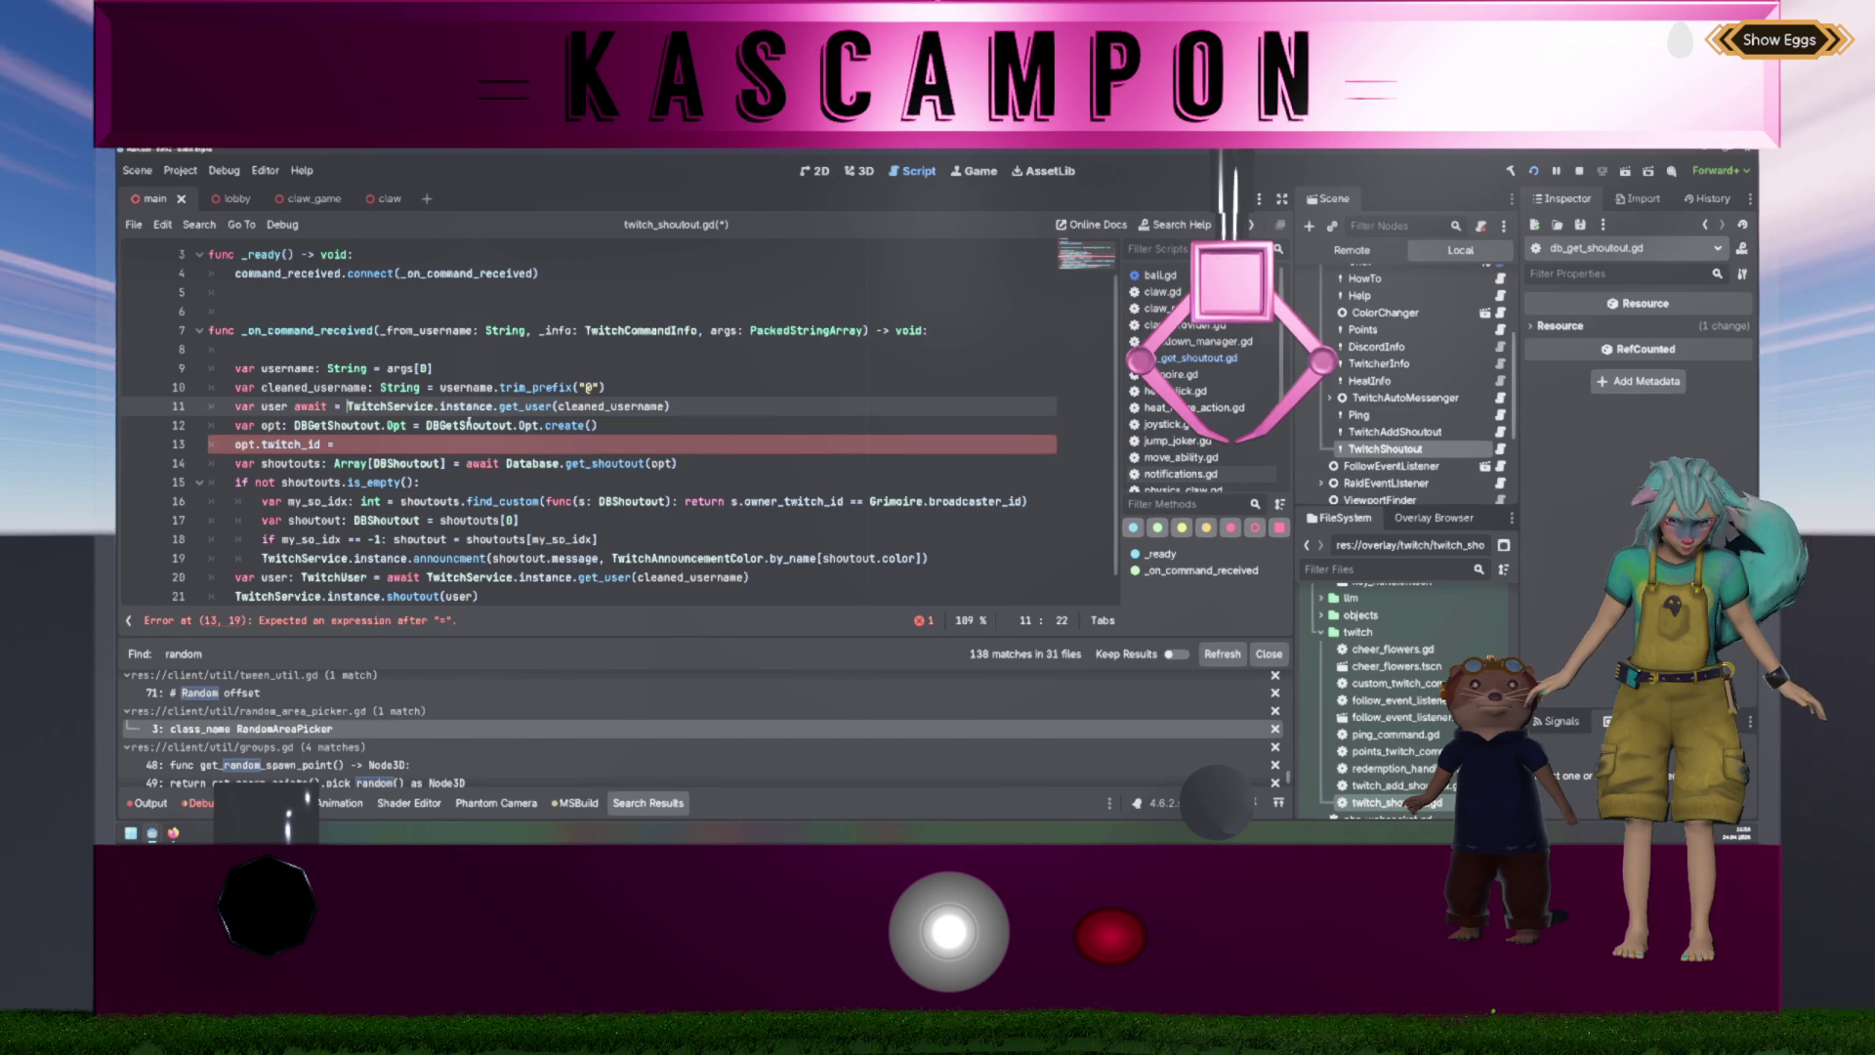
pyautogui.hotkey('ctrl', 'Right')
pyautogui.hotkey('ctrl', 'Right')
pyautogui.press('BackSpace')
pyautogui.press('BackSpace')
pyautogui.hotkey('ctrl', 'Left')
pyautogui.write('=')
pyautogui.hotkey('ctrl', 'Left')
pyautogui.hotkey('ctrl', 'Left')
pyautogui.hotkey('ctrl', 'Right')
pyautogui.write(': TwitchUser')
pyautogui.press('Down')
pyautogui.press('Down')
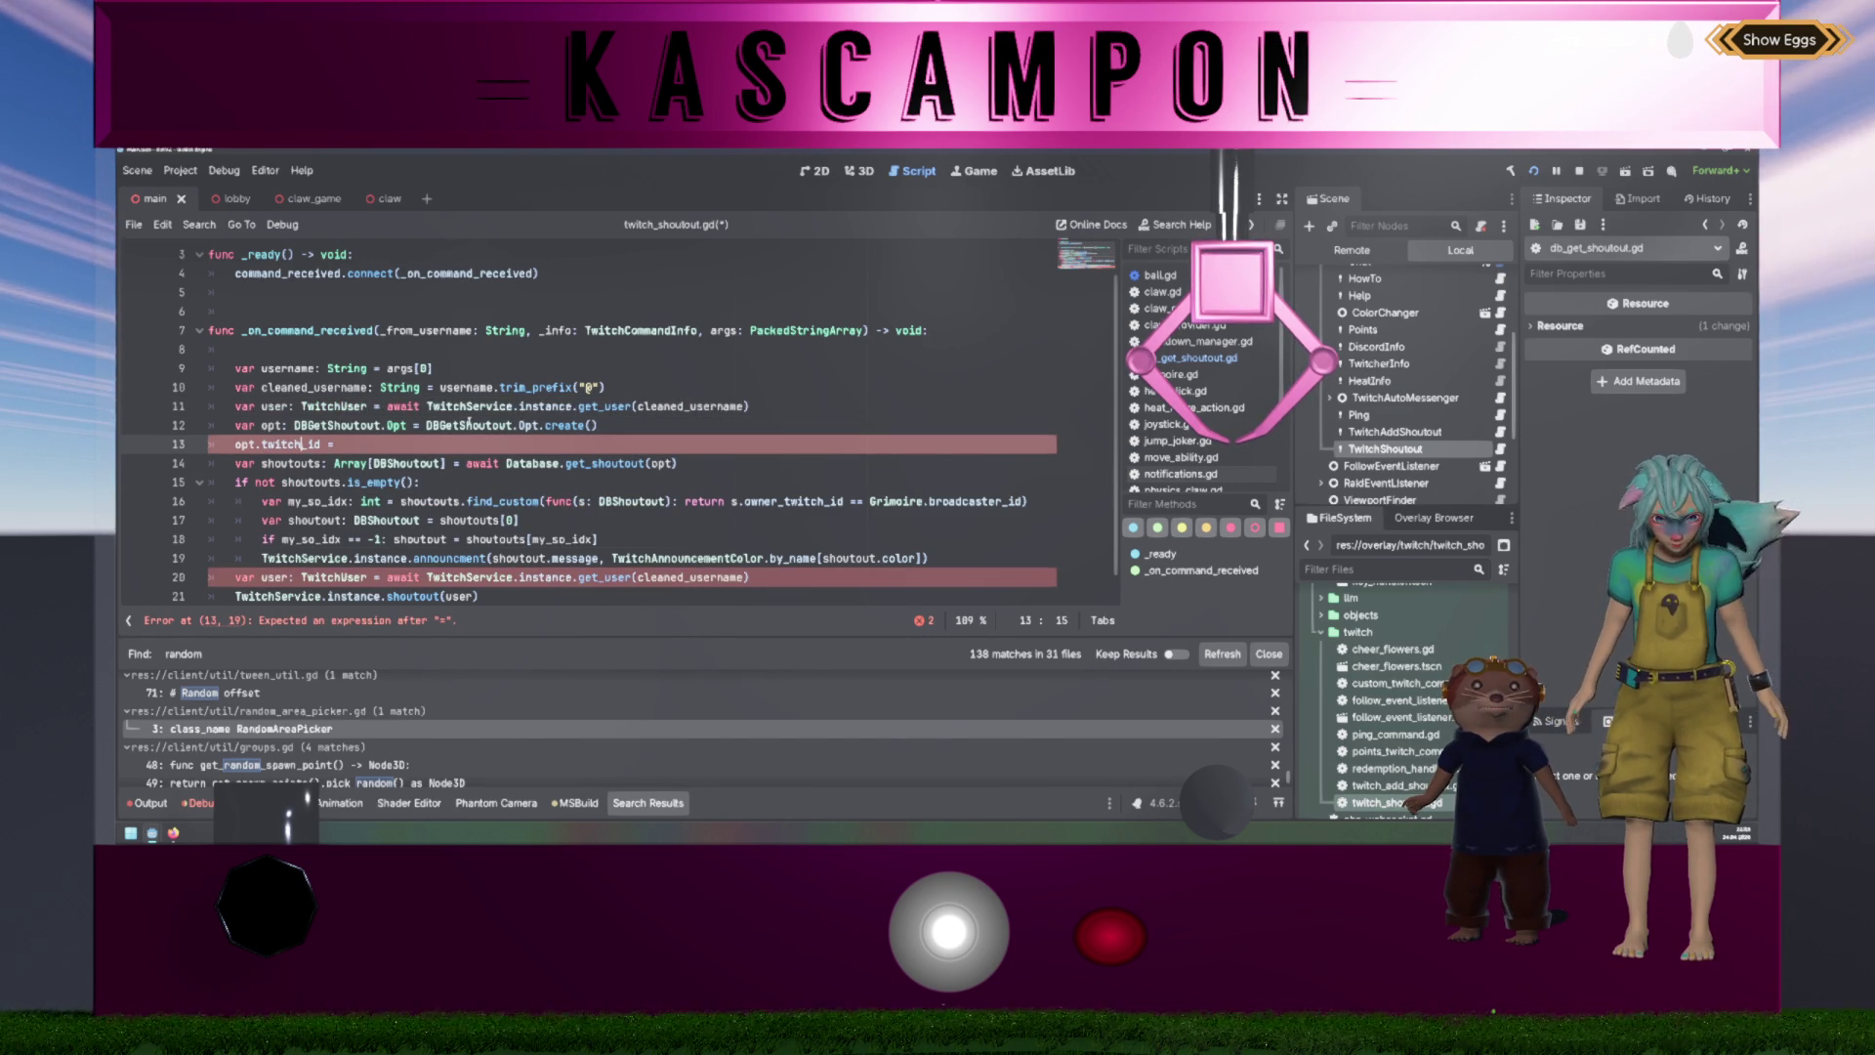
# Assign twitch_id the value "eq." combined with user.id
pyautogui.write('user.')
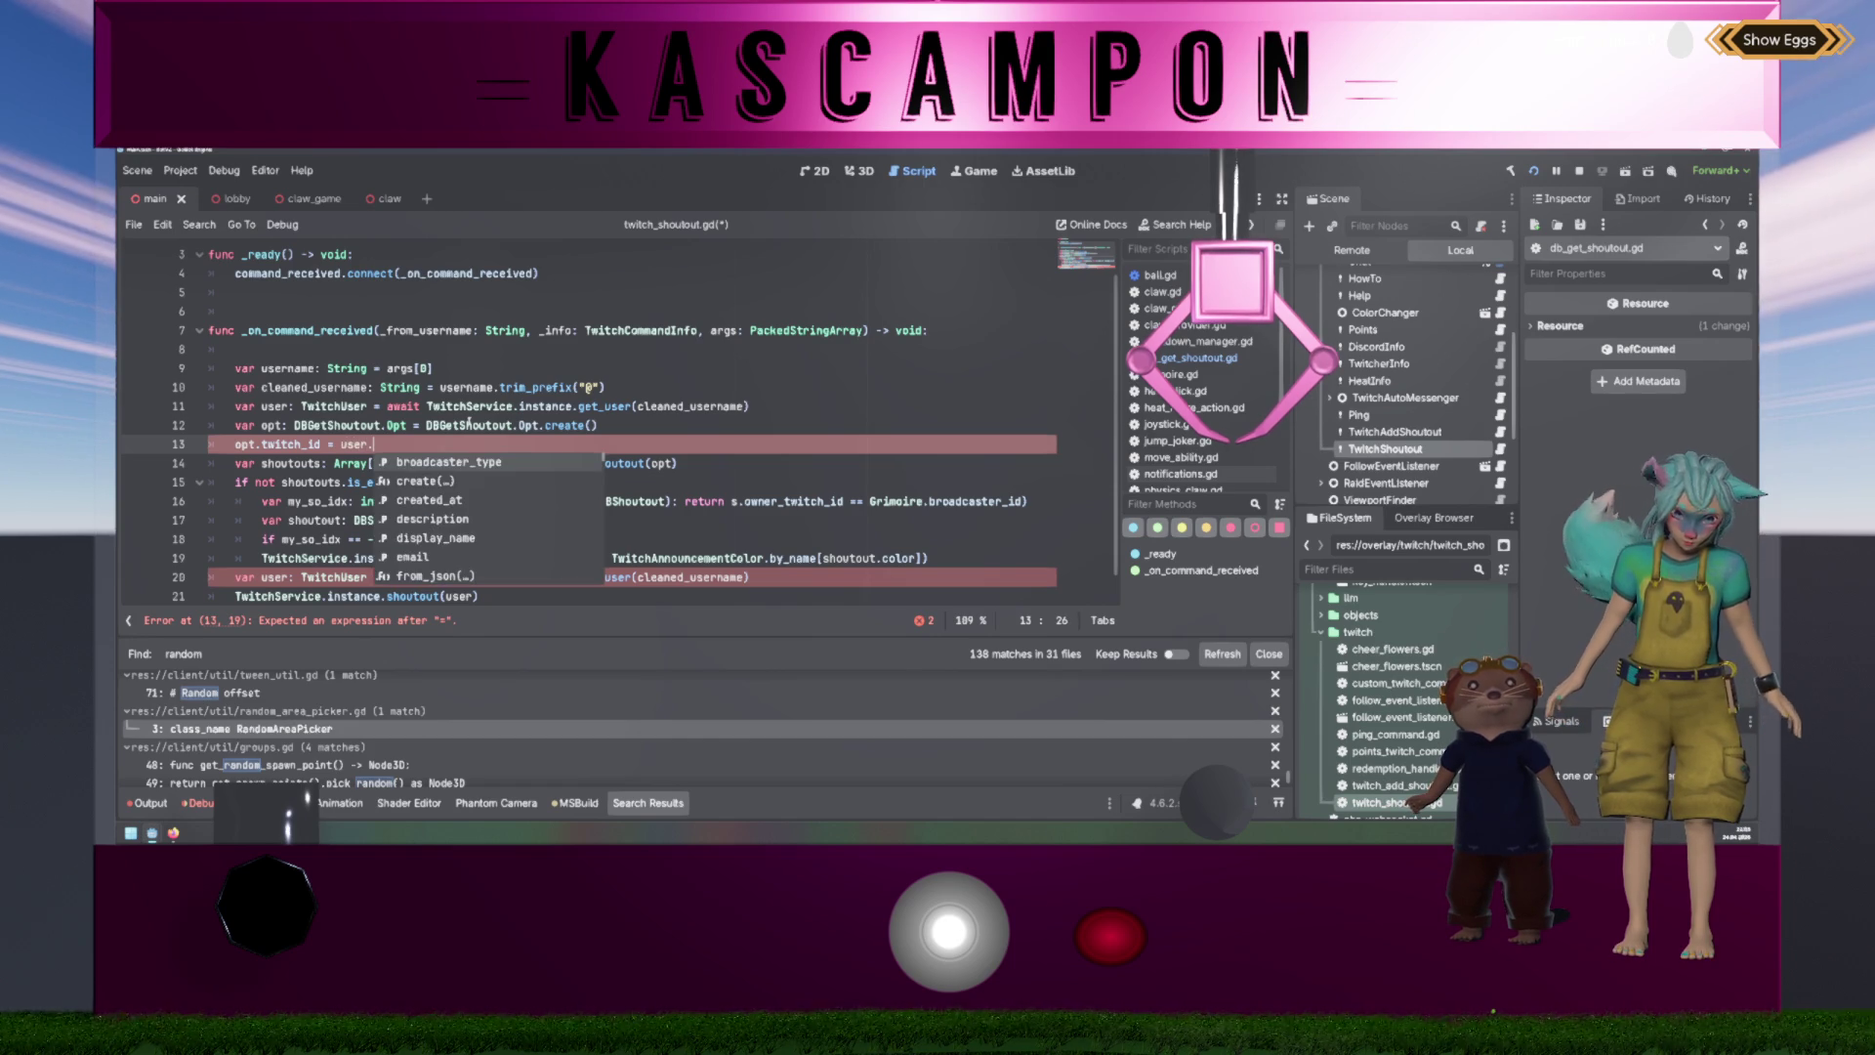
pyautogui.press('Down')
pyautogui.press('Down')
pyautogui.press('Down')
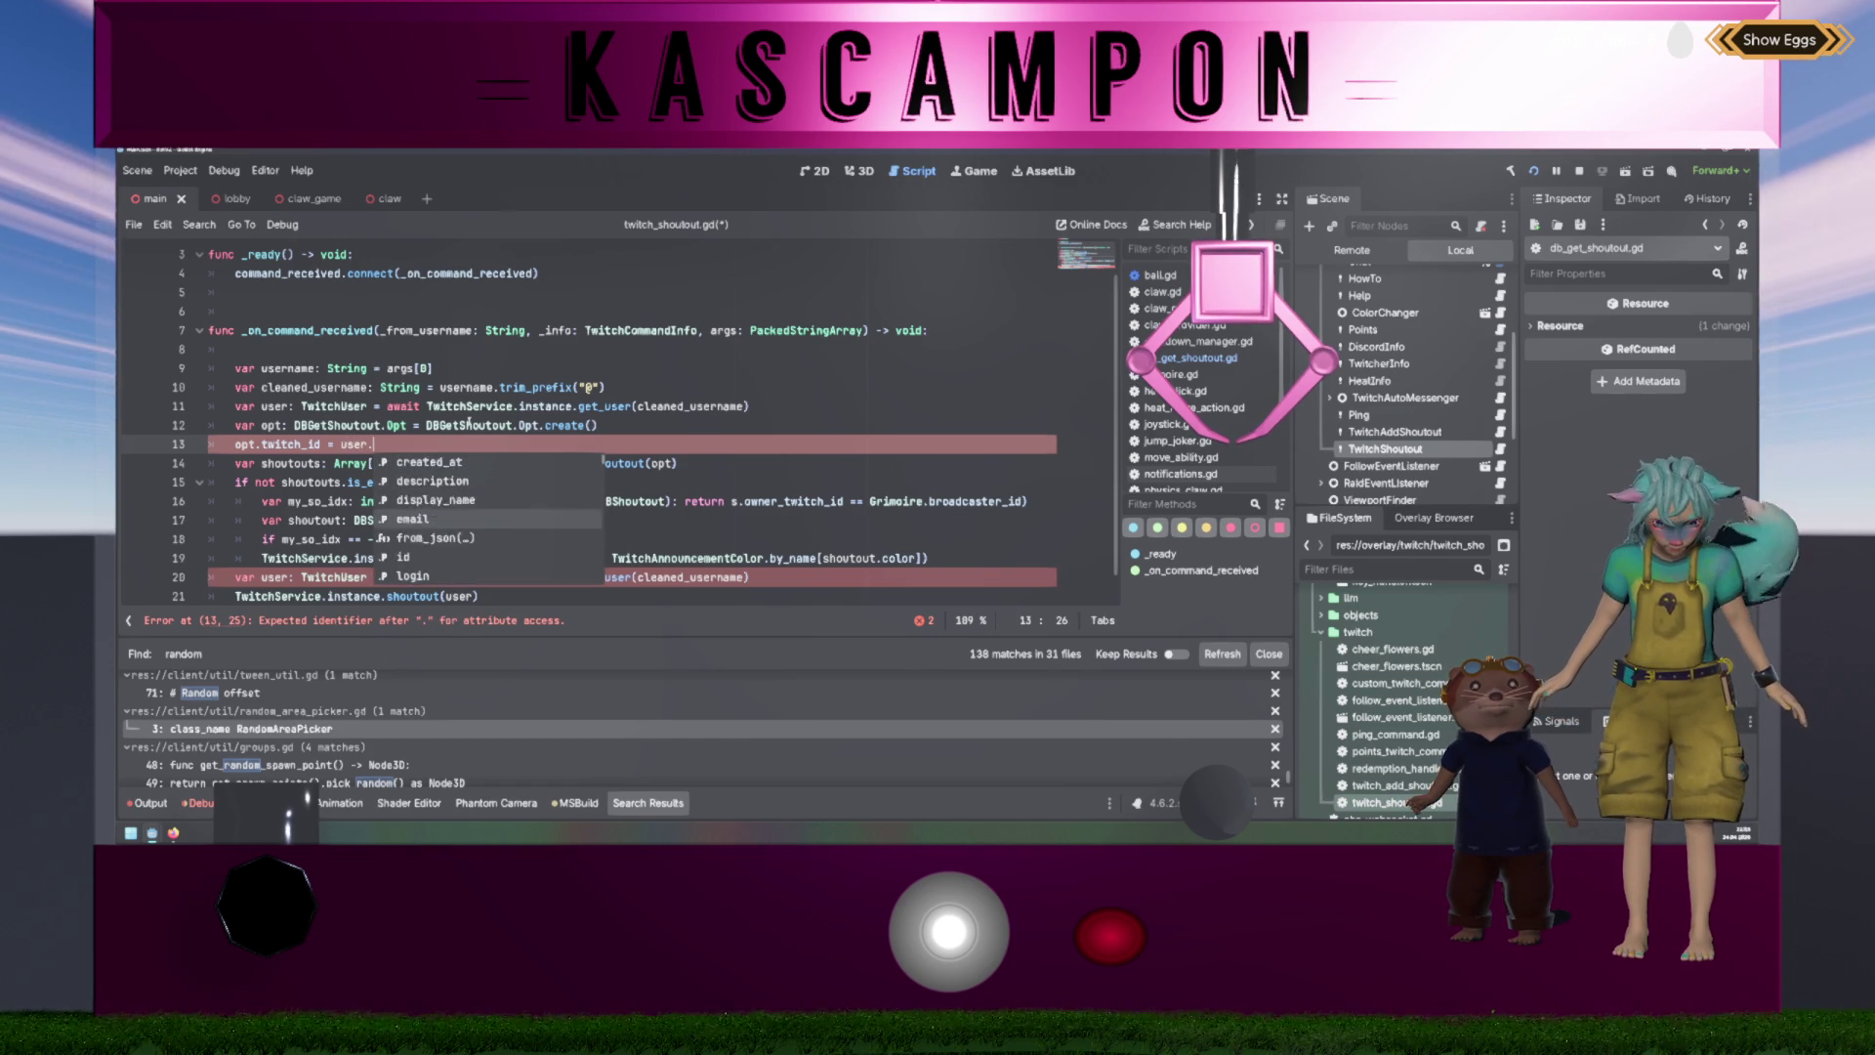
pyautogui.press('Return')
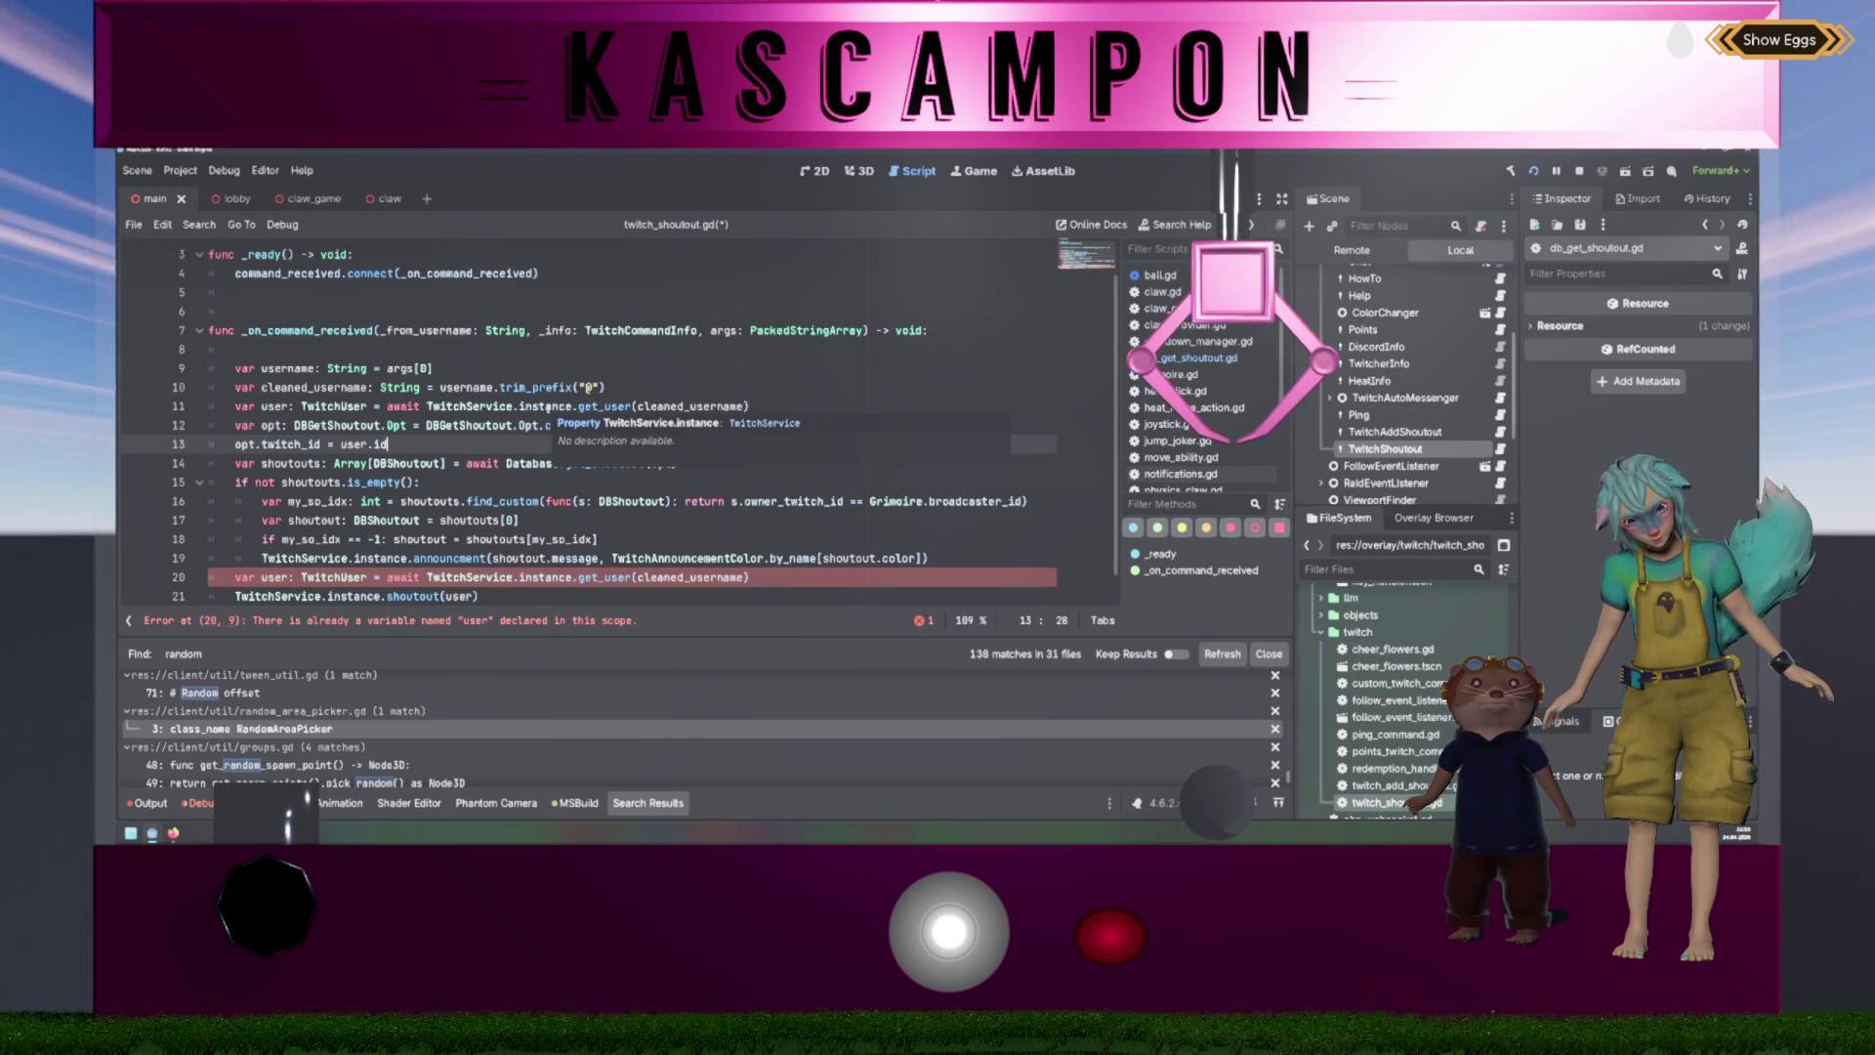
pyautogui.press('Left')
pyautogui.press('Left')
pyautogui.press('Left')
pyautogui.write('"eq."')
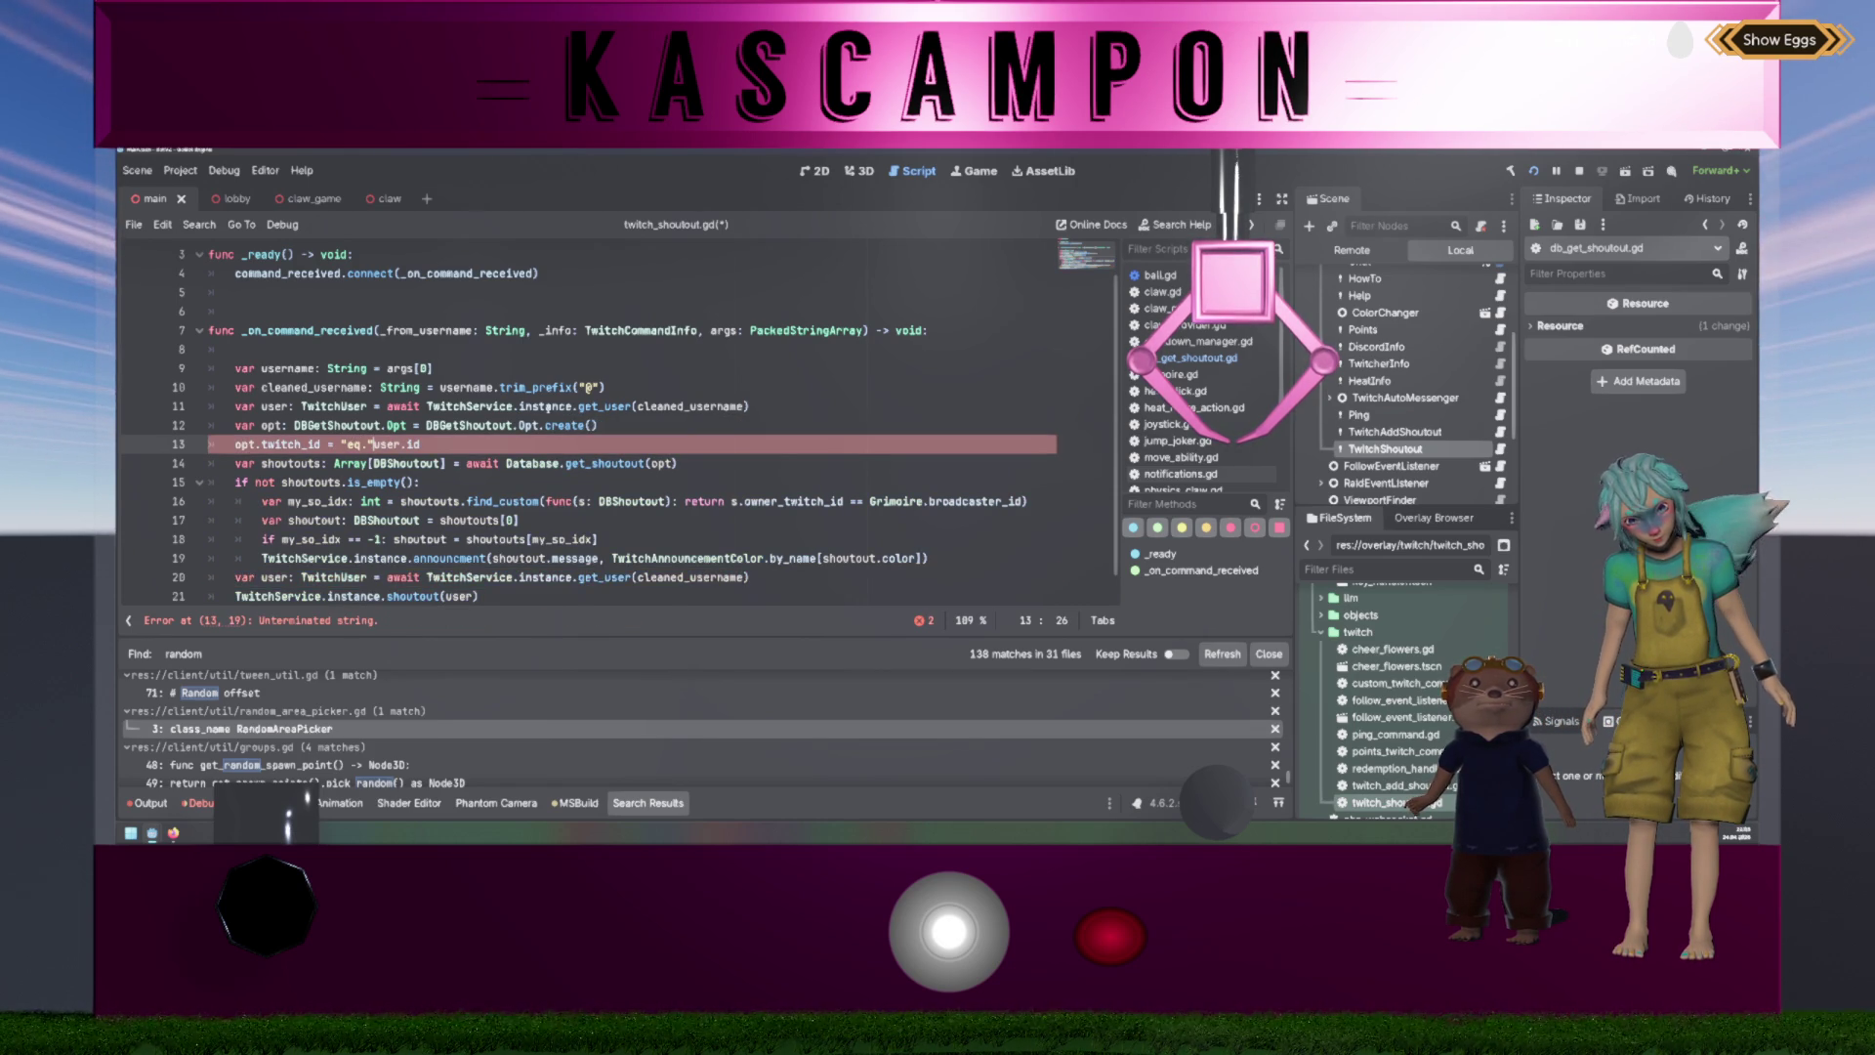
pyautogui.press('Left')
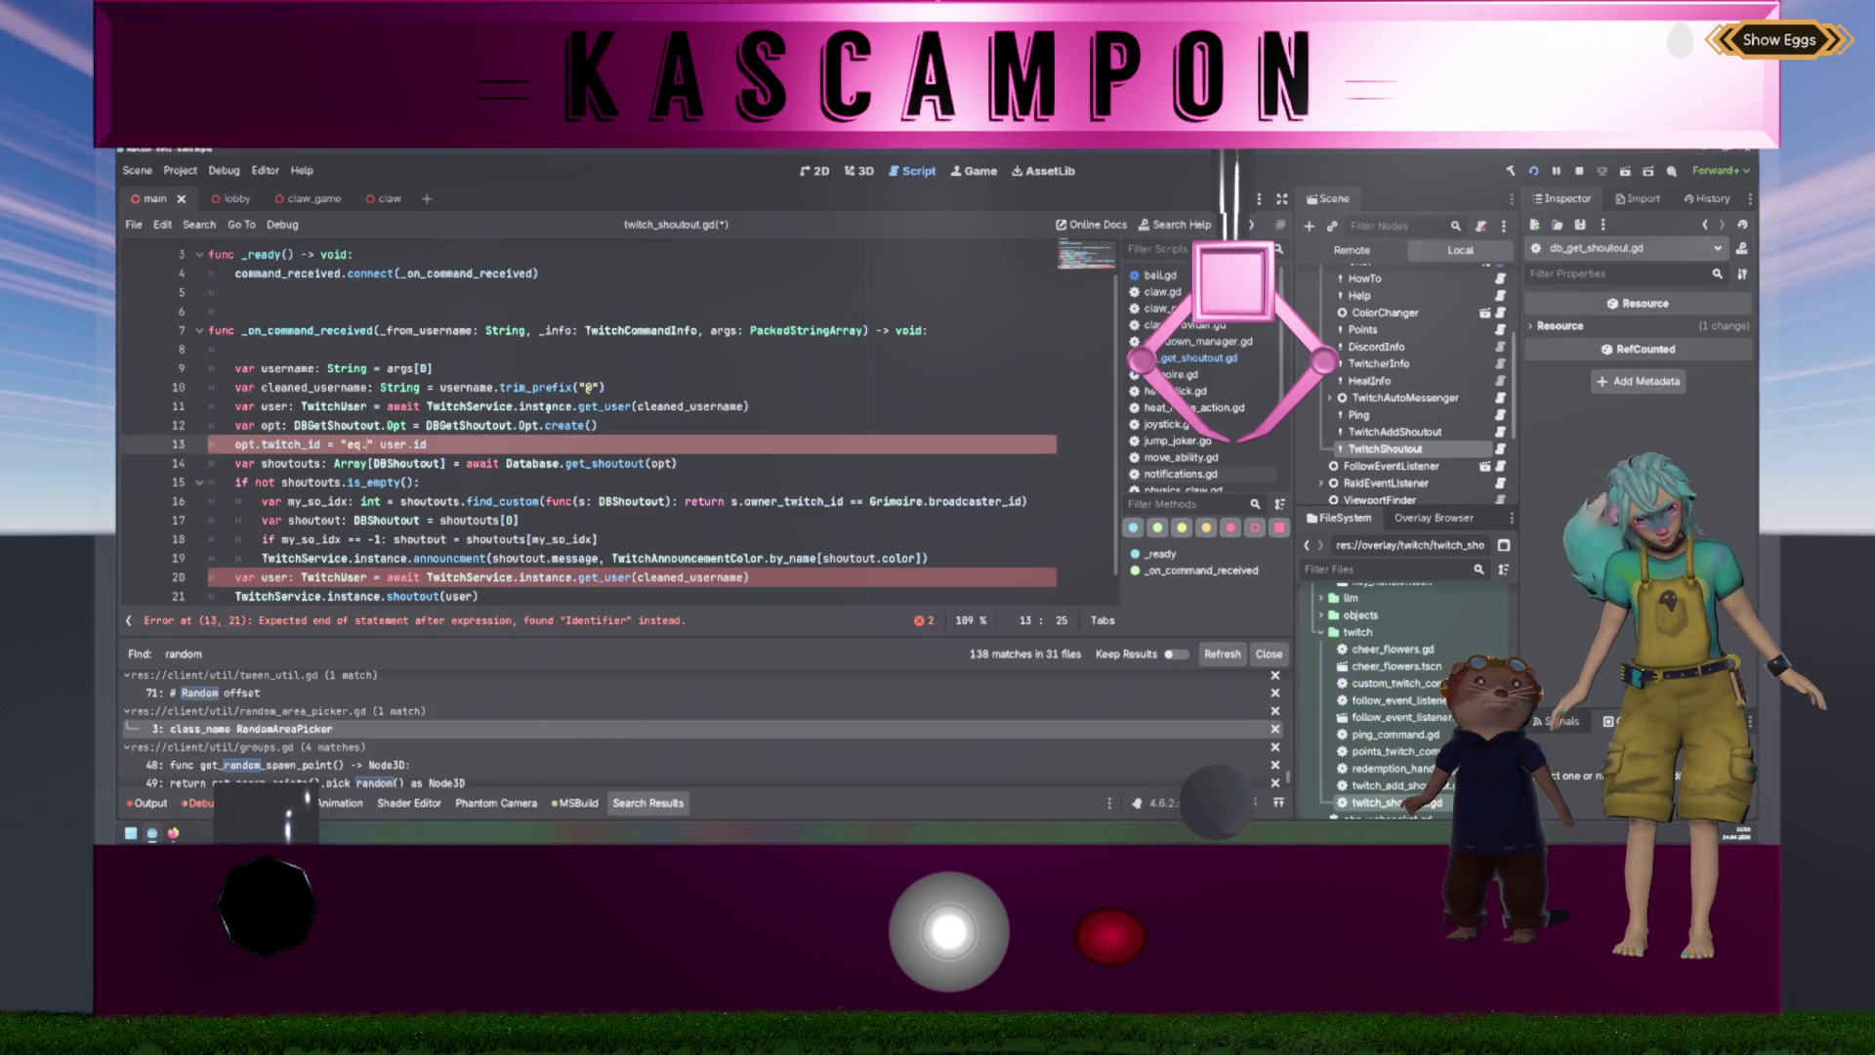
# Insert a blank line above the shoutouts query, discarding an unfinished opt line
pyautogui.press('Down')
pyautogui.press('End')
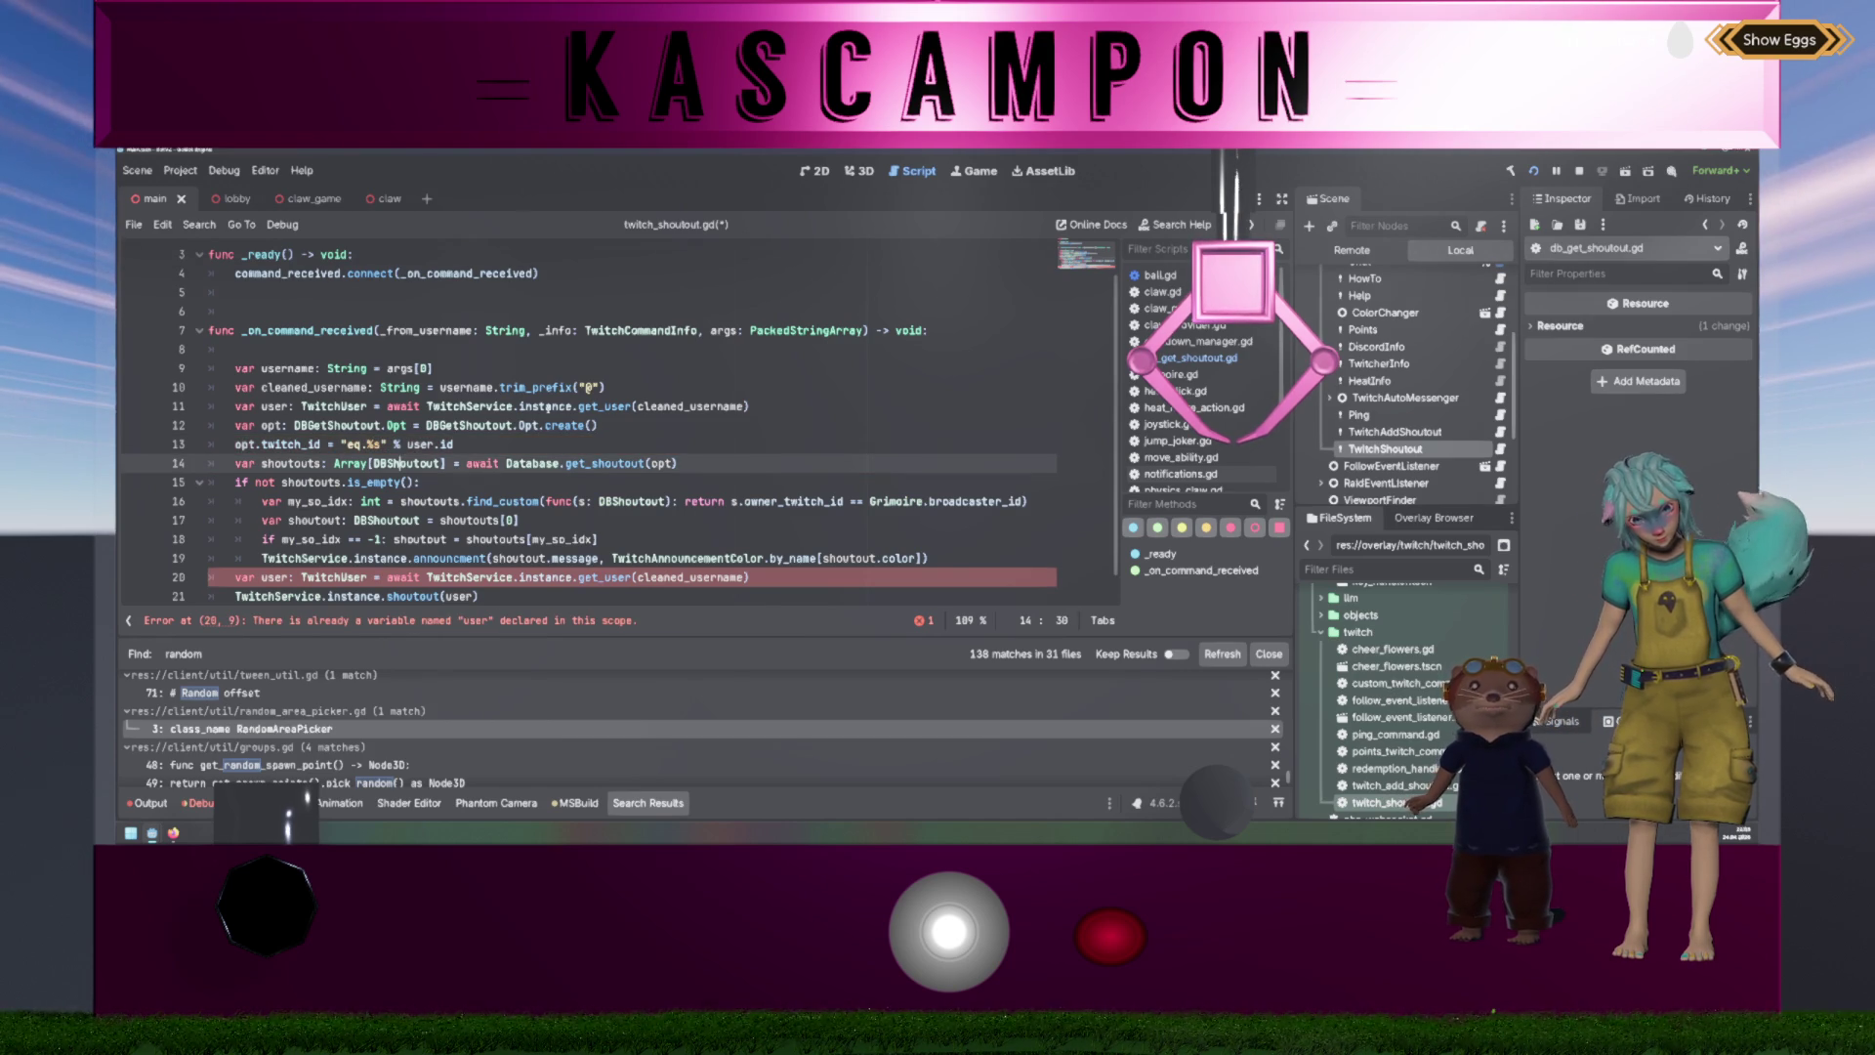
pyautogui.press('Return')
pyautogui.hotkey('alt', 'Up')
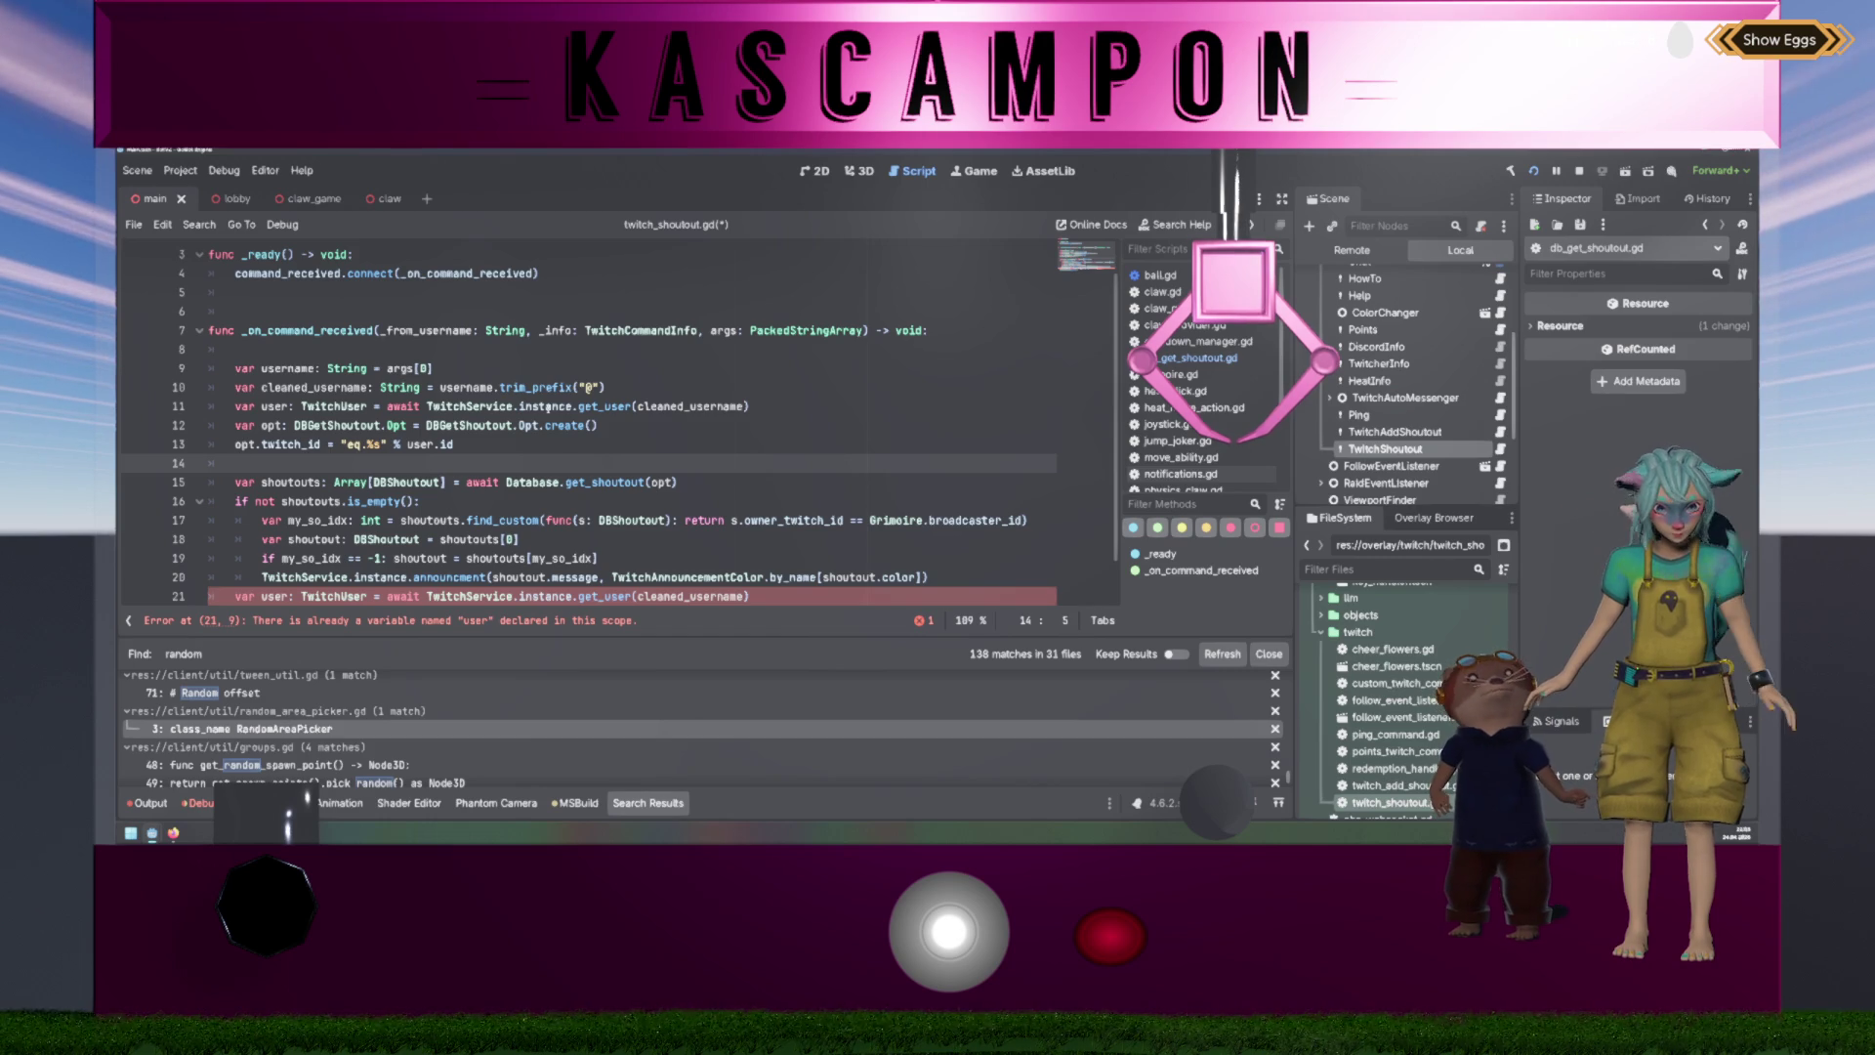
pyautogui.write('opt.')
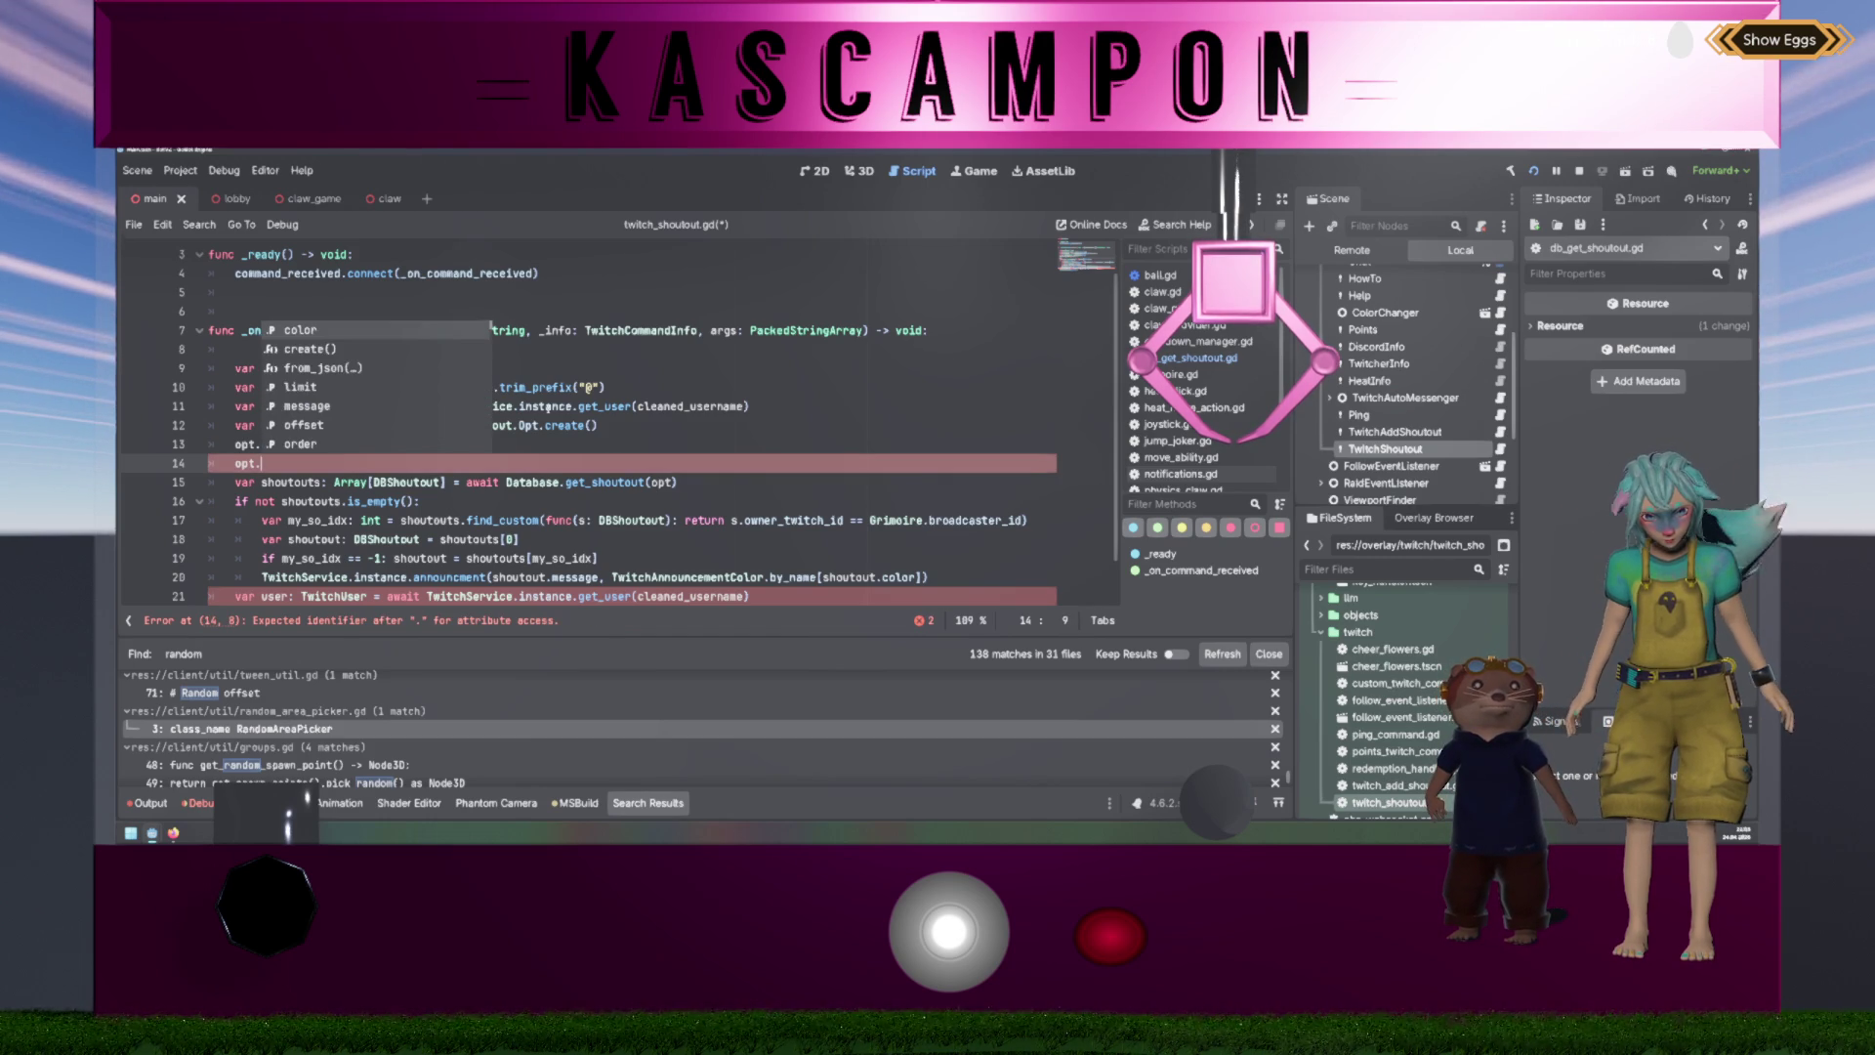
pyautogui.press('Escape')
pyautogui.hotkey('shift', 'Tab')
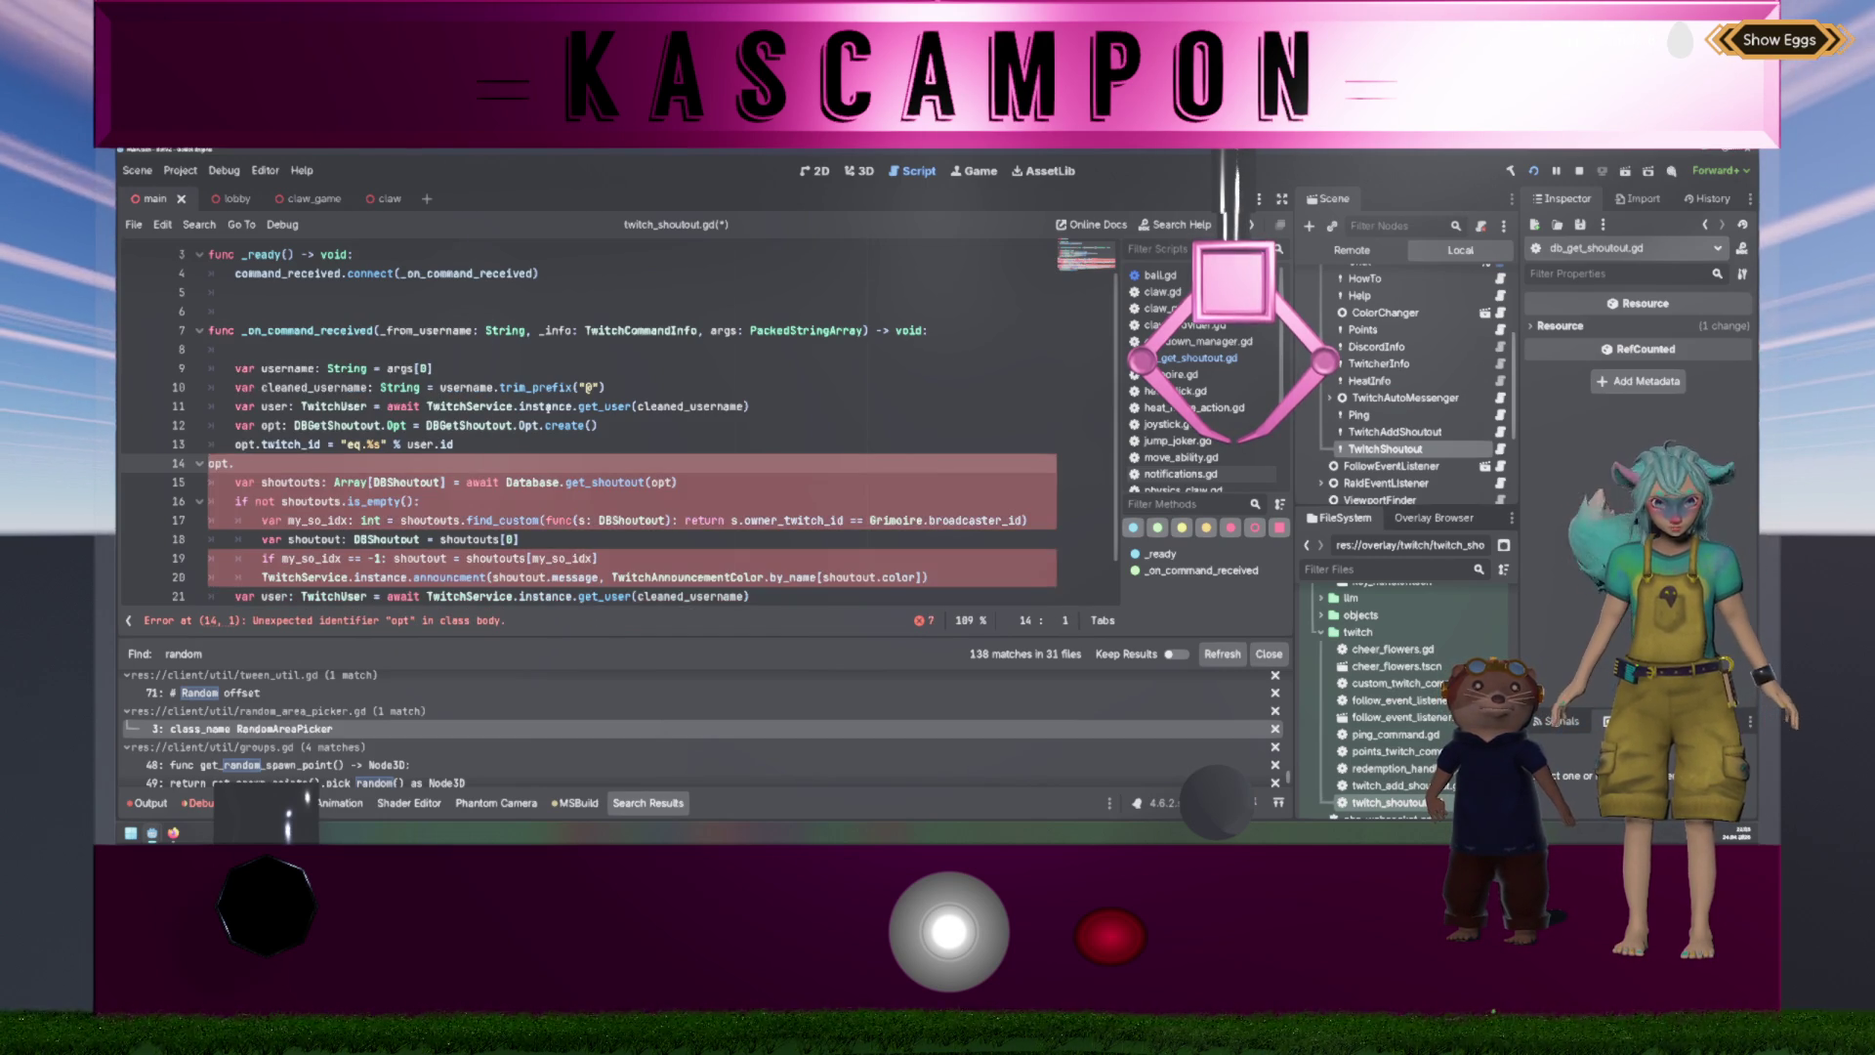
pyautogui.press('BackSpace')
pyautogui.press('BackSpace')
pyautogui.press('Down')
pyautogui.press('Down')
pyautogui.press('Down')
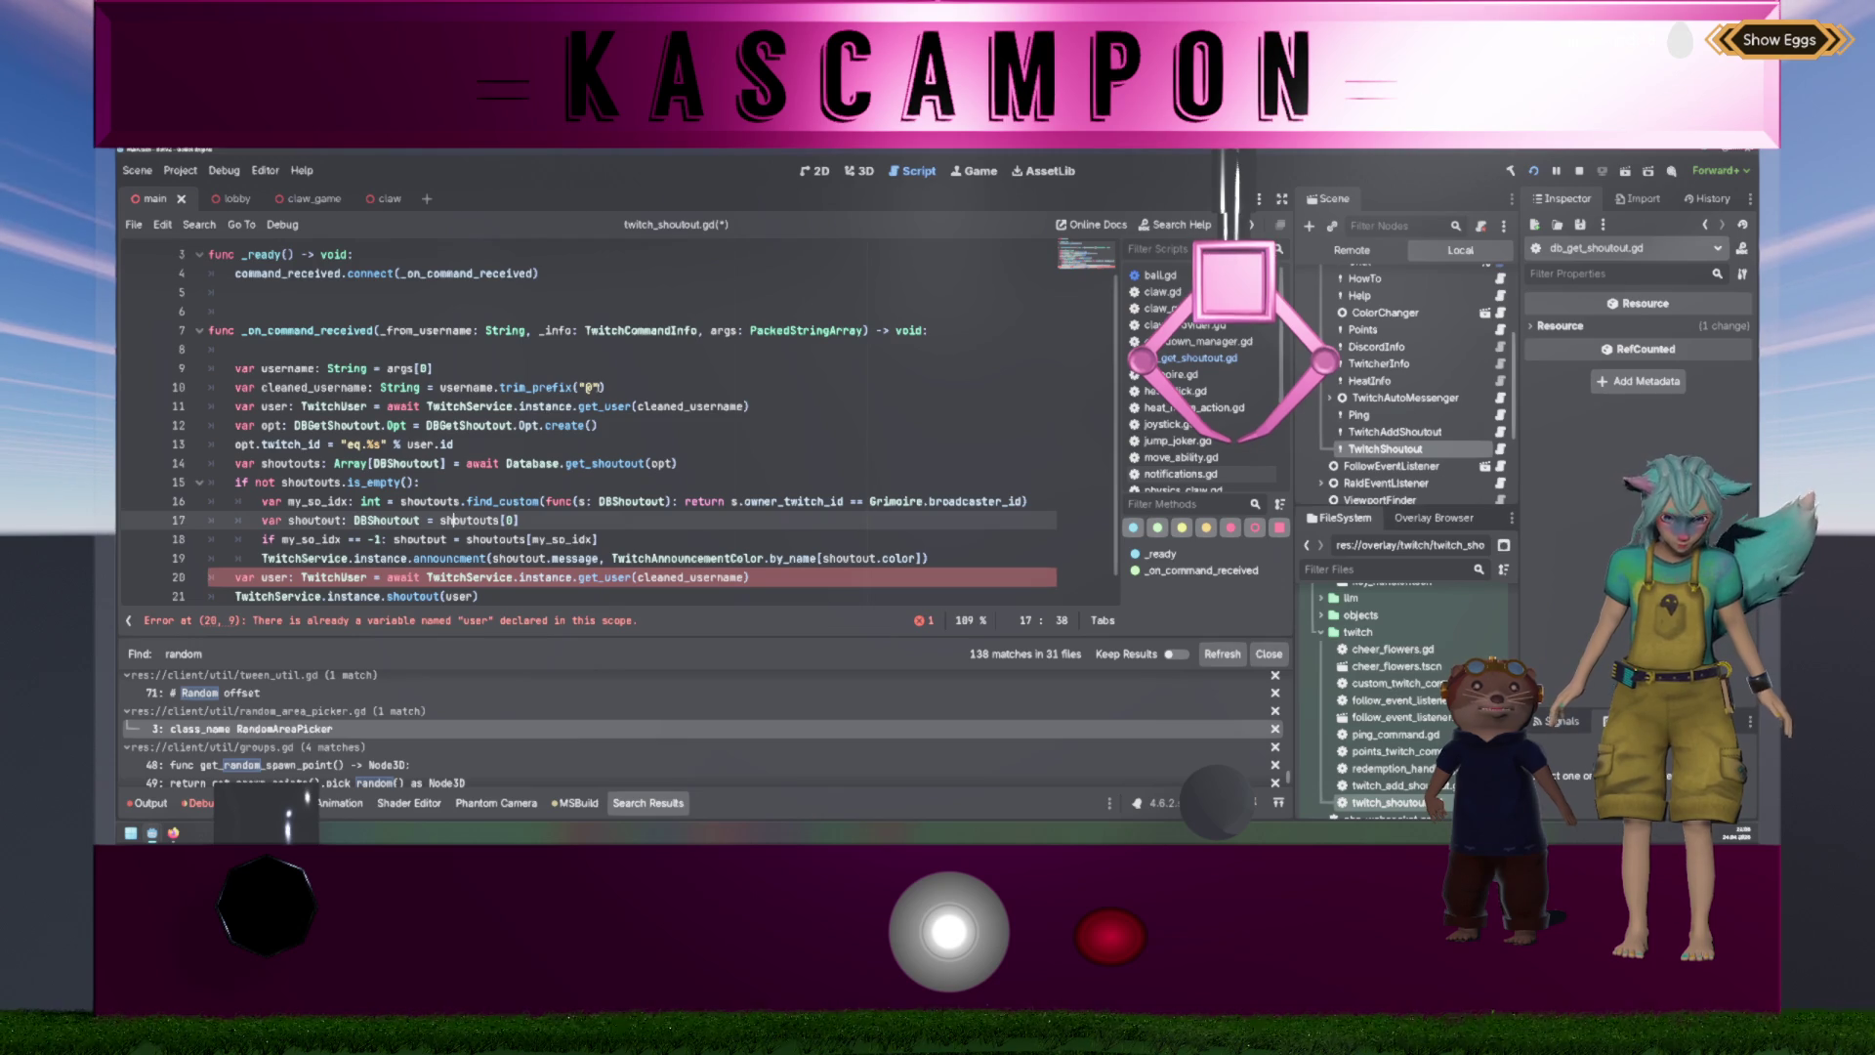
# Delete the duplicate user declaration line further down the handler
pyautogui.doubleClick(689, 576)
pyautogui.scroll(-1, 733, 488)
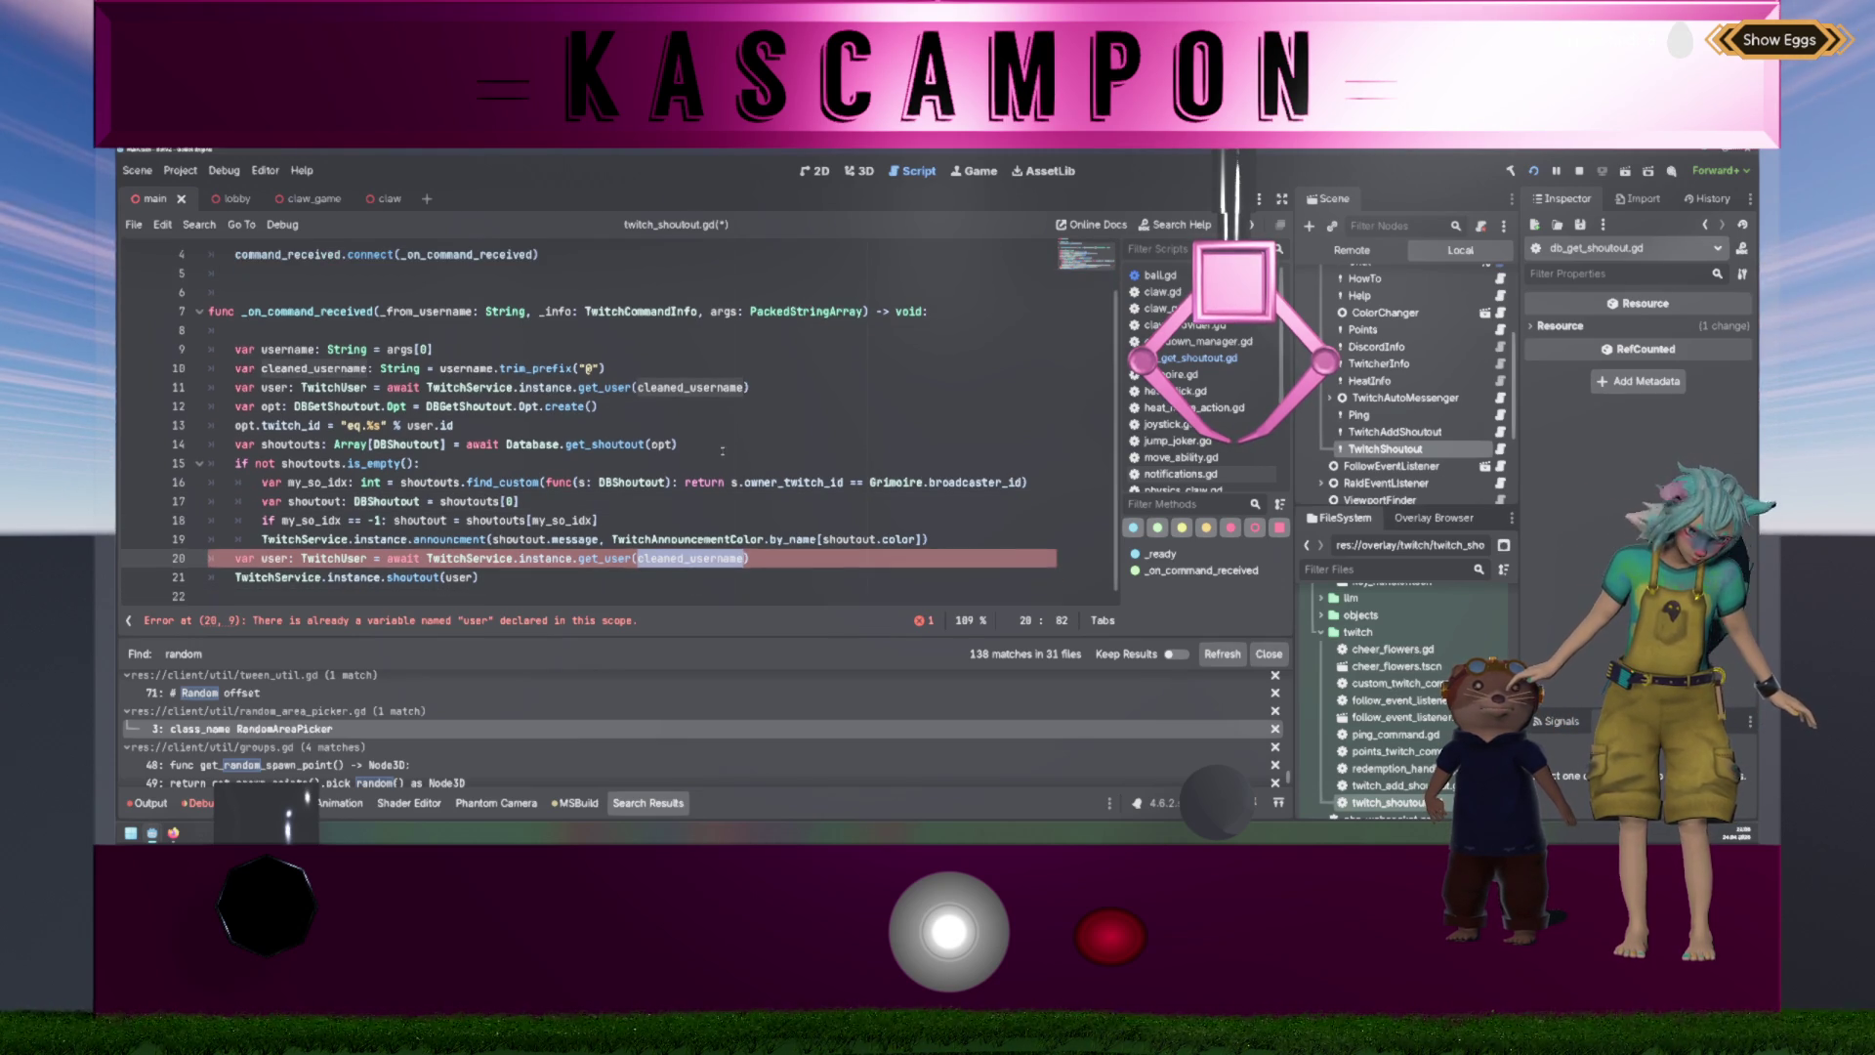
pyautogui.click(771, 543)
pyautogui.press('Down')
pyautogui.press('Home')
pyautogui.hotkey('shift', 'End')
pyautogui.press('BackSpace')
pyautogui.press('BackSpace')
pyautogui.press('BackSpace')
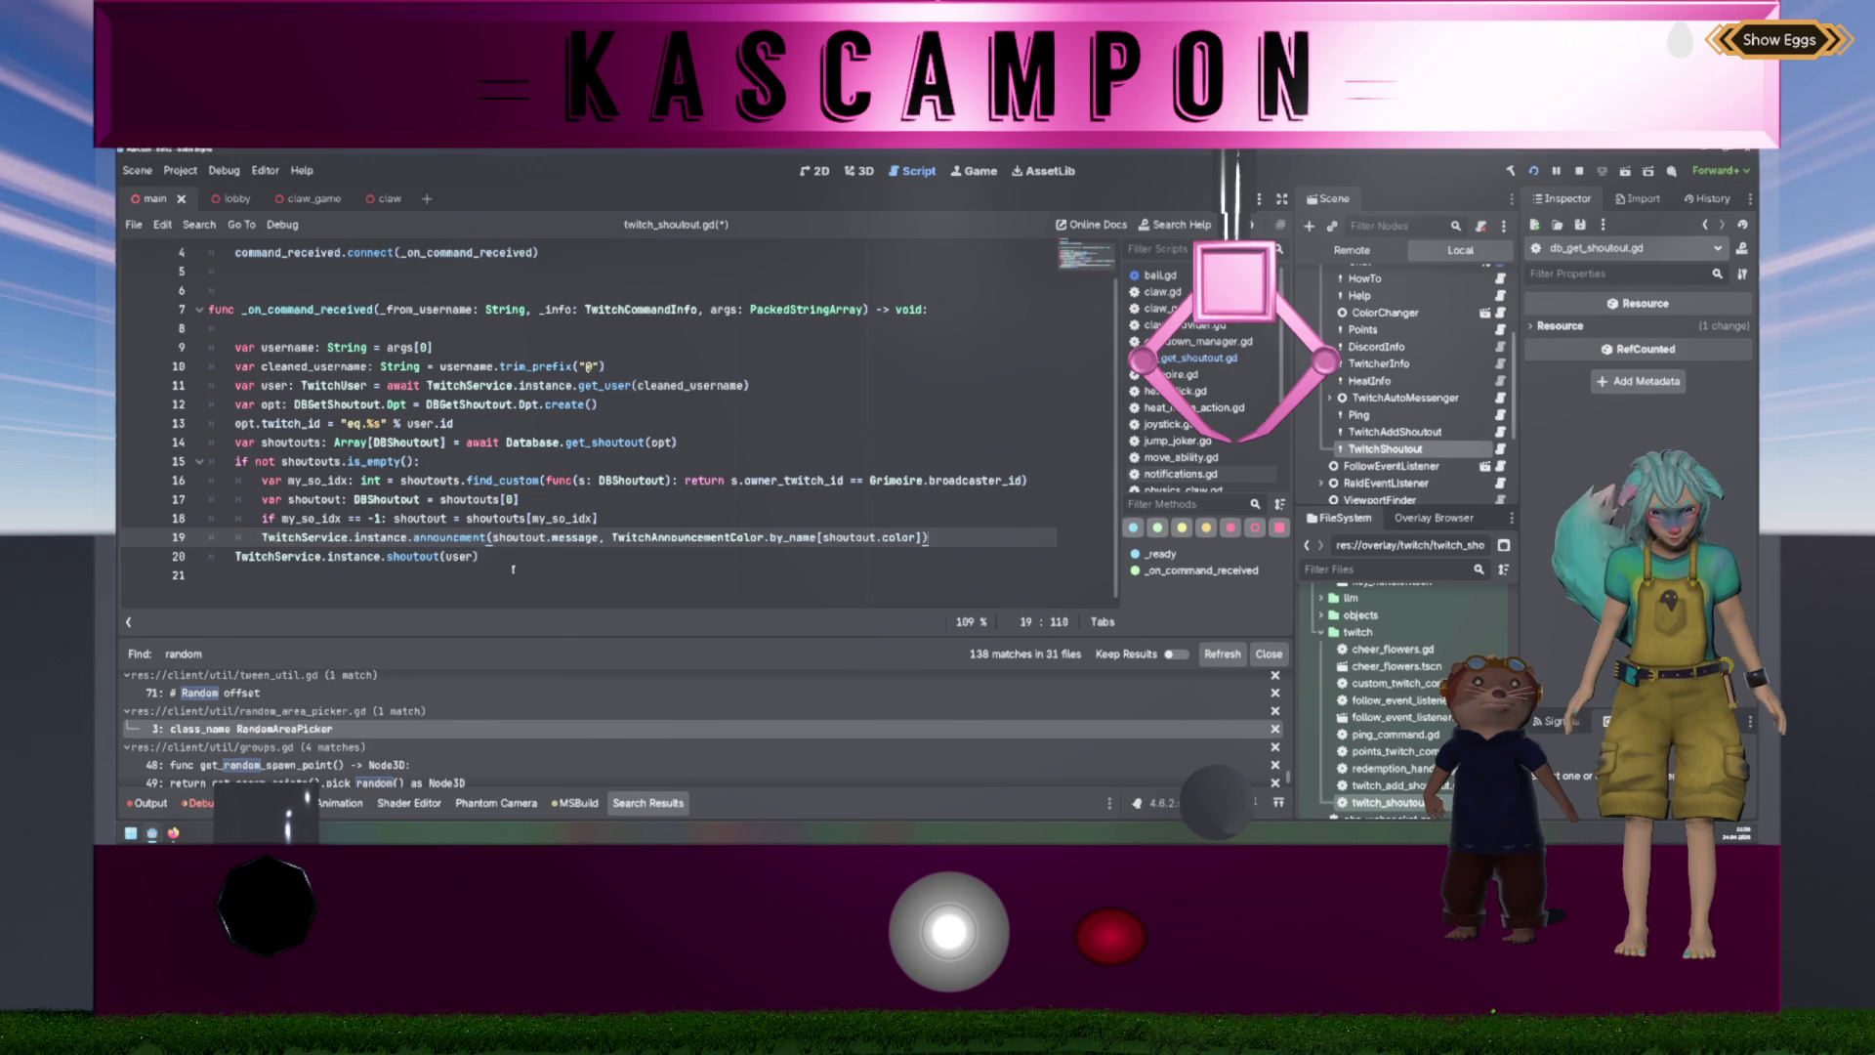
pyautogui.scroll(1, 558, 560)
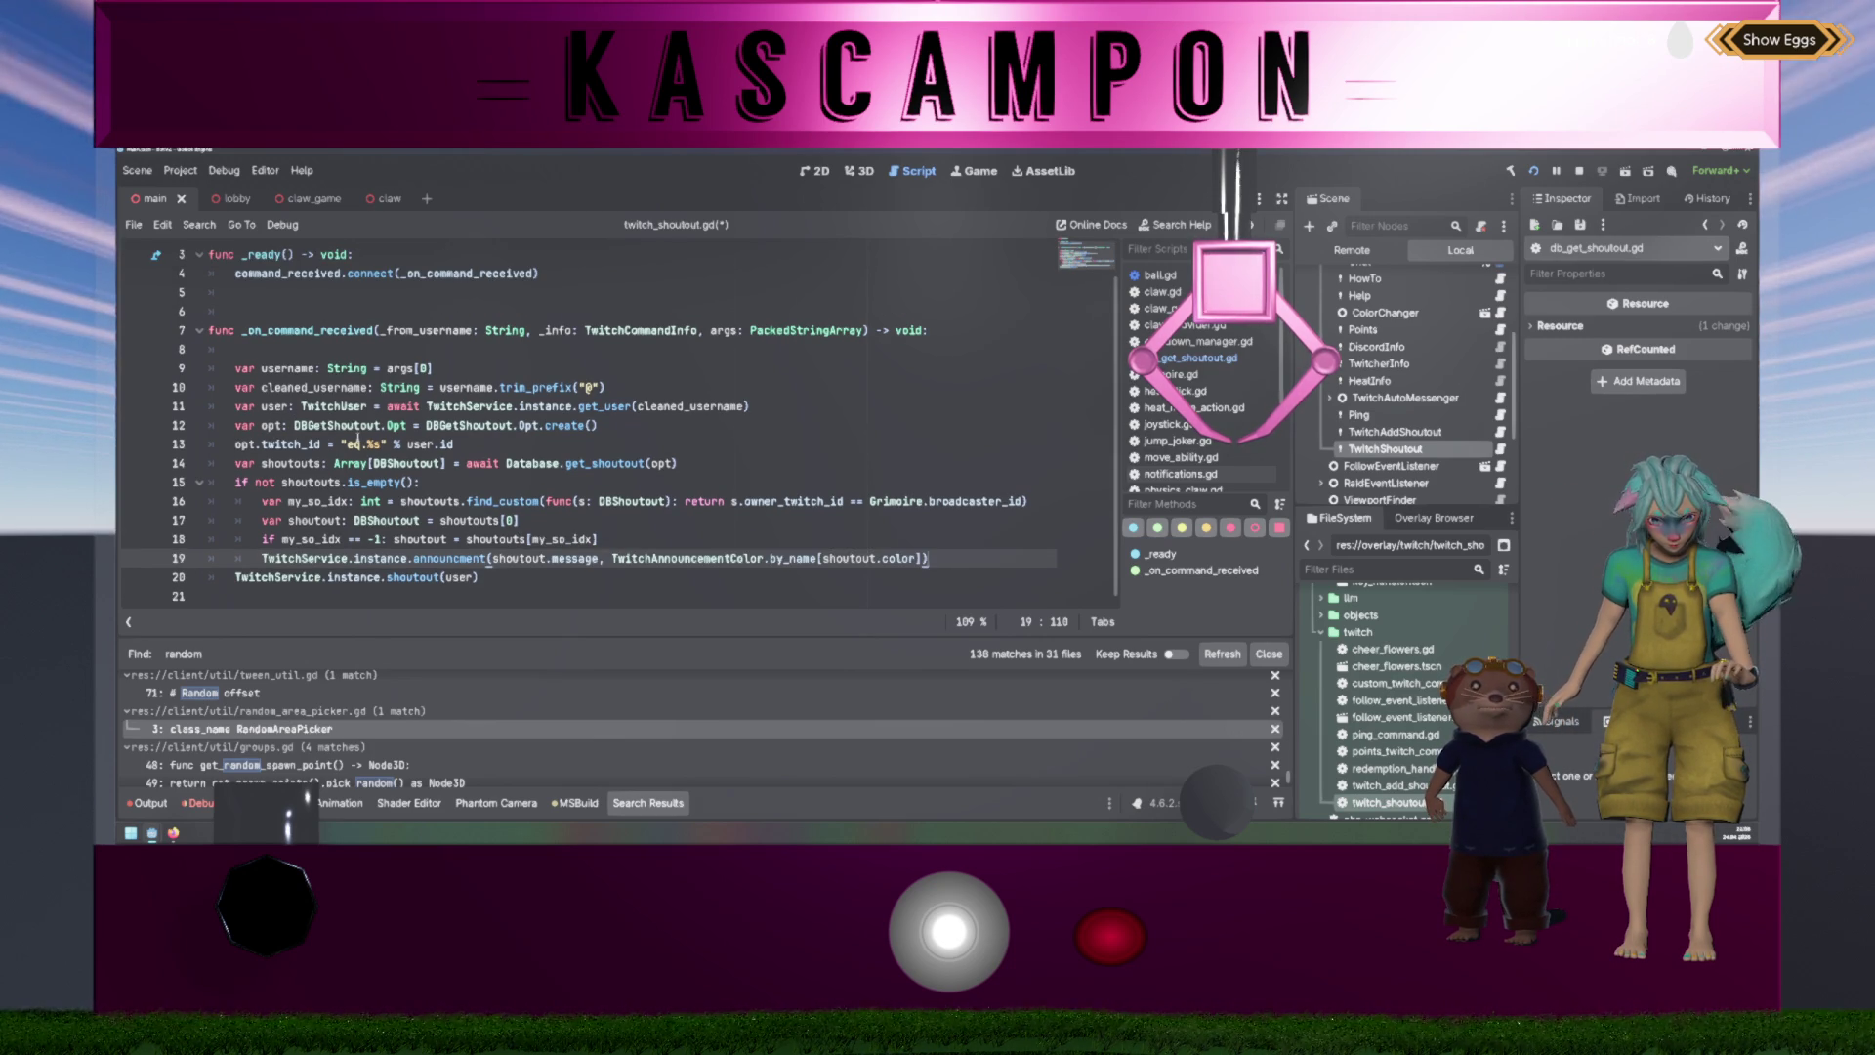
# Review the twitch_id, is_empty and shoutout call lines, and save twitch_shoutout.gd
pyautogui.click(252, 445)
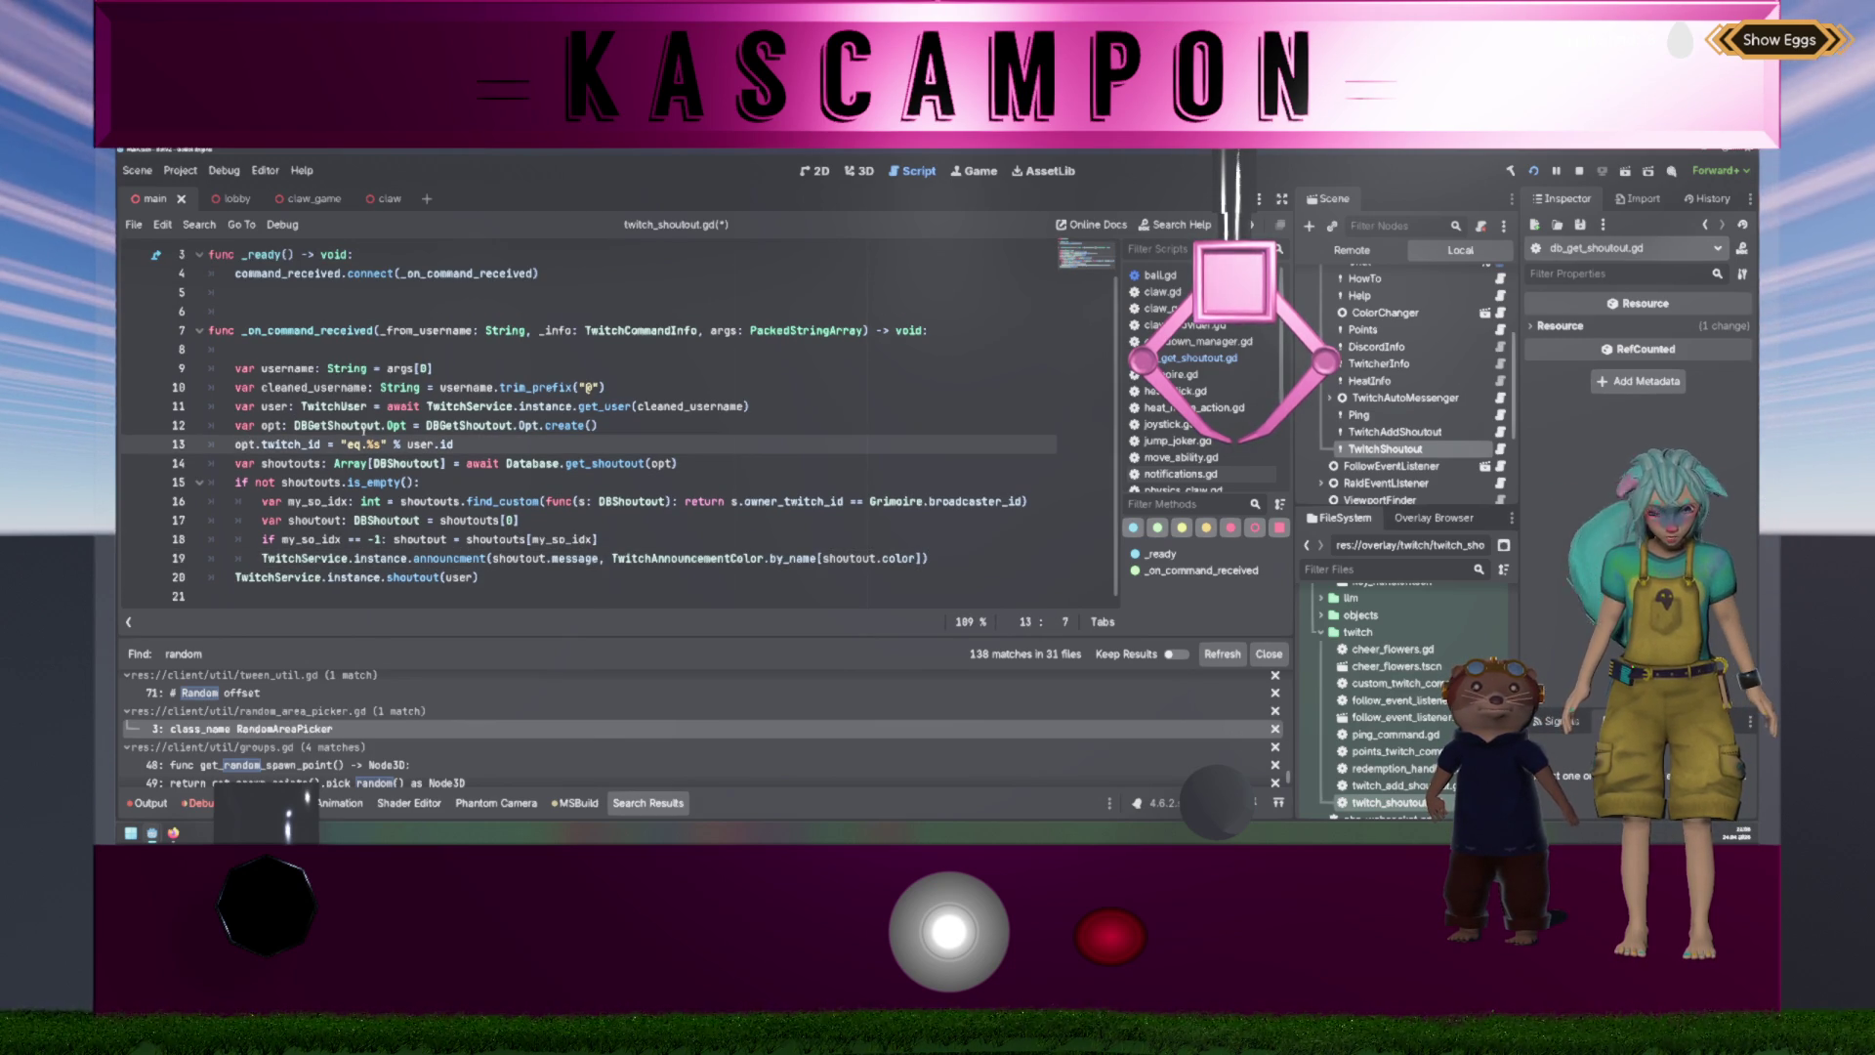
pyautogui.click(353, 482)
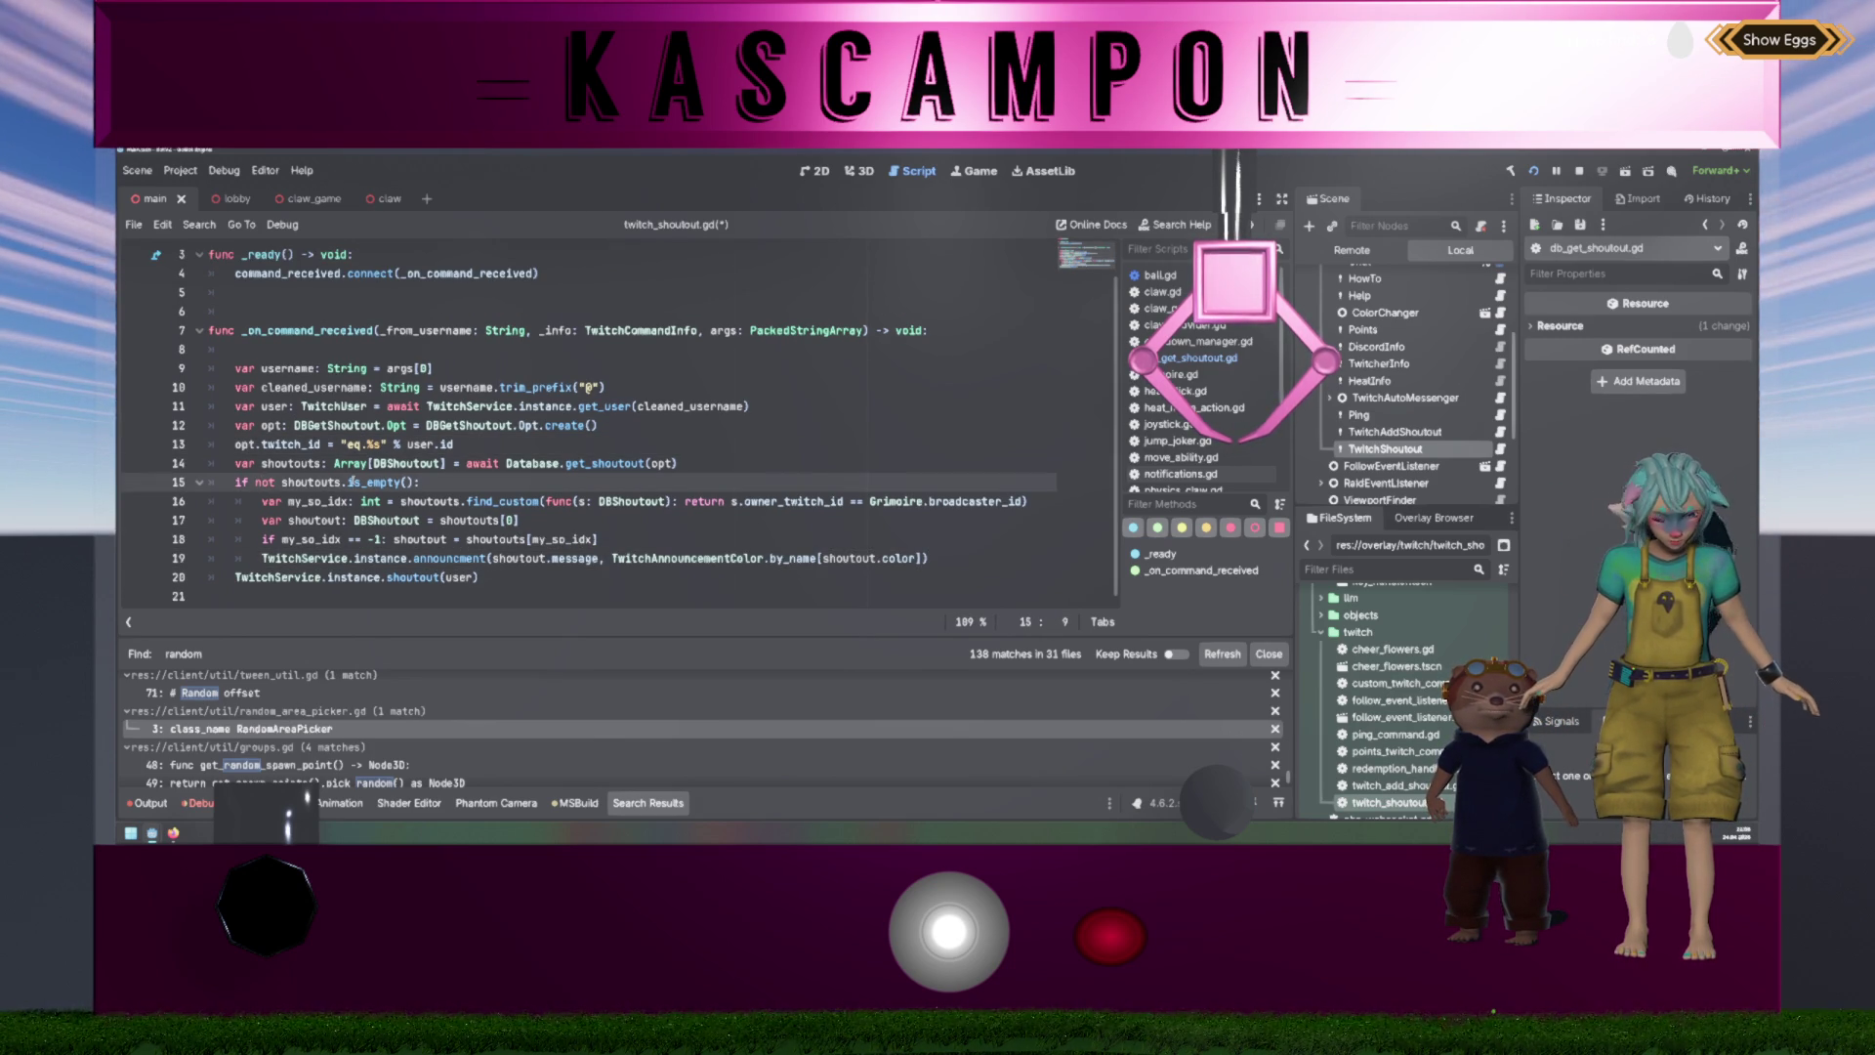
pyautogui.tripleClick(265, 481)
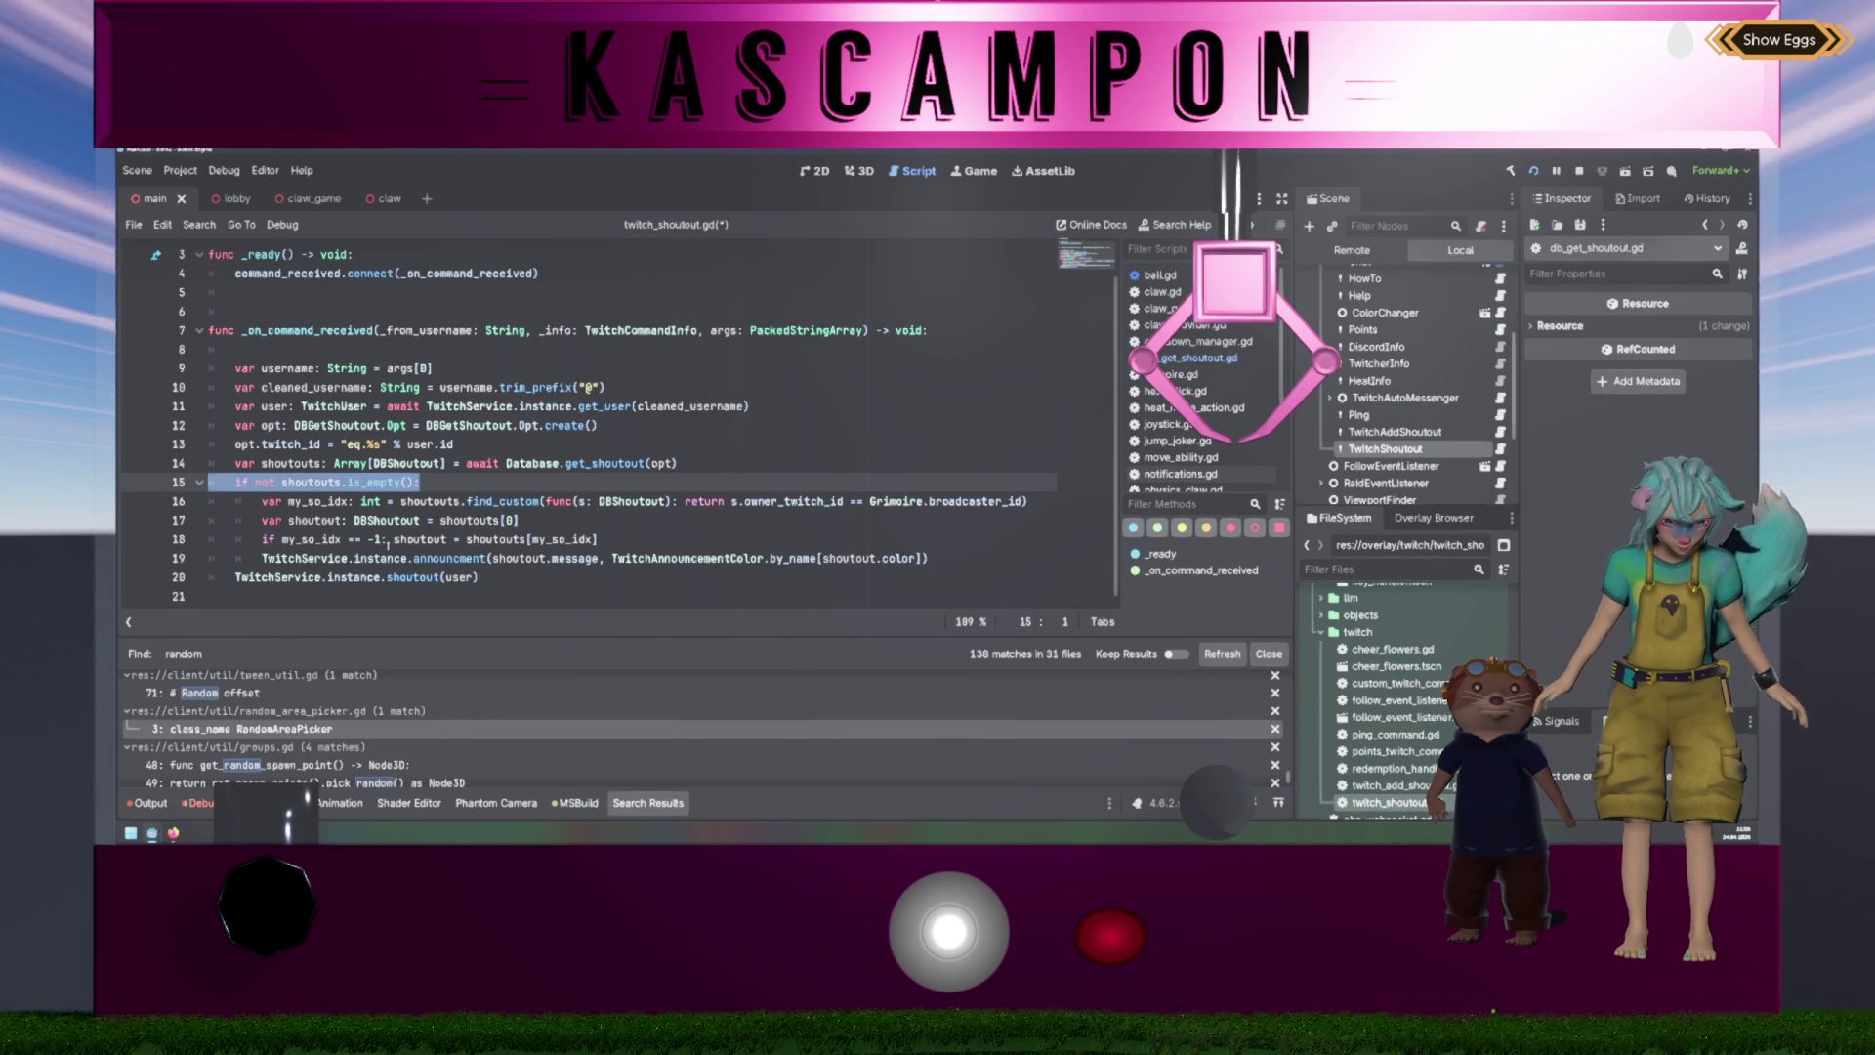
pyautogui.tripleClick(508, 575)
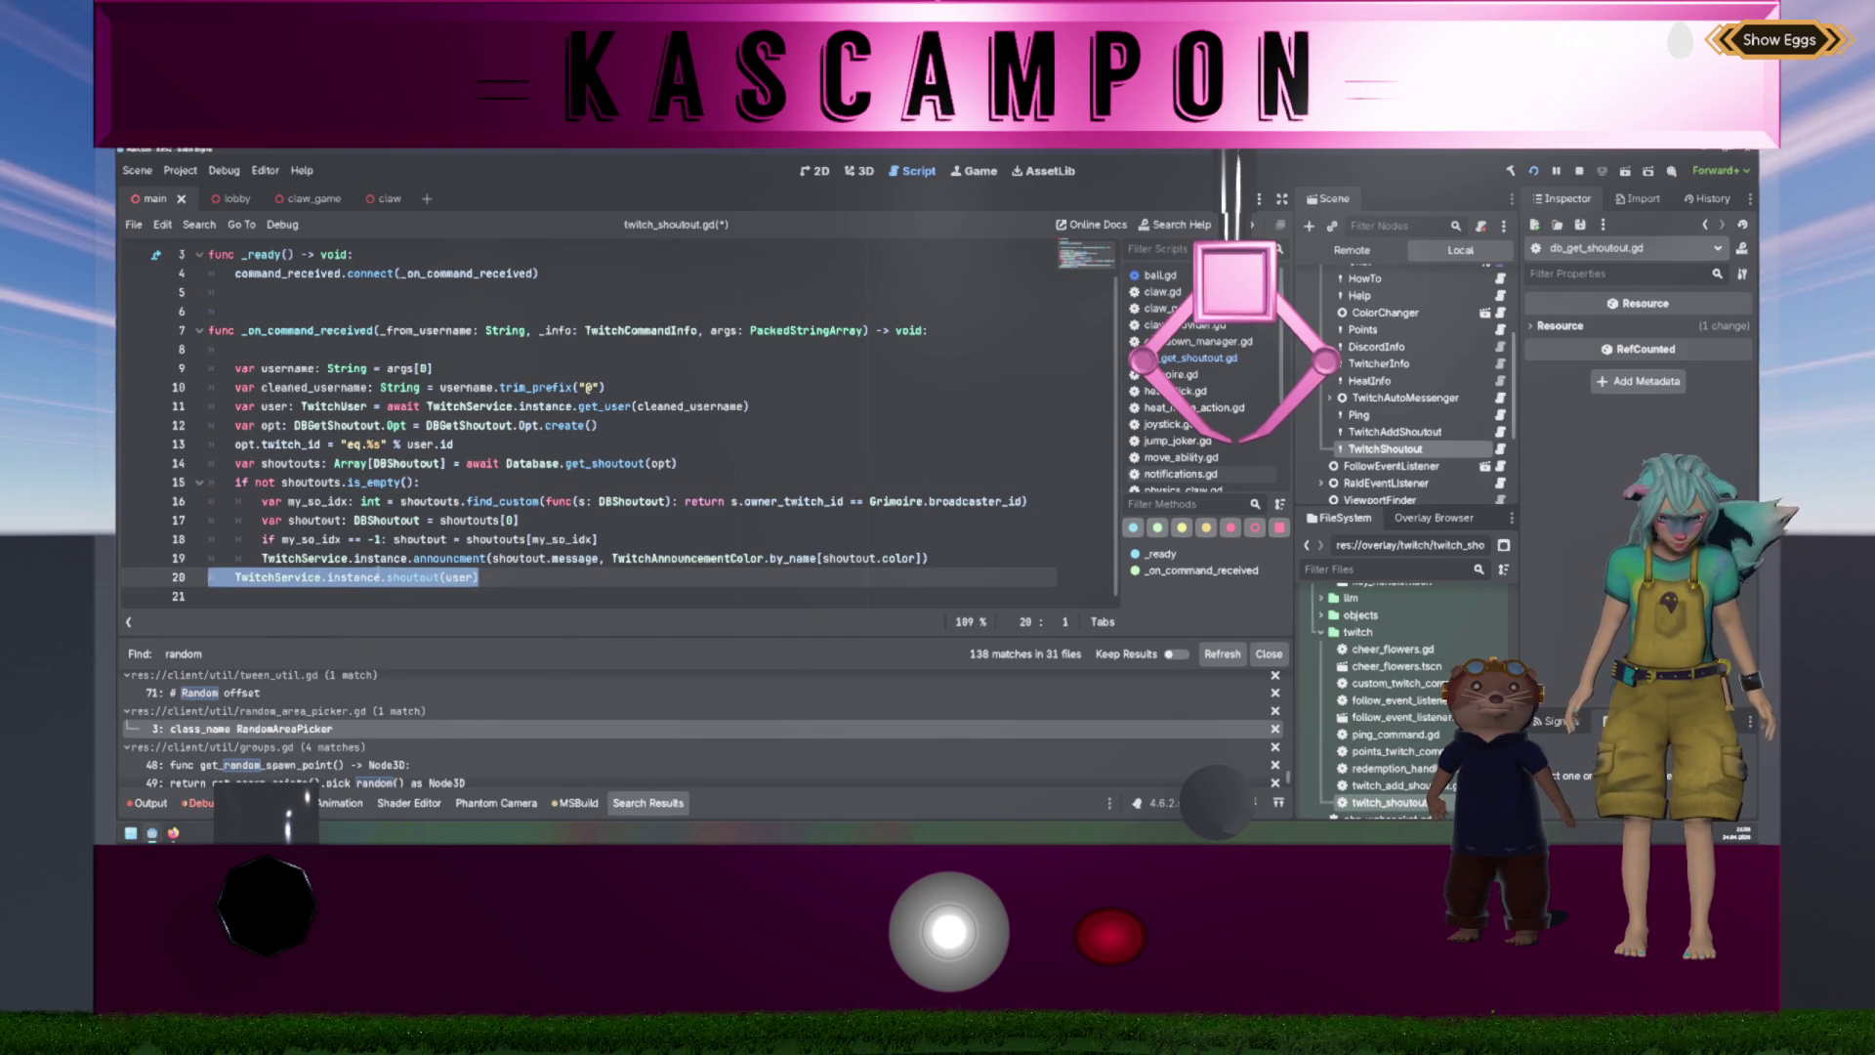
pyautogui.doubleClick(380, 558)
pyautogui.hotkey('ctrl', 's')
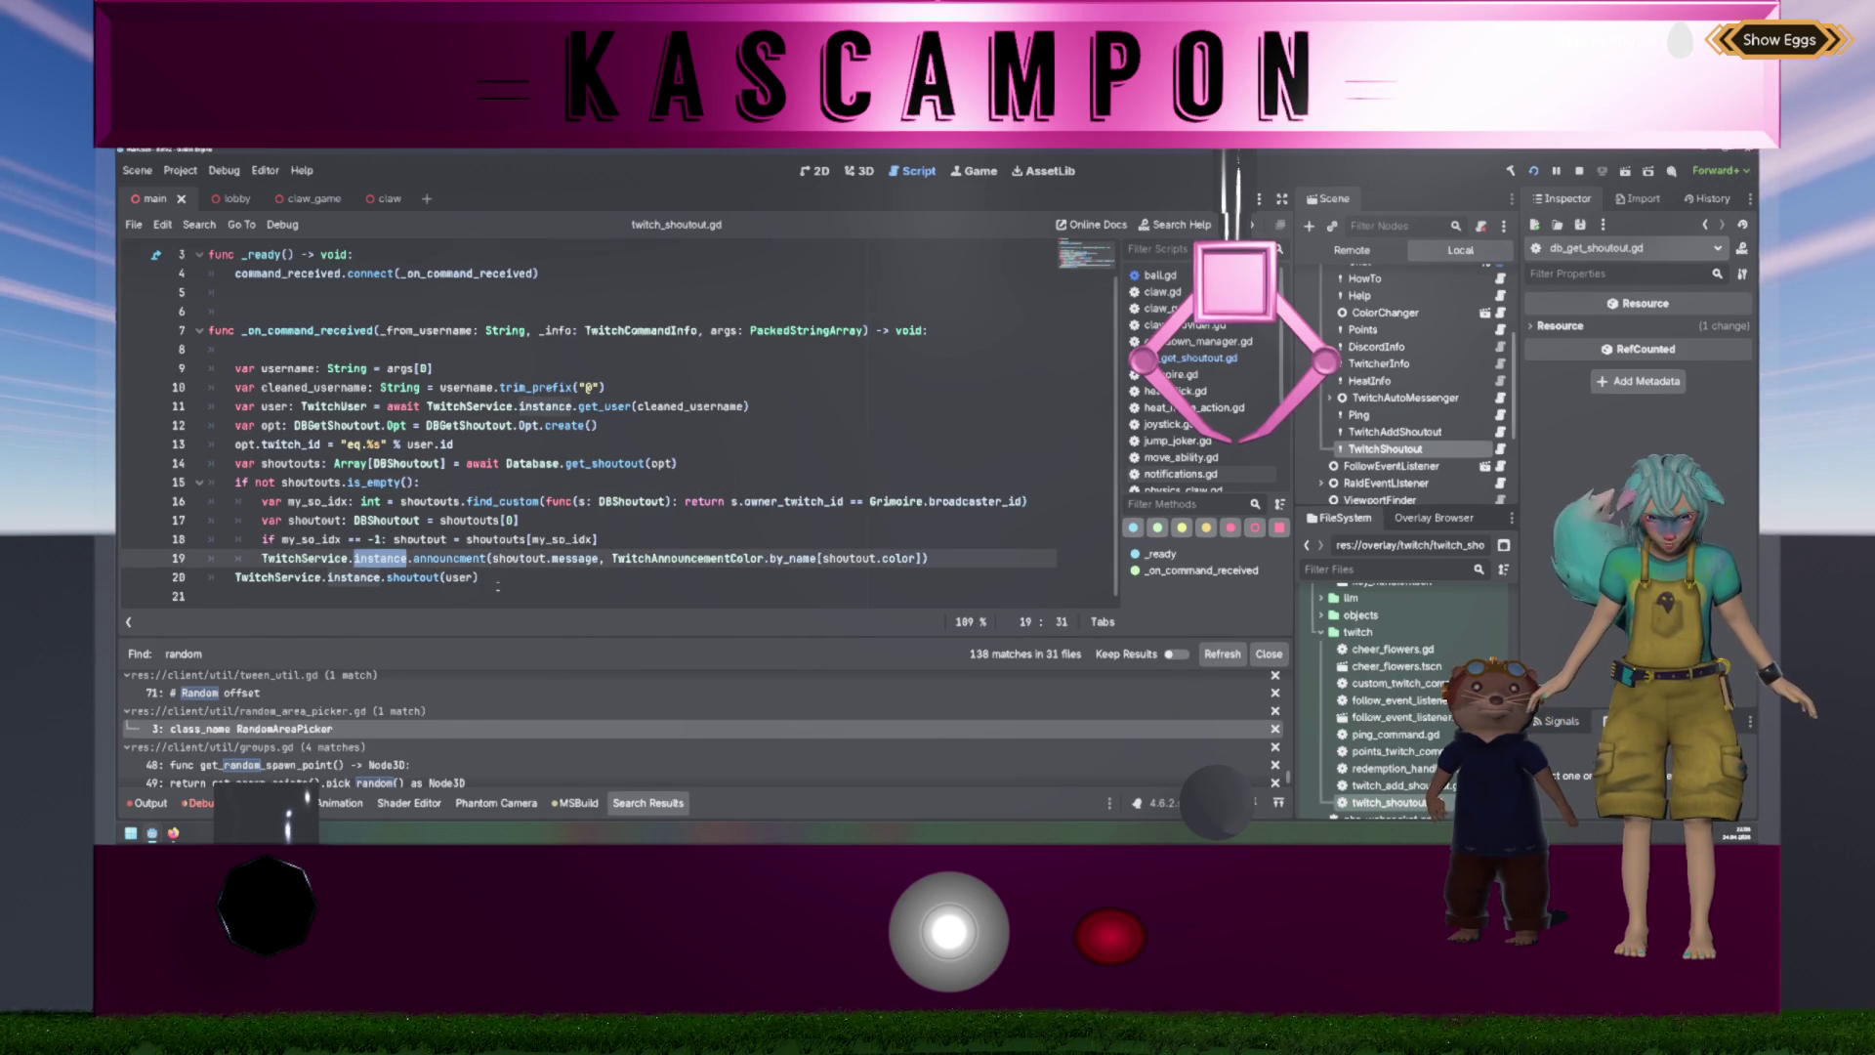
pyautogui.click(503, 582)
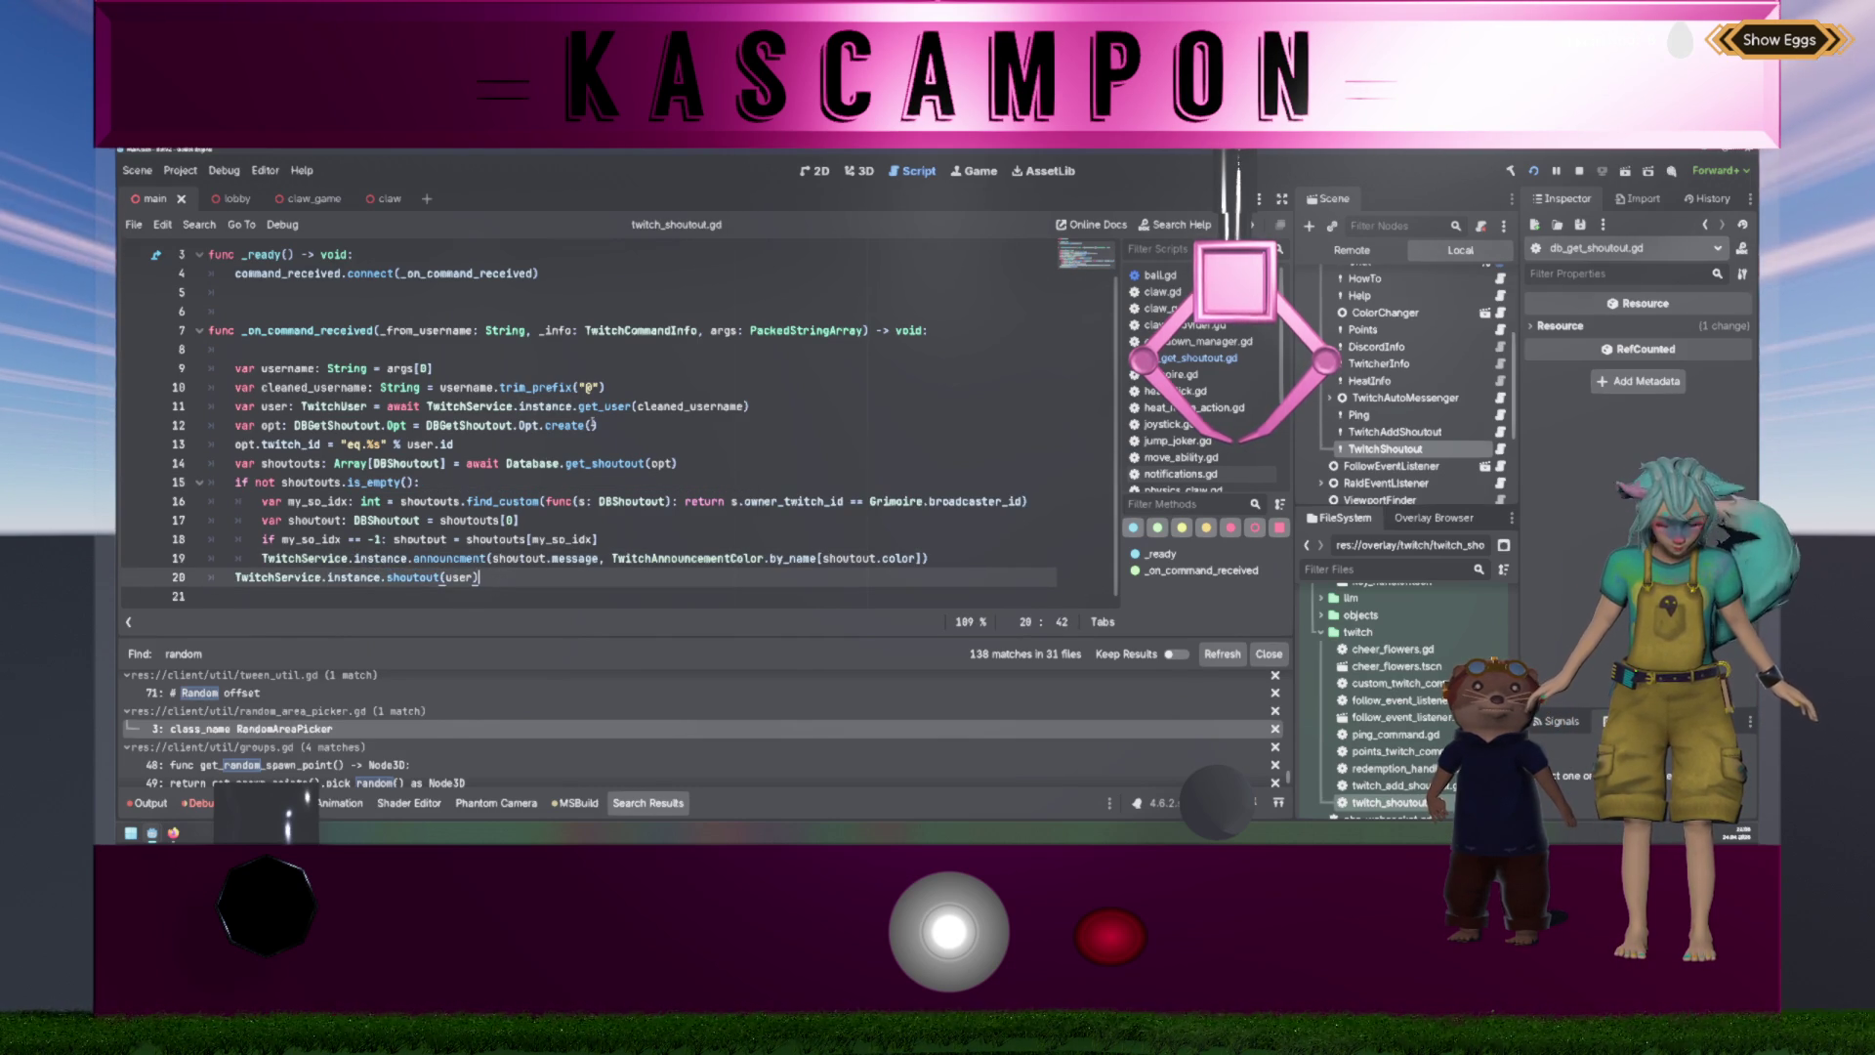
pyautogui.moveTo(499, 439); pyautogui.dragTo(249, 425)
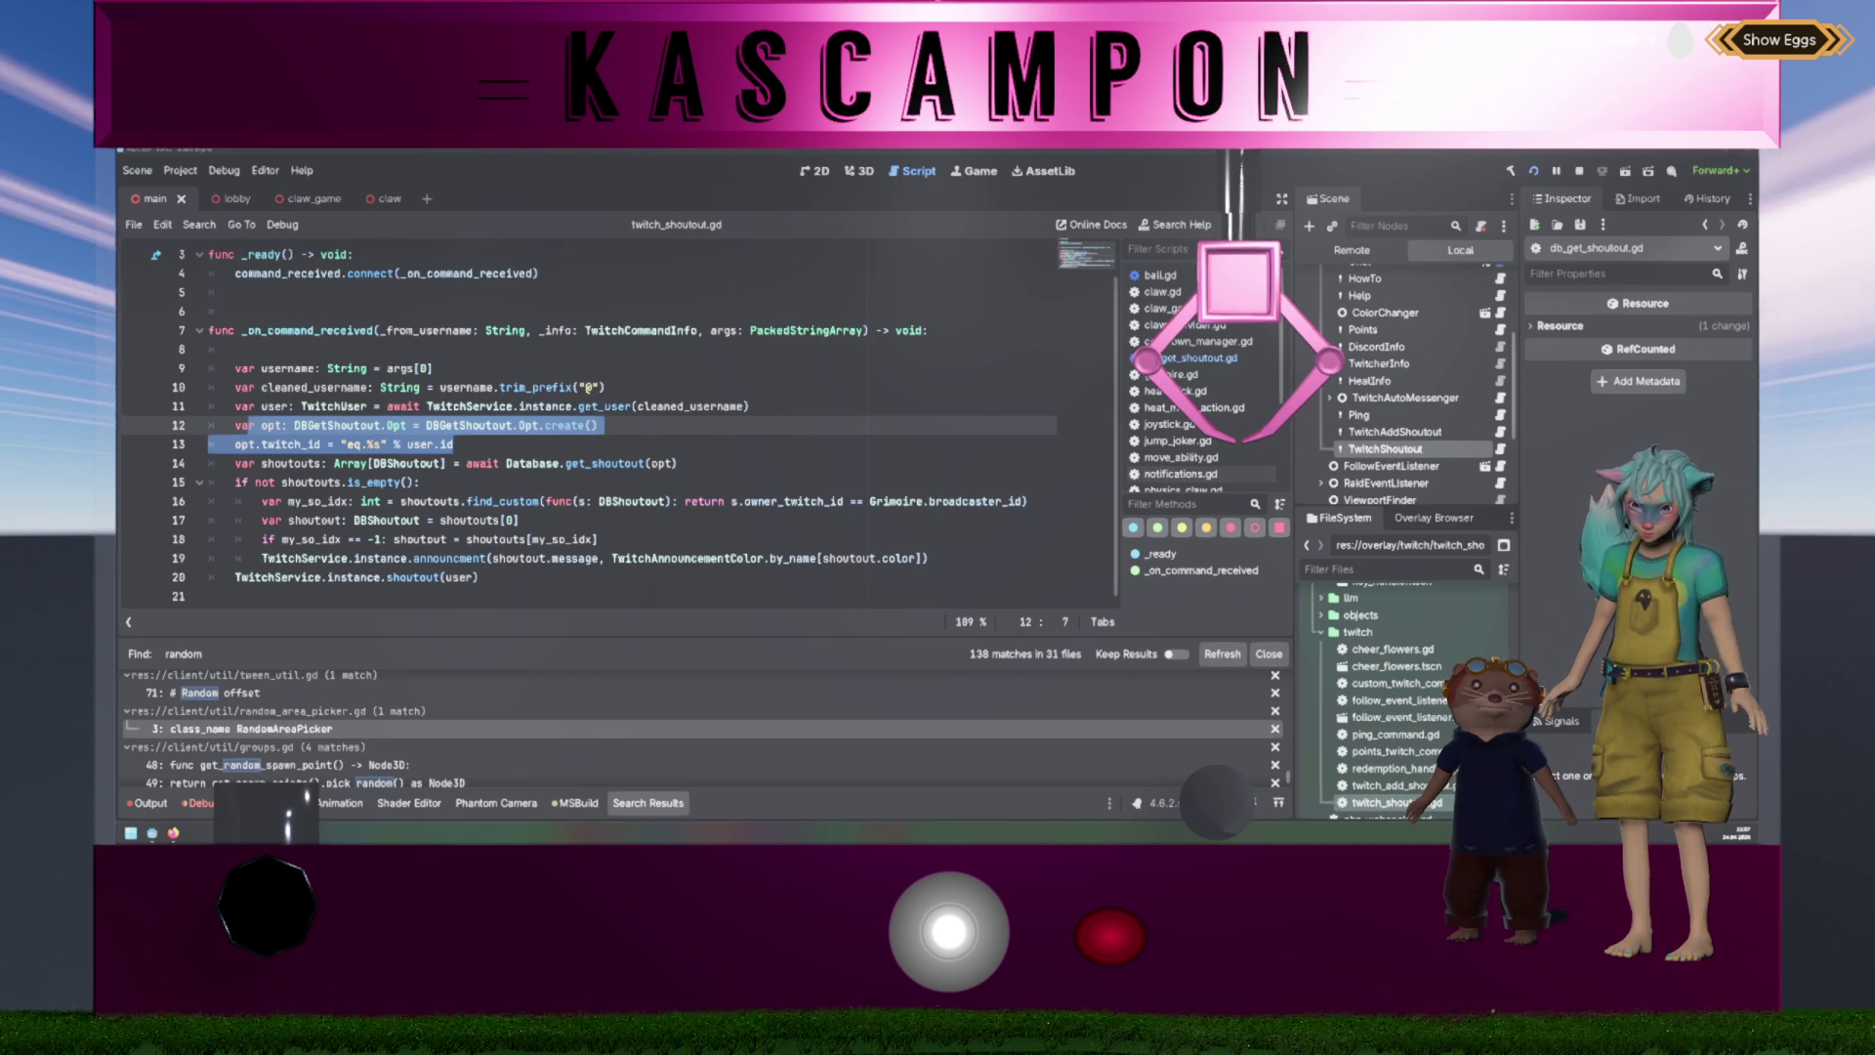
pyautogui.click(718, 501)
pyautogui.hotkey('ctrl', 's')
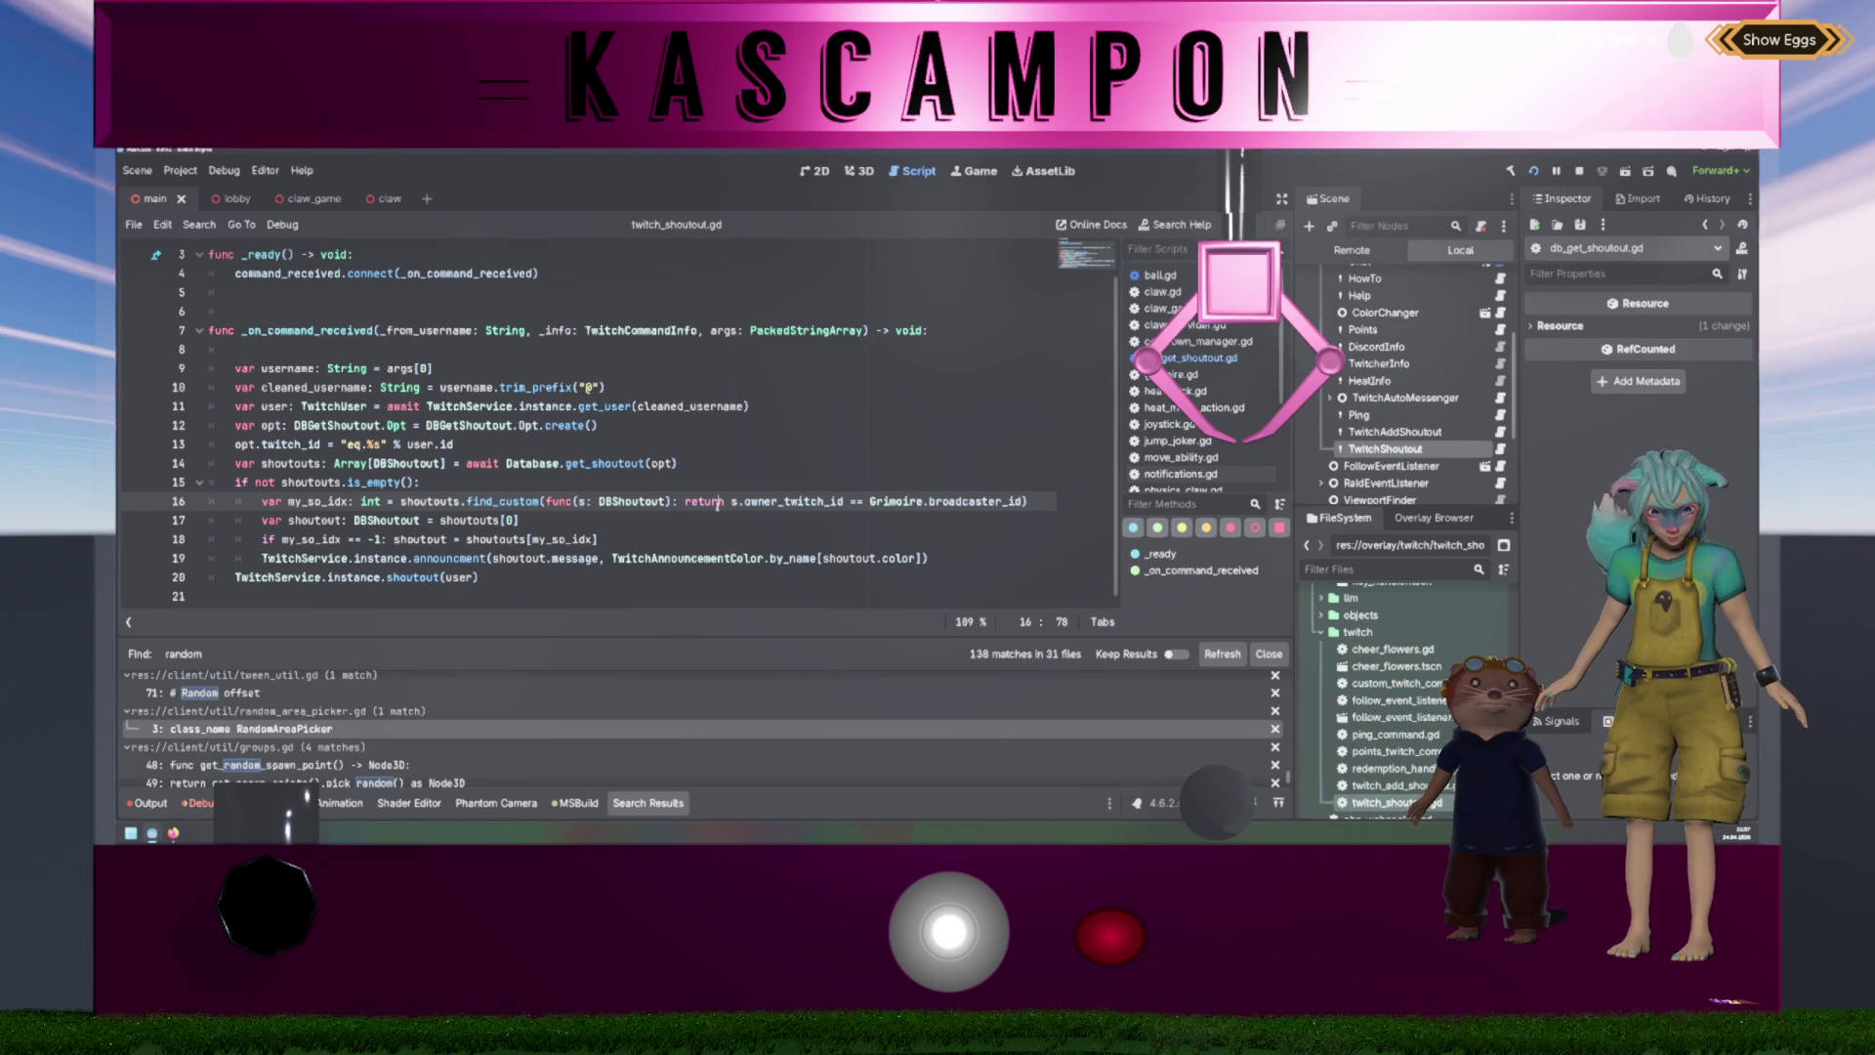
# Remove the blank line under the function header and save the script
pyautogui.click(792, 391)
pyautogui.press('Up')
pyautogui.press('Up')
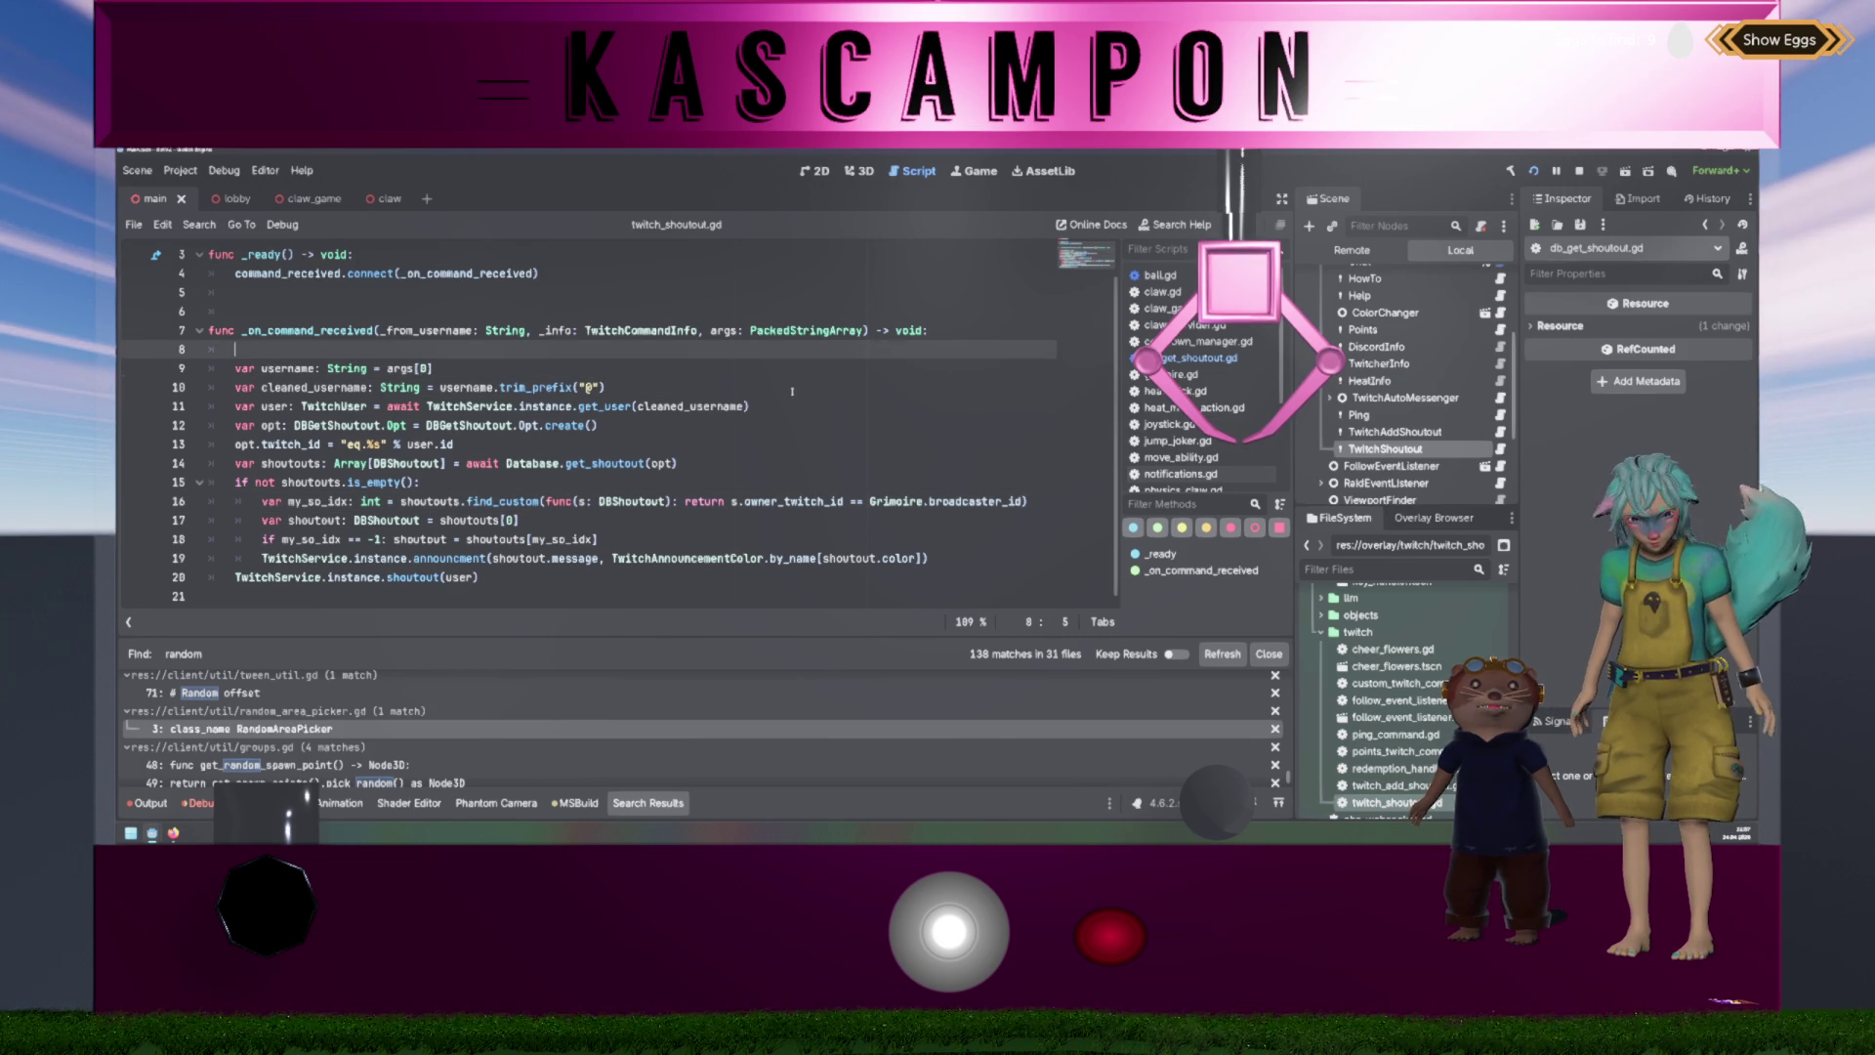
pyautogui.press('BackSpace')
pyautogui.press('BackSpace')
pyautogui.hotkey('ctrl', 's')
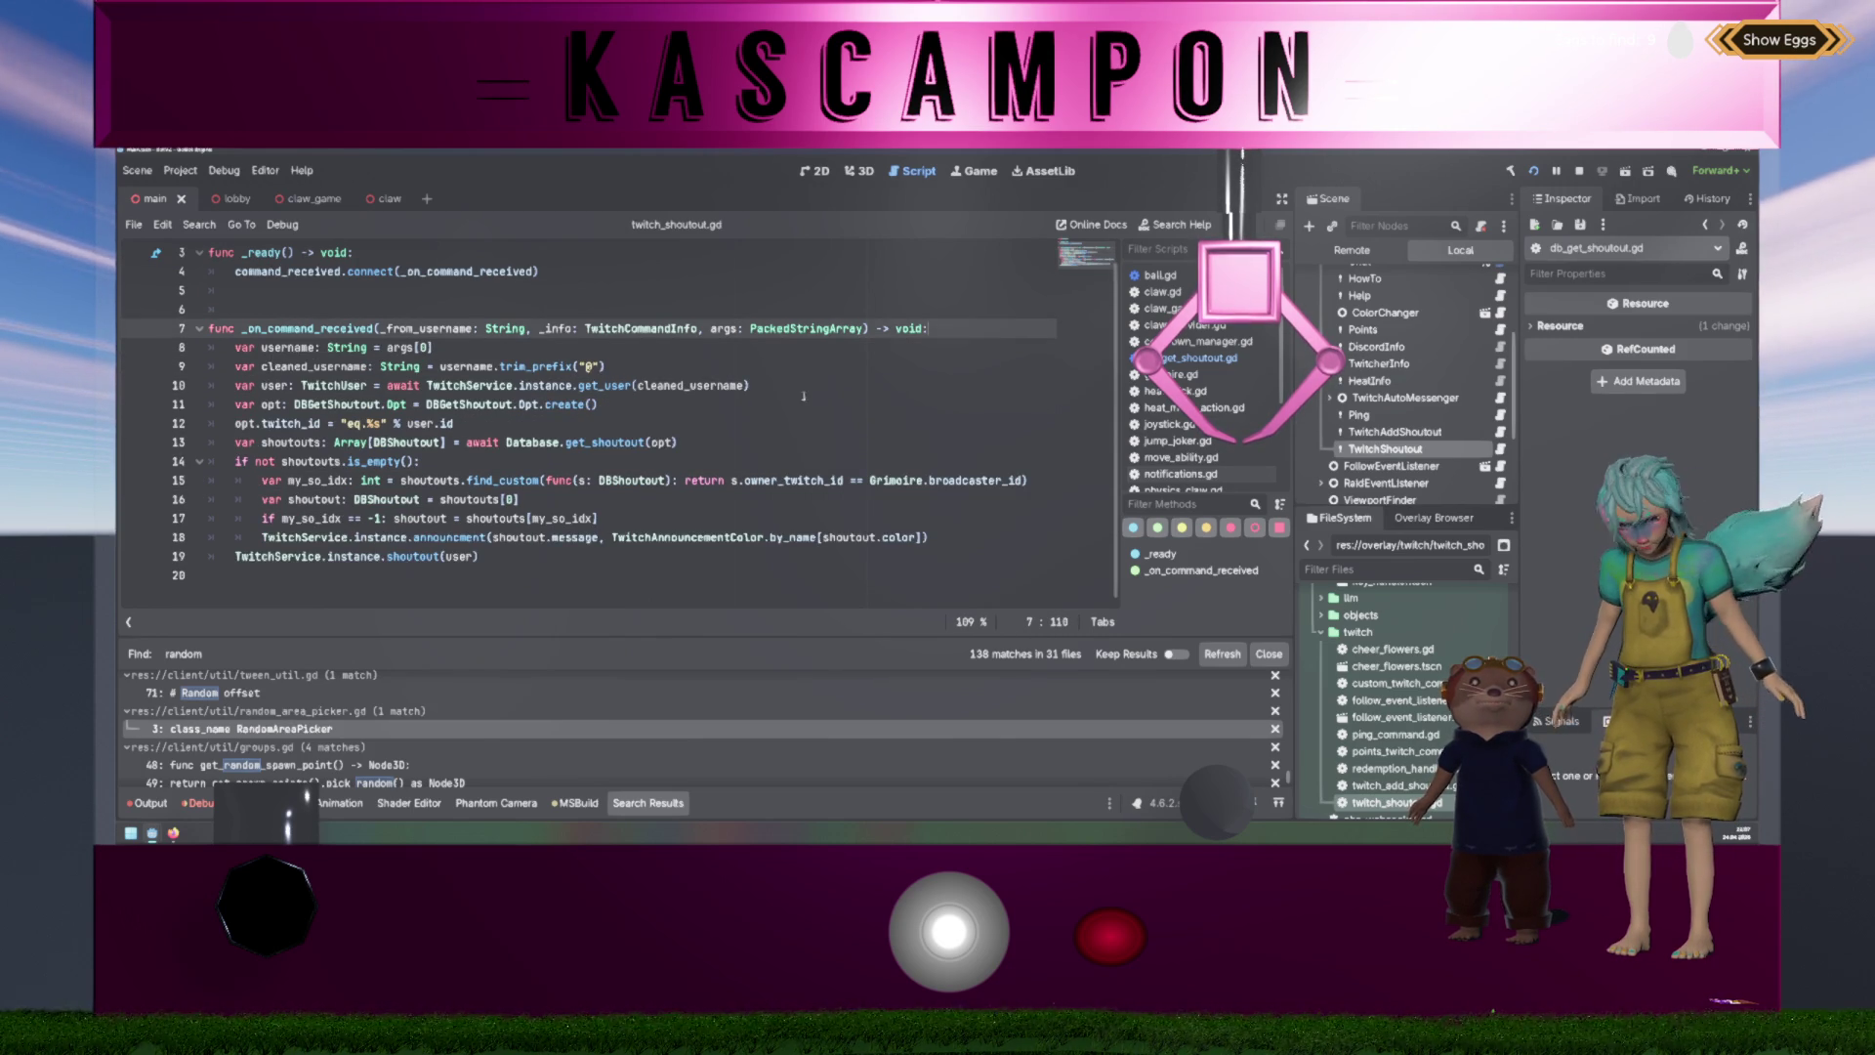
pyautogui.click(822, 397)
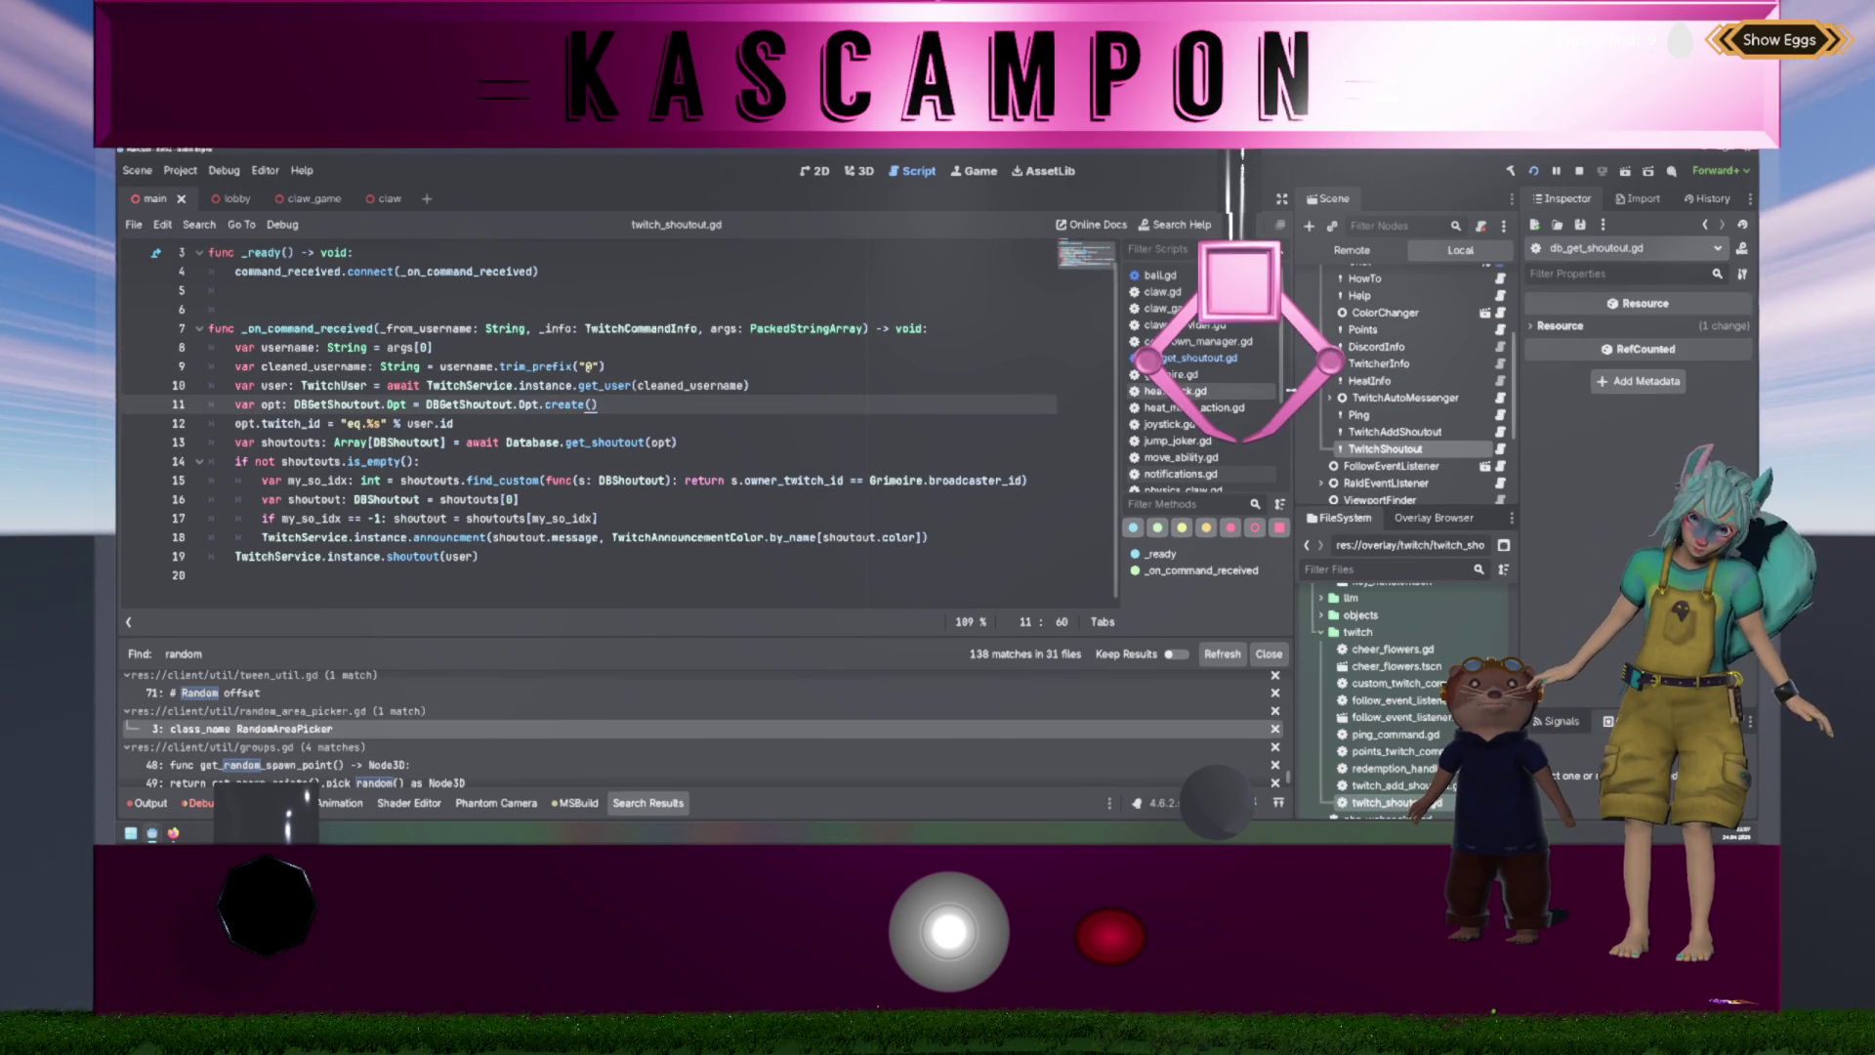
pyautogui.press('Up')
pyautogui.press('Up')
pyautogui.press('Up')
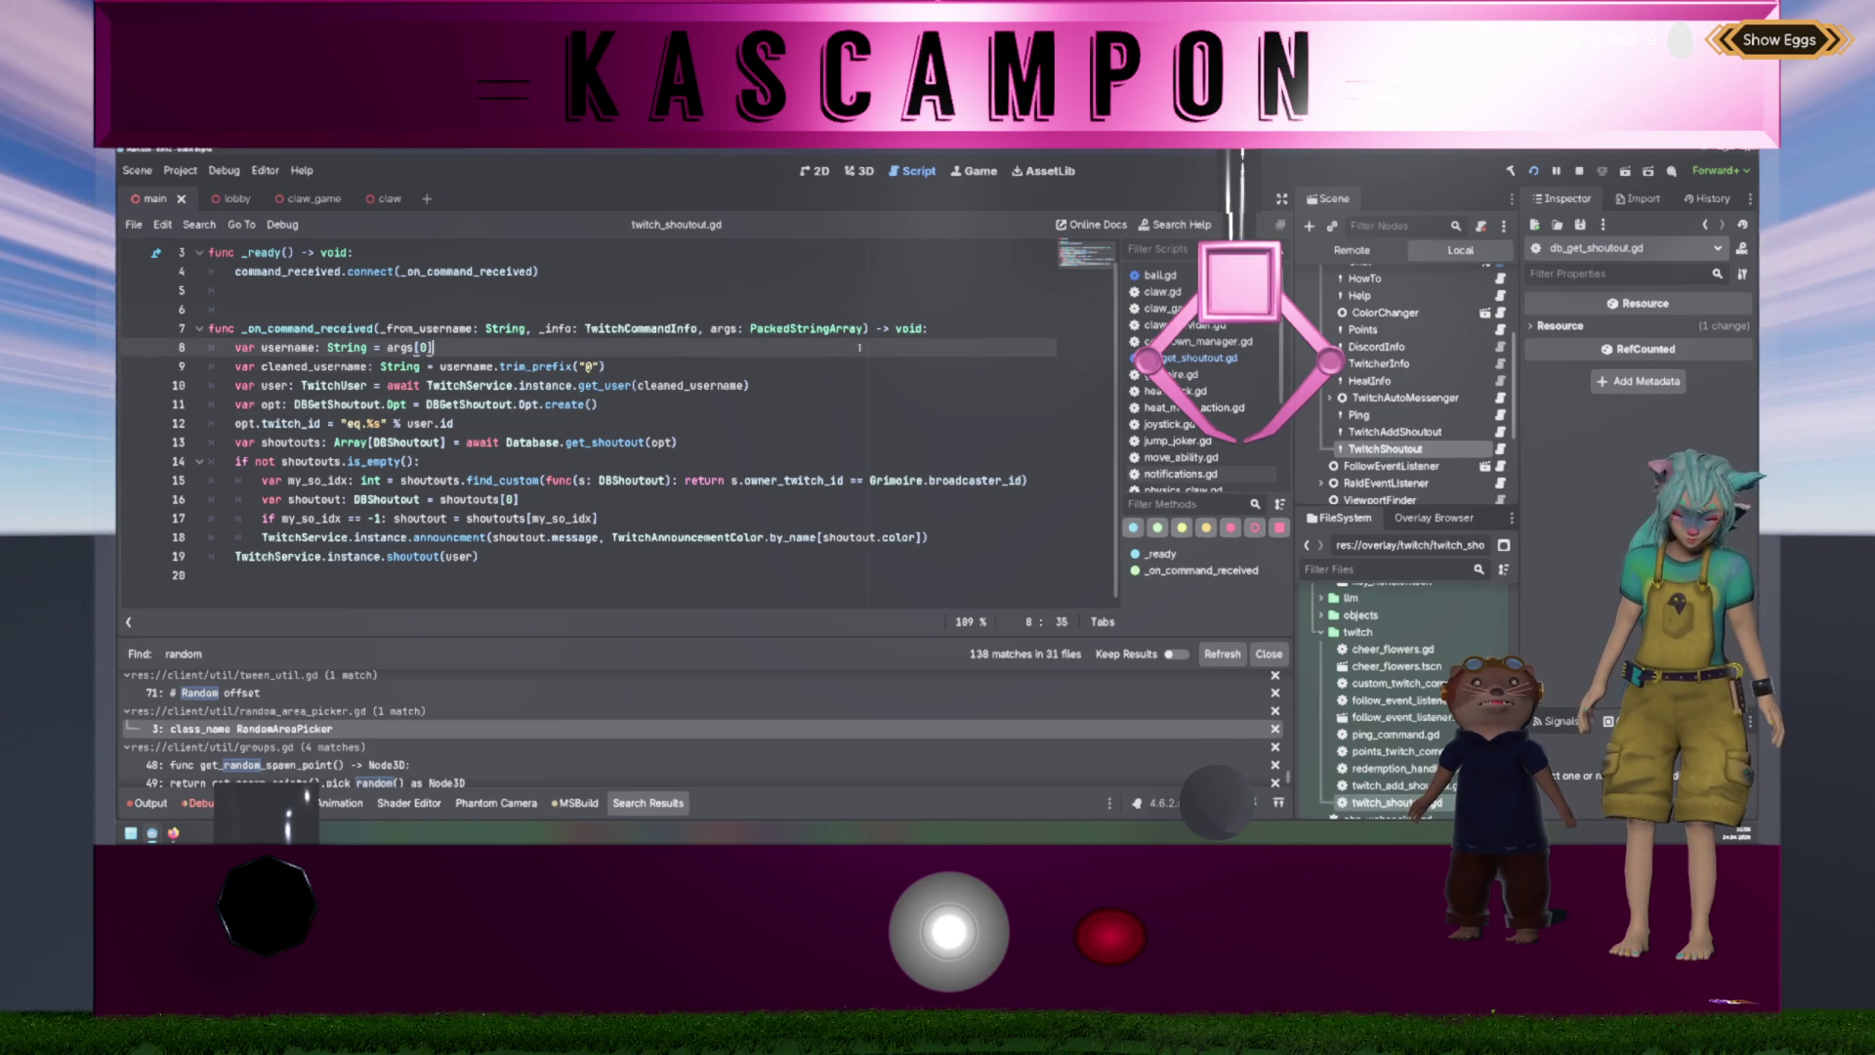
# Close db_get_shoutout.gd, grimoire.gd, notifications.gd and the other open scripts through twitch_shoutout.gd
pyautogui.middleClick(1184, 359)
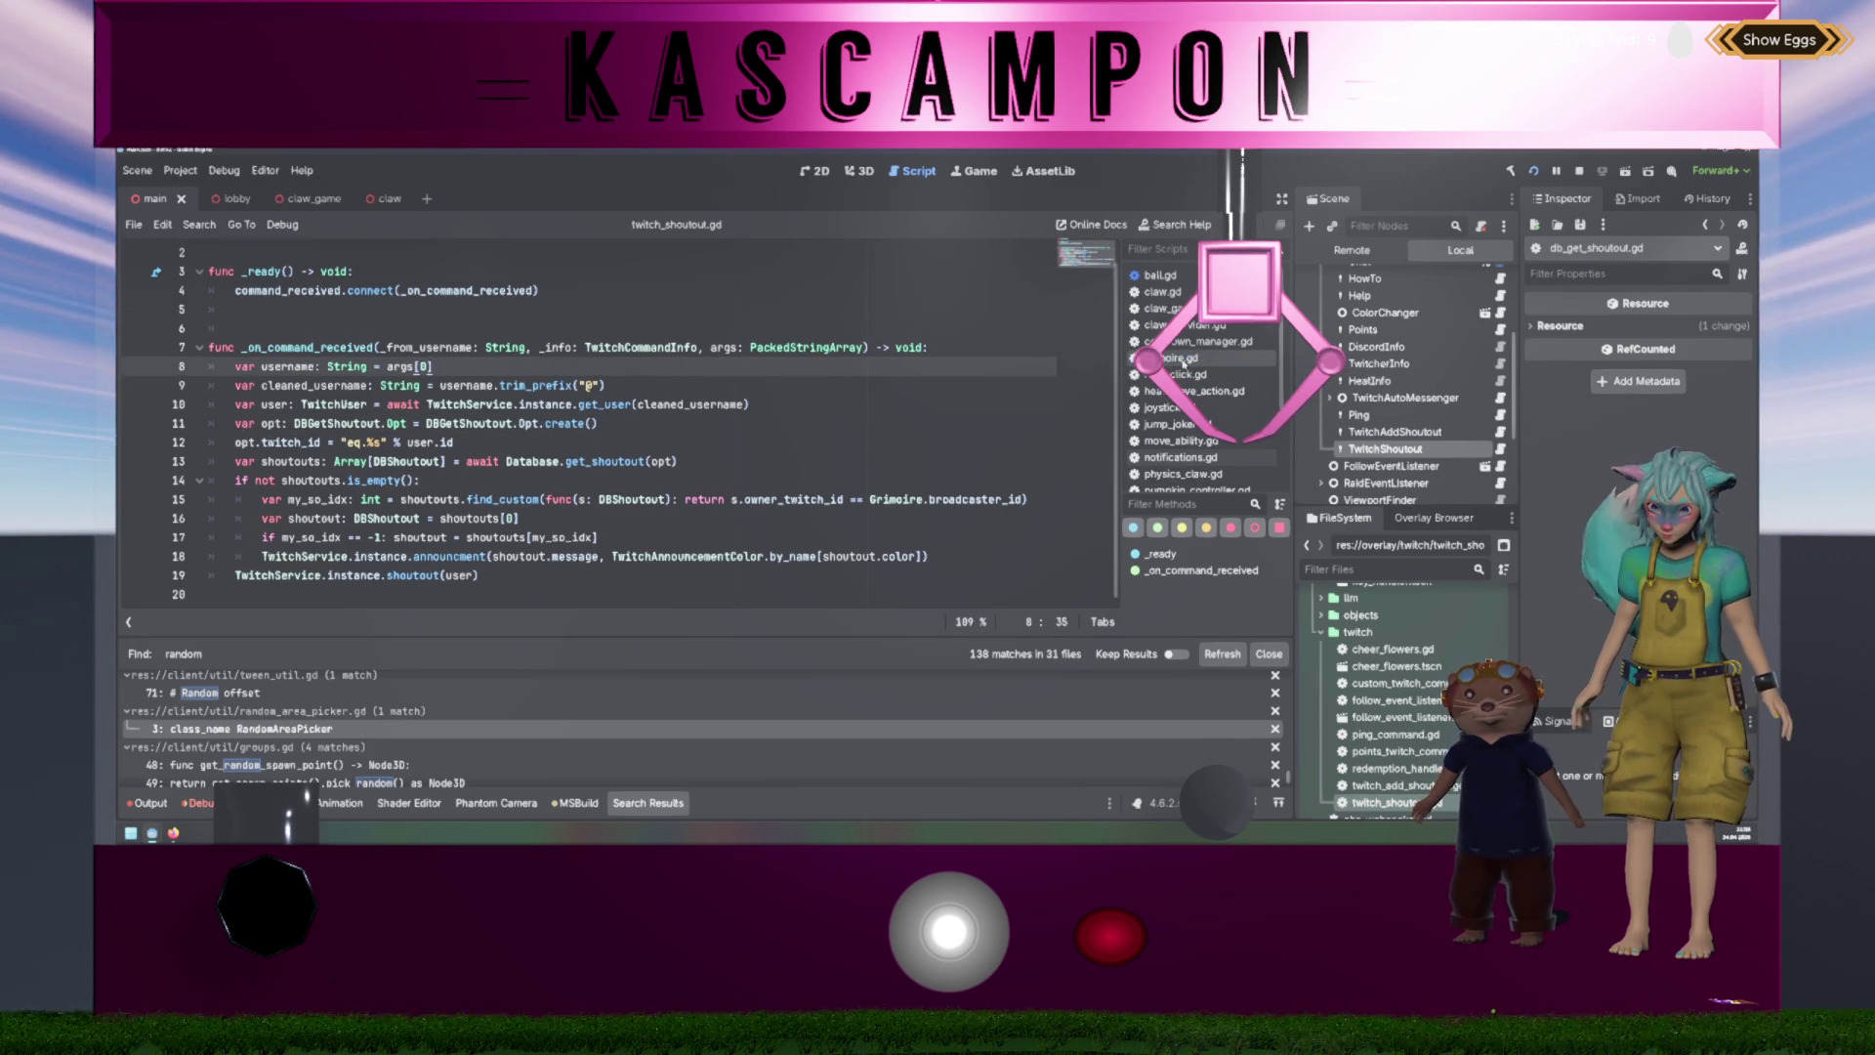
pyautogui.middleClick(1230, 366)
pyautogui.middleClick(1230, 366)
pyautogui.middleClick(1229, 365)
pyautogui.middleClick(1229, 364)
pyautogui.middleClick(1230, 364)
pyautogui.middleClick(1230, 364)
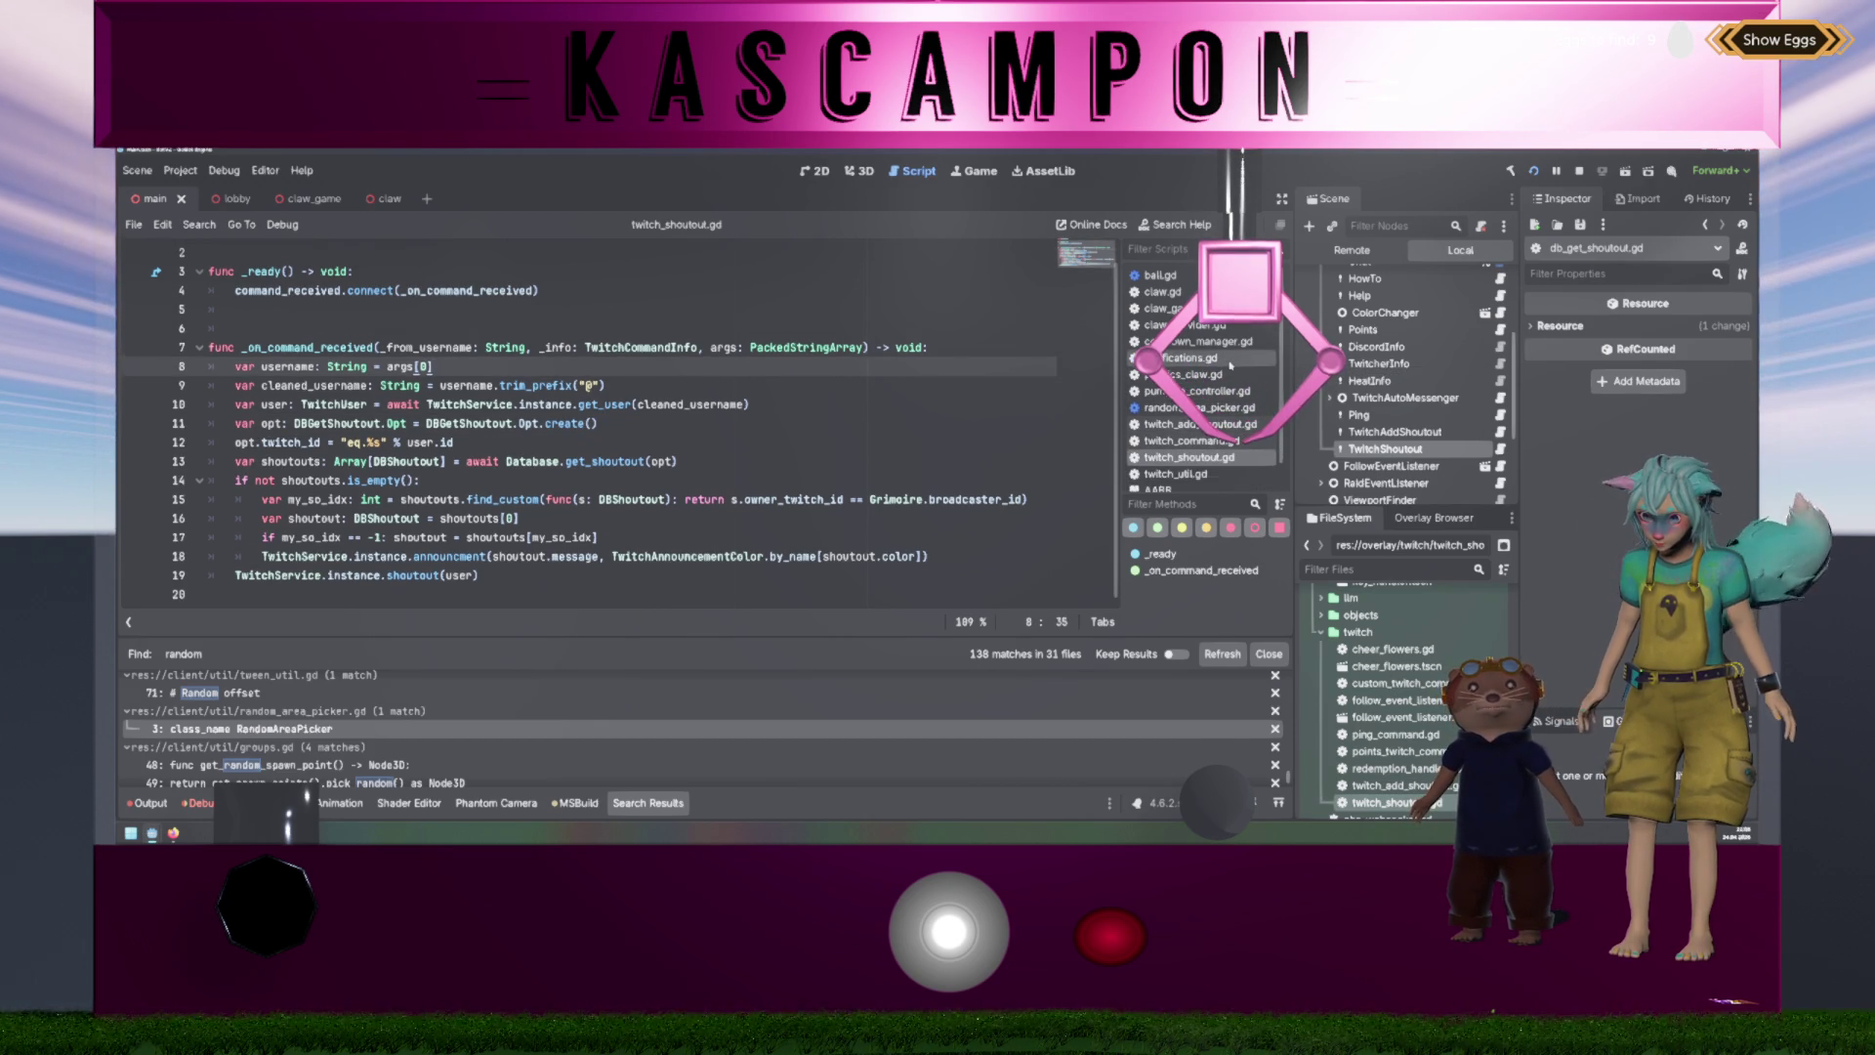
pyautogui.middleClick(1229, 364)
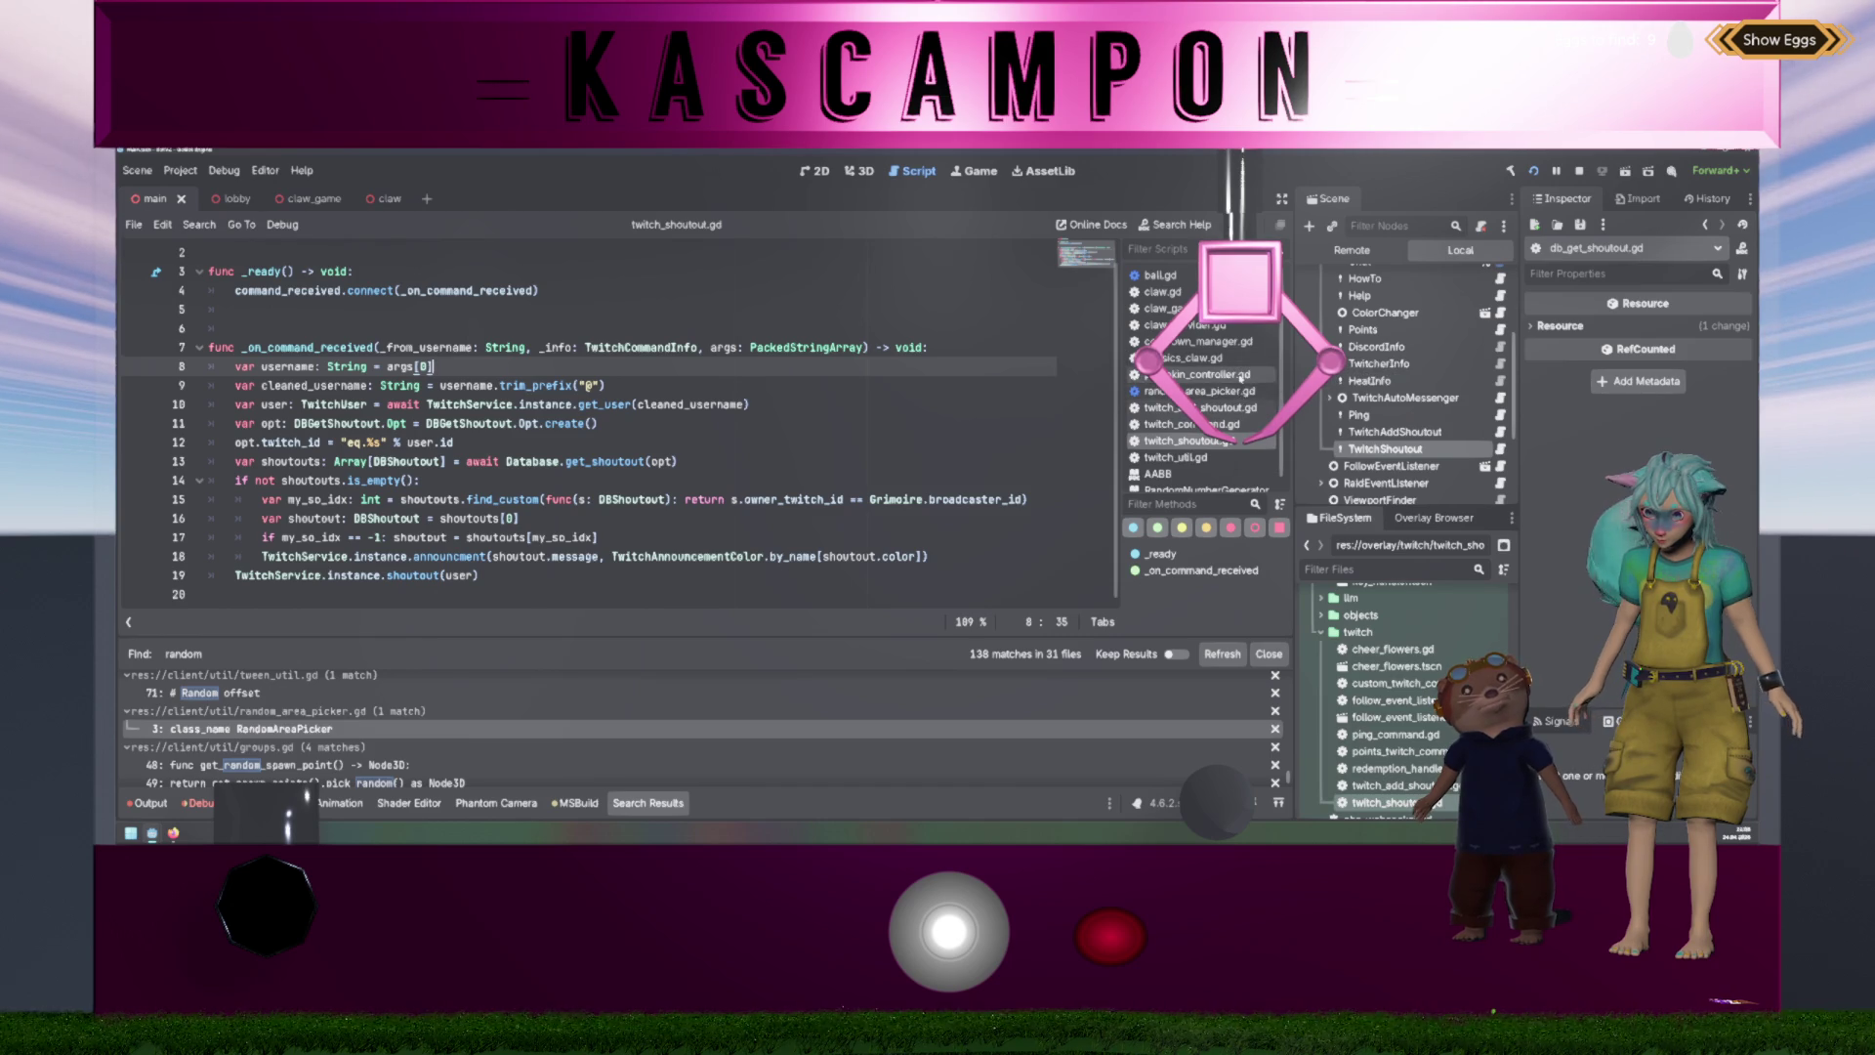
pyautogui.middleClick(1238, 375)
pyautogui.middleClick(1234, 390)
pyautogui.middleClick(1233, 392)
pyautogui.middleClick(1234, 392)
pyautogui.middleClick(1232, 393)
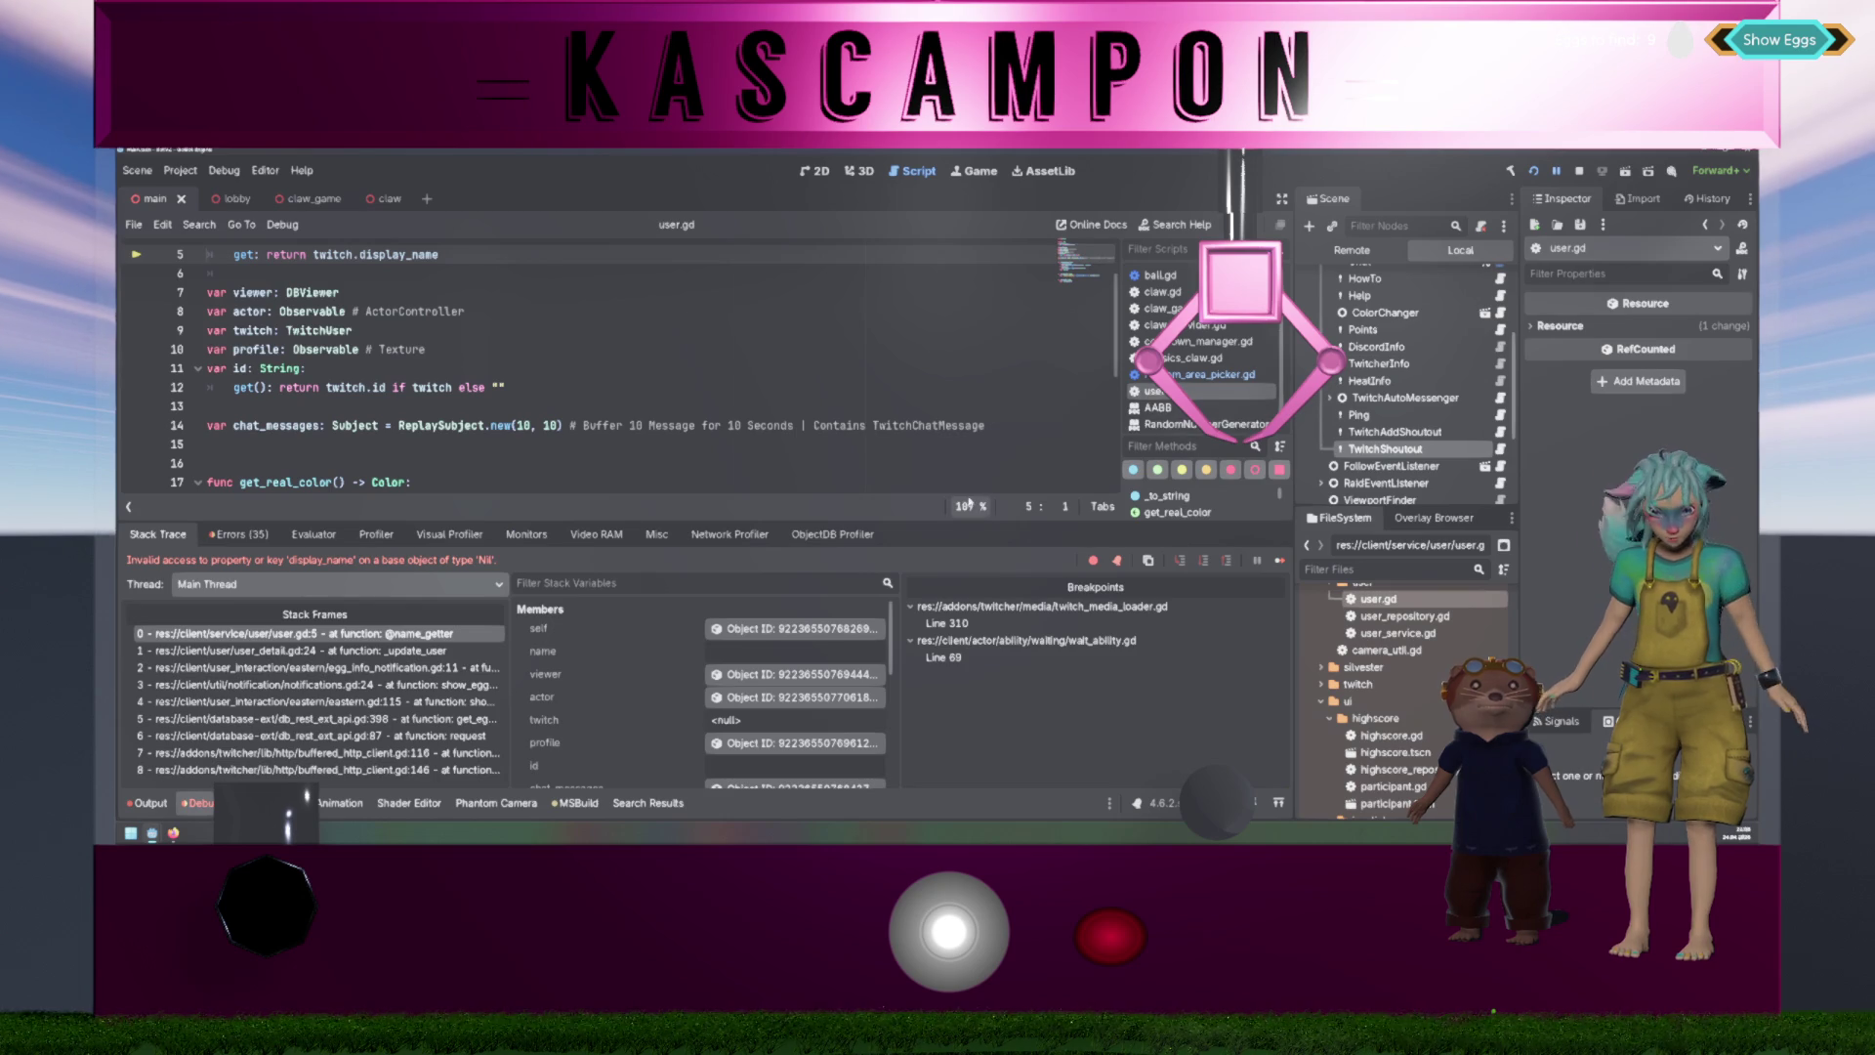
# Step through the failing frames in user.gd, user_detail.gd and egg_info_notification.gd
pyautogui.click(347, 634)
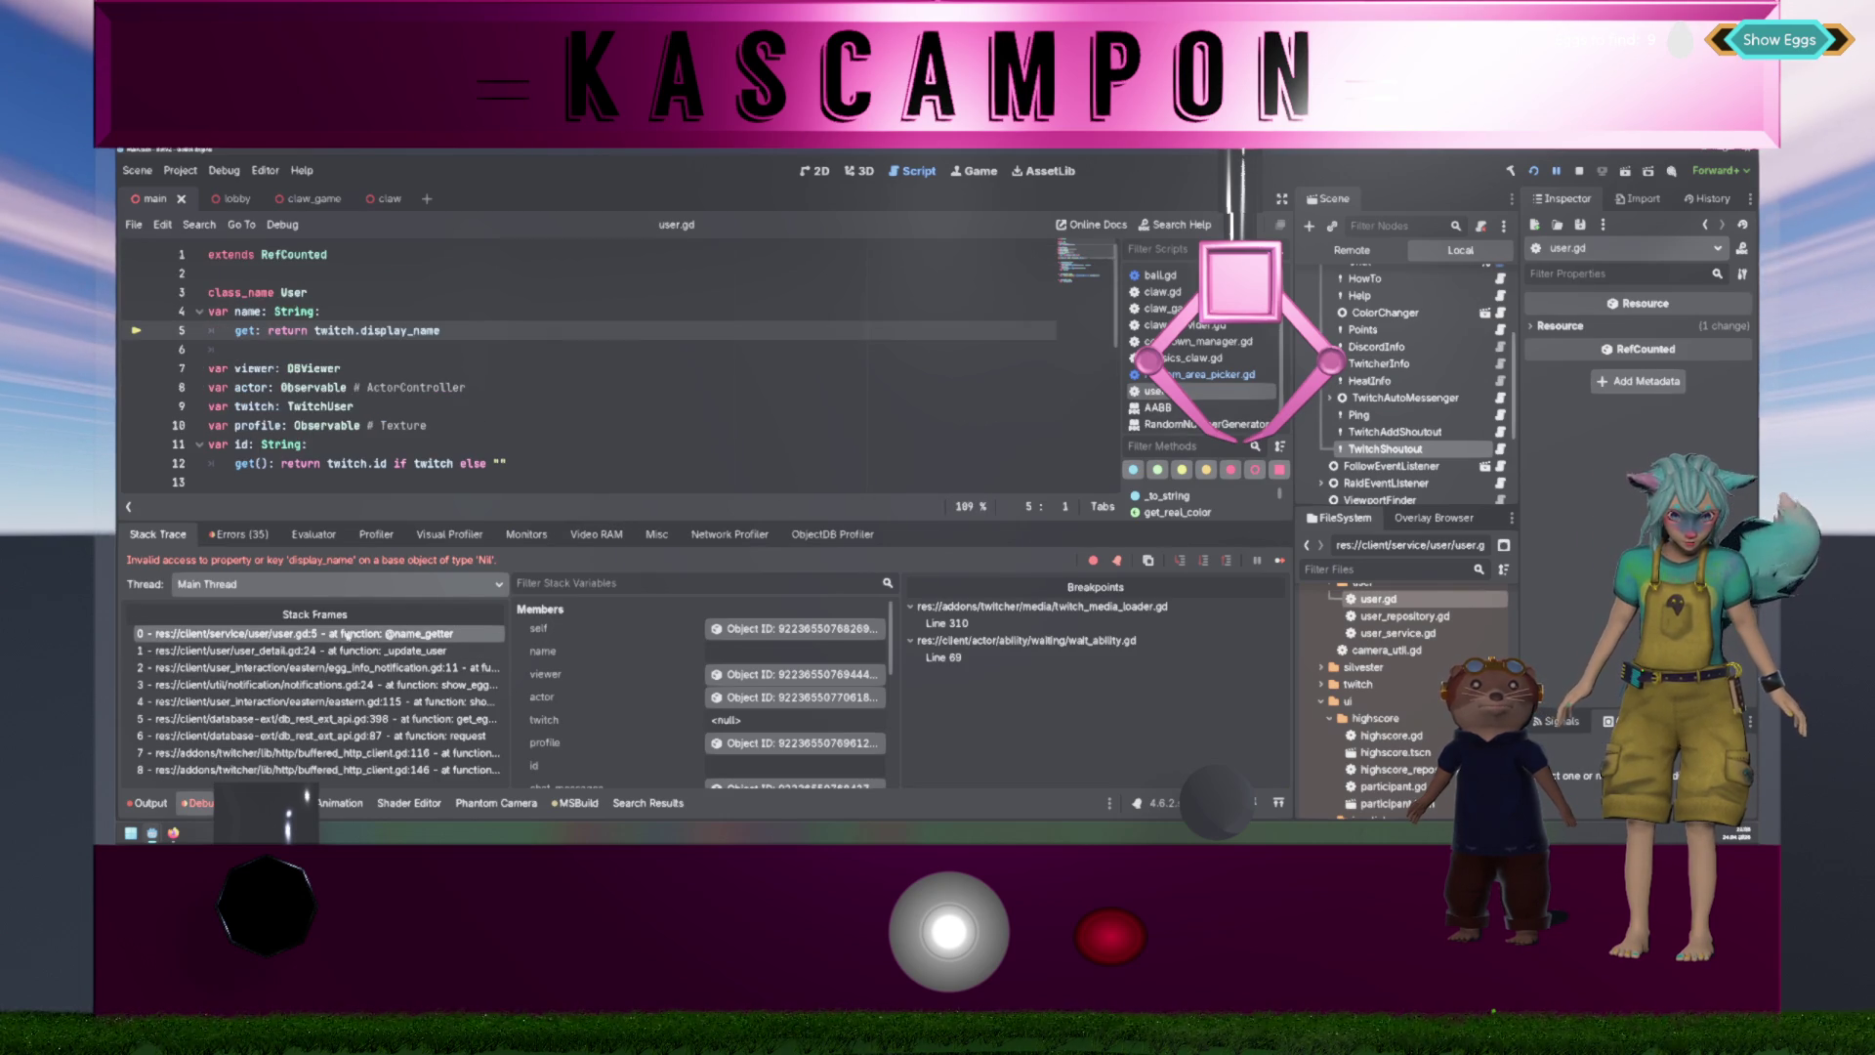
pyautogui.click(352, 650)
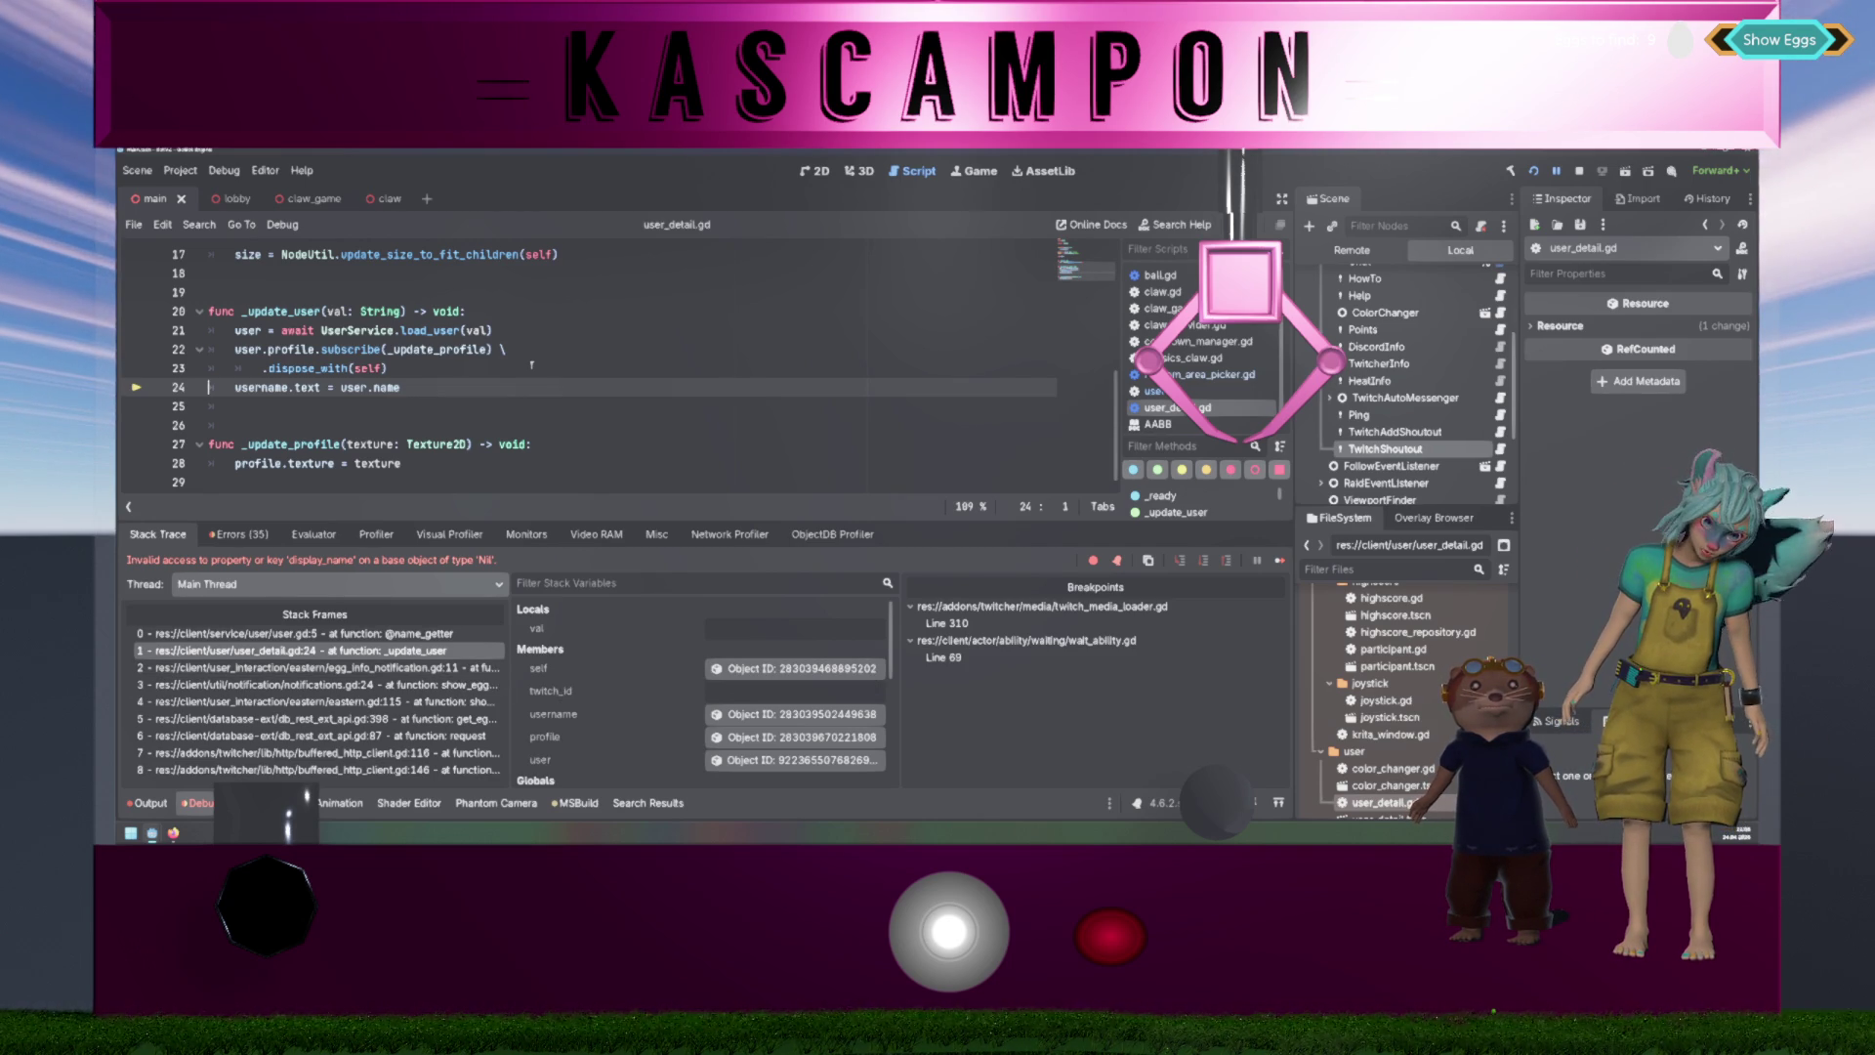
pyautogui.press('Up')
pyautogui.press('Up')
pyautogui.press('Up')
pyautogui.press('End')
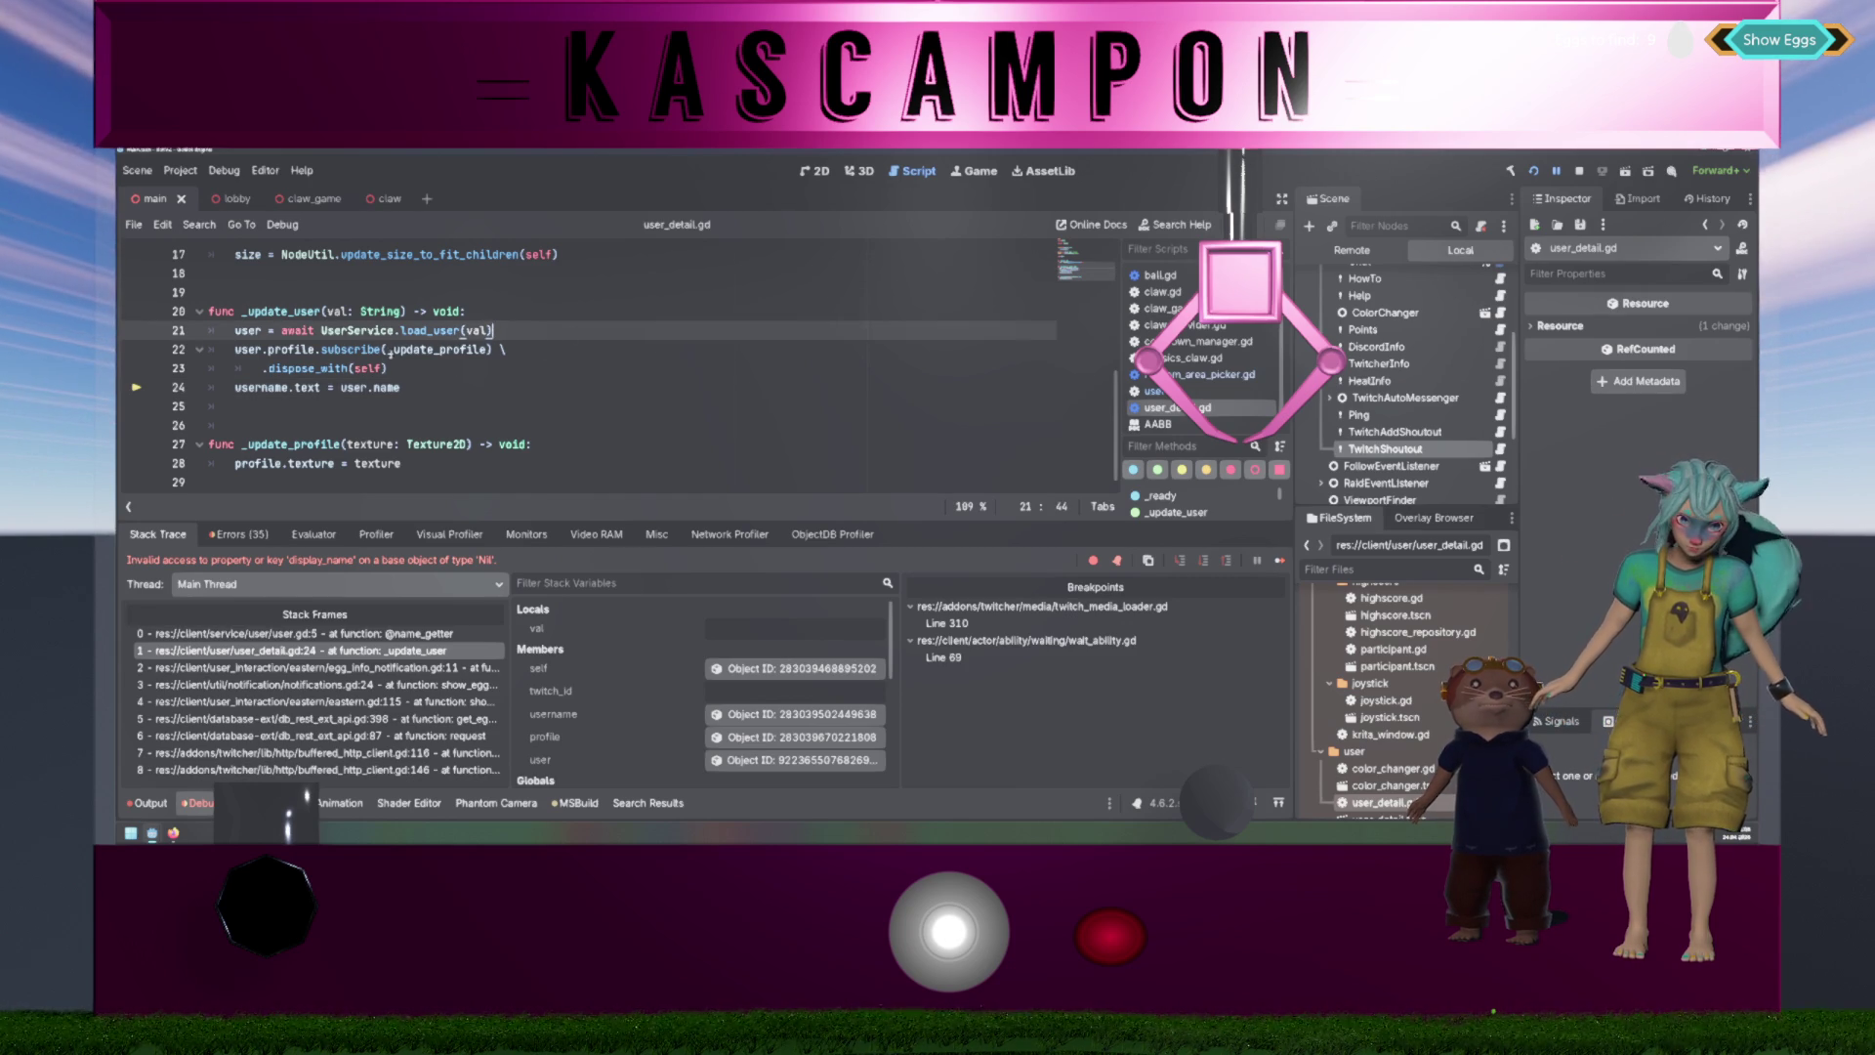
pyautogui.click(425, 668)
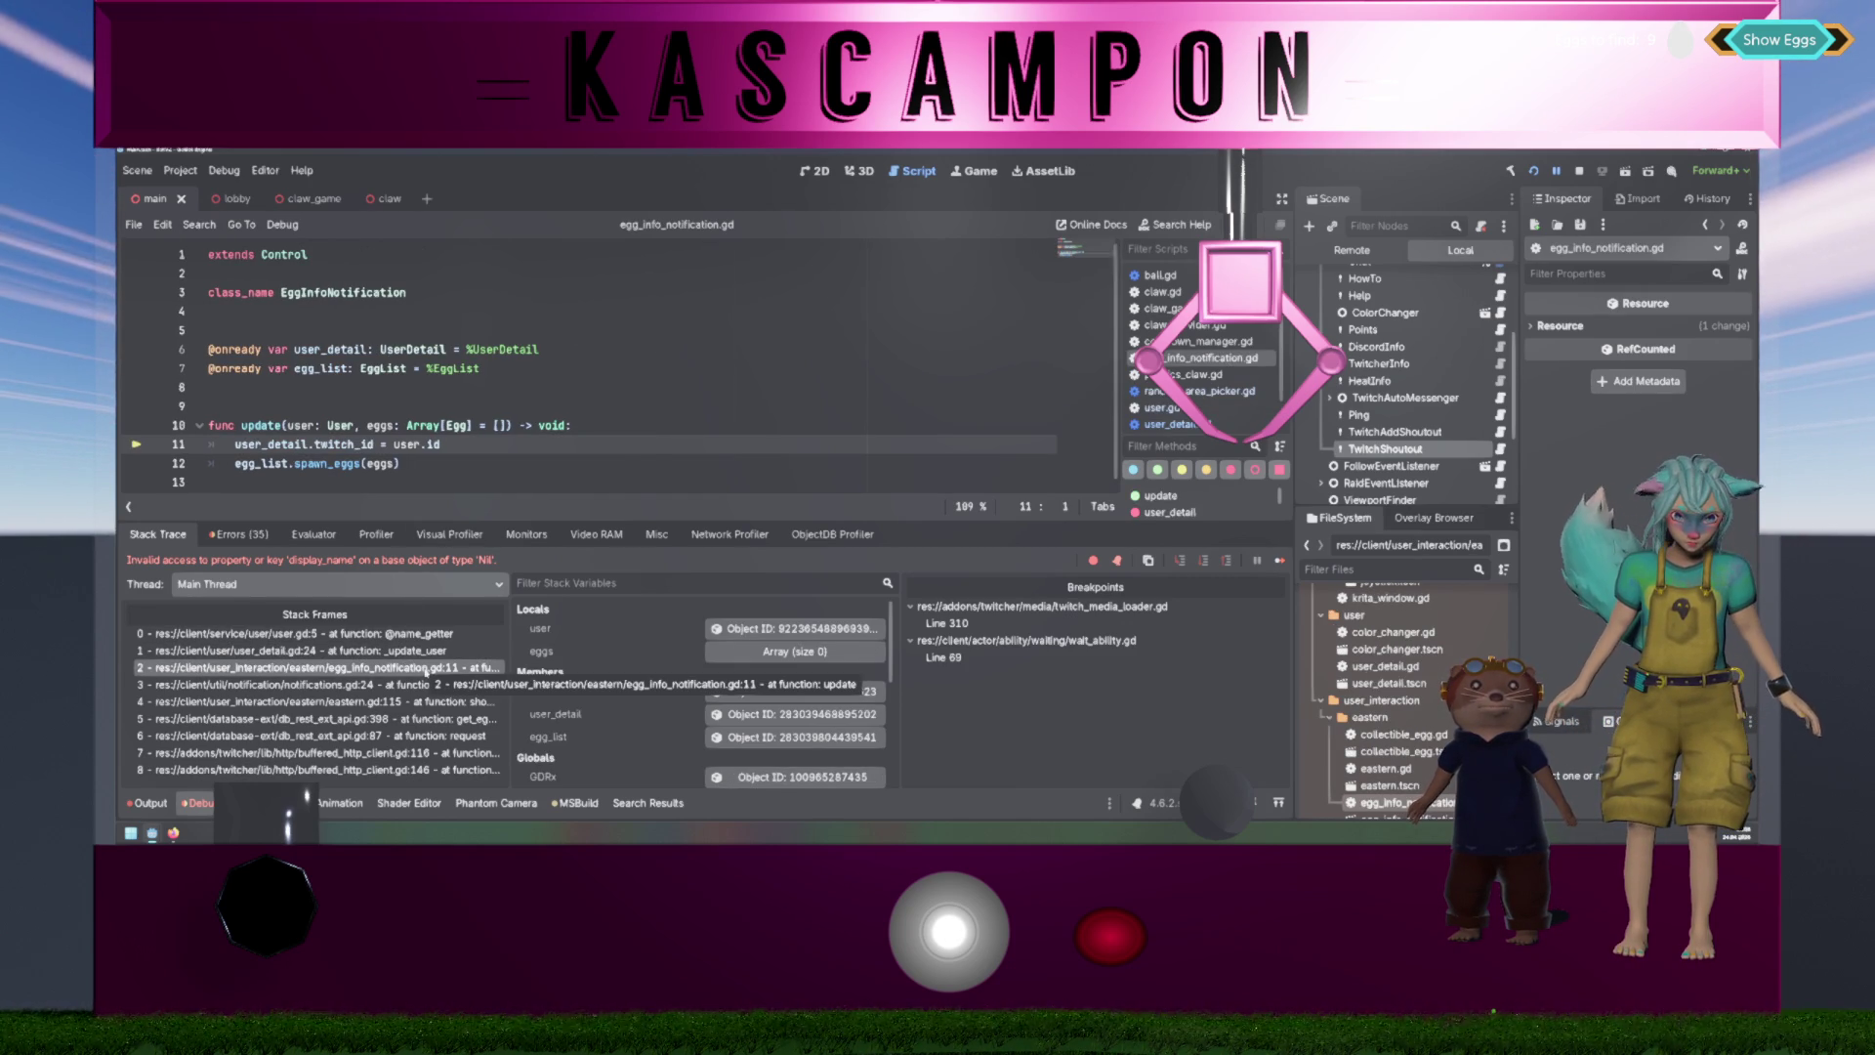
pyautogui.click(554, 425)
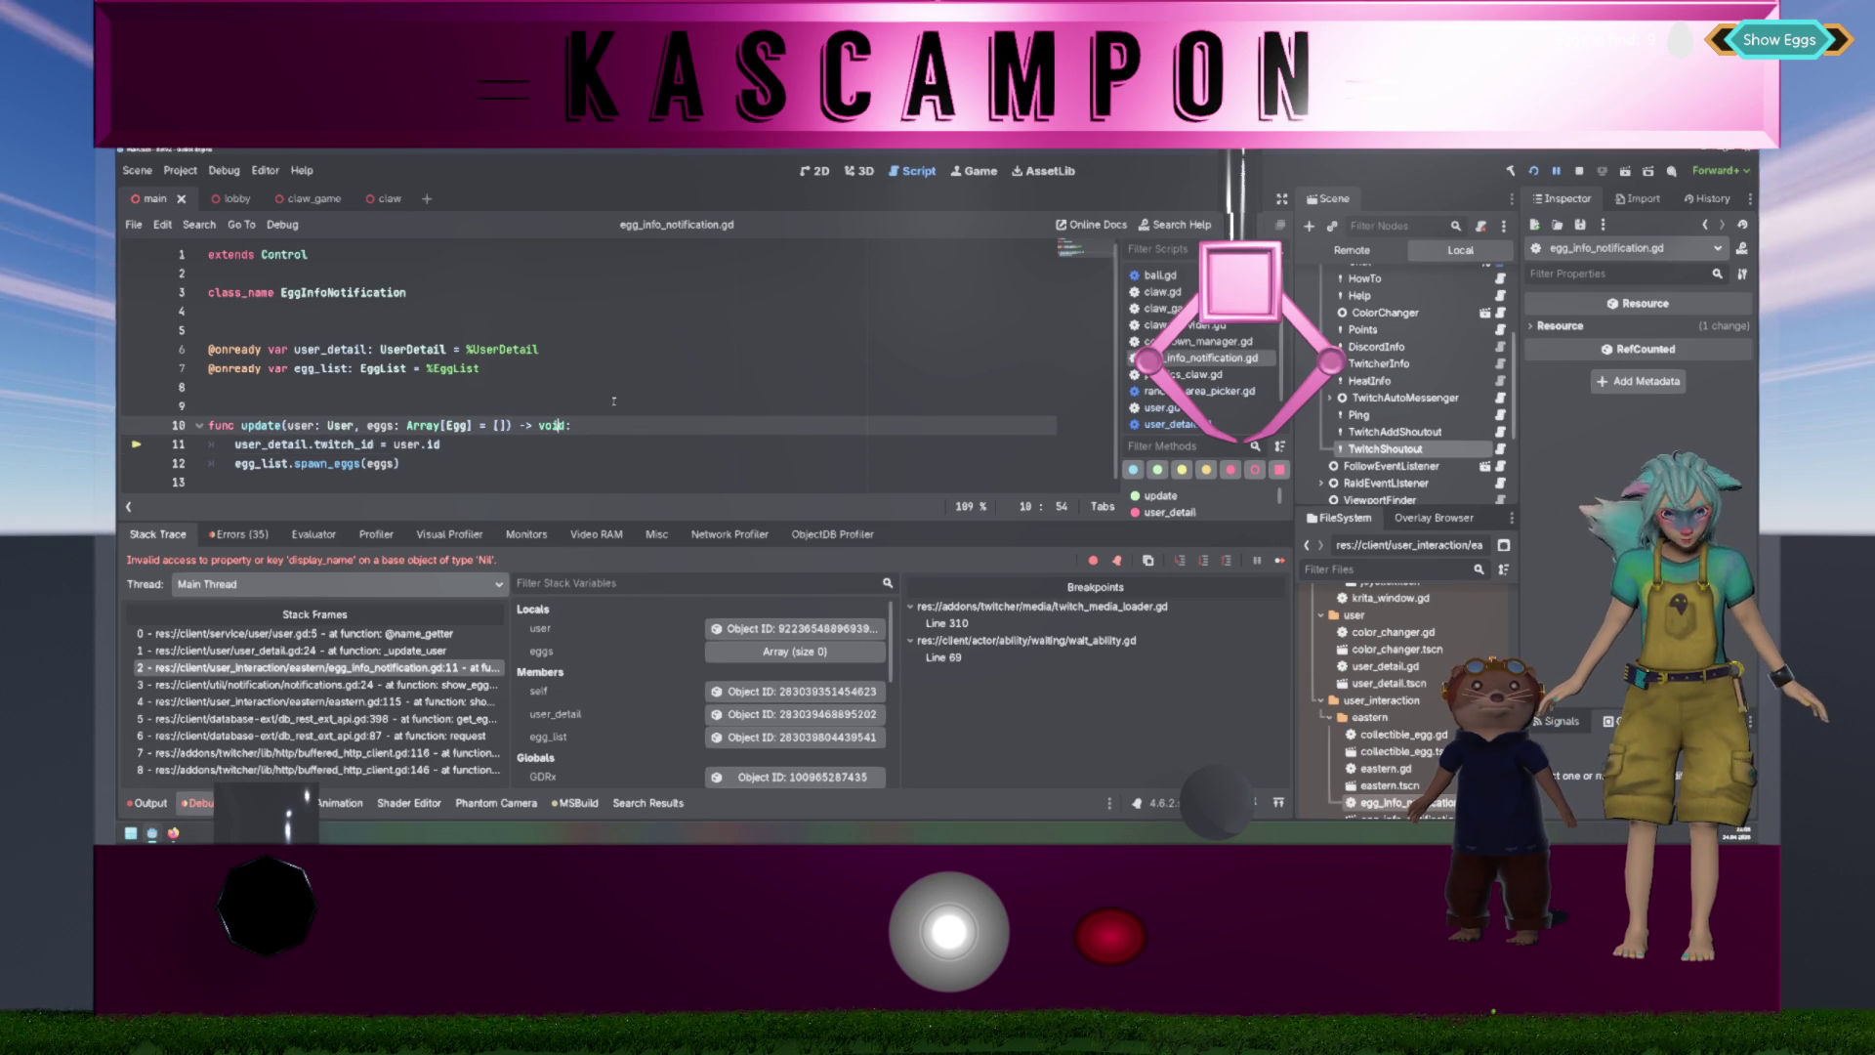
pyautogui.doubleClick(348, 292)
# Follow callers into notifications.gd and eastern.gd line 115, reaching the show_egg_info header
pyautogui.click(337, 684)
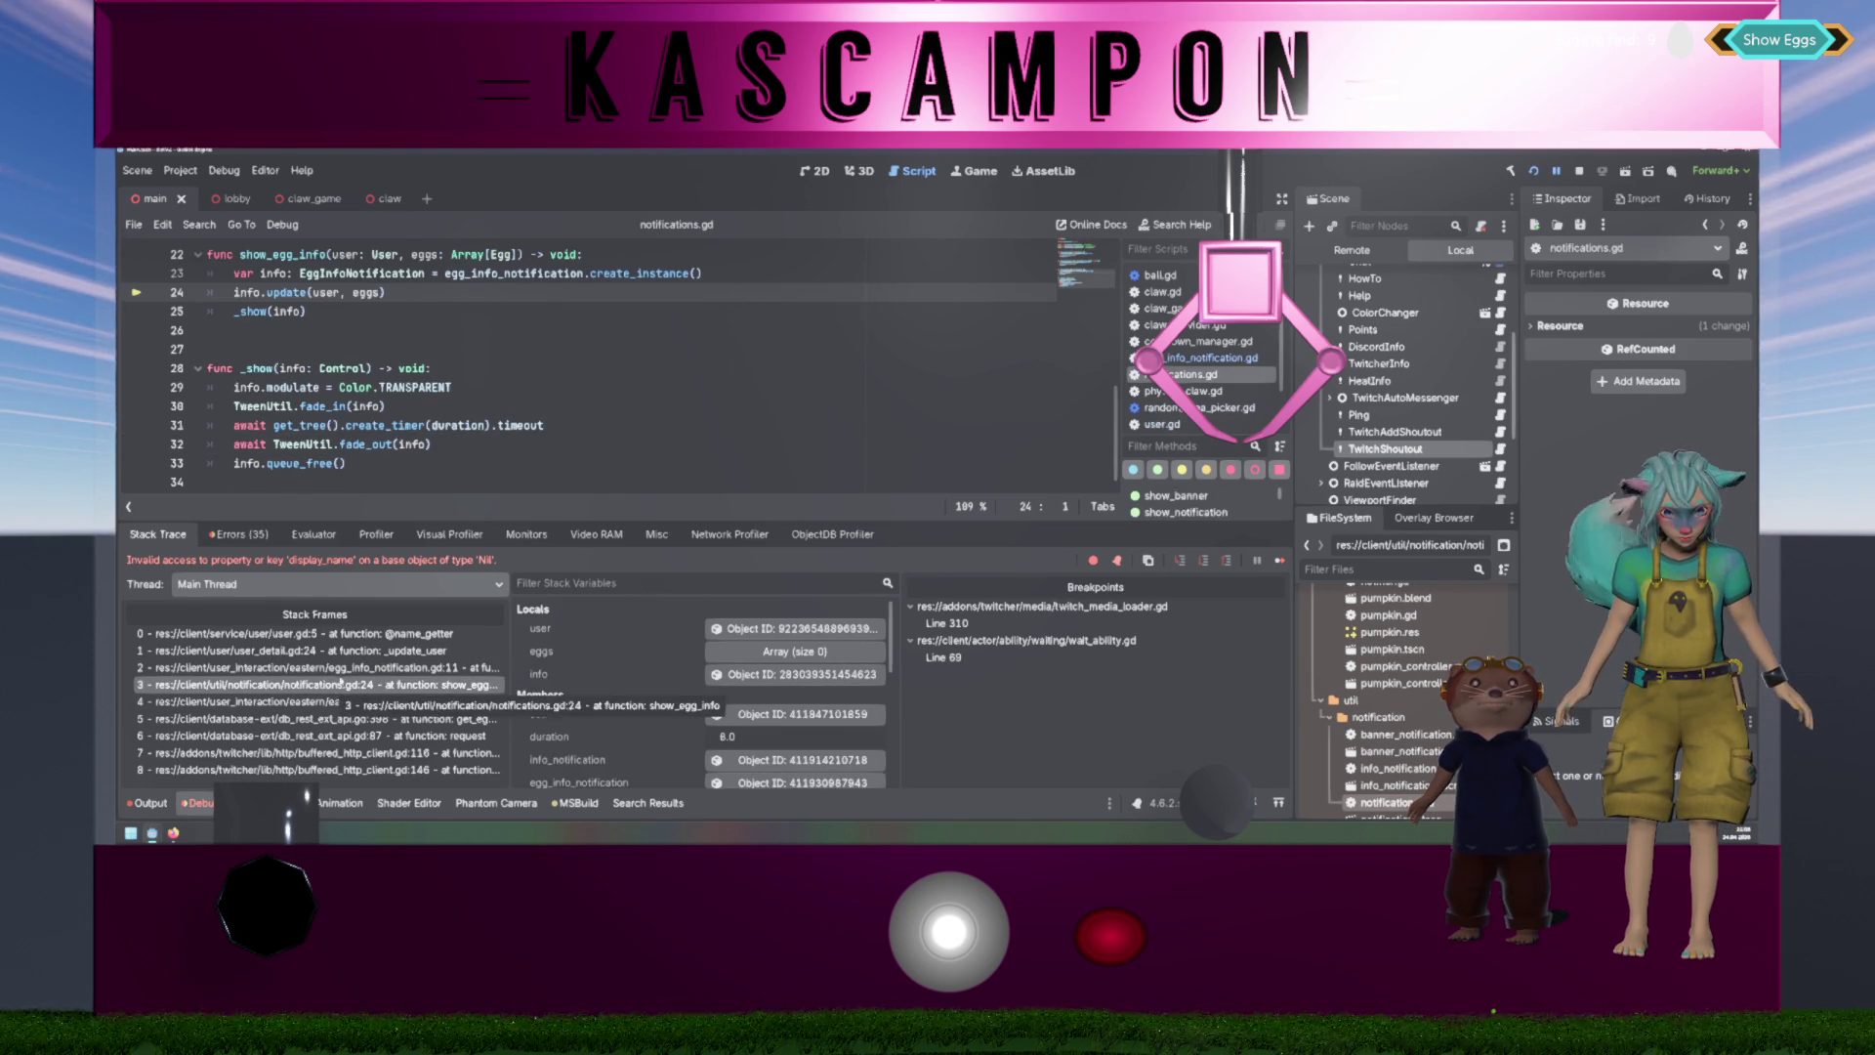
pyautogui.scroll(1, 303, 332)
pyautogui.doubleClick(298, 312)
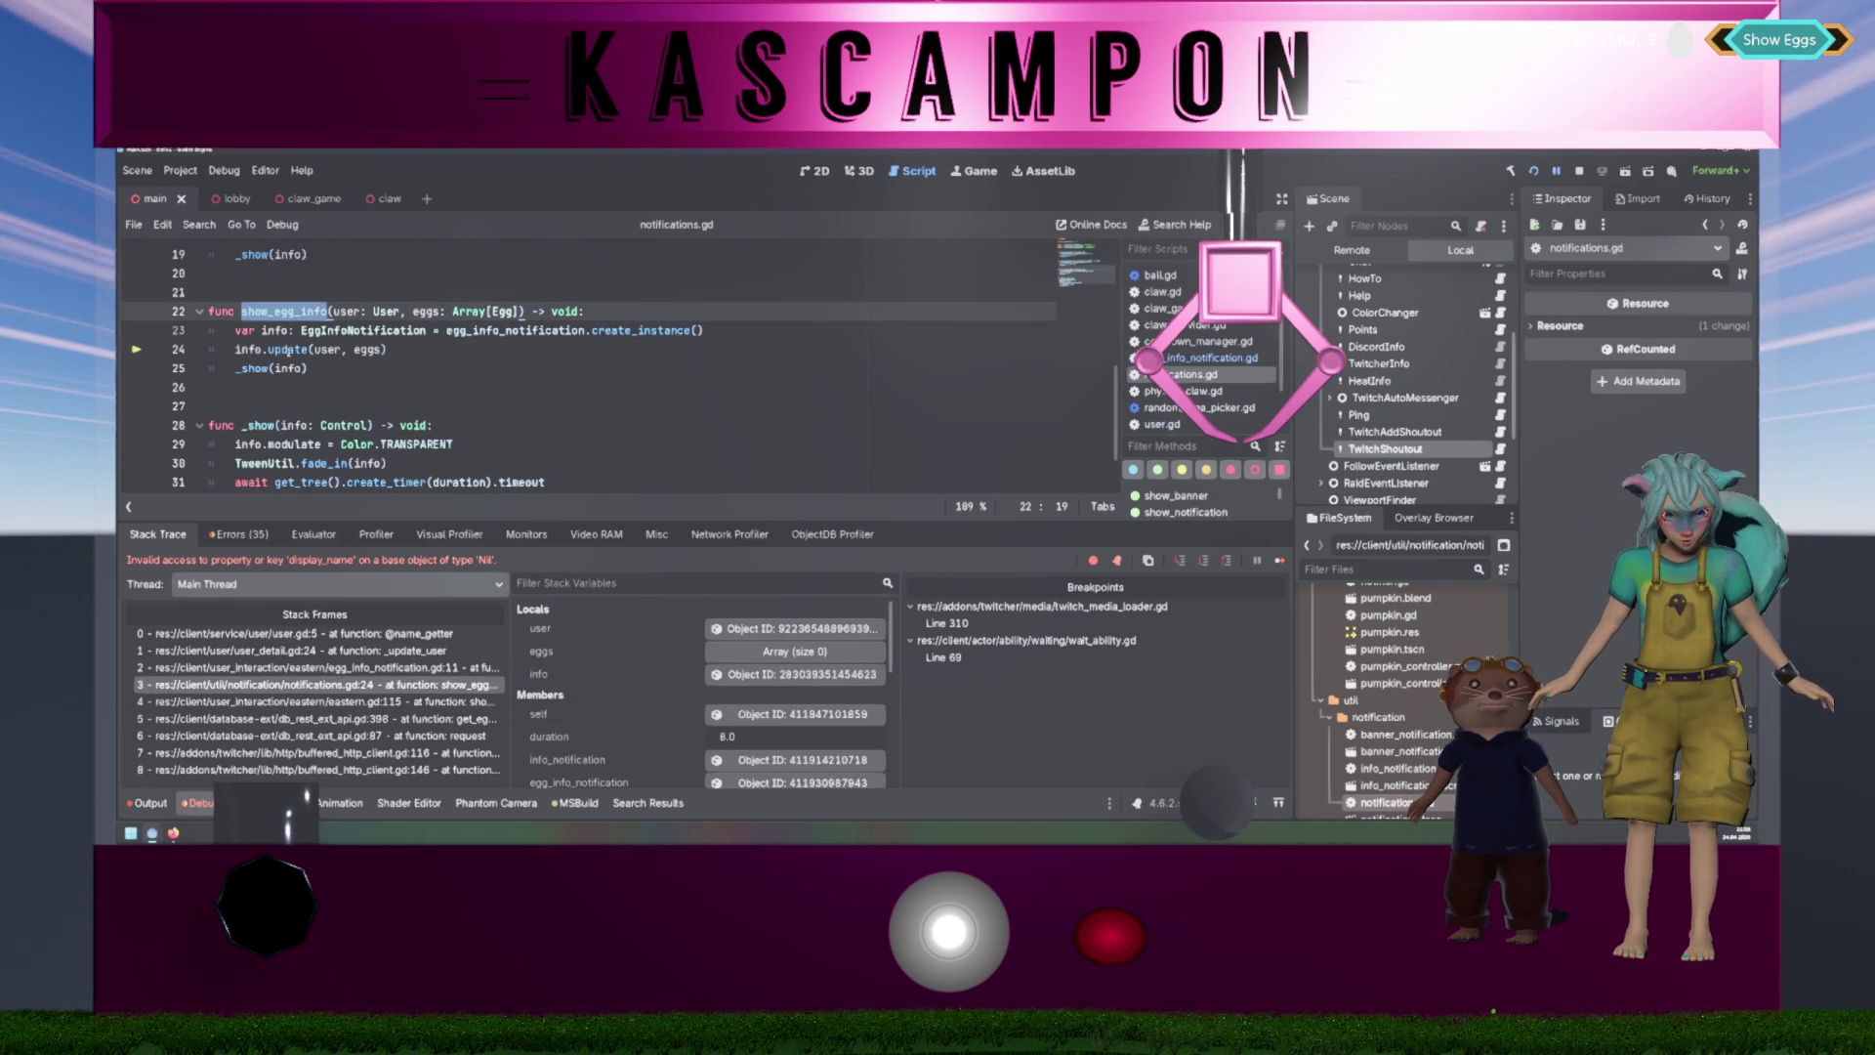
pyautogui.click(322, 701)
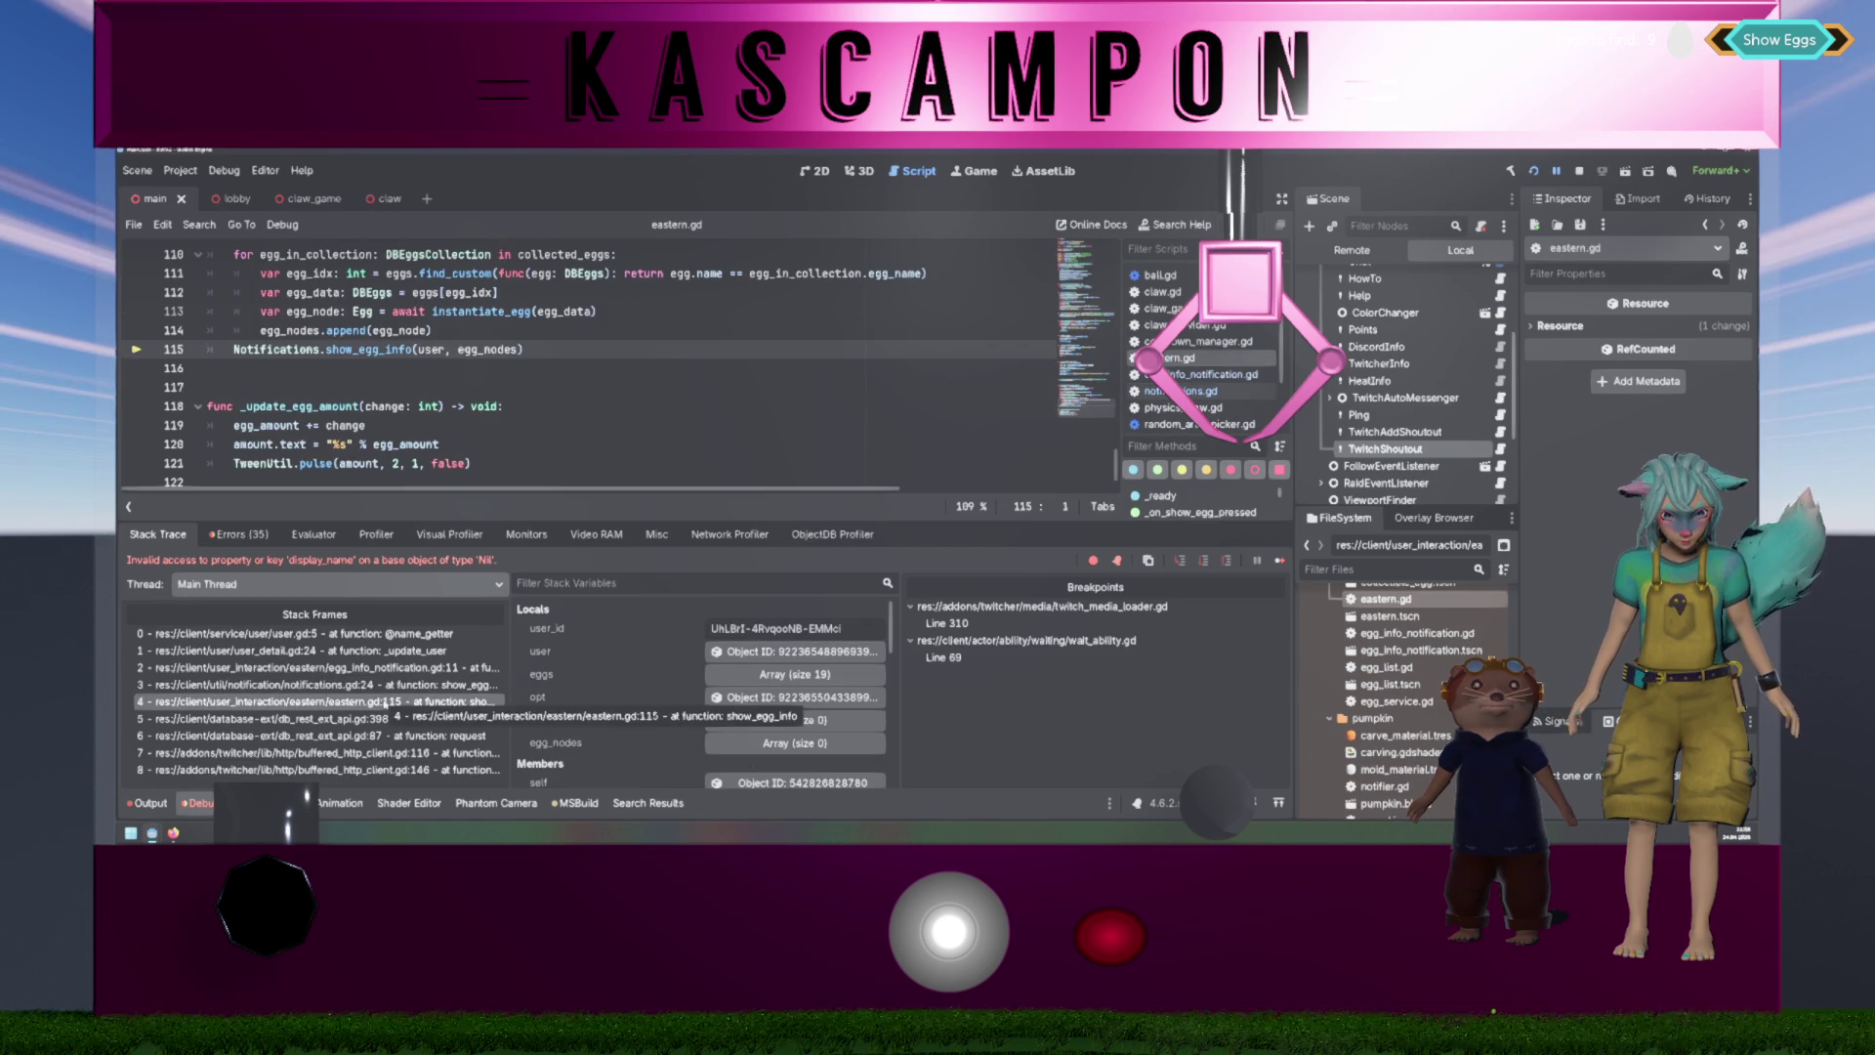
pyautogui.scroll(1, 362, 394)
pyautogui.scroll(3, 585, 366)
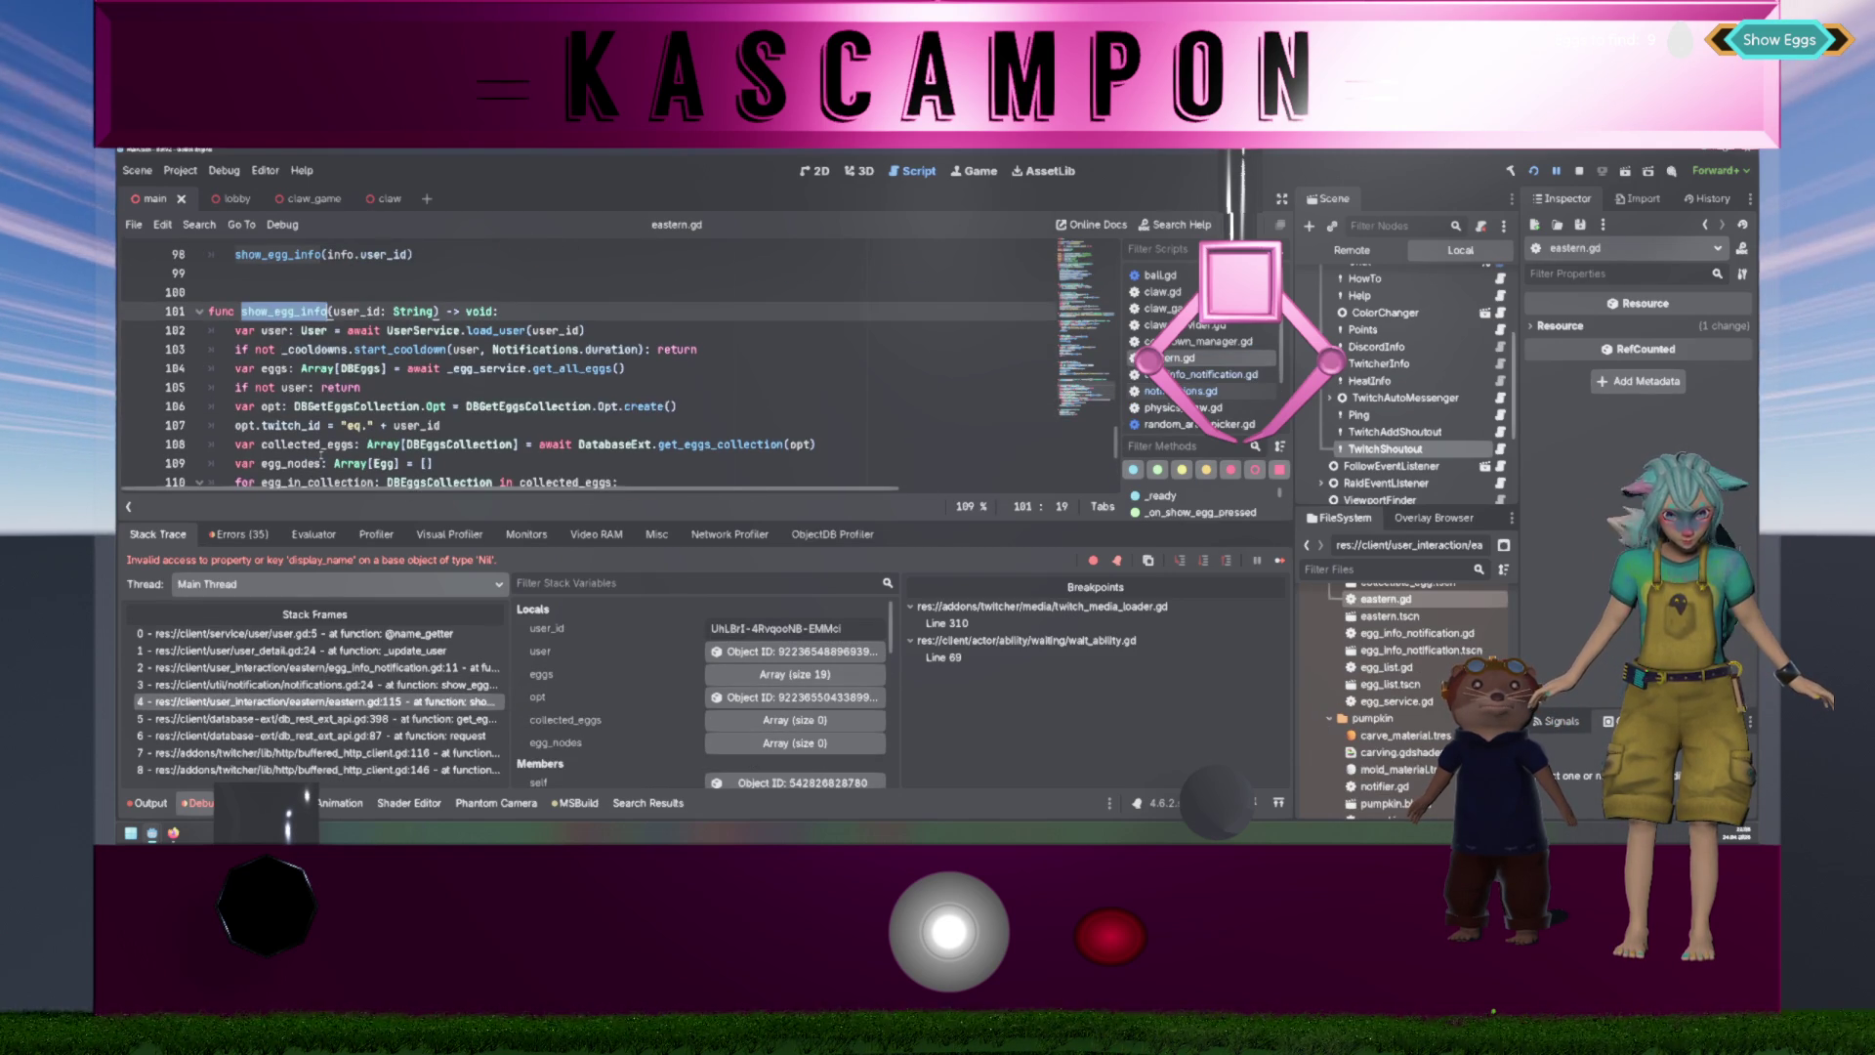
pyautogui.click(395, 701)
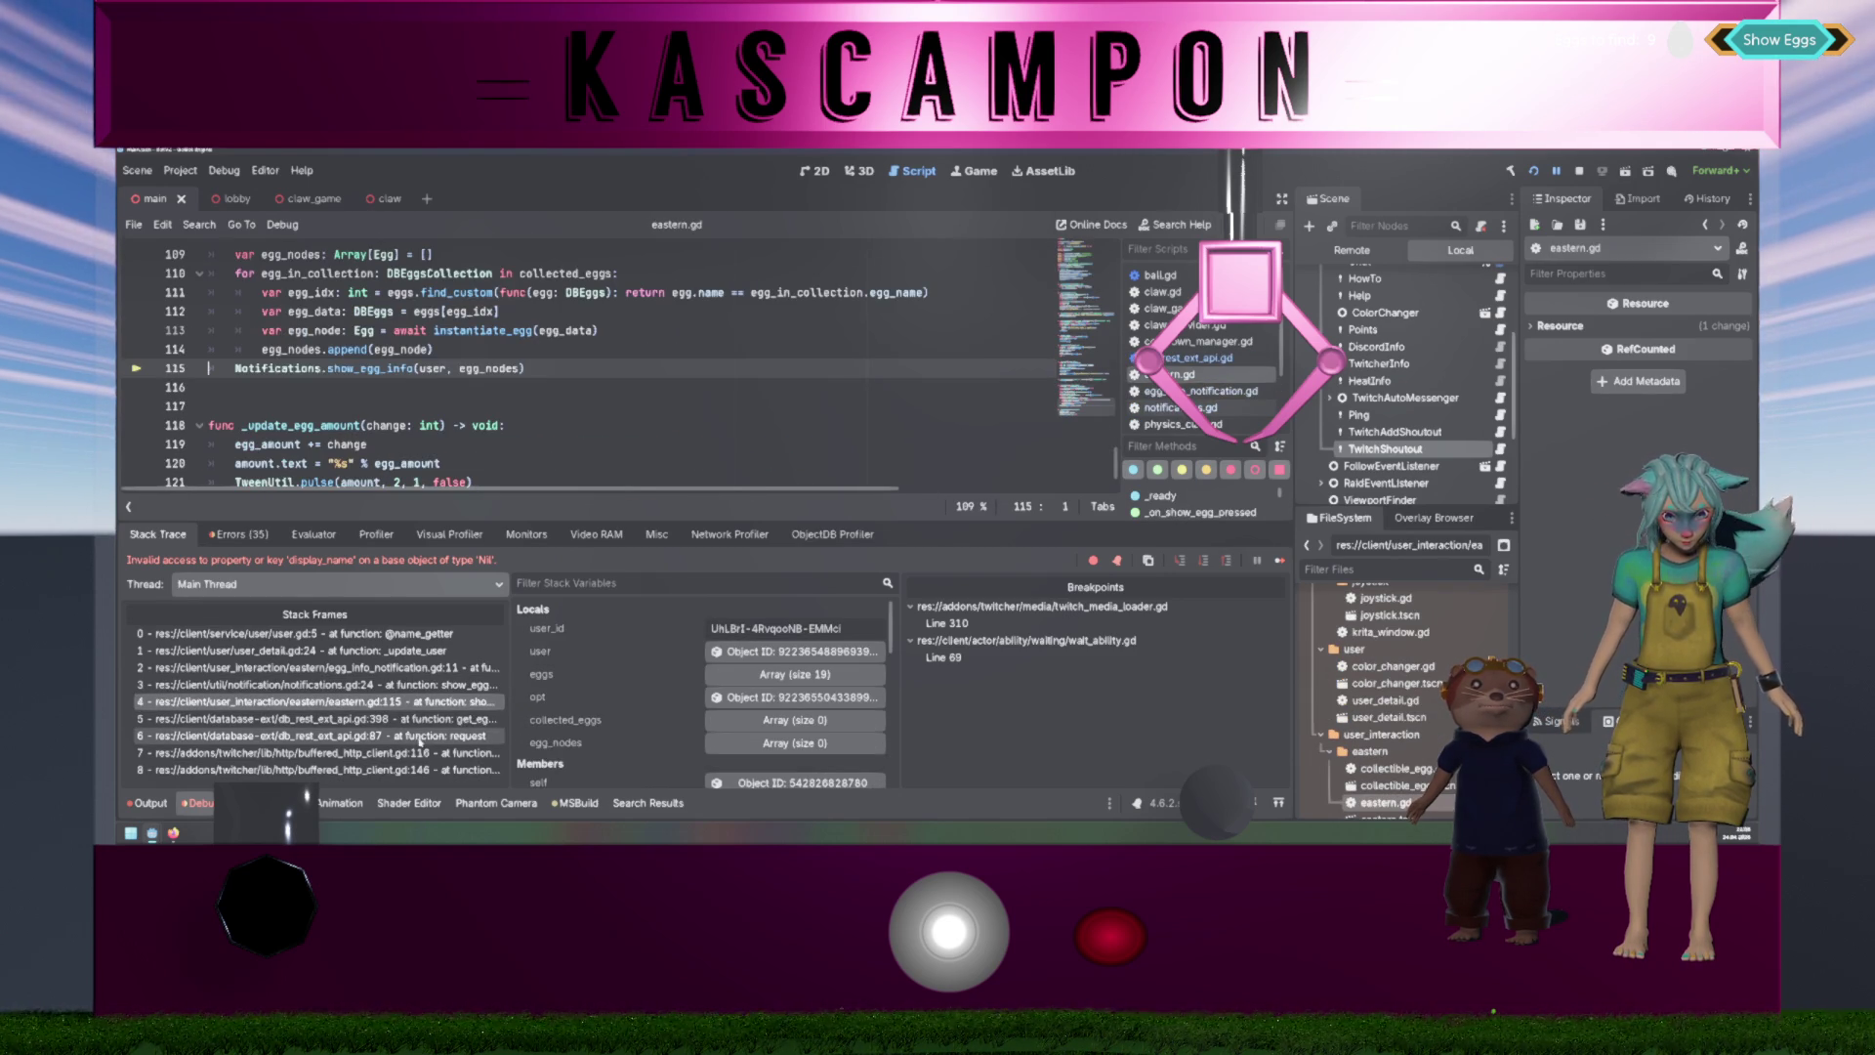
pyautogui.scroll(3, 455, 394)
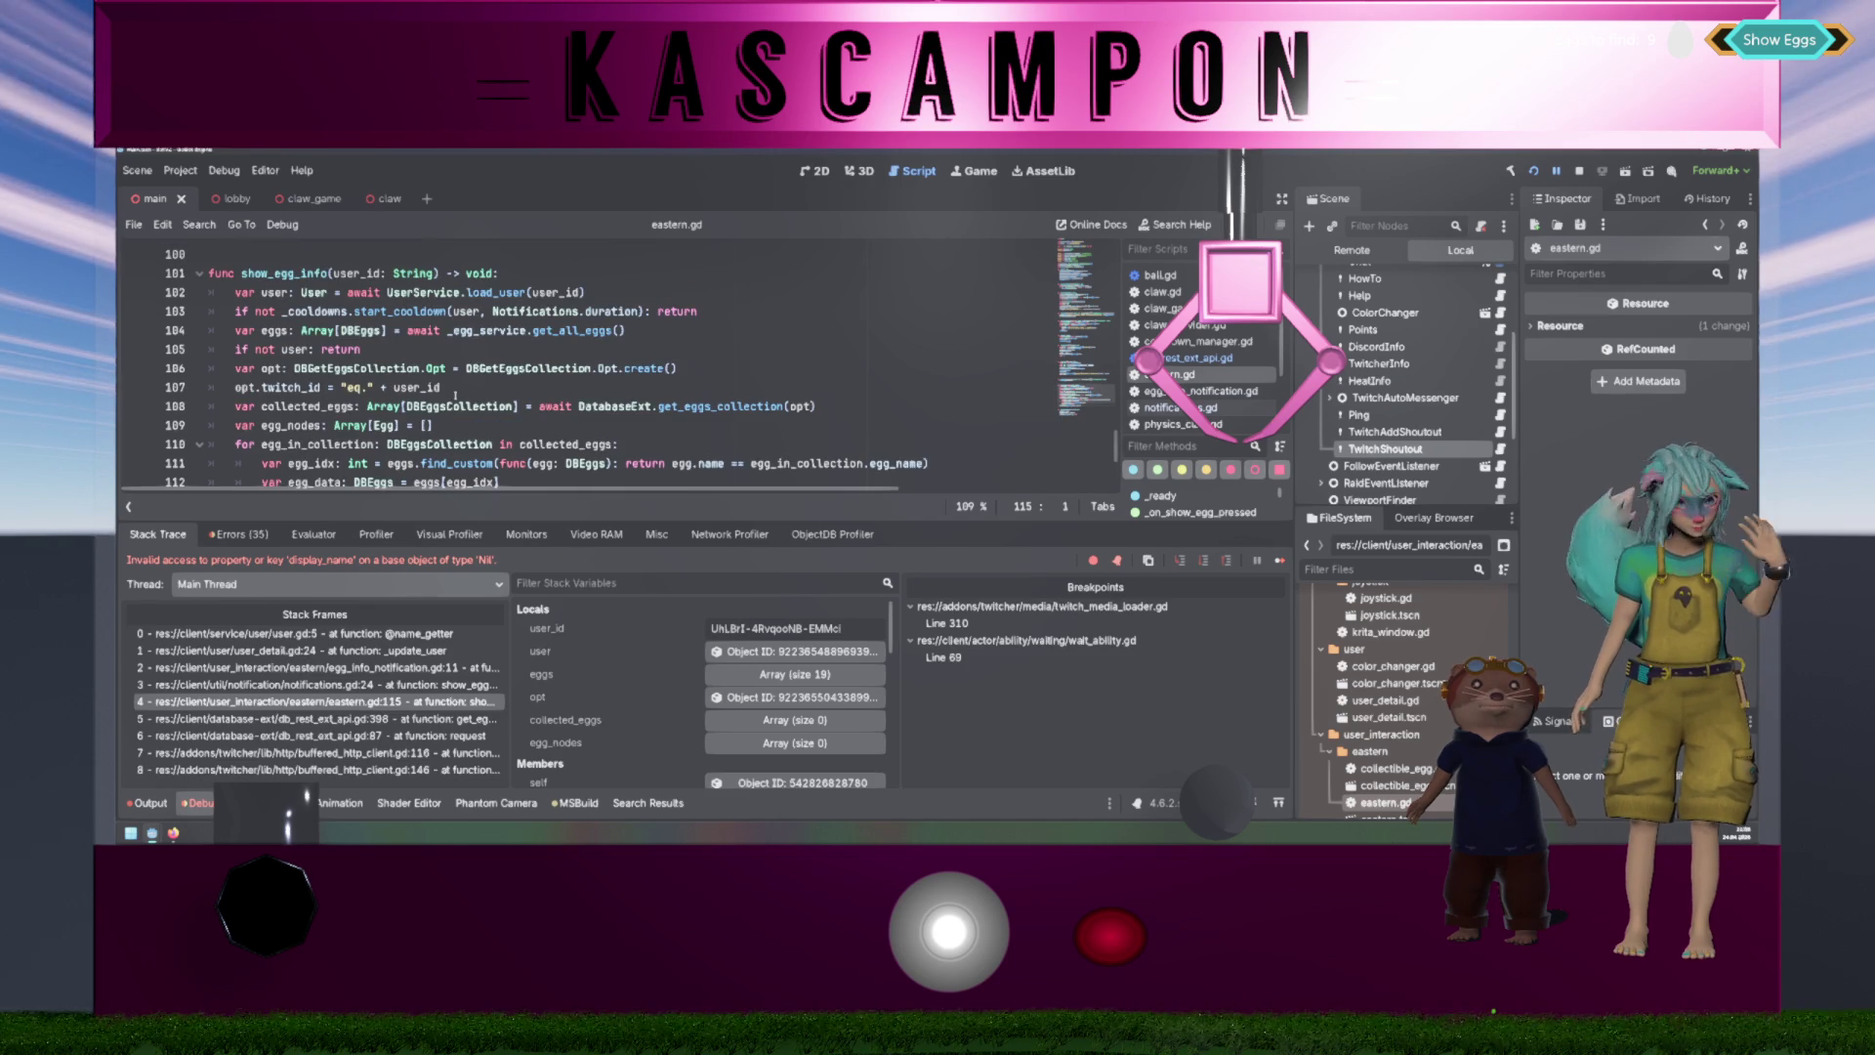
pyautogui.click(537, 273)
# Add the guard 'if not TwitchUtil.is_known_user(user_id): return' to show_egg_info and save eastern.gd
pyautogui.press('Return')
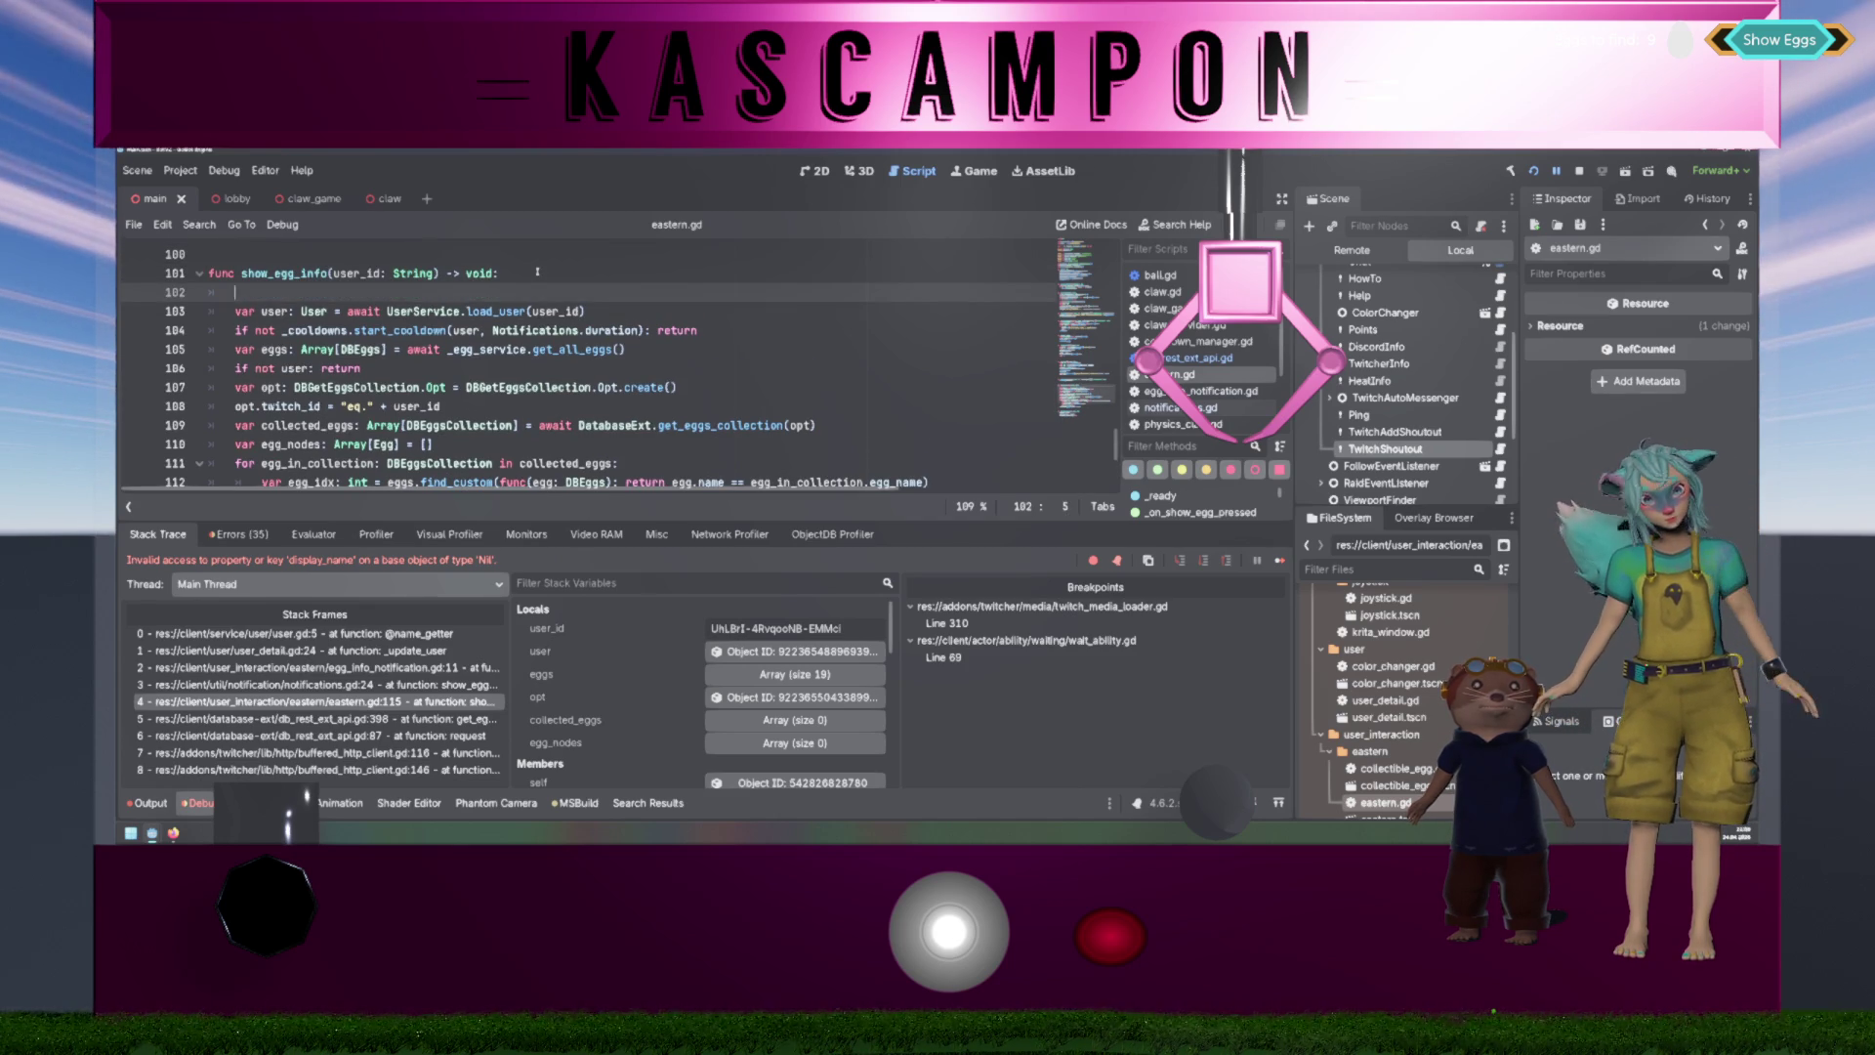
pyautogui.write('if T')
pyautogui.press('BackSpace')
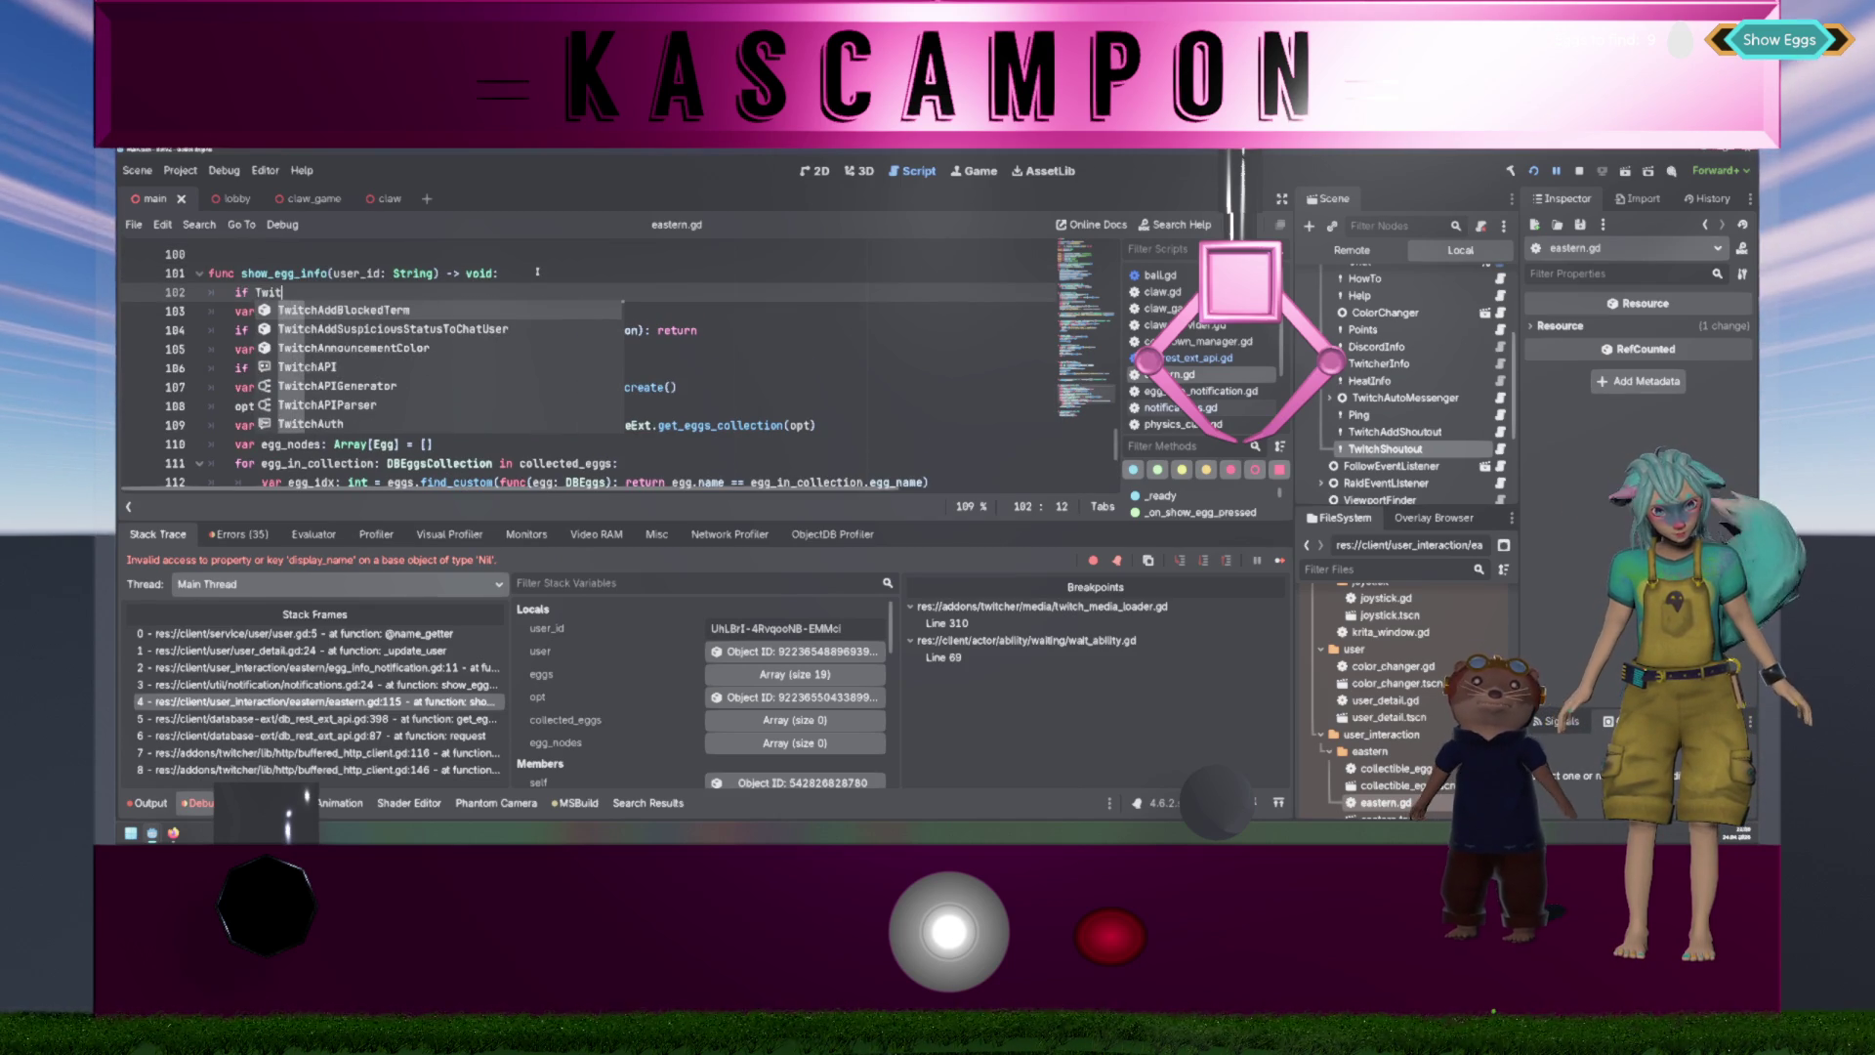
pyautogui.write('User')
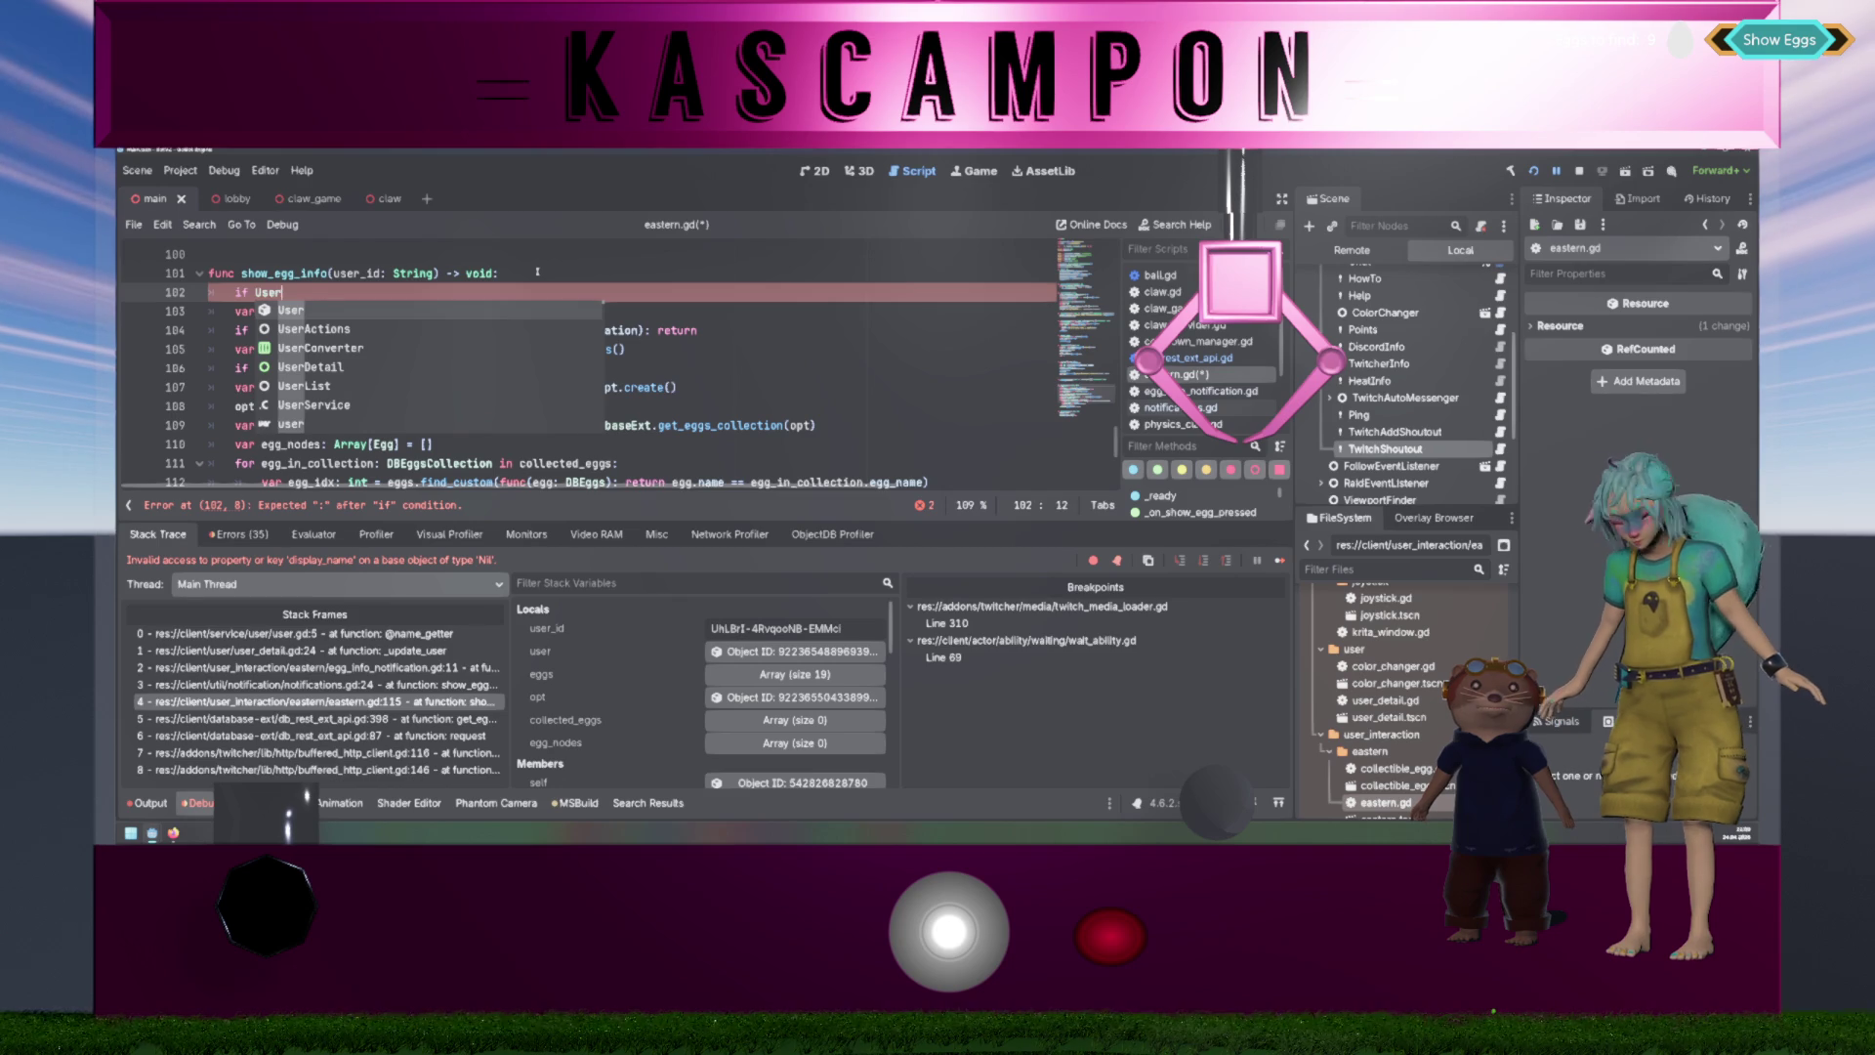
pyautogui.press('BackSpace')
pyautogui.press('BackSpace')
pyautogui.press('BackSpace')
pyautogui.write('TwitchUtil.is_known_user(')
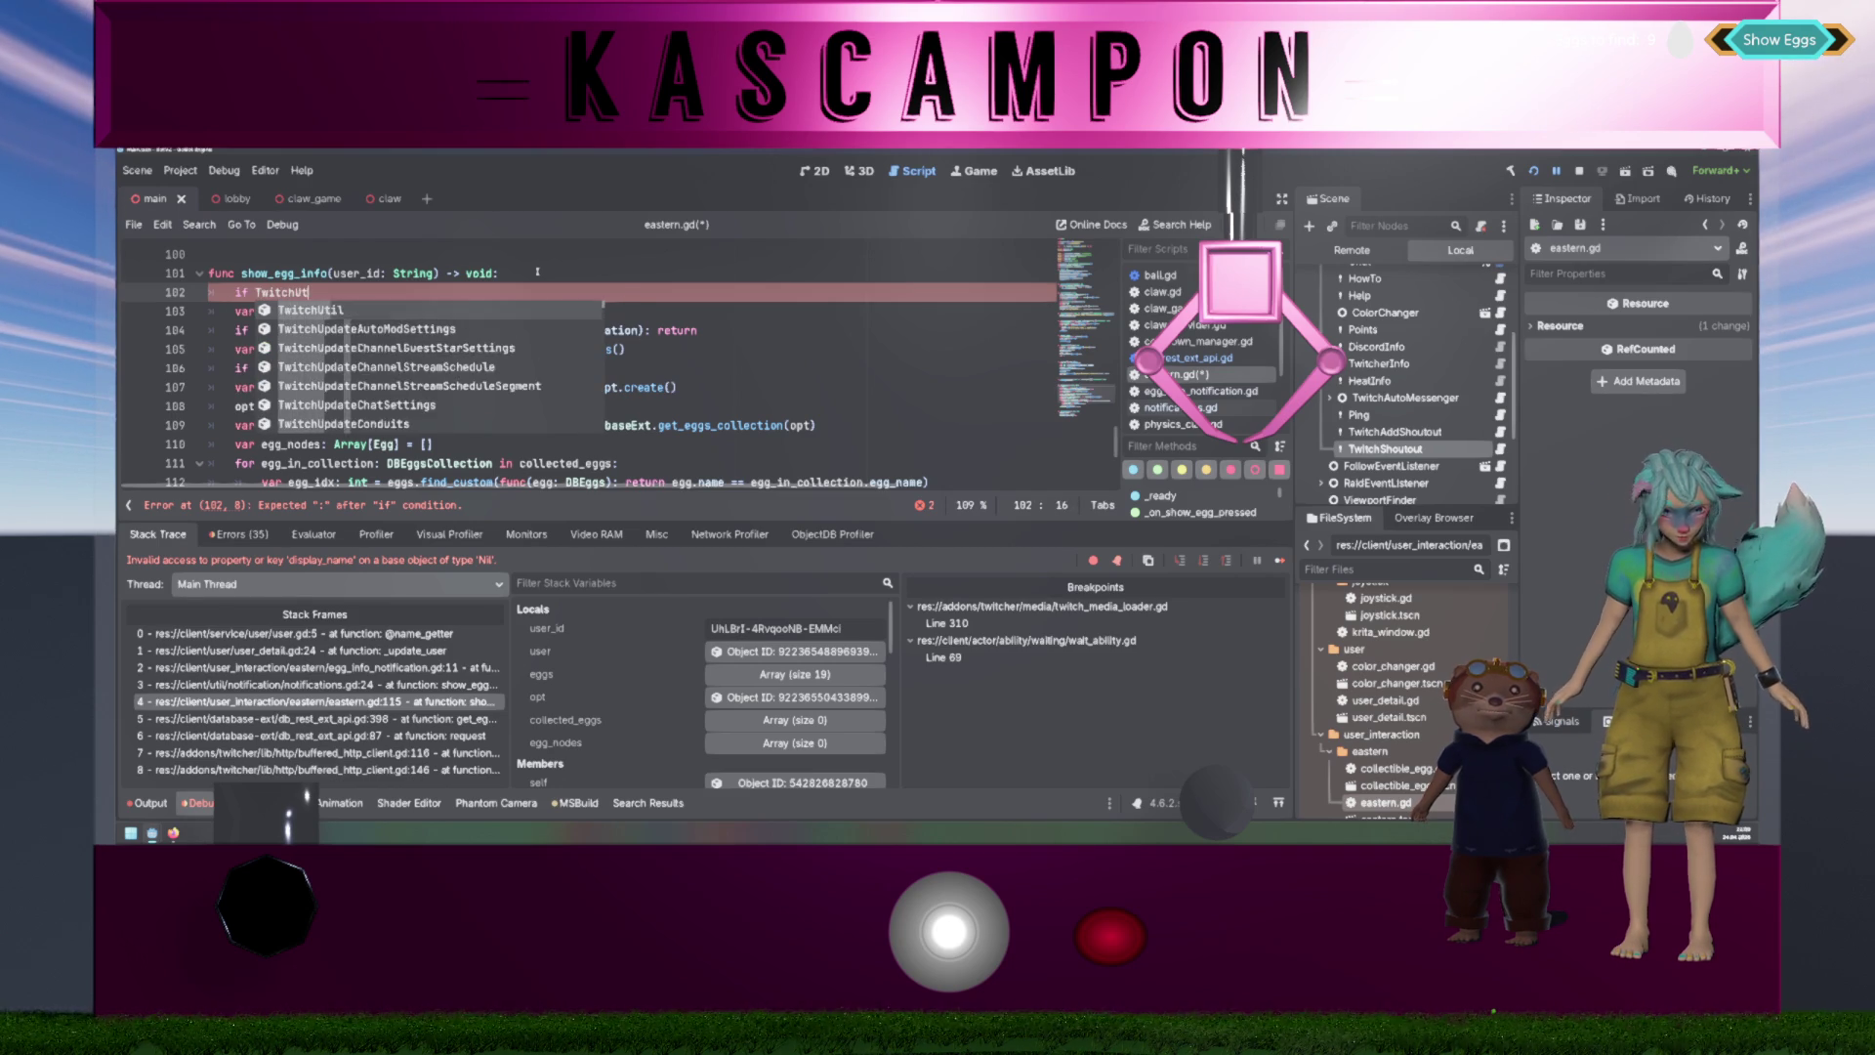
pyautogui.write('u')
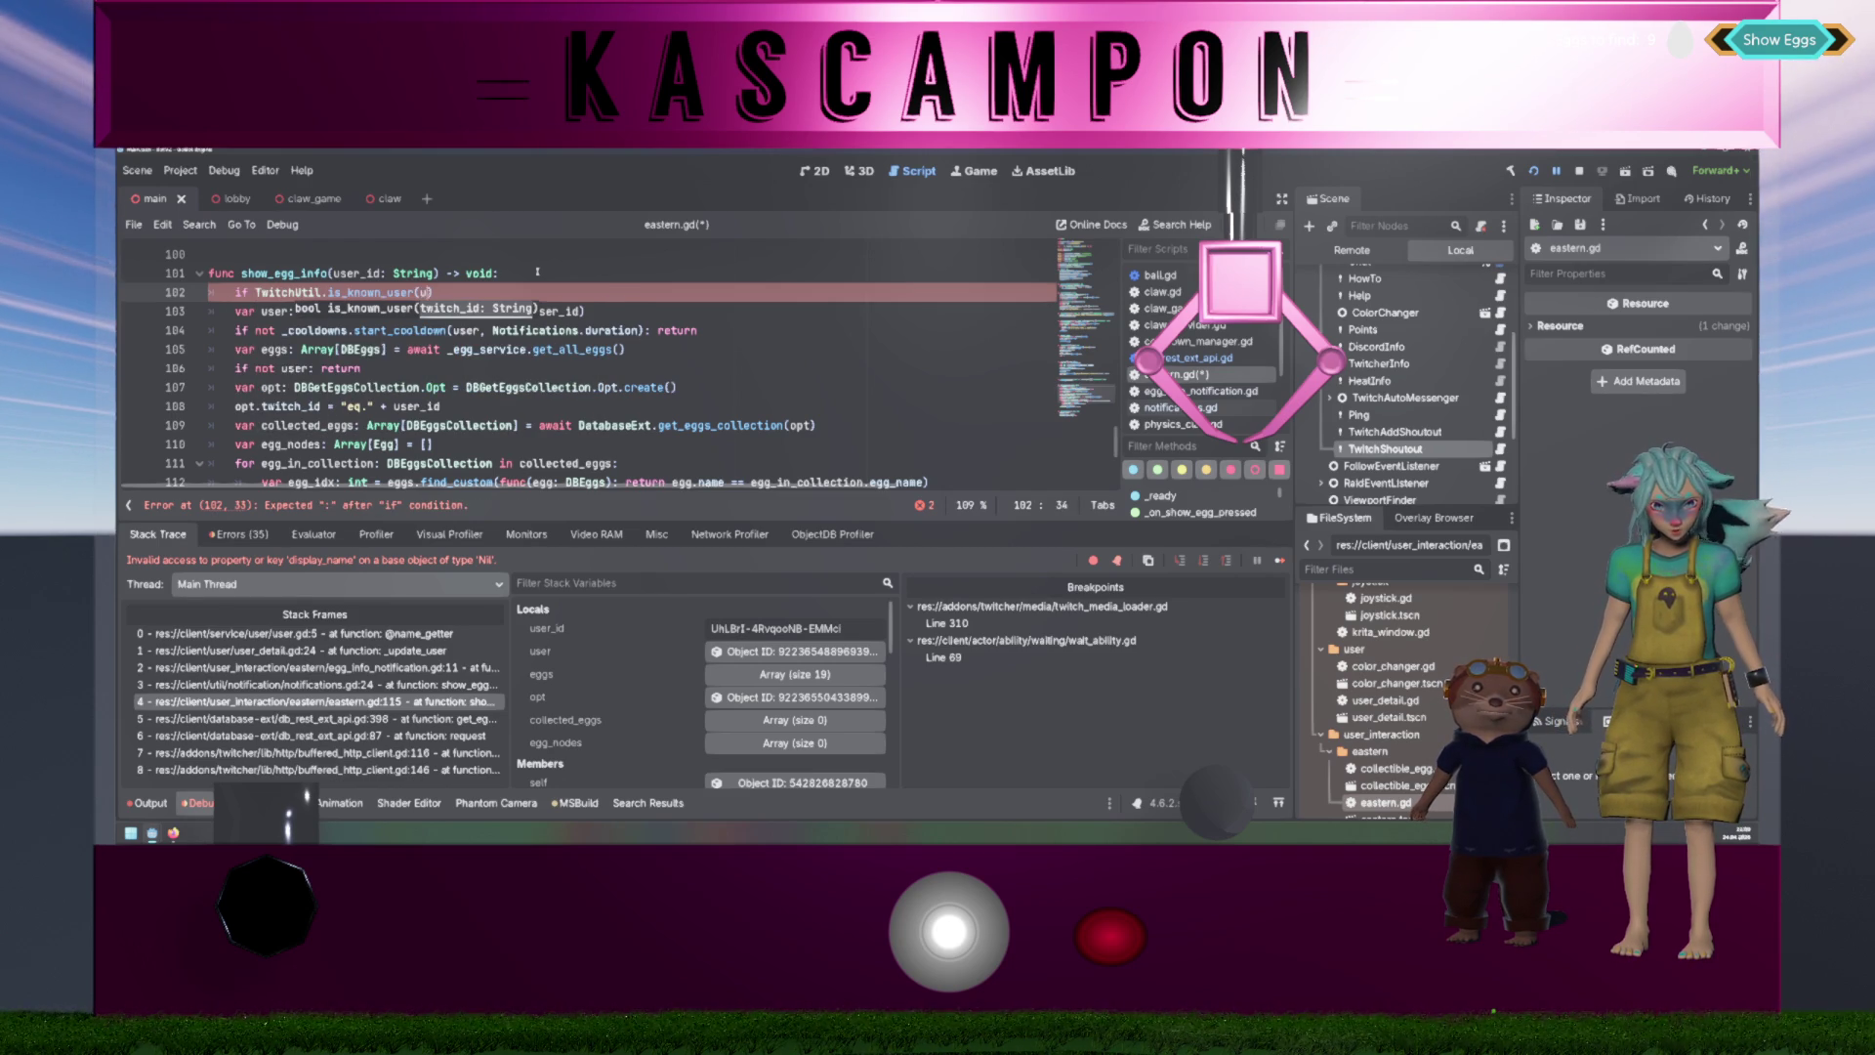
pyautogui.write('_id')
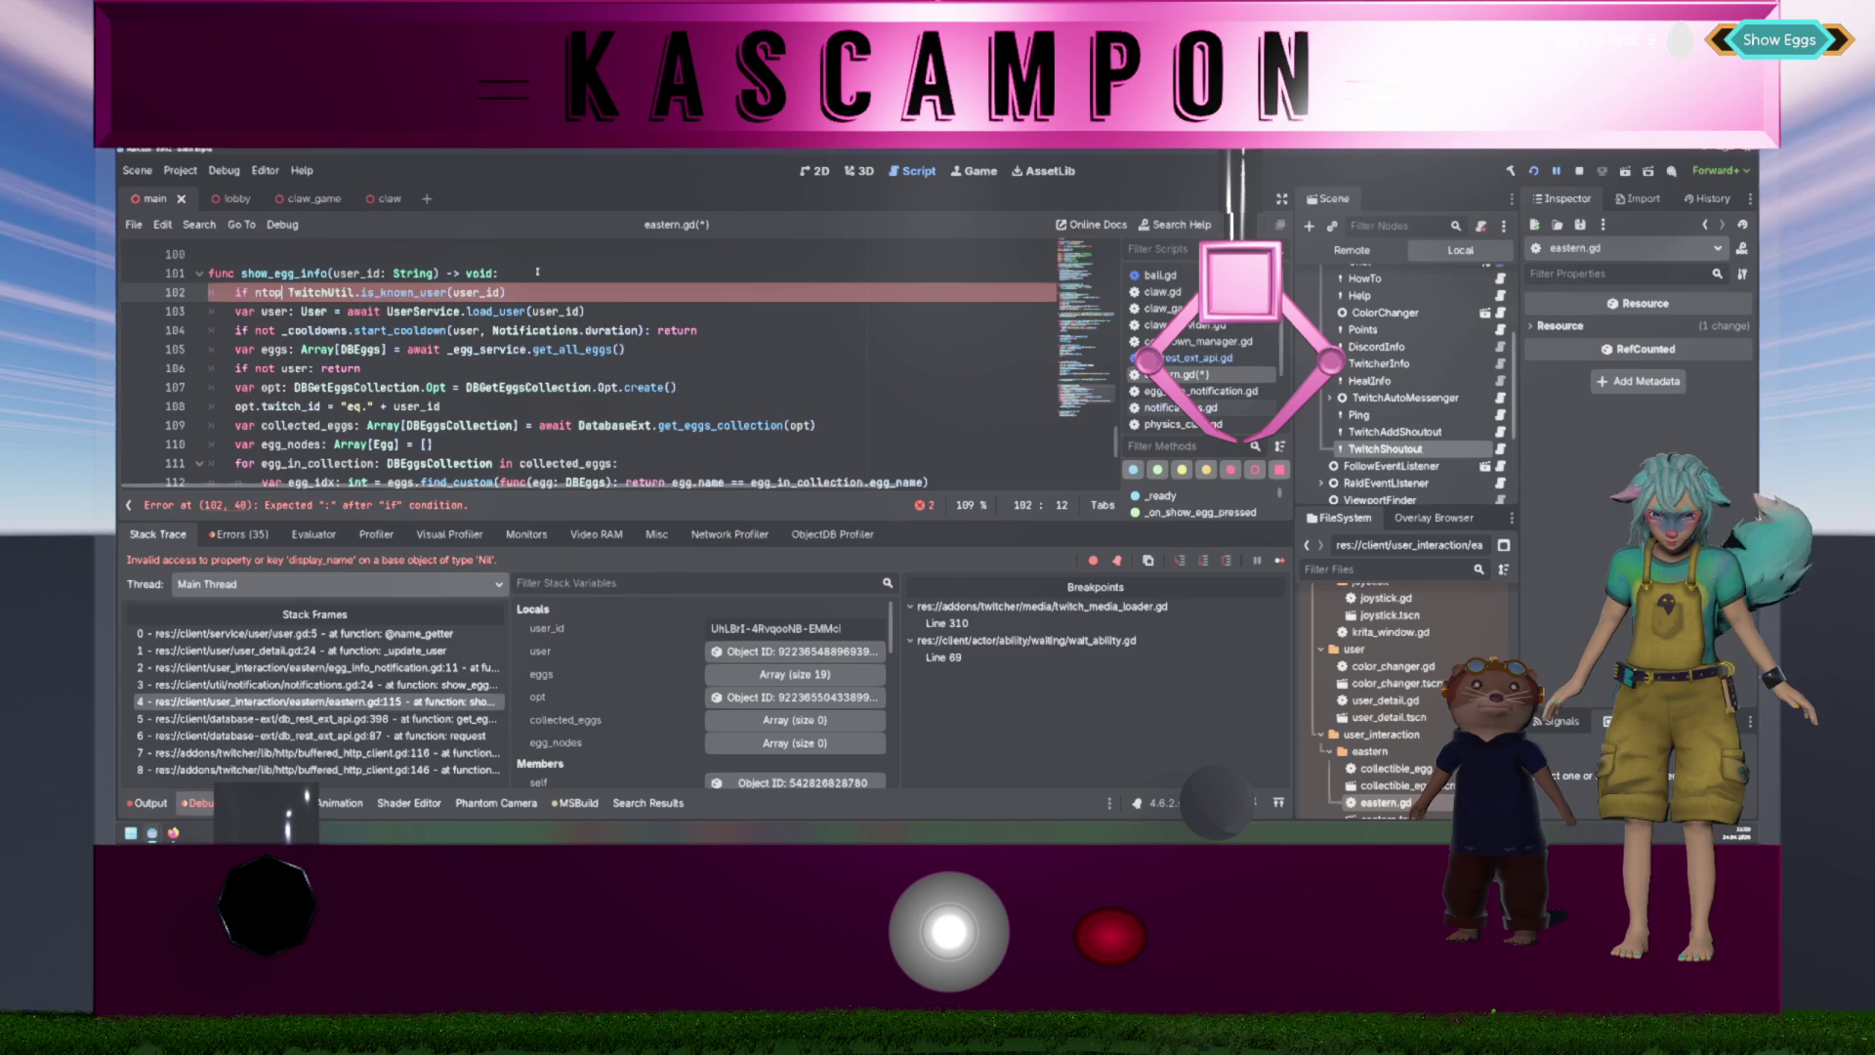
pyautogui.write('not')
pyautogui.press('End')
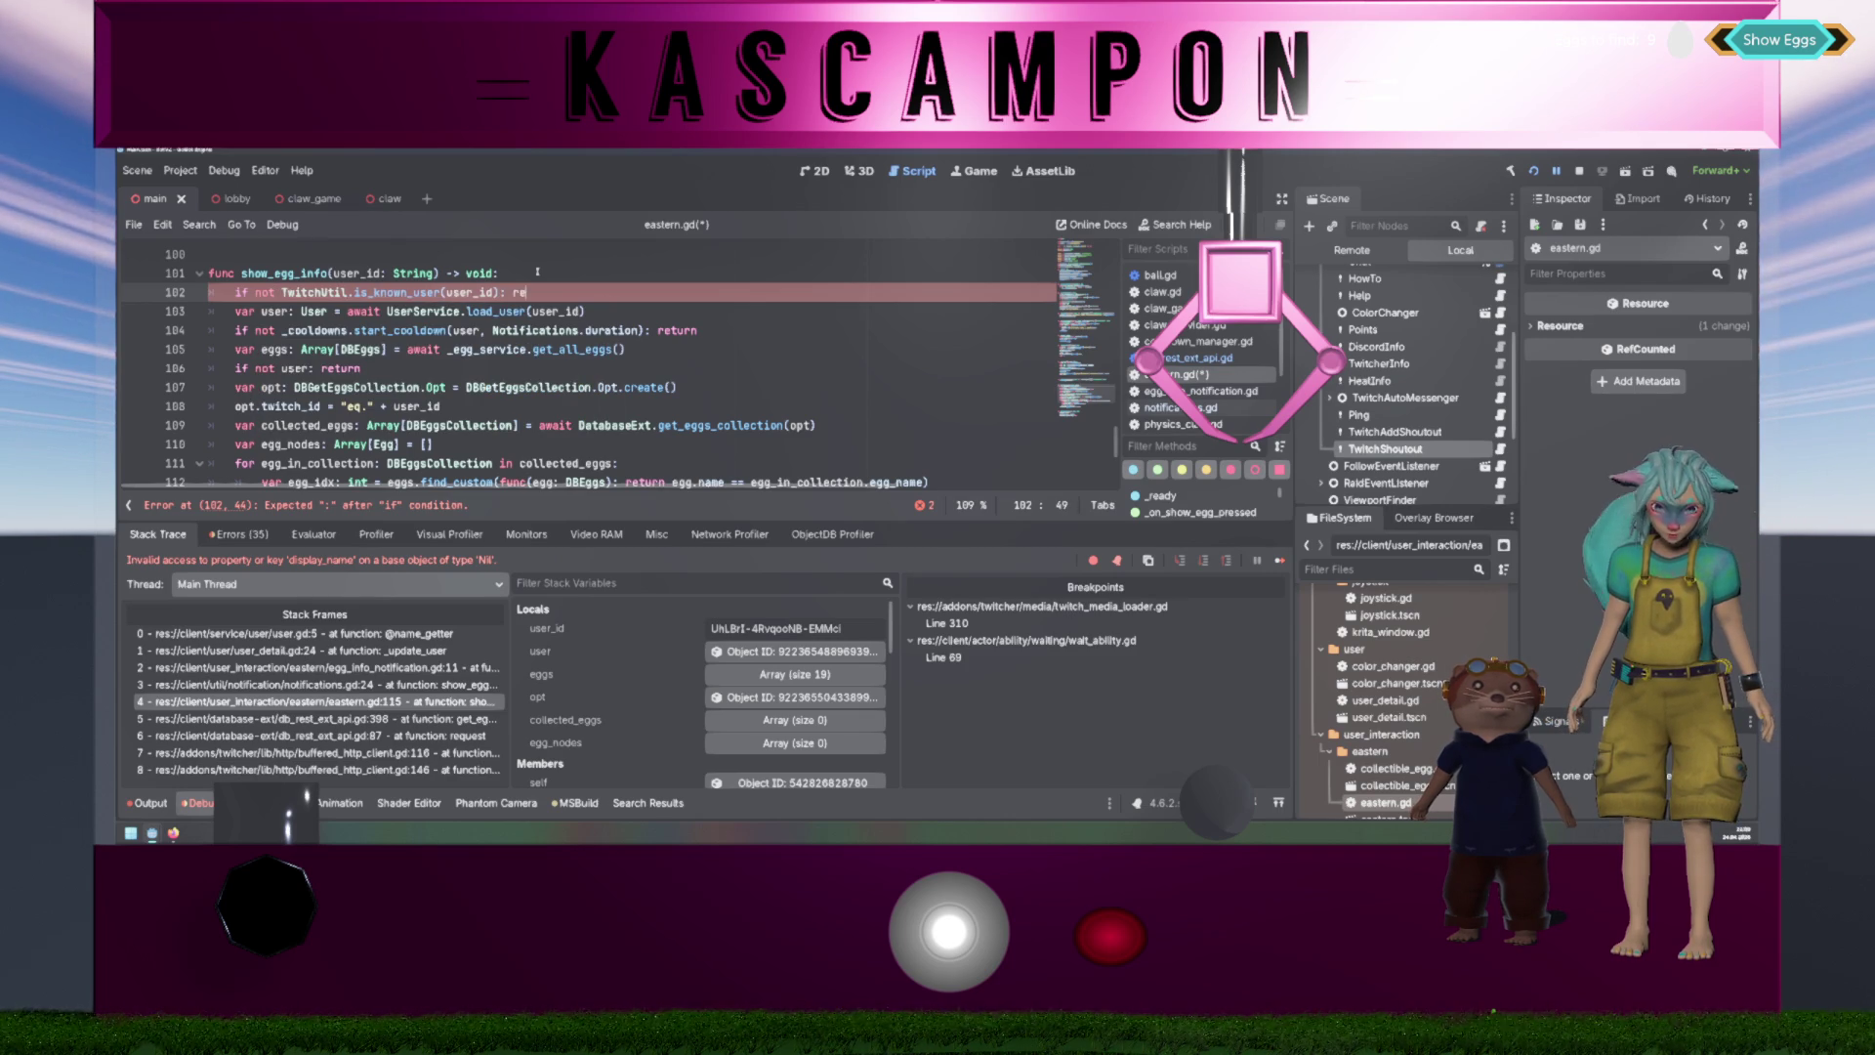
pyautogui.press('Return')
pyautogui.hotkey('ctrl', 's')
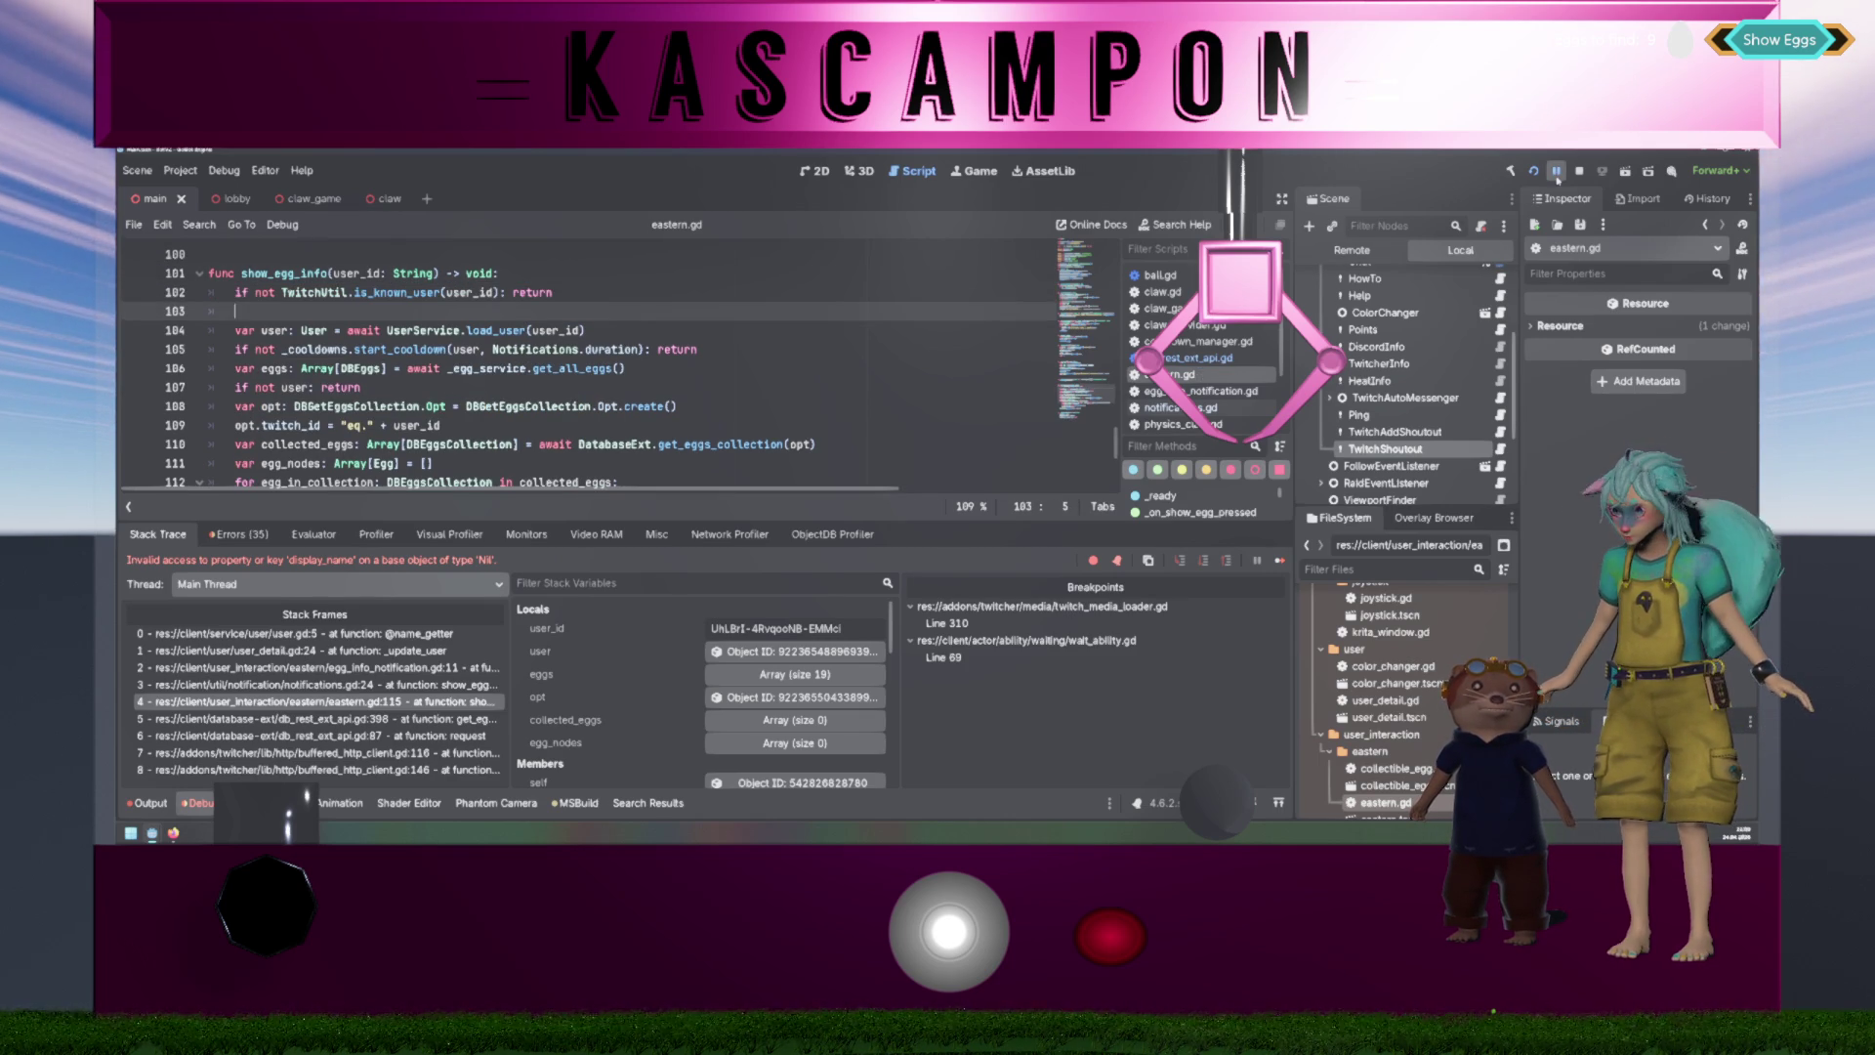
# Resume the paused game, review the debugger's error list, then hide the debugger panel
pyautogui.click(1557, 171)
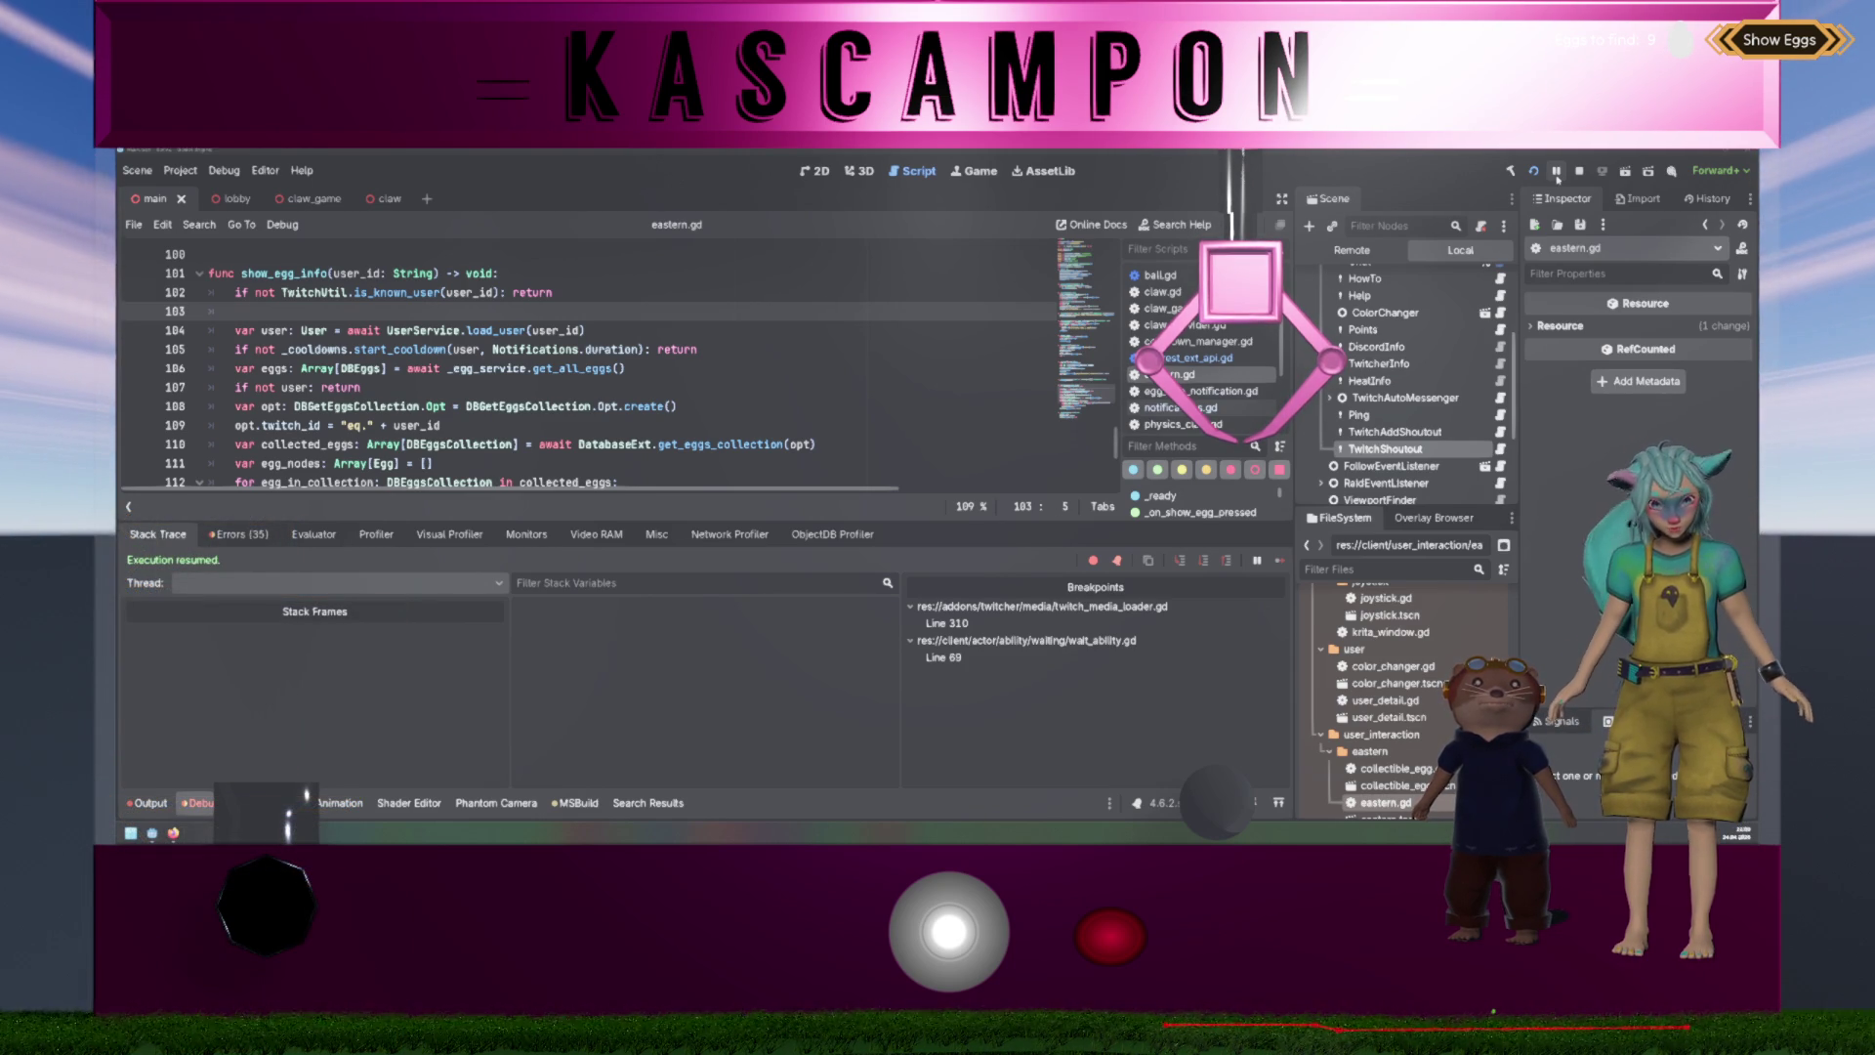
pyautogui.click(243, 534)
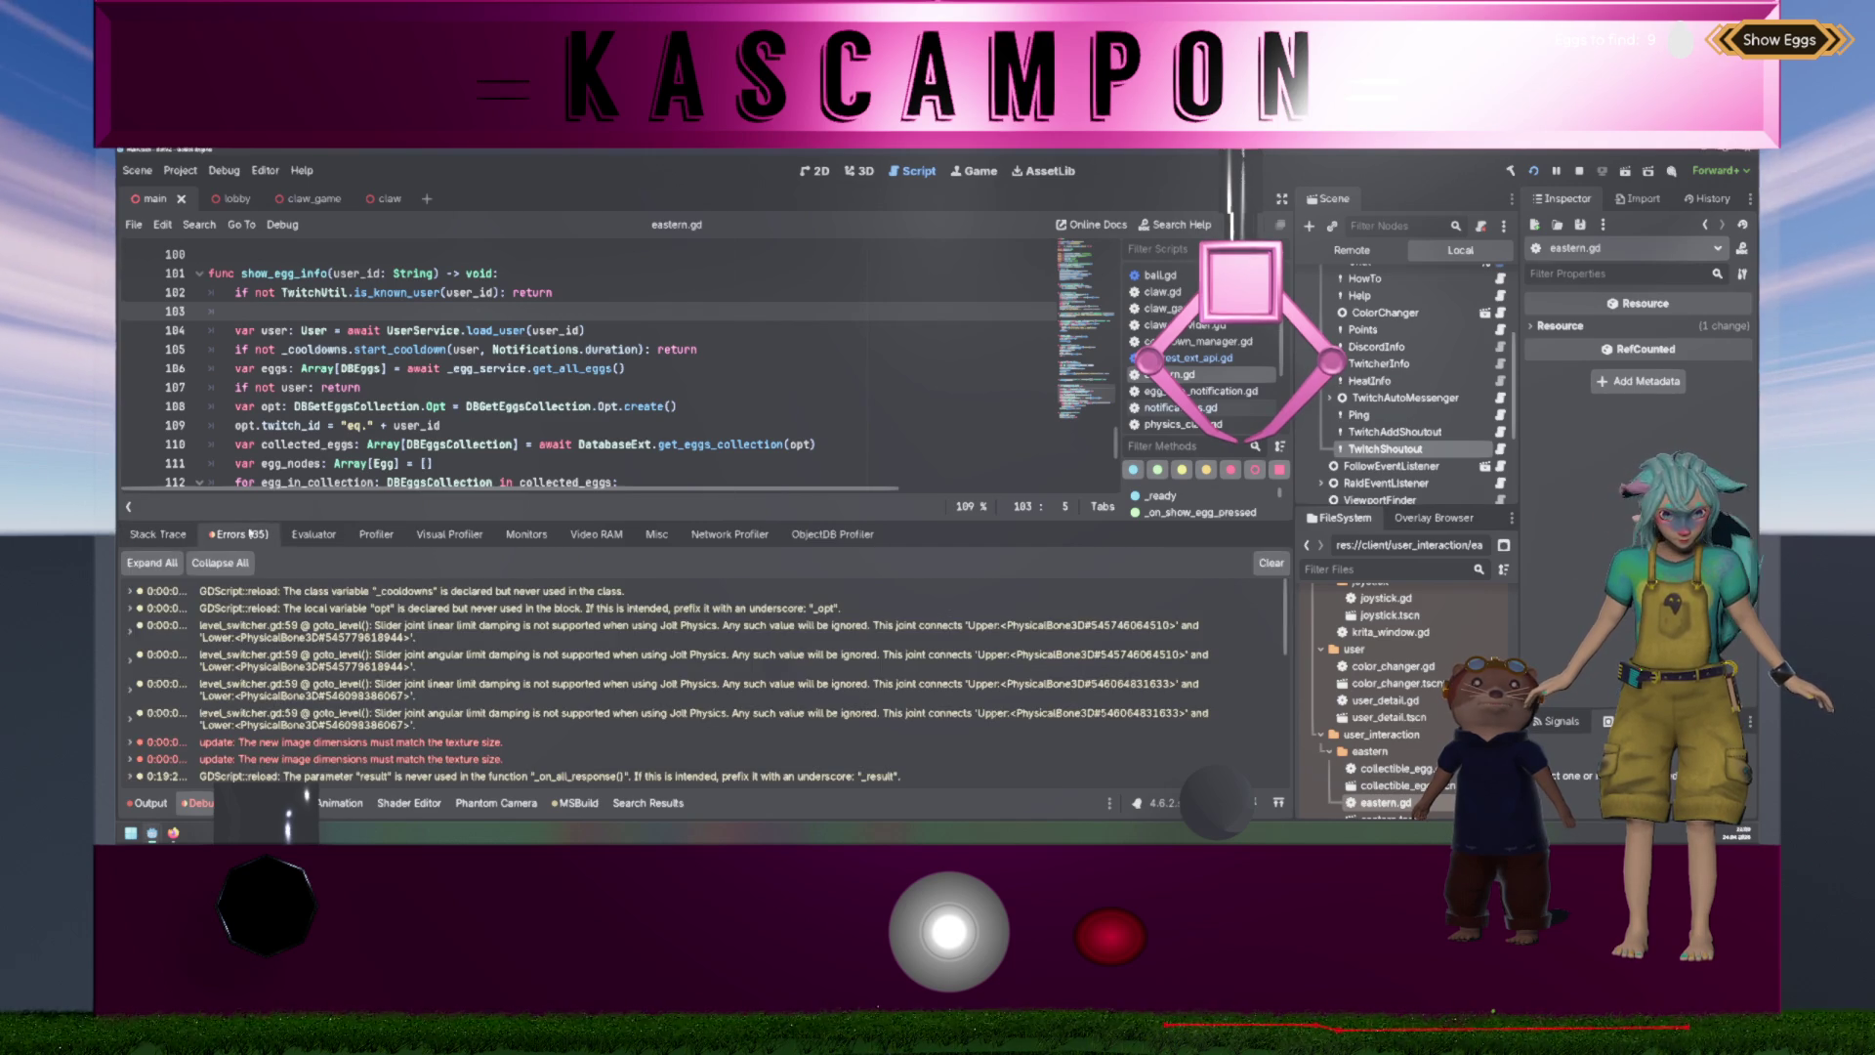
pyautogui.scroll(-5, 426, 672)
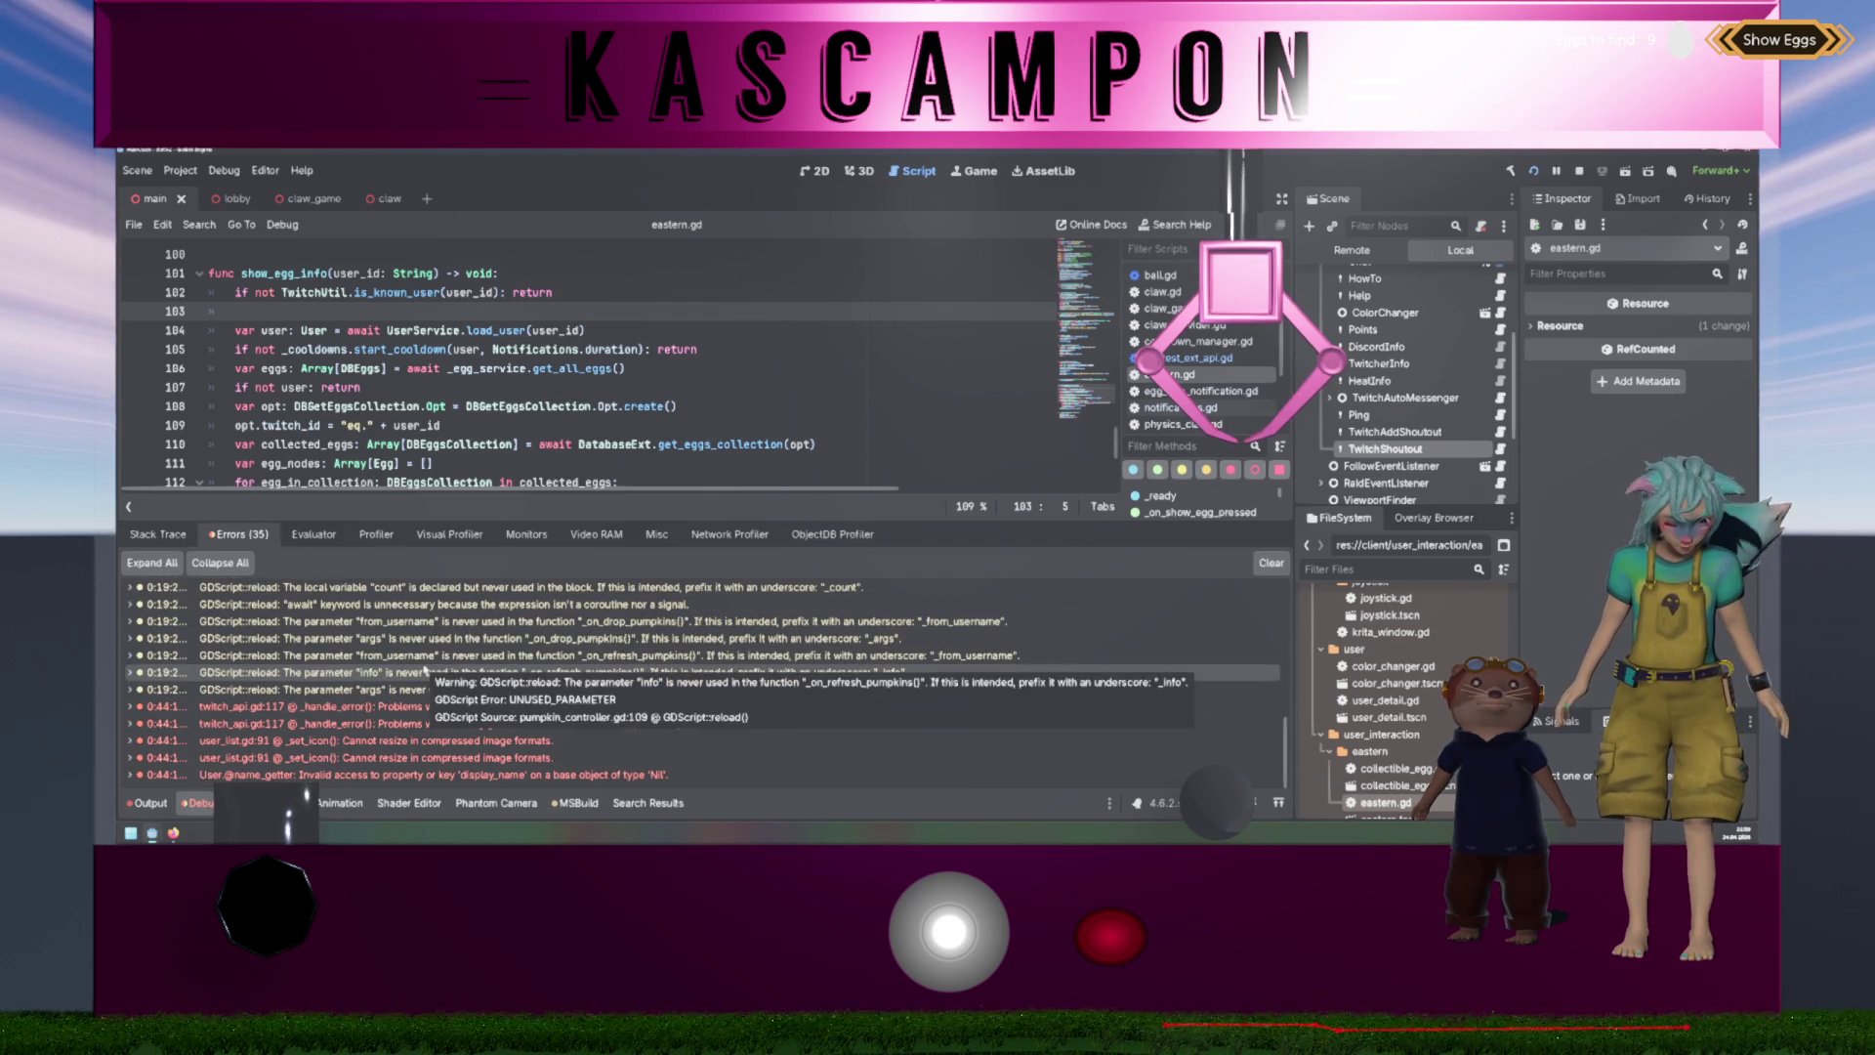
pyautogui.hotkey('ctrl', 'j')
pyautogui.click(586, 545)
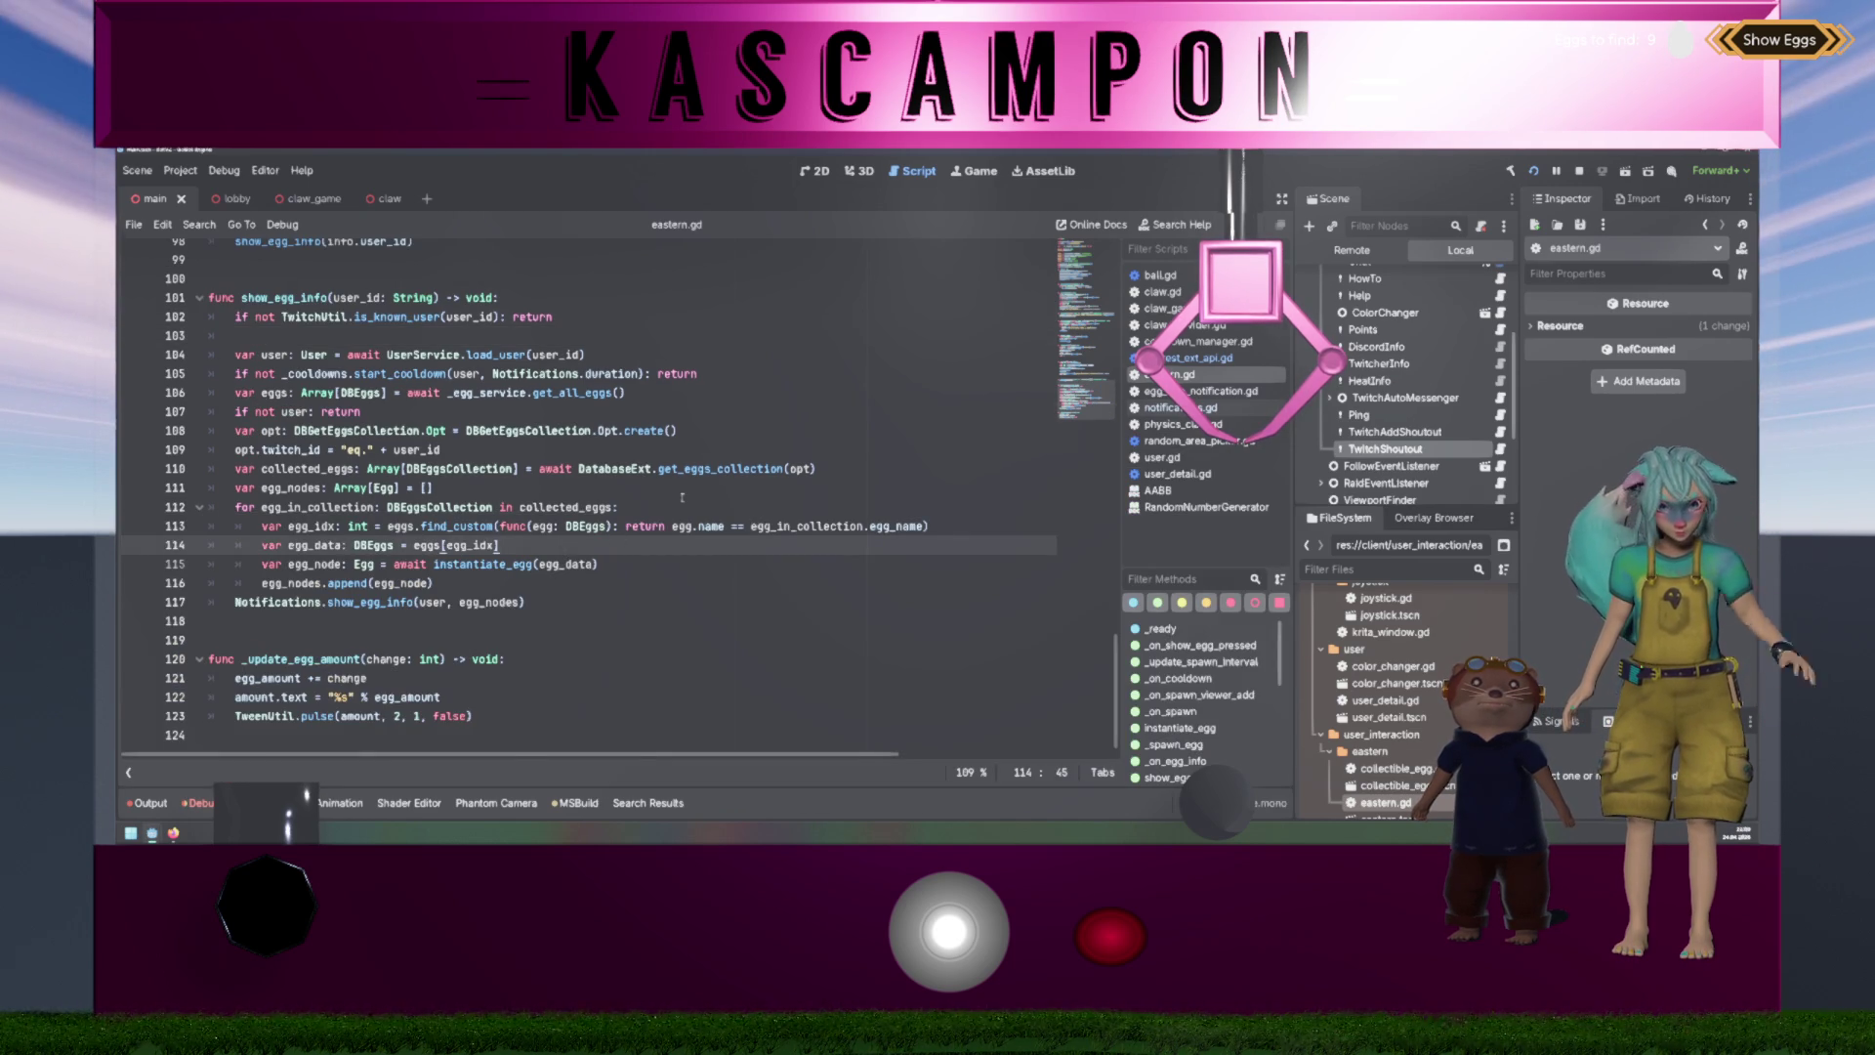
pyautogui.scroll(3, 711, 465)
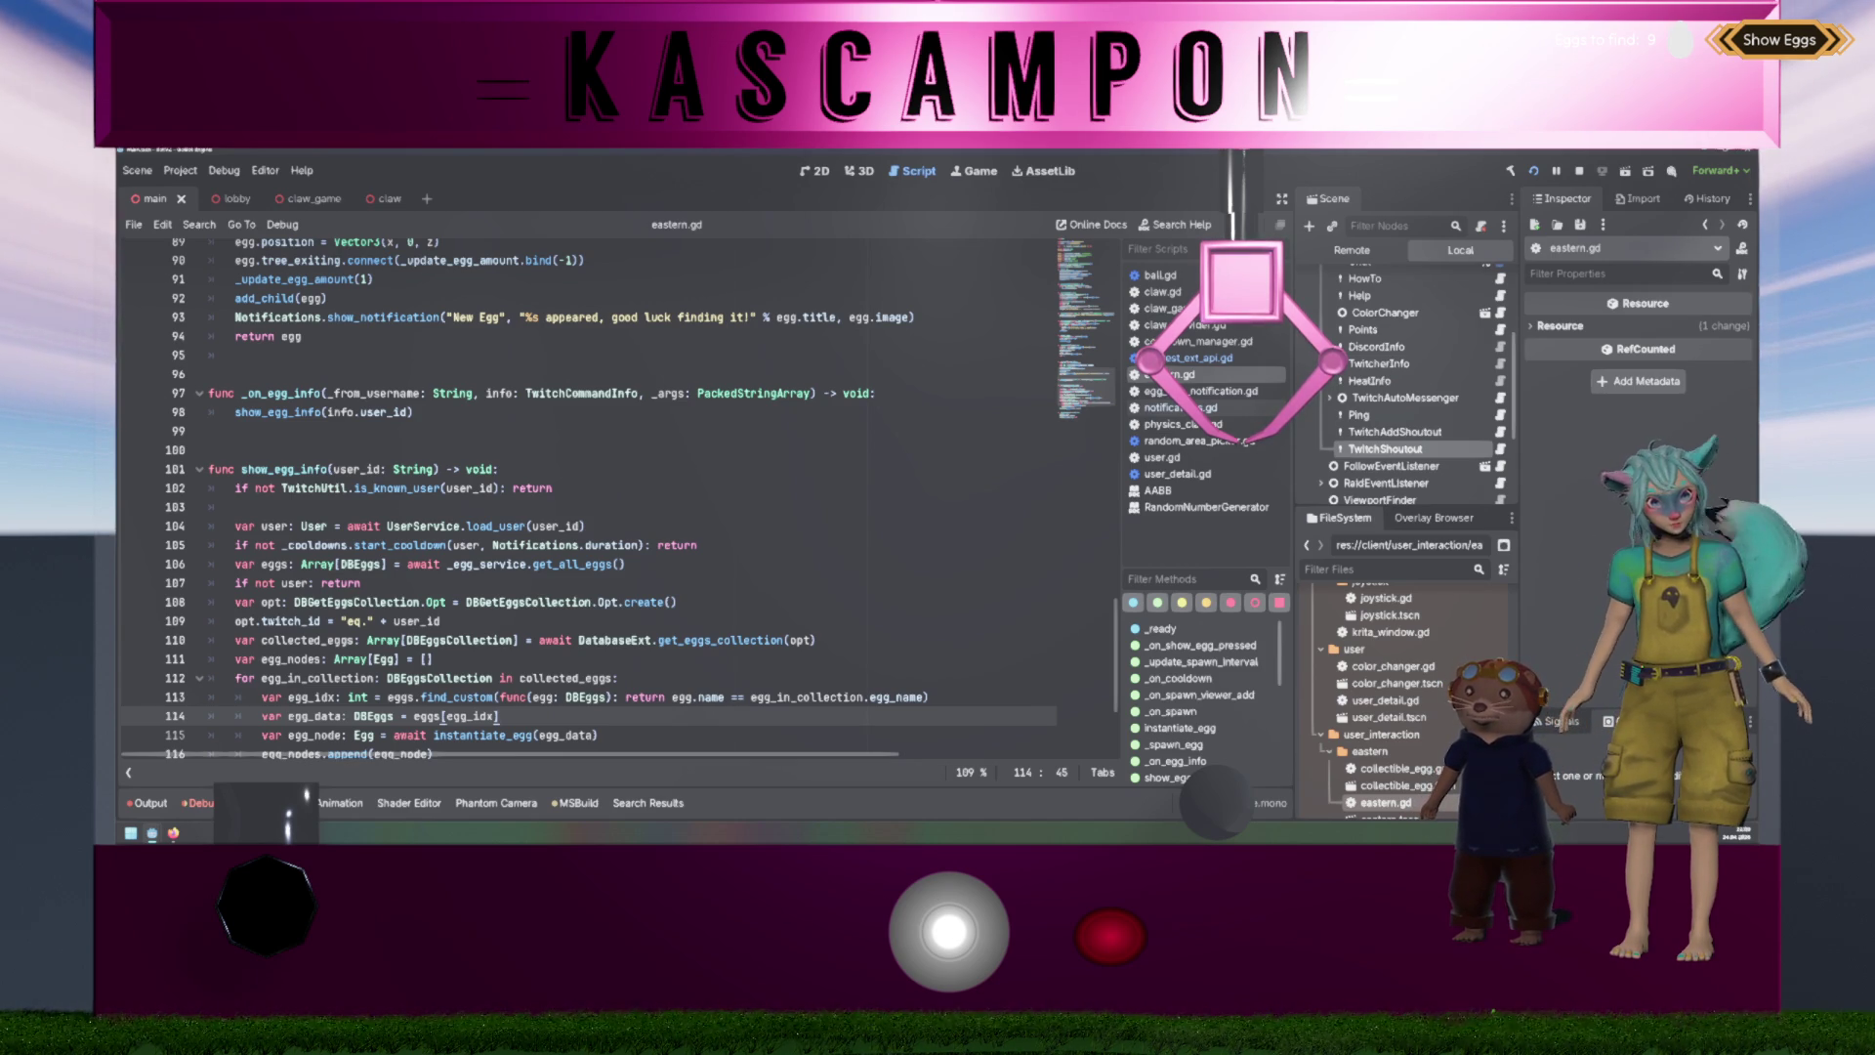
pyautogui.click(328, 298)
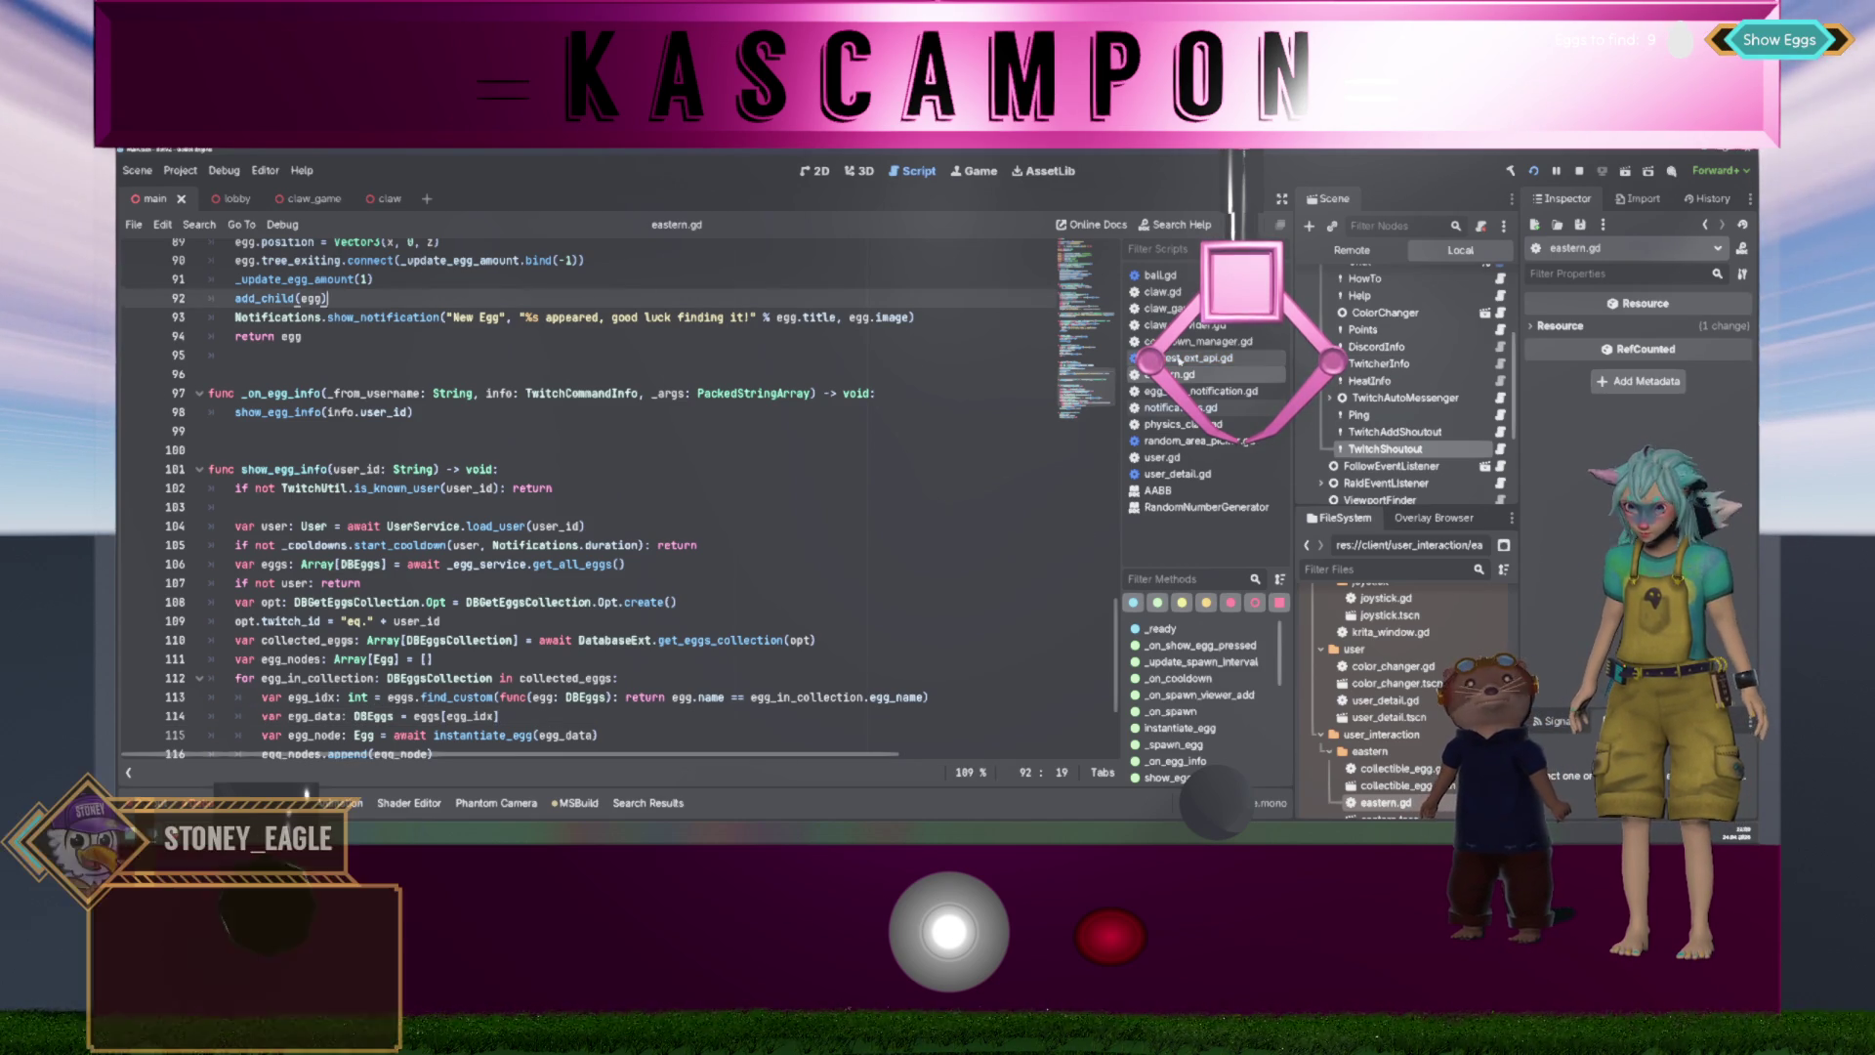
# Close test_ext_api.gd, random_area_picker, user_detail.gd and the AABB and RandomNumberGenerator docs, showing user.gd
pyautogui.click(1179, 358)
pyautogui.middleClick(1178, 358)
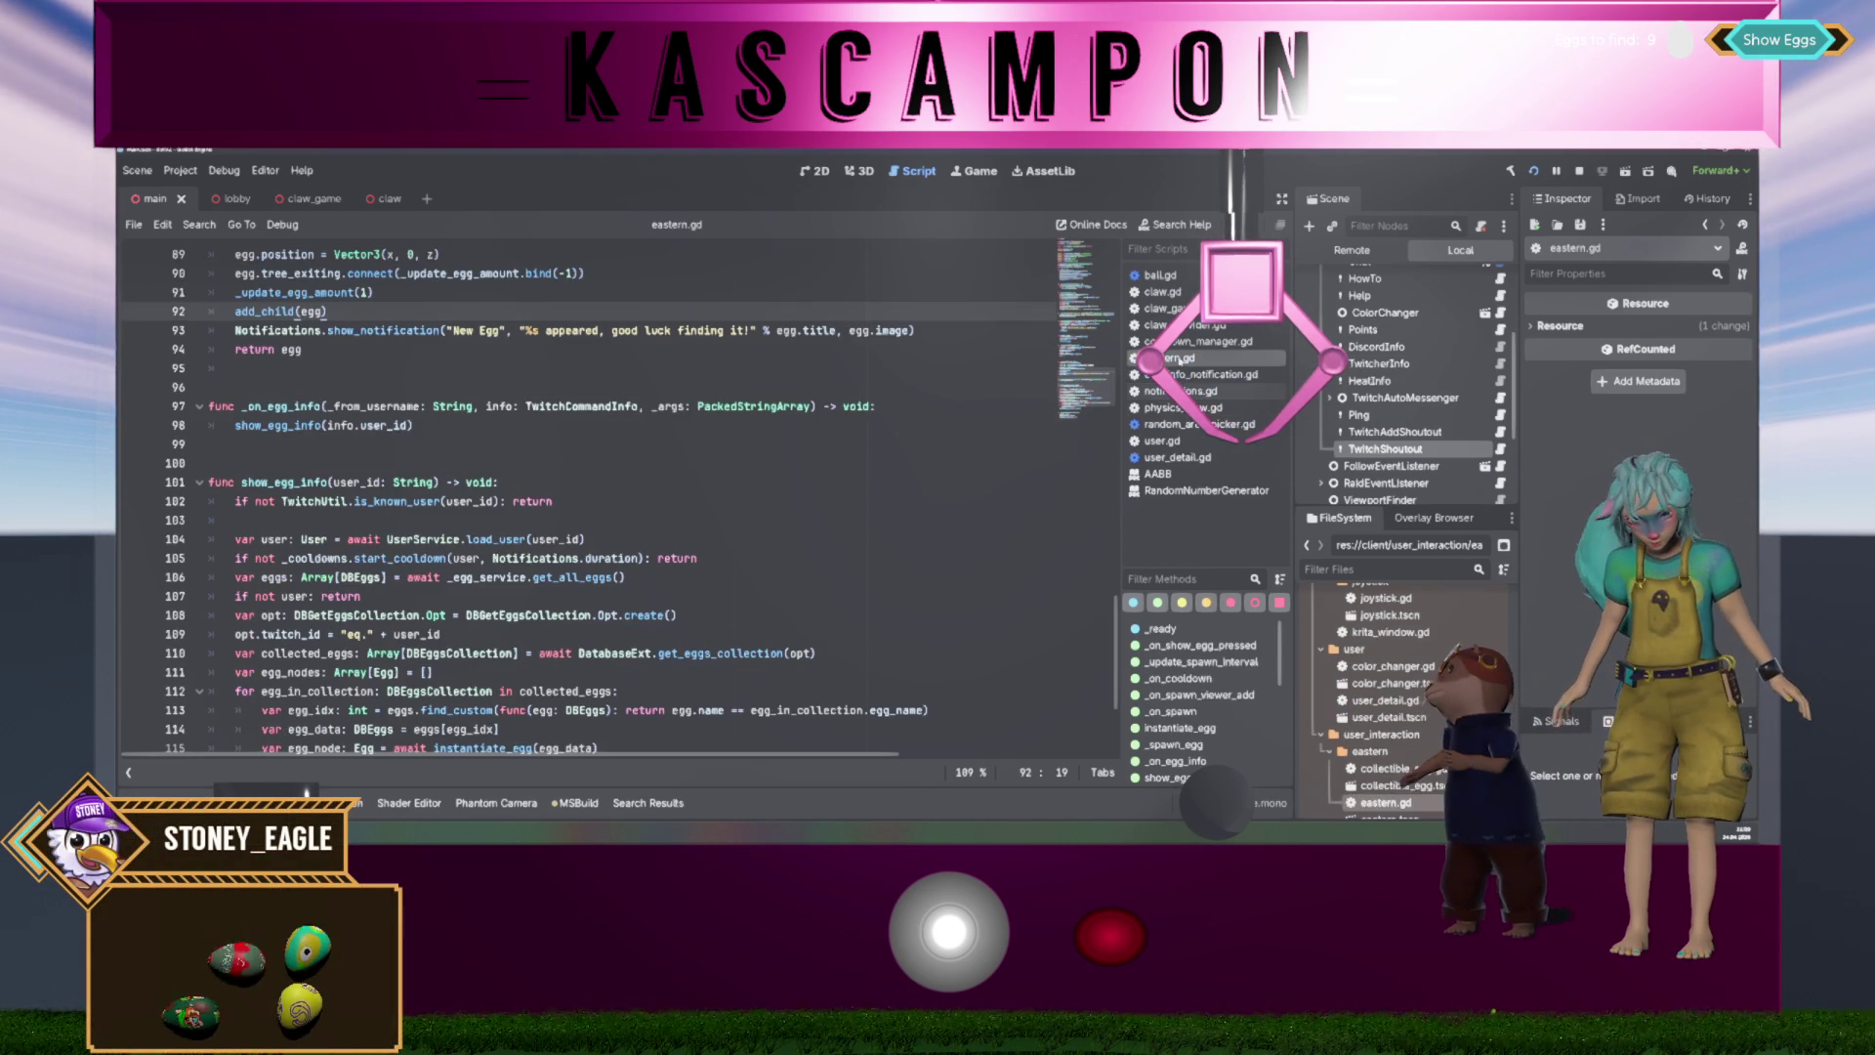
pyautogui.middleClick(1236, 426)
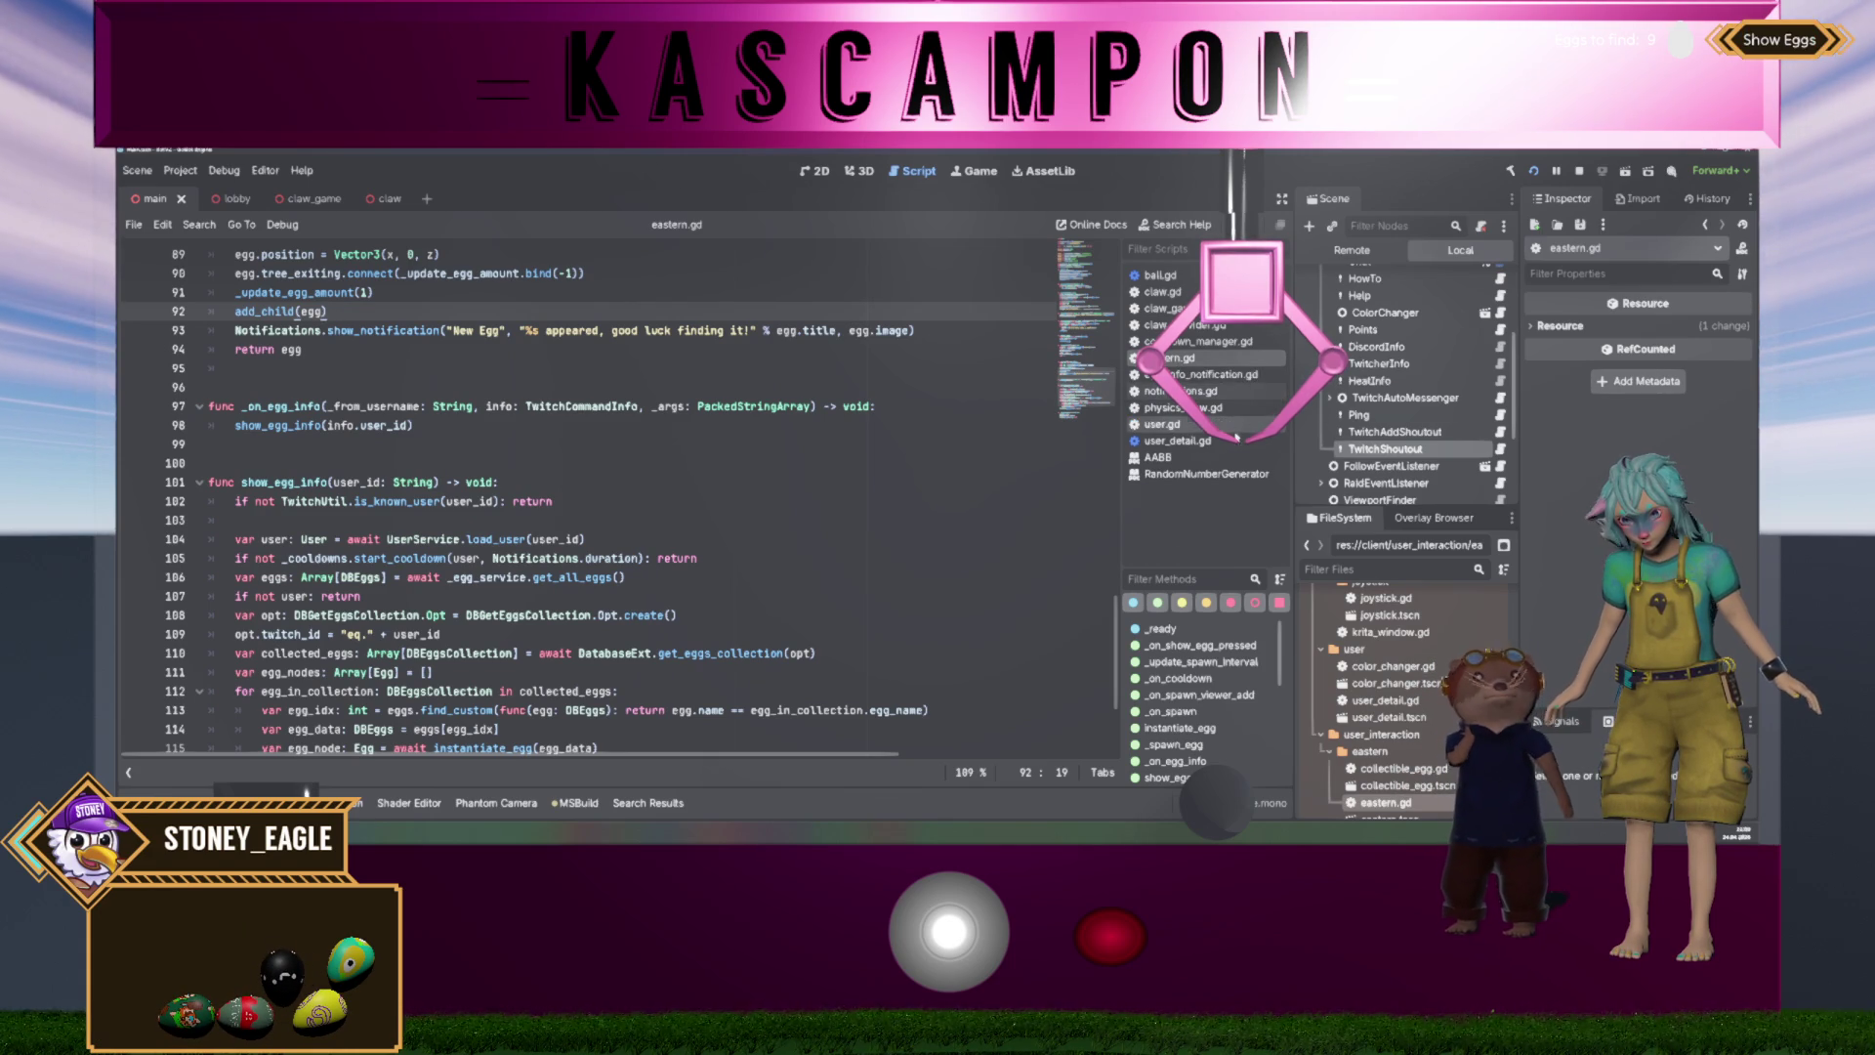
pyautogui.middleClick(1235, 439)
pyautogui.middleClick(1236, 439)
pyautogui.middleClick(1235, 439)
pyautogui.click(1223, 426)
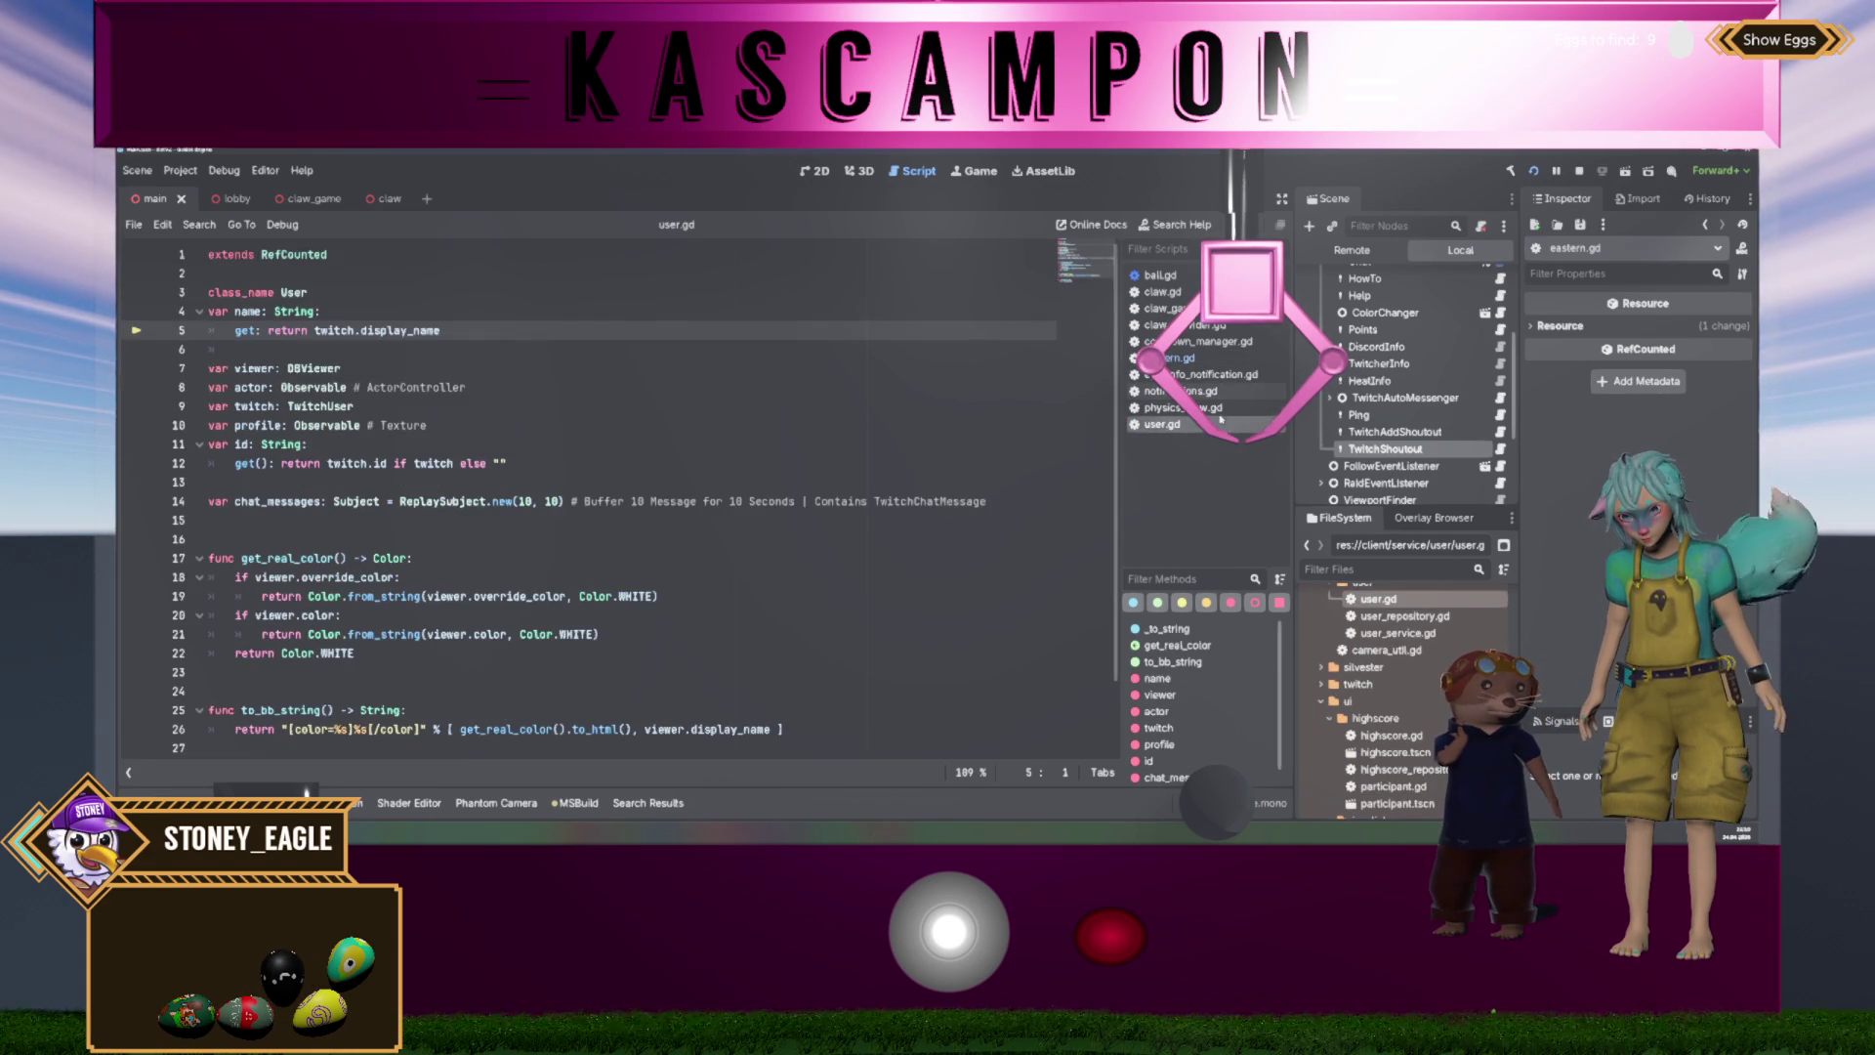
# Switch the script editor to physics_claw.gd from the open scripts list
pyautogui.click(1216, 409)
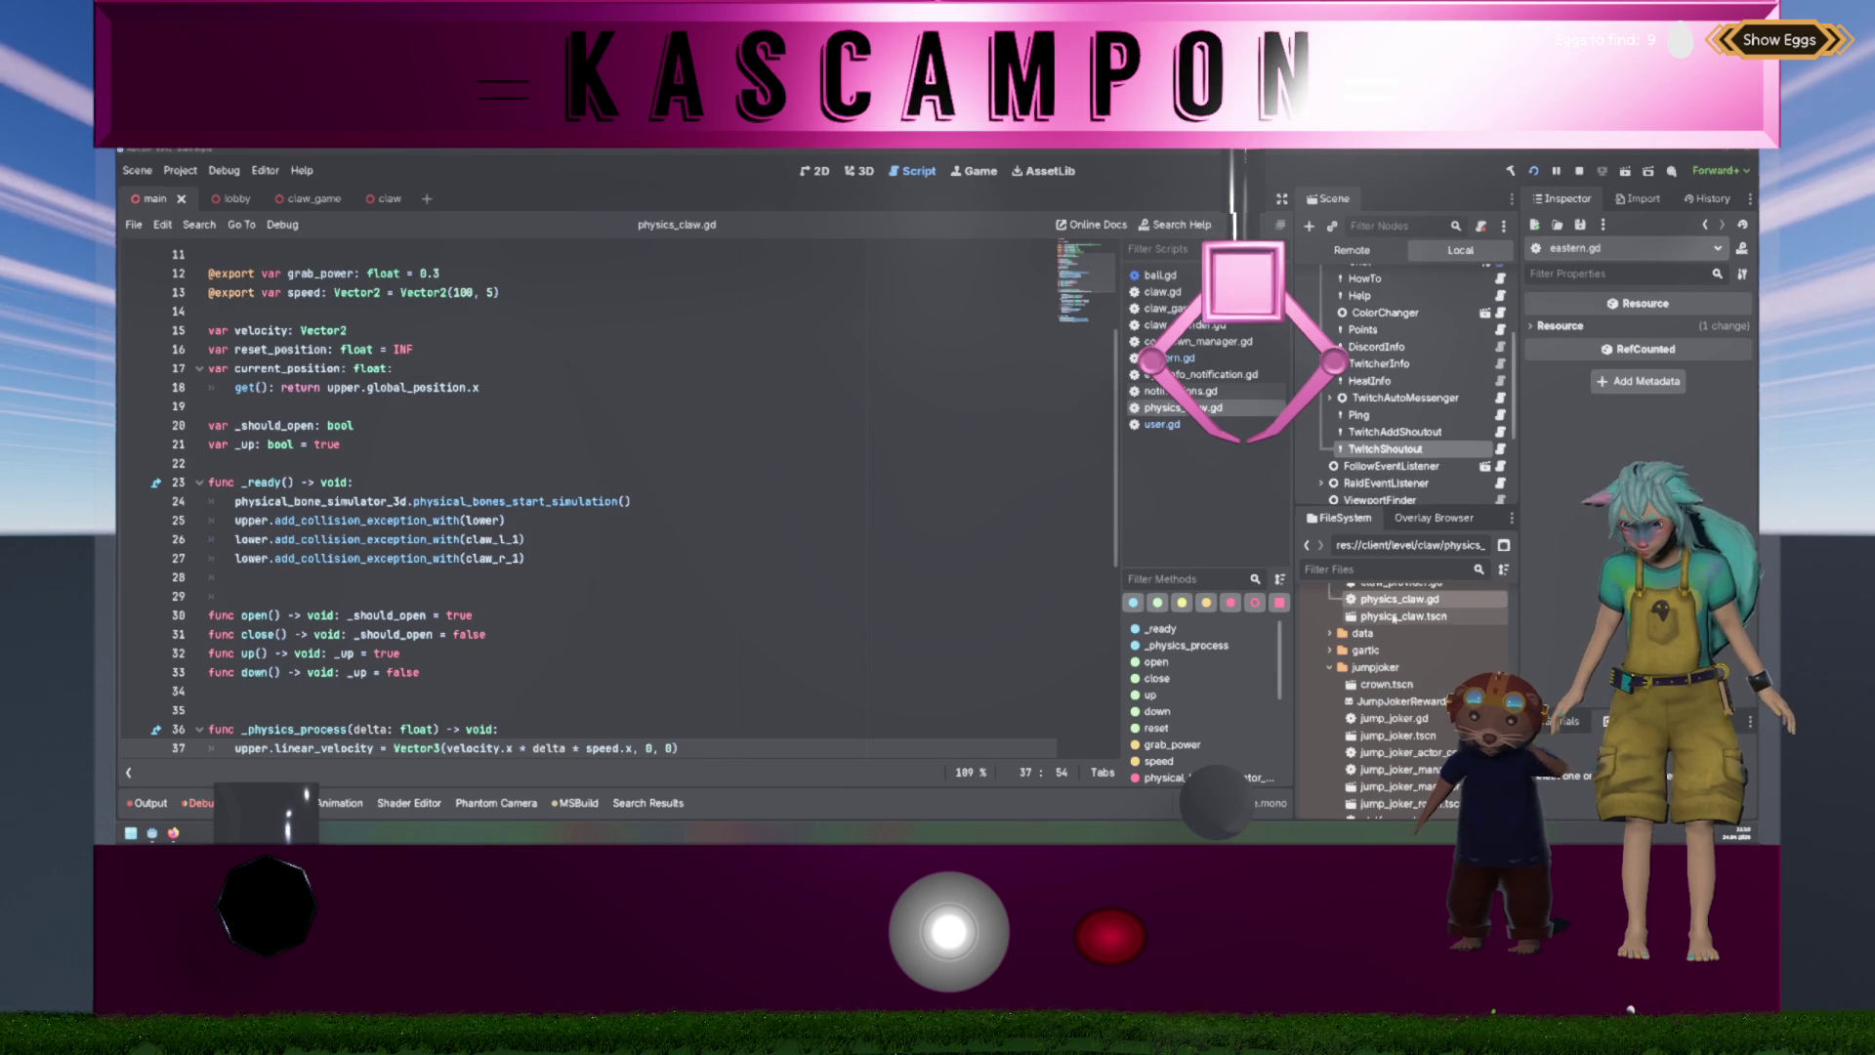
# Browse the twitcher addon folders in the FileSystem dock, expanding auth and generated_eventsub
pyautogui.scroll(5, 1386, 615)
pyautogui.scroll(-5, 1394, 618)
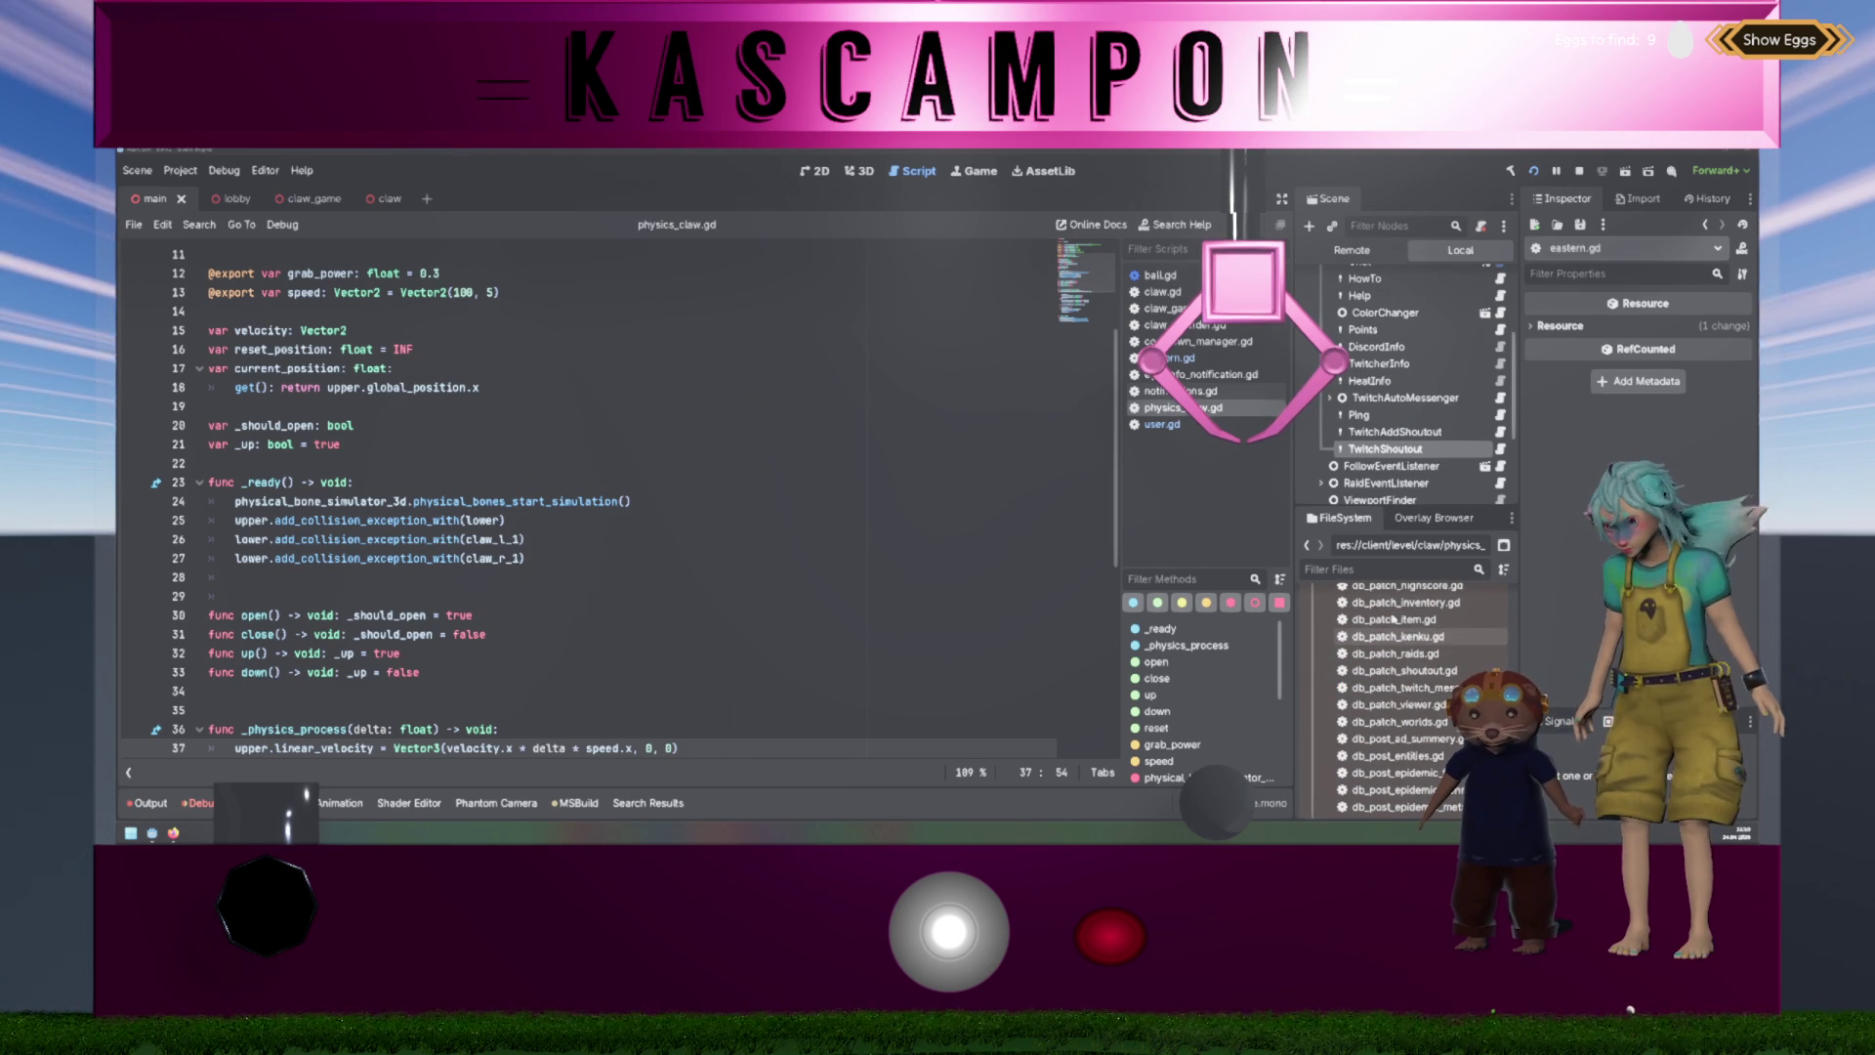
pyautogui.scroll(-10, 1474, 660)
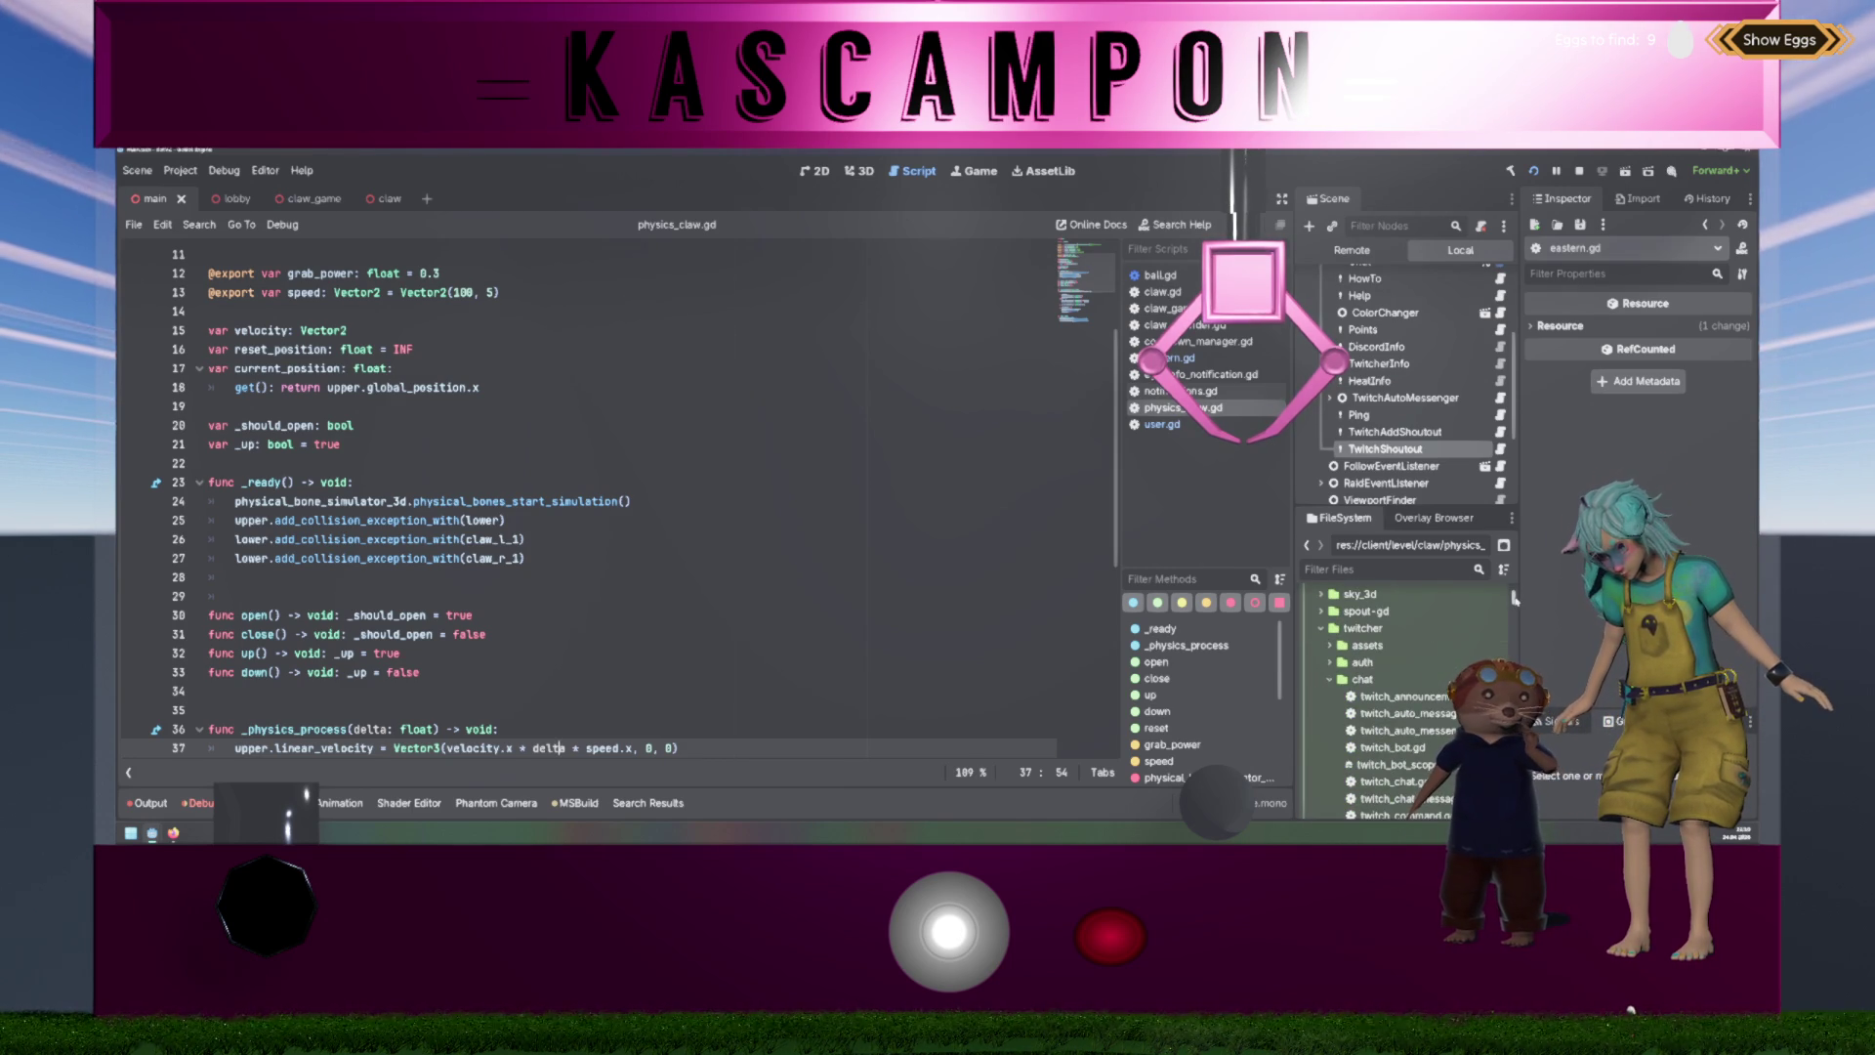
pyautogui.doubleClick(1433, 661)
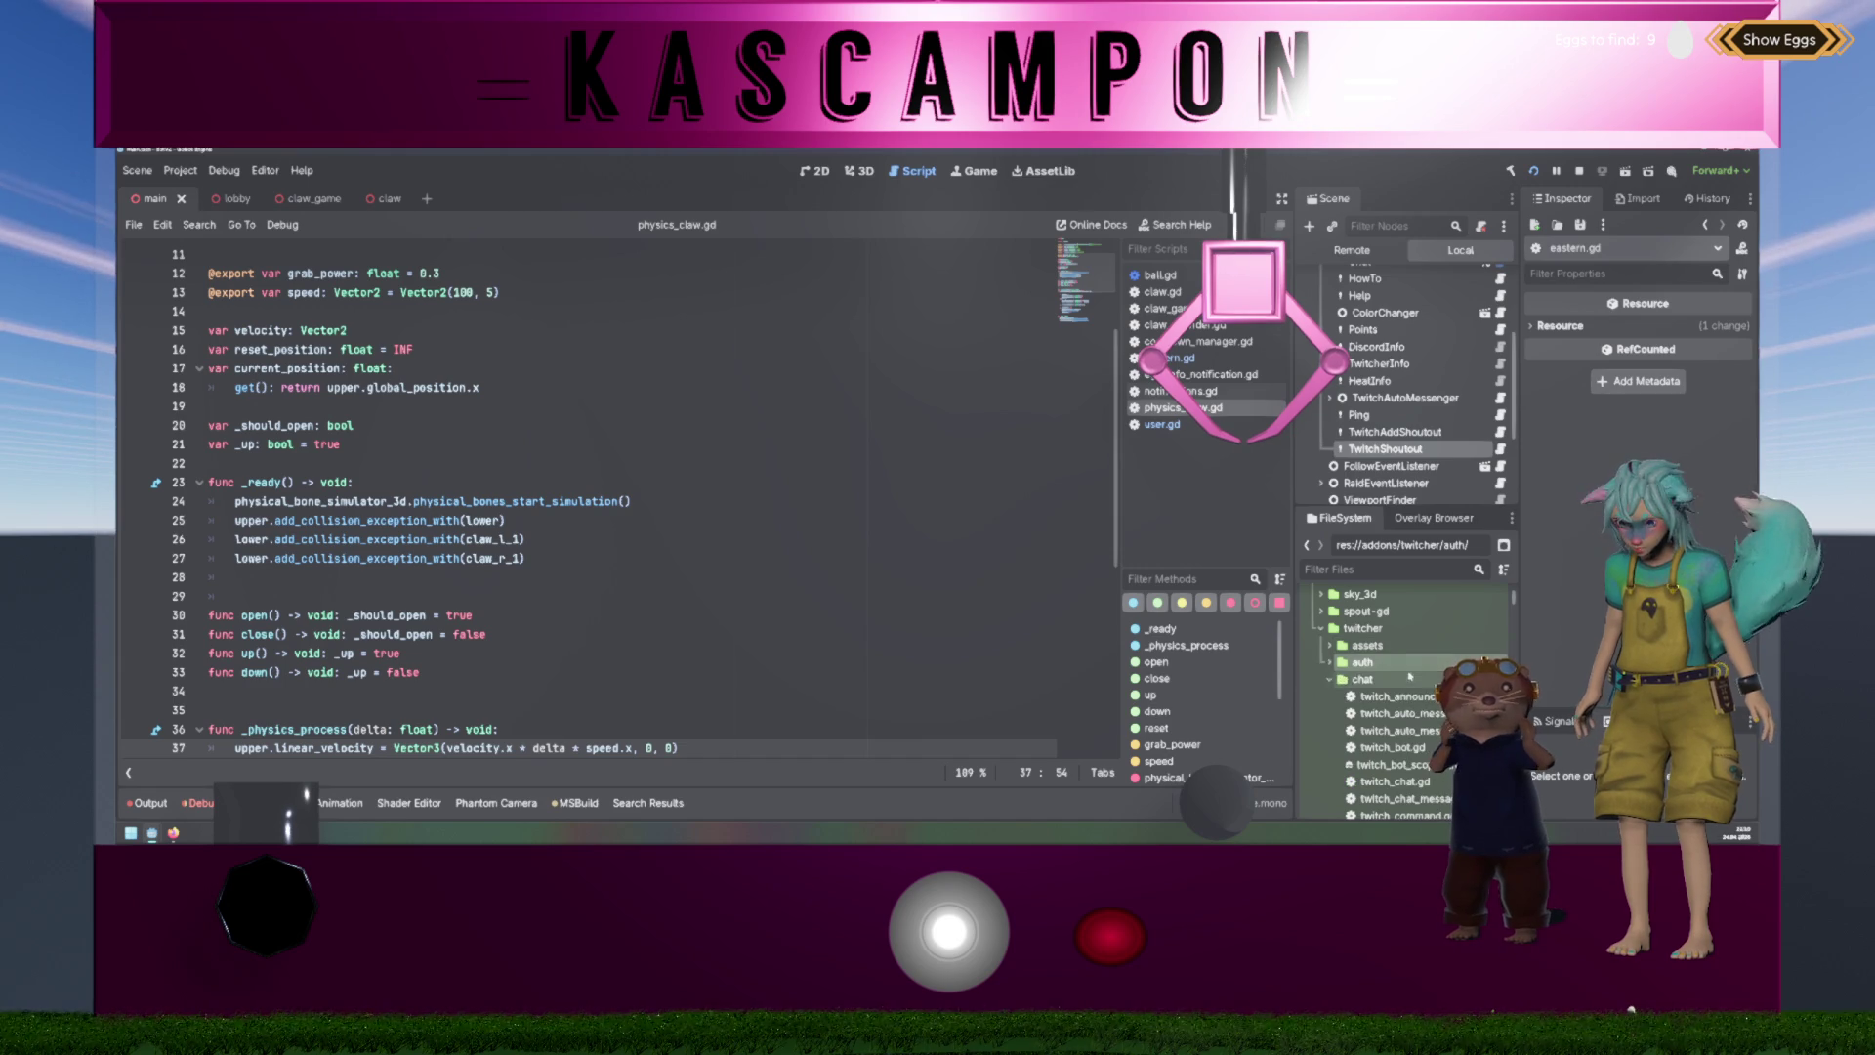
pyautogui.doubleClick(1410, 676)
pyautogui.doubleClick(1413, 714)
pyautogui.scroll(-2, 1407, 723)
pyautogui.doubleClick(1407, 655)
pyautogui.scroll(-5, 1407, 654)
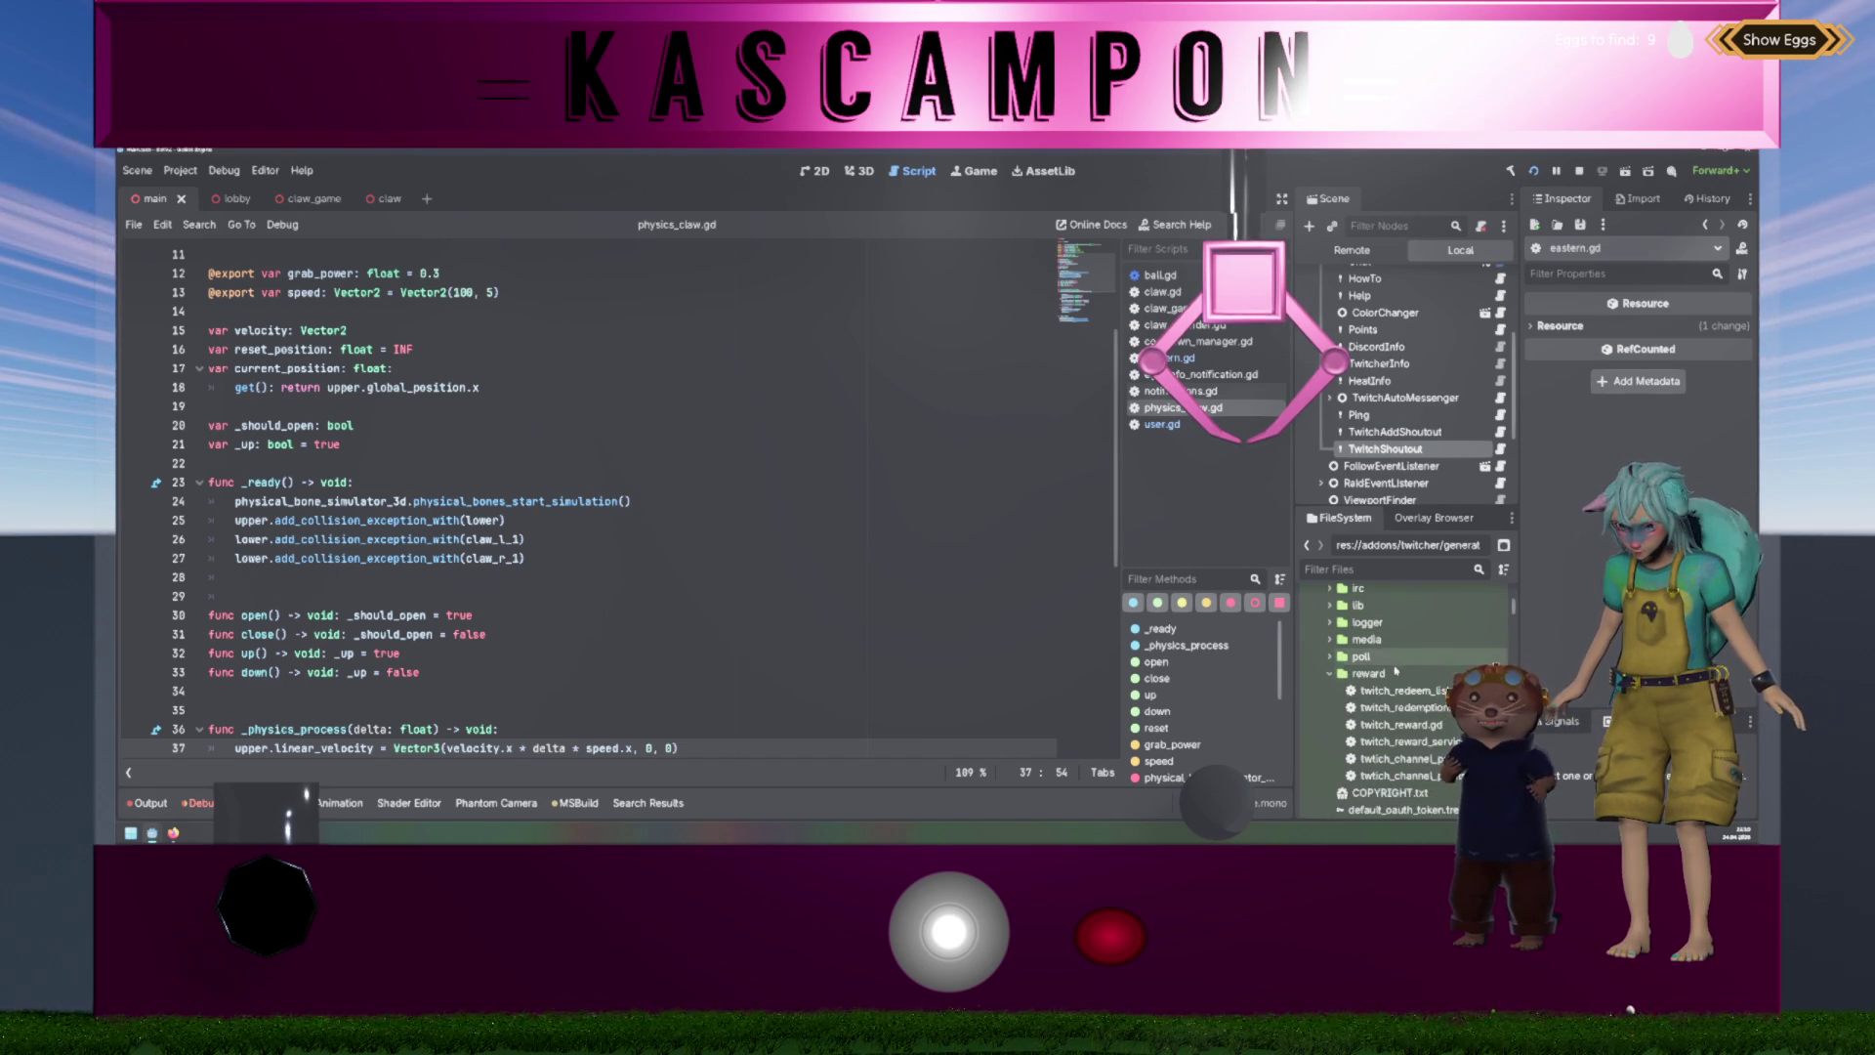
pyautogui.click(1367, 673)
# Expand twitcher's lib folder and open oauth.gd from oOuch
pyautogui.doubleClick(1382, 606)
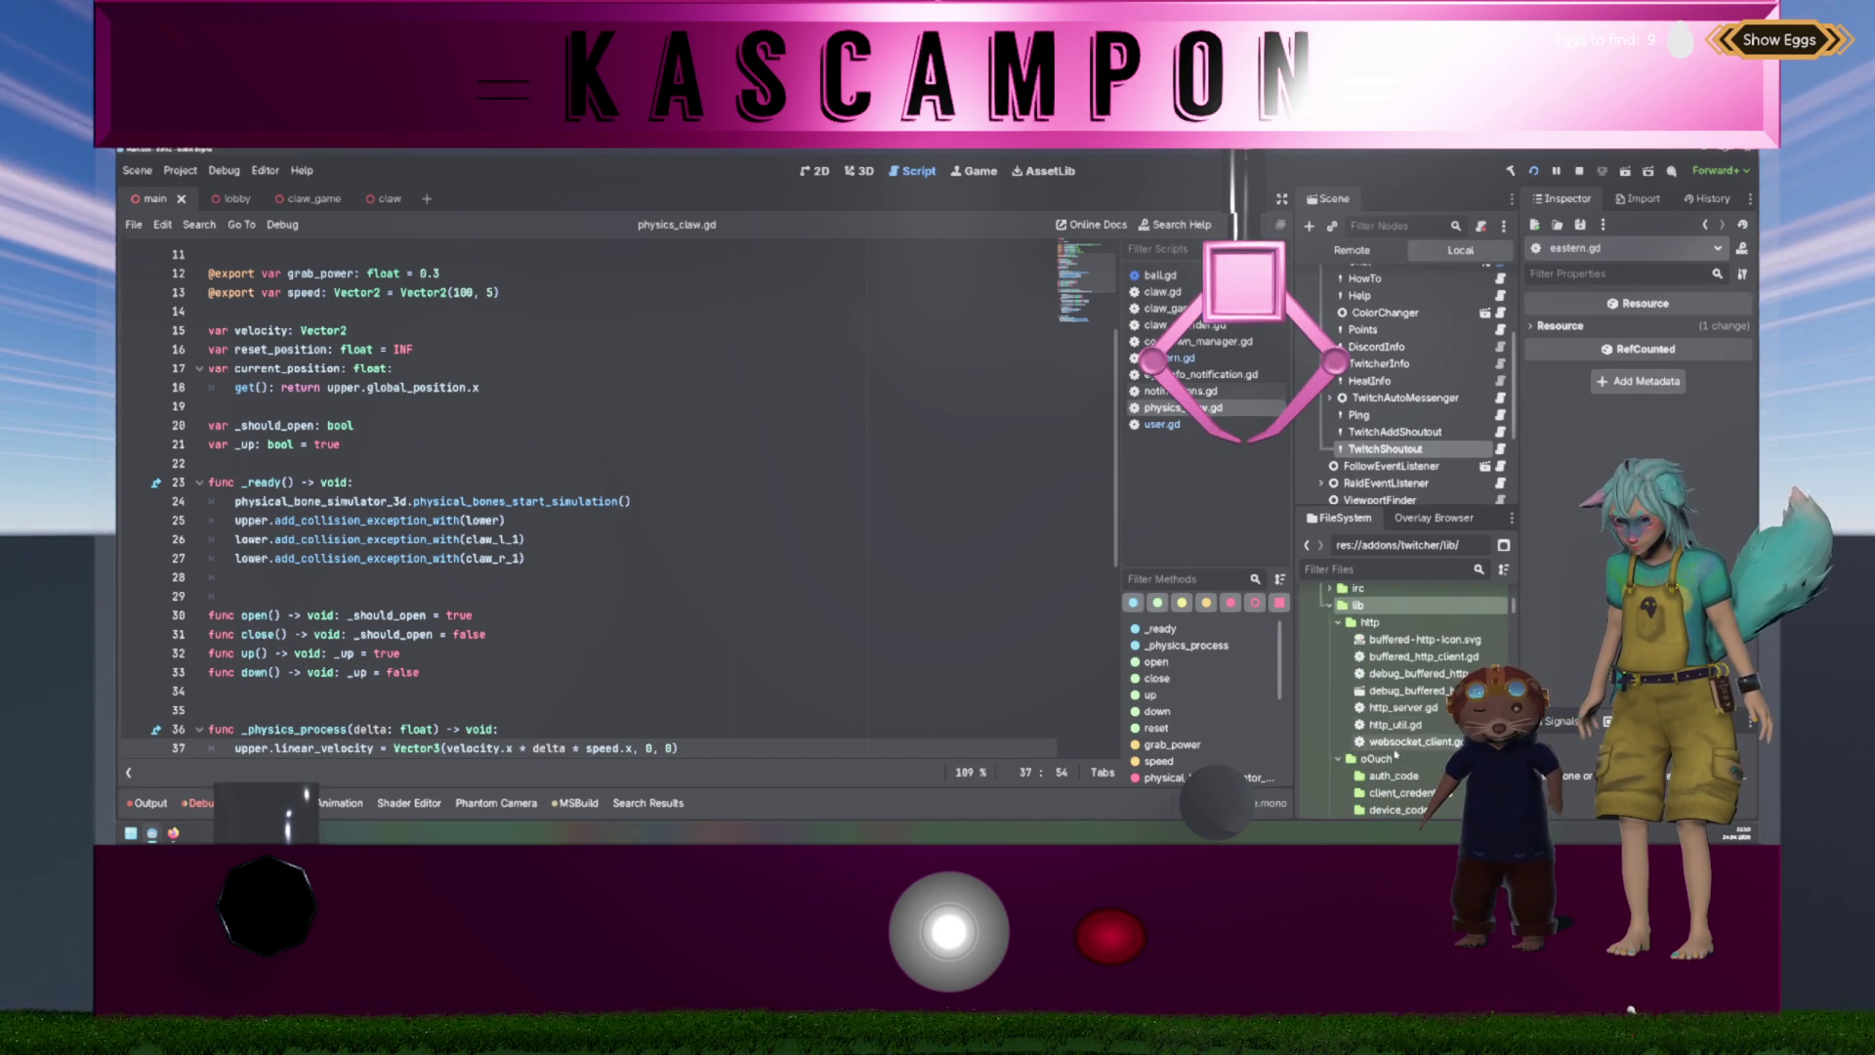
pyautogui.scroll(-4, 1396, 742)
pyautogui.scroll(-2, 1407, 639)
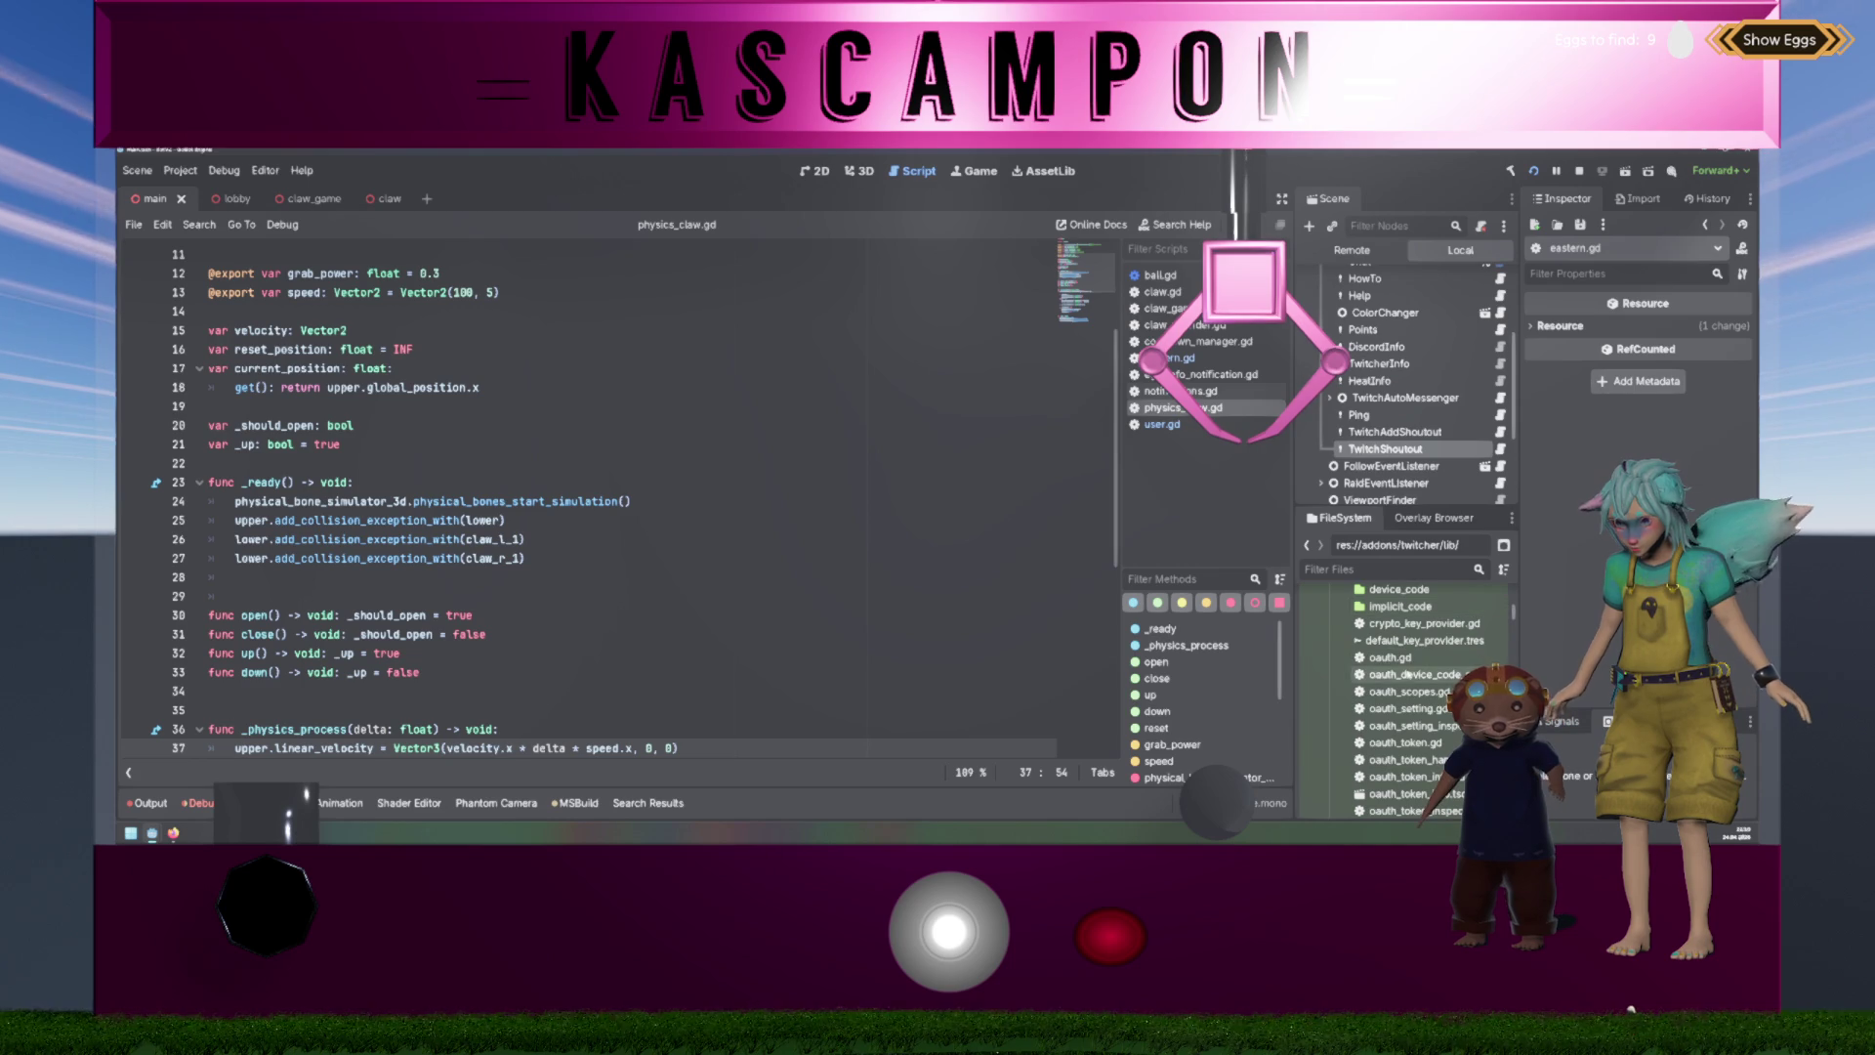
pyautogui.scroll(-1, 1426, 674)
pyautogui.doubleClick(1404, 630)
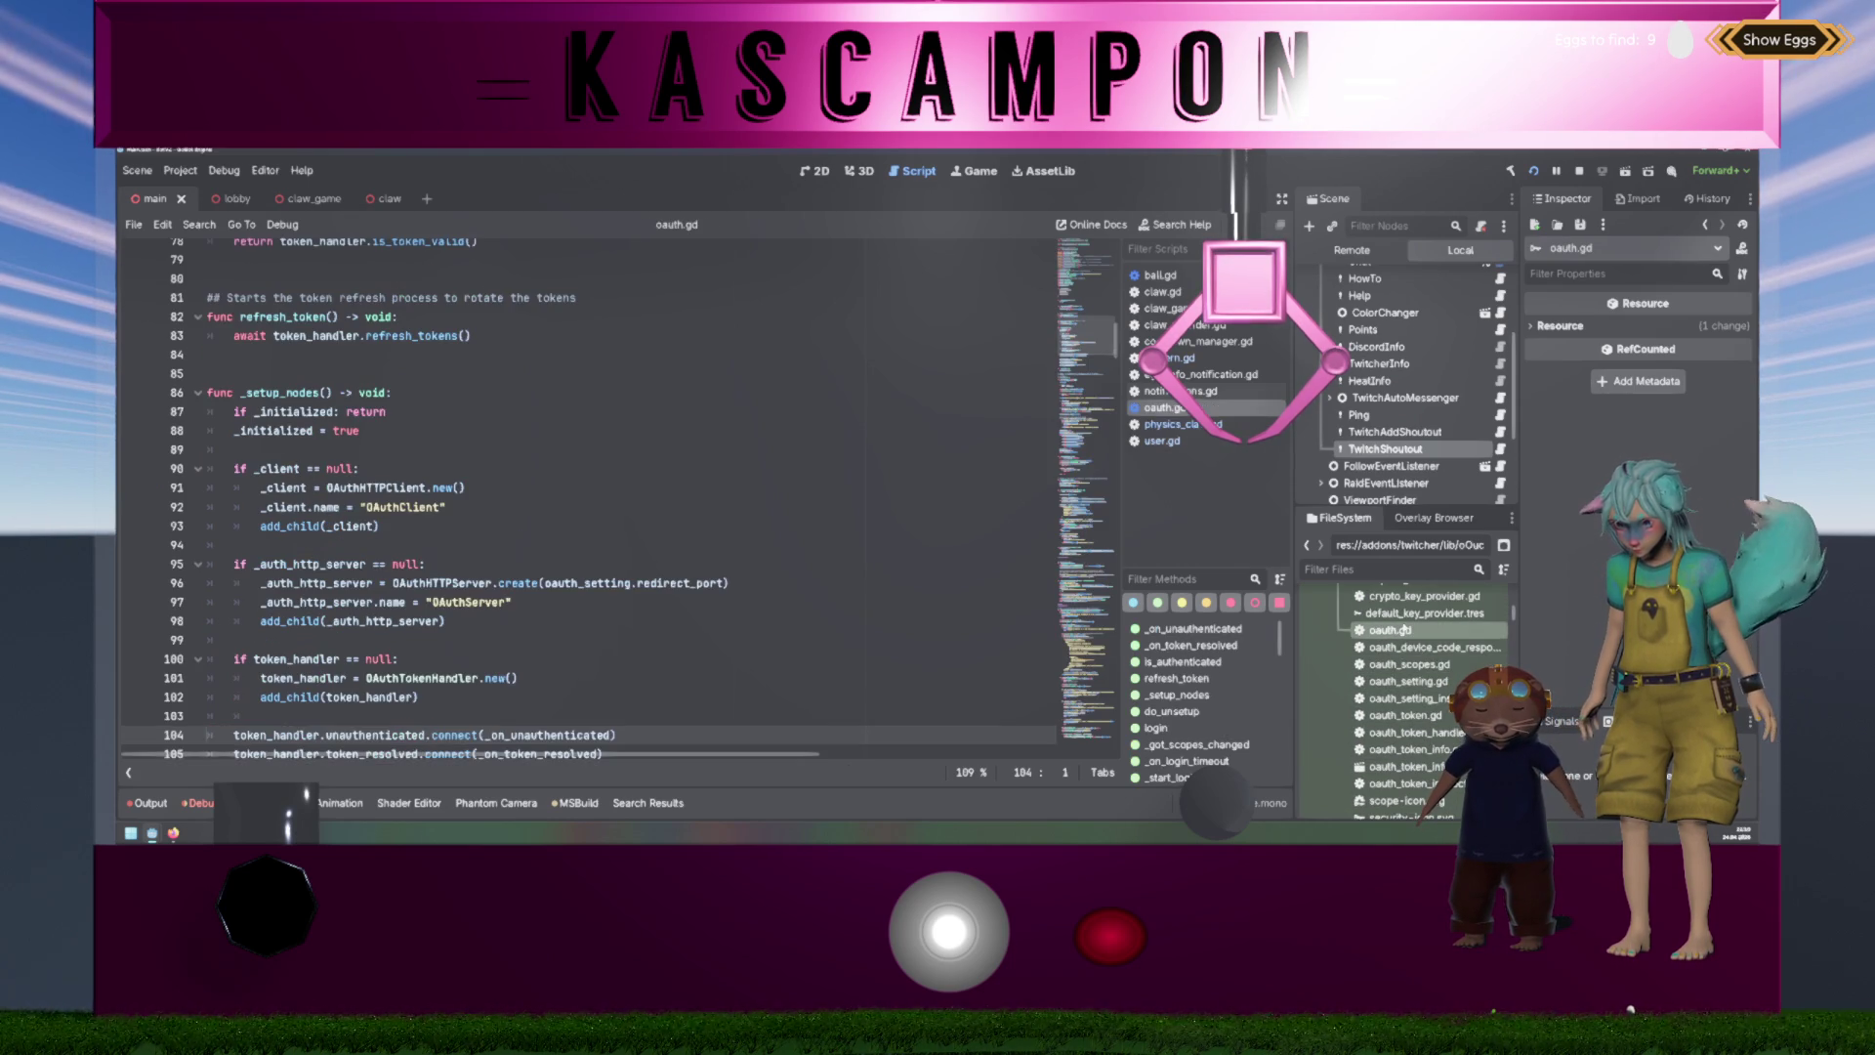
# Read through the top of oauth.gd, starting at the OAuthClient name line
pyautogui.click(422, 507)
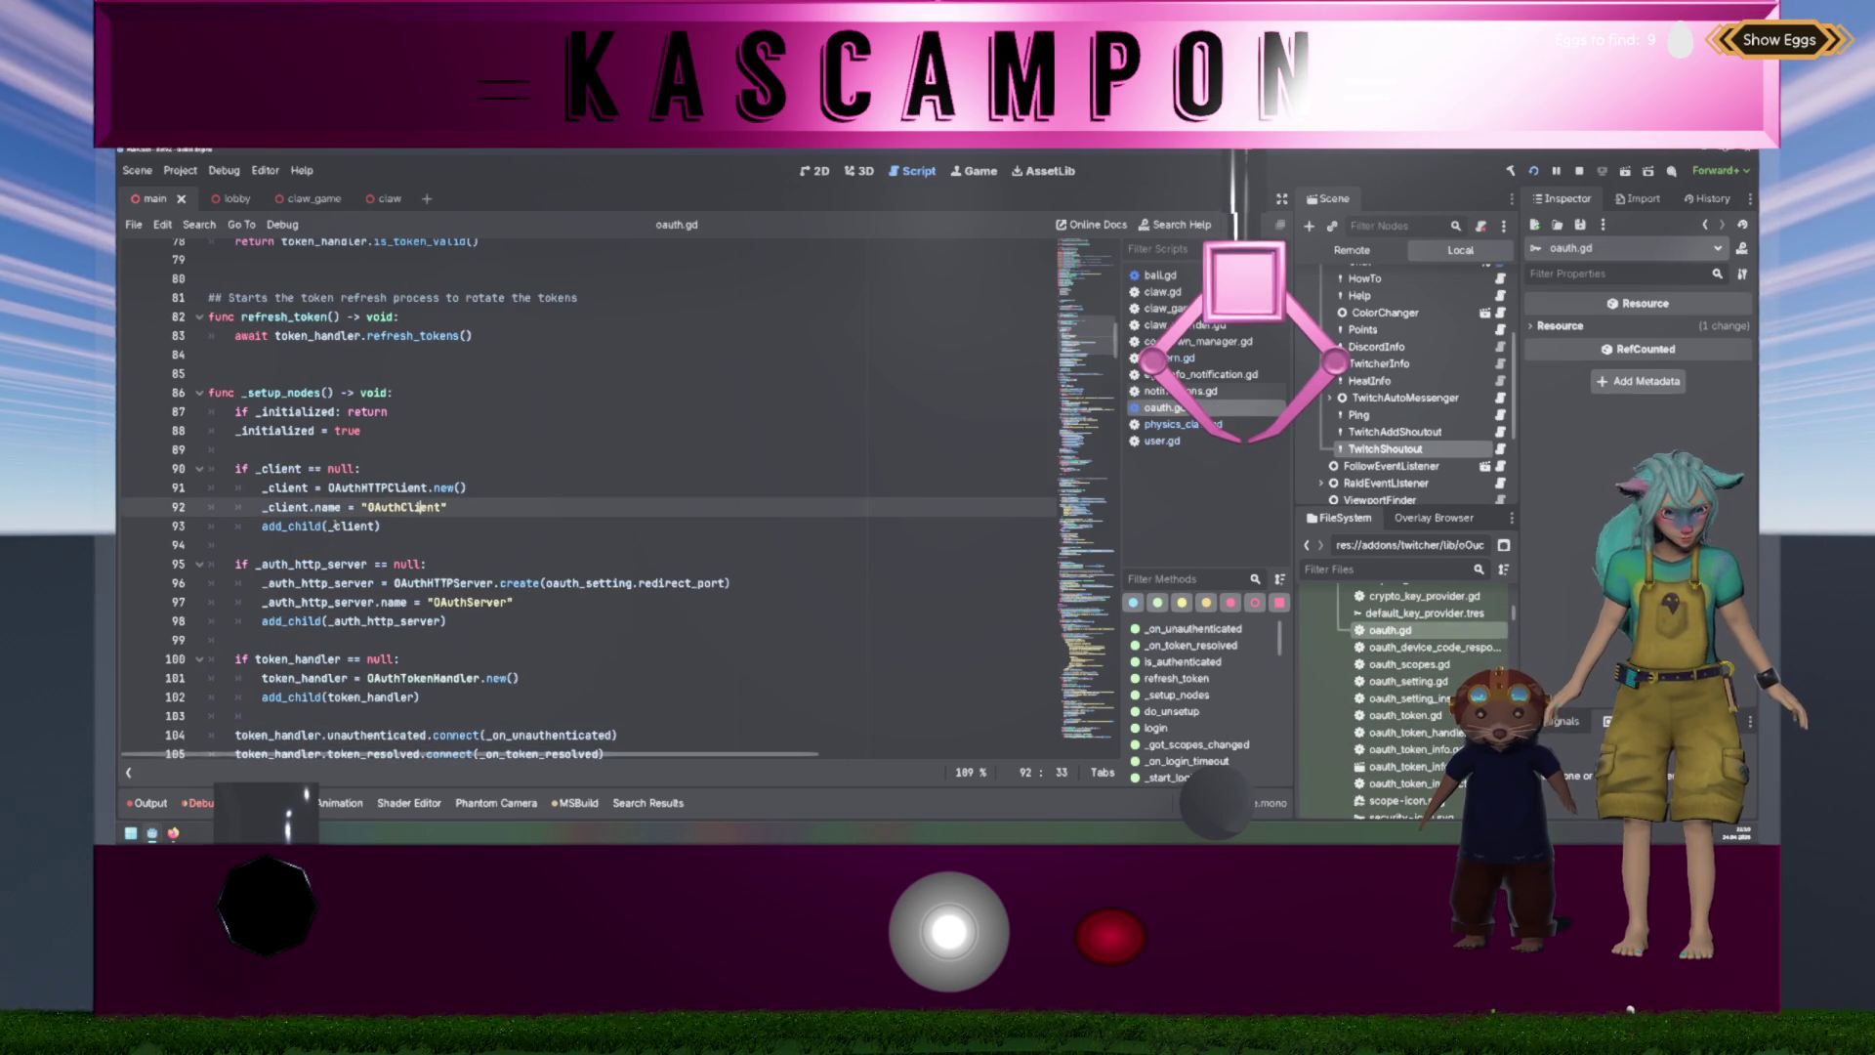
pyautogui.moveTo(235, 450); pyautogui.dragTo(381, 525)
pyautogui.scroll(-2, 381, 525)
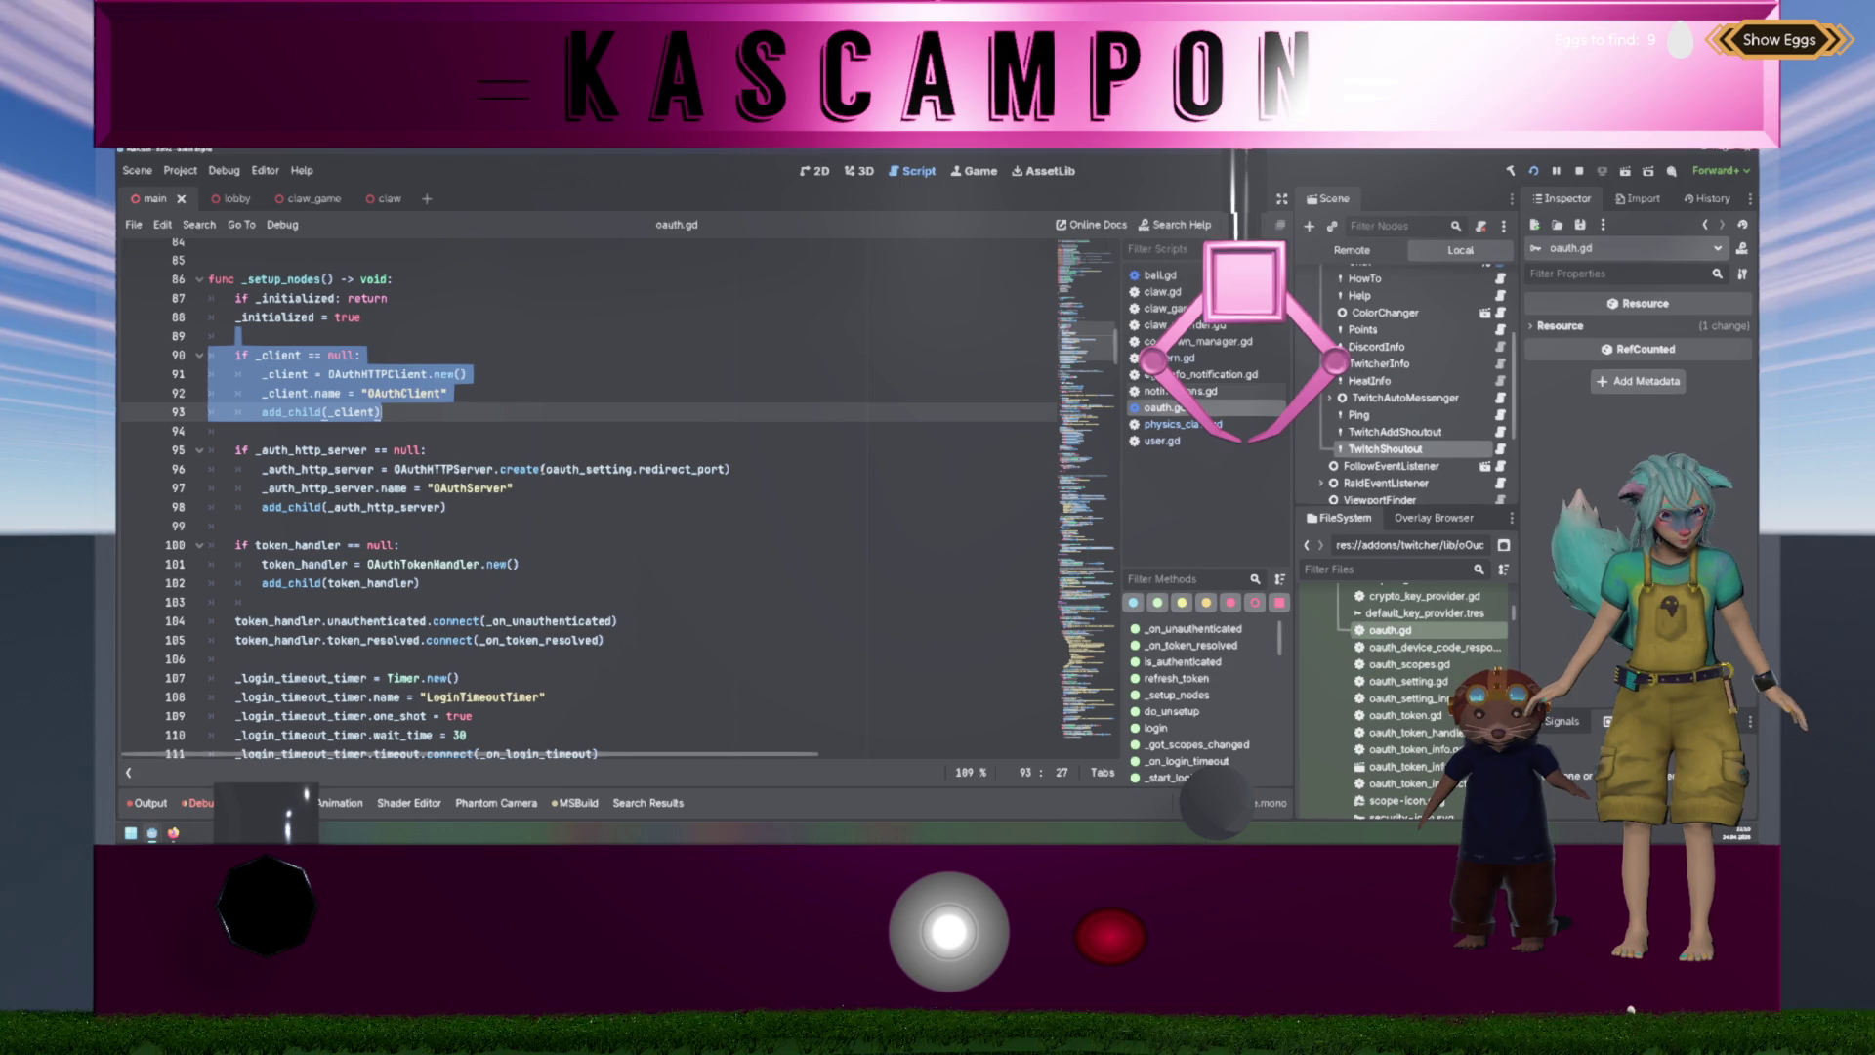
pyautogui.scroll(-1, 528, 464)
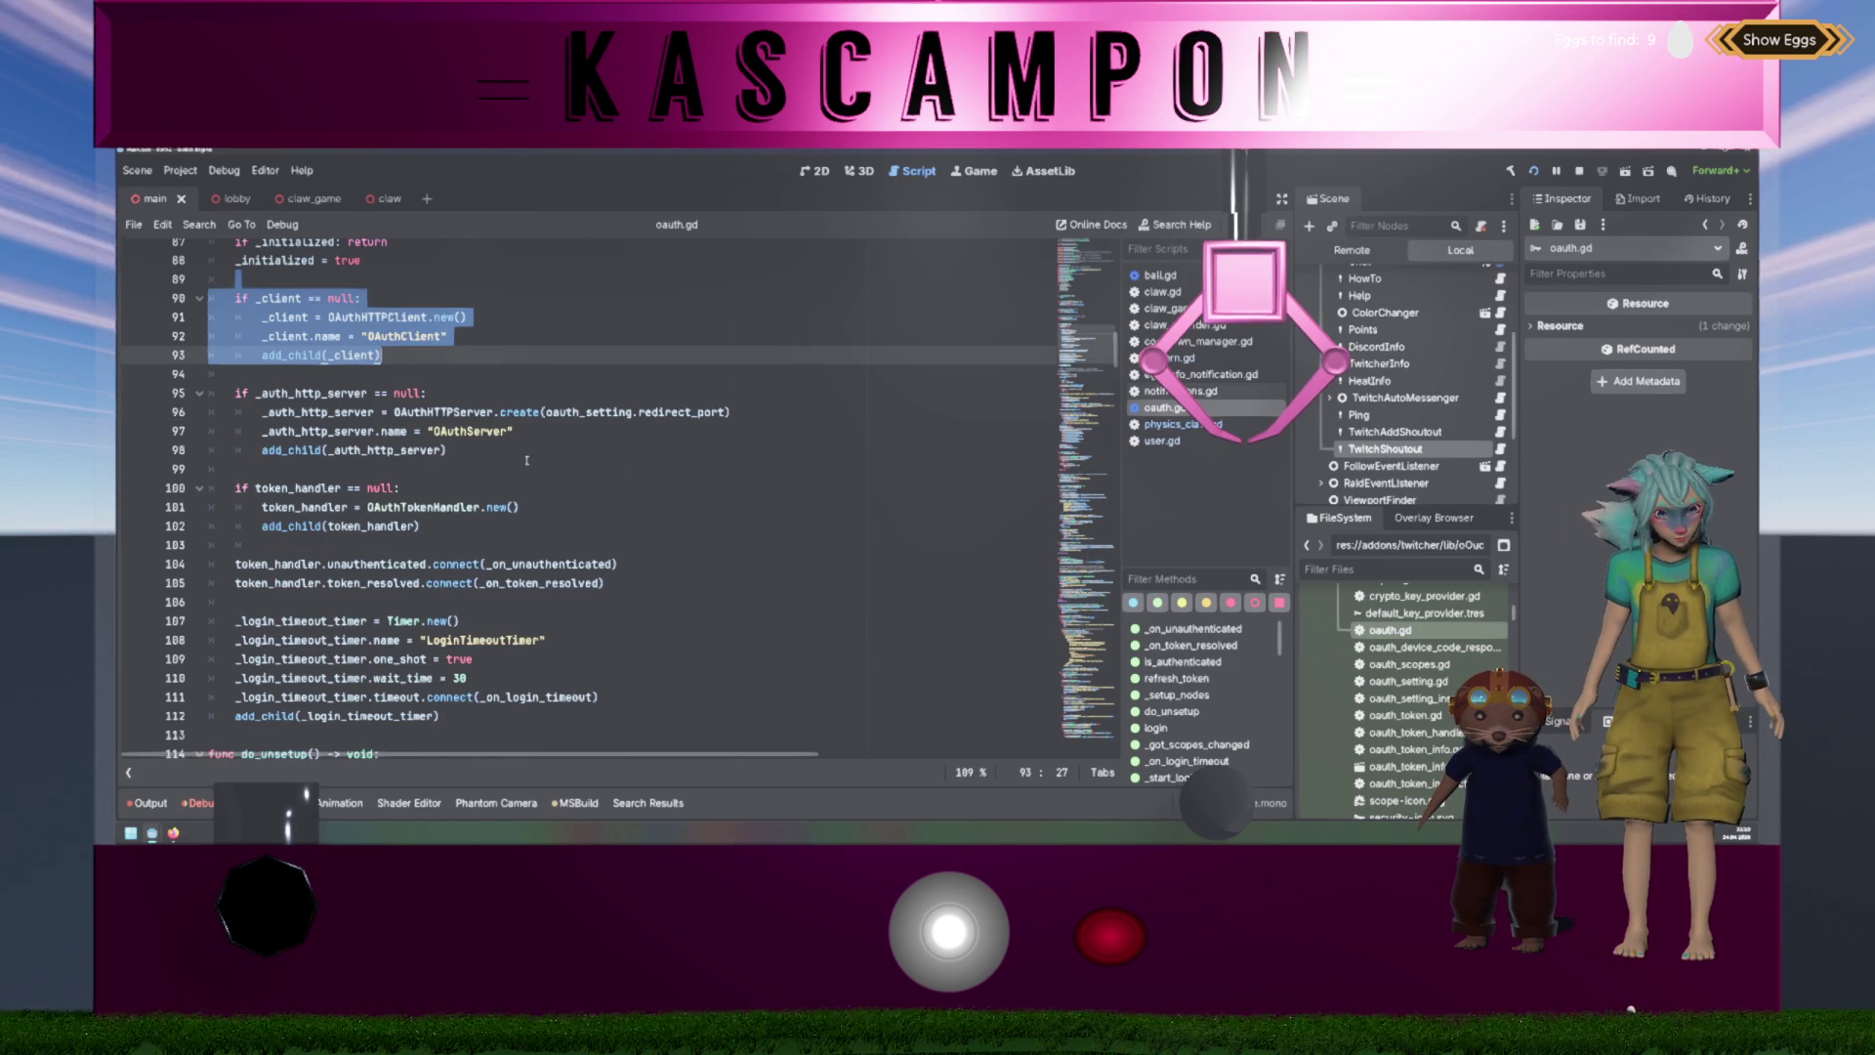
pyautogui.scroll(-5, 526, 460)
pyautogui.scroll(-8, 517, 460)
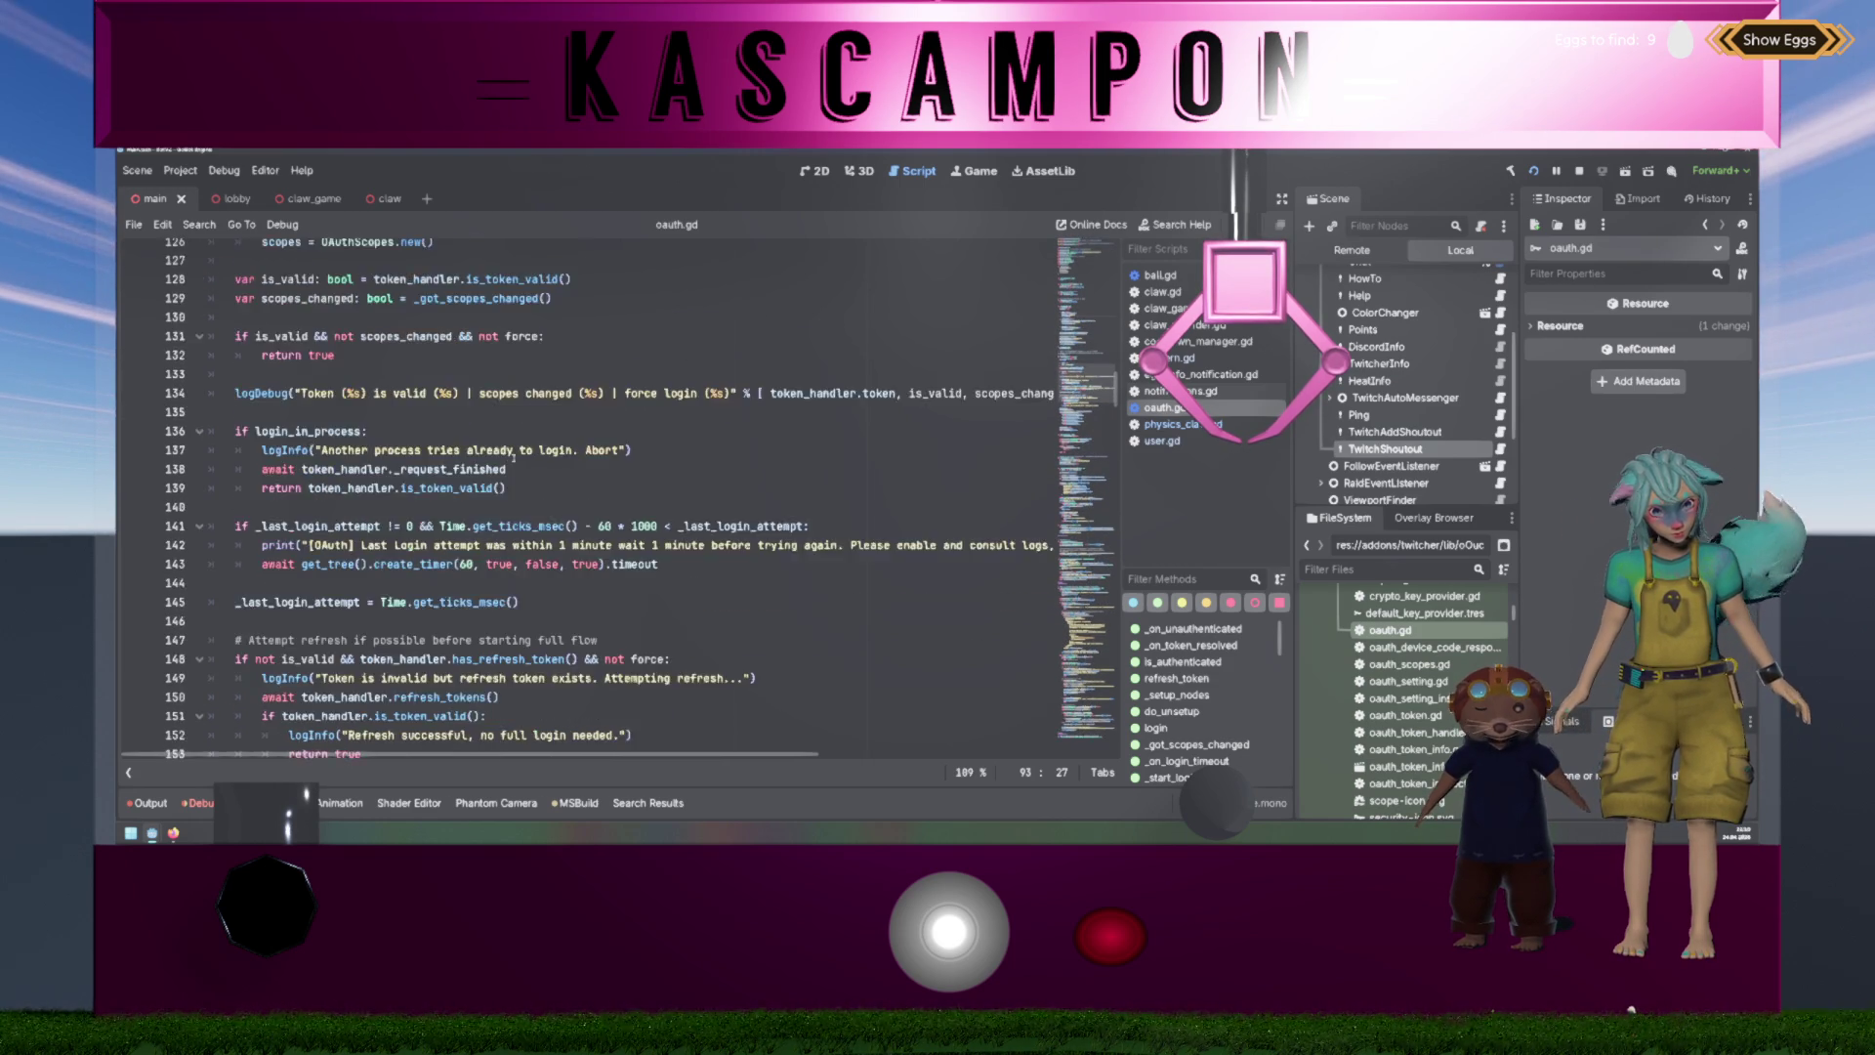
pyautogui.scroll(15, 515, 459)
pyautogui.scroll(2, 513, 458)
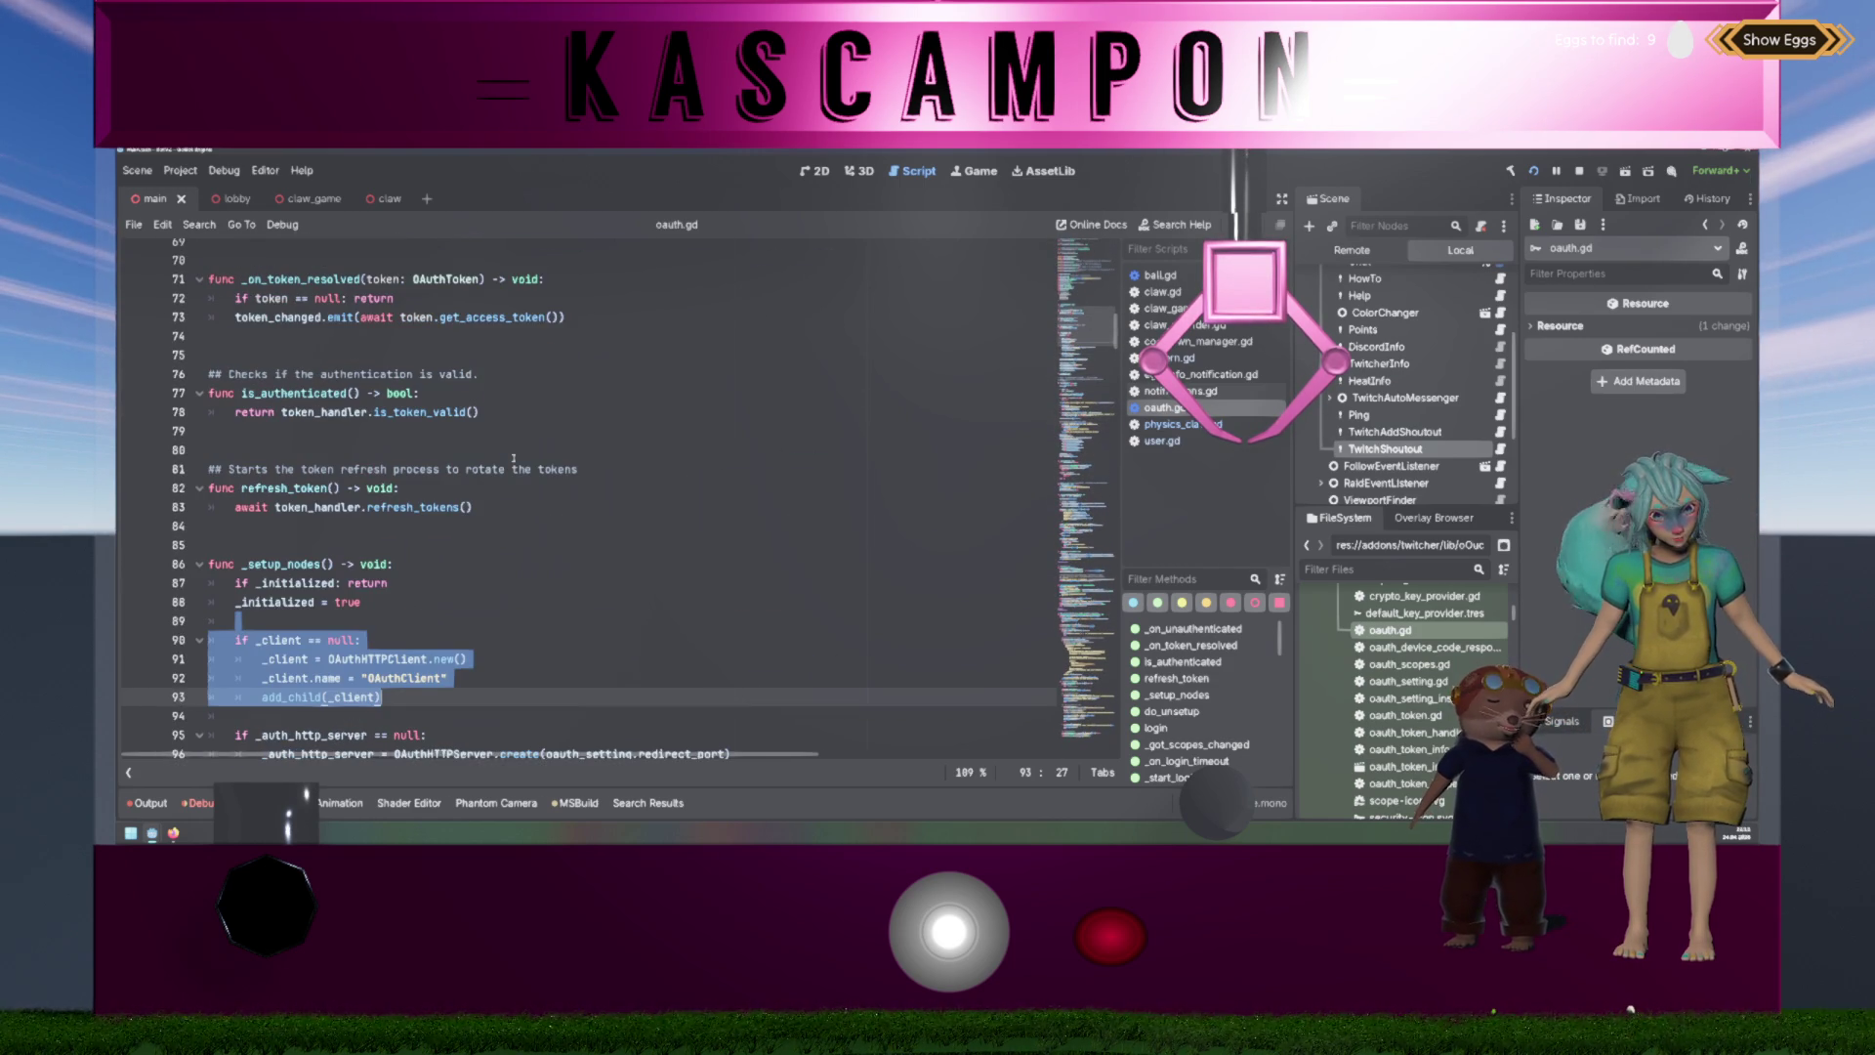
pyautogui.scroll(-2, 513, 458)
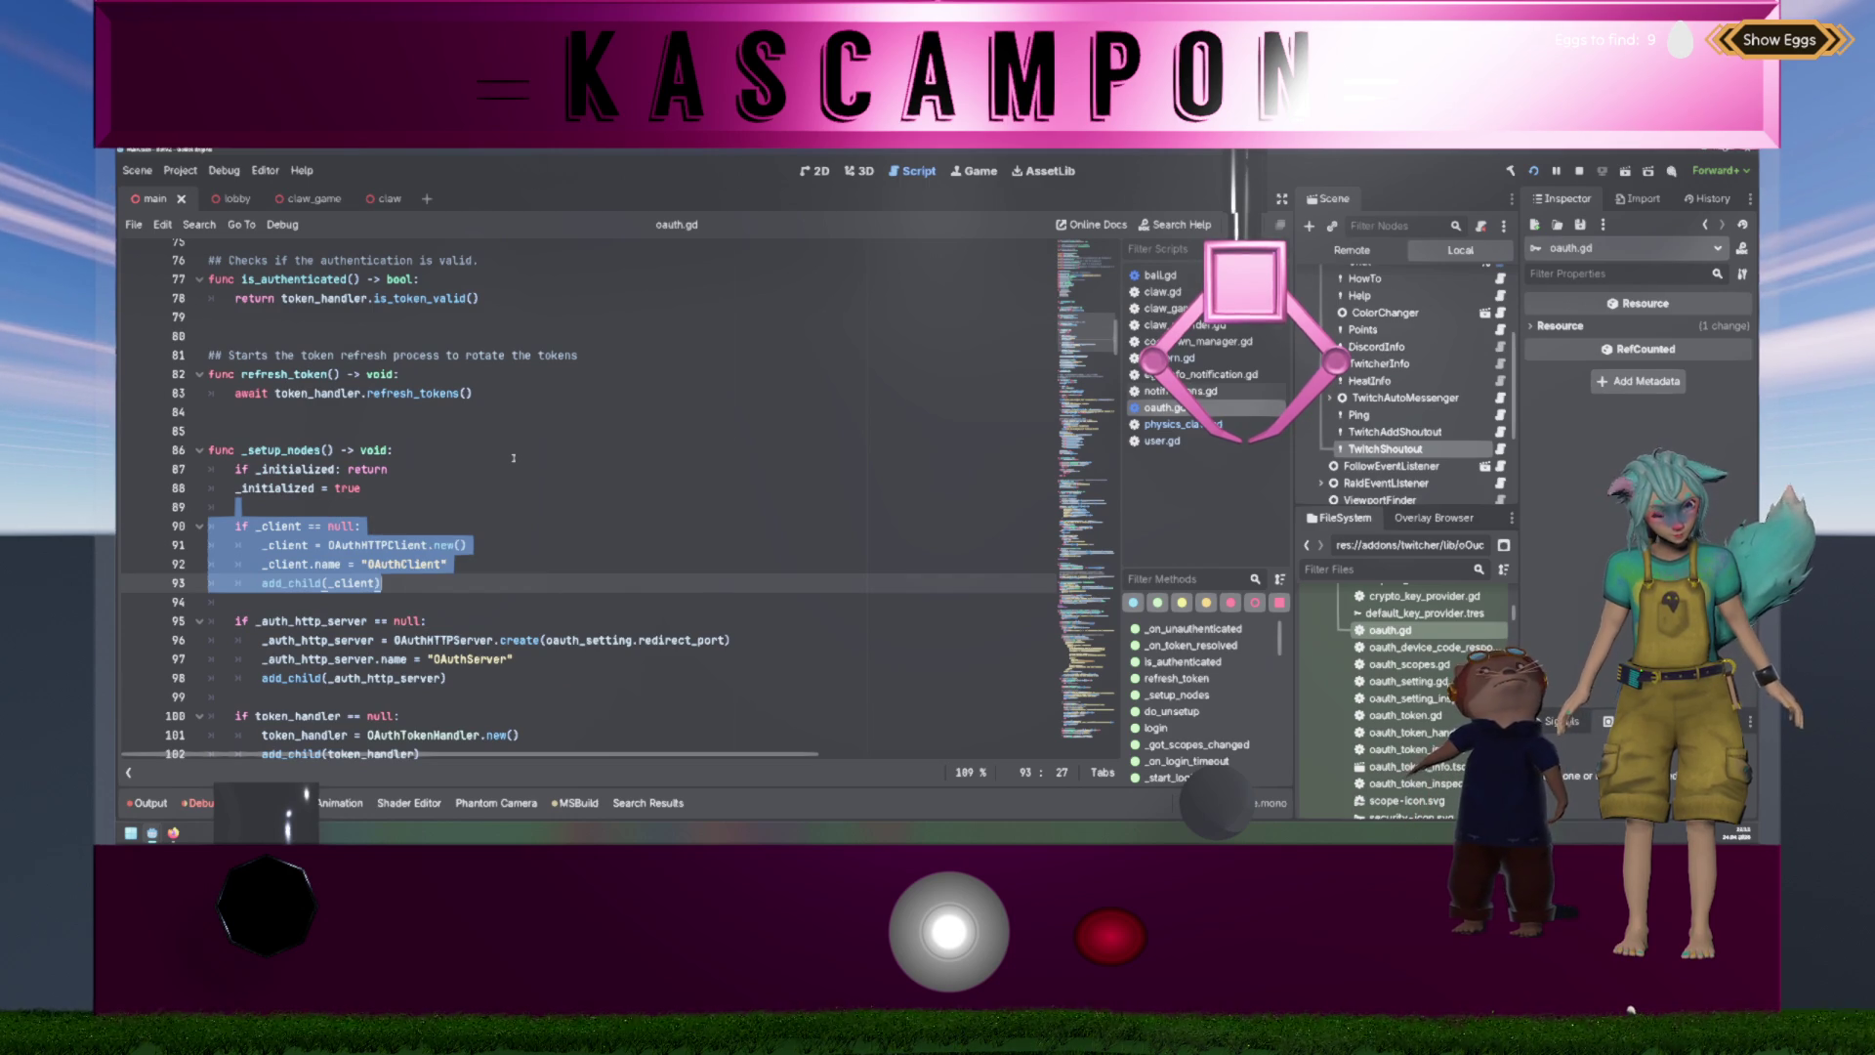
pyautogui.scroll(-2, 512, 458)
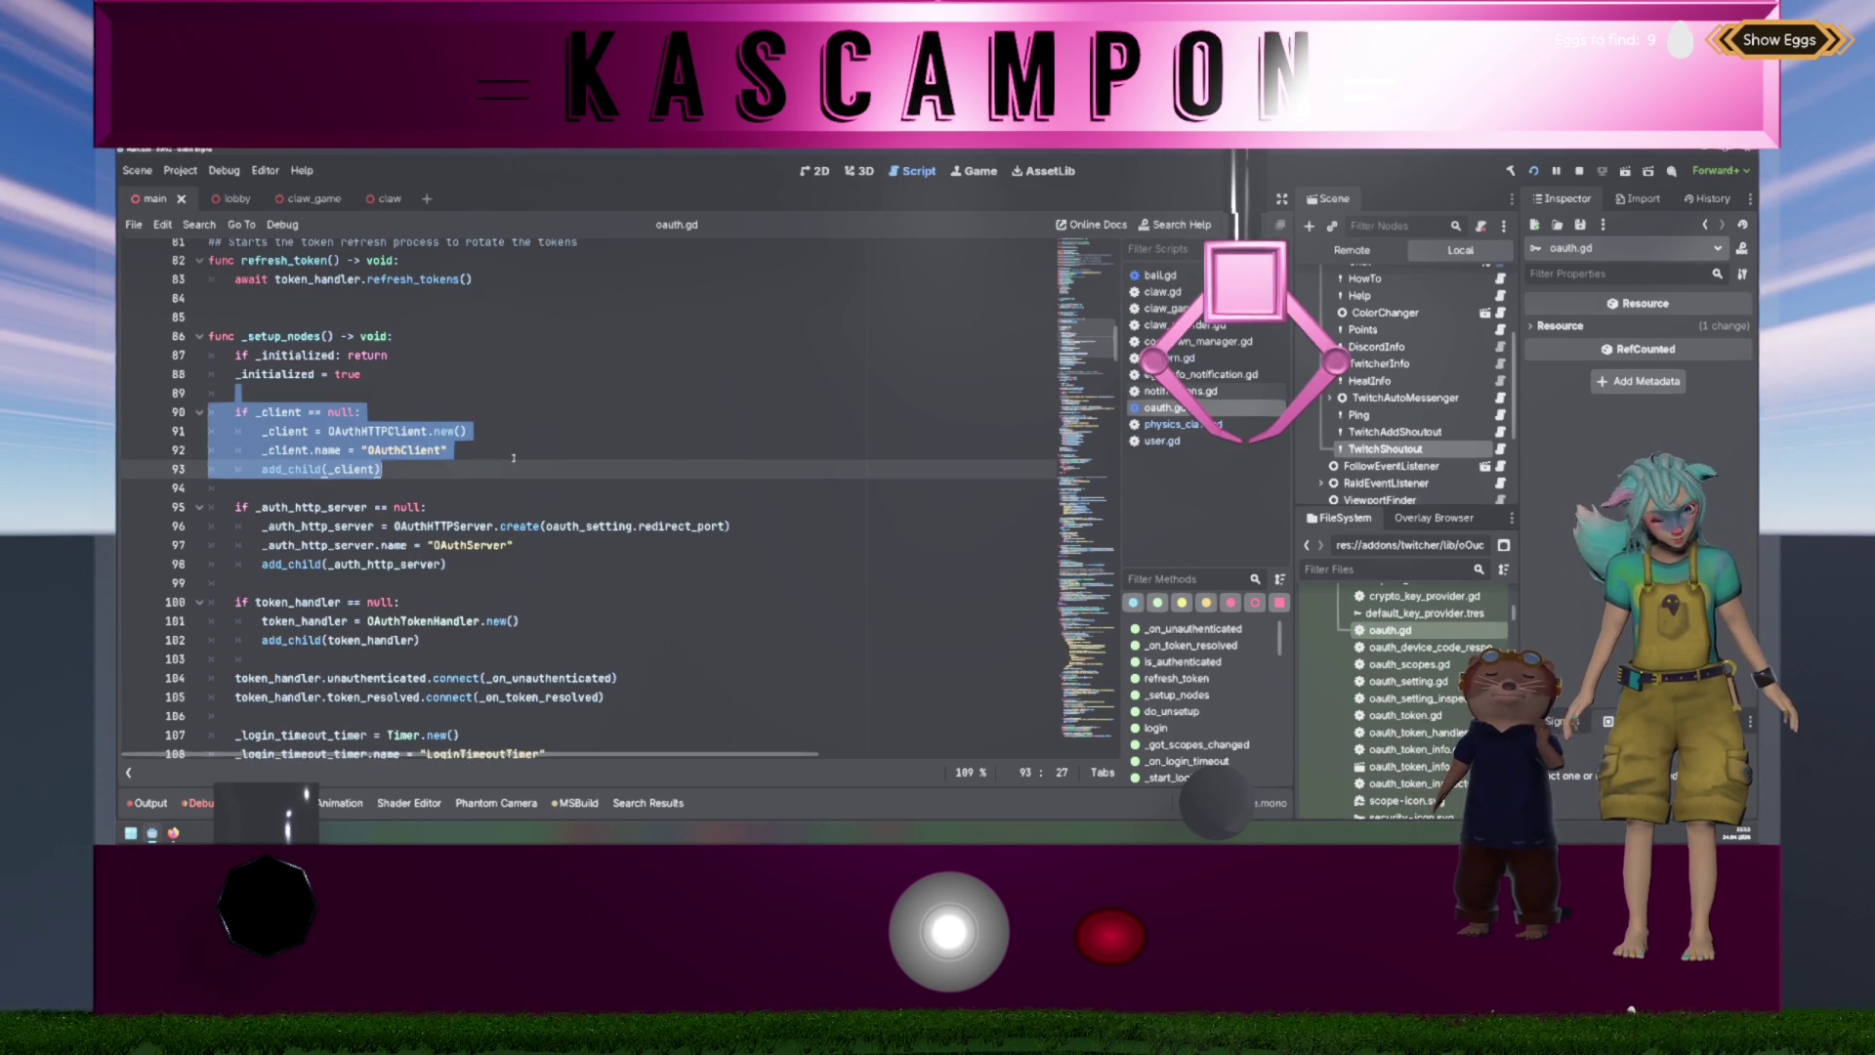
# Continue down to _process_implicit_request, then close oauth.gd with Ctrl+W
pyautogui.click(513, 448)
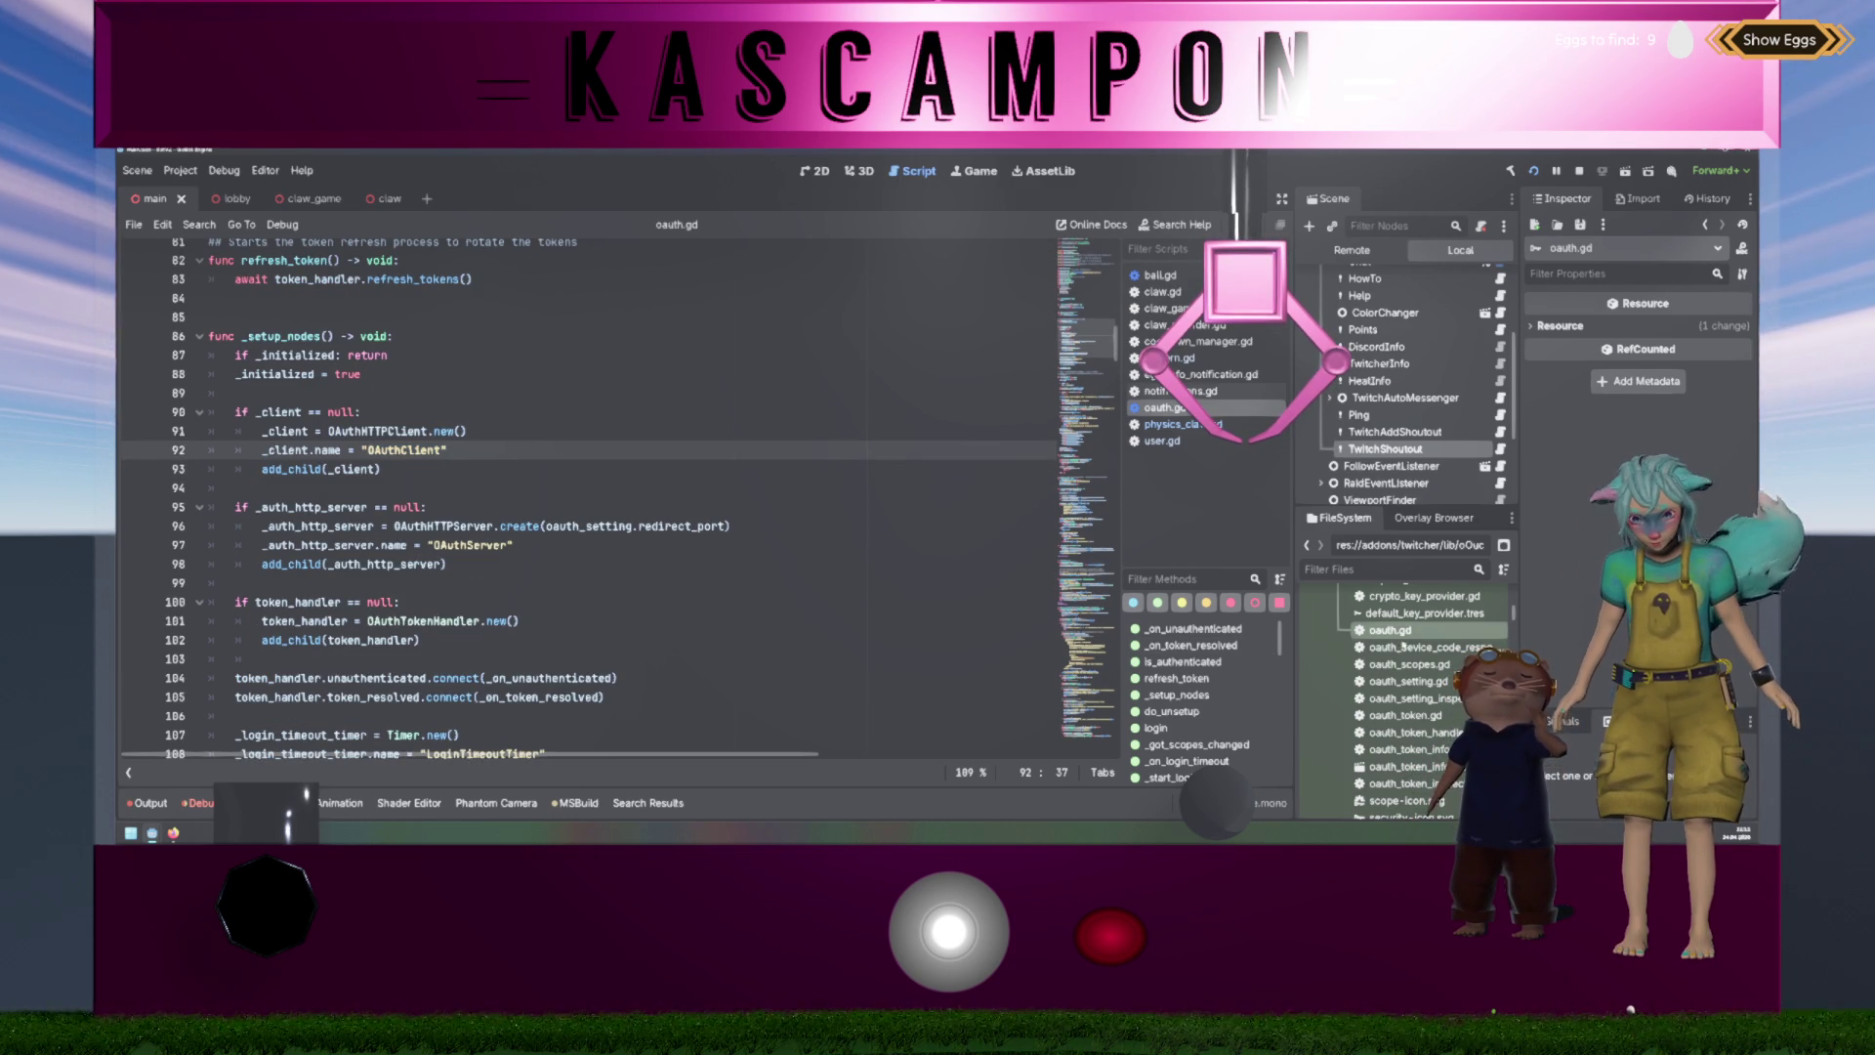
pyautogui.scroll(-4, 435, 517)
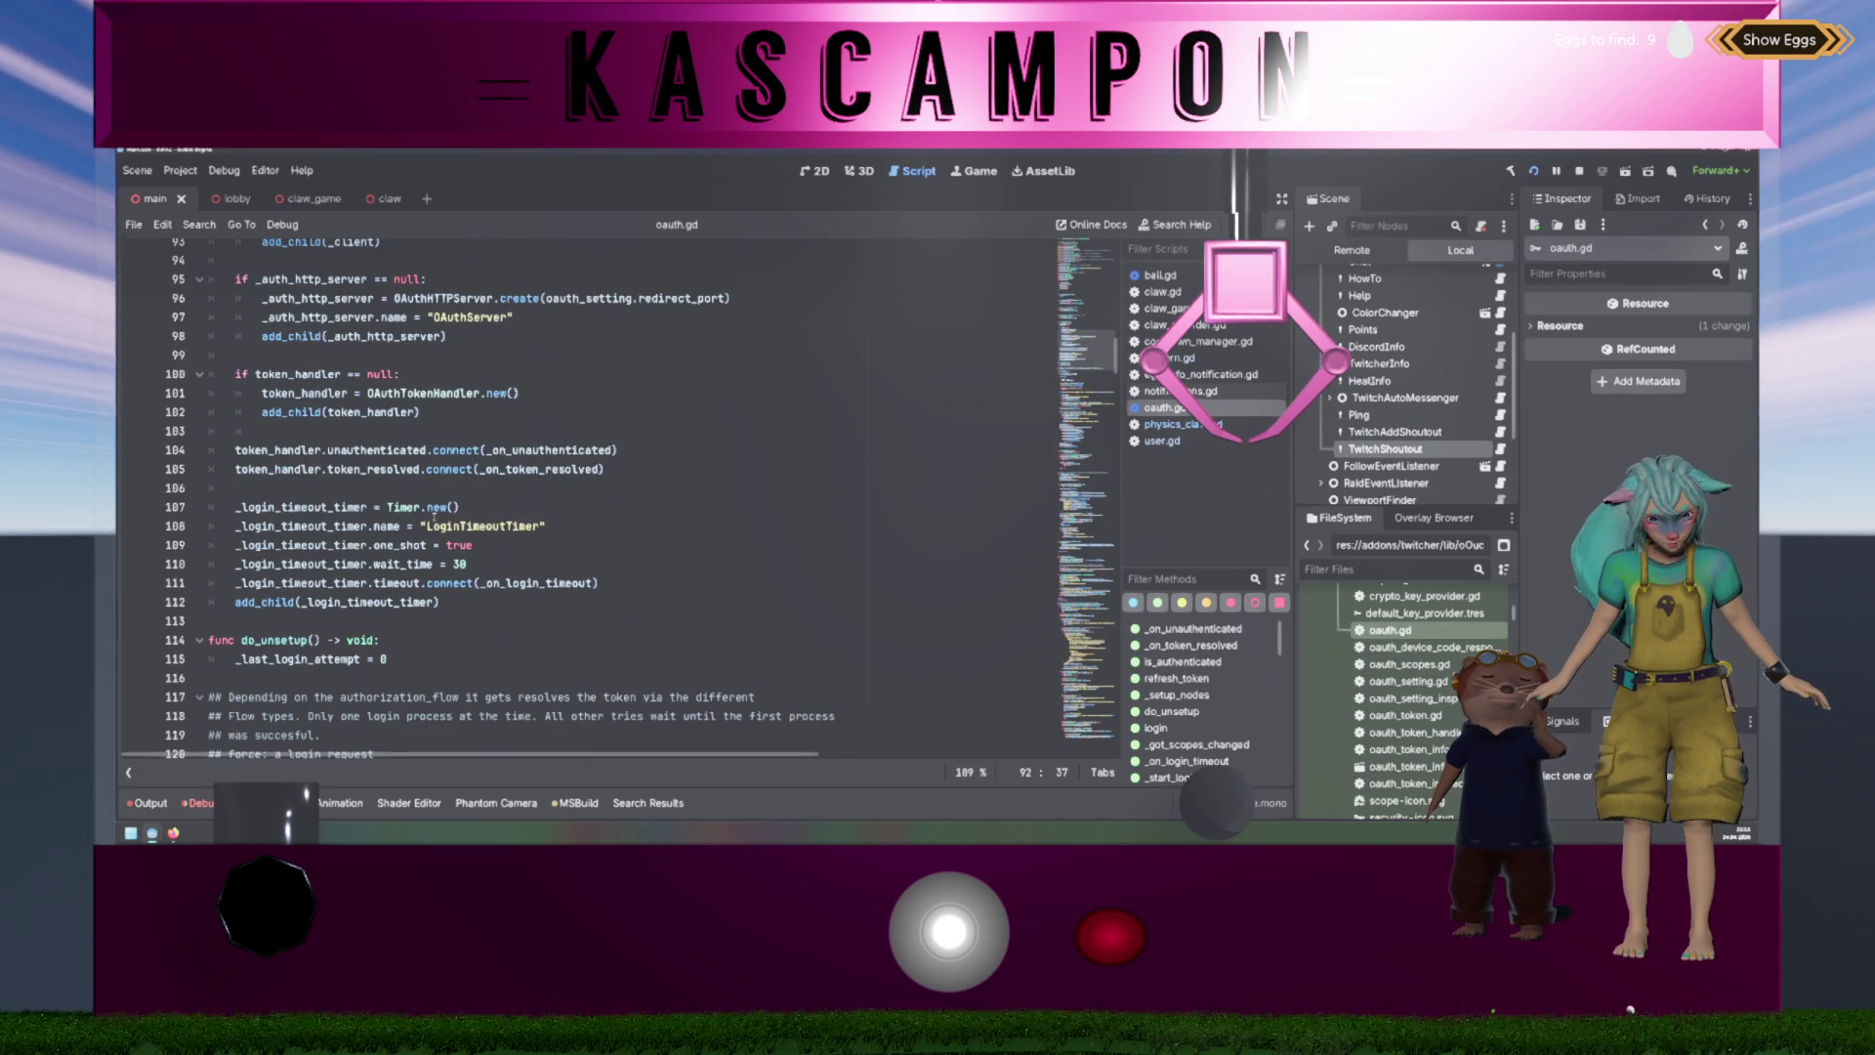
pyautogui.scroll(-12, 587, 522)
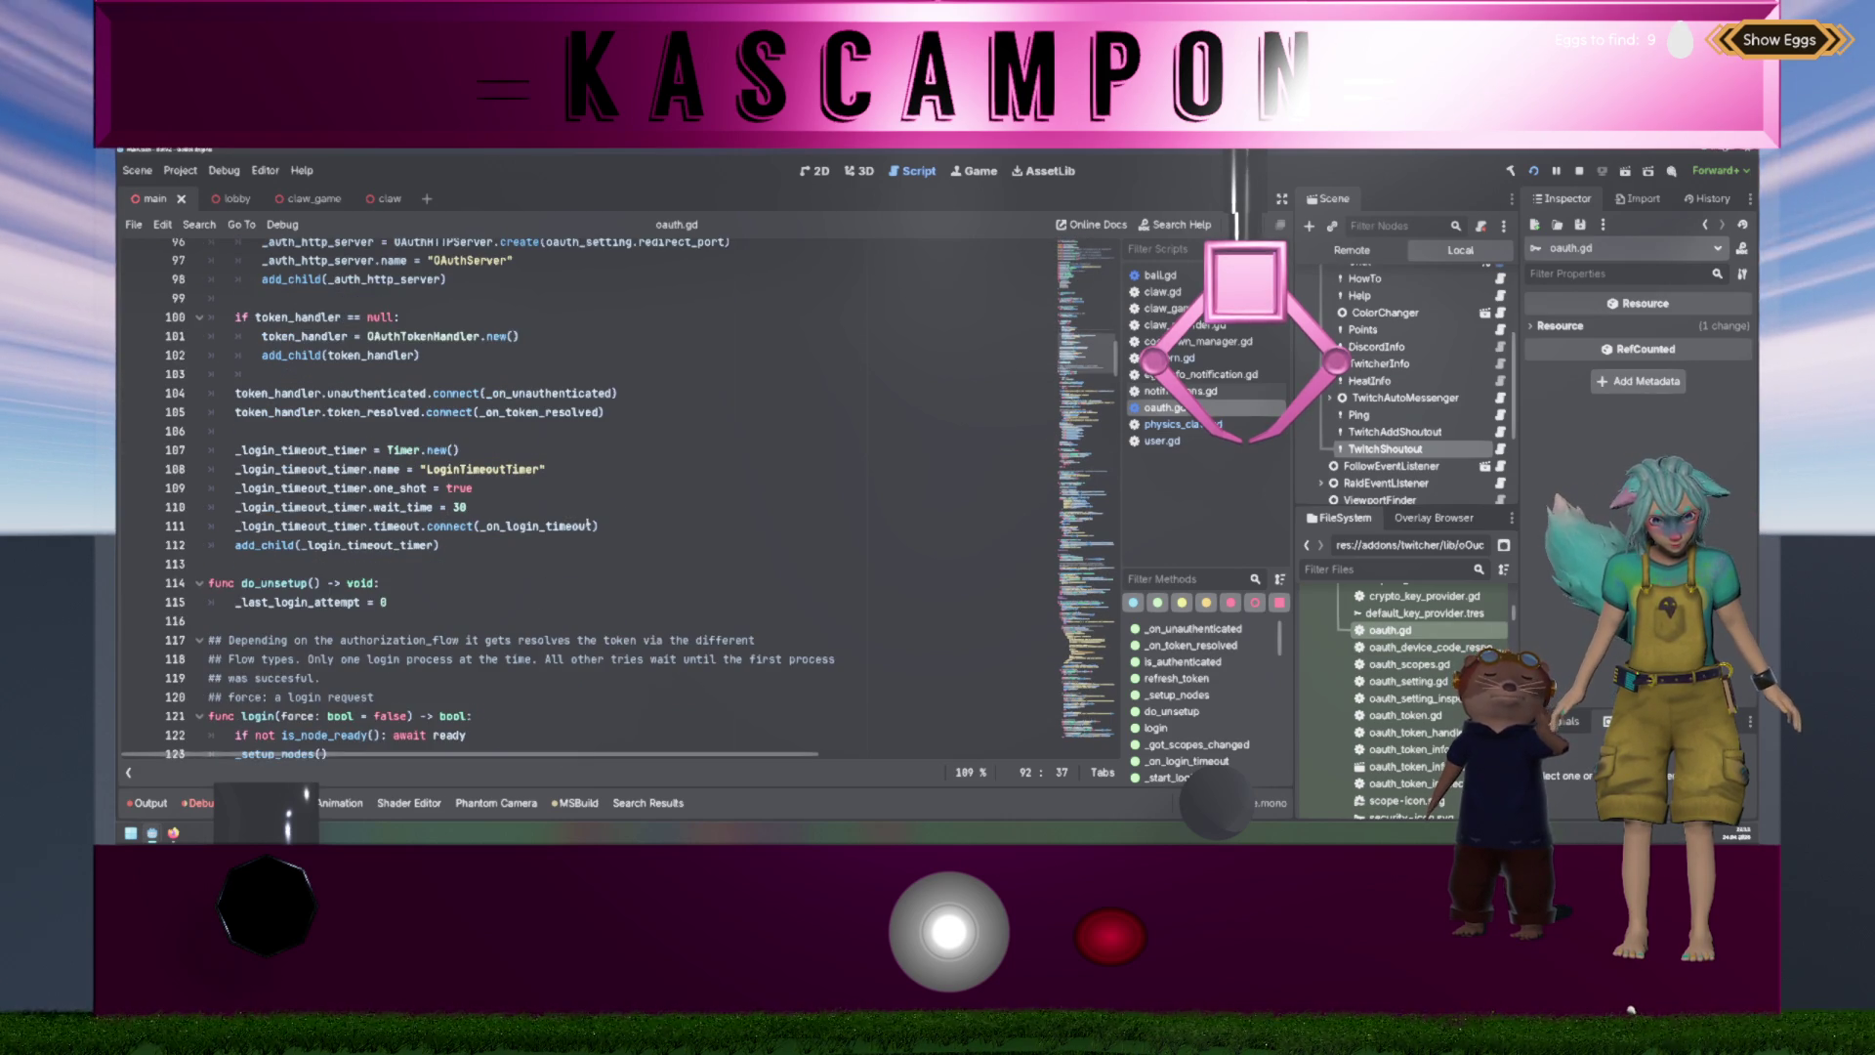
pyautogui.scroll(-18, 587, 523)
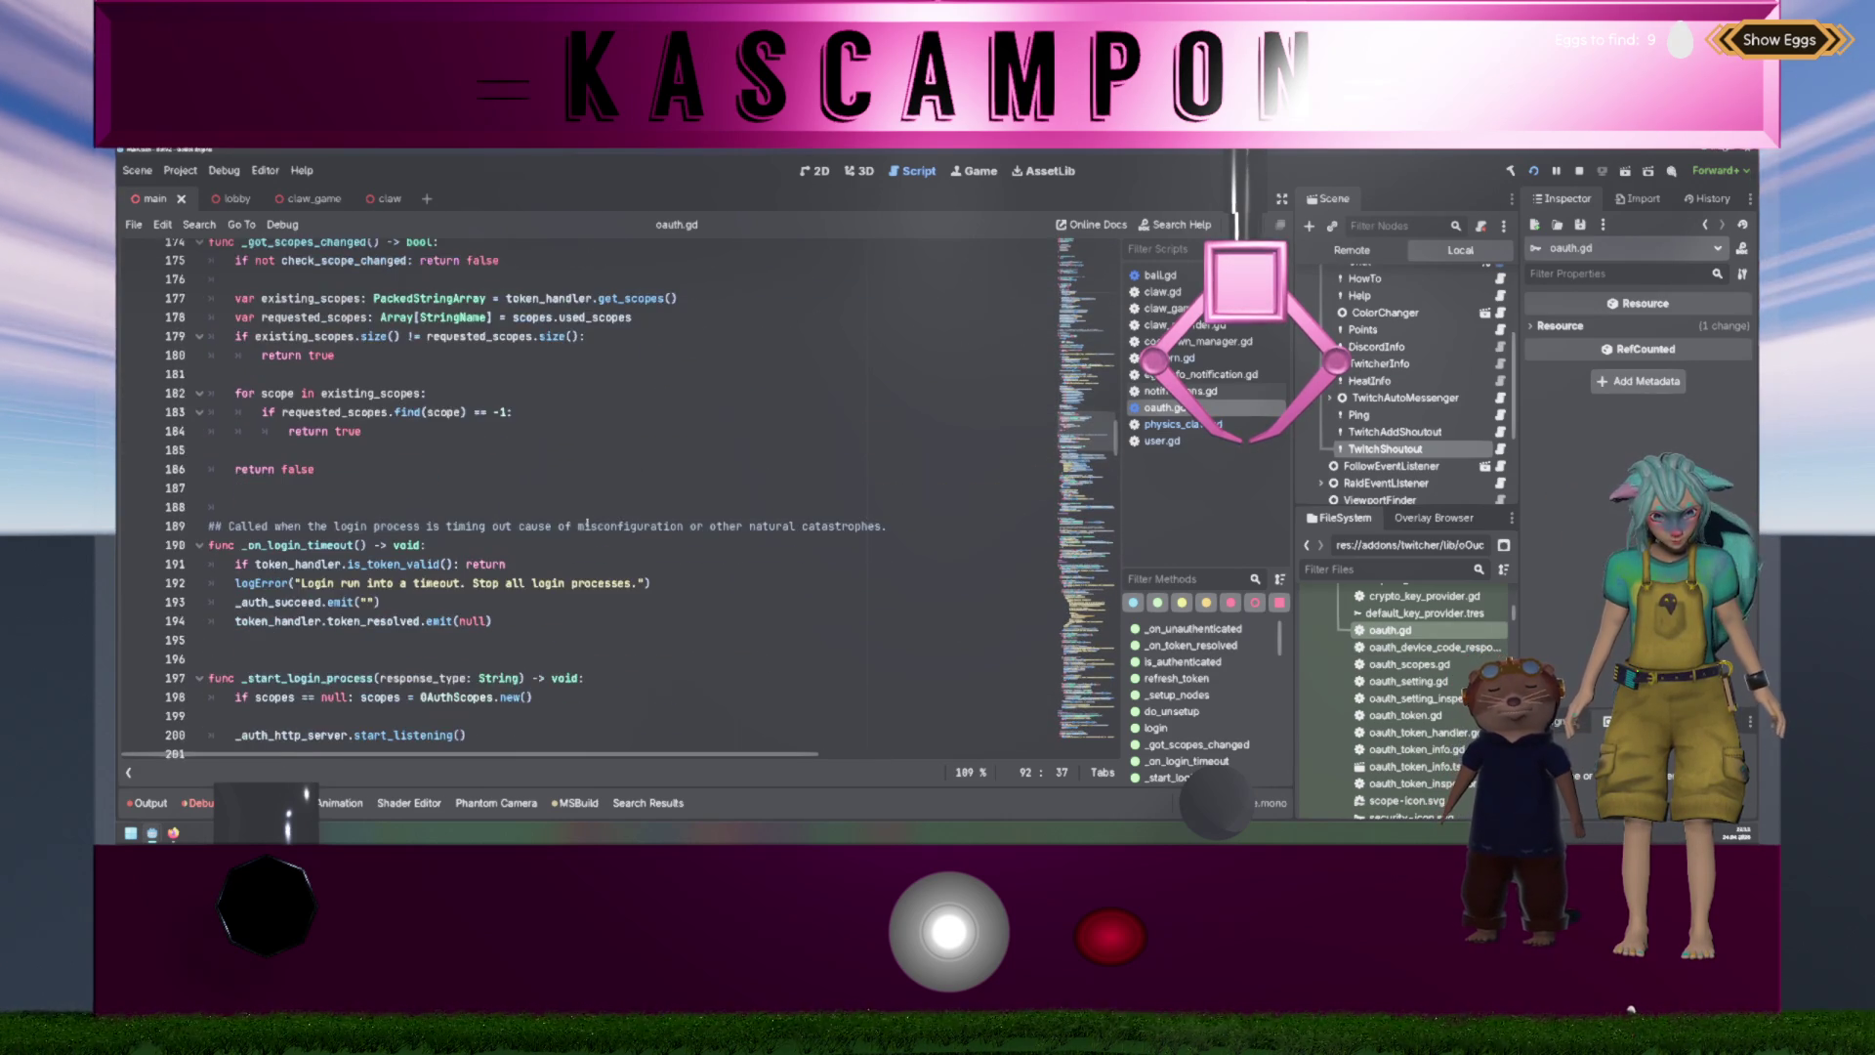
pyautogui.scroll(-20, 587, 522)
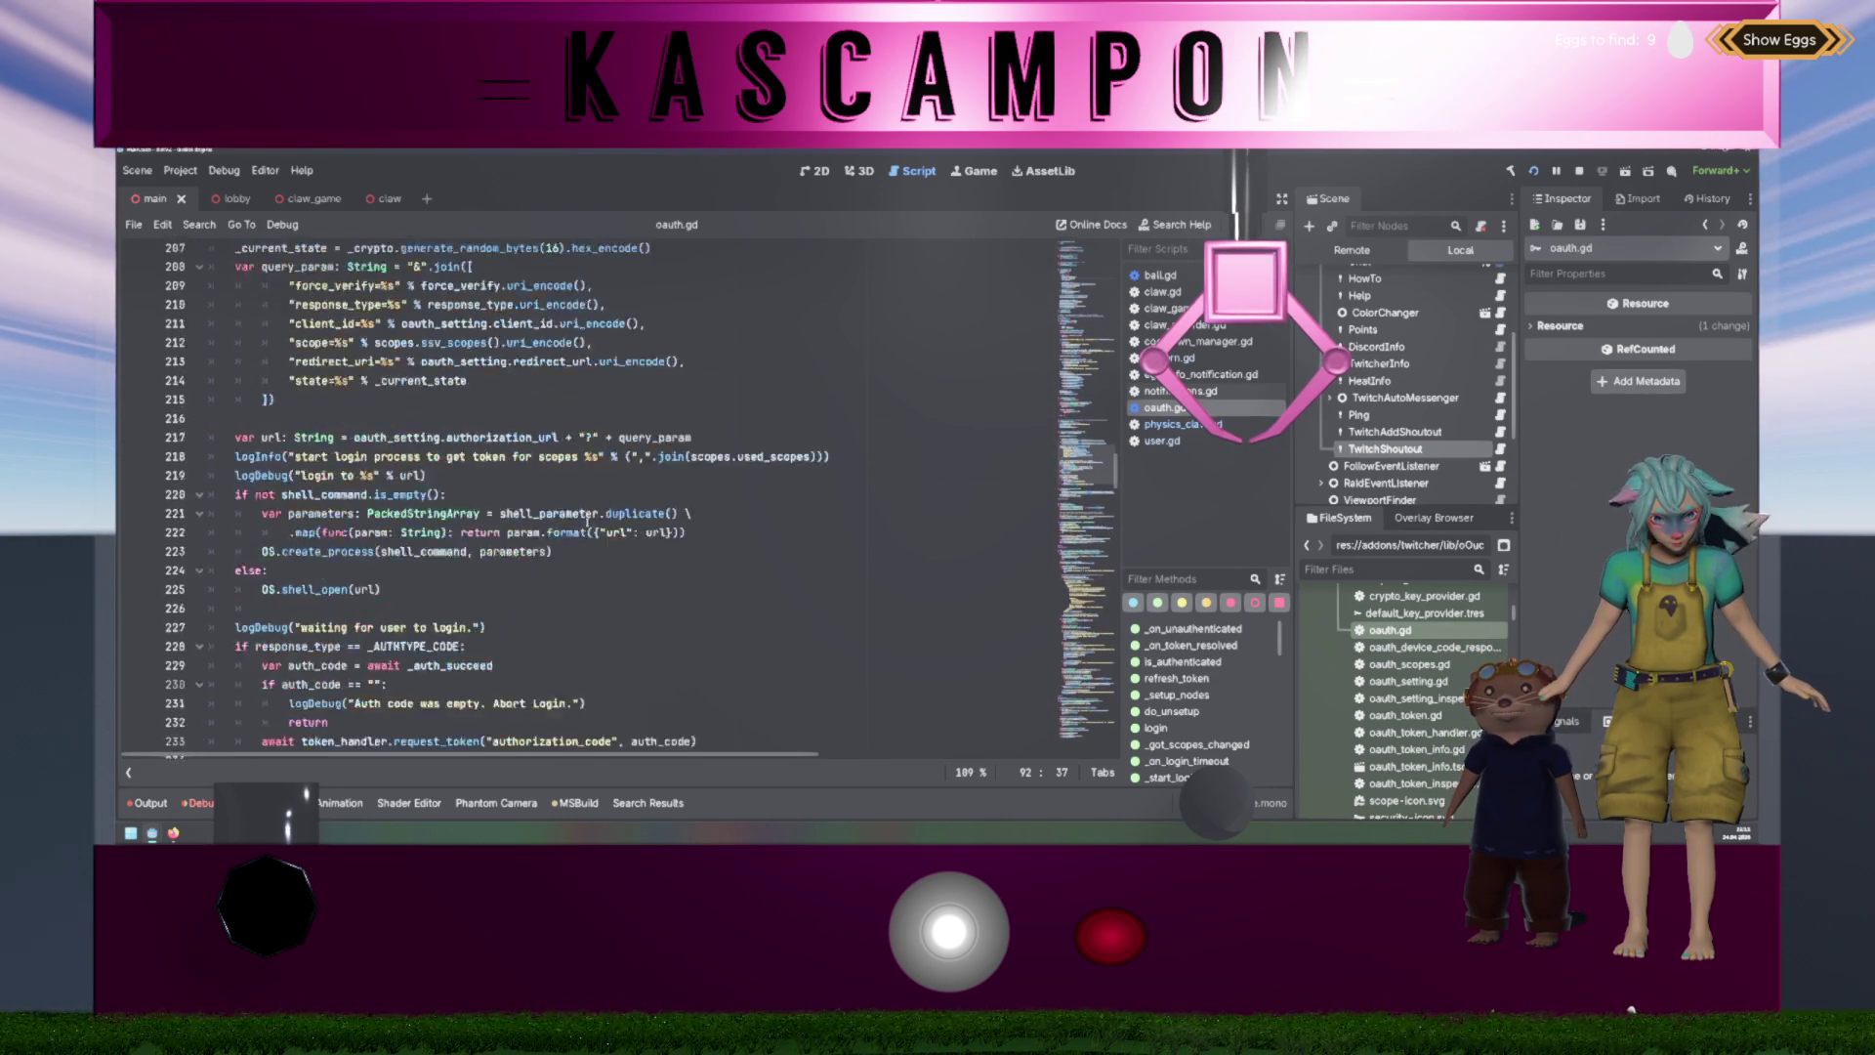
pyautogui.scroll(-7, 587, 522)
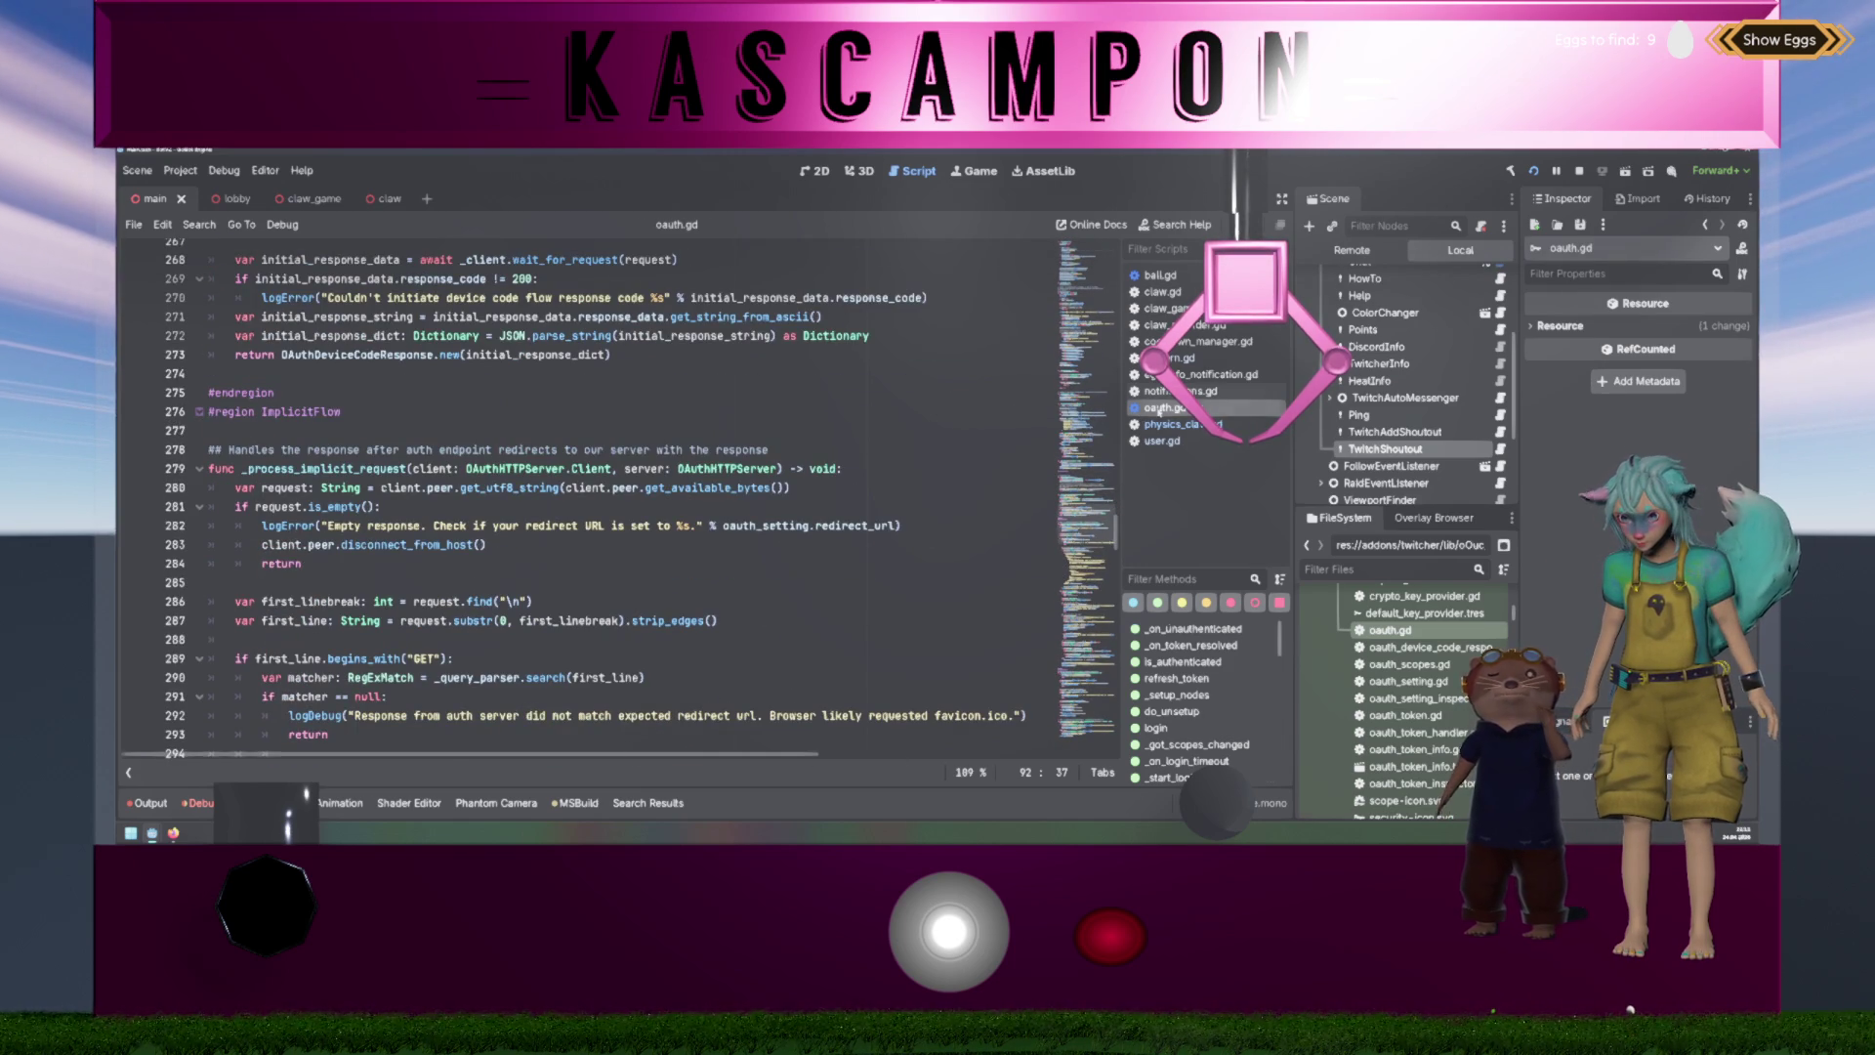
pyautogui.hotkey('ctrl', 'w')
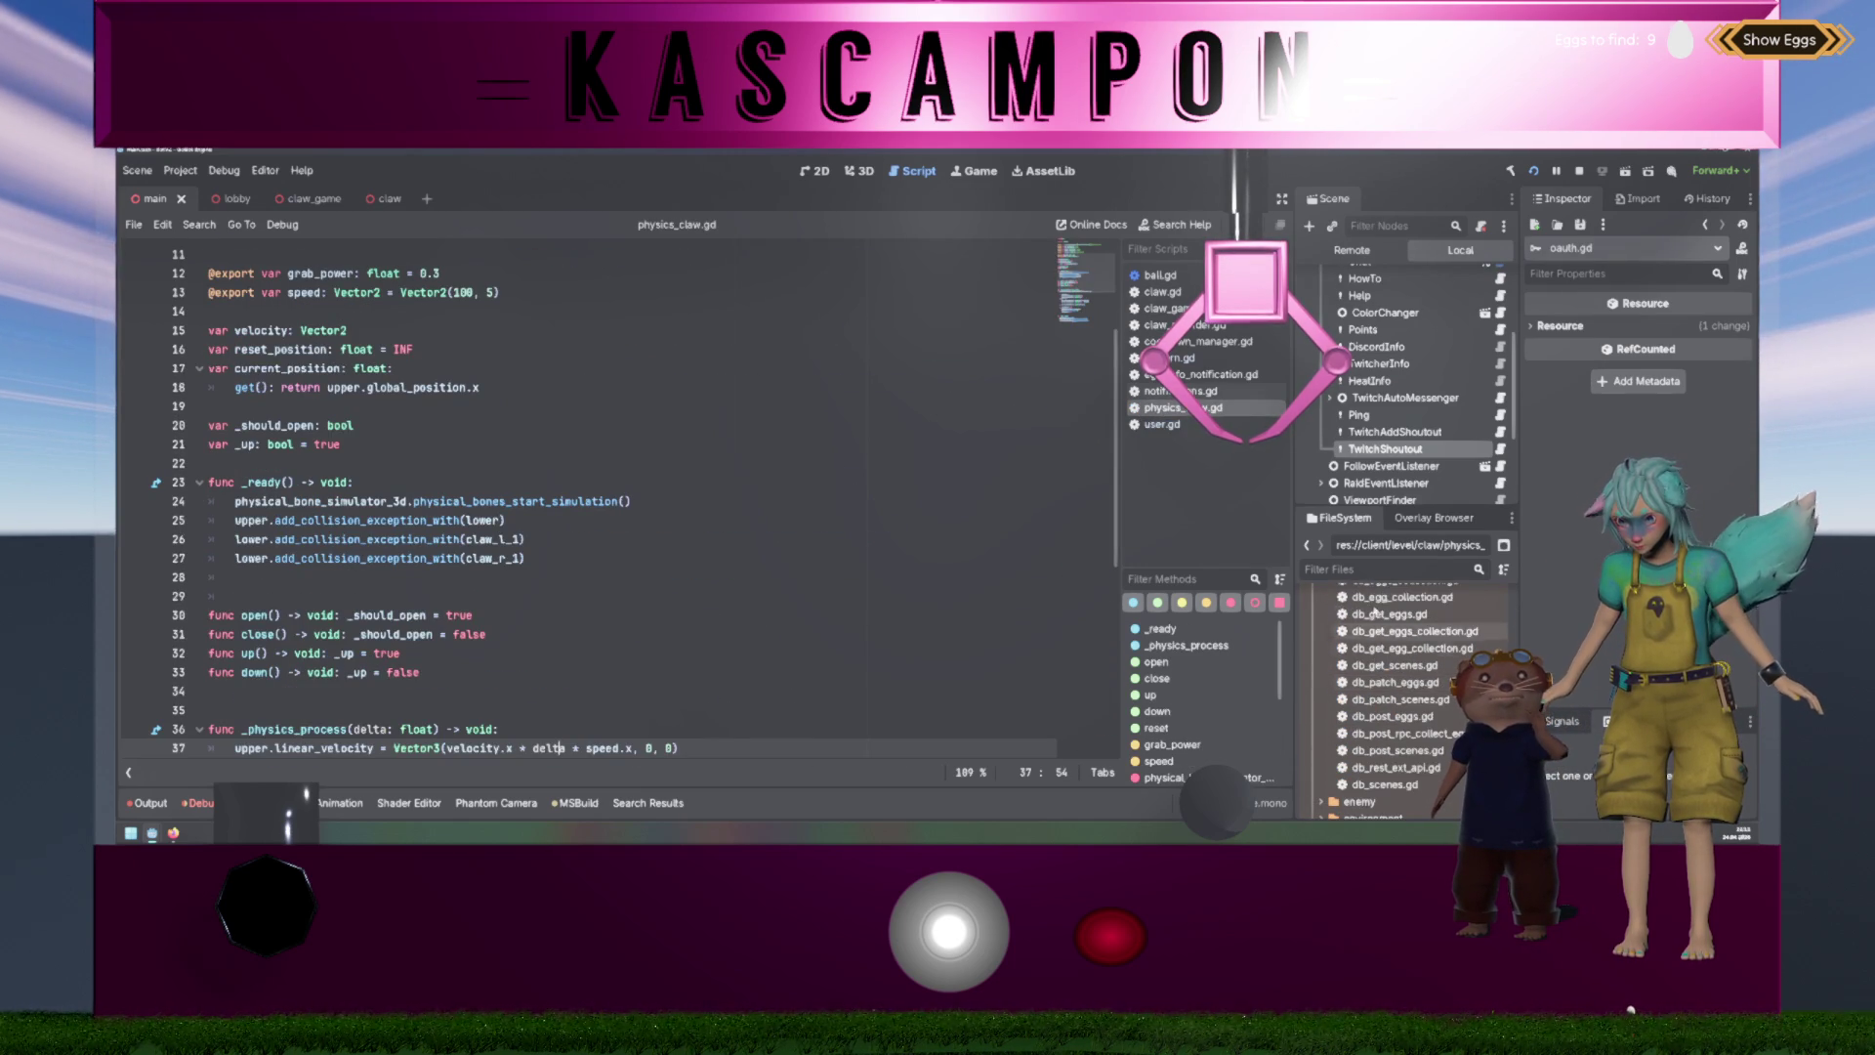
# Filter the FileSystem dock for 'twitch_auth' and open twitch_auth.gd
pyautogui.click(1359, 569)
pyautogui.write('twitch_o')
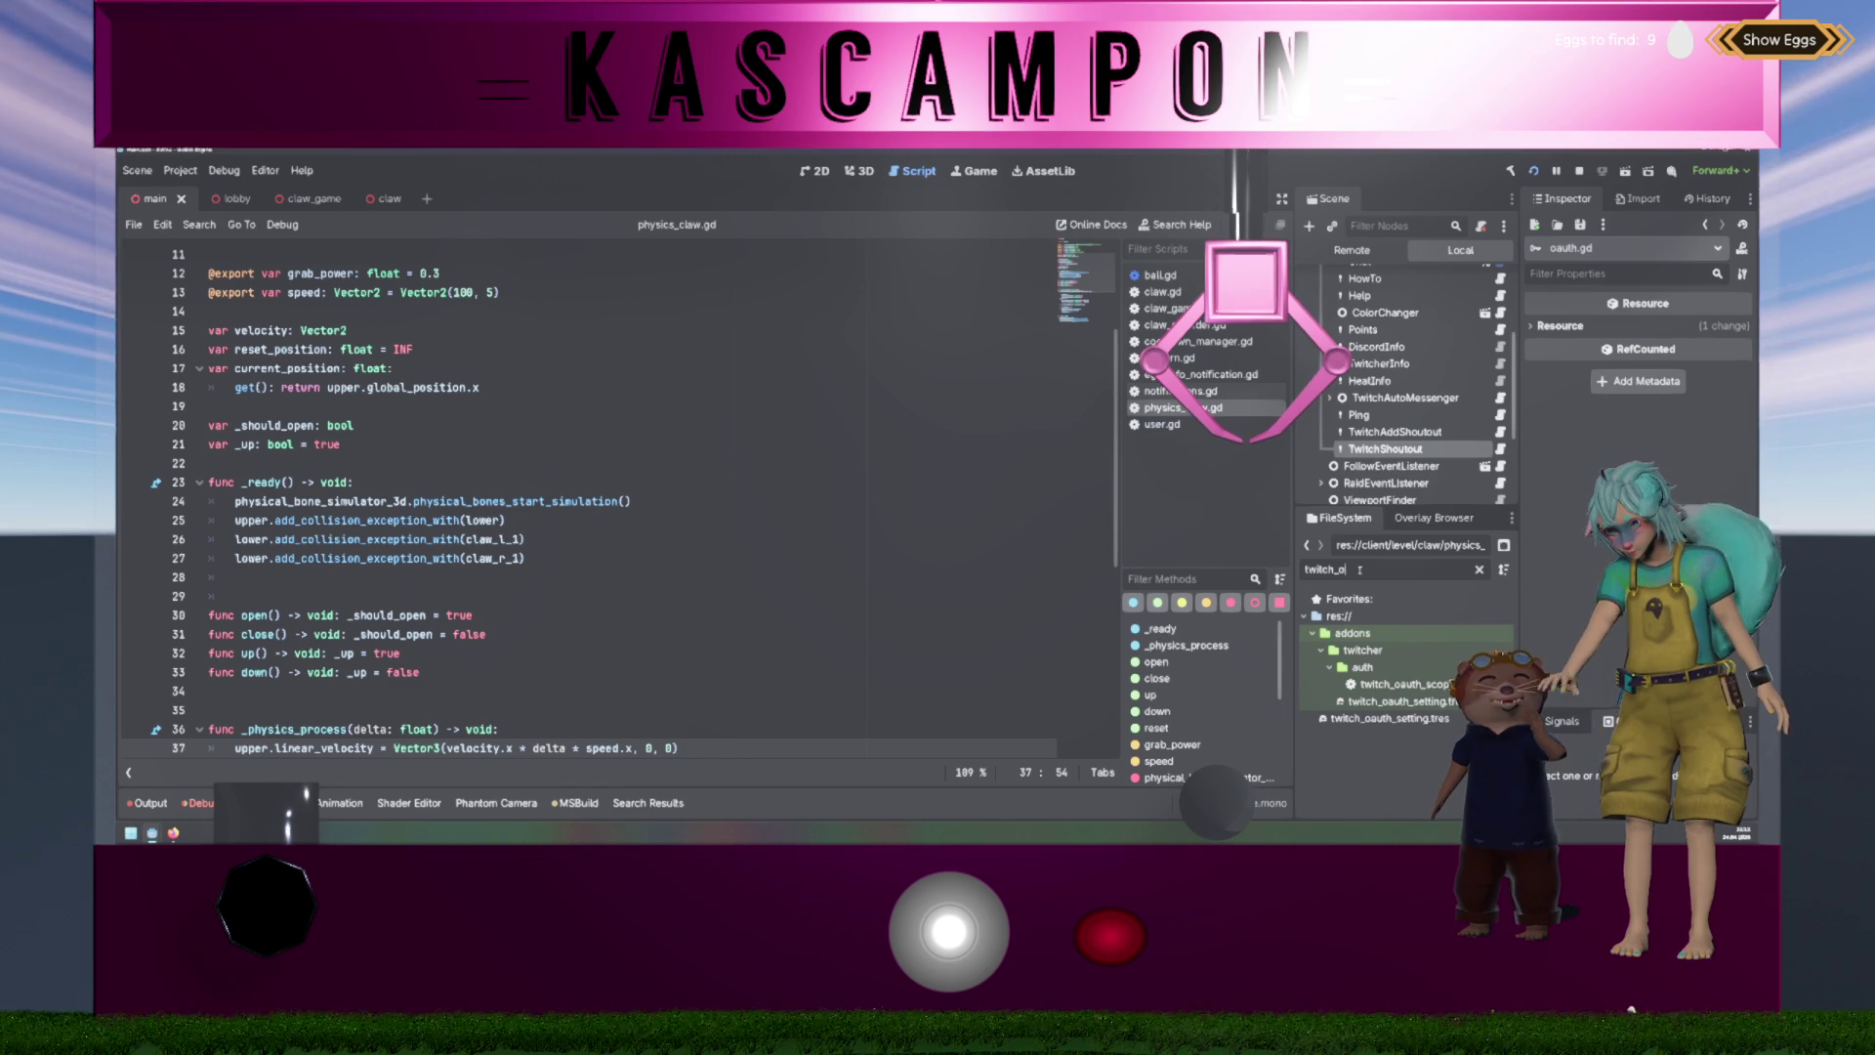
pyautogui.press('BackSpace')
pyautogui.write('auth')
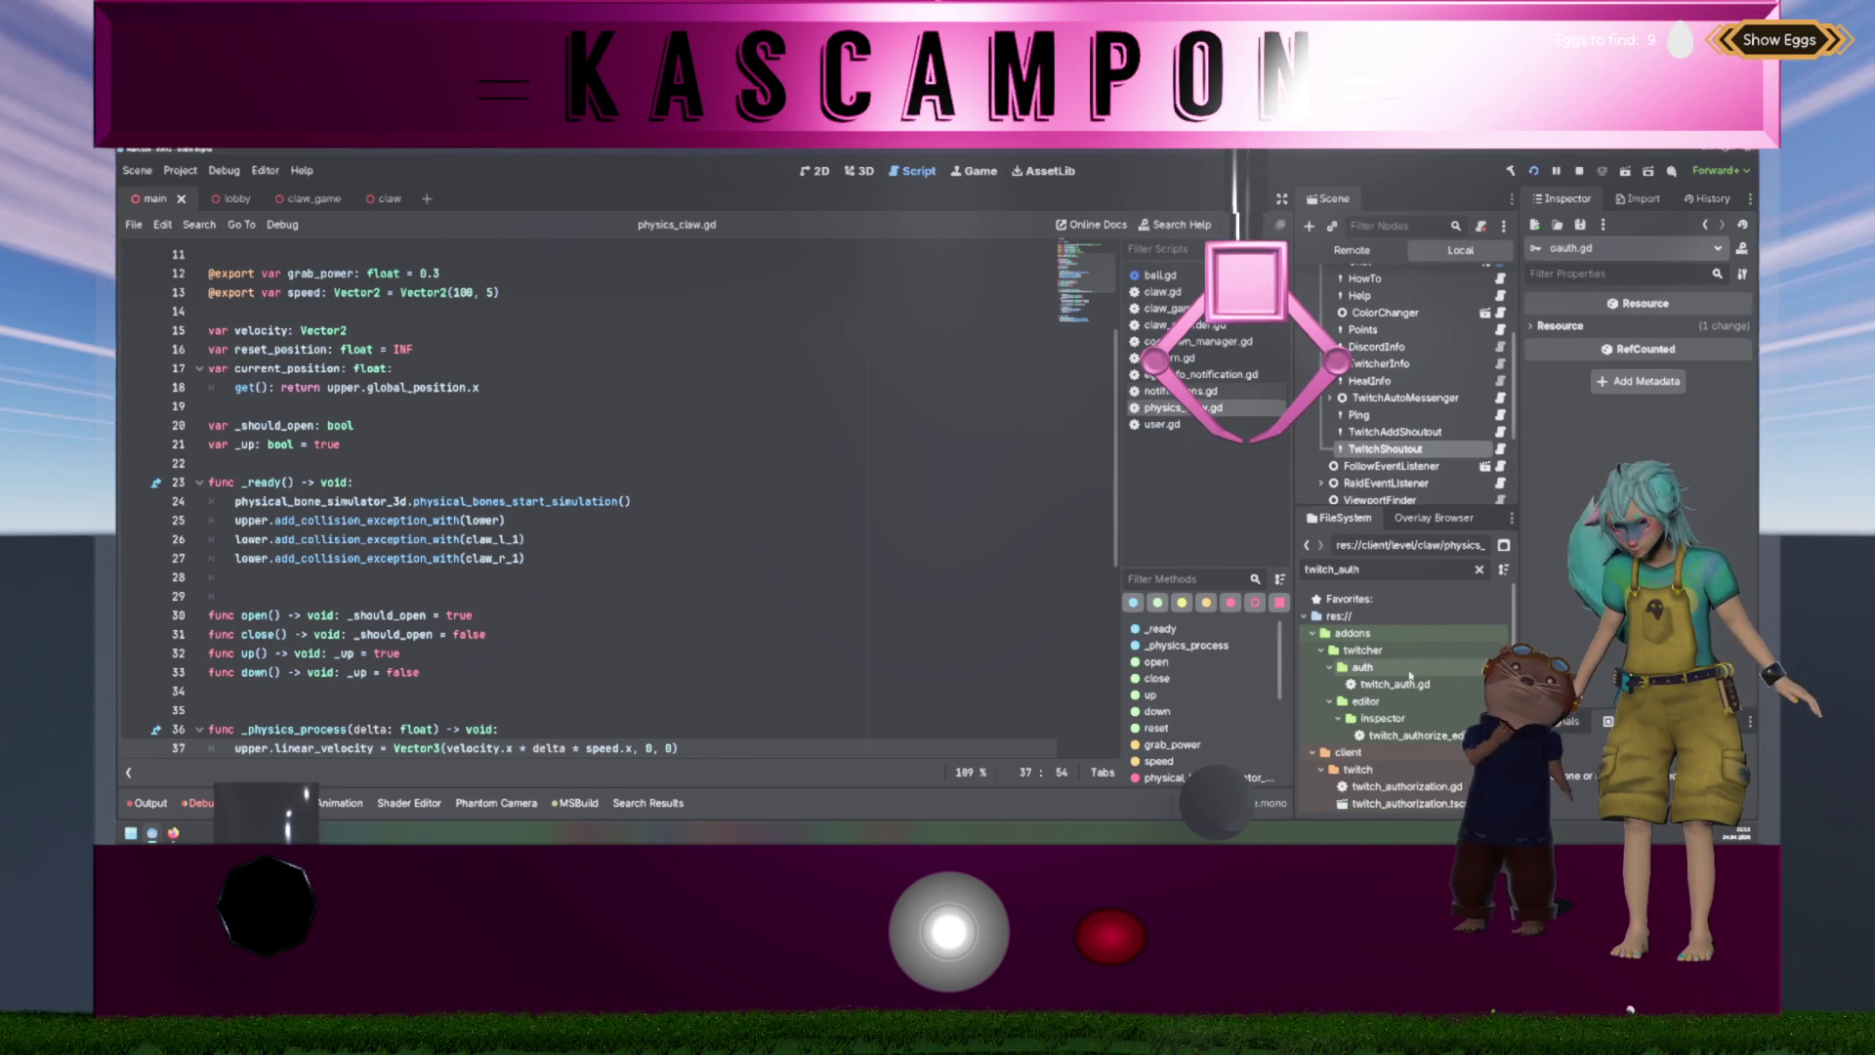
pyautogui.doubleClick(1397, 684)
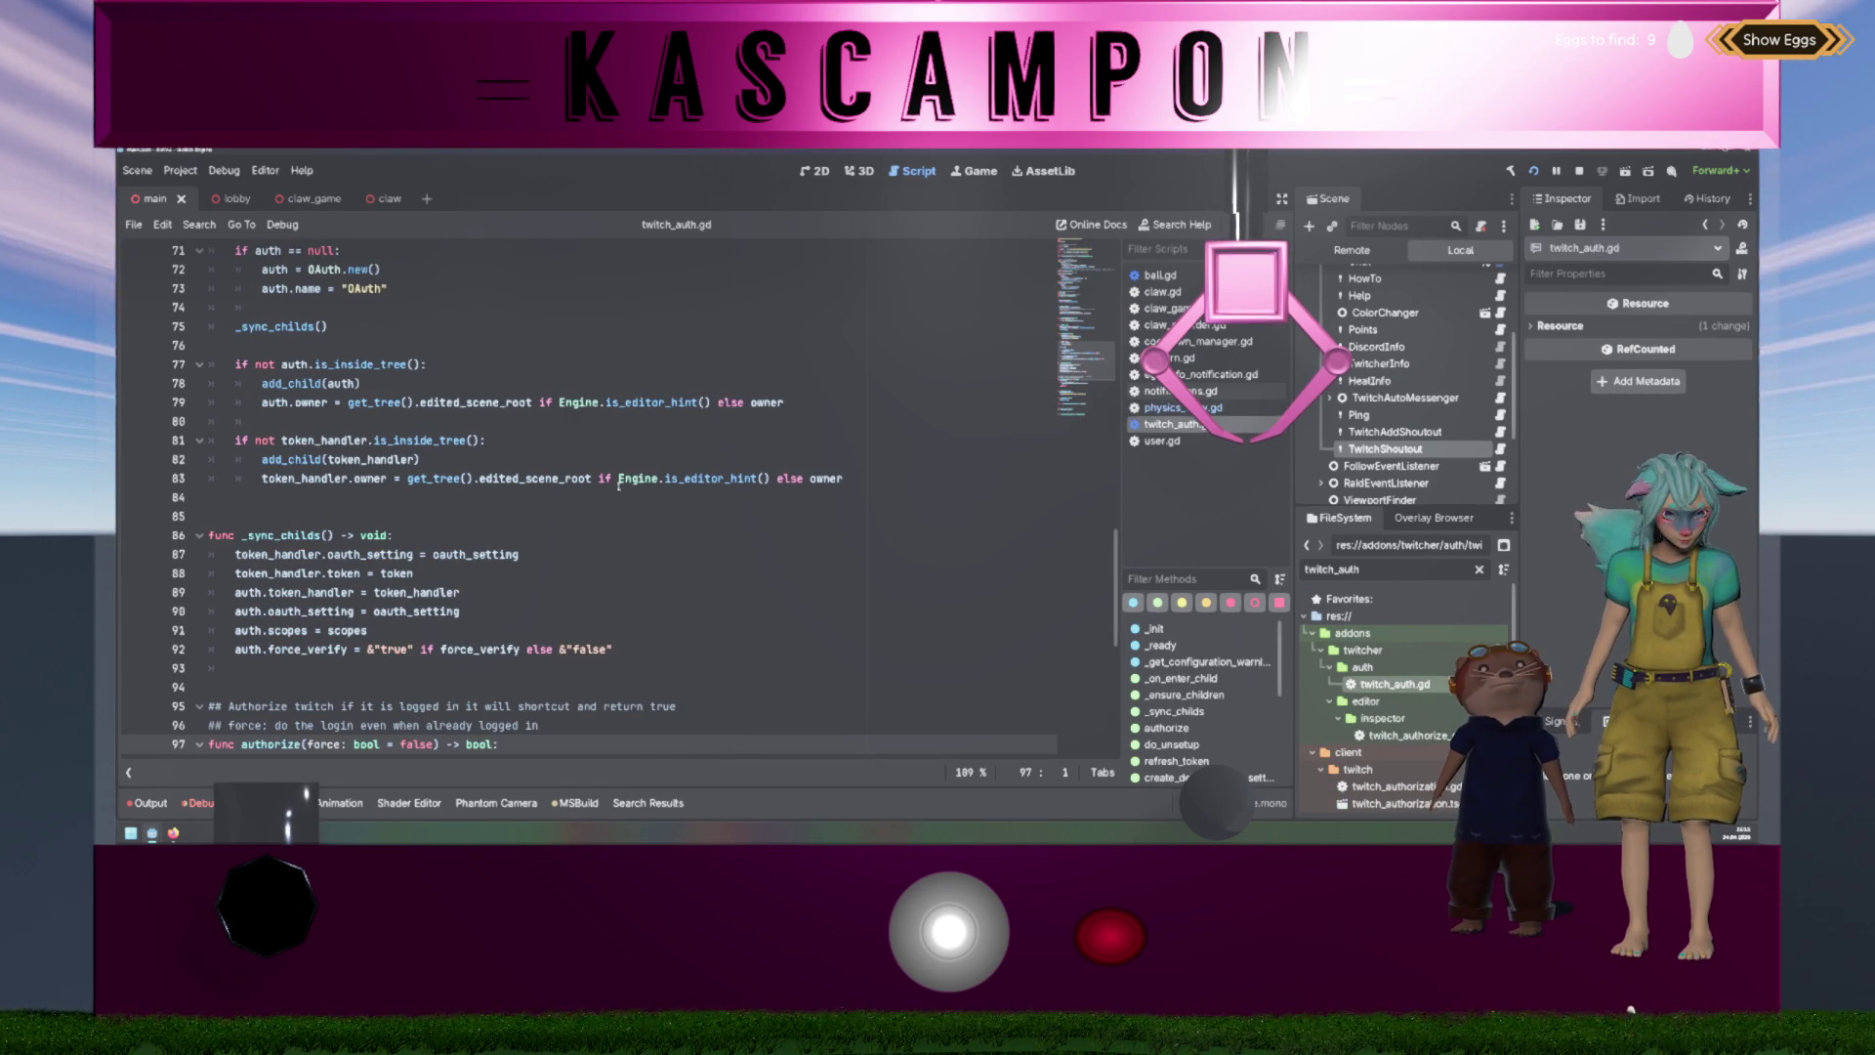
# Select and study the owner assignment on line 79 of twitch_auth.gd
pyautogui.doubleClick(330, 402)
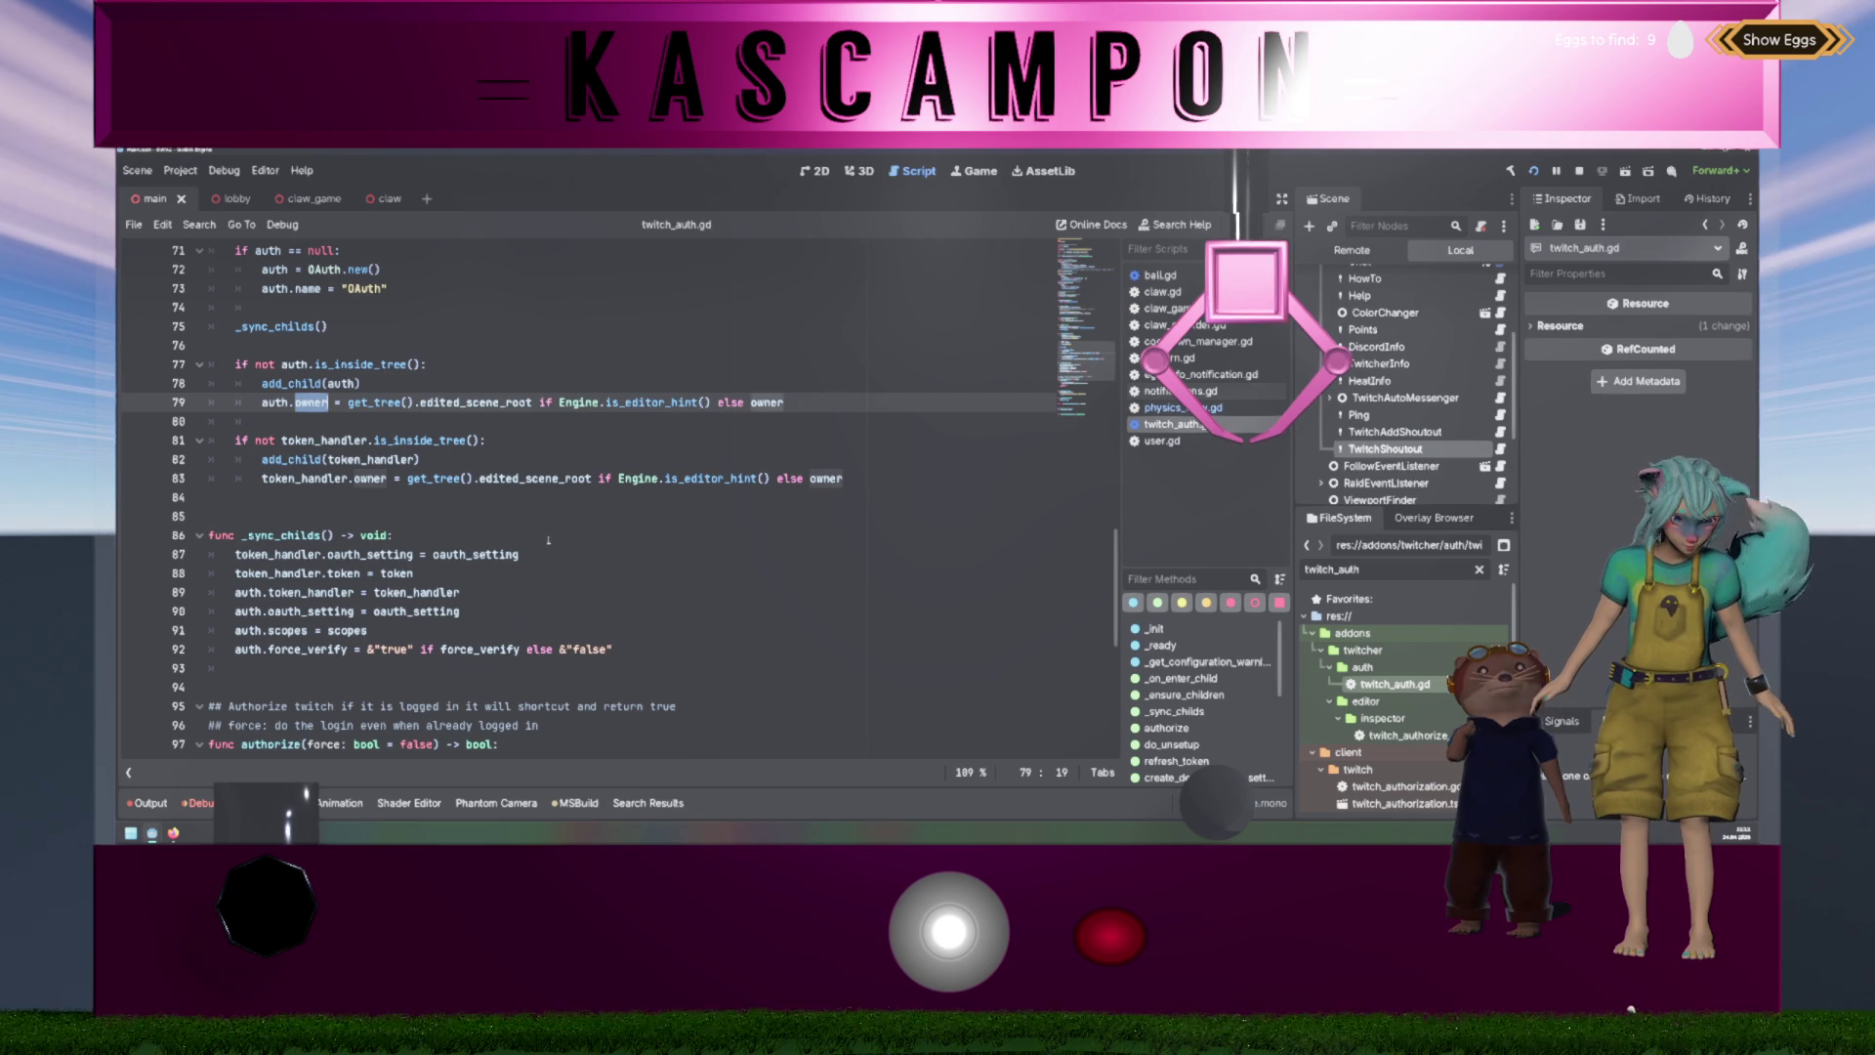
pyautogui.click(833, 404)
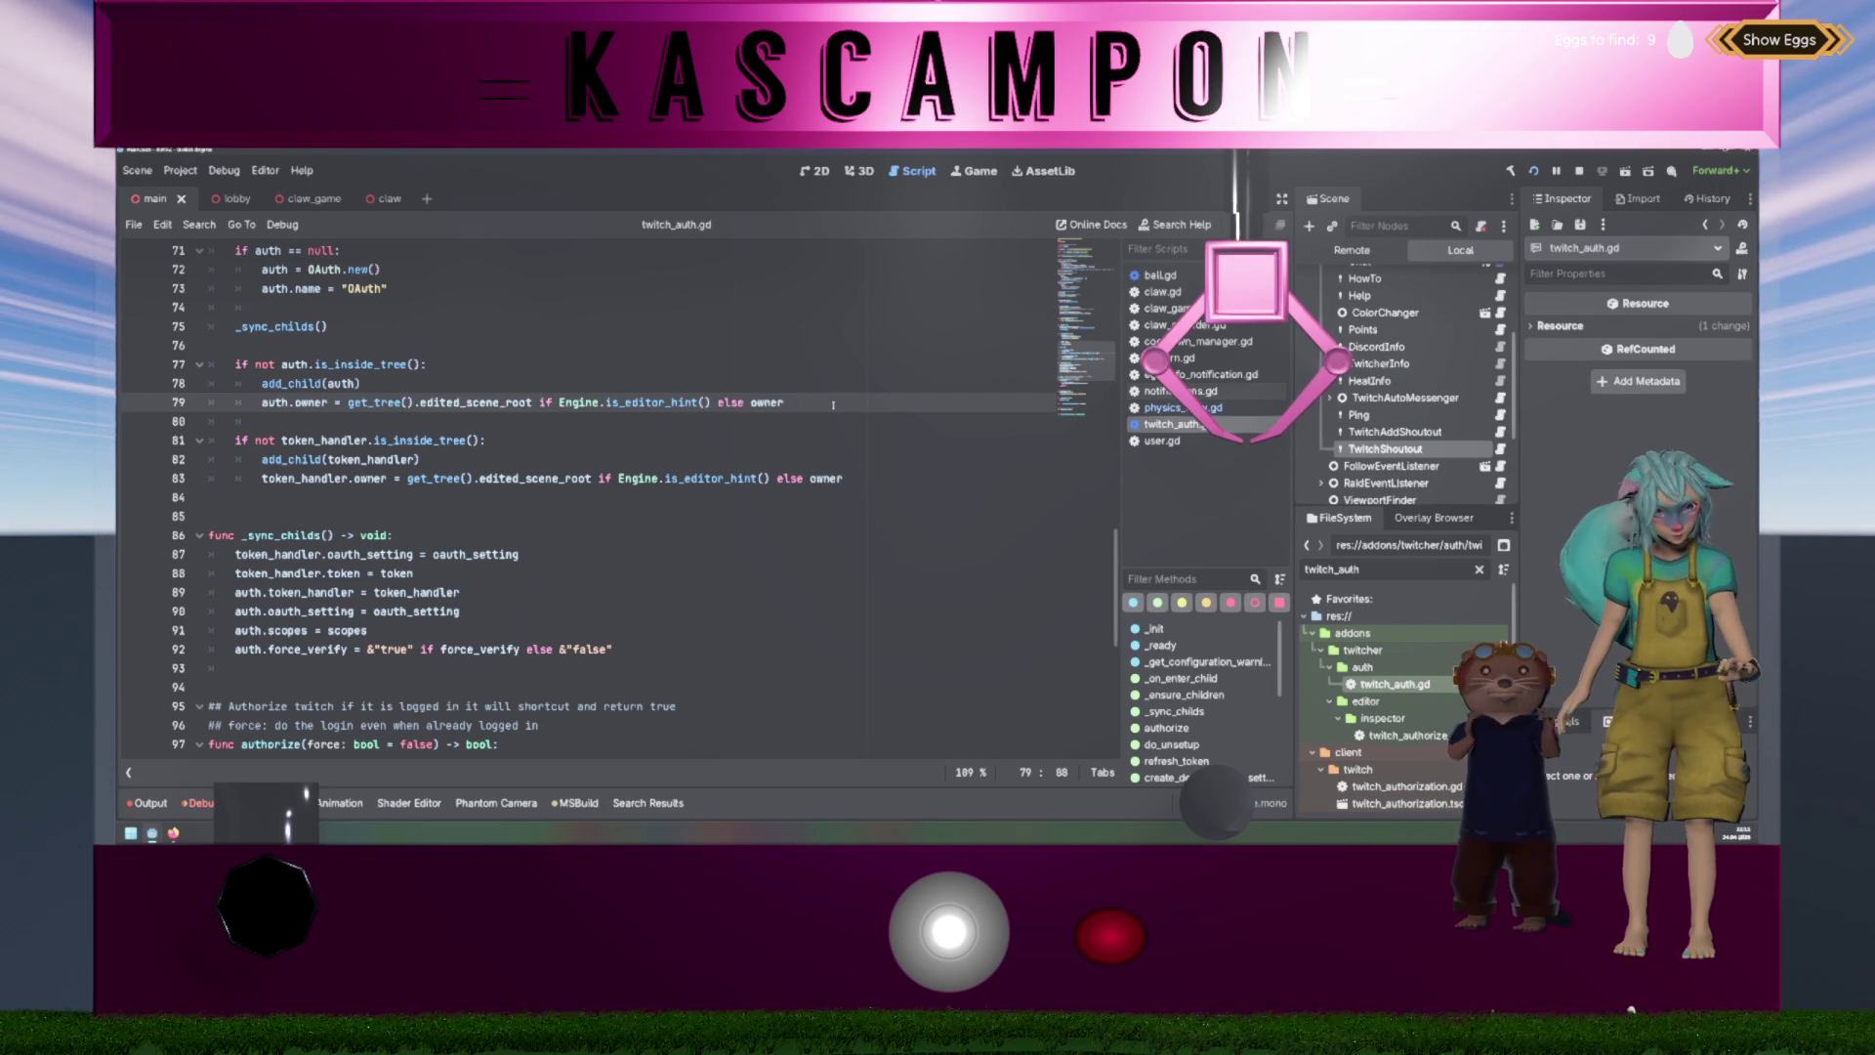
pyautogui.hotkey('shift', 'Home')
pyautogui.hotkey('ctrl', 'shift', 'Right')
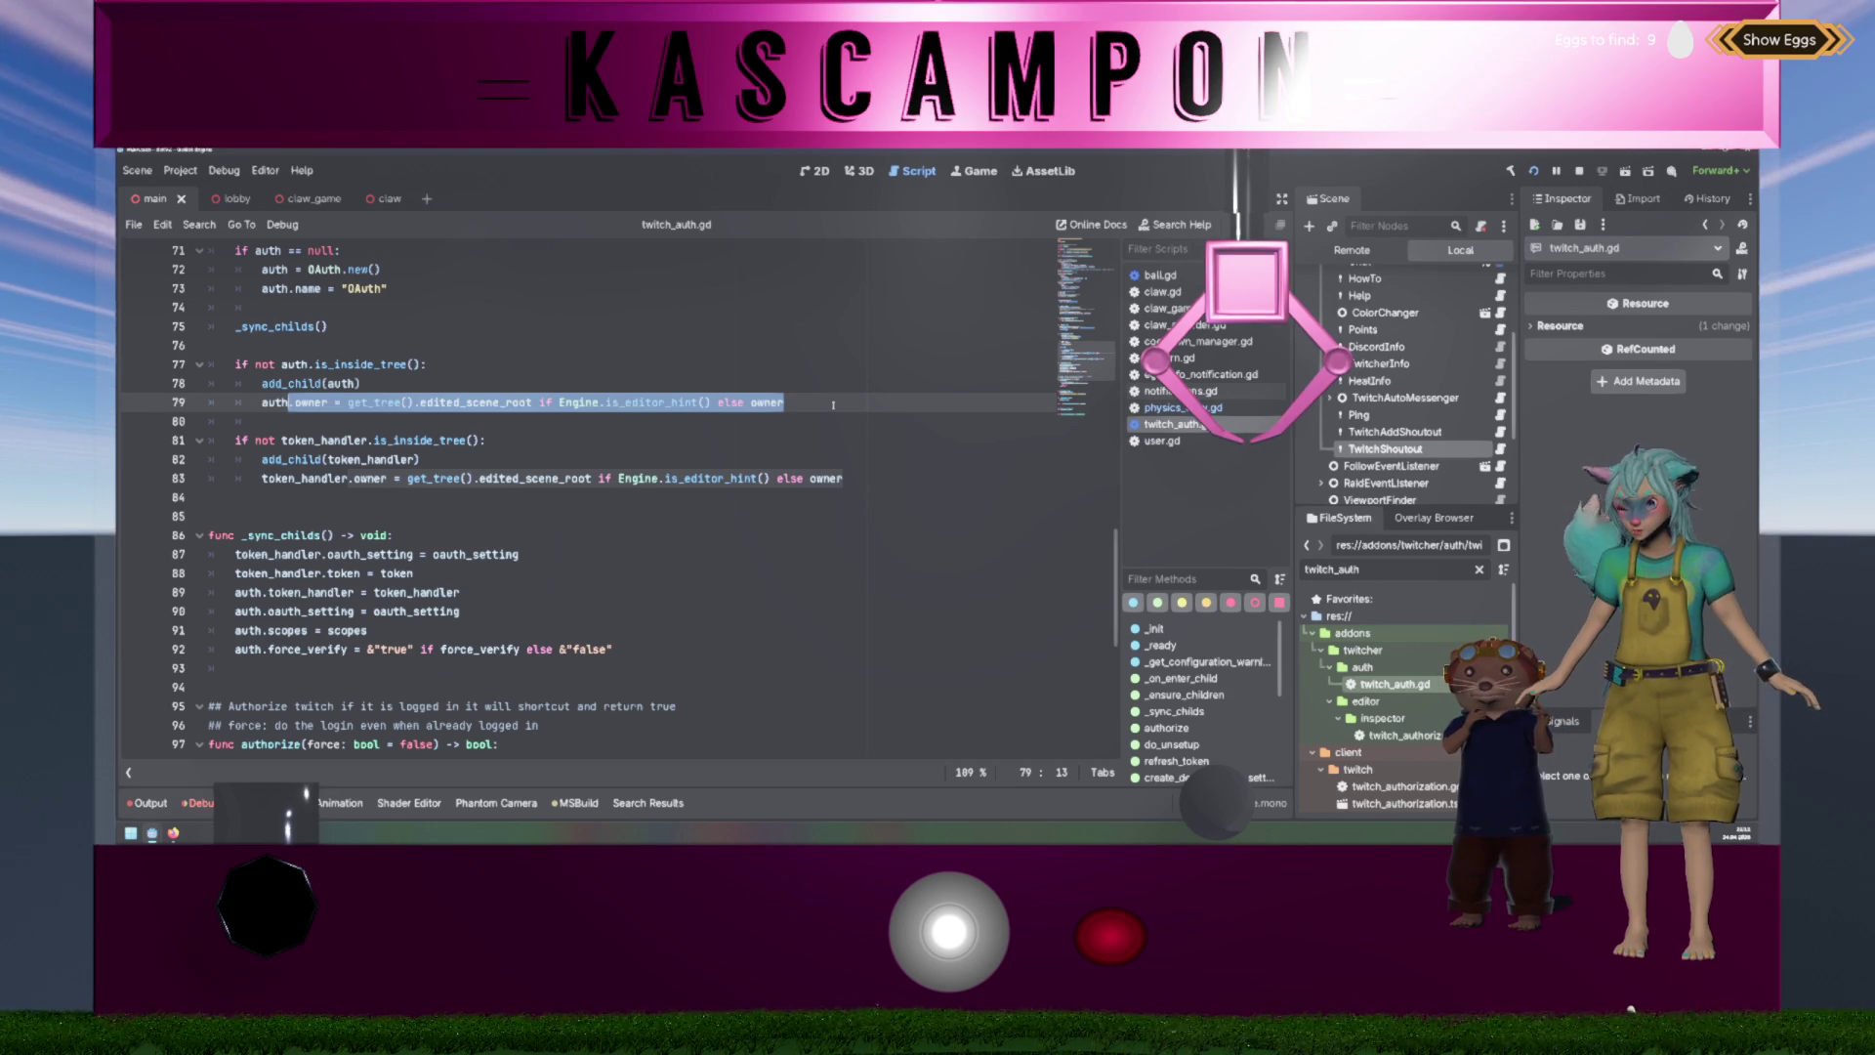
pyautogui.press('End')
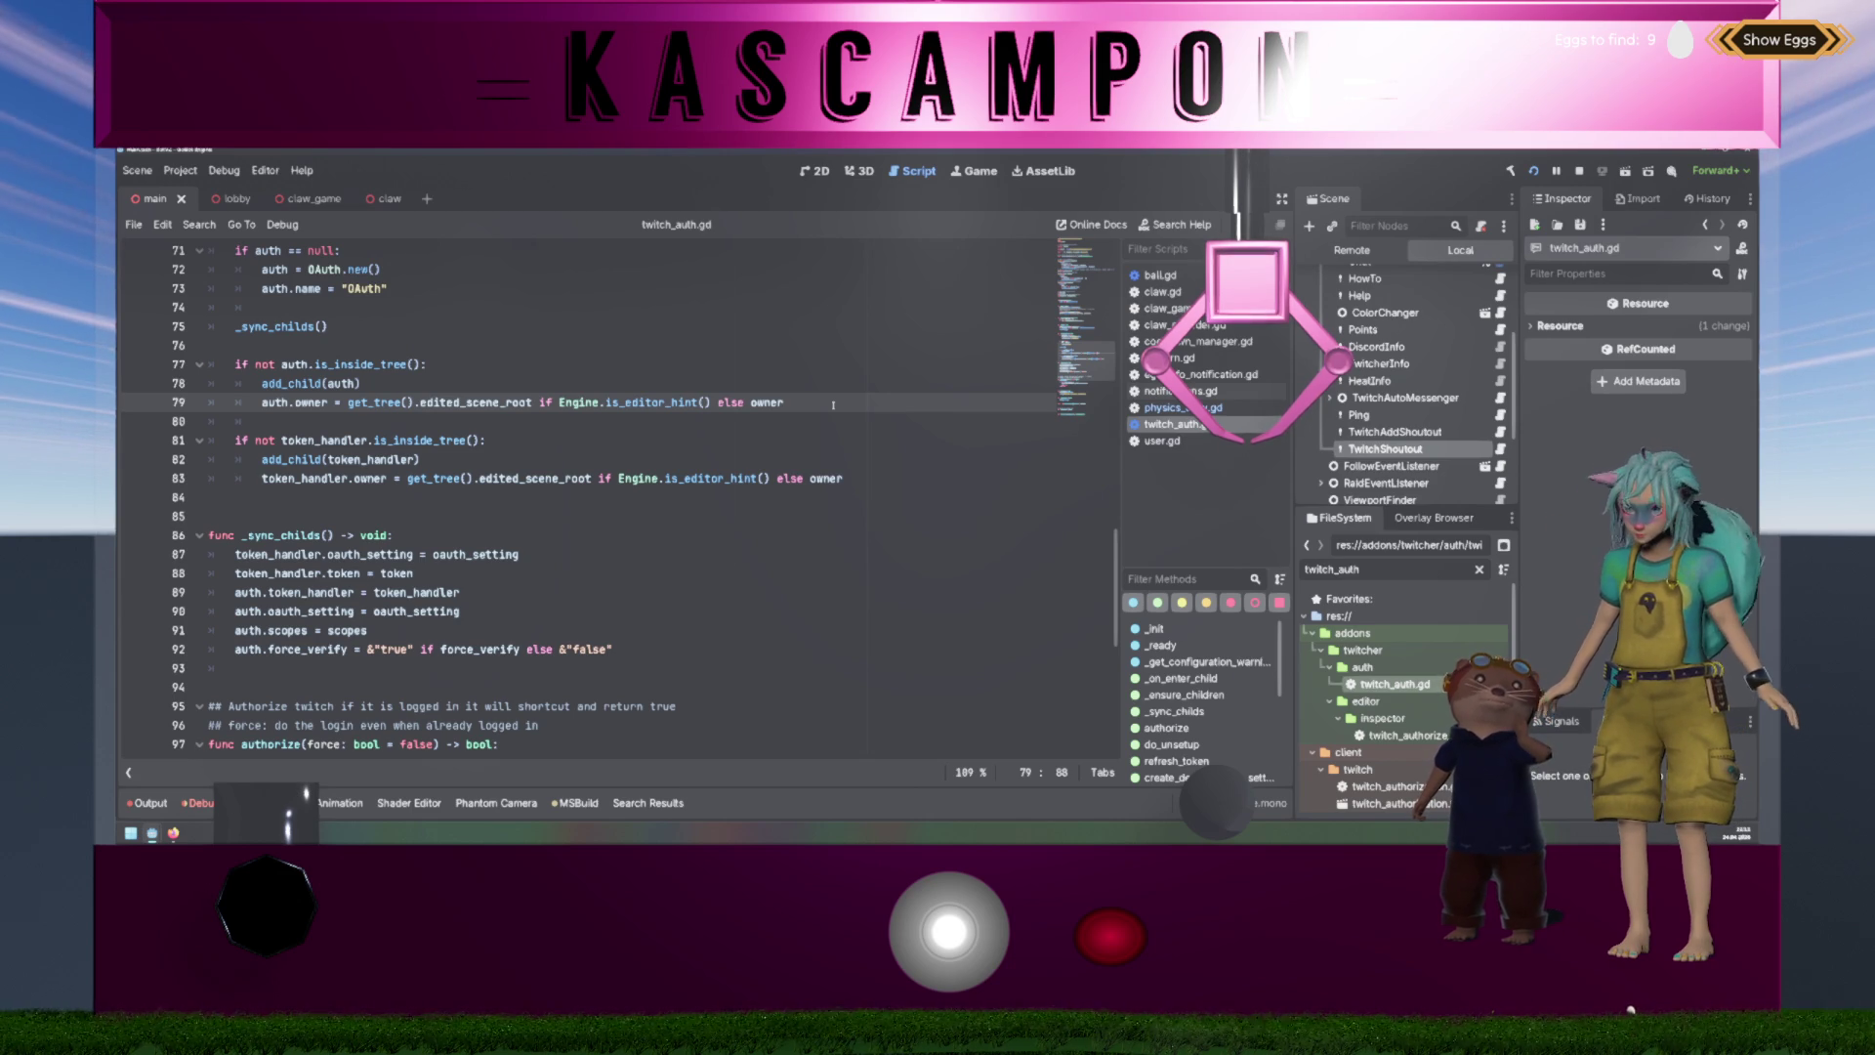
# Close twitch_auth.gd and ball.gd, passing through claw_provider.gd and claw_game.gd
pyautogui.scroll(-4, 815, 393)
pyautogui.click(281, 501)
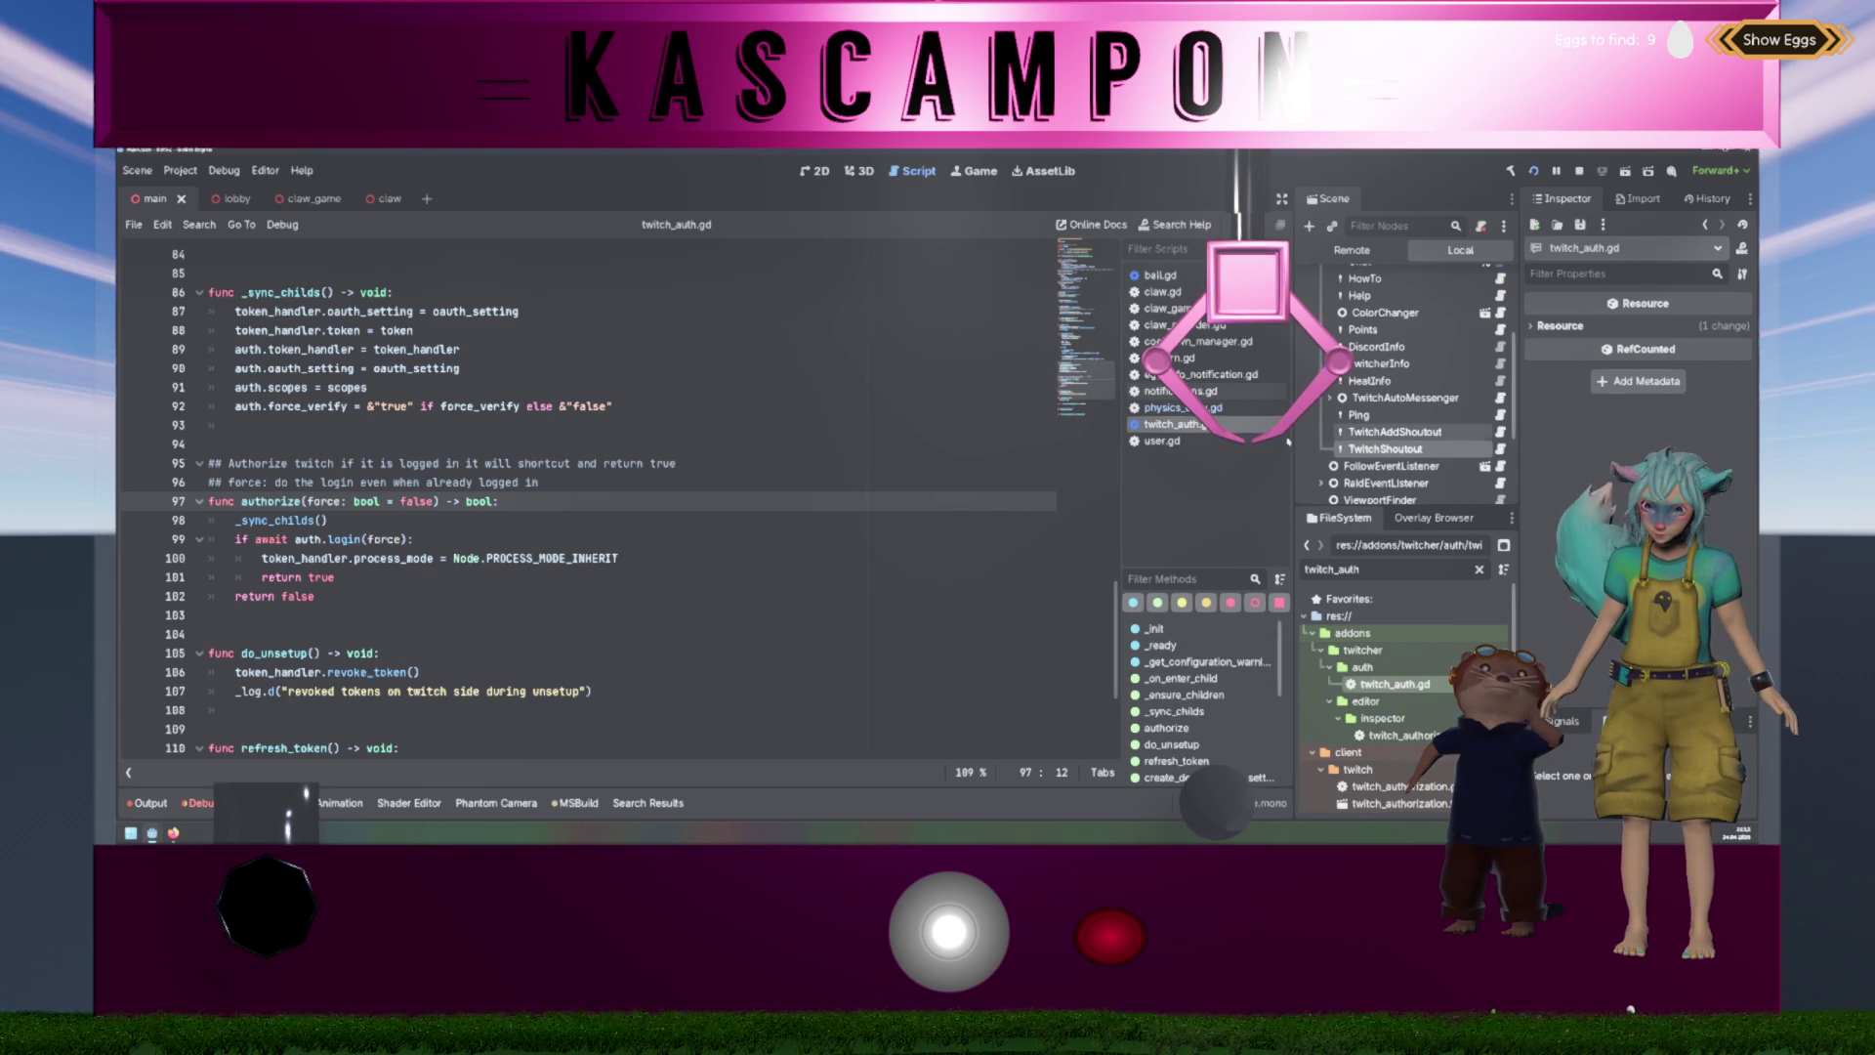
pyautogui.middleClick(1237, 431)
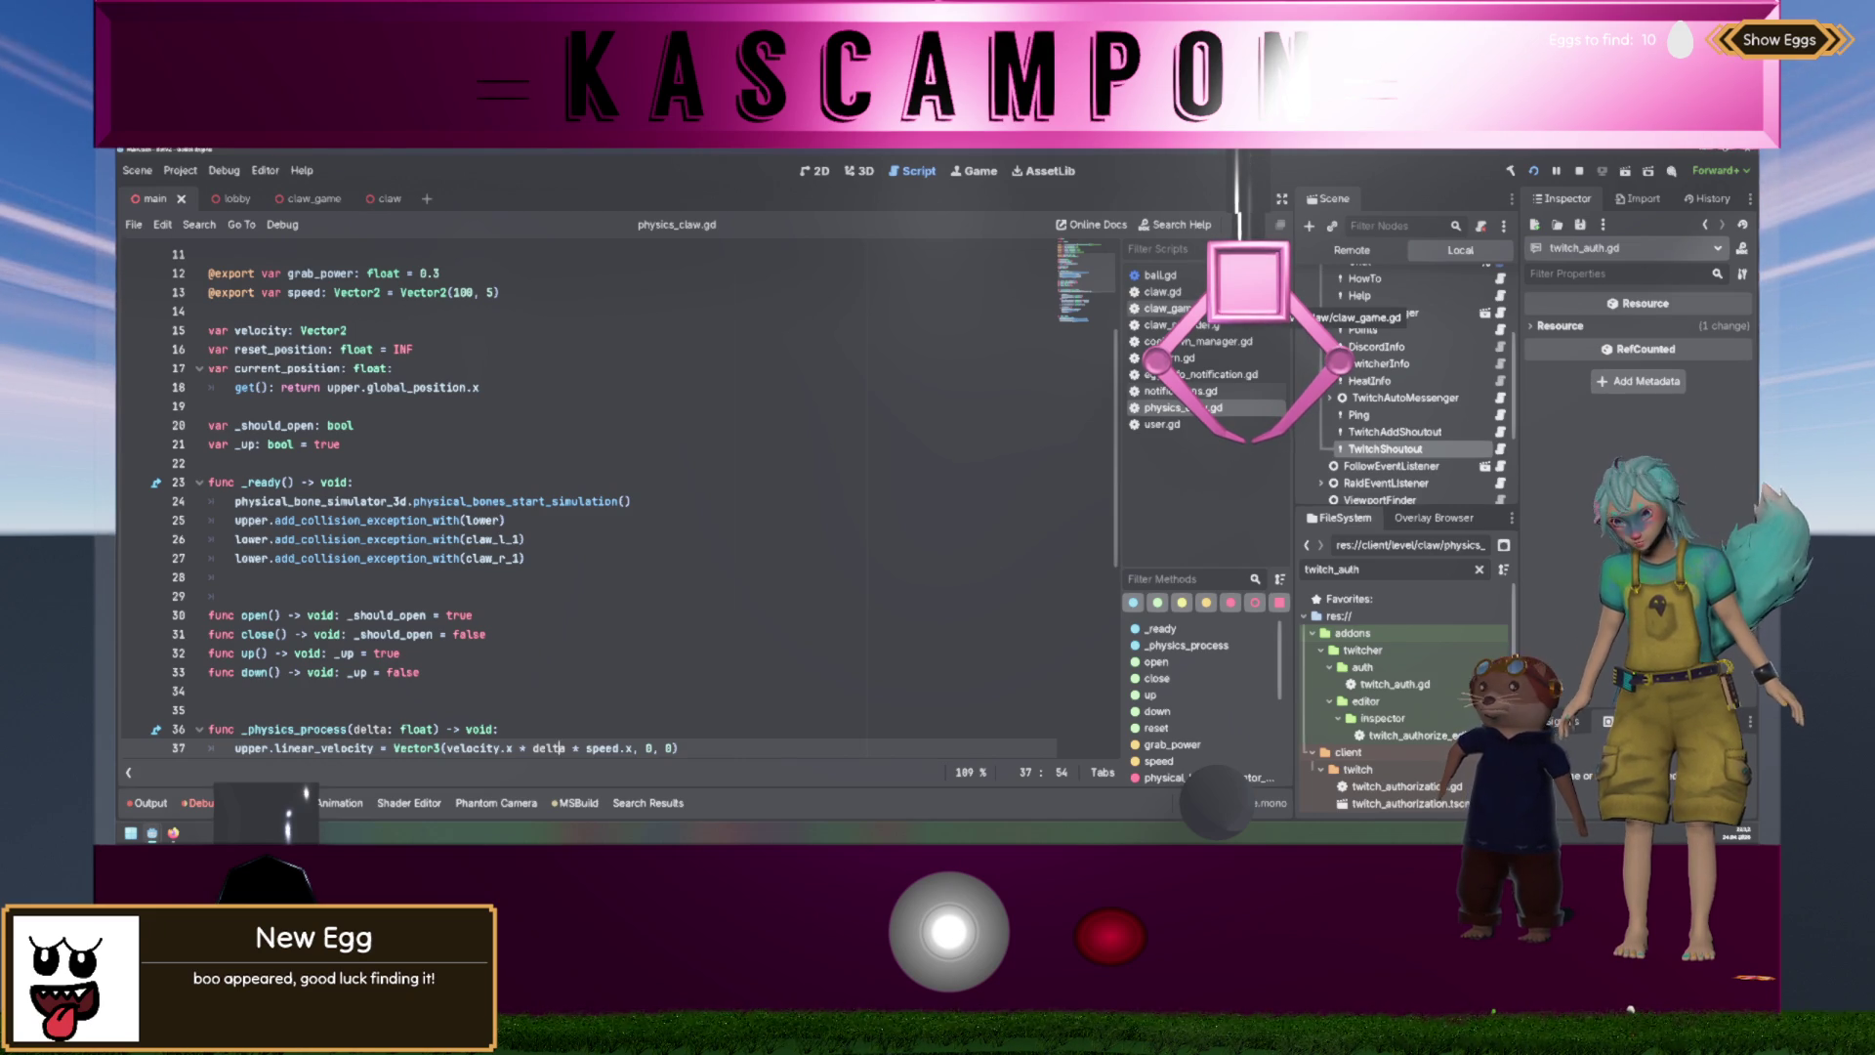
pyautogui.click(1157, 324)
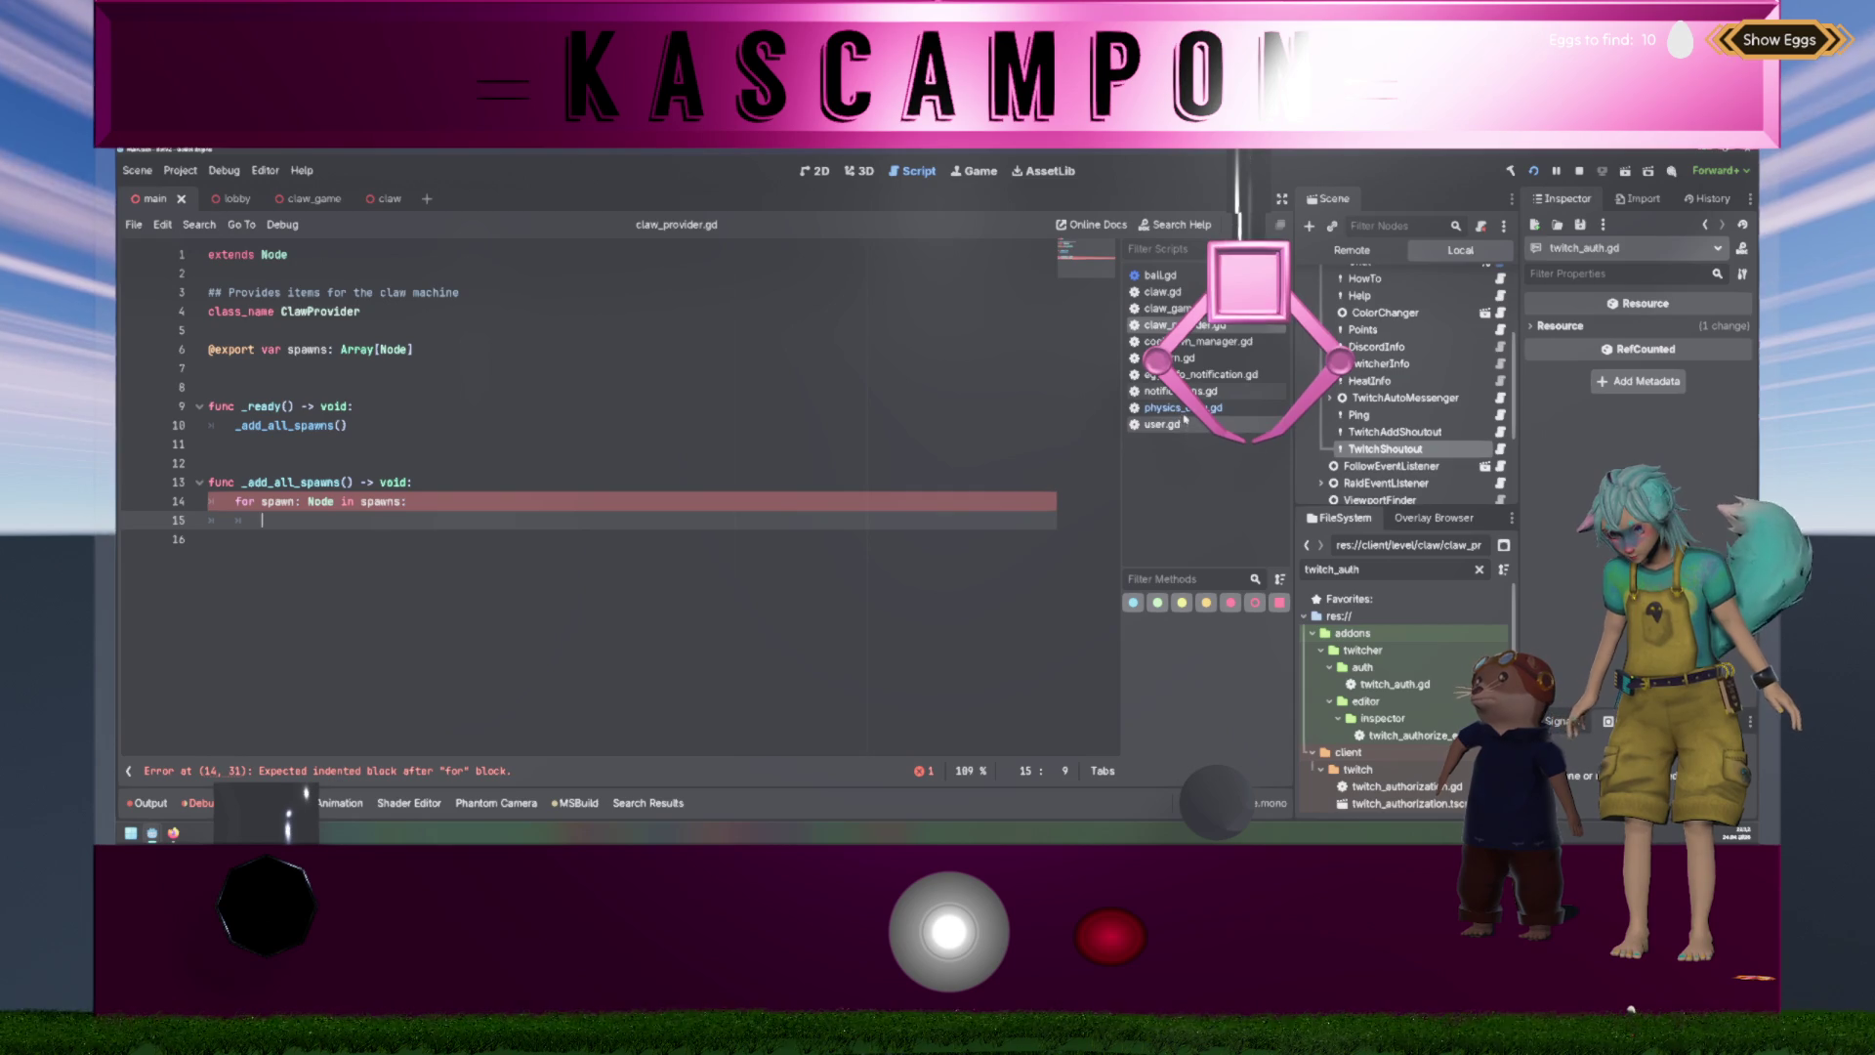
pyautogui.click(1180, 308)
pyautogui.click(1162, 275)
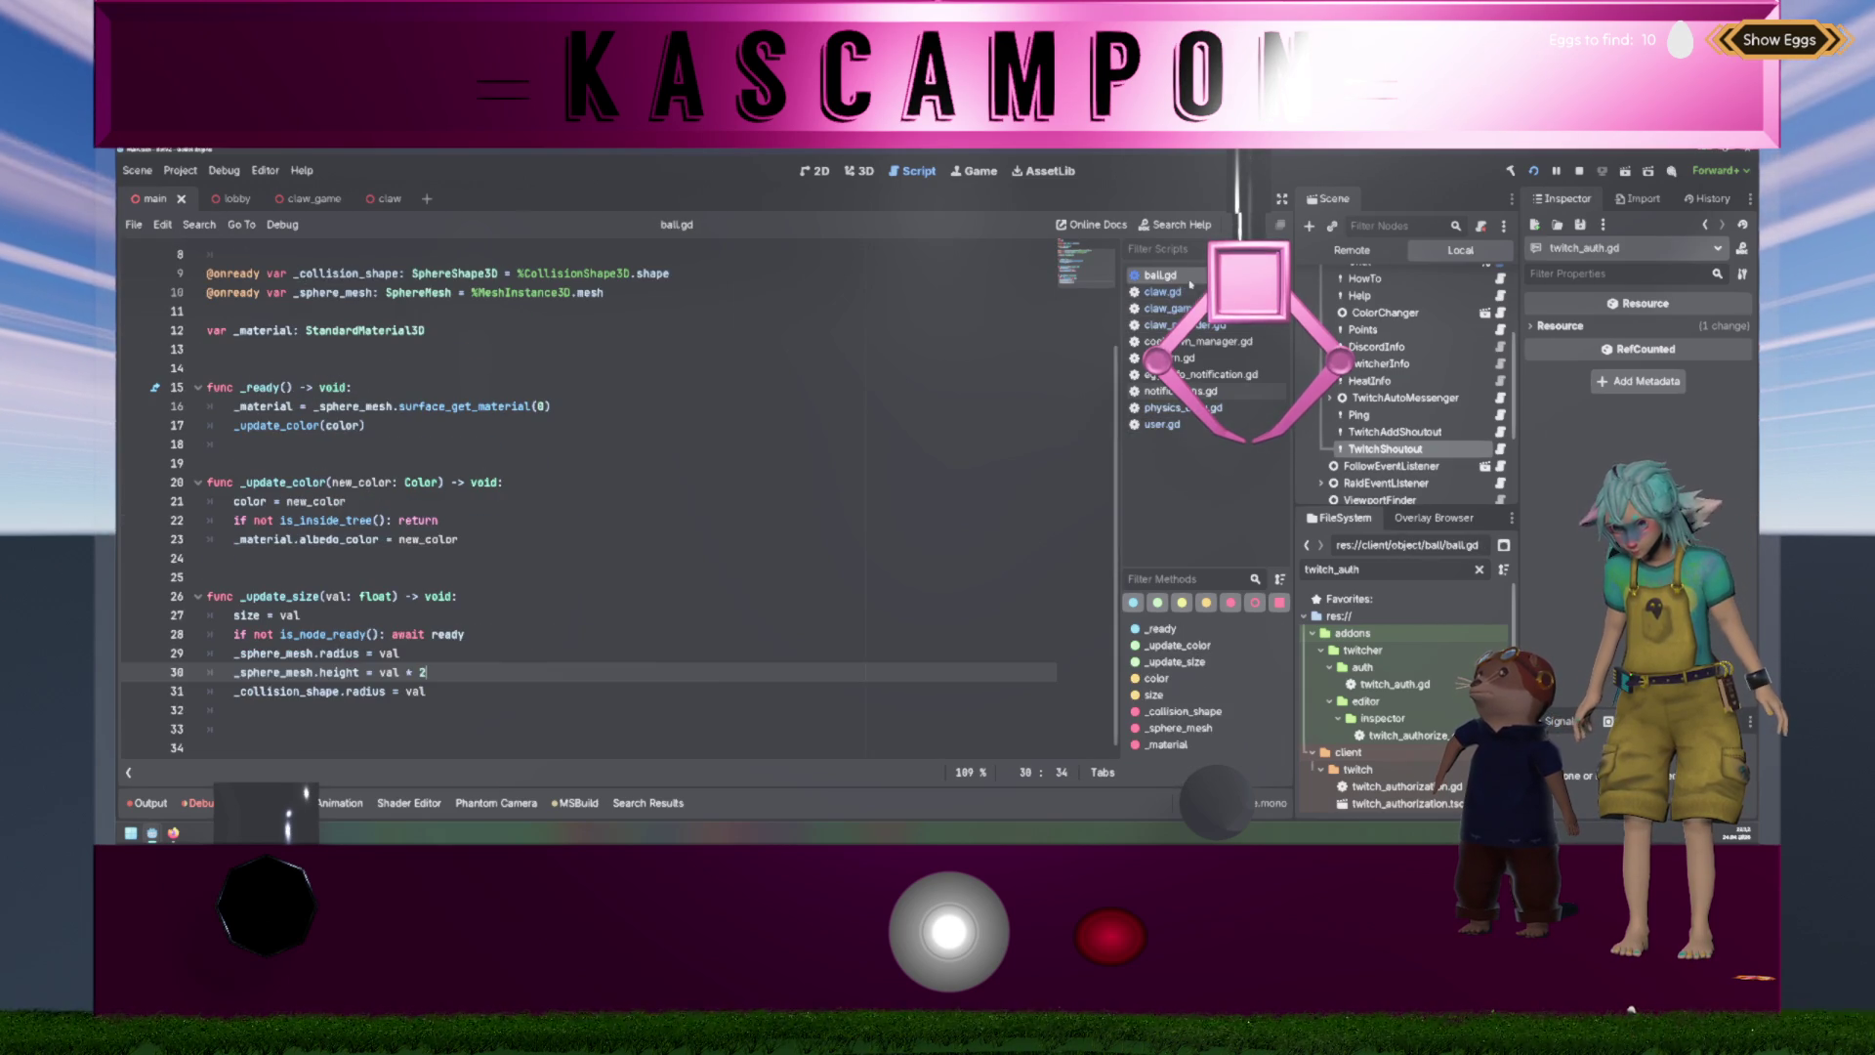
pyautogui.middleClick(1162, 275)
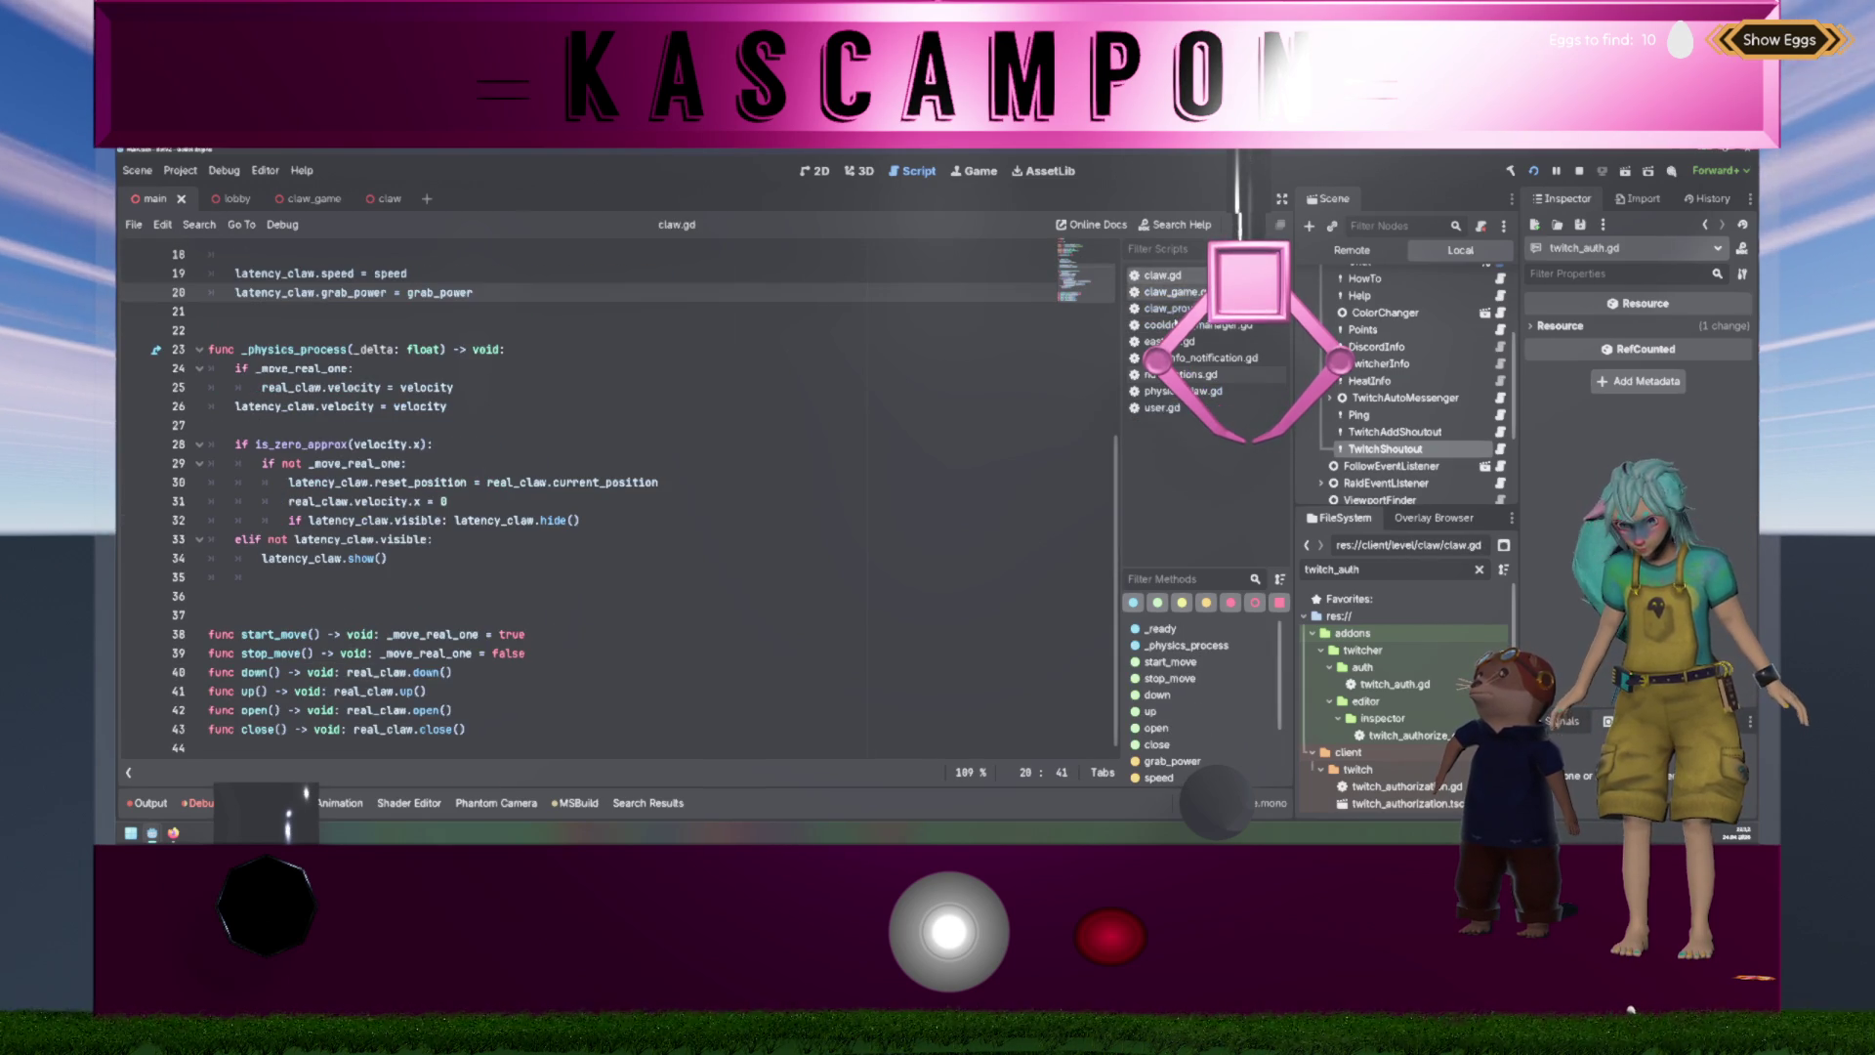
# Close the two notification scripts and quick-open random_area_picker.gd
pyautogui.middleClick(1171, 357)
pyautogui.middleClick(1172, 357)
pyautogui.click(721, 423)
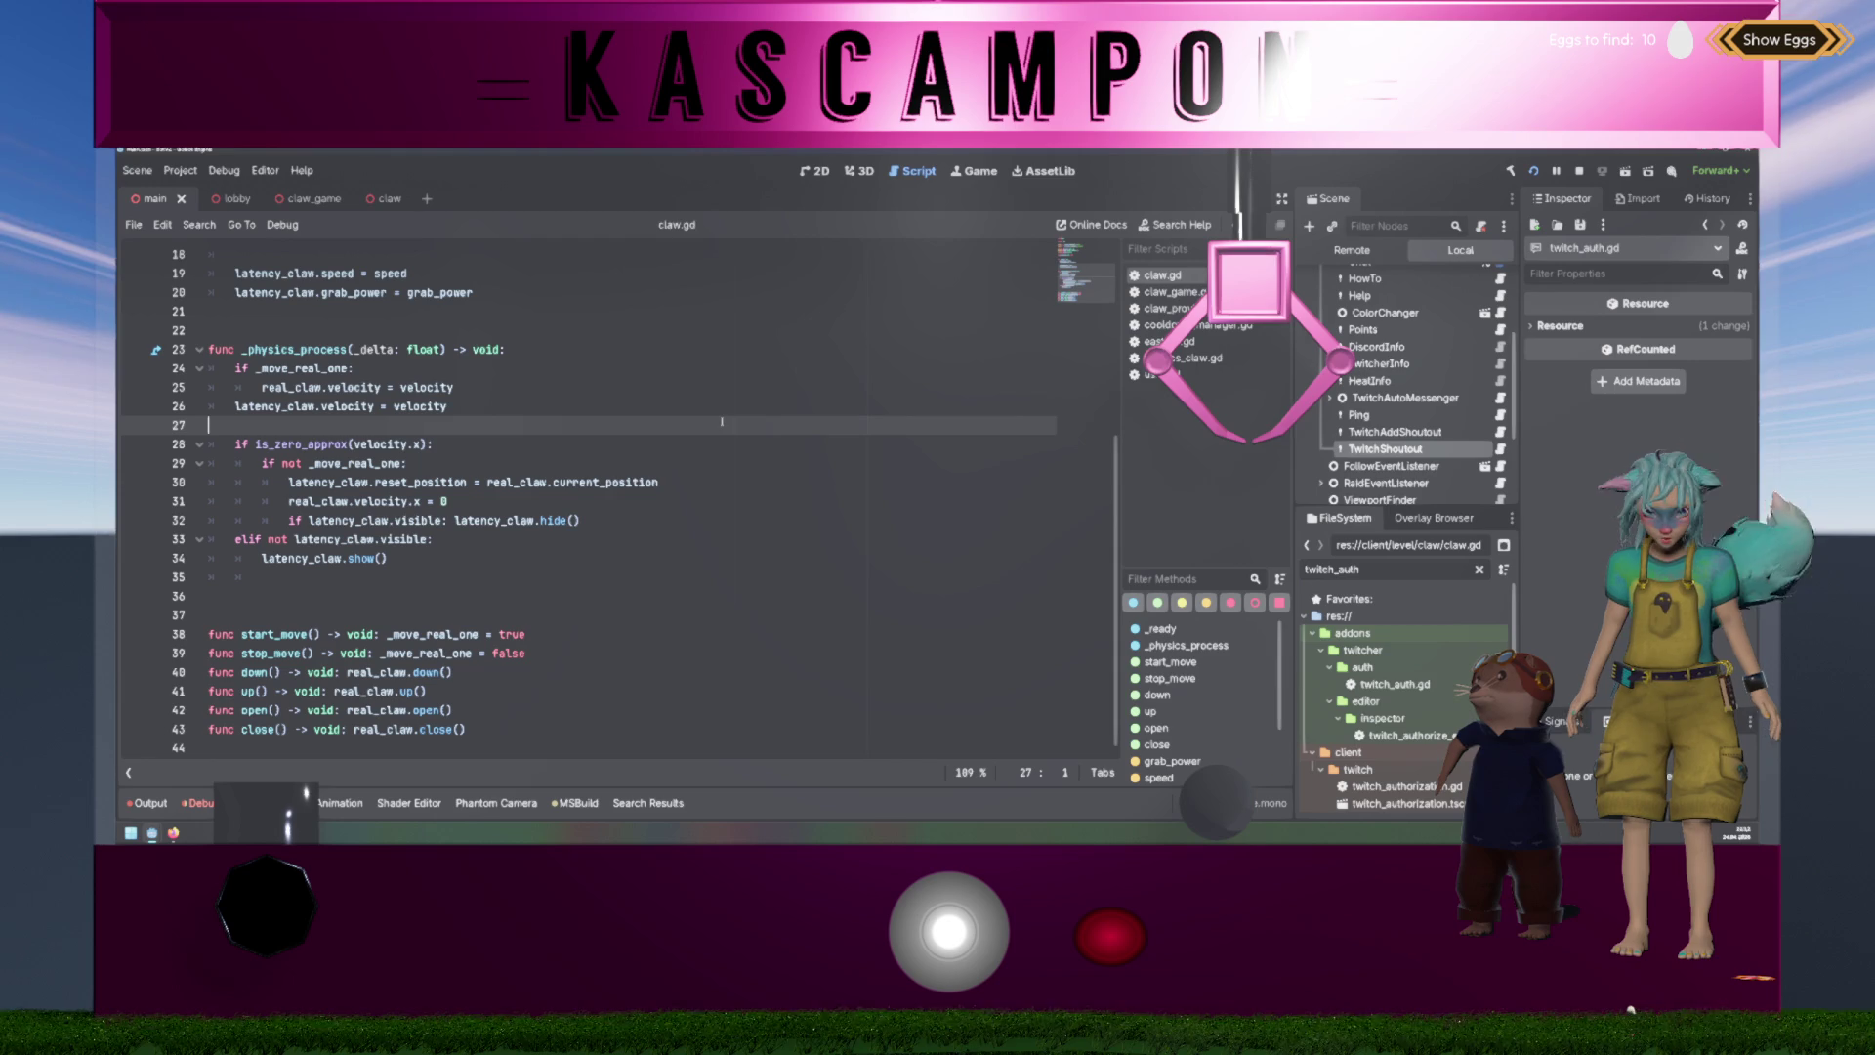
pyautogui.hotkey('shift', 'alt', 'o')
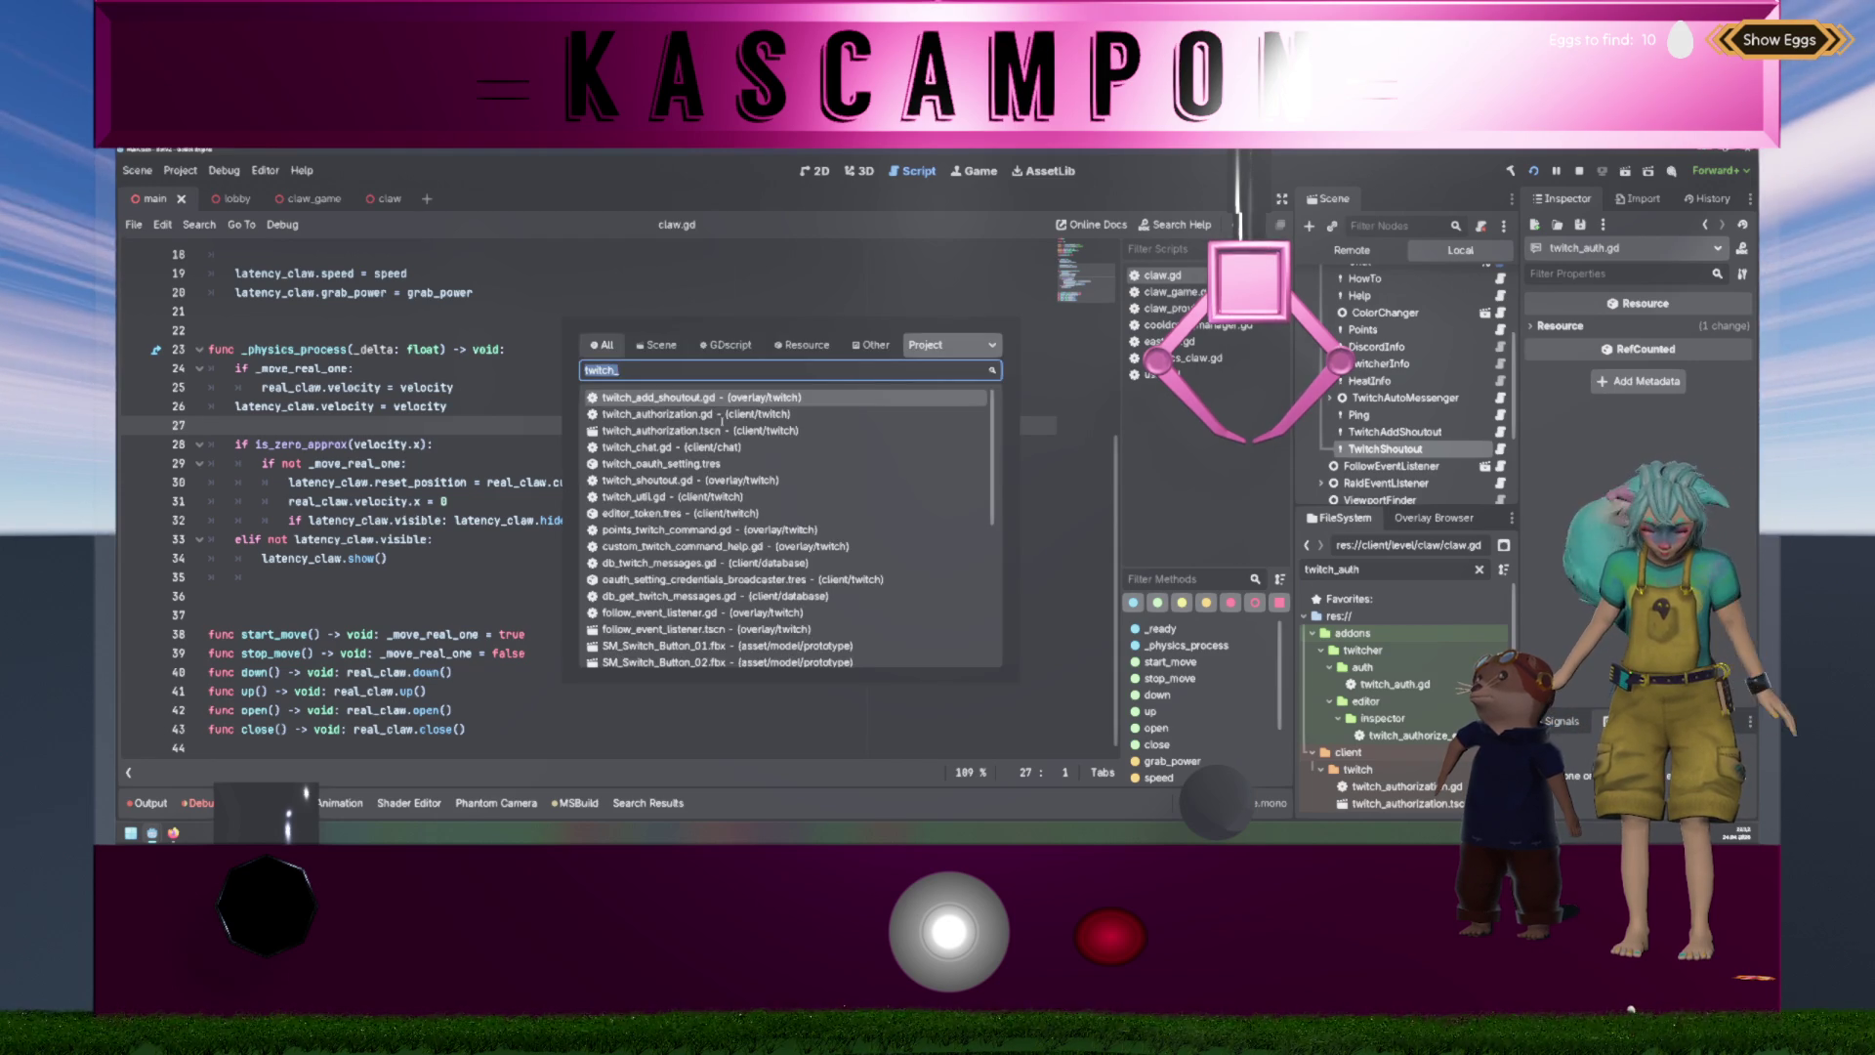
pyautogui.write('random')
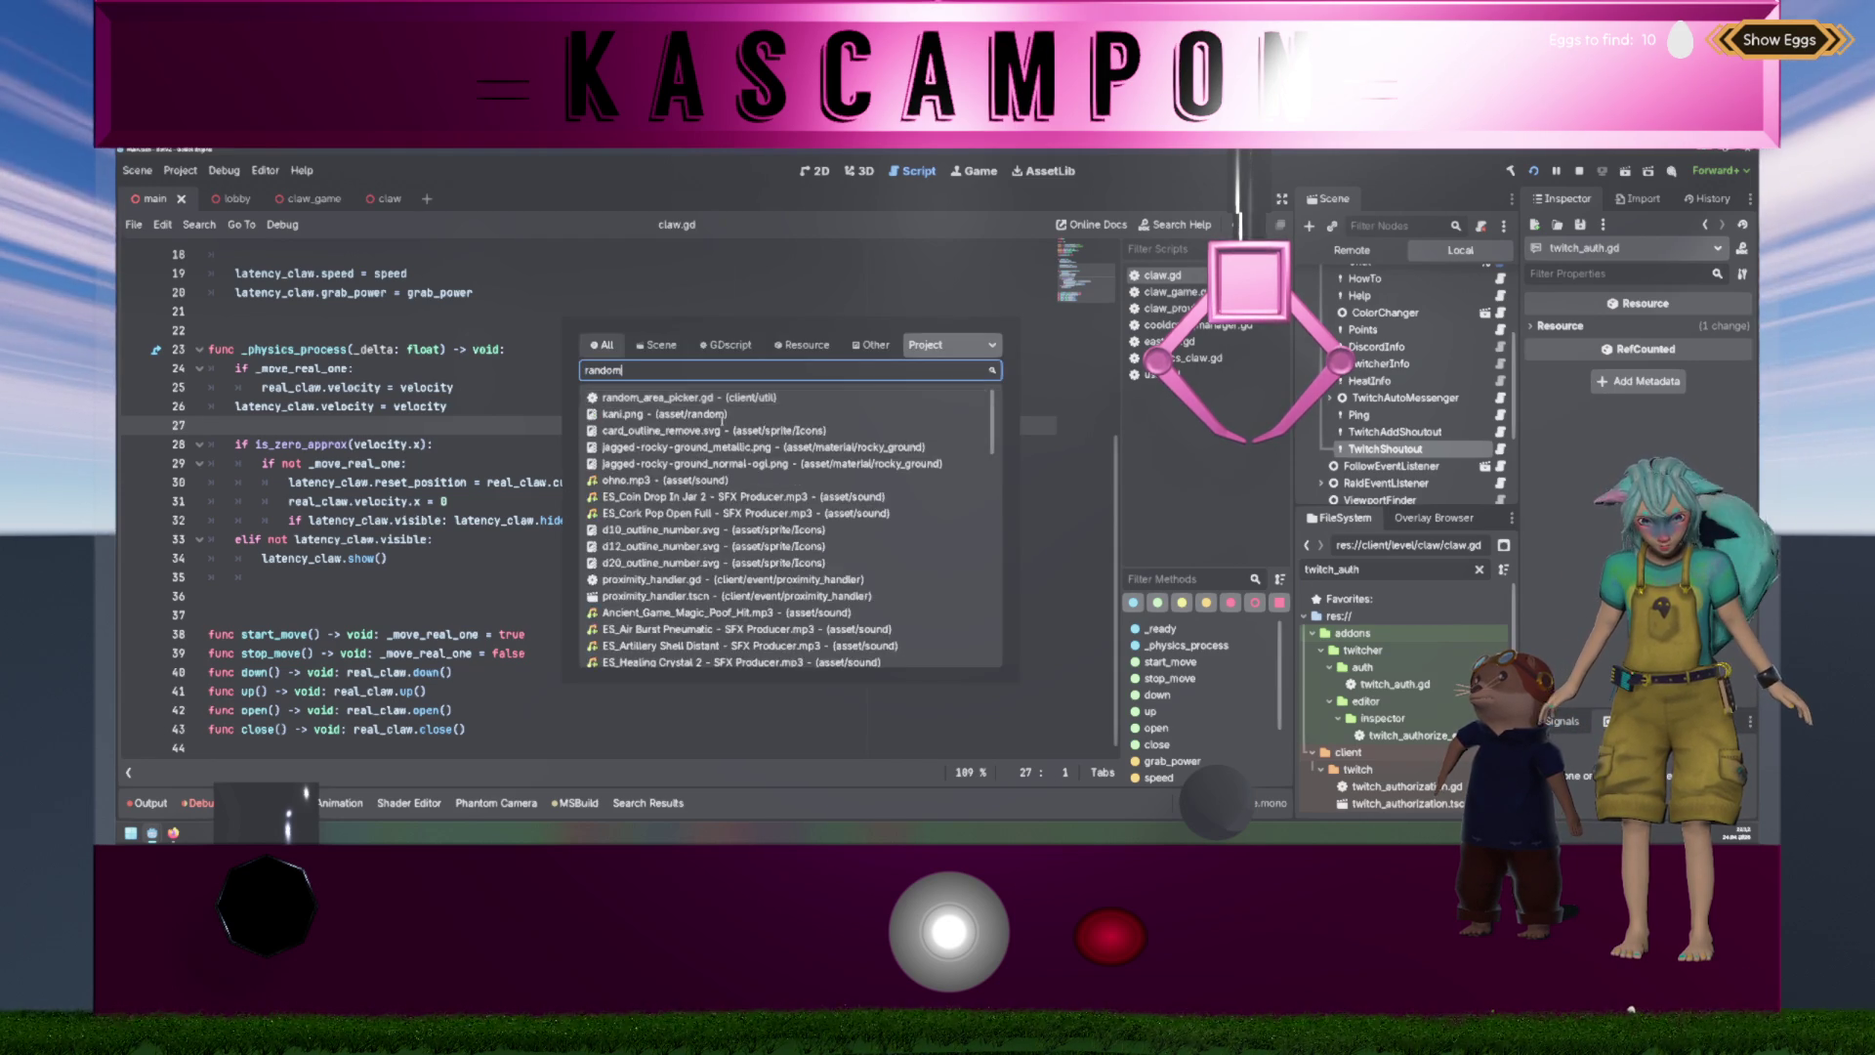
pyautogui.press('Return')
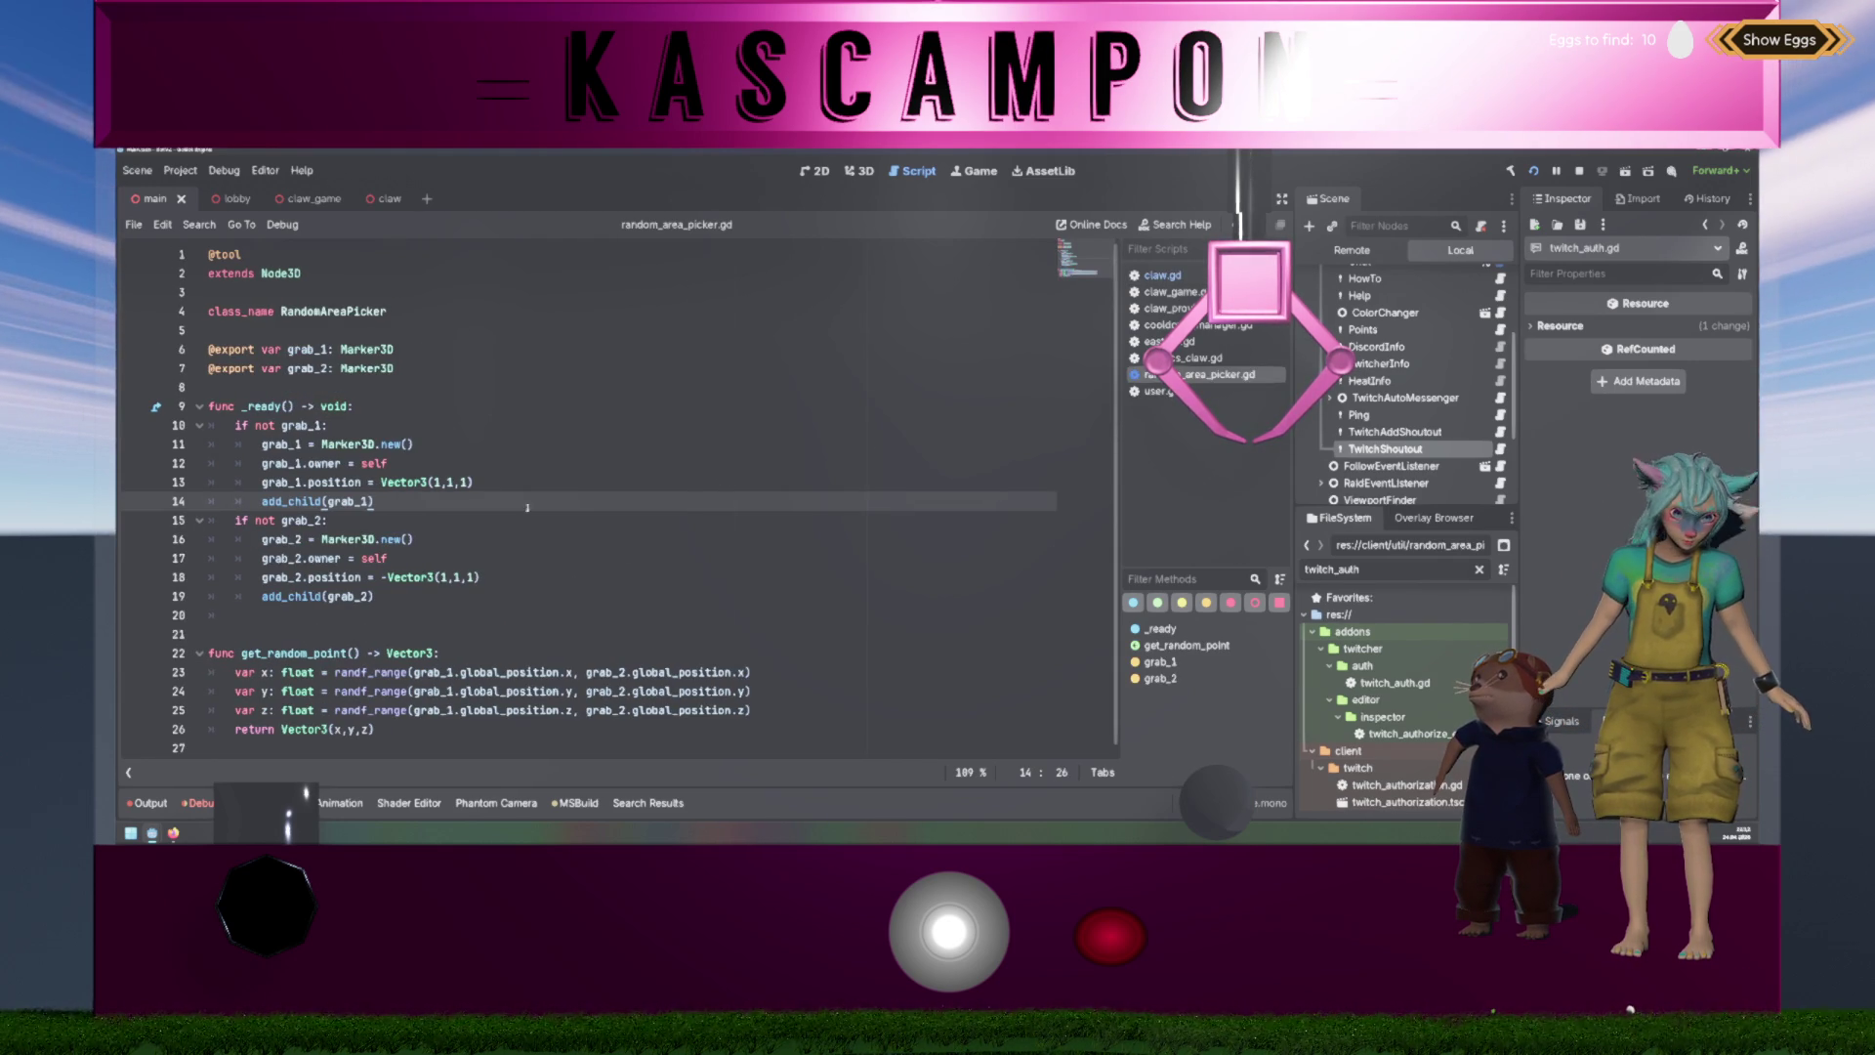
# Replace 'self' in the grab_1 and grab_2 owner lines with the edited-scene-root expression and save
pyautogui.doubleClick(374, 463)
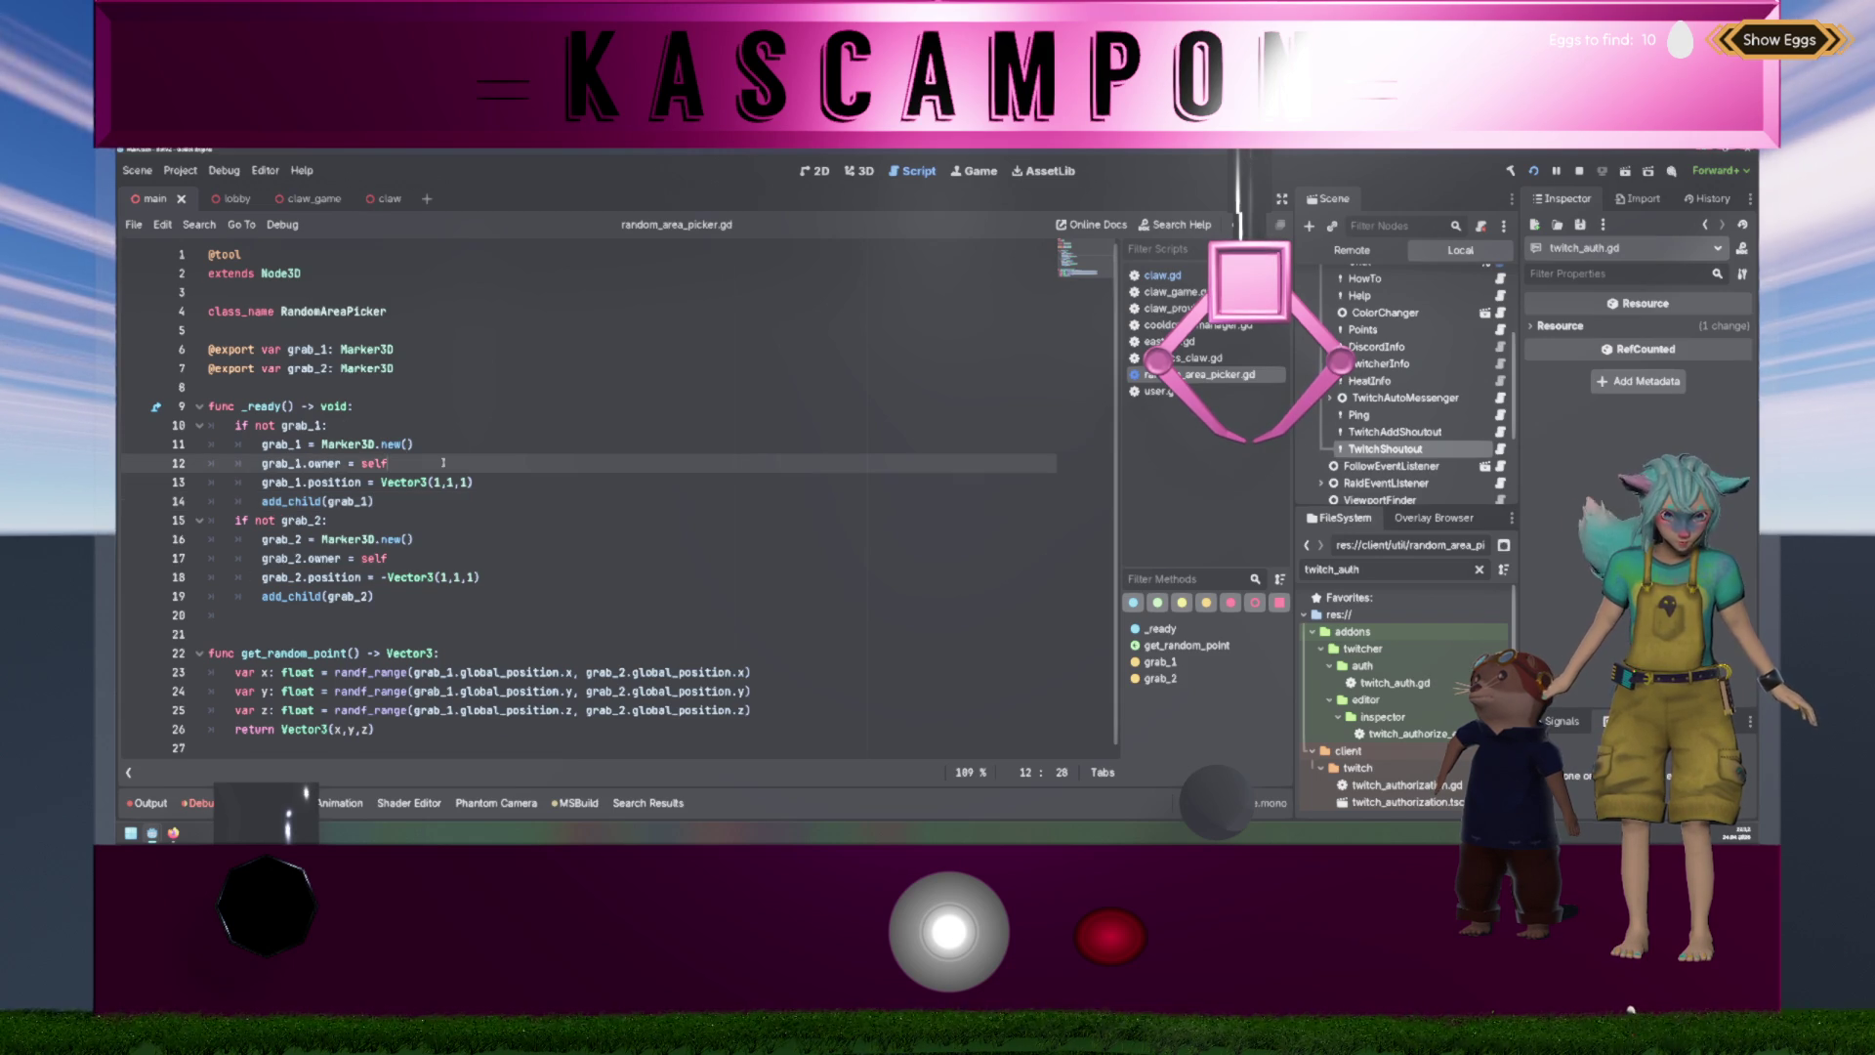
pyautogui.write('.owner = get_tree().edited_scene_root if Engine.is_editor_hint() else owner')
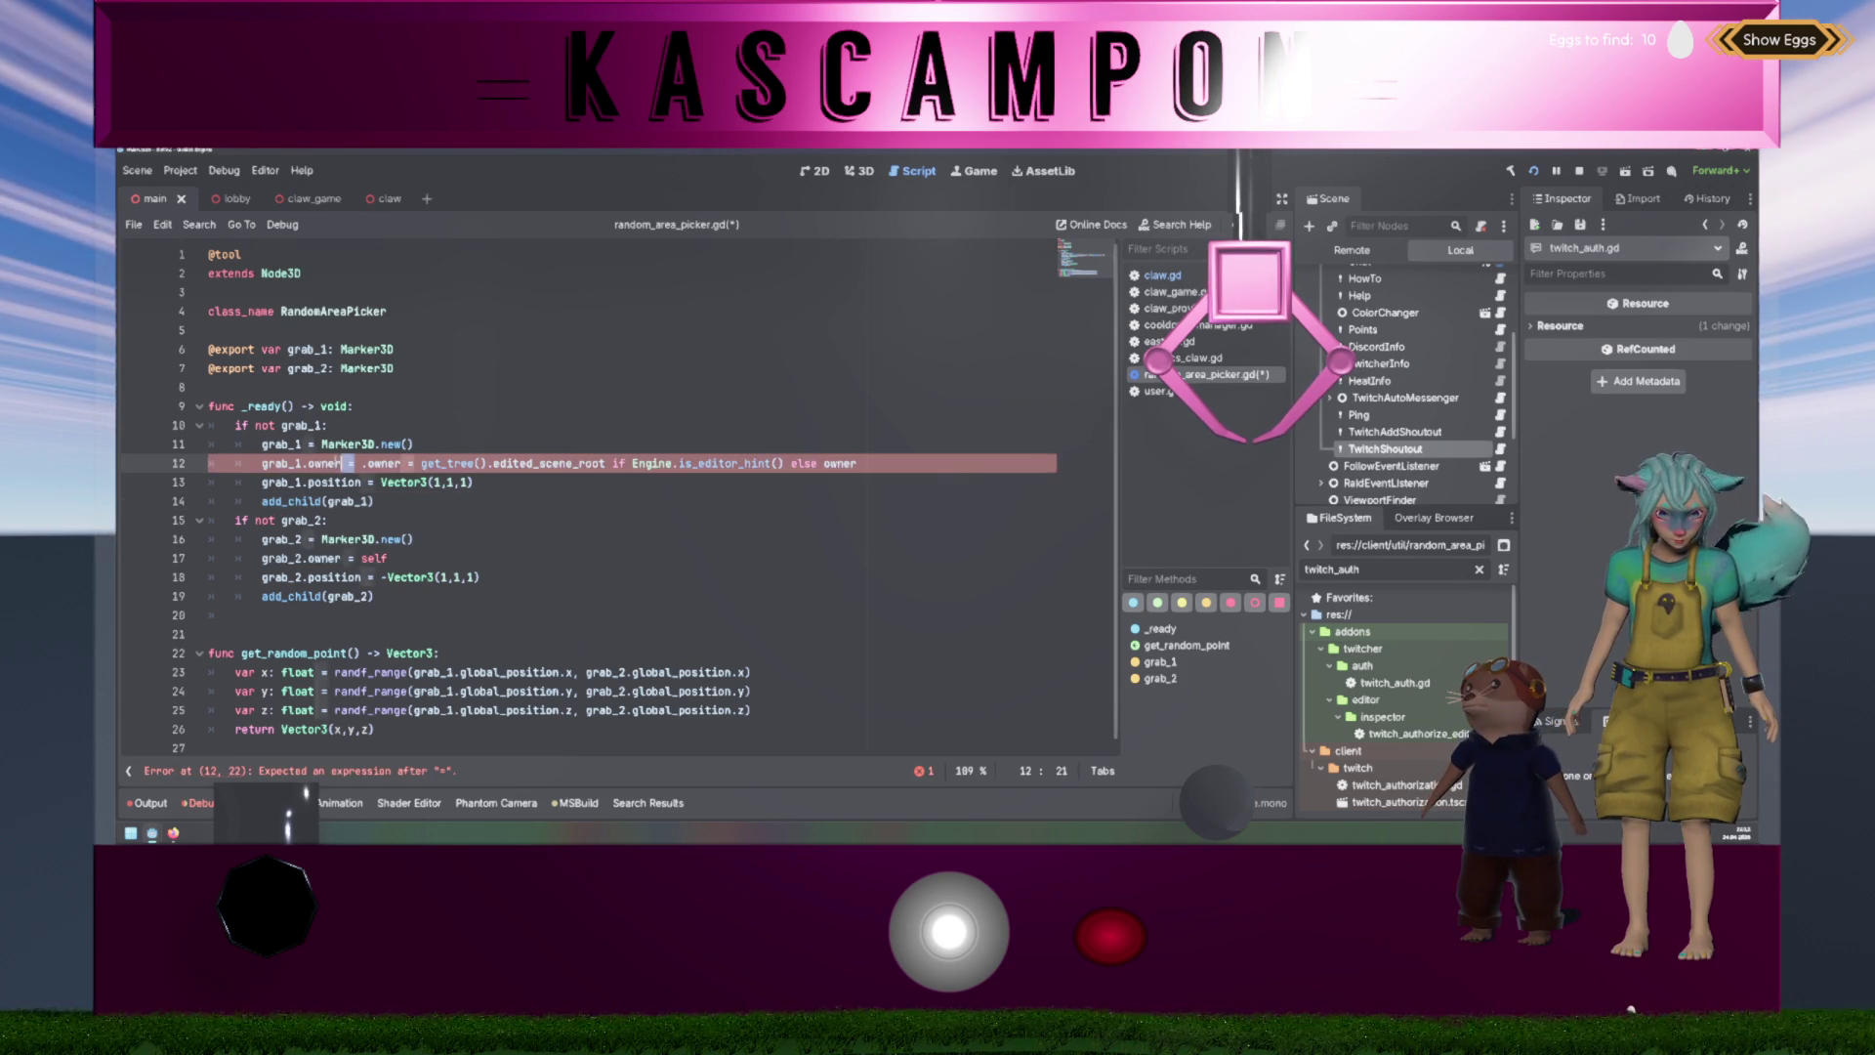
pyautogui.moveTo(308, 463); pyautogui.dragTo(348, 463)
pyautogui.press('Delete')
pyautogui.press('Down')
pyautogui.press('Down')
pyautogui.press('Down')
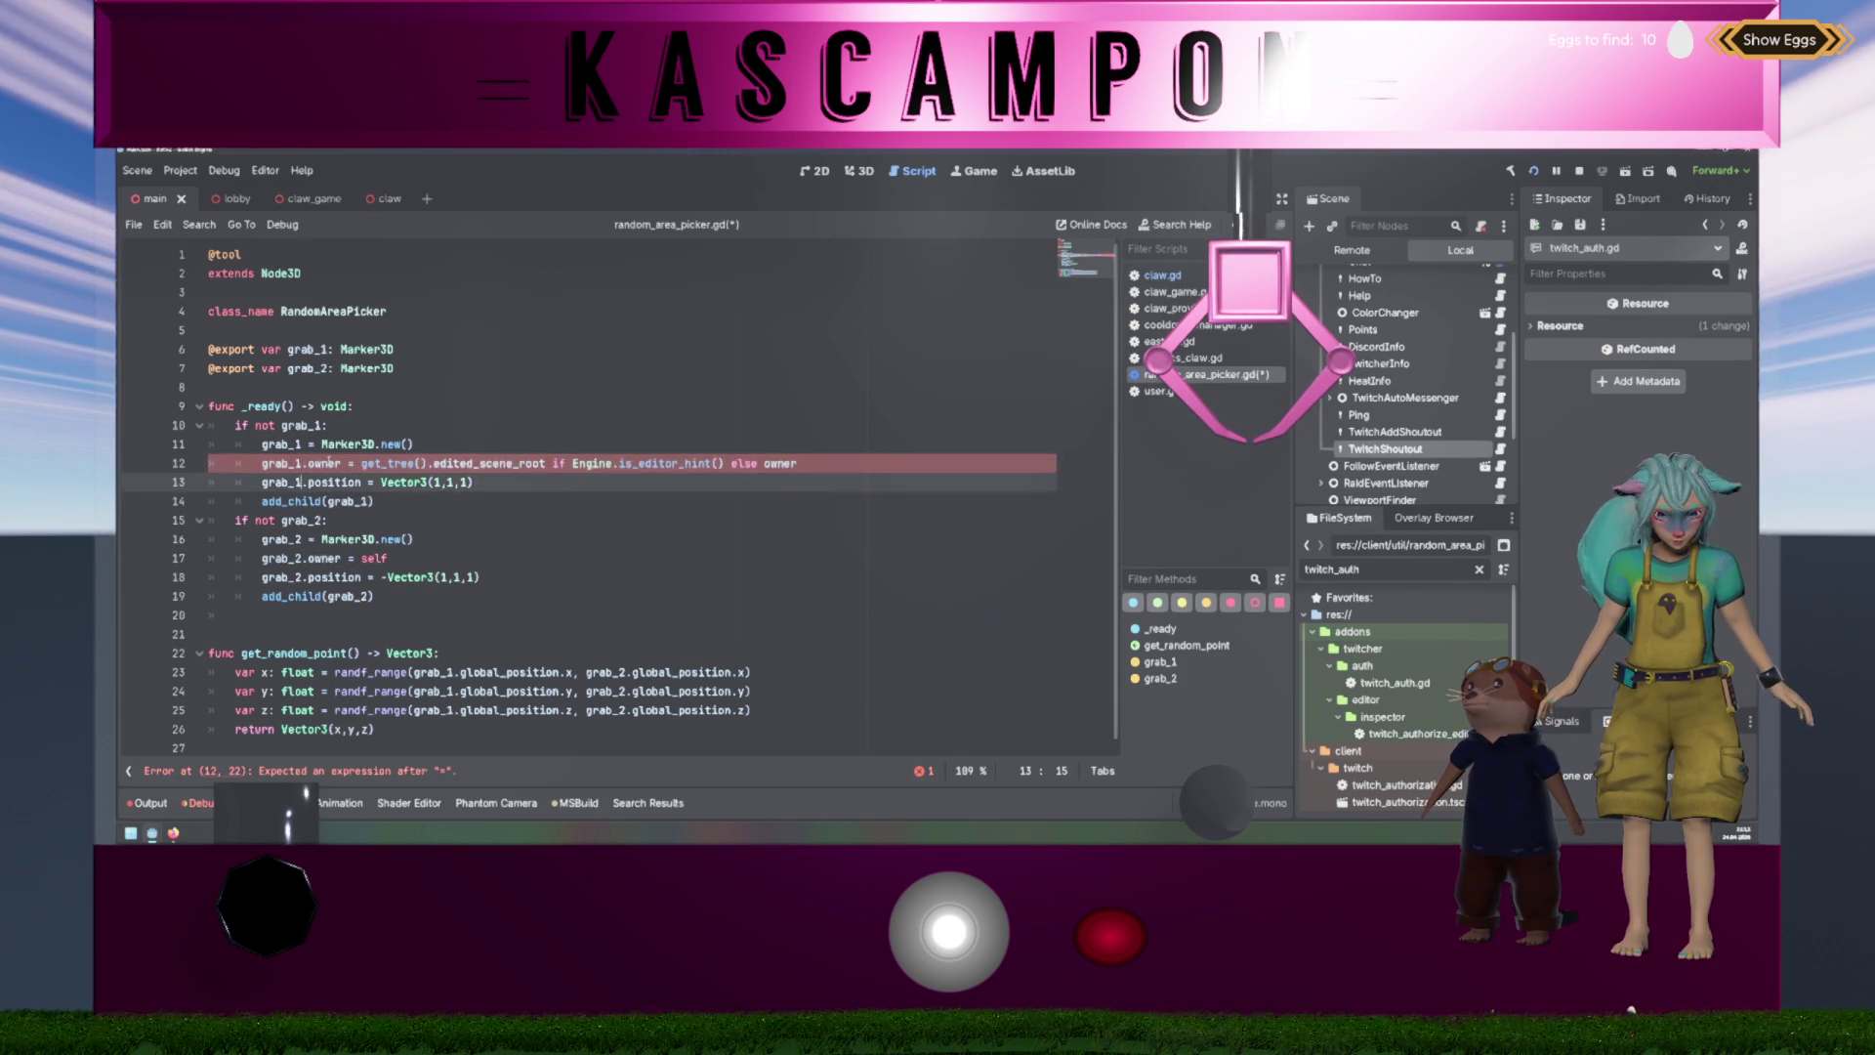
pyautogui.press('Left')
pyautogui.hotkey('shift', 'End')
pyautogui.write('.owner = get_tree().edited_scene_root if Engine.is_editor_hint() else owner')
pyautogui.hotkey('ctrl', 's')
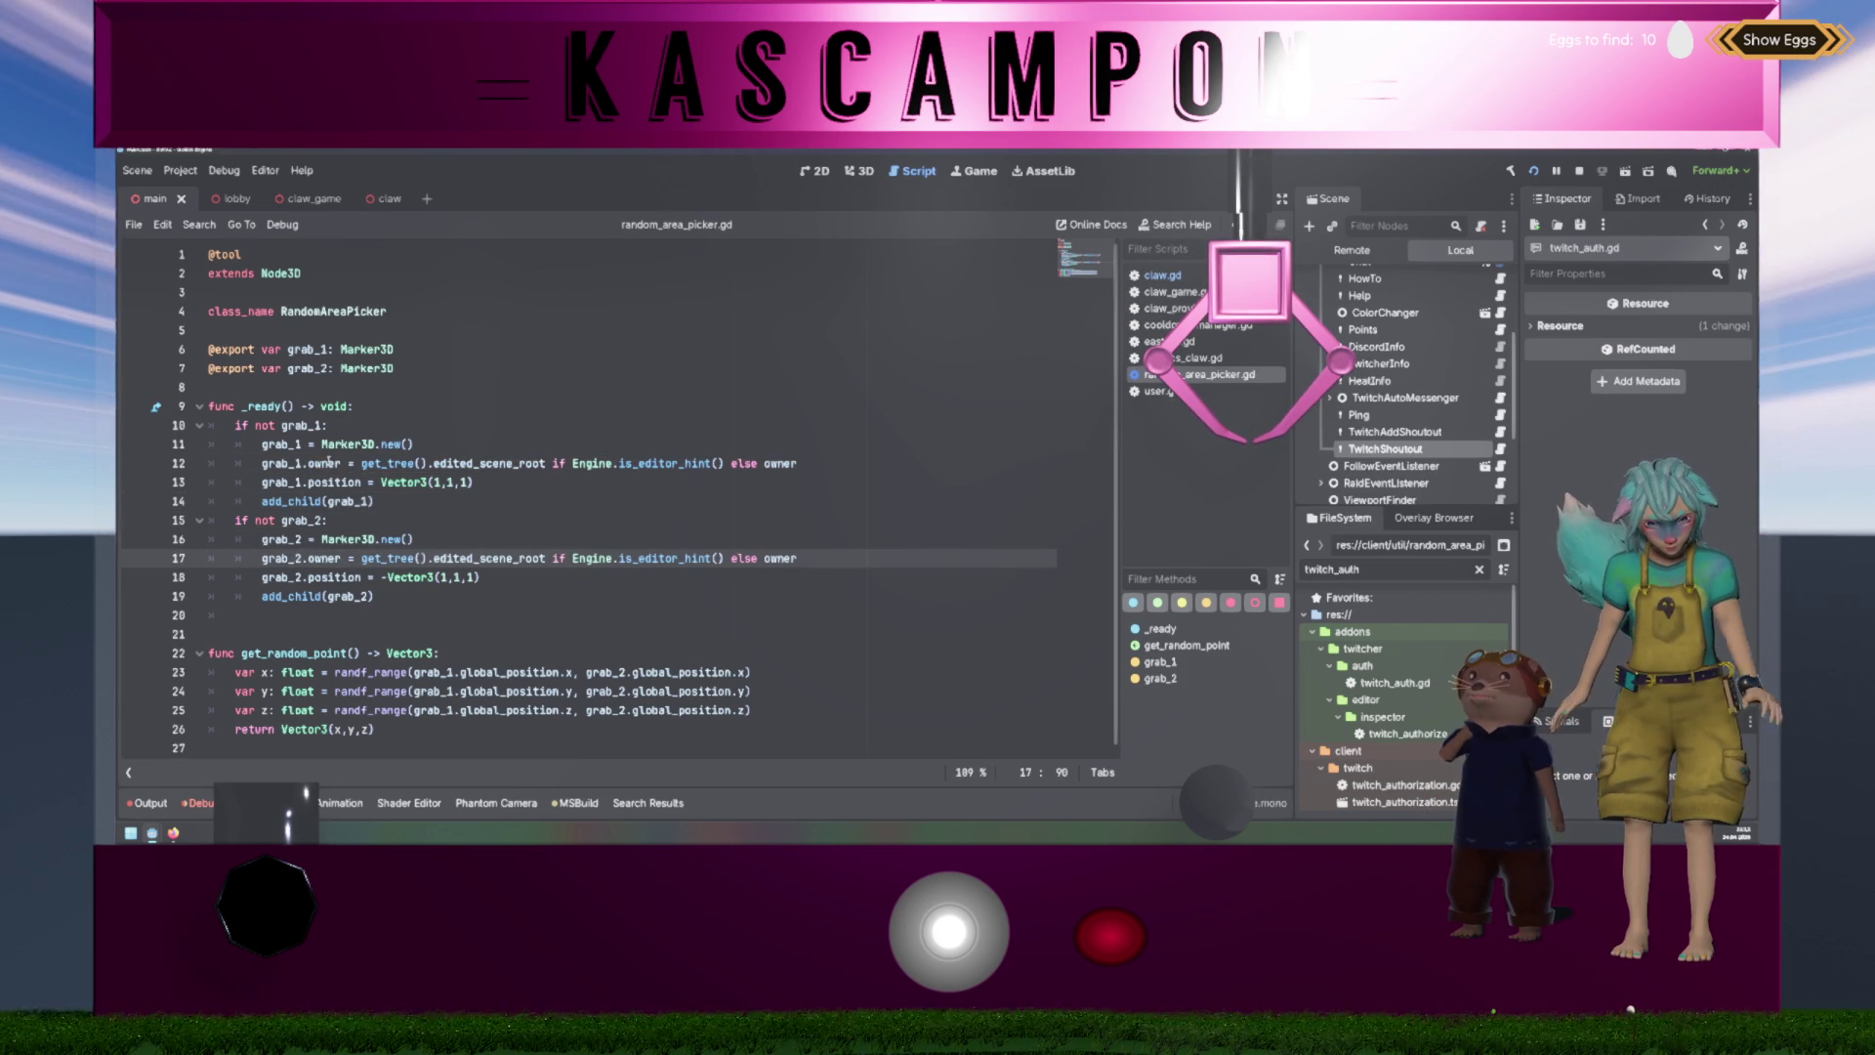
# Review the updated owner lines, then return to the 3D scene view
pyautogui.moveTo(328, 462)
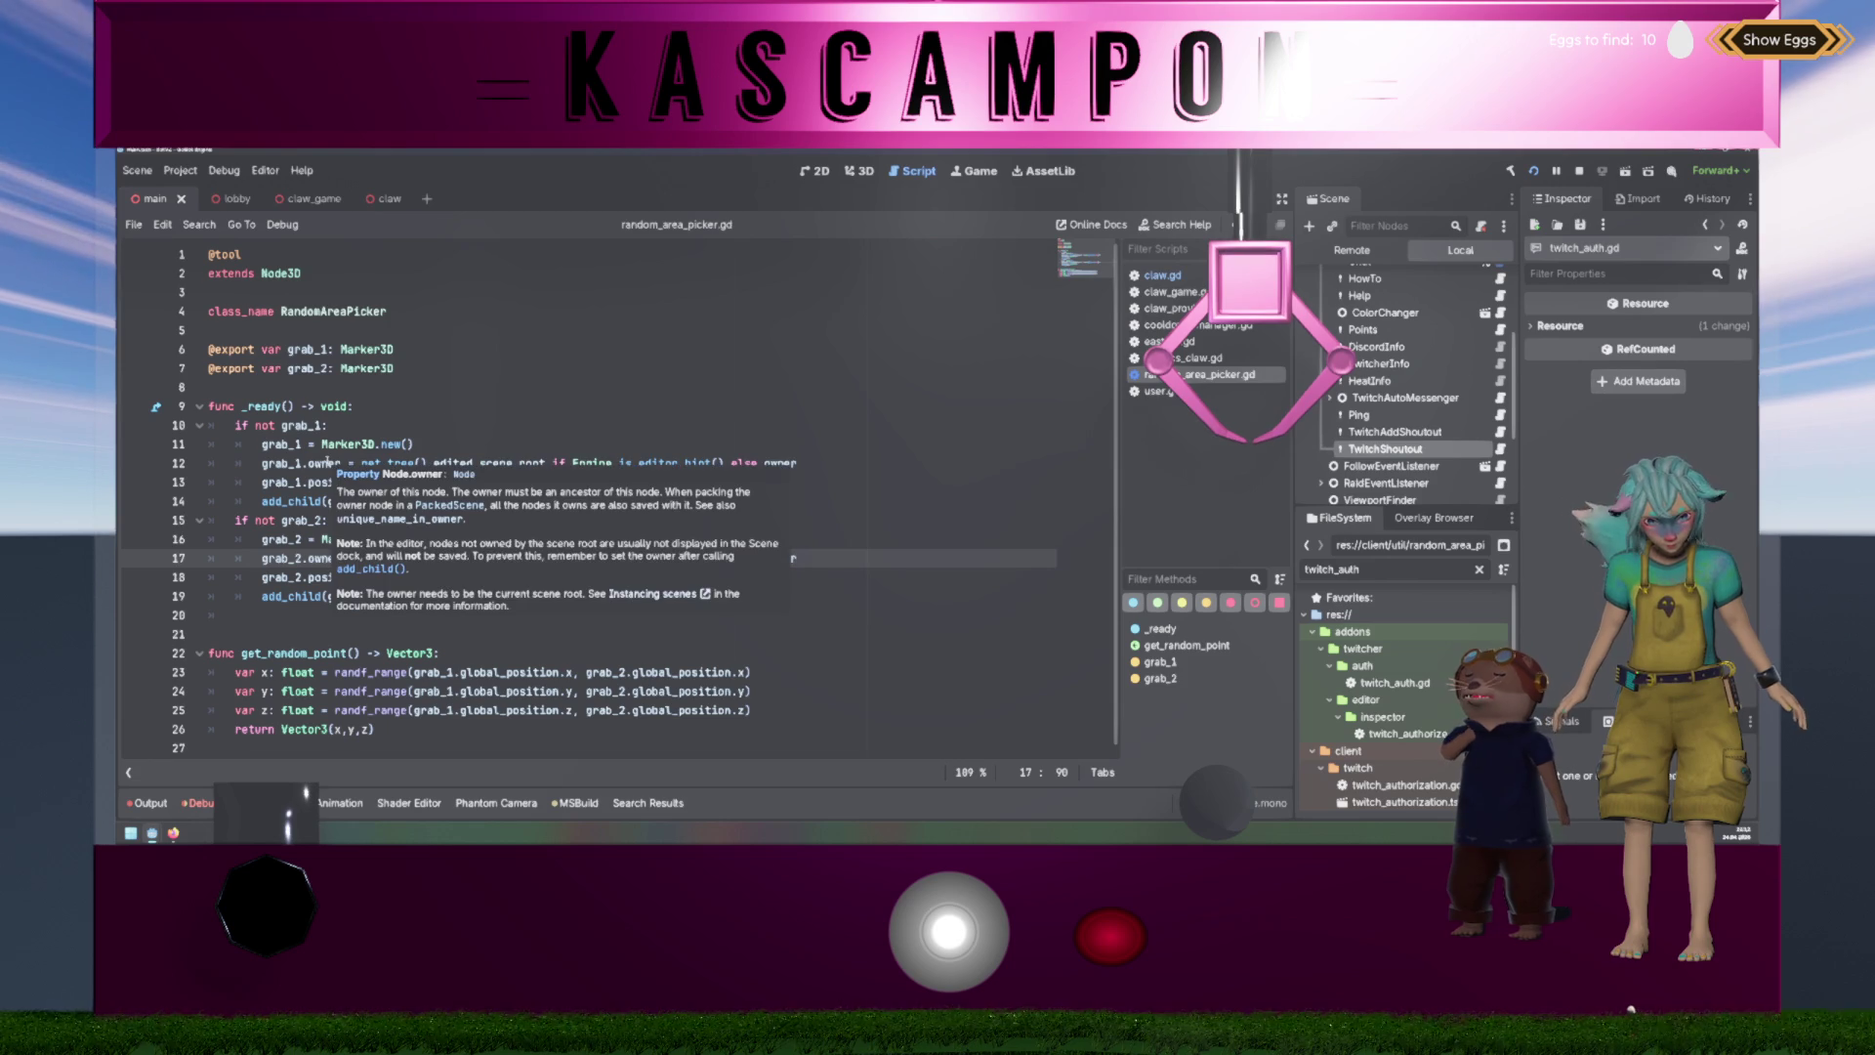
pyautogui.click(821, 485)
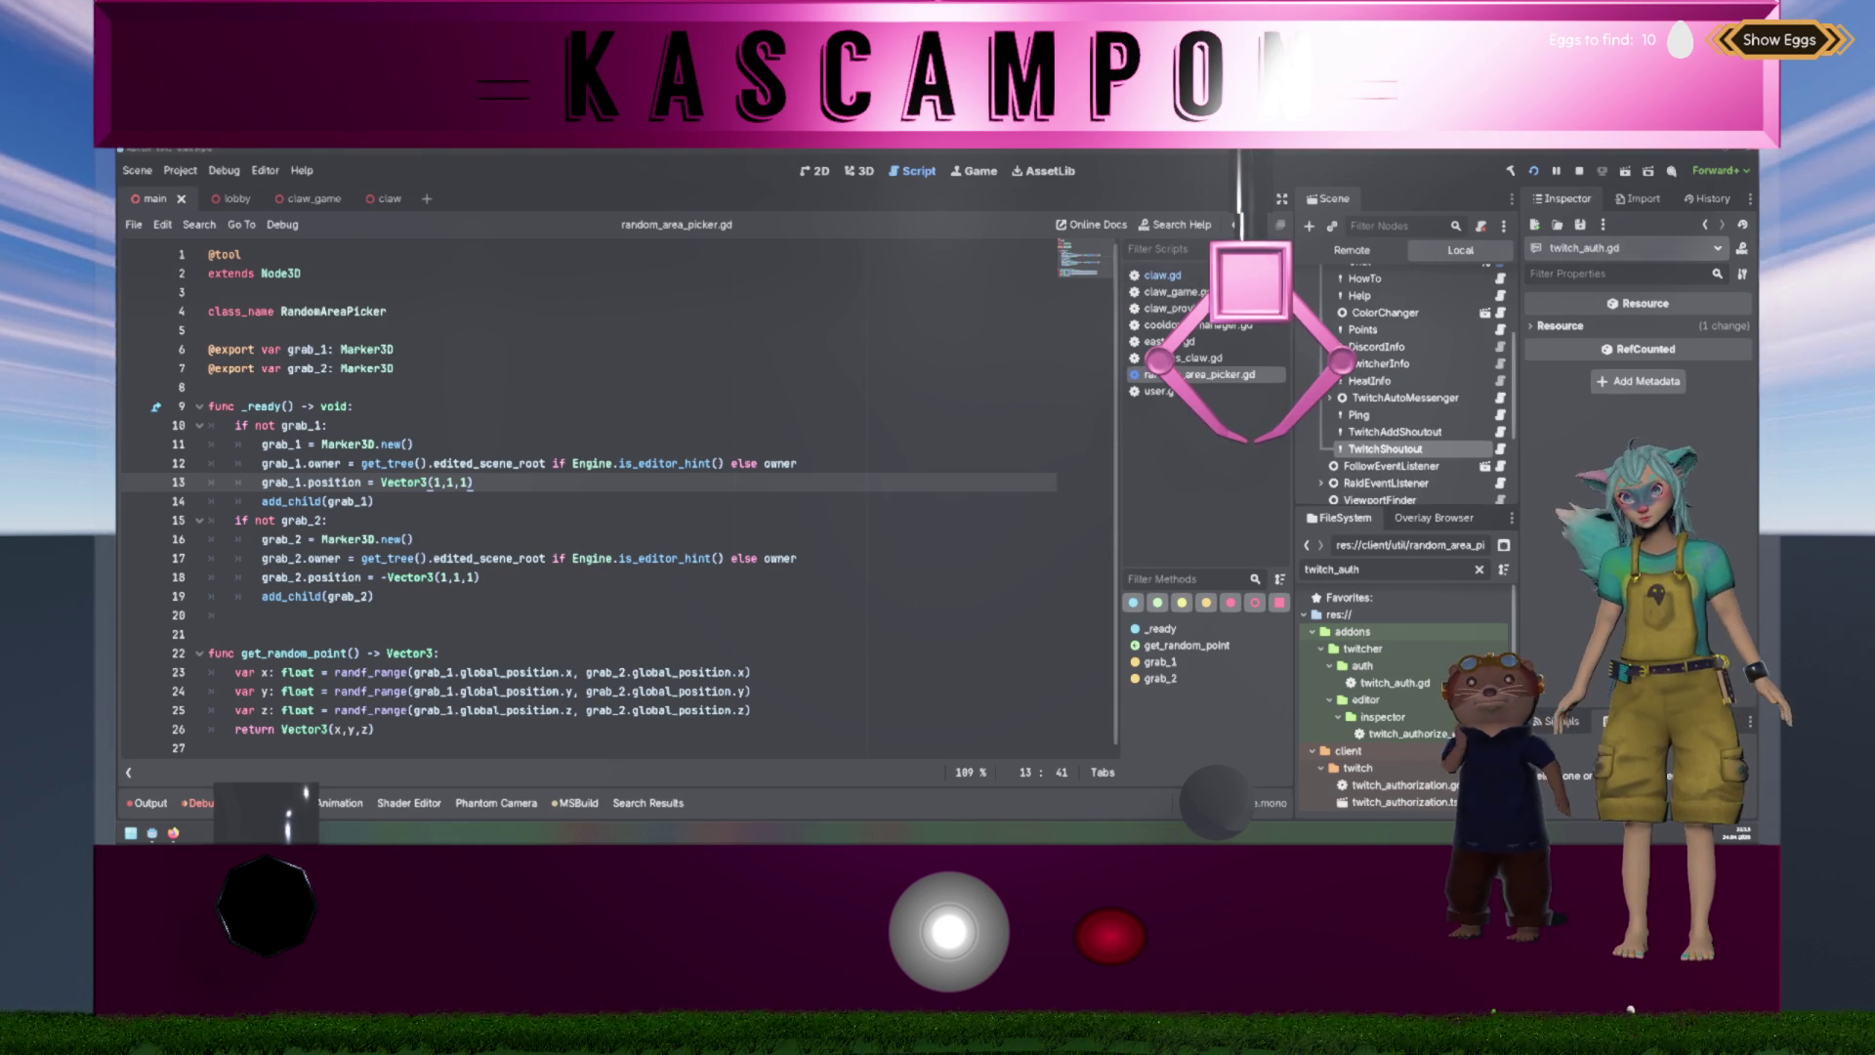
pyautogui.press('Down')
pyautogui.press('Down')
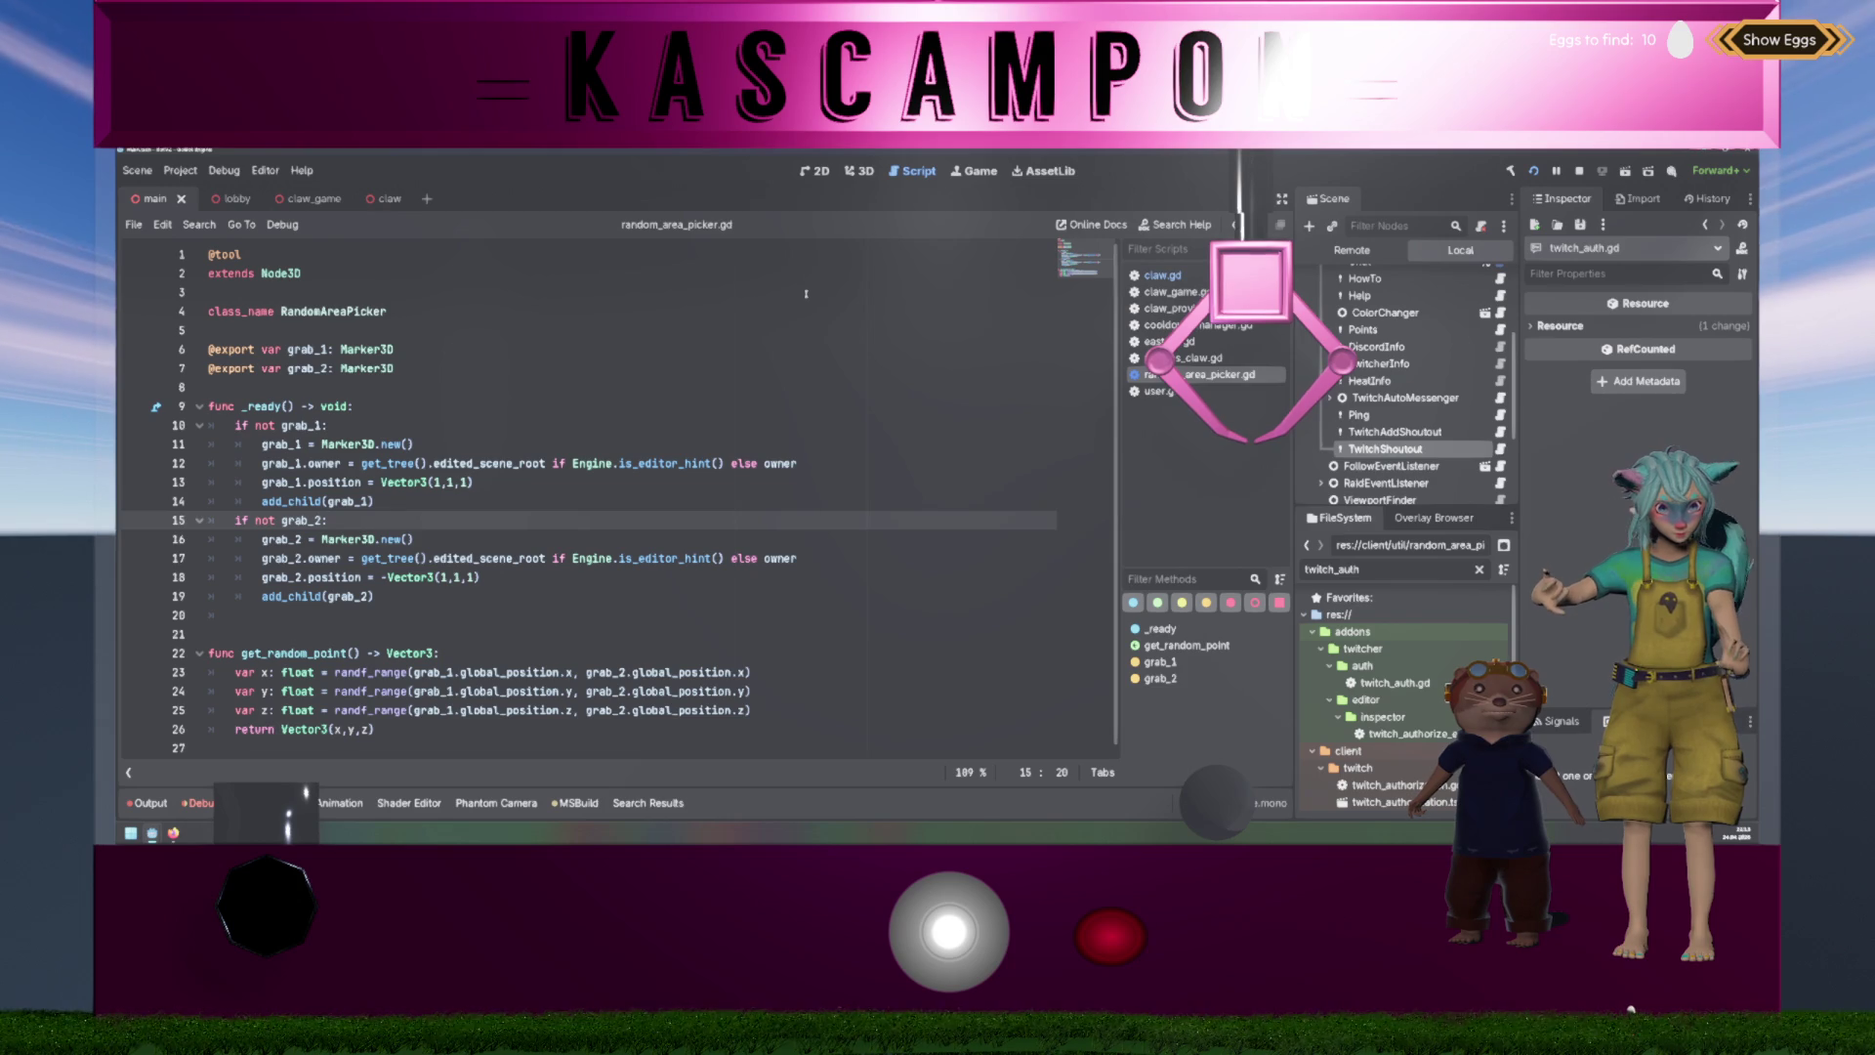
pyautogui.click(872, 172)
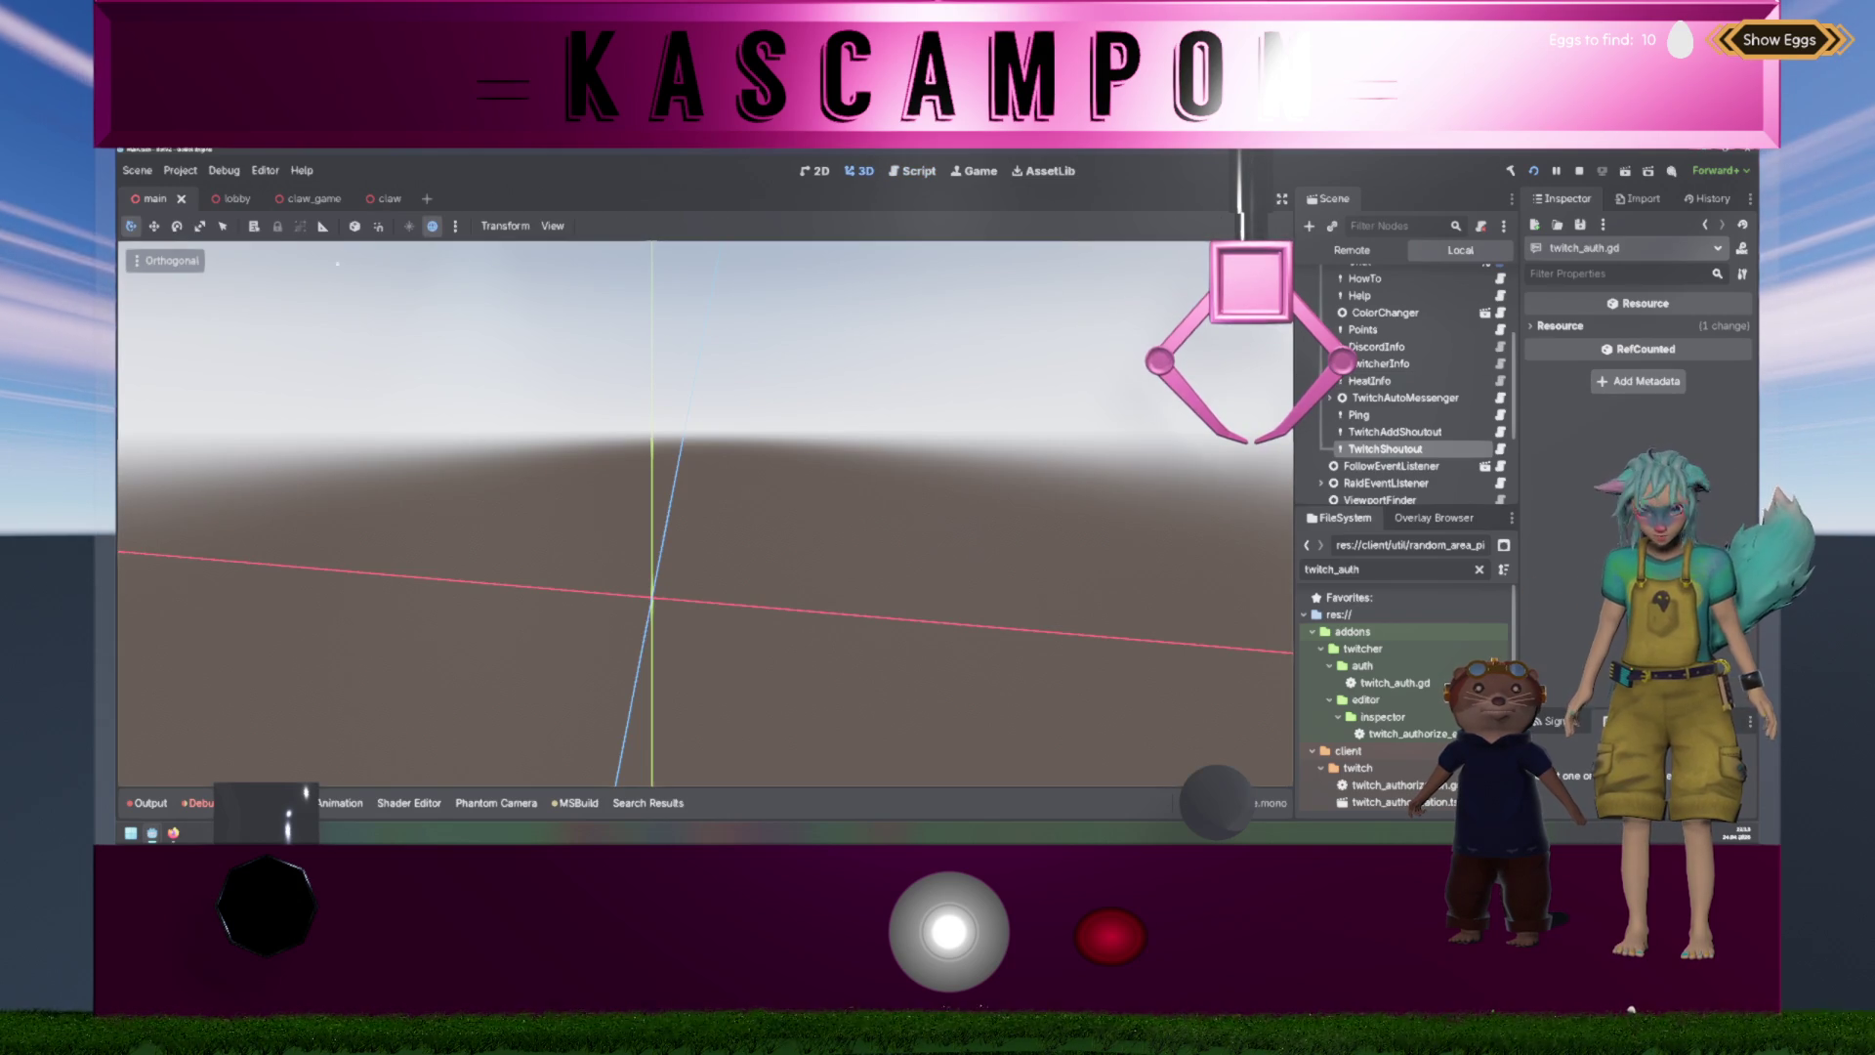
# Replace the RandomAreaPicker with a new child under ClawGame, nudge it along Z, and save
pyautogui.click(316, 200)
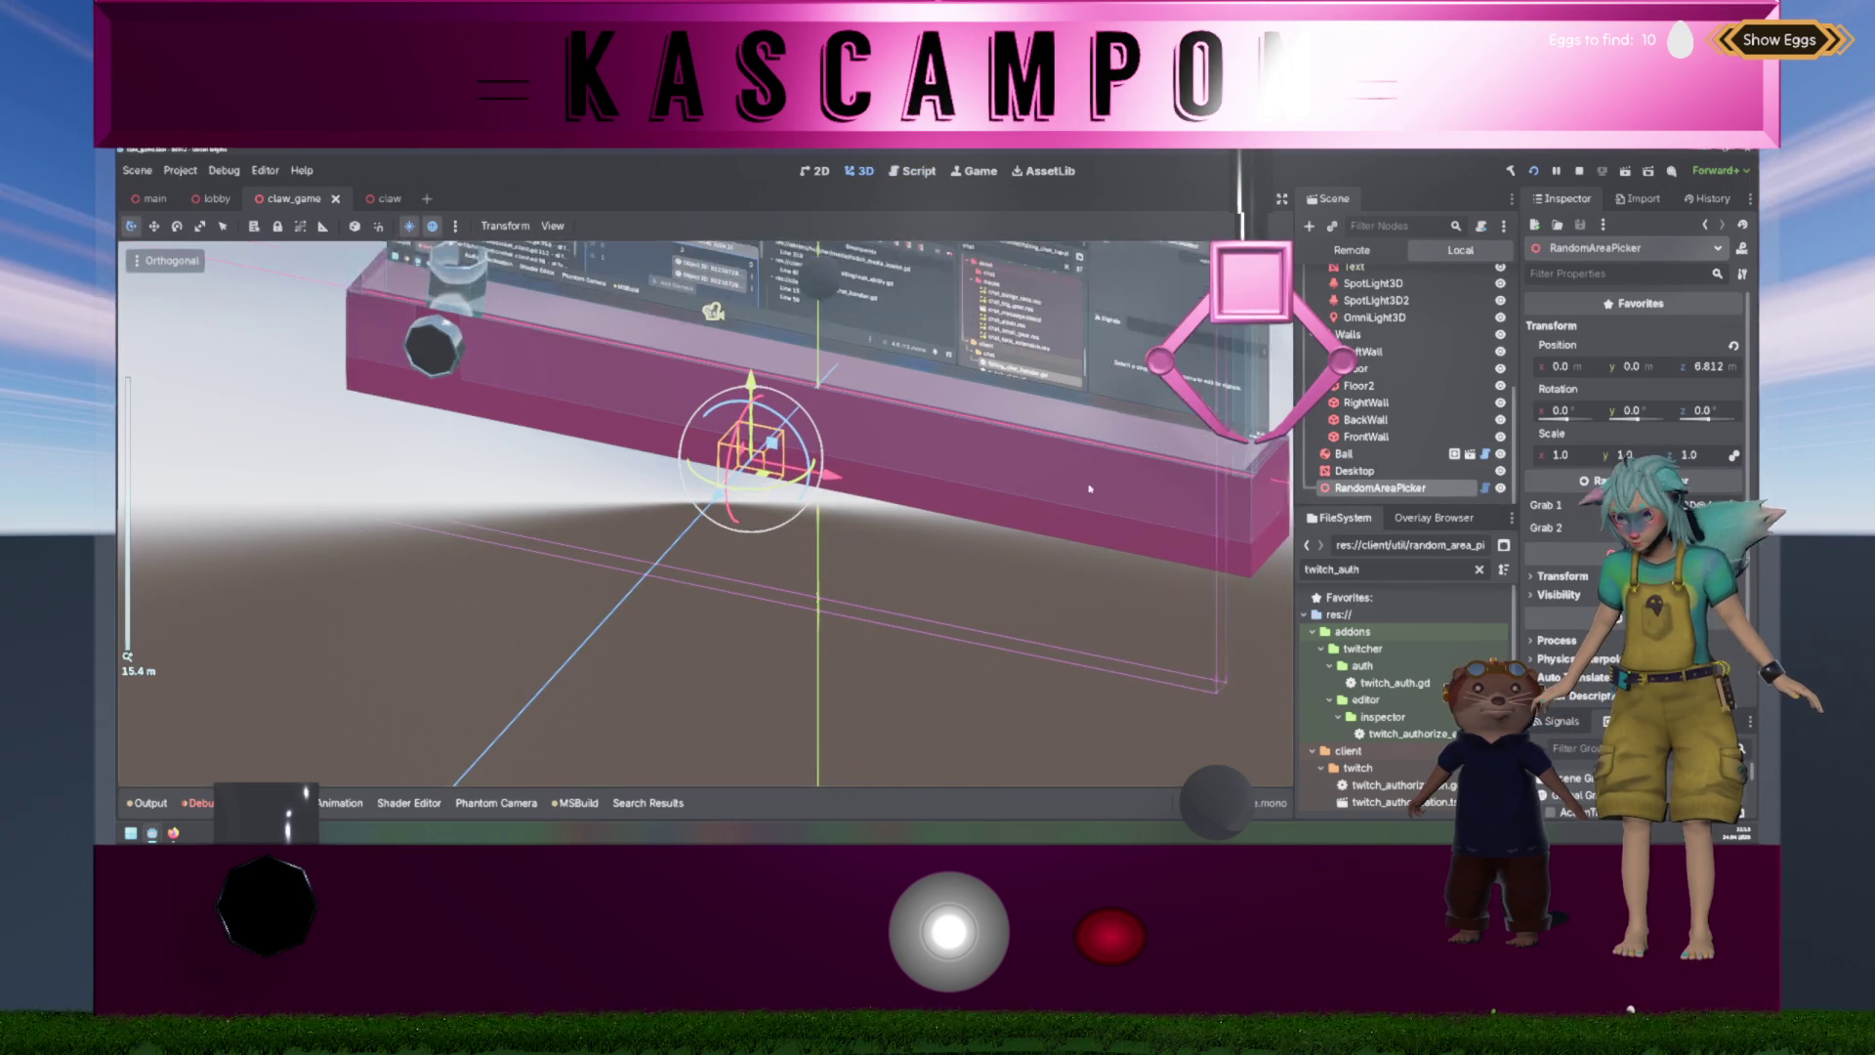
pyautogui.press('Delete')
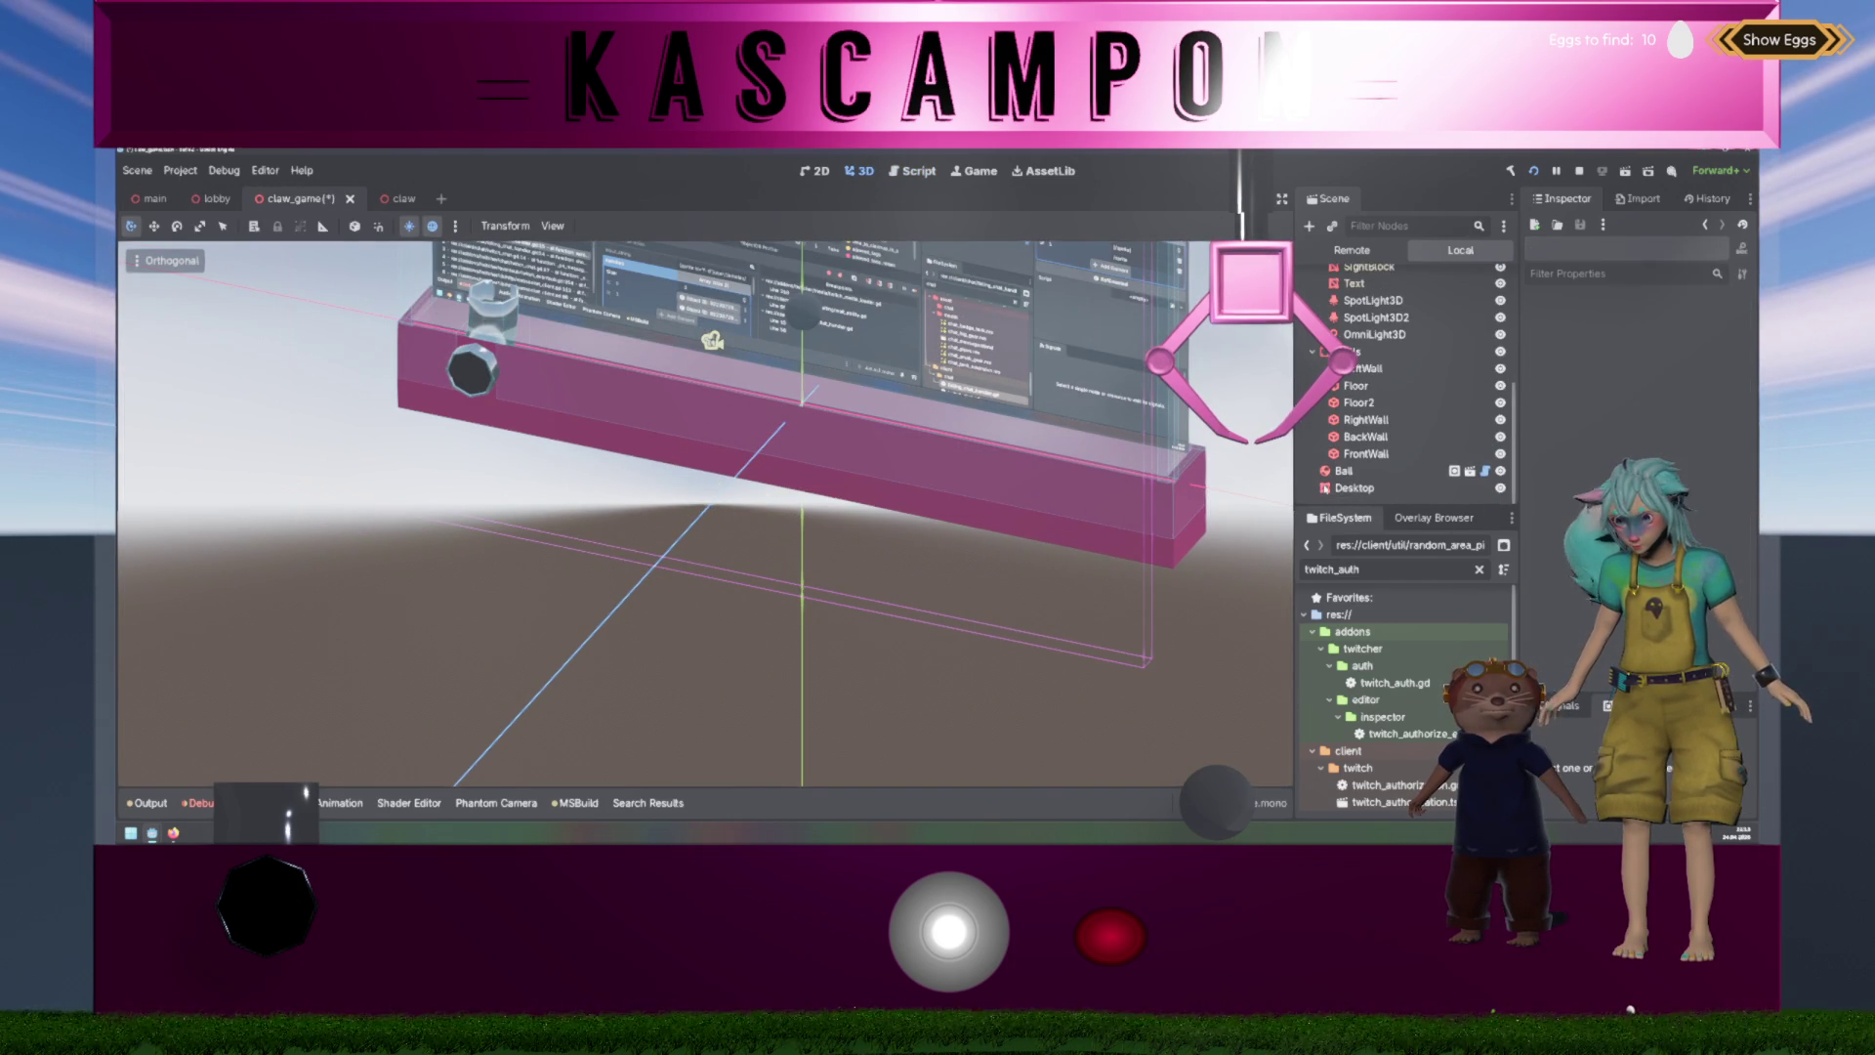
pyautogui.scroll(3, 1387, 390)
pyautogui.rightClick(1382, 281)
pyautogui.click(1423, 323)
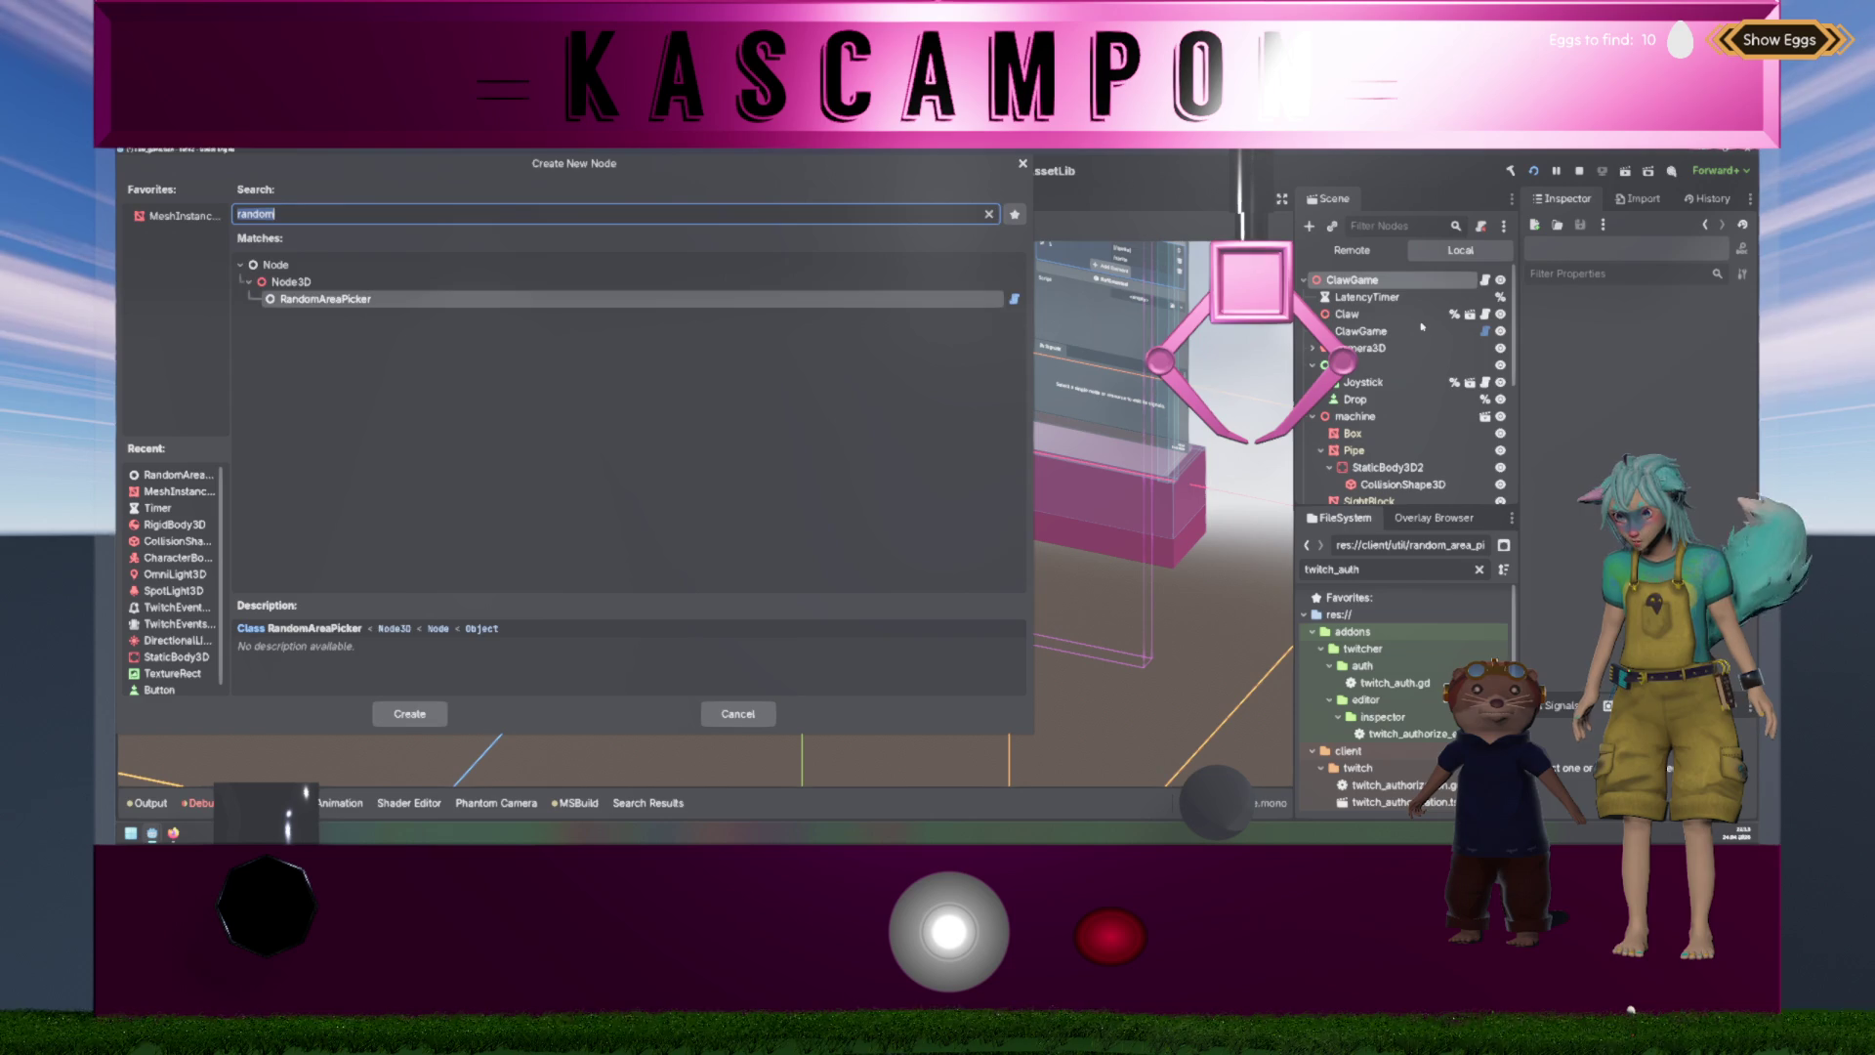
pyautogui.write('random')
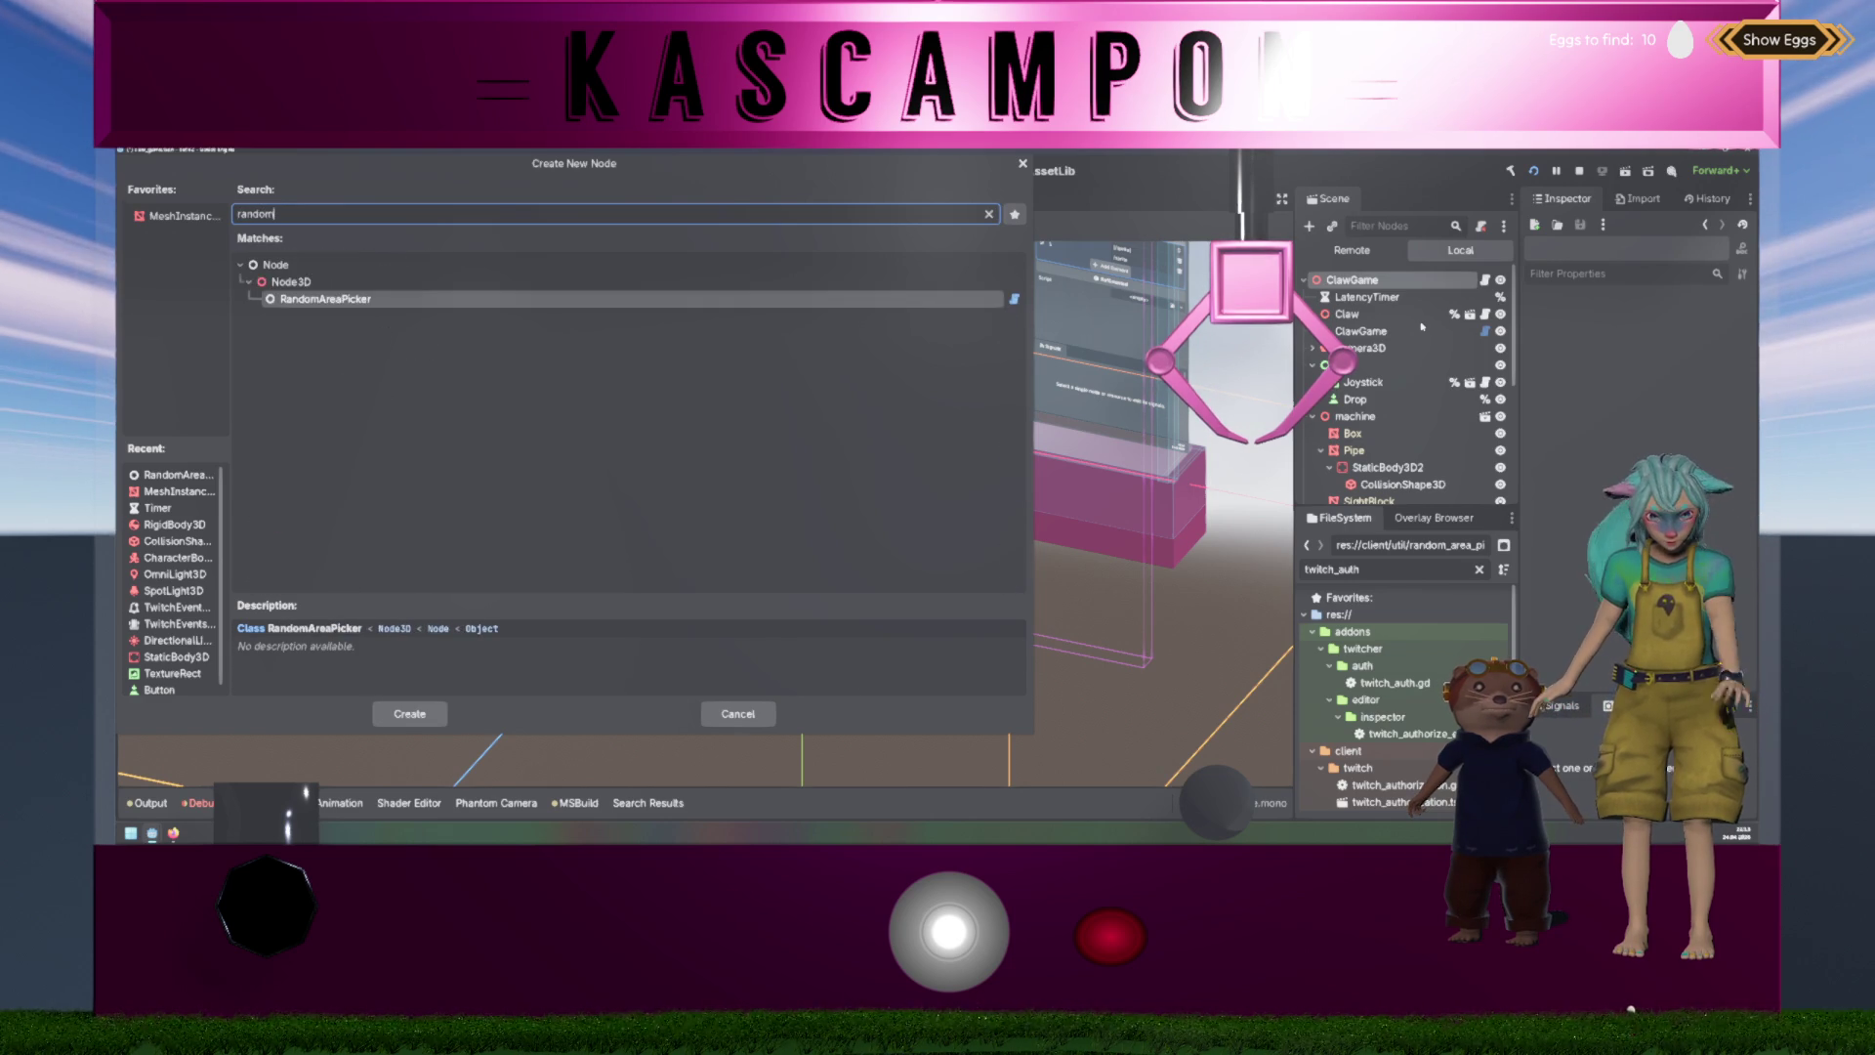
pyautogui.press('Return')
pyautogui.scroll(-2, 703, 508)
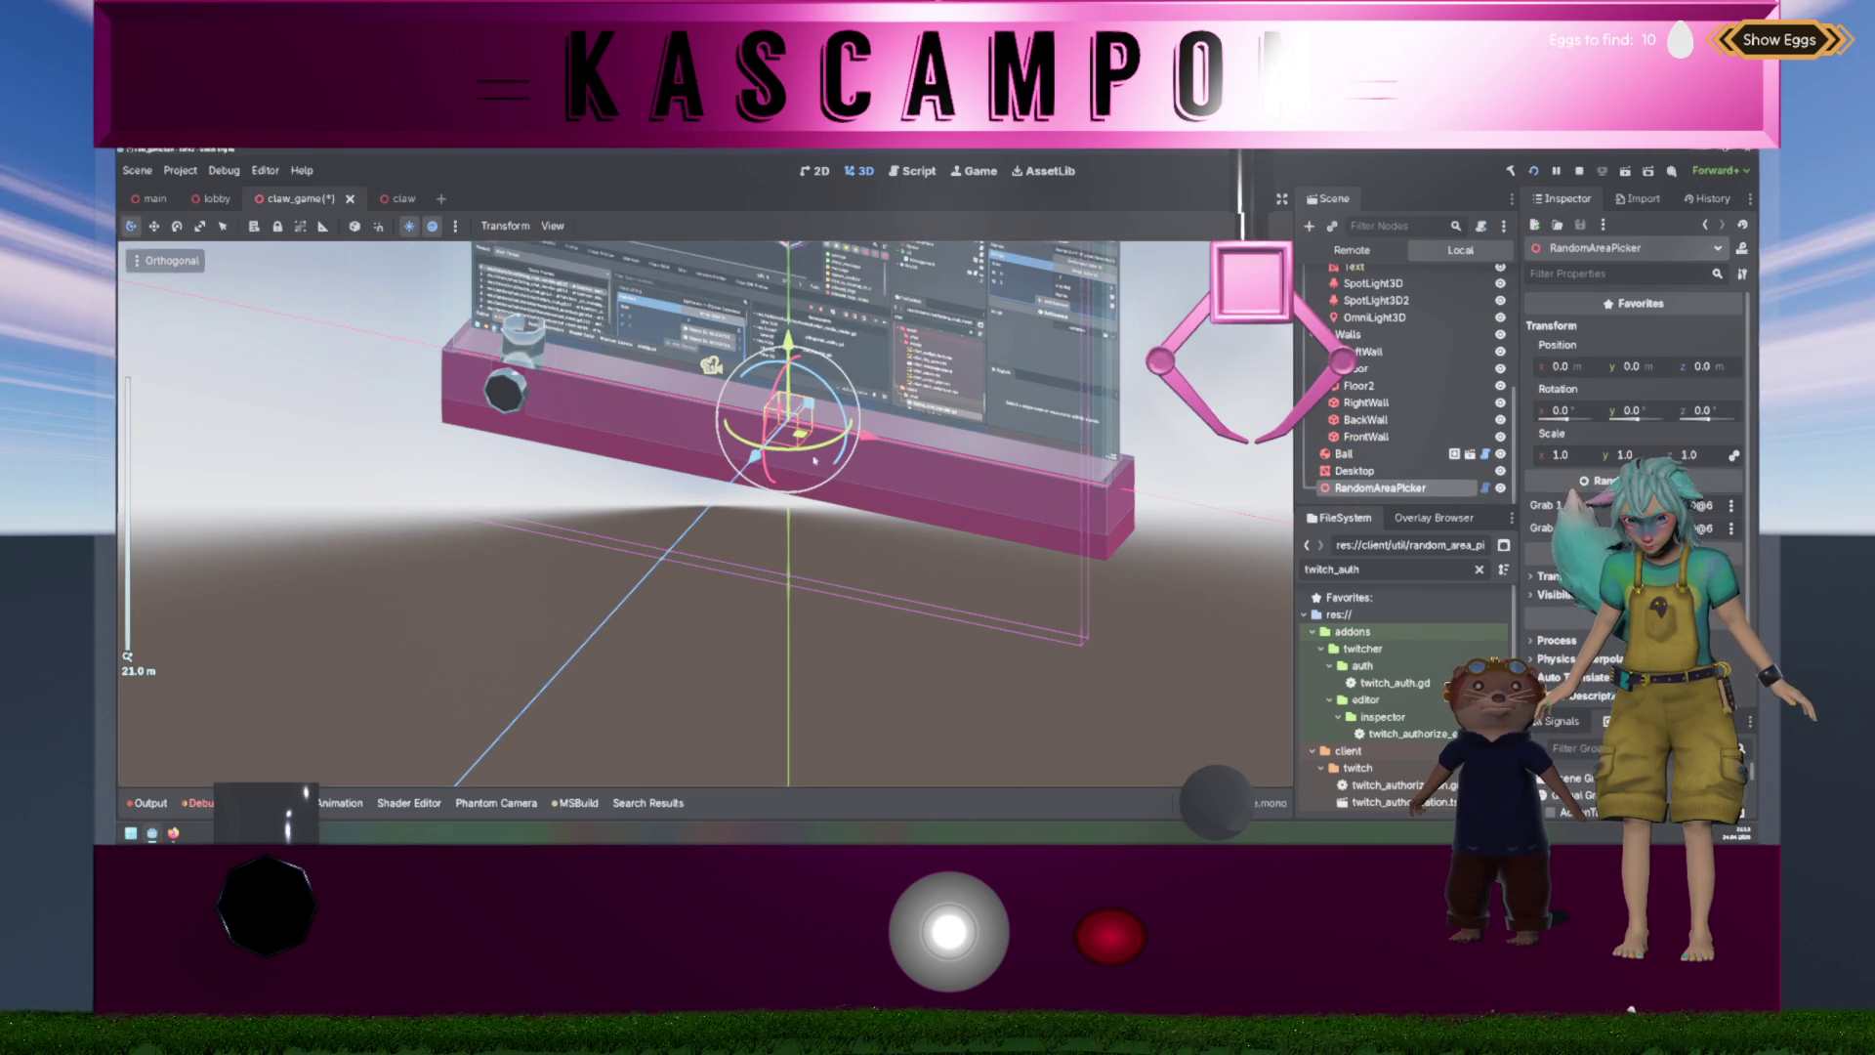
pyautogui.moveTo(727, 459); pyautogui.dragTo(734, 476)
pyautogui.click(586, 410)
pyautogui.hotkey('ctrl', 's')
# Close and quick-open claw_game.tscn again, then open the RandomAreaPicker node's script
pyautogui.click(385, 200)
pyautogui.click(288, 199)
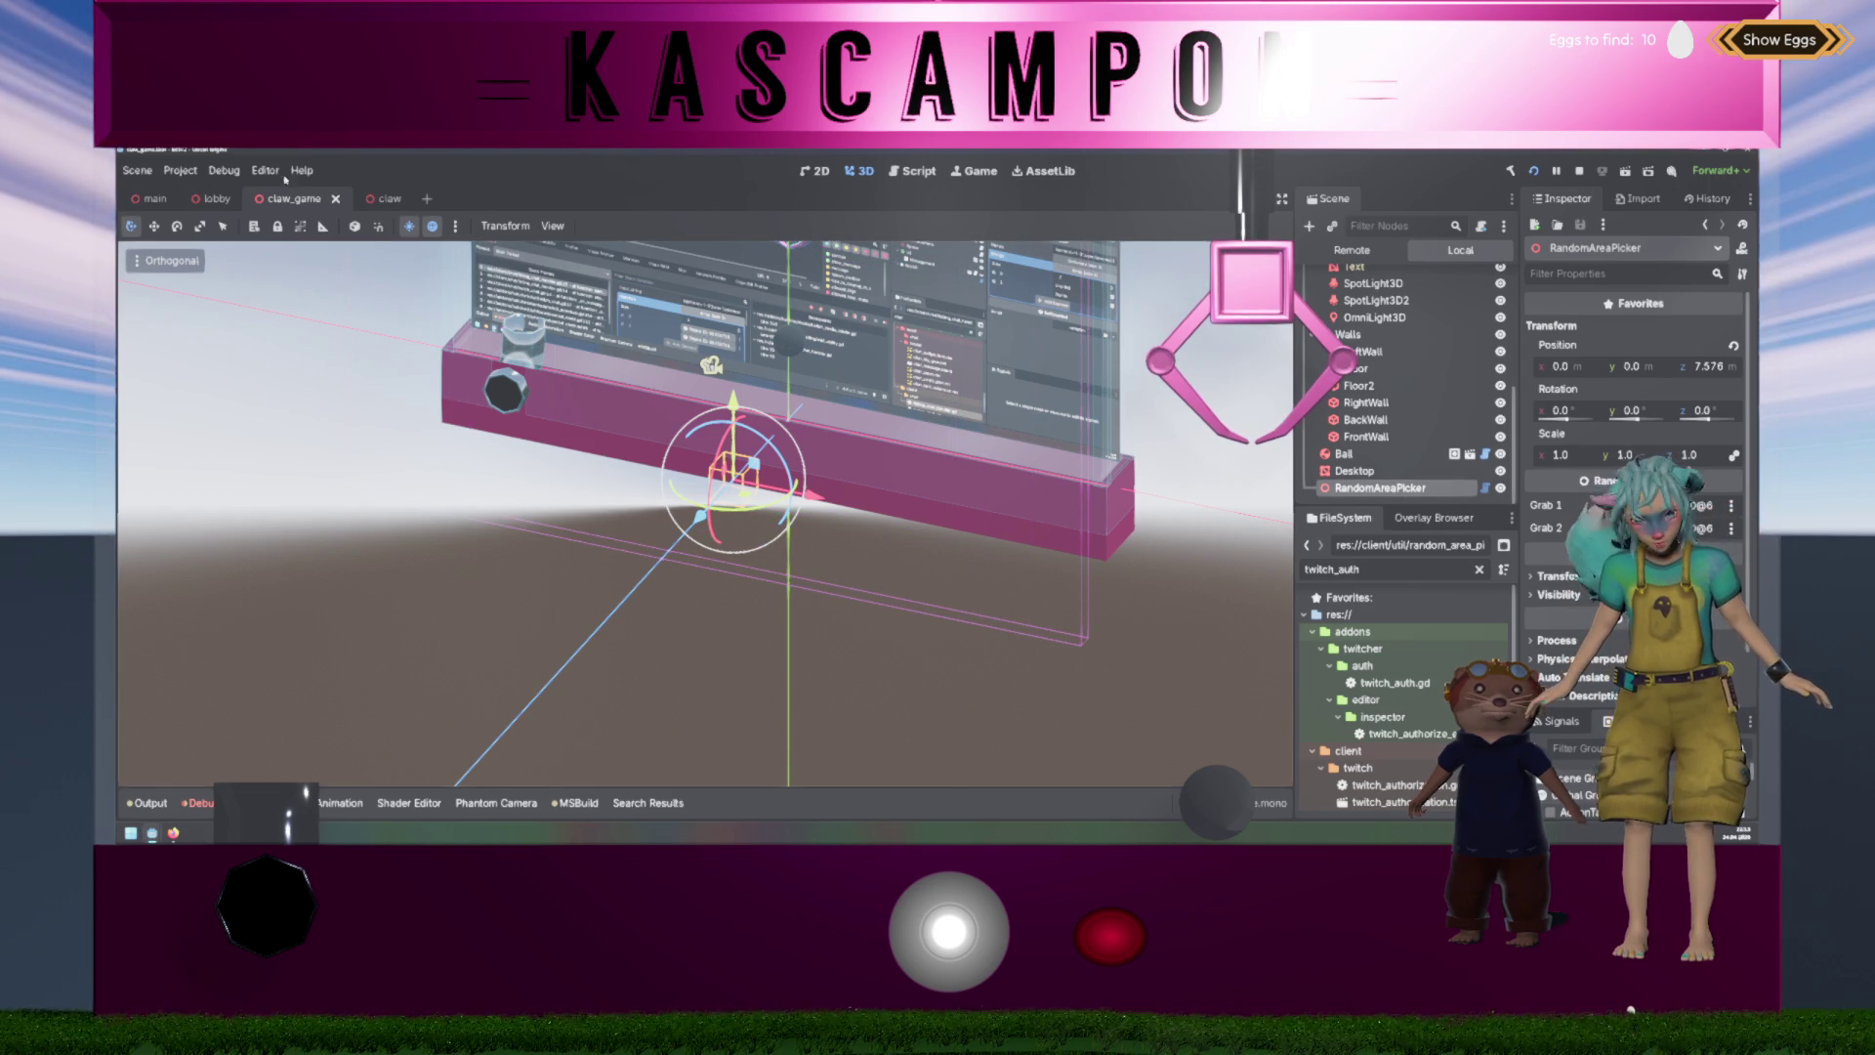
pyautogui.click(335, 198)
pyautogui.hotkey('shift', 'alt', 'o')
pyautogui.write('cla')
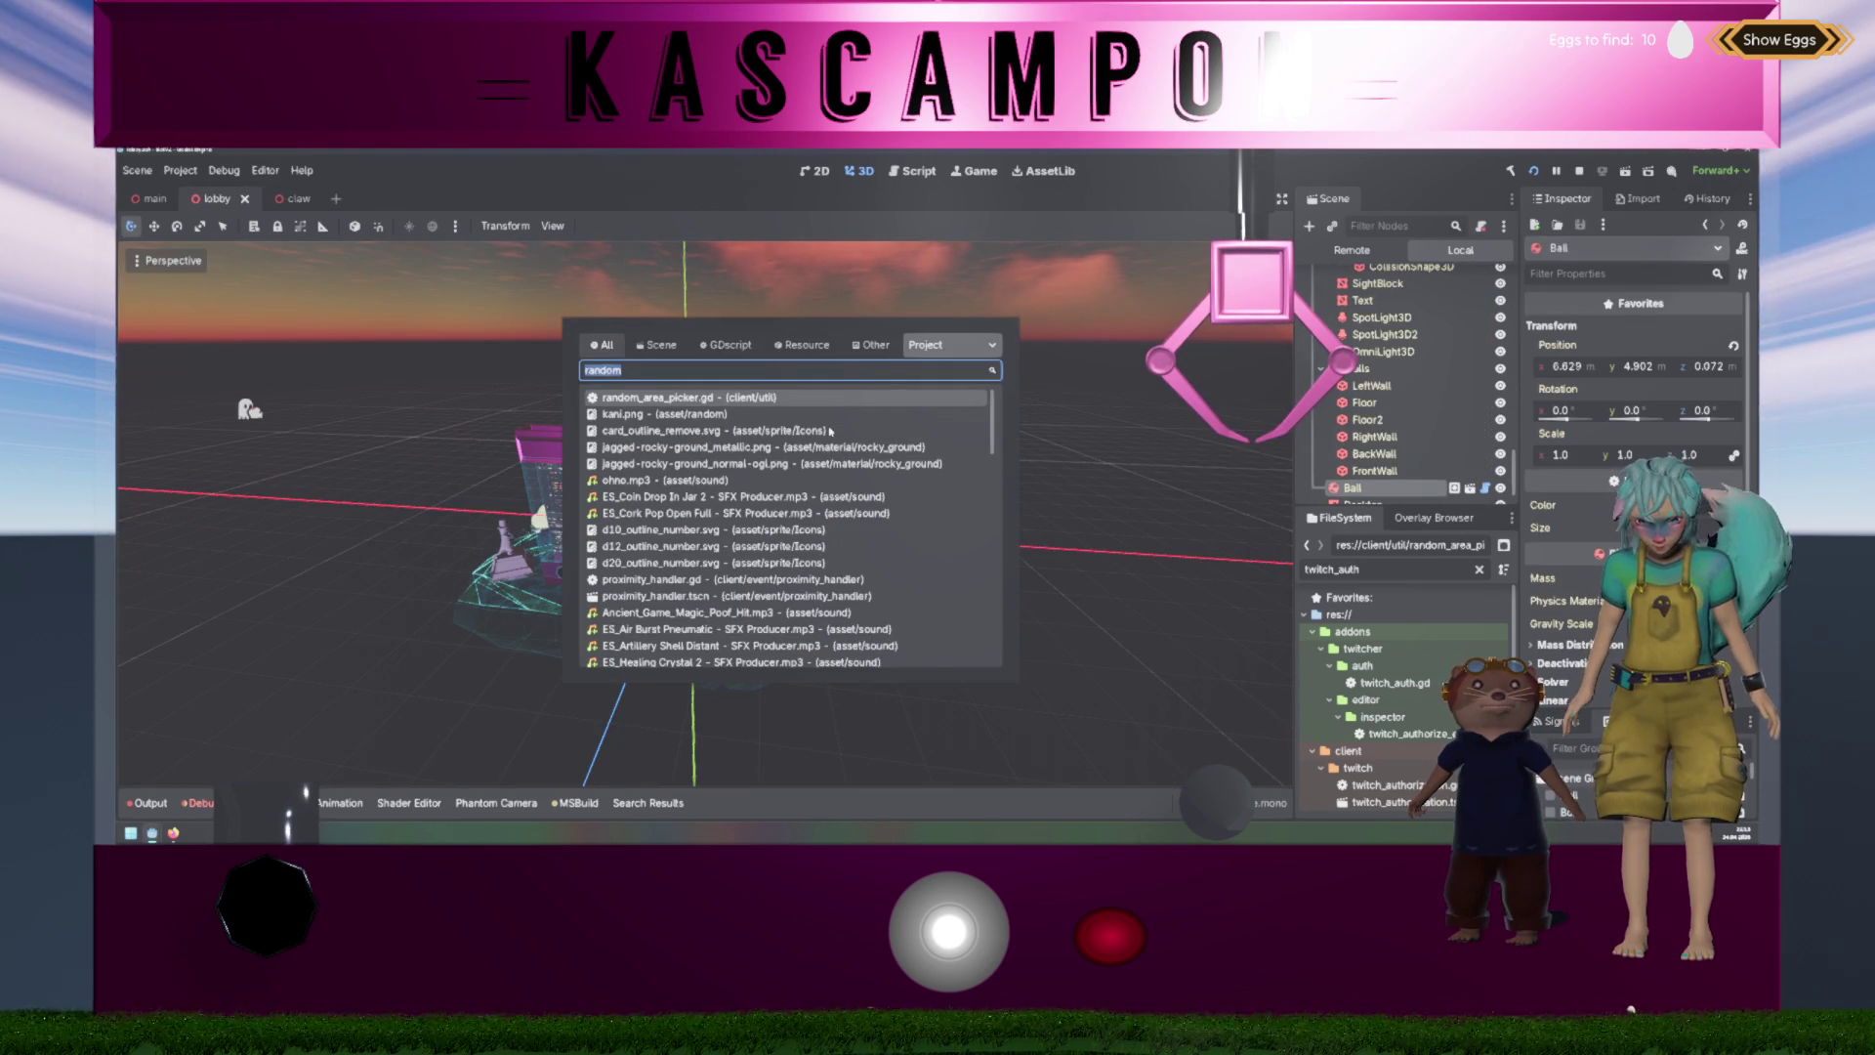
pyautogui.write('w_game')
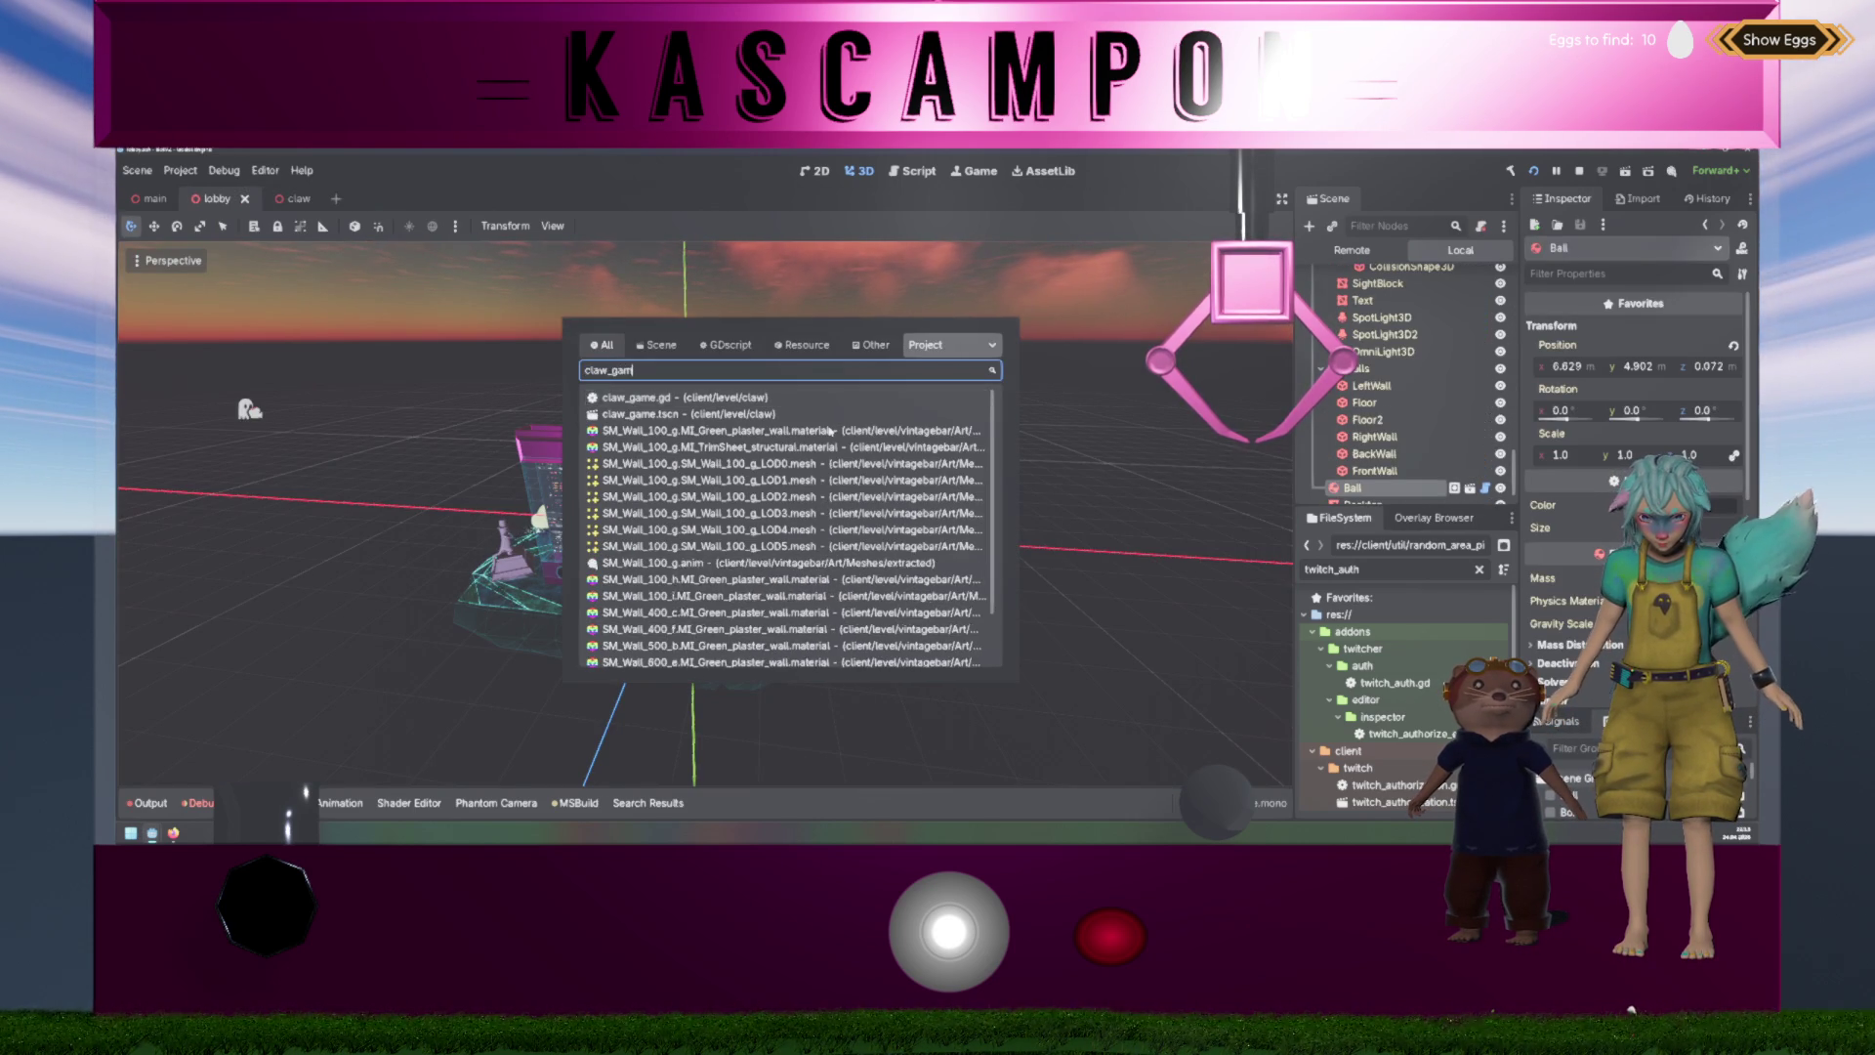
pyautogui.press('Return')
pyautogui.click(1442, 488)
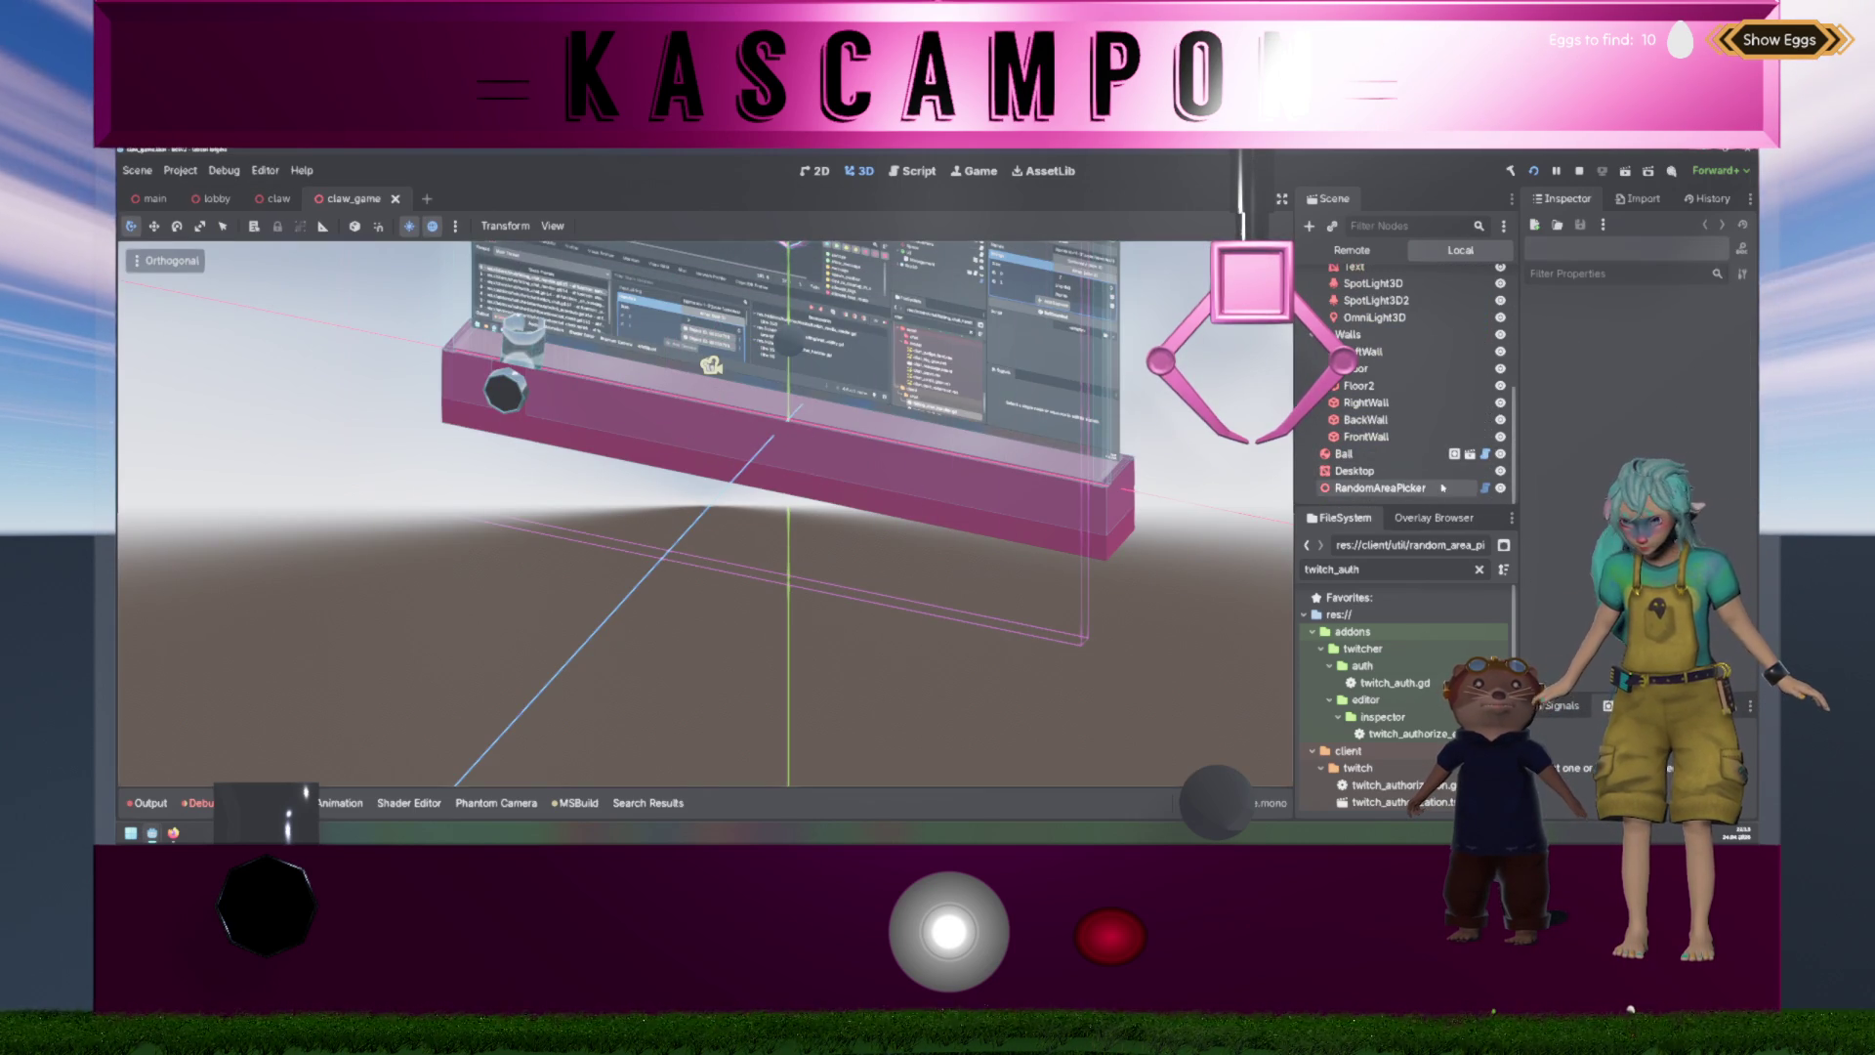
pyautogui.click(1486, 489)
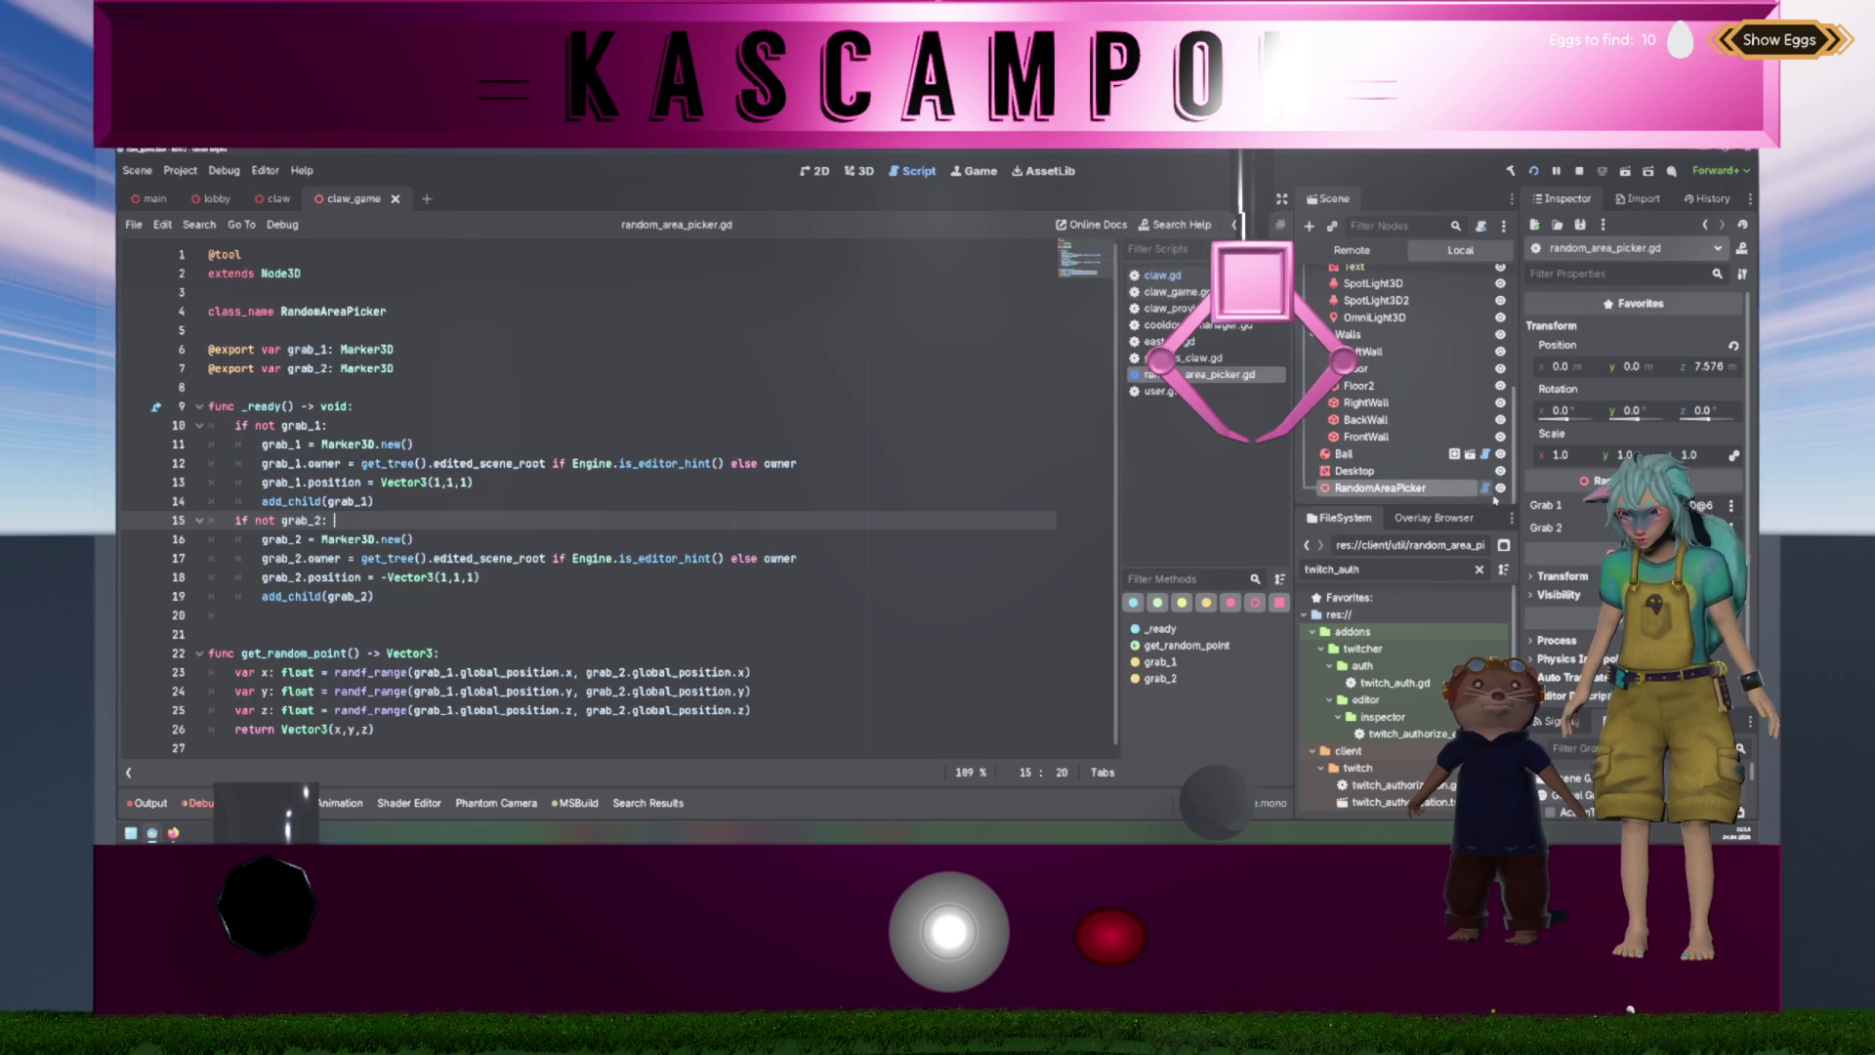
# Add grab_1.name = "Grab1" and a matching grab_2 "Grab2" line, then save
pyautogui.press('Up')
pyautogui.press('Up')
pyautogui.press('Up')
pyautogui.press('End')
pyautogui.press('Return')
pyautogui.write('grab_1.')
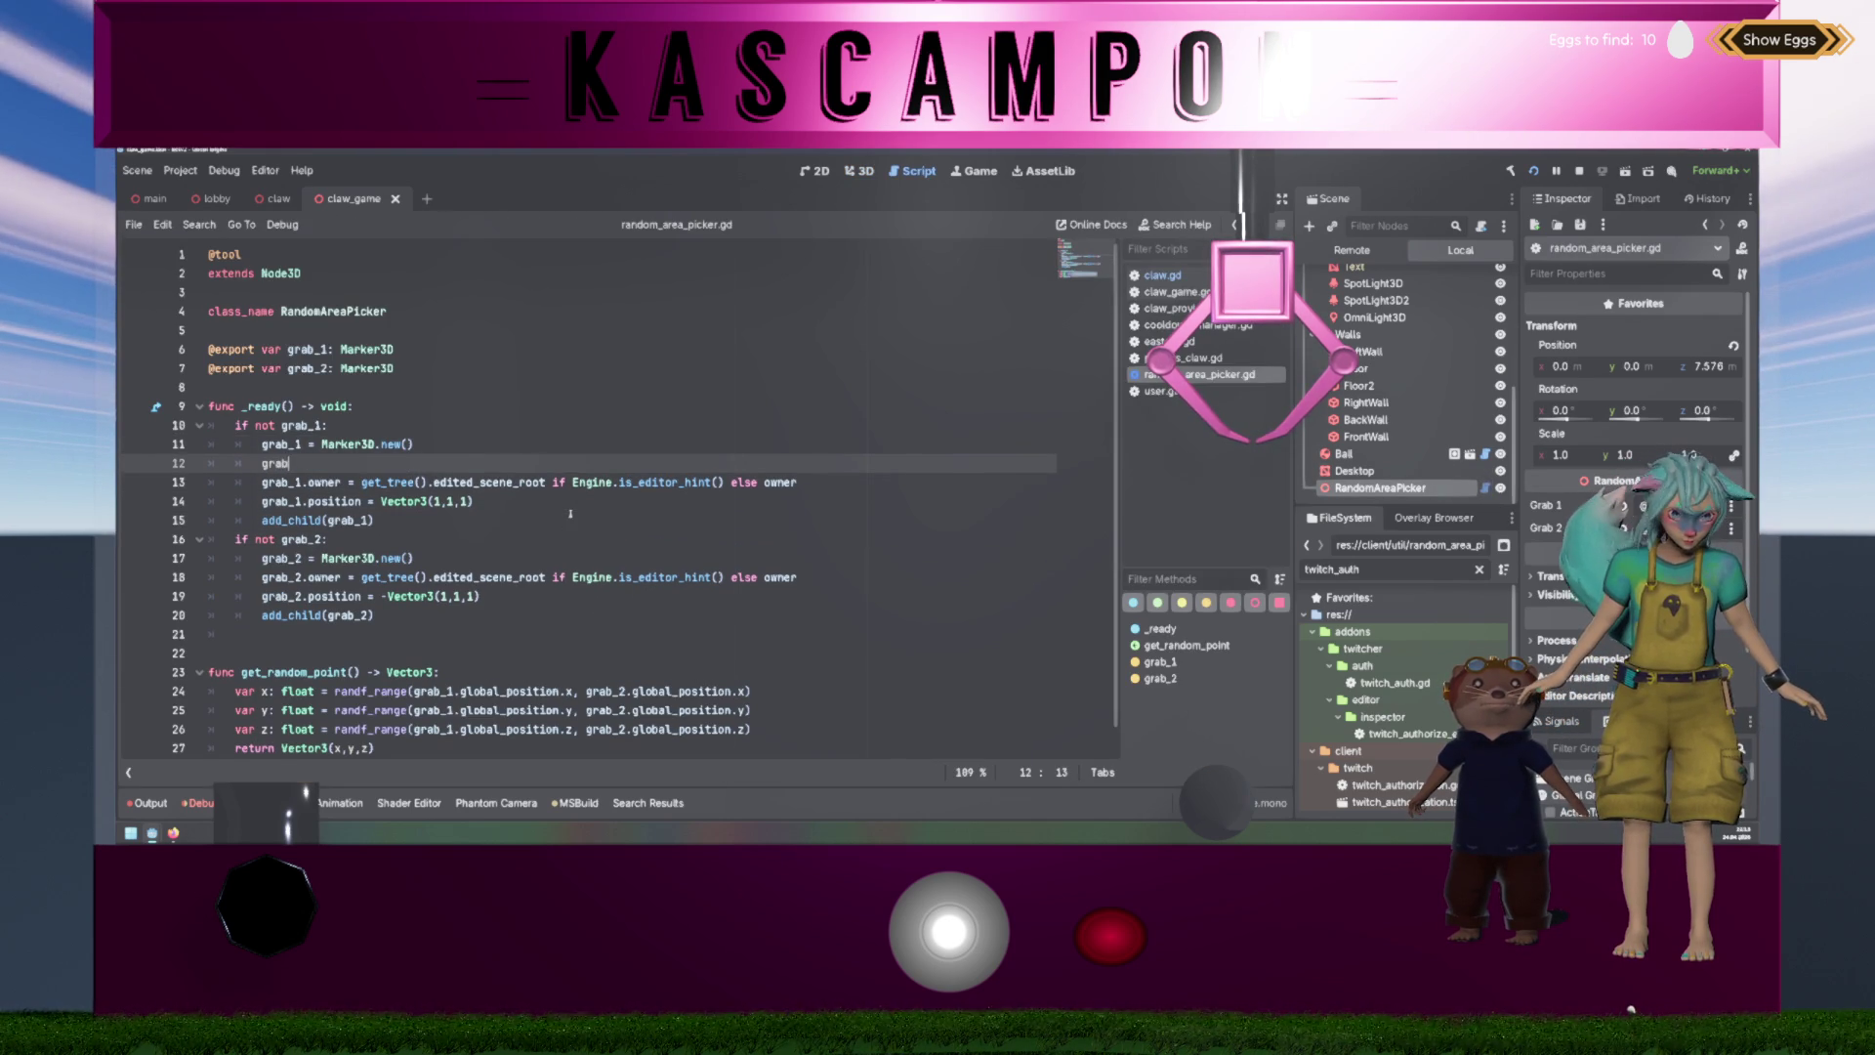
pyautogui.write('name = ')
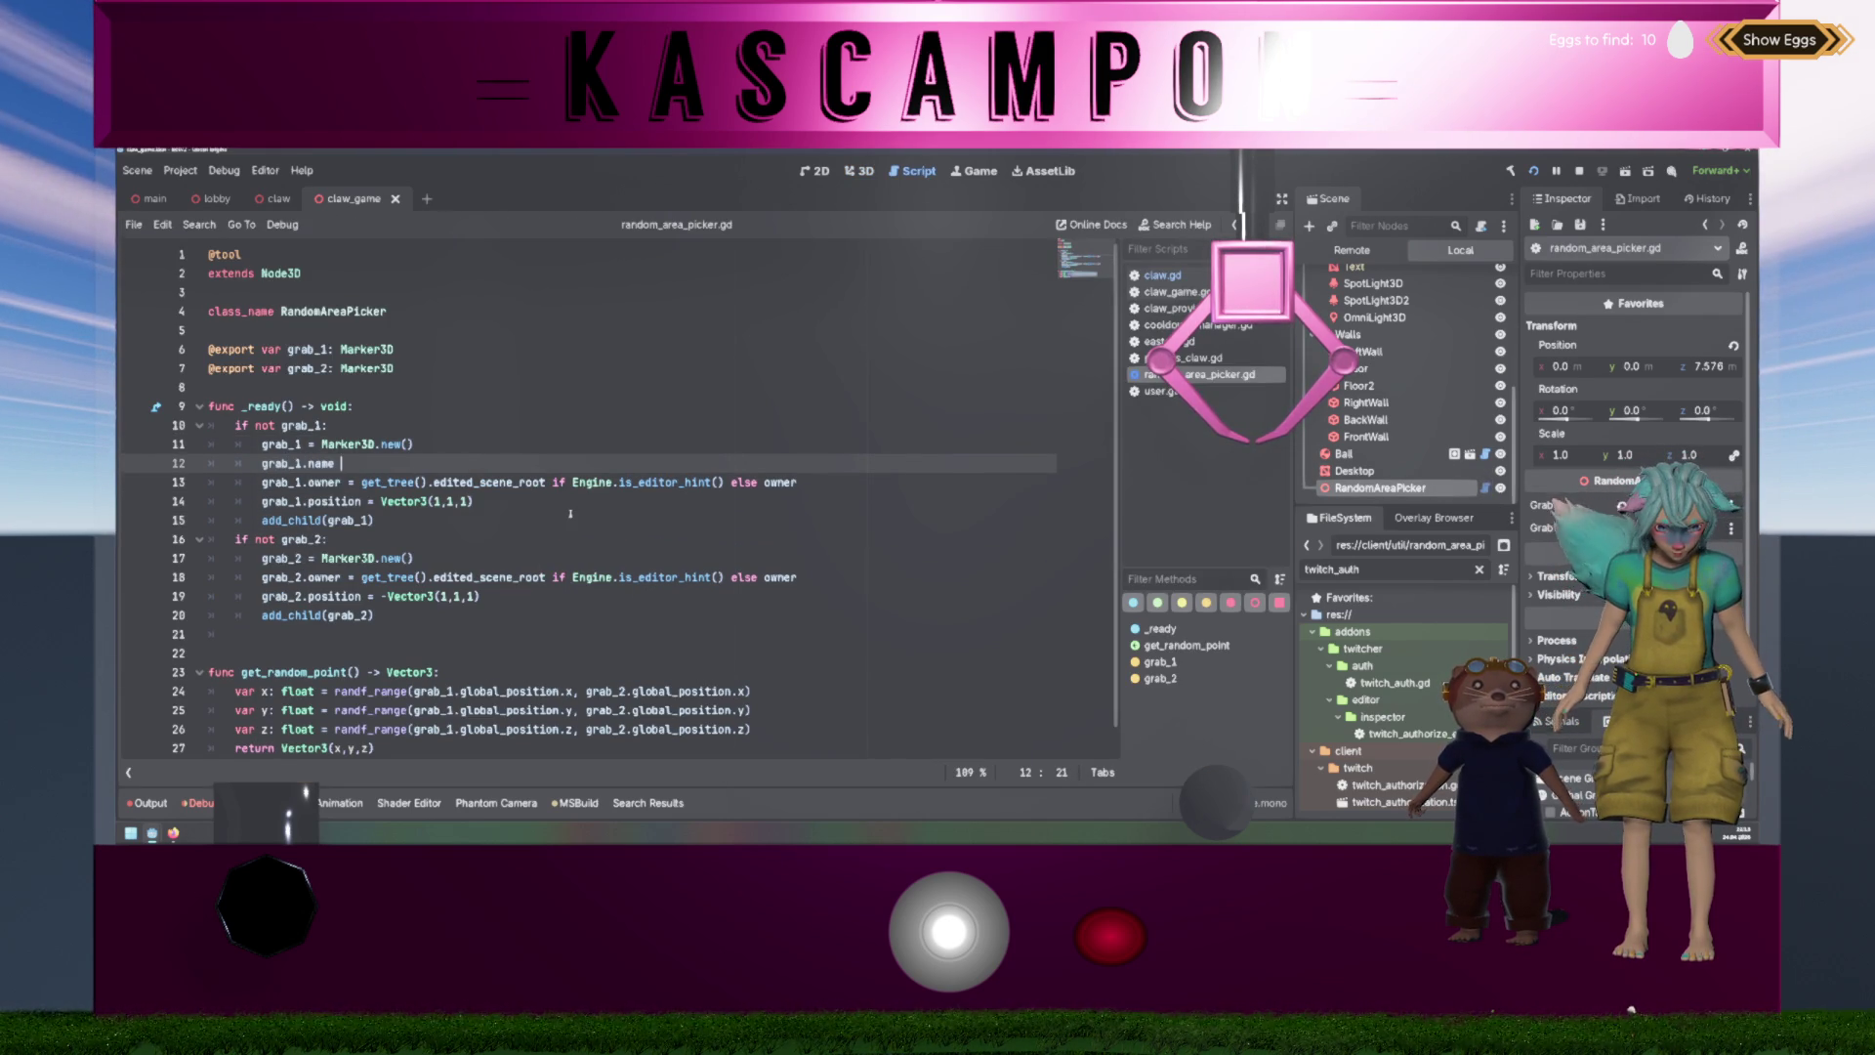
pyautogui.write('"Grab1')
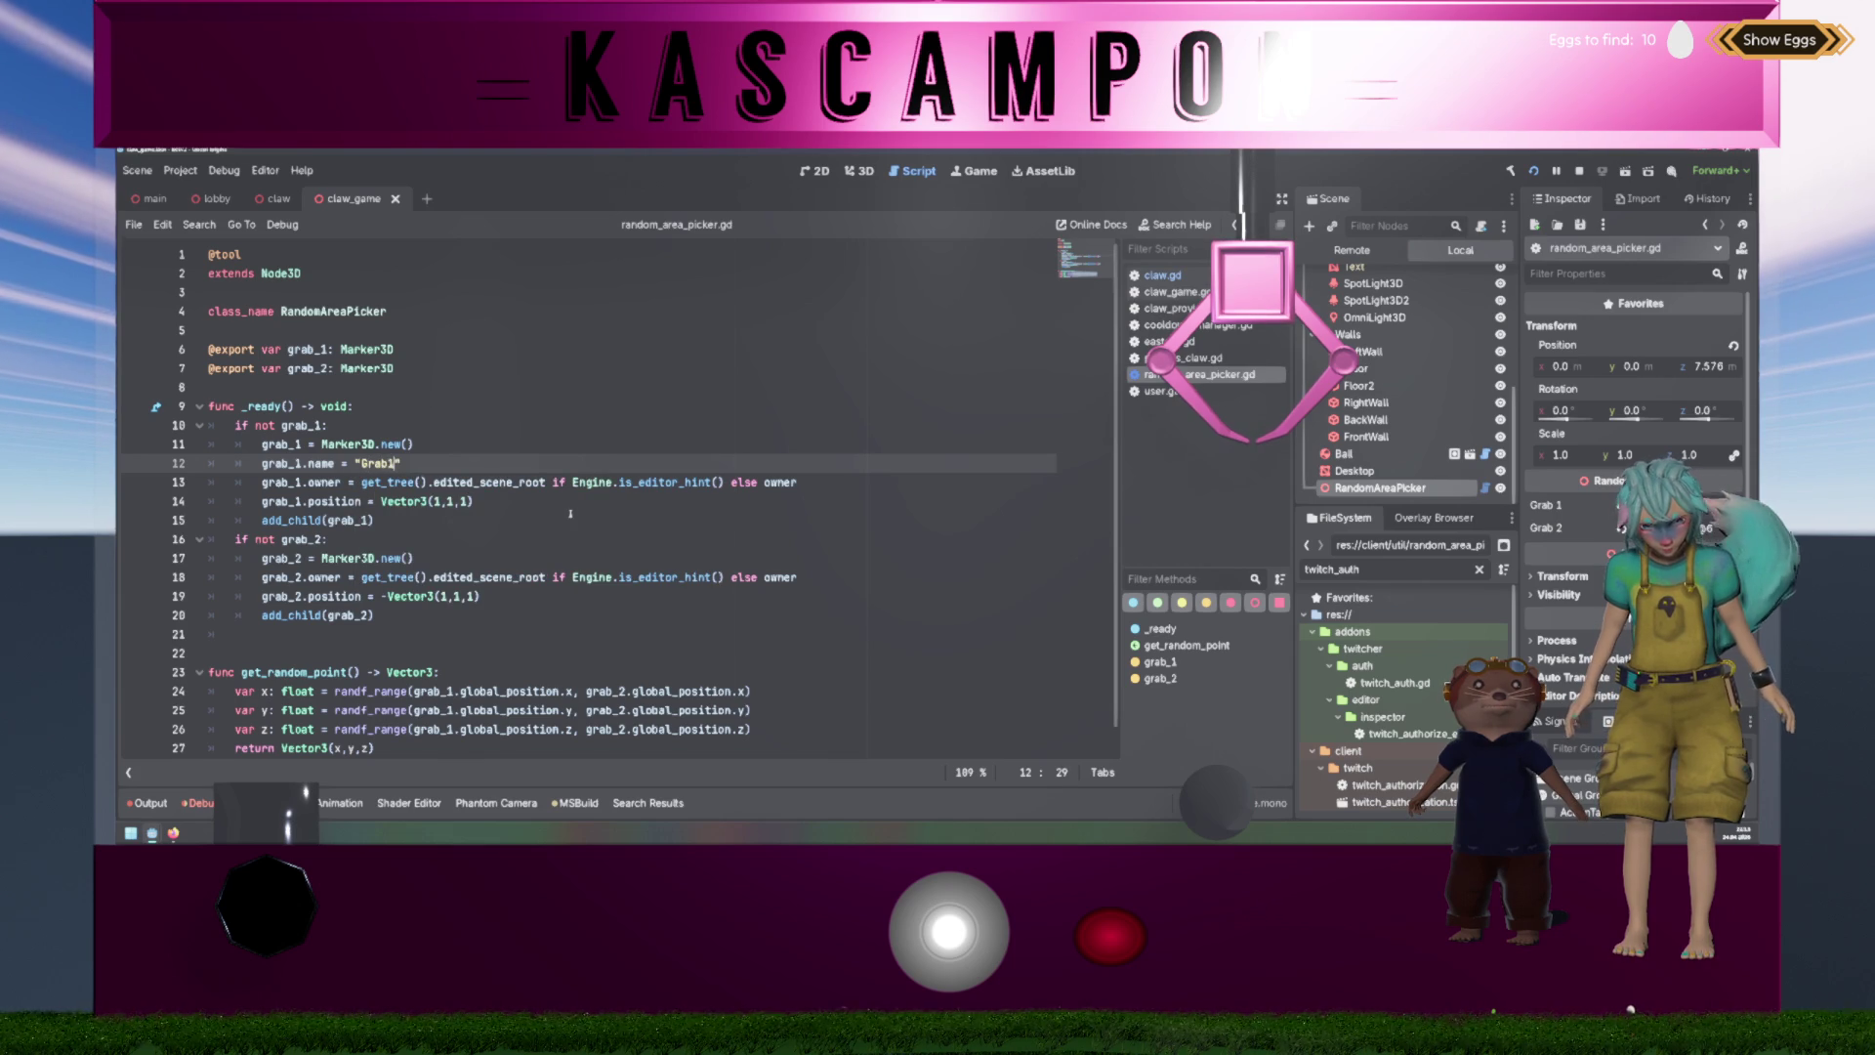
pyautogui.hotkey('ctrl', 'shift', 'd')
pyautogui.hotkey('alt', 'Down')
pyautogui.hotkey('alt', 'Down')
pyautogui.hotkey('alt', 'Down')
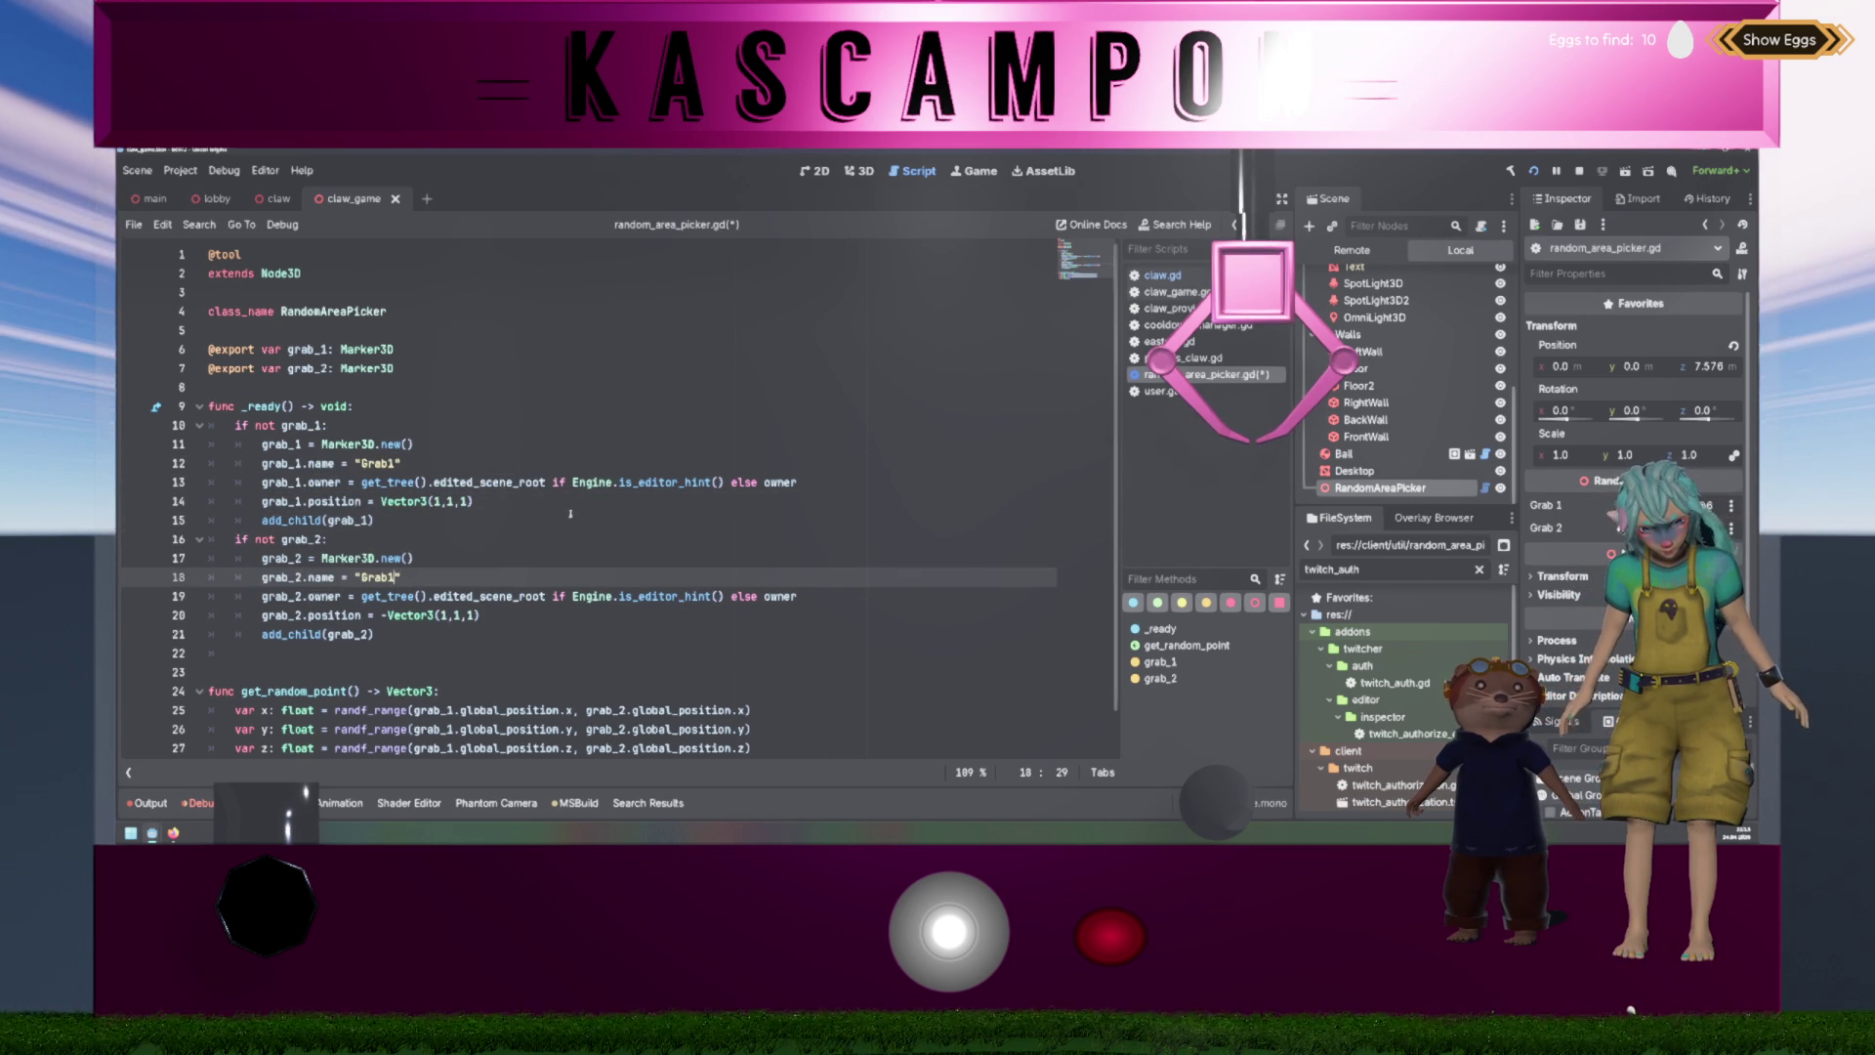
pyautogui.hotkey('ctrl', 's')
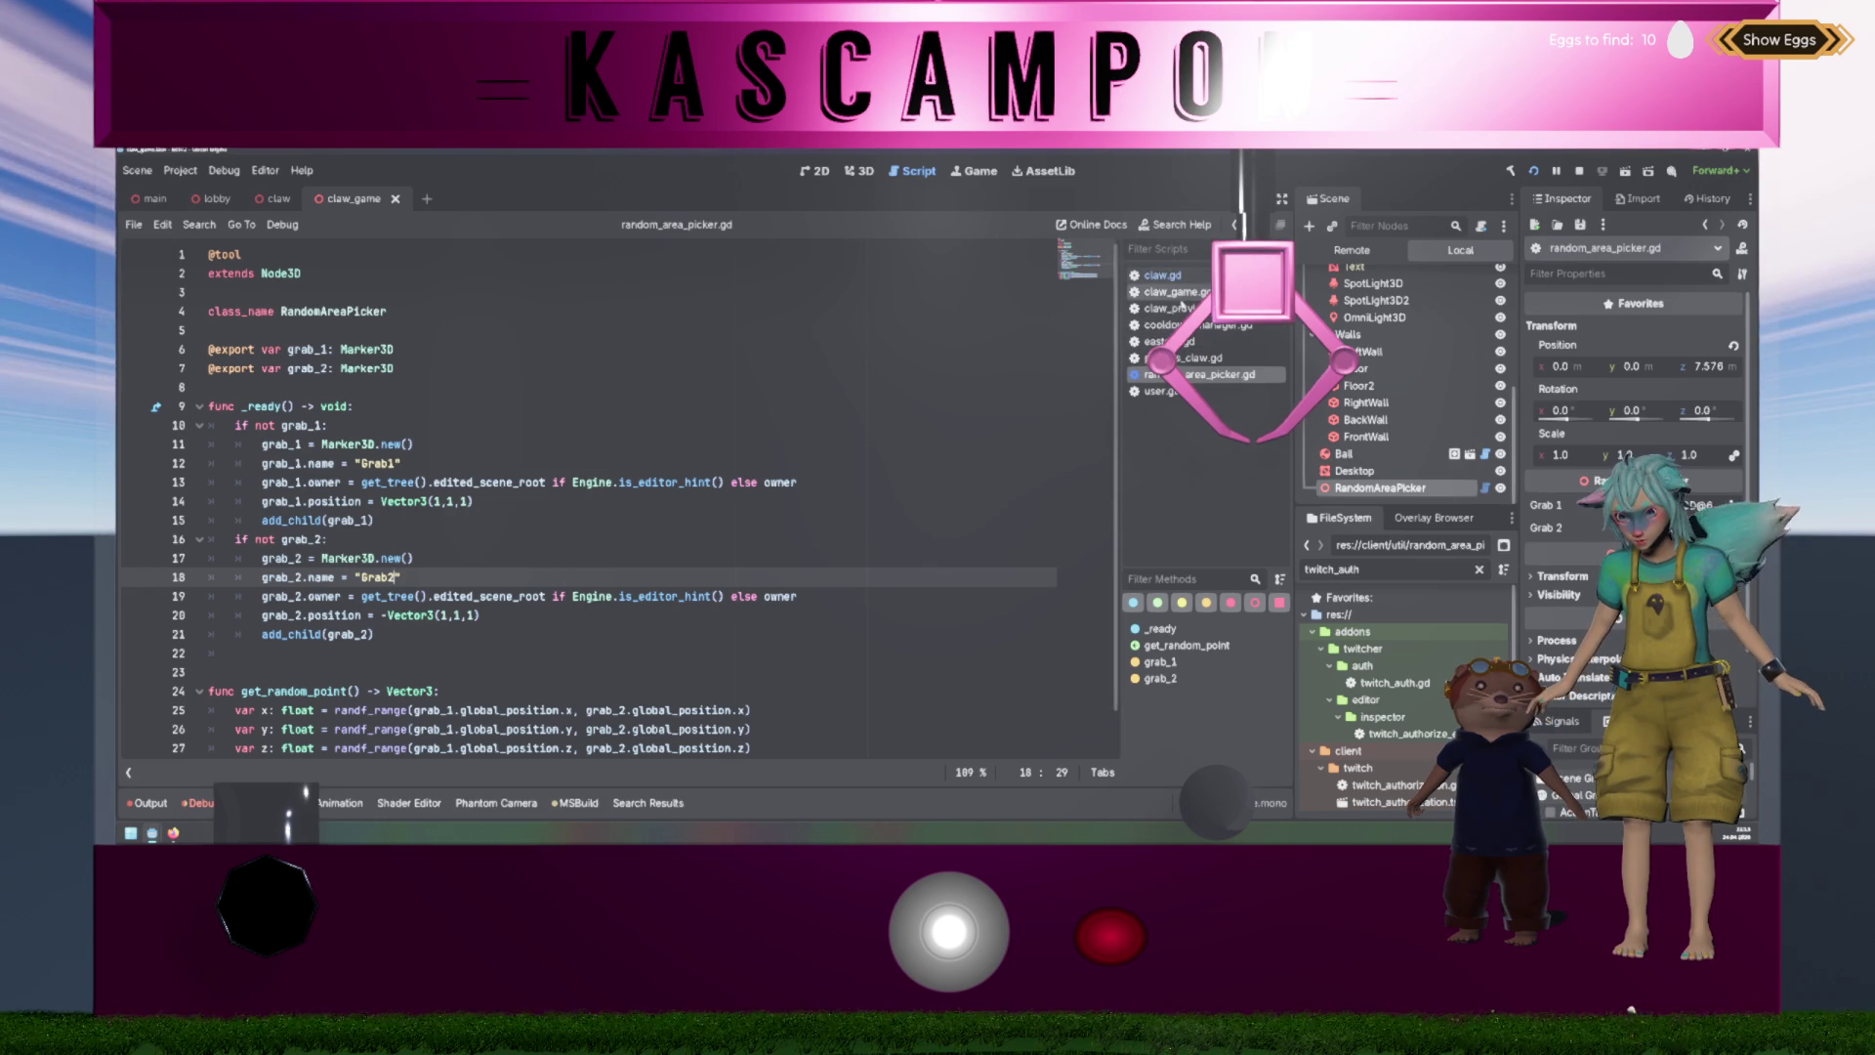
# Check the add_child call in twitch_auth.gd's _ensure_children, then return to random_area_picker.gd
pyautogui.doubleClick(1394, 681)
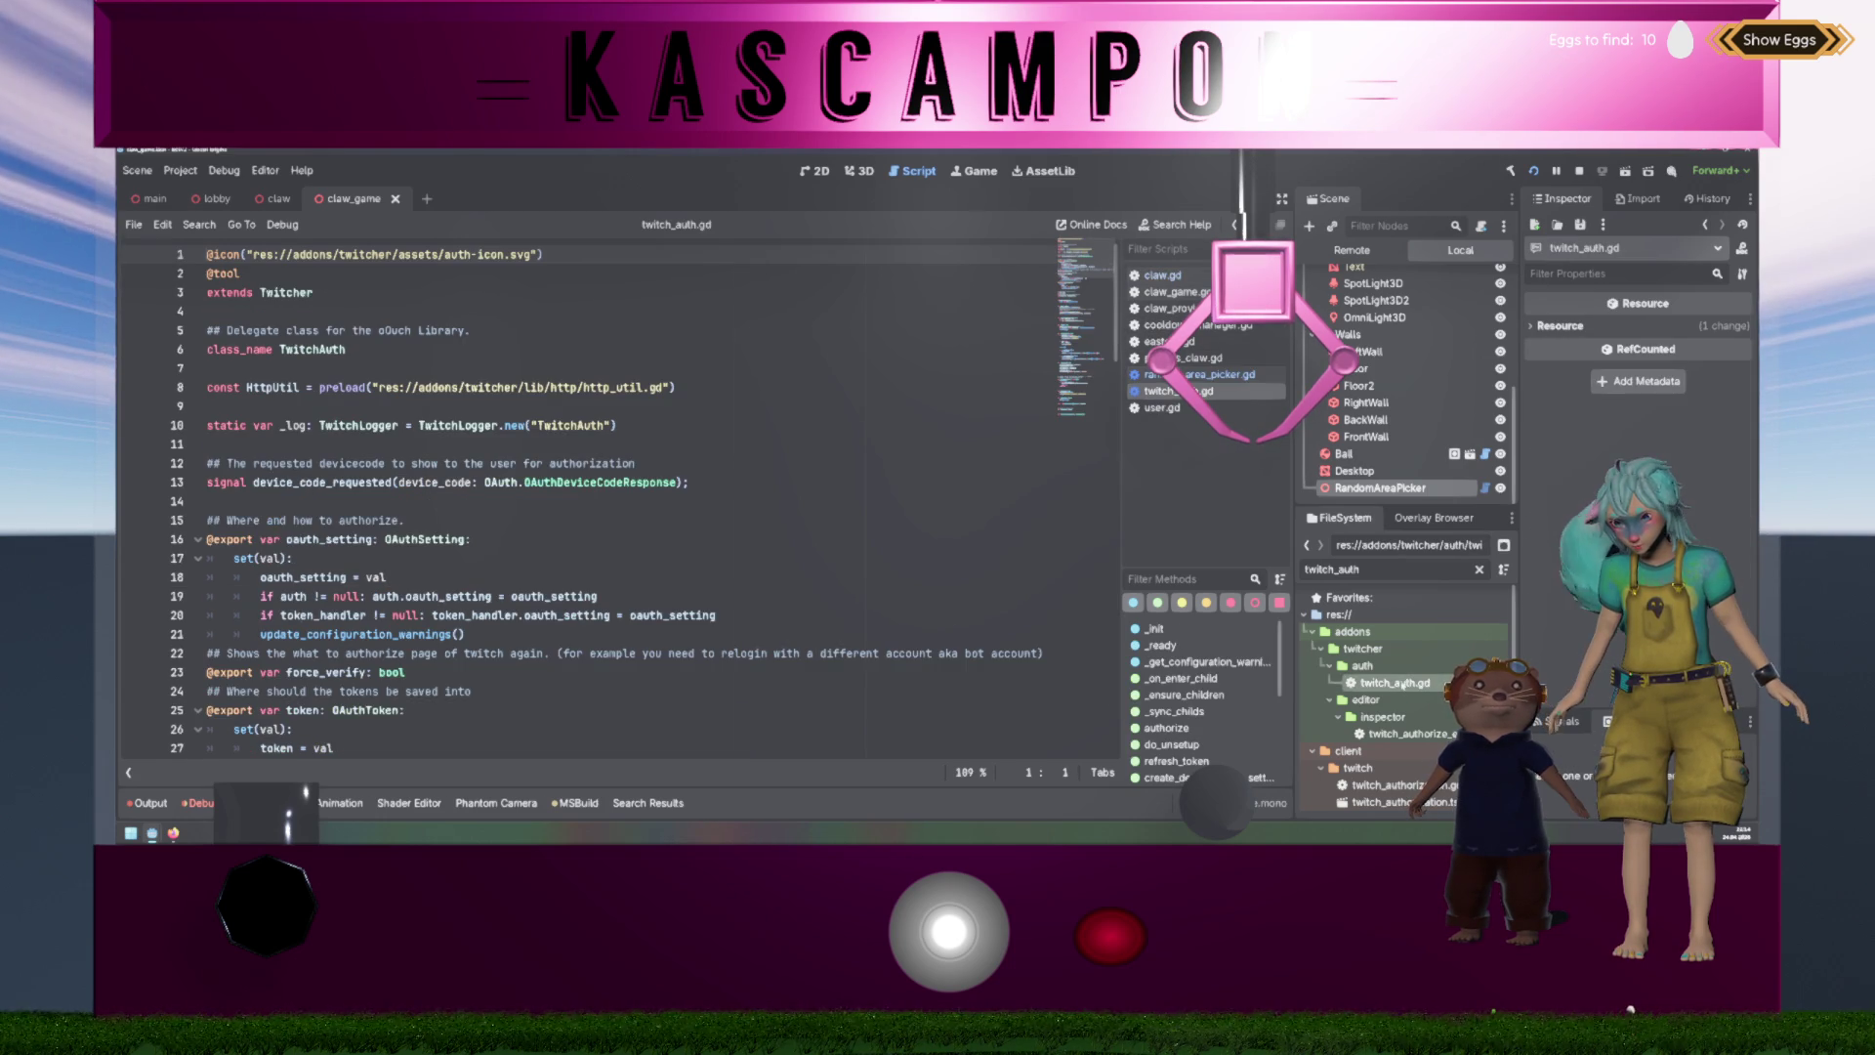
pyautogui.scroll(-5, 506, 484)
pyautogui.scroll(-6, 506, 485)
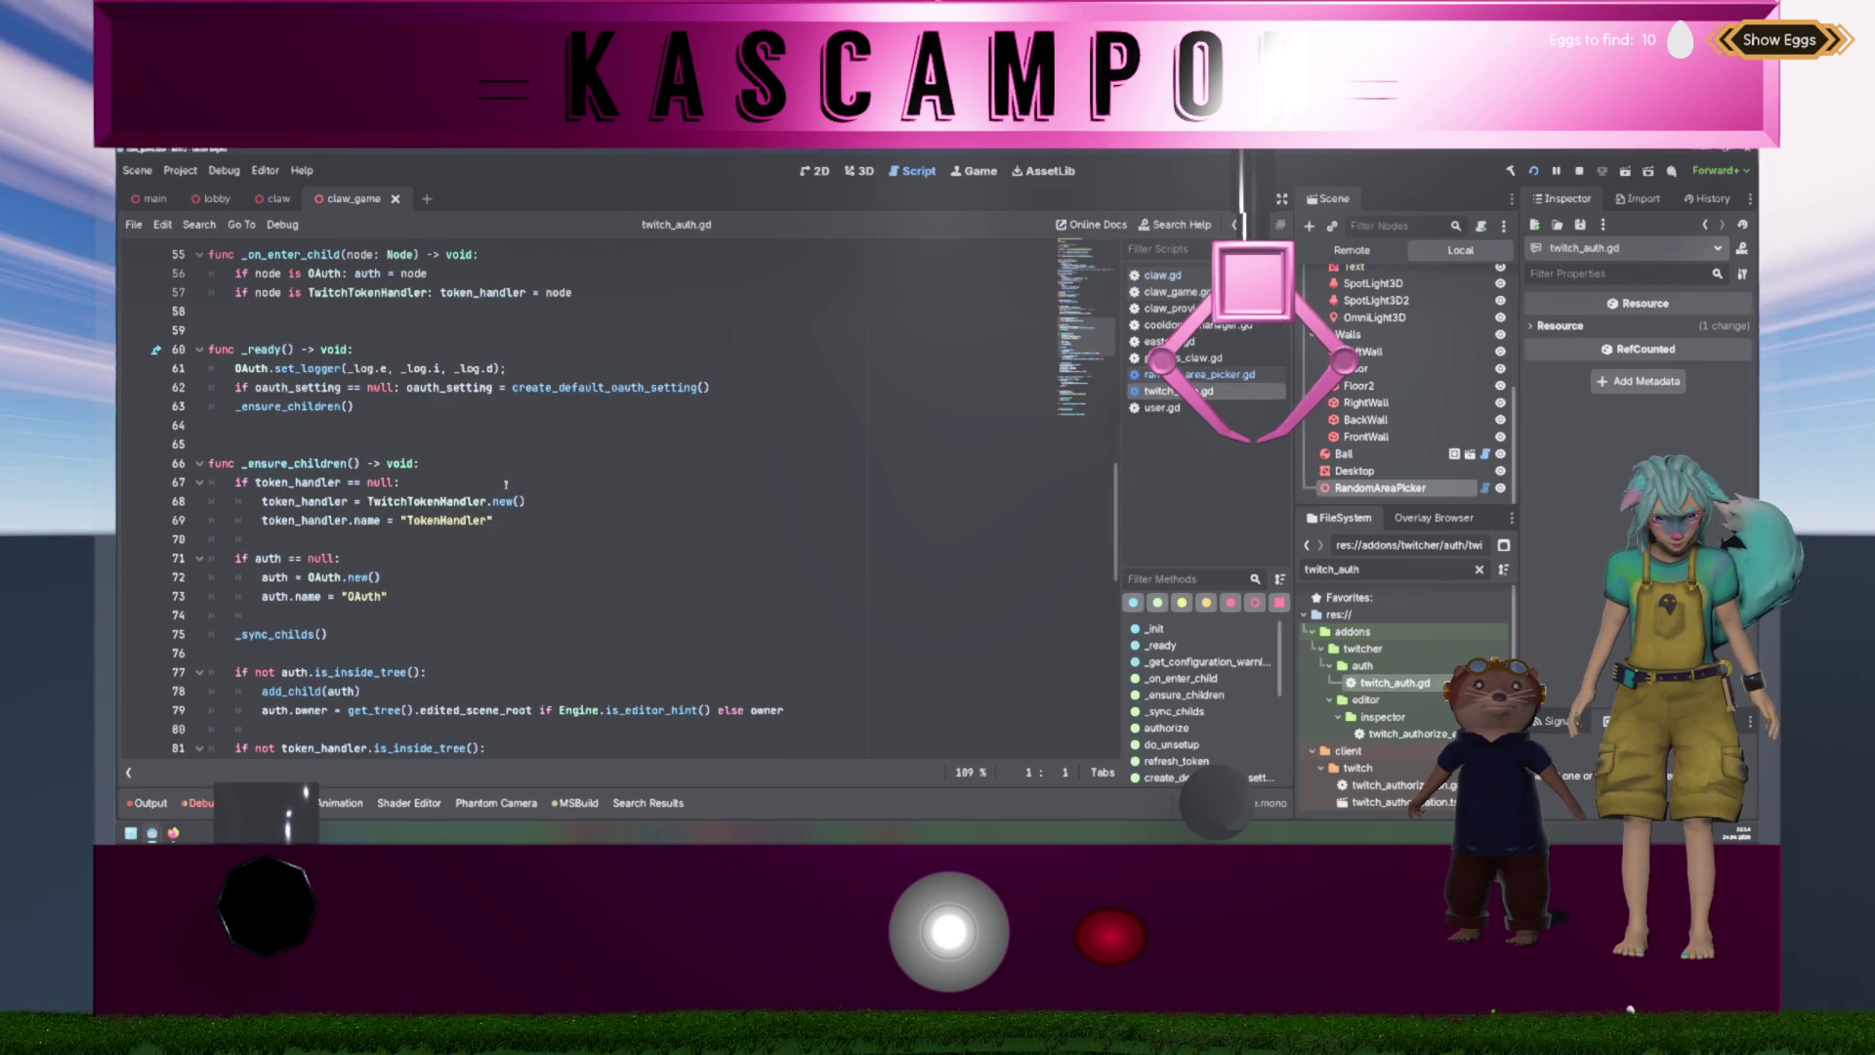
pyautogui.scroll(-3, 433, 476)
pyautogui.click(434, 475)
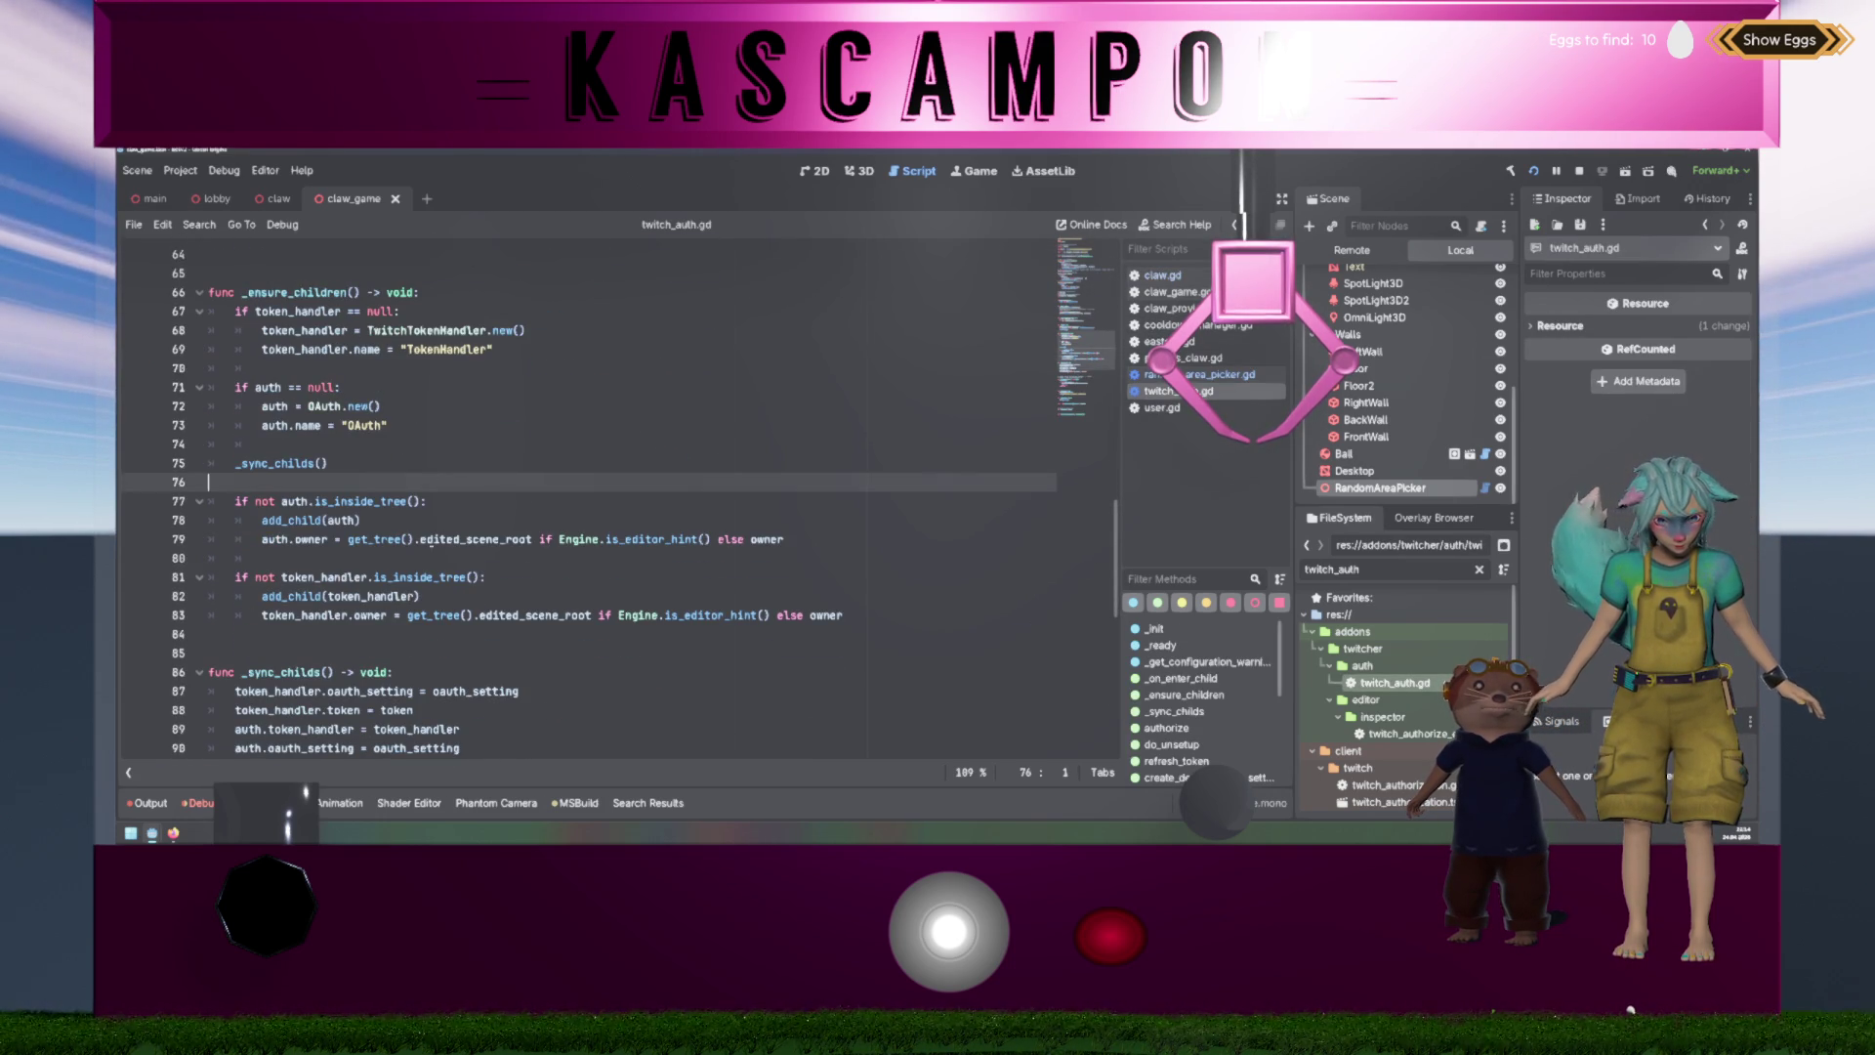
pyautogui.doubleClick(298, 537)
pyautogui.doubleClick(293, 520)
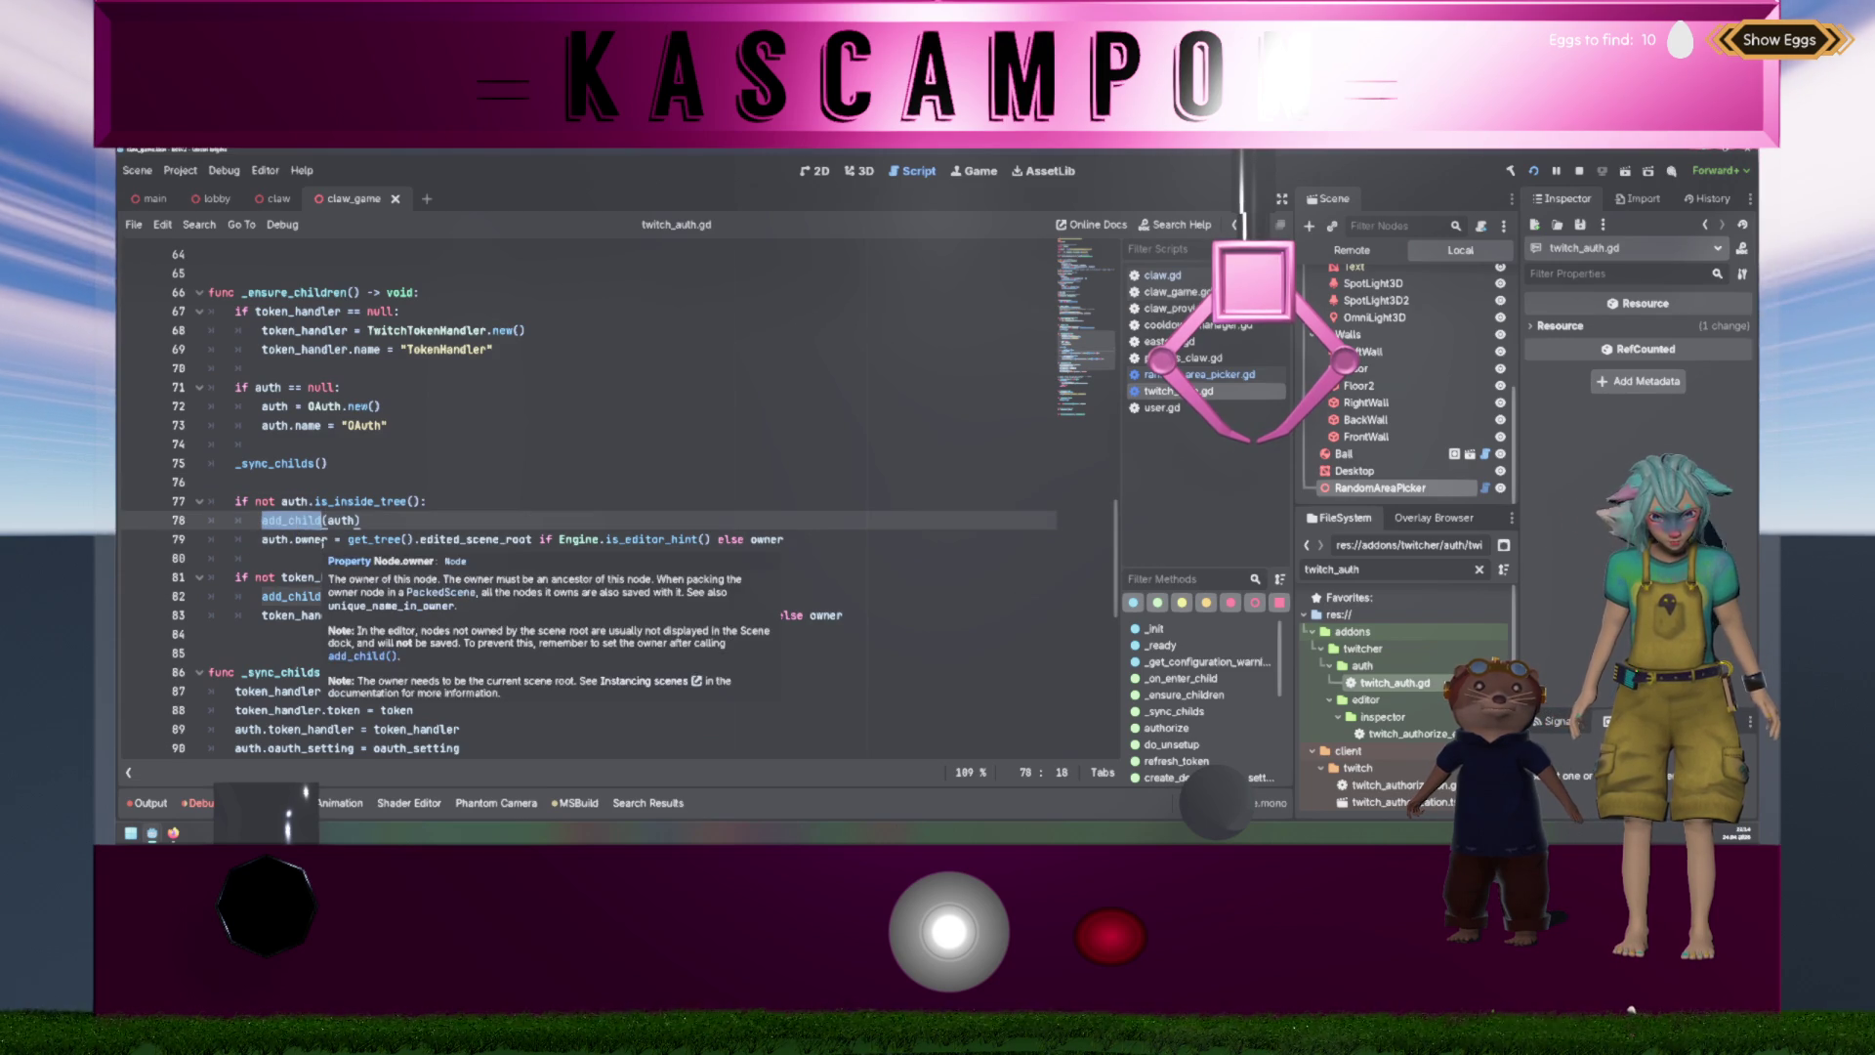
pyautogui.scroll(2, 562, 442)
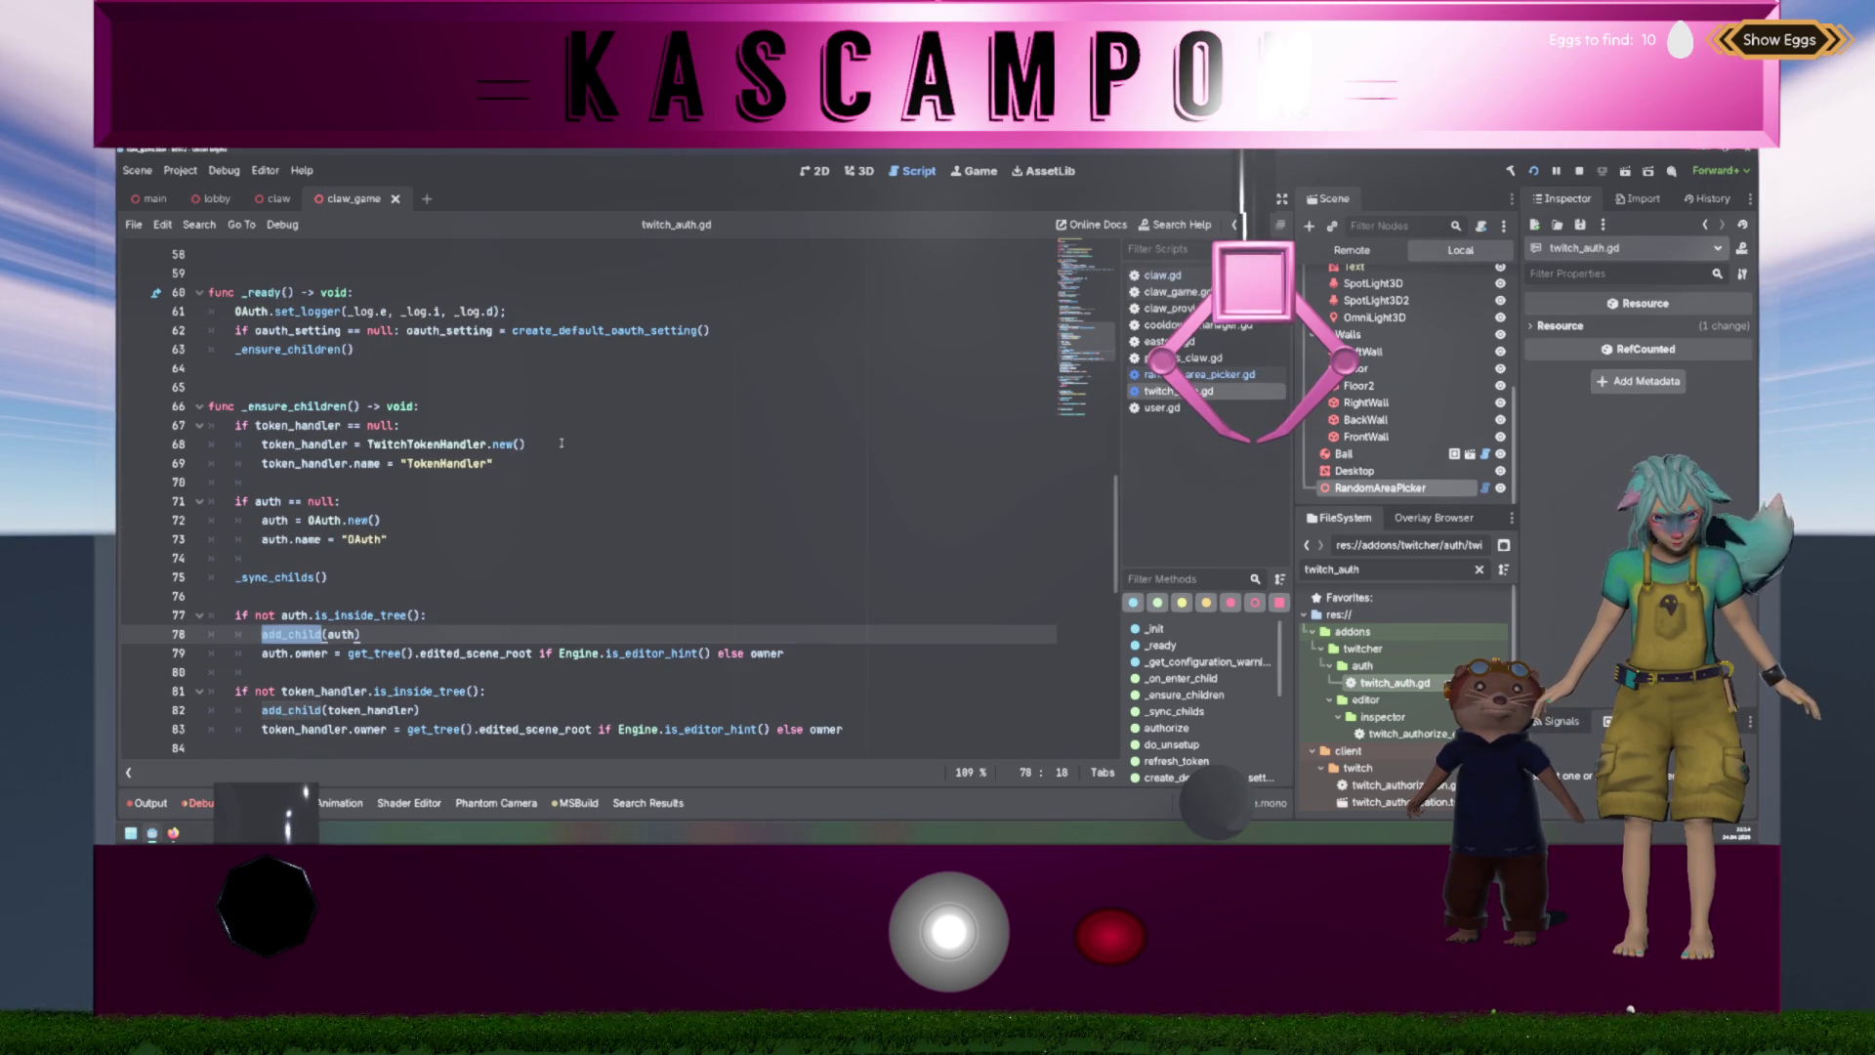
pyautogui.hotkey('alt', 'Left')
pyautogui.hotkey('alt', 'Left')
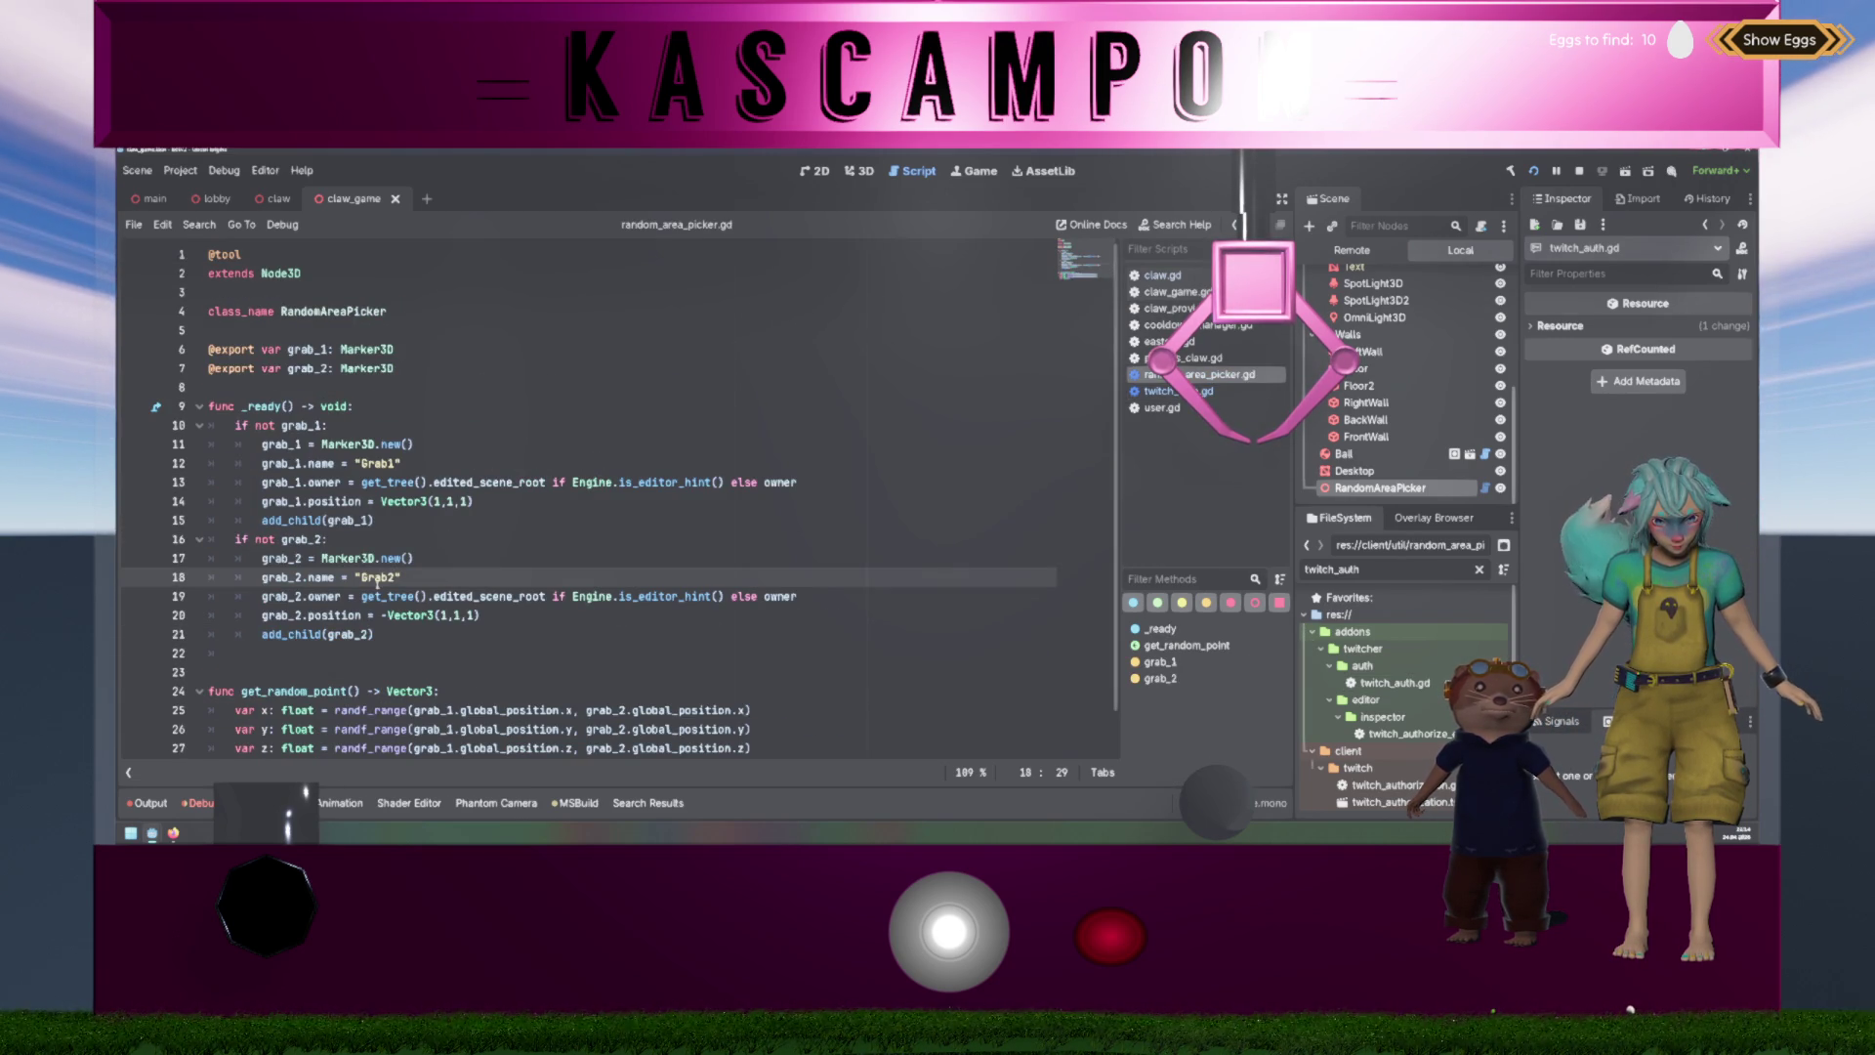
# Move the grab_2 owner assignment to just below add_child(grab_2), fixing its indentation
pyautogui.press('Down')
pyautogui.press('Home')
pyautogui.hotkey('shift', 'Down')
pyautogui.hotkey('ctrl', 'c')
pyautogui.press('Delete')
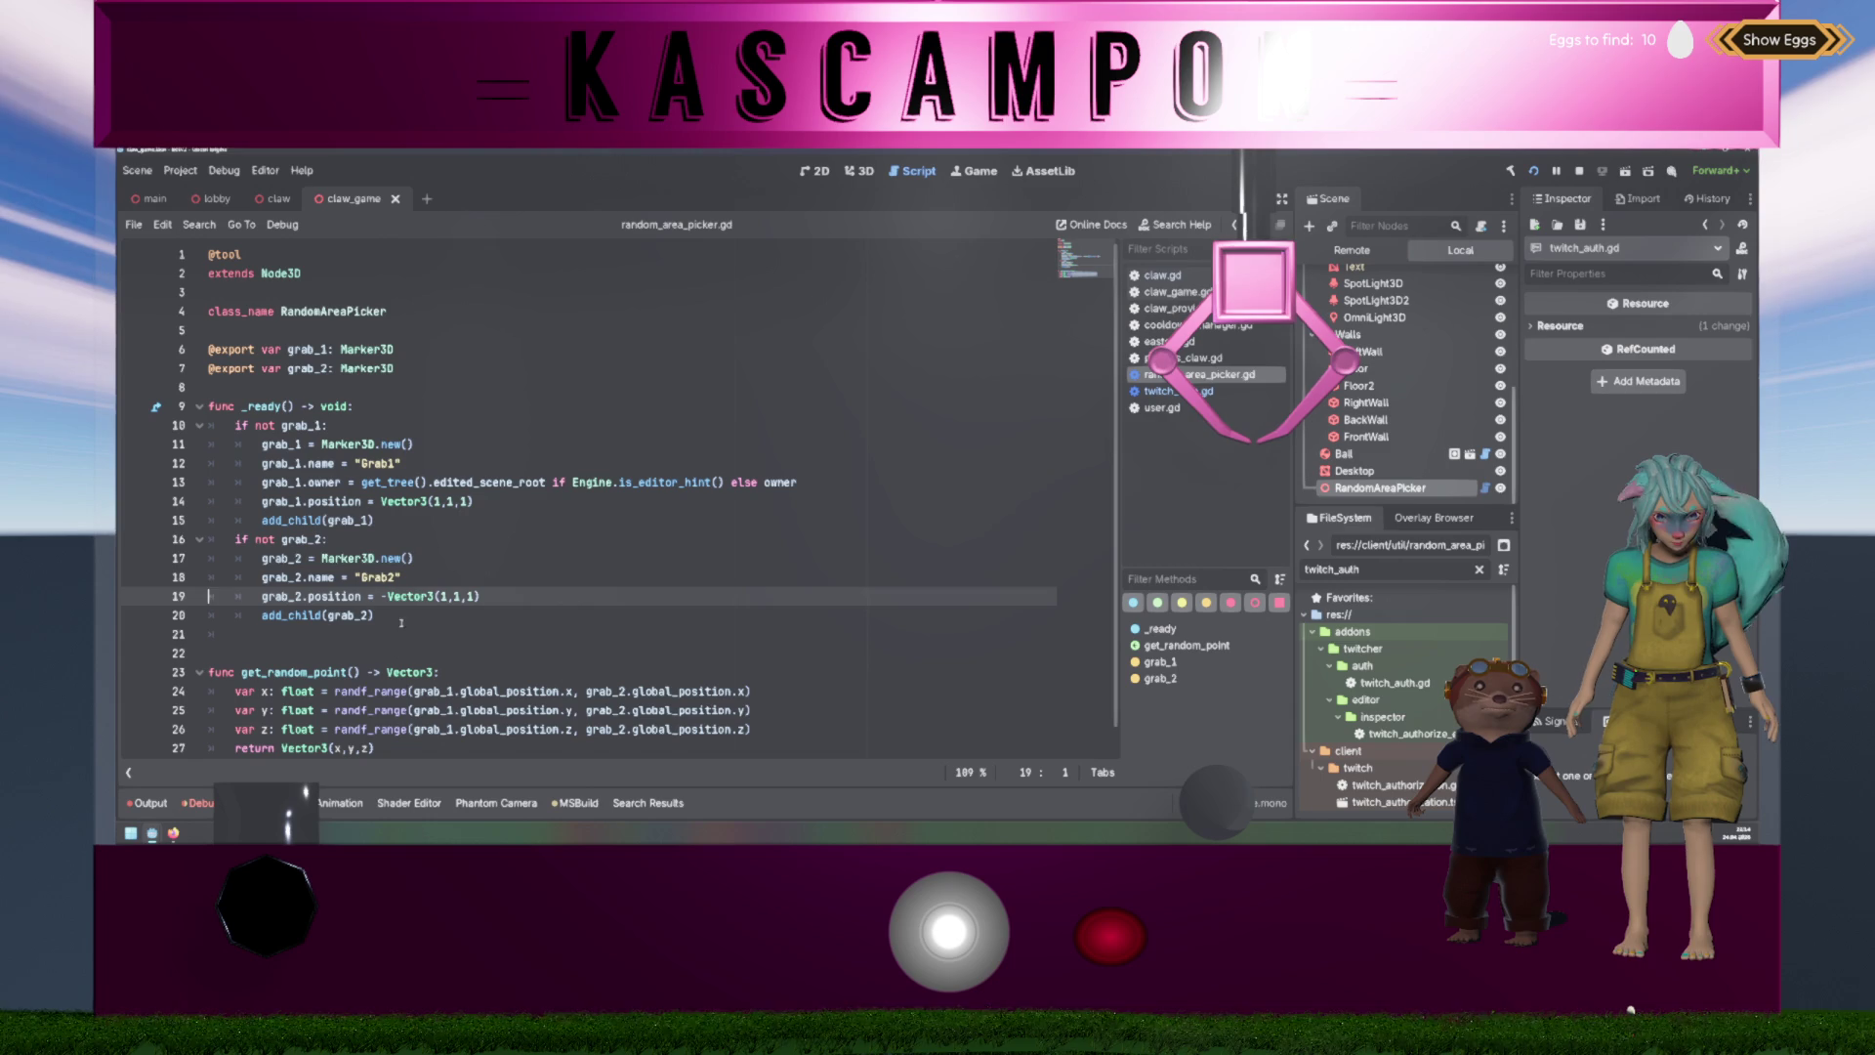
pyautogui.click(414, 614)
pyautogui.press('Return')
pyautogui.hotkey('ctrl', 'v')
pyautogui.press('Up')
pyautogui.hotkey('shift', 'Tab')
pyautogui.hotkey('shift', 'Tab')
# Move the grab_1 owner assignment below add_child(grab_1), remove the blank line, and save the script
pyautogui.click(209, 481)
pyautogui.hotkey('shift', 'Down')
pyautogui.hotkey('ctrl', 'x')
pyautogui.click(443, 497)
pyautogui.press('Return')
pyautogui.hotkey('ctrl', 'v')
pyautogui.hotkey('shift', 'Tab')
pyautogui.hotkey('shift', 'Tab')
pyautogui.press('Down')
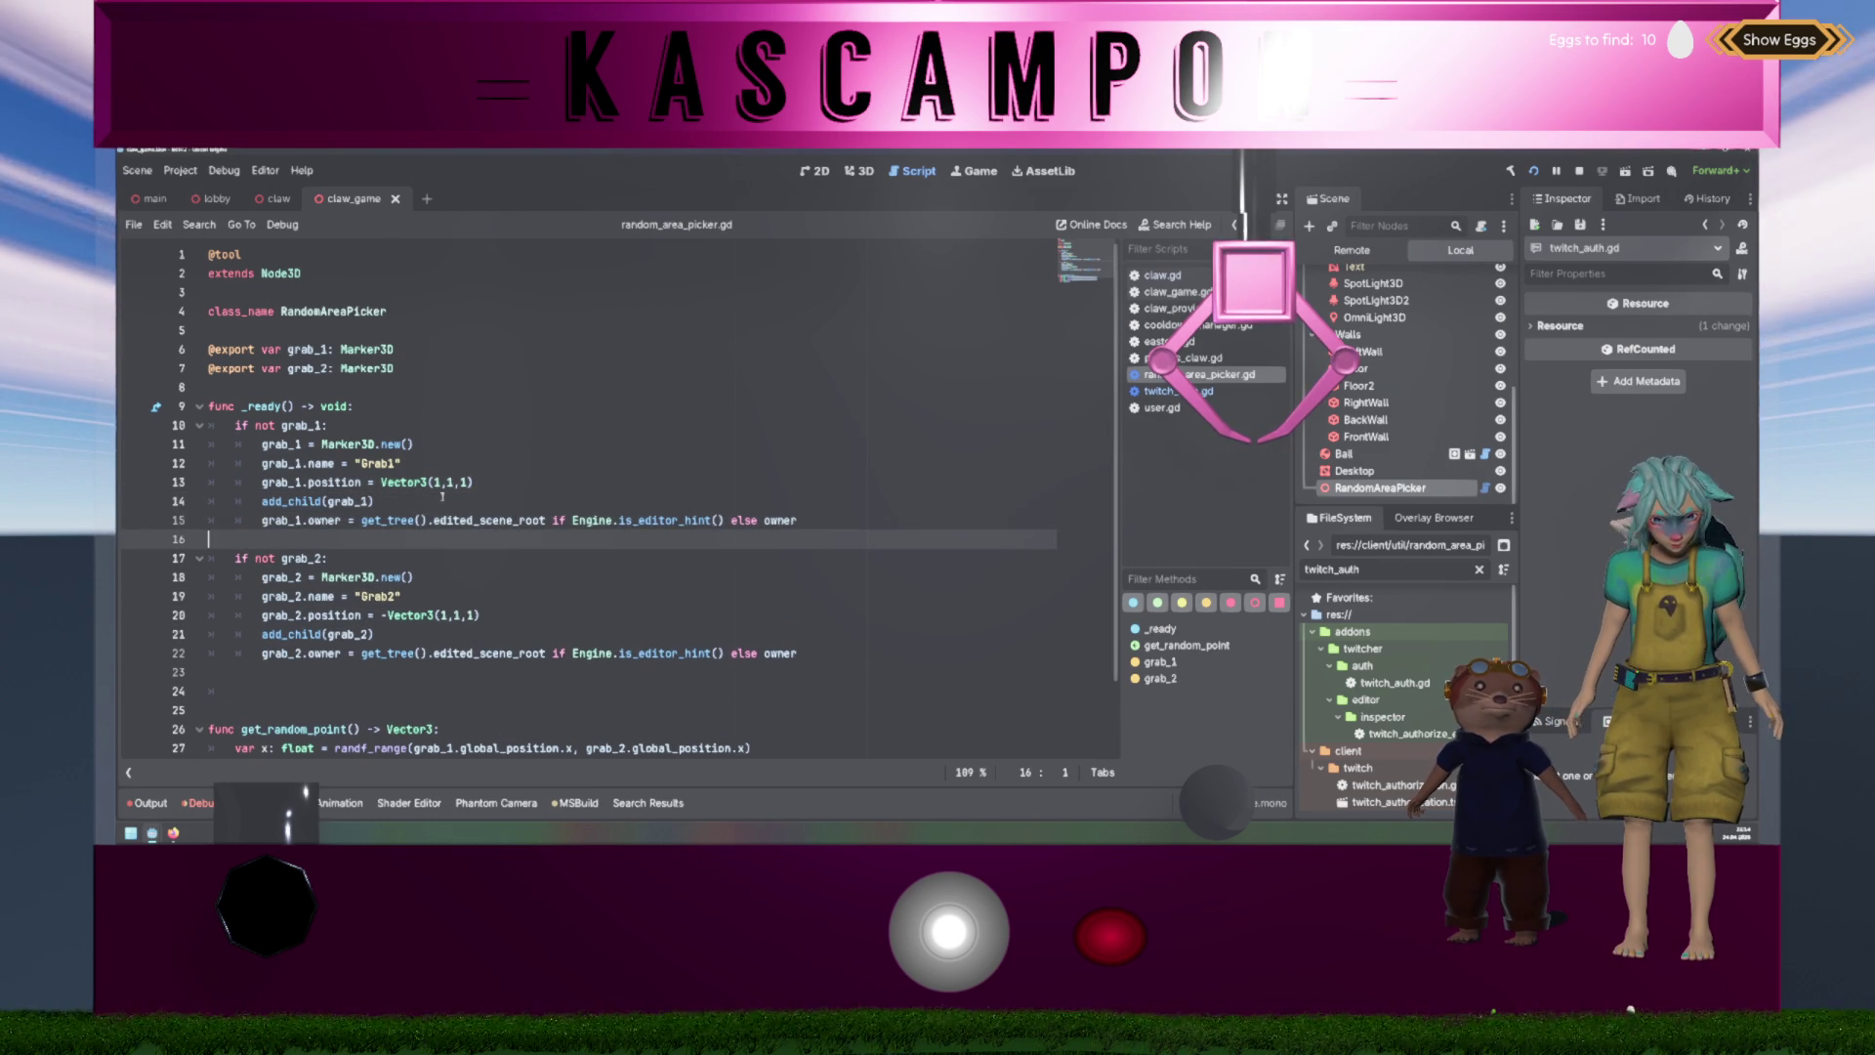
pyautogui.press('BackSpace')
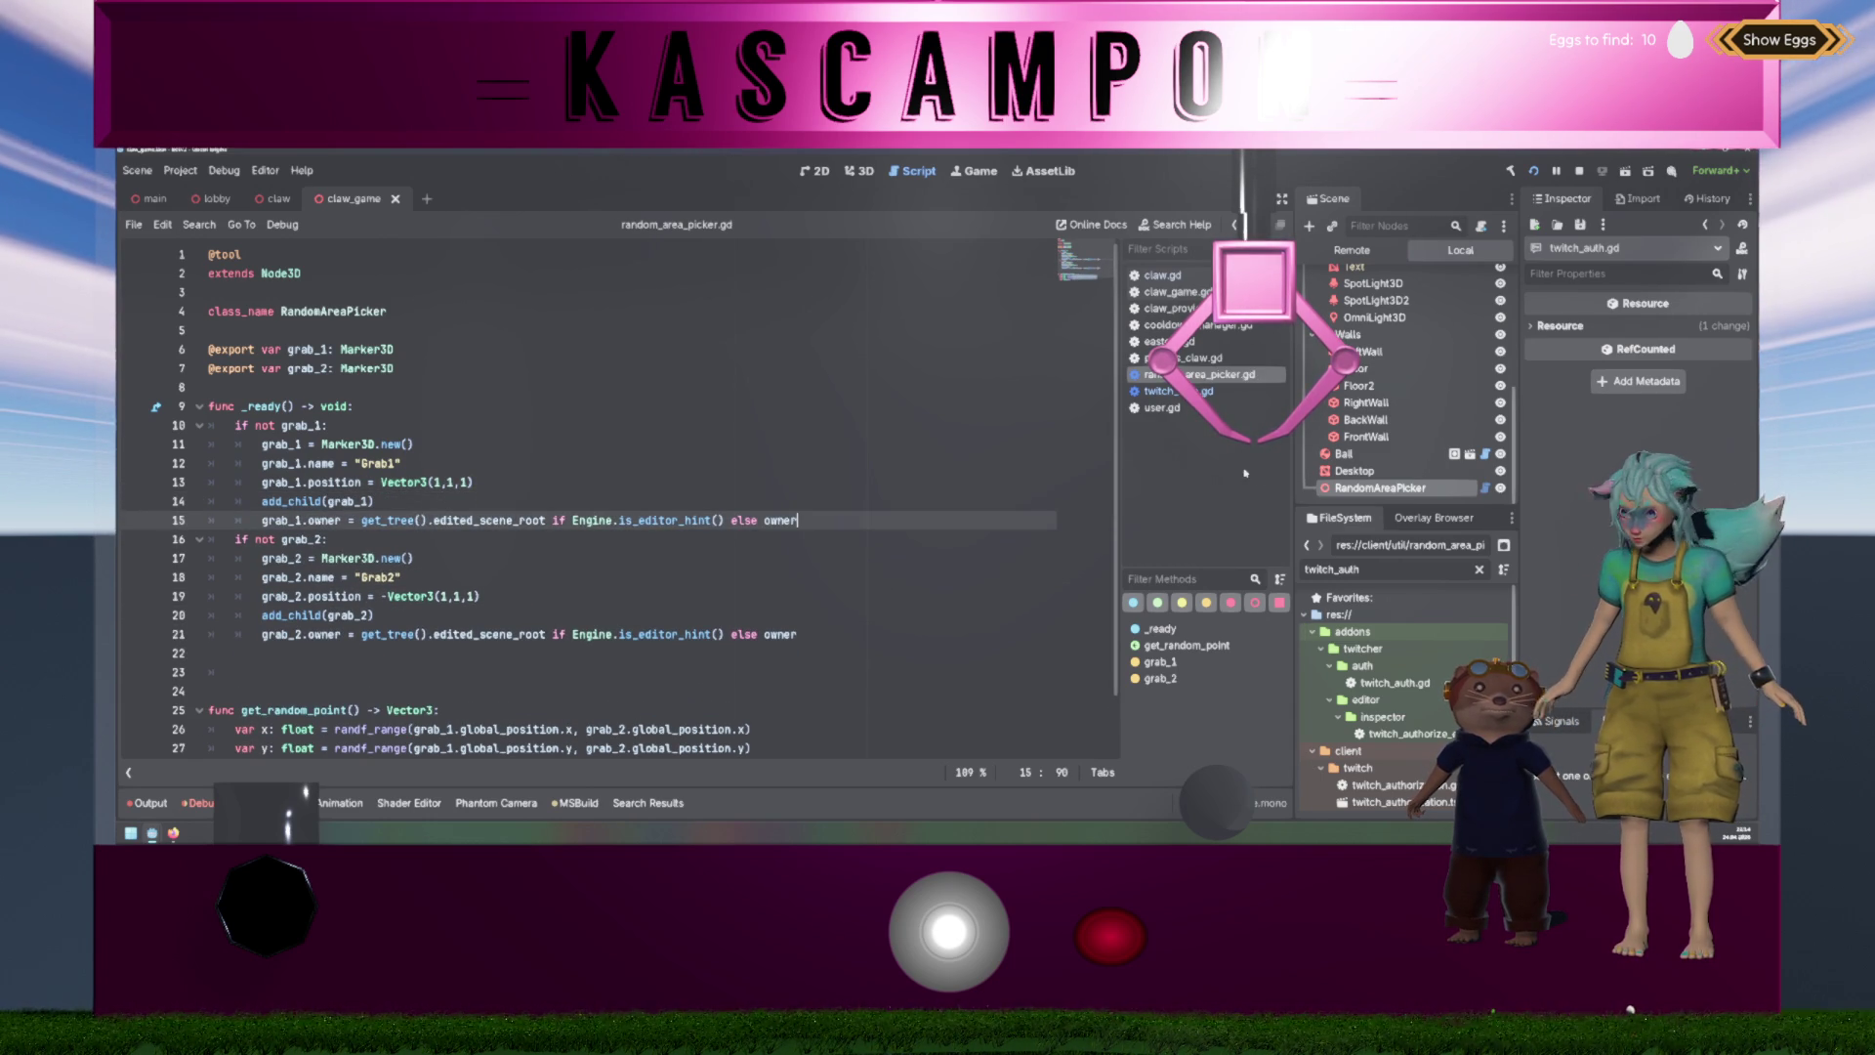
pyautogui.hotkey('ctrl', 's')
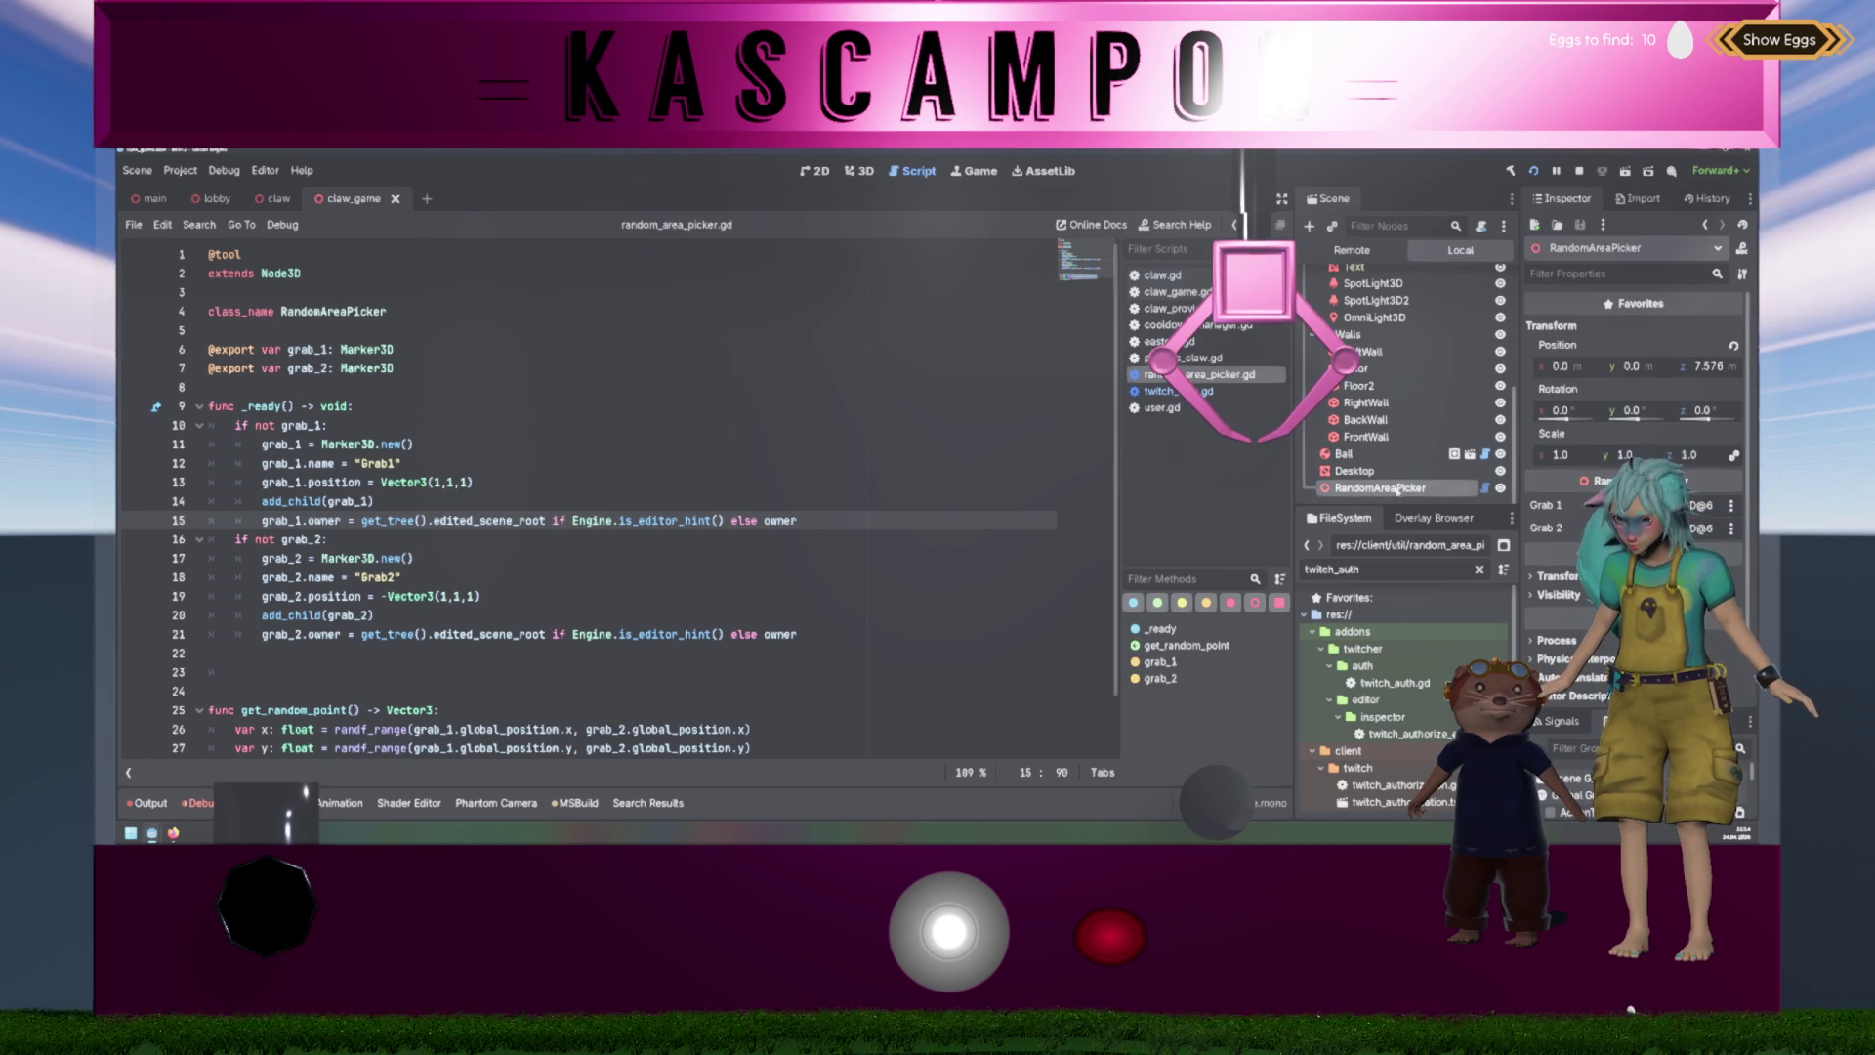
# Delete the RandomAreaPicker node and add a fresh RandomAreaPicker child under ClawGame
pyautogui.click(1328, 488)
pyautogui.press('Delete')
pyautogui.press('Return')
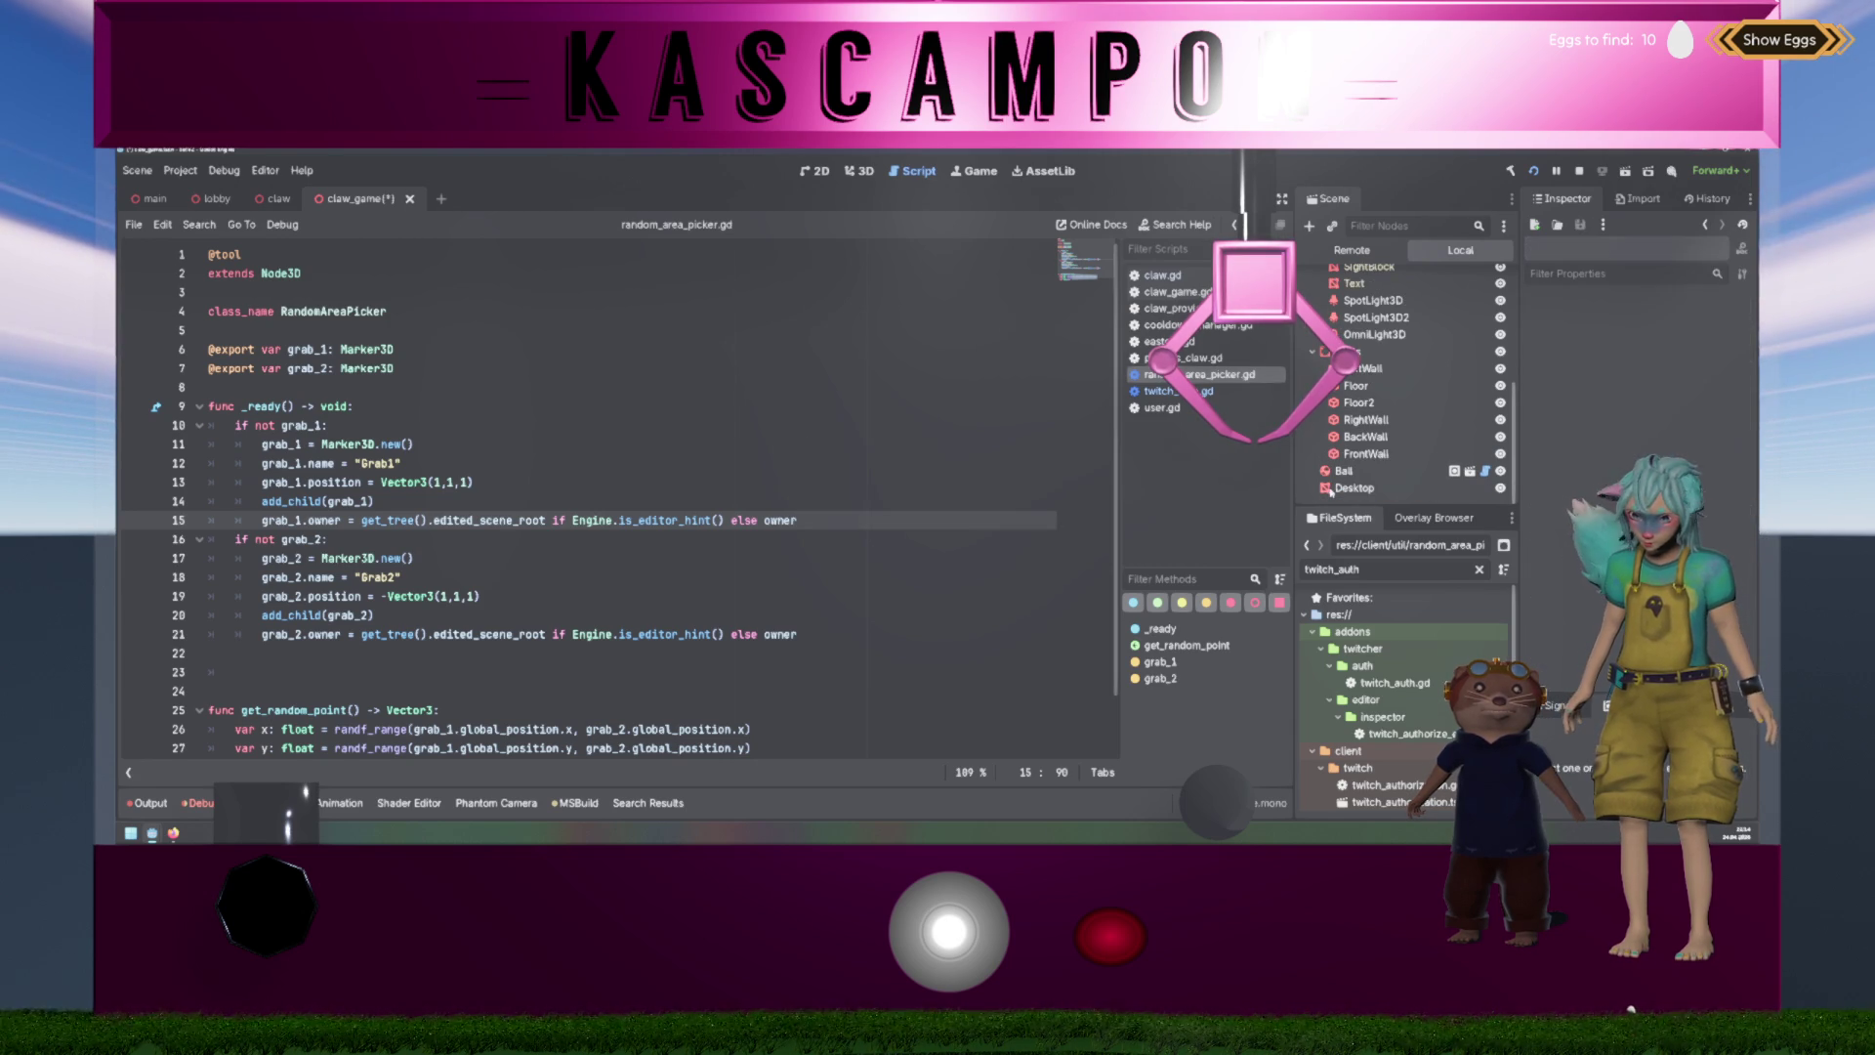
pyautogui.scroll(5, 1386, 391)
pyautogui.rightClick(1374, 287)
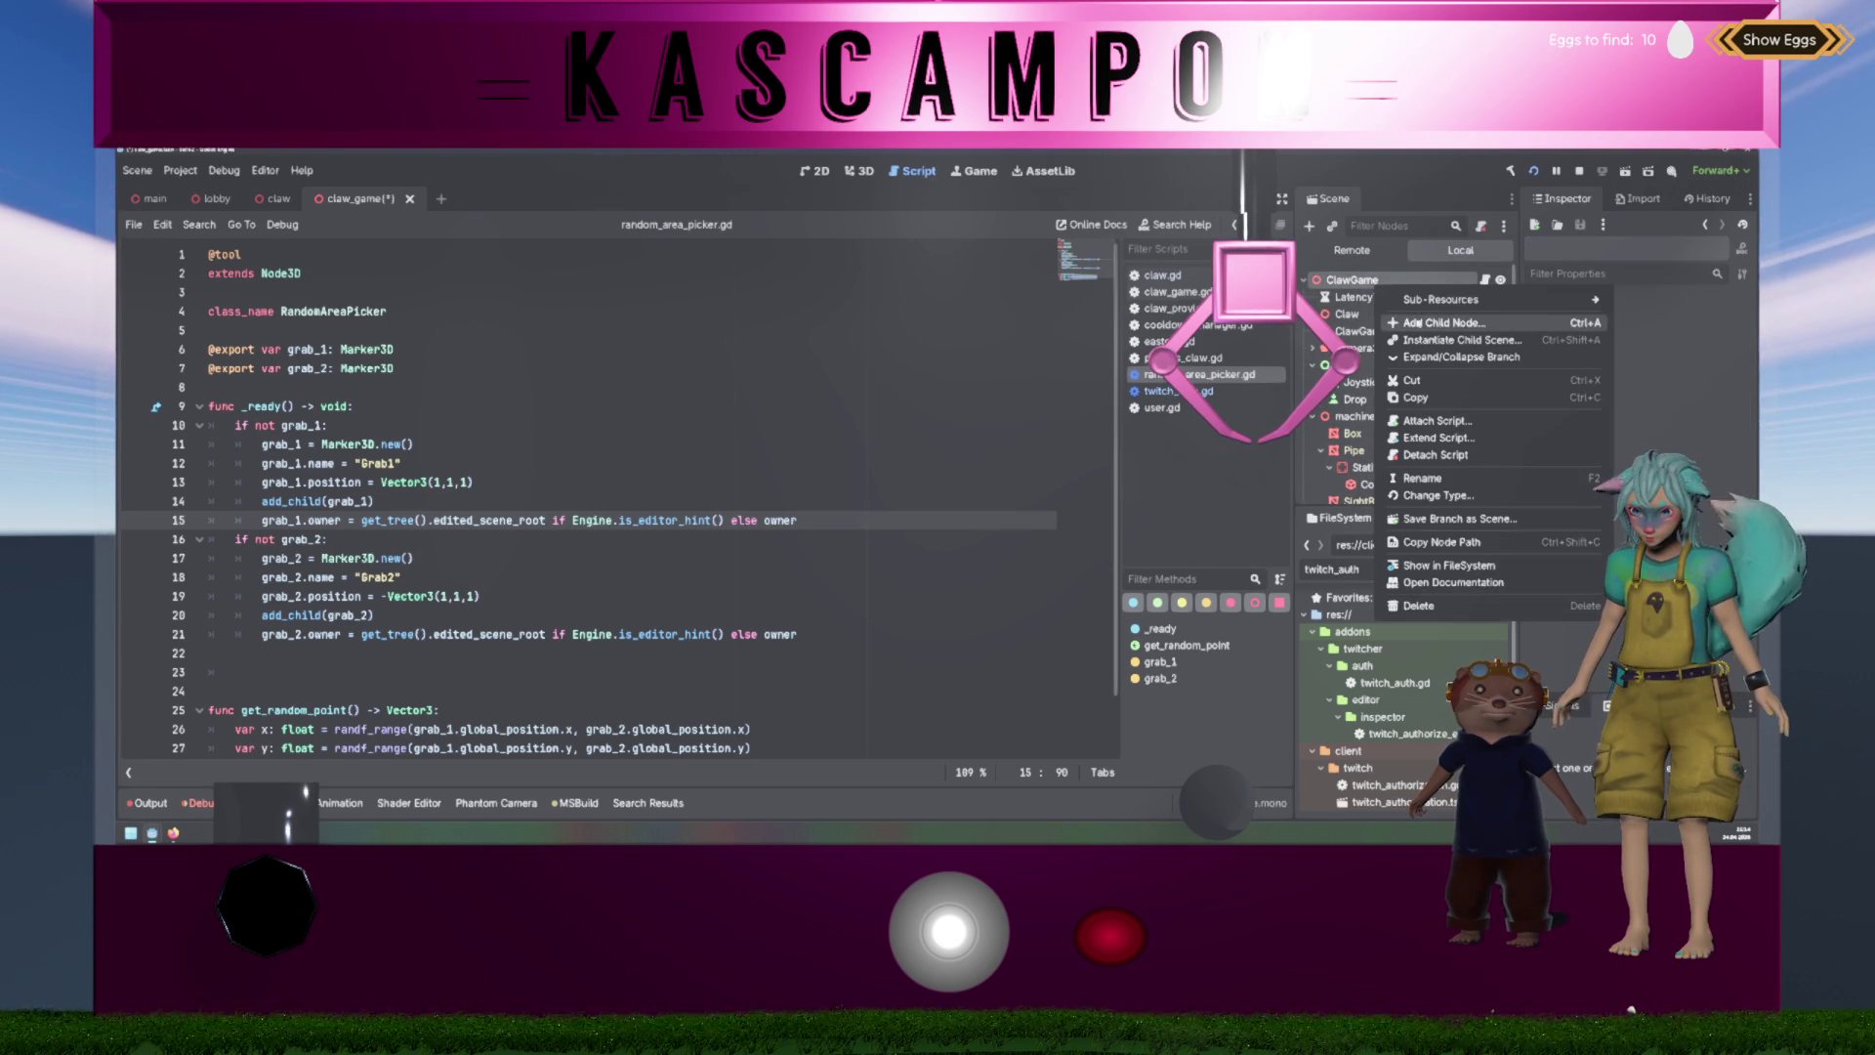
pyautogui.click(1417, 322)
pyautogui.write('rand')
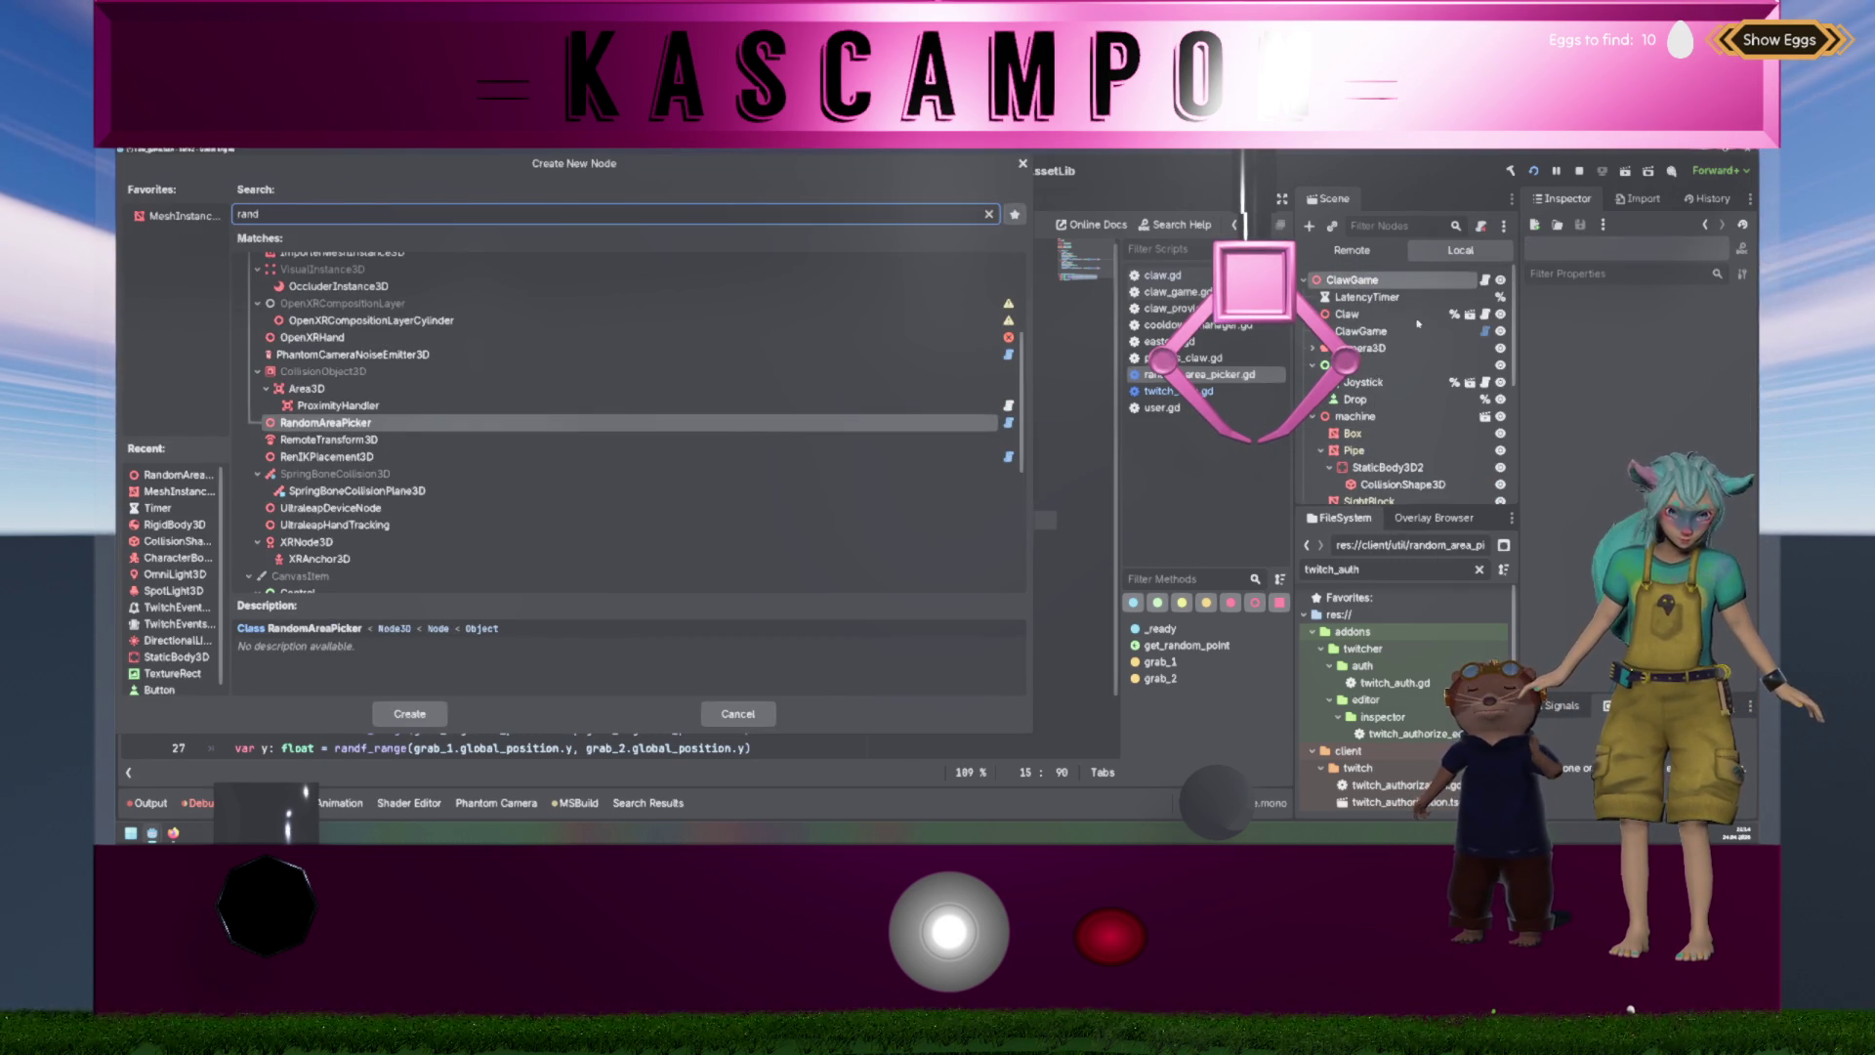
pyautogui.press('Return')
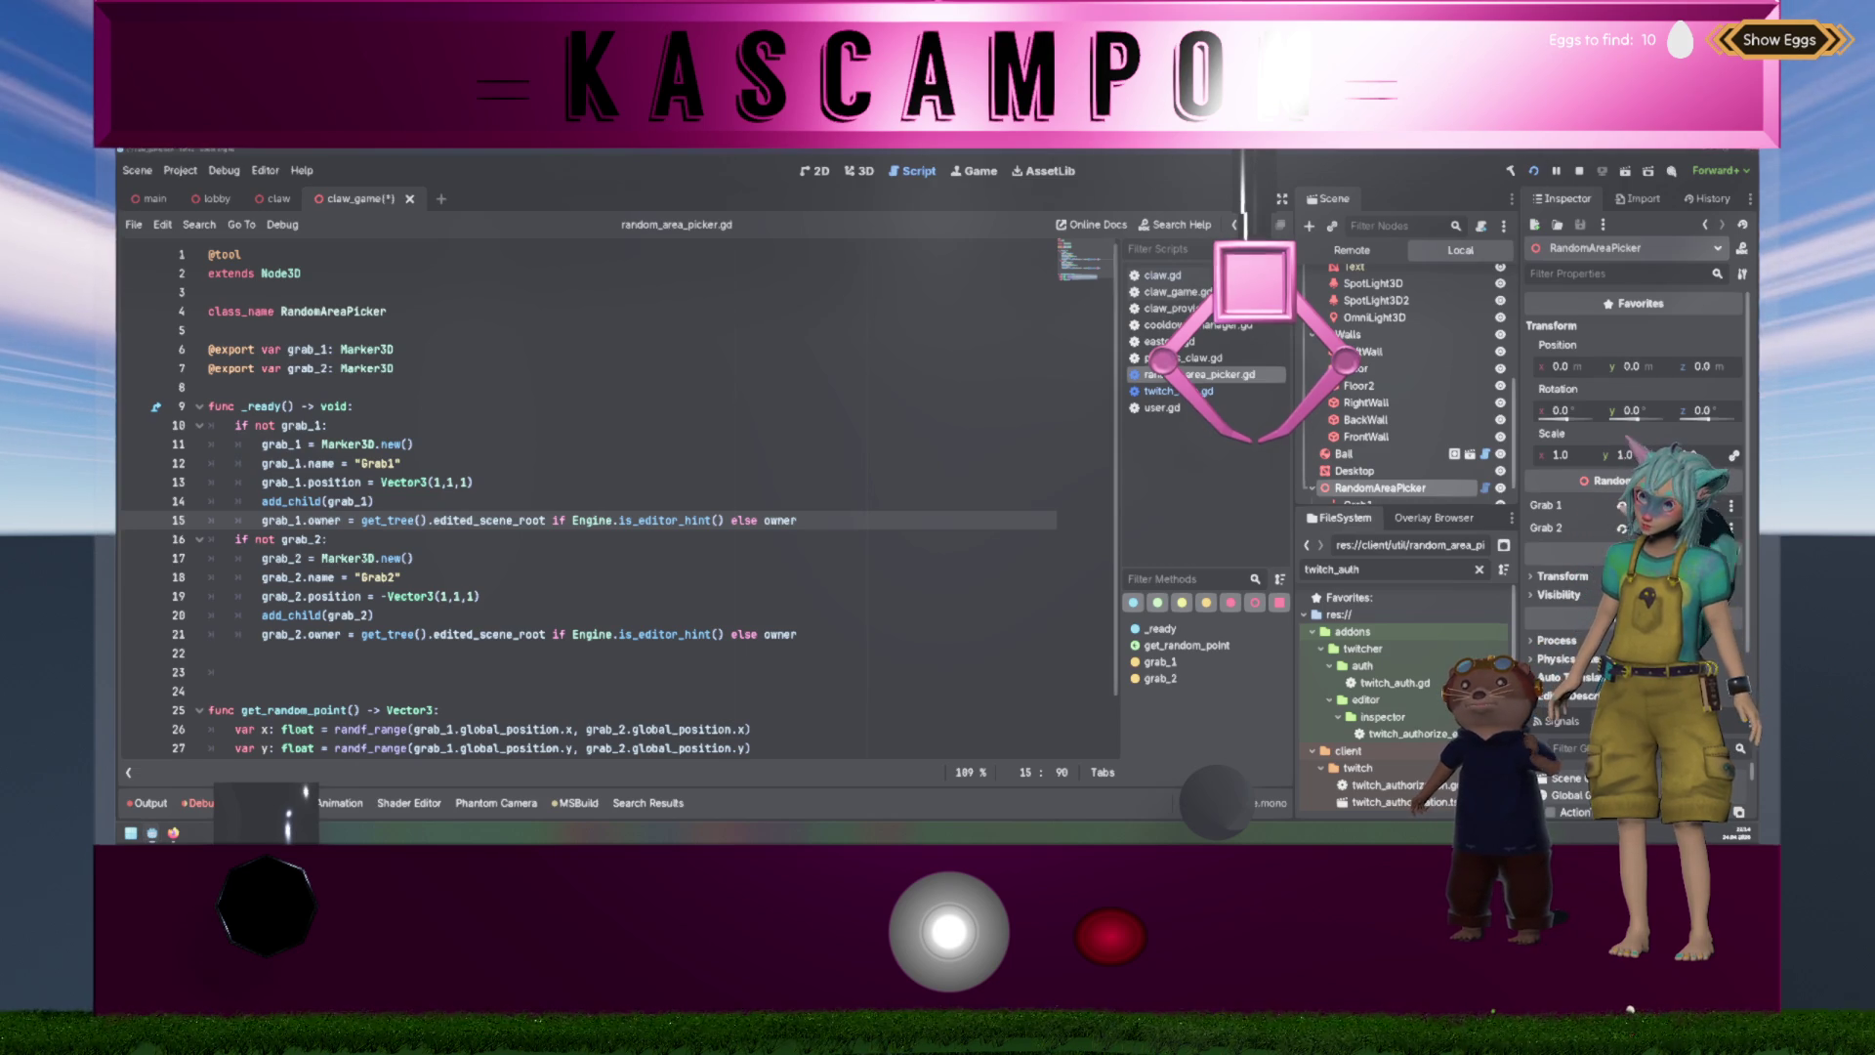
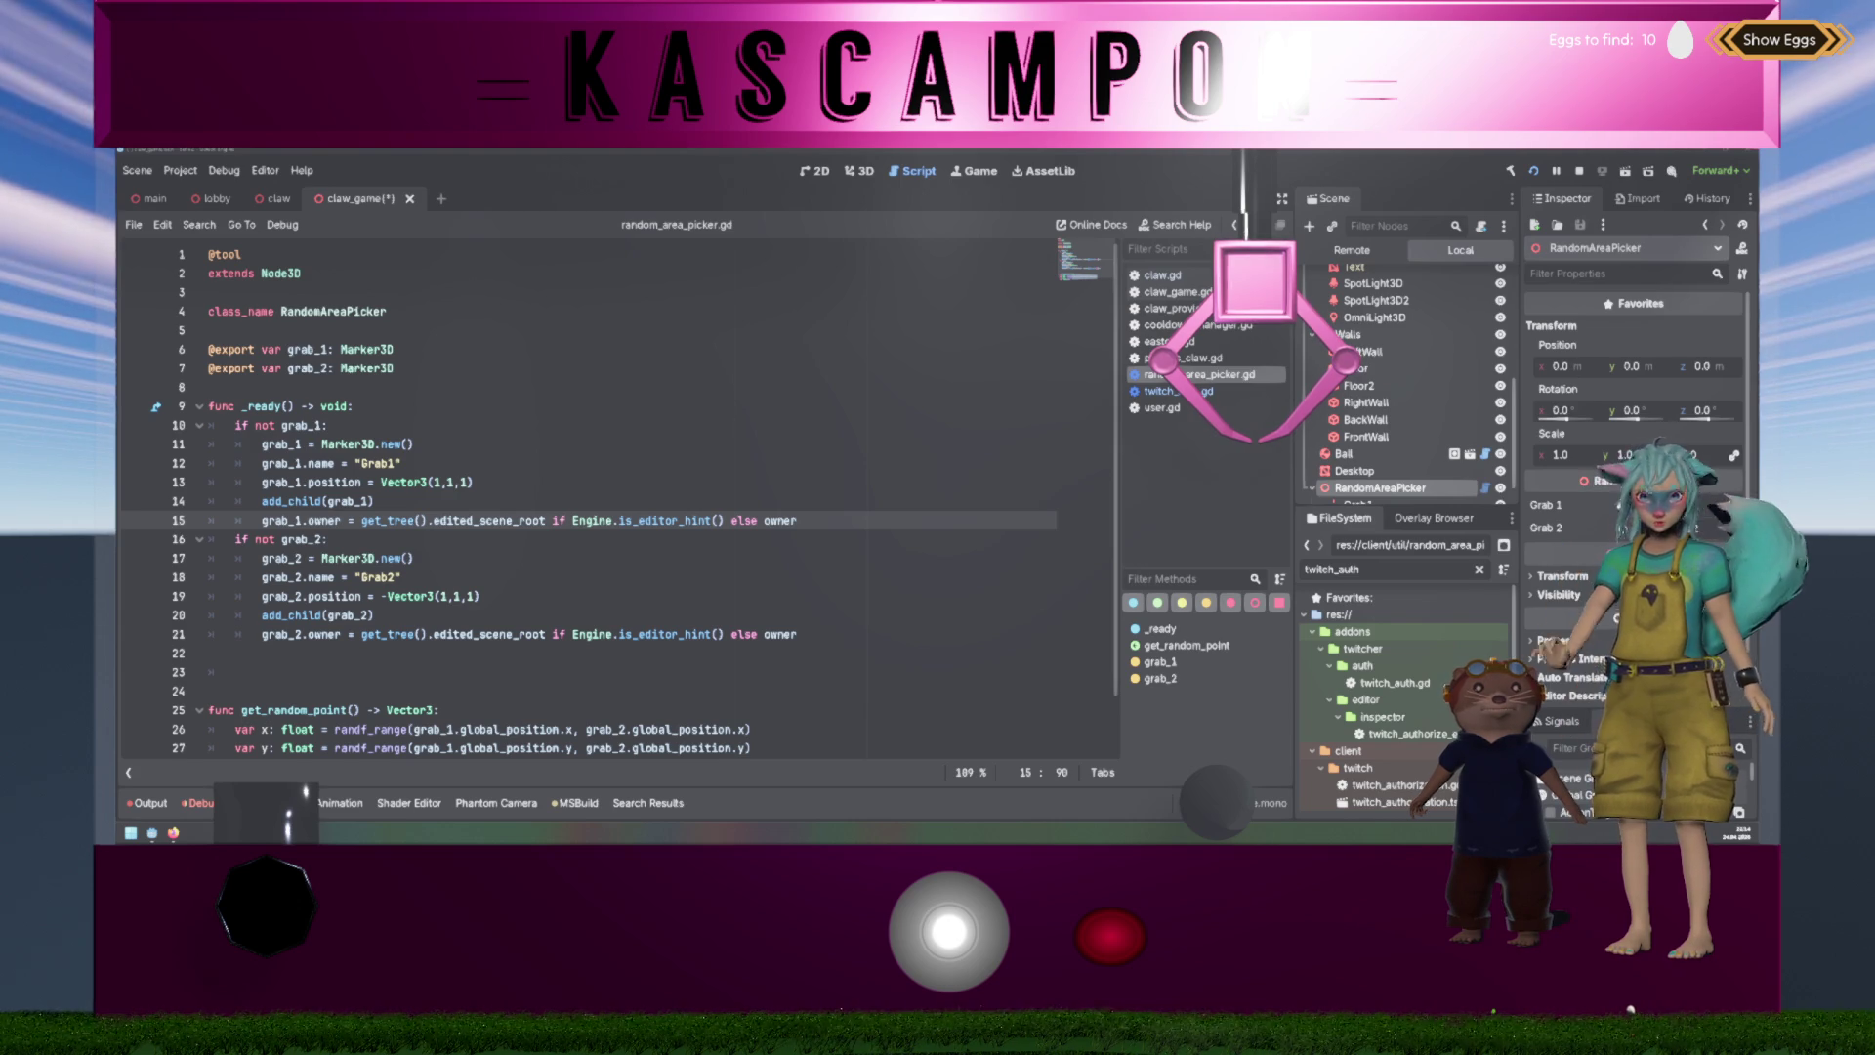
# Save the claw_game scene along with the random_area_picker.gd script
pyautogui.click(804, 406)
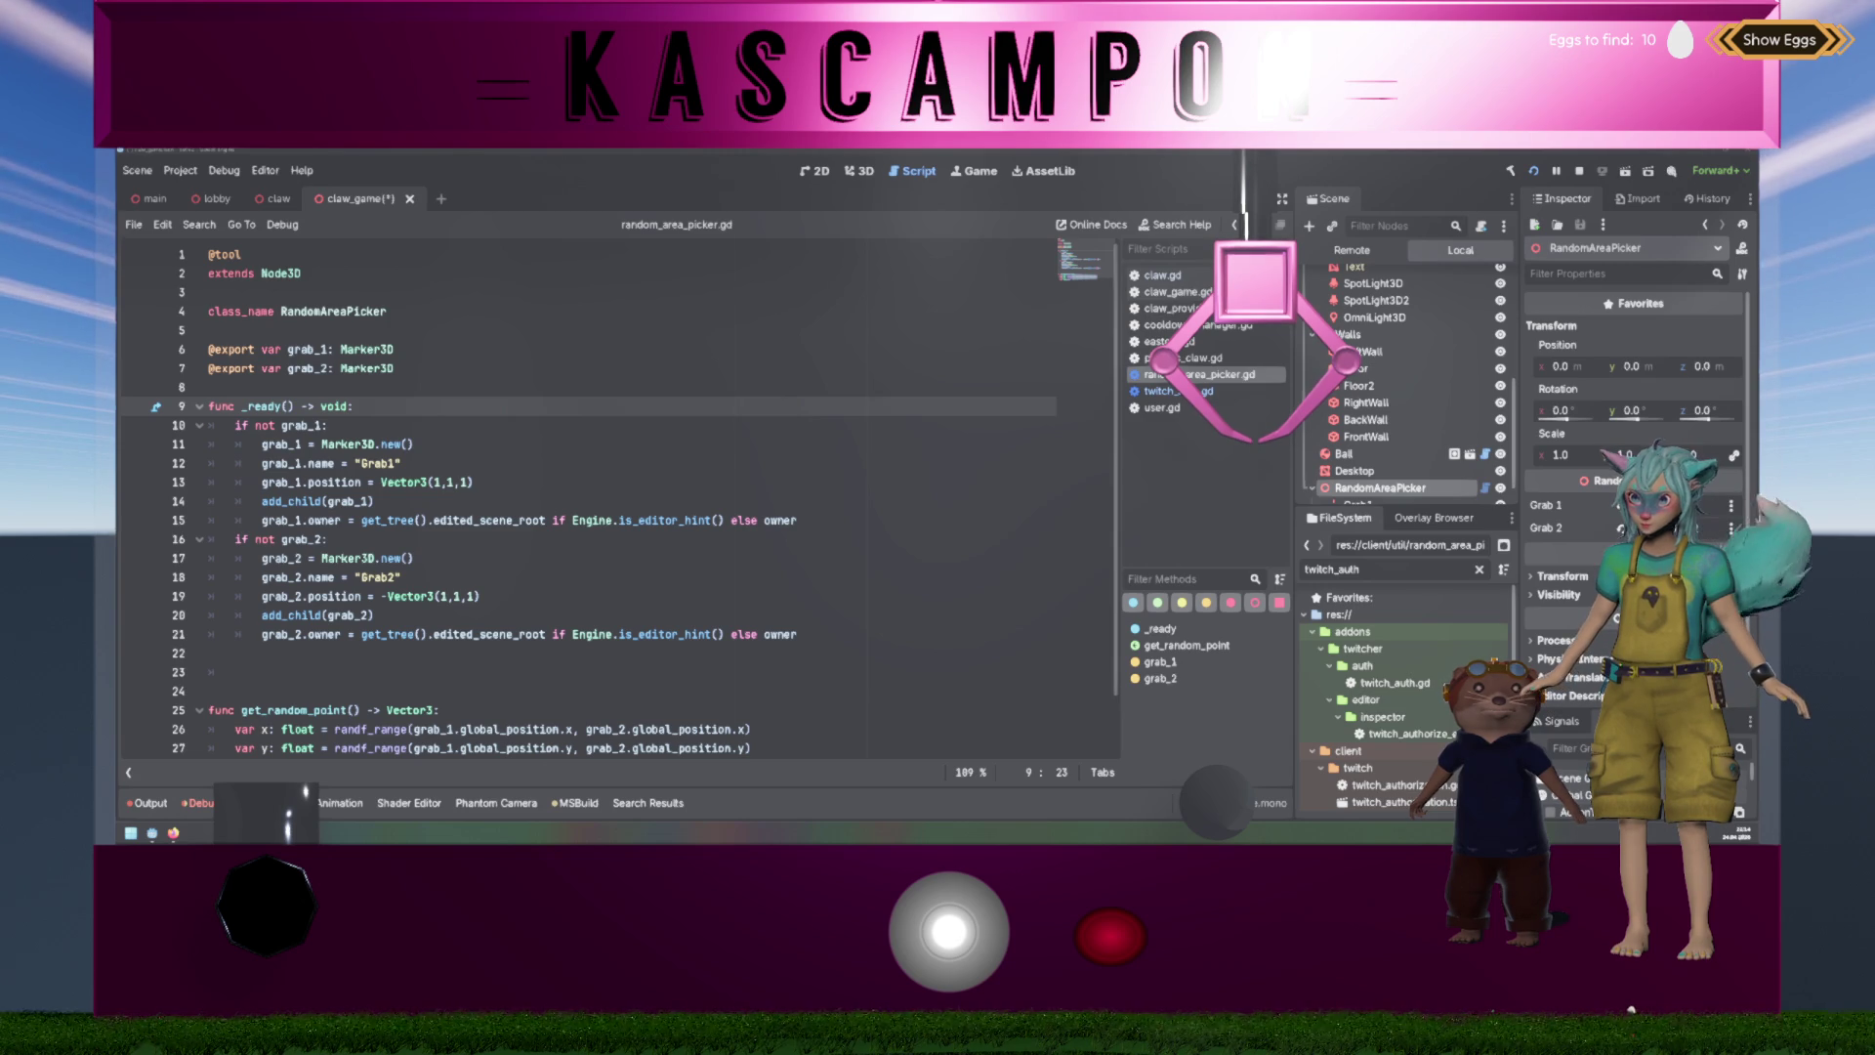
pyautogui.click(484, 596)
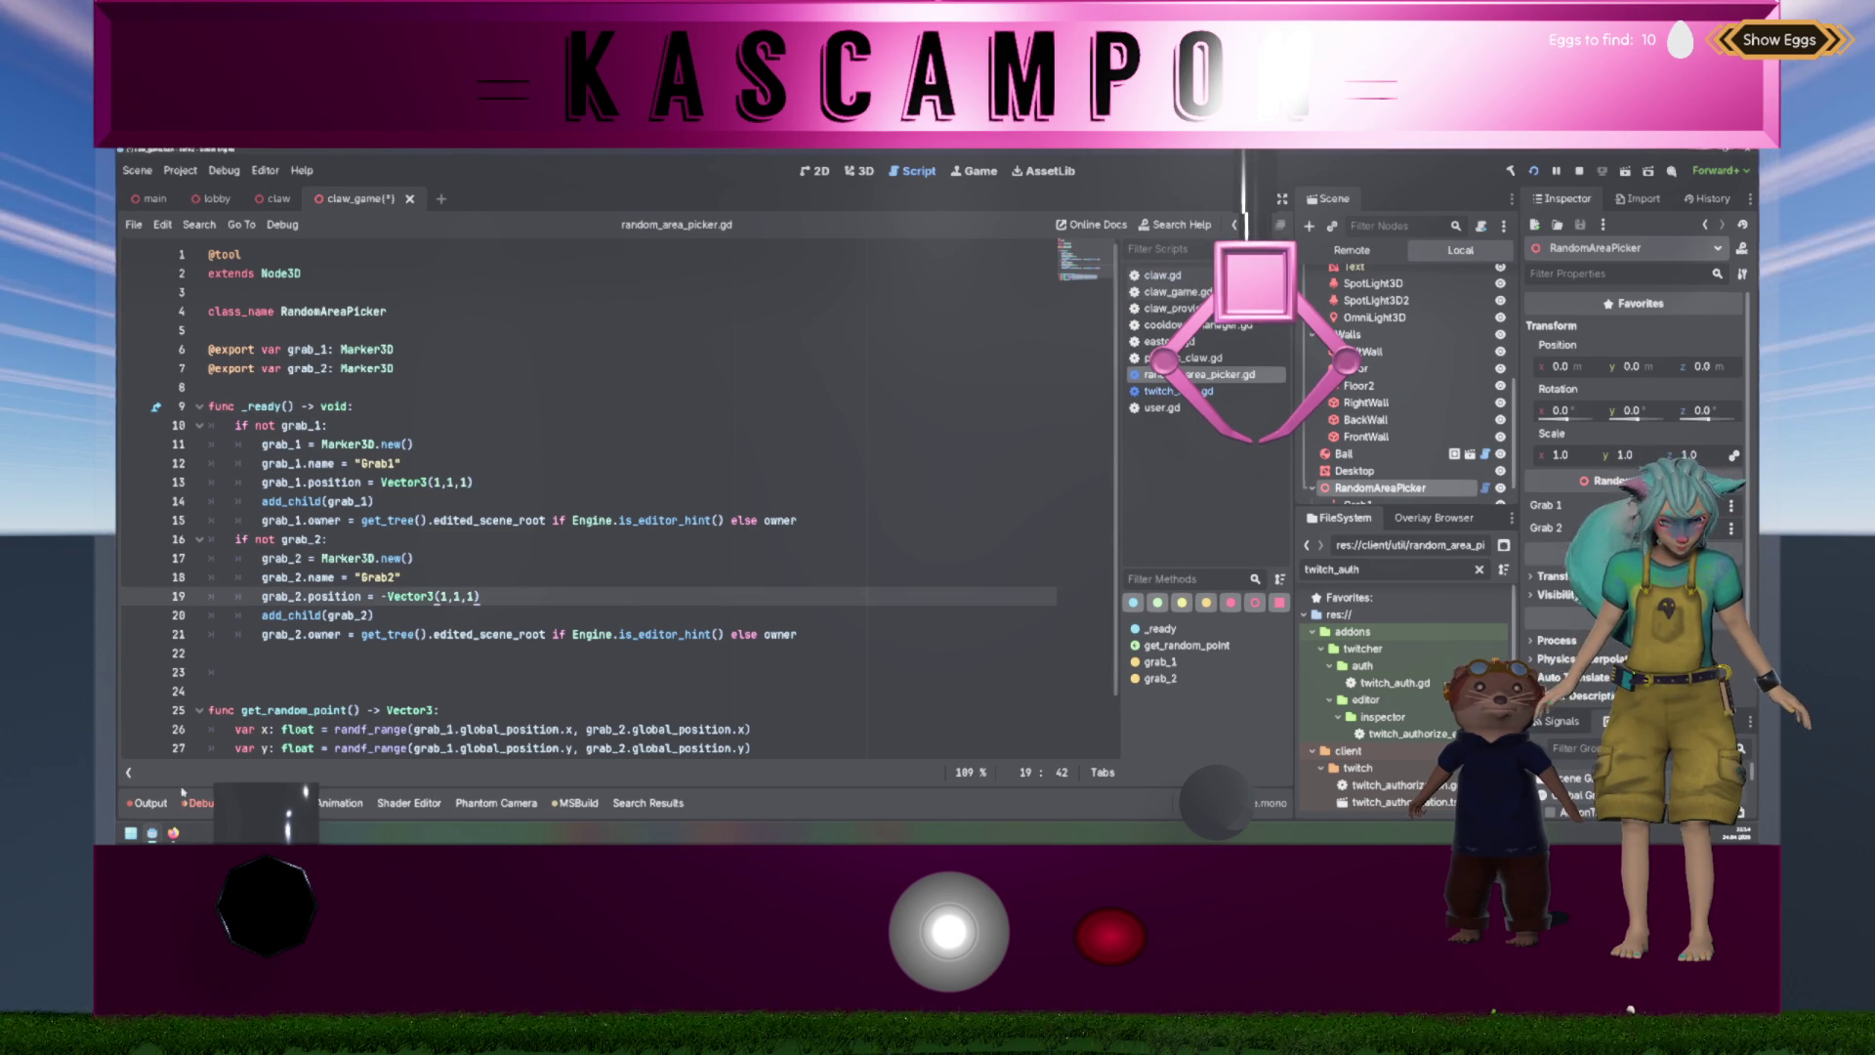
pyautogui.click(670, 371)
pyautogui.hotkey('ctrl', 's')
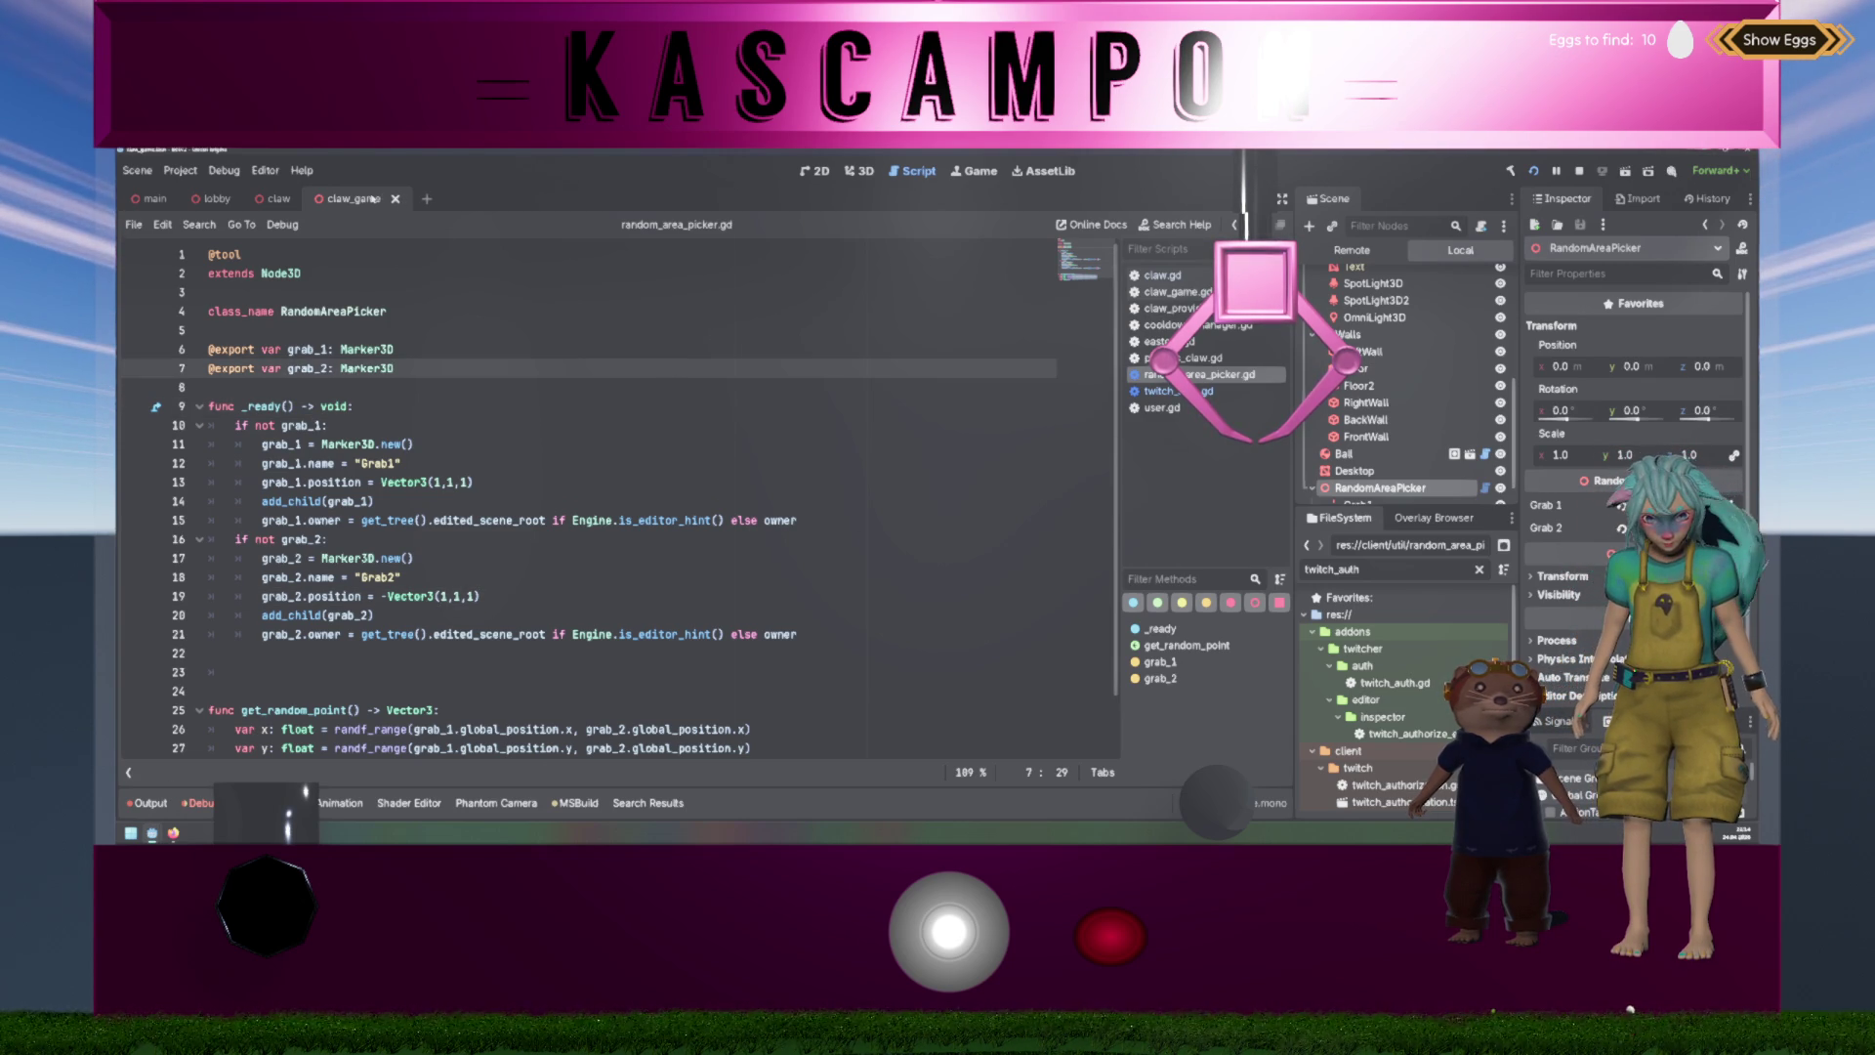
# Show the 3D view and expand RandomAreaPicker to reveal its Grab1 and Grab2 markers
pyautogui.click(860, 171)
pyautogui.click(1311, 487)
pyautogui.click(1360, 472)
pyautogui.click(1380, 454)
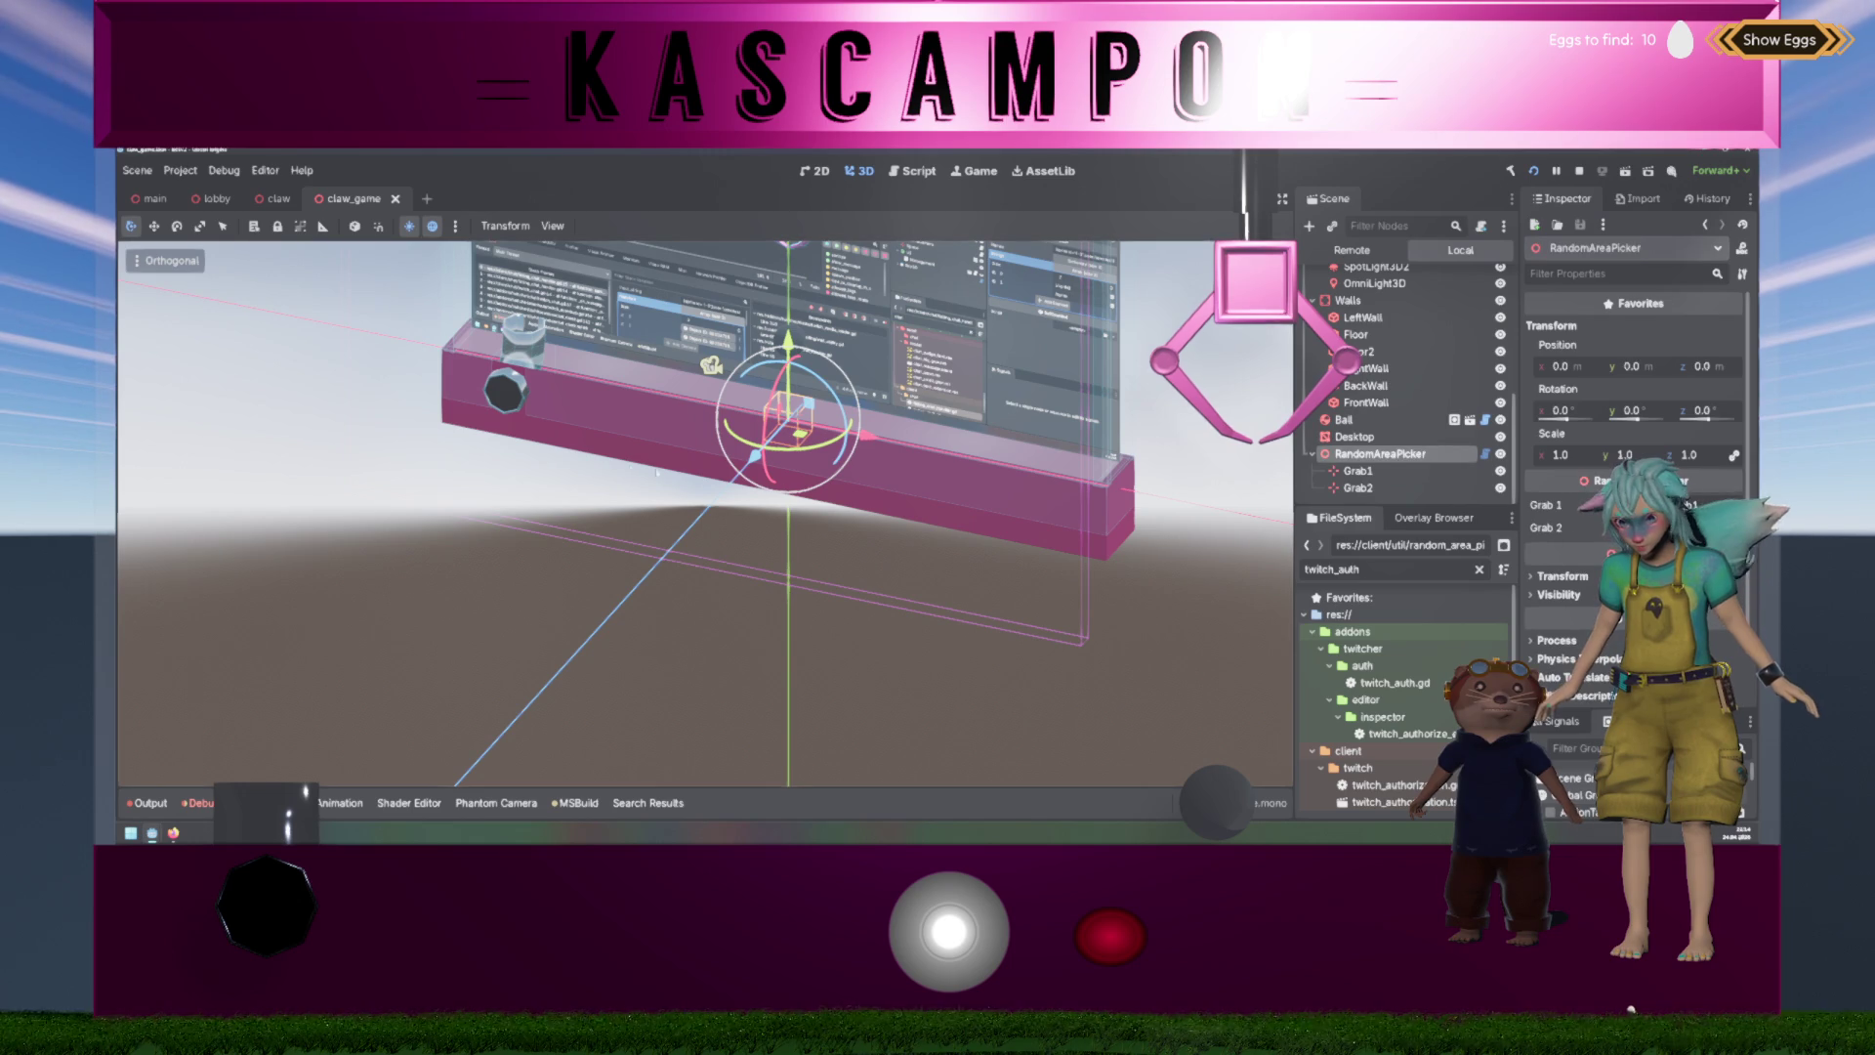
# Keep RandomAreaPicker at the origin by setting its Z position back to 0
pyautogui.moveTo(760, 451)
pyautogui.mouseDown()
pyautogui.moveTo(743, 470)
pyautogui.moveTo(776, 434)
pyautogui.mouseUp()
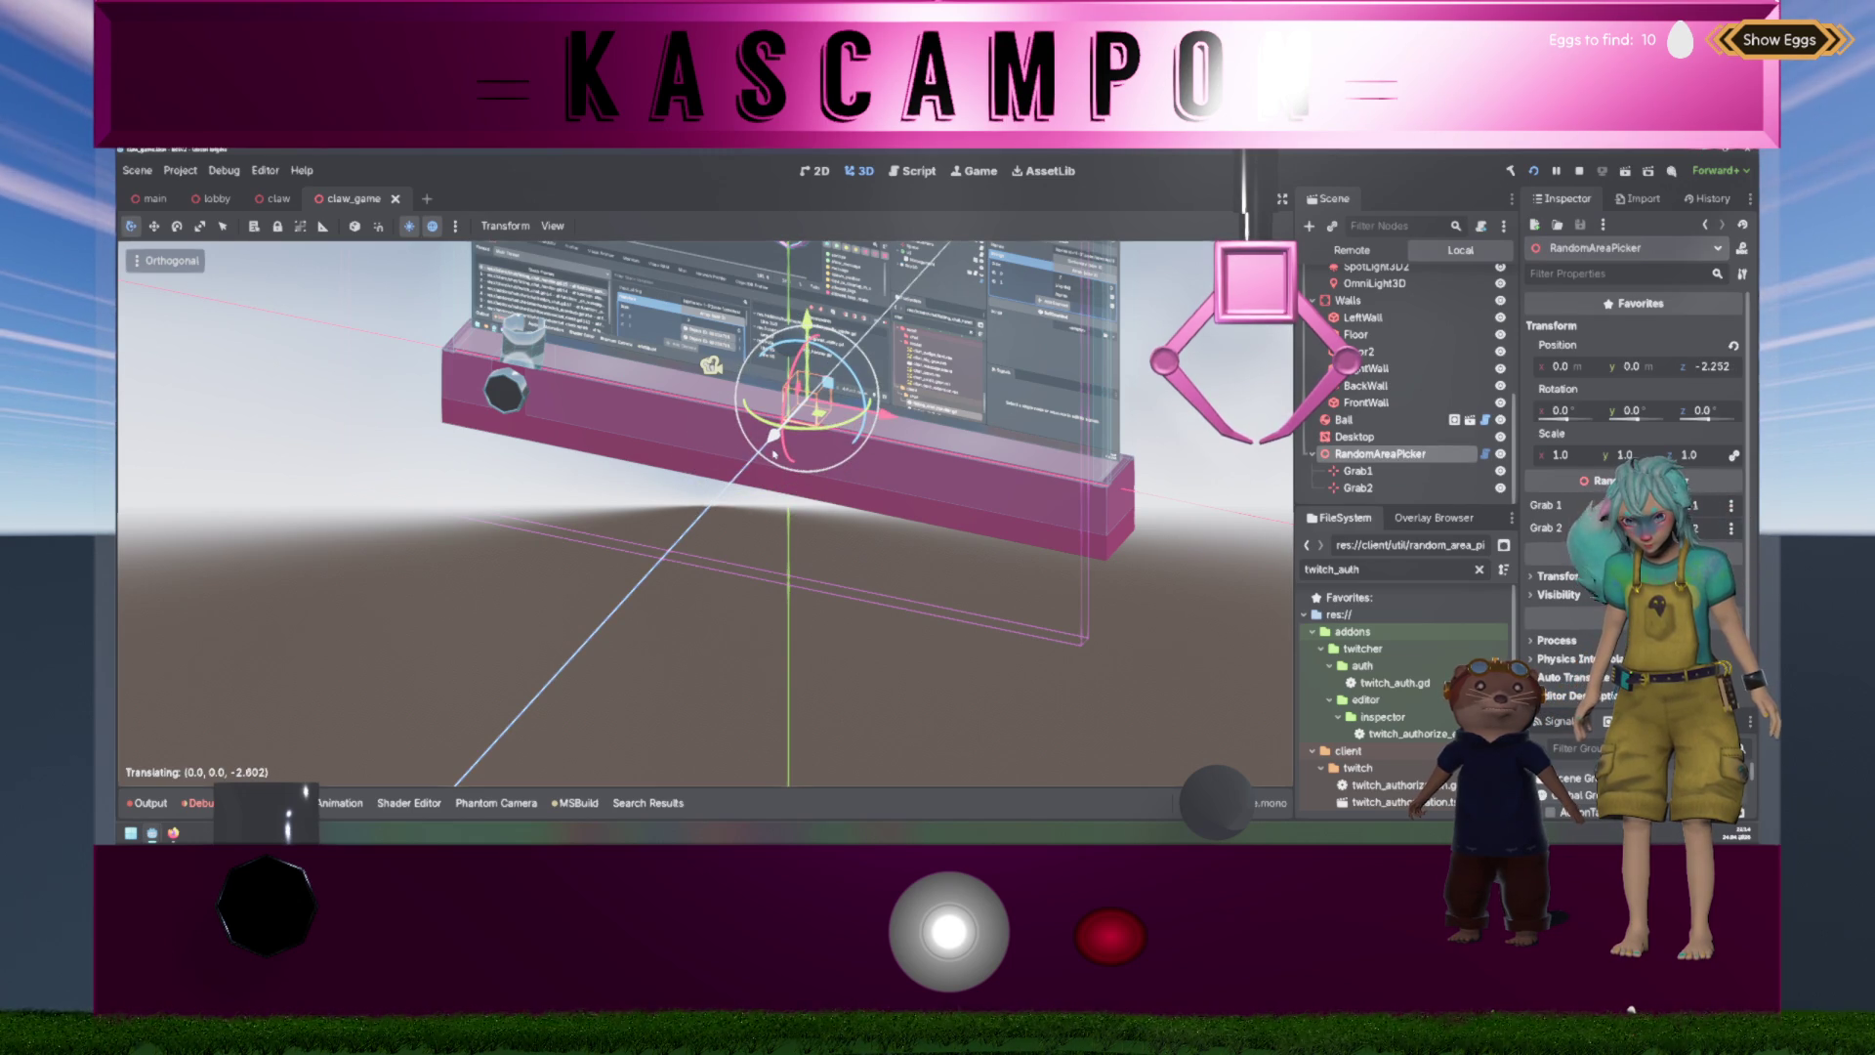
pyautogui.press('KP_7')
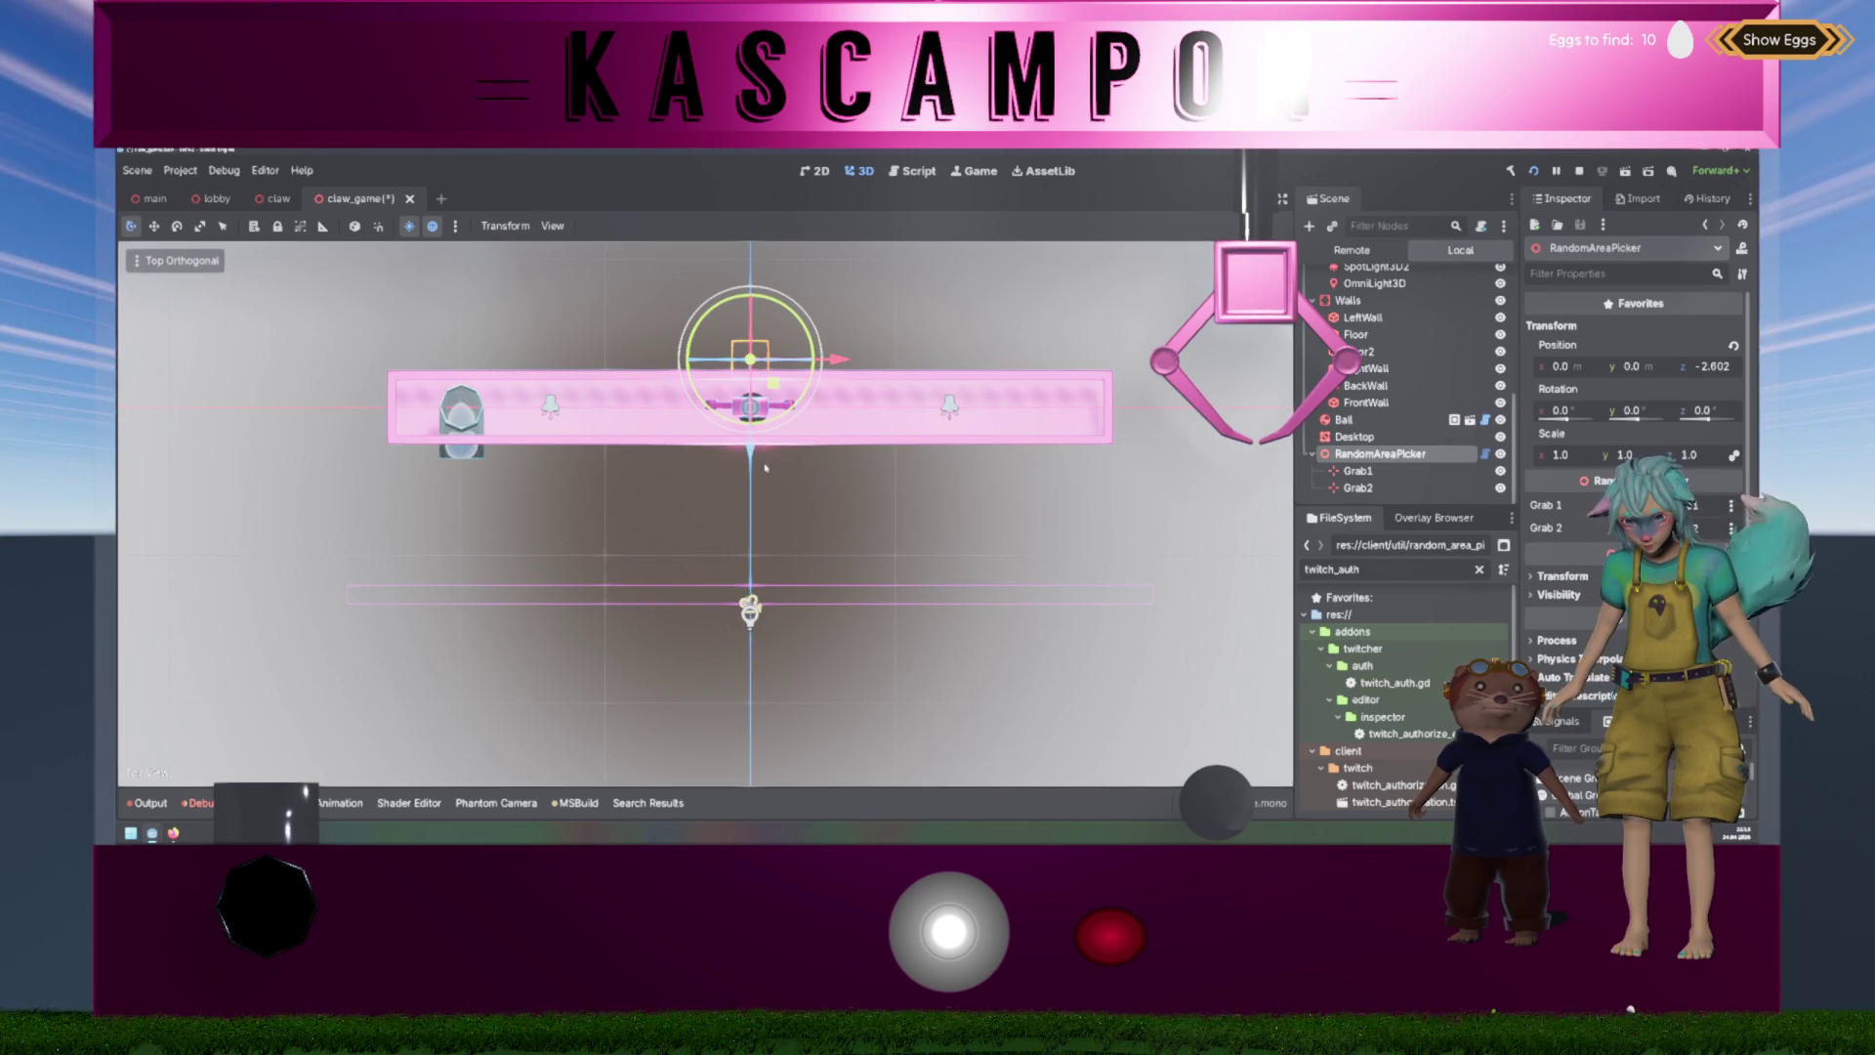
pyautogui.hotkey('ctrl', 'z')
pyautogui.click(1699, 367)
pyautogui.press('Return')
# In Front view, move the Grab1 marker up and to the left of the claw machine
pyautogui.click(1358, 488)
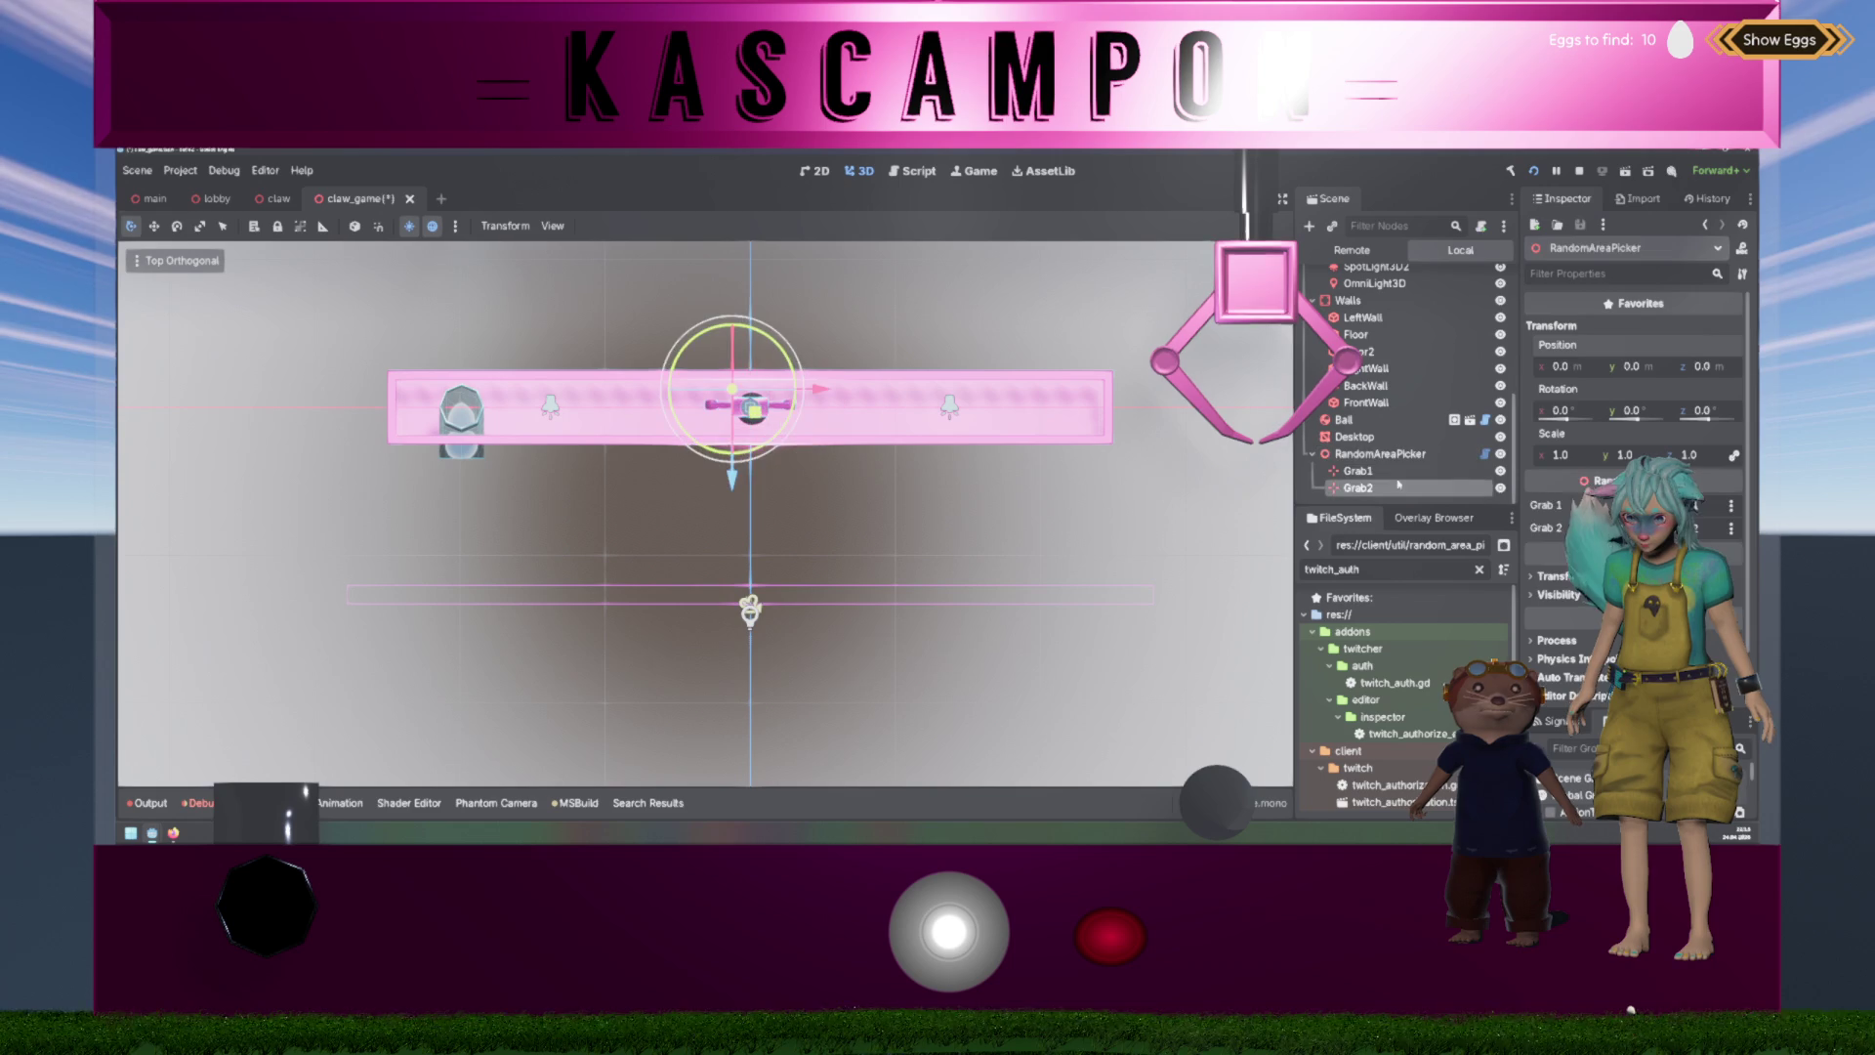
pyautogui.click(1357, 470)
pyautogui.press('KP_1')
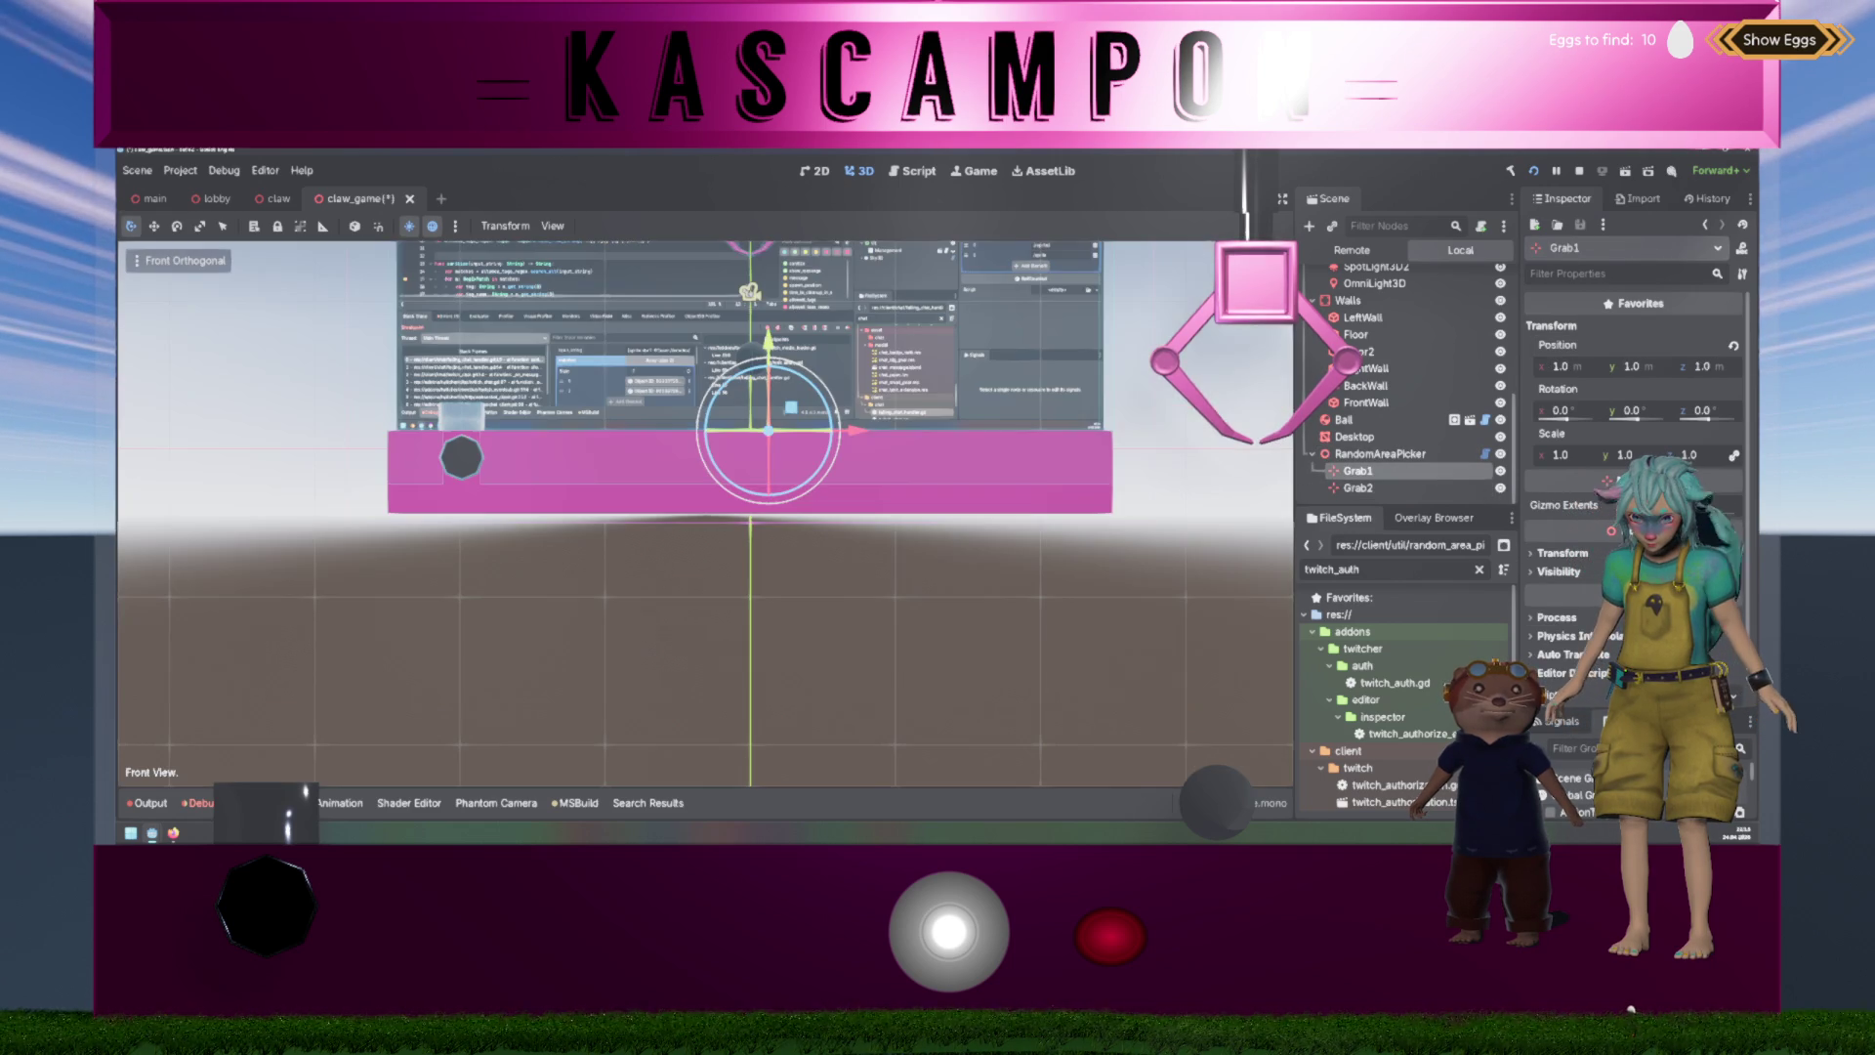
pyautogui.scroll(-10, 705, 514)
pyautogui.moveTo(724, 475)
pyautogui.mouseDown()
pyautogui.moveTo(587, 363)
pyautogui.moveTo(652, 340)
pyautogui.mouseUp()
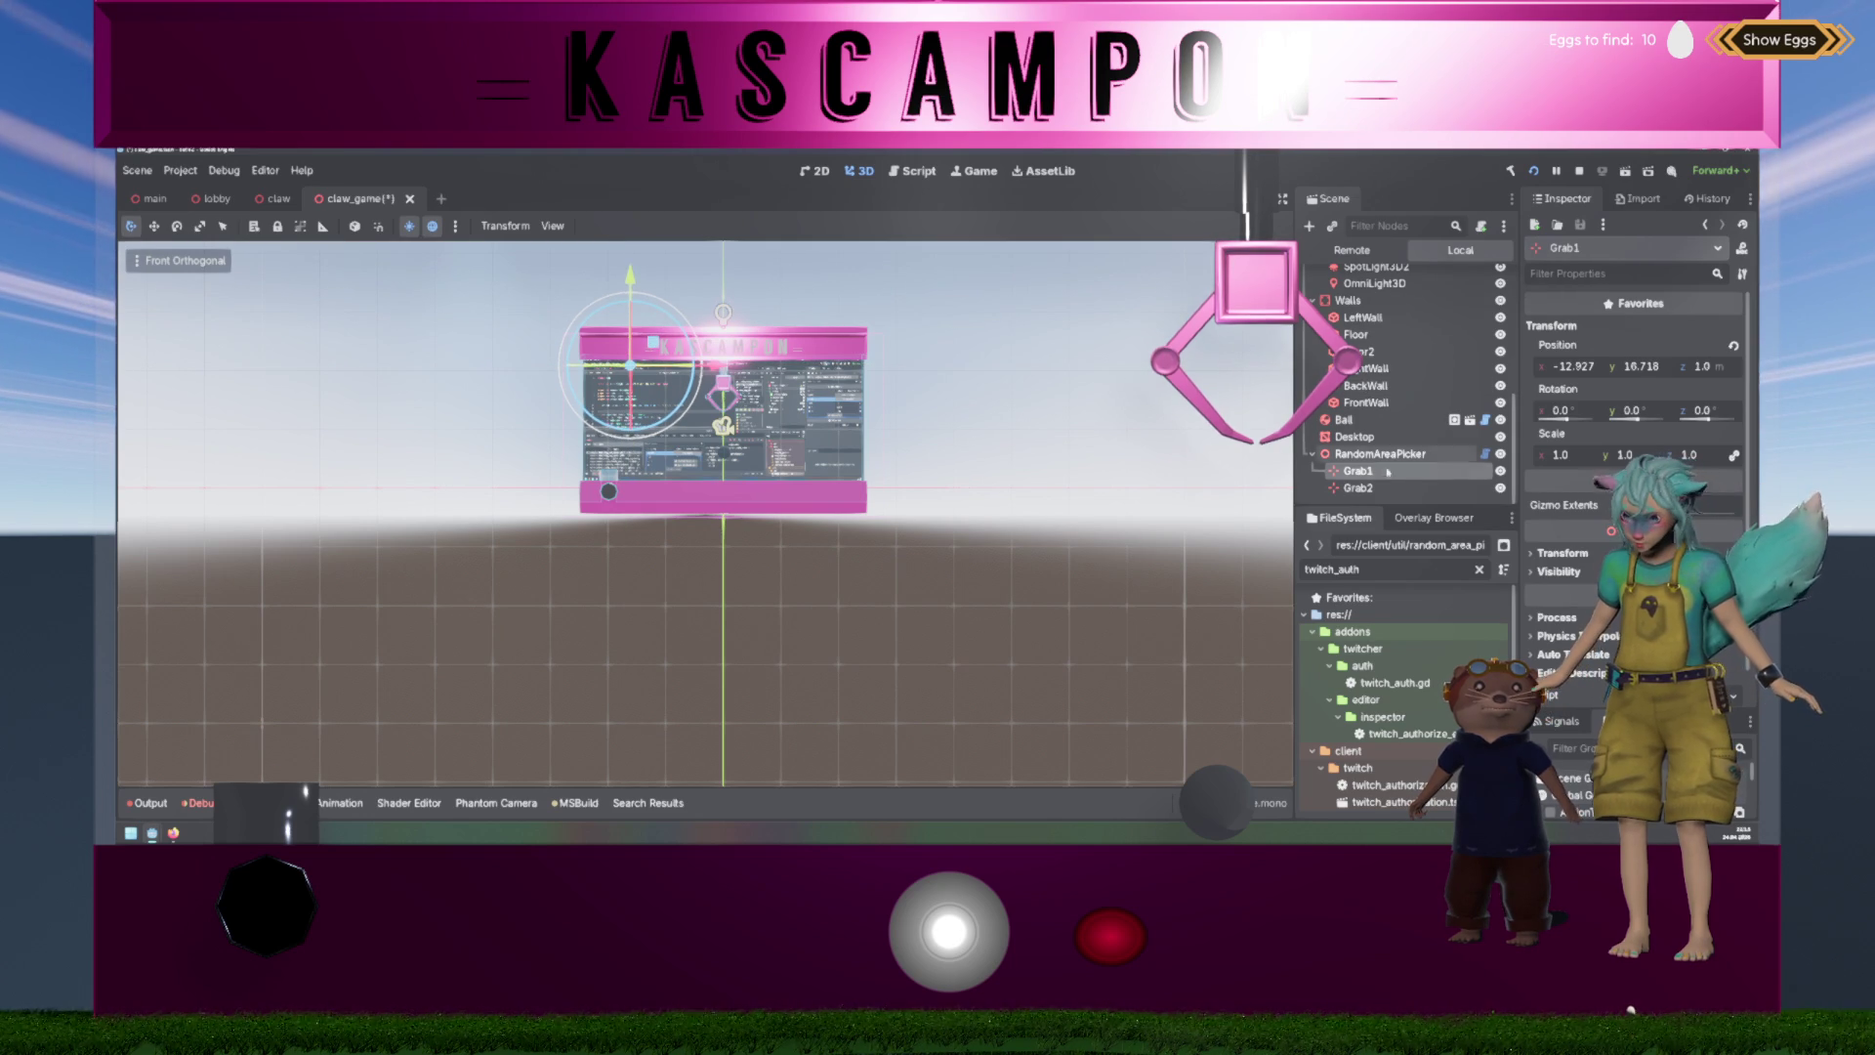
# Move Grab2 to the machine's right side and nudge Grab1 to x -12.506, y 9.754
pyautogui.click(1363, 488)
pyautogui.moveTo(716, 495); pyautogui.dragTo(851, 466)
pyautogui.click(1358, 471)
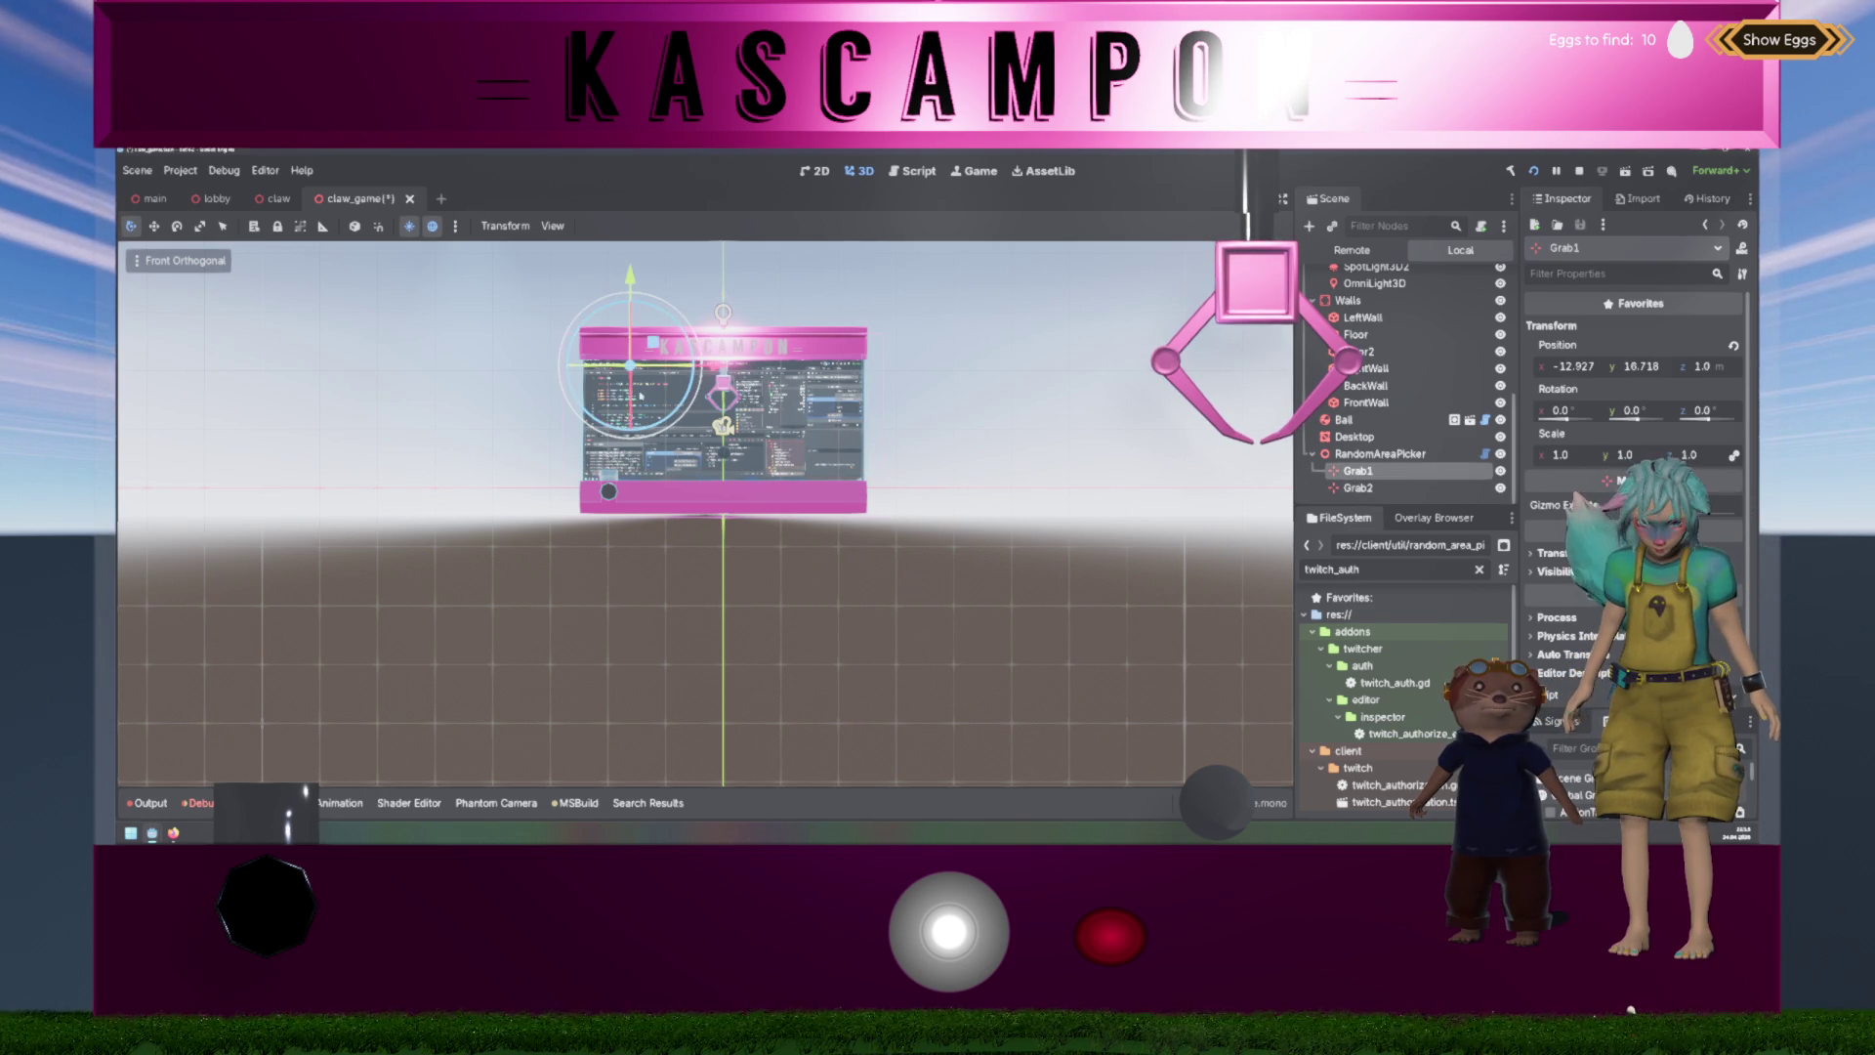
pyautogui.moveTo(630, 364)
pyautogui.mouseDown()
pyautogui.moveTo(656, 366)
pyautogui.moveTo(653, 394)
pyautogui.mouseUp()
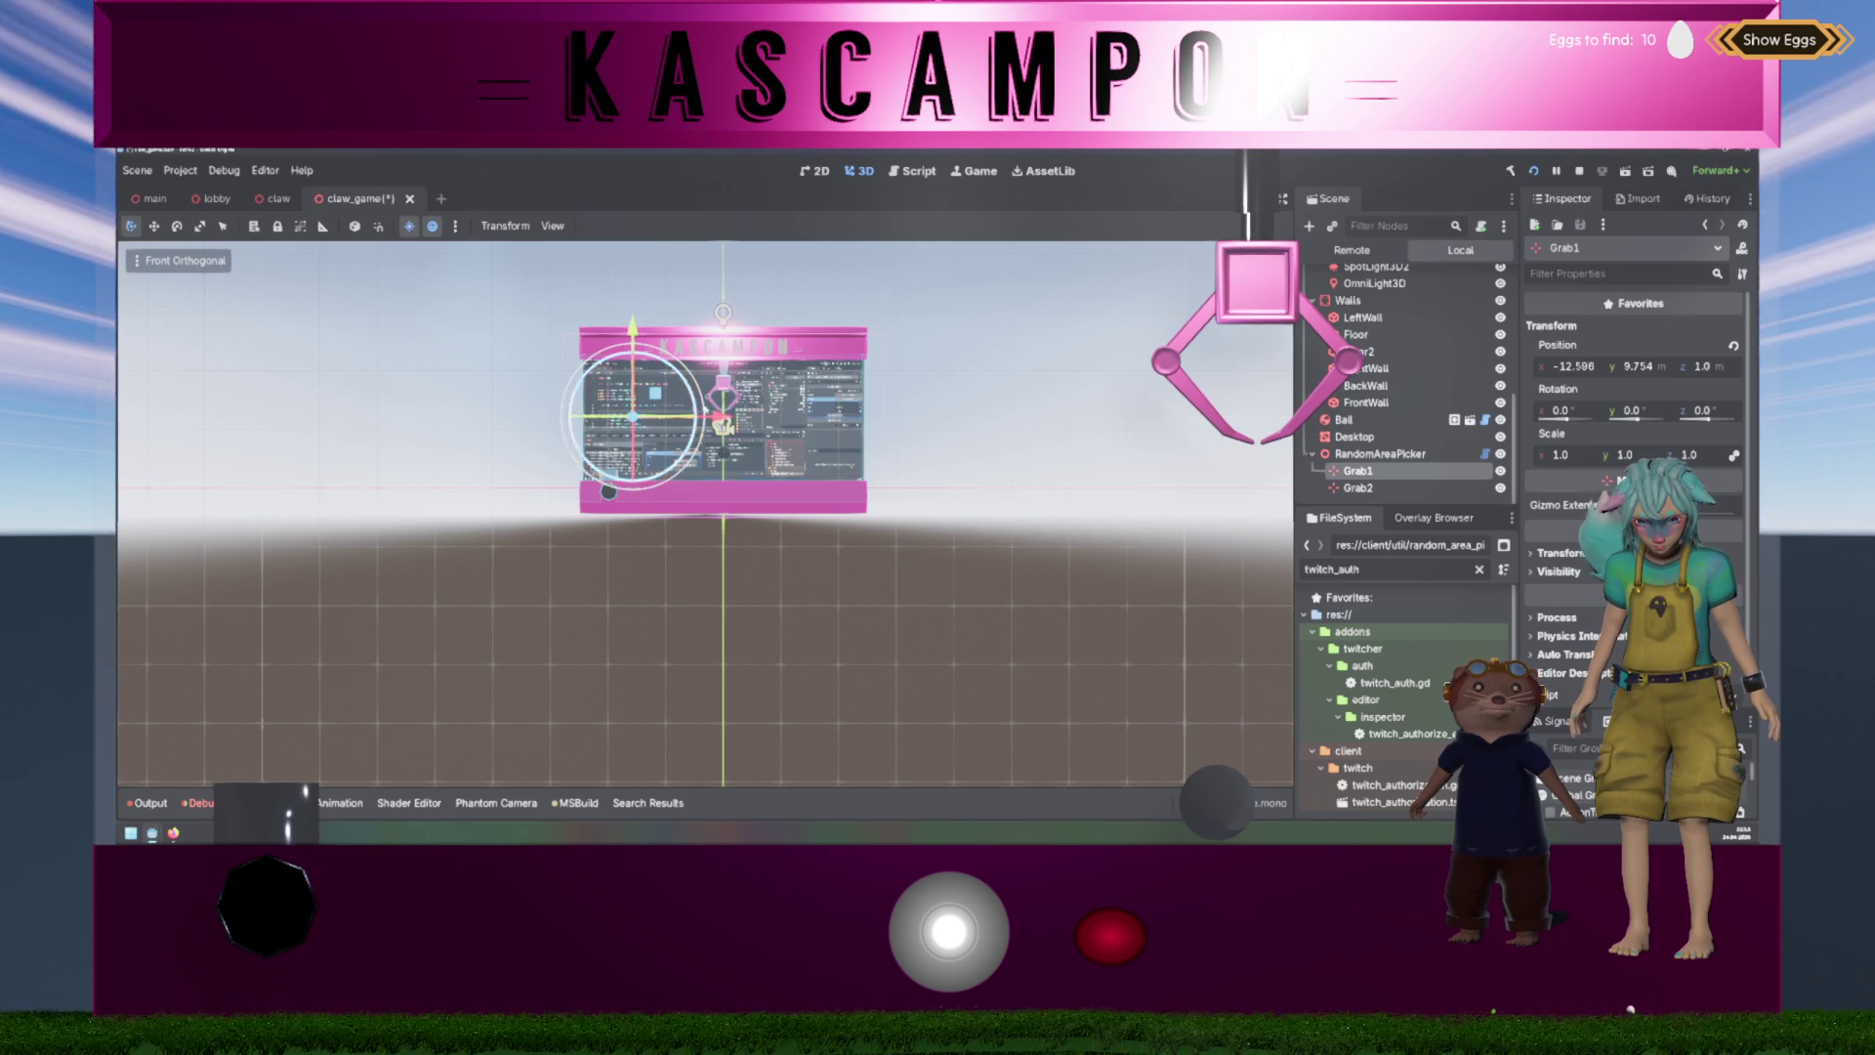
pyautogui.scroll(3, 615, 407)
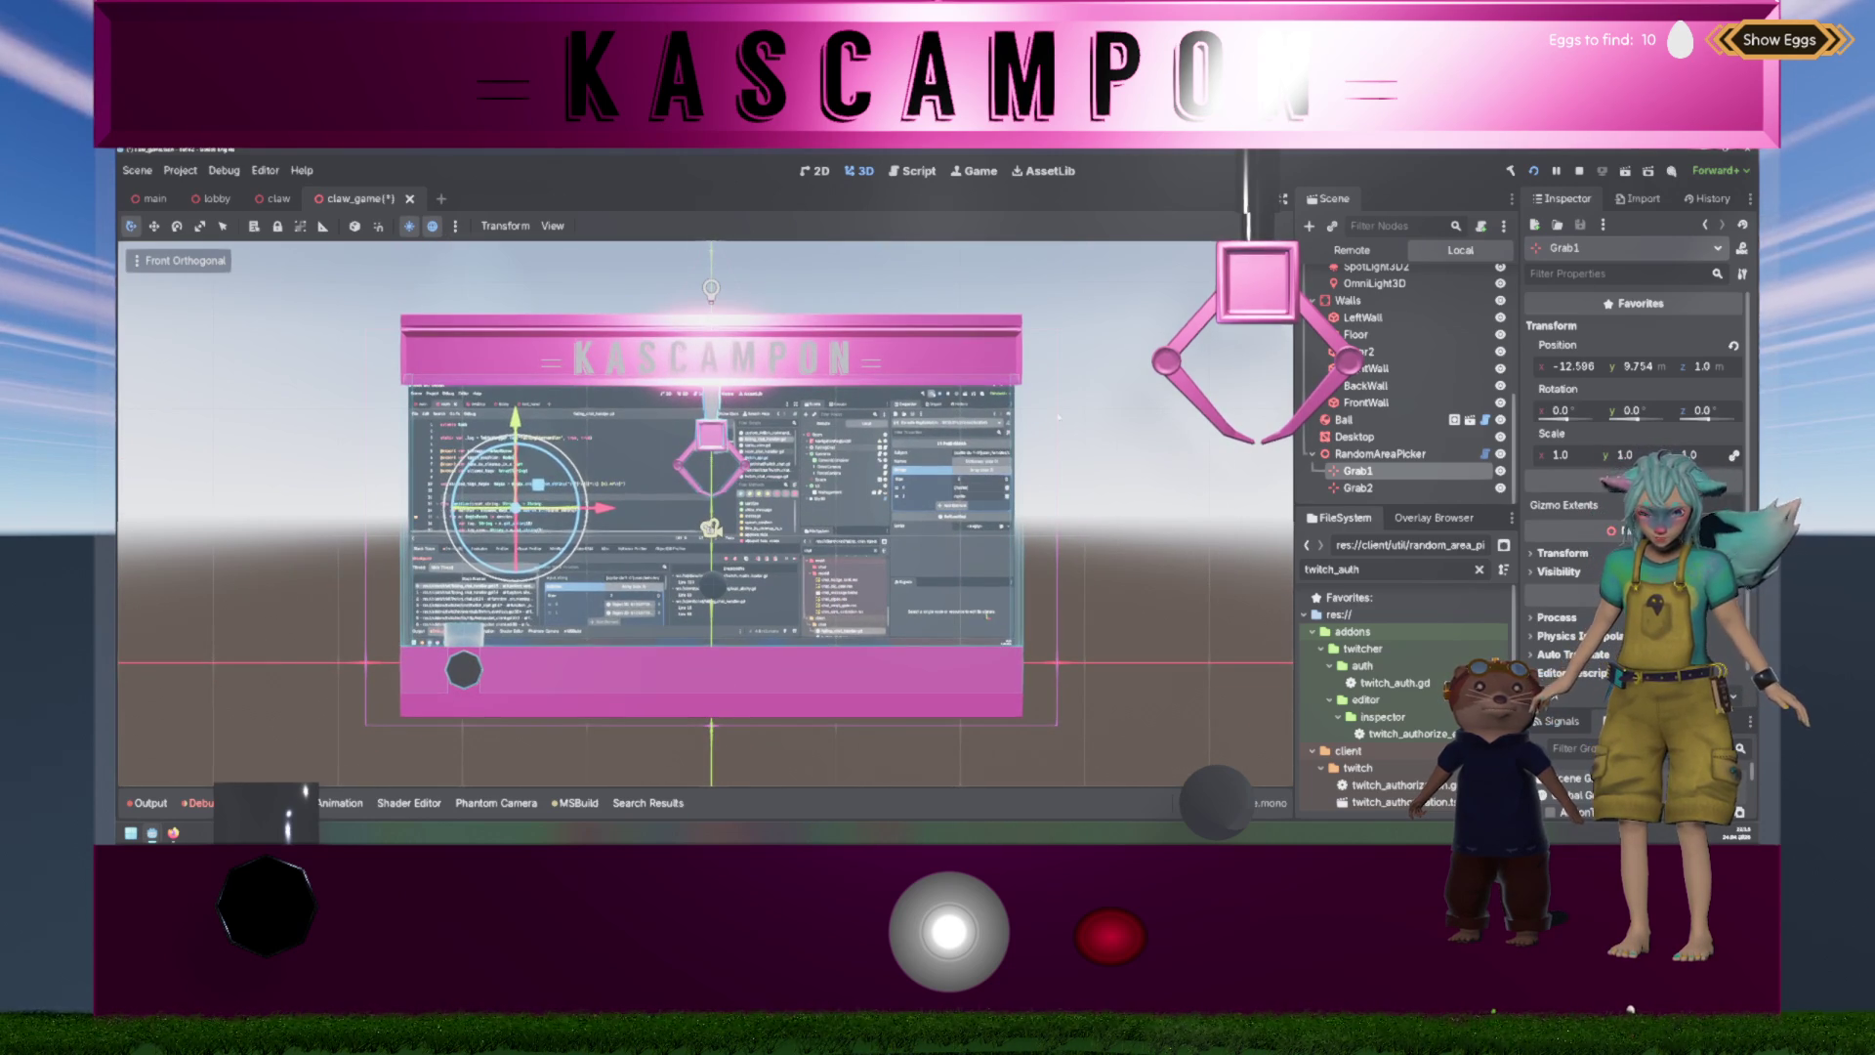
pyautogui.press('Escape')
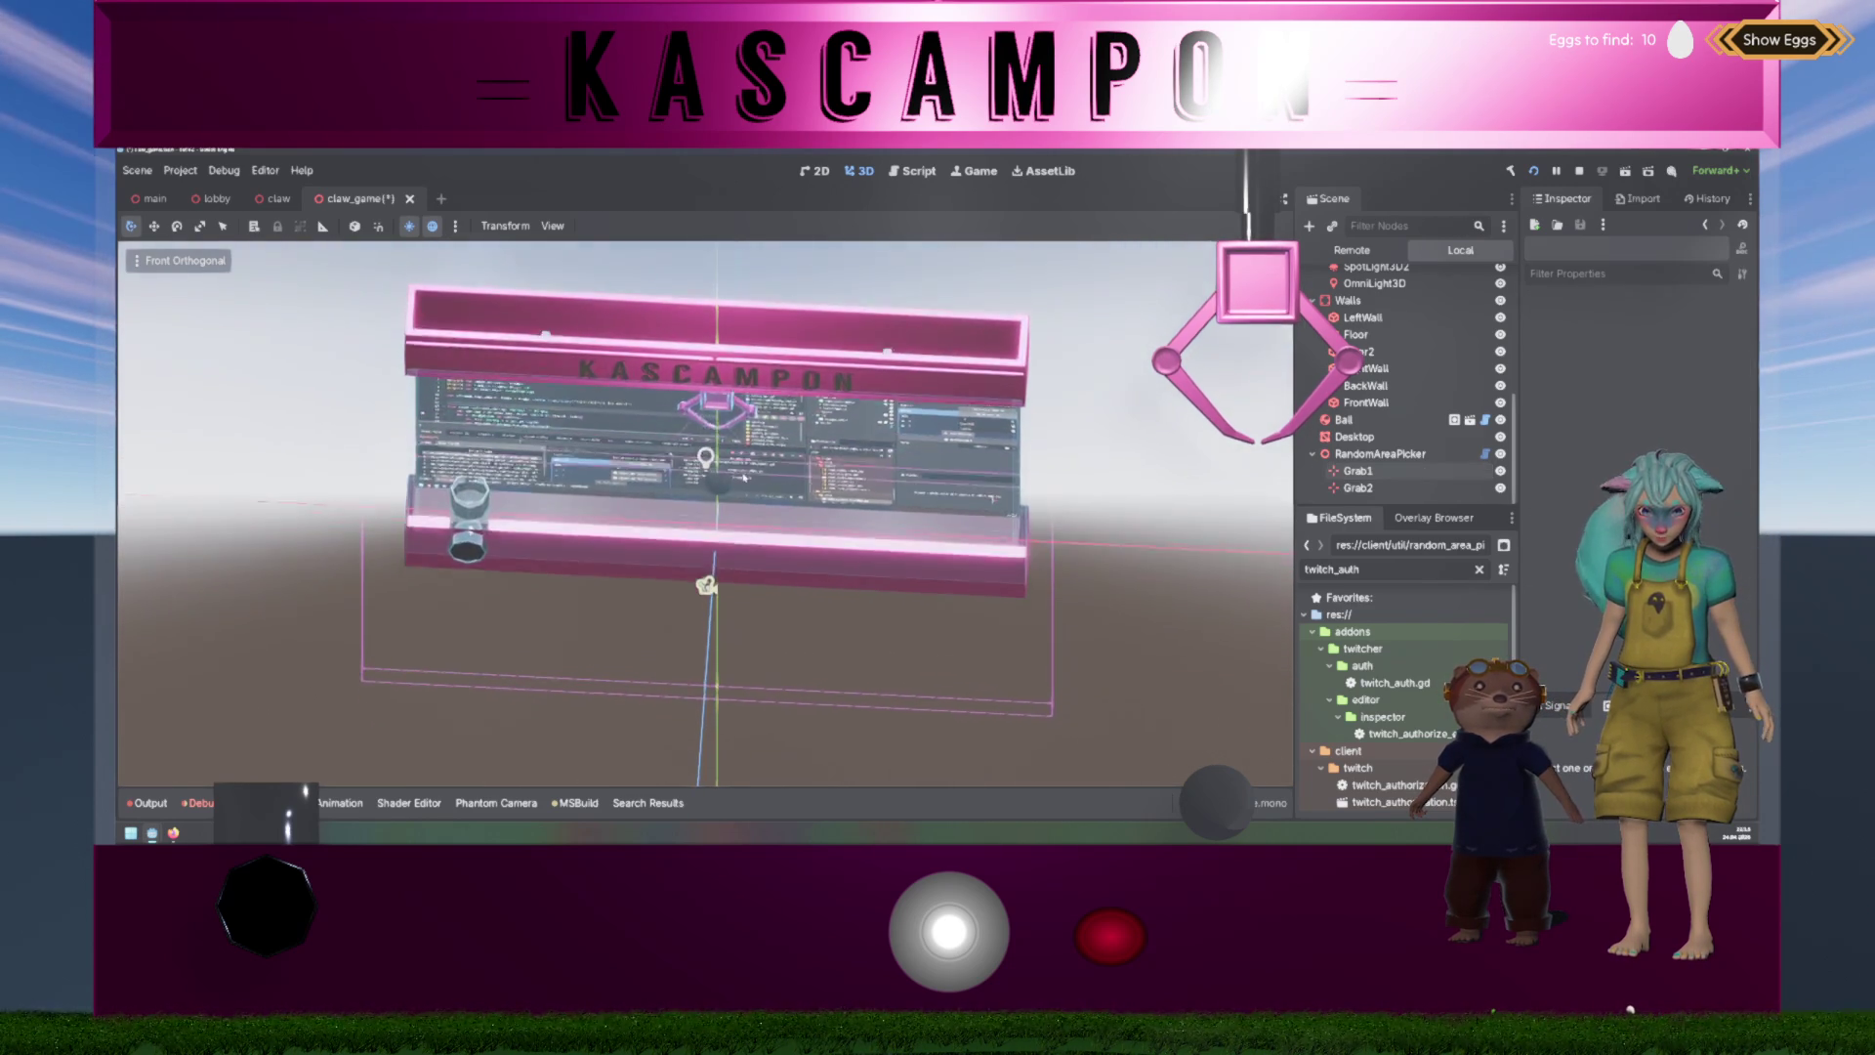
# Edit the gizmo extents of both Grab markers and save the scene
pyautogui.click(1357, 471)
pyautogui.keyDown('shift'); pyautogui.click(1391, 484); pyautogui.keyUp('shift')
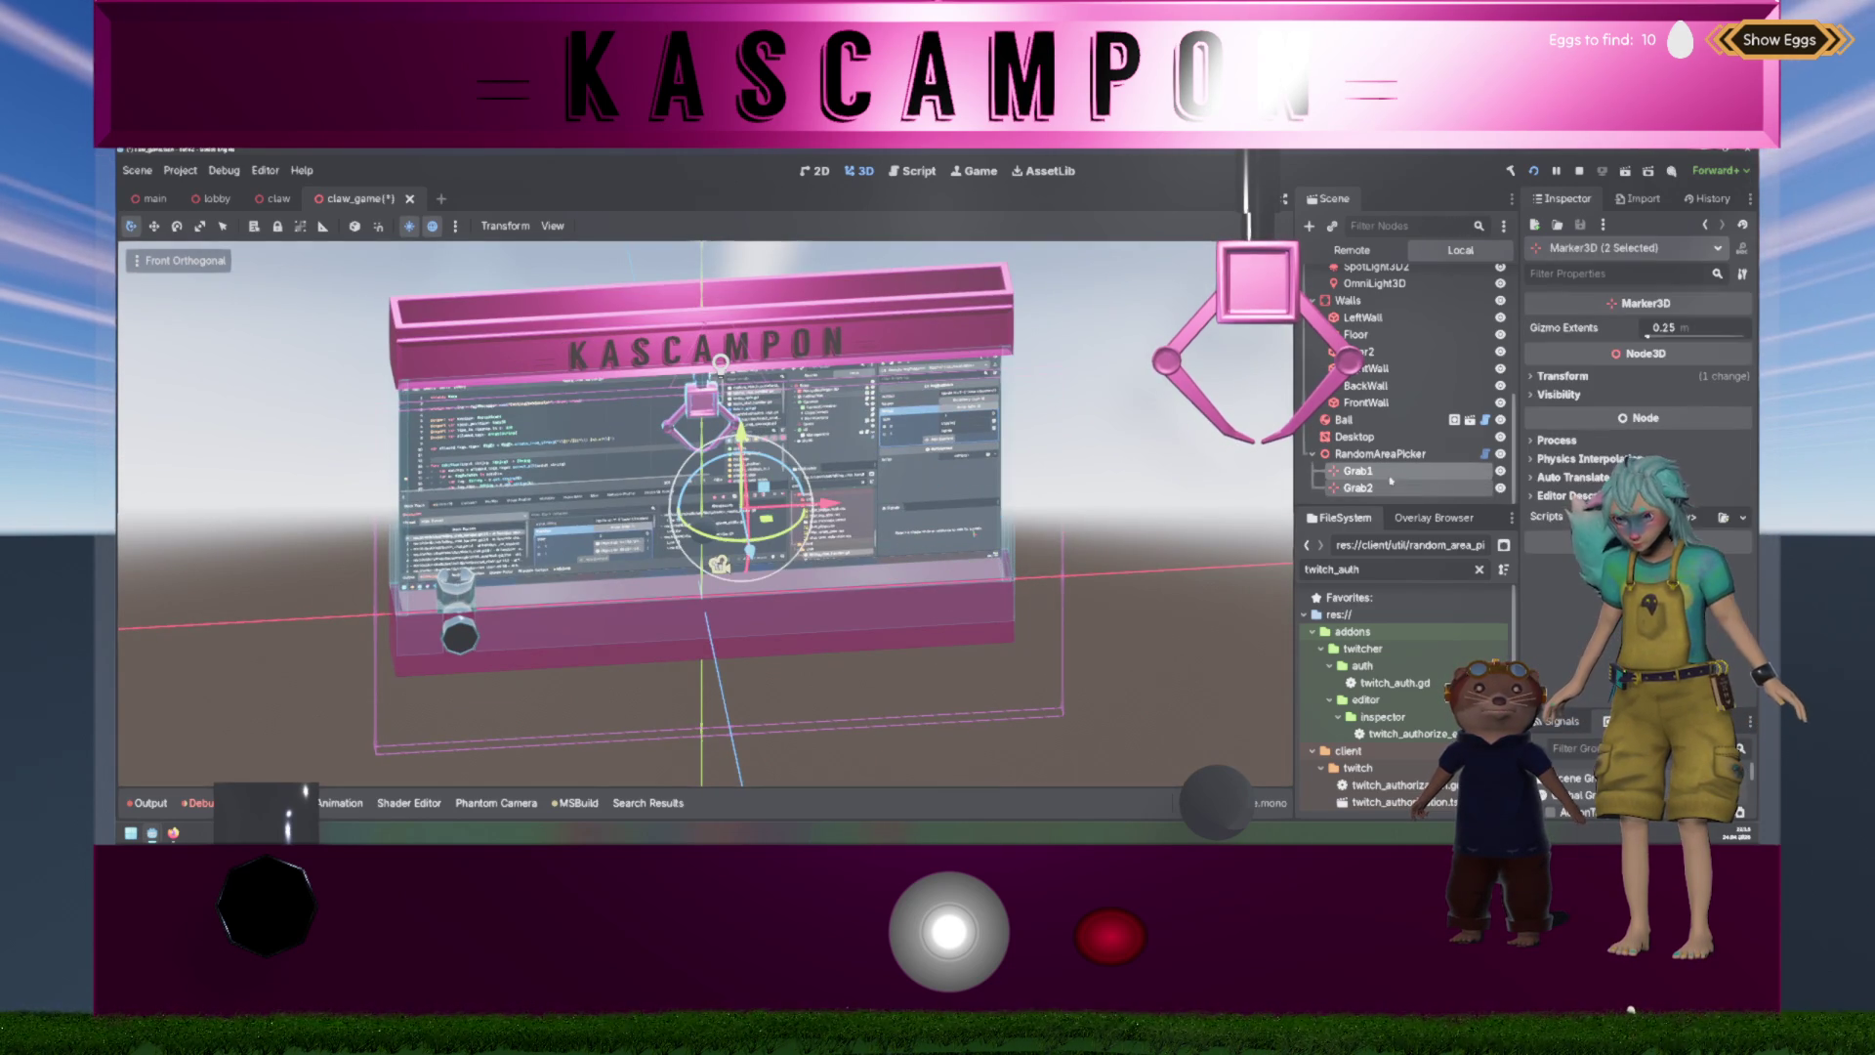
pyautogui.click(1663, 333)
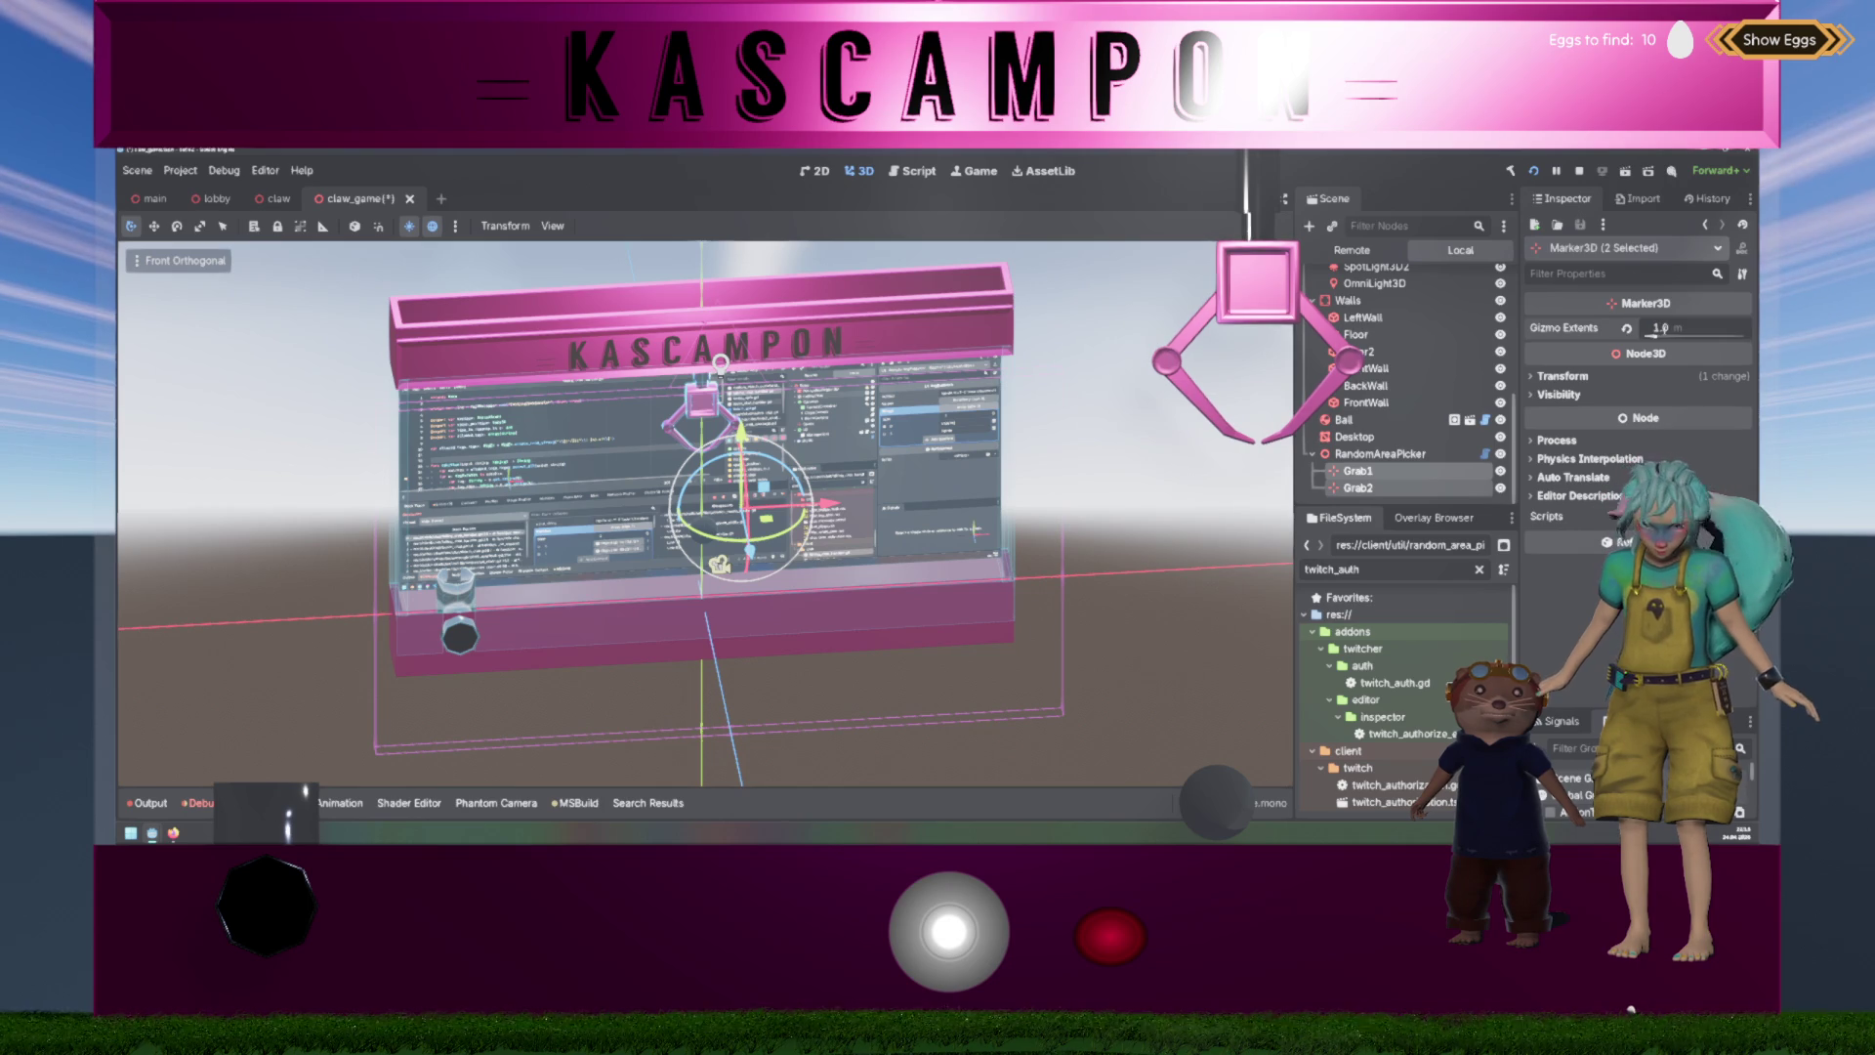
pyautogui.click(1210, 557)
pyautogui.hotkey('ctrl', 's')
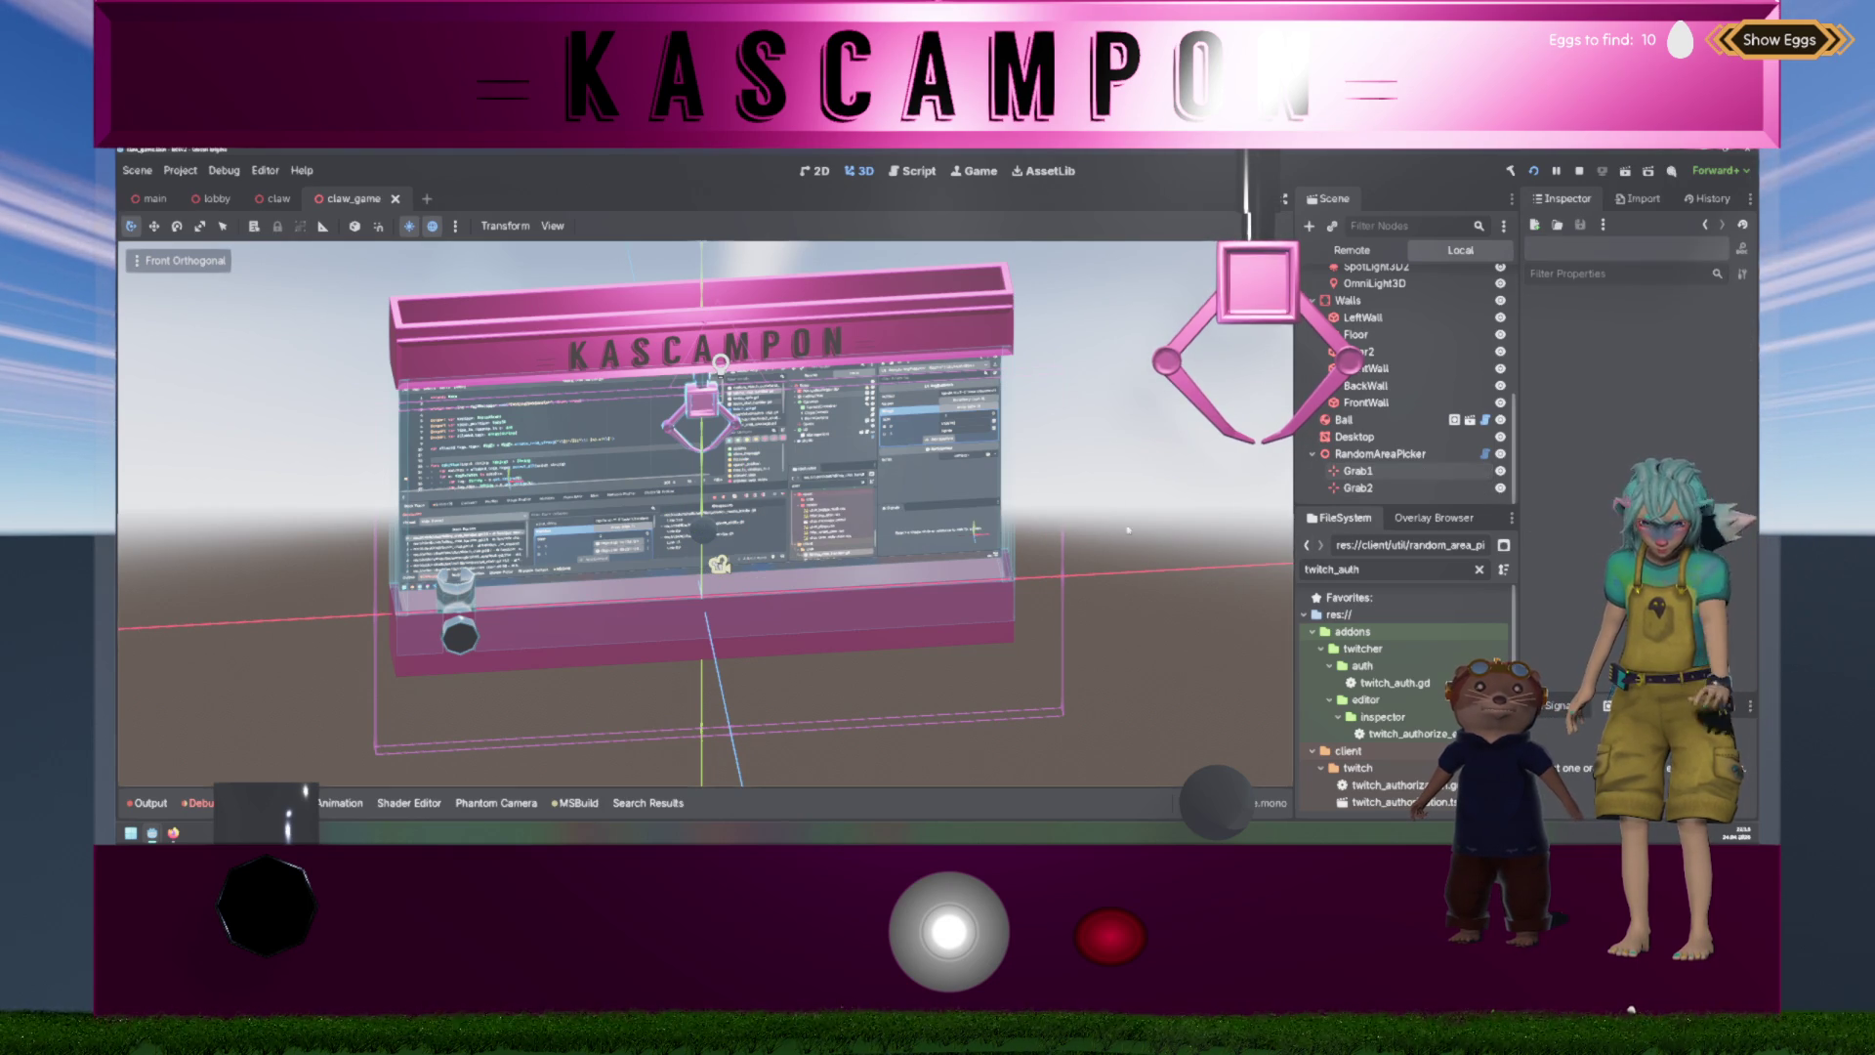
# Start renaming RandomAreaPicker, then cancel to keep its original name
pyautogui.scroll(-5, 1202, 544)
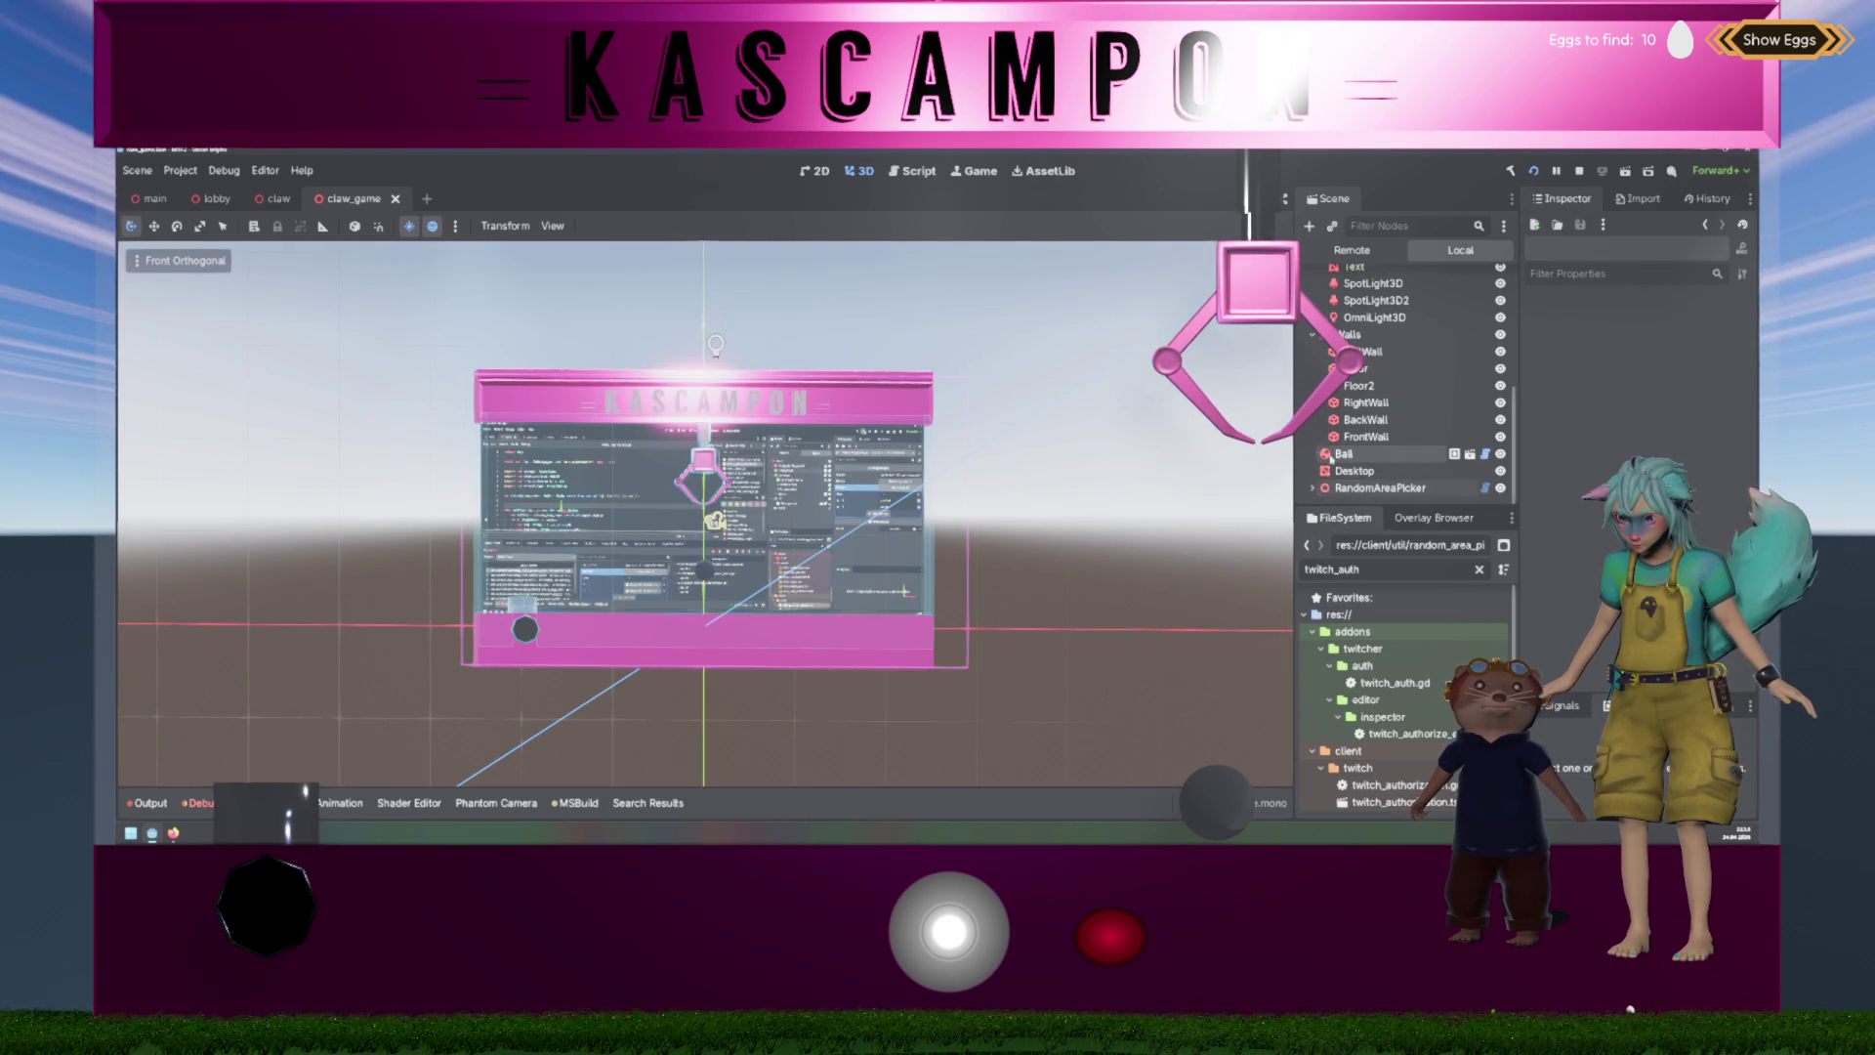
pyautogui.click(1312, 453)
pyautogui.click(1394, 487)
pyautogui.click(1395, 488)
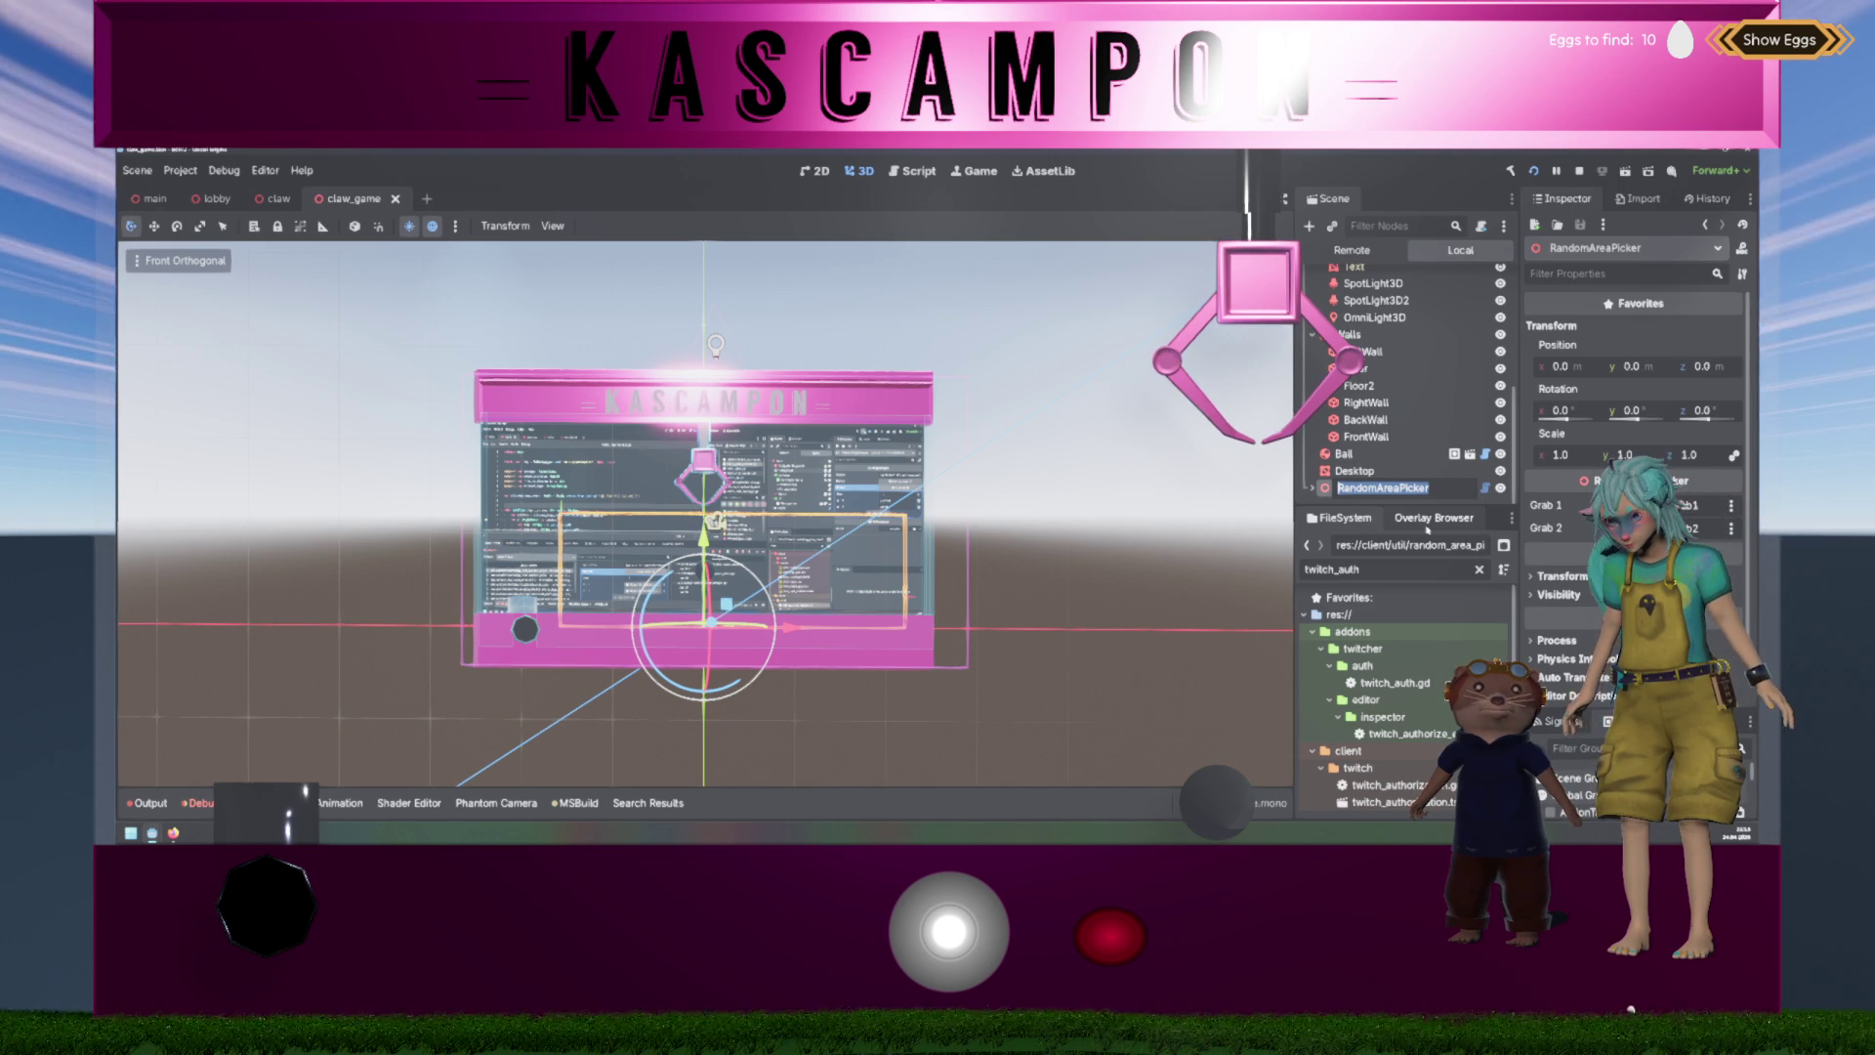
pyautogui.write('Spaw')
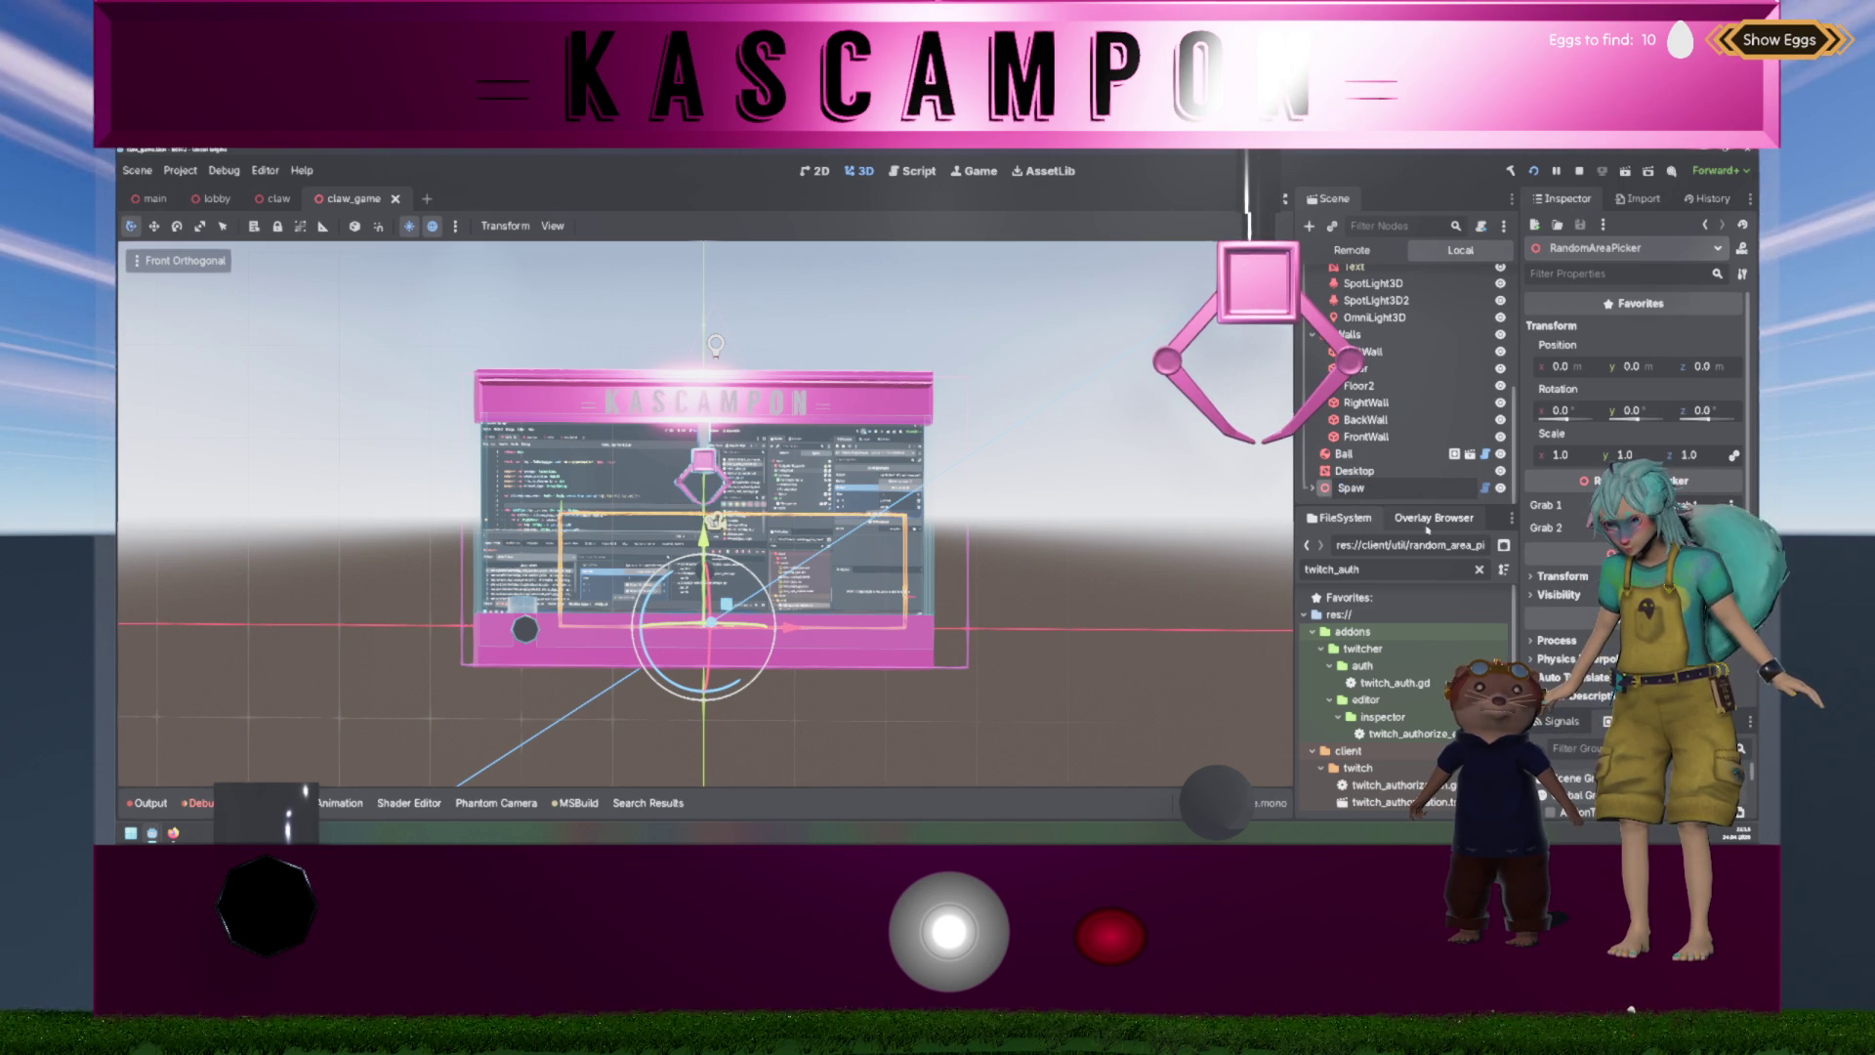
pyautogui.press('Escape')
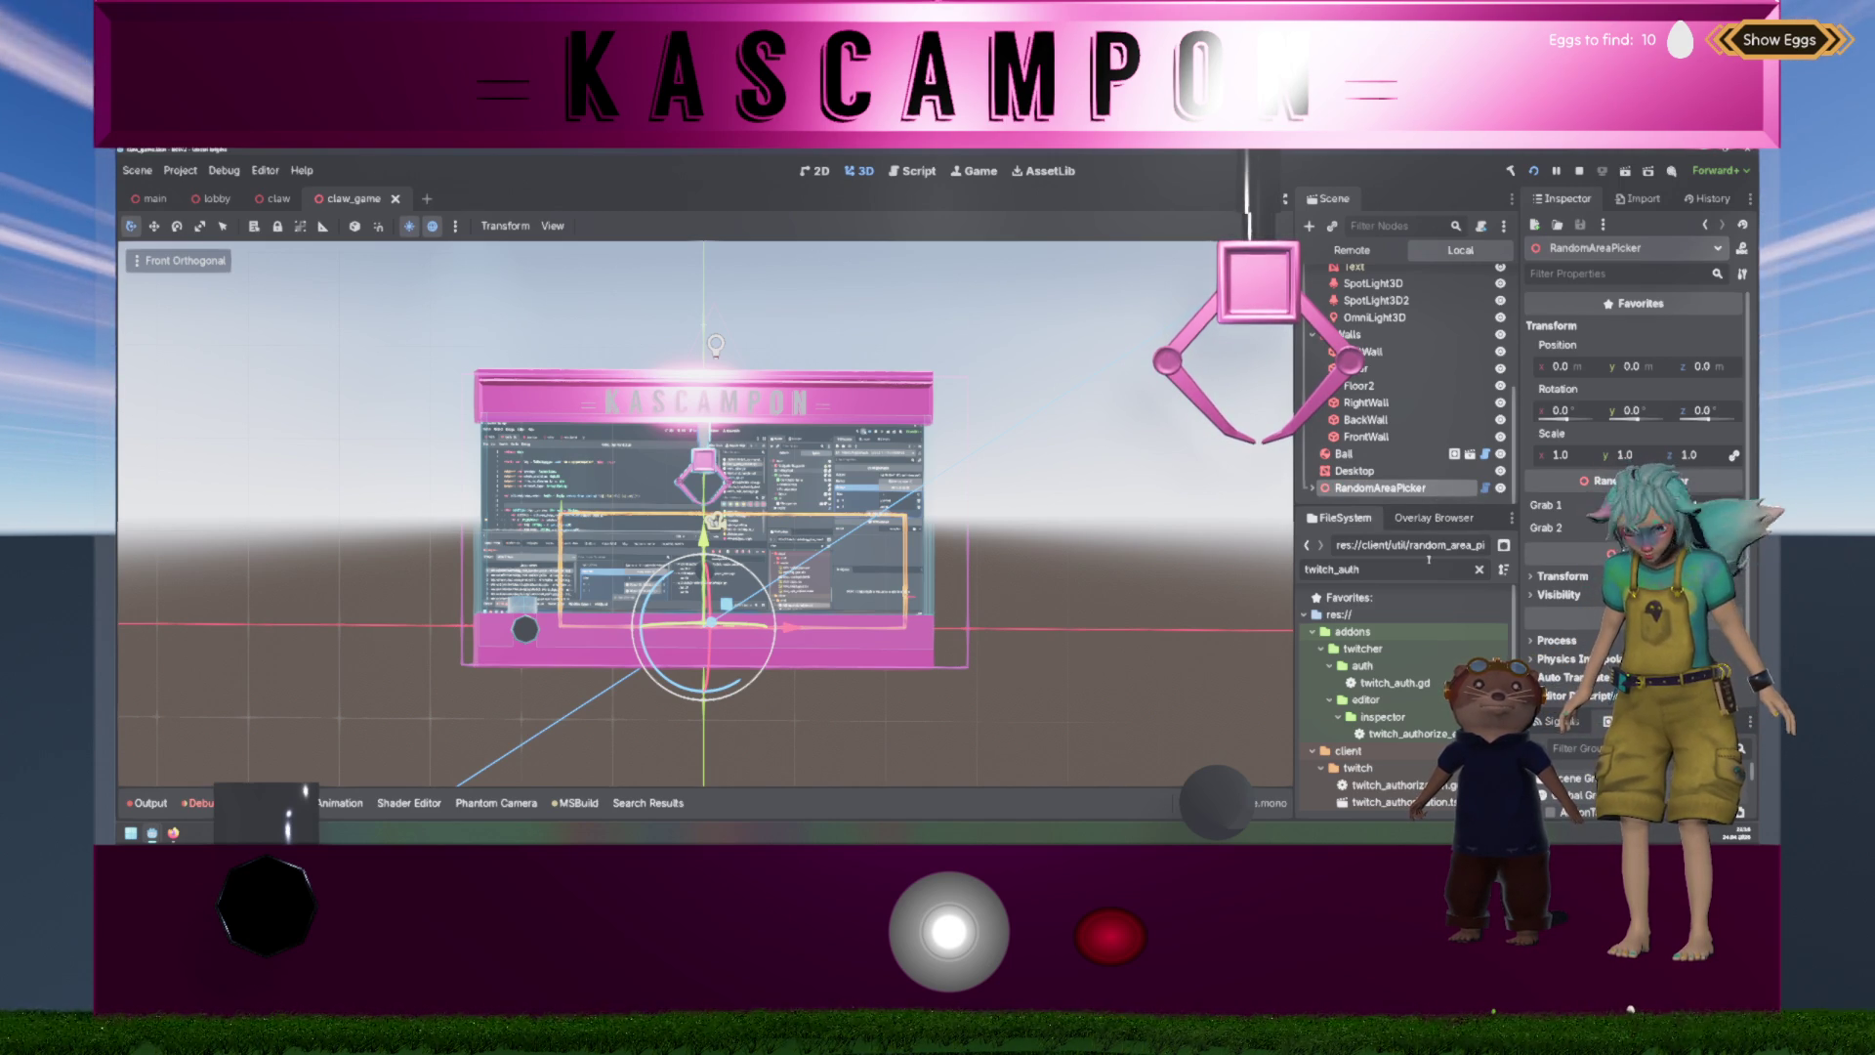
pyautogui.scroll(10, 1368, 418)
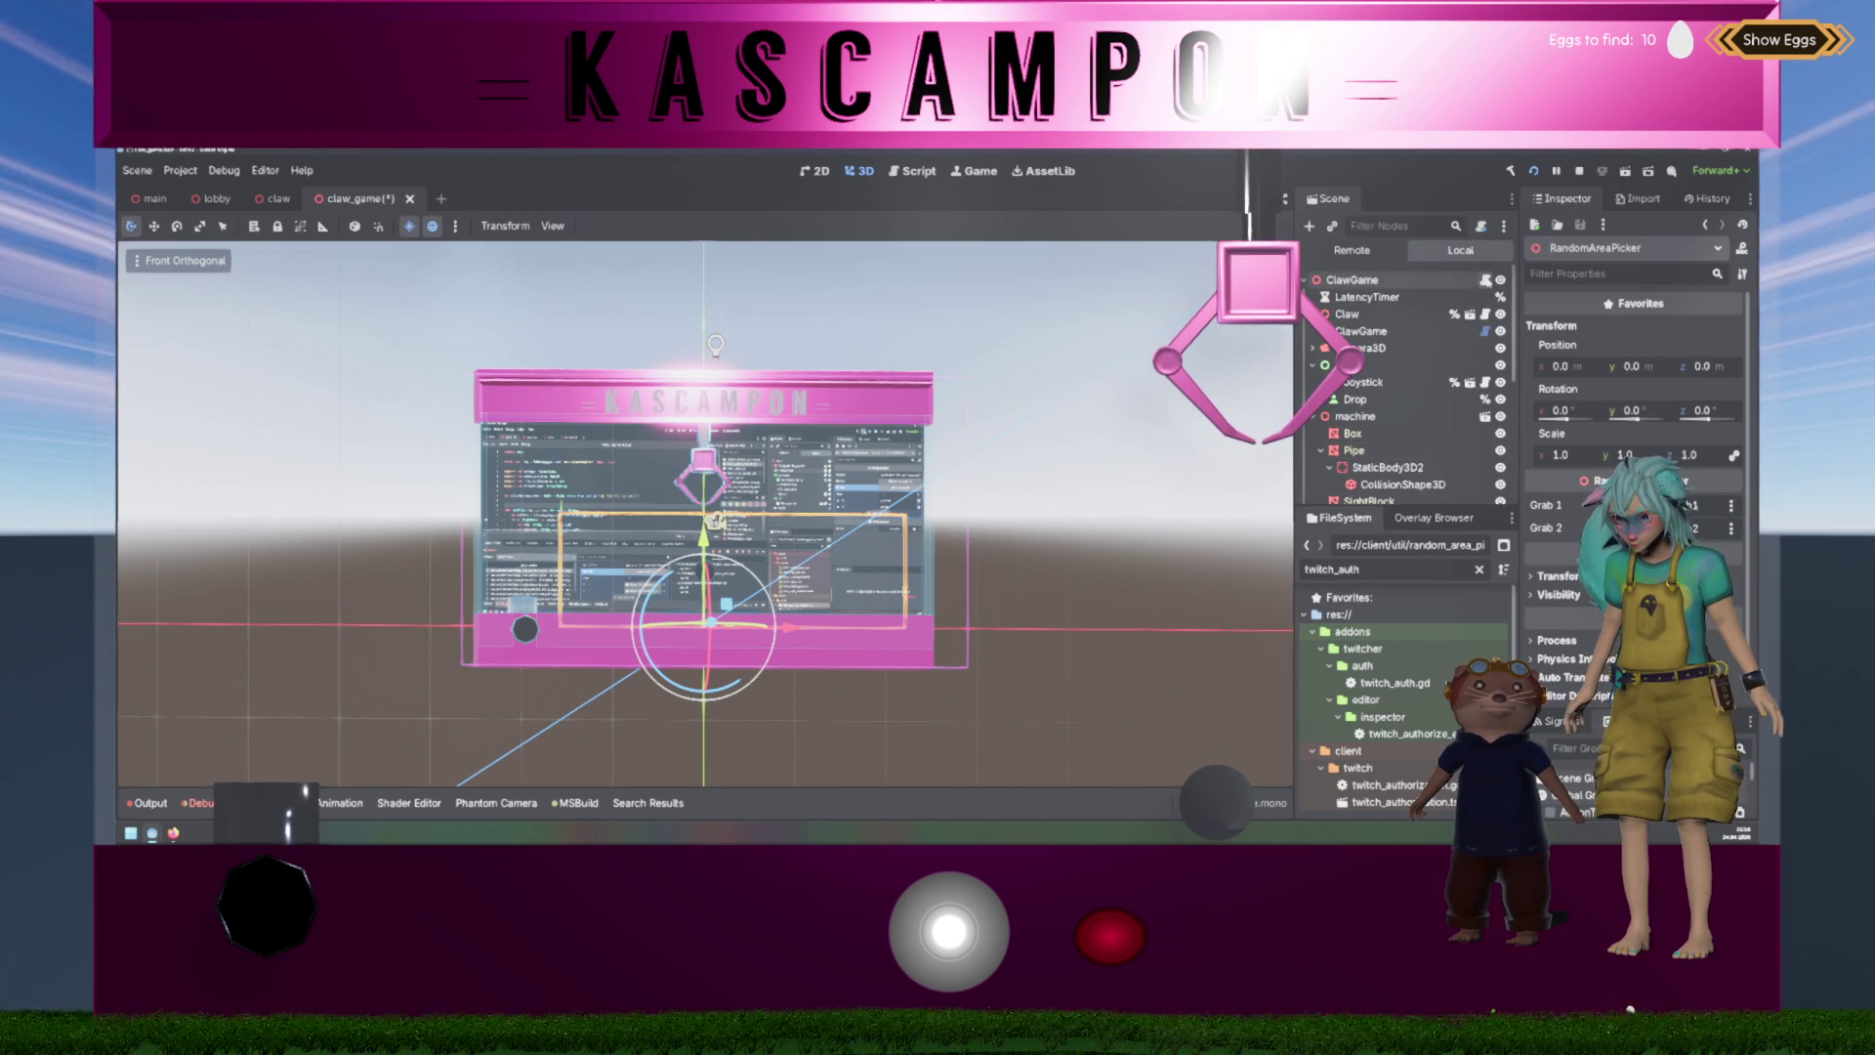
pyautogui.click(1484, 279)
pyautogui.scroll(-10, 1393, 417)
pyautogui.moveTo(1380, 488); pyautogui.dragTo(426, 374)
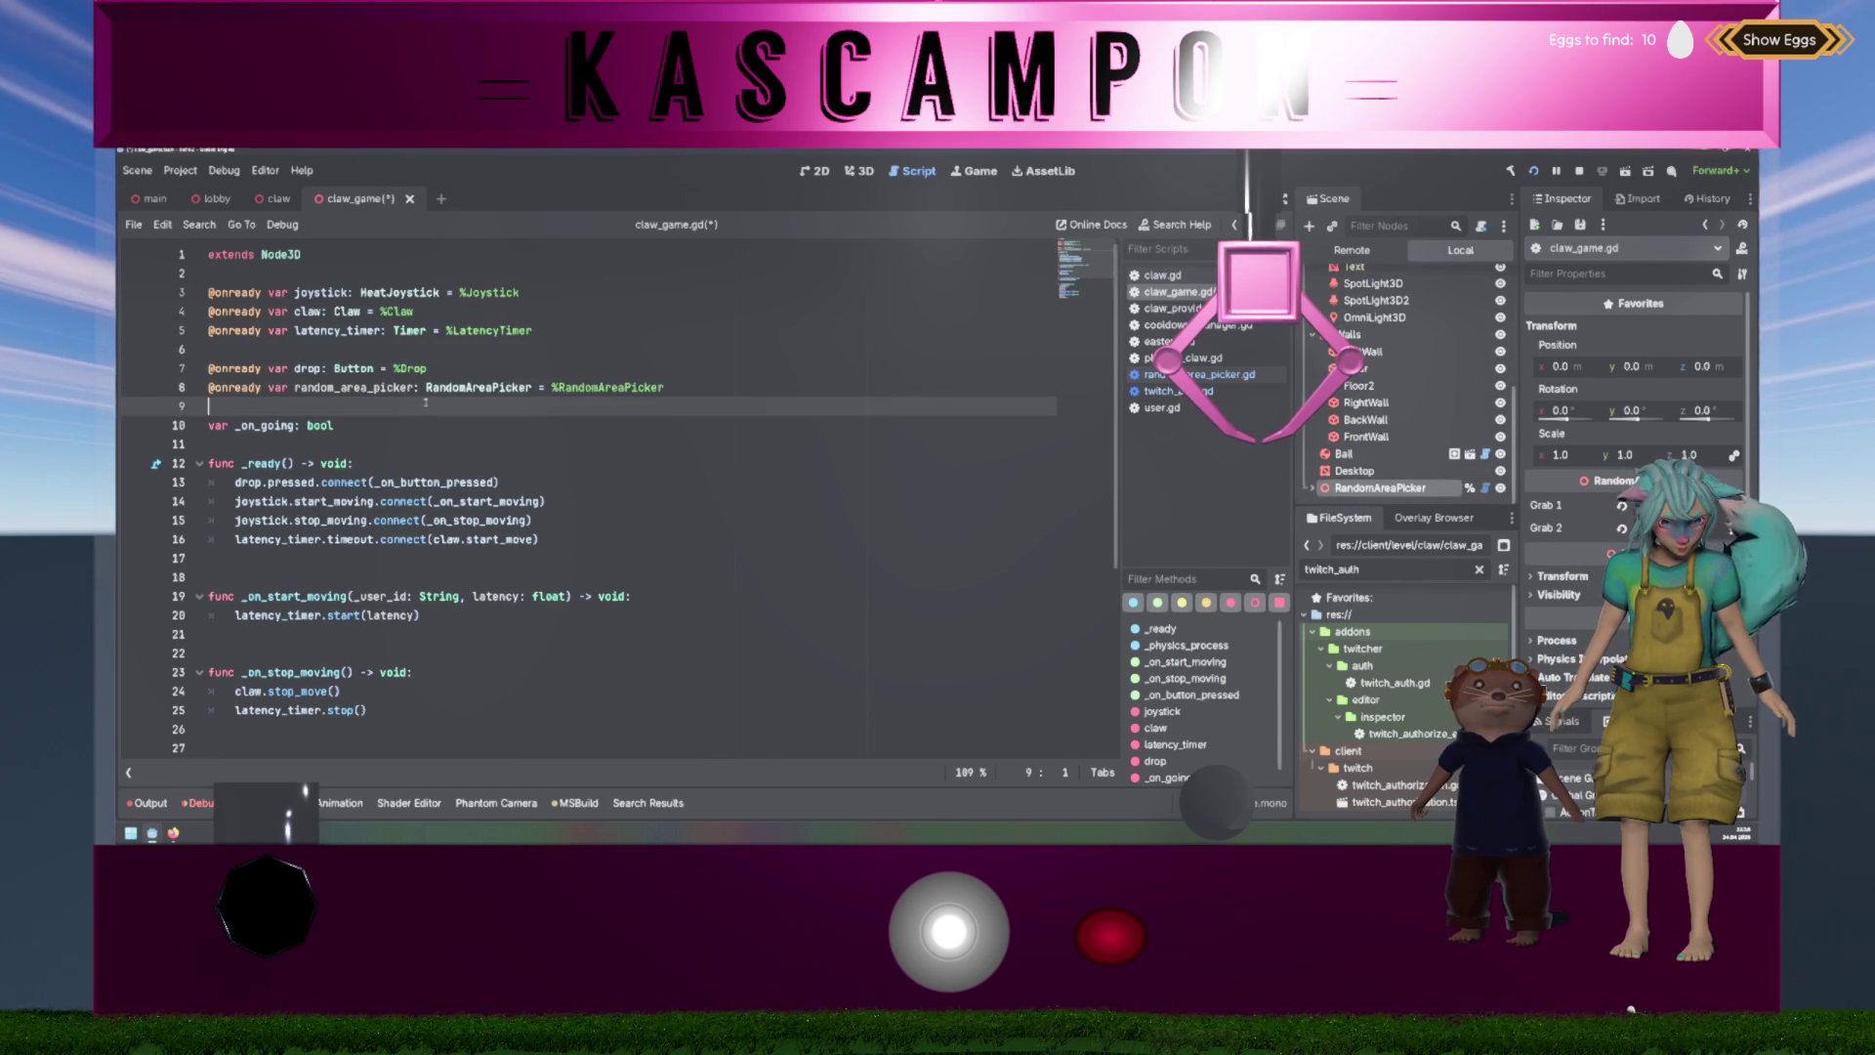
# Review the new random_area_picker variable and add blank lines below the _ready function
pyautogui.doubleClick(353, 388)
pyautogui.scroll(-5, 696, 484)
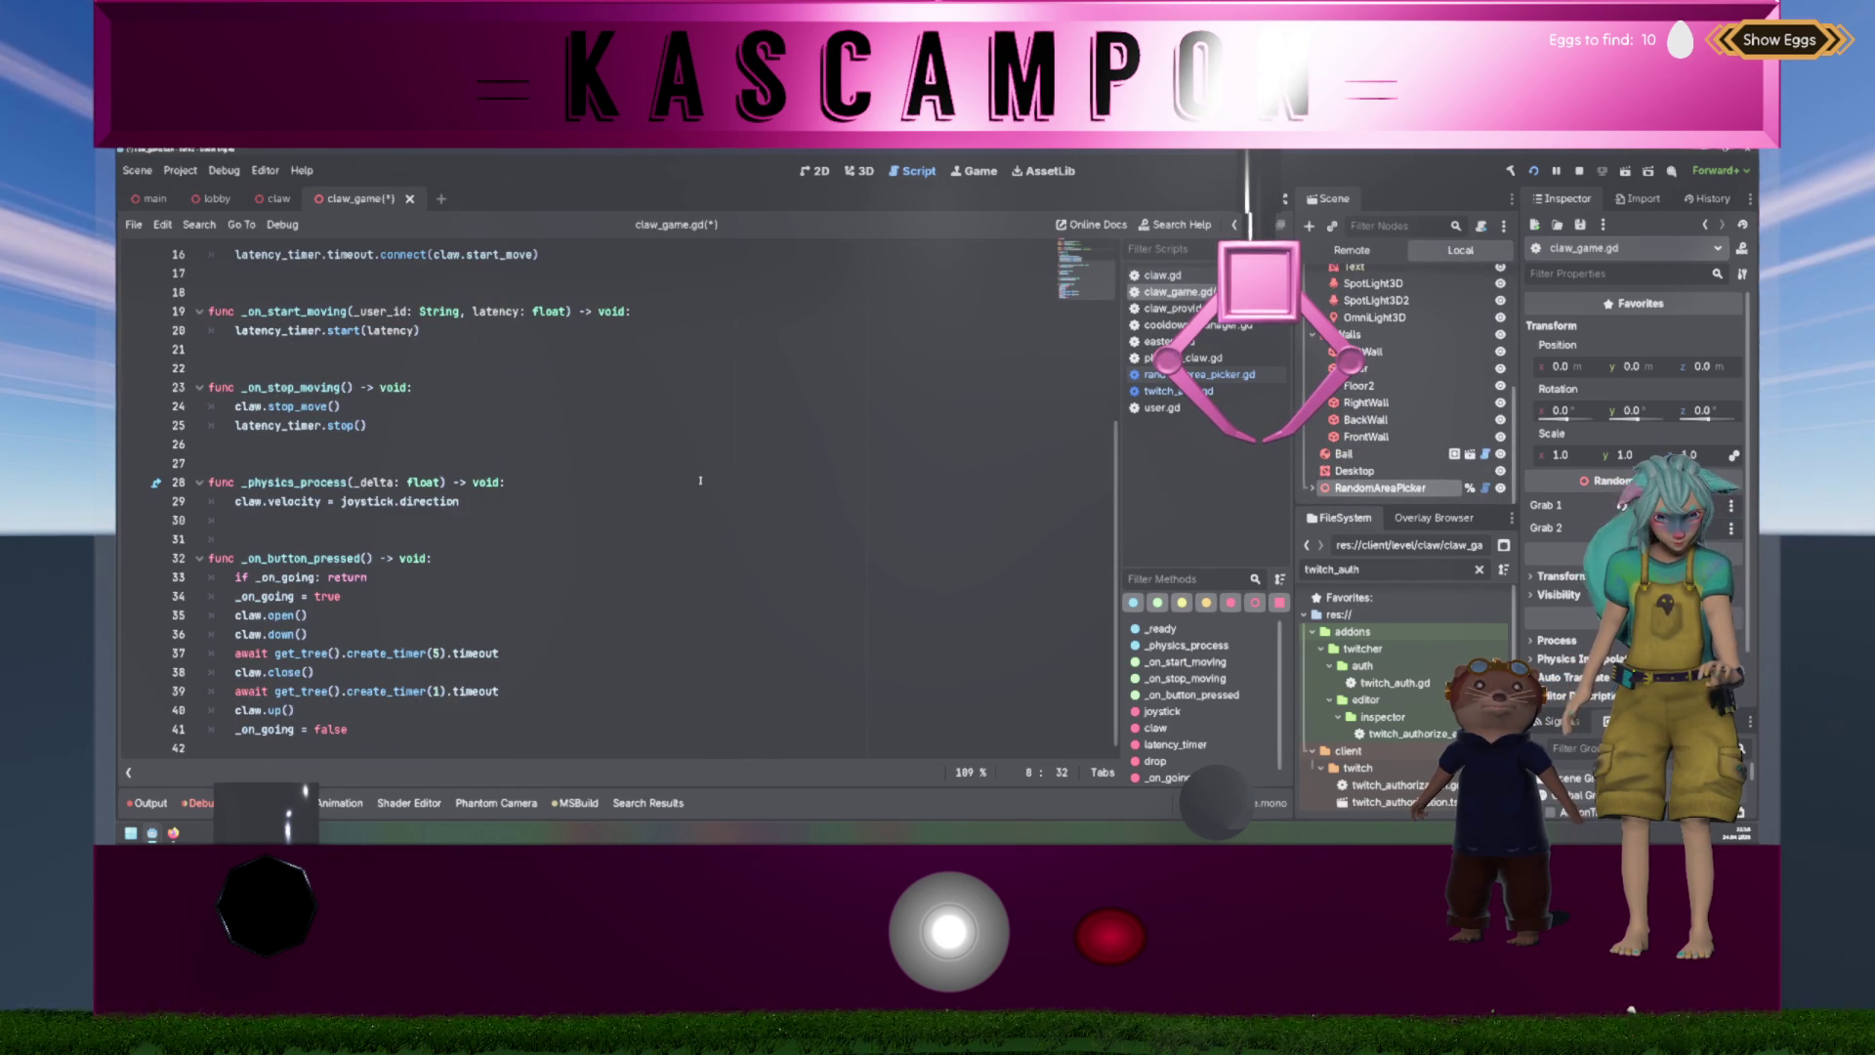
pyautogui.scroll(5, 700, 480)
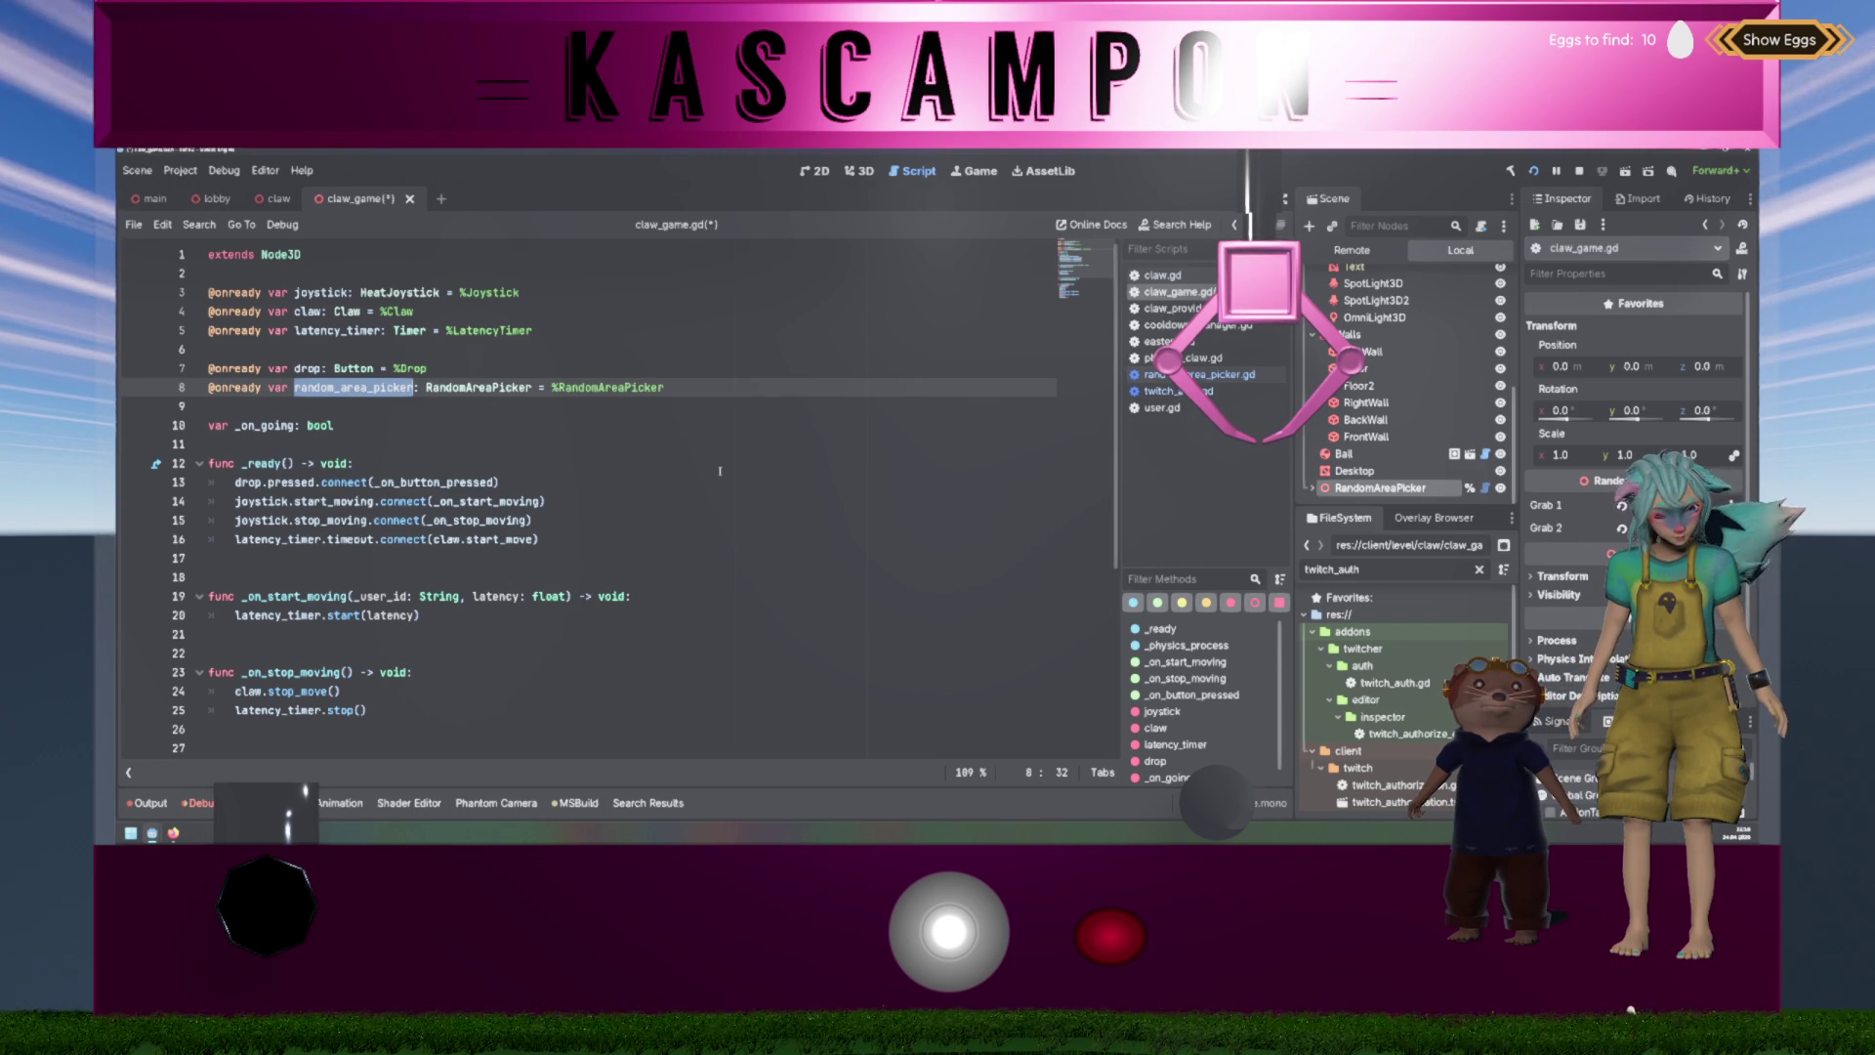
pyautogui.scroll(10, 1459, 424)
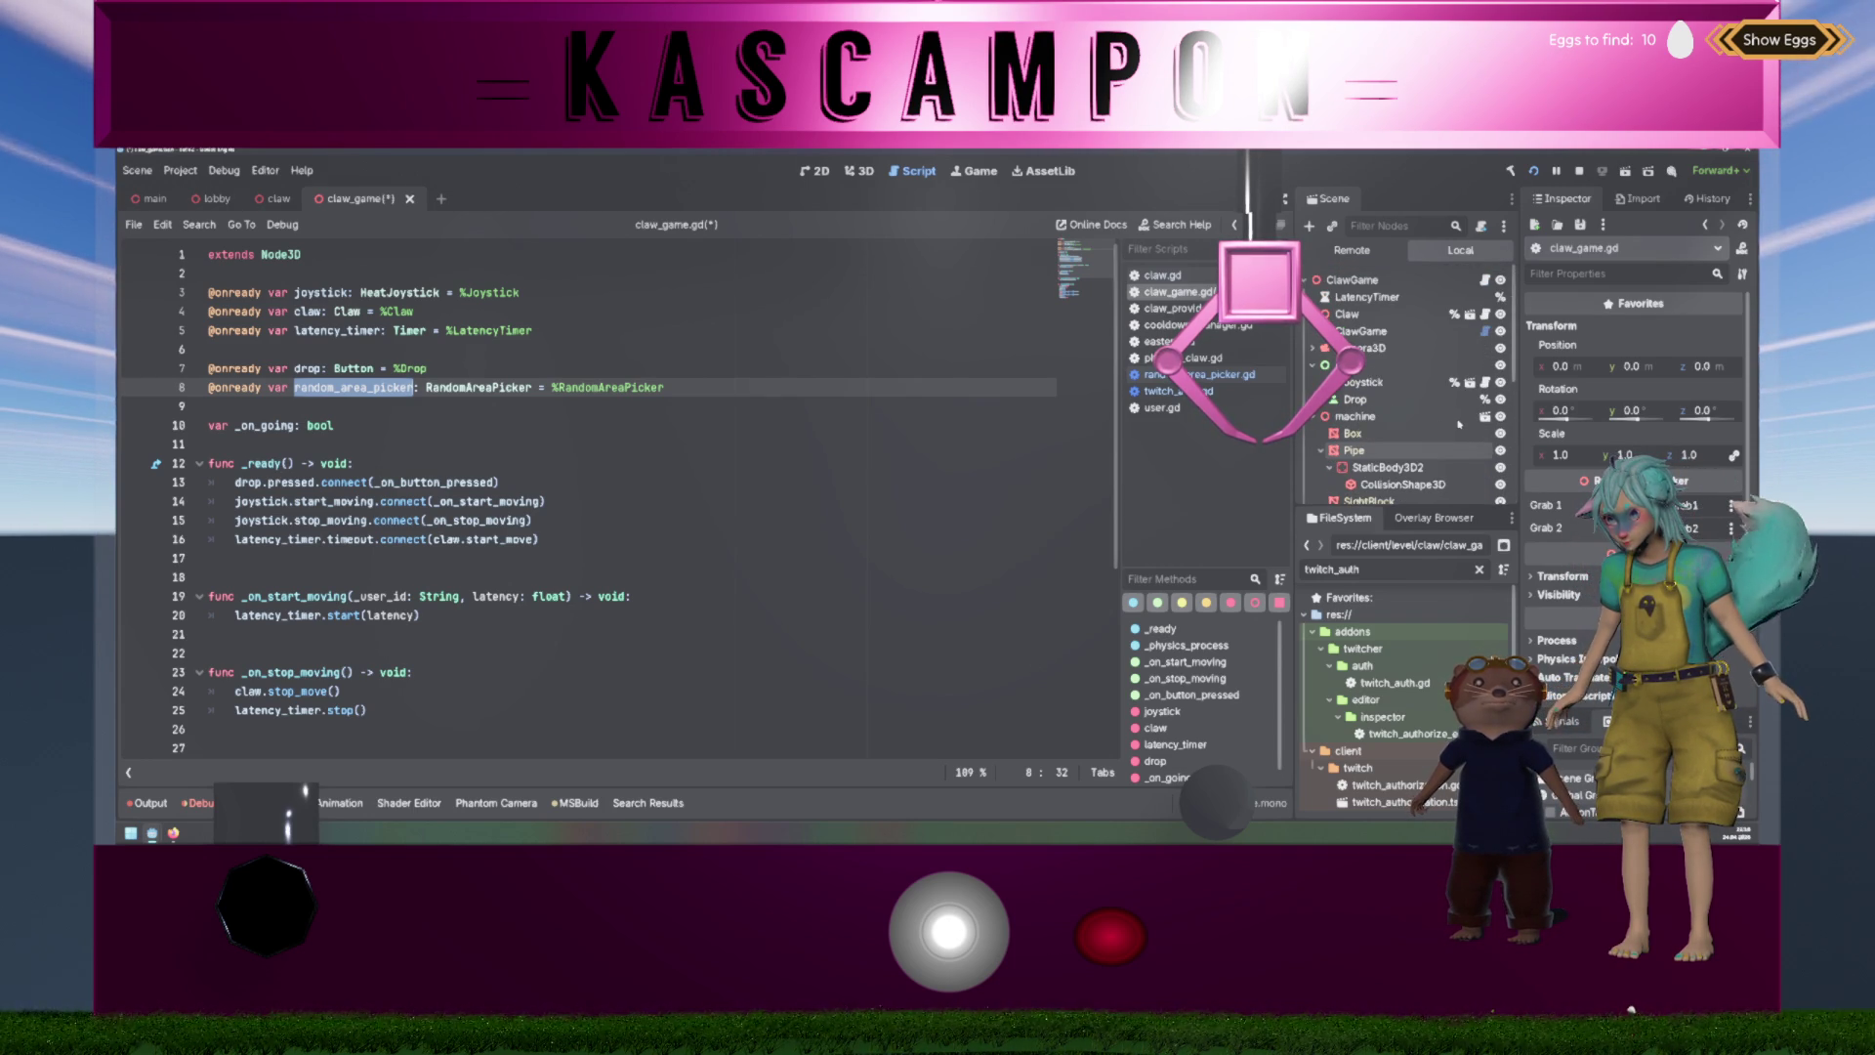
pyautogui.click(434, 463)
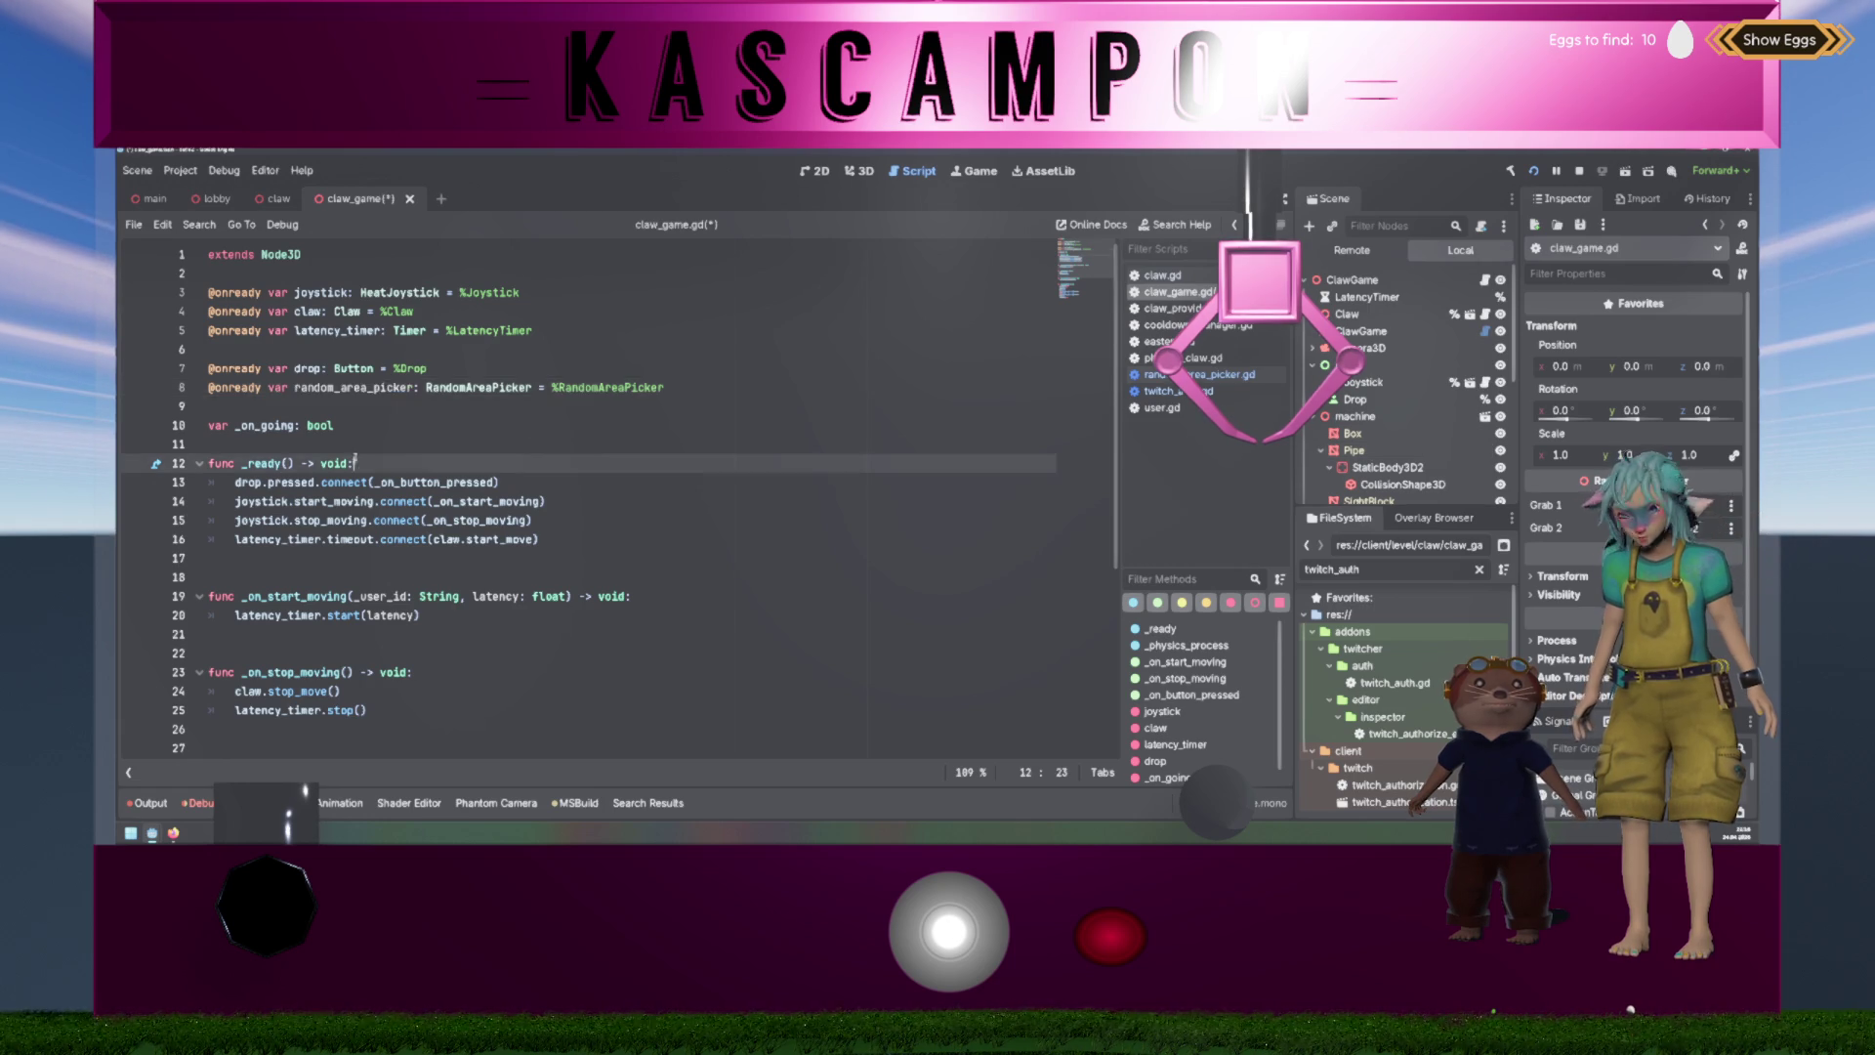
pyautogui.scroll(-3, 434, 463)
pyautogui.click(433, 406)
pyautogui.press('Return')
pyautogui.press('Return')
pyautogui.press('Up')
pyautogui.press('Up')
# In _ready, connect the child_entered_tree signal to the child-enter handler
pyautogui.write('nc _on')
pyautogui.press('BackSpace')
pyautogui.press('BackSpace')
pyautogui.write('chil')
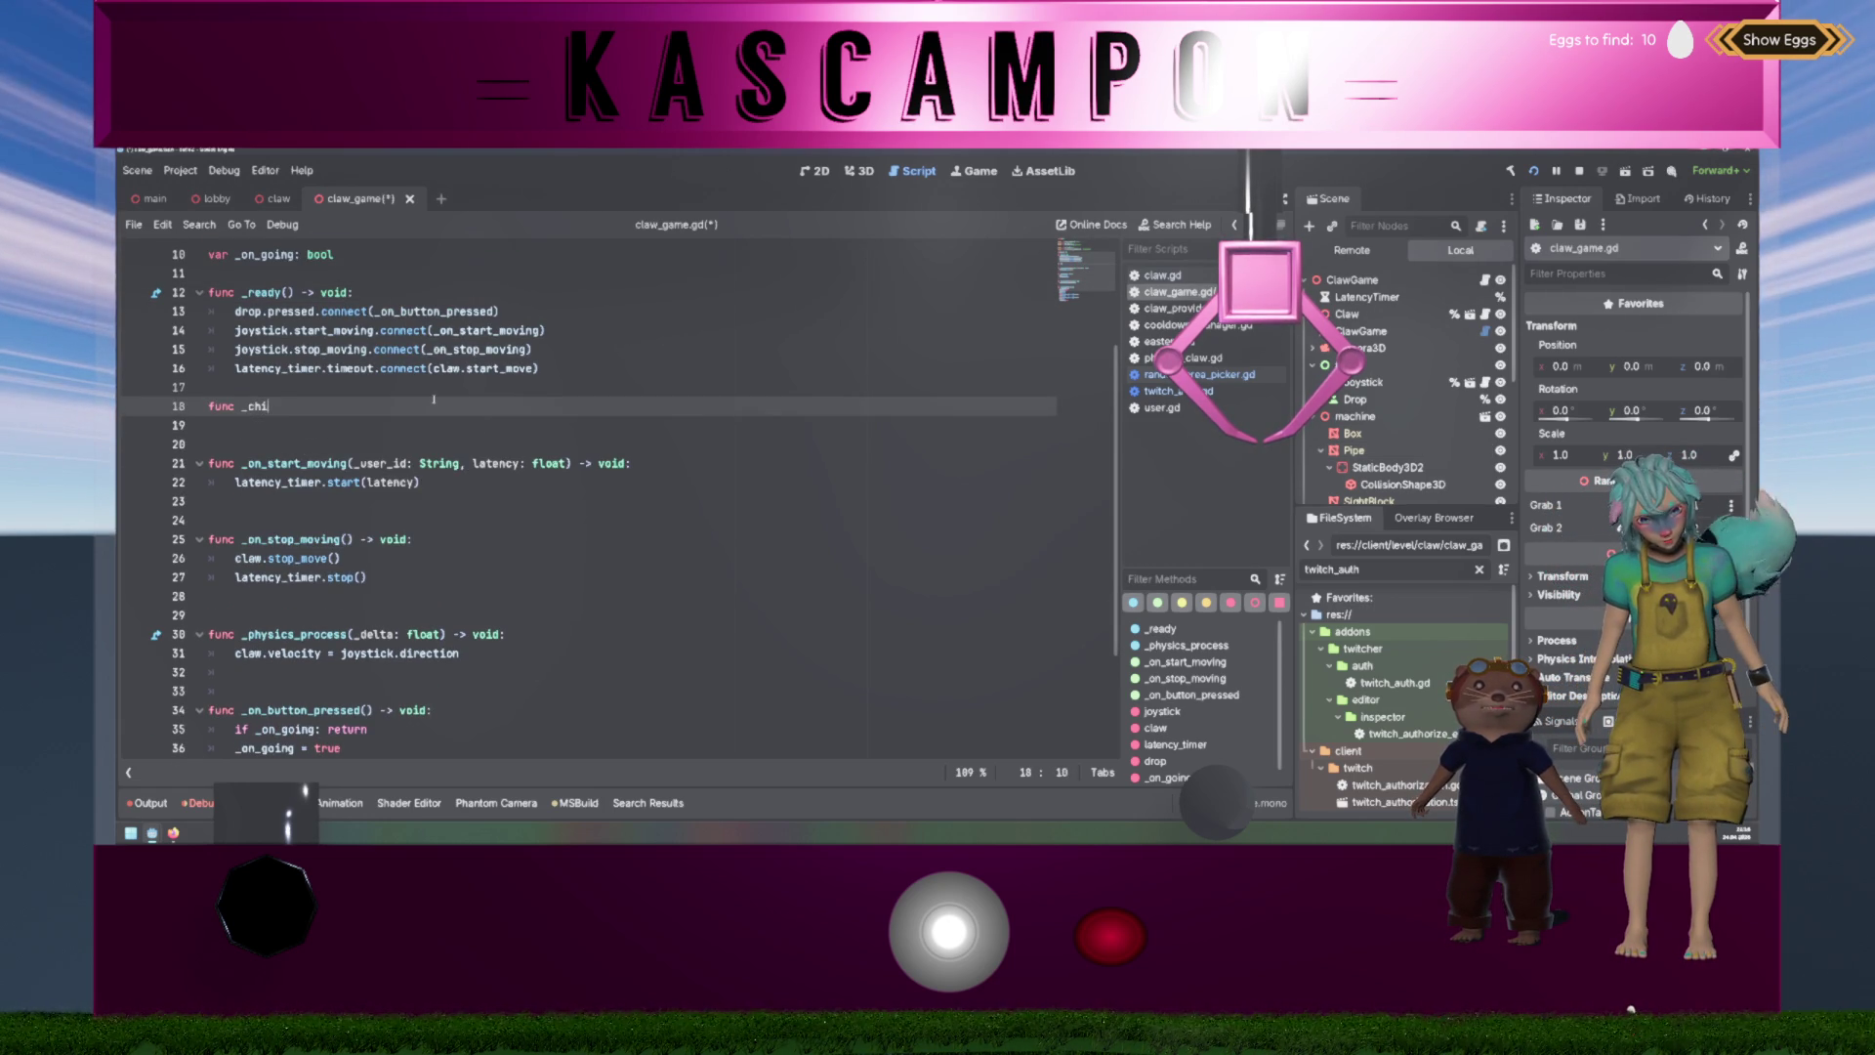
pyautogui.press('BackSpace')
pyautogui.press('BackSpace')
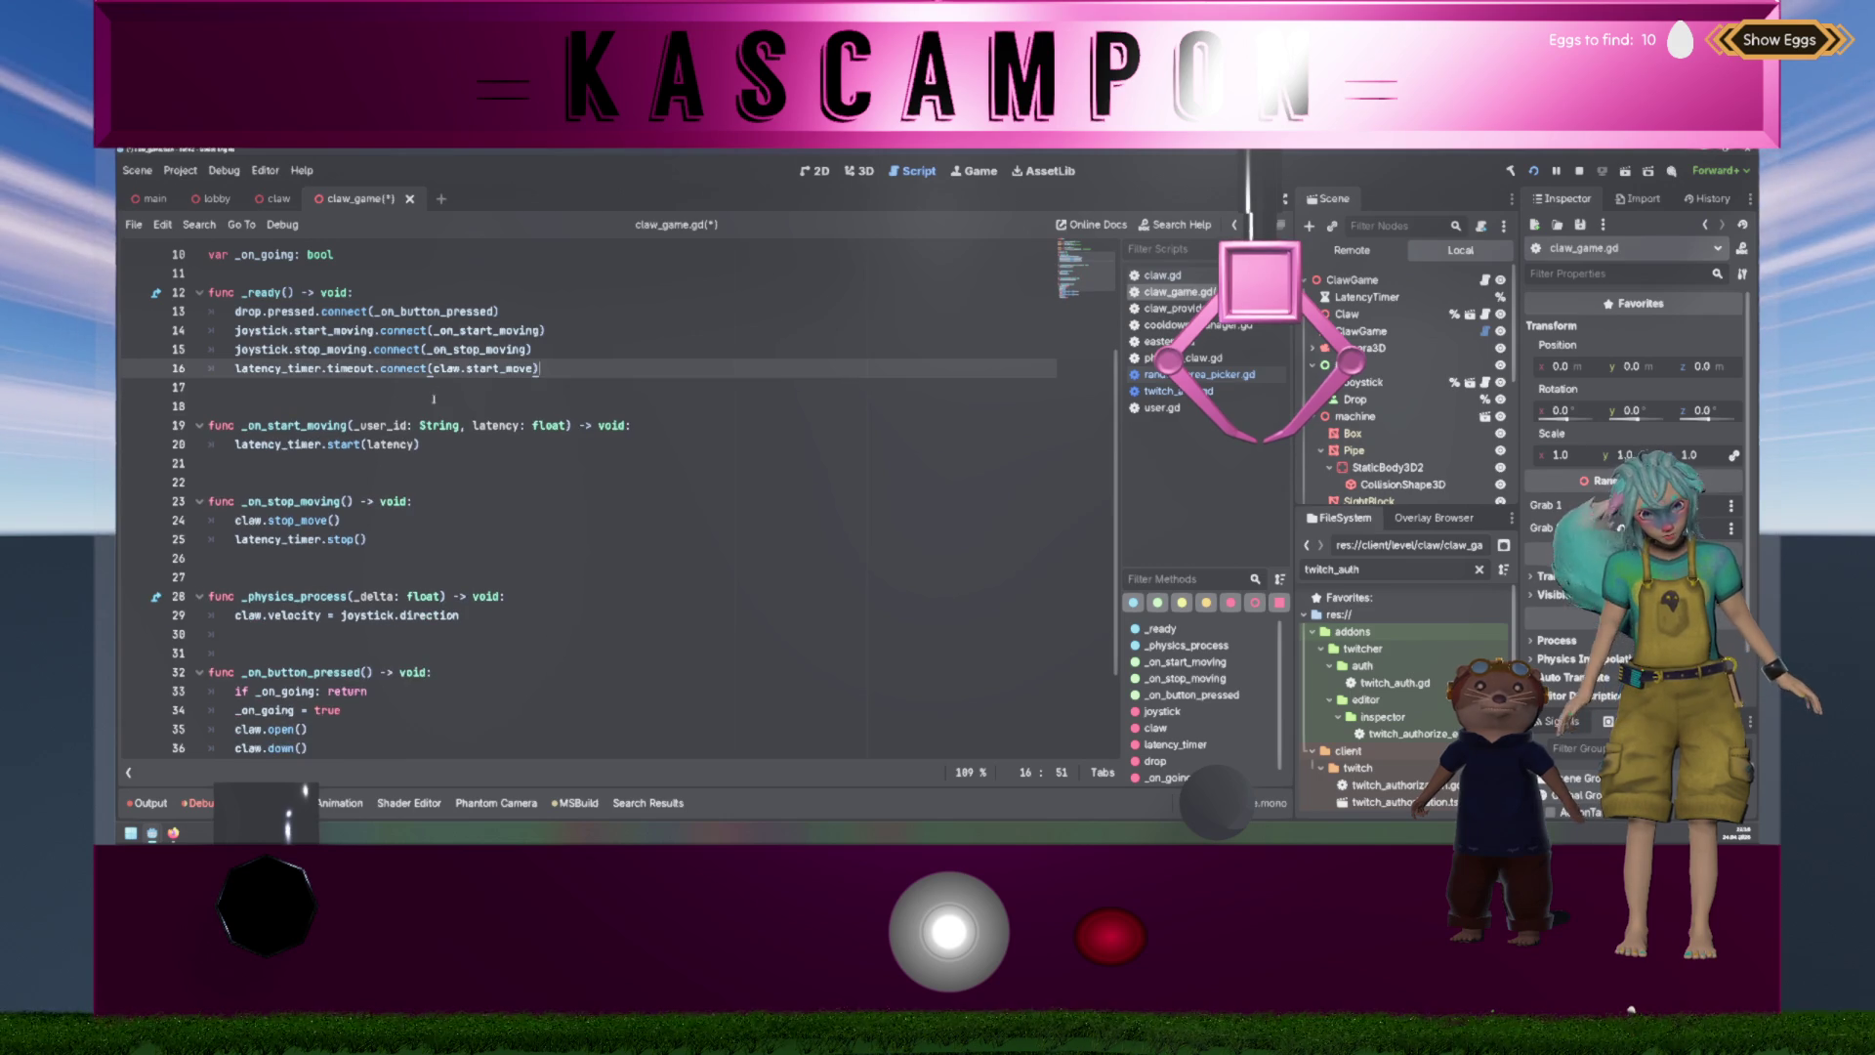
pyautogui.press('Return')
pyautogui.write('_chil')
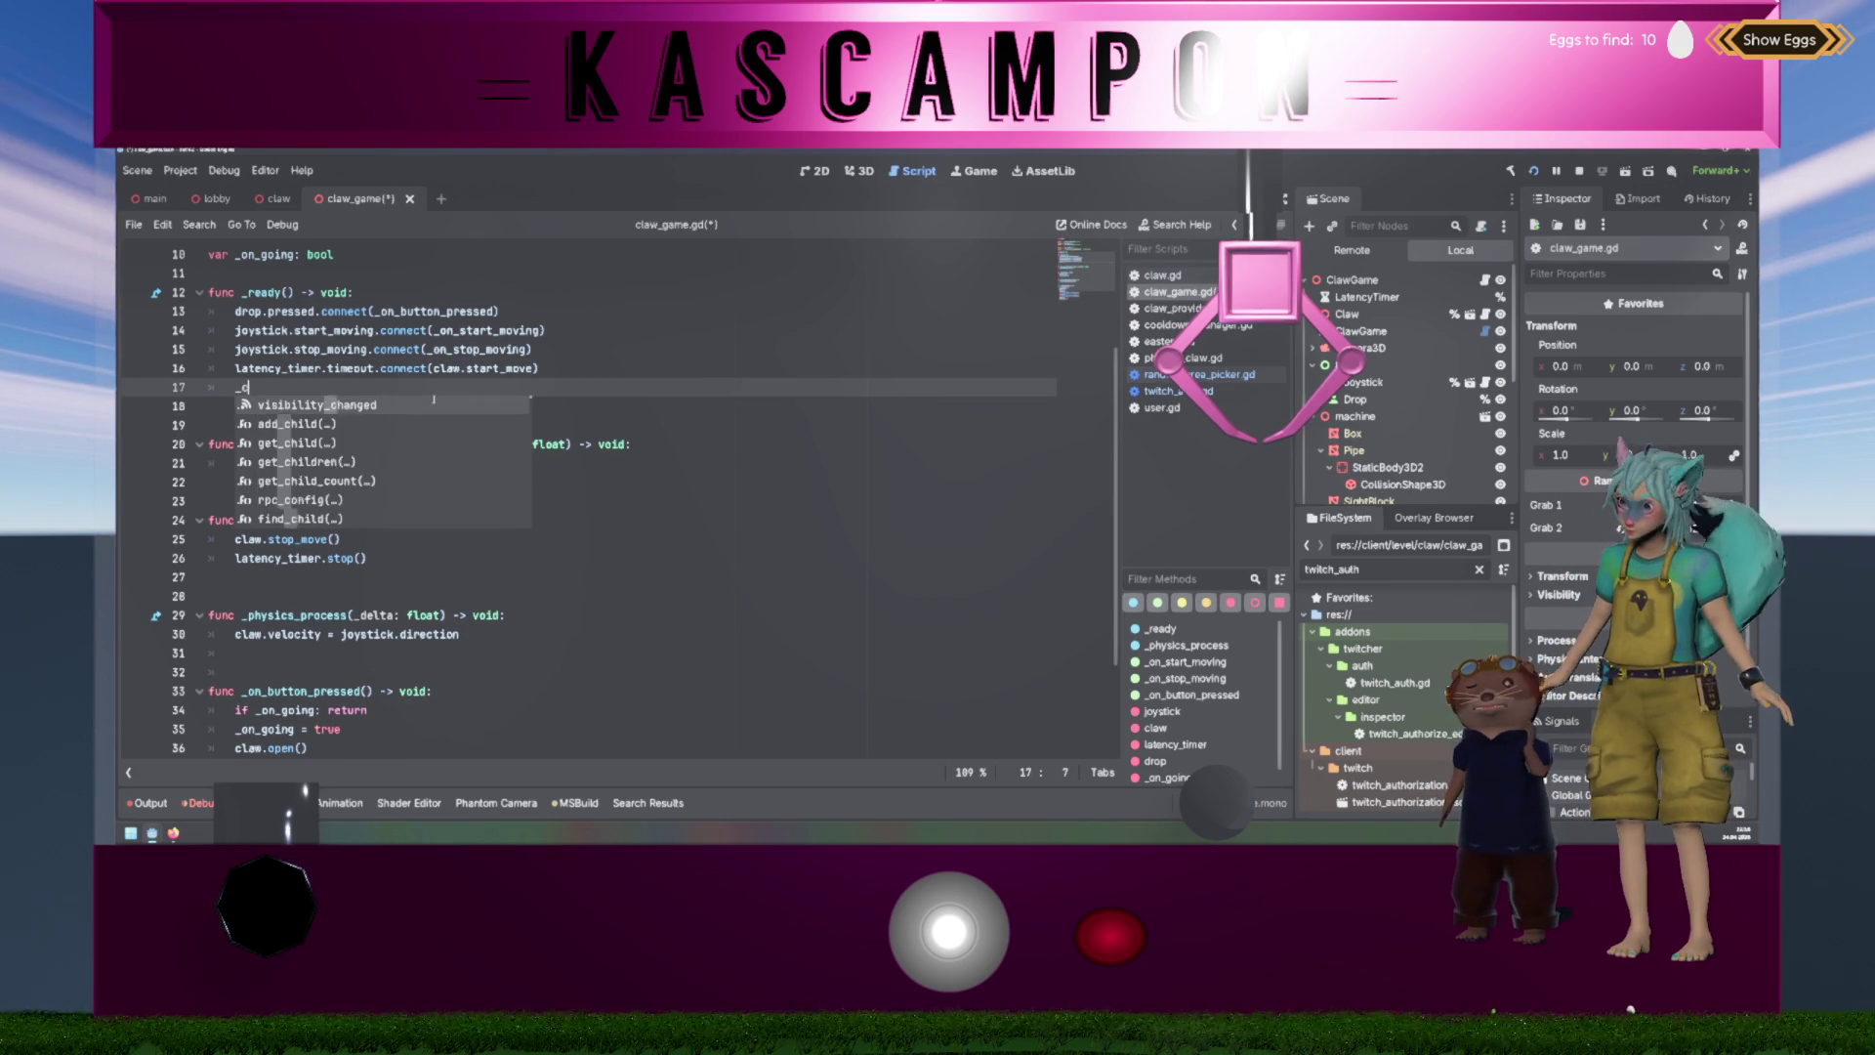
pyautogui.press('BackSpace')
pyautogui.press('BackSpace')
pyautogui.press('BackSpace')
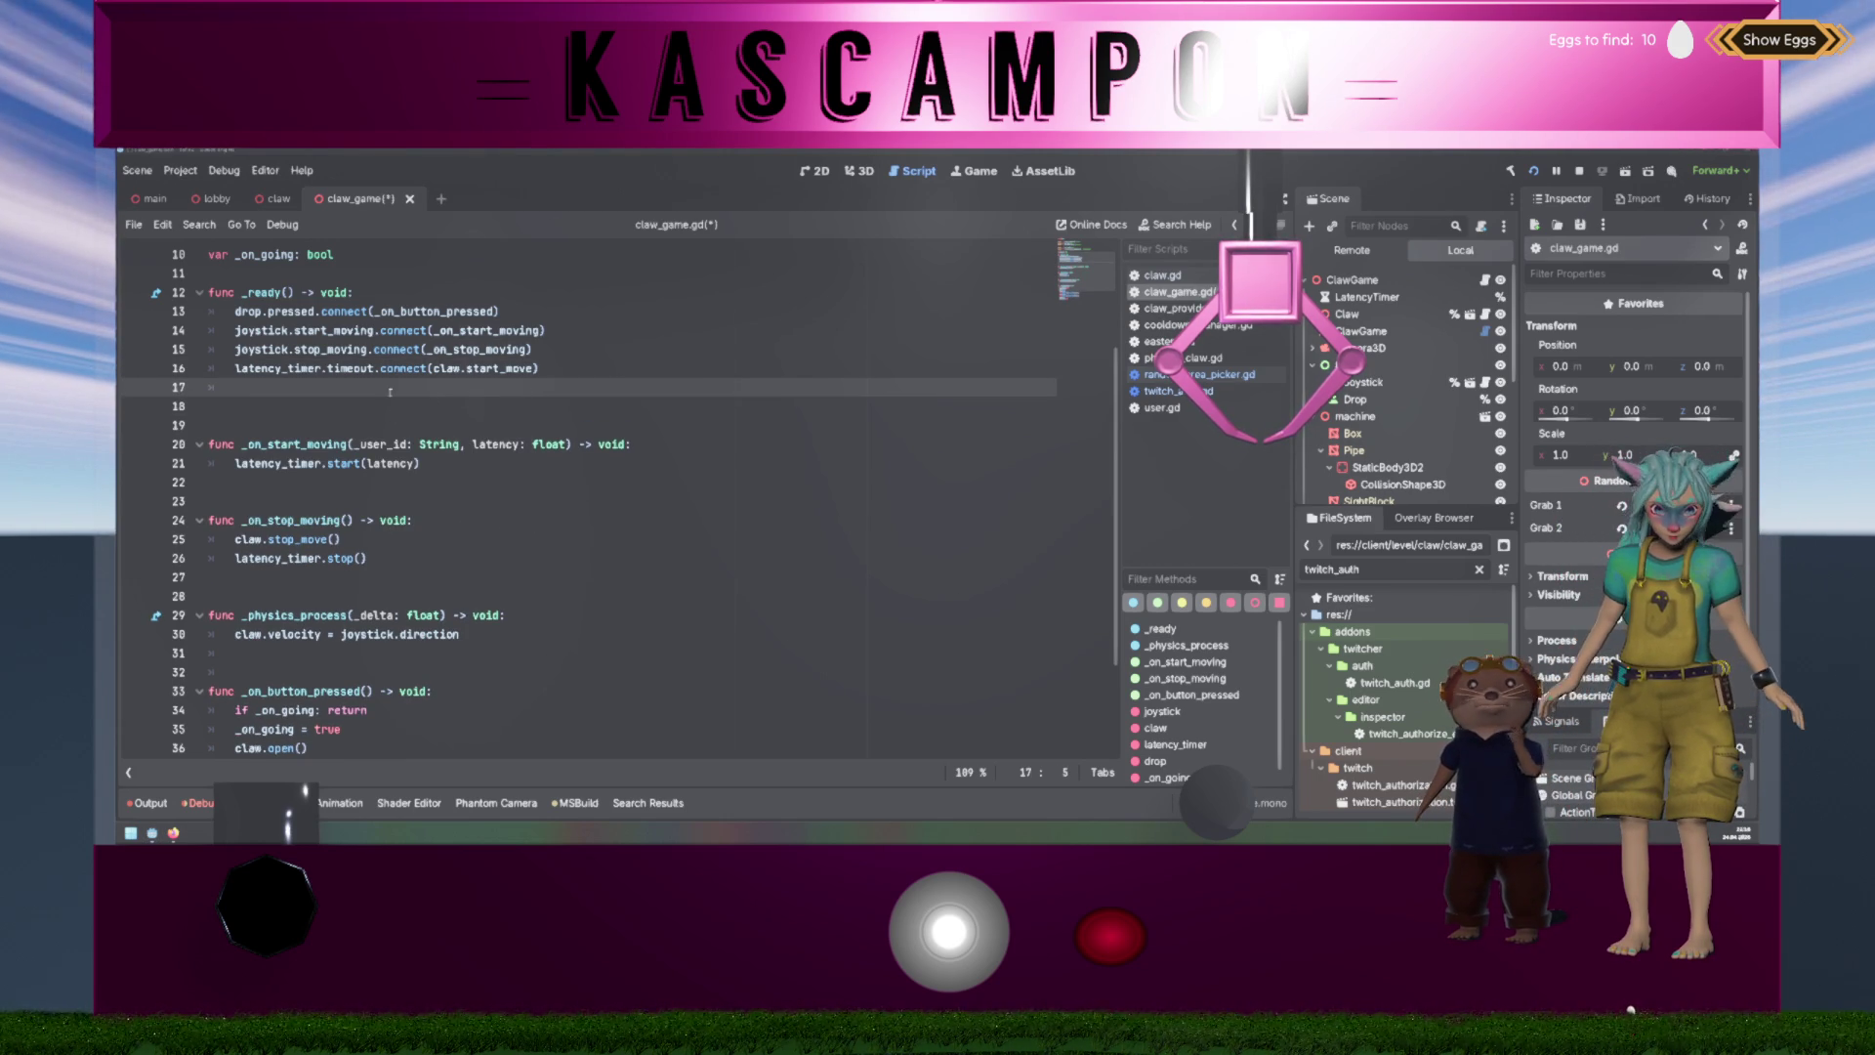
pyautogui.write('child')
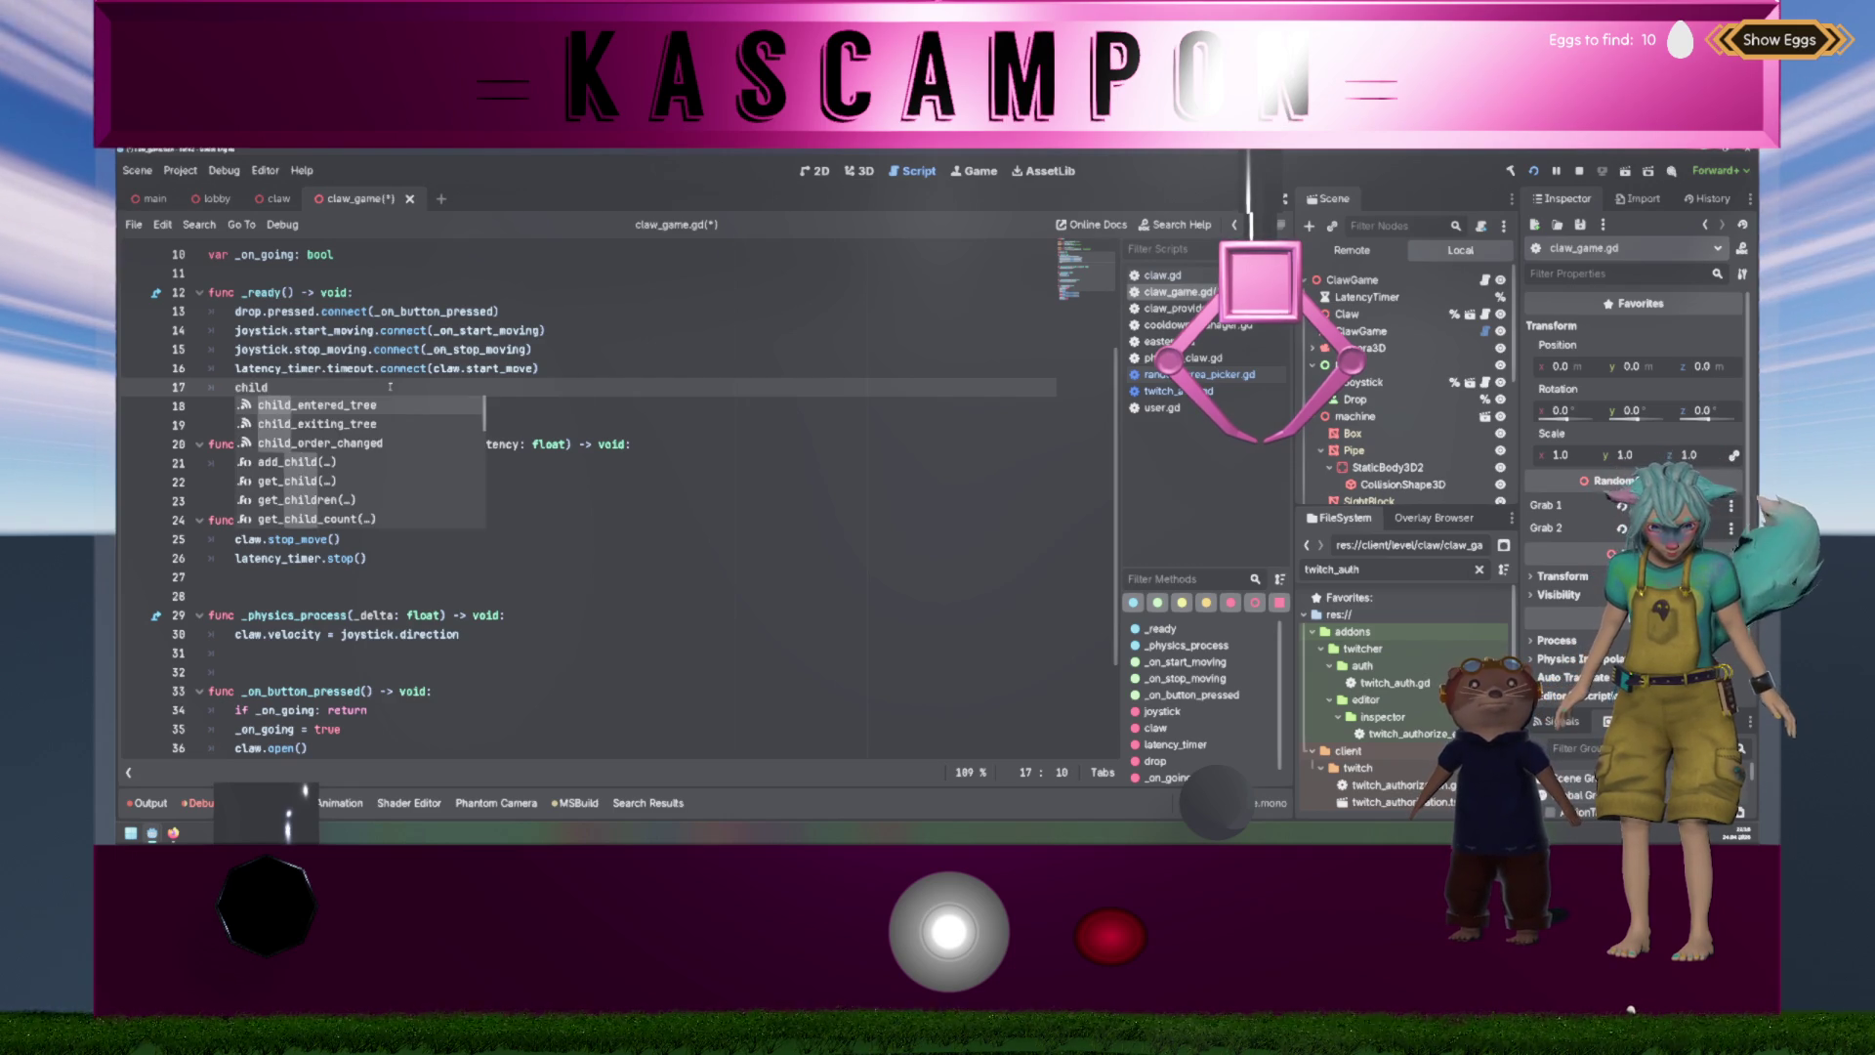
pyautogui.press('Return')
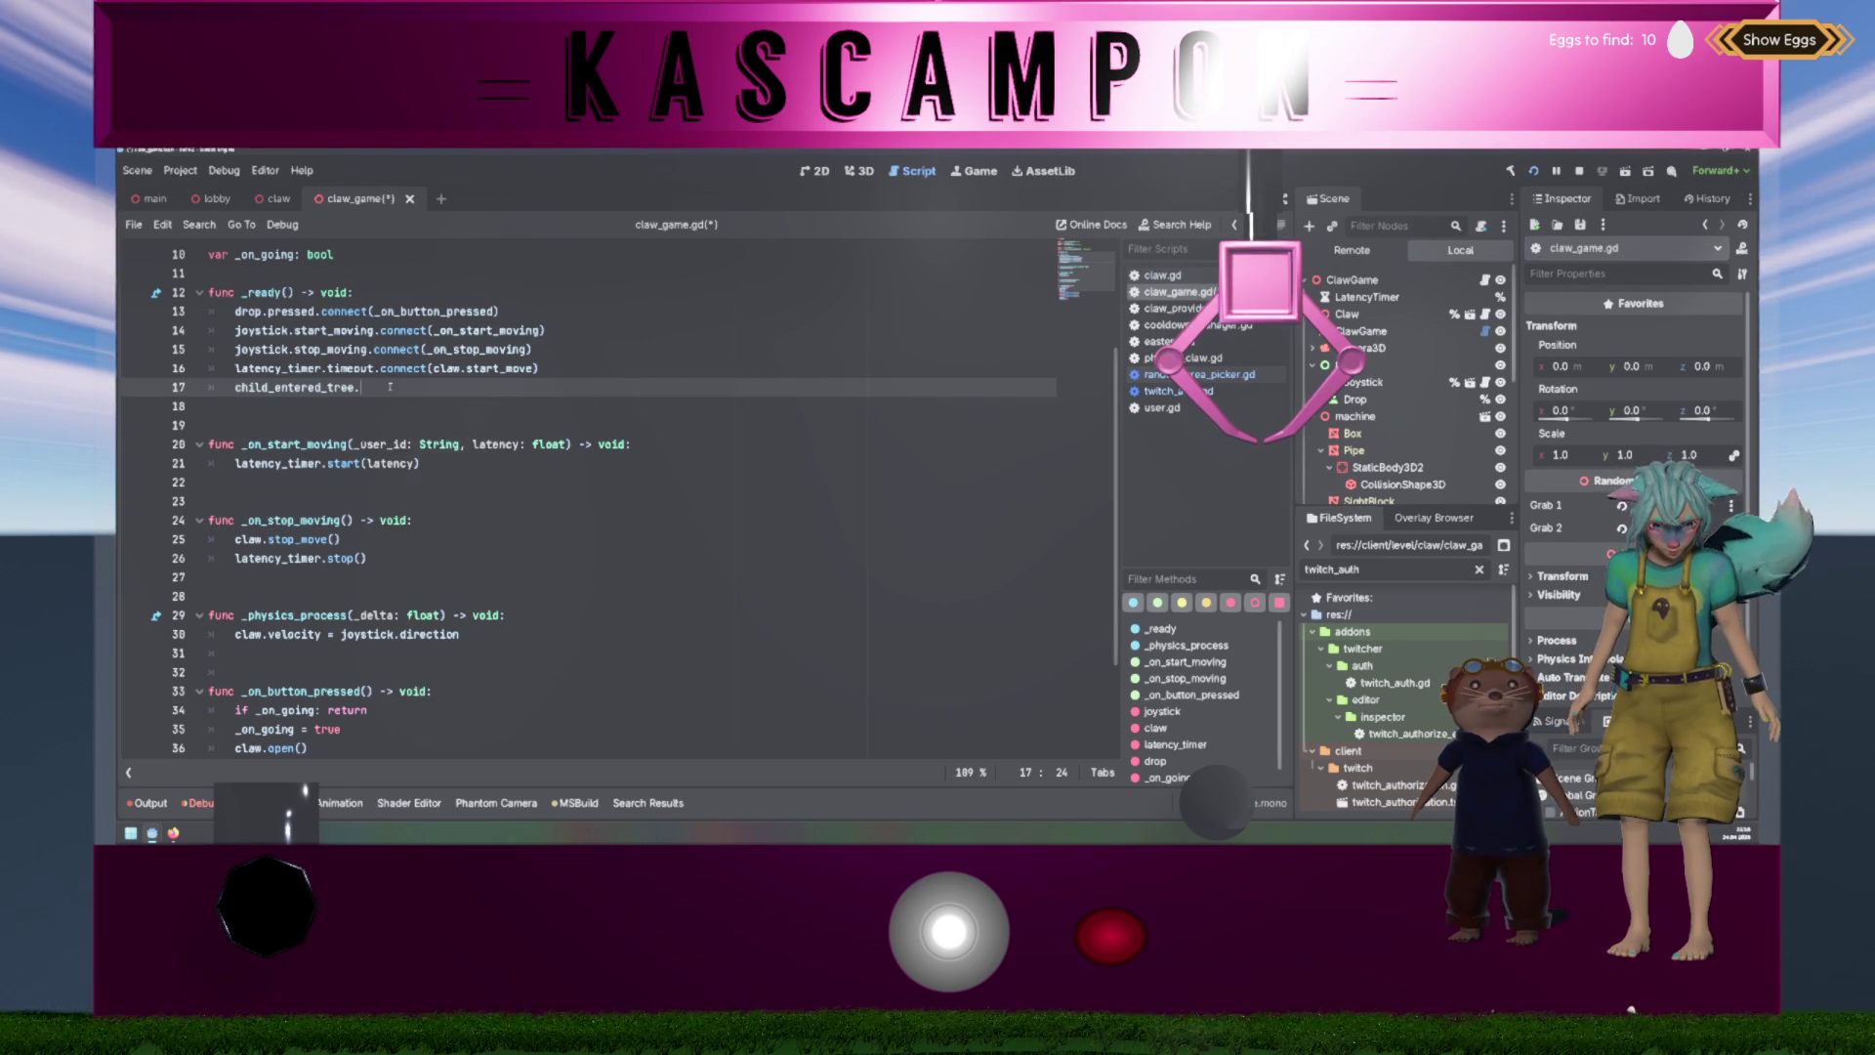
pyautogui.write('.')
pyautogui.press('Return')
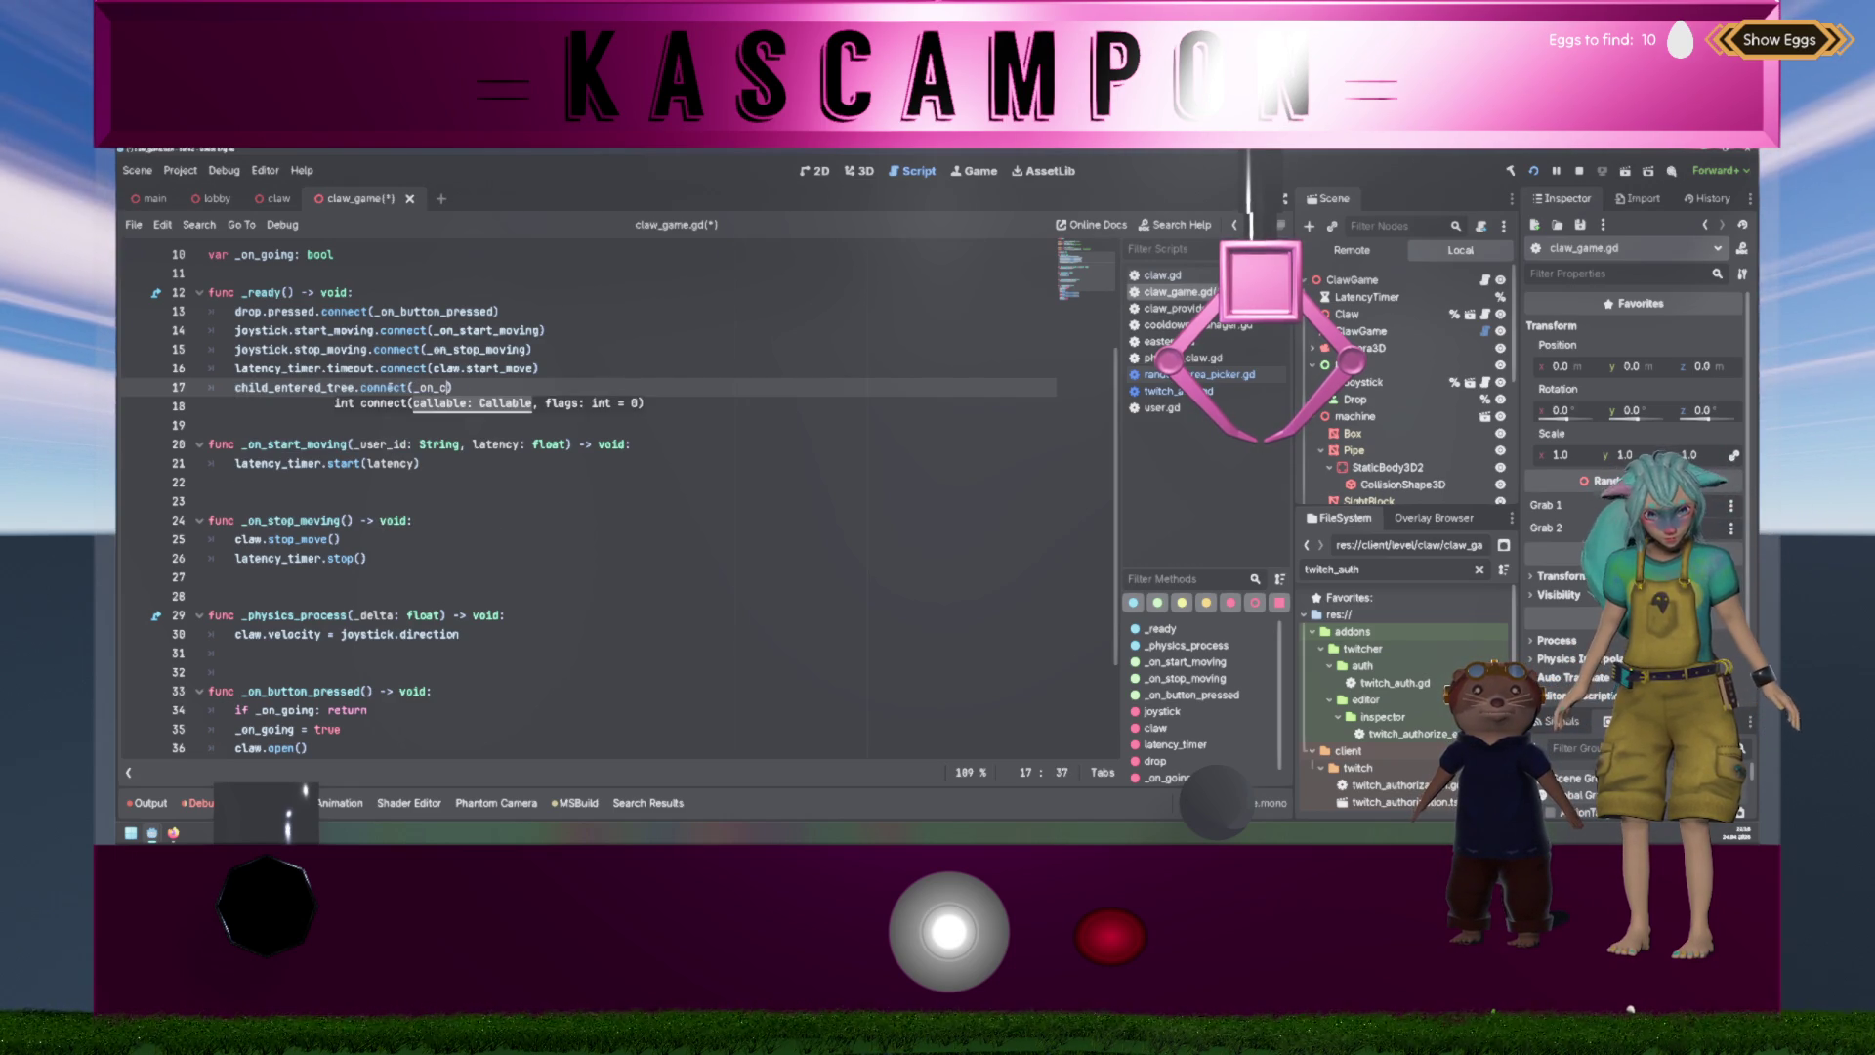
pyautogui.write('hil')
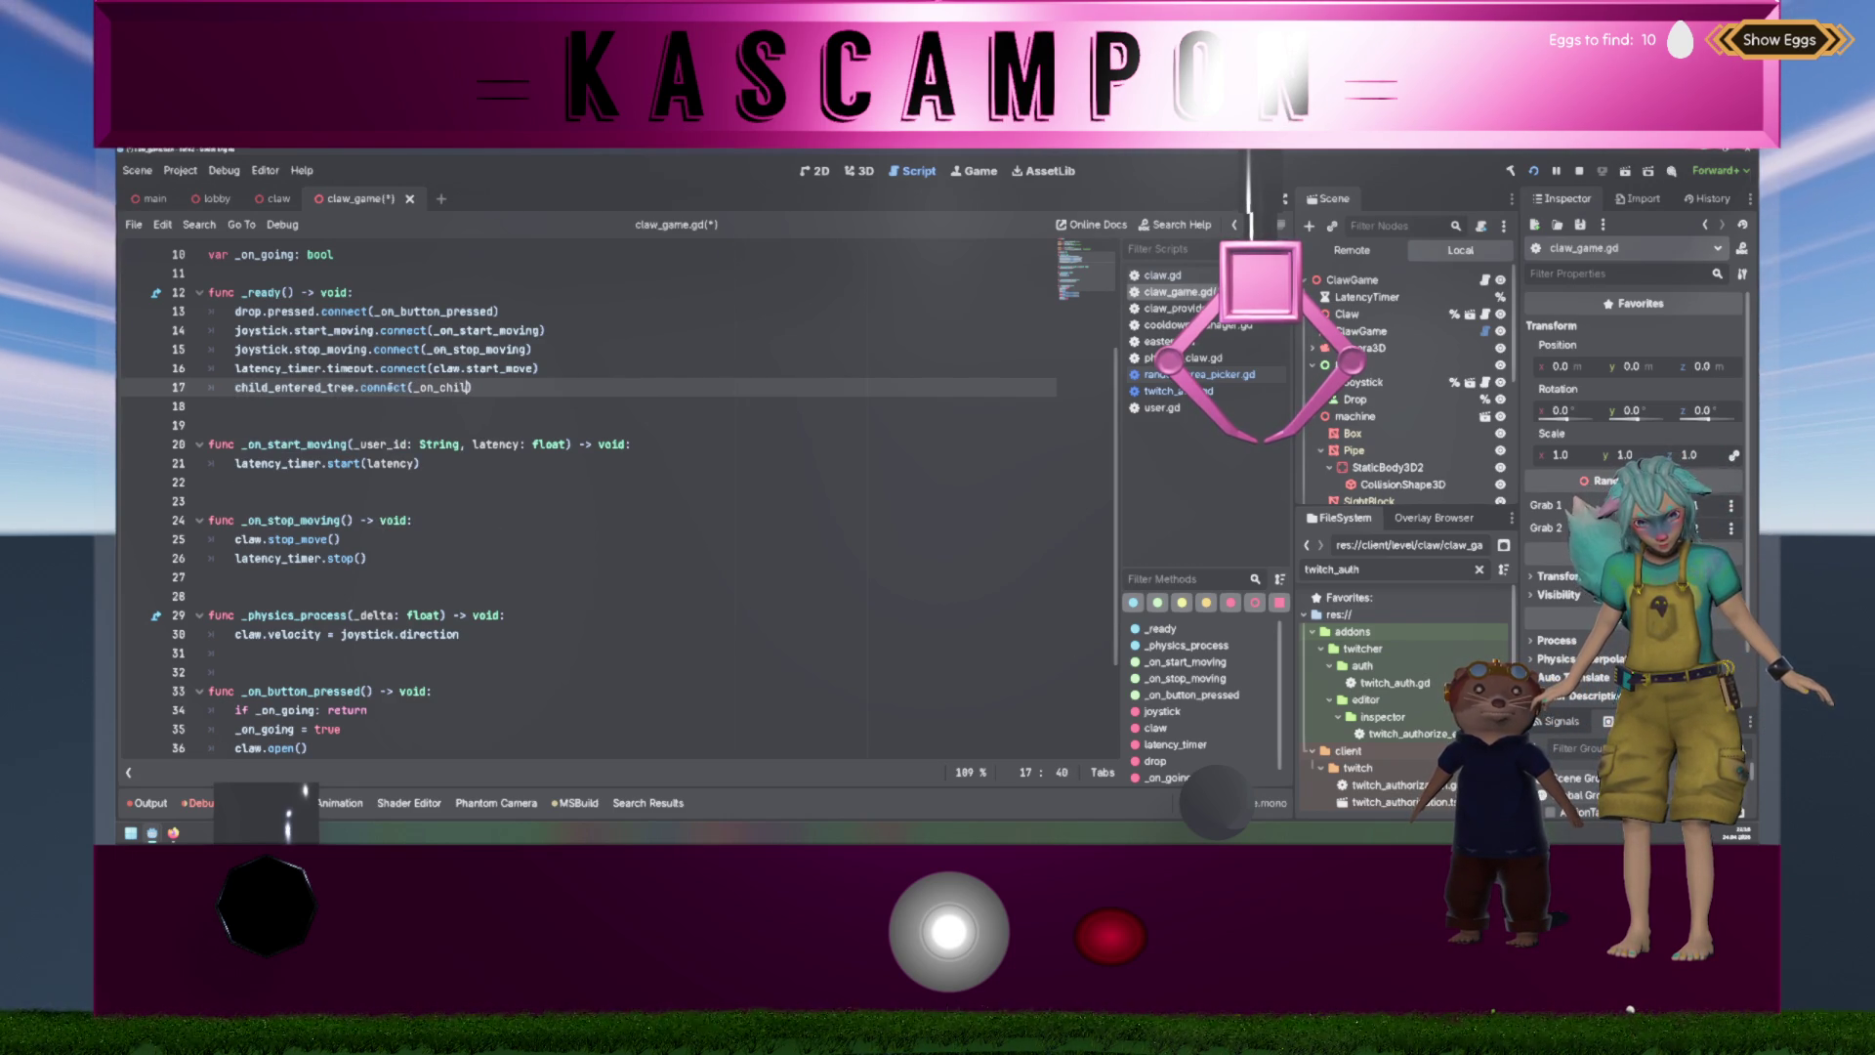
# Add func _on_child_enter(node: Node) containing an 'if node is ClawProvider:' check
pyautogui.press('Down')
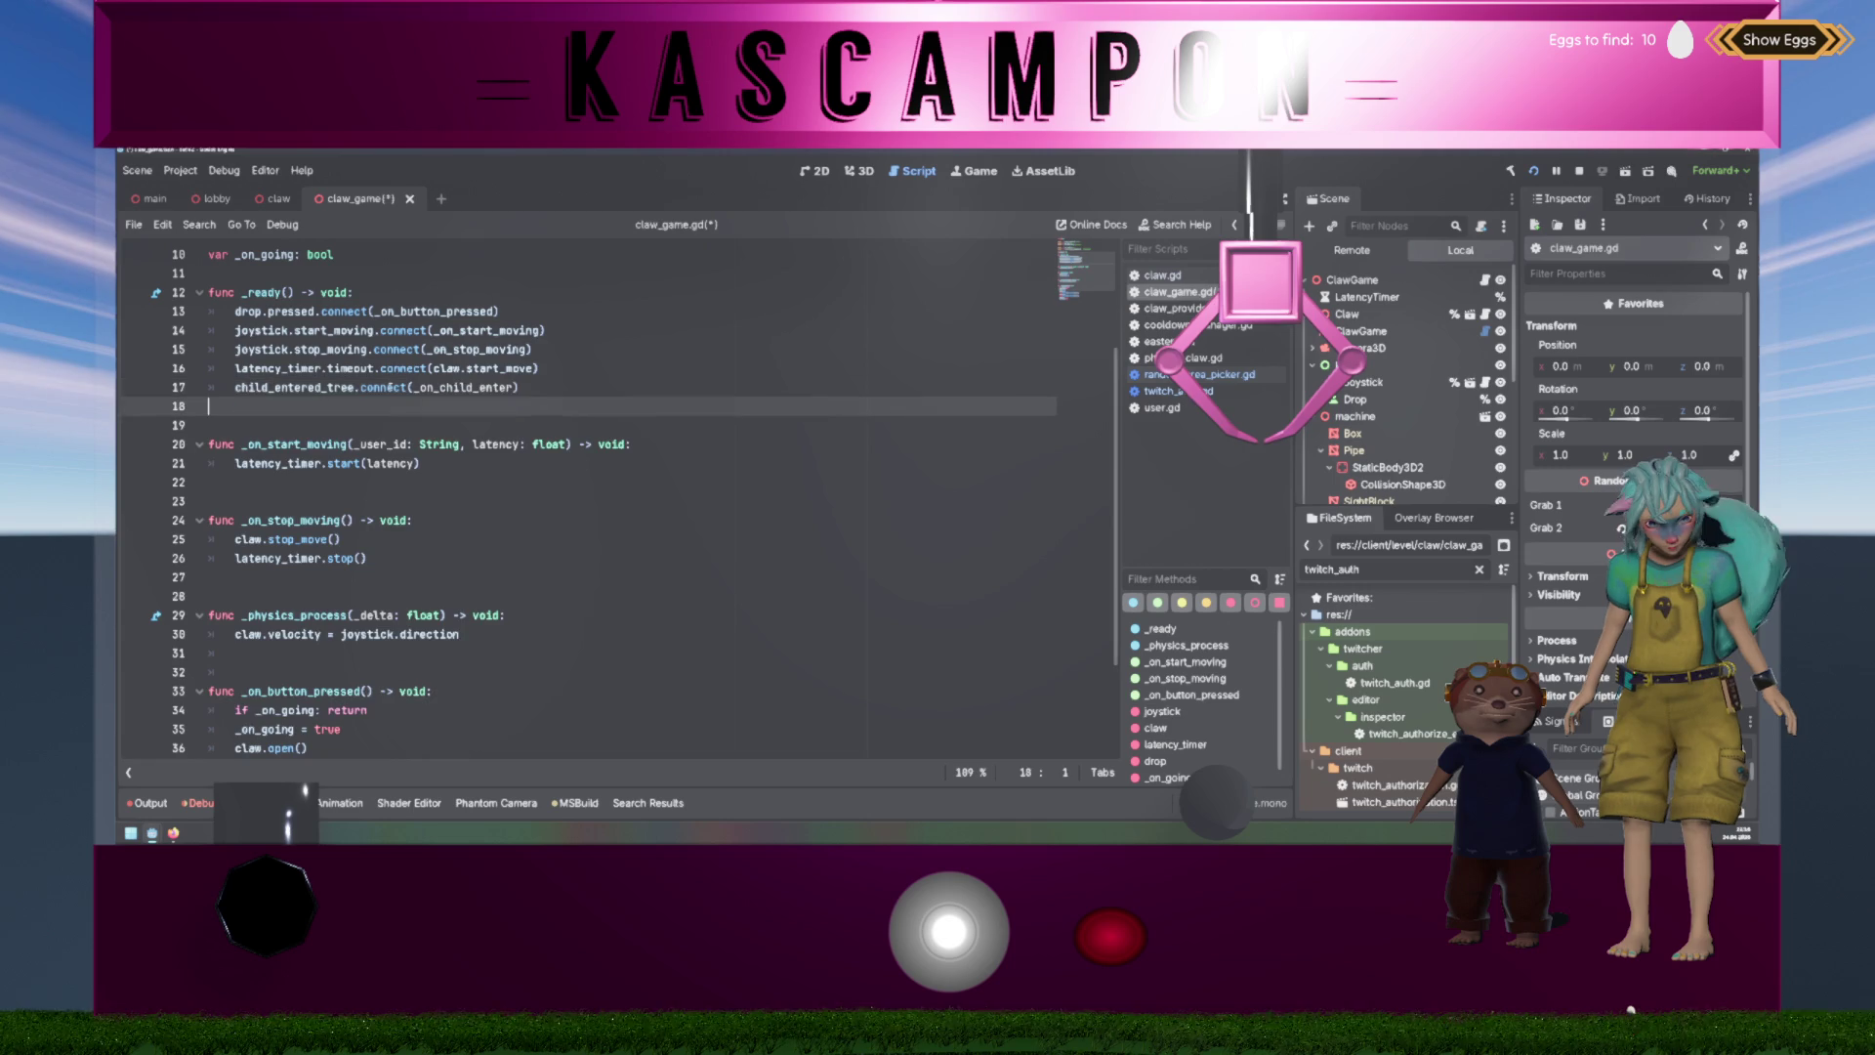
pyautogui.press('Return')
pyautogui.press('Return')
pyautogui.write('_on_child_enter() -> void:')
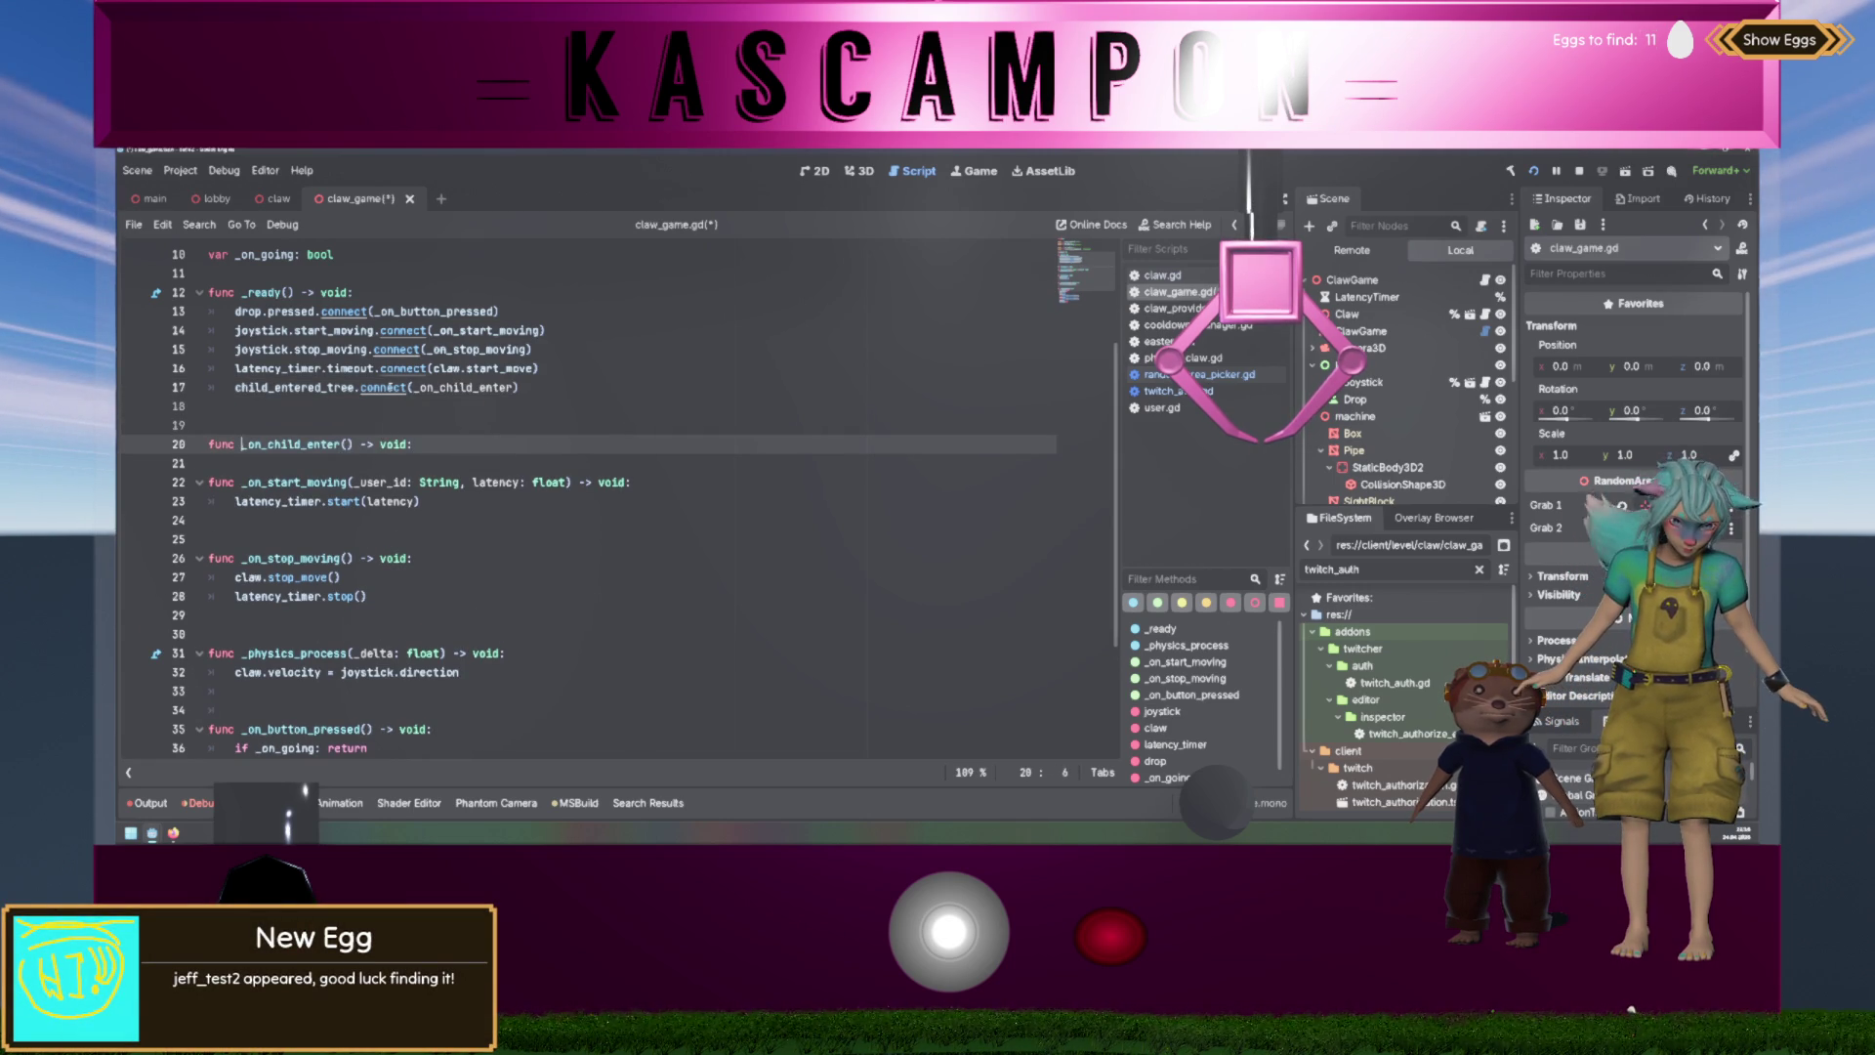
pyautogui.click(348, 444)
pyautogui.write('node: ')
pyautogui.write('Node')
pyautogui.press('End')
pyautogui.press('Return')
pyautogui.write('if no')
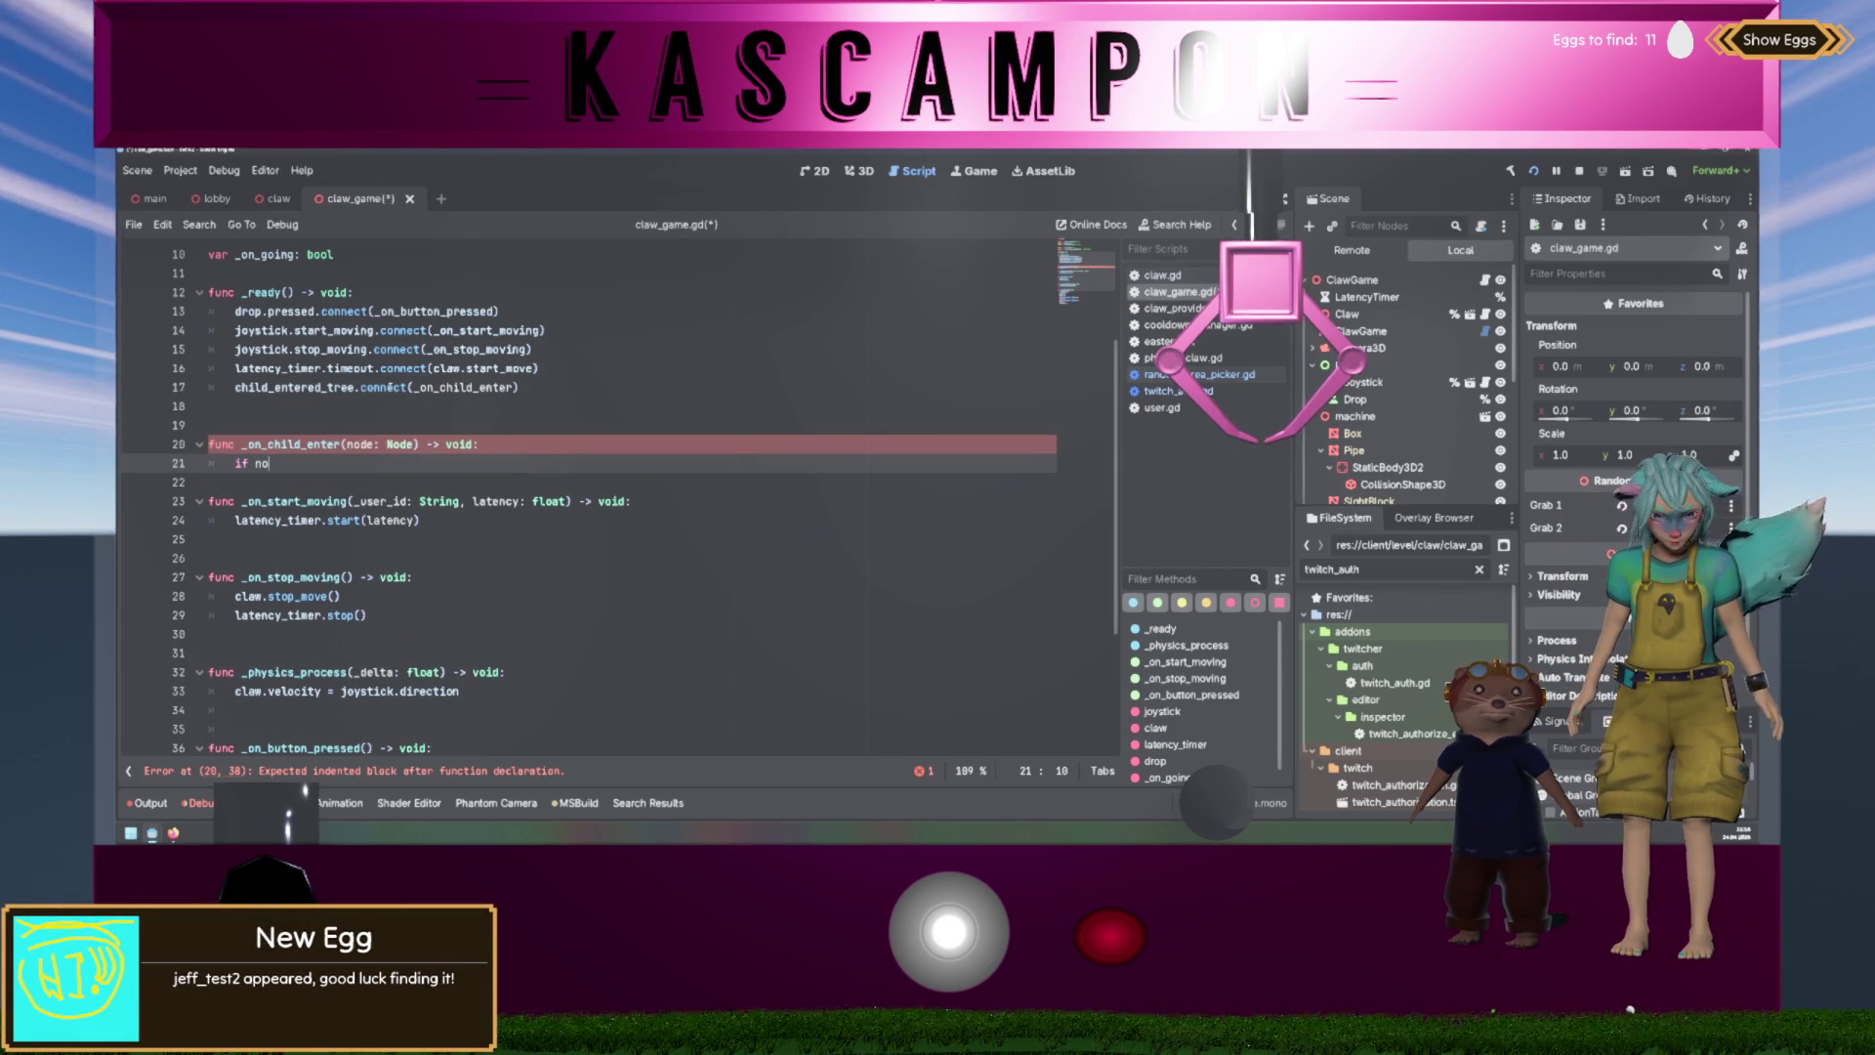
pyautogui.write('de is ')
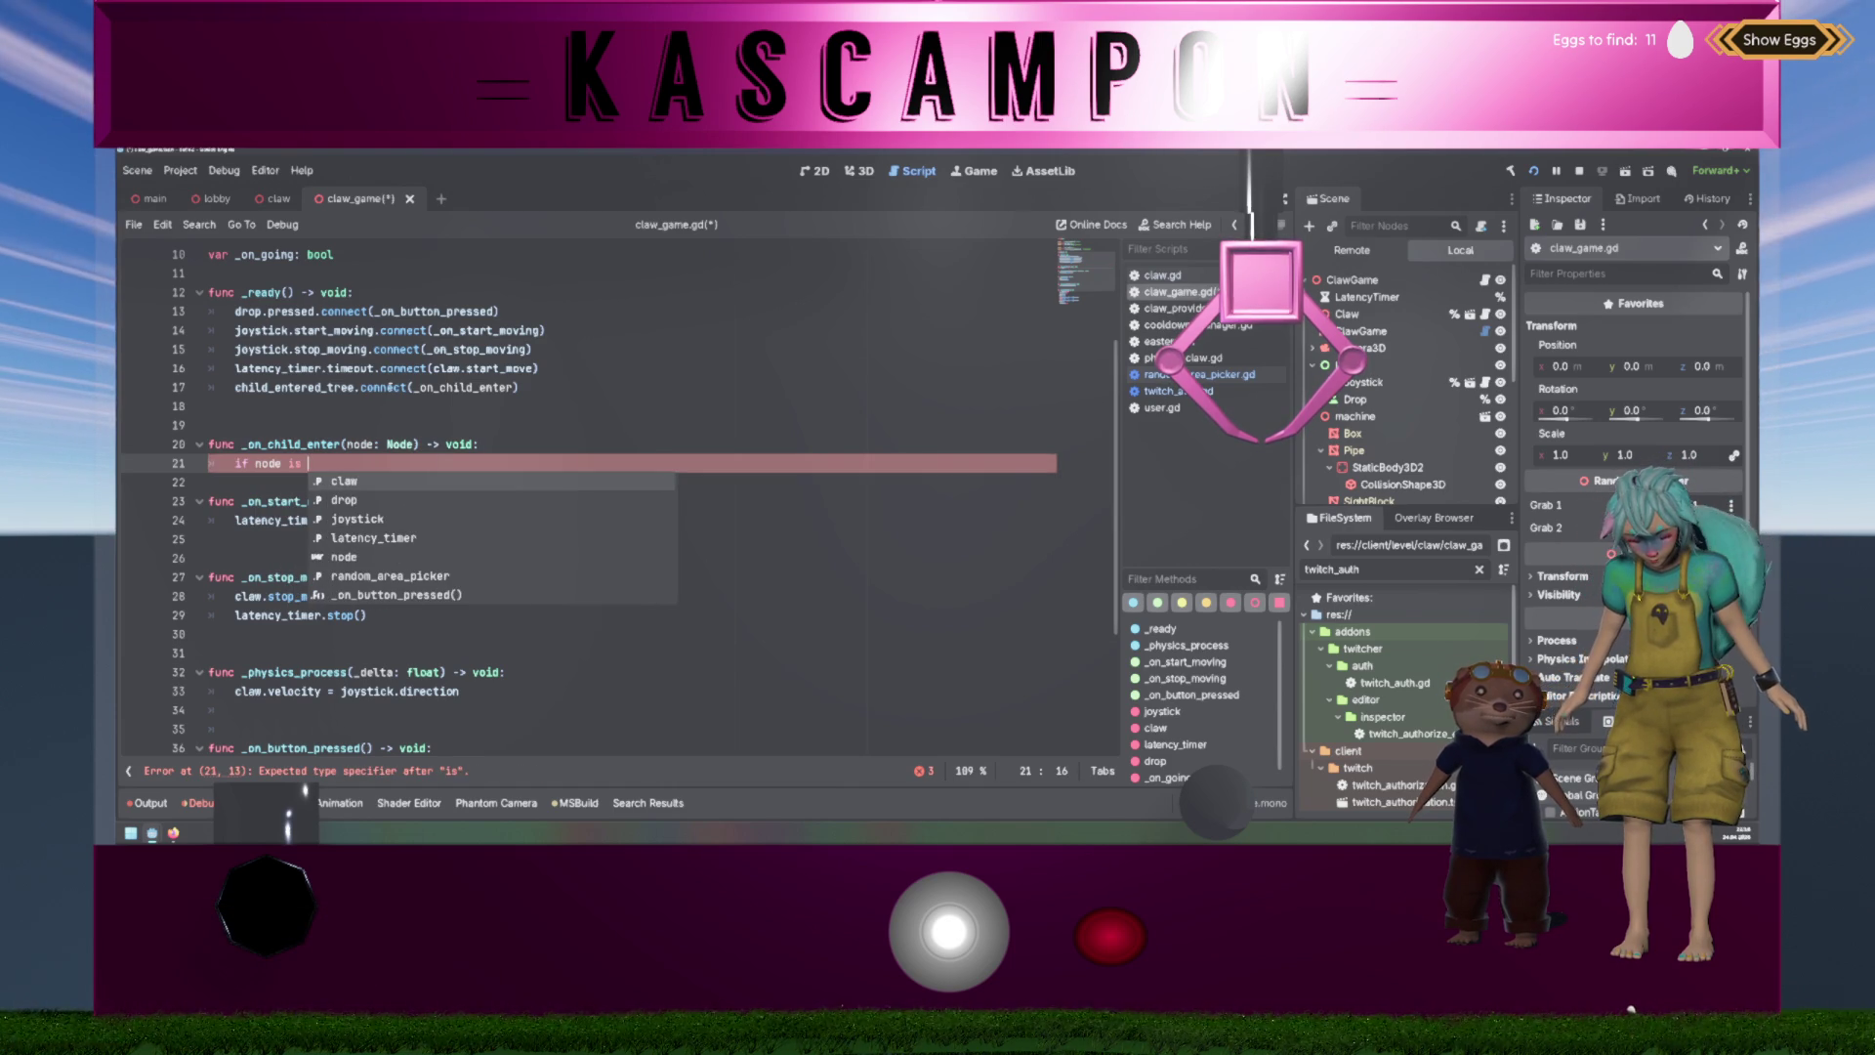
pyautogui.write('ClawProvider:')
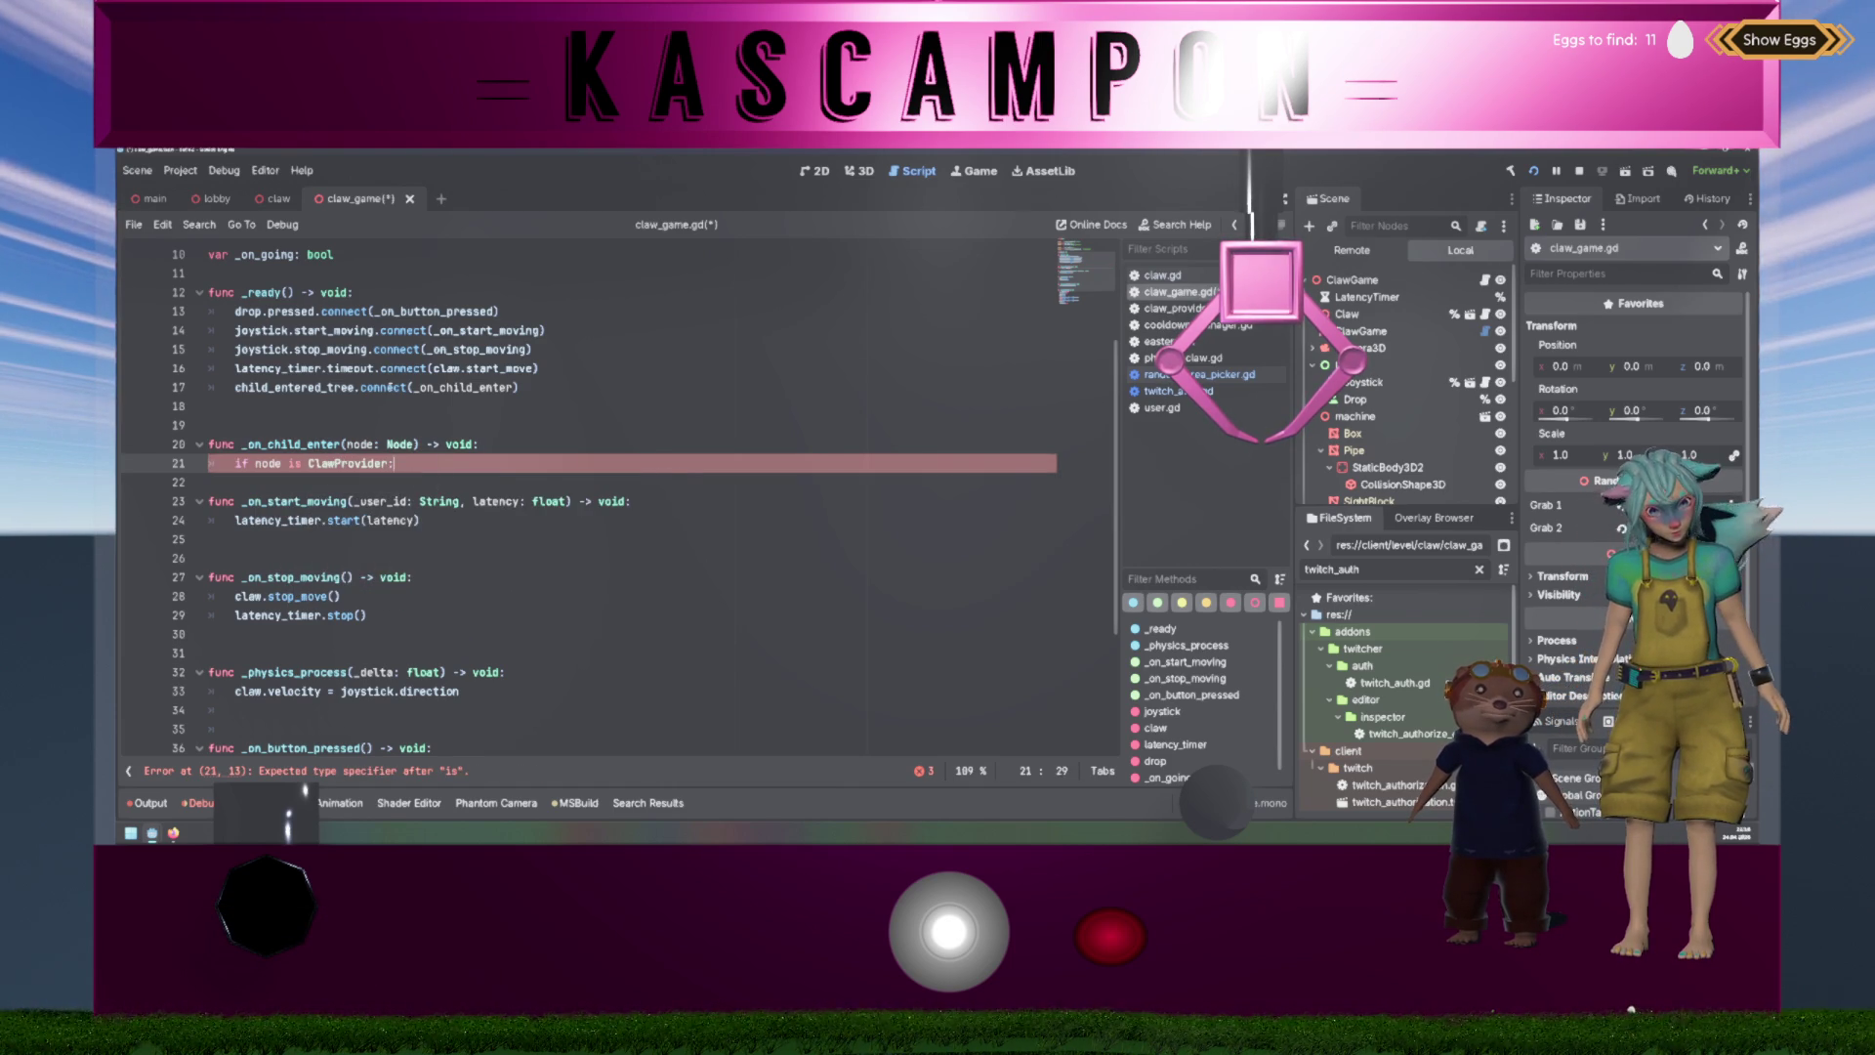
pyautogui.press('Return')
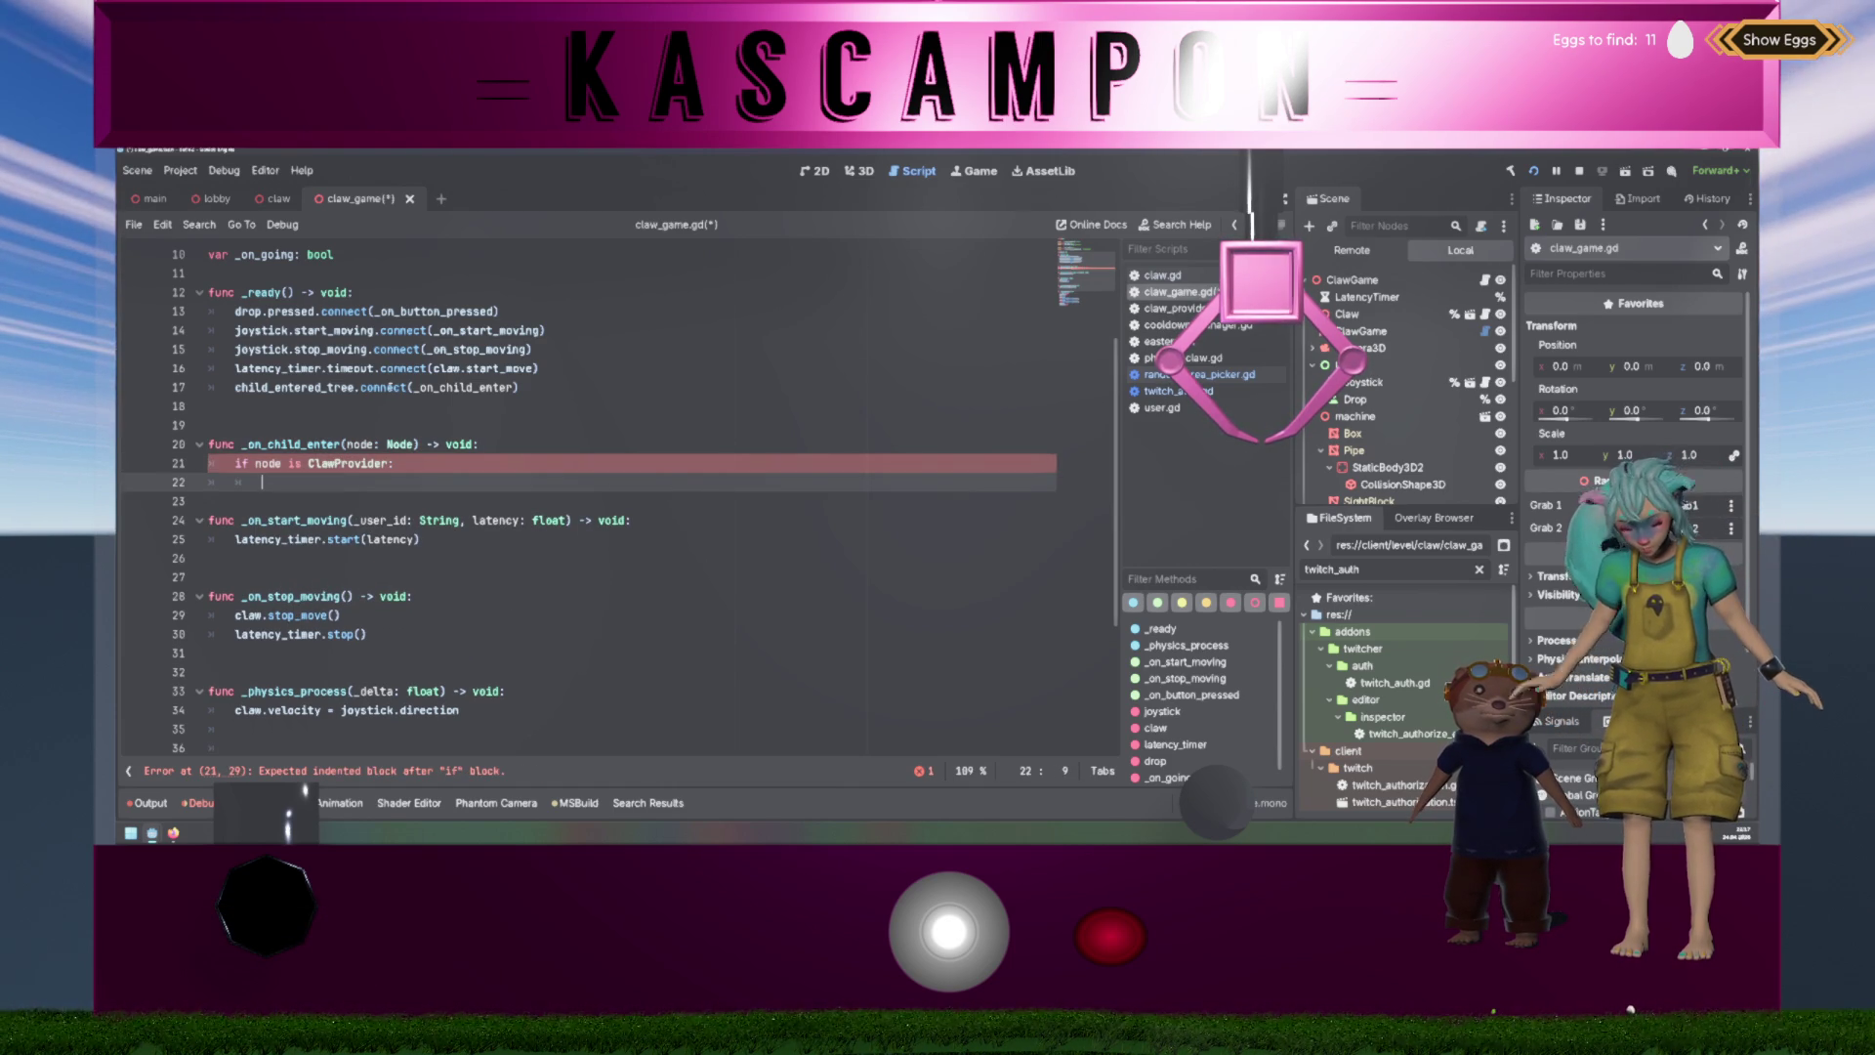
# Declare 'var _provider: ClawProvider' near the top and copy the _provider name
pyautogui.scroll(3, 586, 489)
pyautogui.click(329, 407)
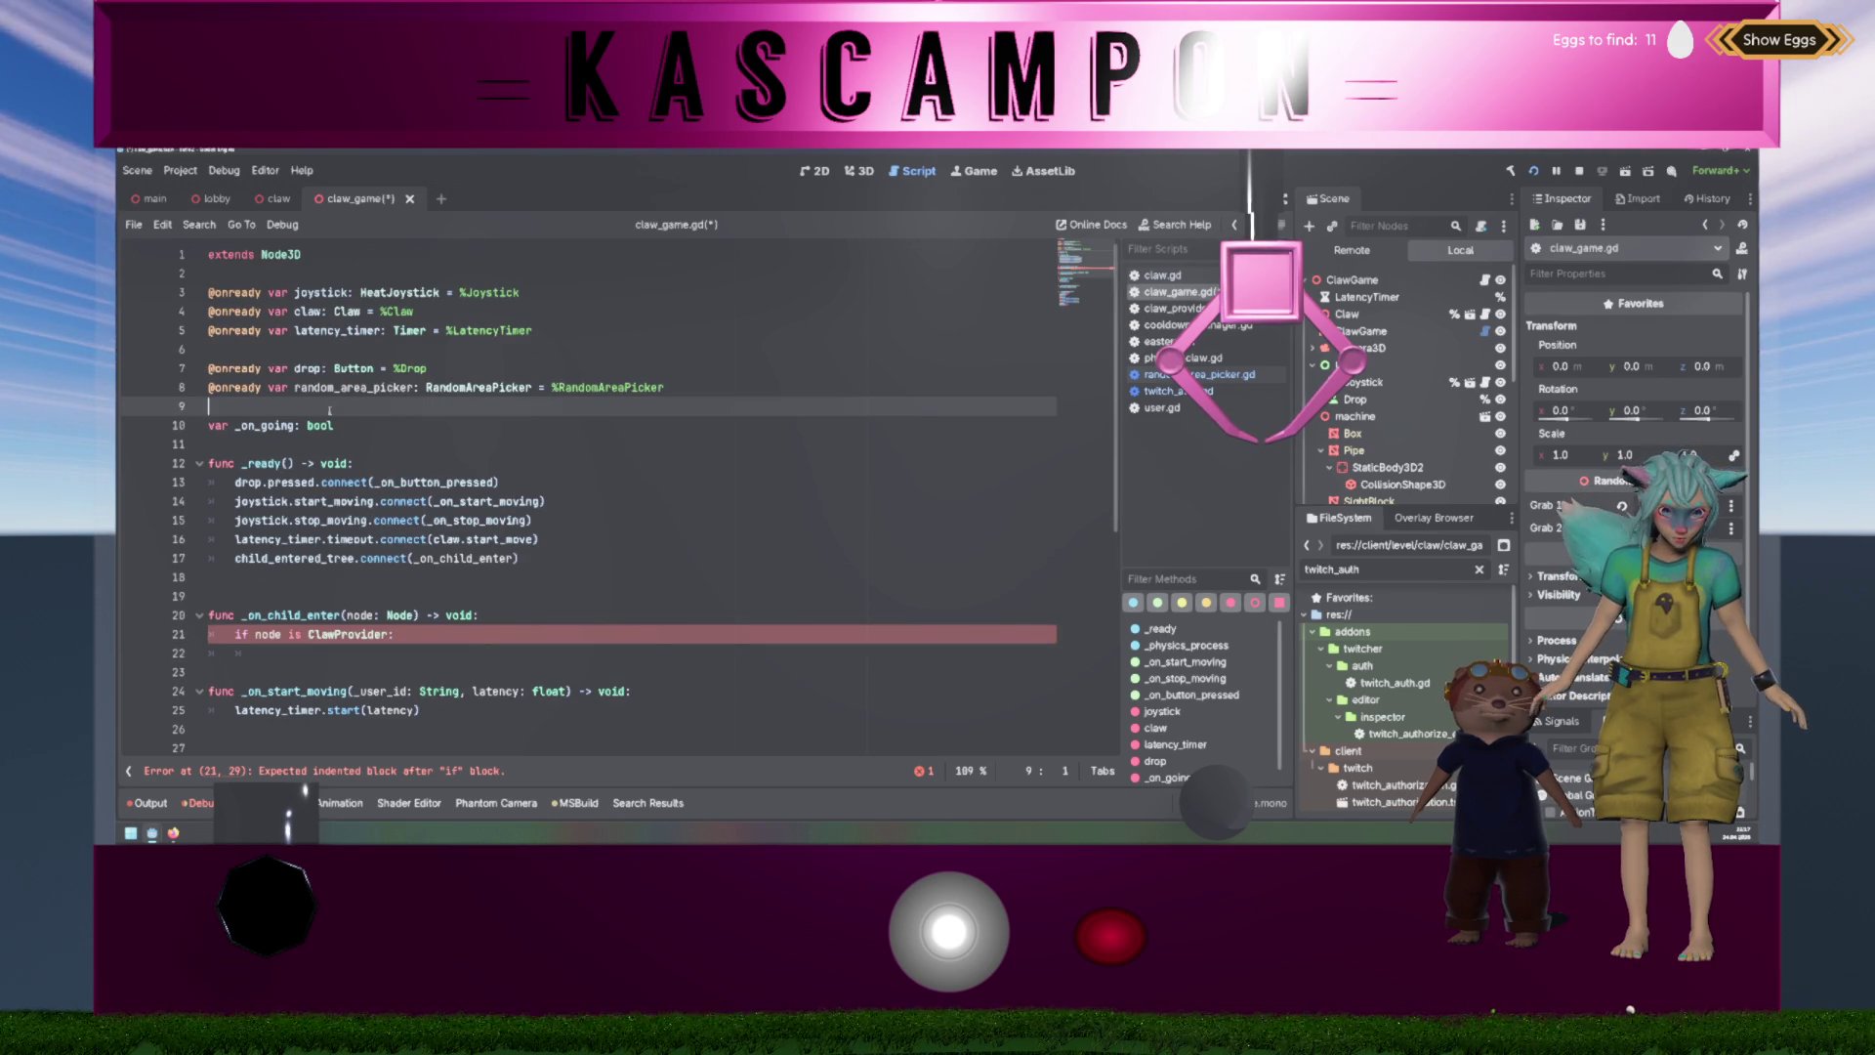
pyautogui.press('Down')
pyautogui.press('Down')
pyautogui.write('var ')
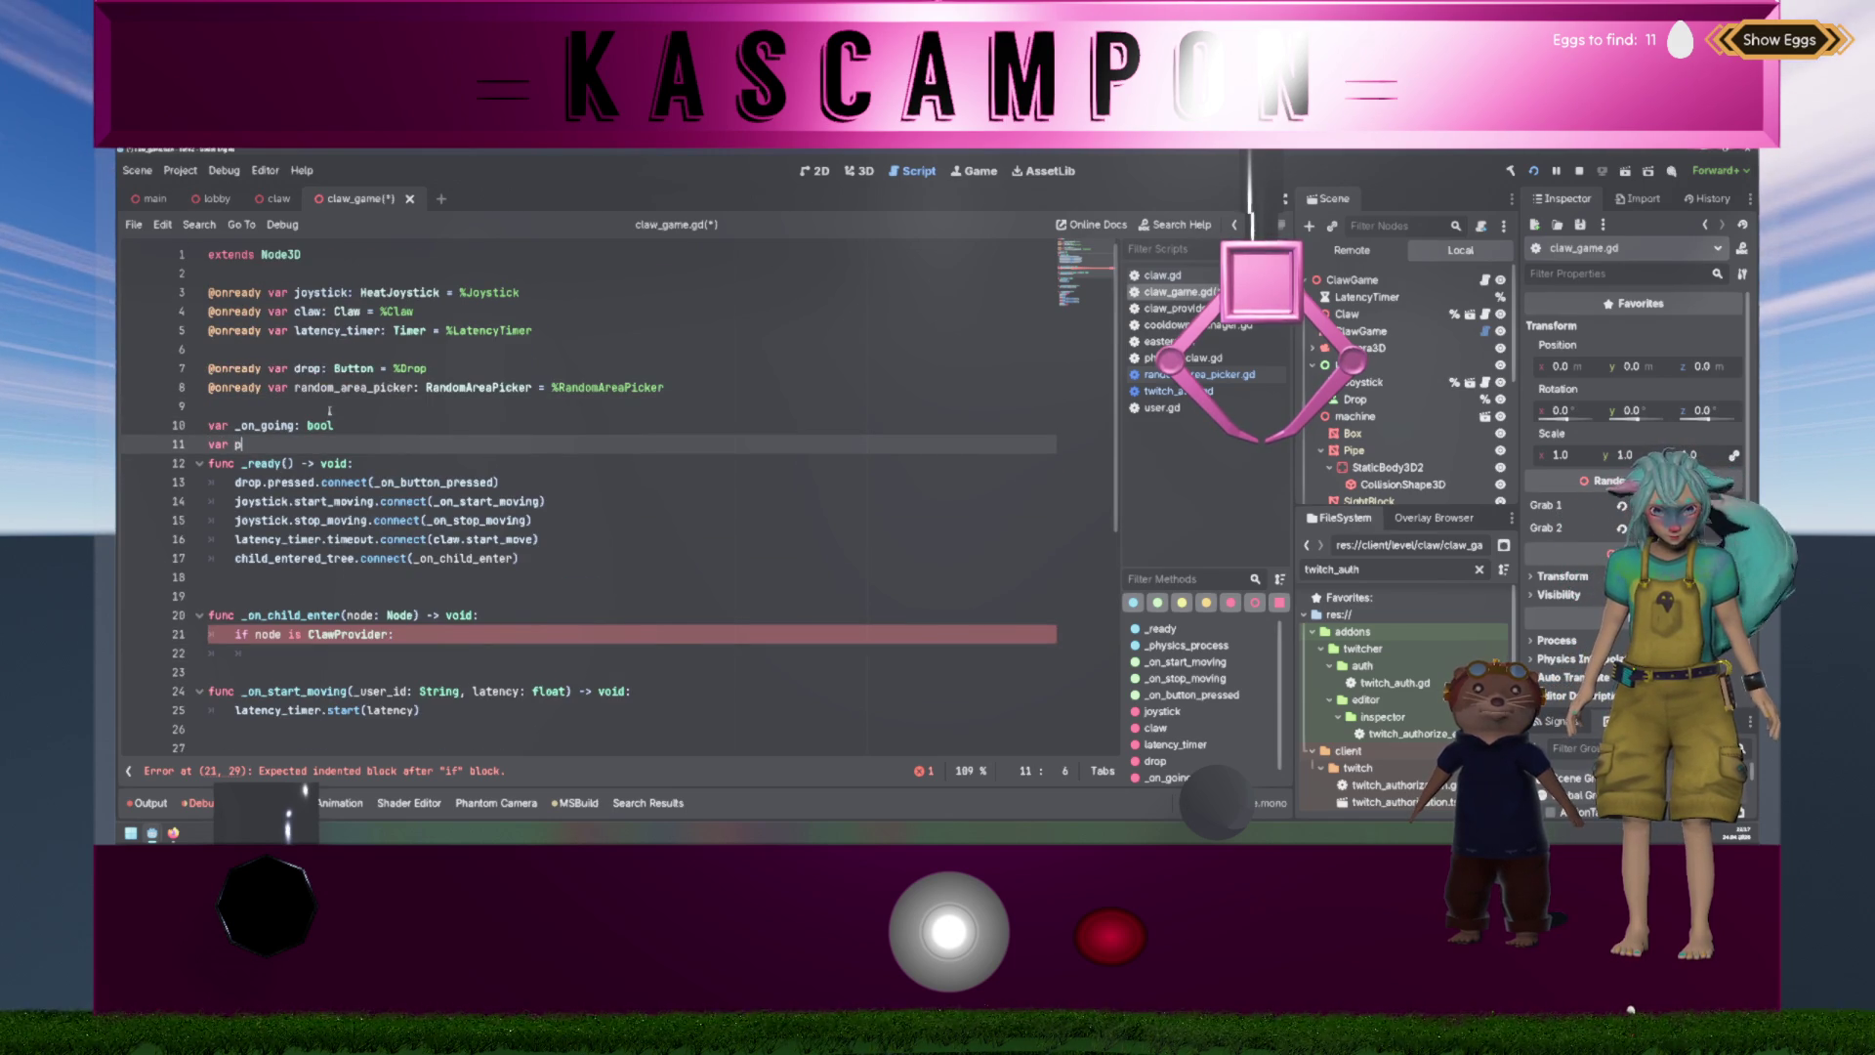
pyautogui.write('_provider: C')
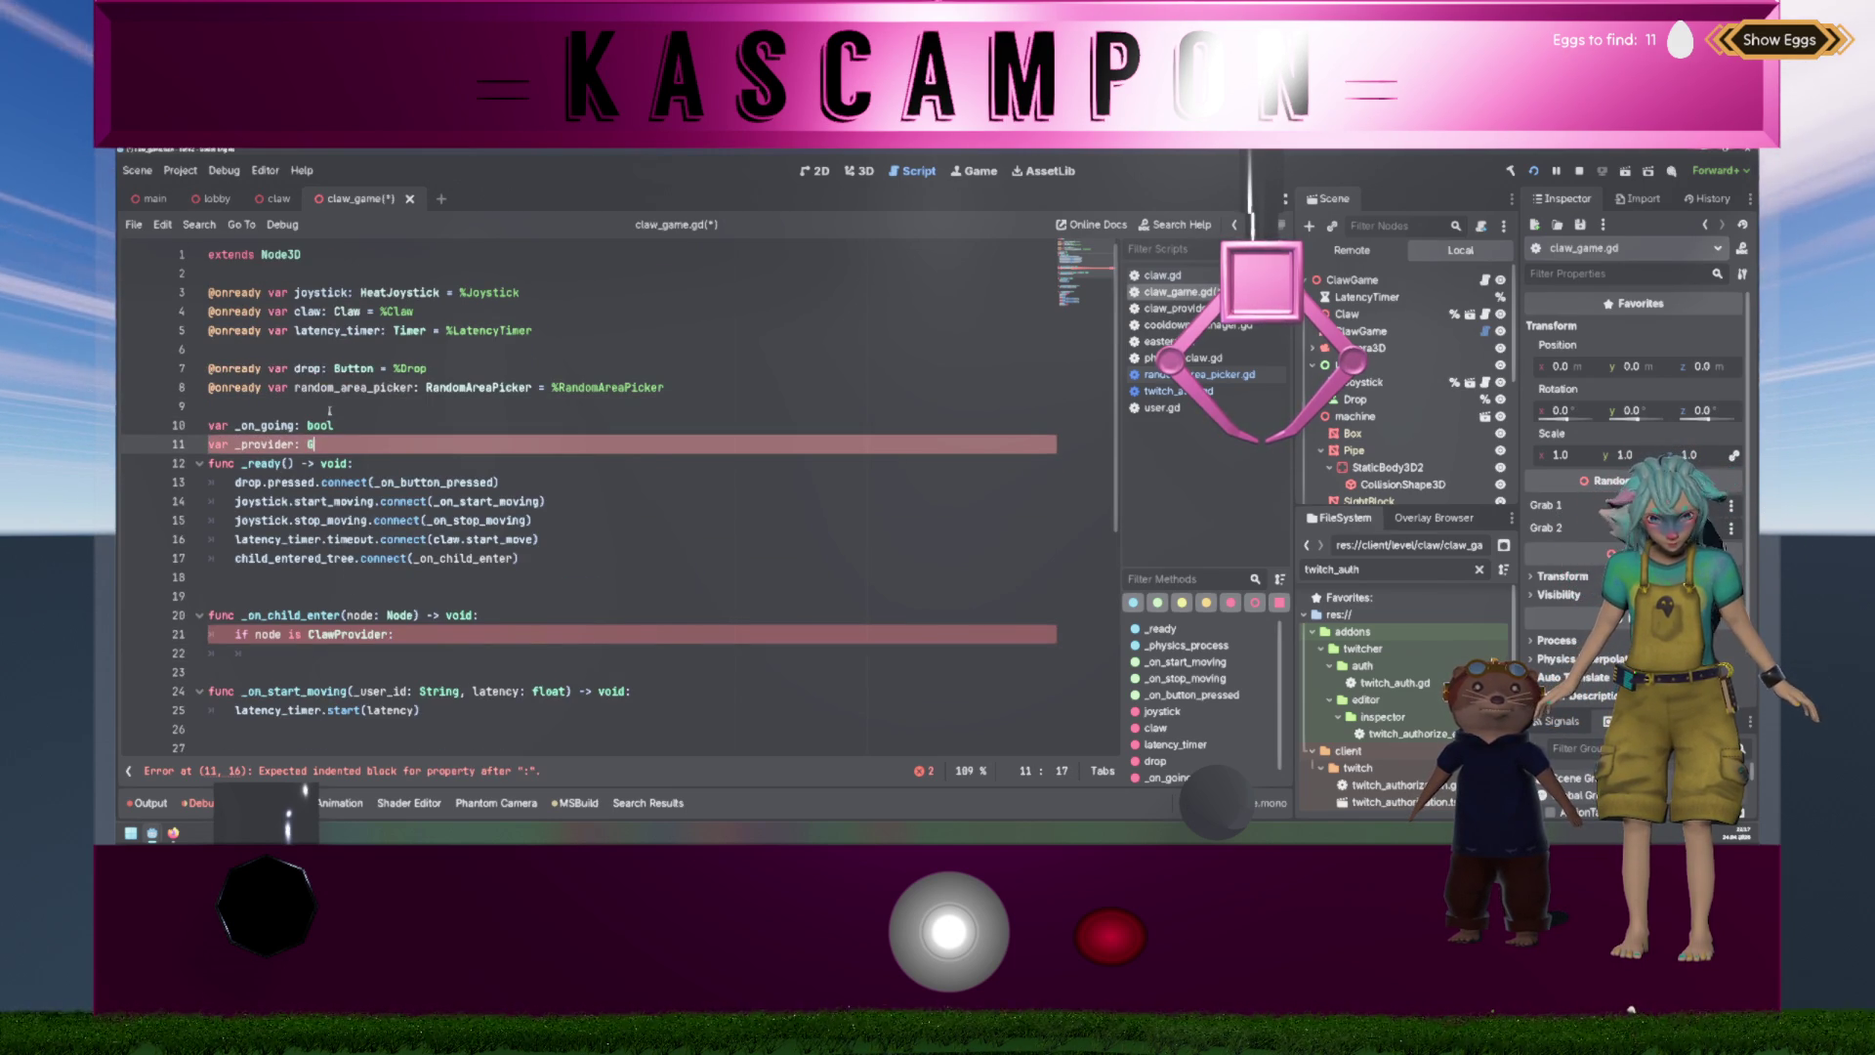
pyautogui.press('Return')
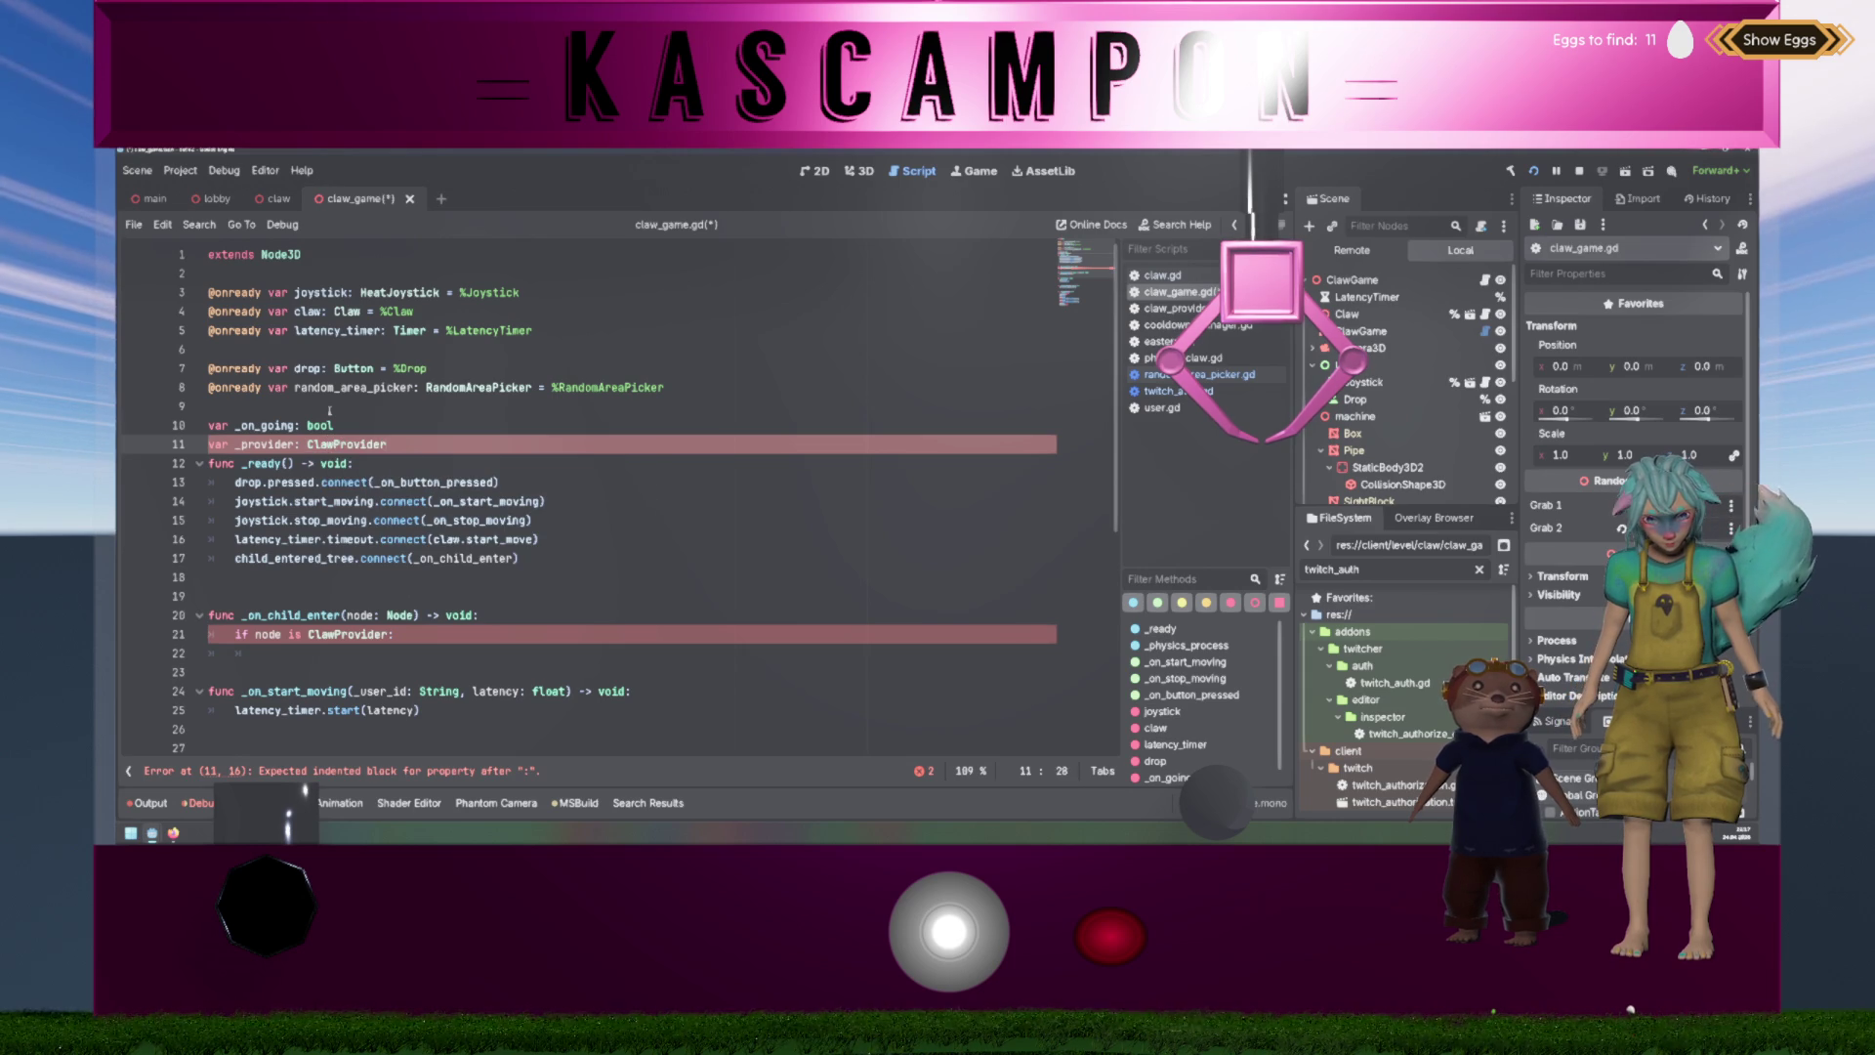
pyautogui.press('Return')
pyautogui.press('Up')
pyautogui.hotkey('ctrl', 'Right')
pyautogui.hotkey('ctrl', 'Right')
pyautogui.hotkey('ctrl', 'shift', 'Left')
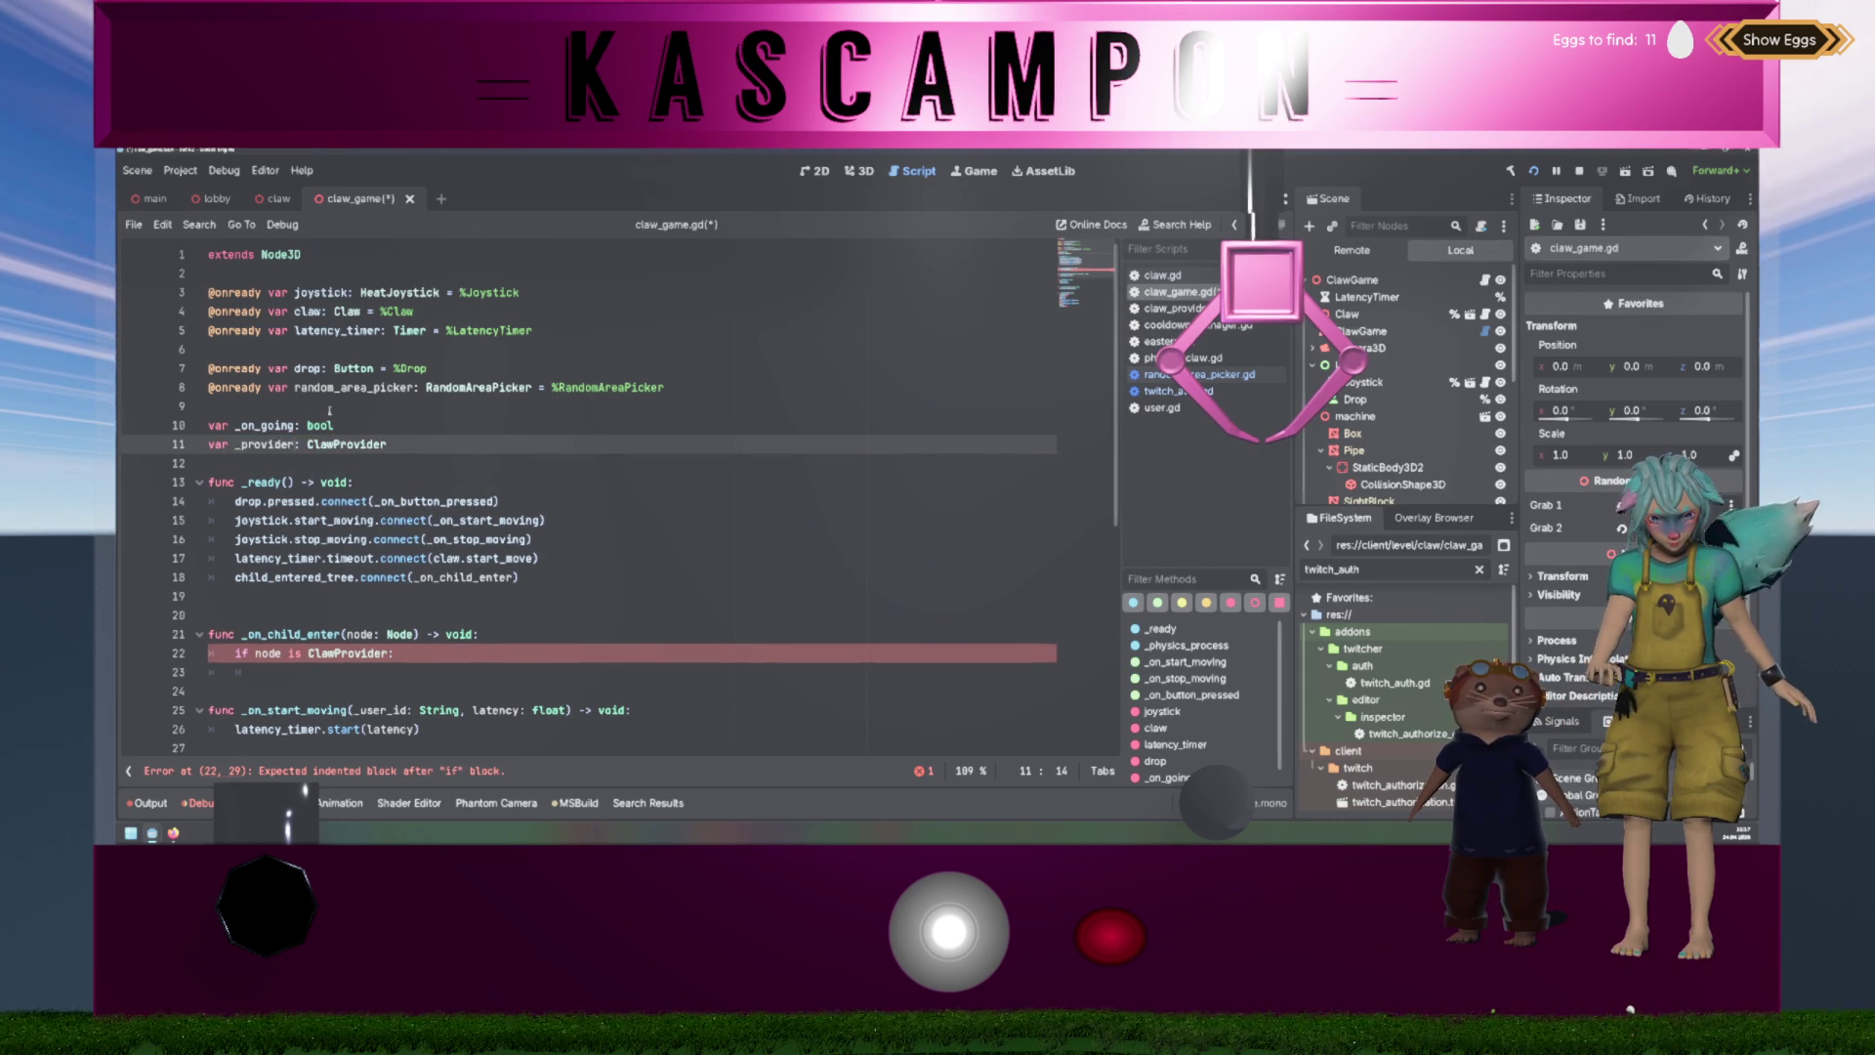
pyautogui.hotkey('ctrl', 'c')
# Assign the entering node to _provider inside the ClawProvider check, then open the ClawProvider script
pyautogui.click(340, 674)
pyautogui.hotkey('ctrl', 'v')
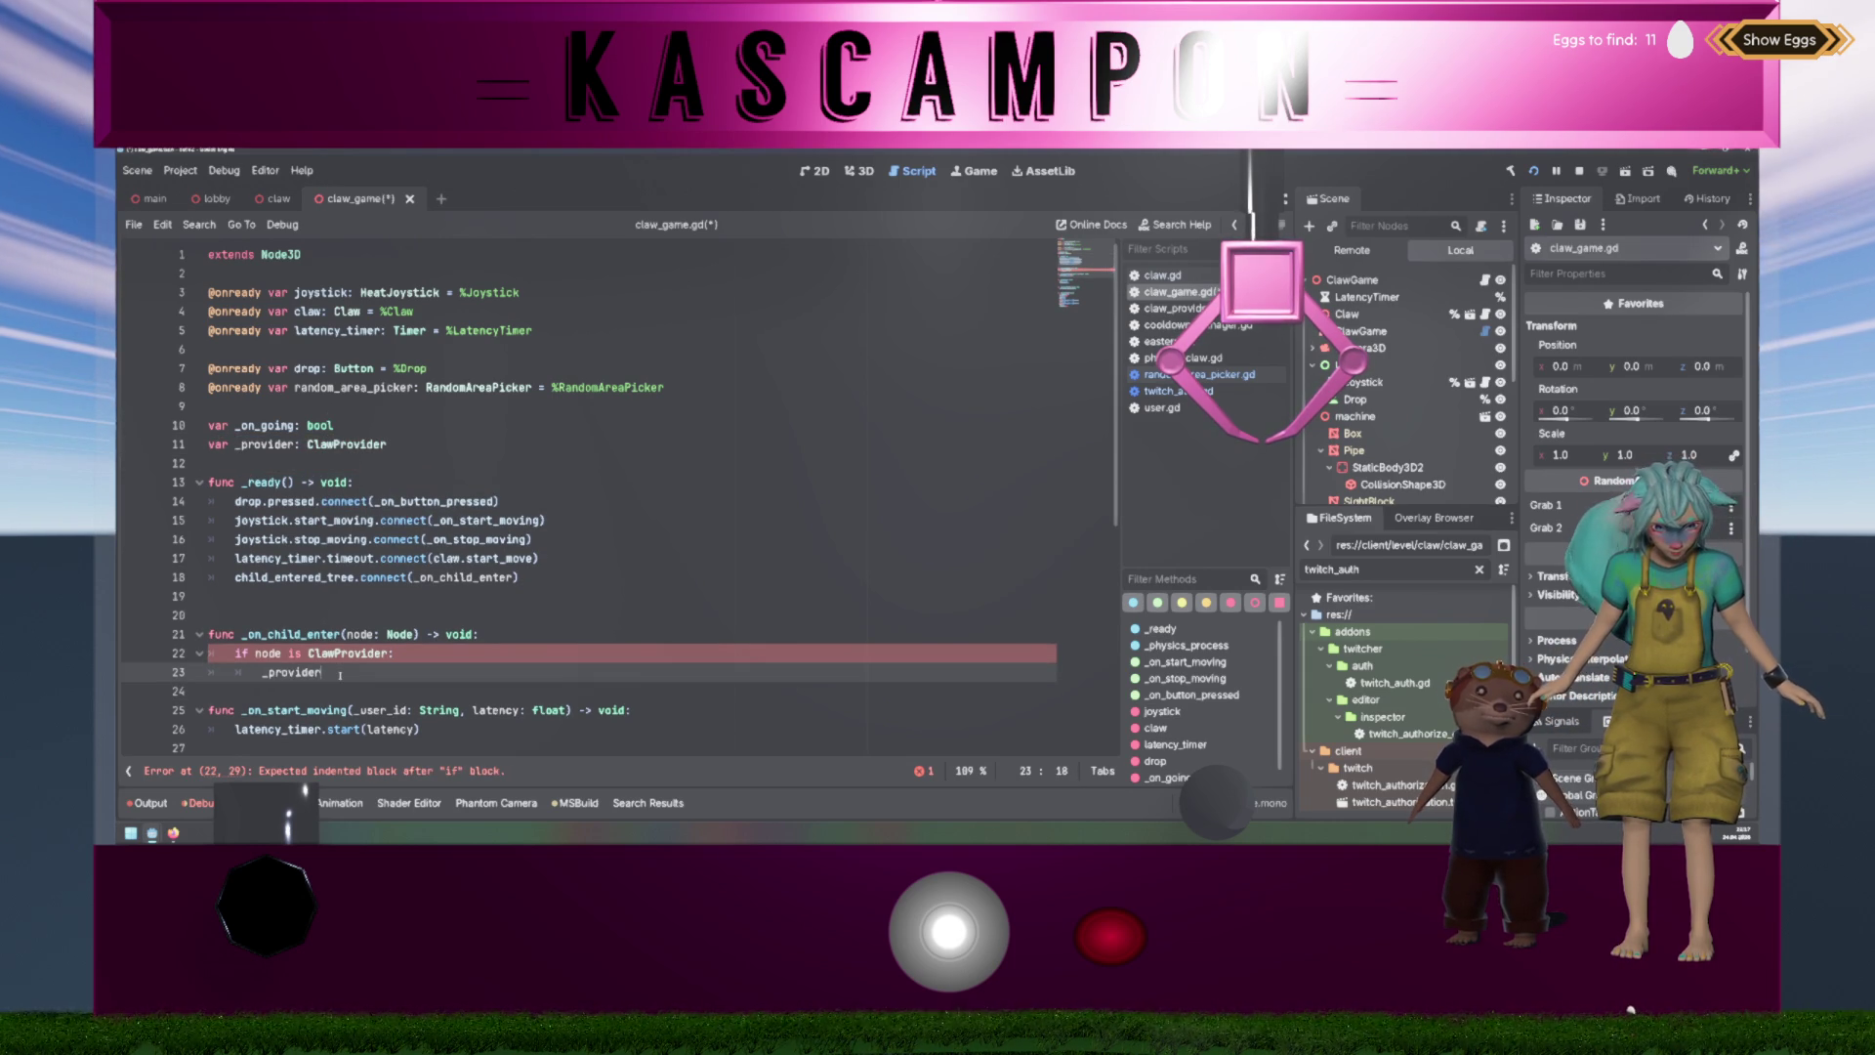
pyautogui.write('.')
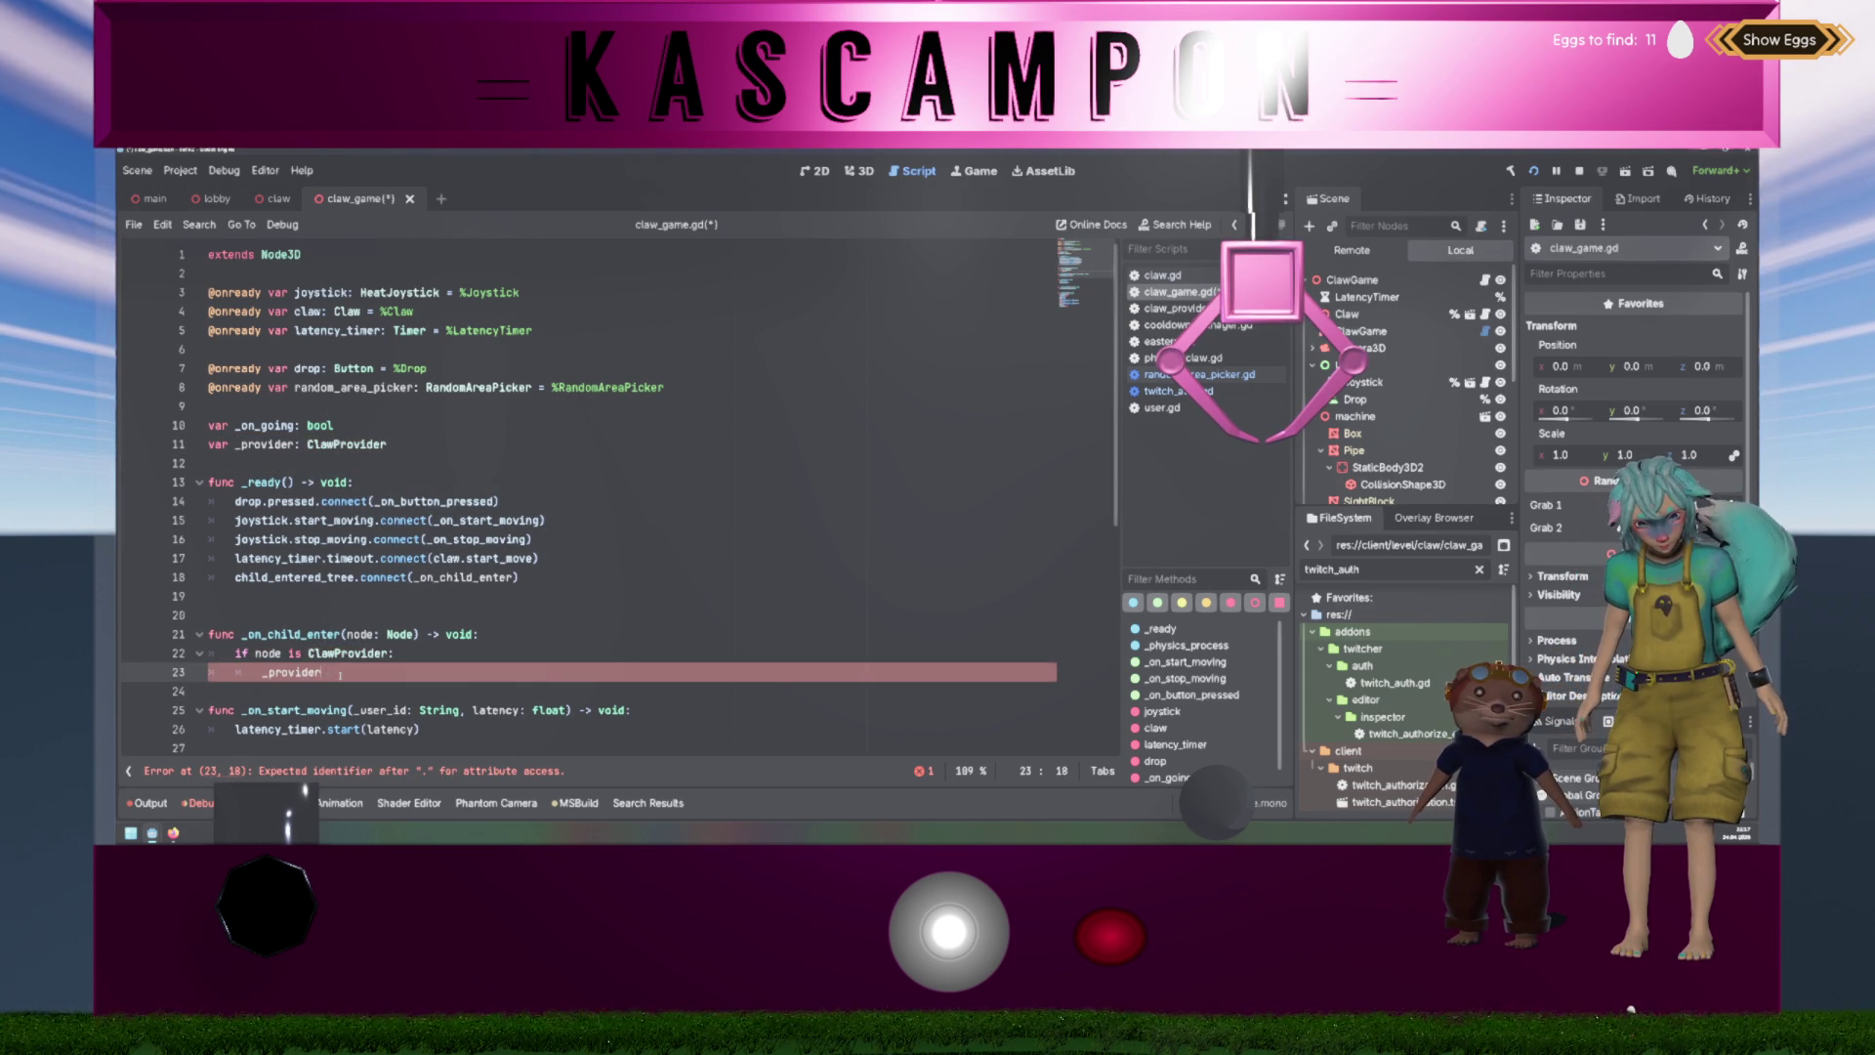
pyautogui.write('node')
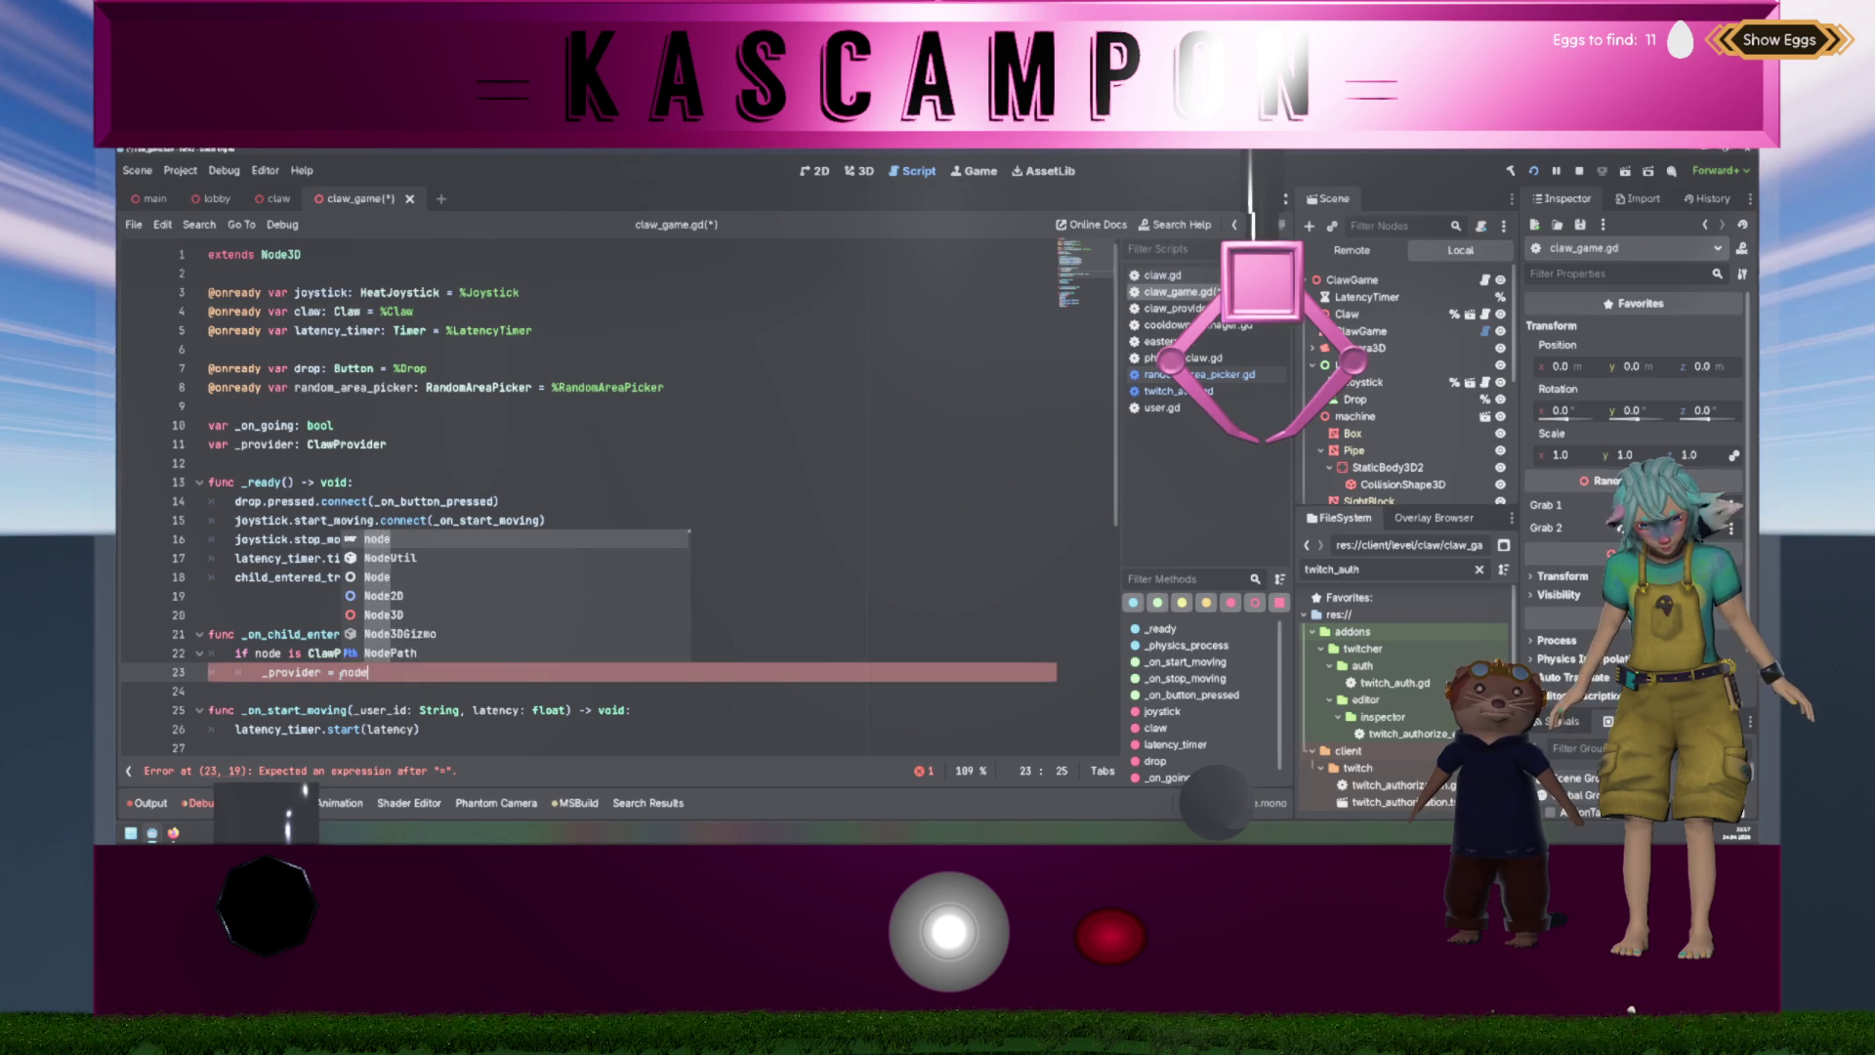
pyautogui.press('BackSpace')
pyautogui.press('BackSpace')
pyautogui.press('BackSpace')
pyautogui.click(340, 674)
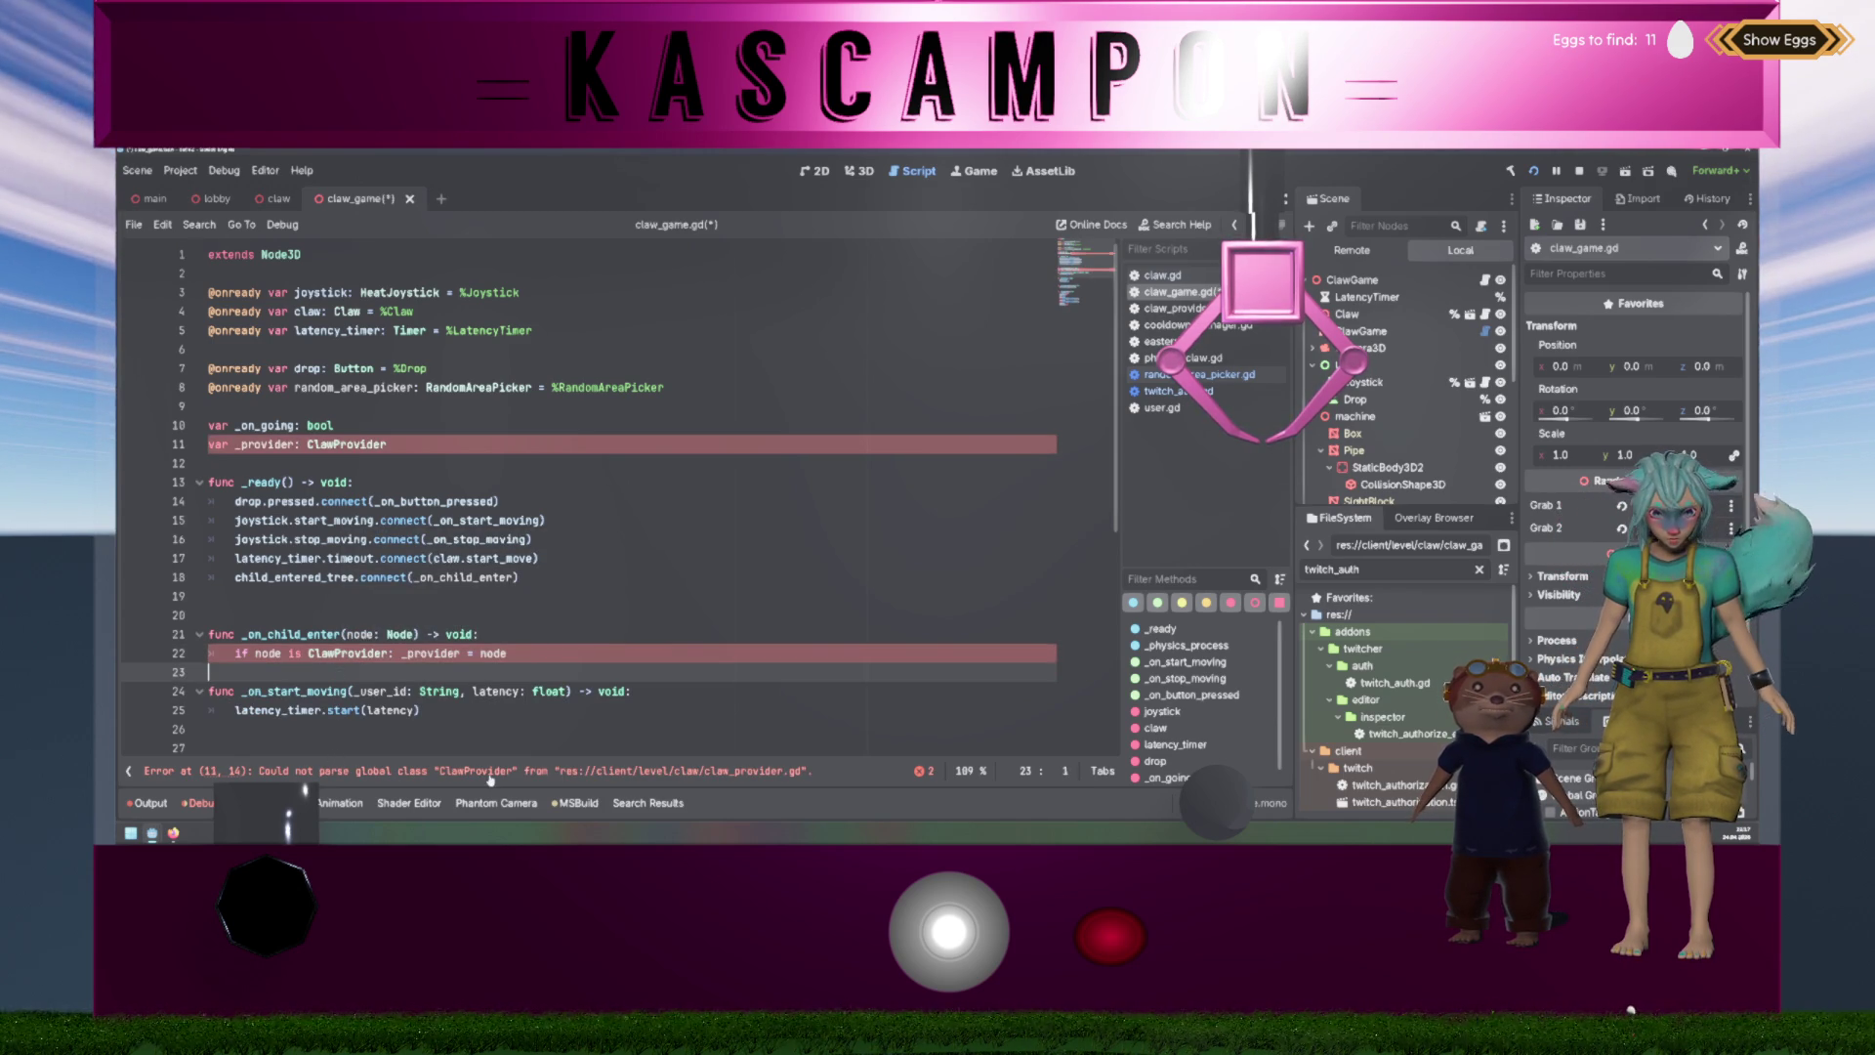
pyautogui.keyDown('ctrl'); pyautogui.click(369, 444); pyautogui.keyUp('ctrl')
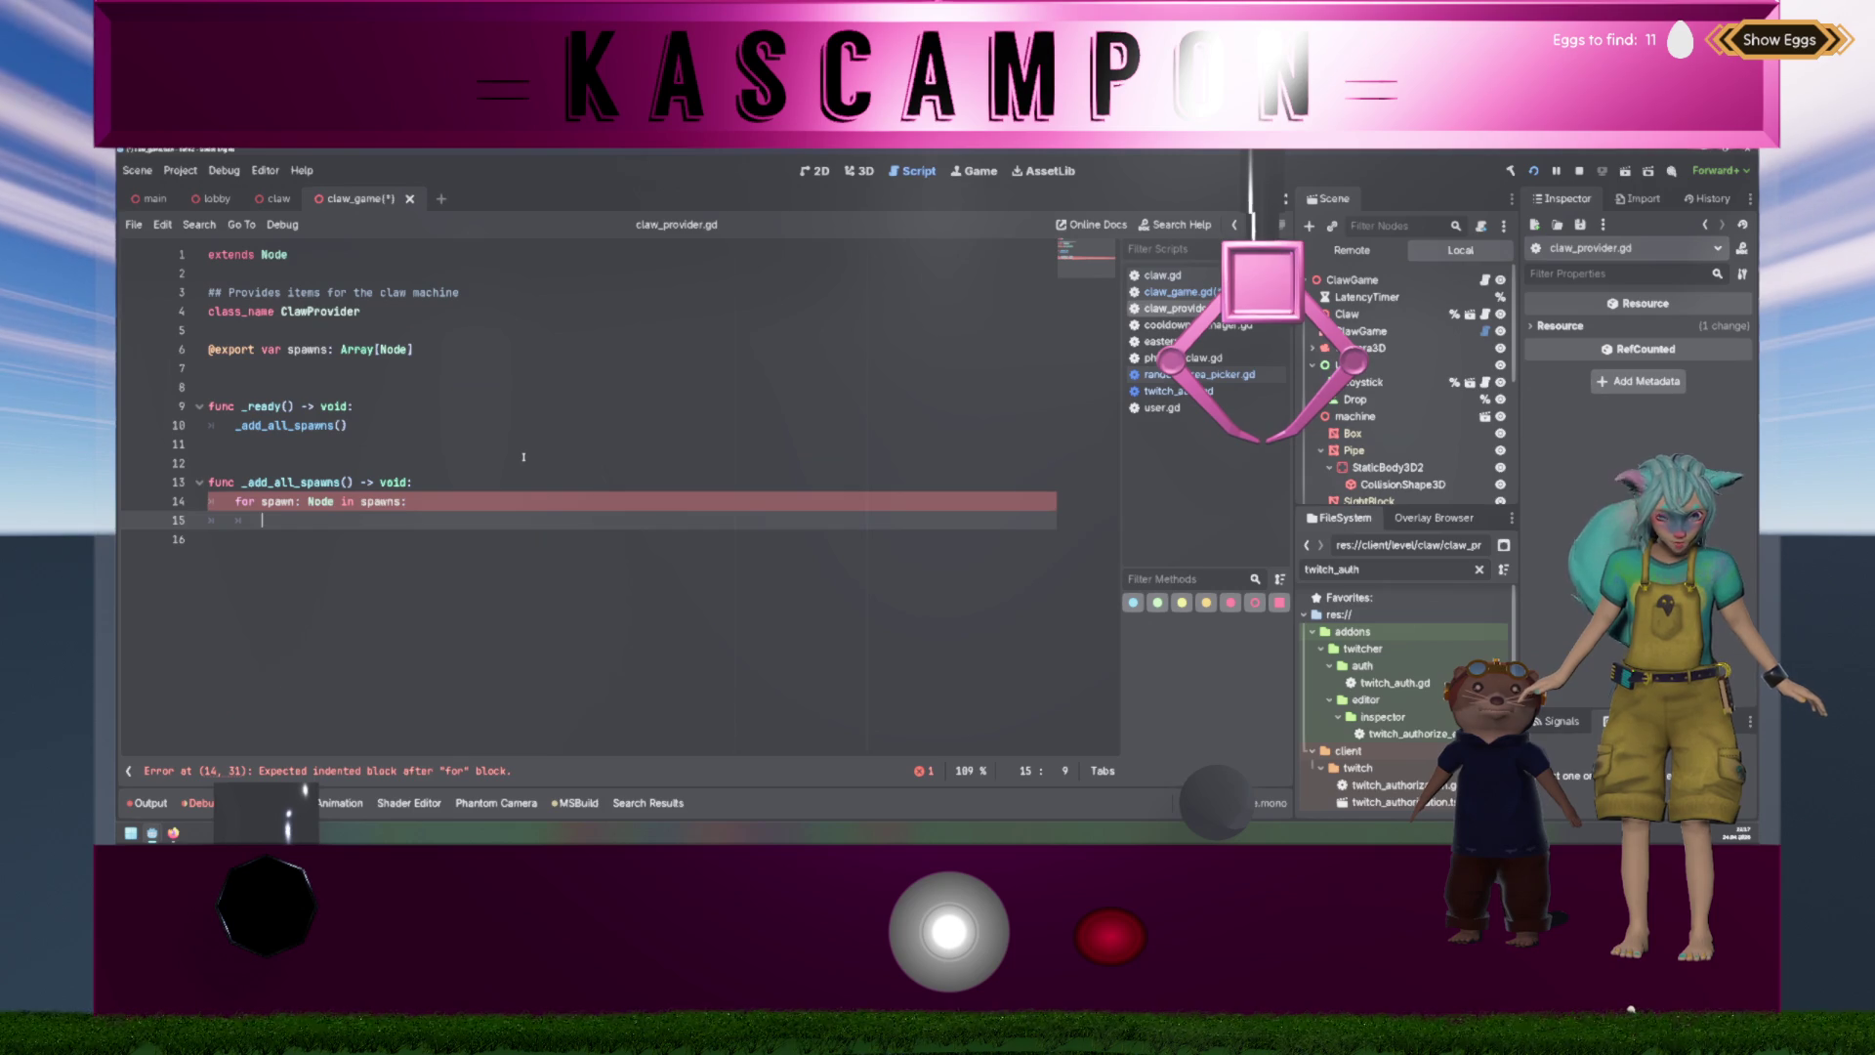
pyautogui.click(529, 351)
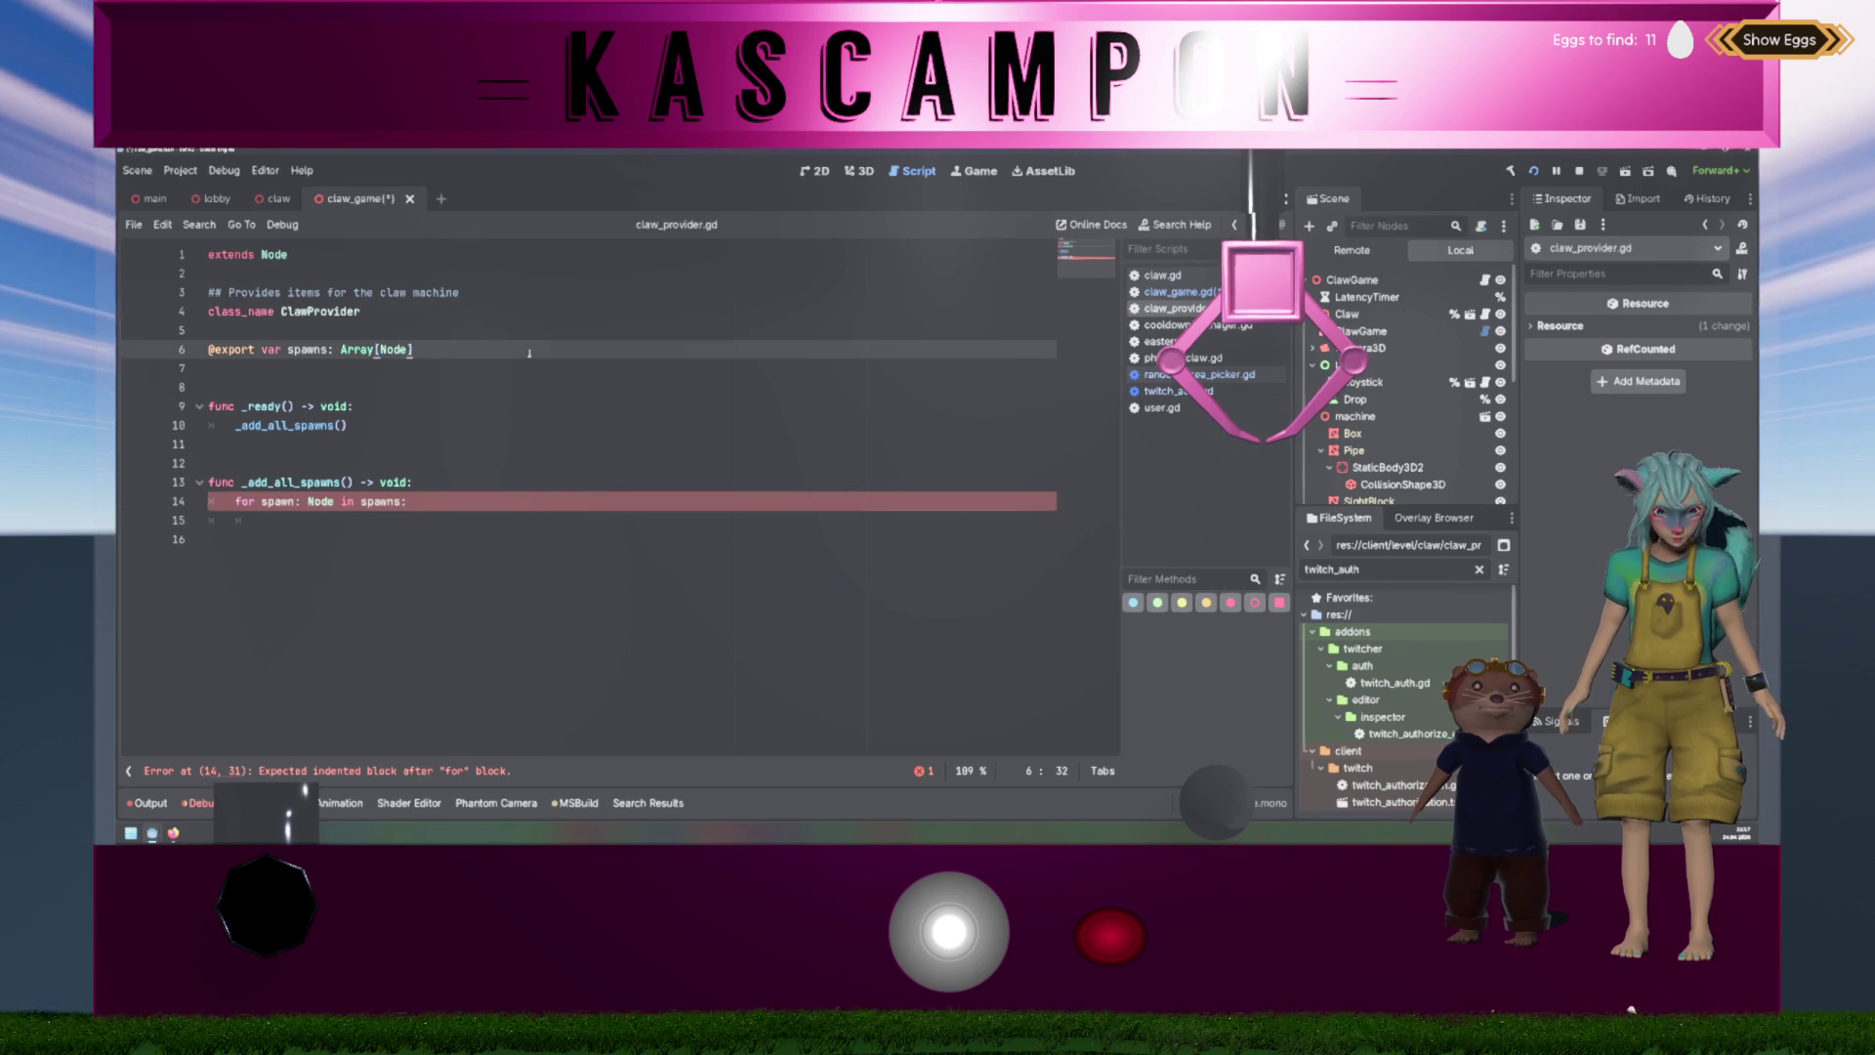
pyautogui.press('Return')
pyautogui.write('@export var spawn')
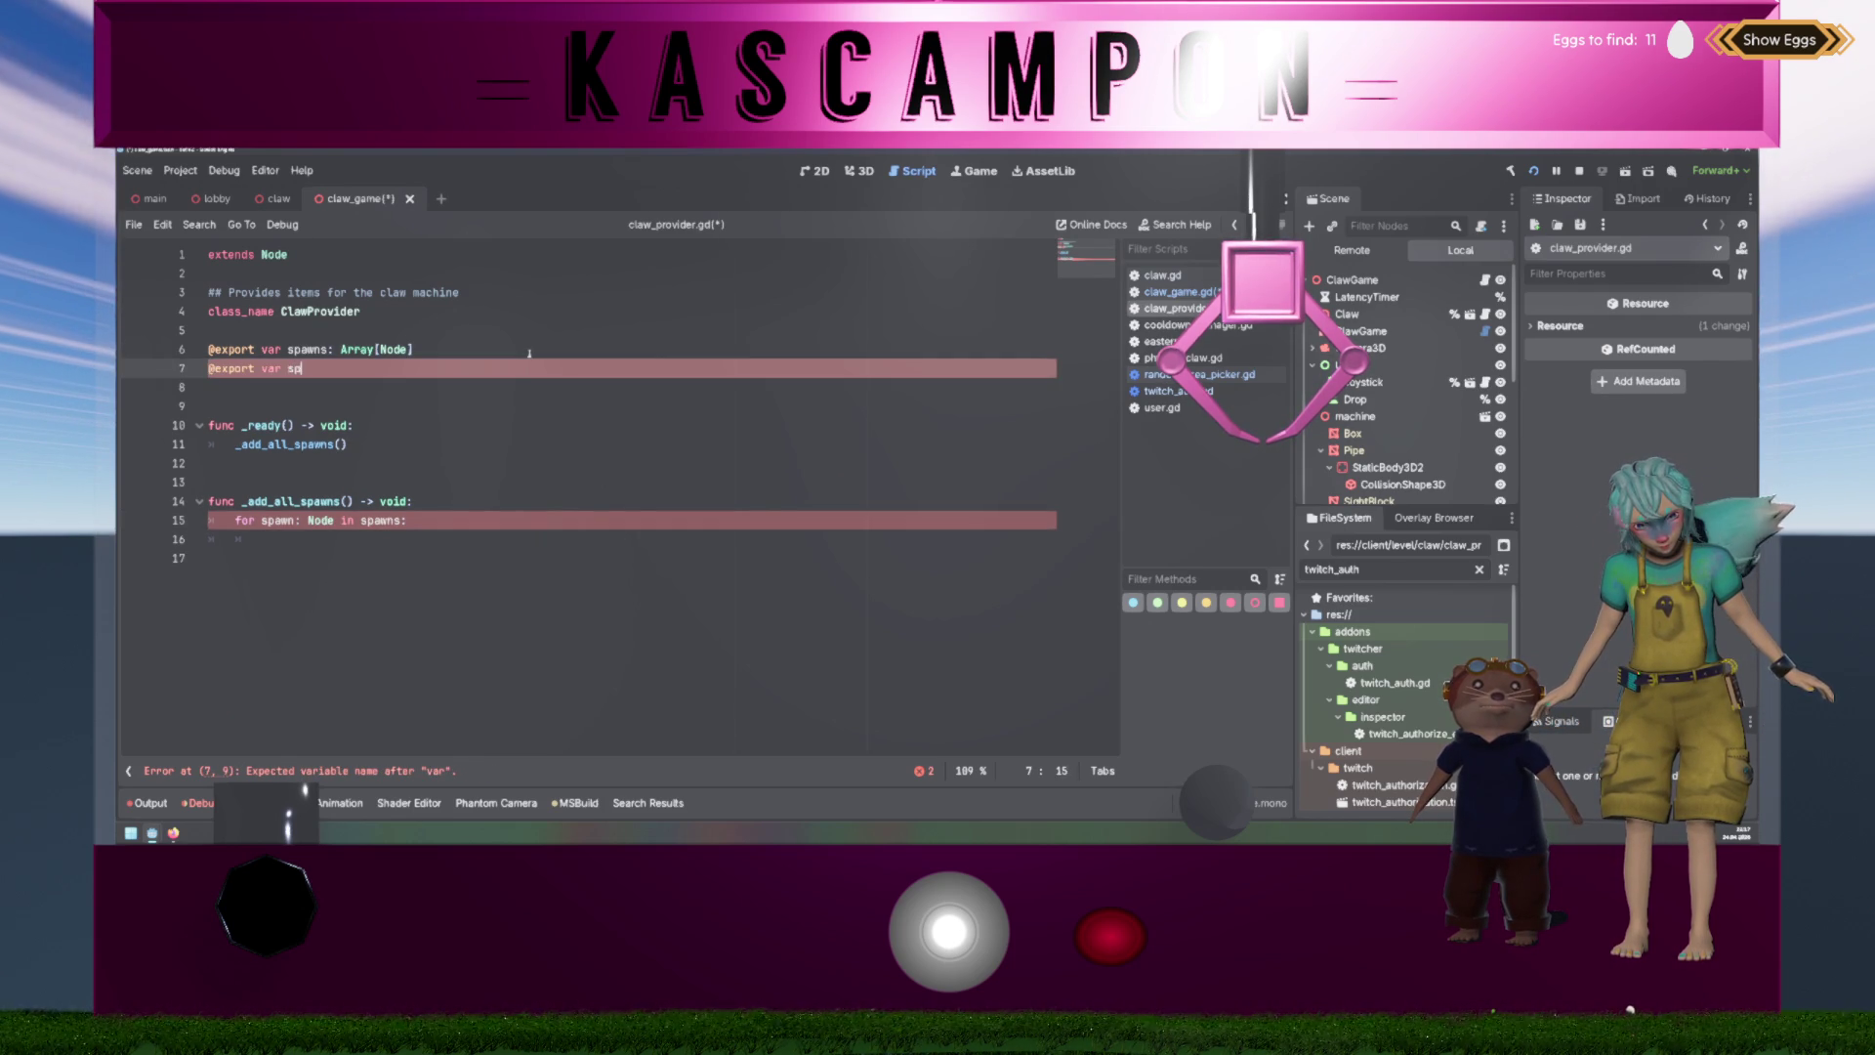
pyautogui.write('_area: Nod')
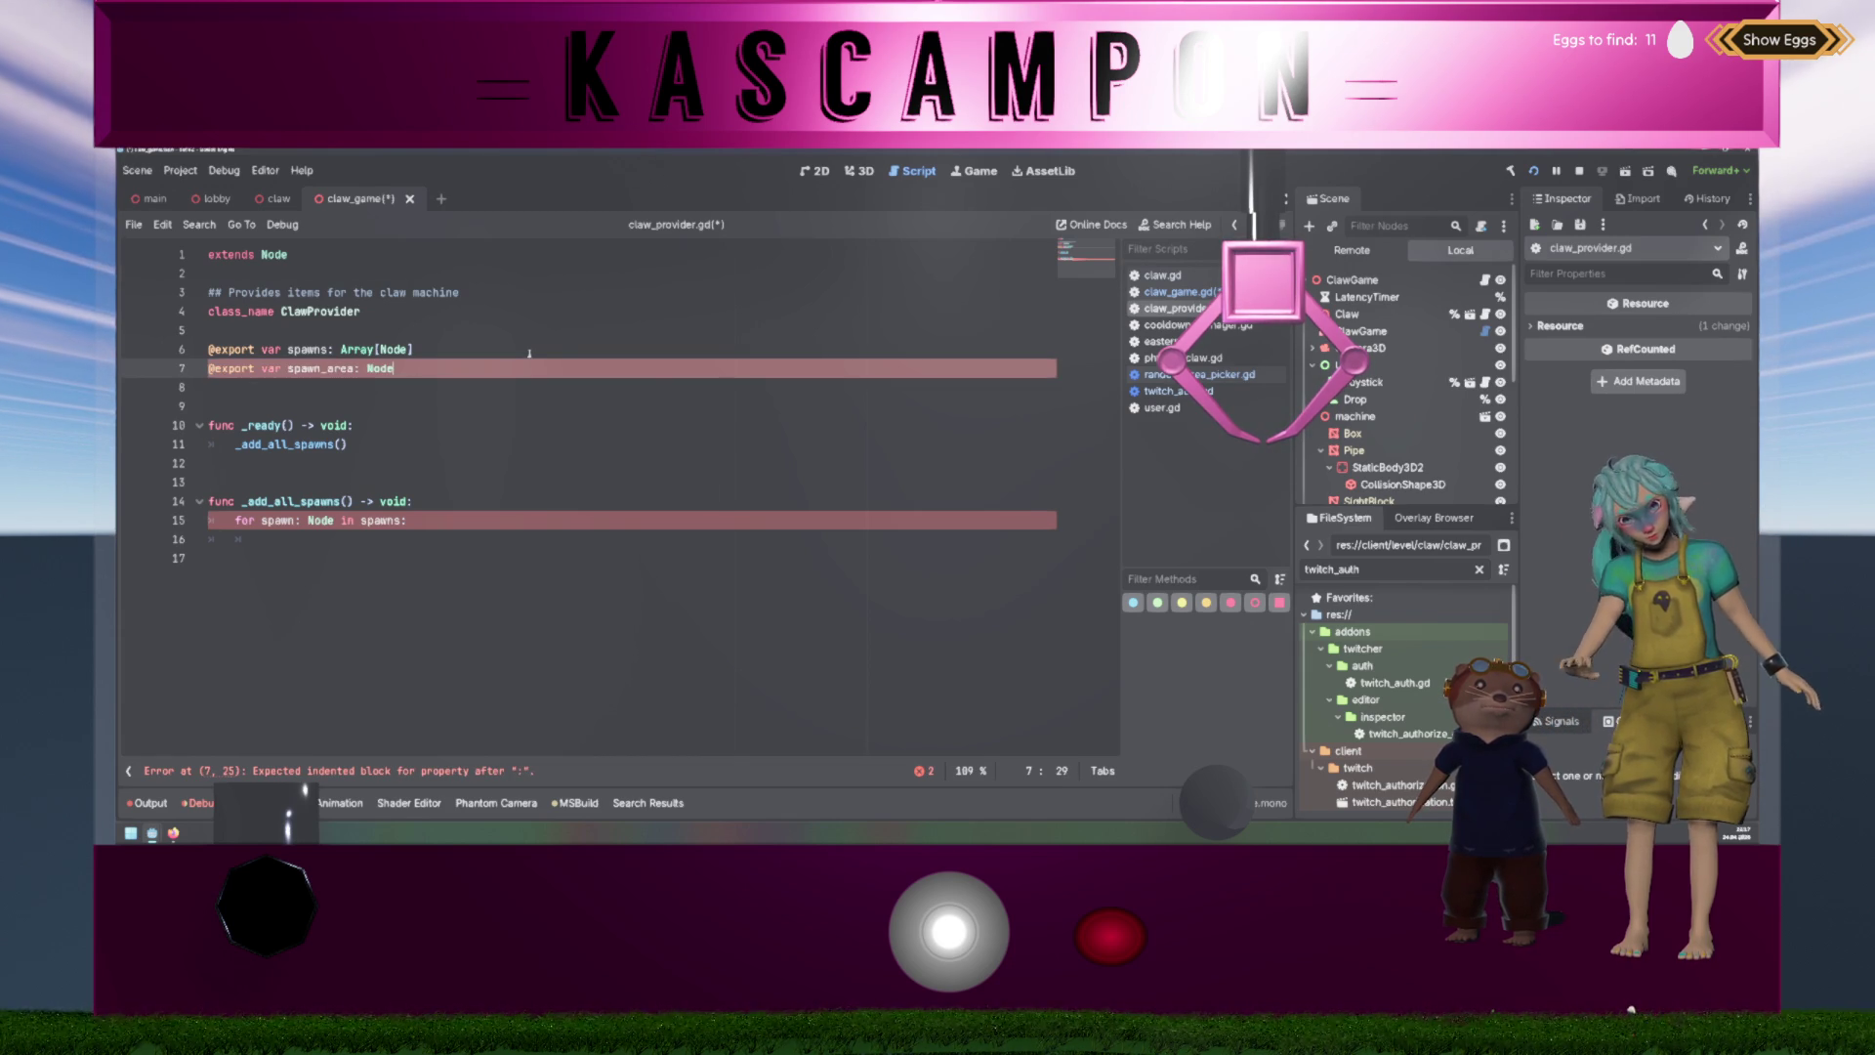
pyautogui.write('e')
pyautogui.press('Left')
pyautogui.press('Left')
pyautogui.press('Left')
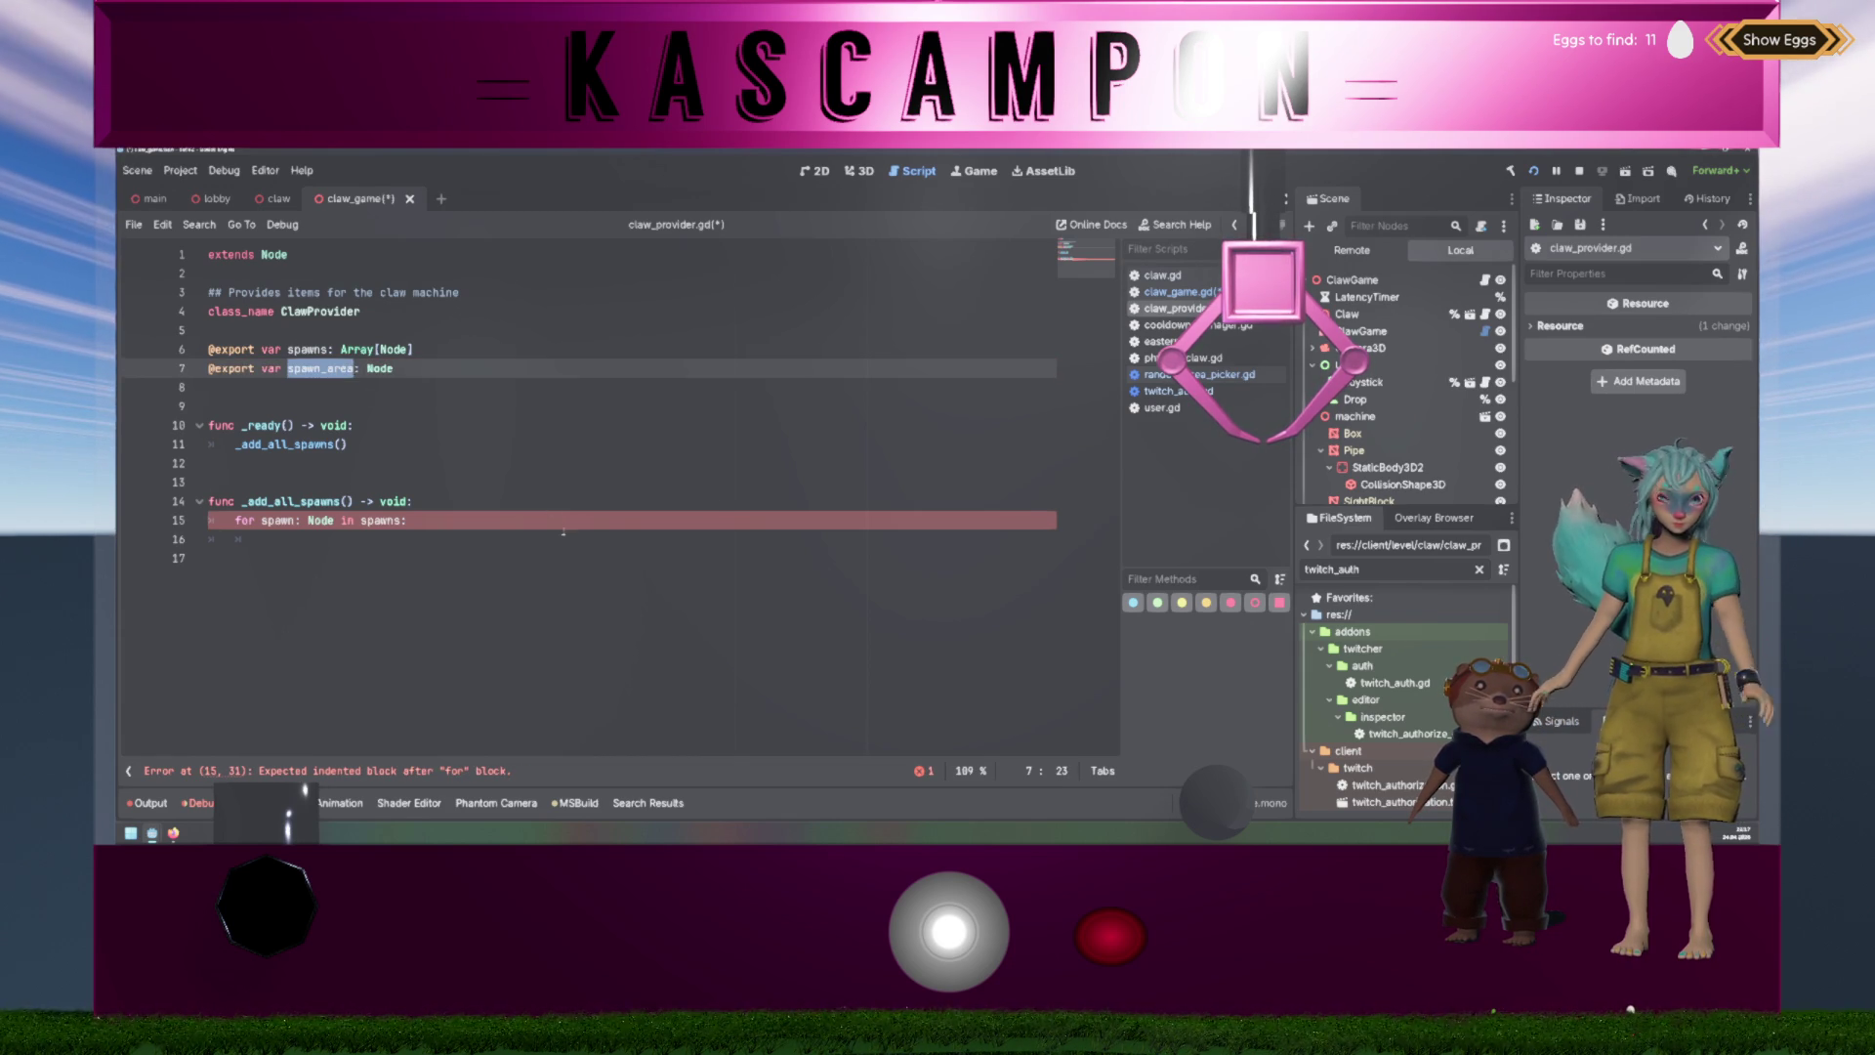
pyautogui.click(564, 537)
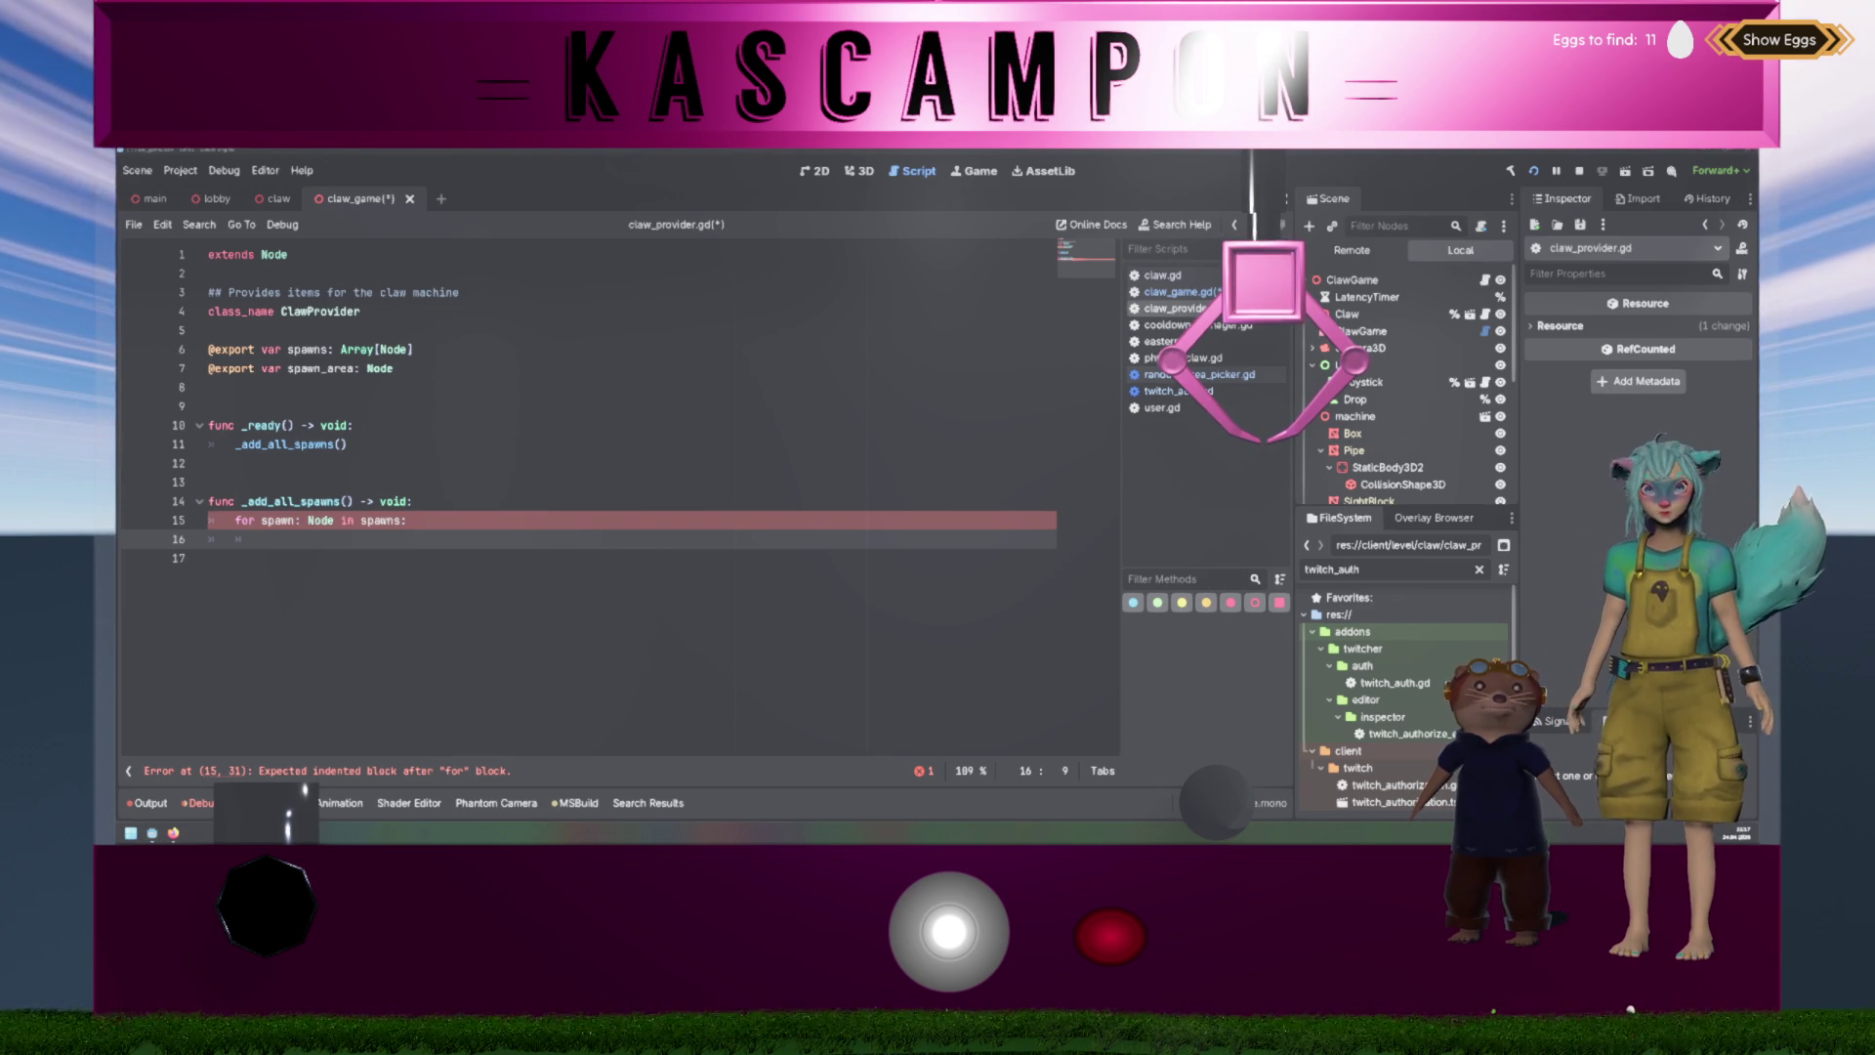
pyautogui.moveTo(127, 284); pyautogui.dragTo(574, 284)
# Maximize and zoom the GitHub issue #25 page, then highlight its title and opened-by line
pyautogui.doubleClick(574, 284)
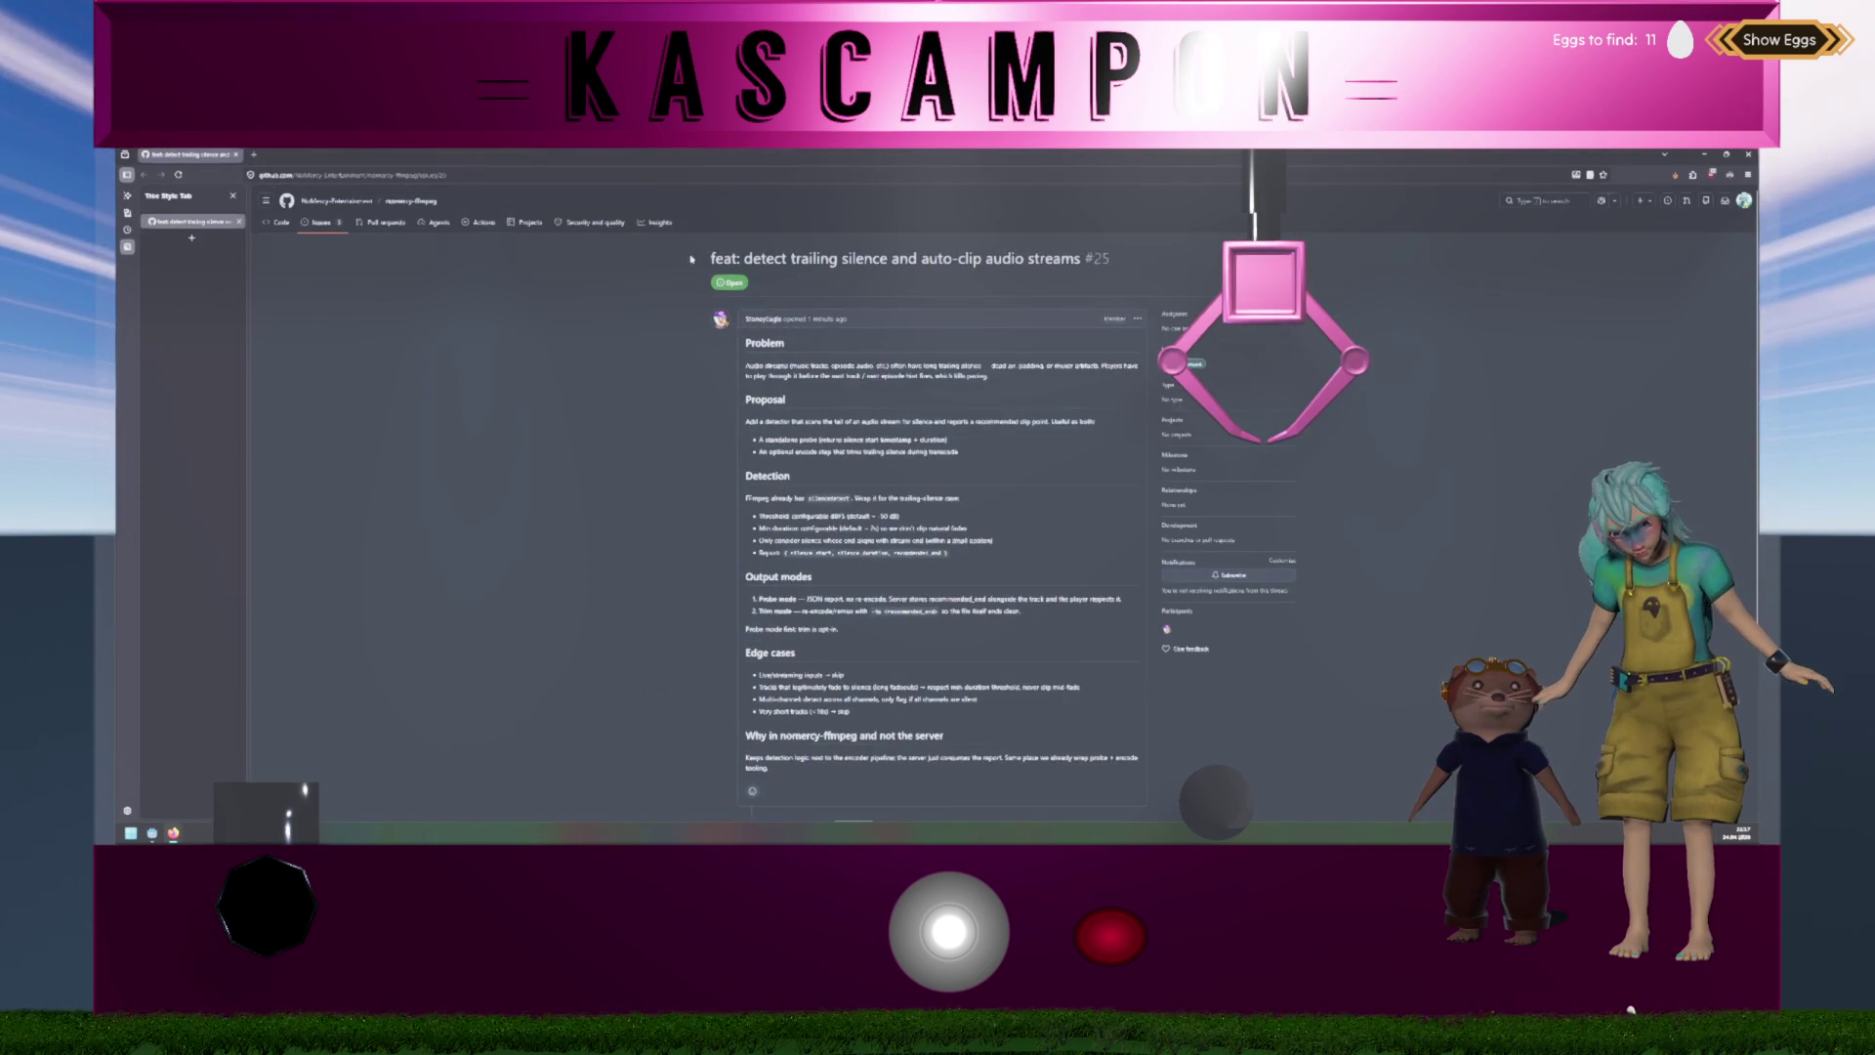
pyautogui.hotkey('ctrl', '+')
pyautogui.hotkey('ctrl', '+')
pyautogui.moveTo(347, 405)
pyautogui.mouseDown()
pyautogui.moveTo(1547, 471)
pyautogui.moveTo(1480, 410)
pyautogui.mouseUp()
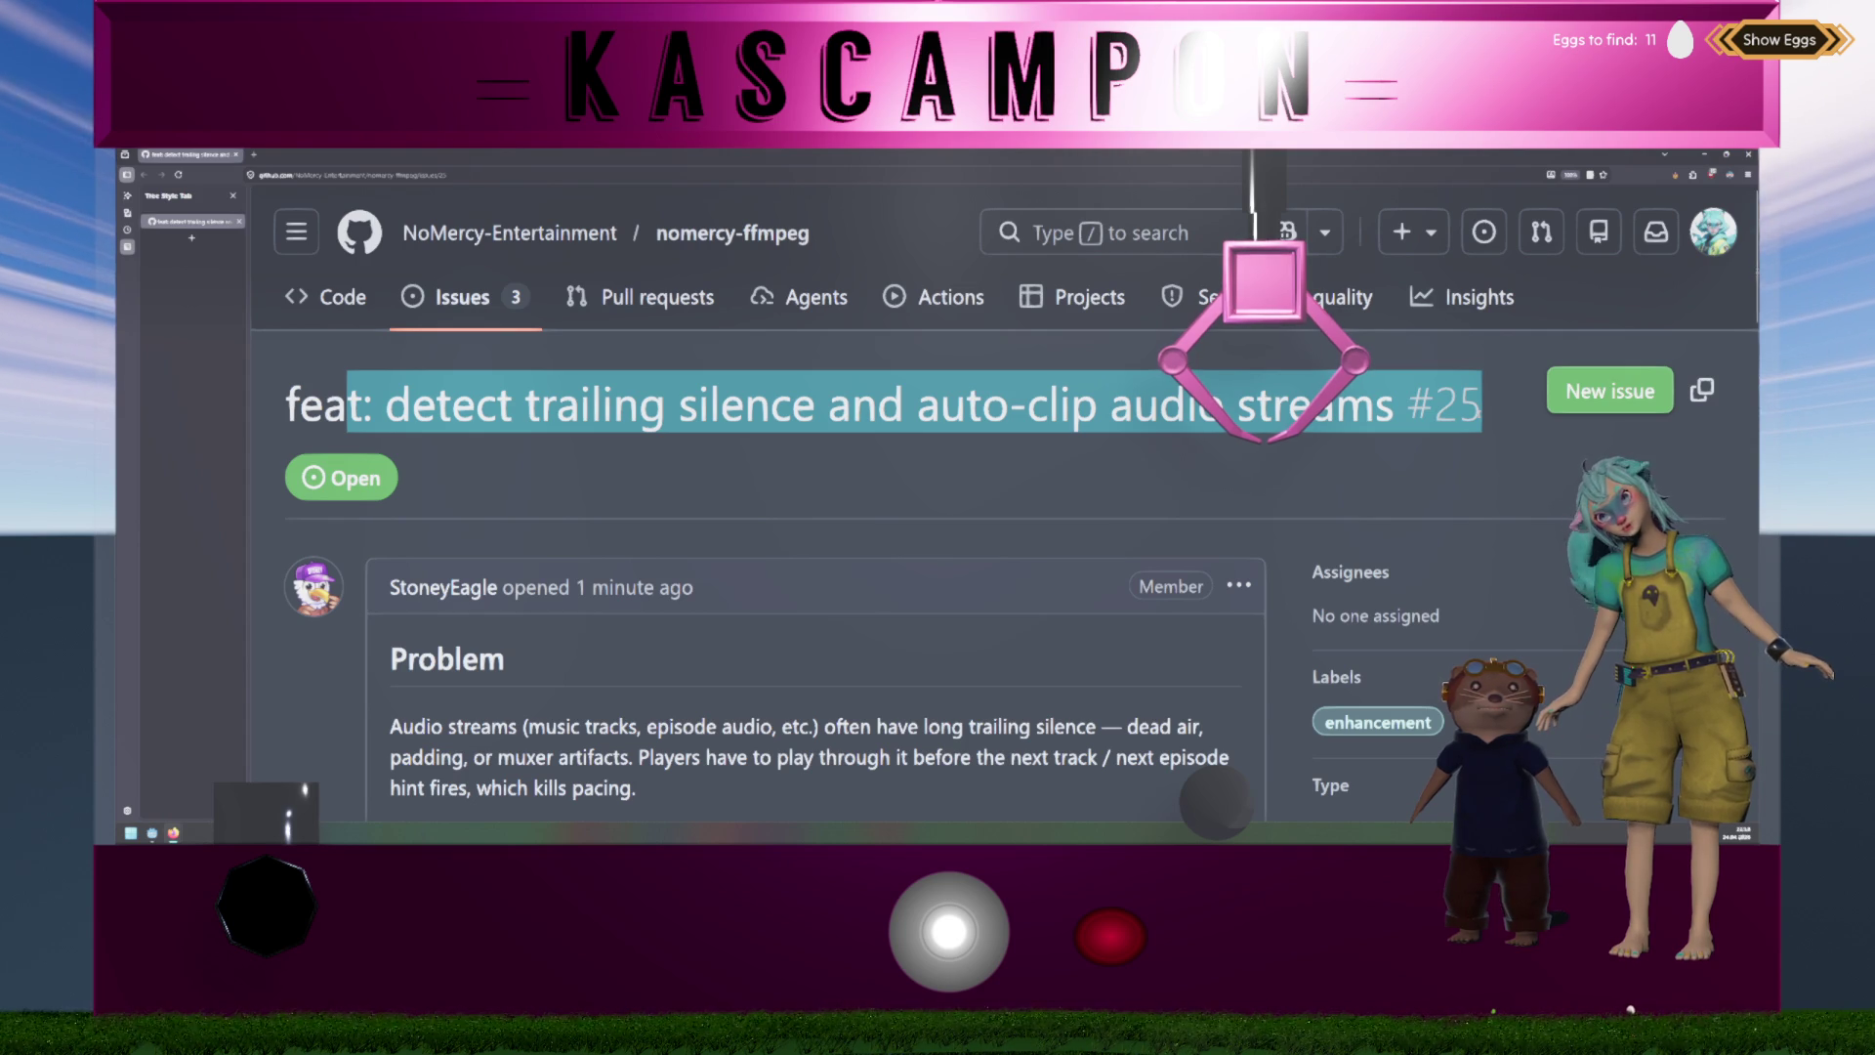
pyautogui.click(1480, 410)
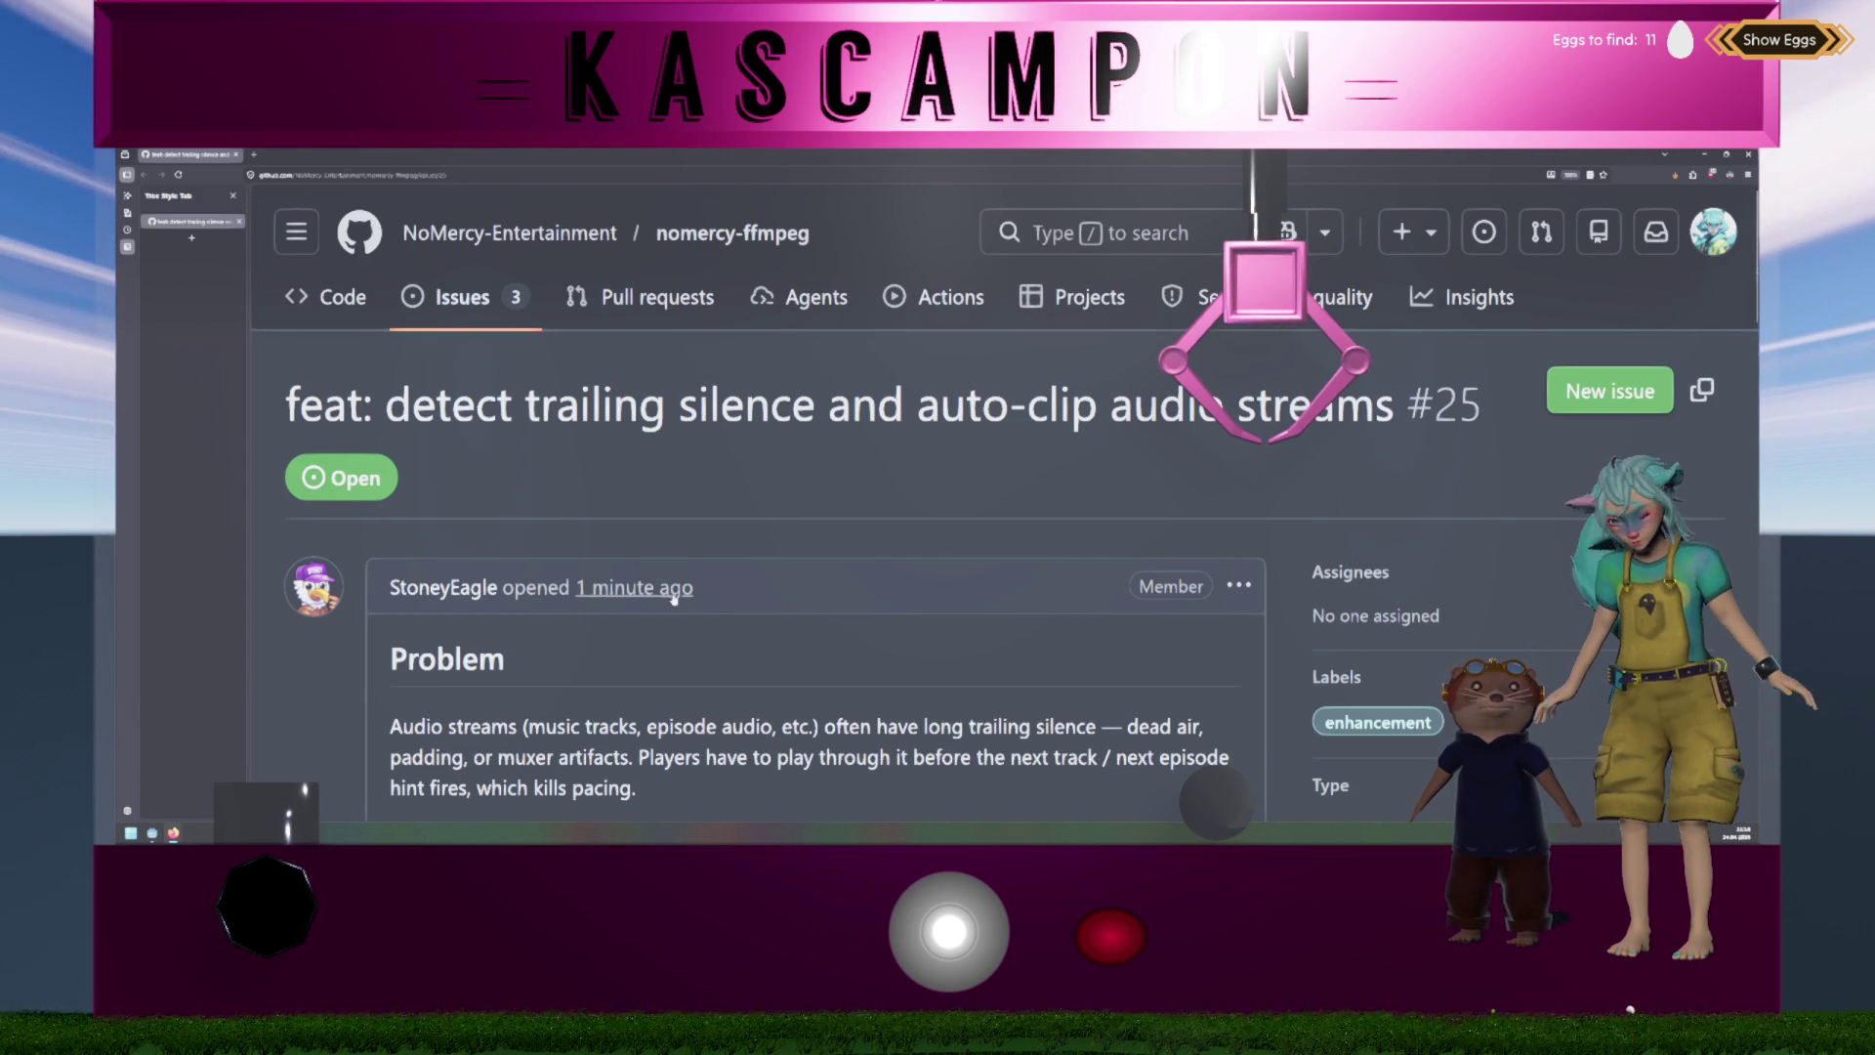
pyautogui.moveTo(693, 589); pyautogui.dragTo(433, 584)
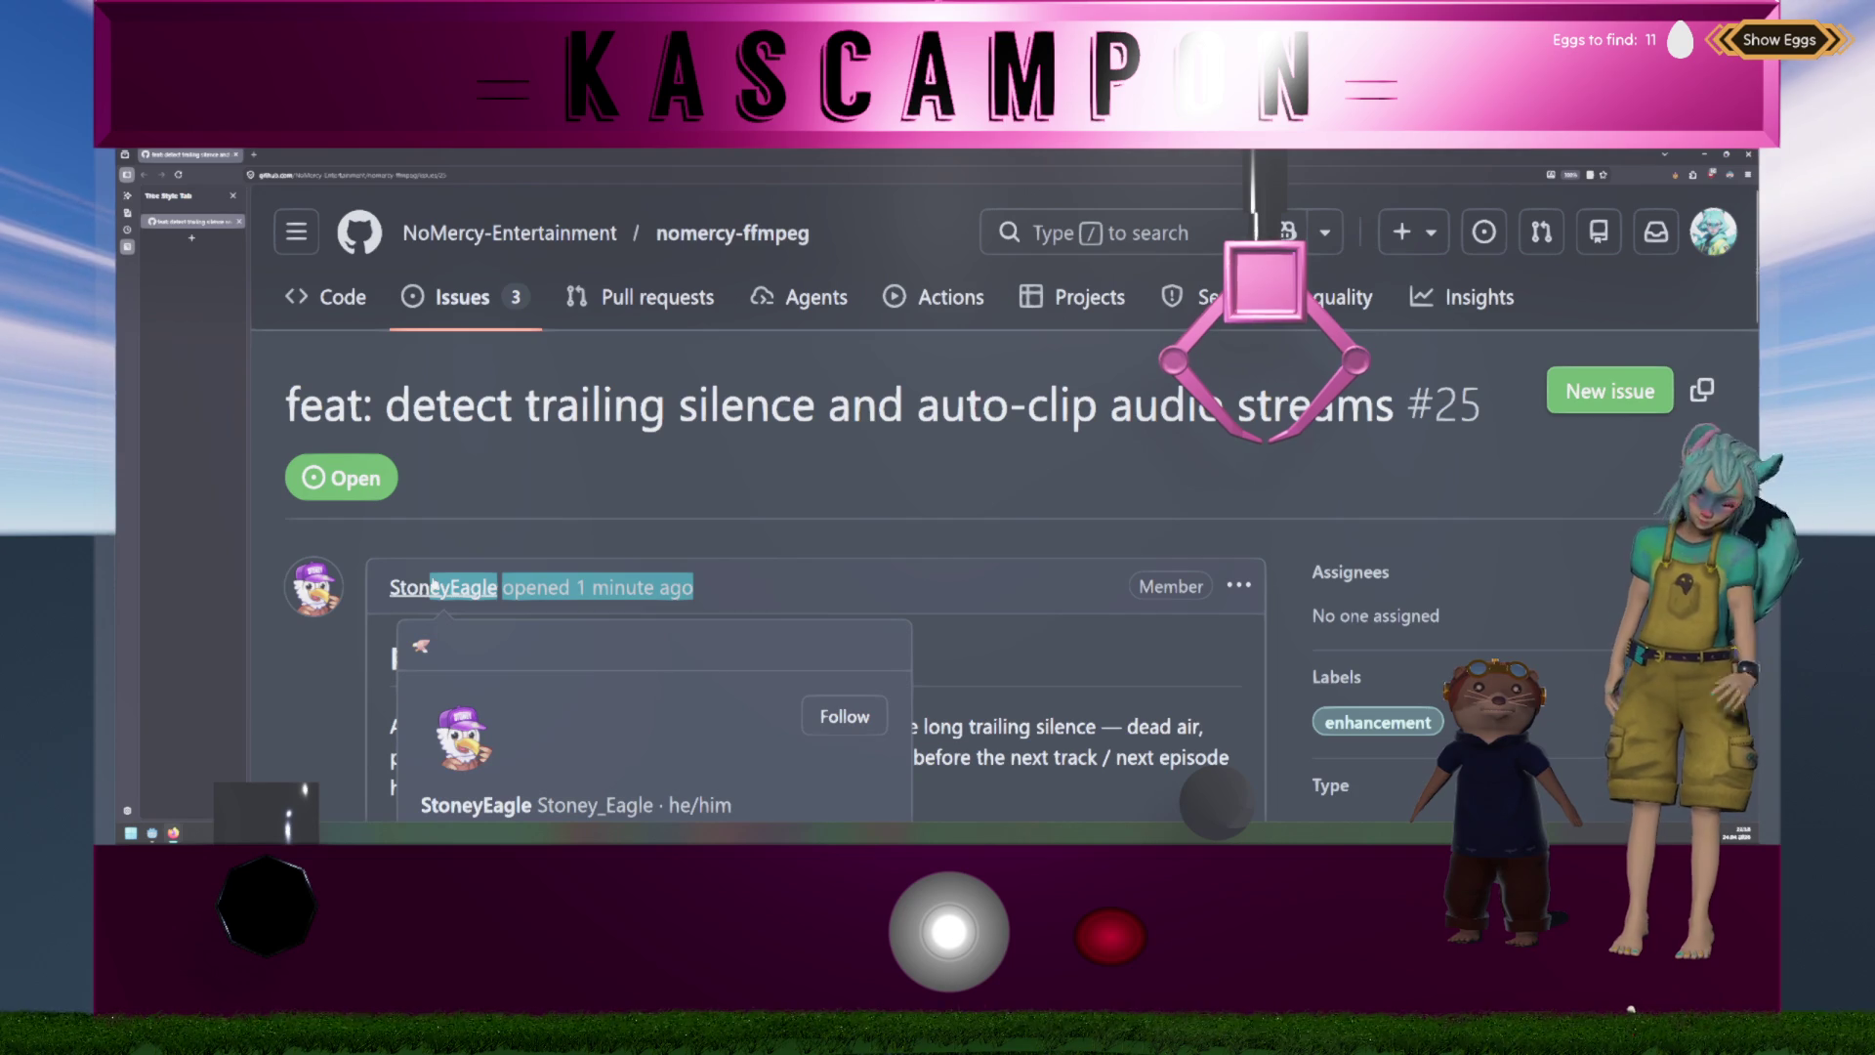
pyautogui.click(563, 363)
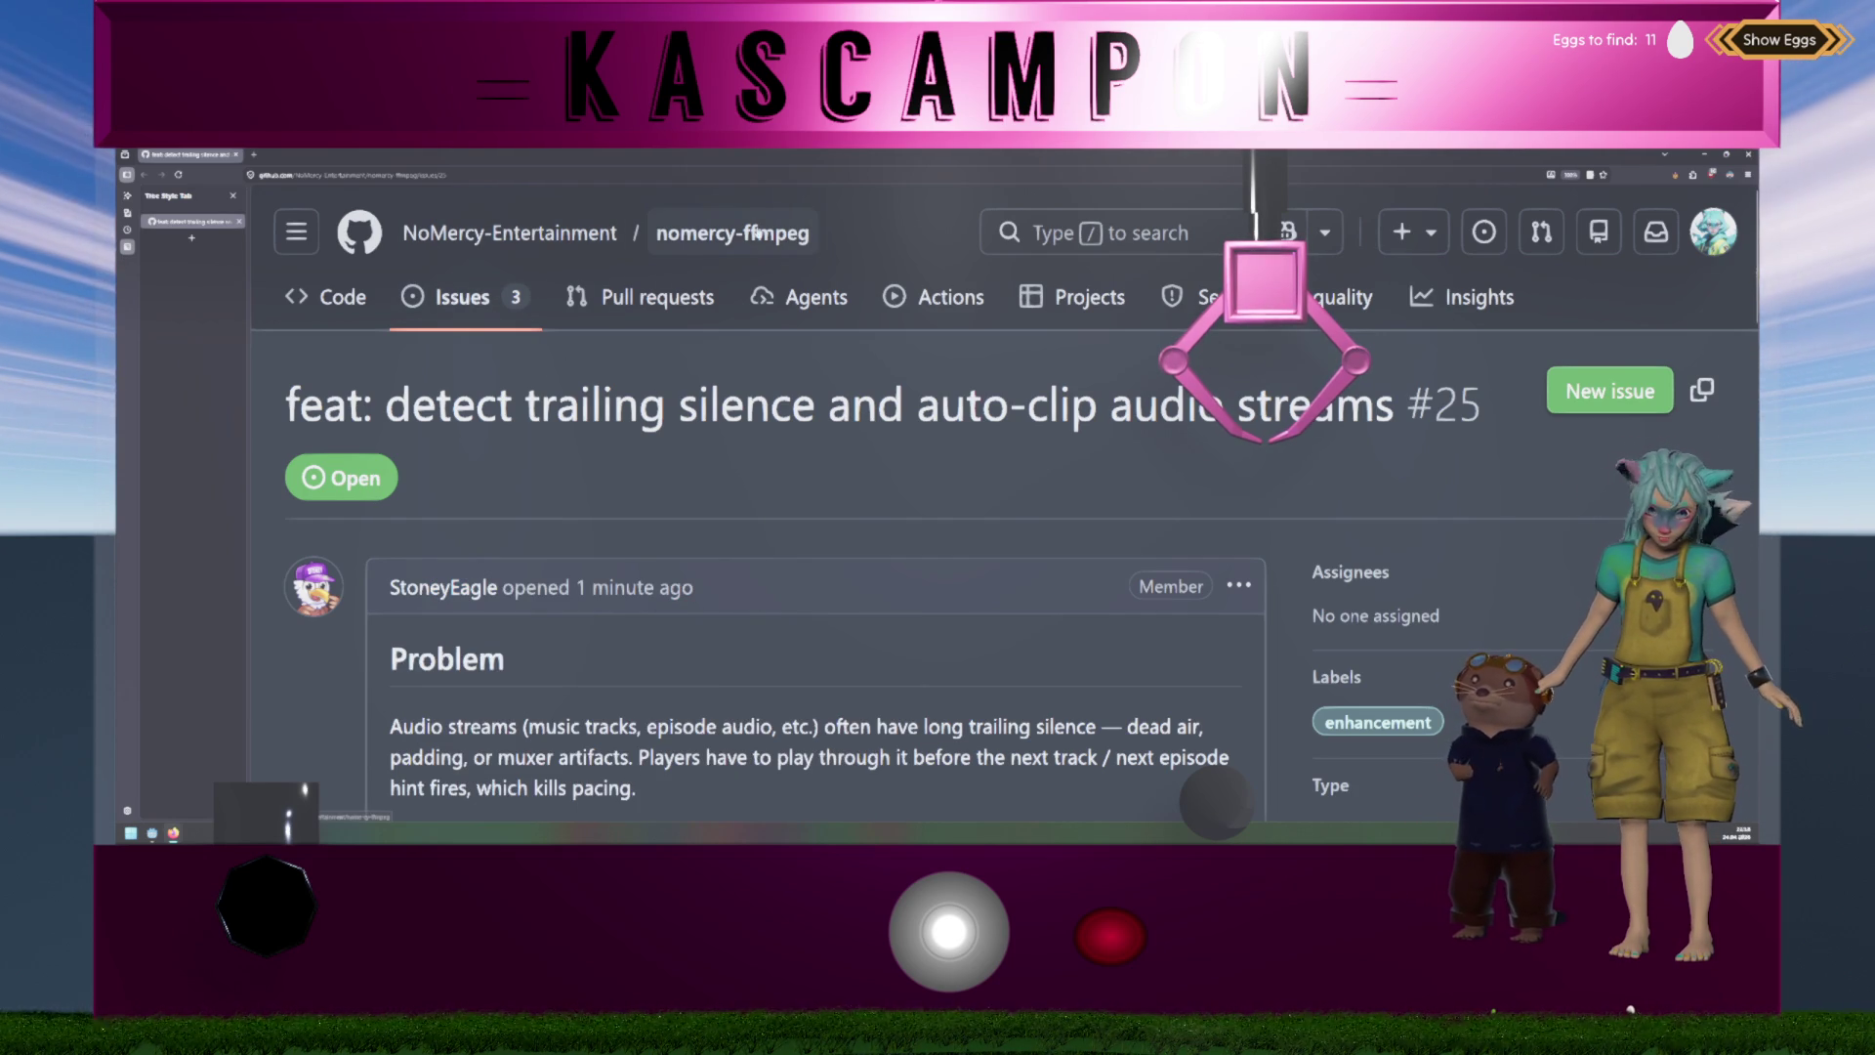
# Go to the NoMercy-Entertainment organization page and follow the organization
pyautogui.click(718, 245)
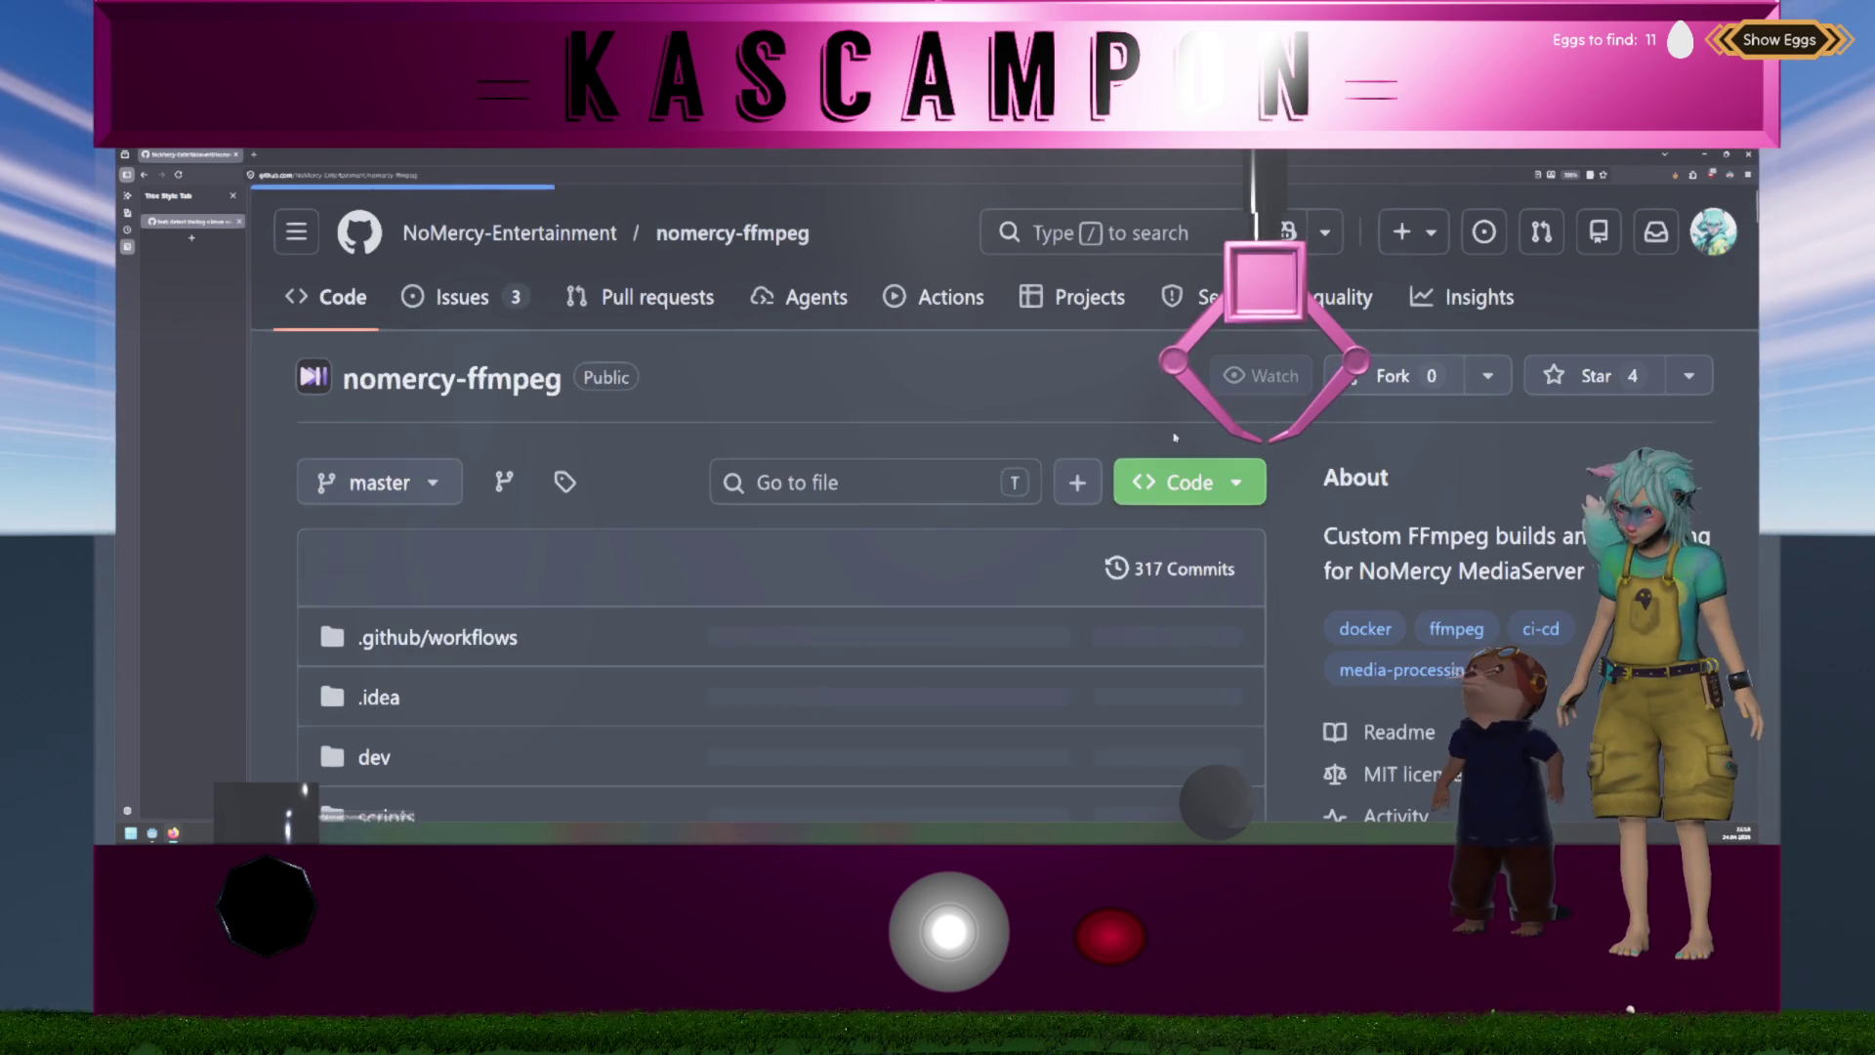
pyautogui.click(600, 234)
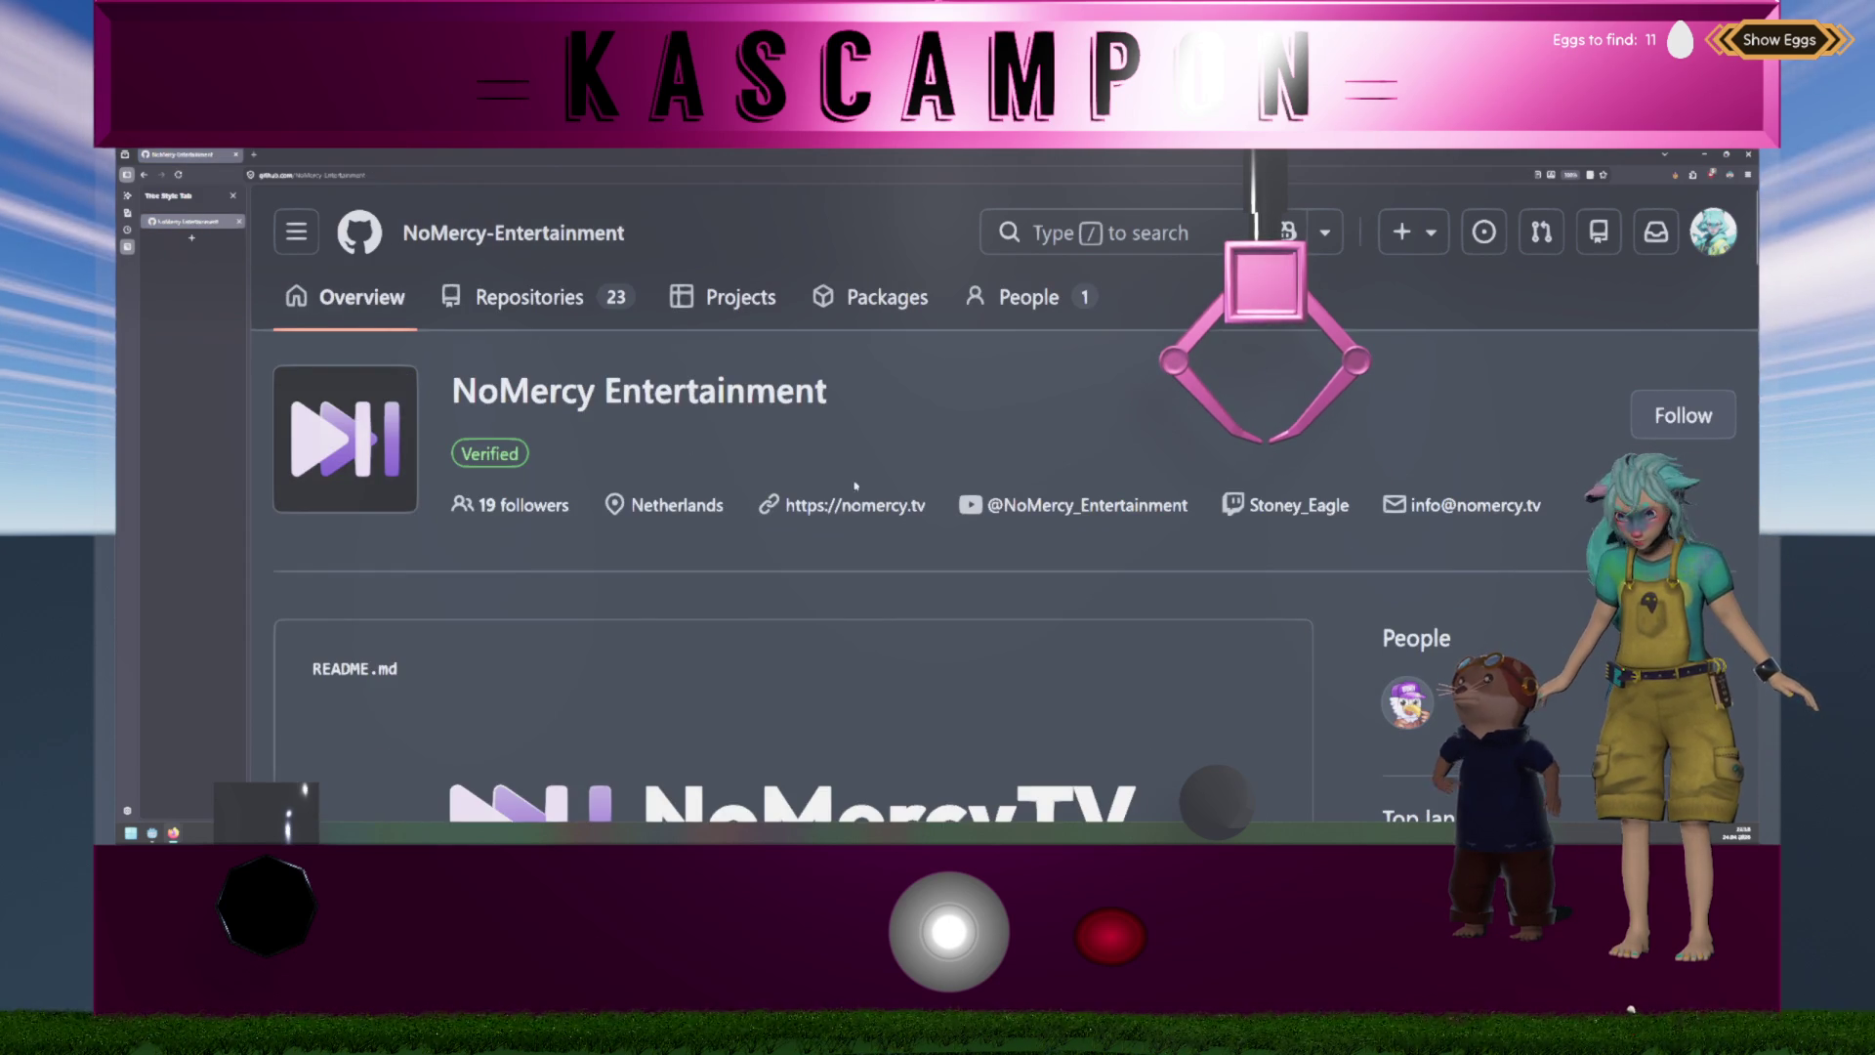
pyautogui.click(1645, 429)
pyautogui.hotkey('ctrl', '0')
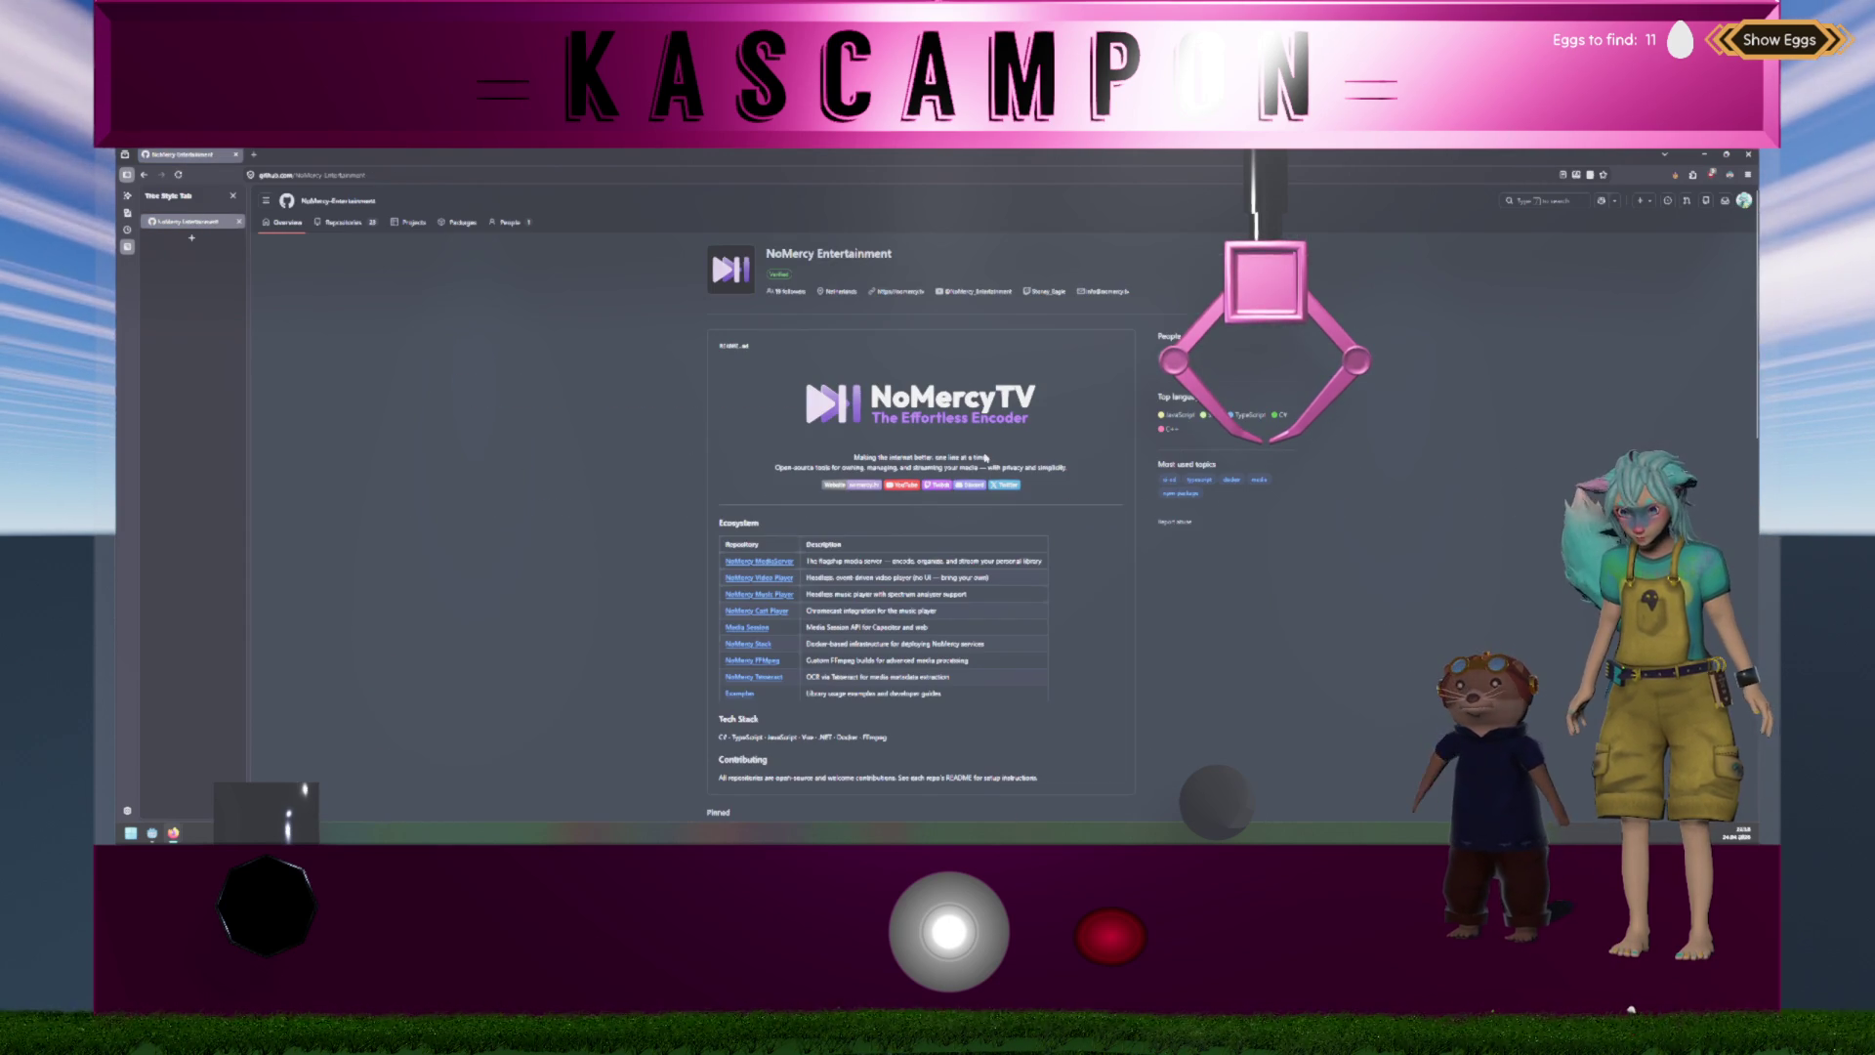
pyautogui.hotkey('ctrl', '+')
pyautogui.hotkey('ctrl', '+')
pyautogui.hotkey('ctrl', '+')
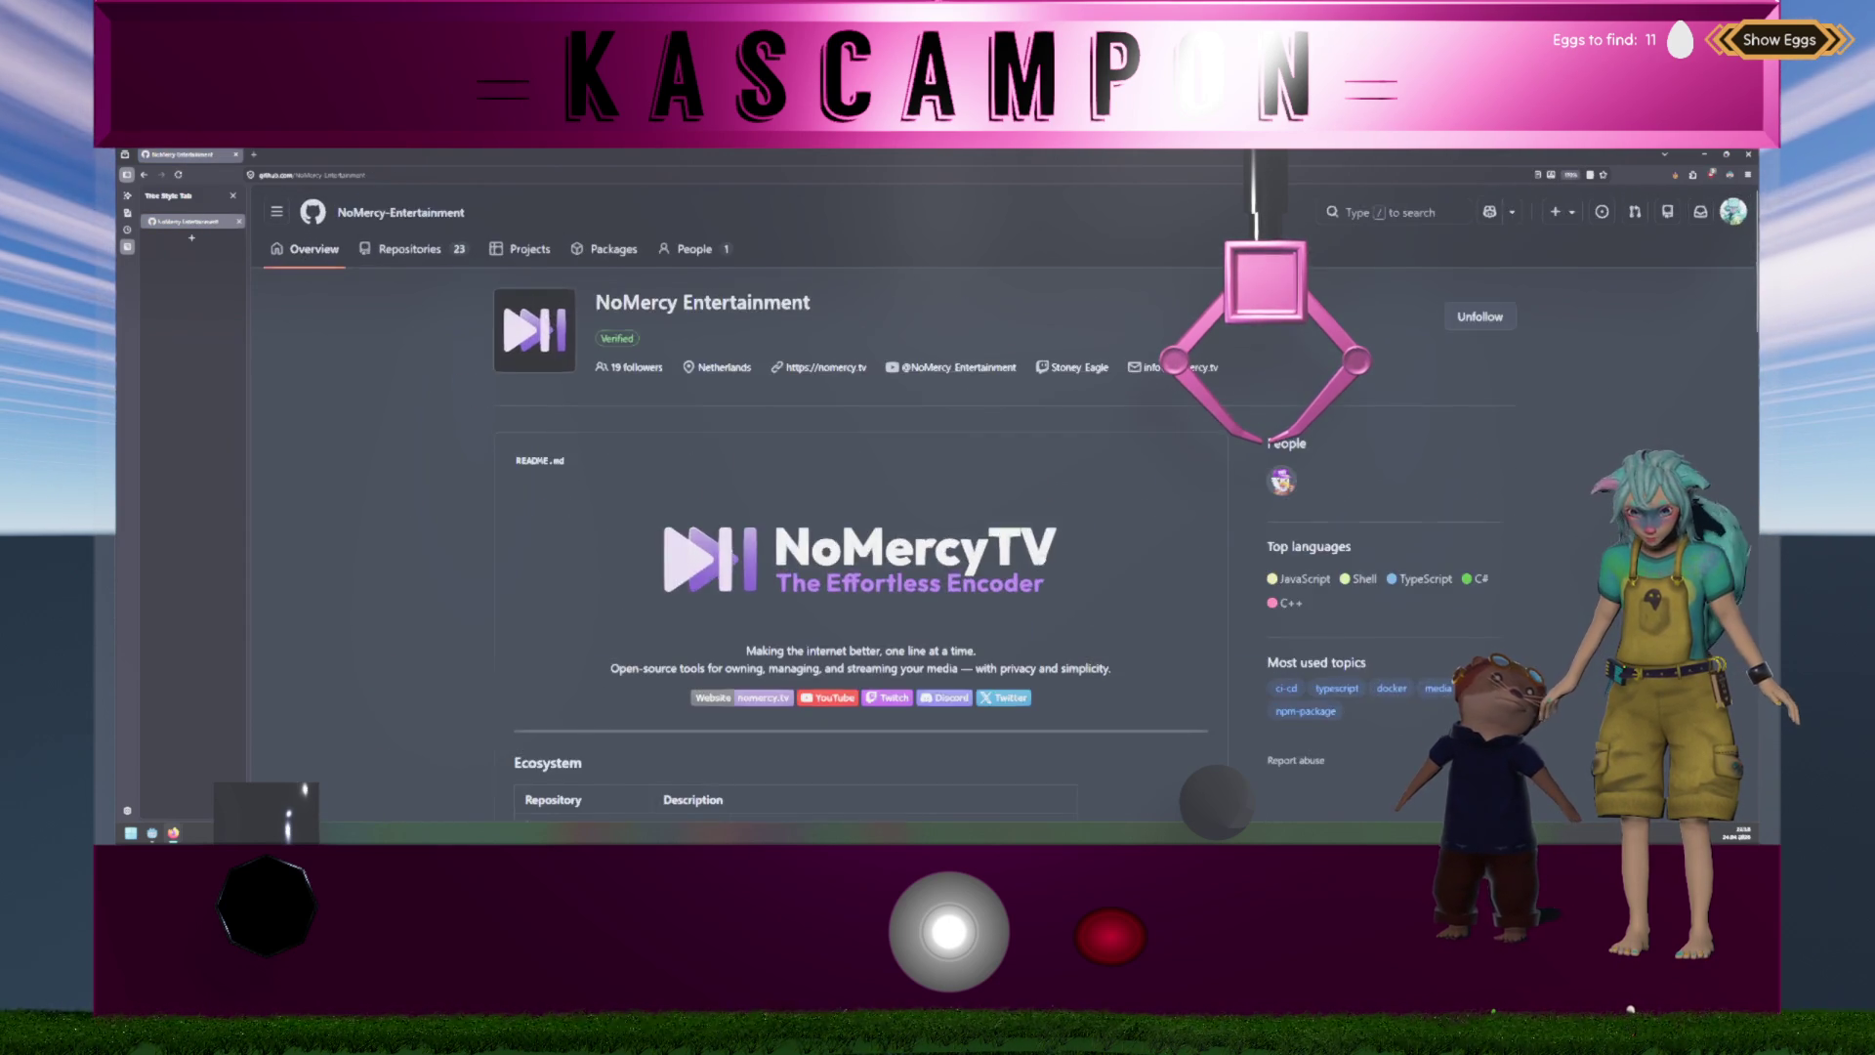
# Scroll the organization README, then star the nomercy-media-server repository
pyautogui.scroll(-1, 1055, 538)
pyautogui.scroll(-2, 1054, 543)
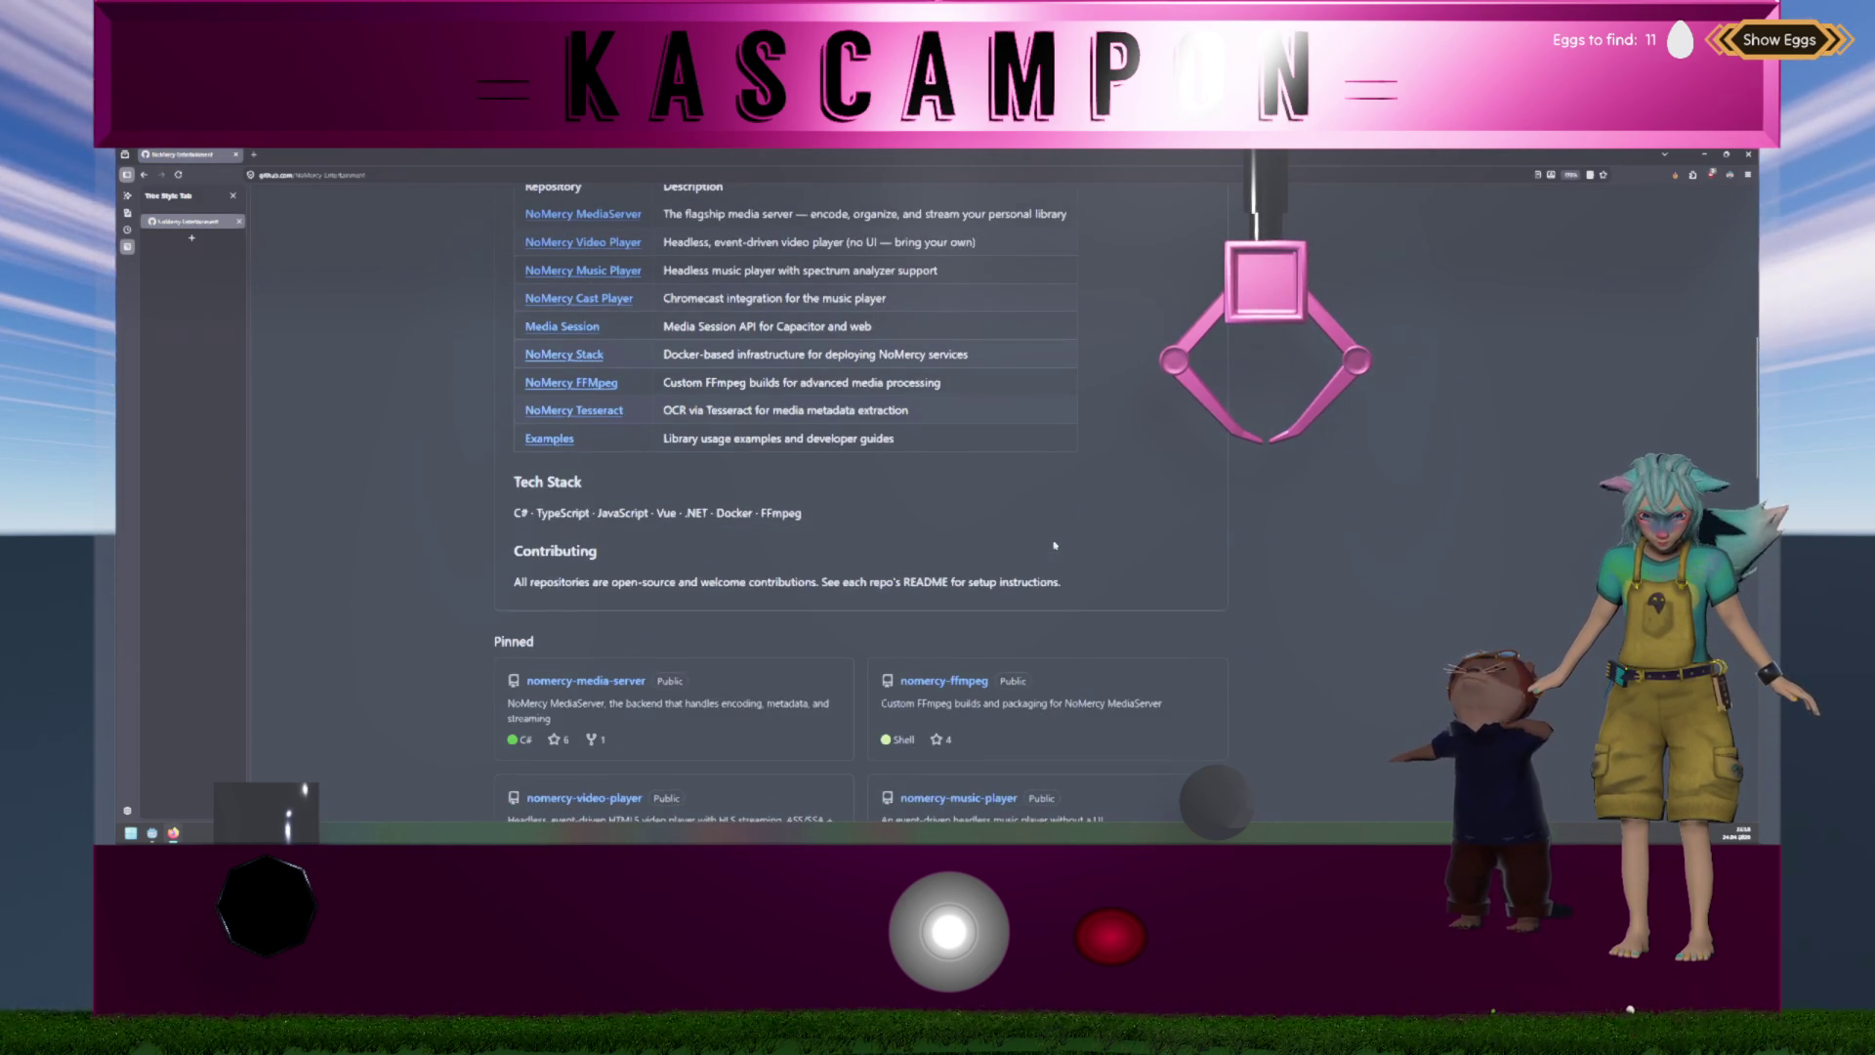
pyautogui.scroll(-3, 1054, 547)
pyautogui.scroll(10, 1259, 553)
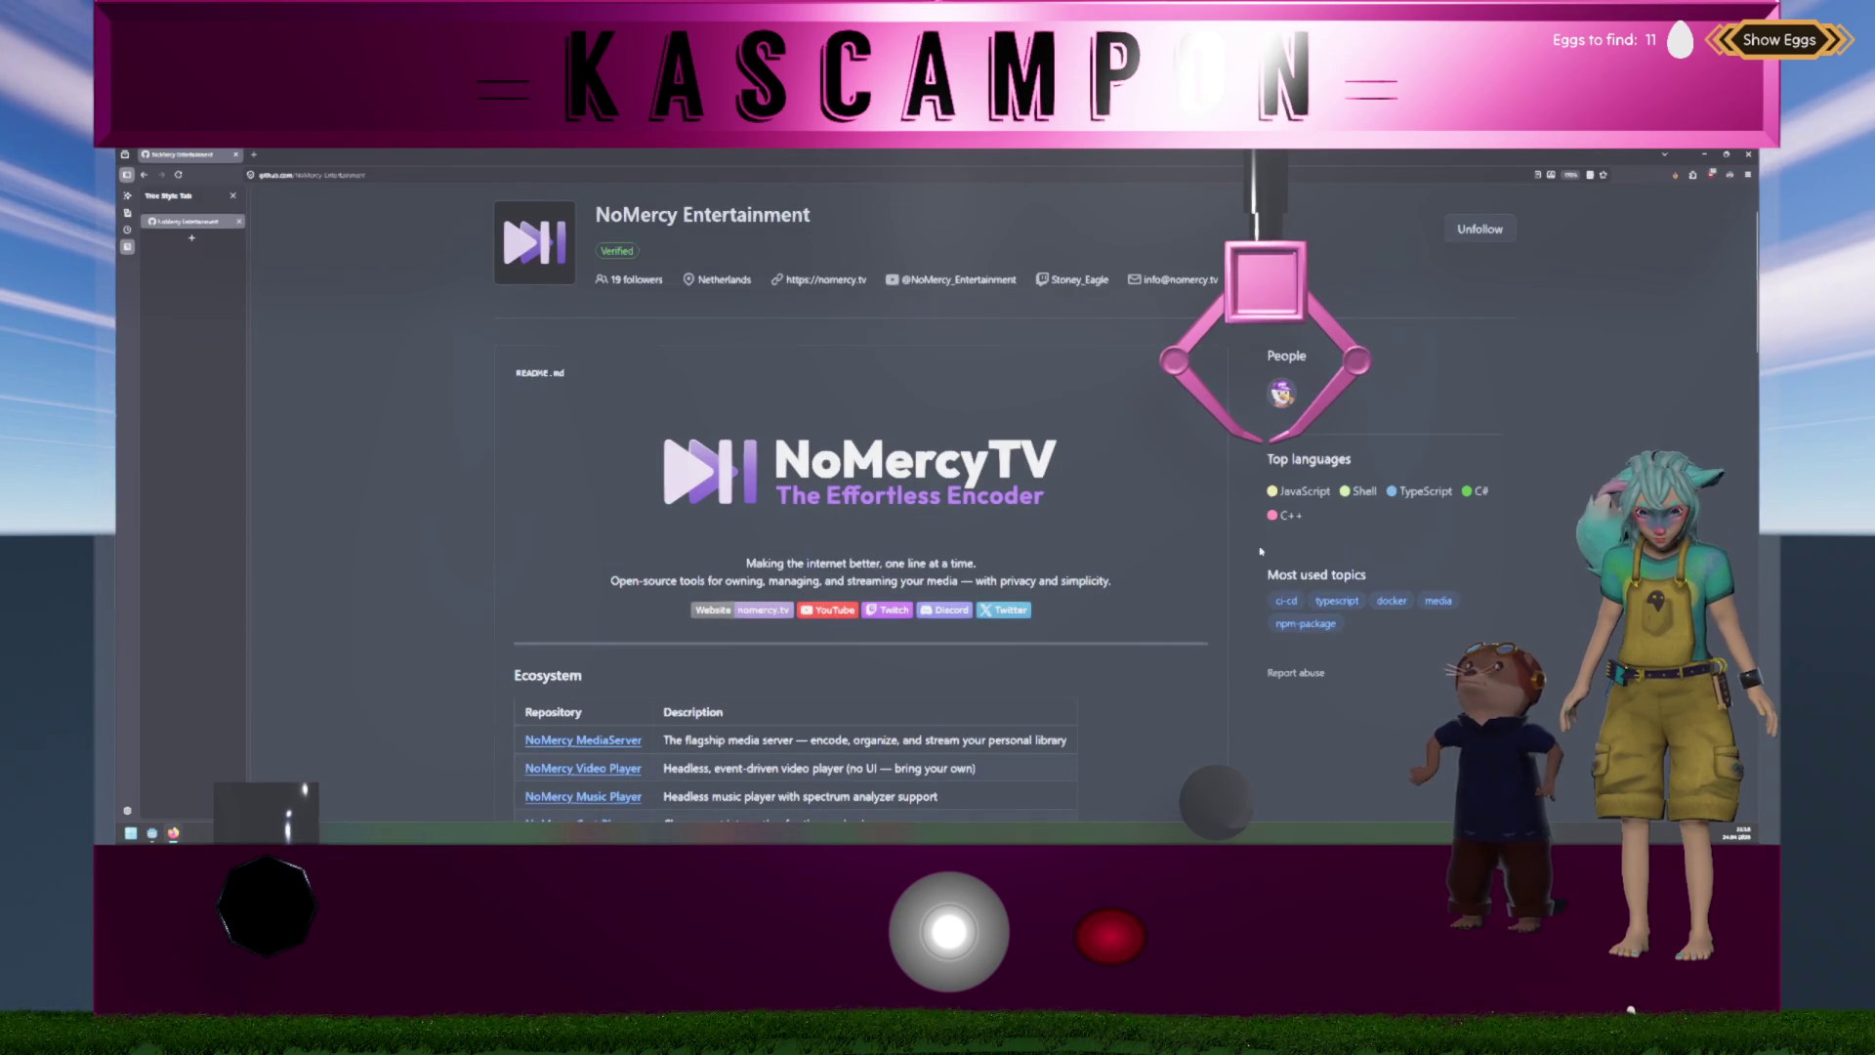
pyautogui.scroll(-3, 1260, 553)
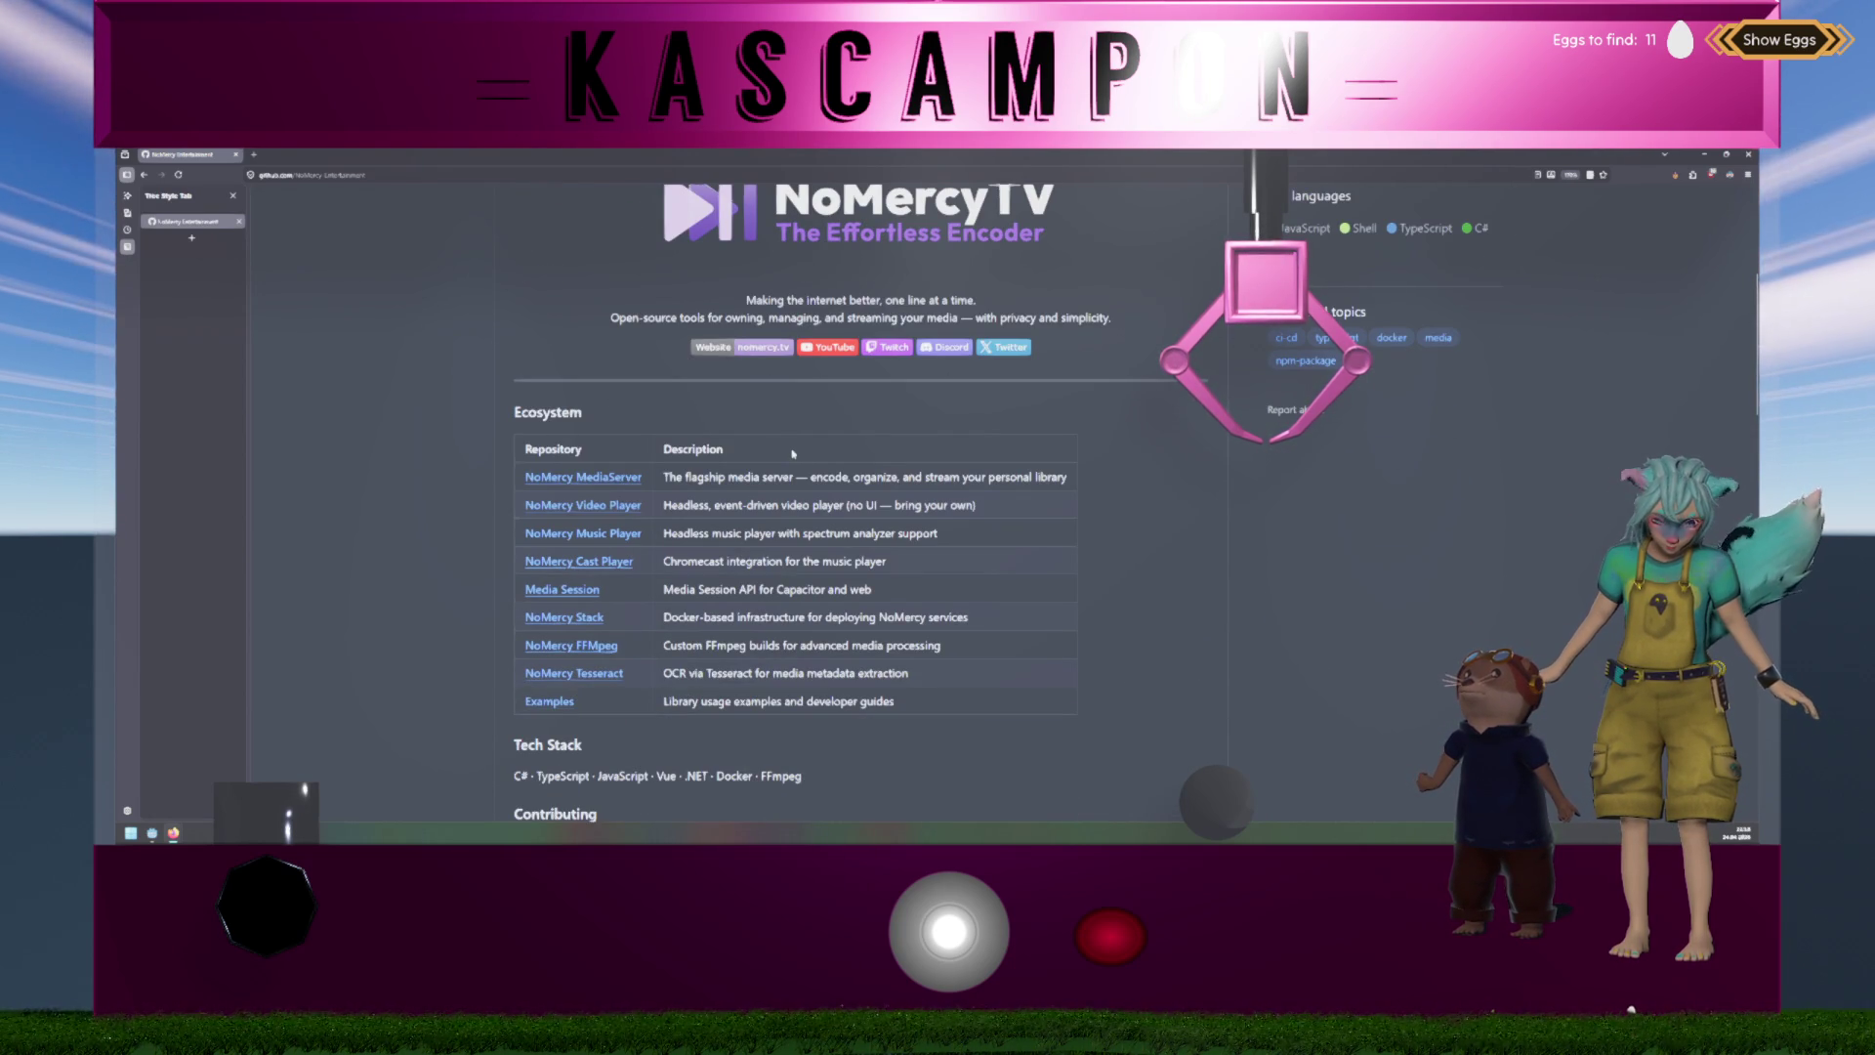
pyautogui.click(600, 478)
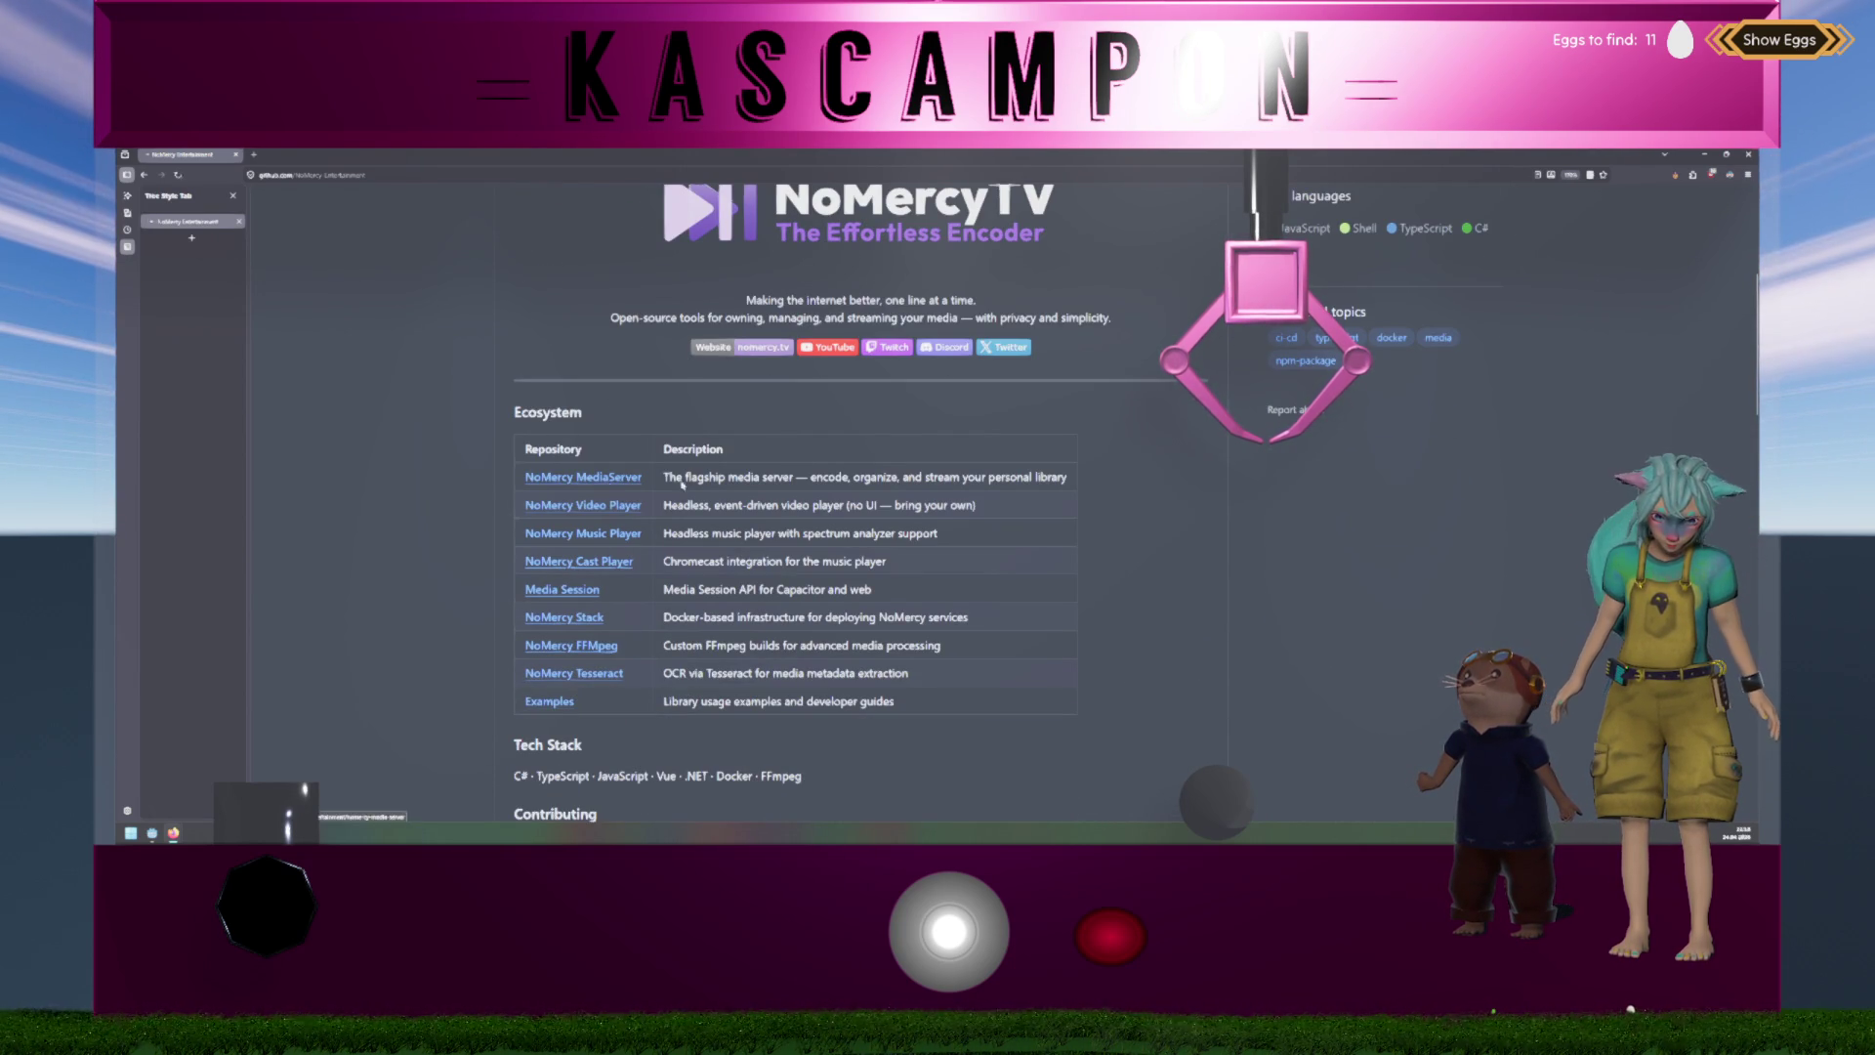
pyautogui.click(1465, 297)
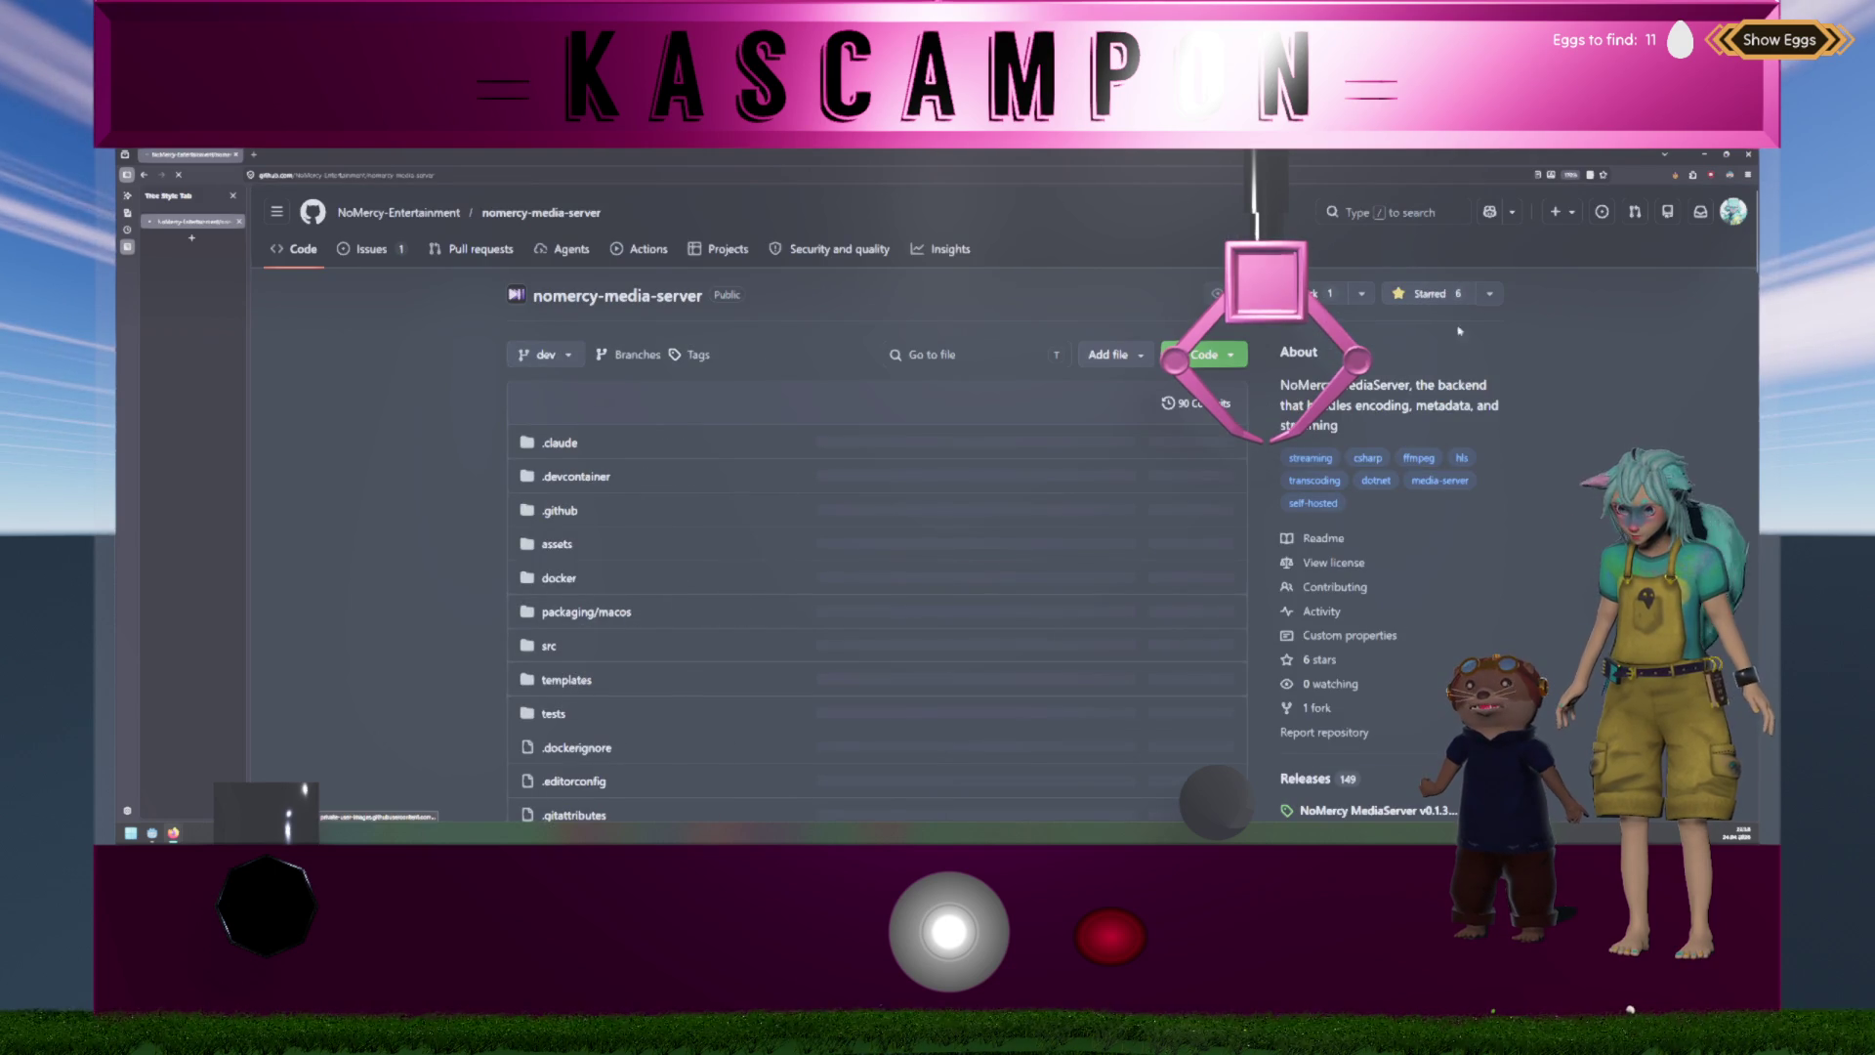
pyautogui.hotkey('alt', 'Tab')
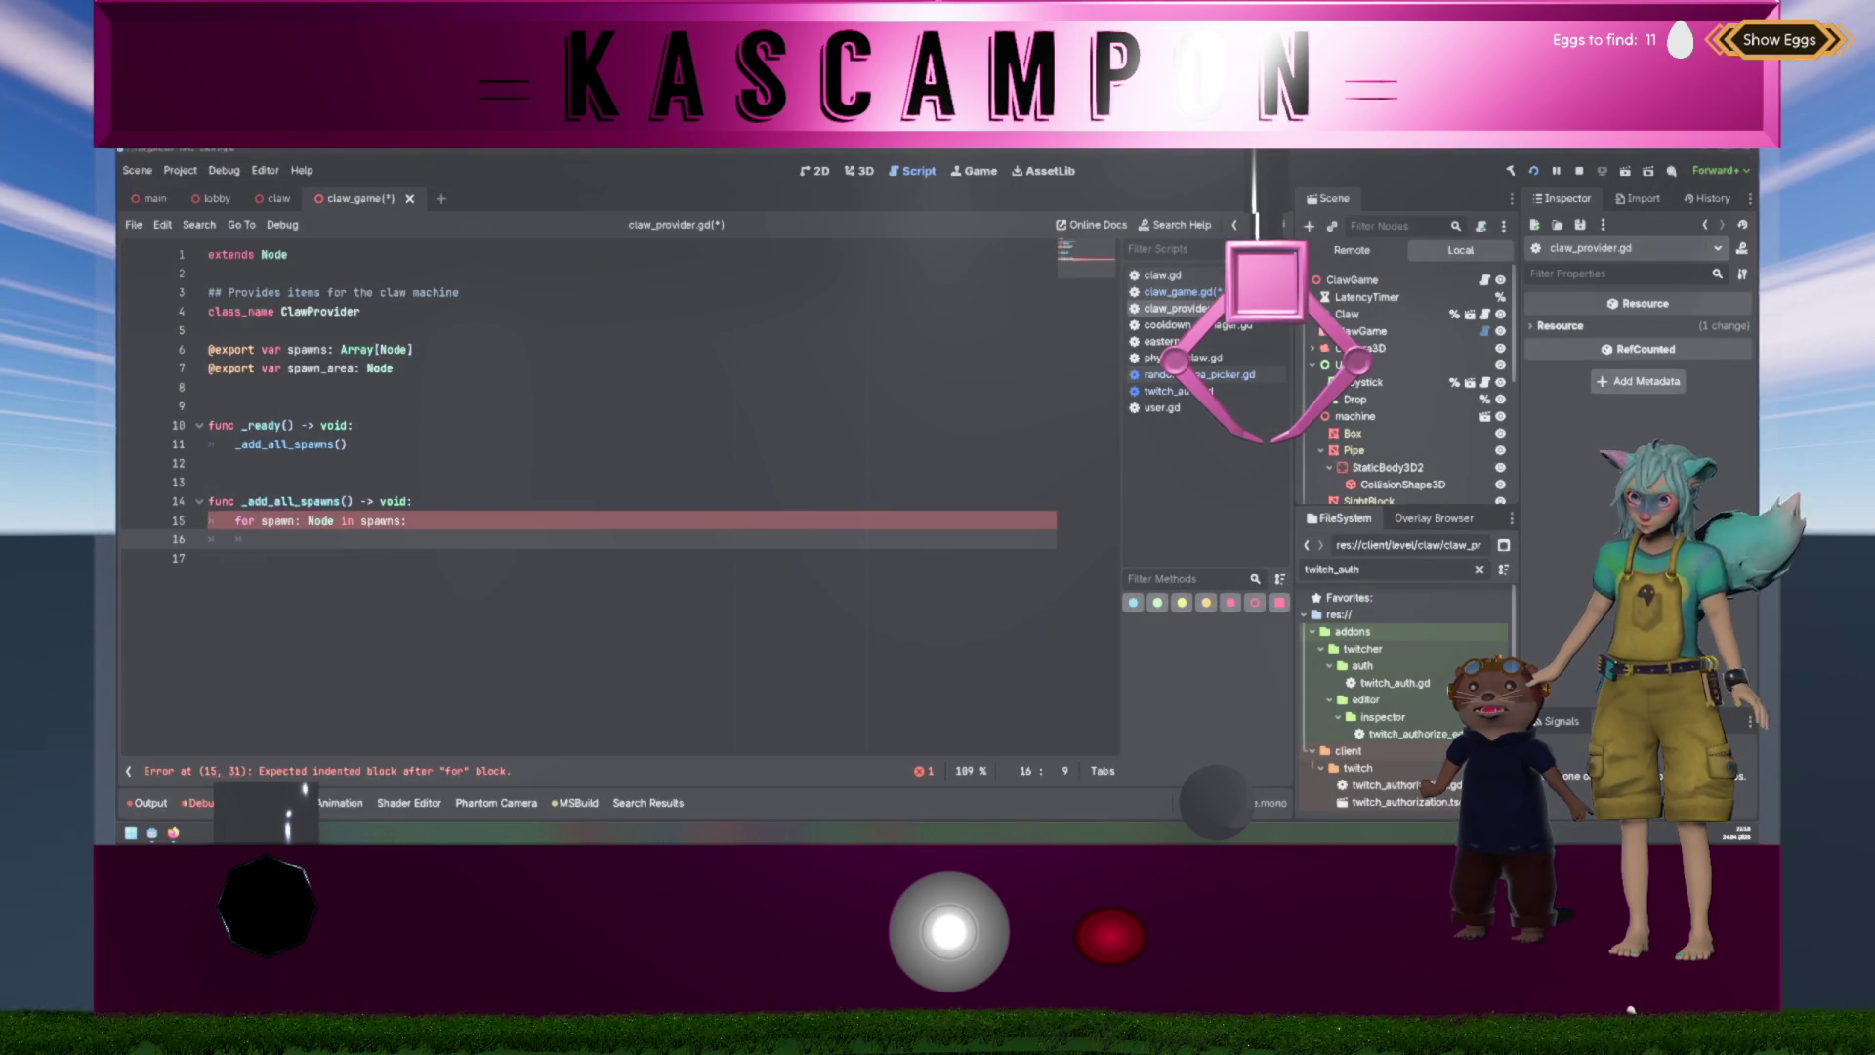
# Insert 'if "" in spawn_area' above the spawns loop in _add_all_spawns
pyautogui.click(849, 443)
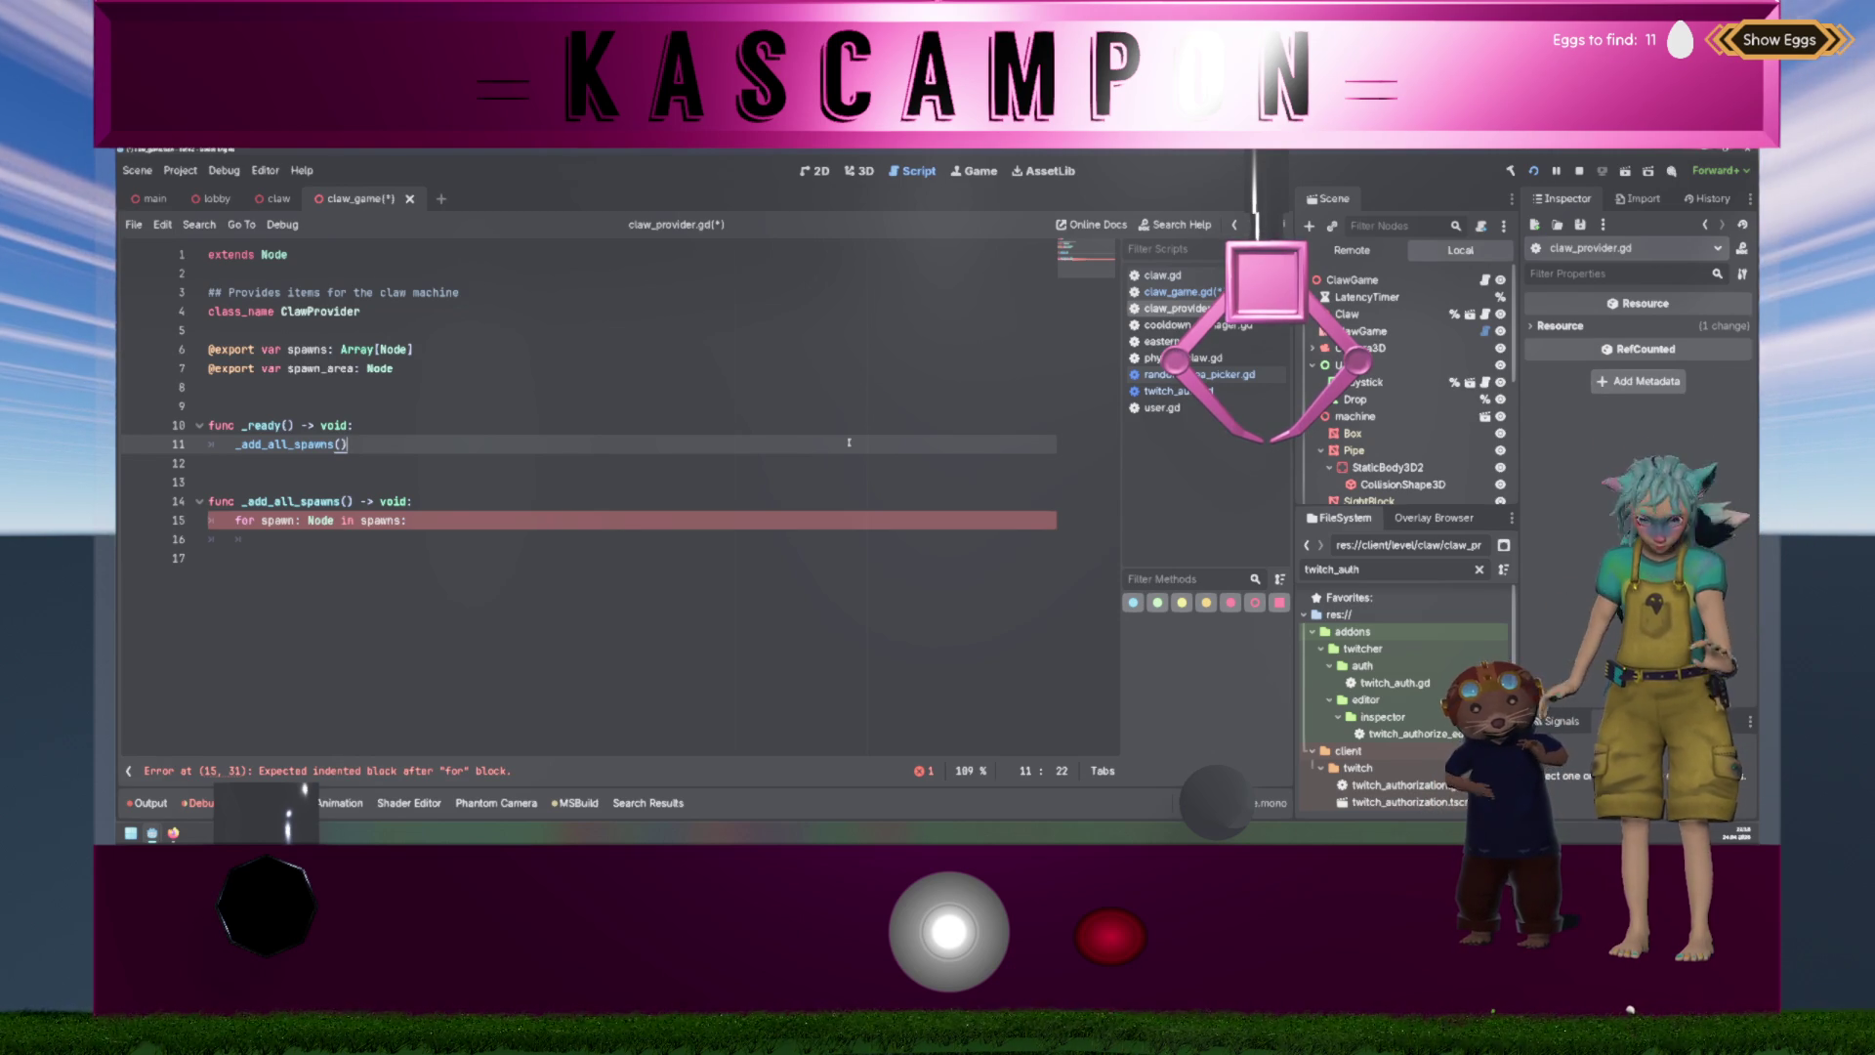
pyautogui.click(569, 543)
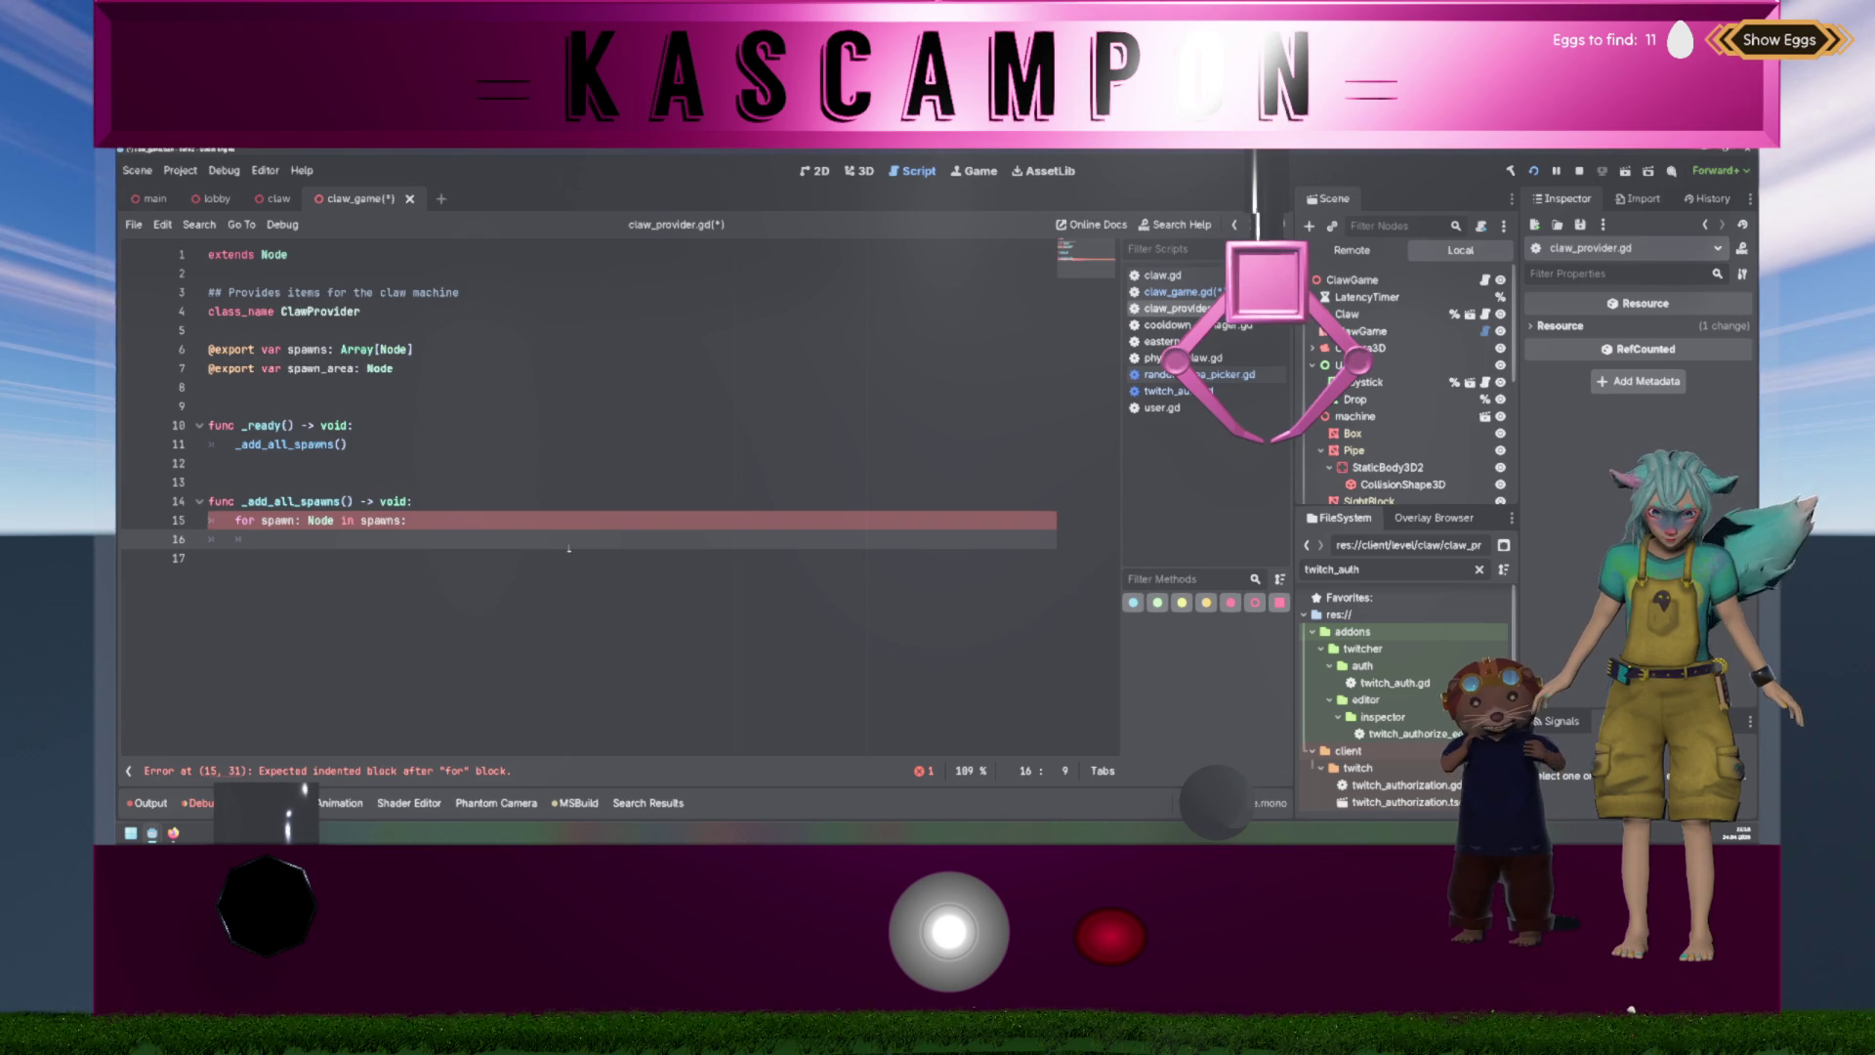
pyautogui.press('Up')
pyautogui.hotkey('ctrl', 'shift', 'Return')
pyautogui.write('if spawn')
pyautogui.press('Return')
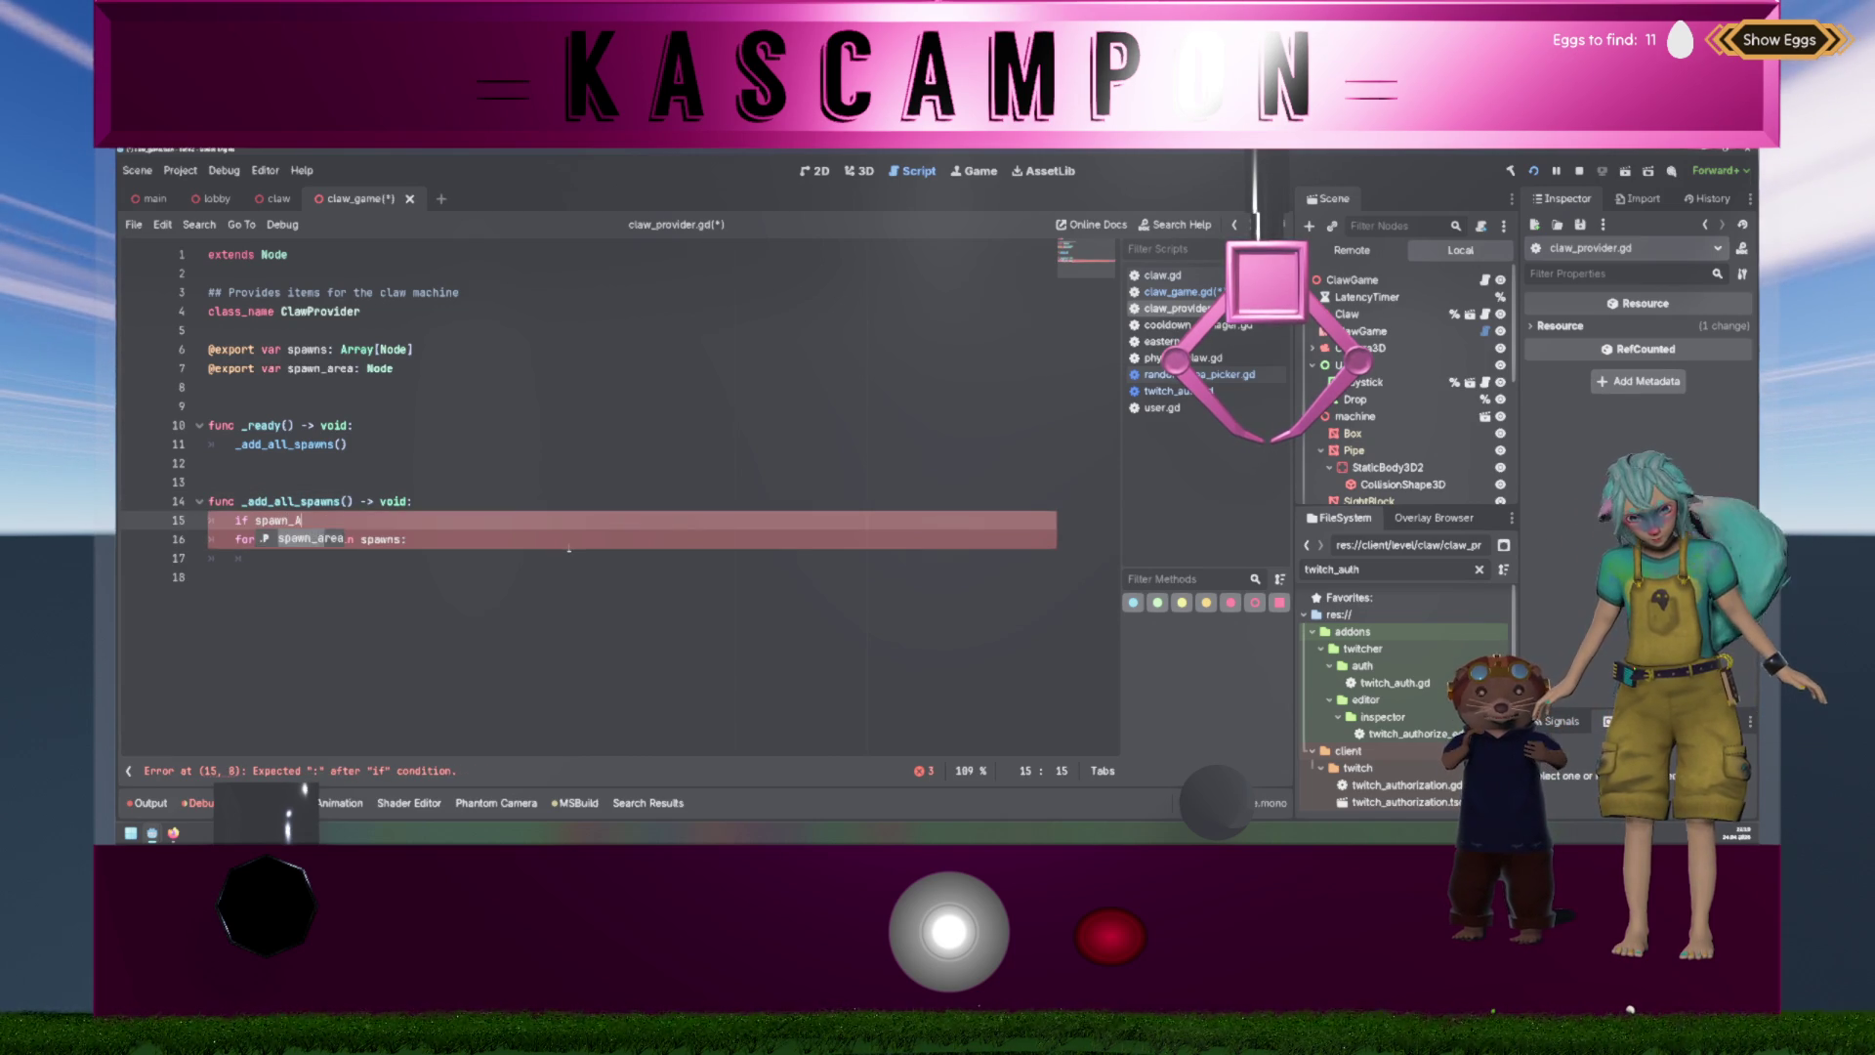
pyautogui.press('Return')
pyautogui.press('Up')
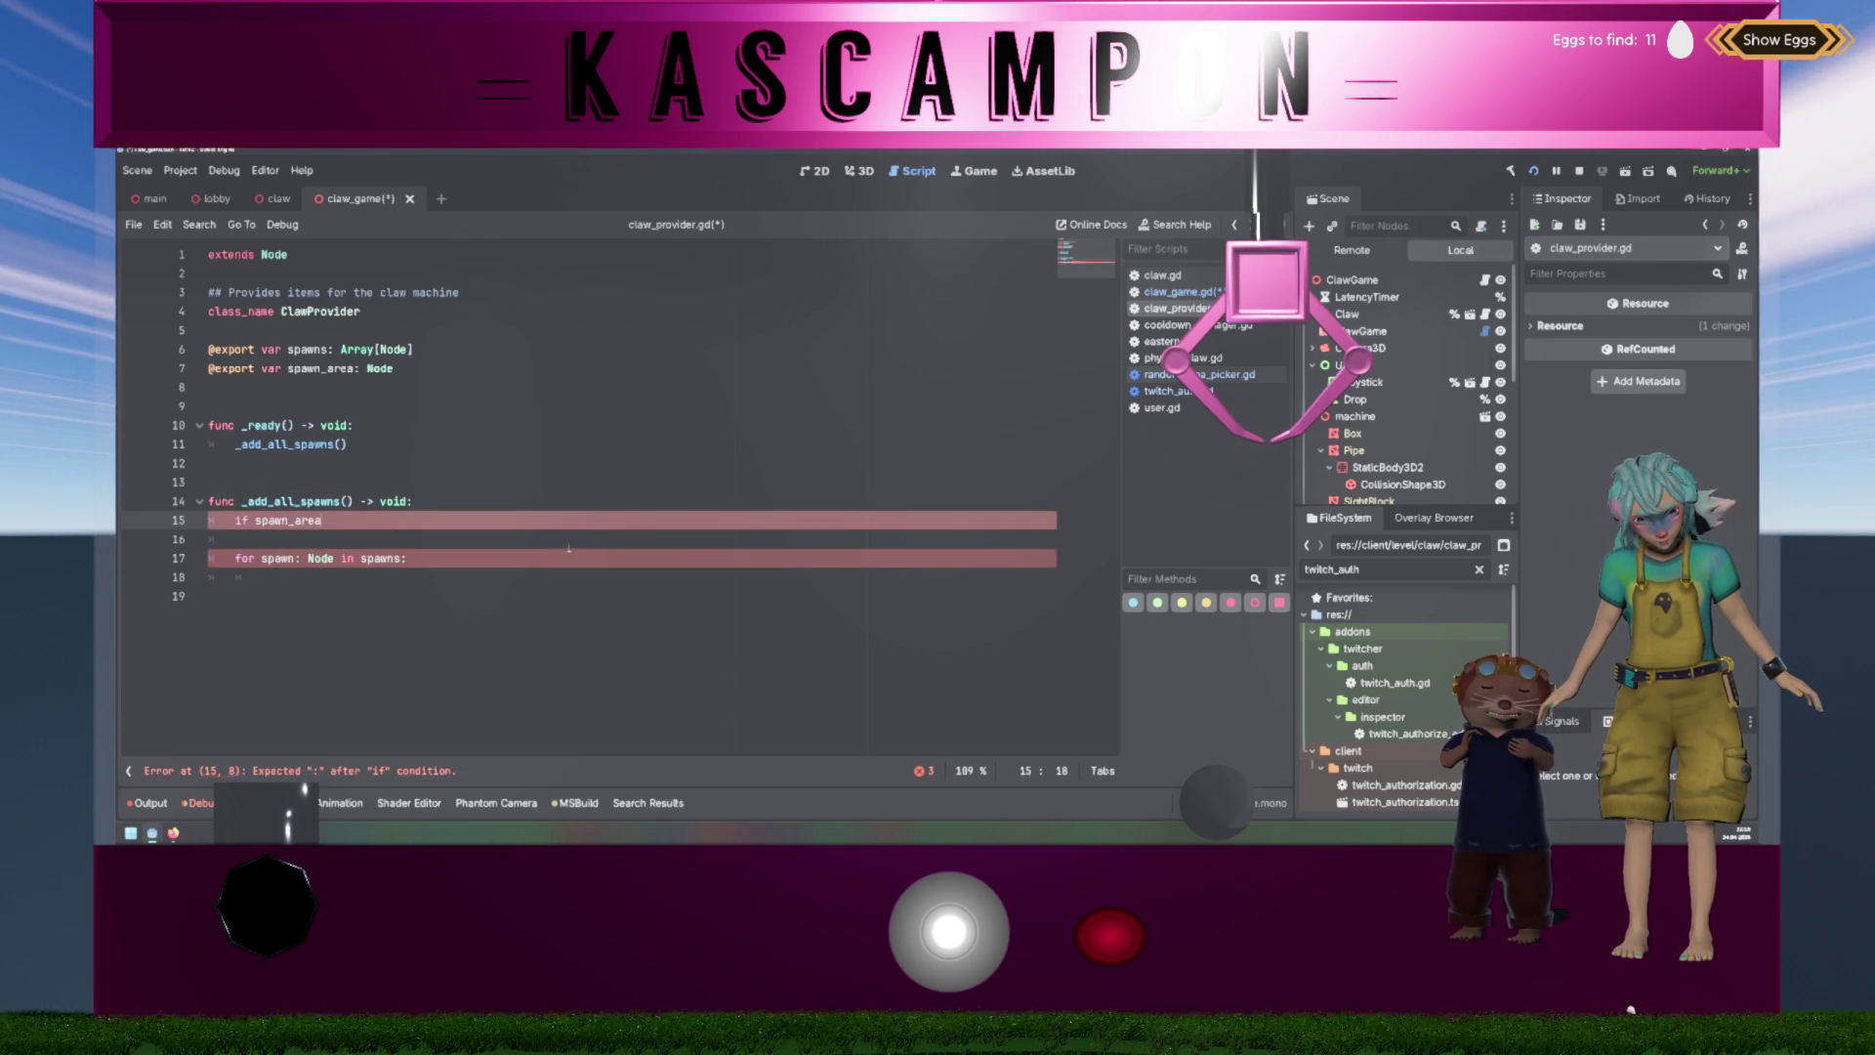
pyautogui.hotkey('ctrl', 'Left')
pyautogui.write('"" in')
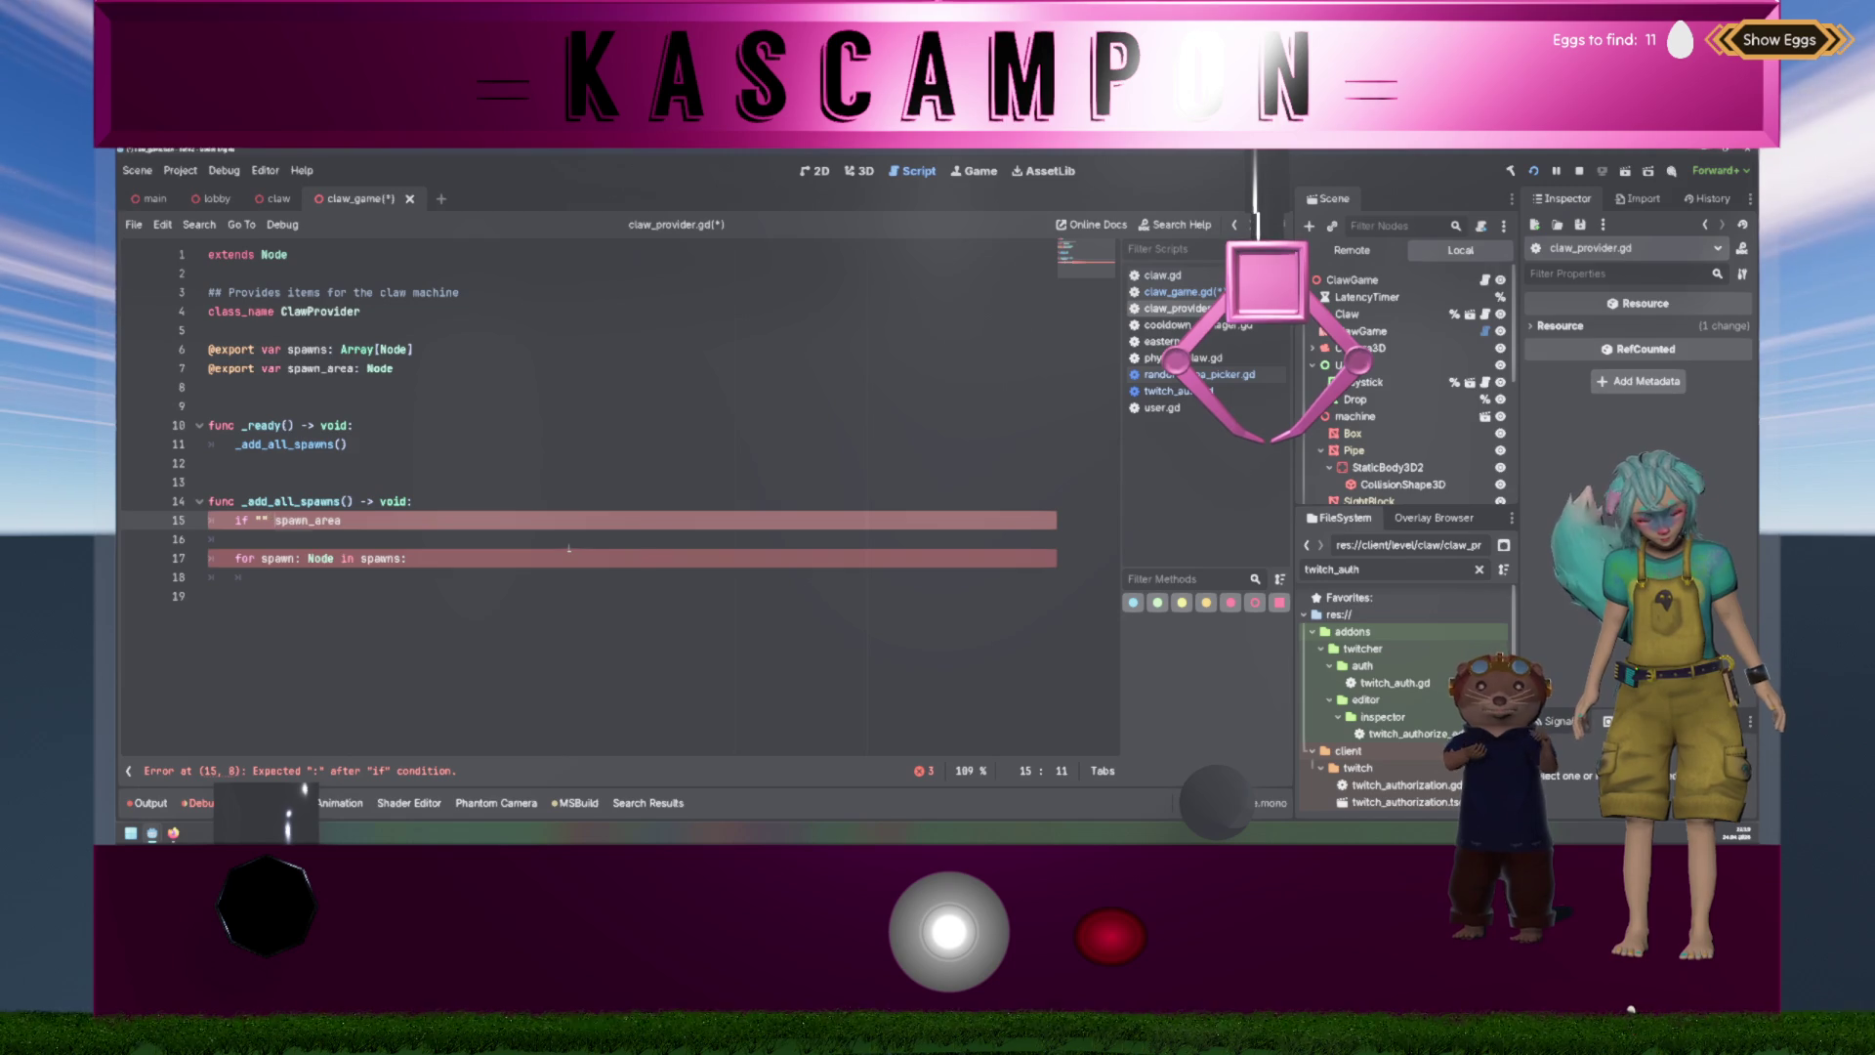
pyautogui.press('Left')
pyautogui.press('Left')
pyautogui.press('Left')
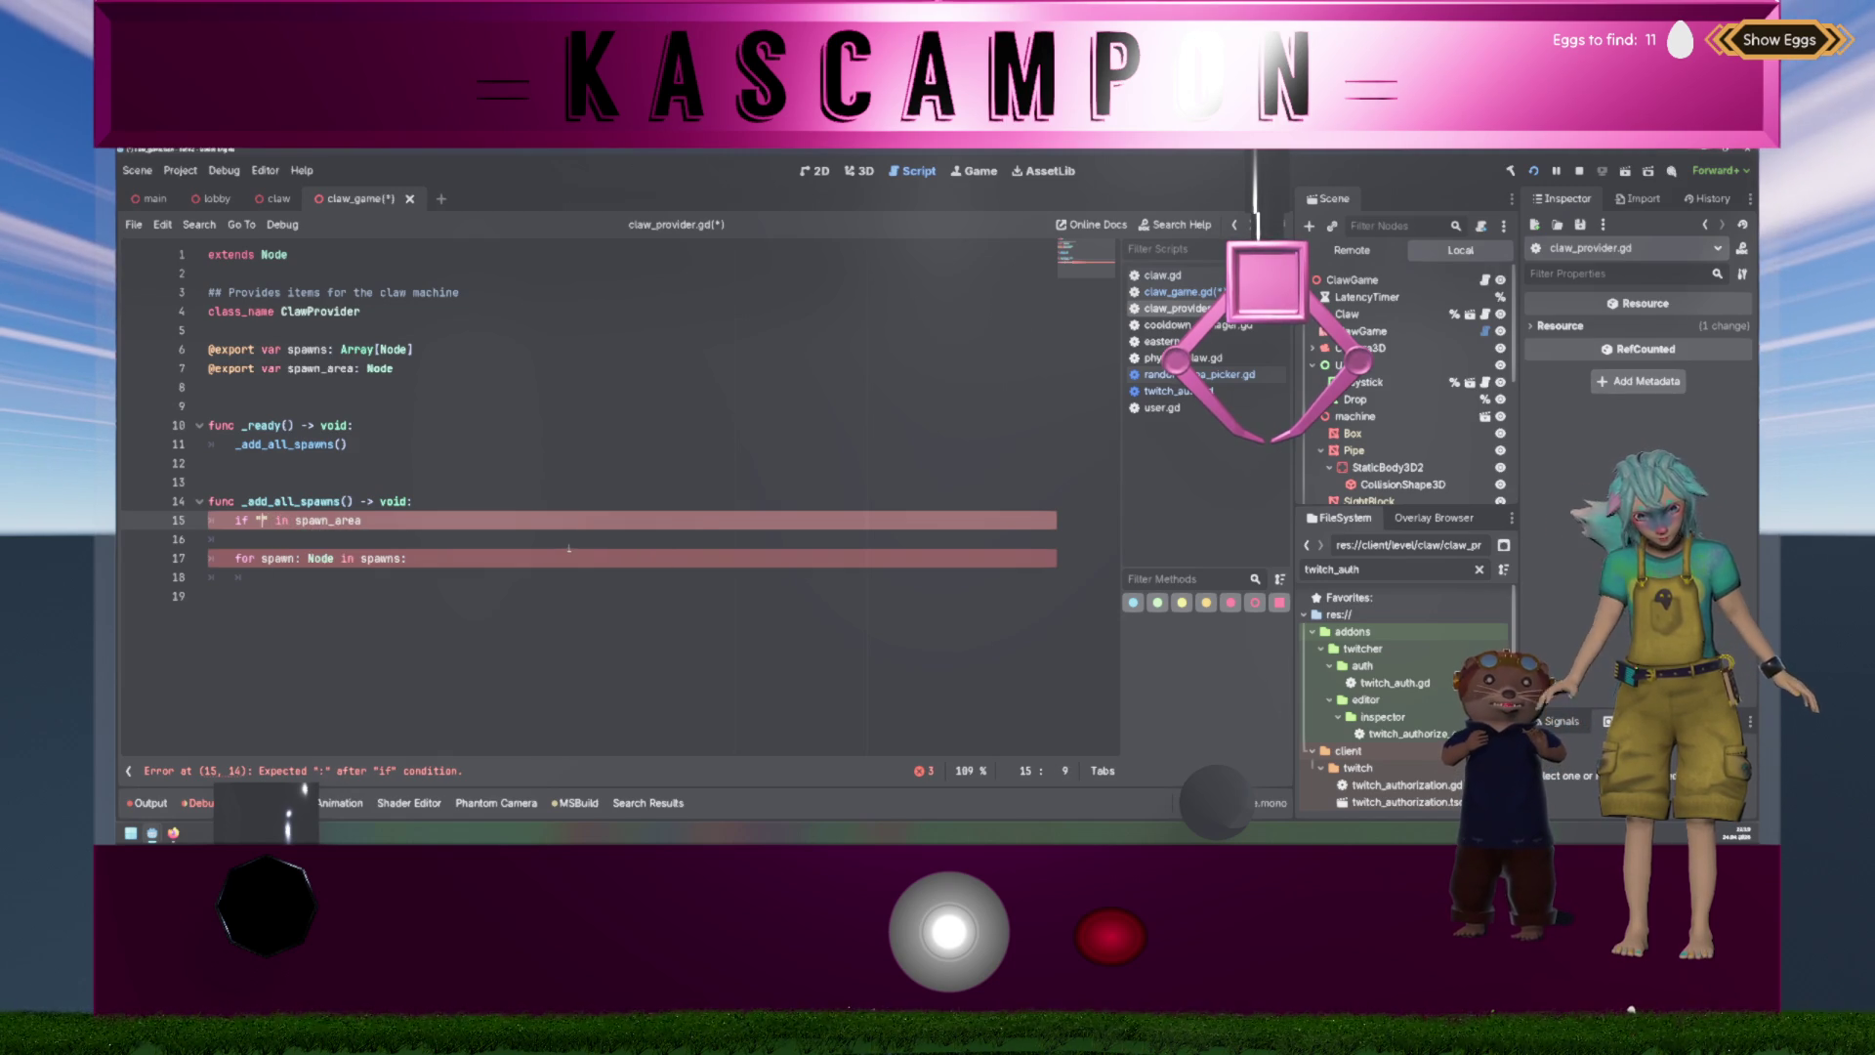
pyautogui.click(1202, 293)
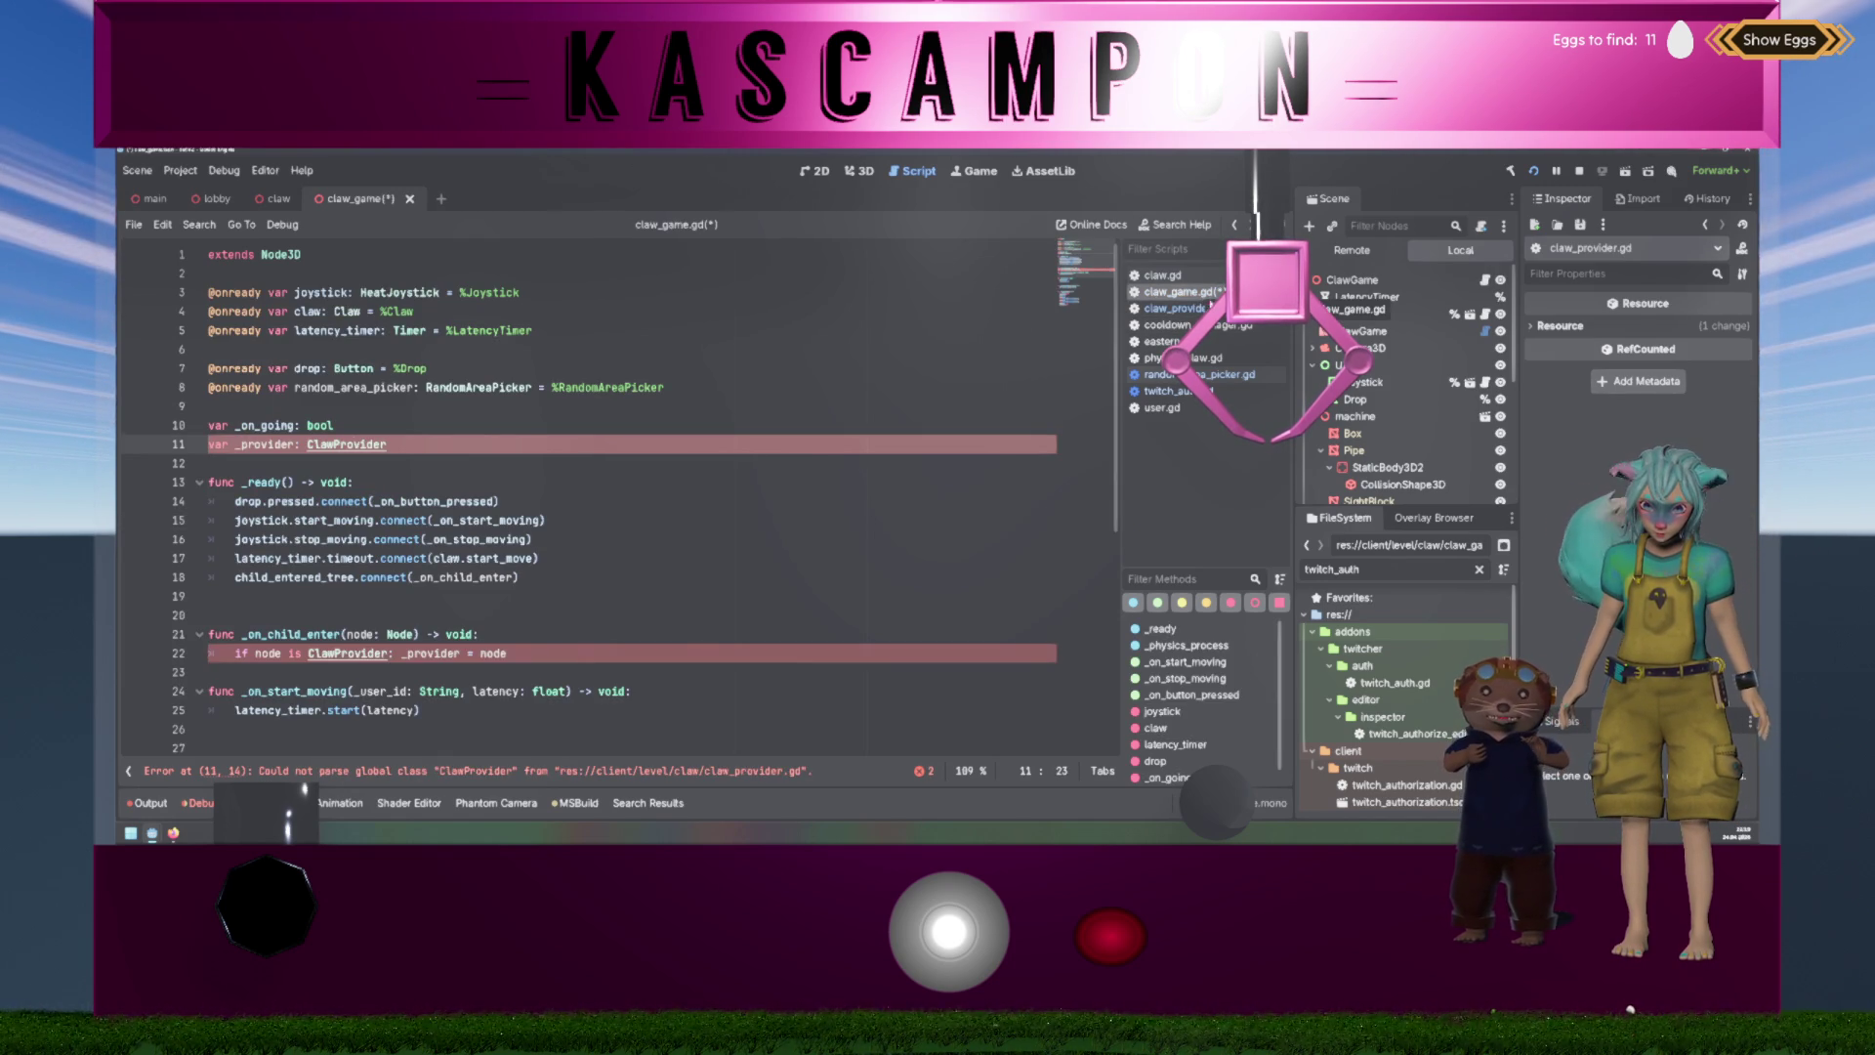
pyautogui.click(1211, 309)
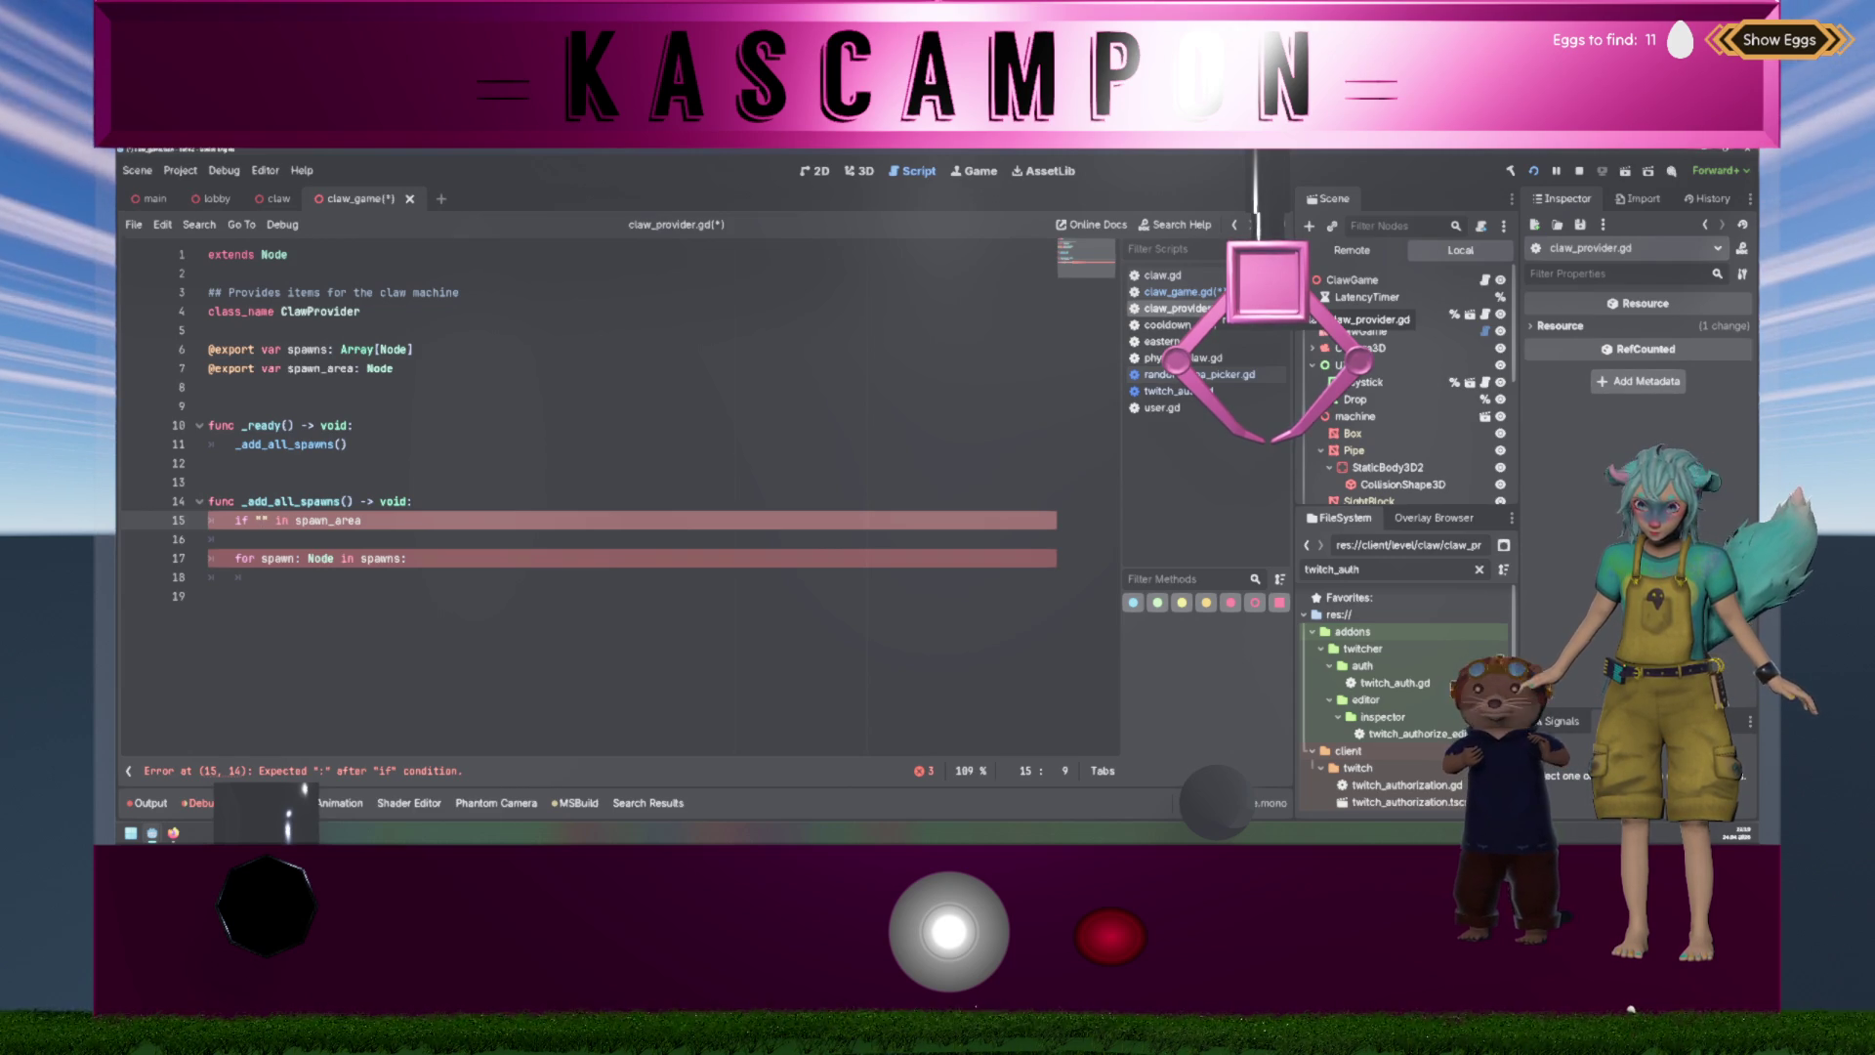
pyautogui.click(1211, 292)
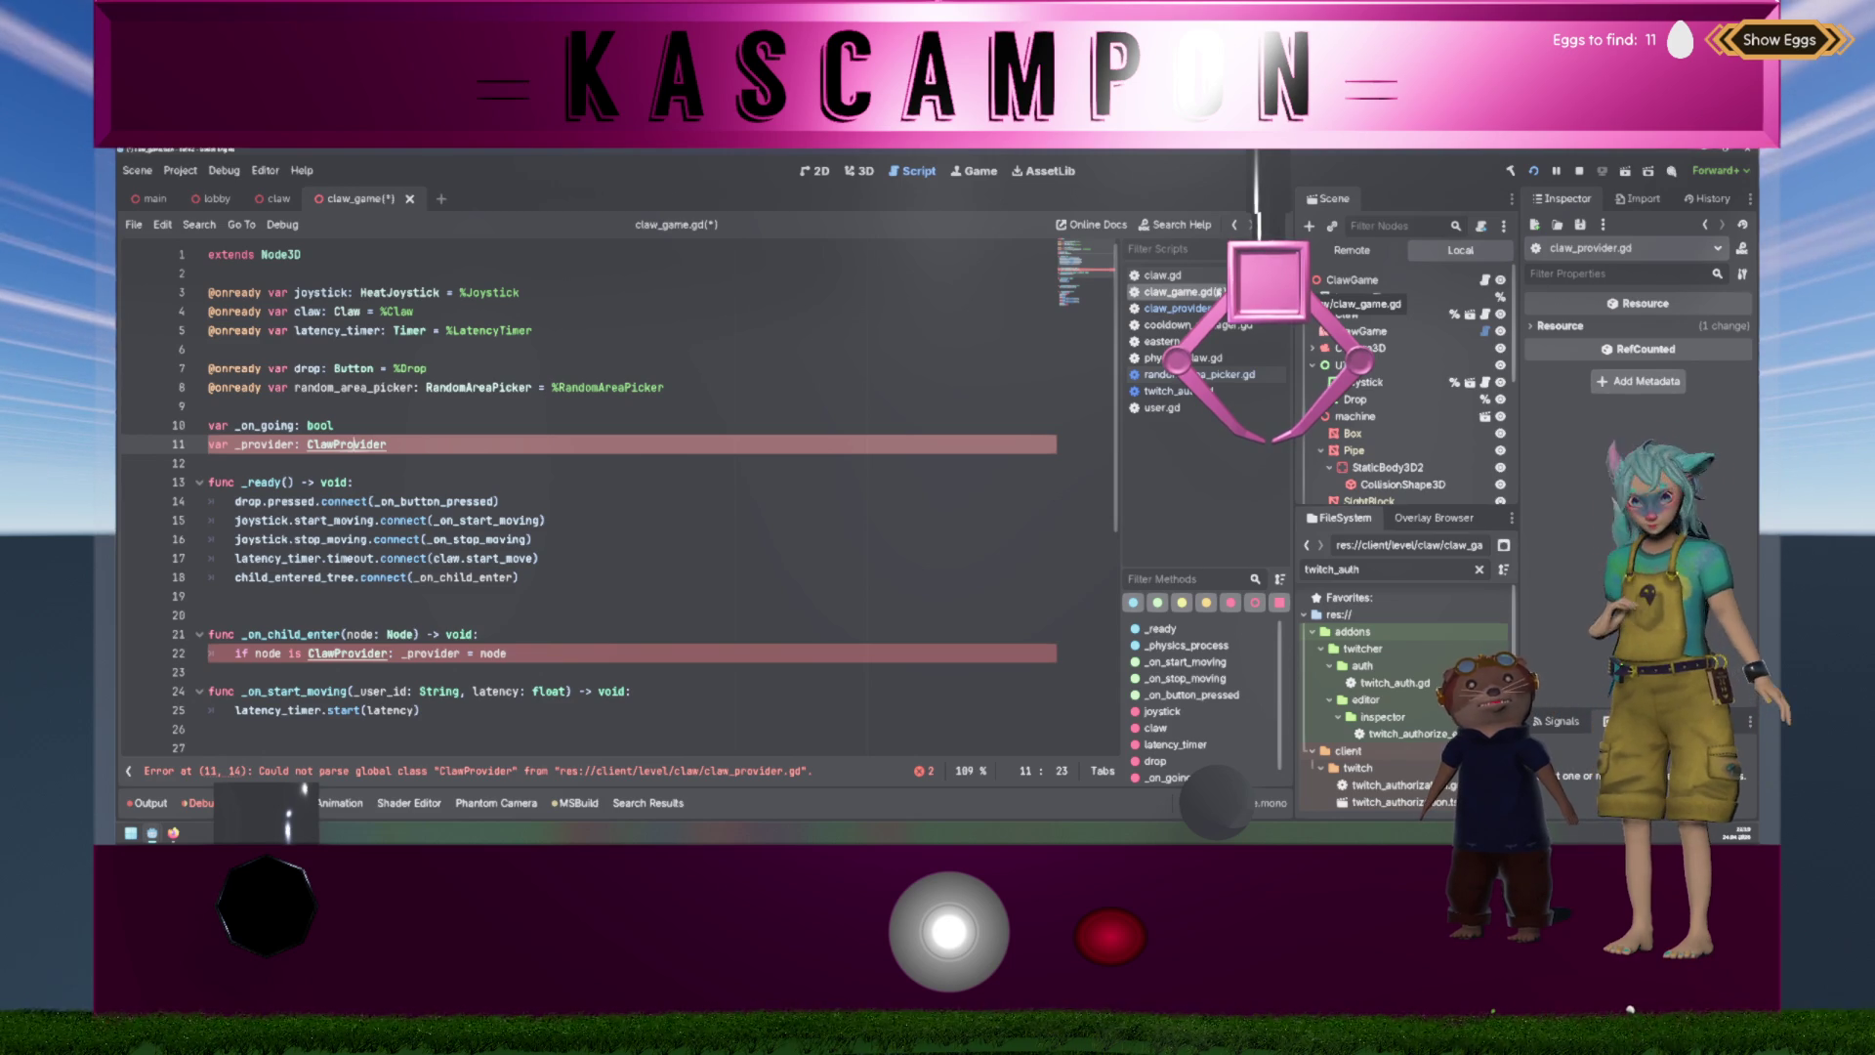
pyautogui.click(396, 447)
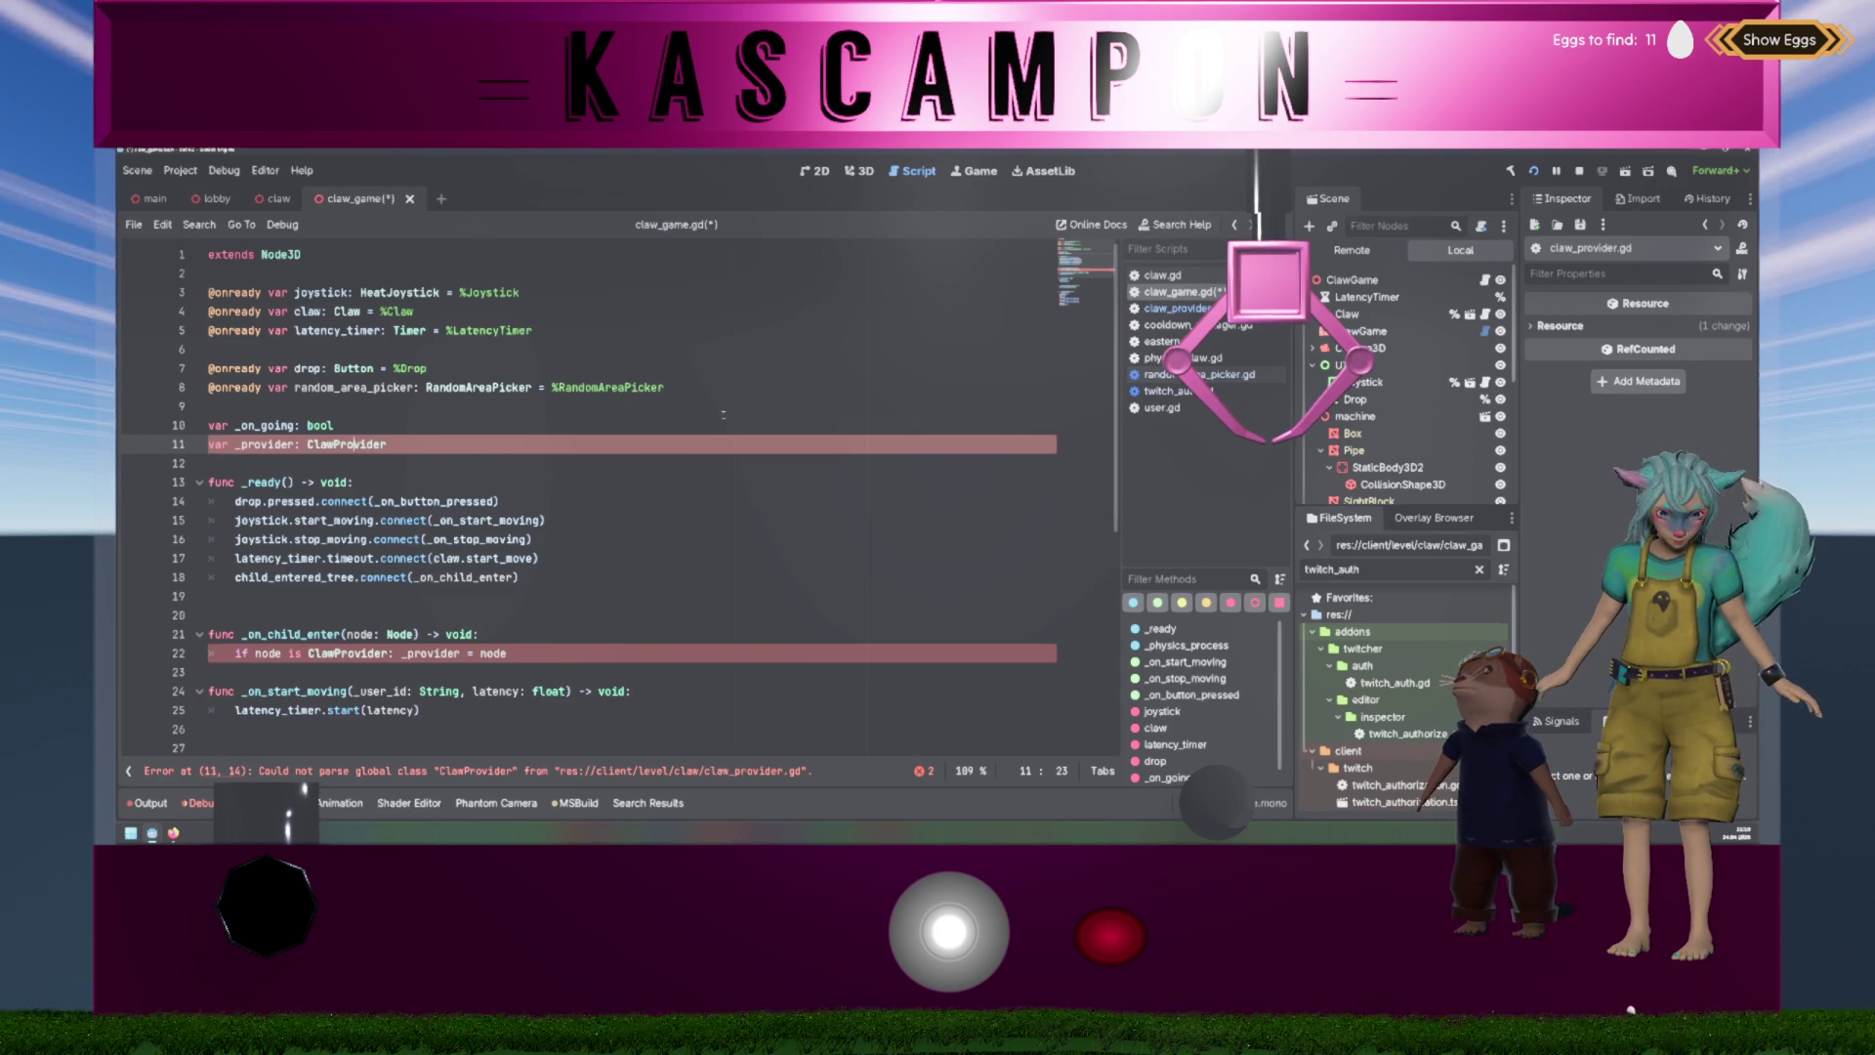
pyautogui.click(349, 444)
pyautogui.doubleClick(349, 443)
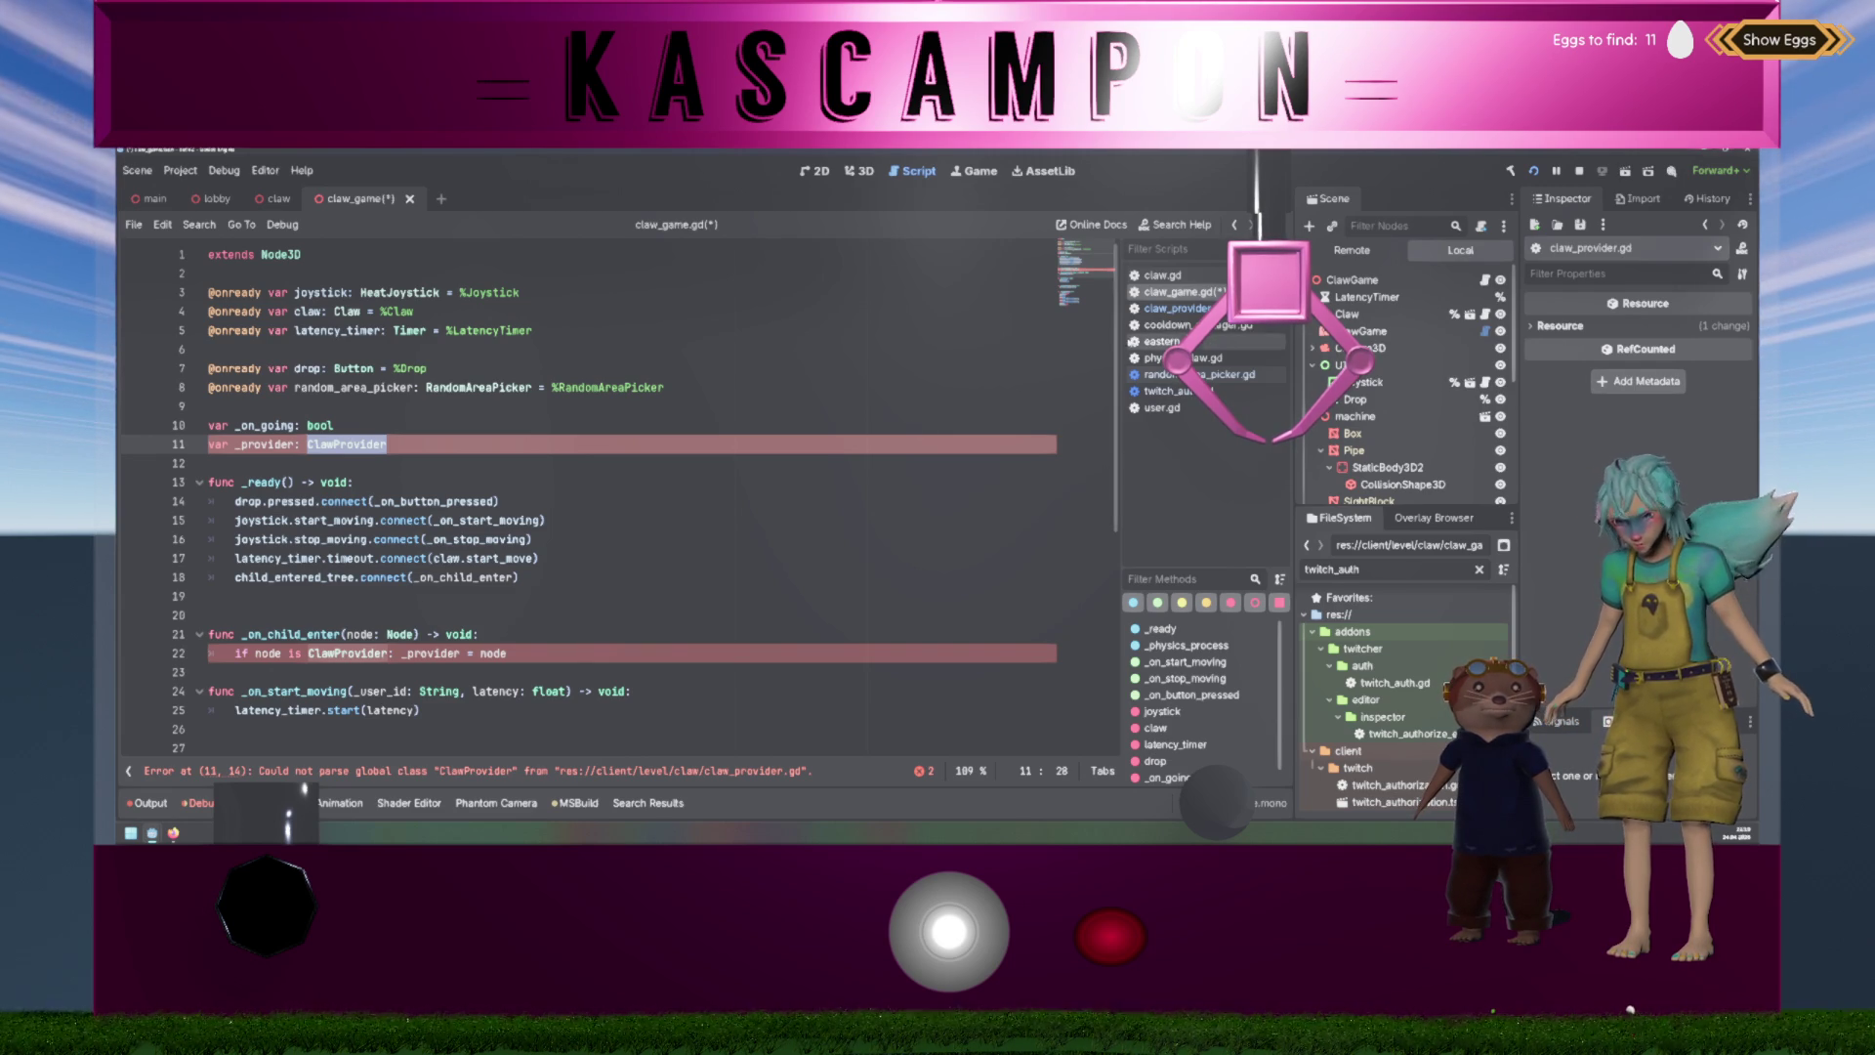
pyautogui.click(1152, 311)
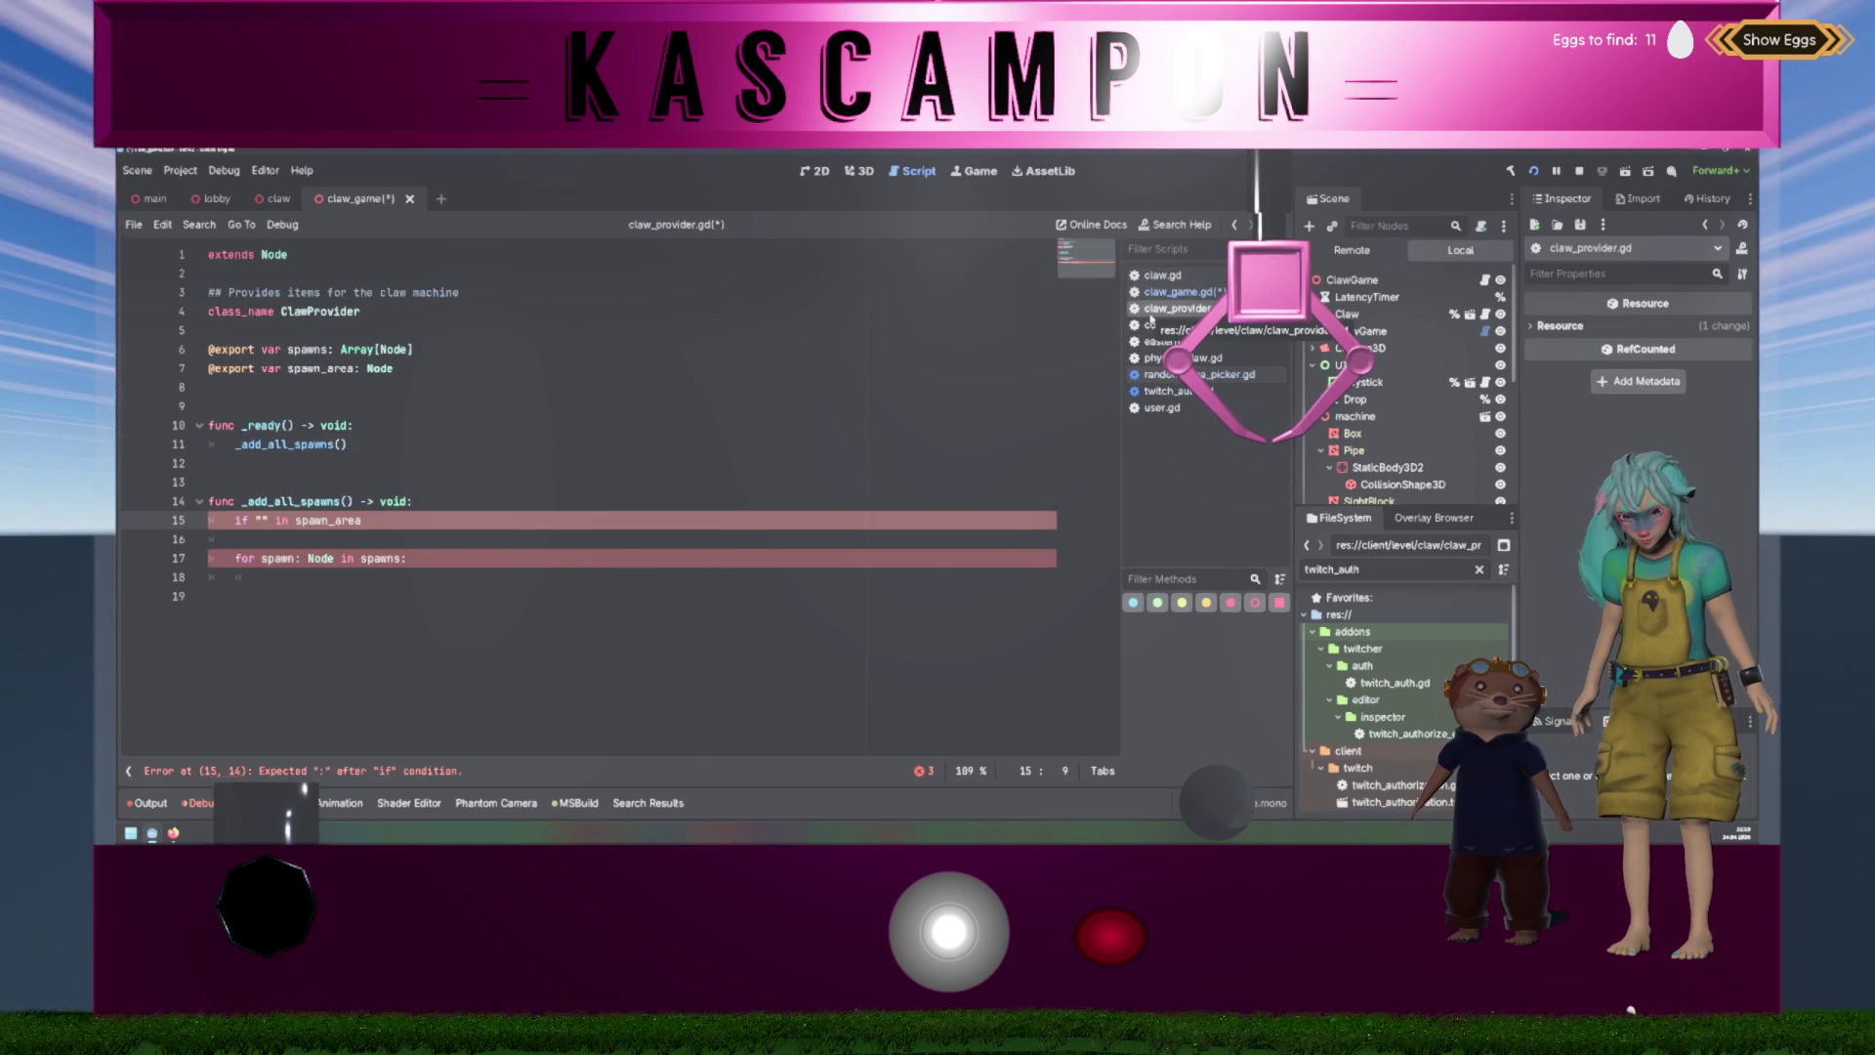
# Copy get_random_point from random_area_picker.gd and paste it between the check's empty quotes
pyautogui.click(1255, 384)
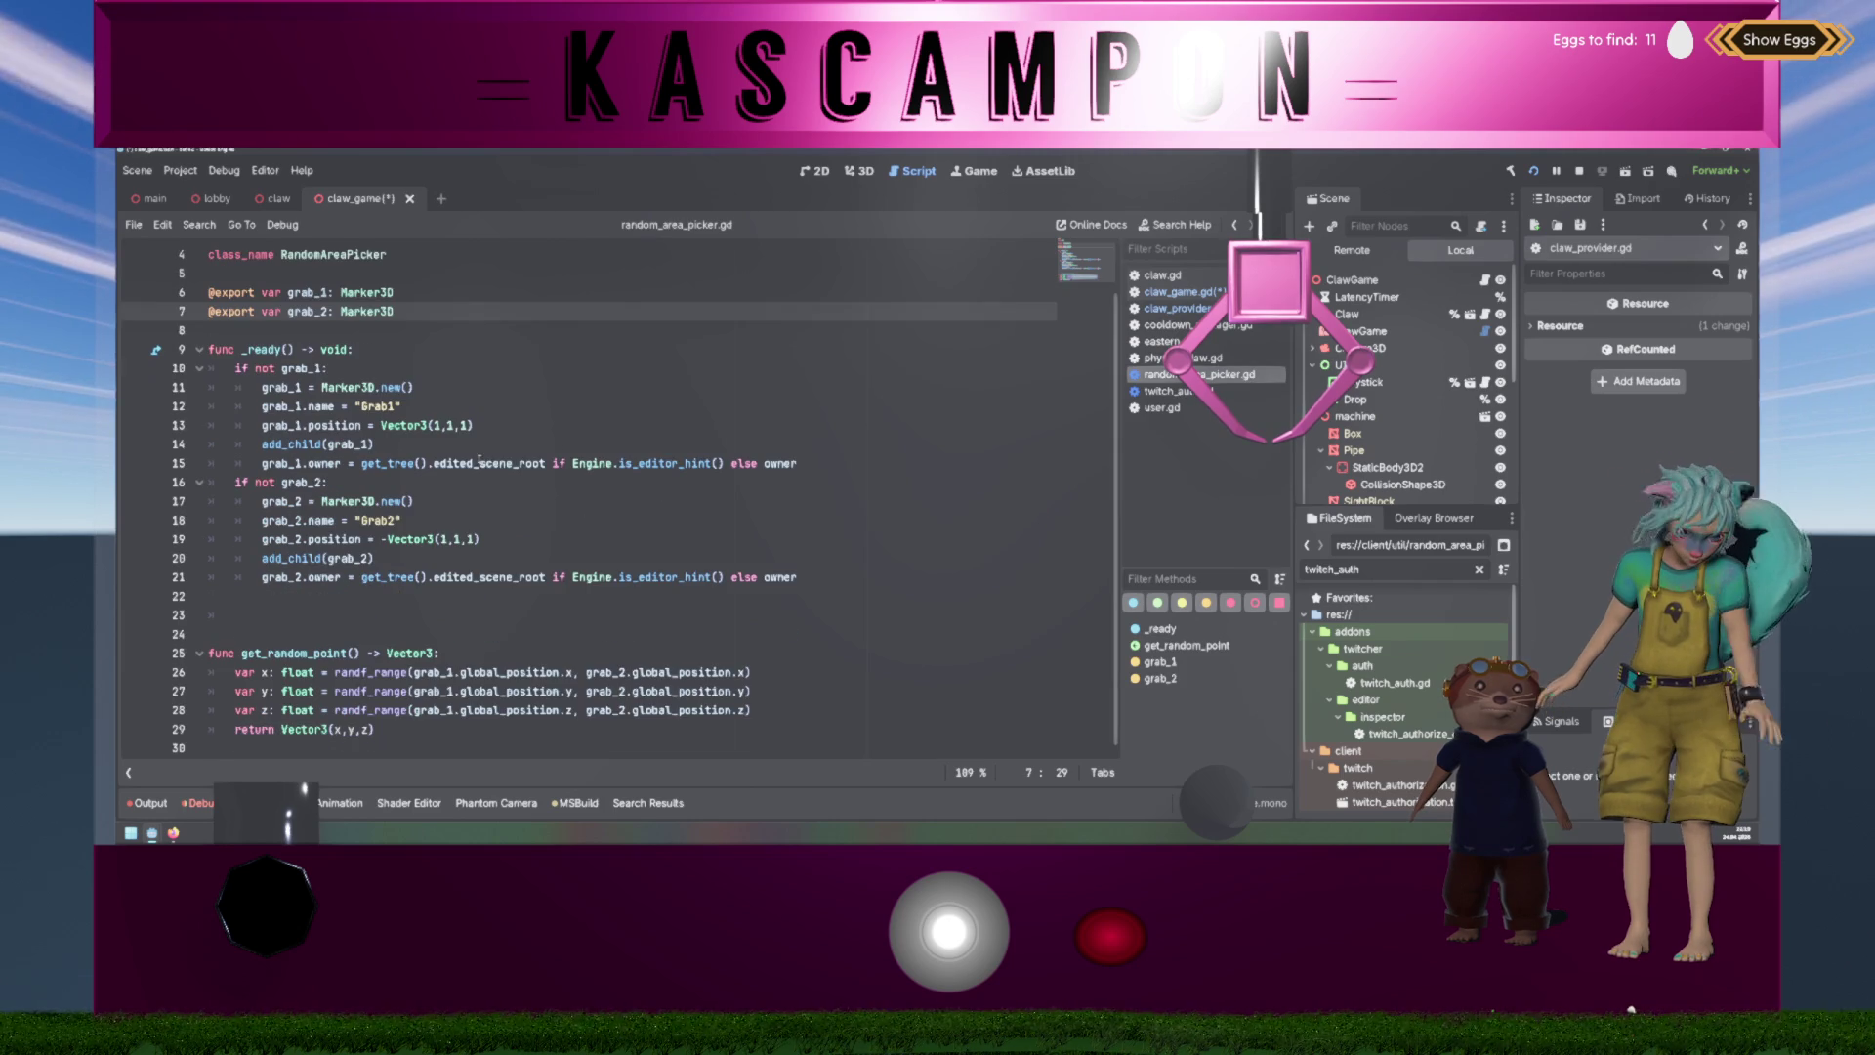
pyautogui.click(274, 649)
pyautogui.hotkey('alt', 'Left')
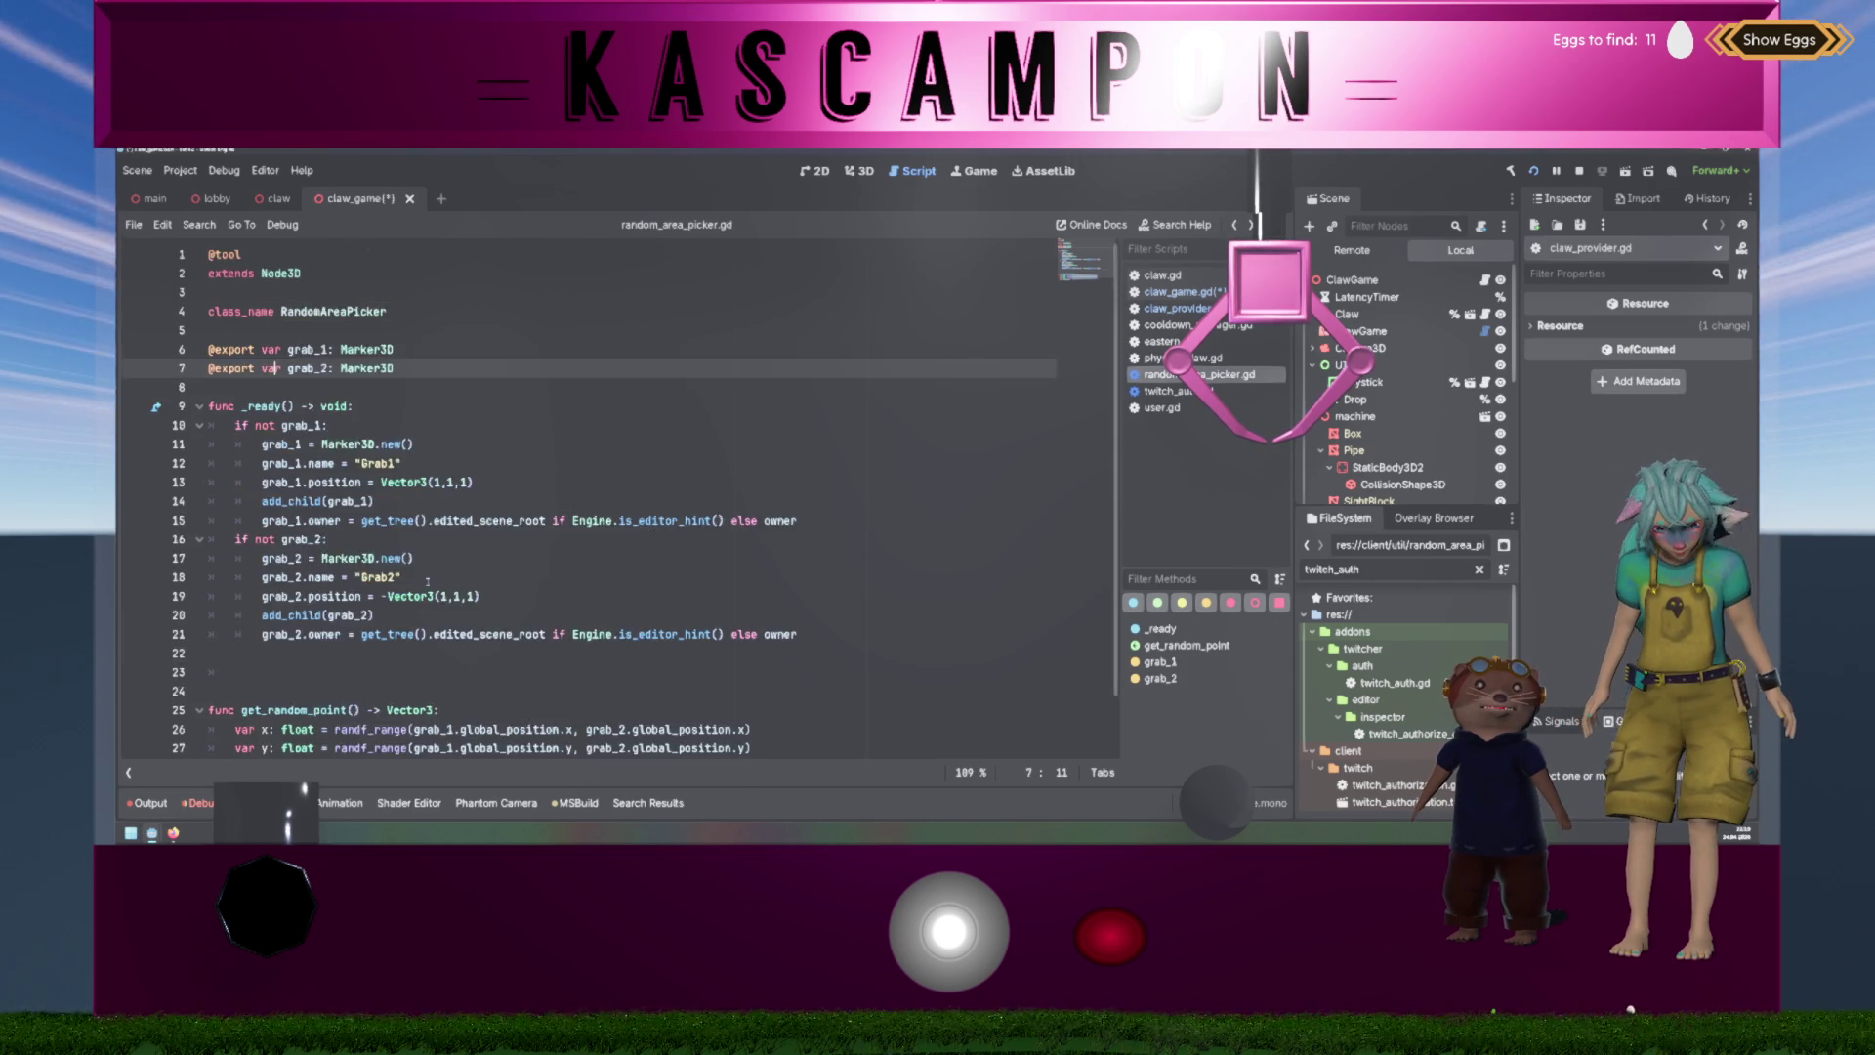
pyautogui.write('get_random_point')
pyautogui.click(489, 540)
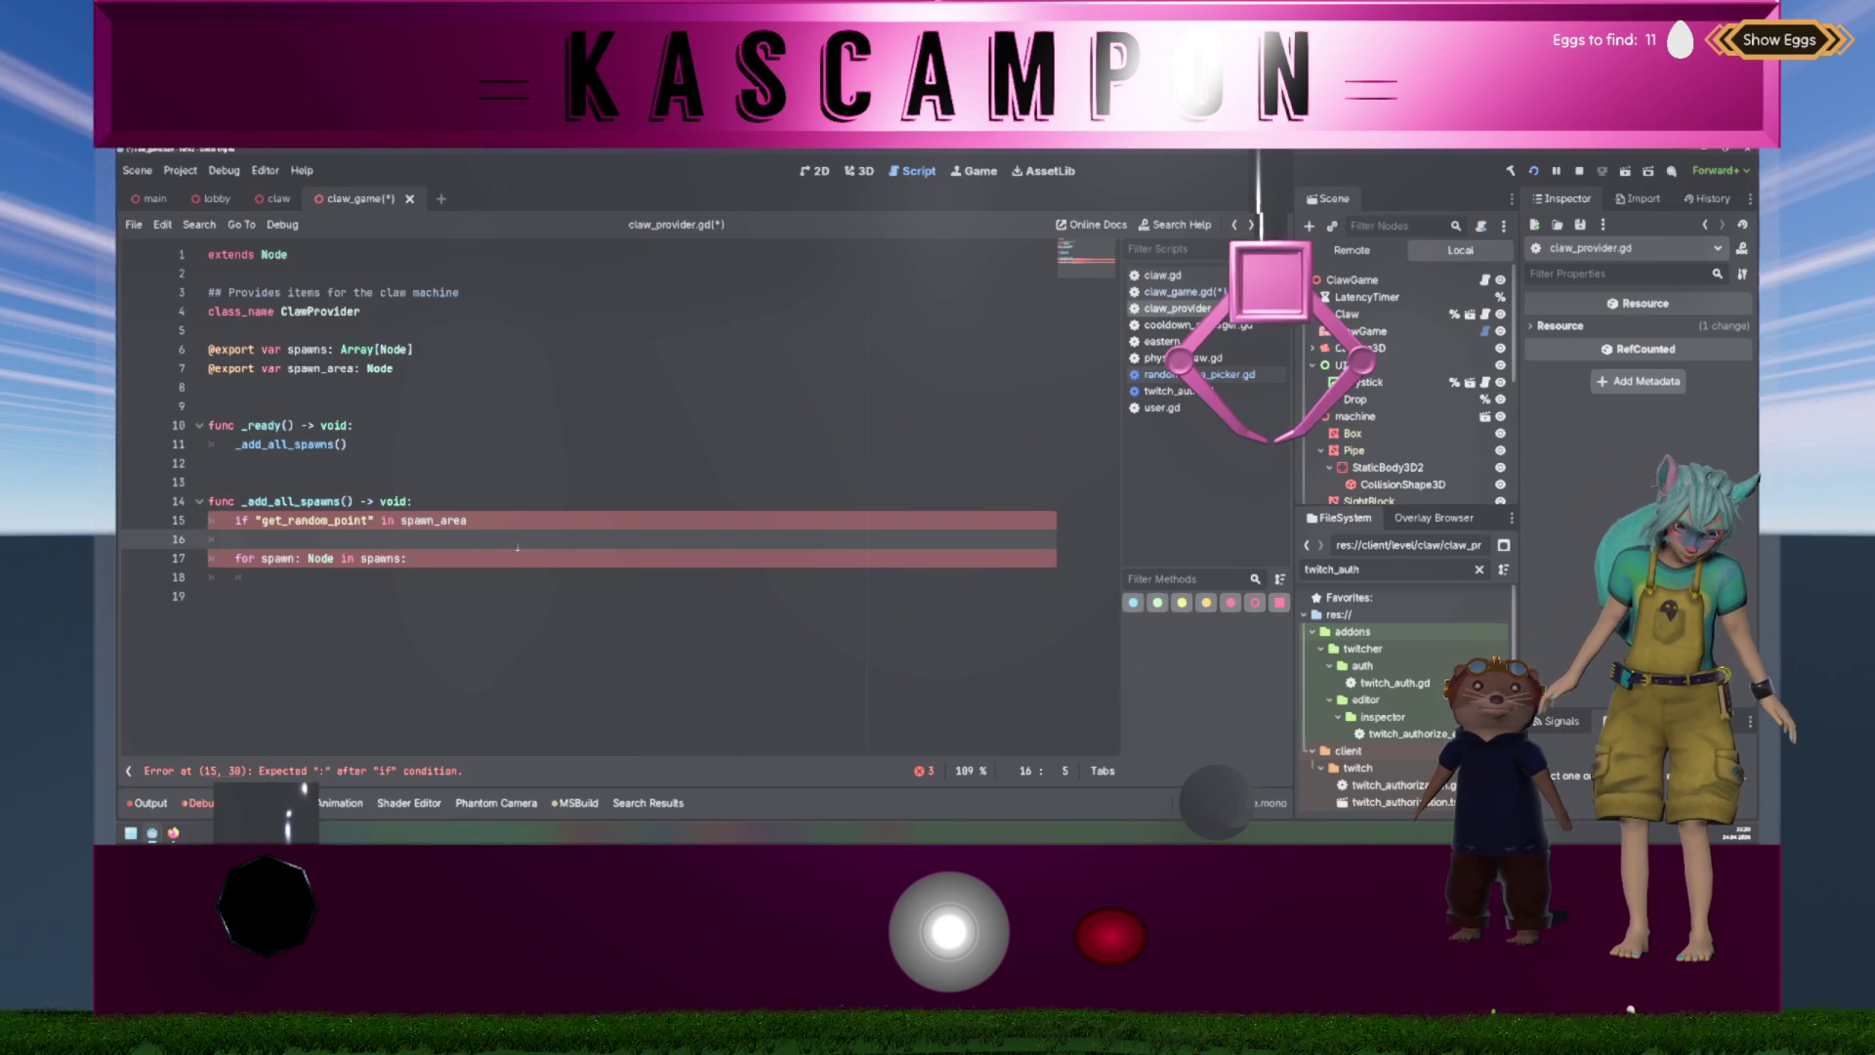
# Negate the check to `if not "get_random_point" in spawn_area:` and put a return under it
pyautogui.click(528, 521)
pyautogui.write(':')
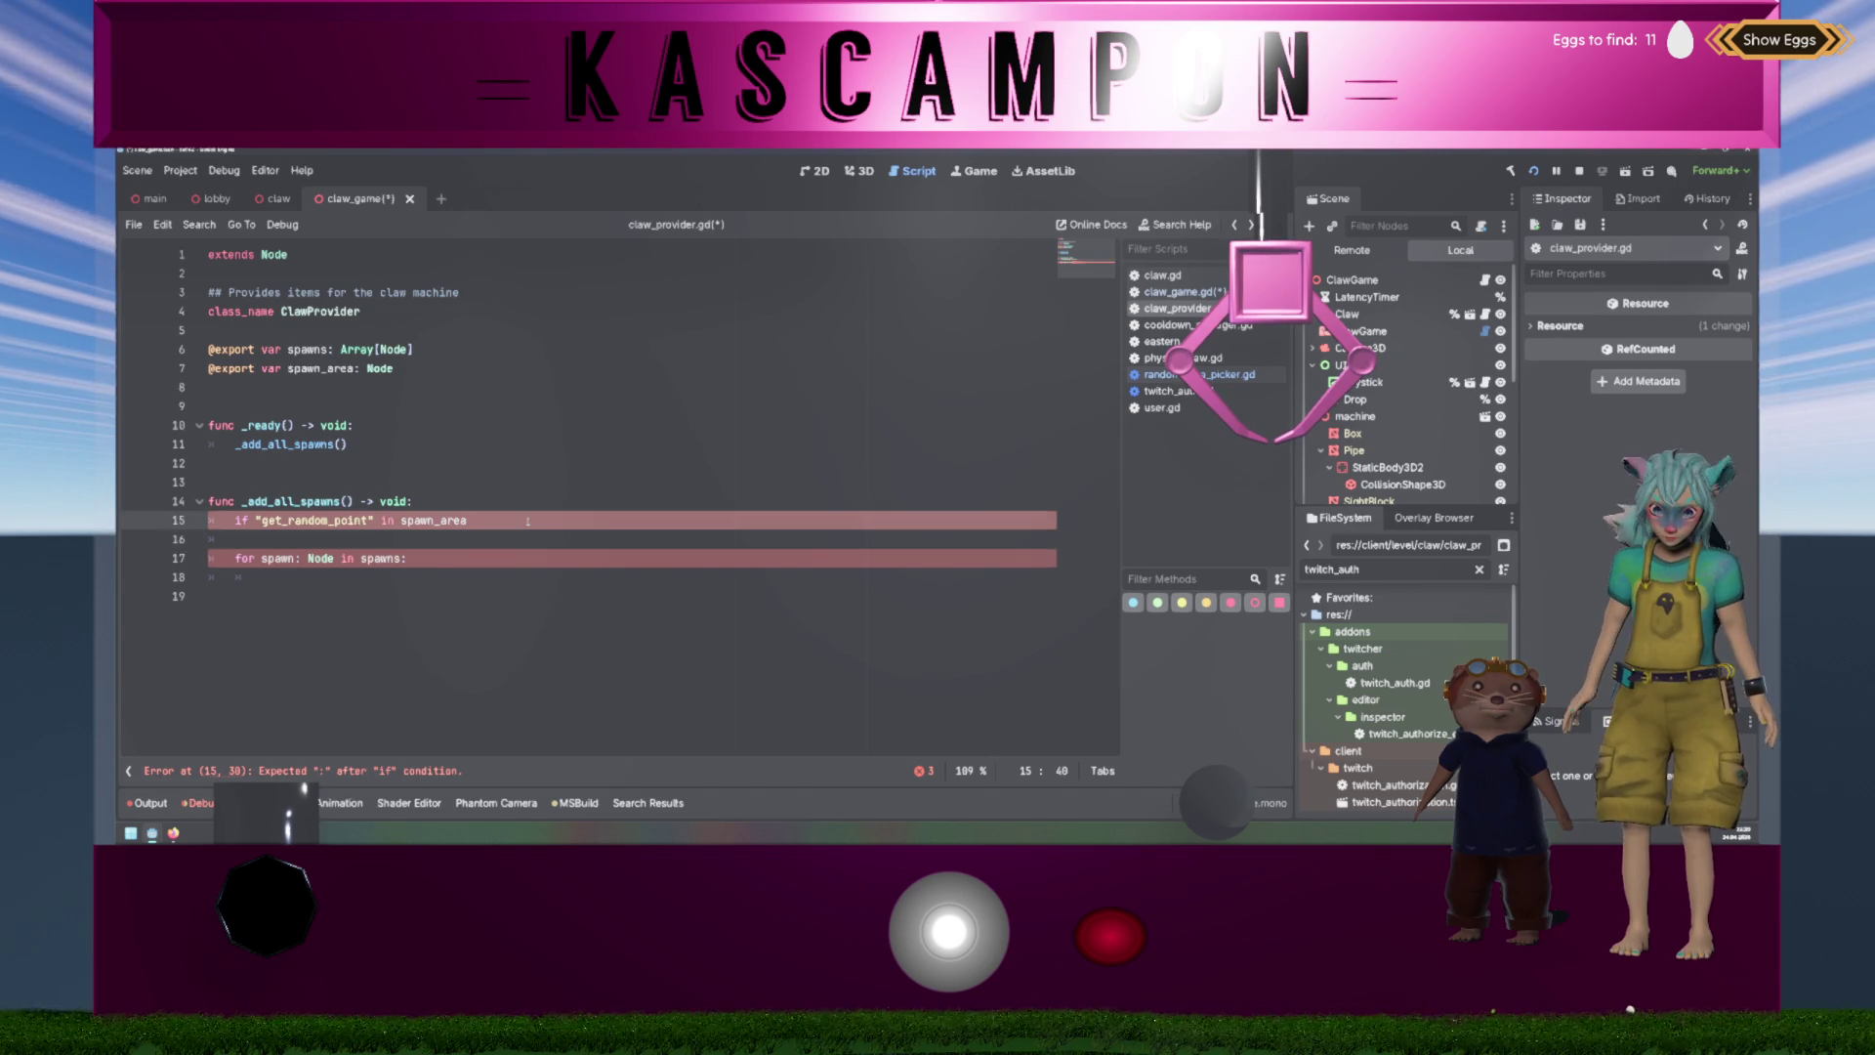
pyautogui.hotkey('ctrl', 'Left')
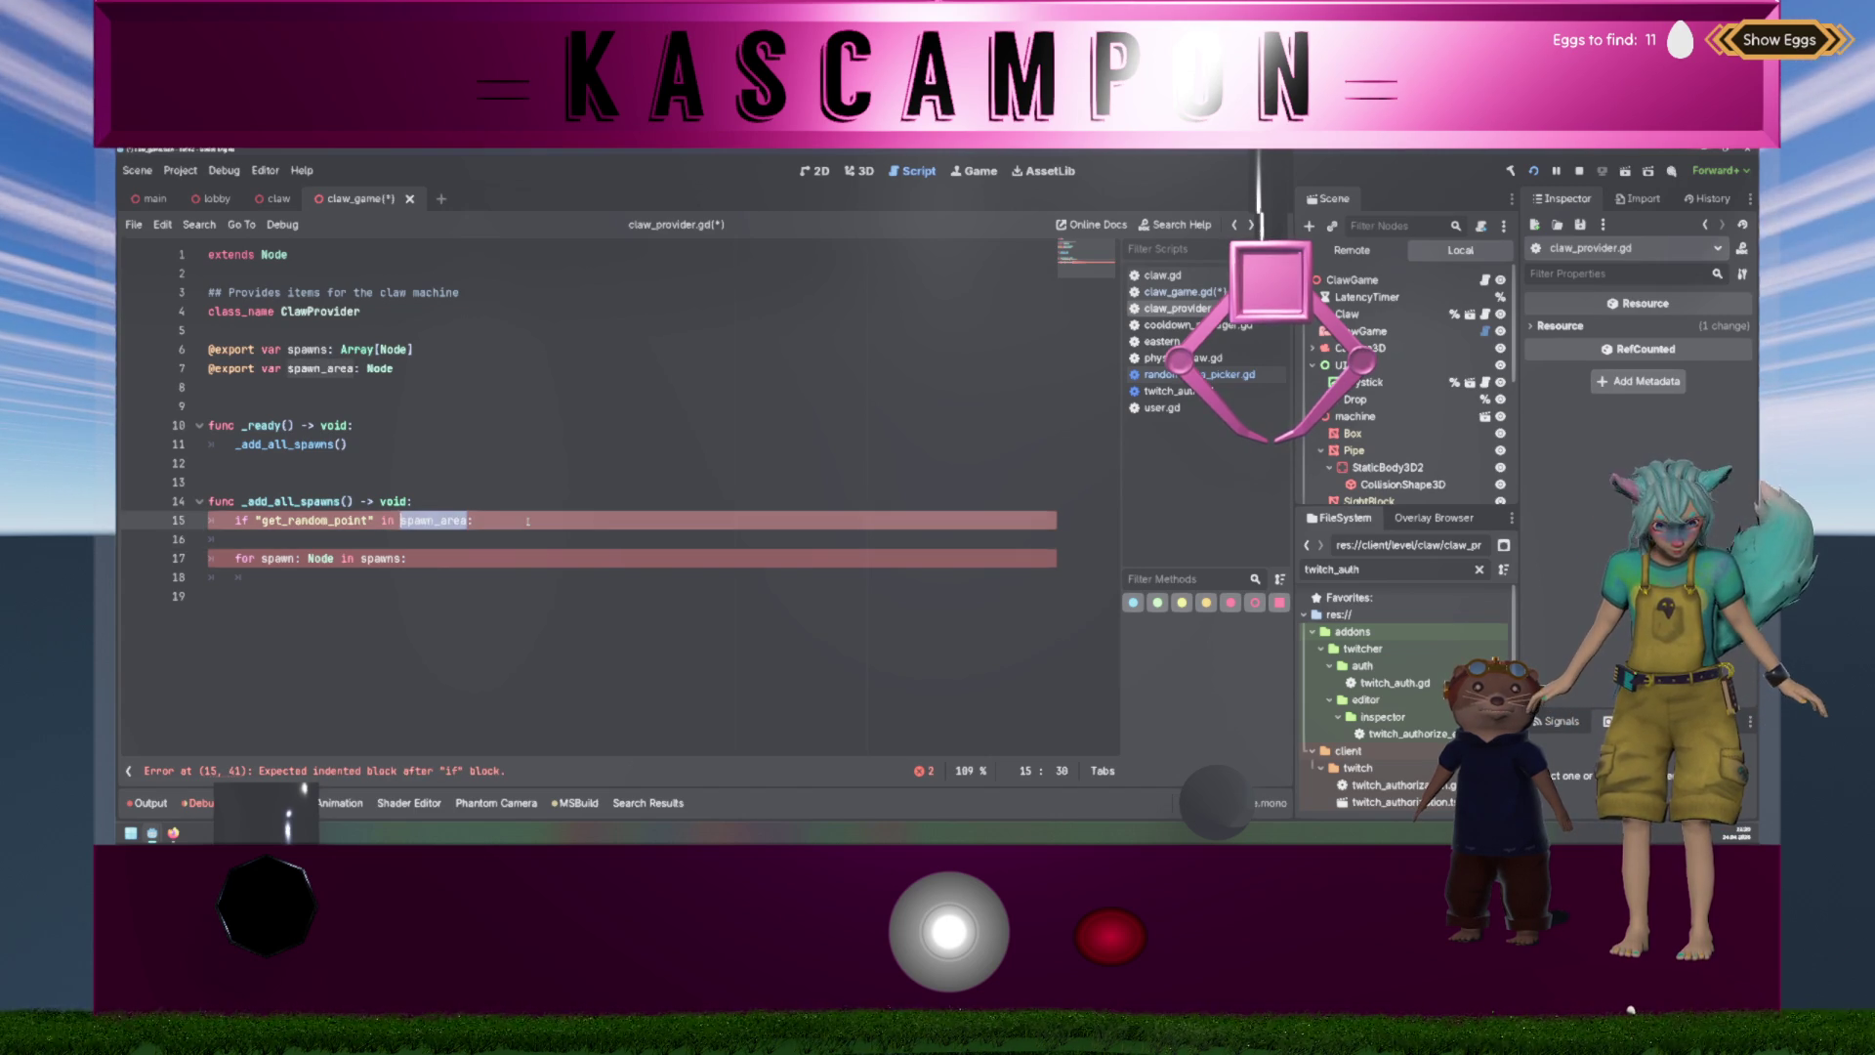
pyautogui.hotkey('ctrl', 'Left')
pyautogui.hotkey('ctrl', 'Left')
pyautogui.hotkey('ctrl', 'Left')
pyautogui.write('not')
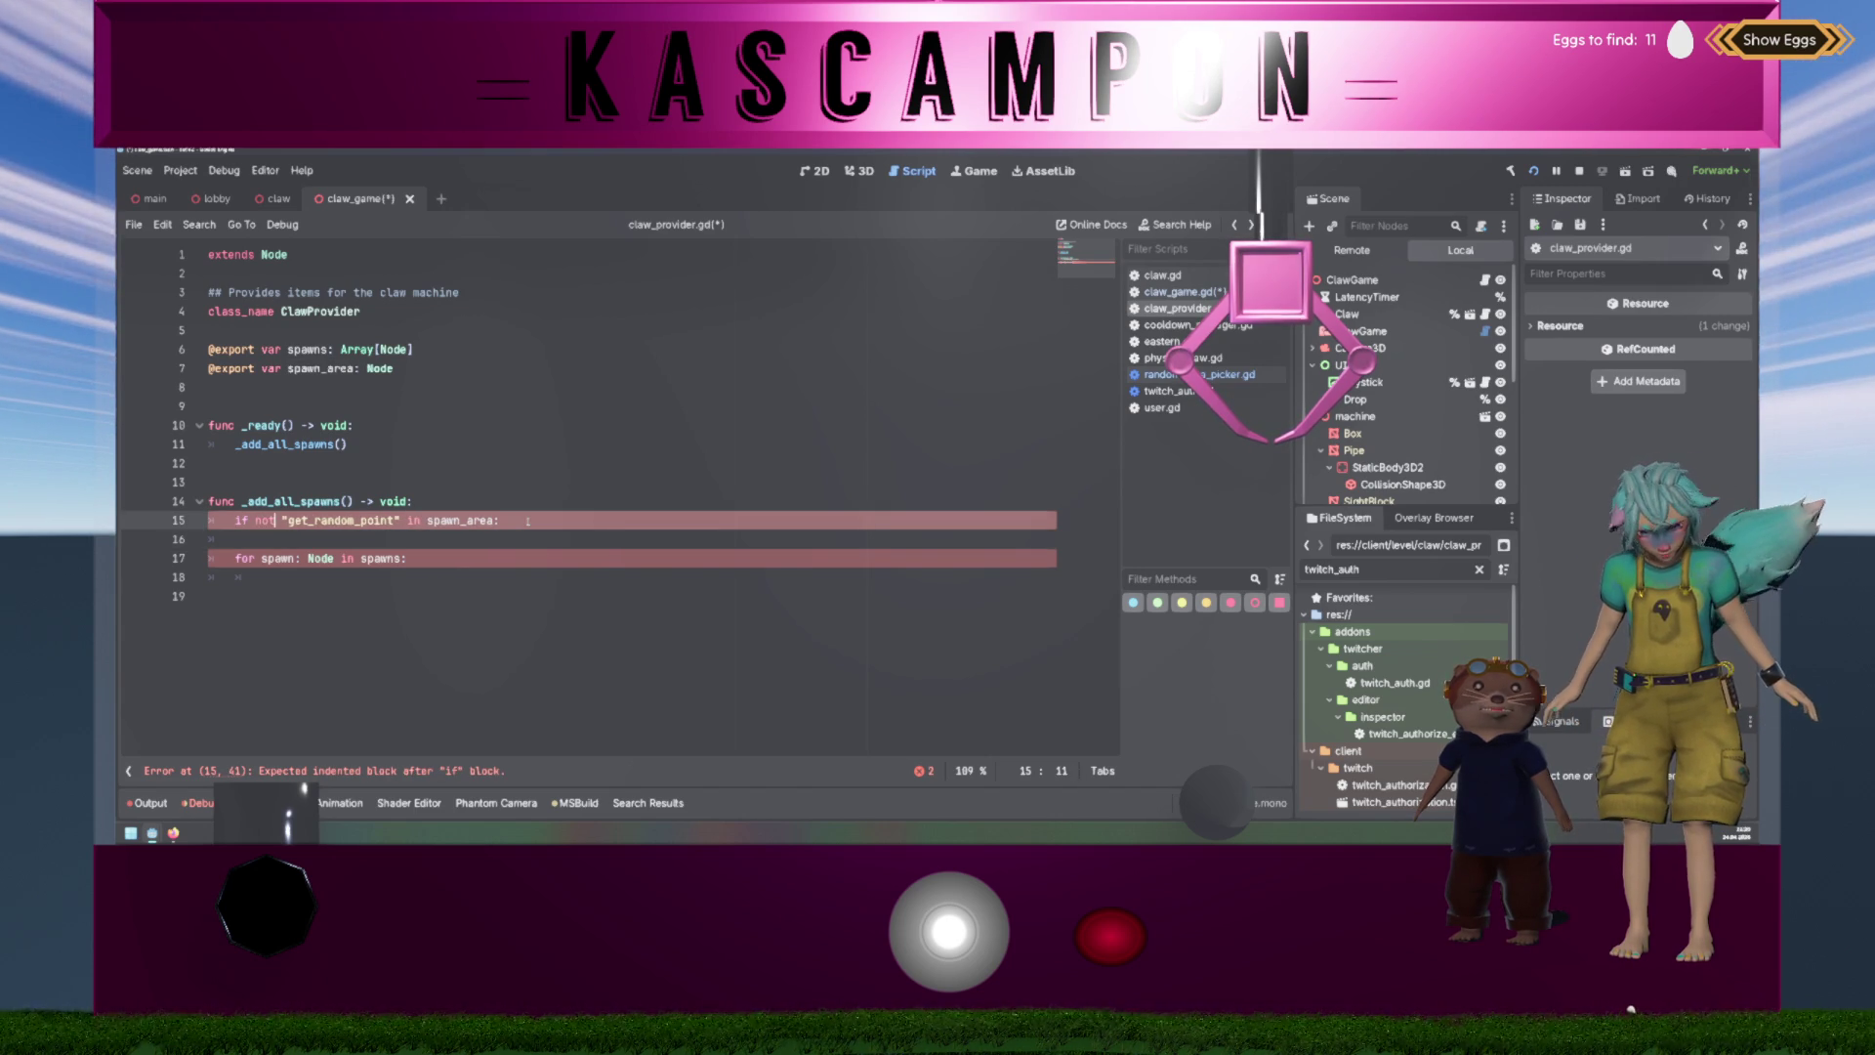
pyautogui.press('Escape')
pyautogui.write('return')
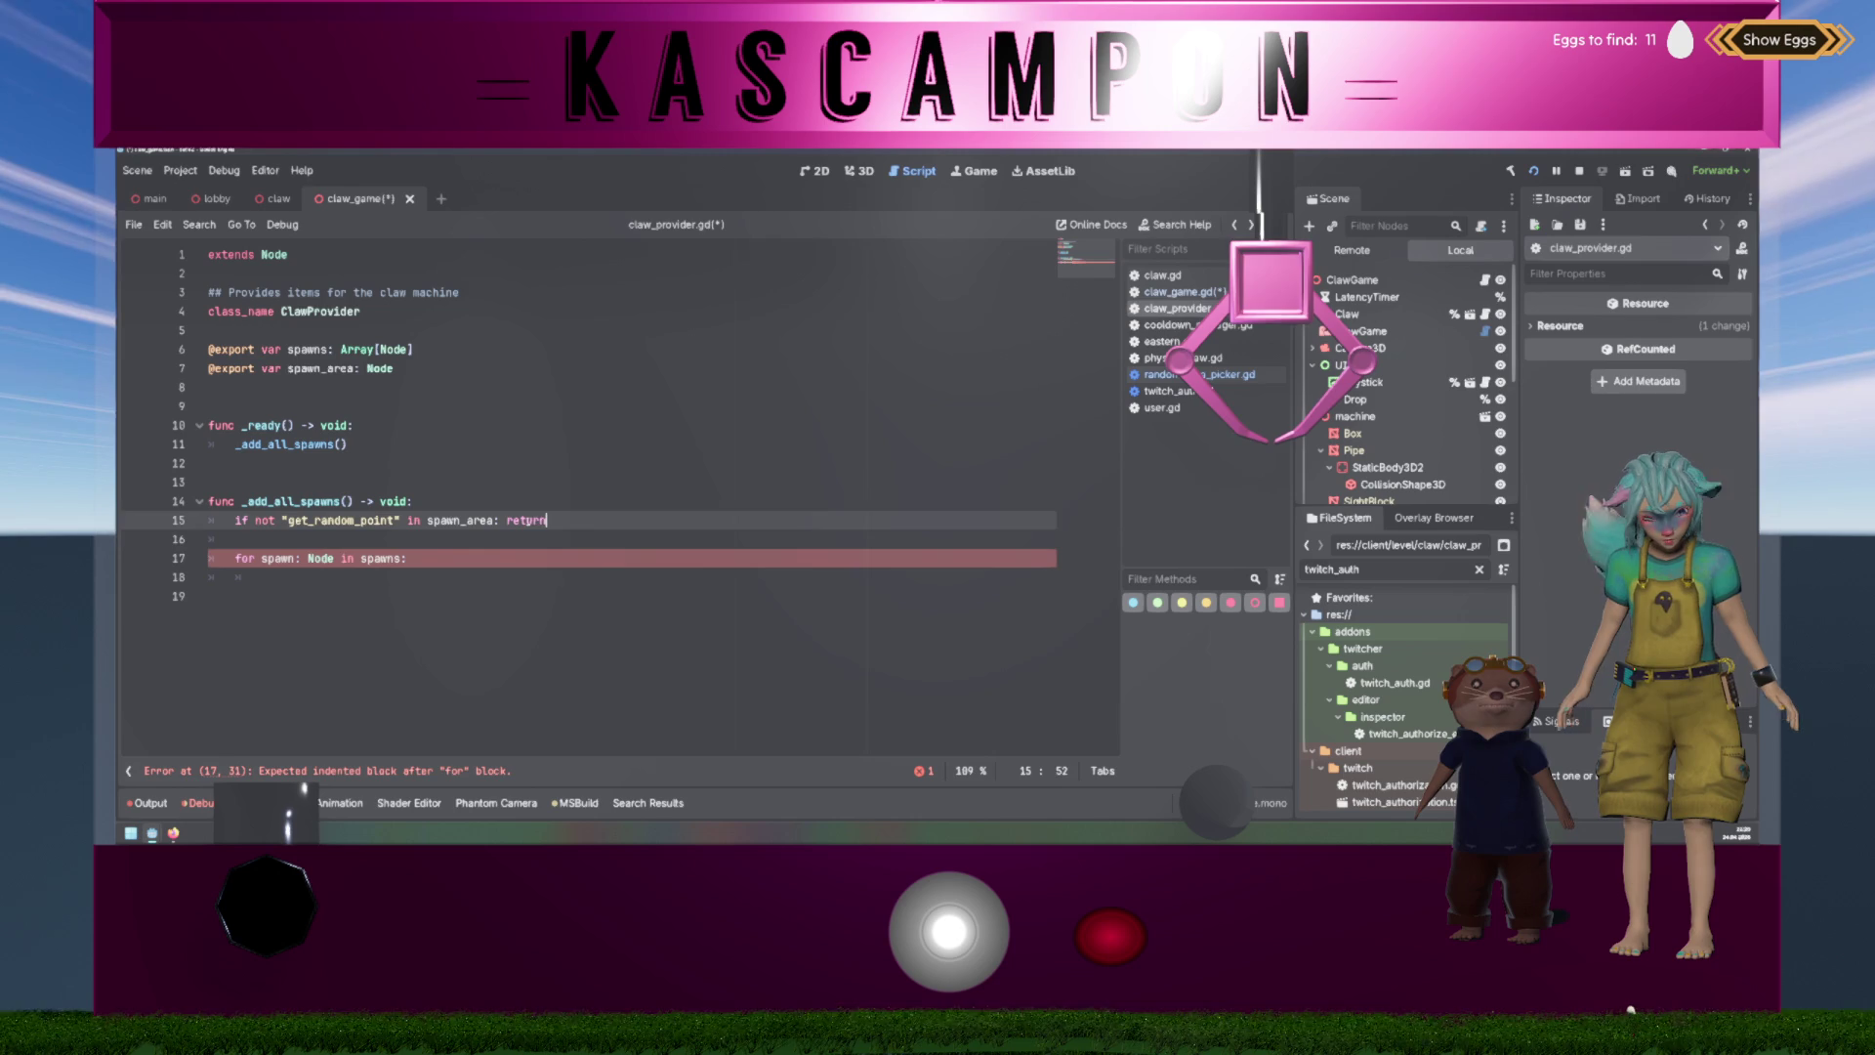
pyautogui.press('Down')
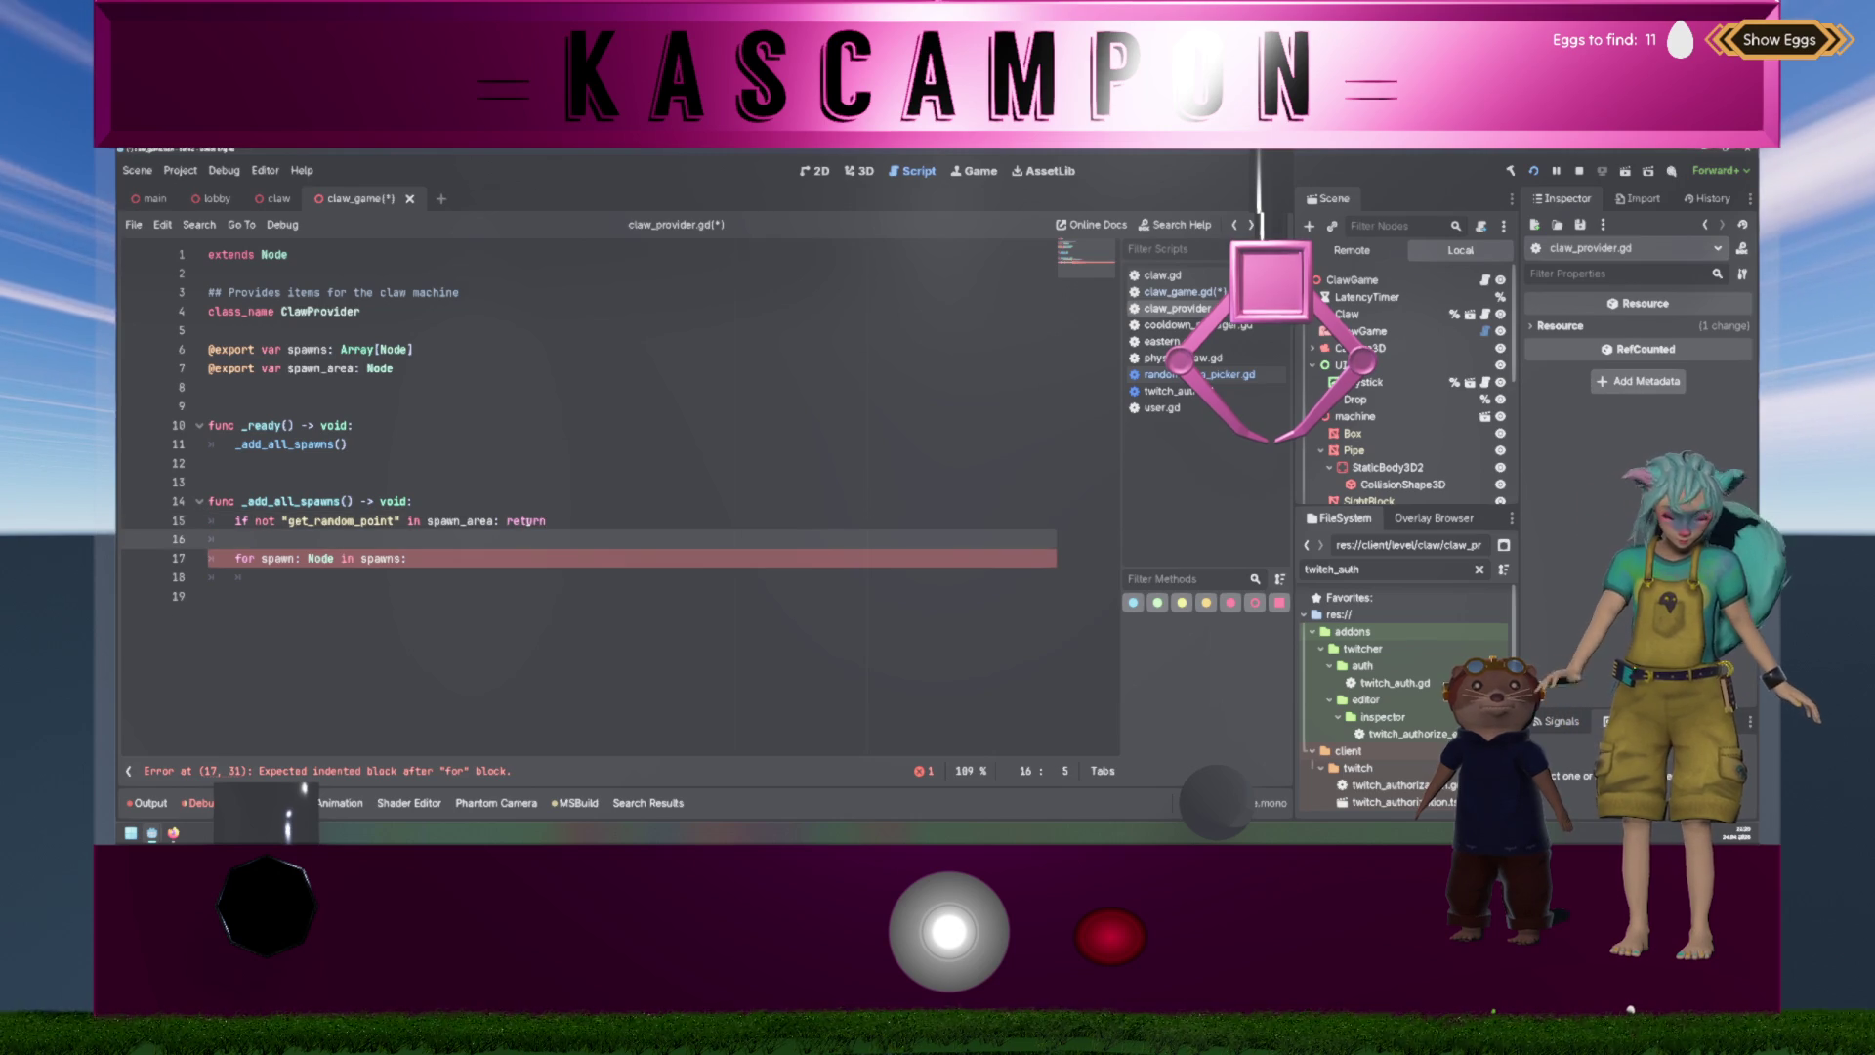
pyautogui.click(501, 520)
pyautogui.press('Return')
pyautogui.press('Return')
# Insert push_warning("Can't add claw provider missing spawn area") above the return
pyautogui.press('Up')
pyautogui.write('push_warning(')
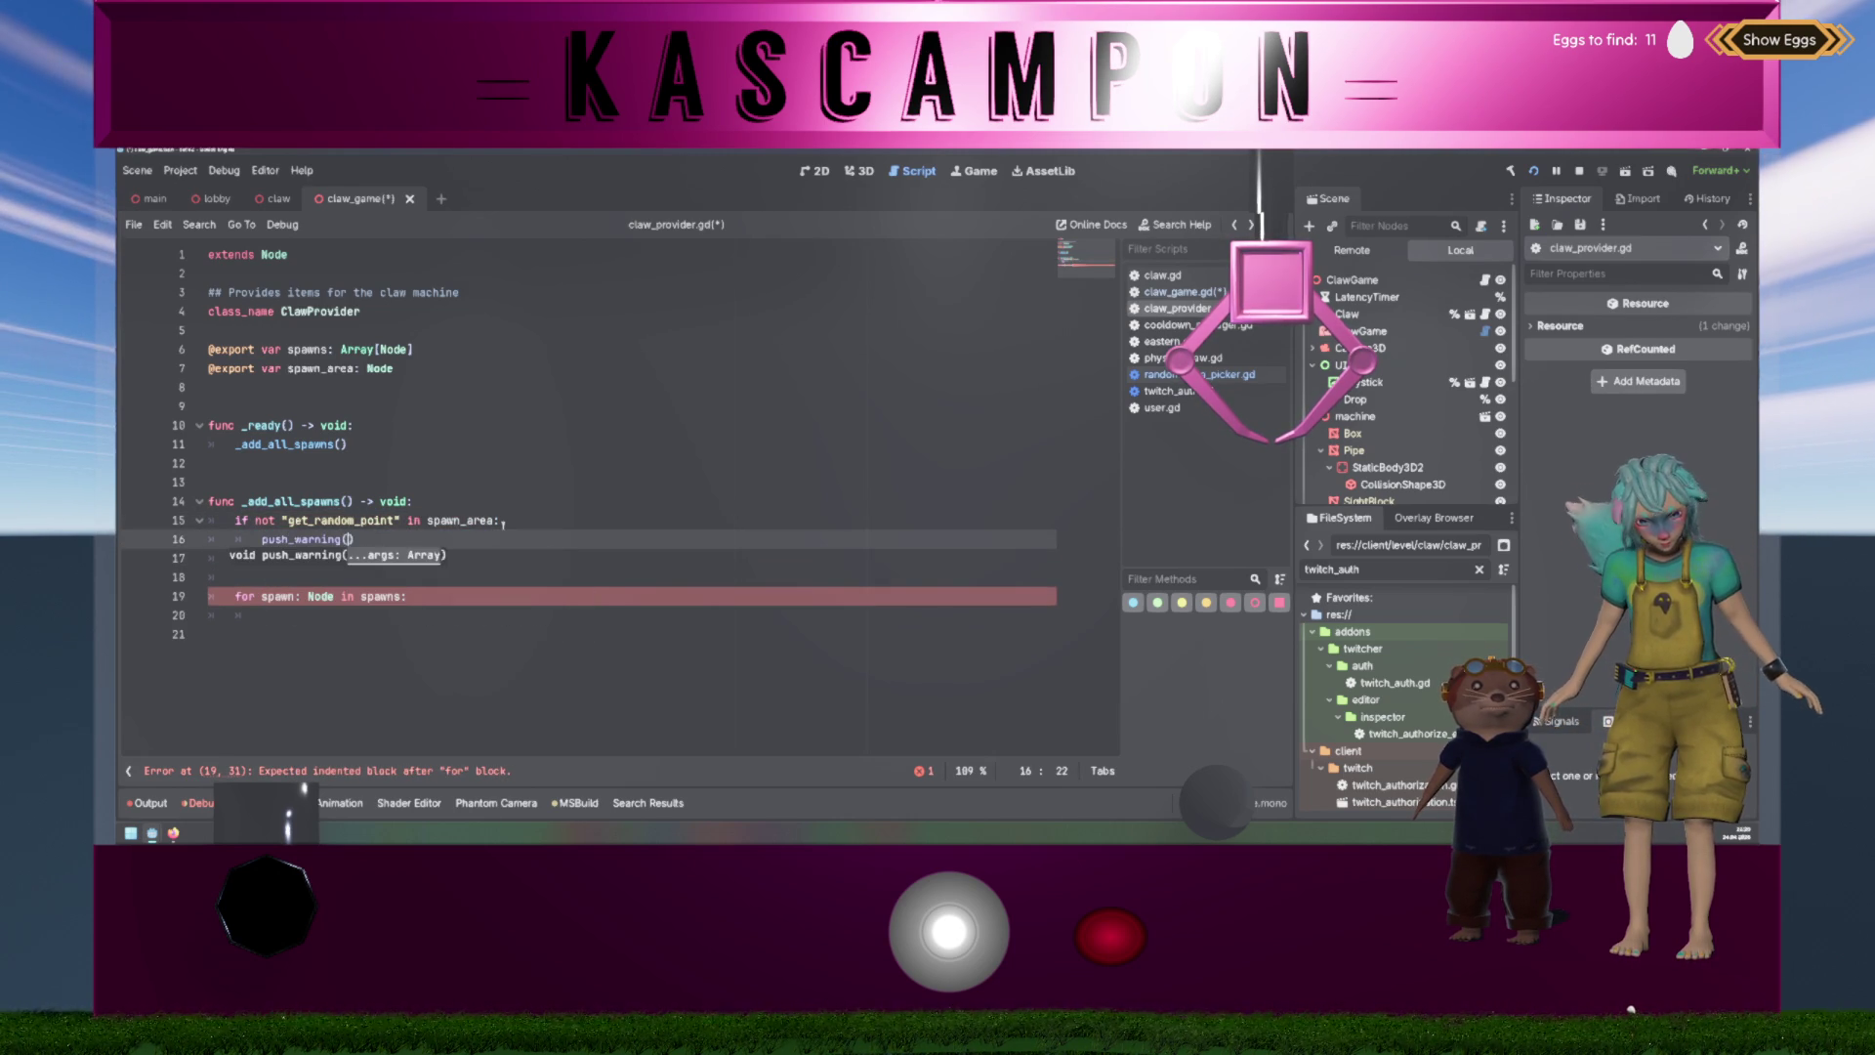
pyautogui.write('D')
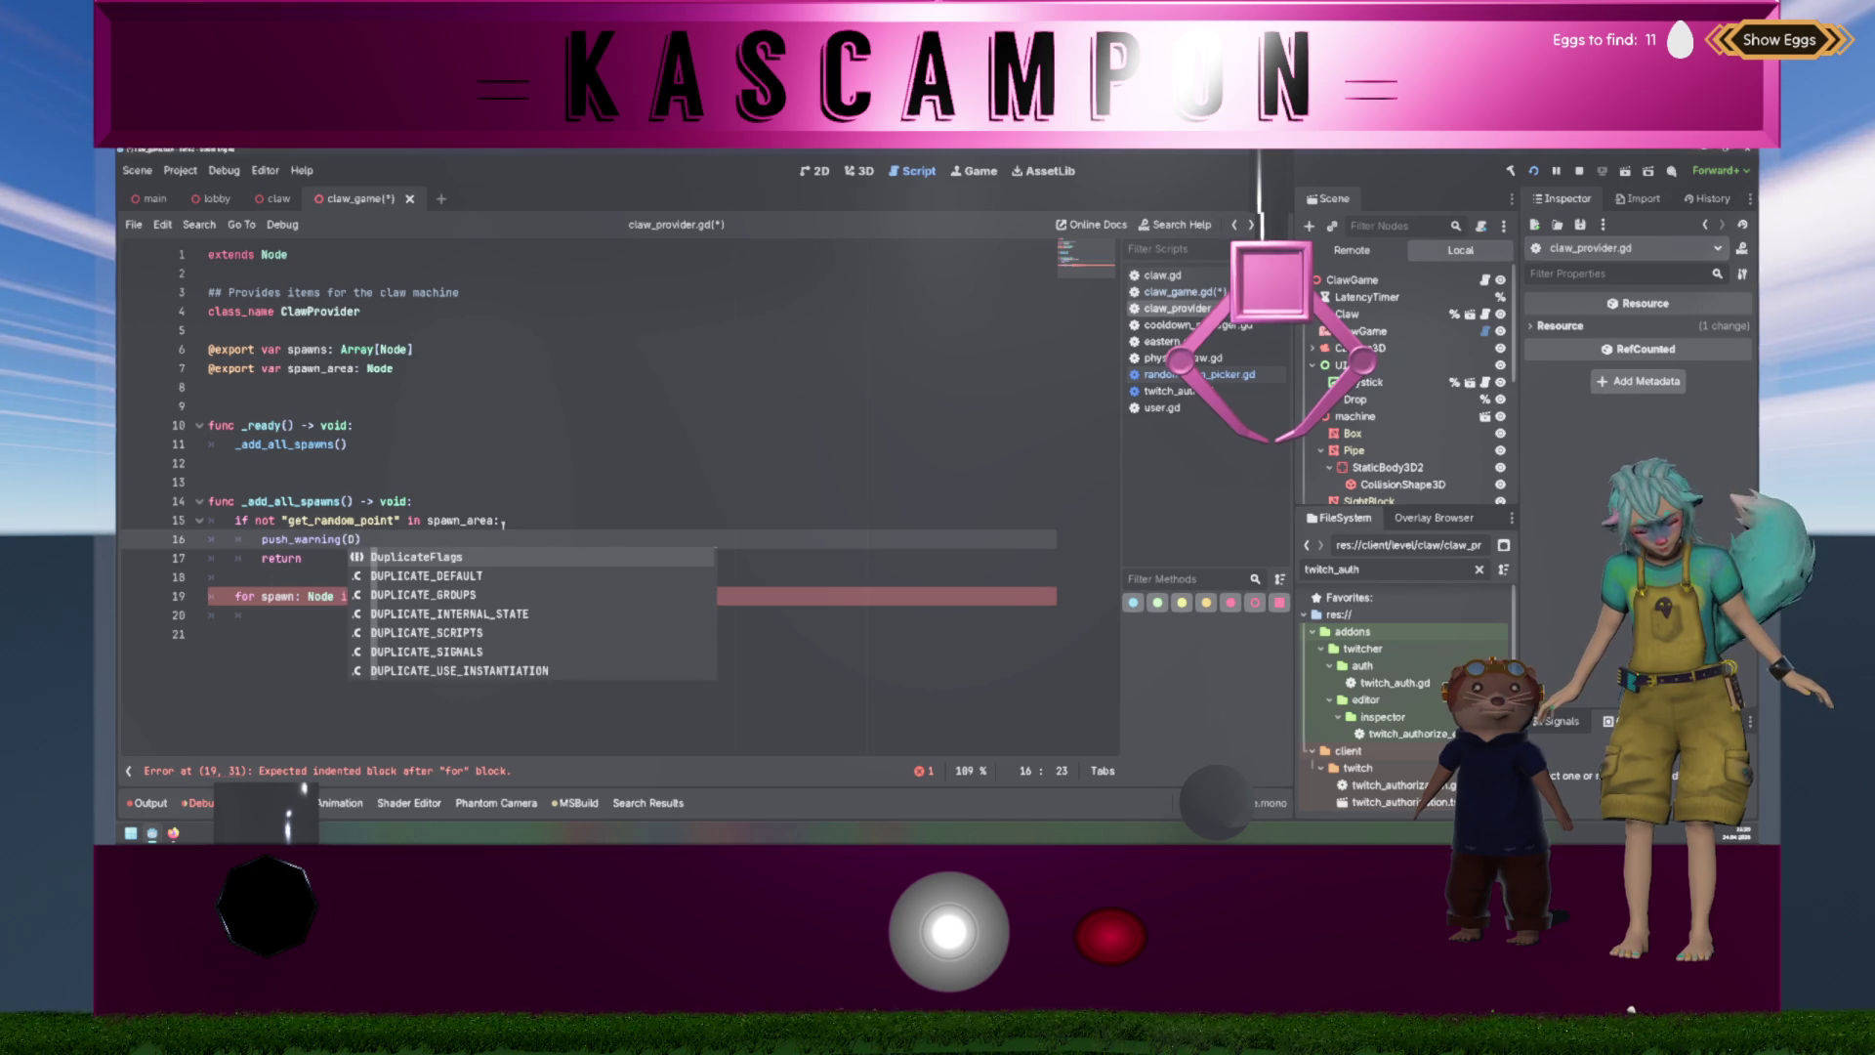
pyautogui.press('BackSpace')
pyautogui.write('"Can\'')
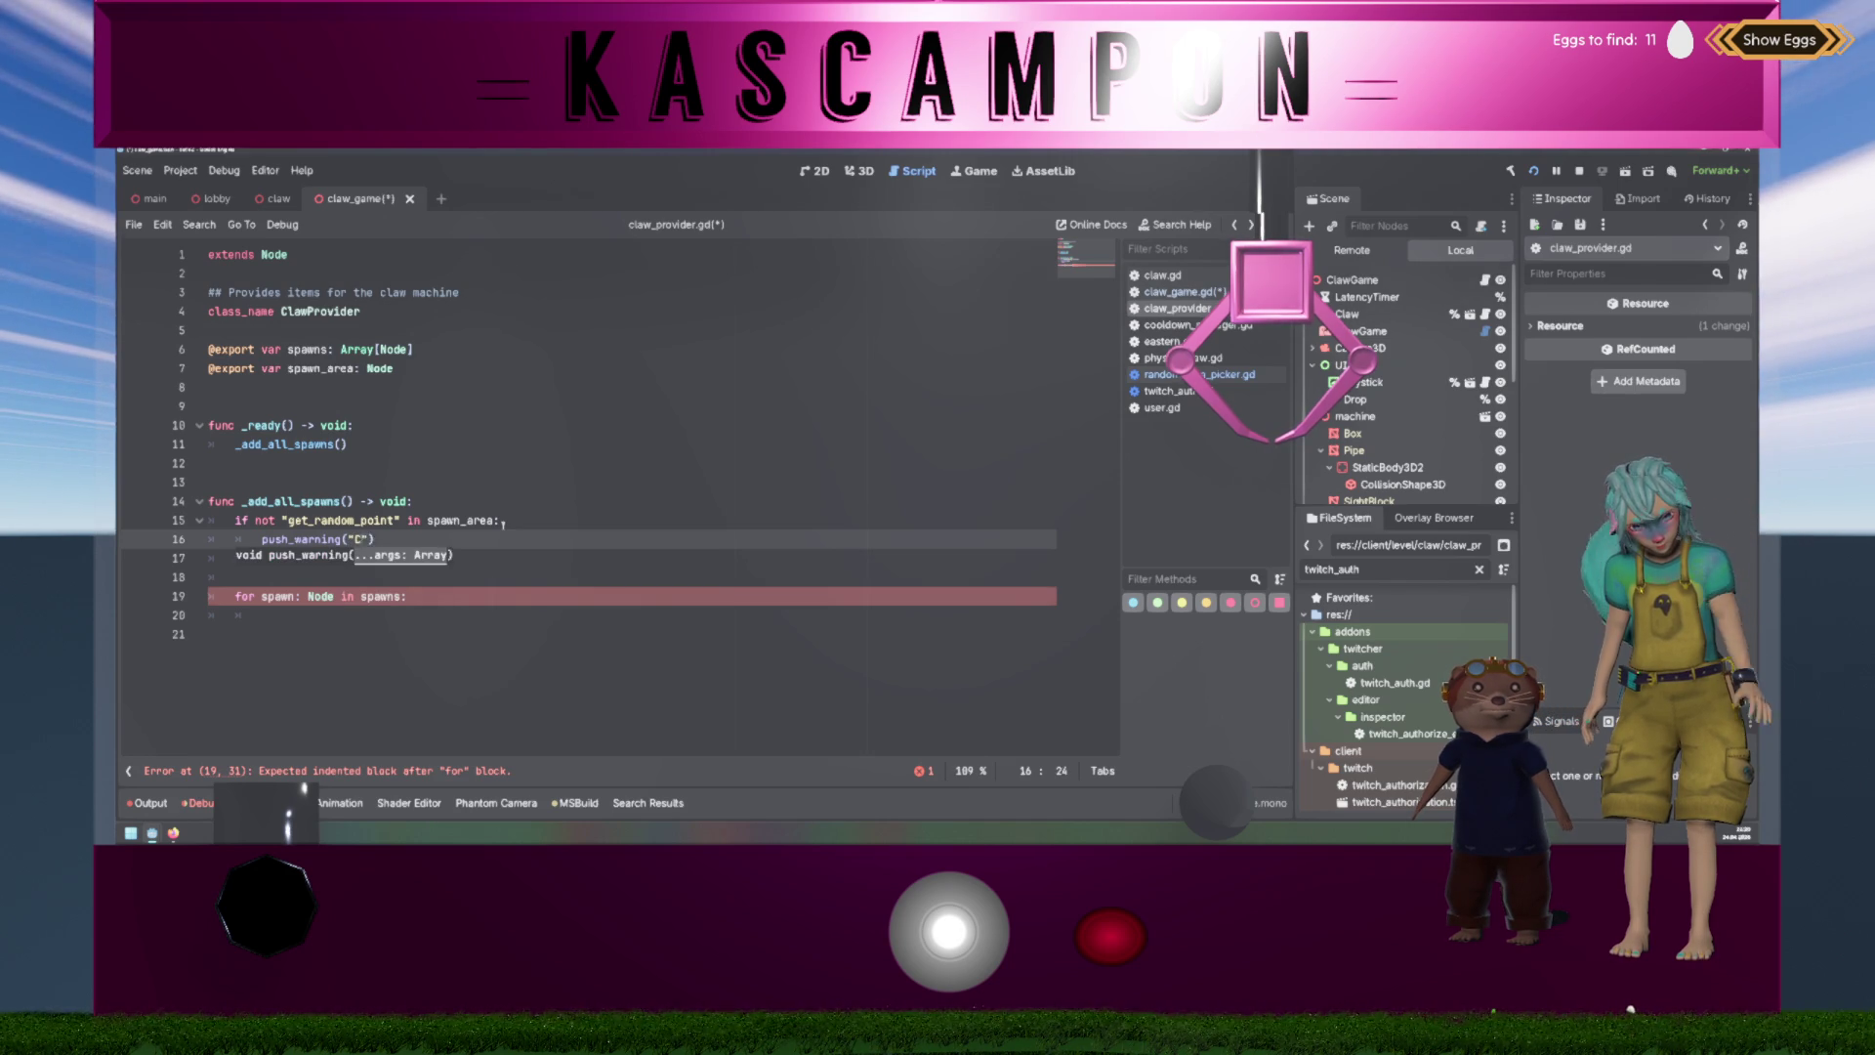
pyautogui.write('t add claw _')
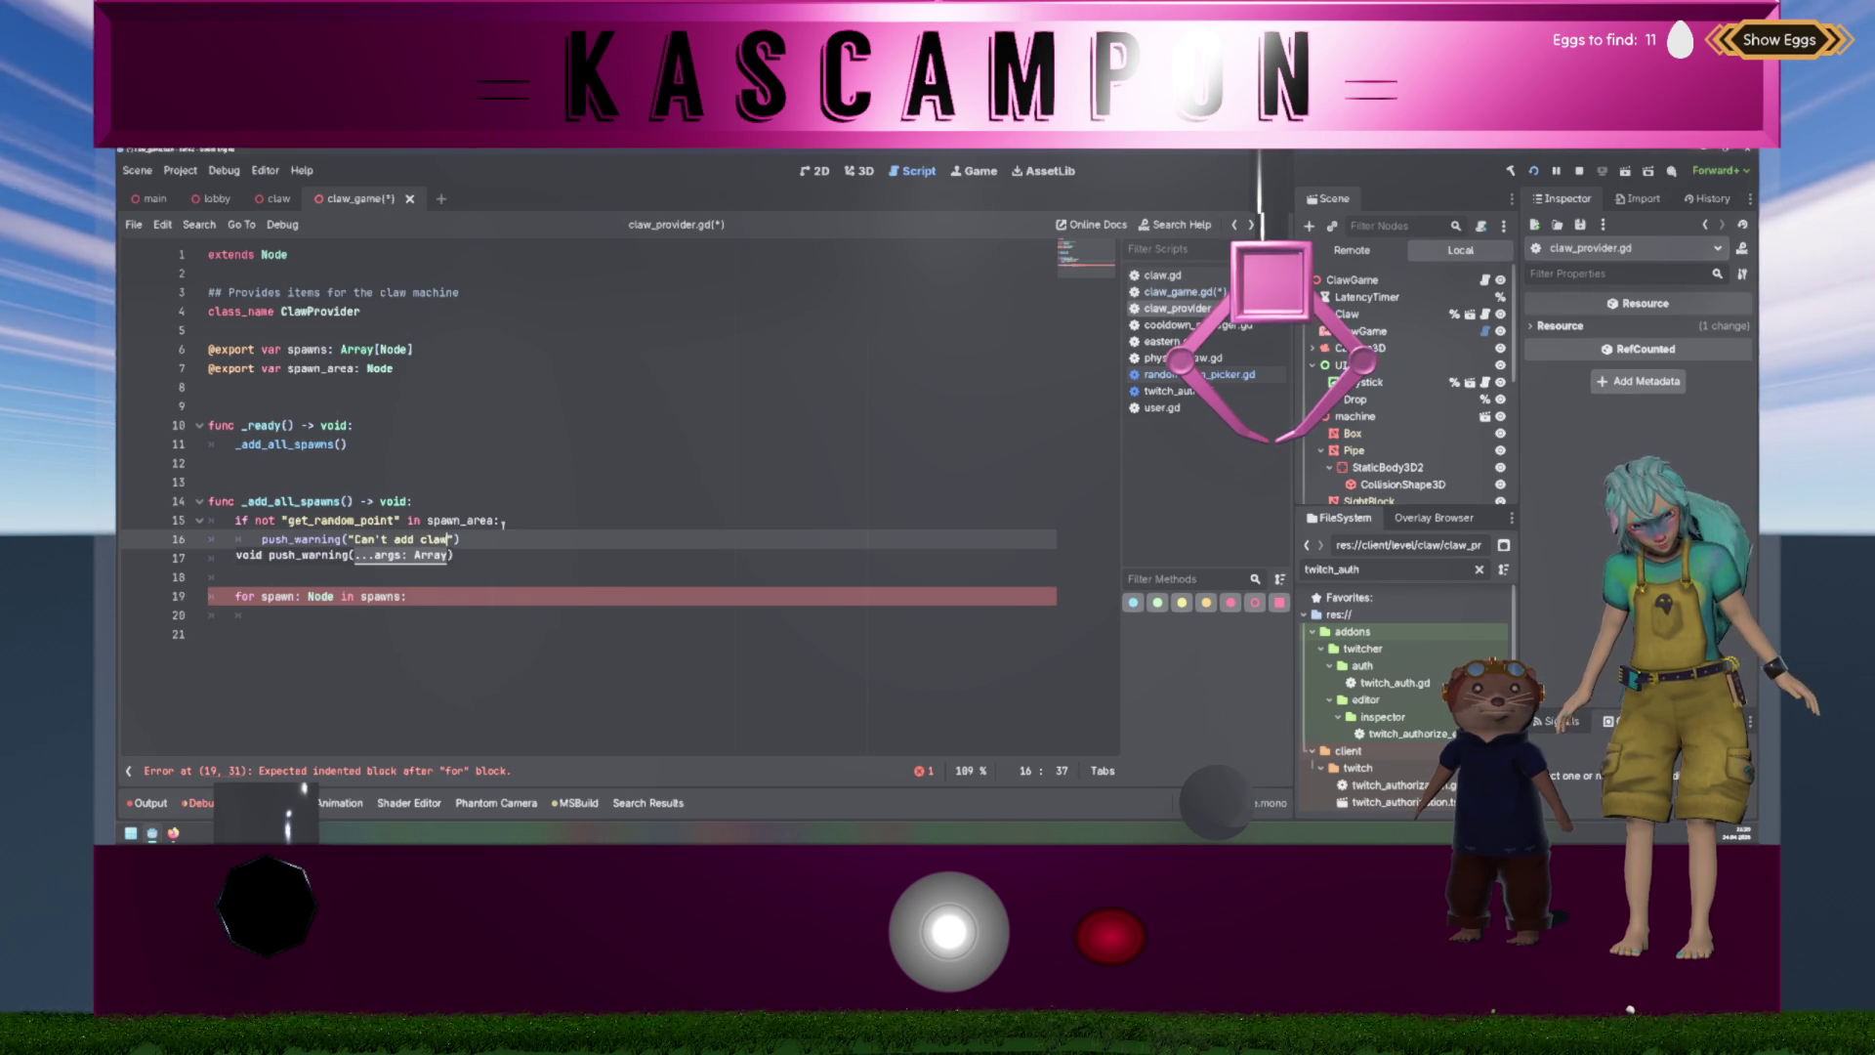
pyautogui.write('rovide')
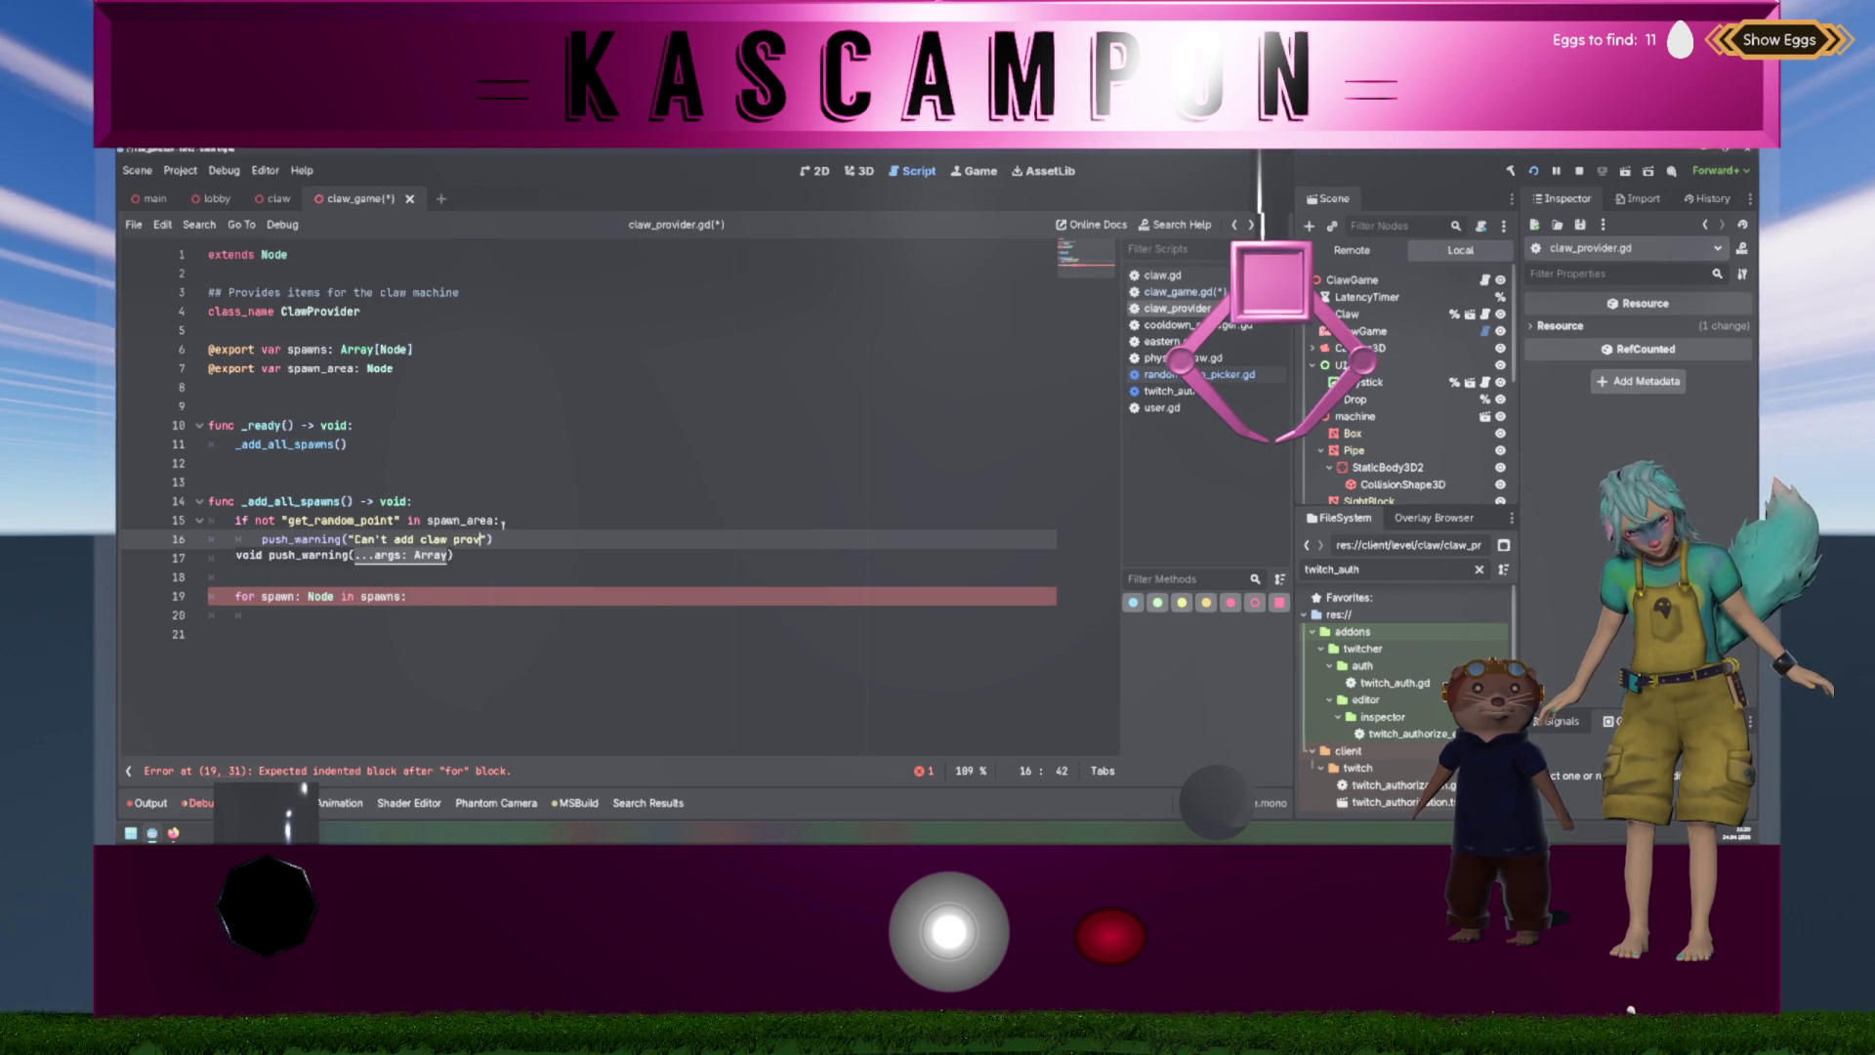
pyautogui.write('r missing ')
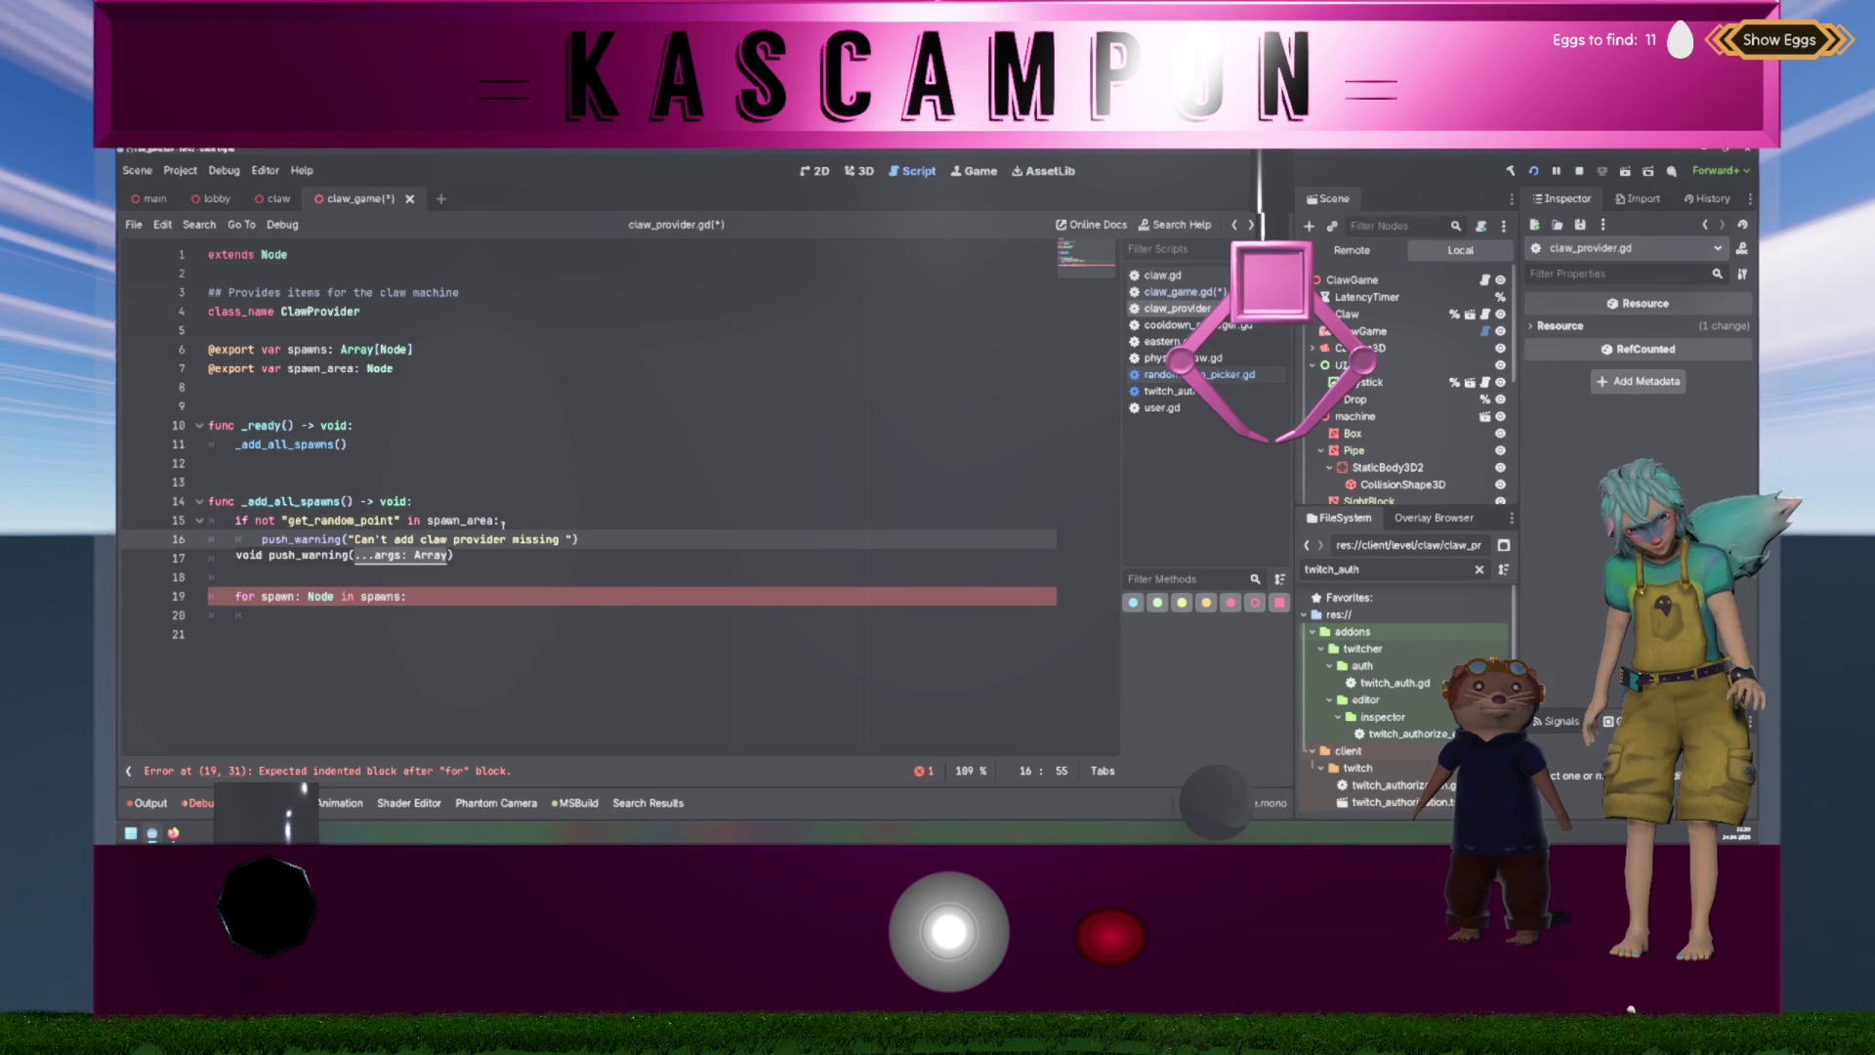
pyautogui.write('wn_ar')
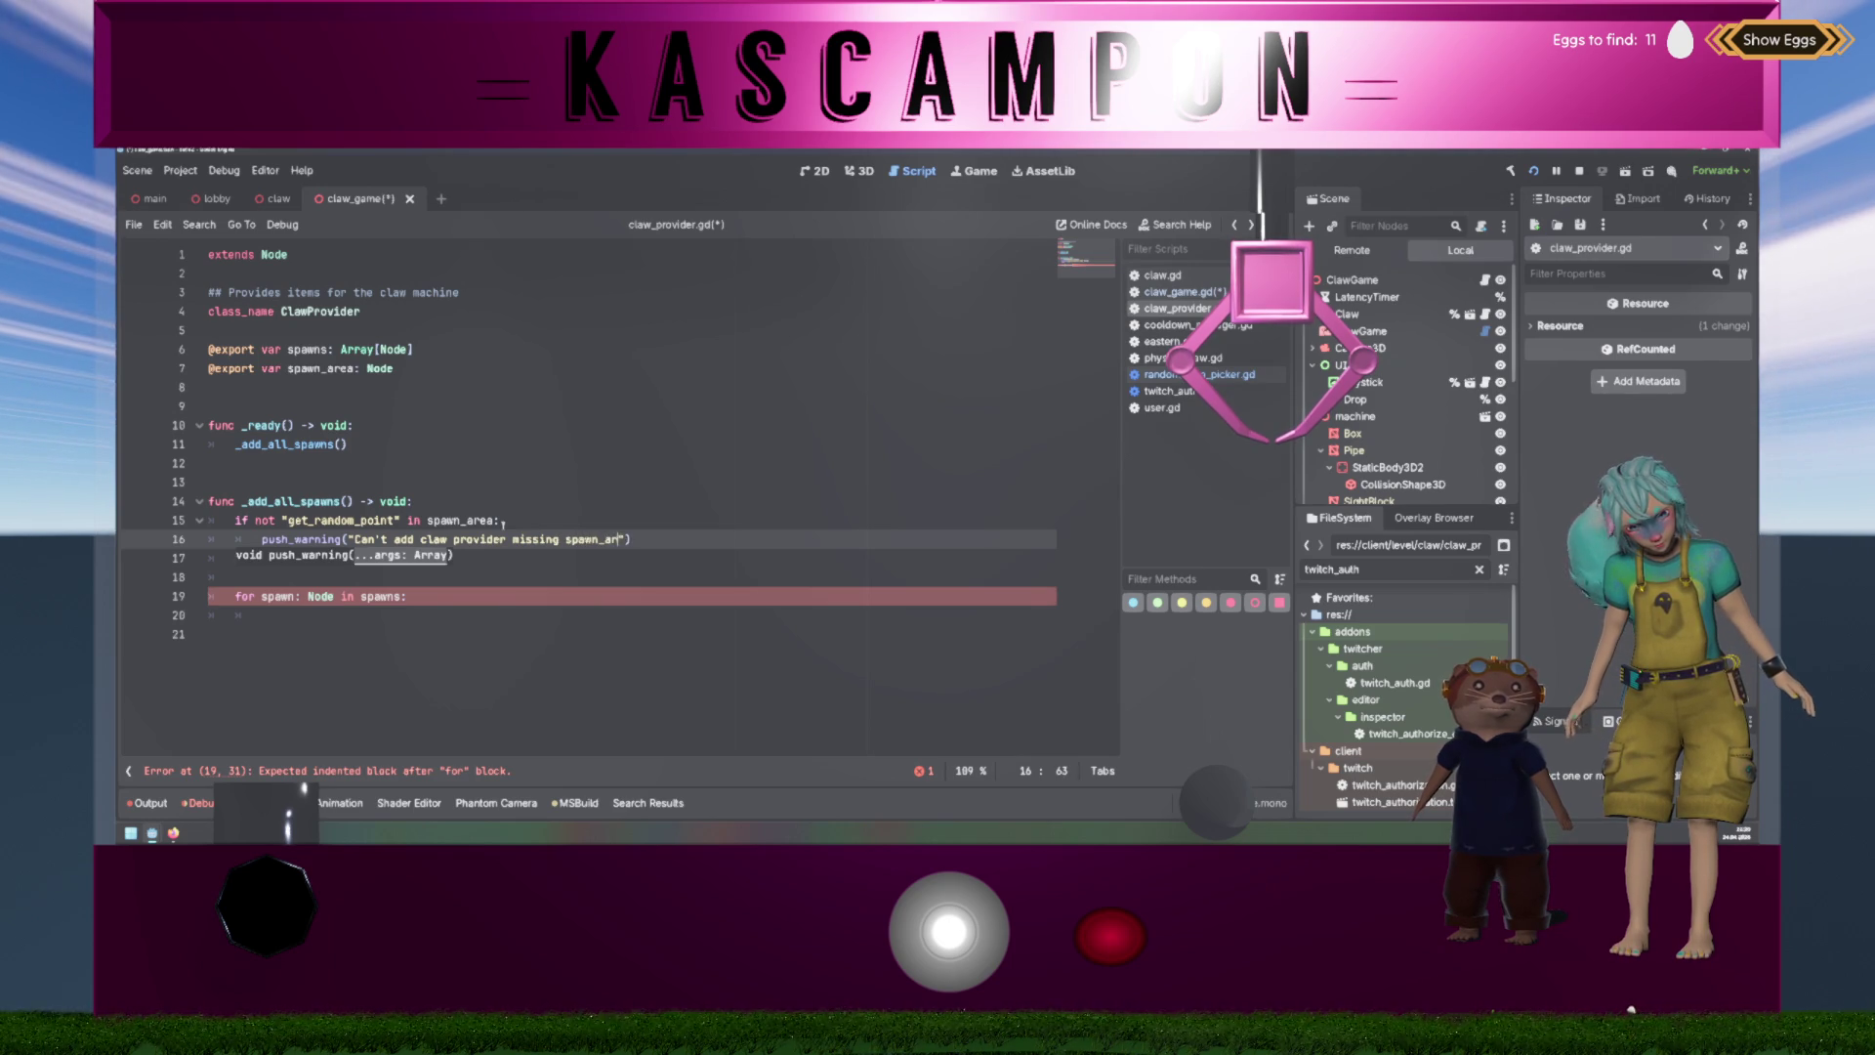
pyautogui.press('Left')
pyautogui.press('Left')
pyautogui.press('Left')
pyautogui.press('Escape')
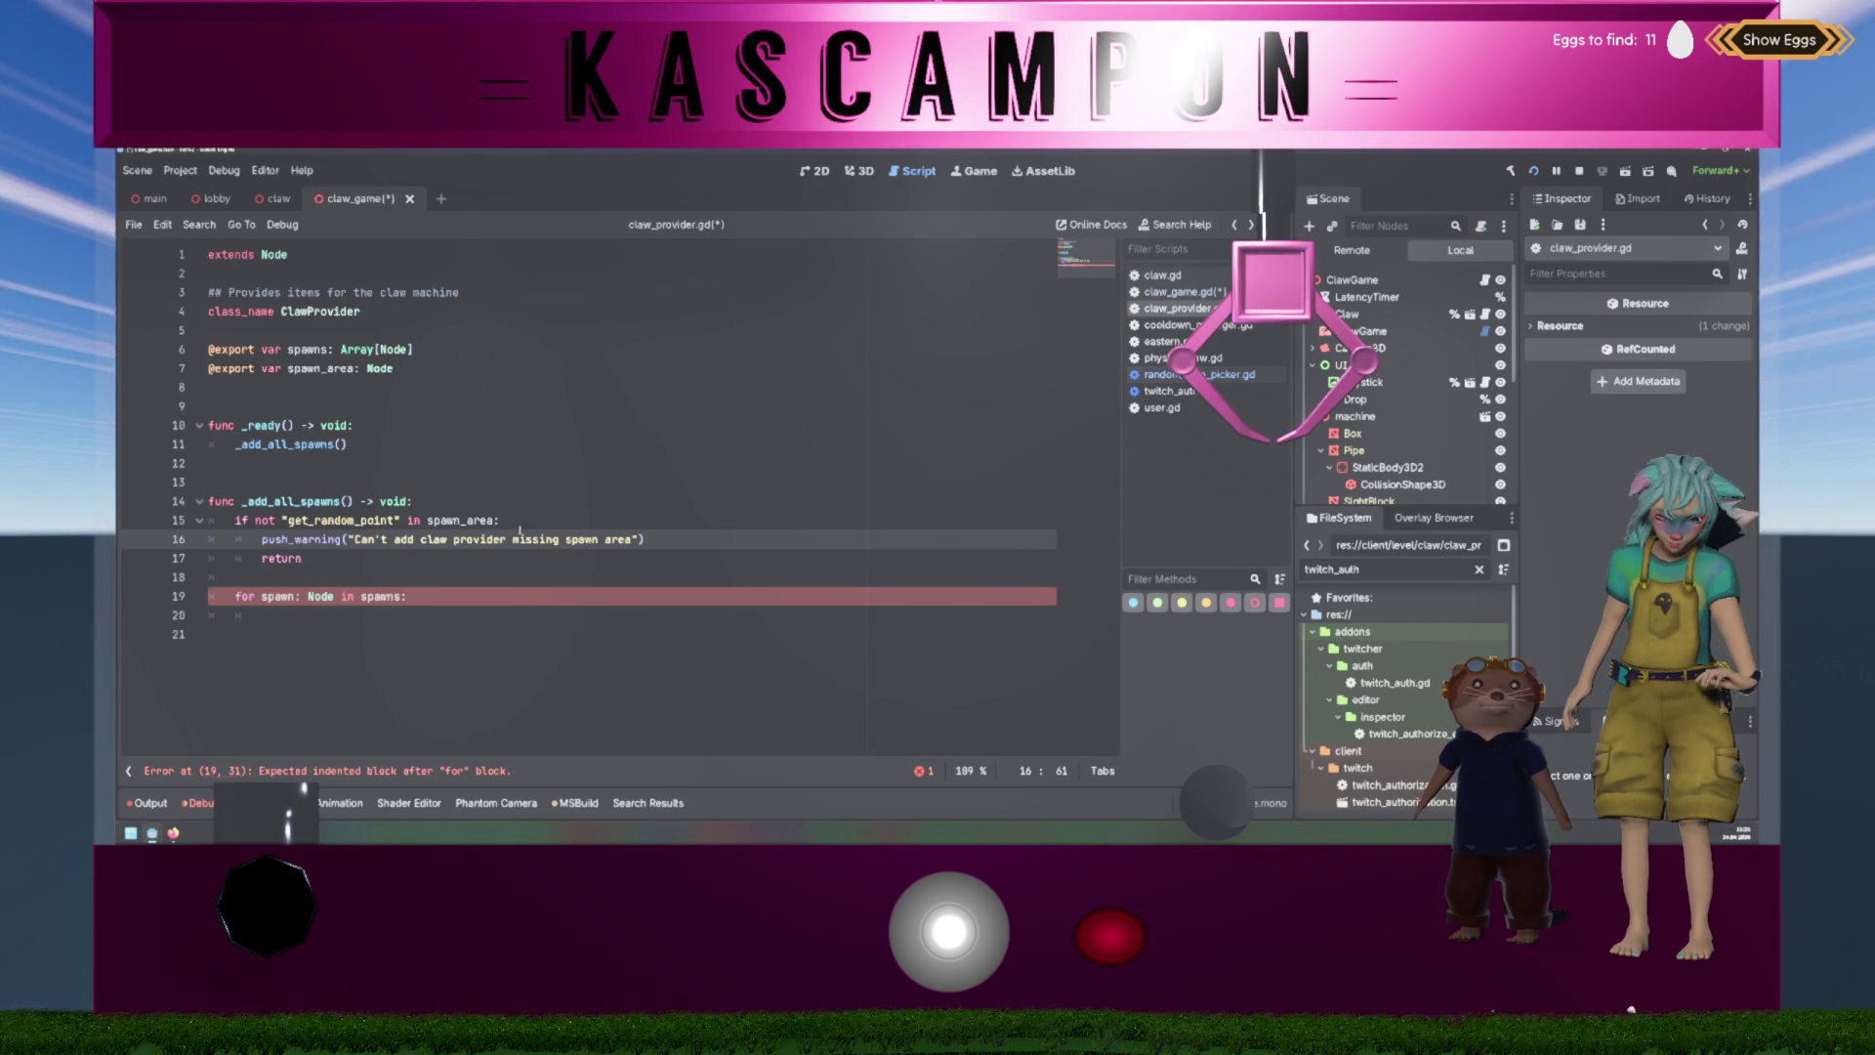
pyautogui.click(677, 519)
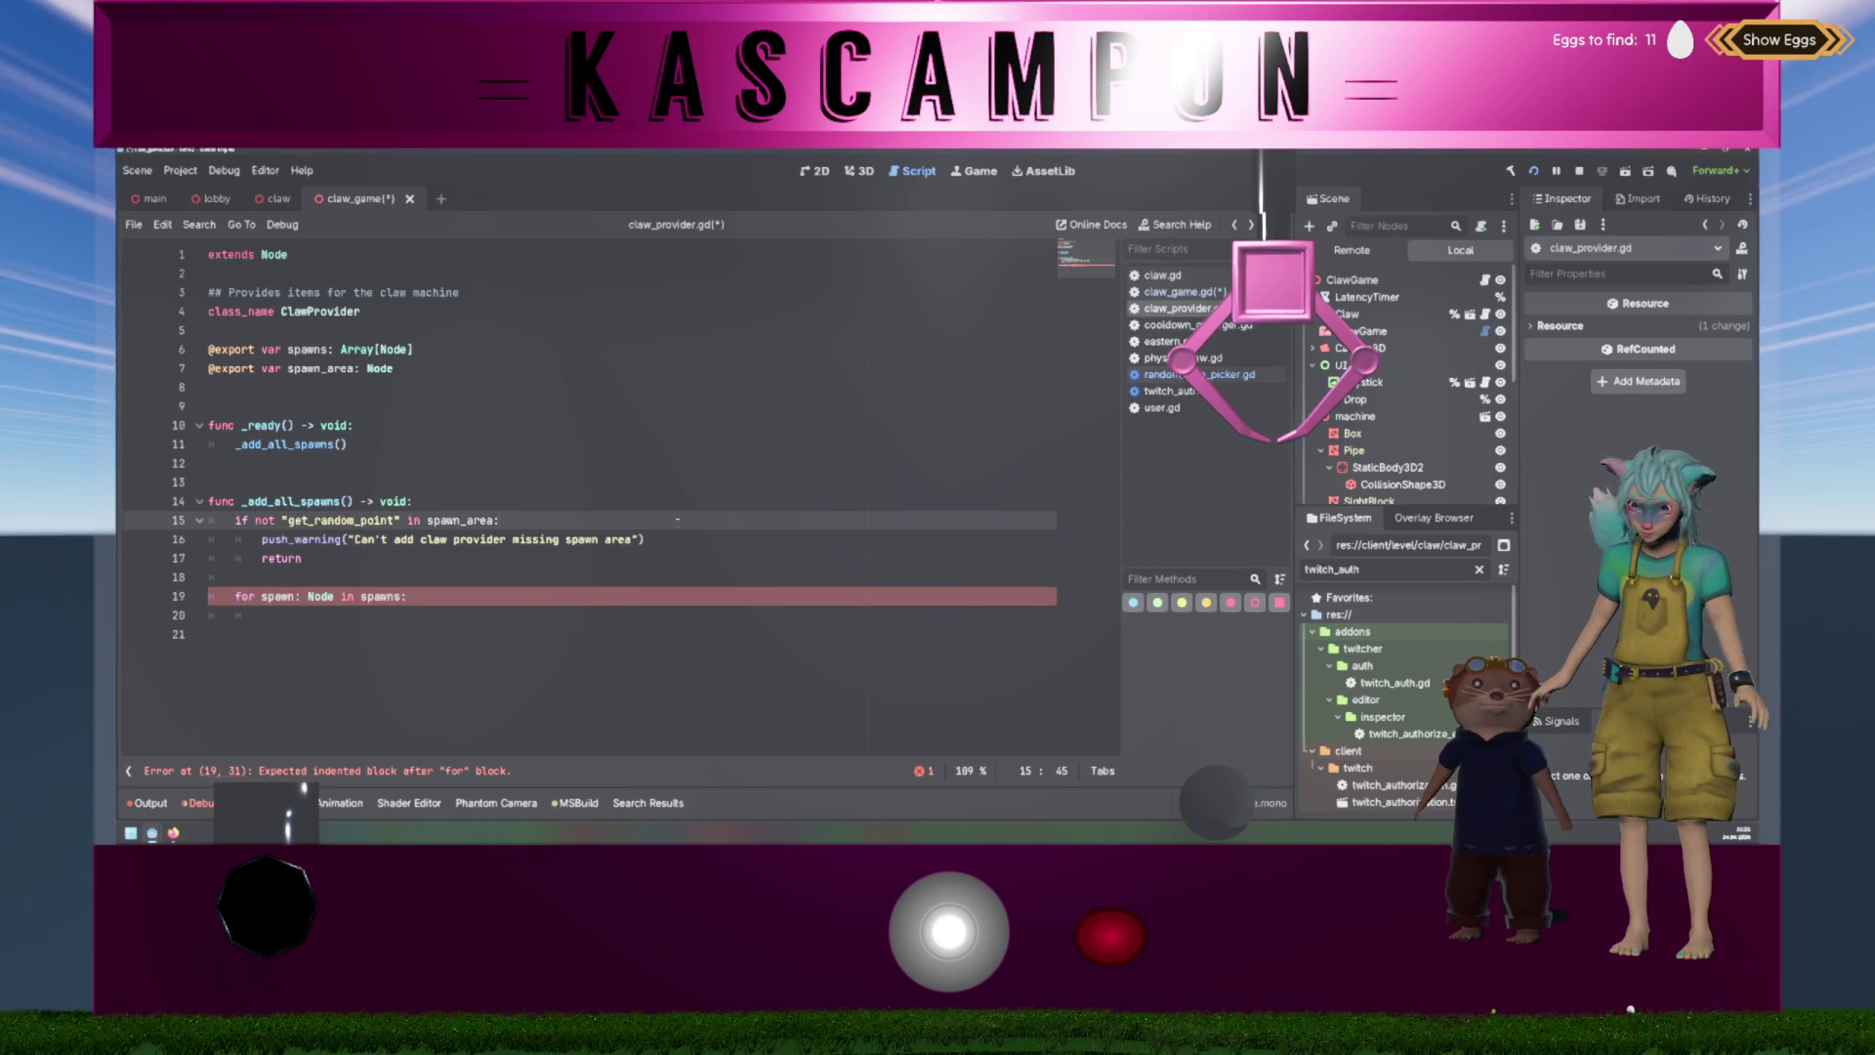
# End the warning message string with a period
pyautogui.press('Down')
pyautogui.press('End')
pyautogui.press('Left')
pyautogui.press('Left')
pyautogui.write('.')
# Open an empty indented line inside the `for spawn: Node in spawns:` loop
pyautogui.press('Down')
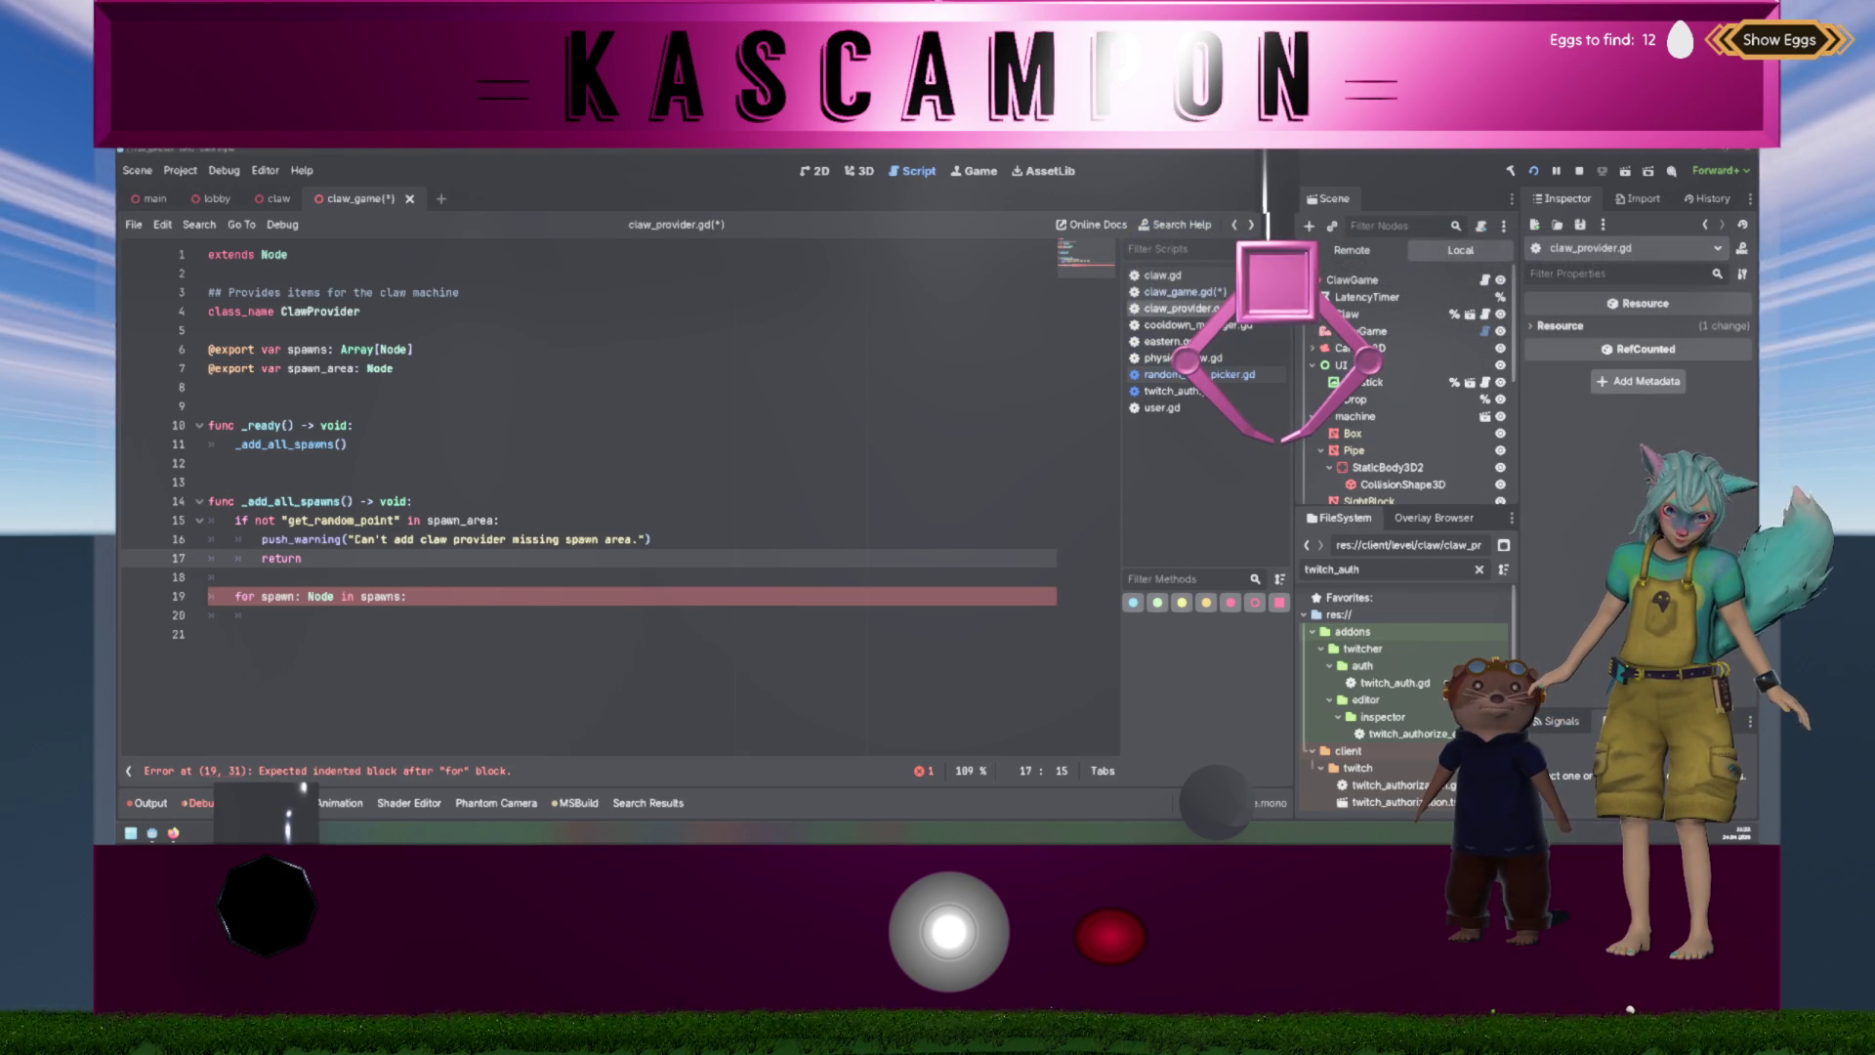
pyautogui.click(447, 587)
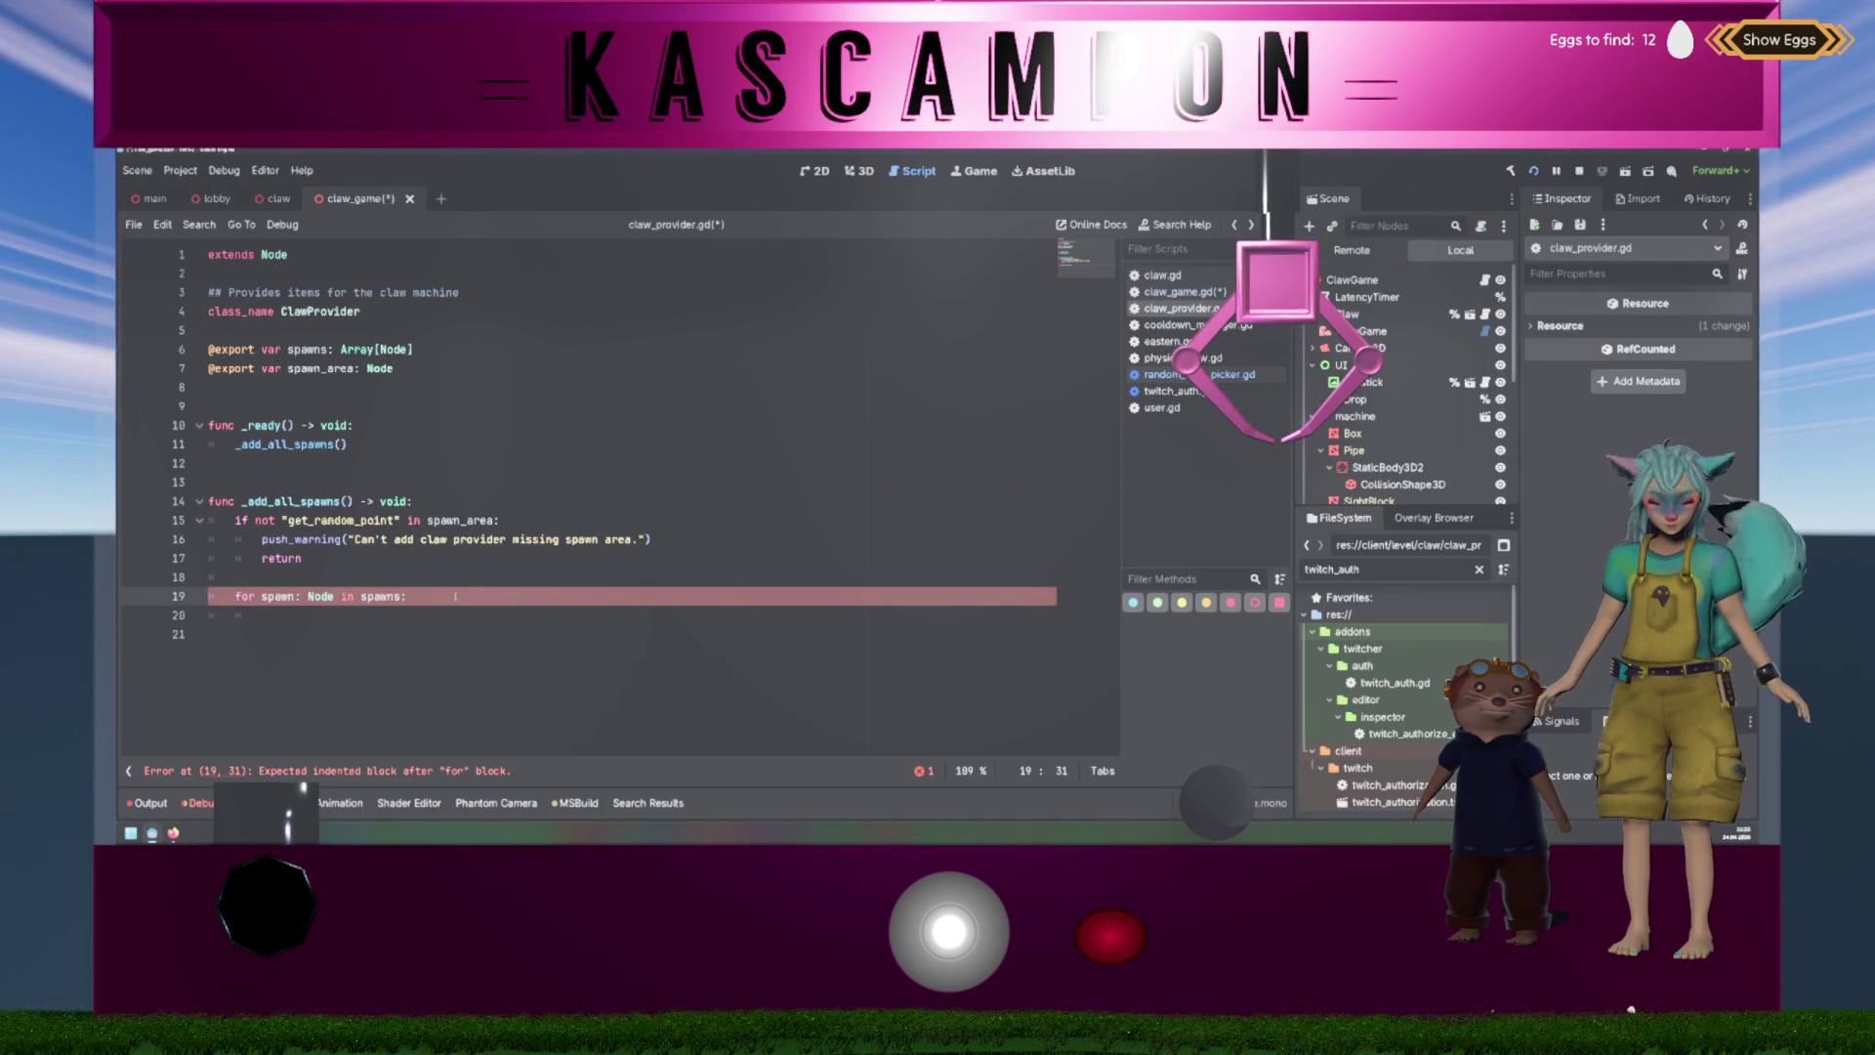
pyautogui.press('Return')
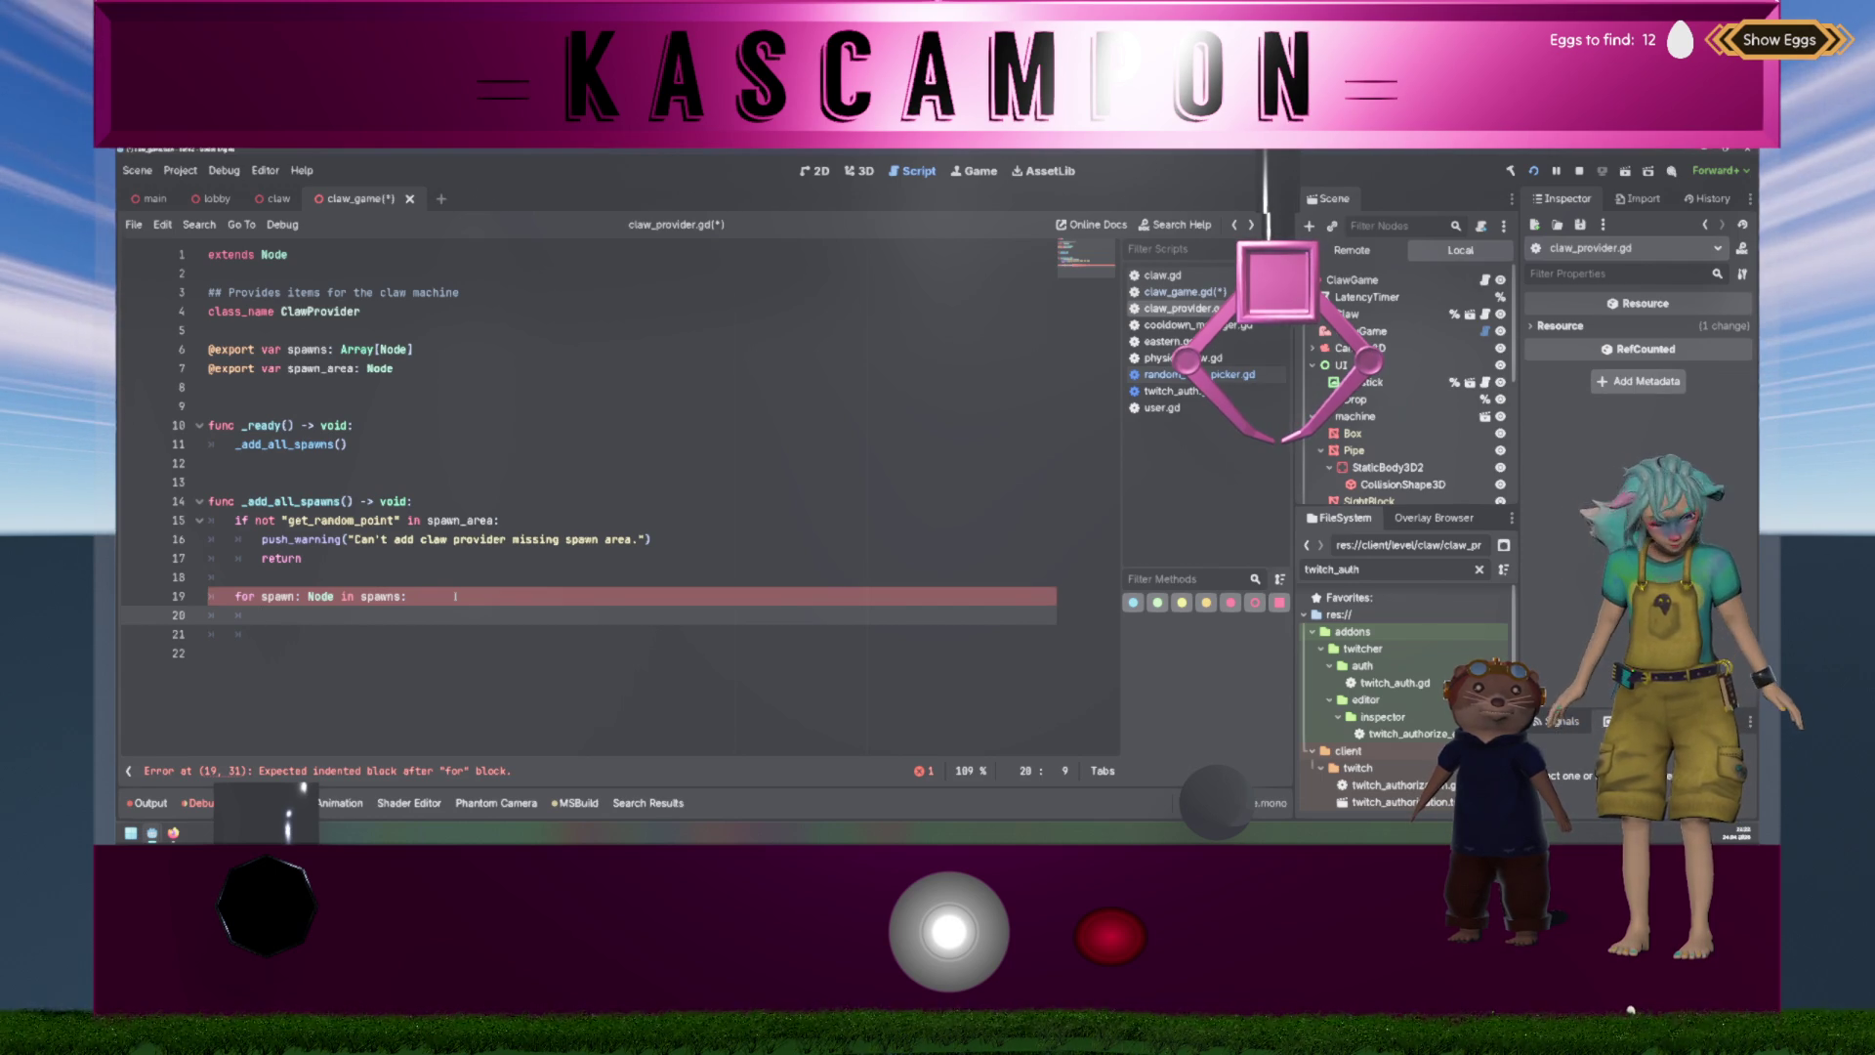
# Declare `var position: Vector3 = spawn_area.get_random_point()` as the loop's first body line
pyautogui.write('spawn_area.')
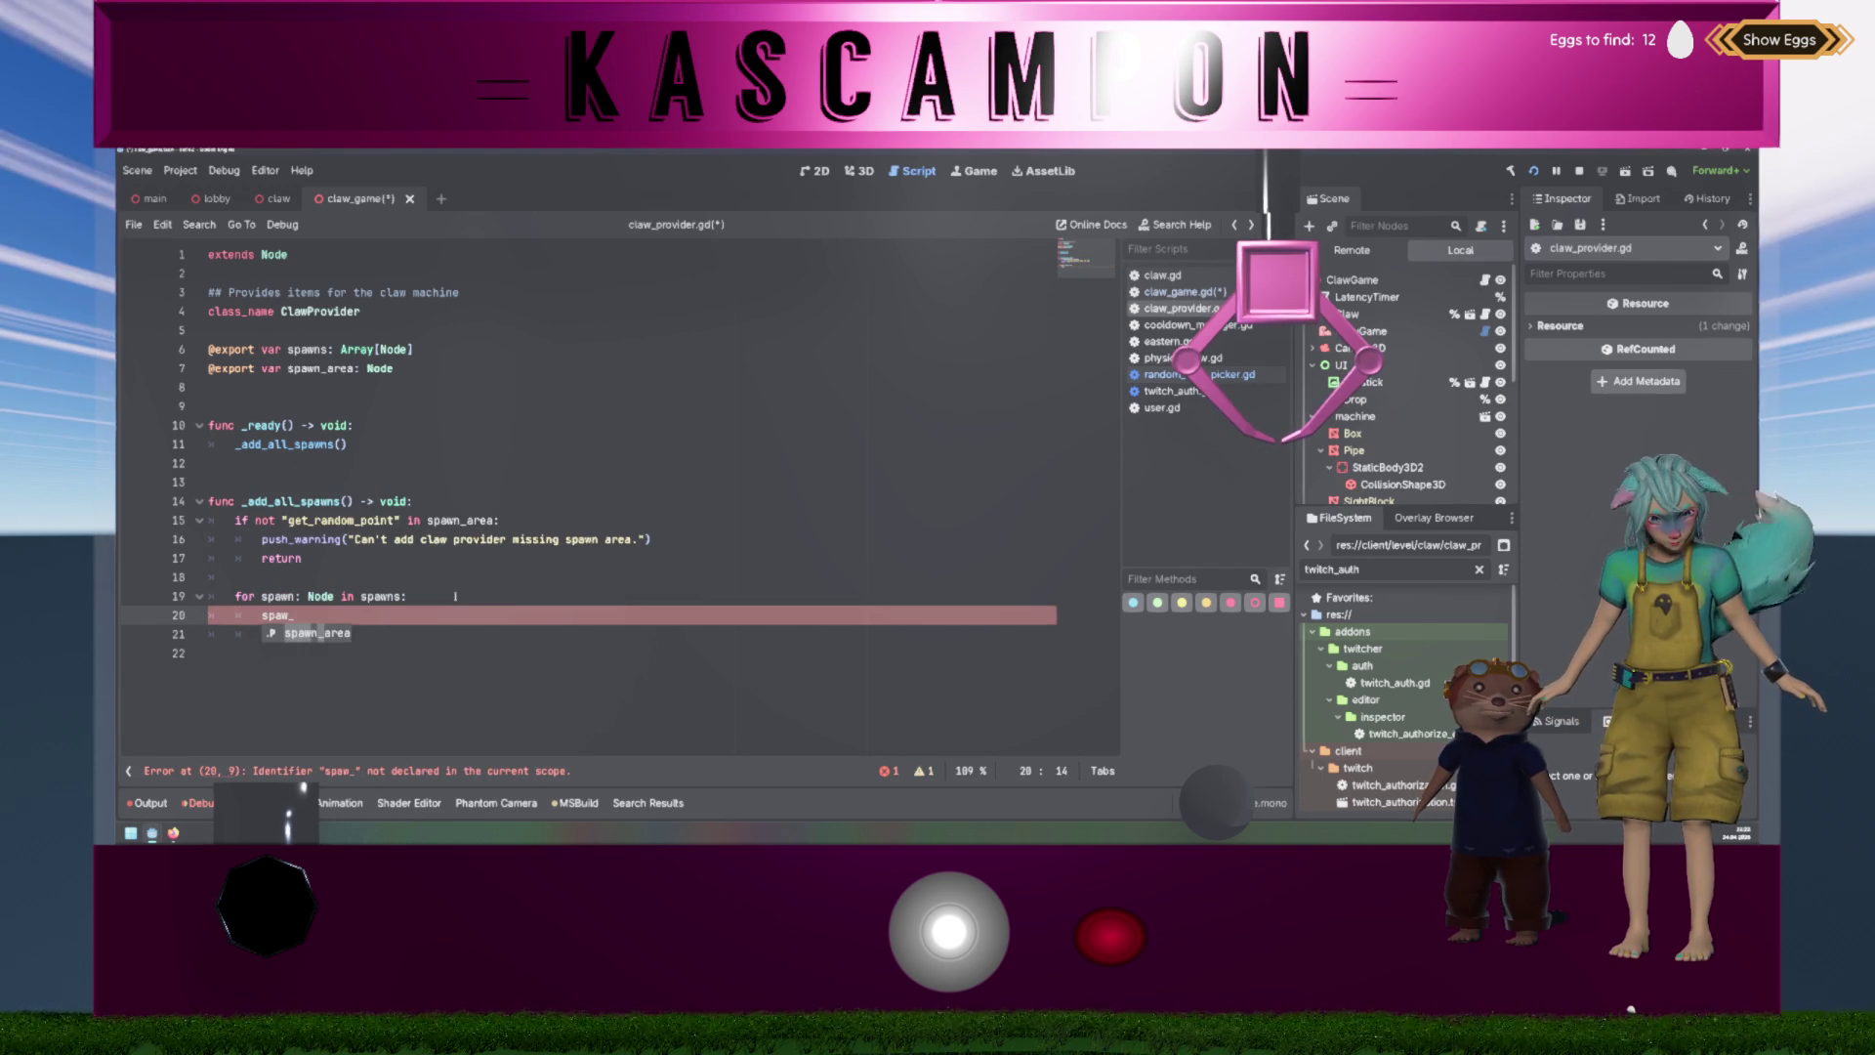
pyautogui.write('get_get_random_point')
pyautogui.hotkey('ctrl', 'v')
pyautogui.write('()')
pyautogui.press('Home')
pyautogui.write('var s')
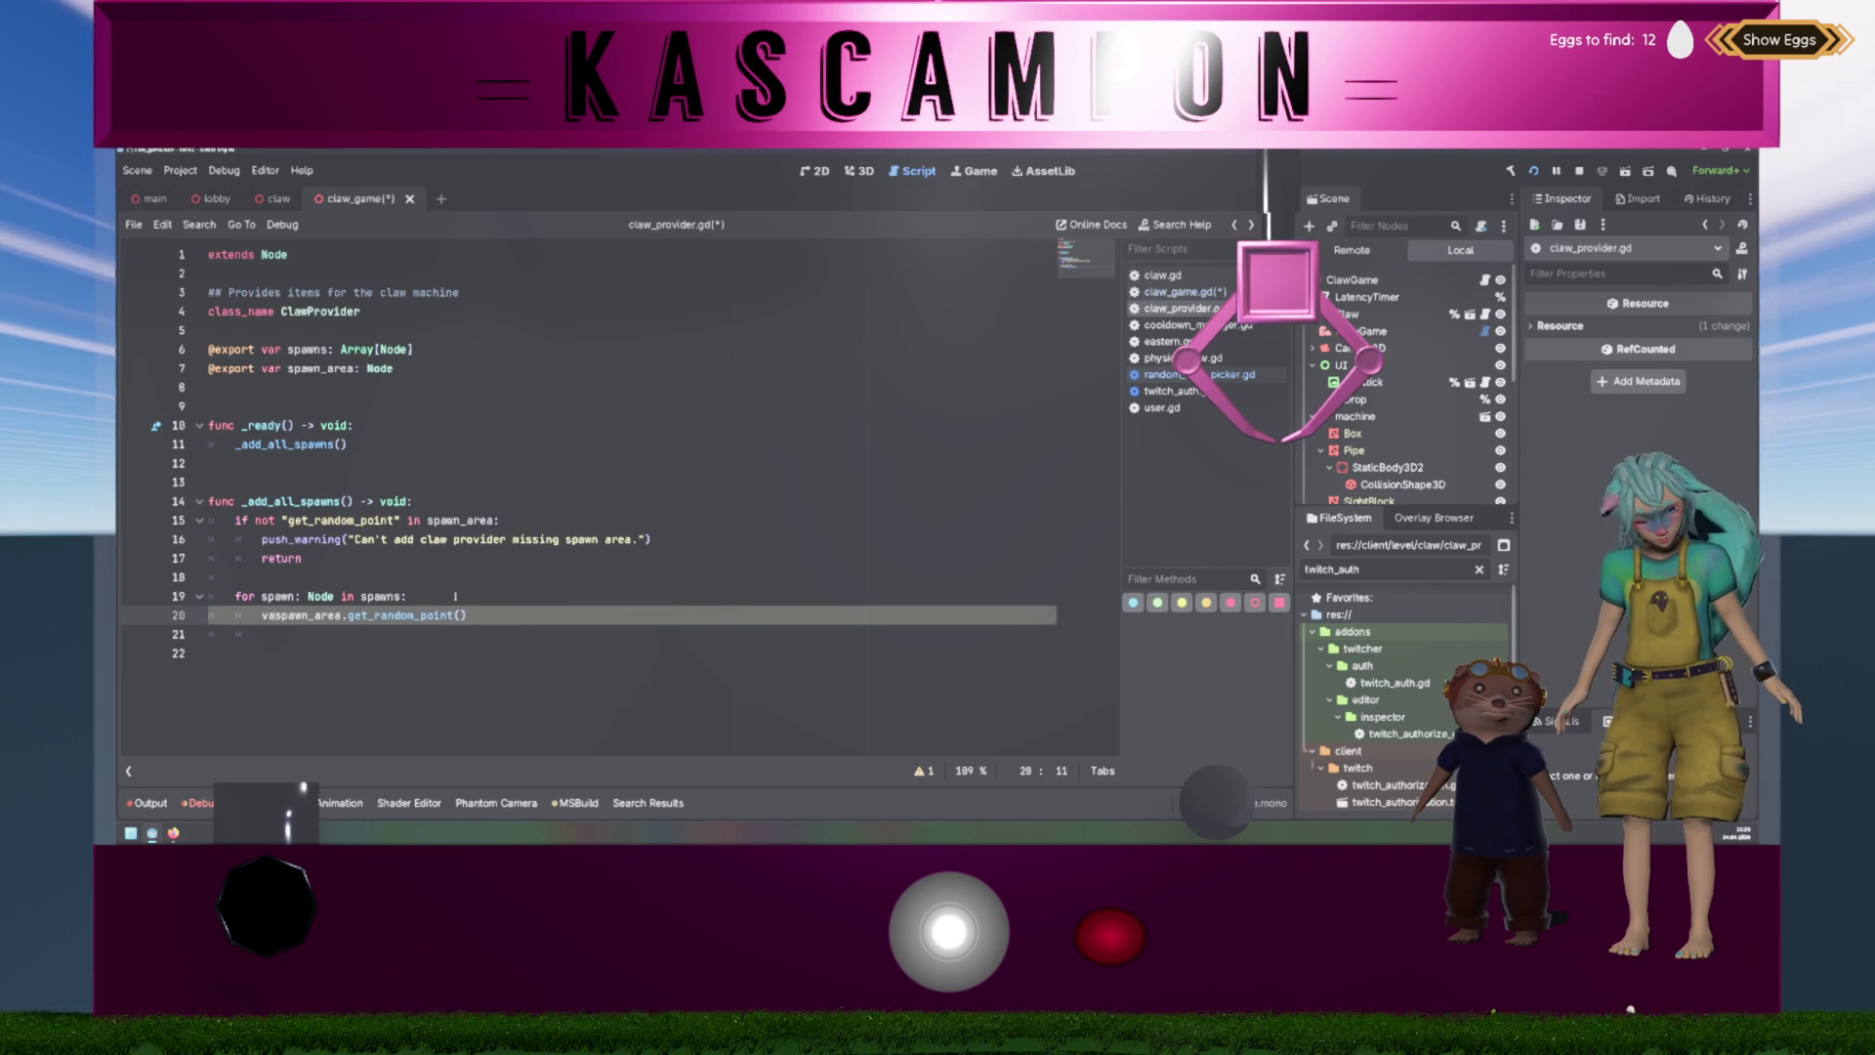
pyautogui.write('tion = ')
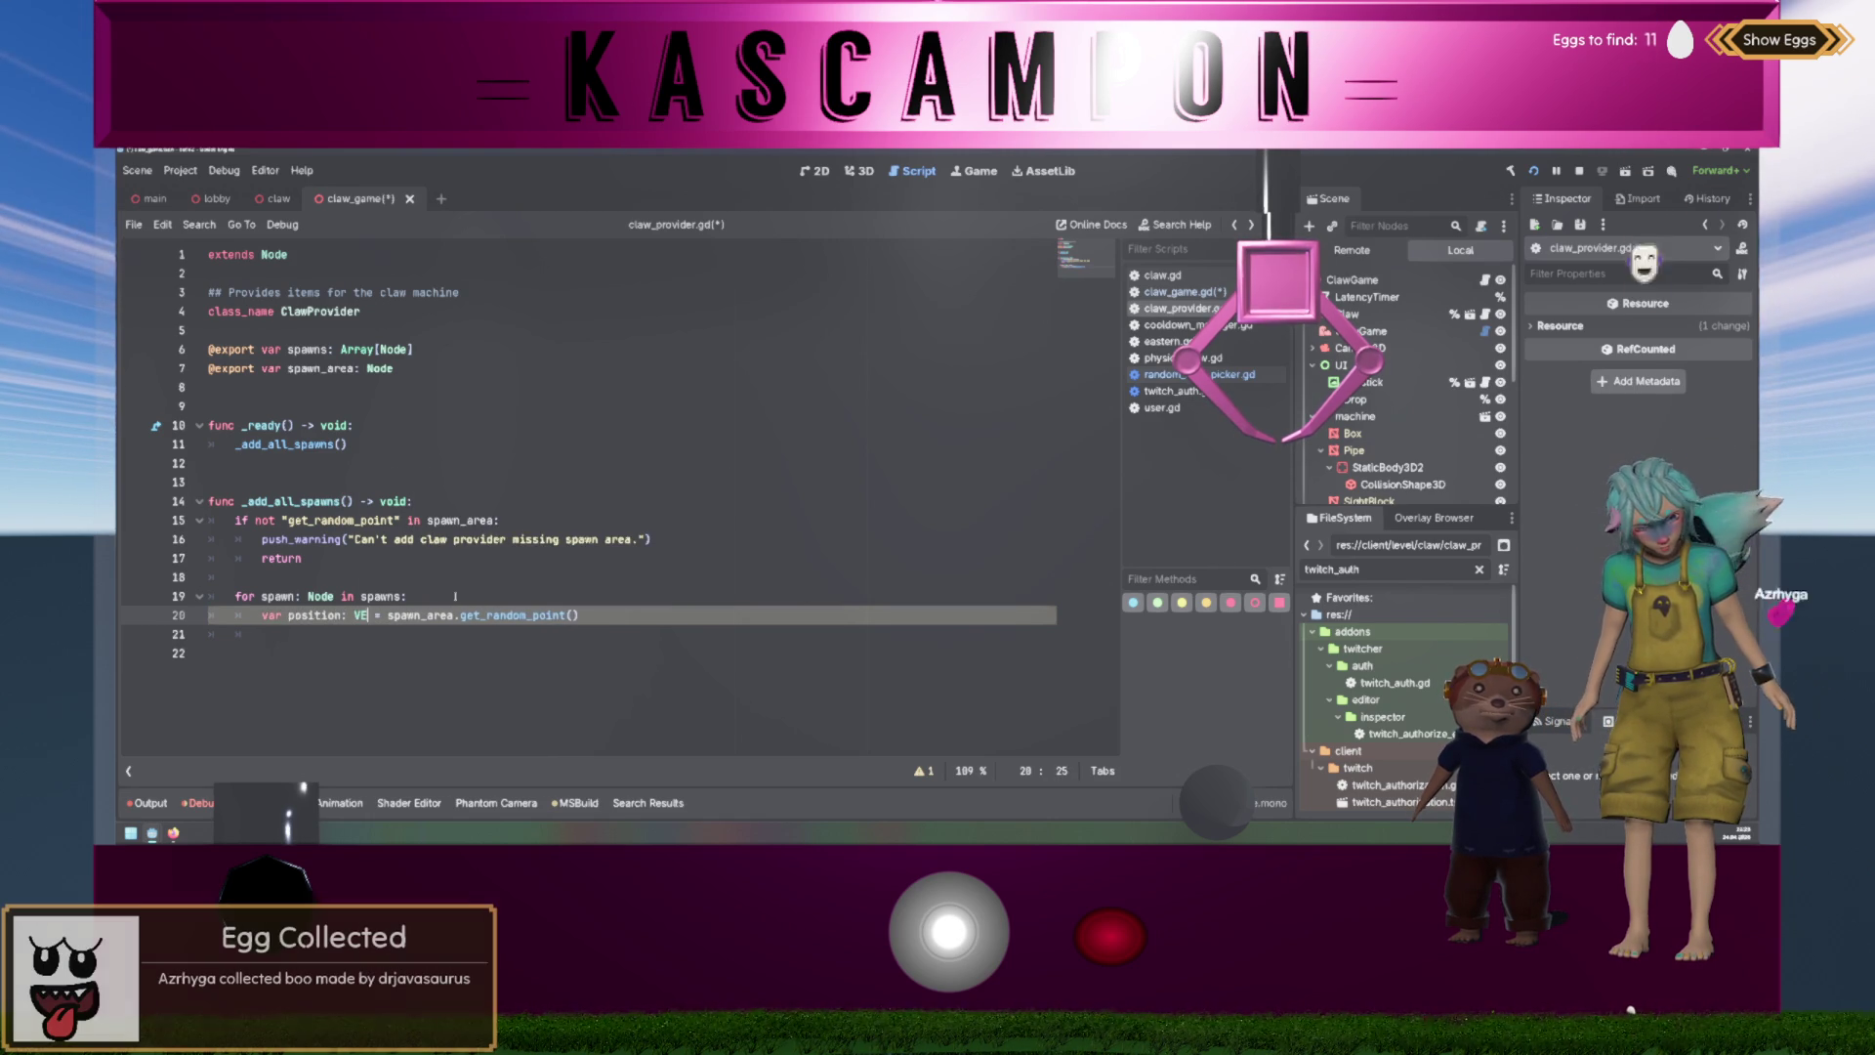
pyautogui.write(': Vector3')
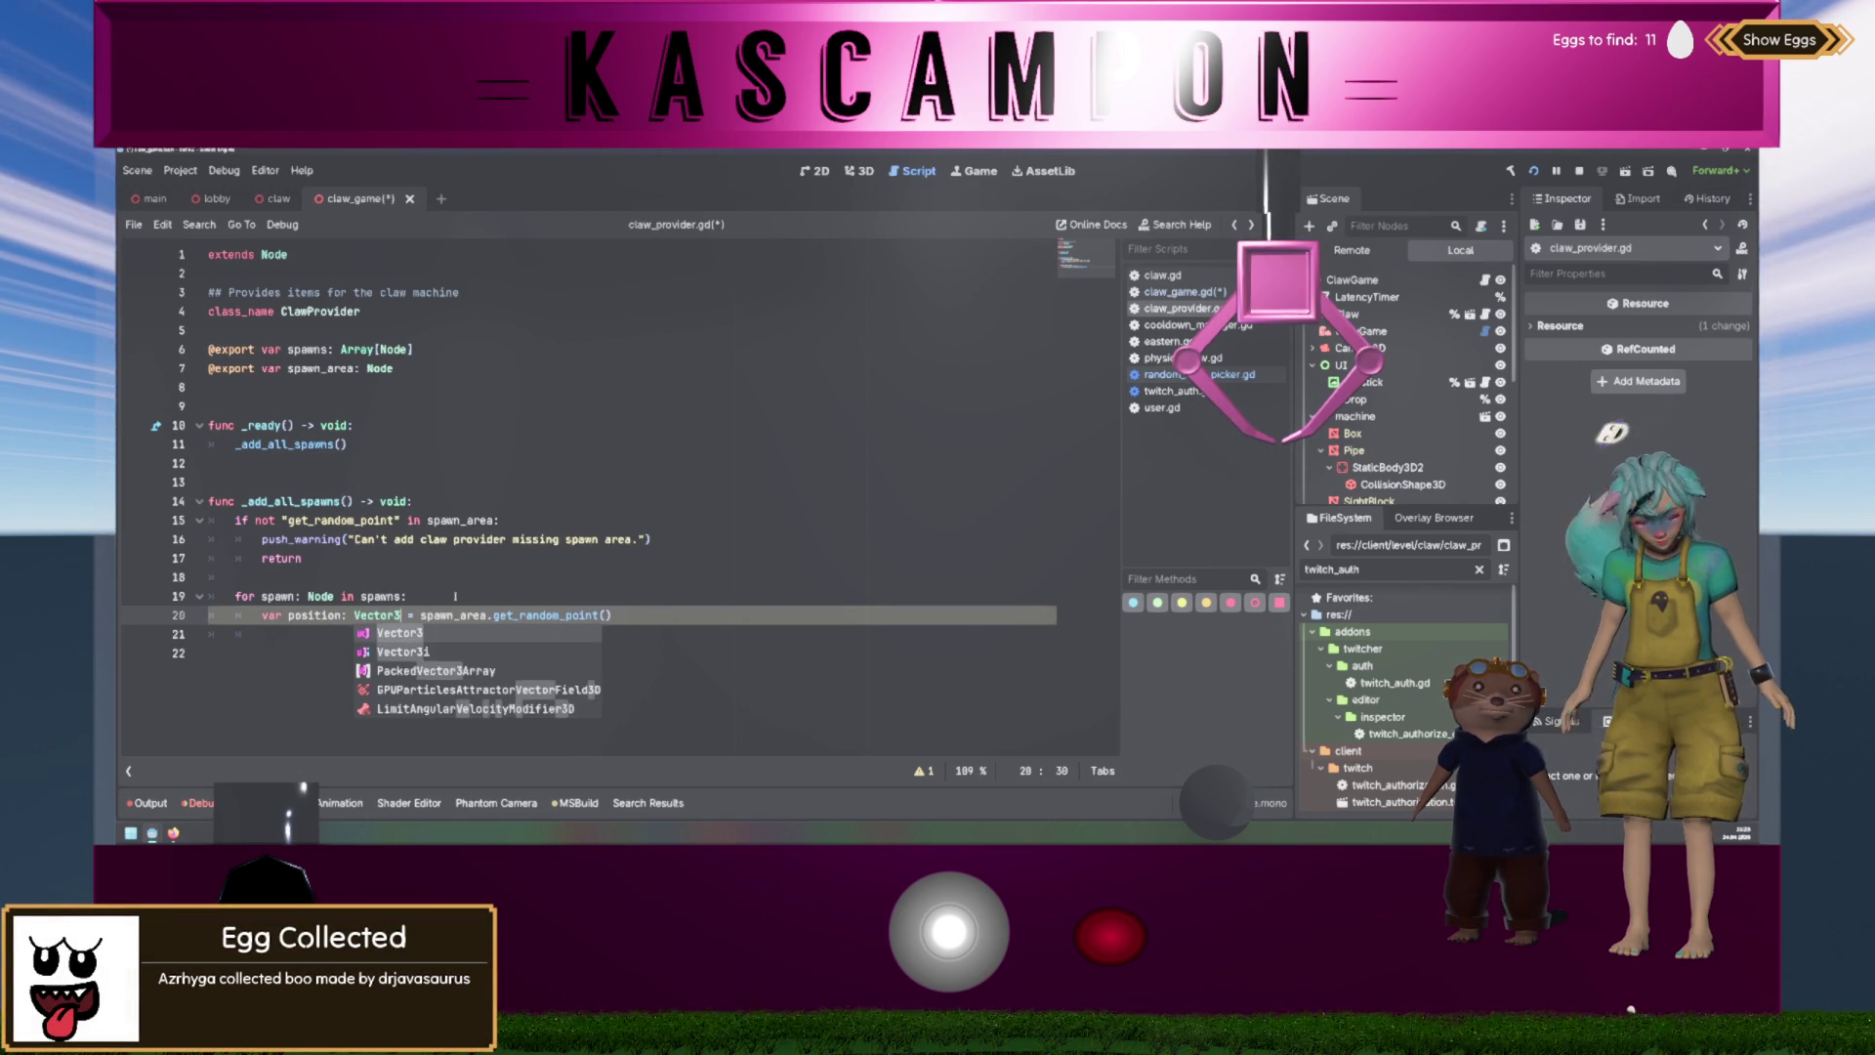
pyautogui.press('Return')
pyautogui.press('End')
pyautogui.press('Return')
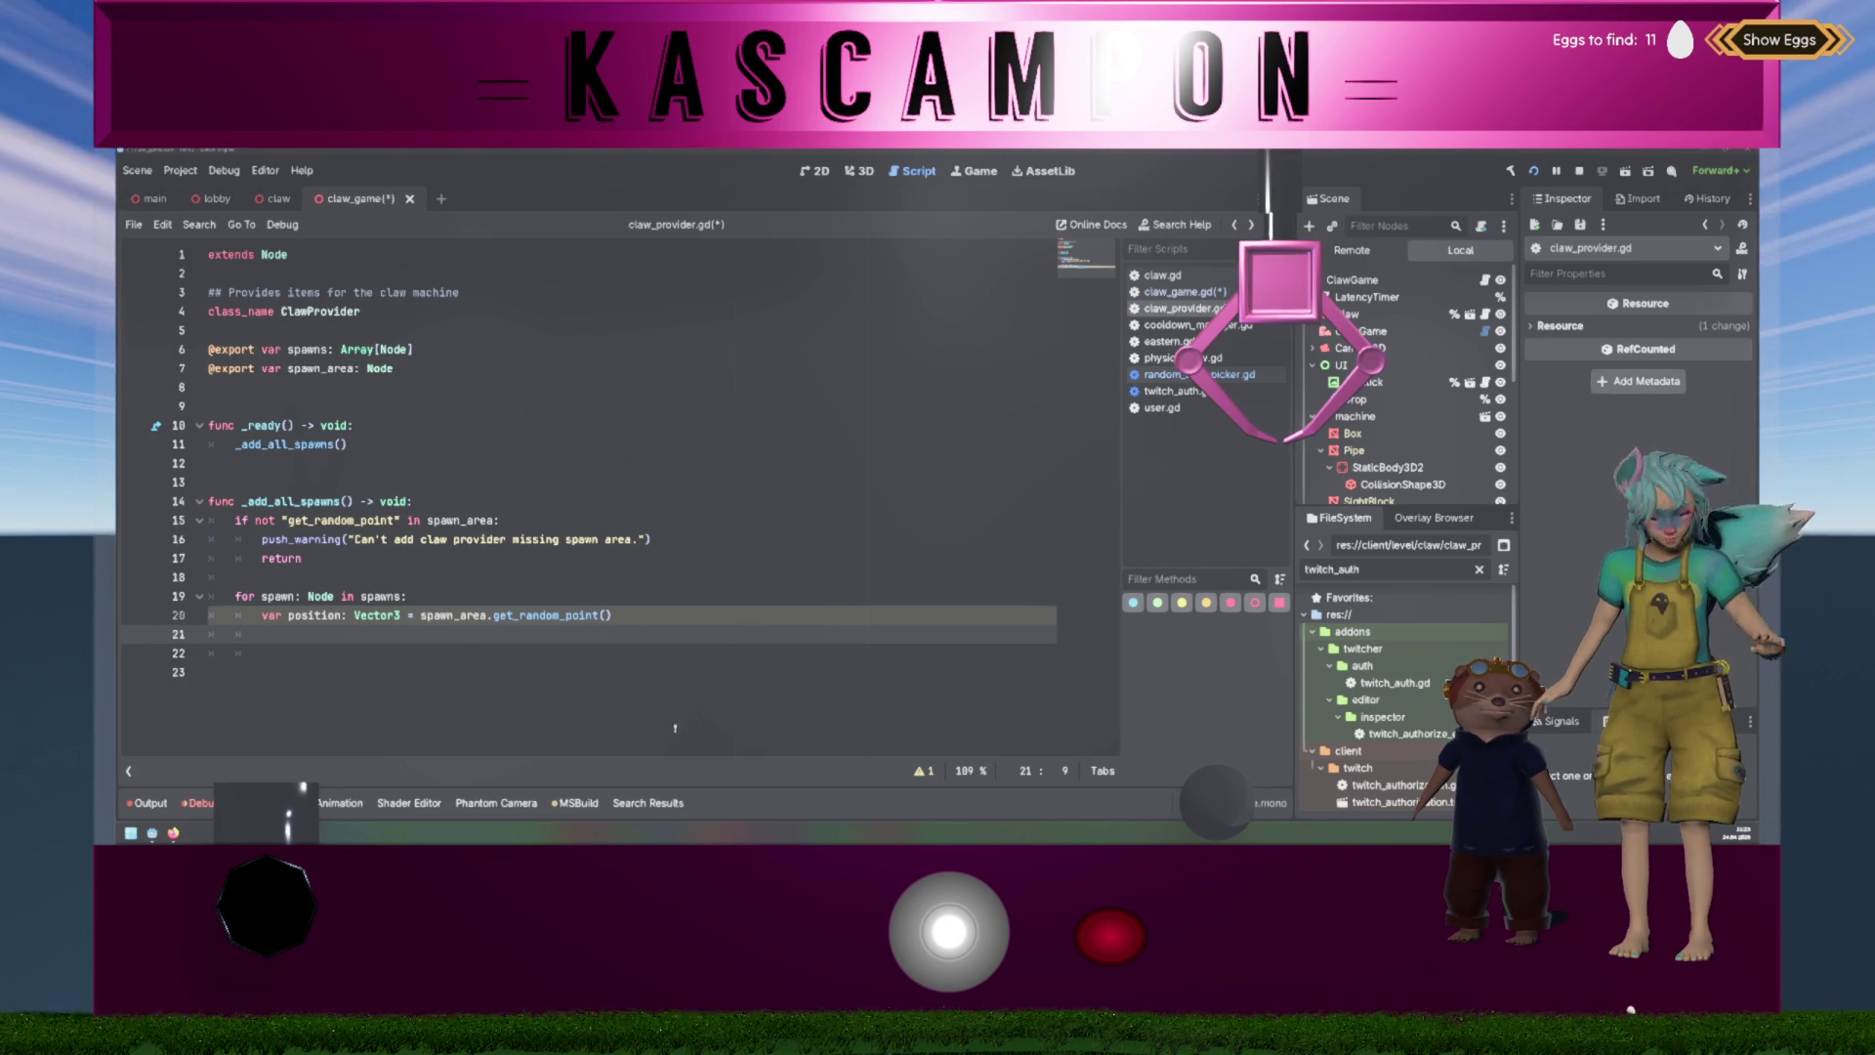
pyautogui.click(677, 683)
# Change line 1 so the script extends Node3D instead of Node
pyautogui.press('Up')
pyautogui.press('Up')
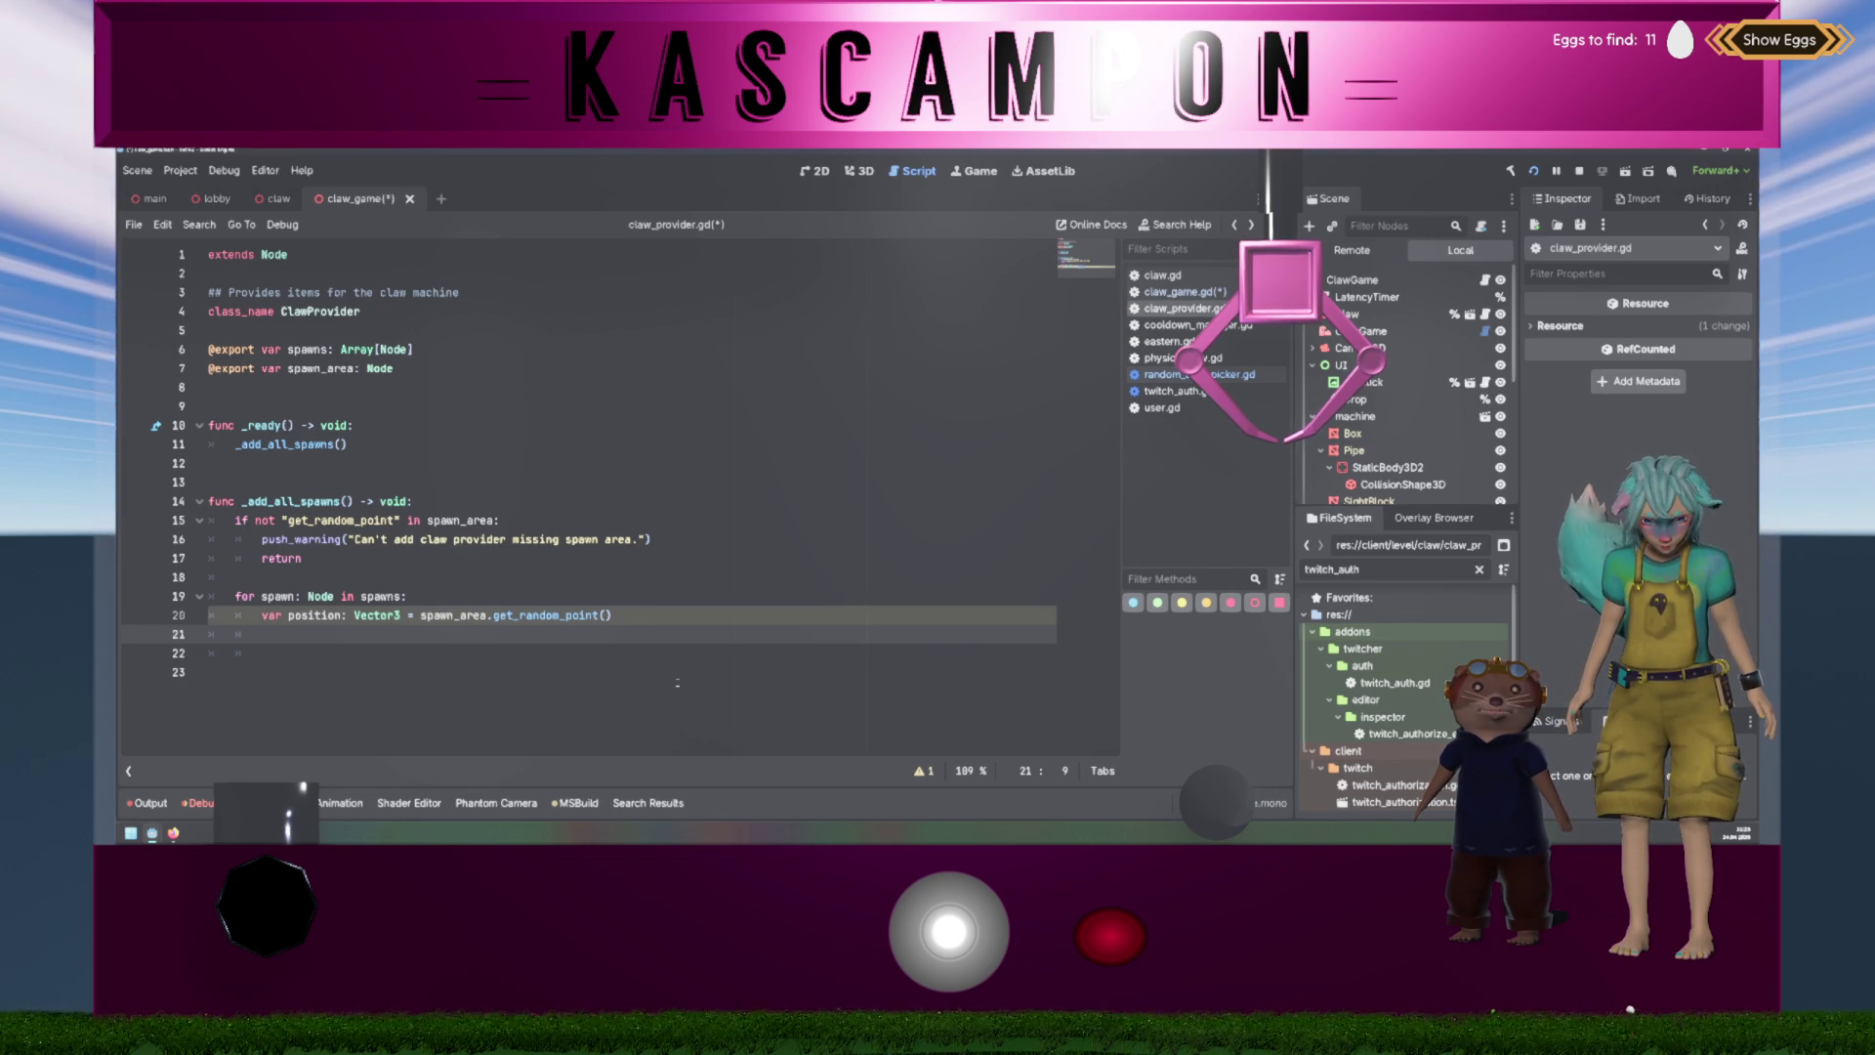
pyautogui.press('Up')
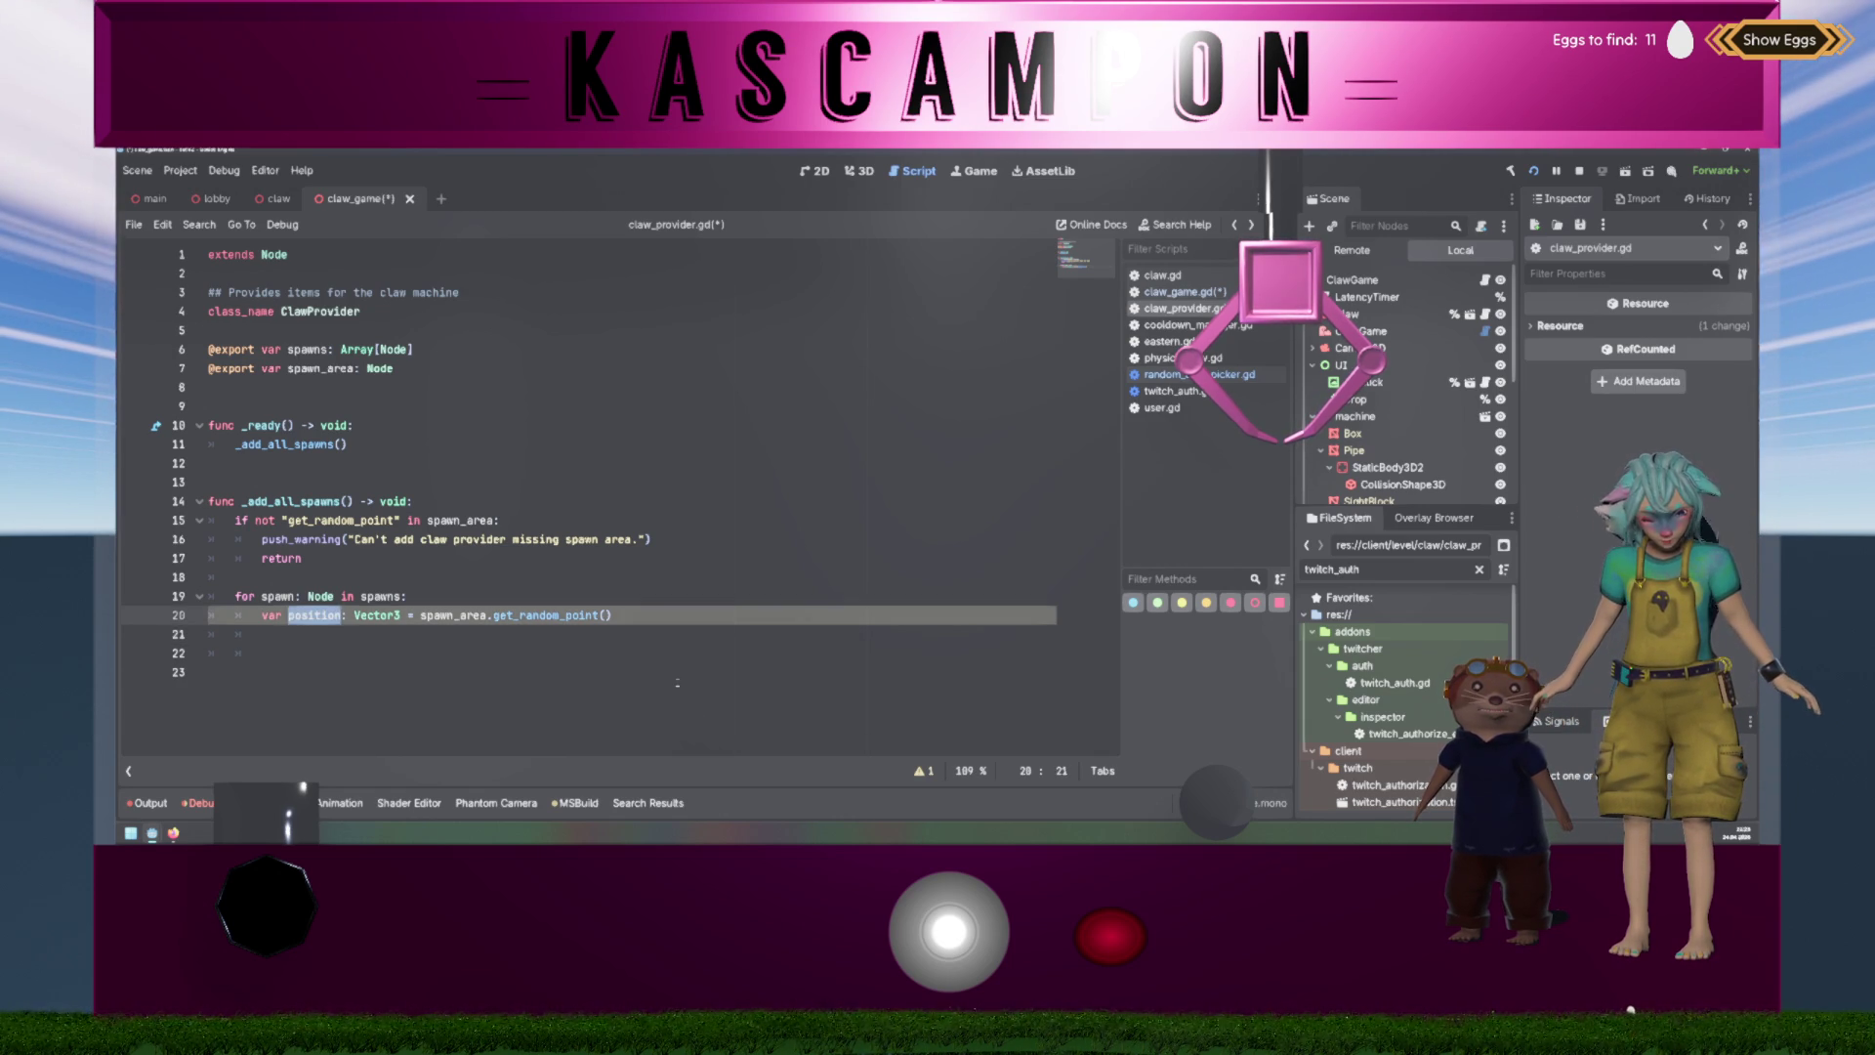
pyautogui.press('Down')
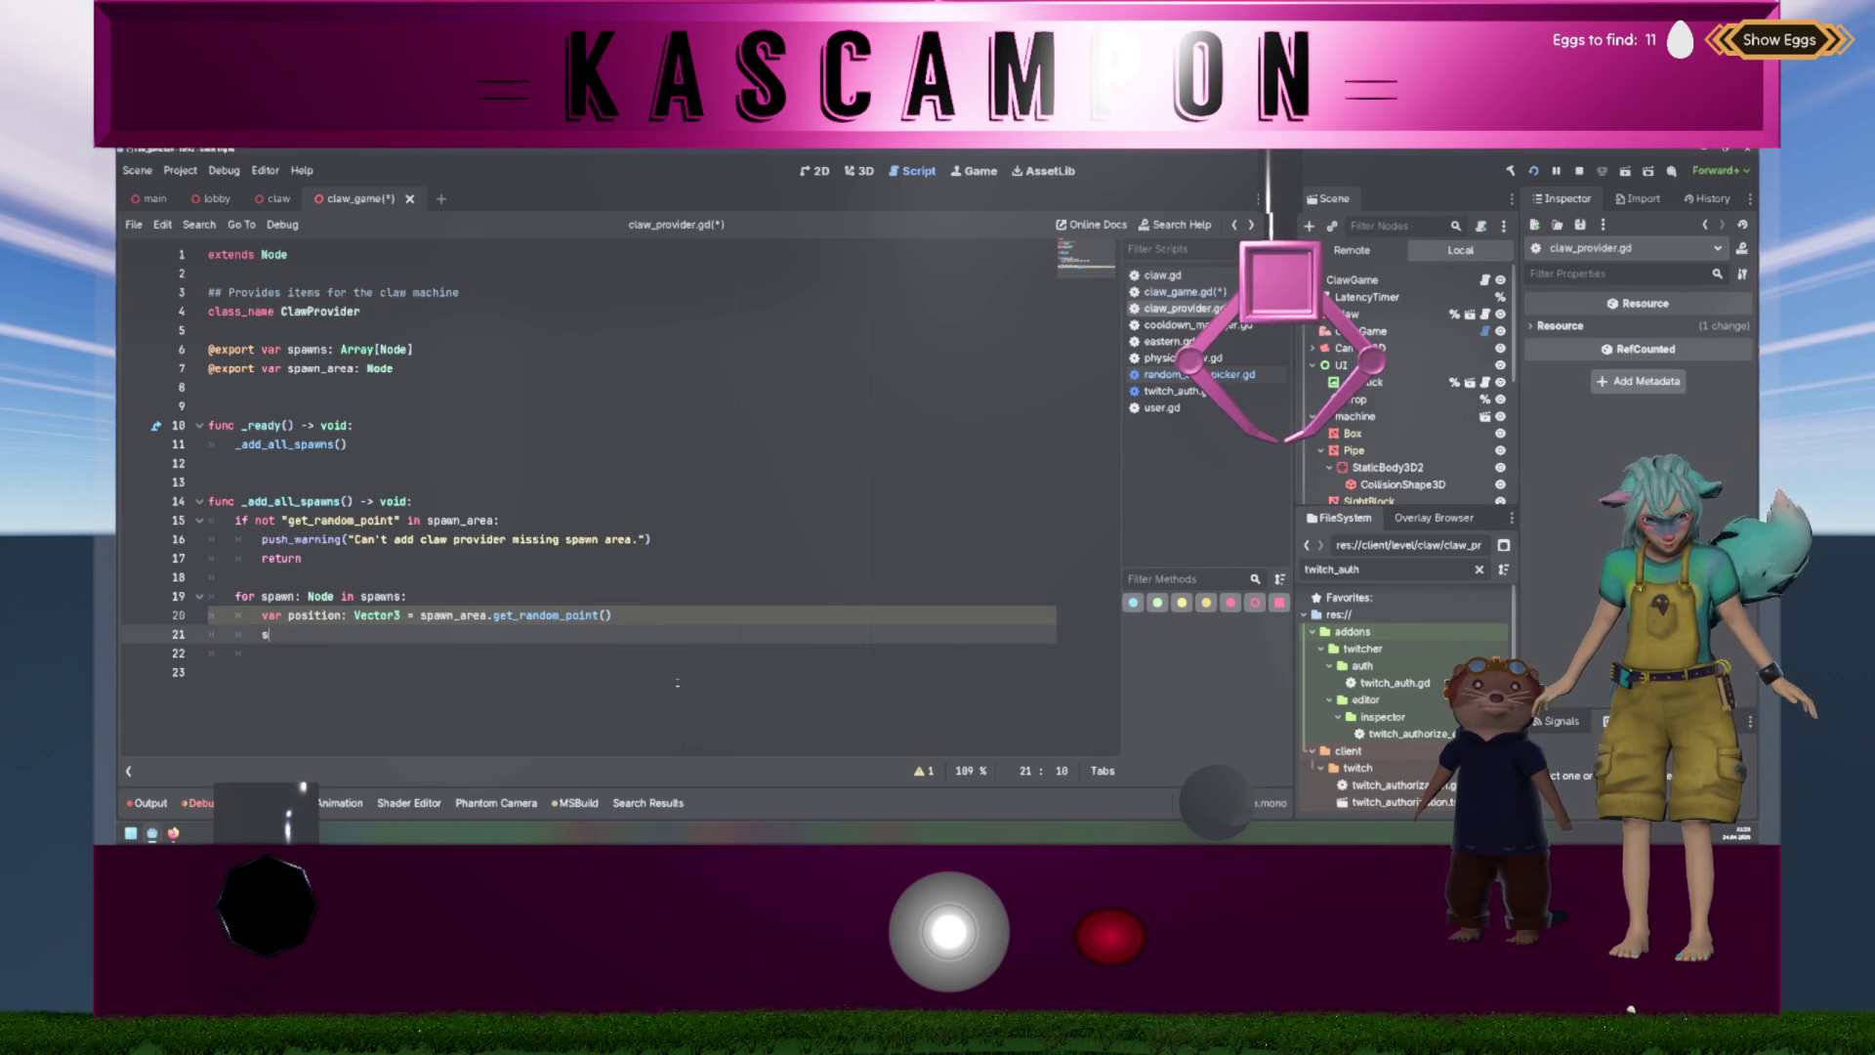
pyautogui.write('add_c')
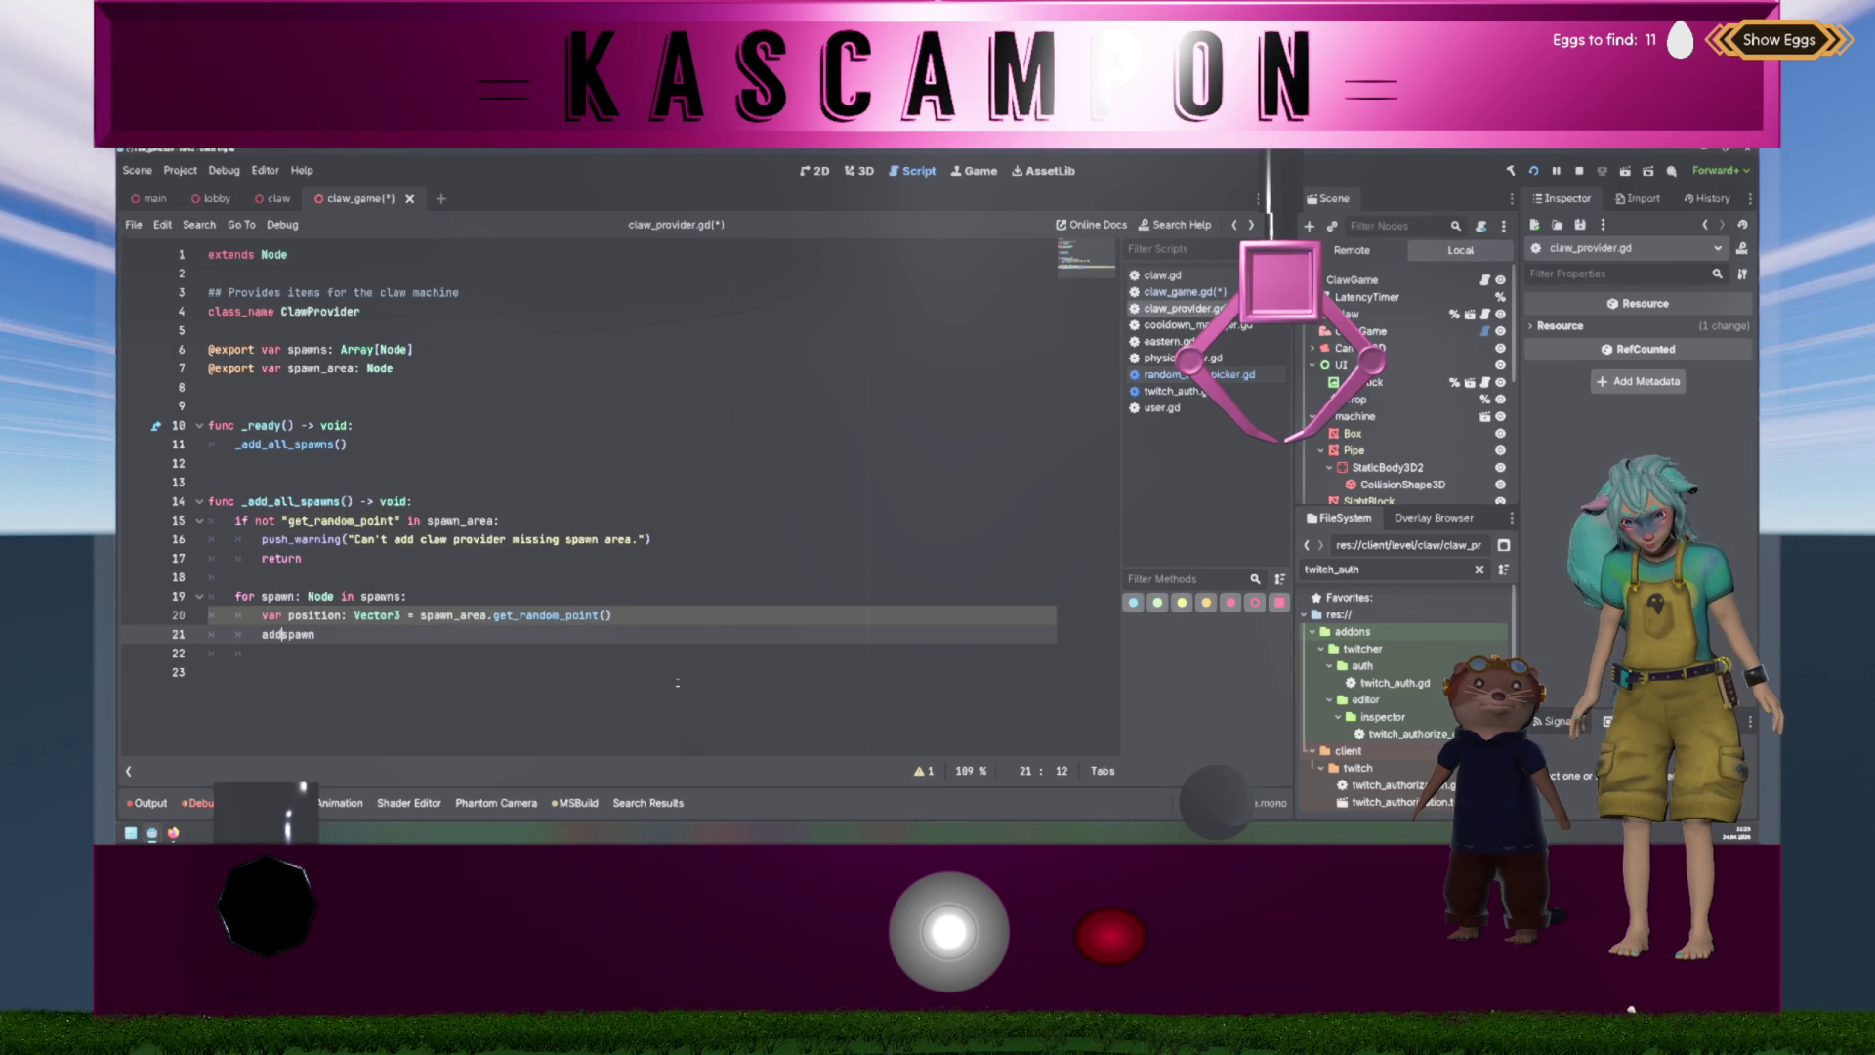
pyautogui.write('hi')
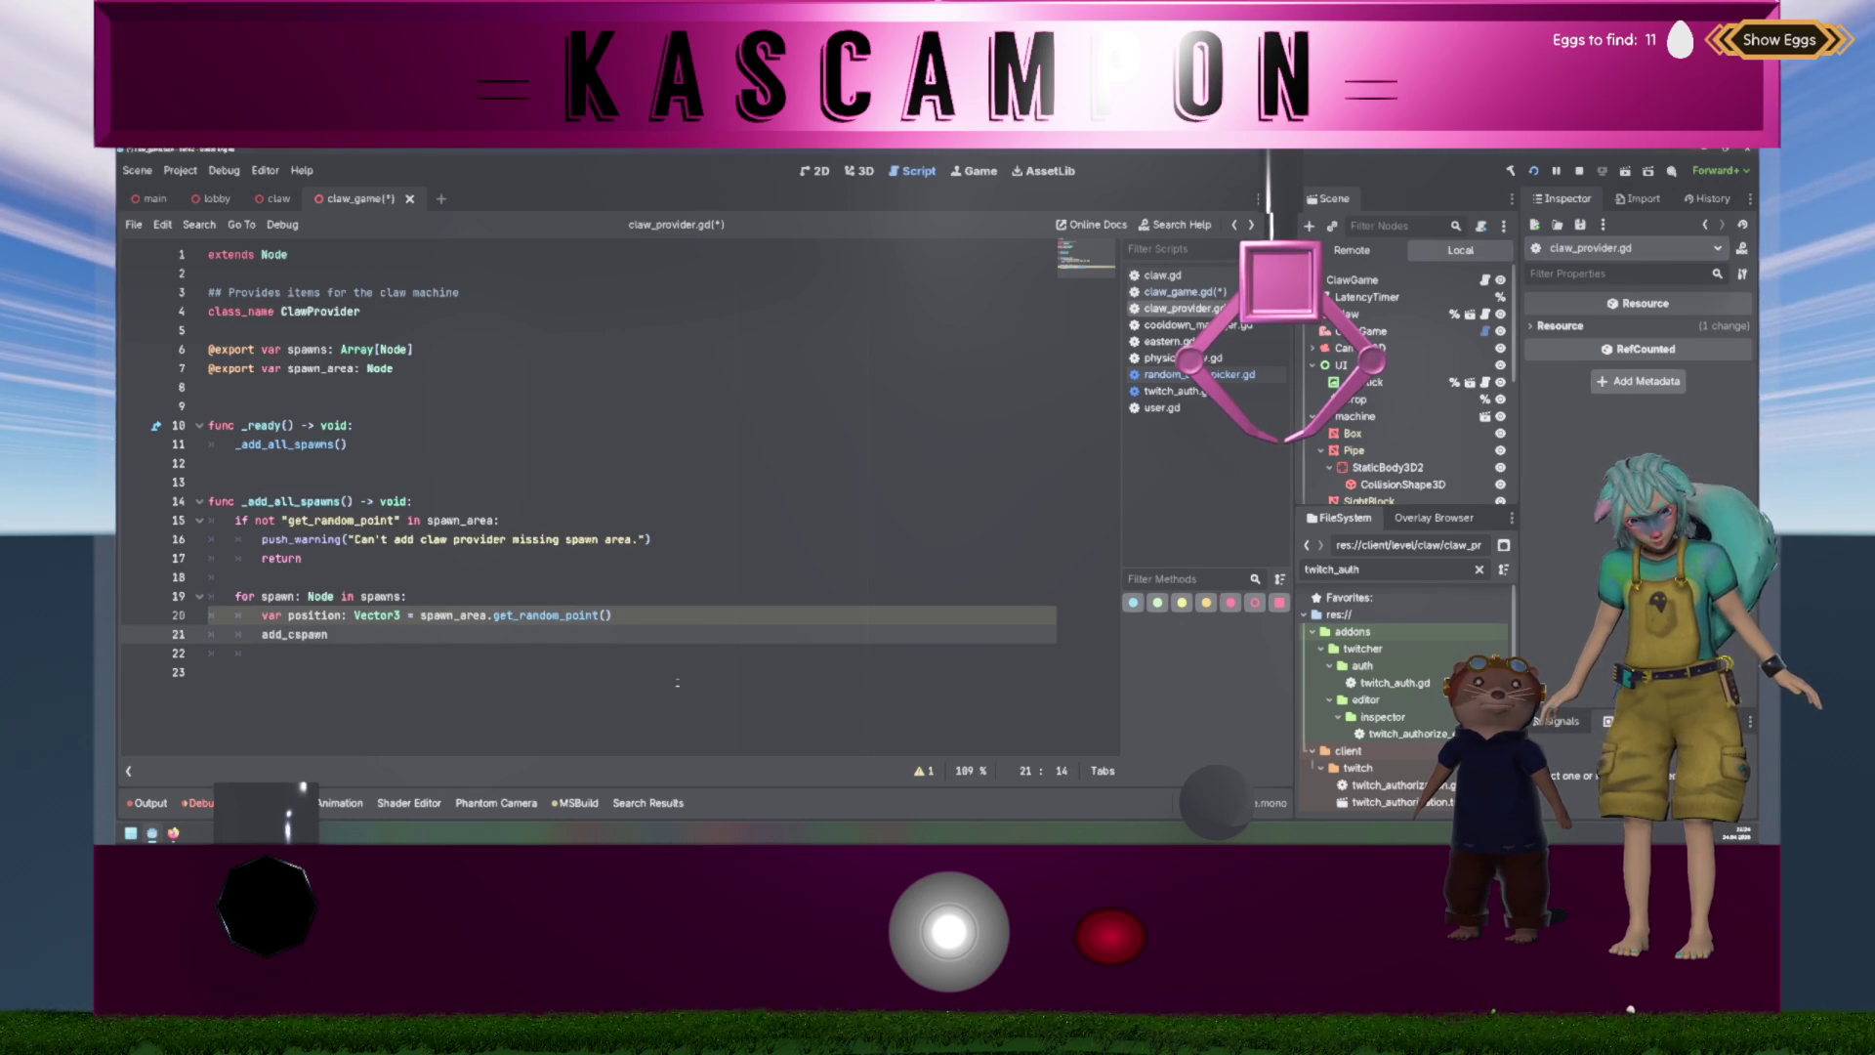
pyautogui.press('BackSpace')
pyautogui.press('BackSpace')
pyautogui.press('BackSpace')
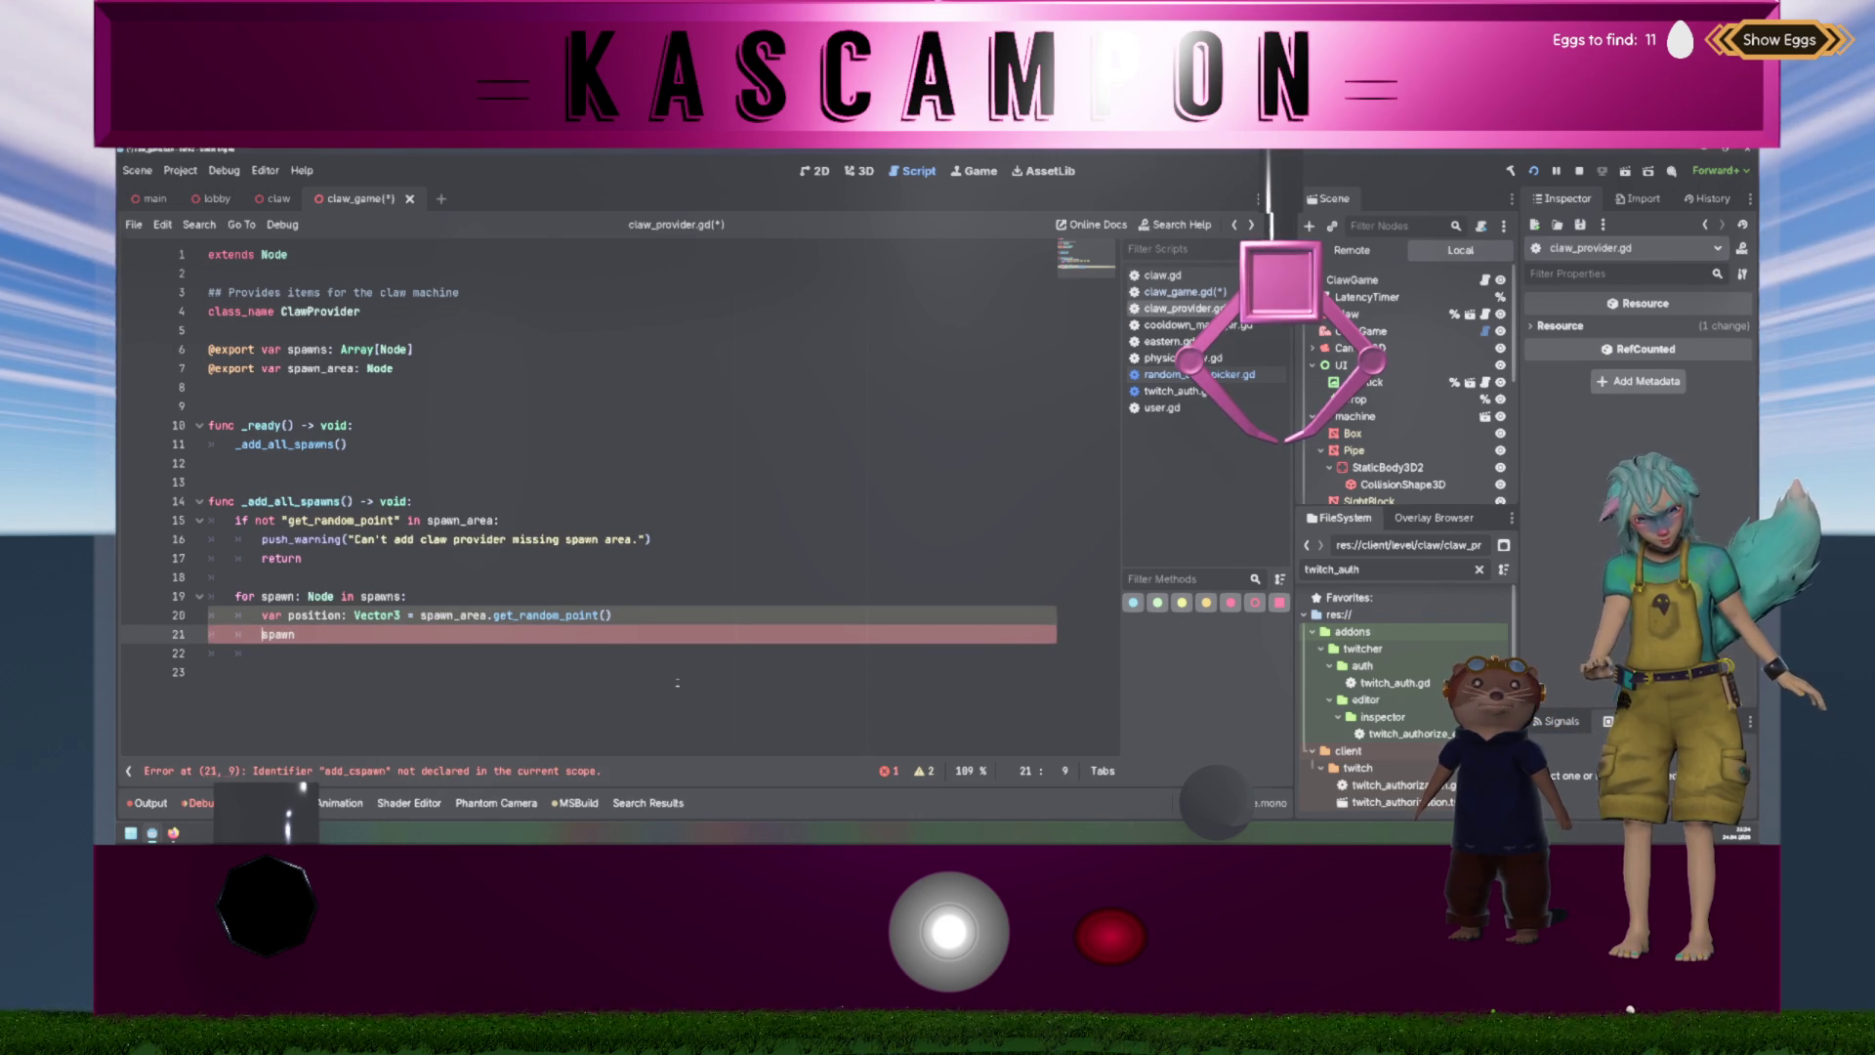
pyautogui.click(516, 253)
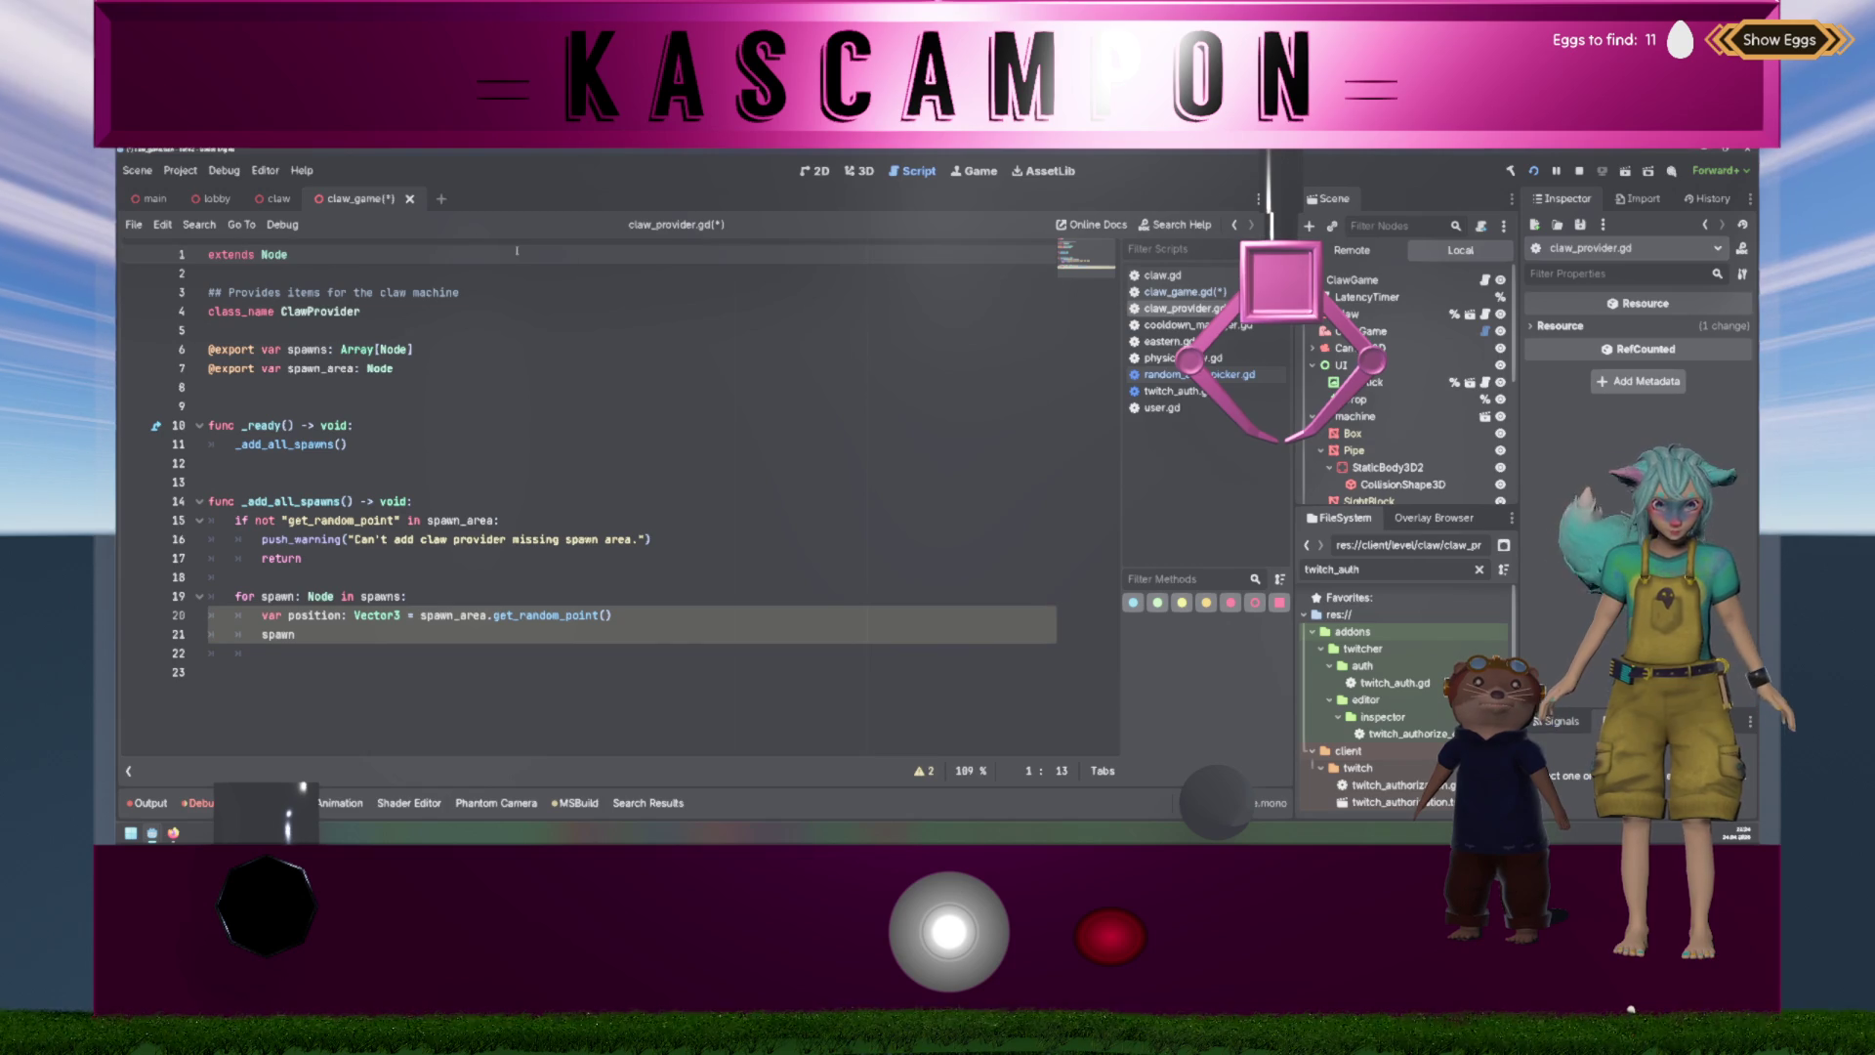
pyautogui.write('3D')
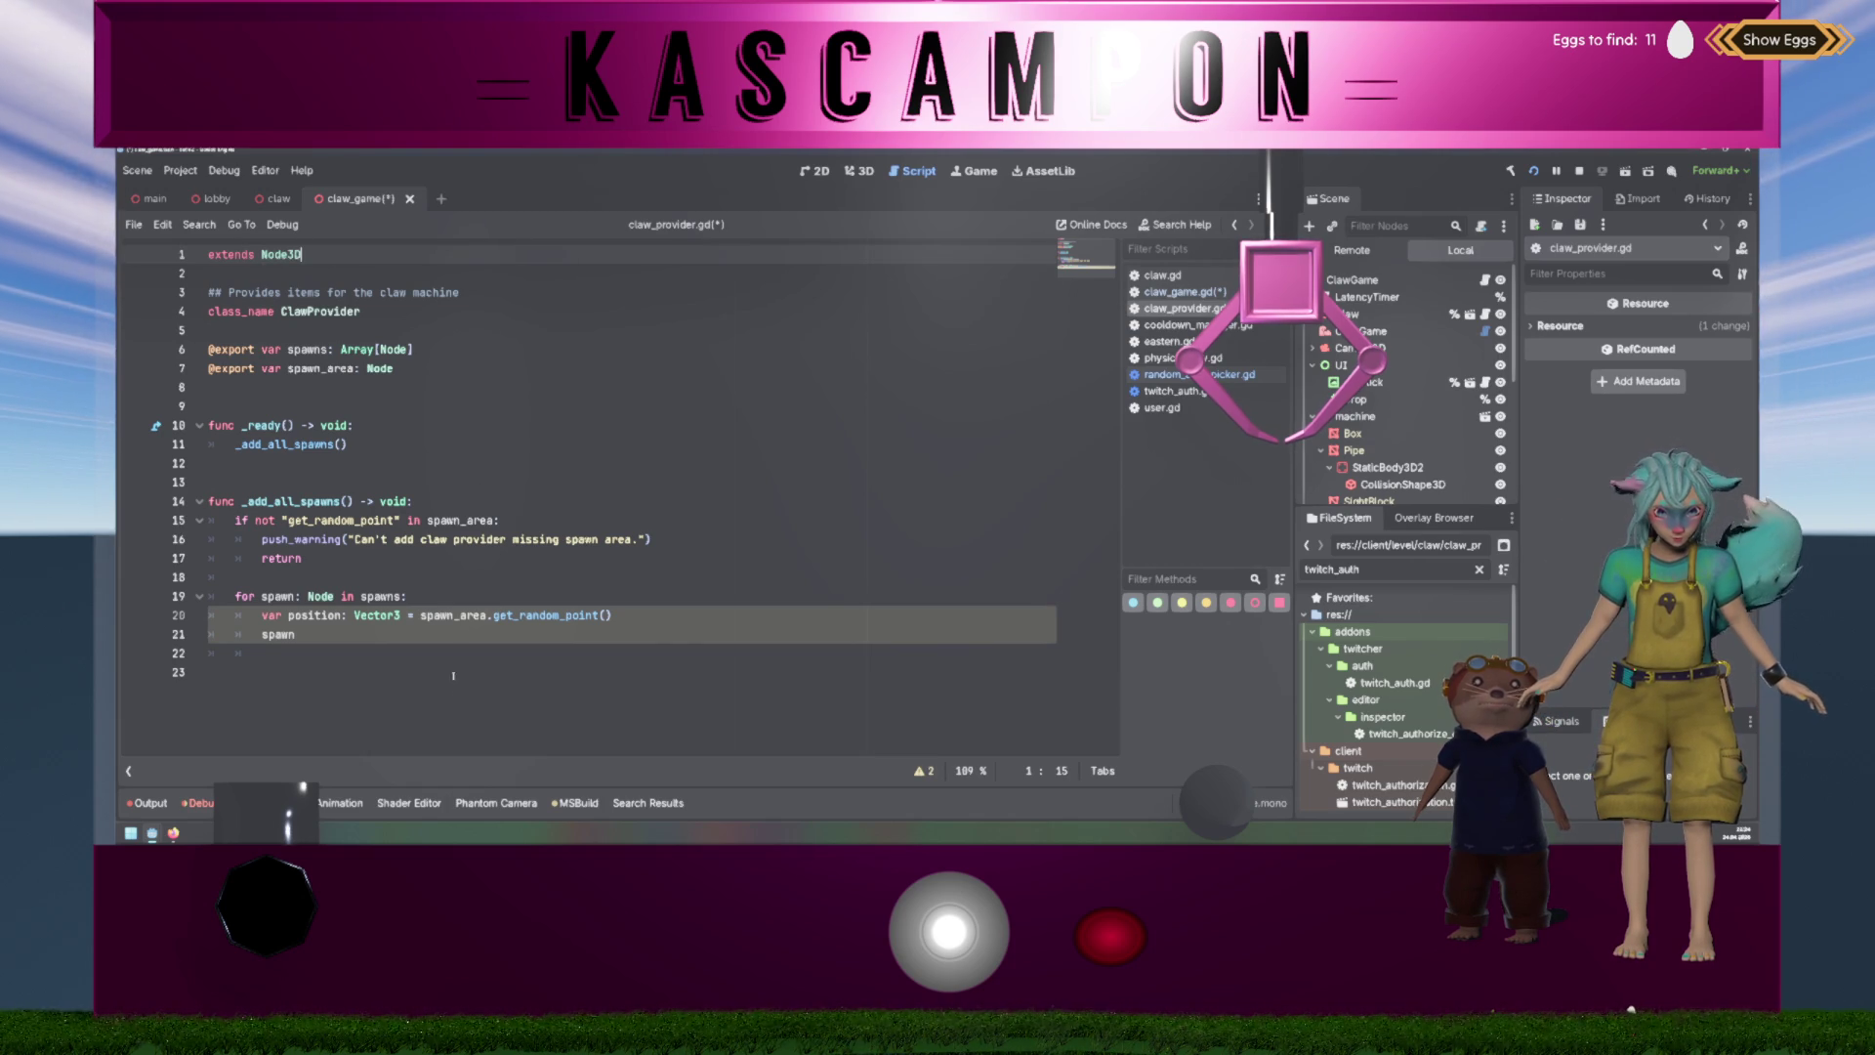
# Add `add_child(spawn)` inside the loop after the position line
pyautogui.click(460, 646)
pyautogui.press('Up')
pyautogui.hotkey('shift', 'End')
pyautogui.press('BackSpace')
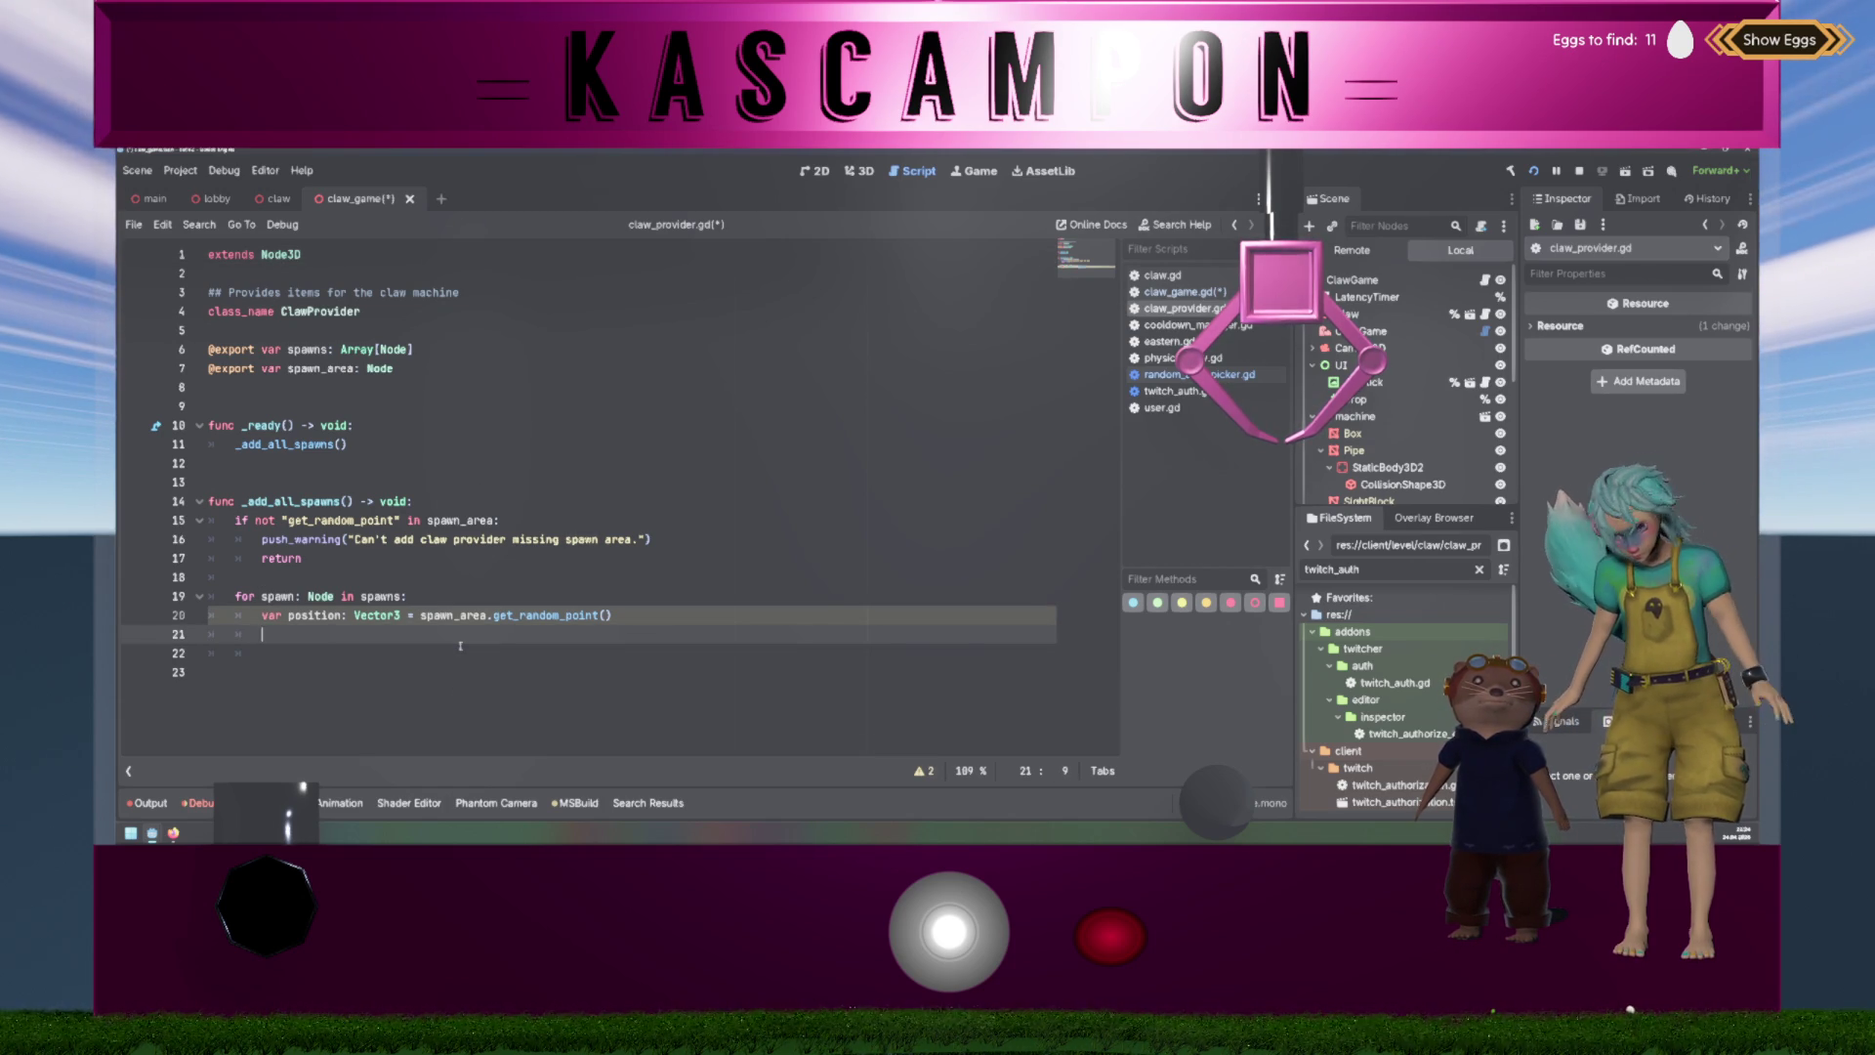
pyautogui.write('add_chi')
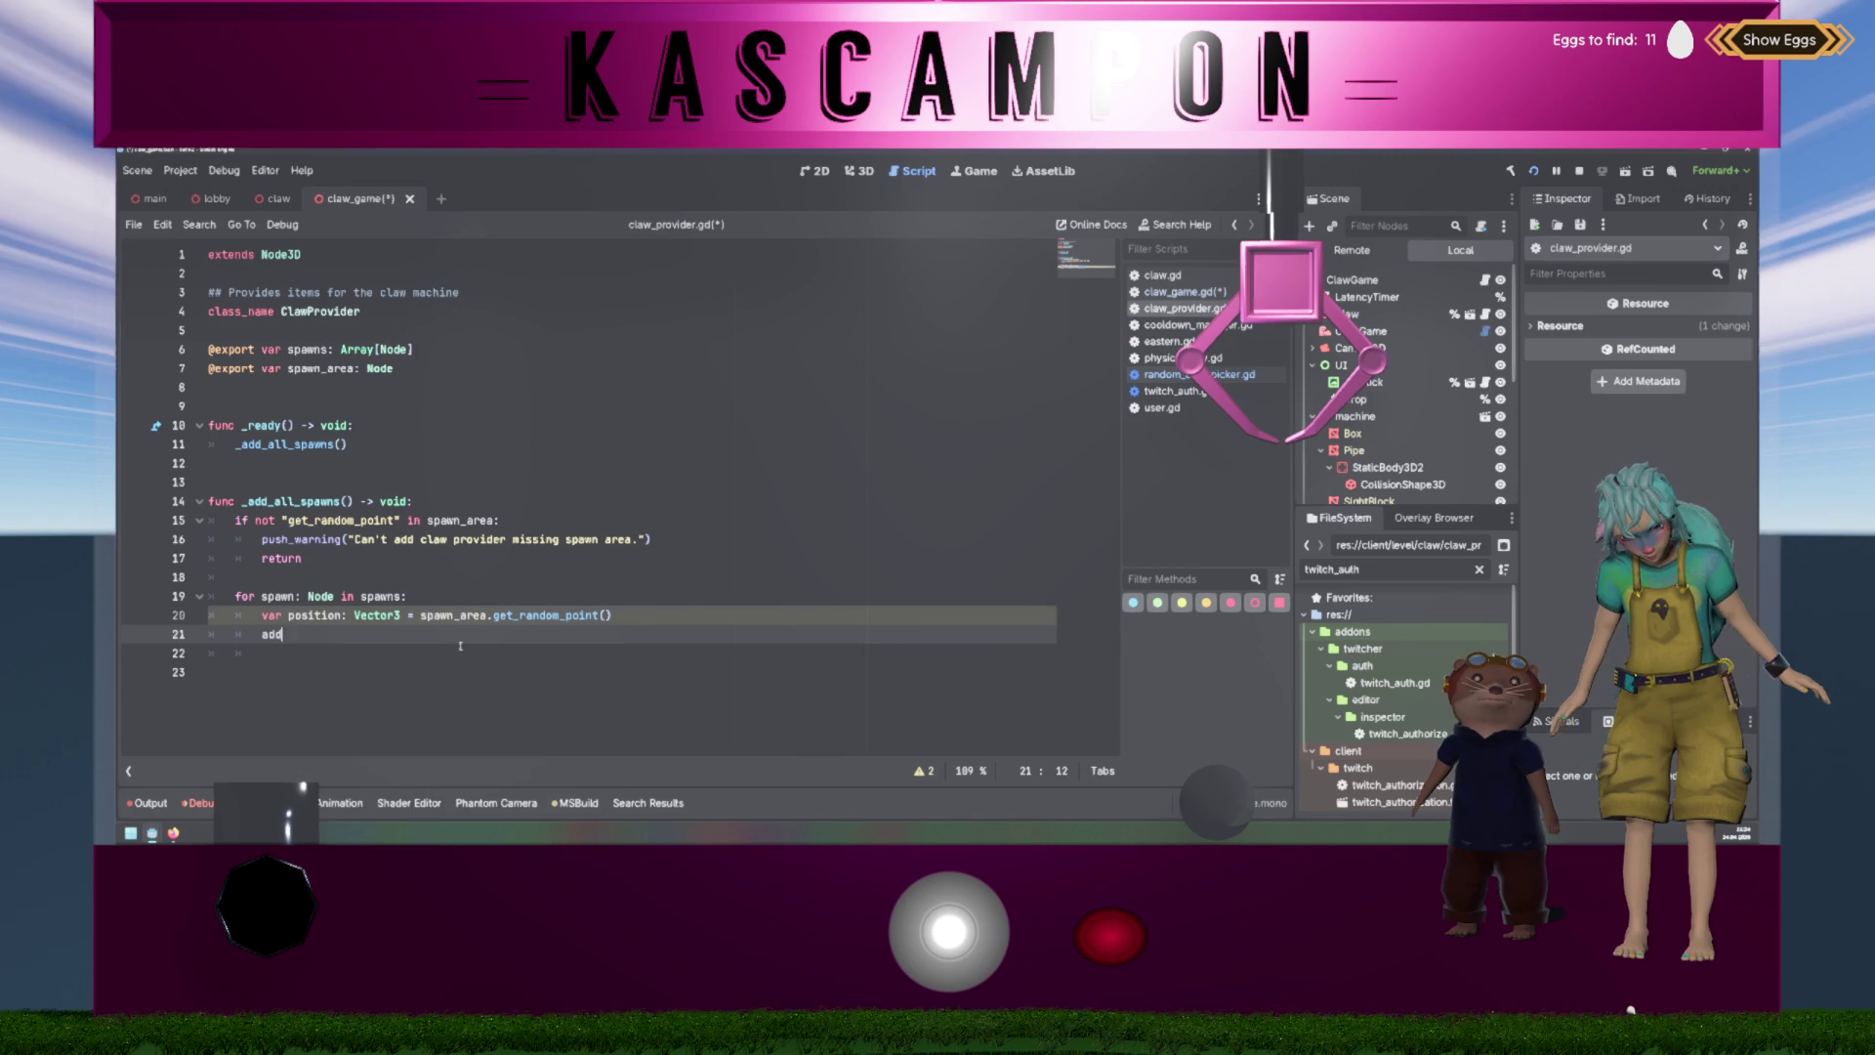
pyautogui.write('ld(spa')
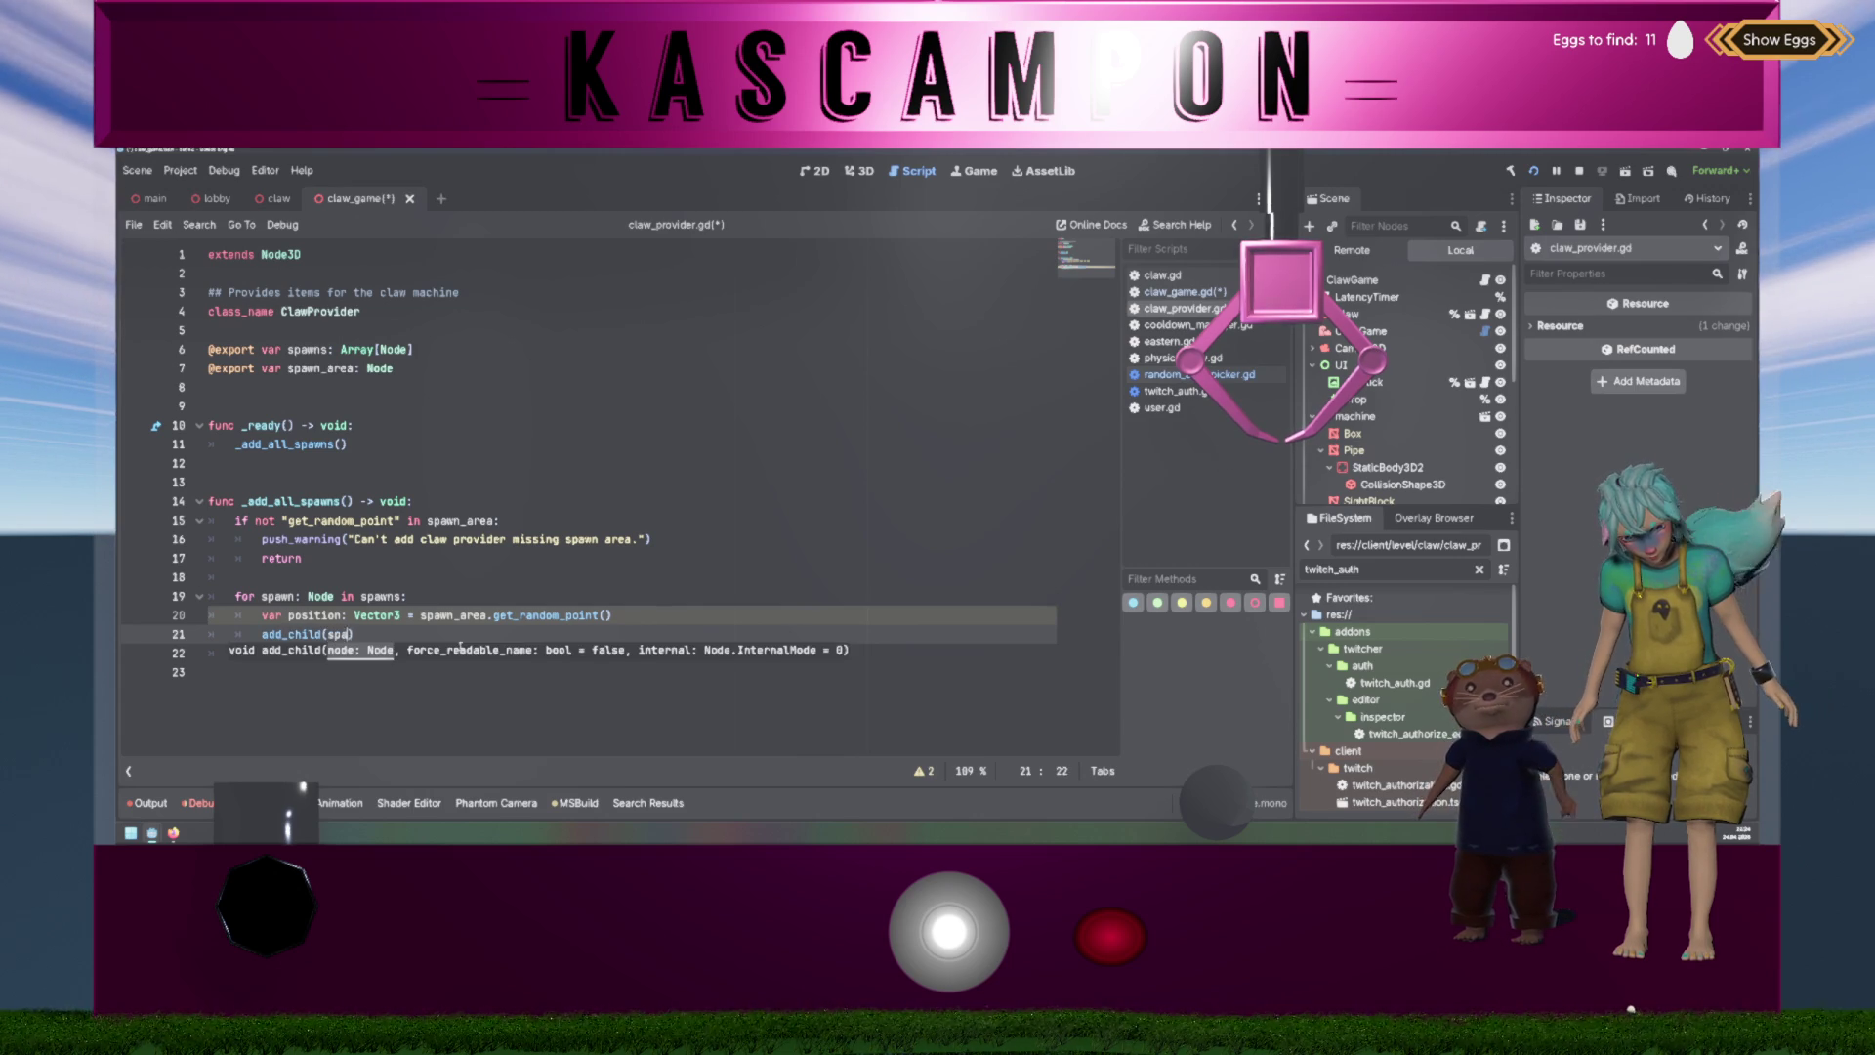
pyautogui.write('wn)')
pyautogui.press('Return')
# Begin a `spawn.glob` line below to set the spawn's global placement
pyautogui.write('spwa')
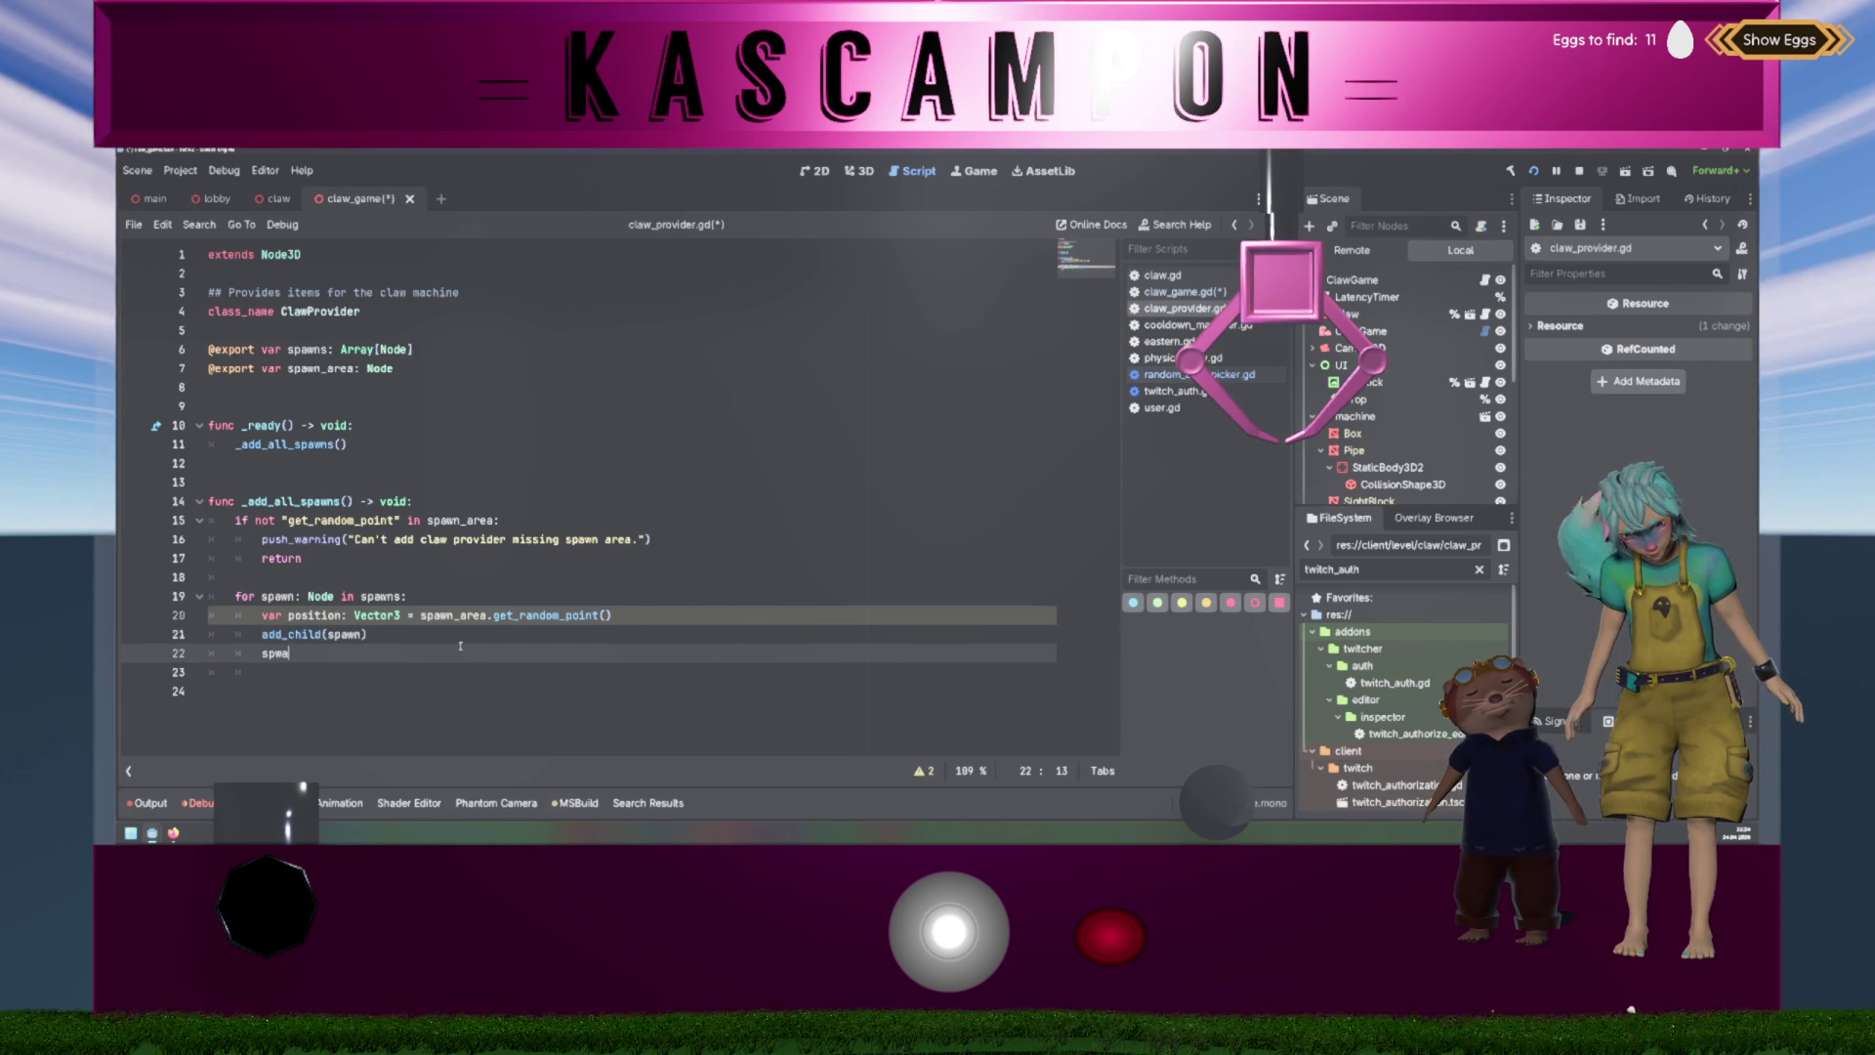
pyautogui.press('Return')
pyautogui.write('.globl')
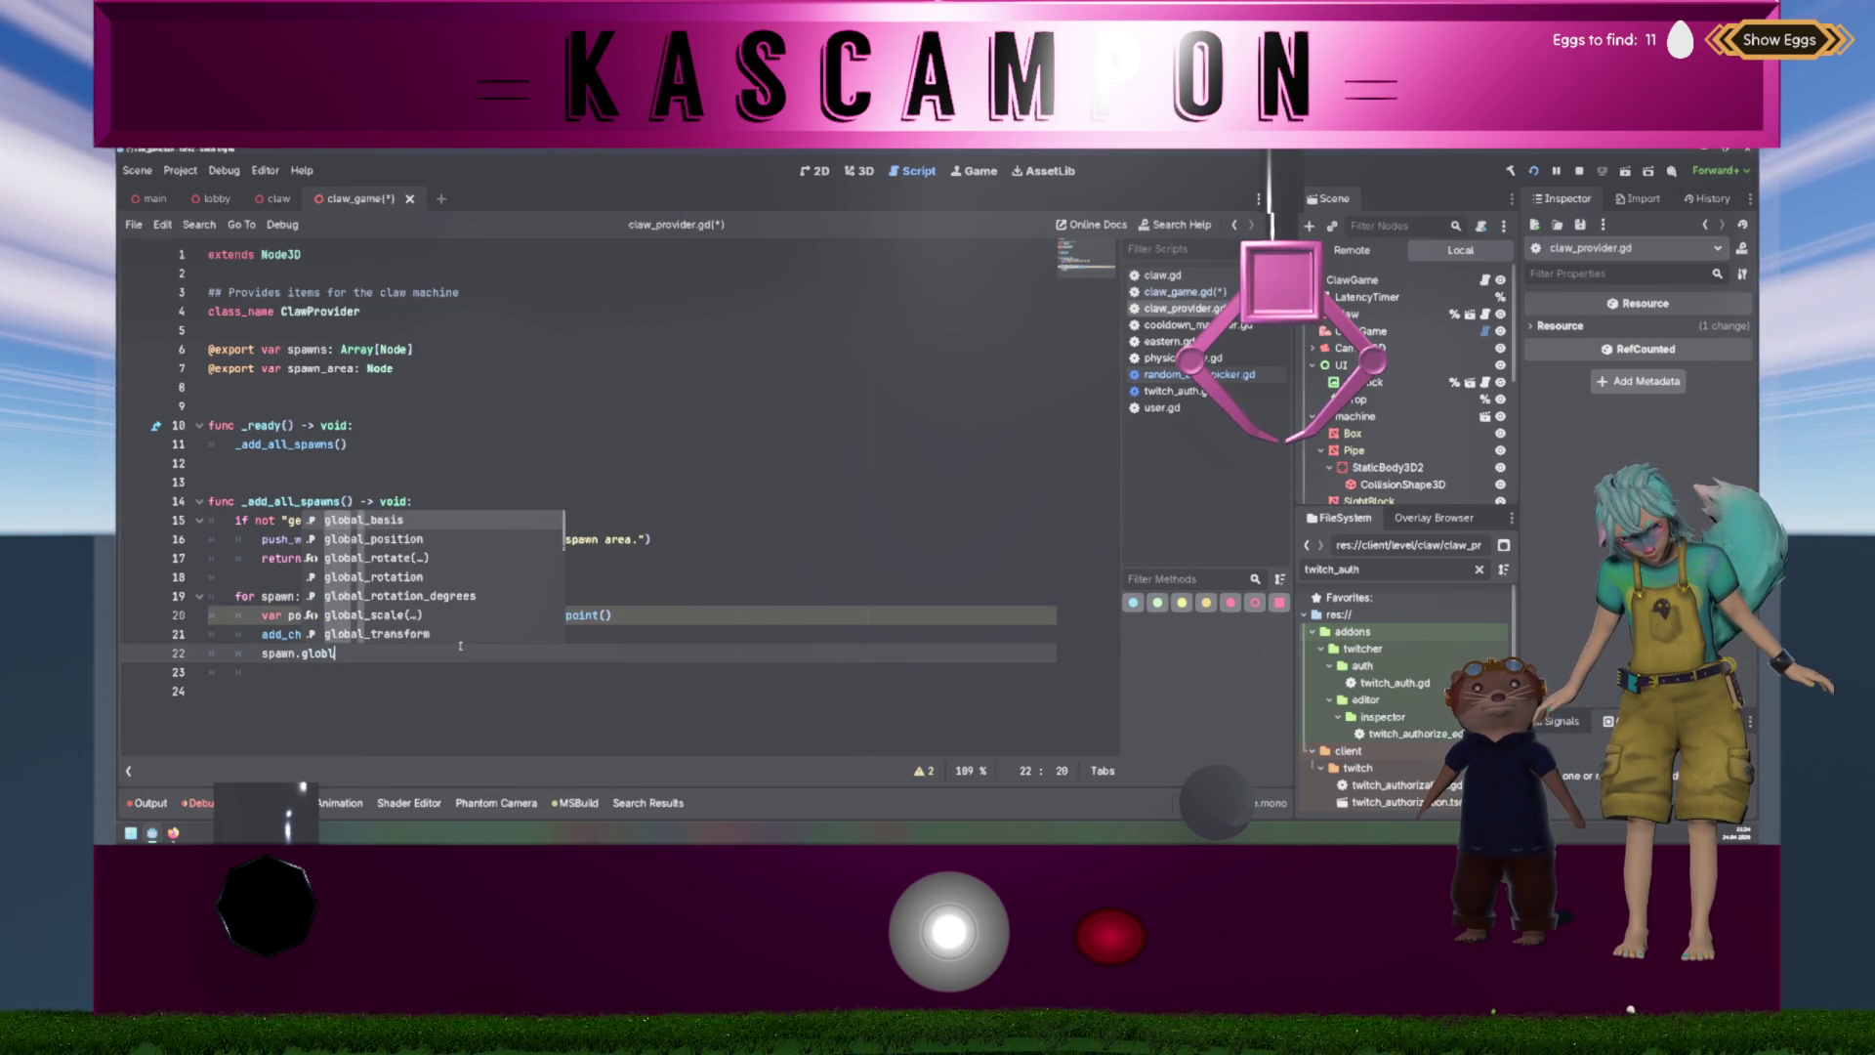
pyautogui.press('Escape')
pyautogui.press('Return')
pyautogui.click(460, 645)
pyautogui.press('BackSpace')
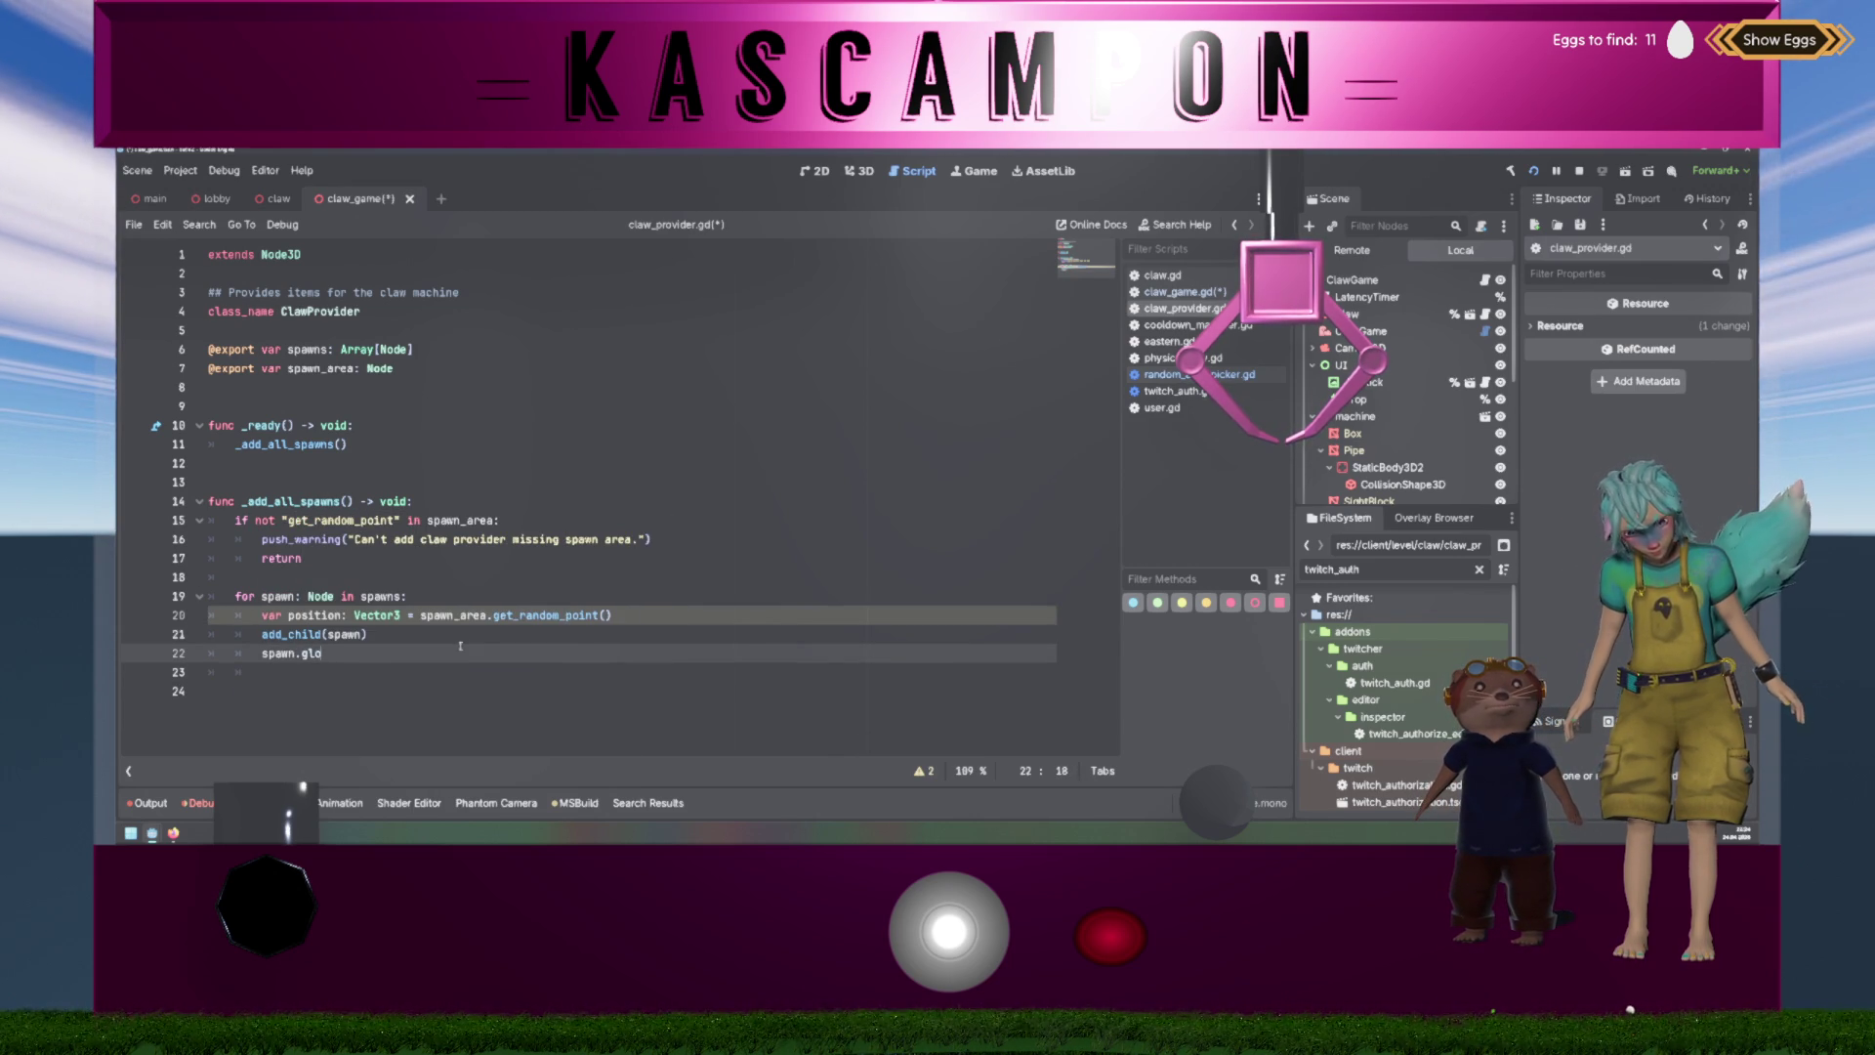
pyautogui.write('b')
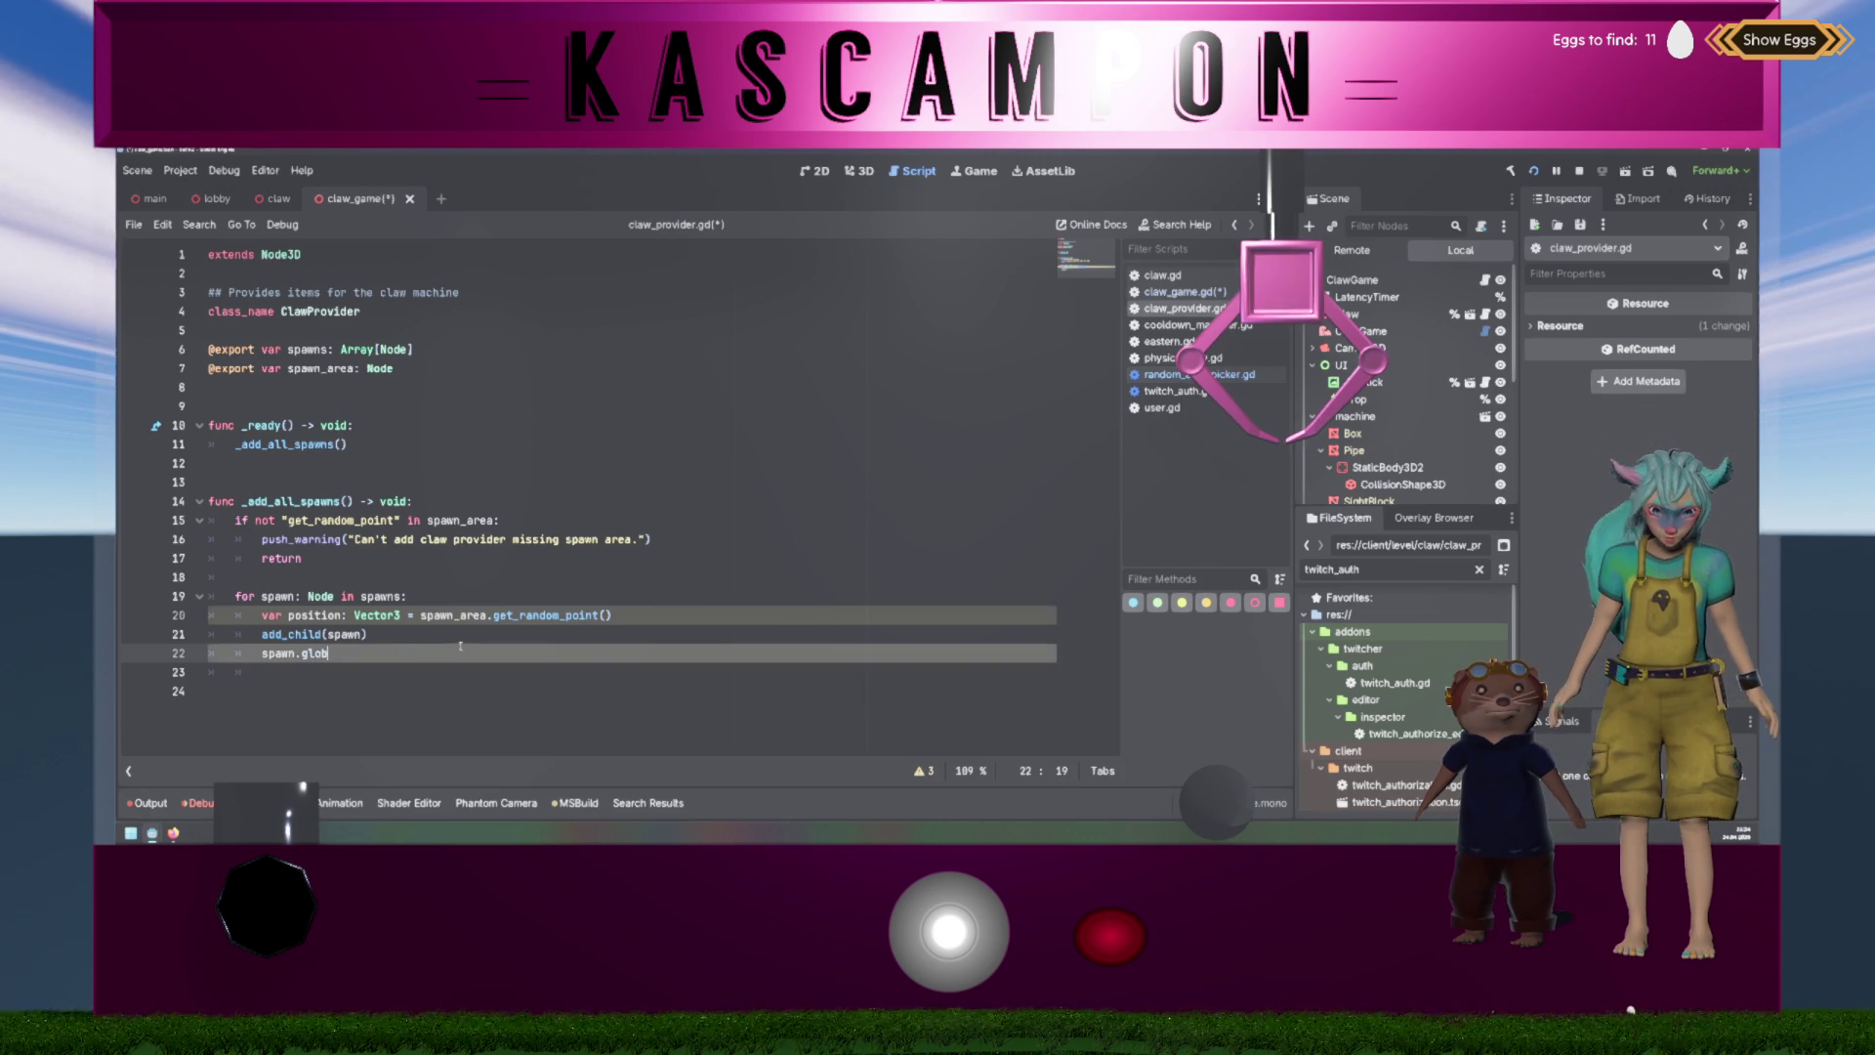